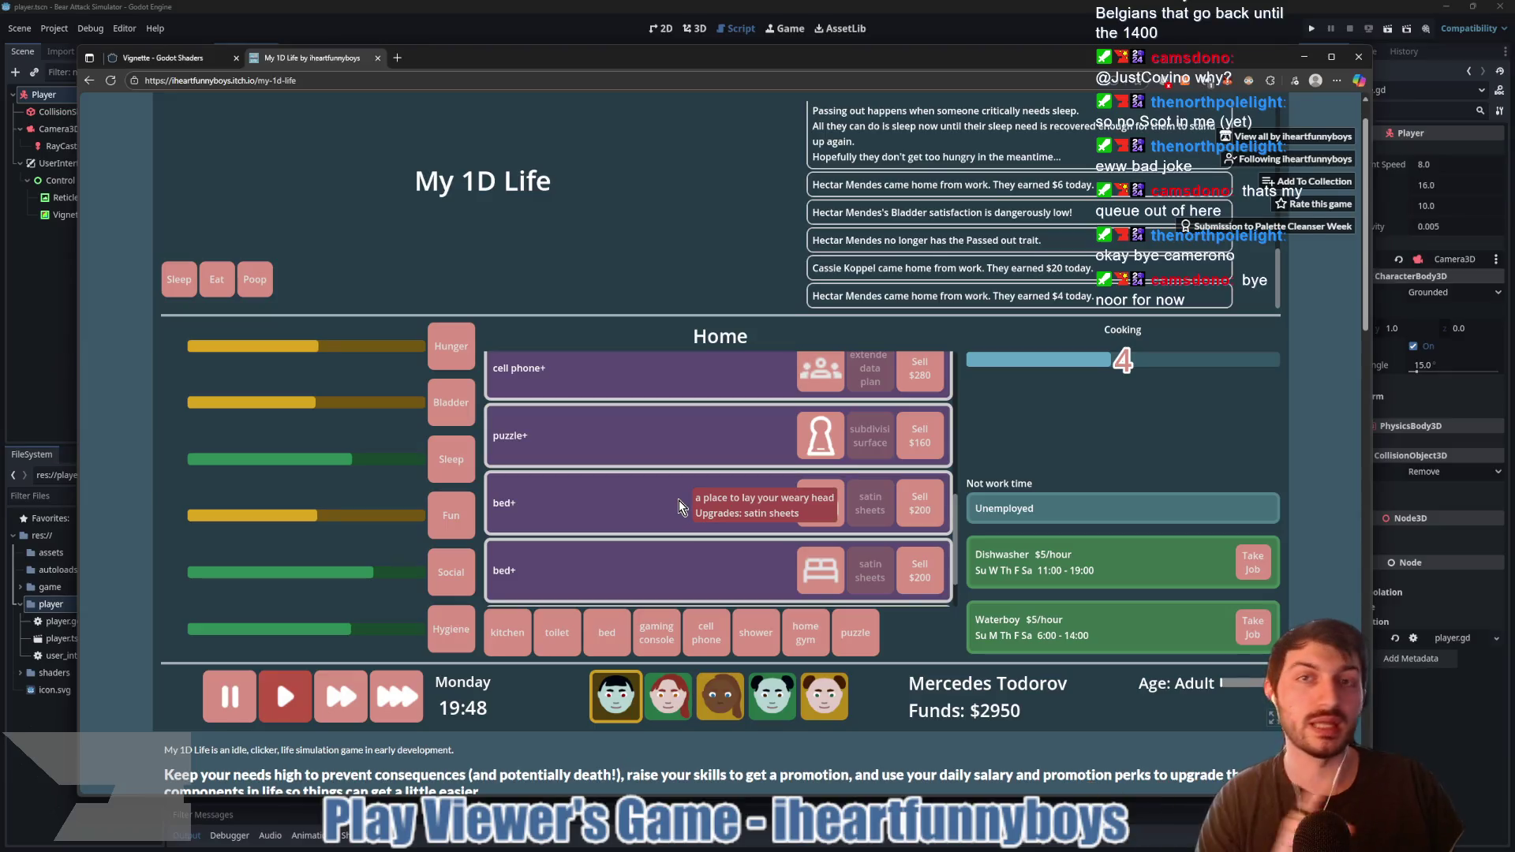
# Send the current character to bed, then cancel it
pyautogui.click(679, 507)
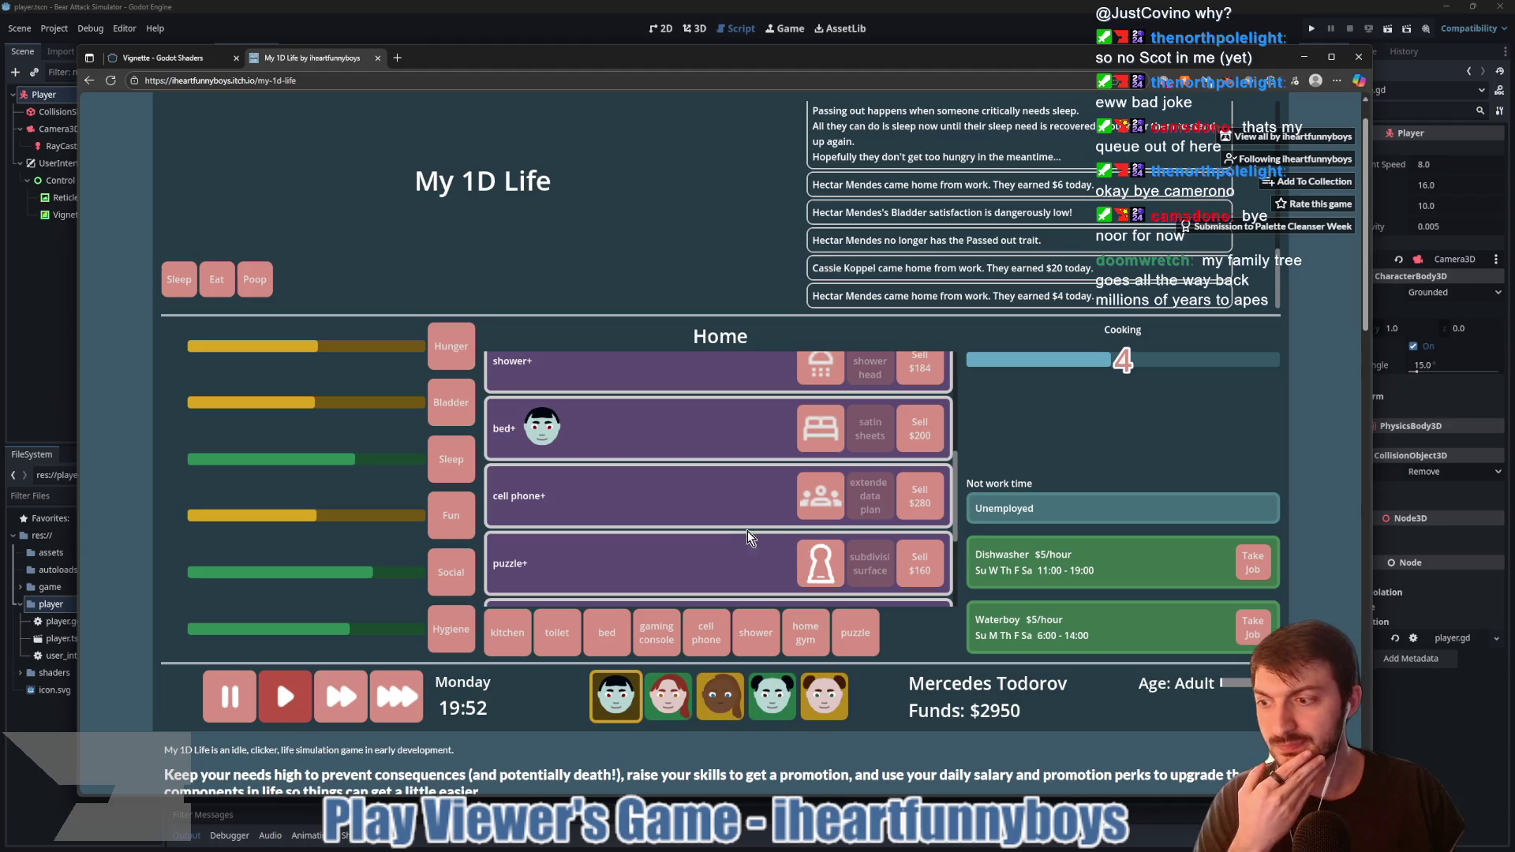
pyautogui.scroll(2, 649, 494)
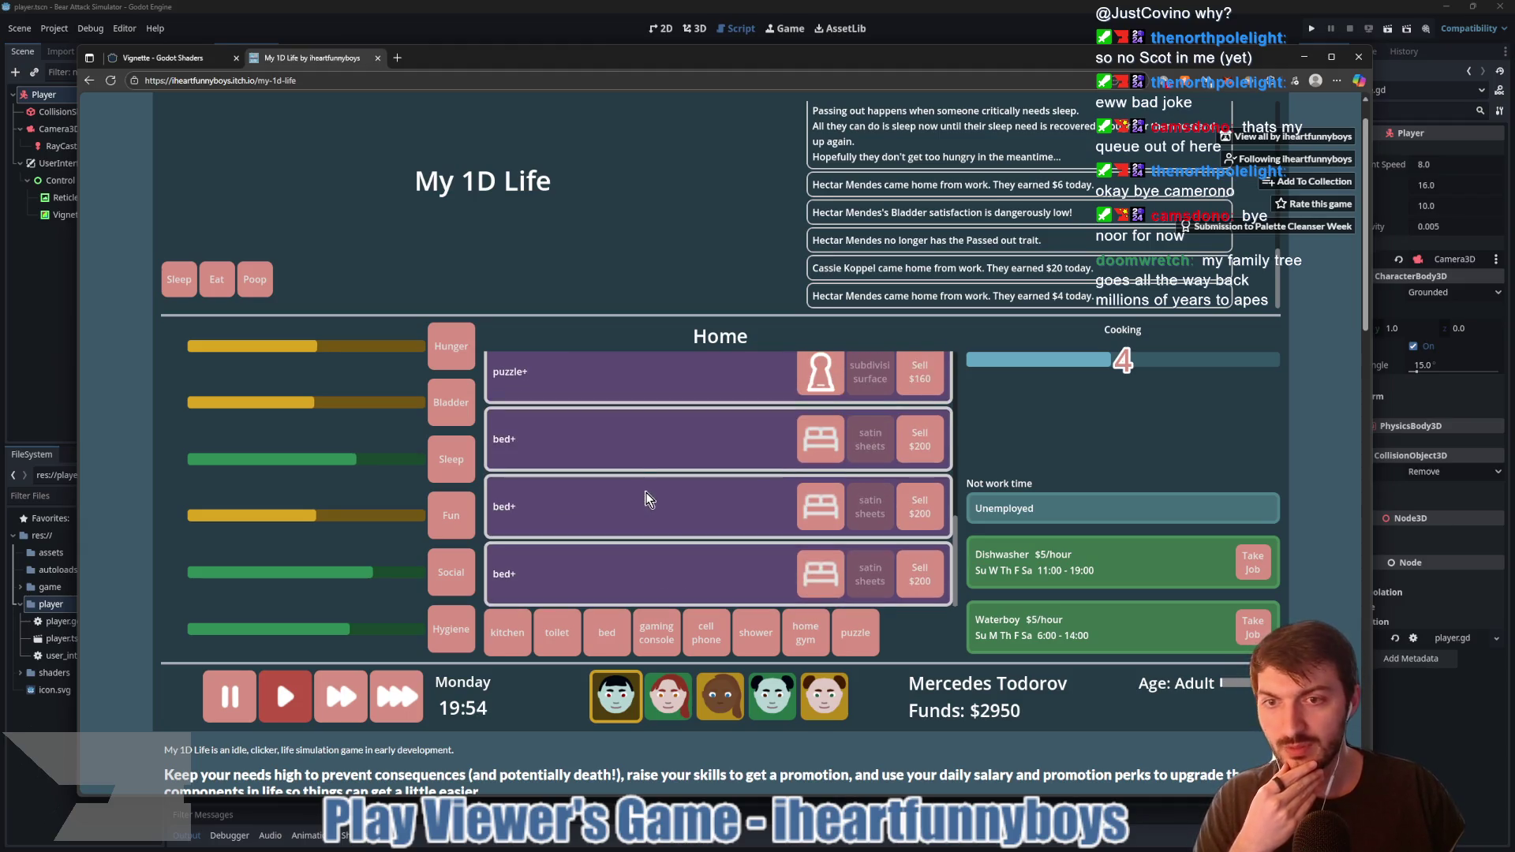
pyautogui.click(641, 491)
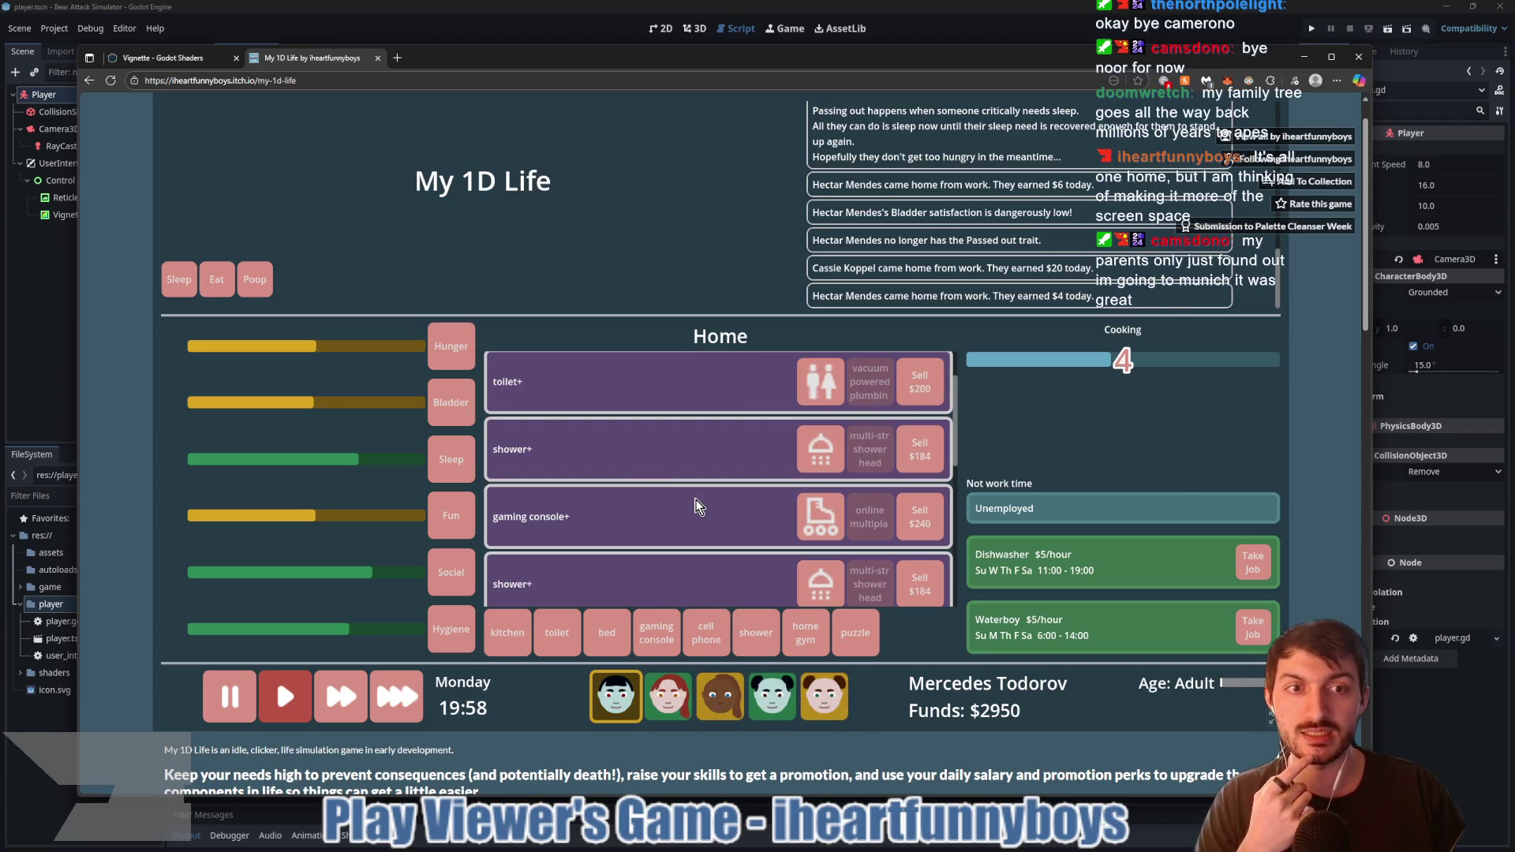
pyautogui.moveTo(697, 506)
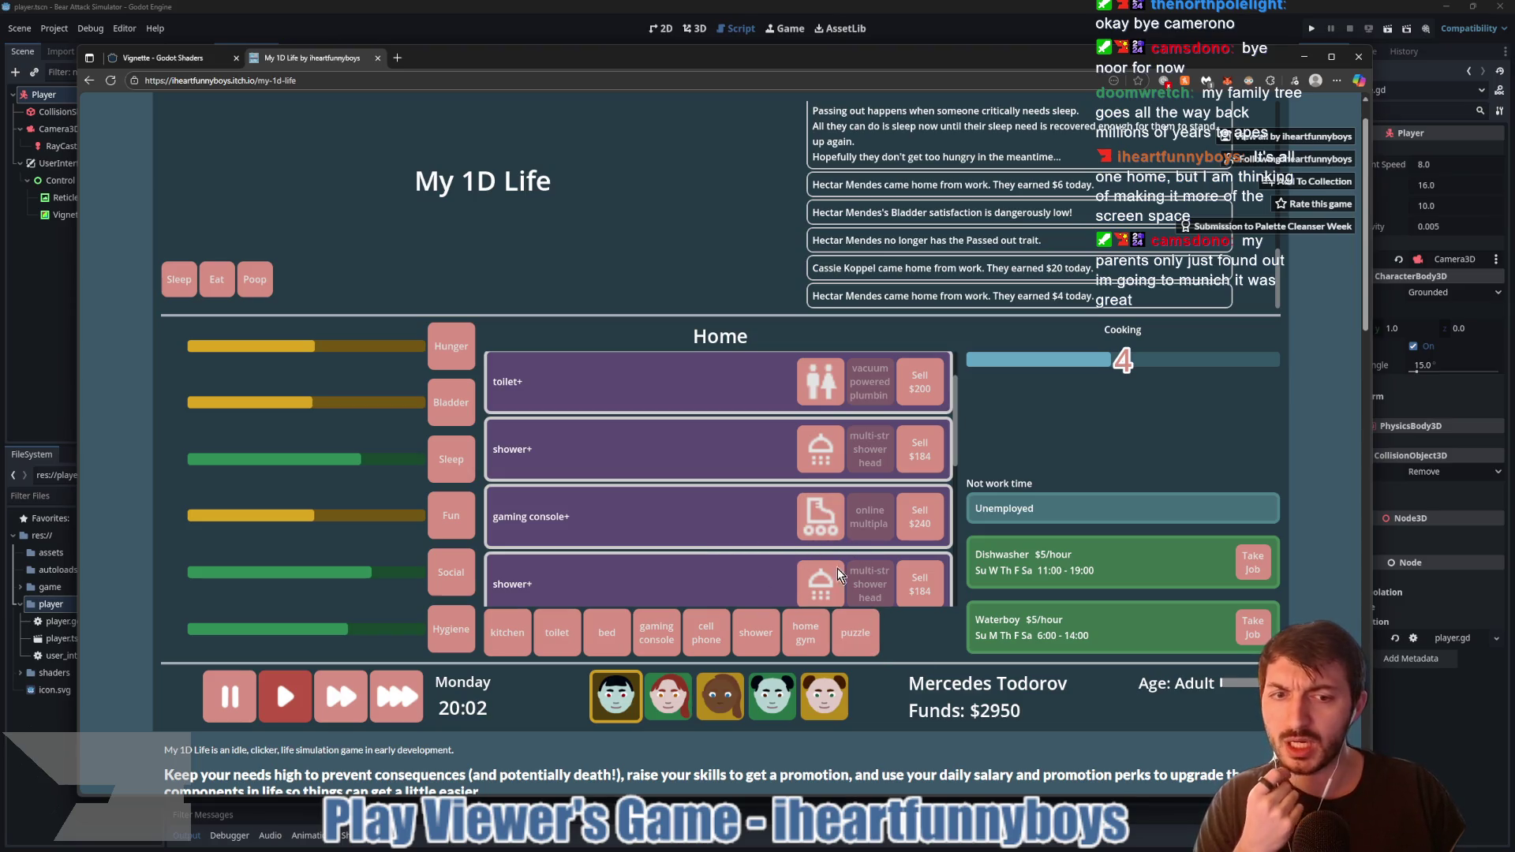
# Switch to the third household member, the Waterboy with only Eat queued
pyautogui.scroll(-3, 877, 570)
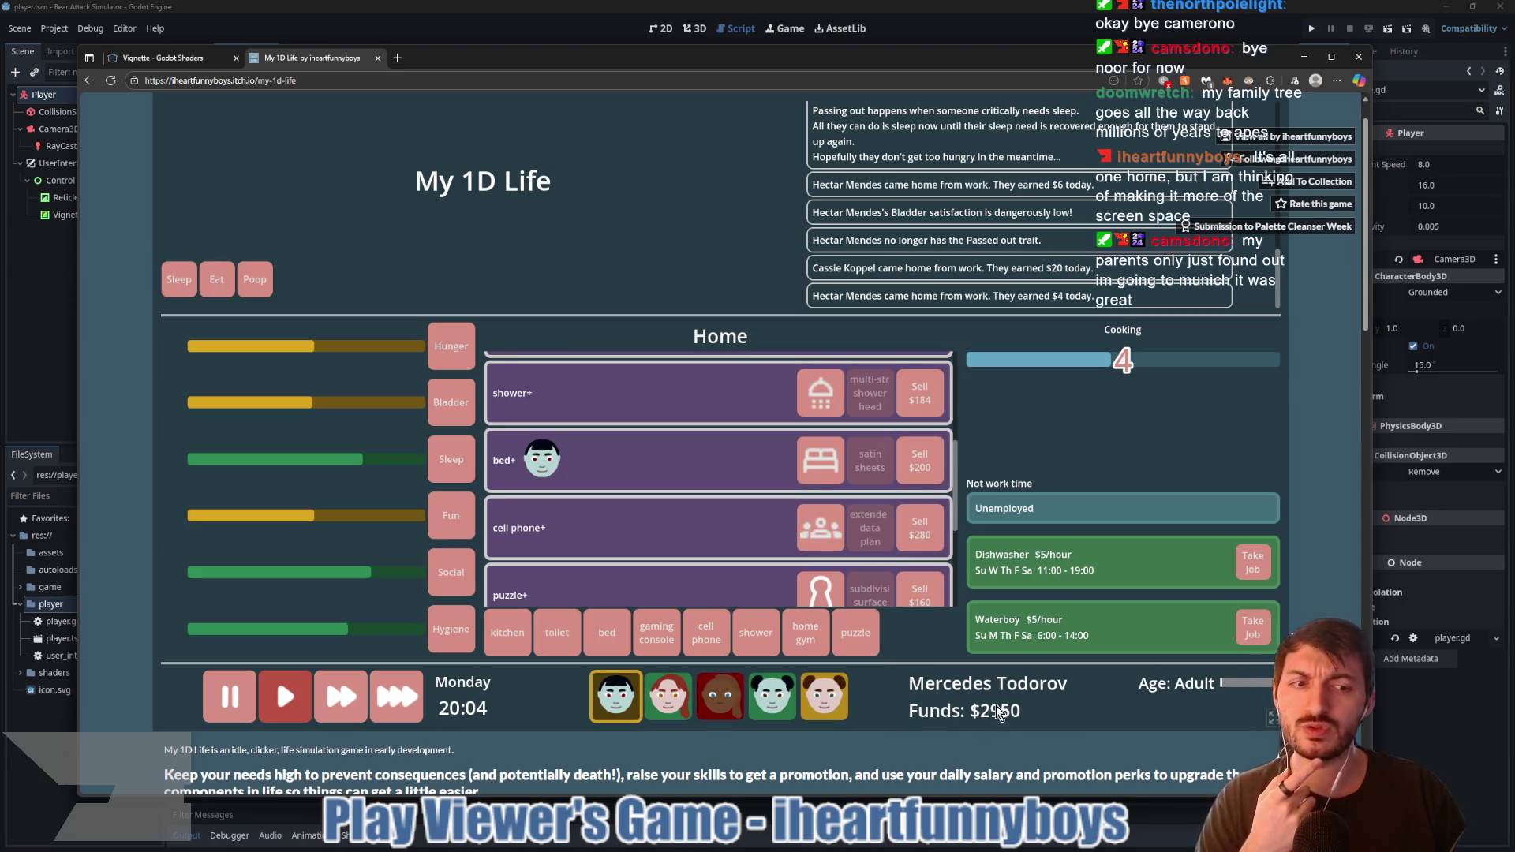
pyautogui.scroll(-3, 778, 503)
pyautogui.scroll(-1, 748, 522)
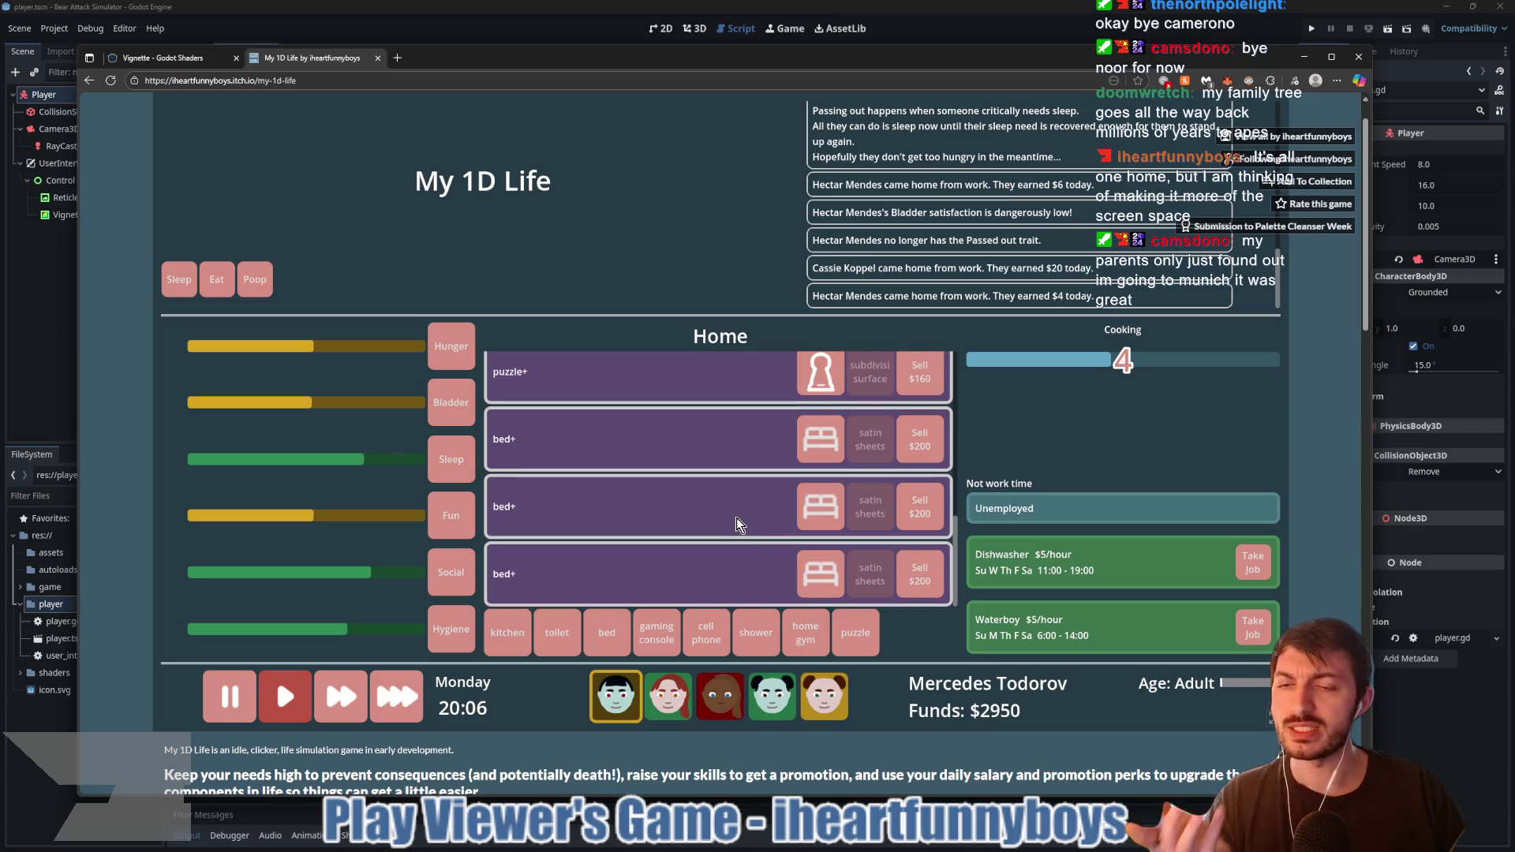
pyautogui.scroll(4, 736, 517)
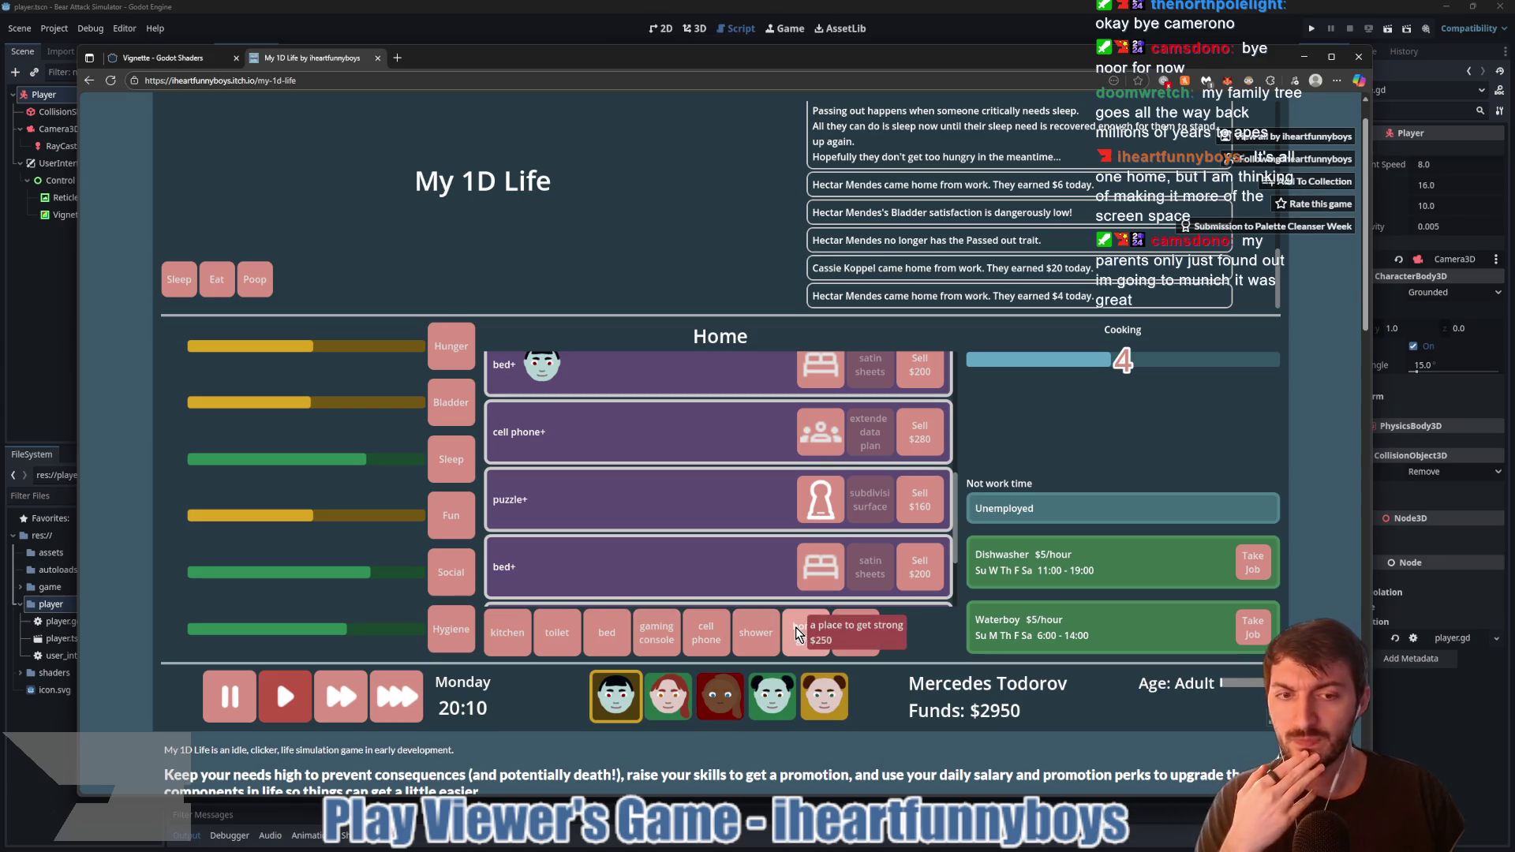
pyautogui.scroll(-5, 707, 532)
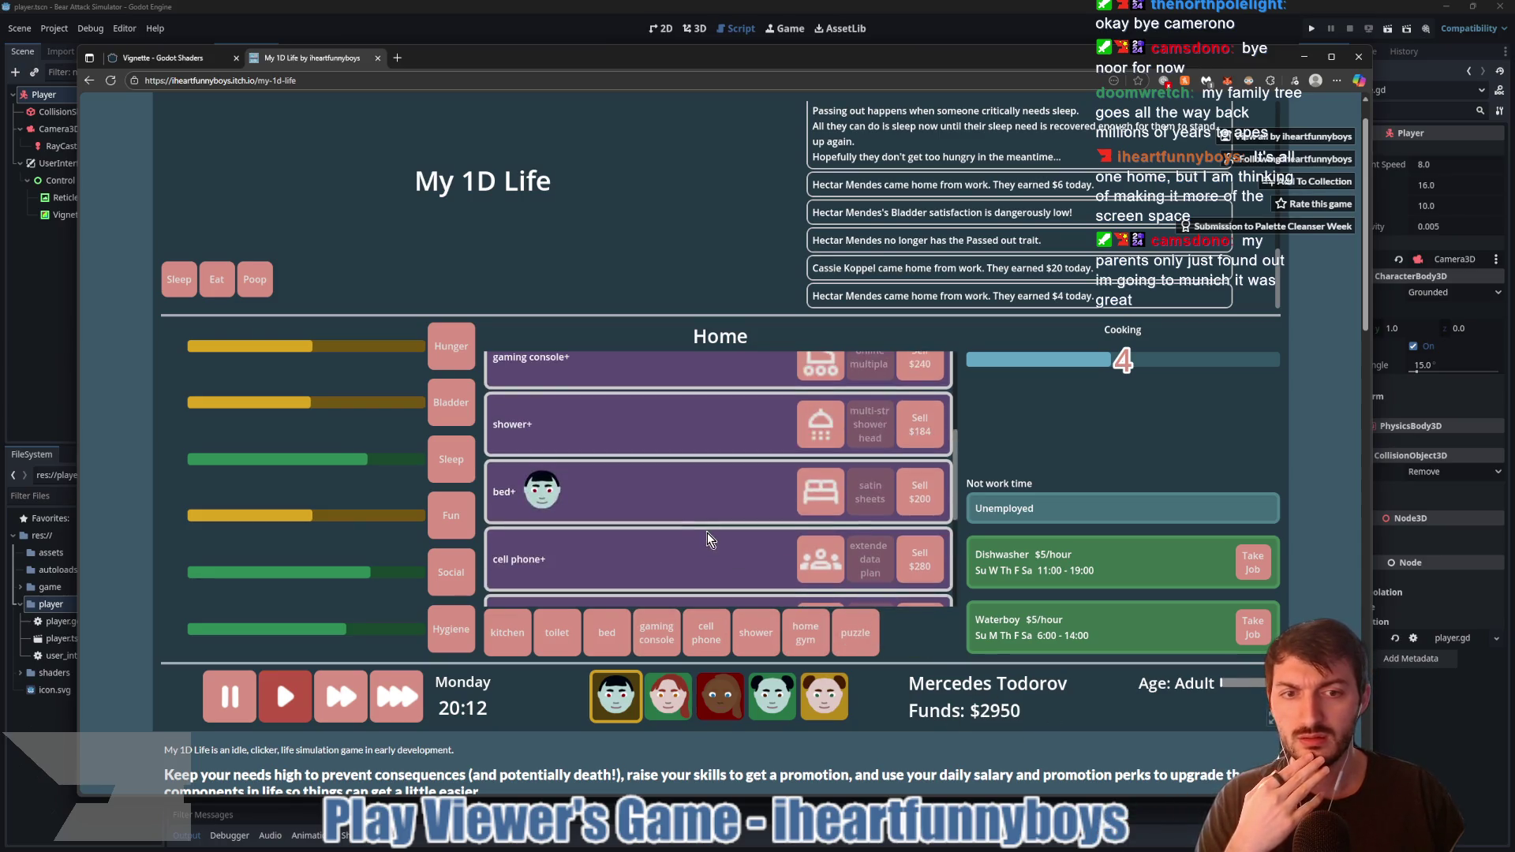
pyautogui.click(718, 689)
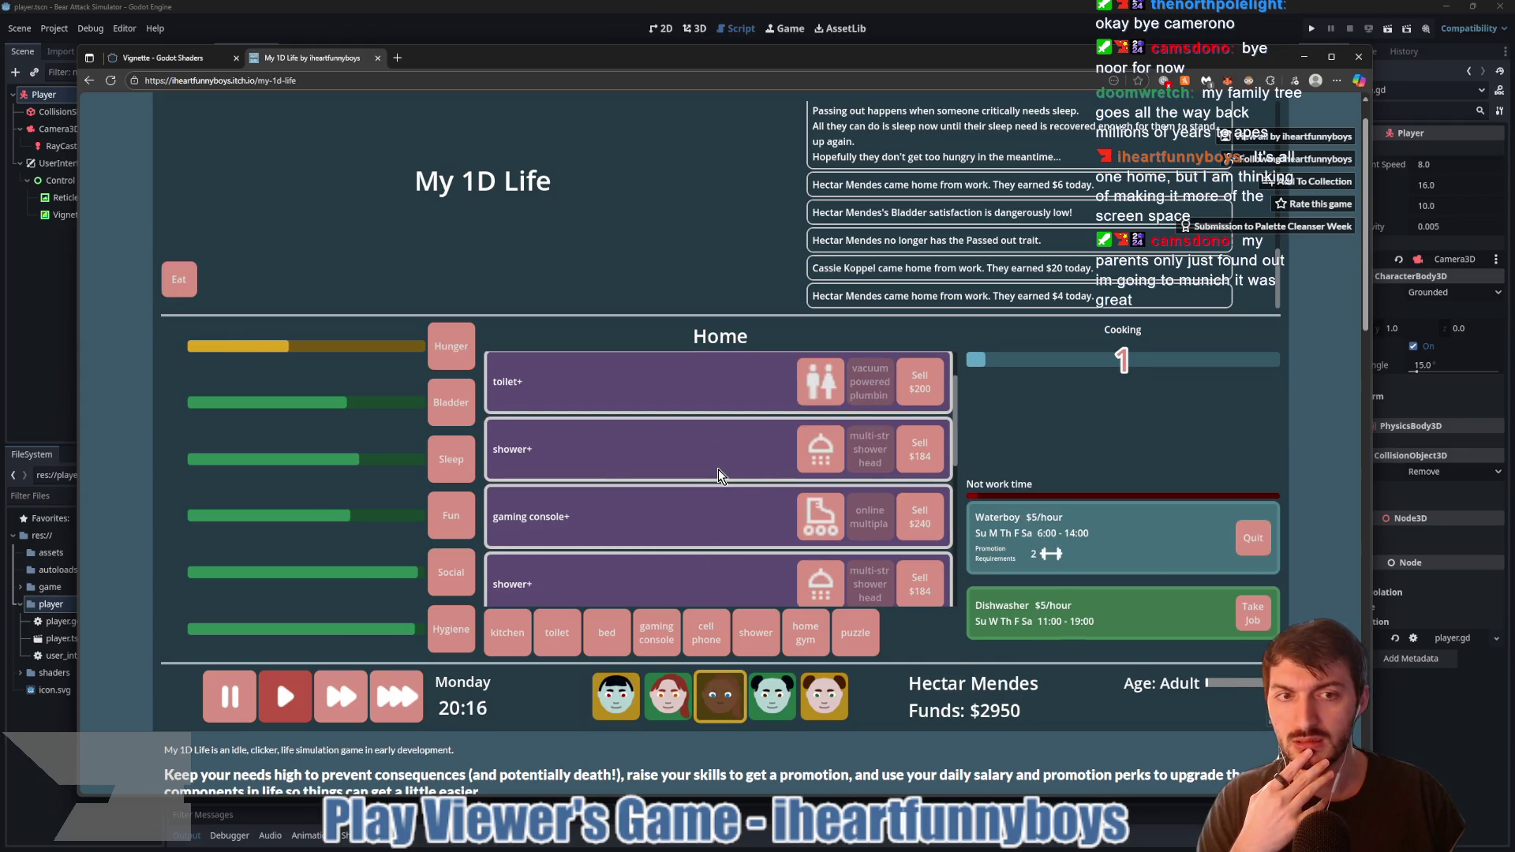
pyautogui.click(772, 695)
# Select the first member and move Eat after Poop, giving Sleep, Poop, Eat
pyautogui.click(825, 706)
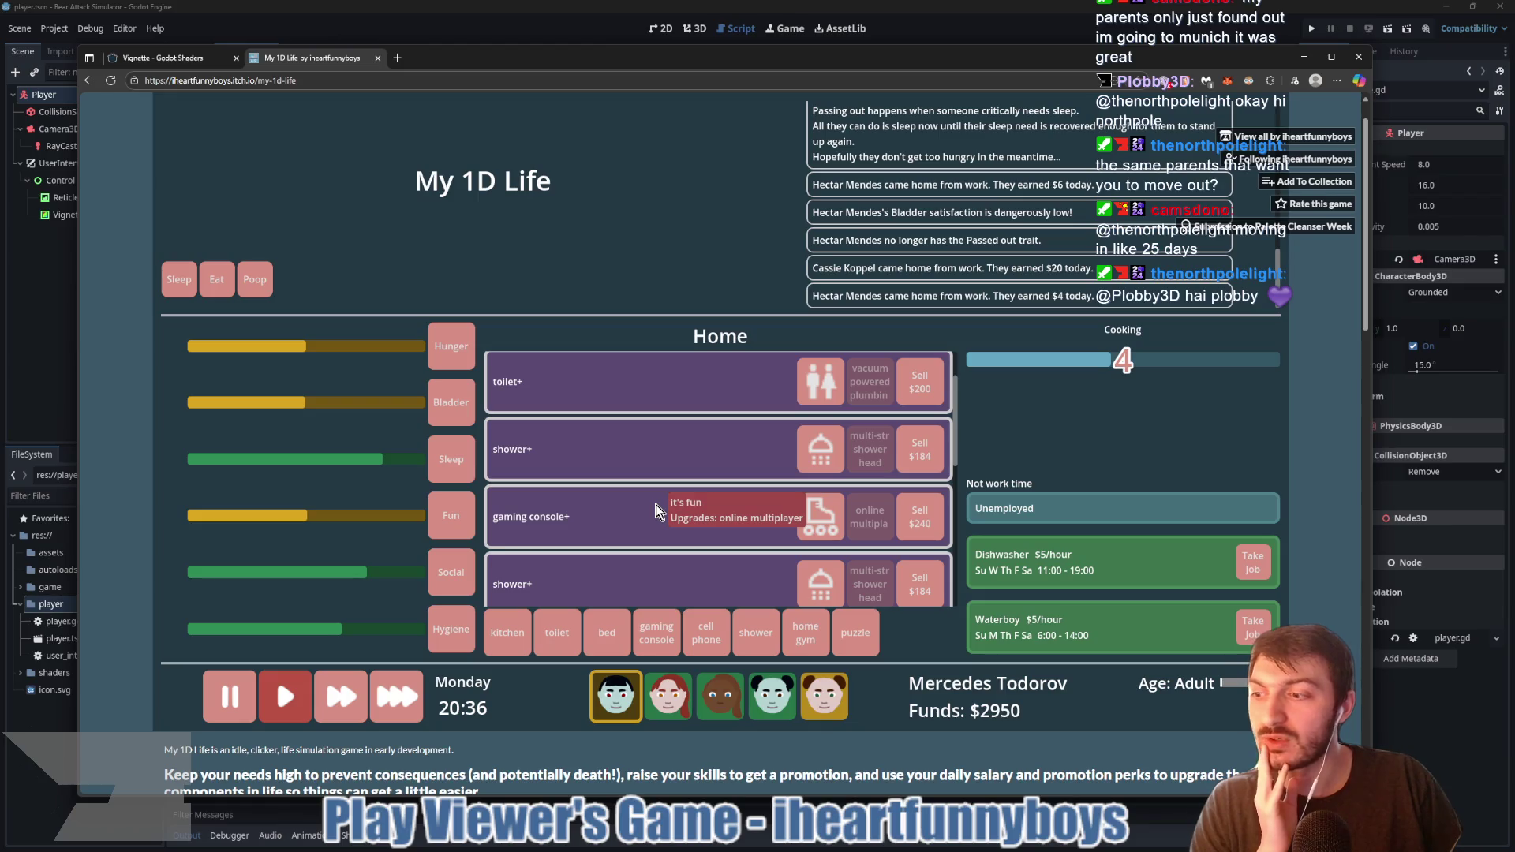
pyautogui.scroll(1, 749, 496)
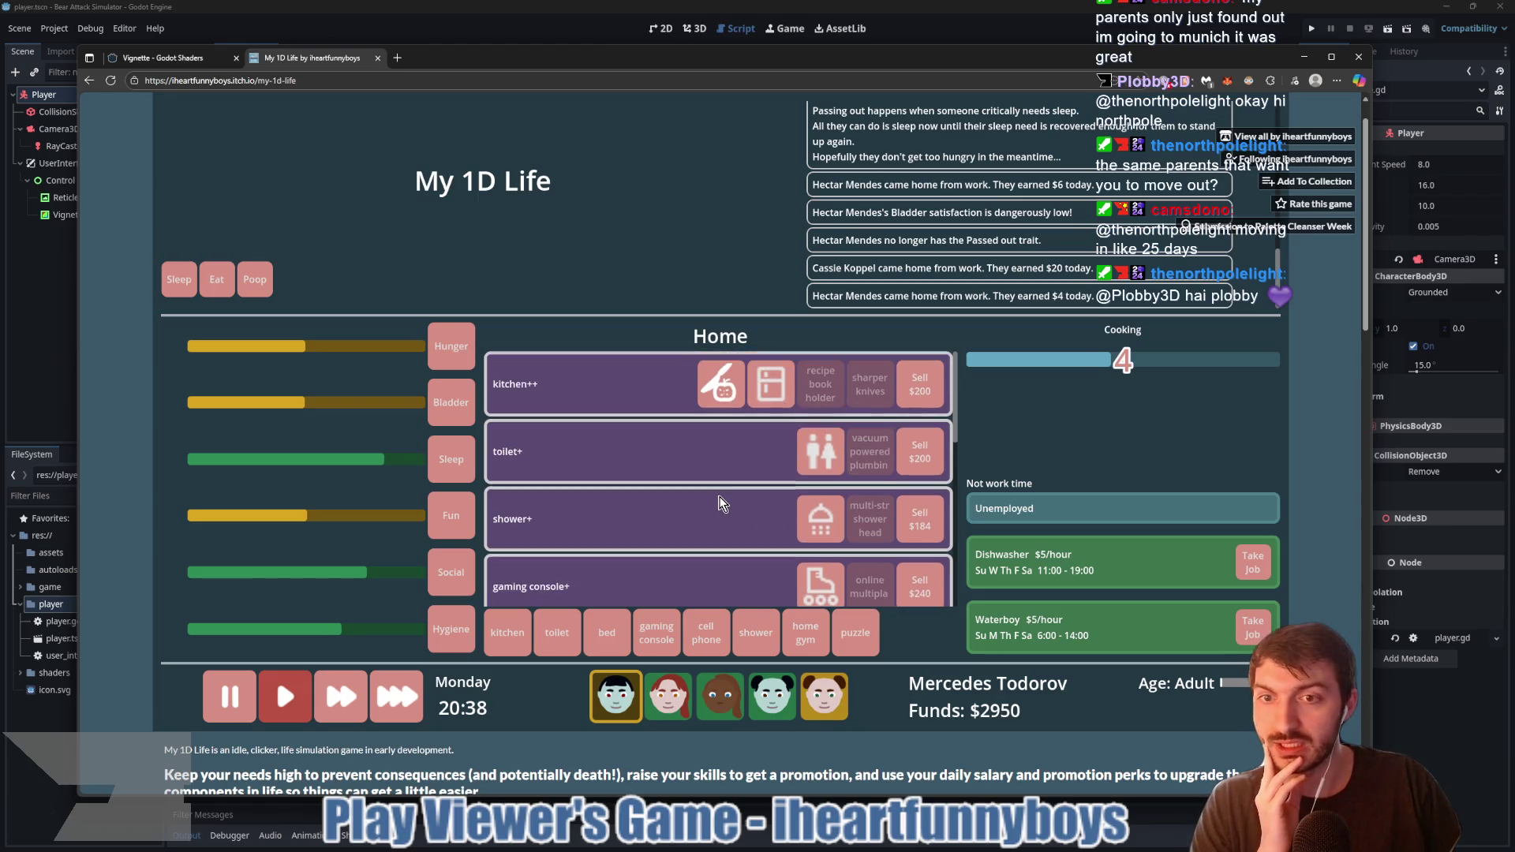
pyautogui.scroll(-6, 713, 498)
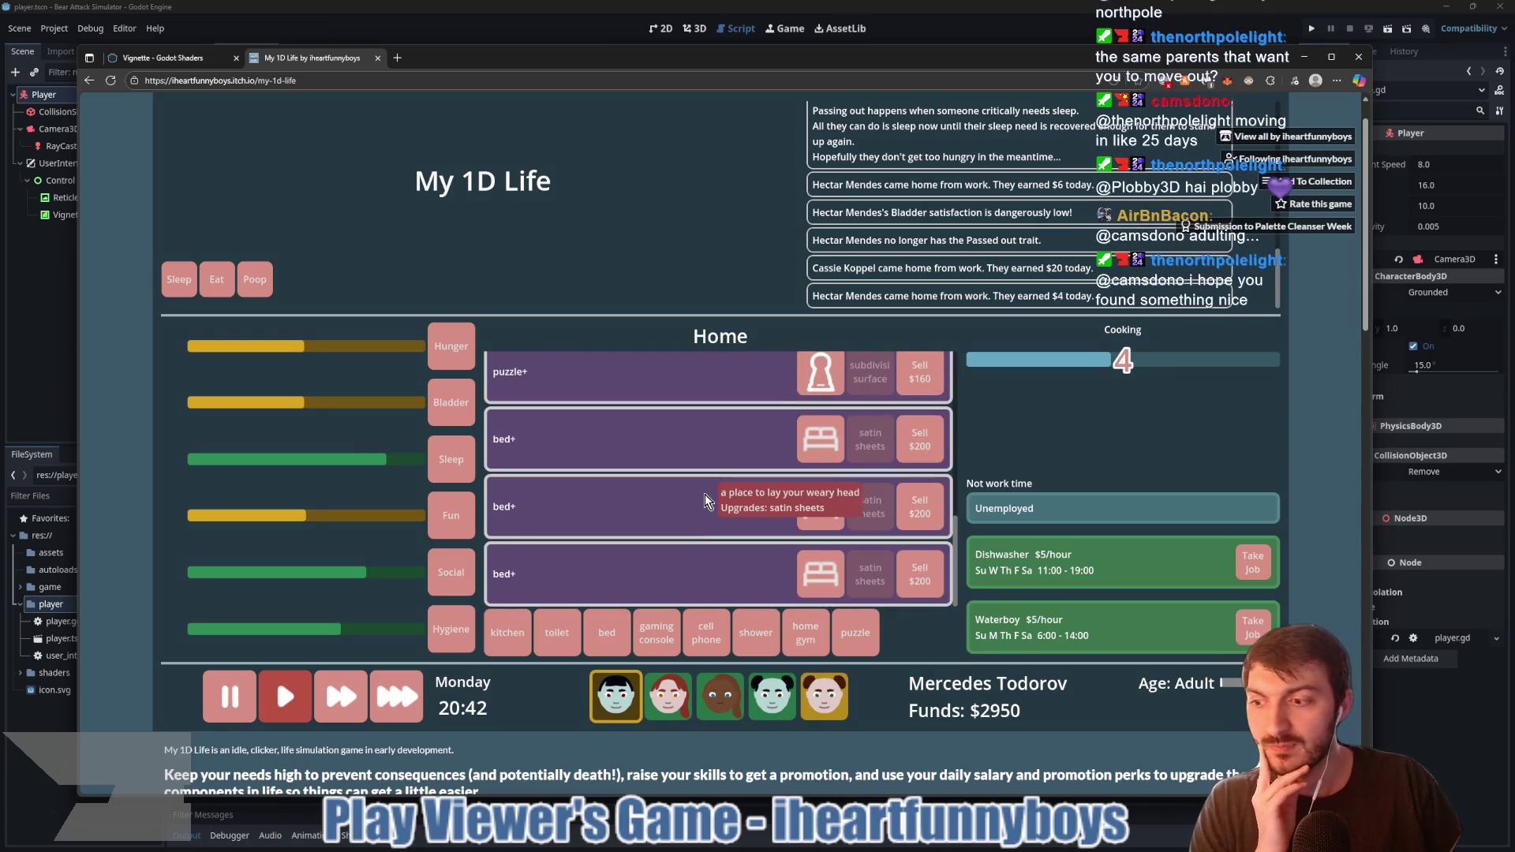
pyautogui.scroll(6, 701, 494)
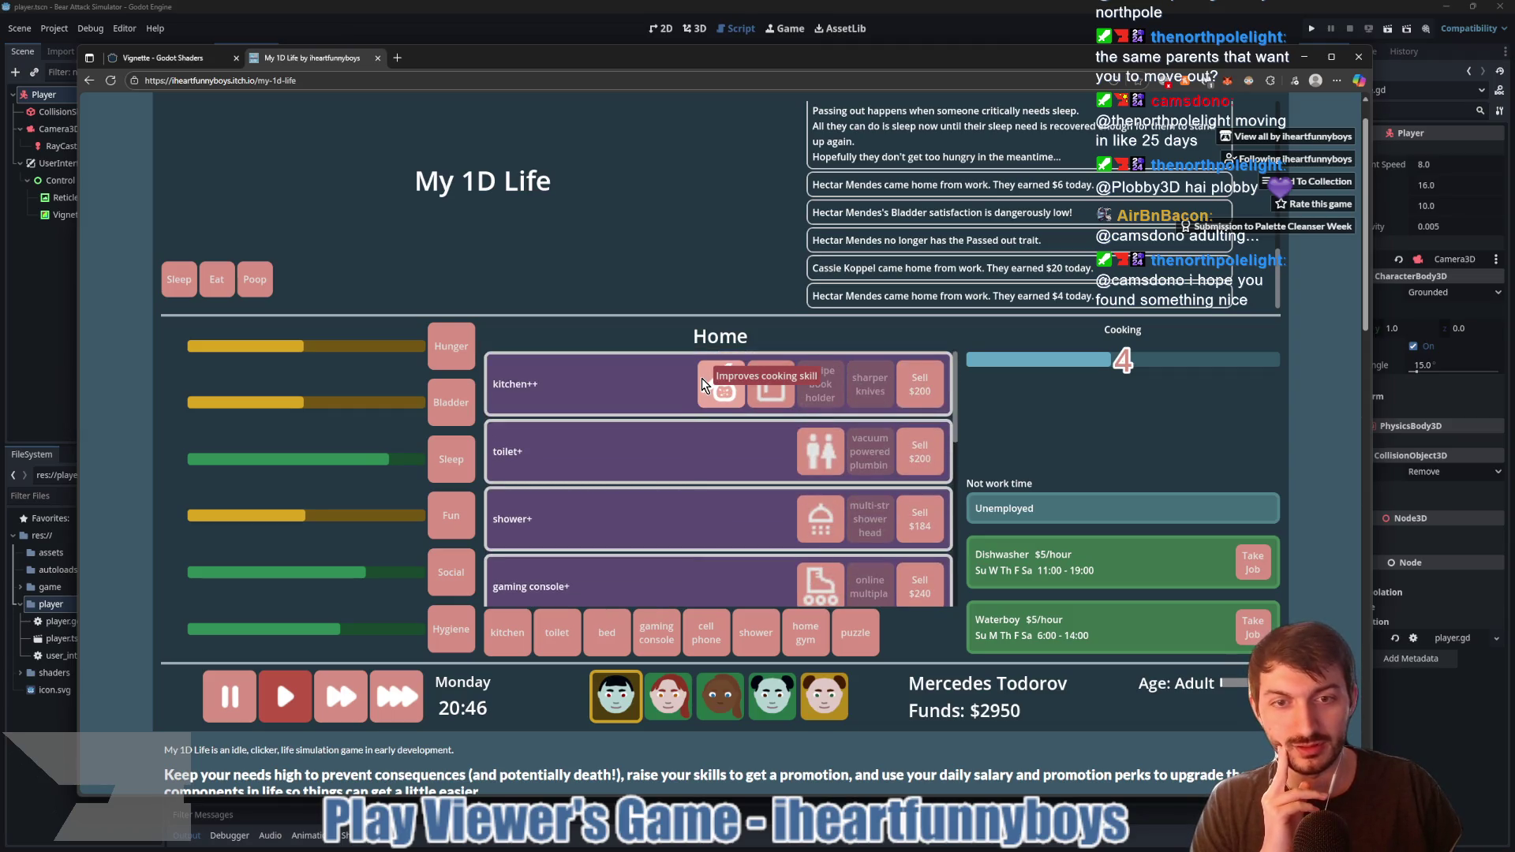
pyautogui.click(445, 347)
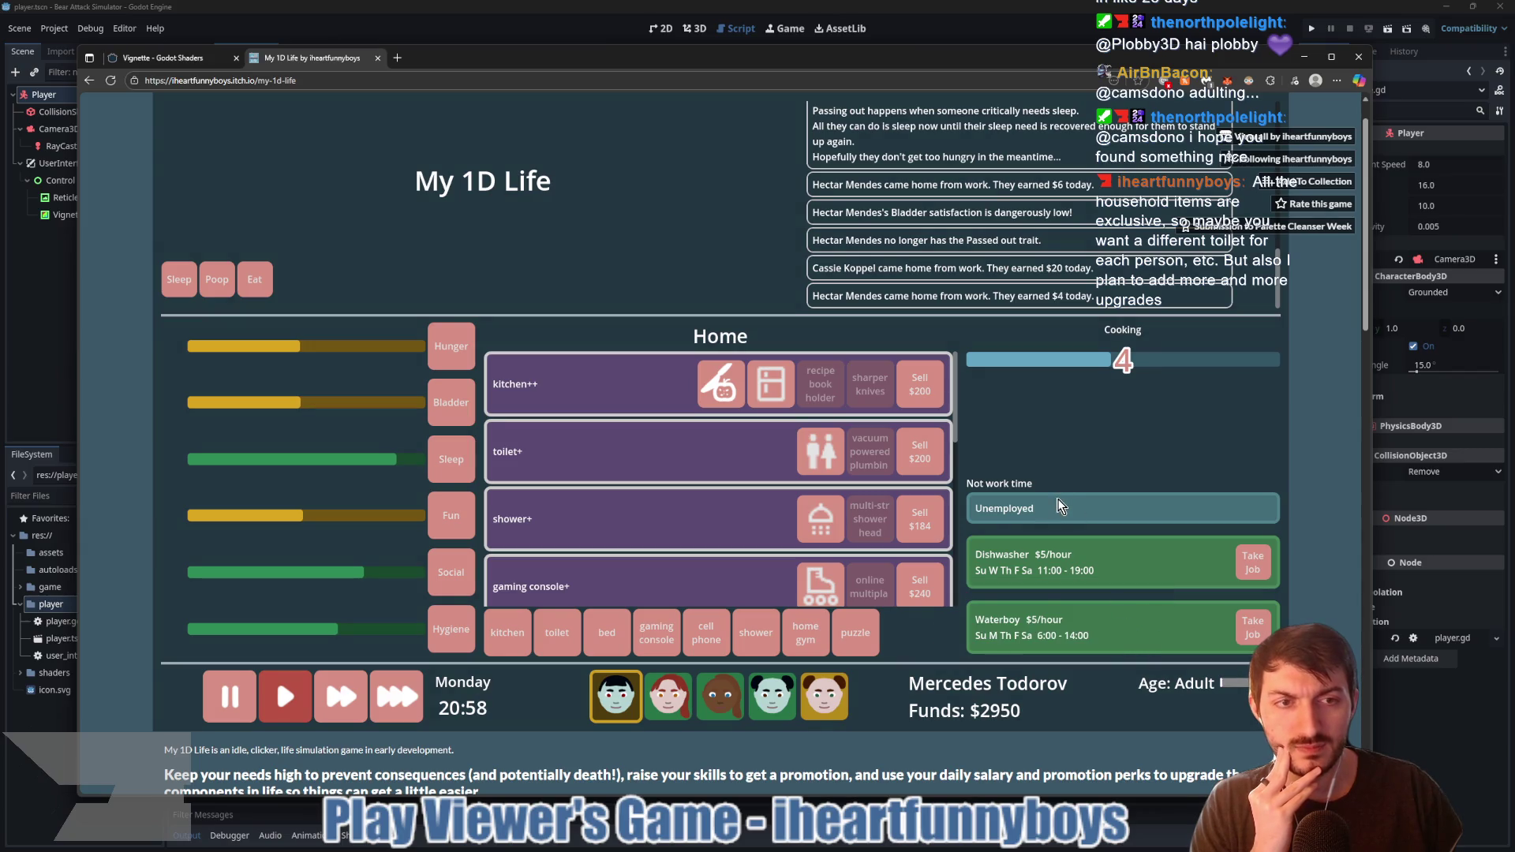
# Queue Sleep, Play Games and Shower for the fifth household member
pyautogui.click(822, 705)
pyautogui.click(461, 466)
pyautogui.click(443, 509)
pyautogui.click(458, 637)
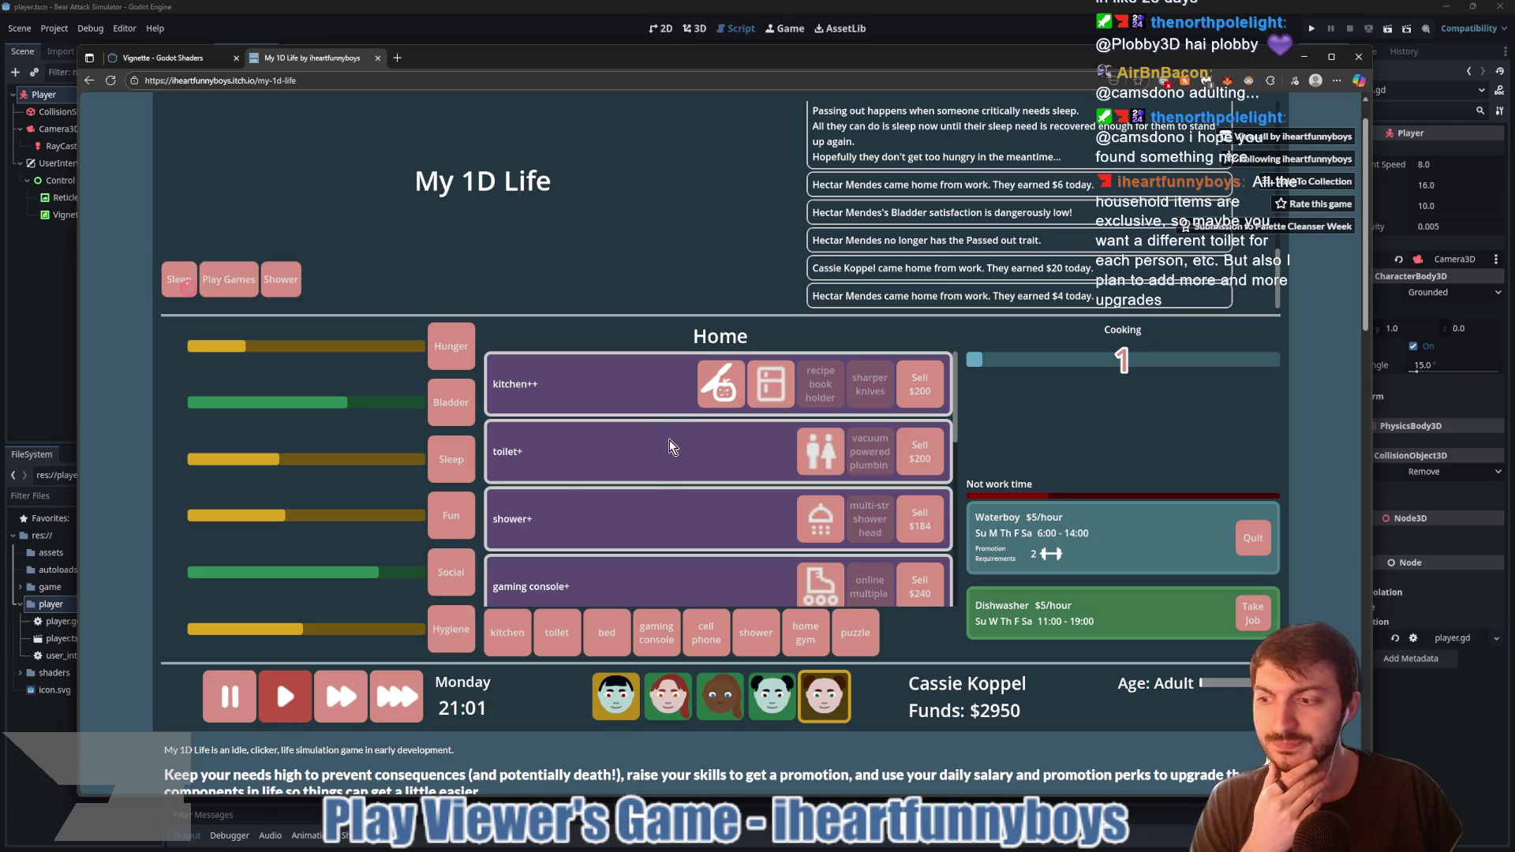
pyautogui.moveTo(638, 497)
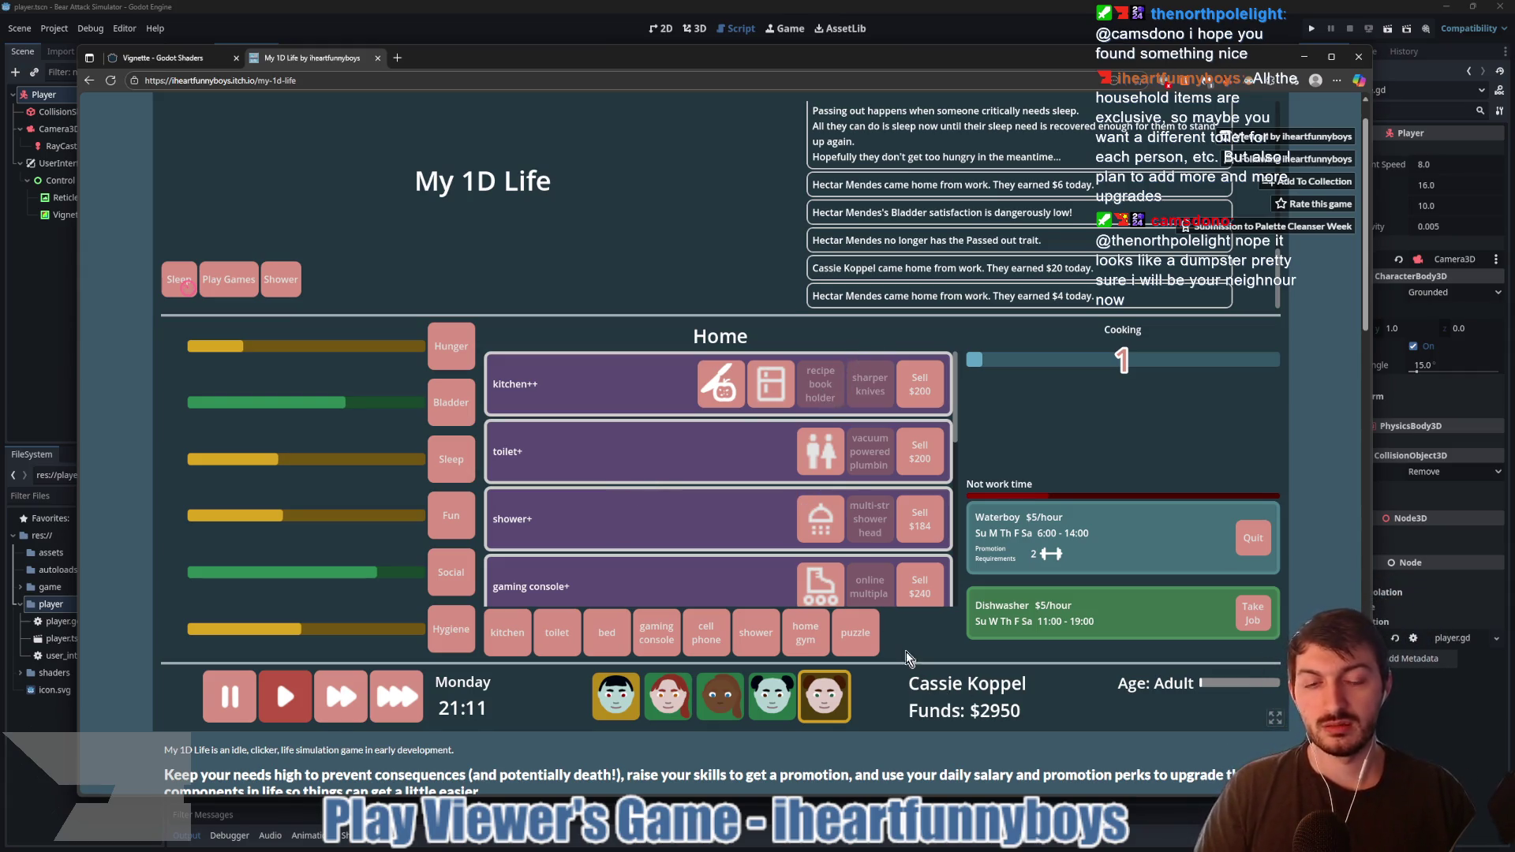
# Review the fourth, third and second members' needs and jobs
pyautogui.click(772, 706)
pyautogui.click(729, 710)
pyautogui.click(688, 699)
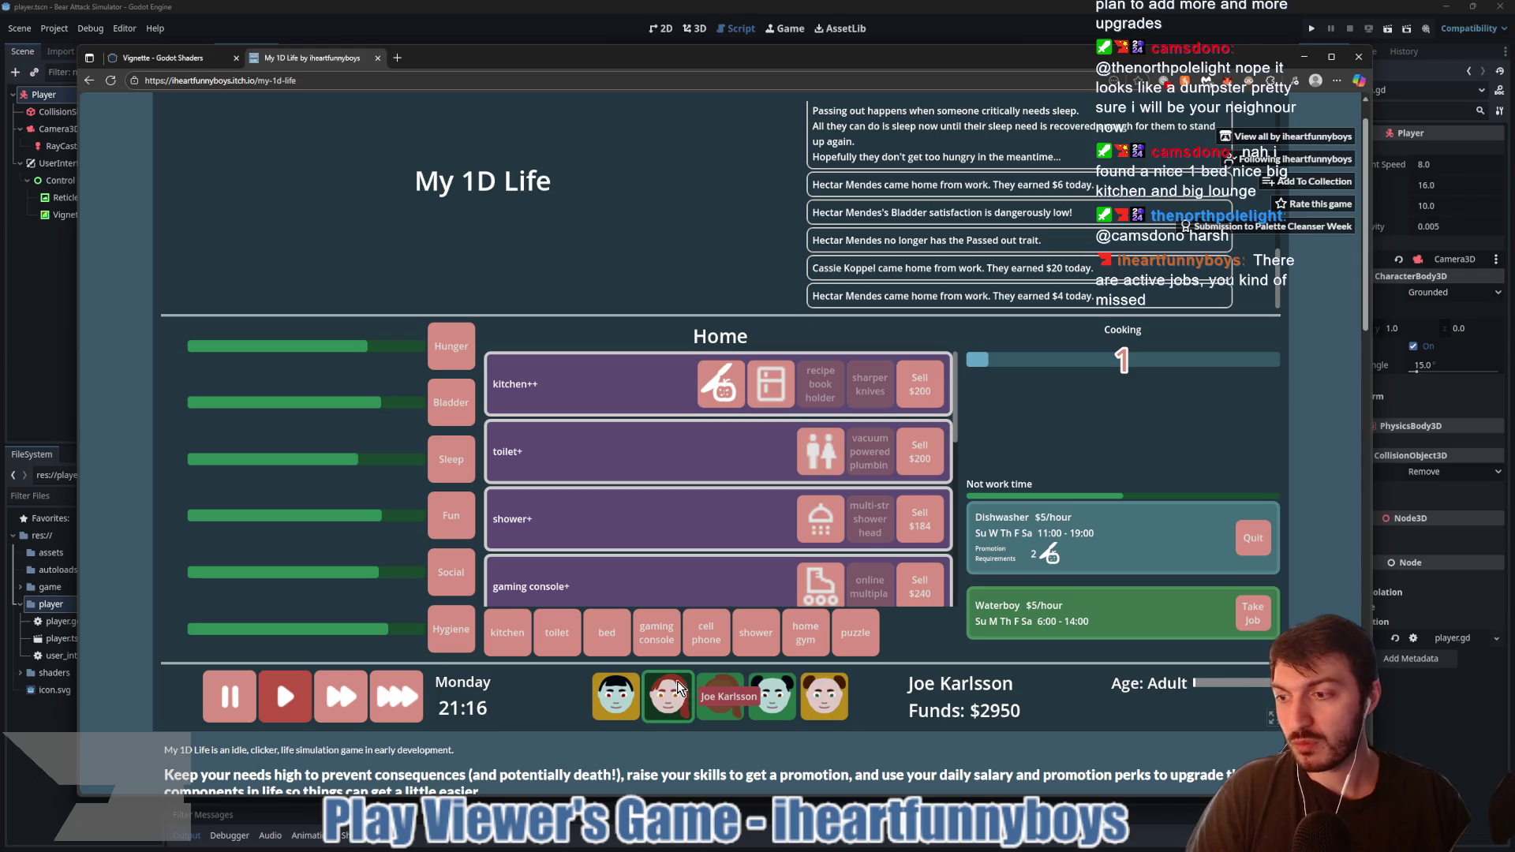
pyautogui.moveTo(653, 580)
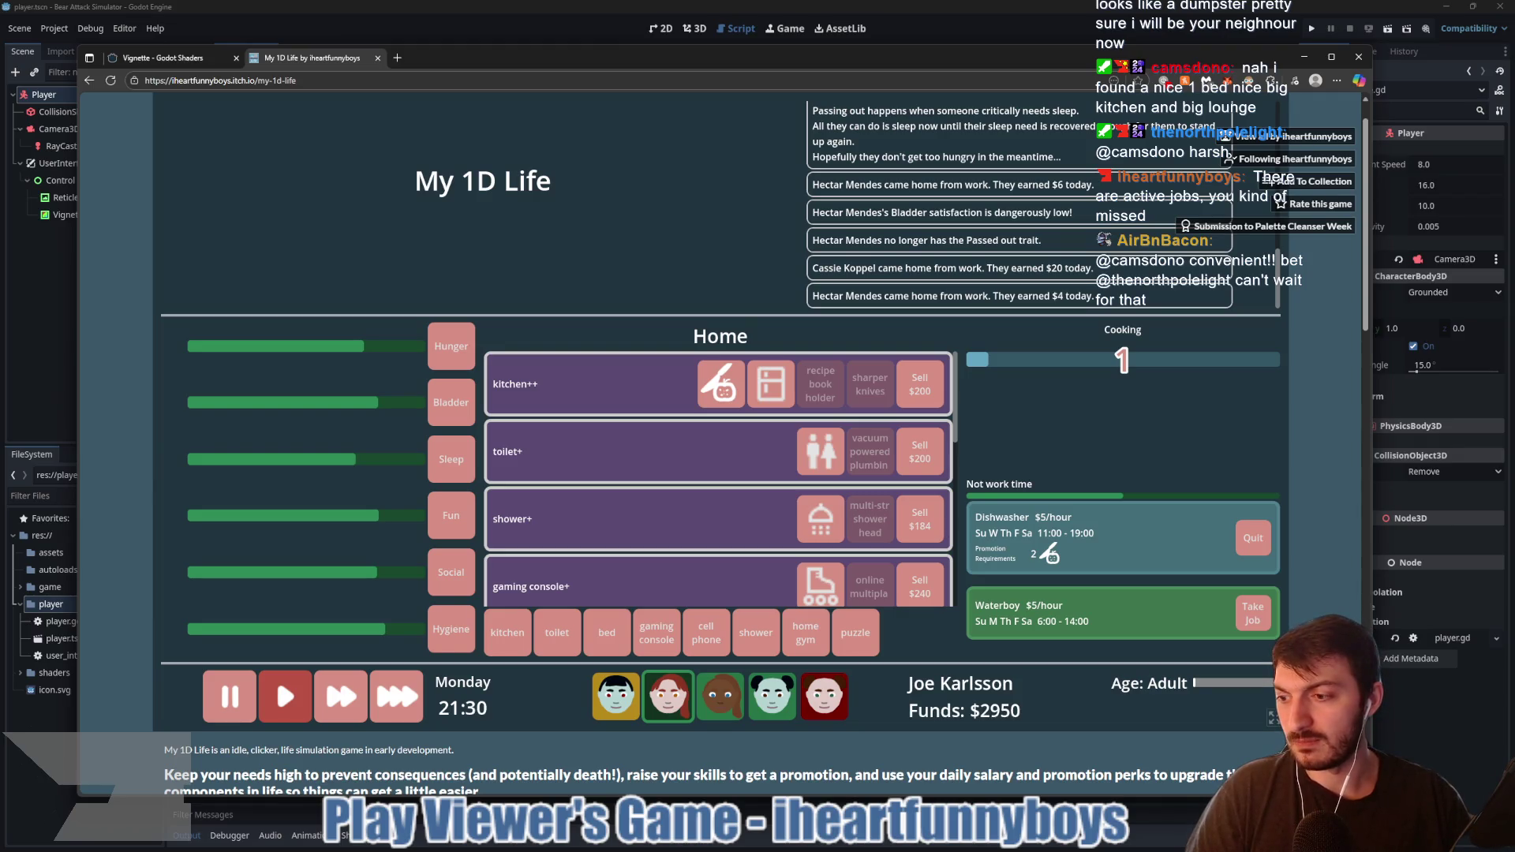
# Cycle again through all household members, ending on the third
pyautogui.click(772, 696)
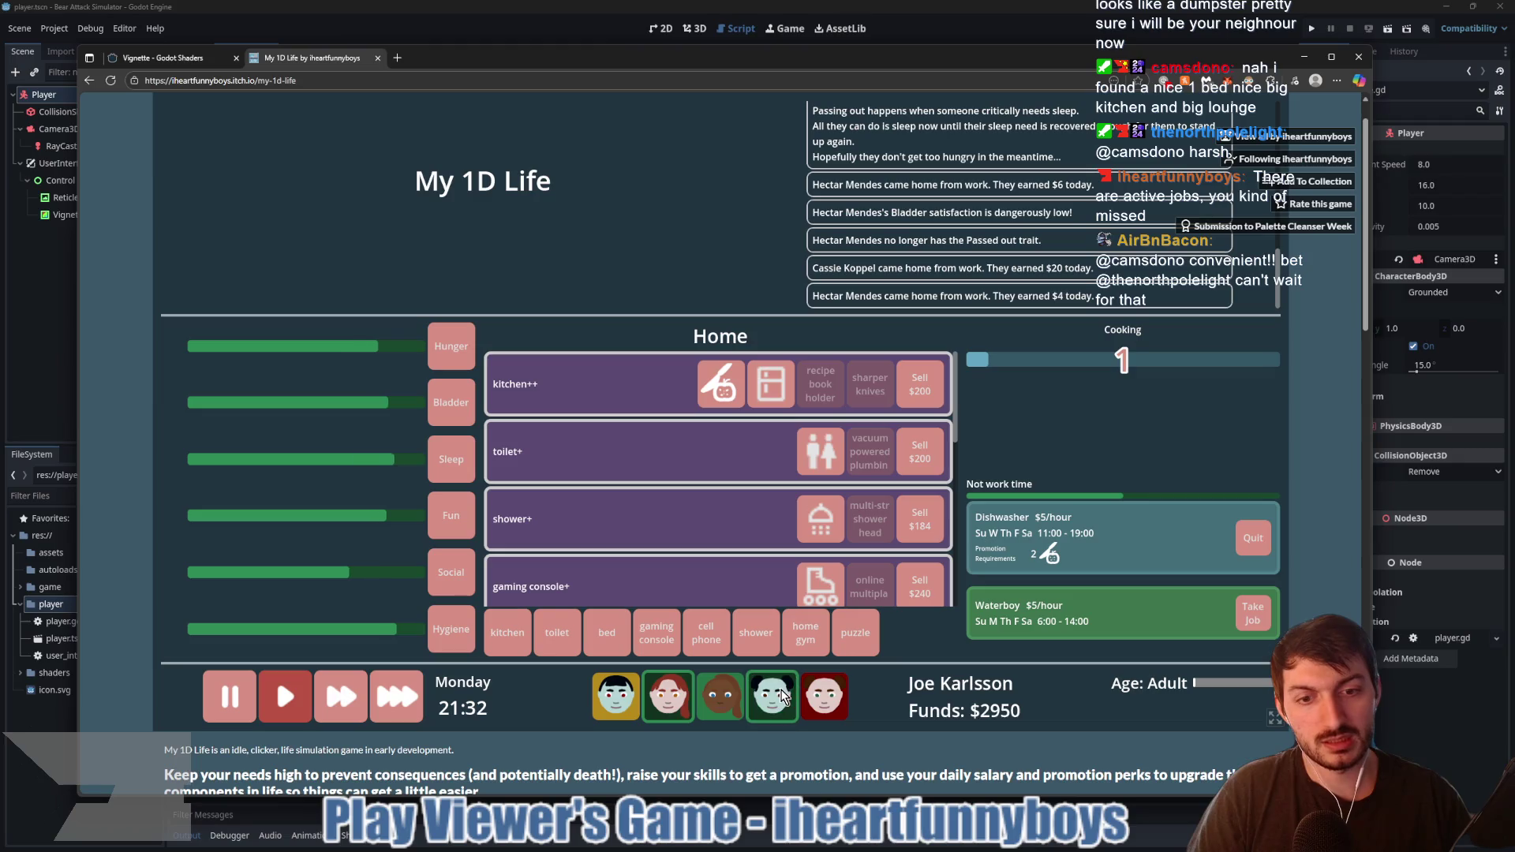
pyautogui.click(820, 698)
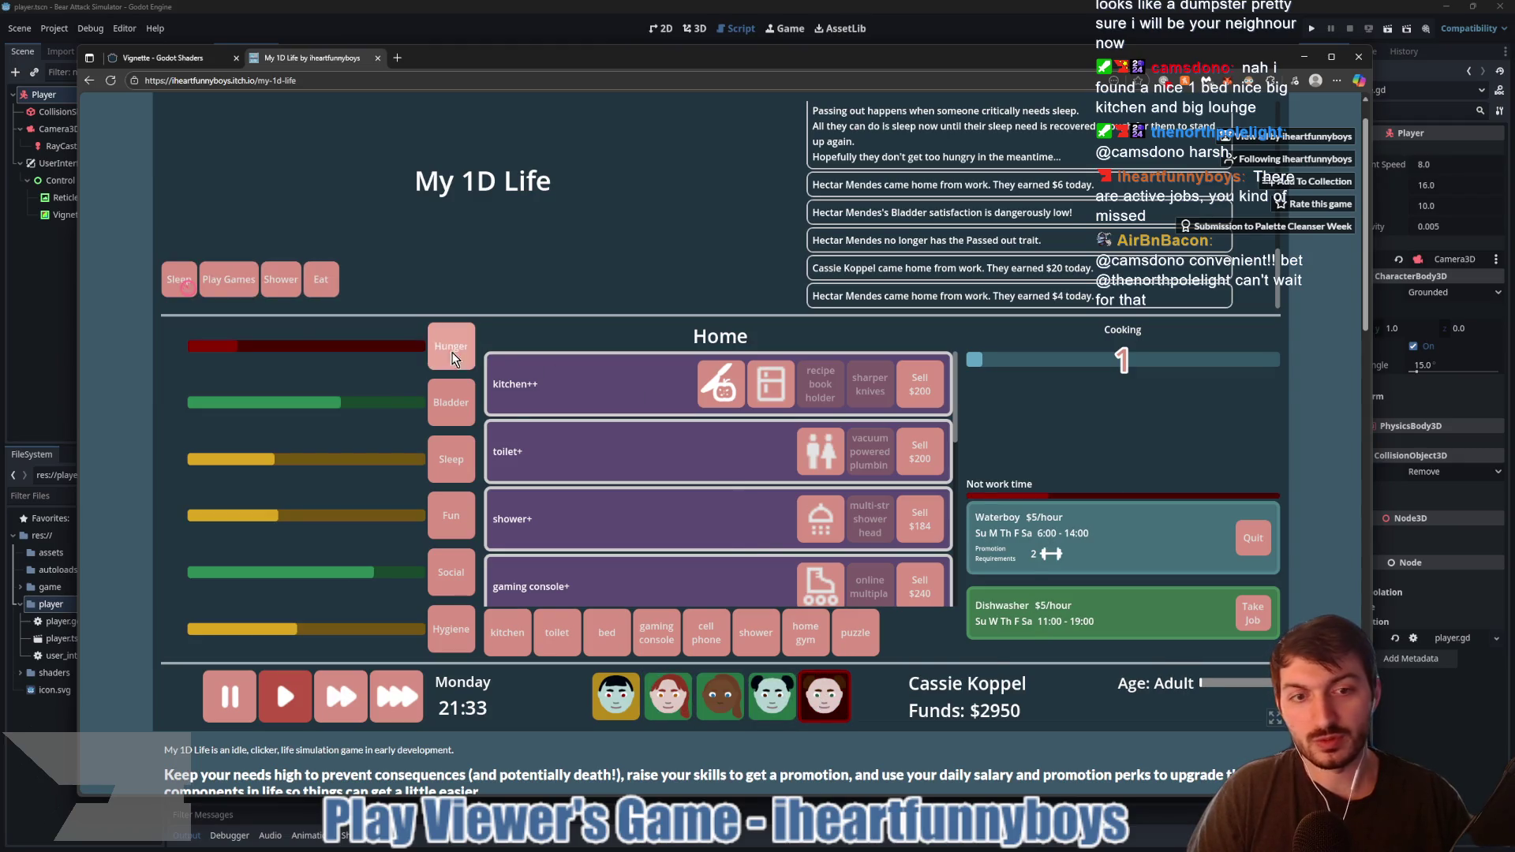
pyautogui.click(772, 698)
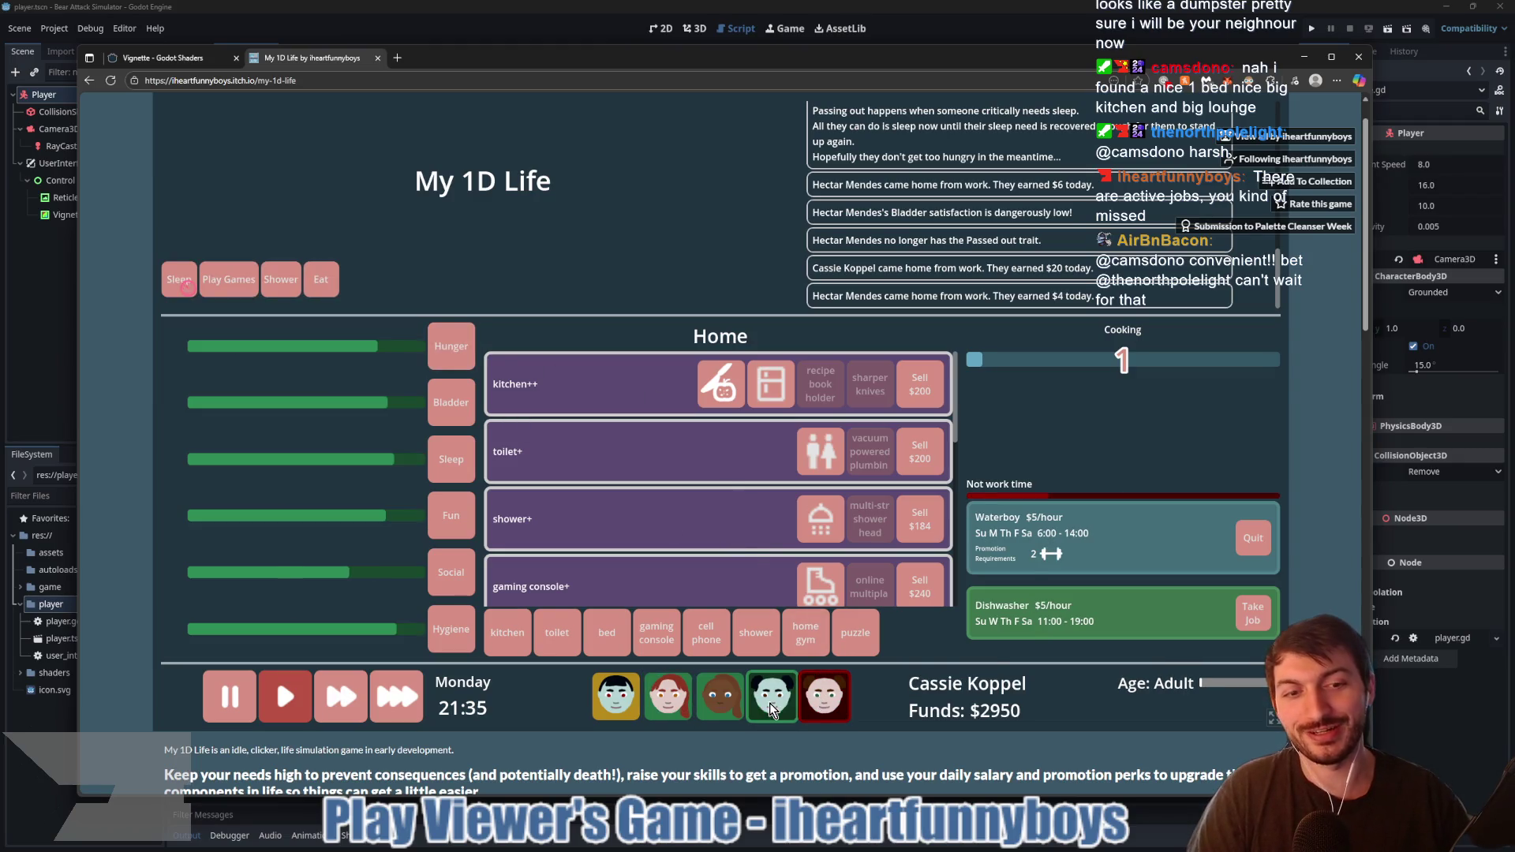
pyautogui.click(628, 701)
pyautogui.click(678, 702)
pyautogui.click(708, 710)
pyautogui.click(668, 698)
pyautogui.click(616, 698)
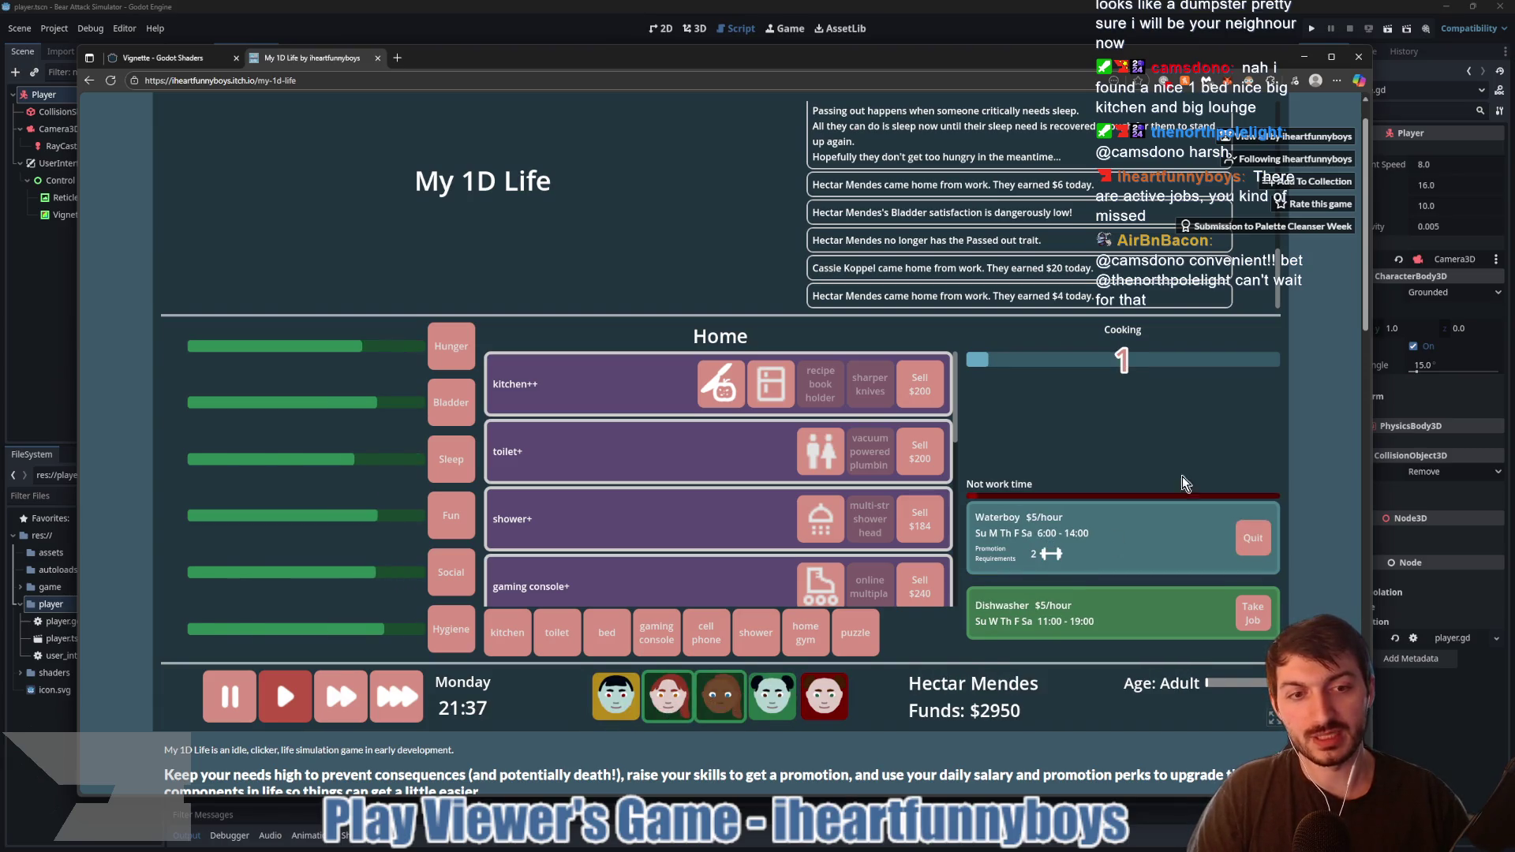
pyautogui.click(668, 698)
pyautogui.click(713, 696)
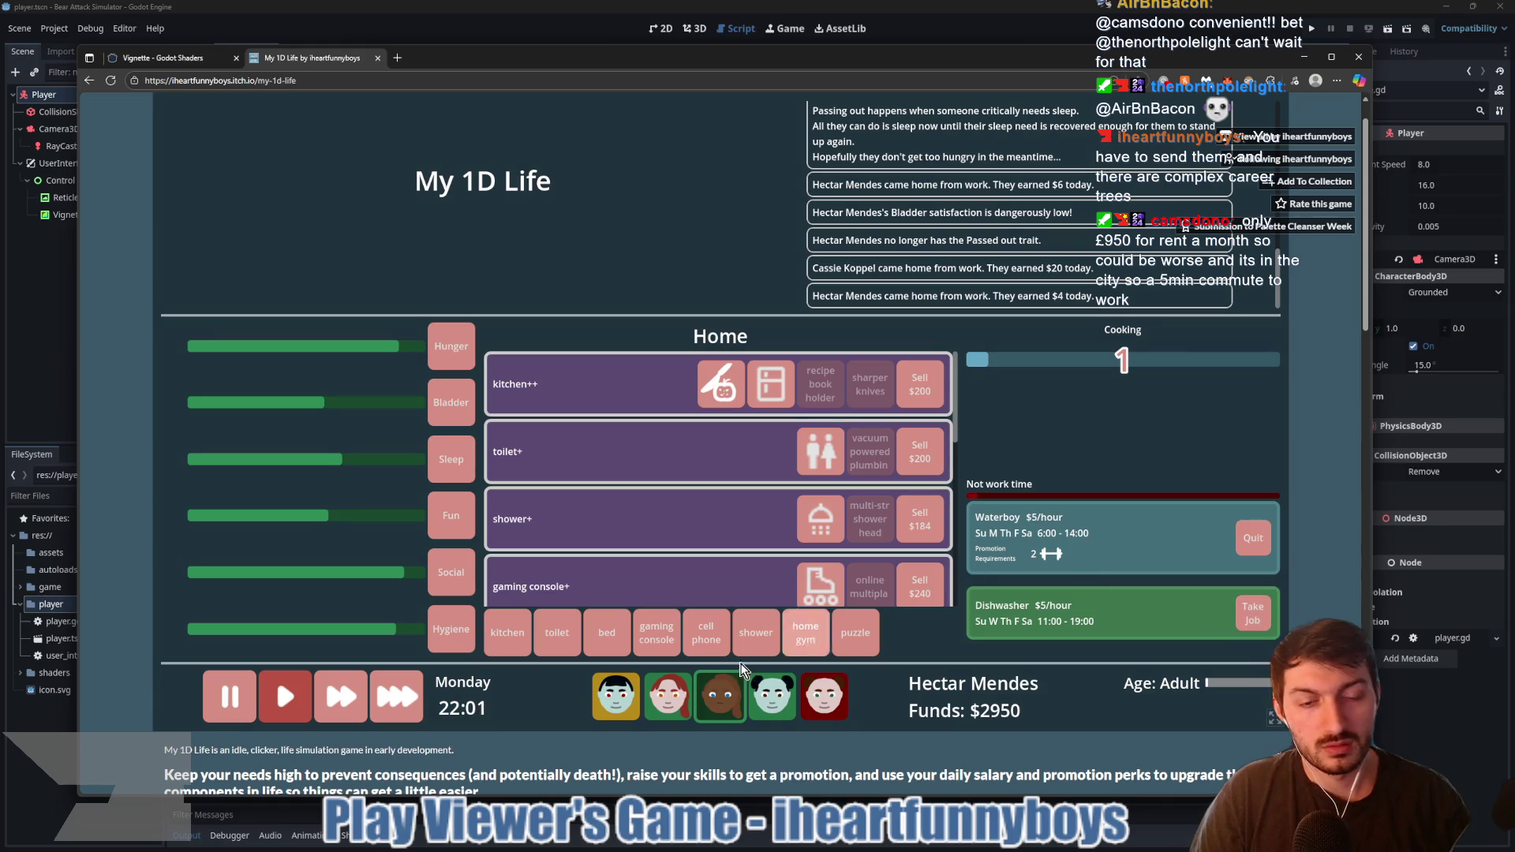
# Remove Eat from the fifth member's queue, then queue Shower for the first member
pyautogui.click(824, 696)
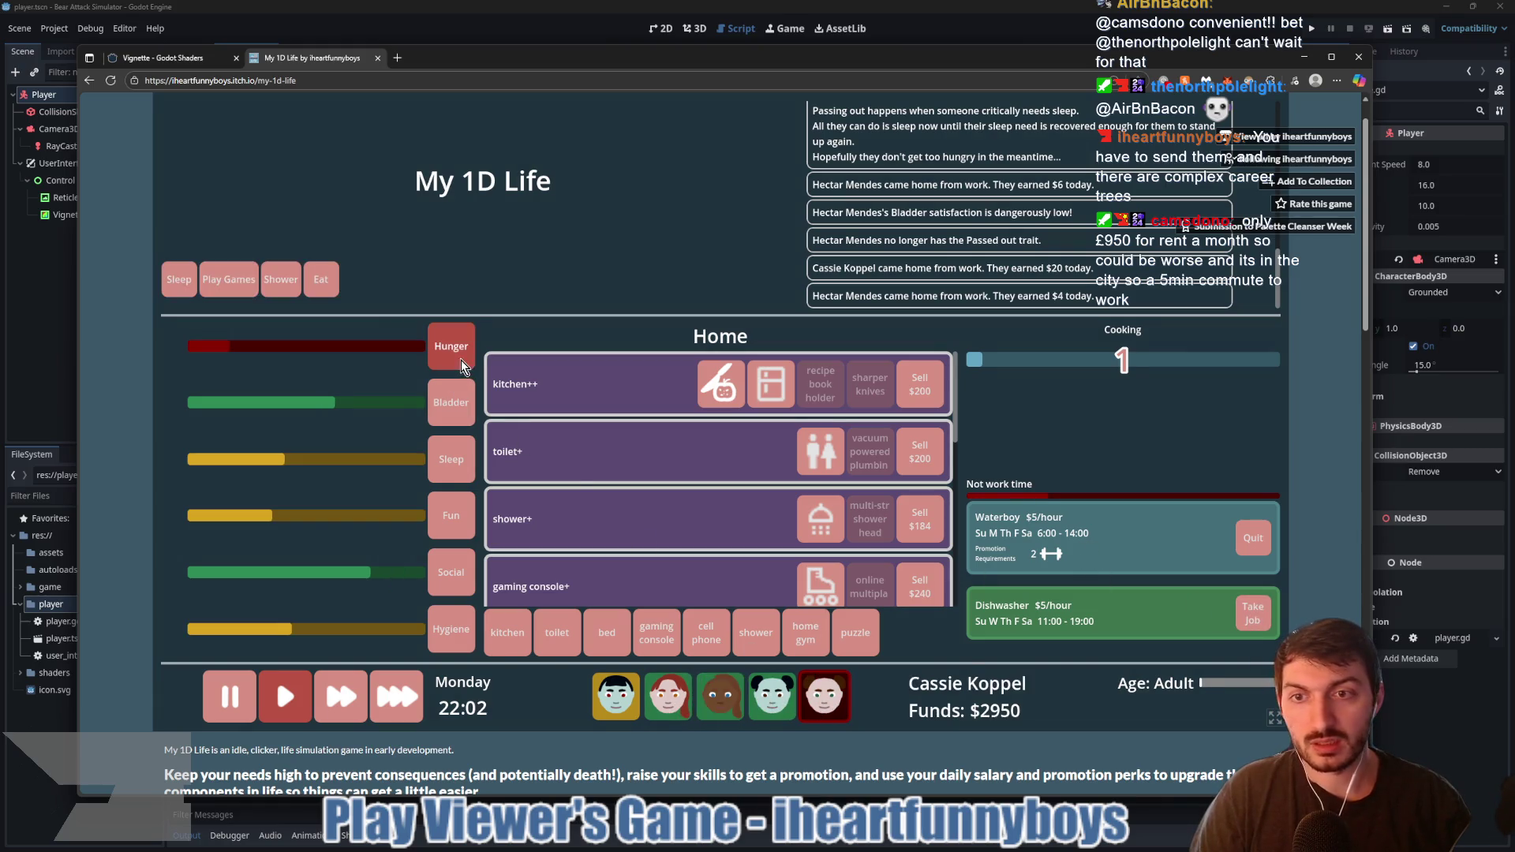
pyautogui.click(449, 462)
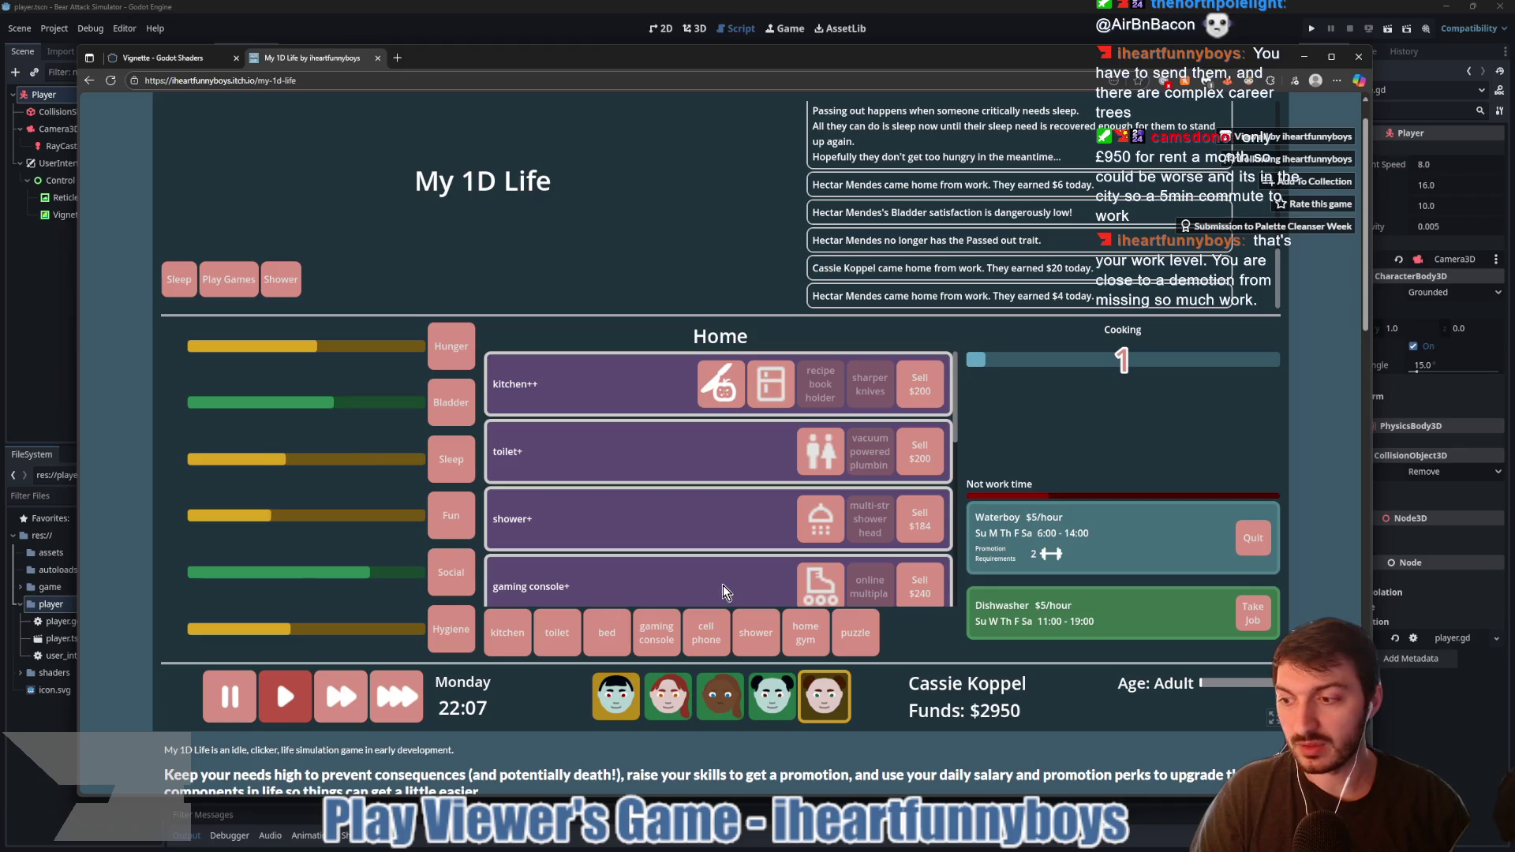
pyautogui.moveTo(718, 579)
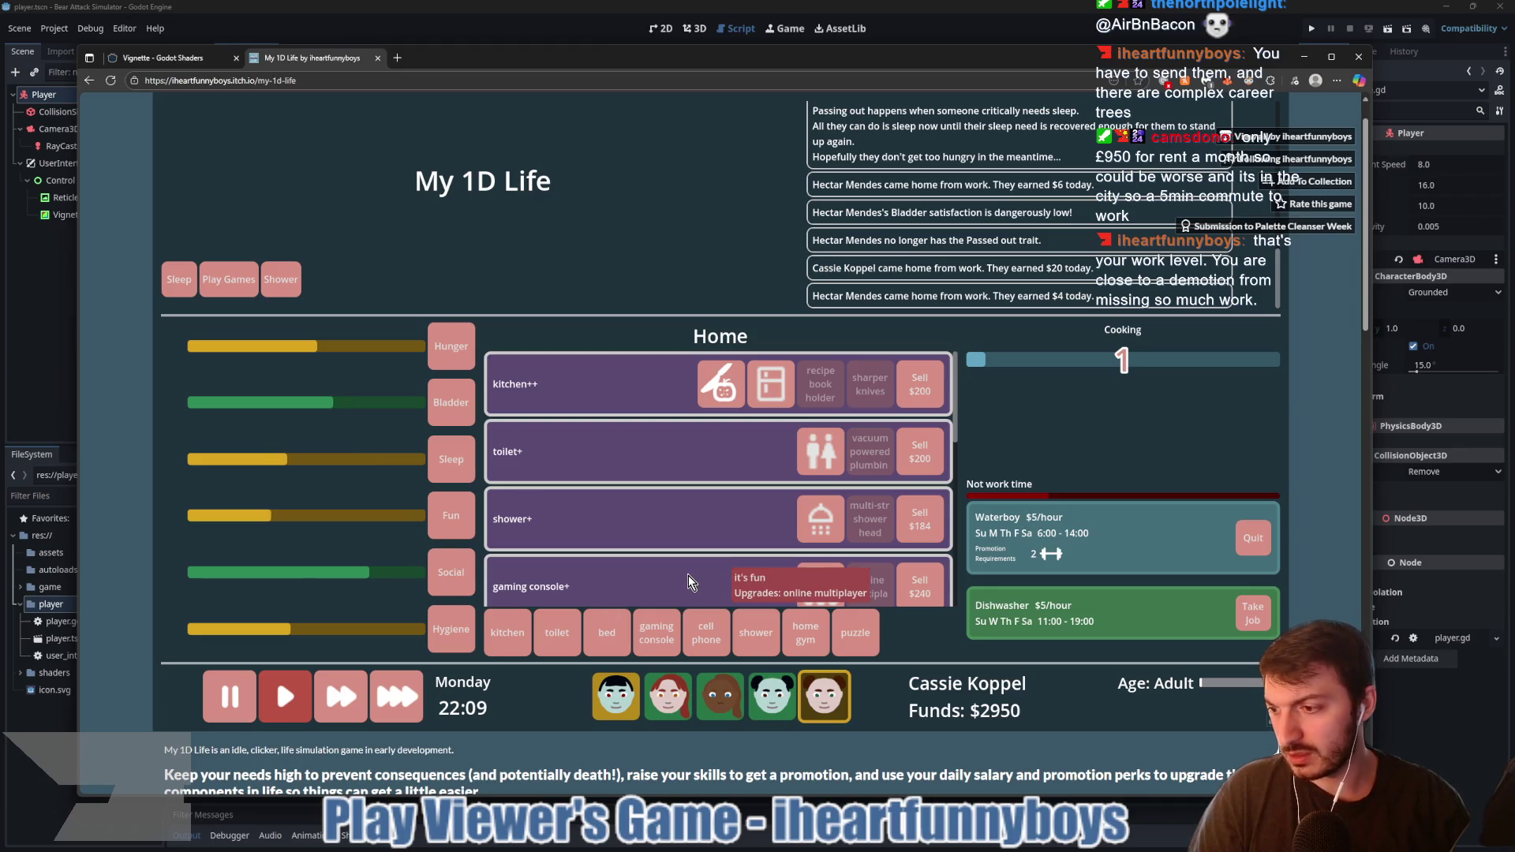
pyautogui.click(673, 702)
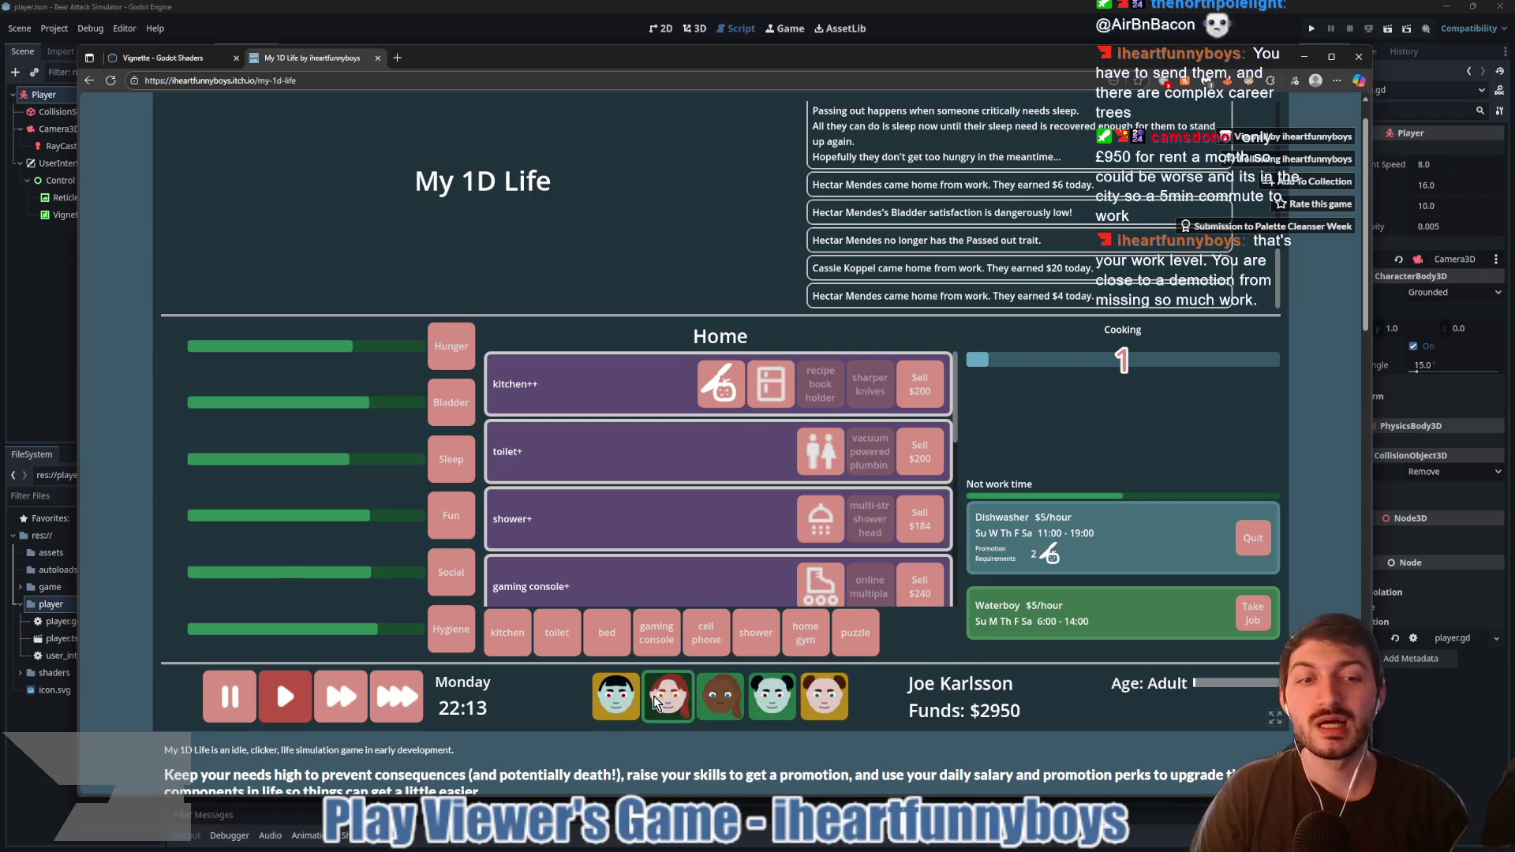
pyautogui.click(616, 696)
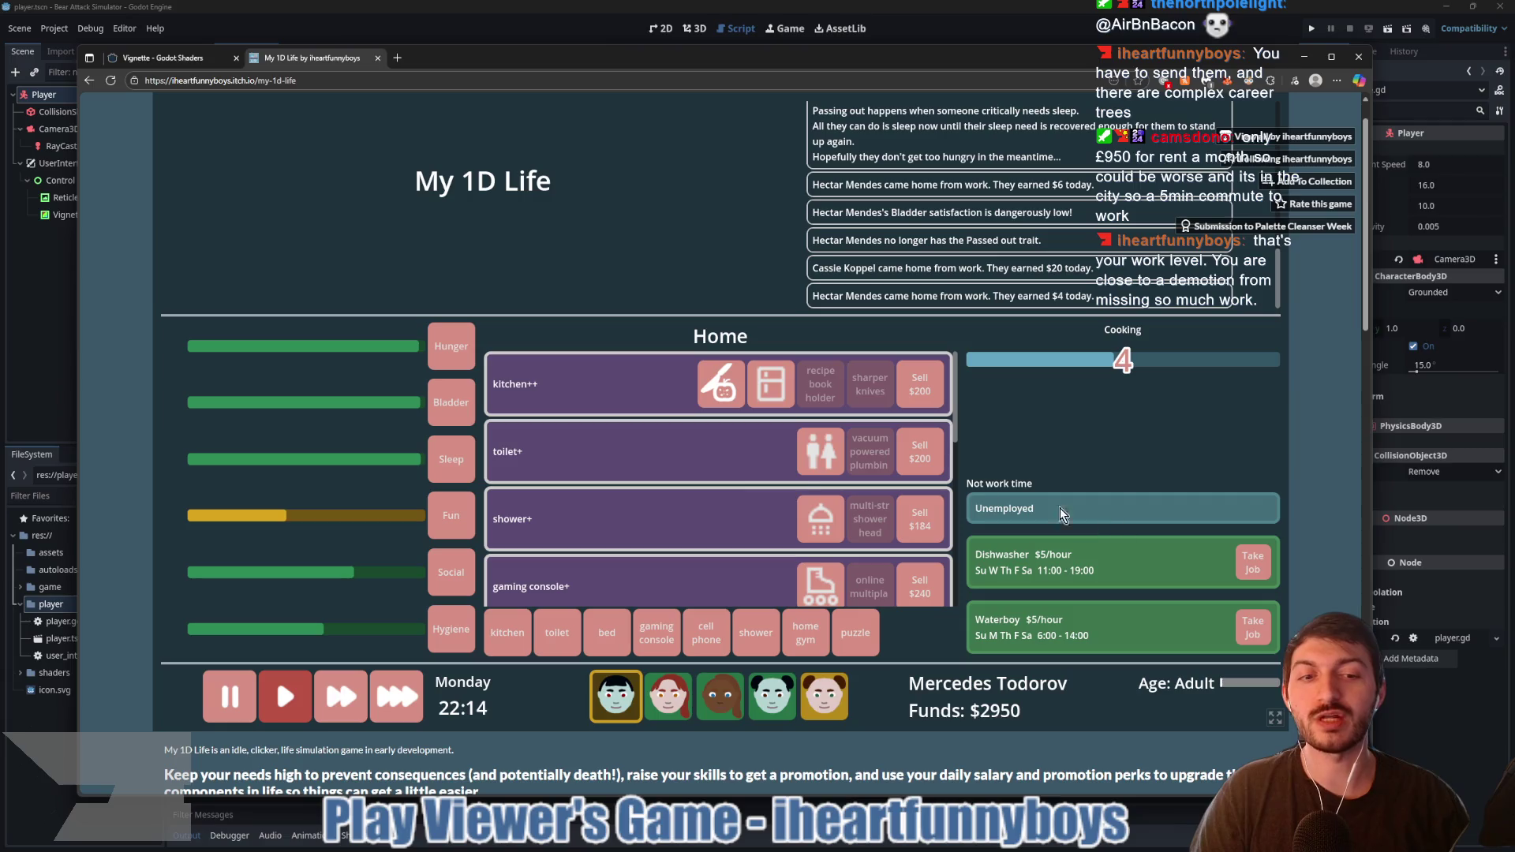
pyautogui.click(430, 562)
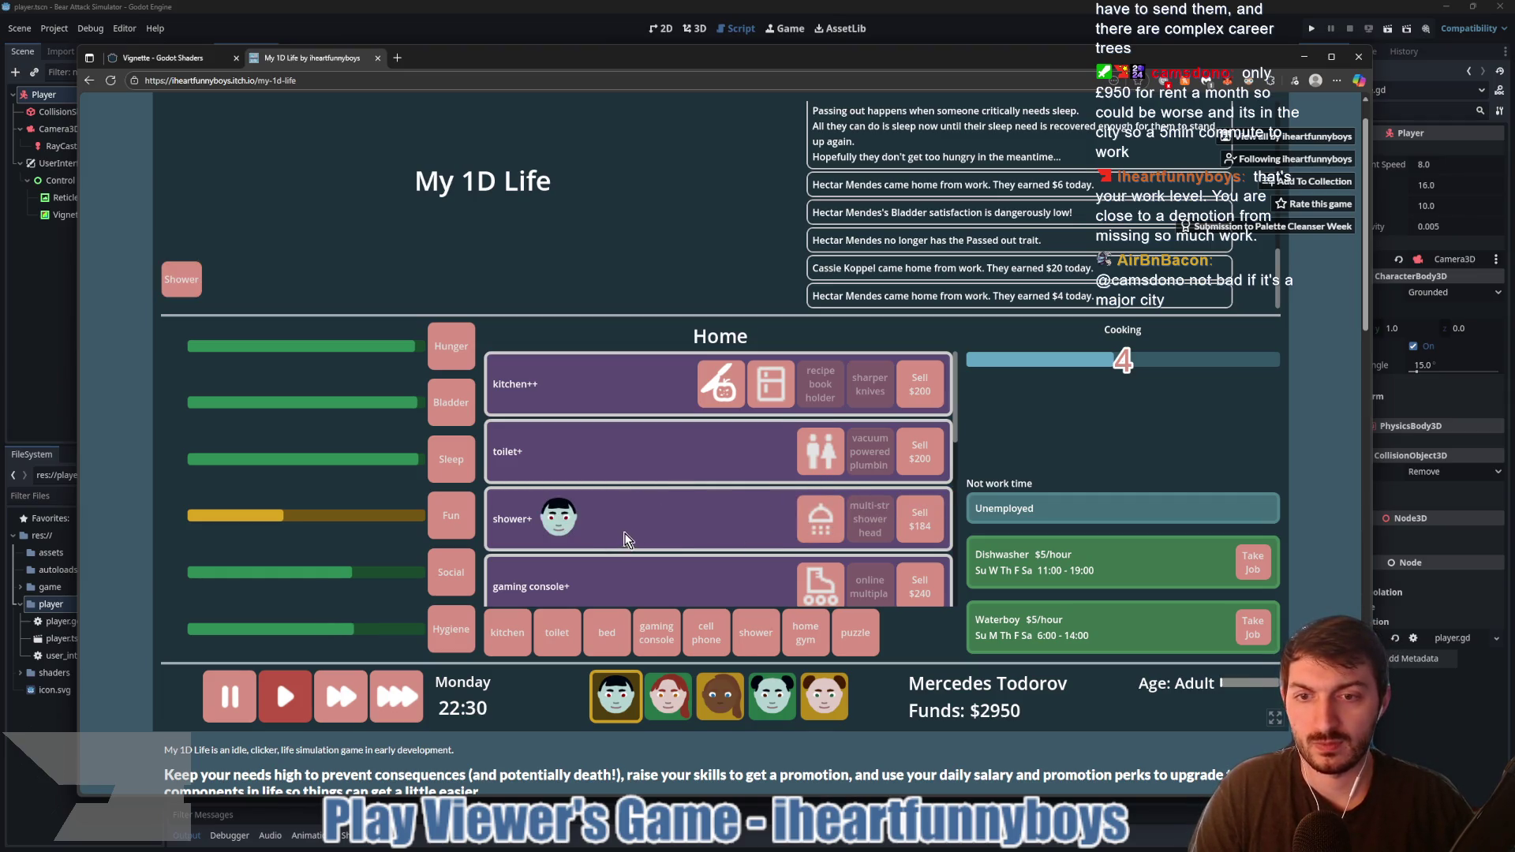
# Queue a Fun activity for the current member, then Hygiene and Sleep for the fifth
pyautogui.click(456, 519)
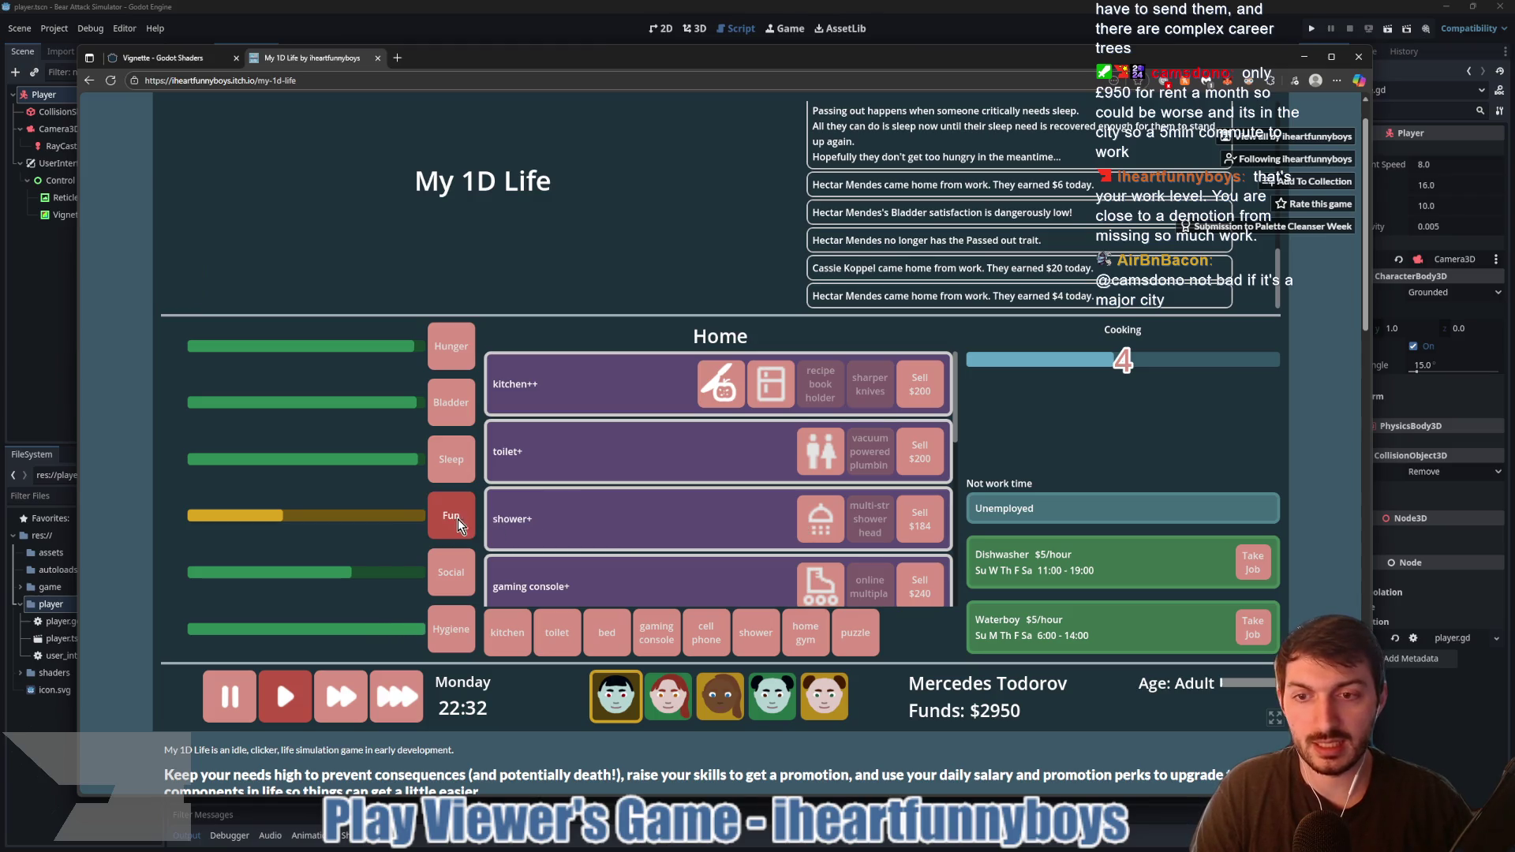
pyautogui.scroll(-3, 683, 523)
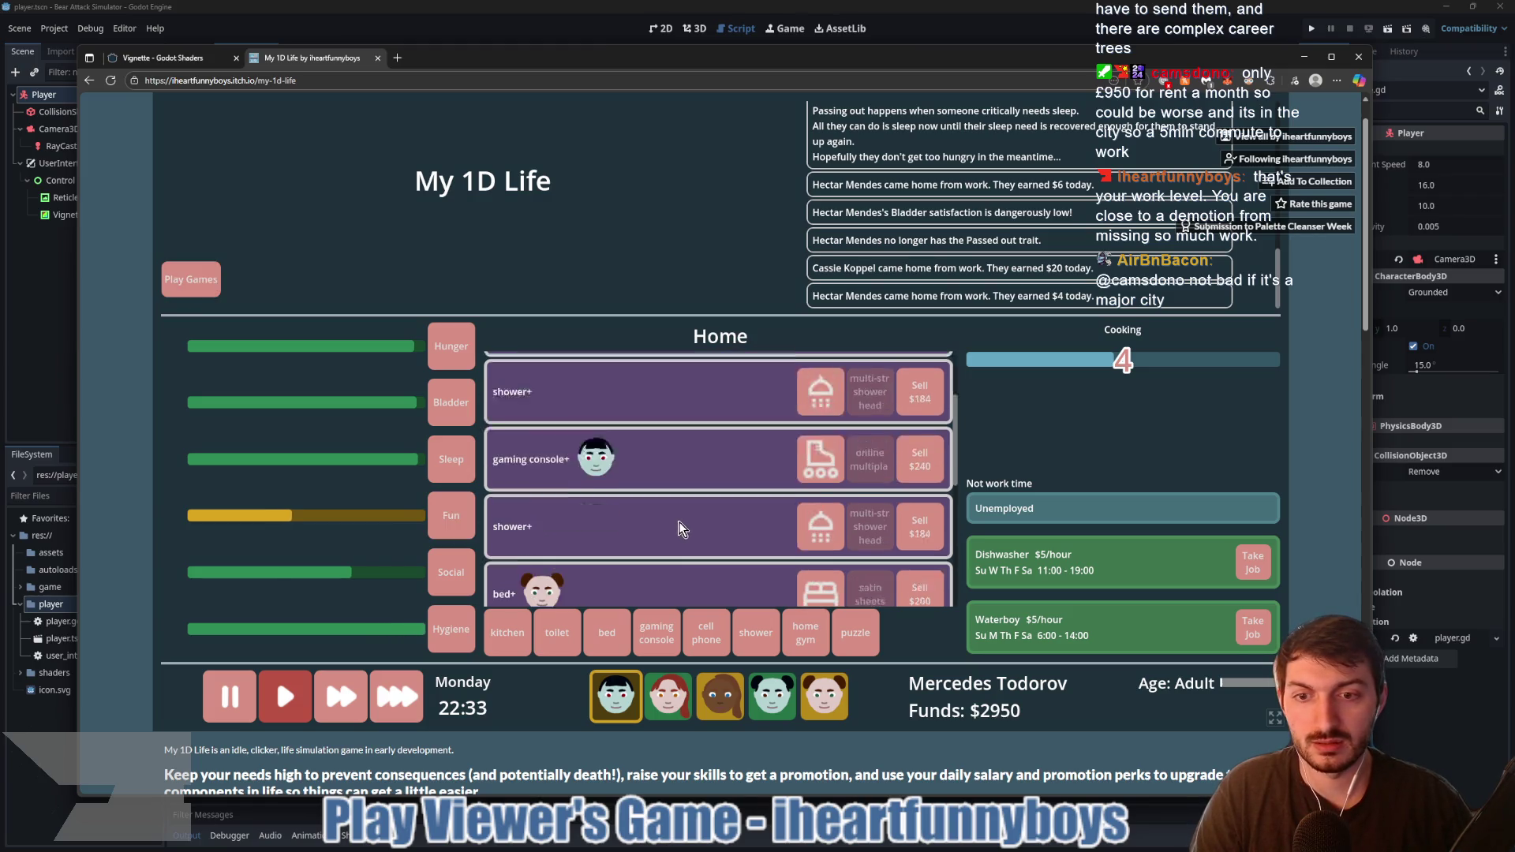
pyautogui.click(720, 697)
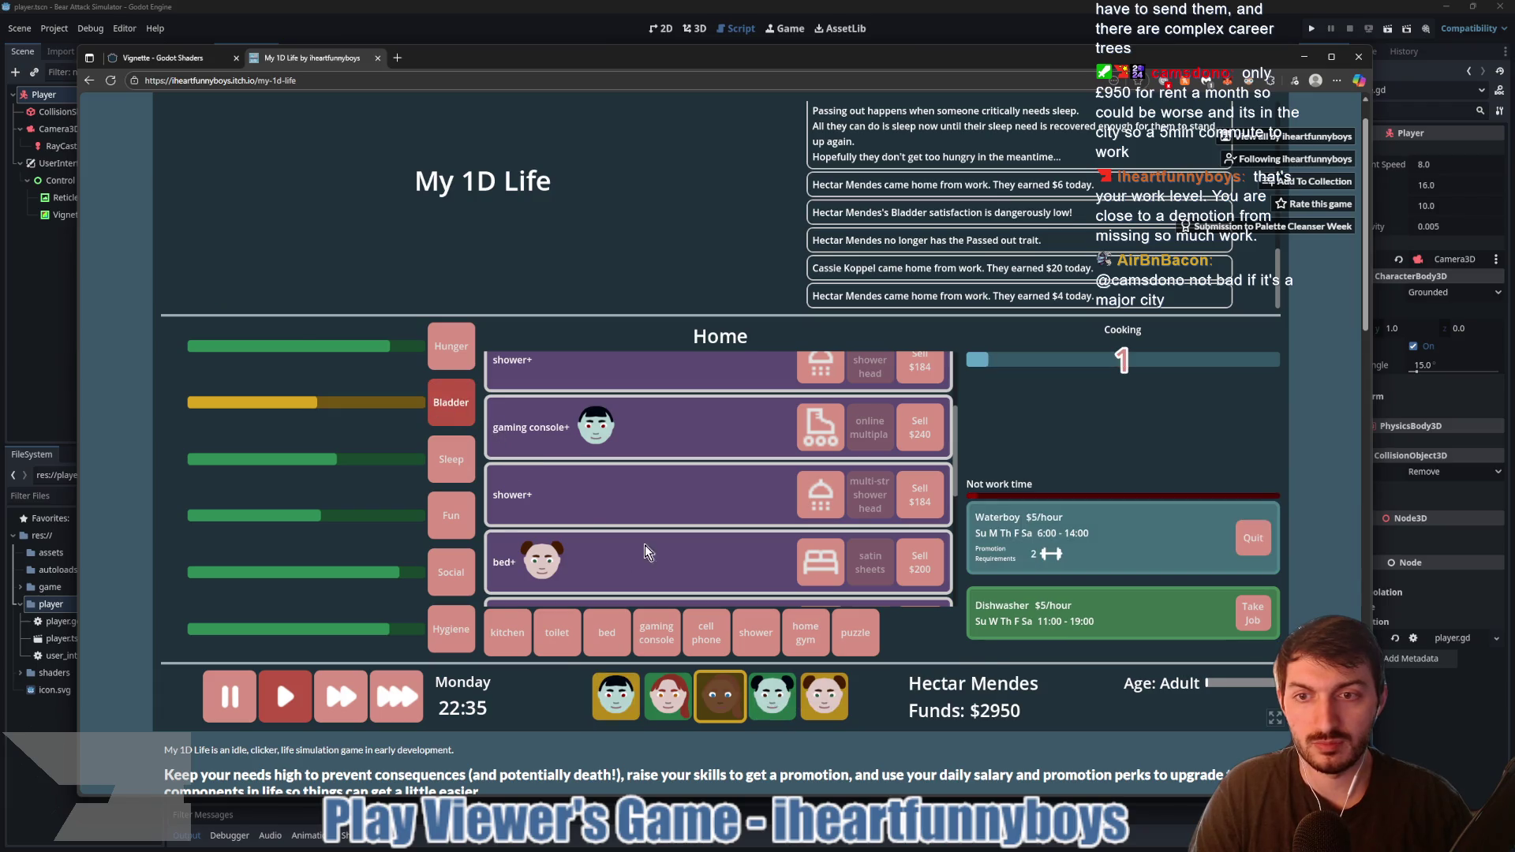
pyautogui.click(825, 696)
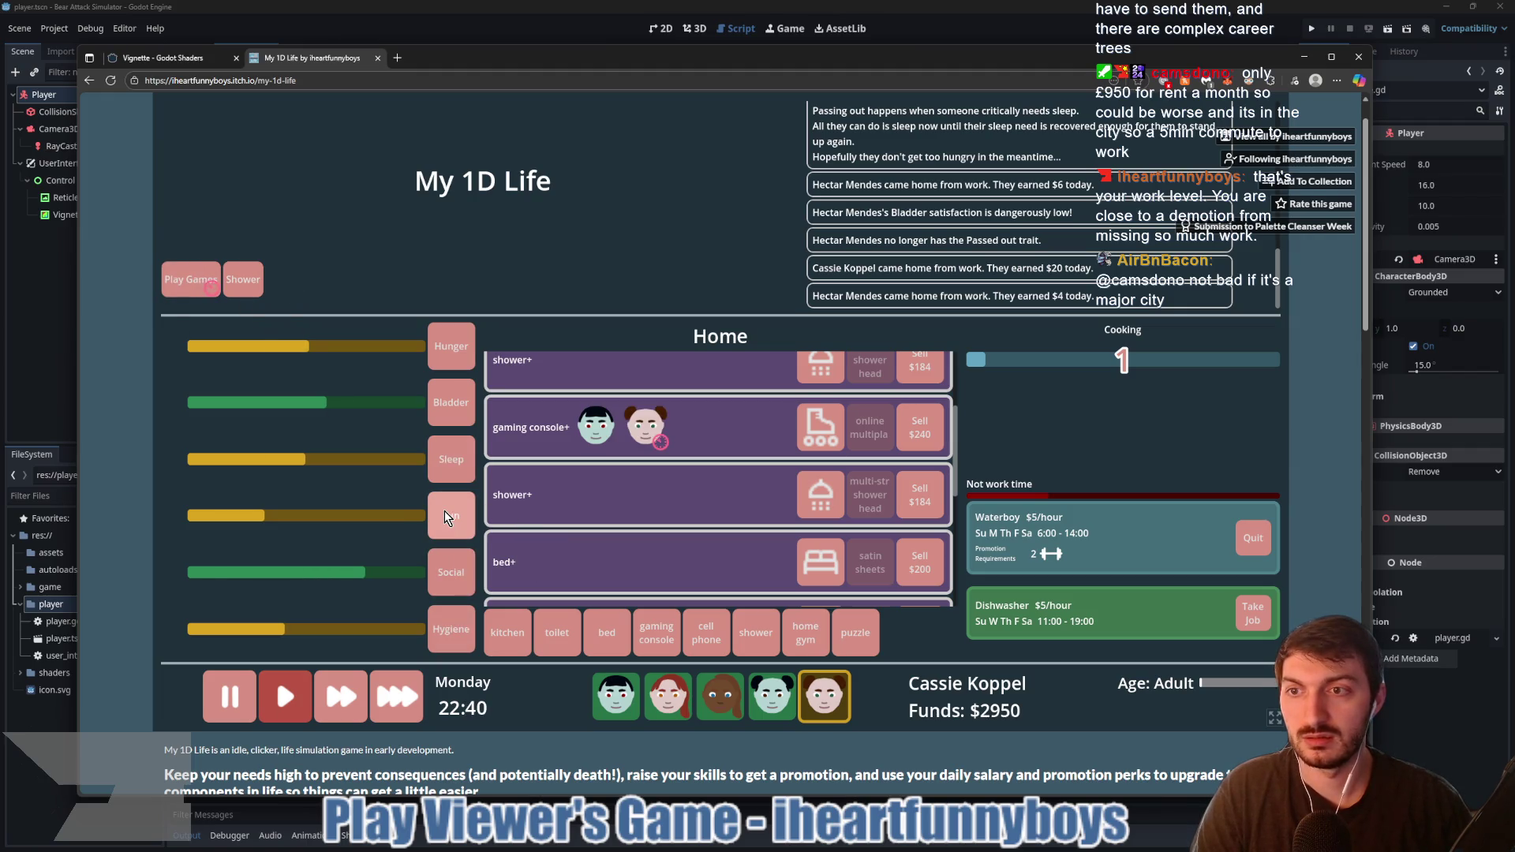
pyautogui.click(451, 632)
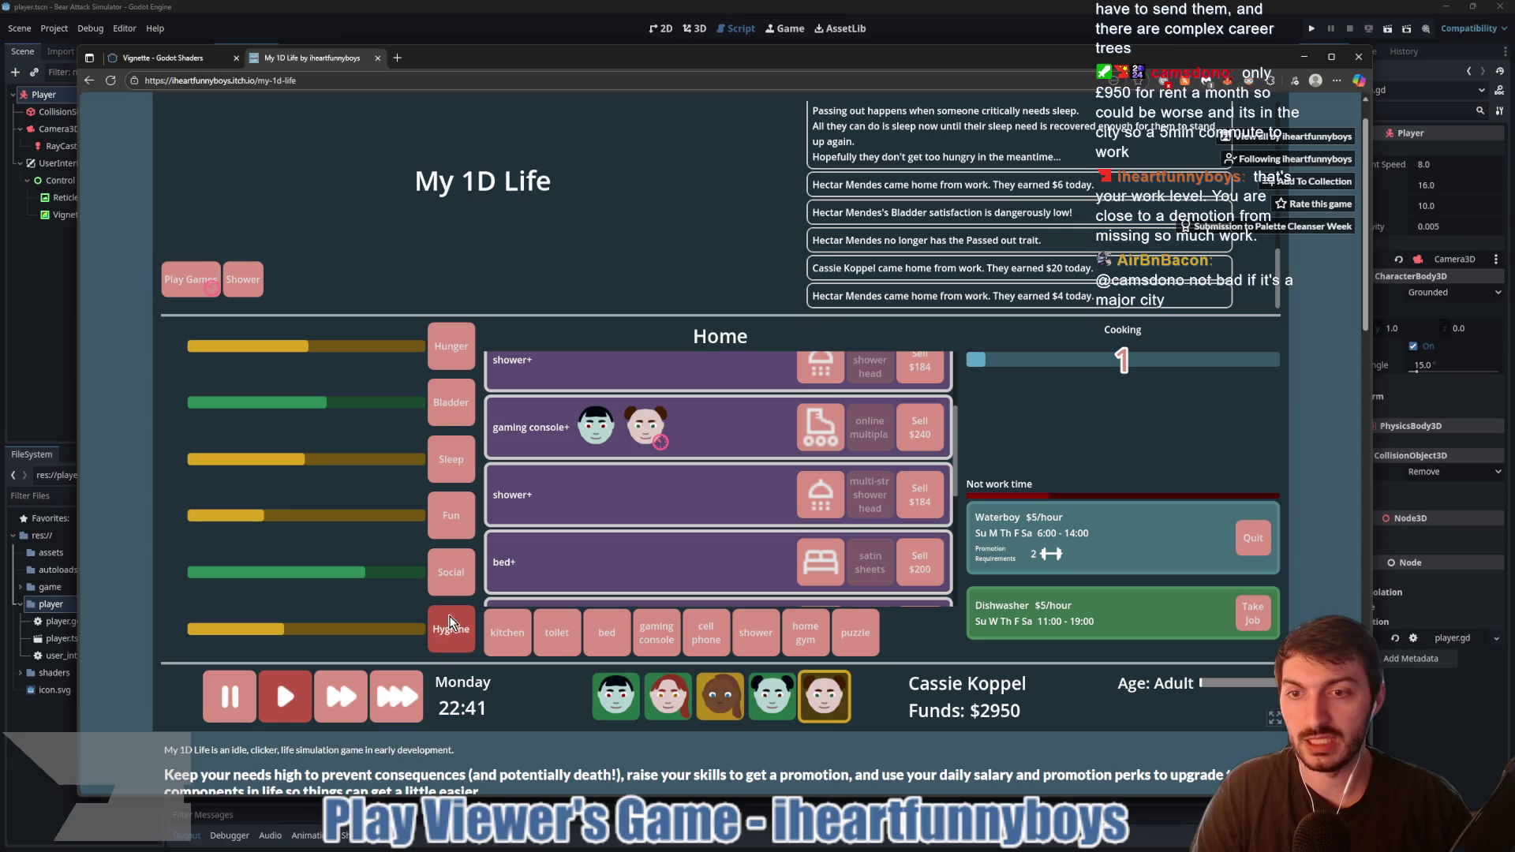
pyautogui.click(454, 465)
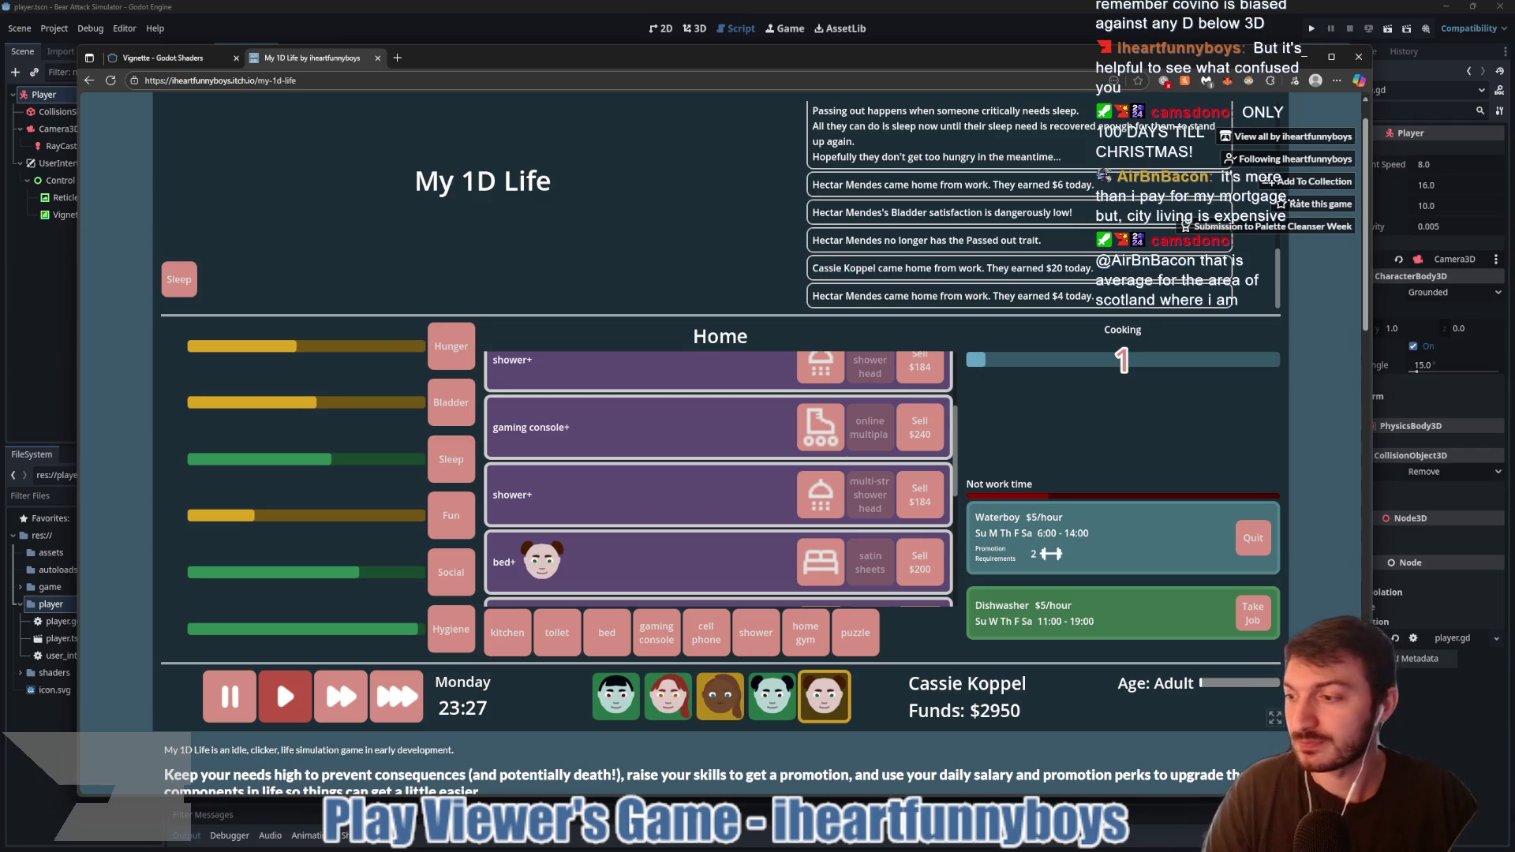
pyautogui.scroll(3, 683, 507)
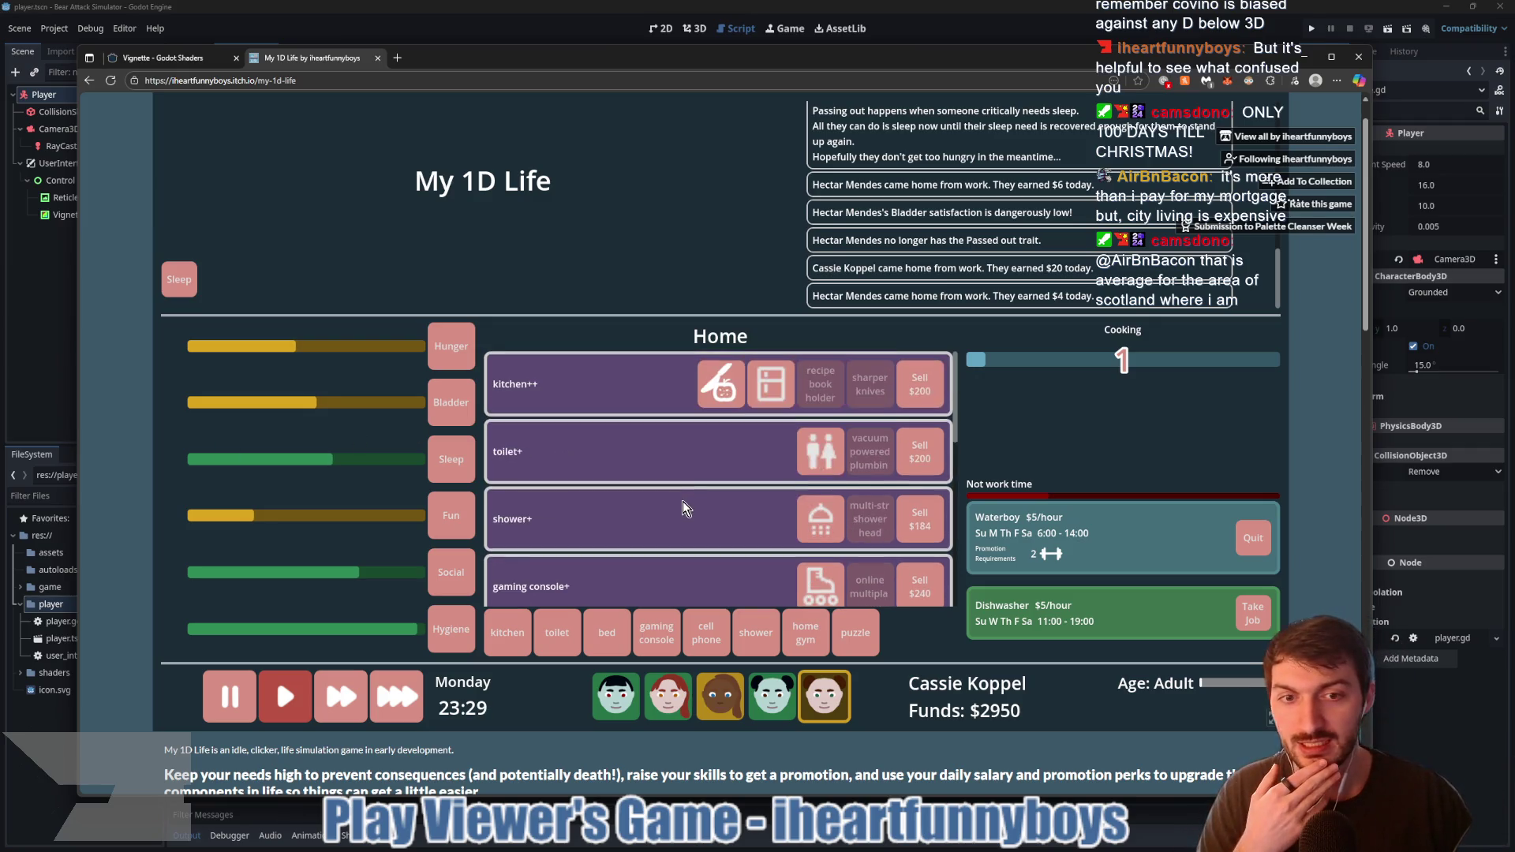
# Check the third and fourth household members' needs
pyautogui.scroll(-3, 684, 509)
pyautogui.click(719, 696)
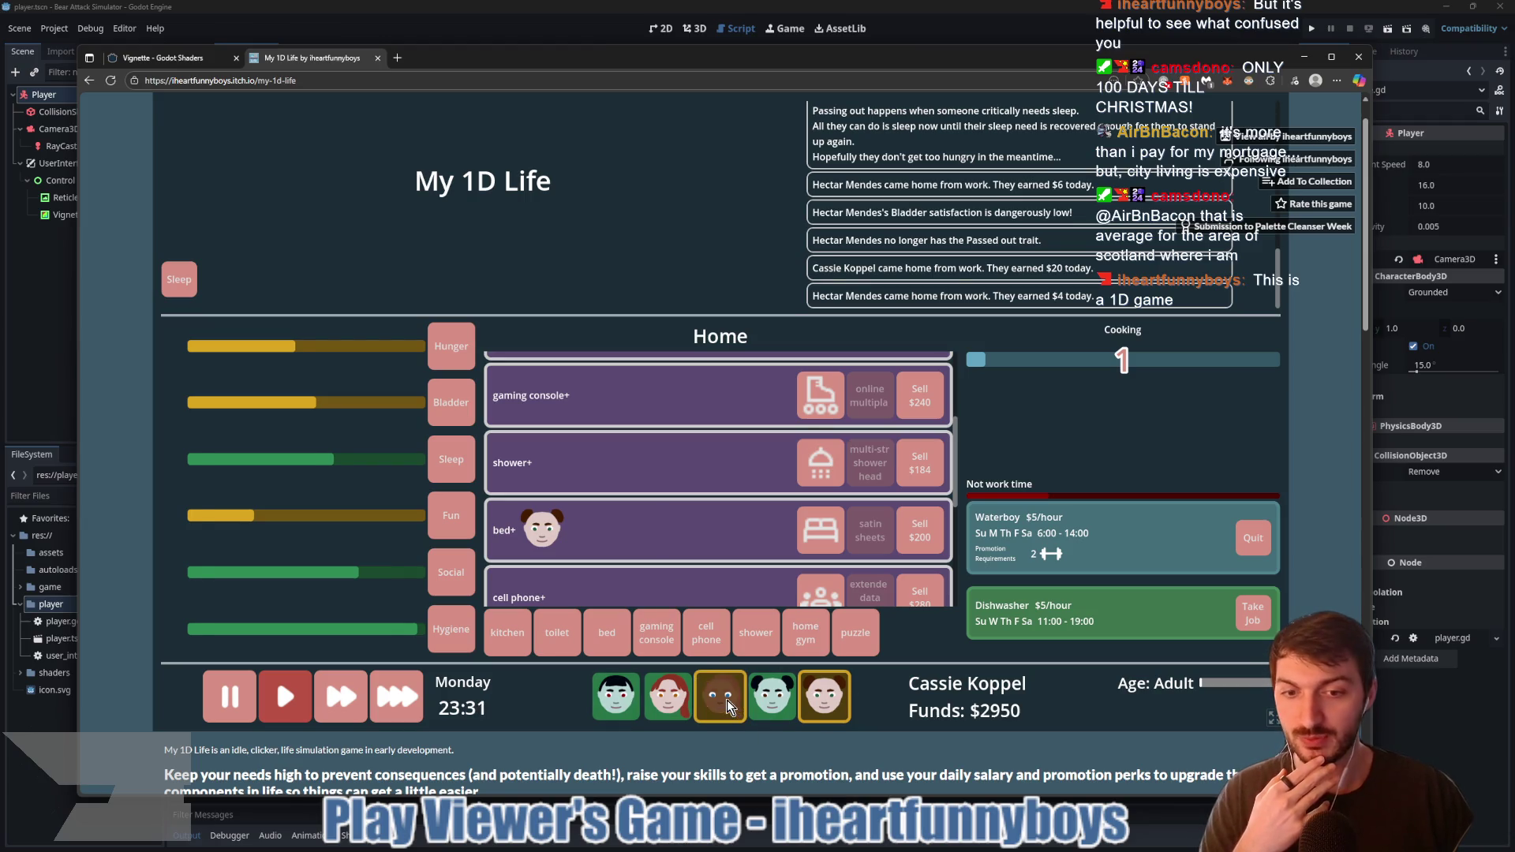
pyautogui.click(451, 525)
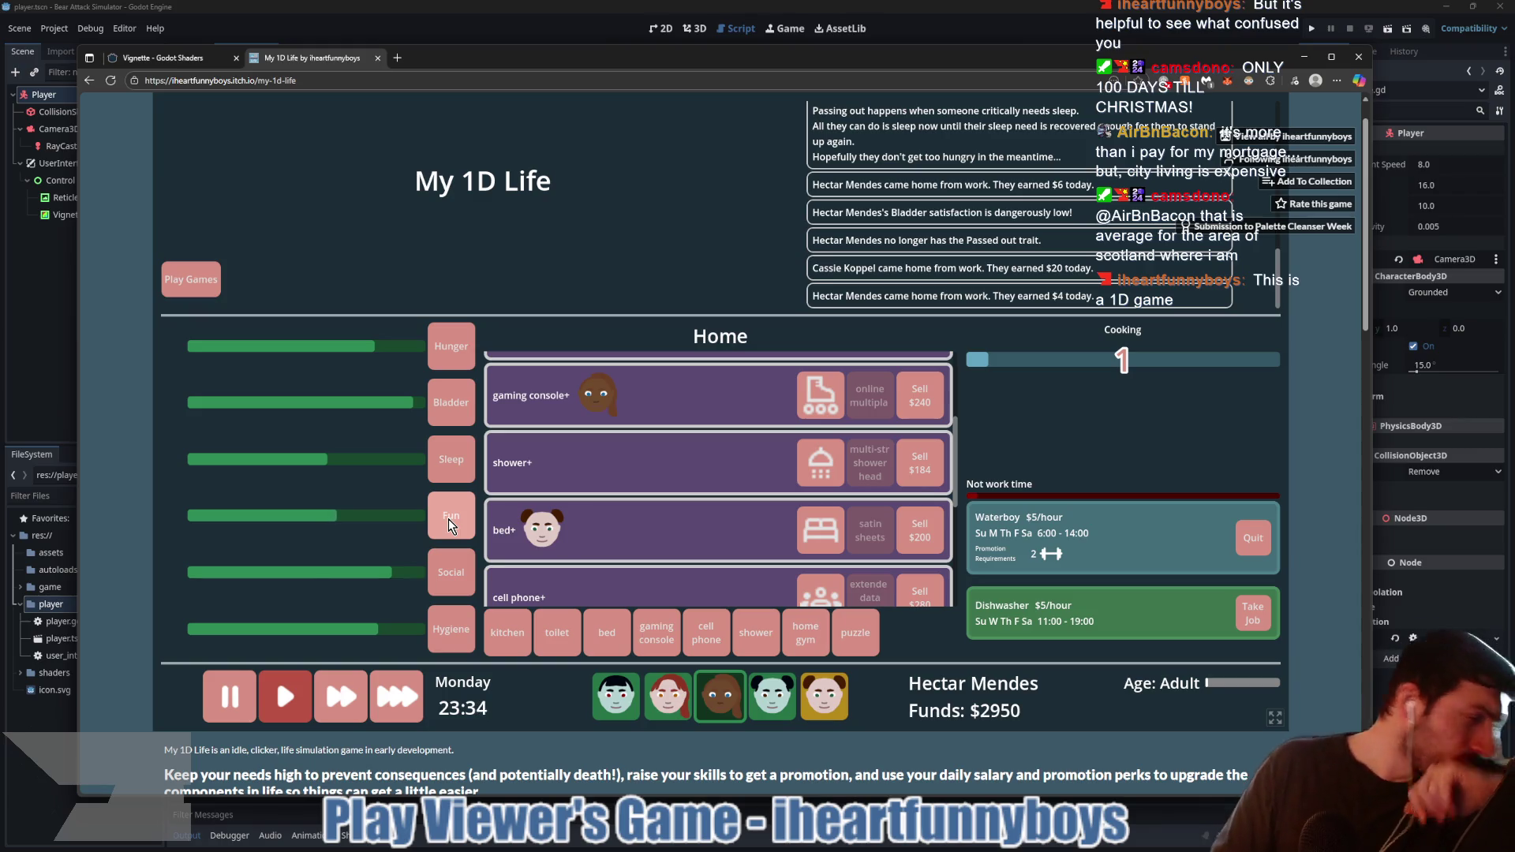
pyautogui.click(771, 695)
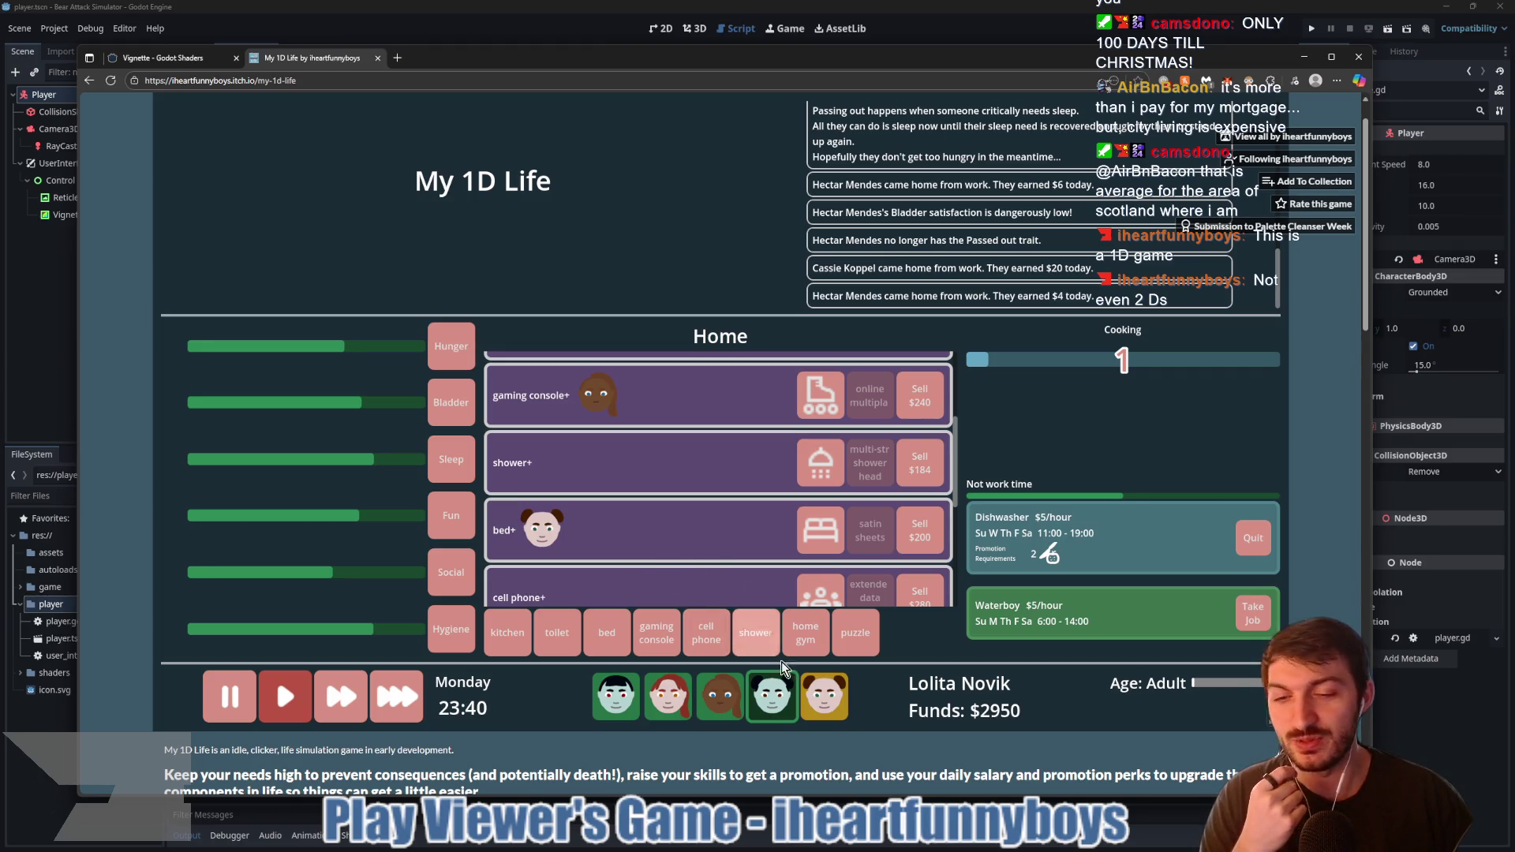
# Queue a toilet visit and game-playing for the fifth household member
pyautogui.click(826, 698)
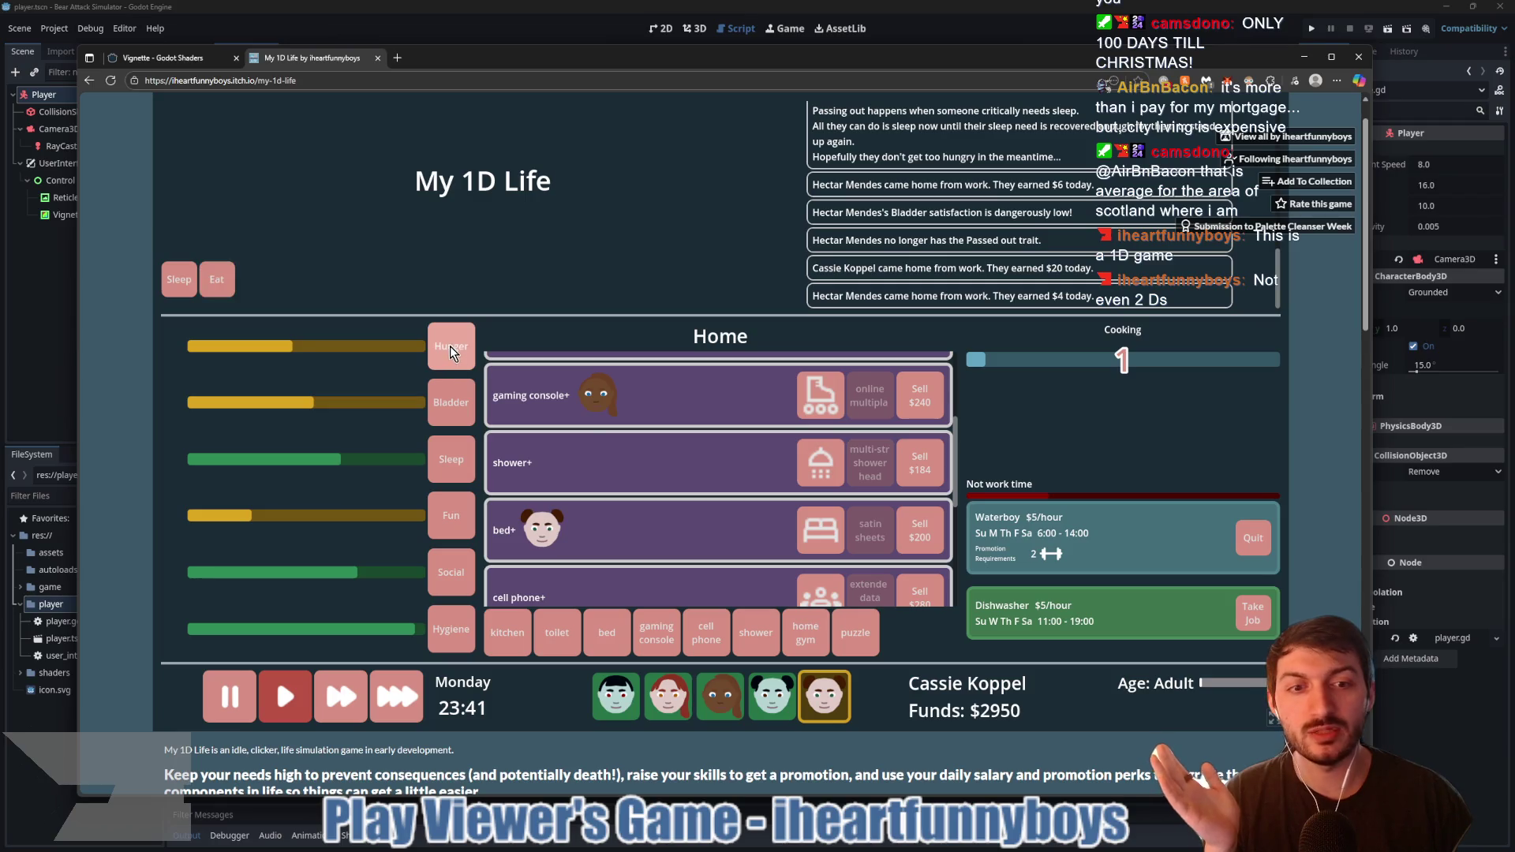
pyautogui.click(455, 410)
pyautogui.click(453, 529)
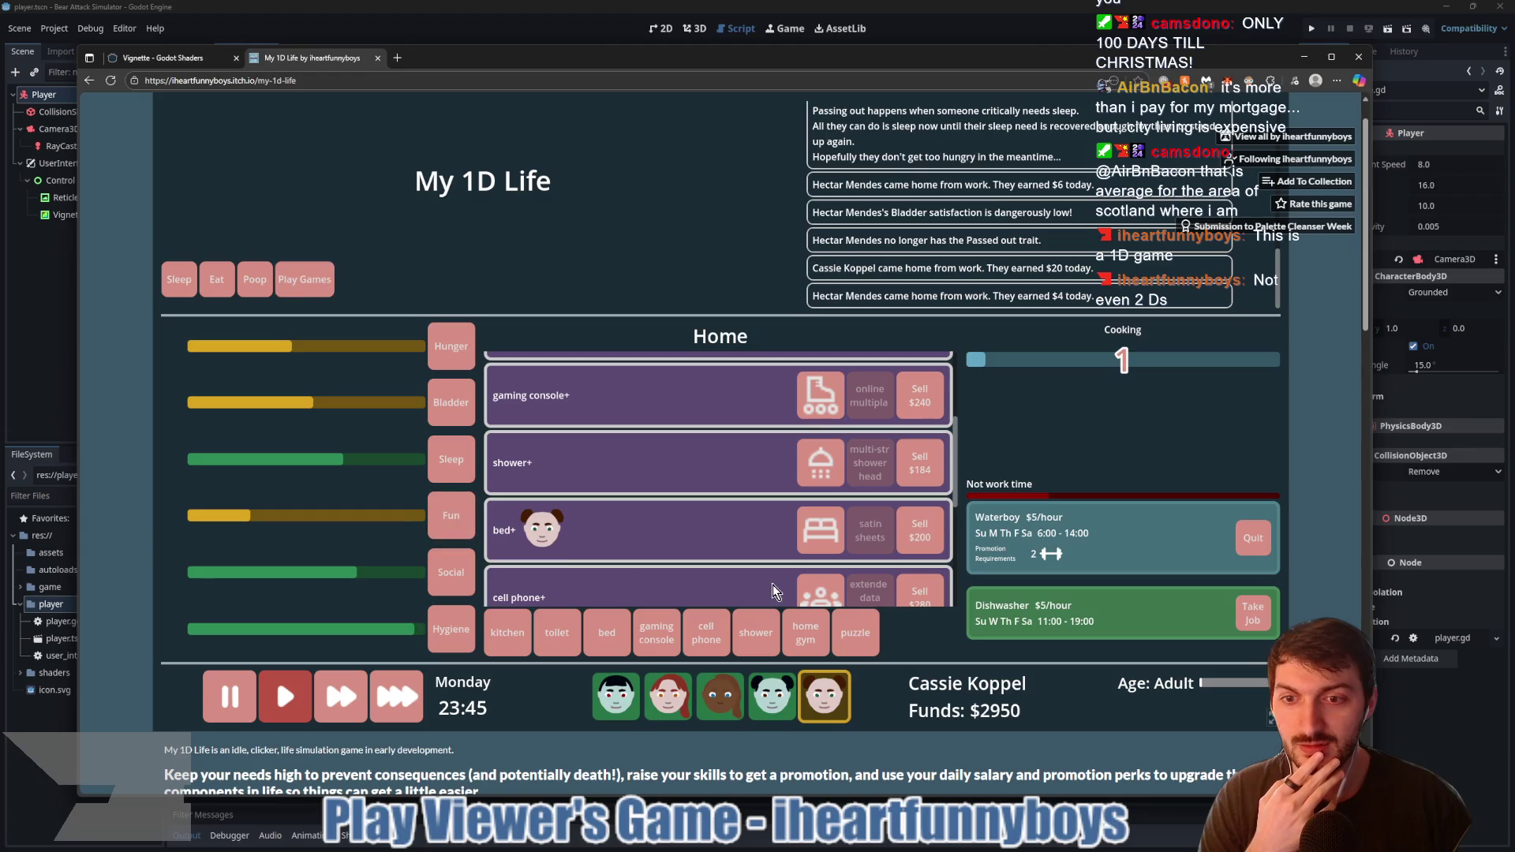
# Look over the Home items list, then select the fourth household member
pyautogui.scroll(-3, 702, 525)
pyautogui.scroll(-2, 701, 524)
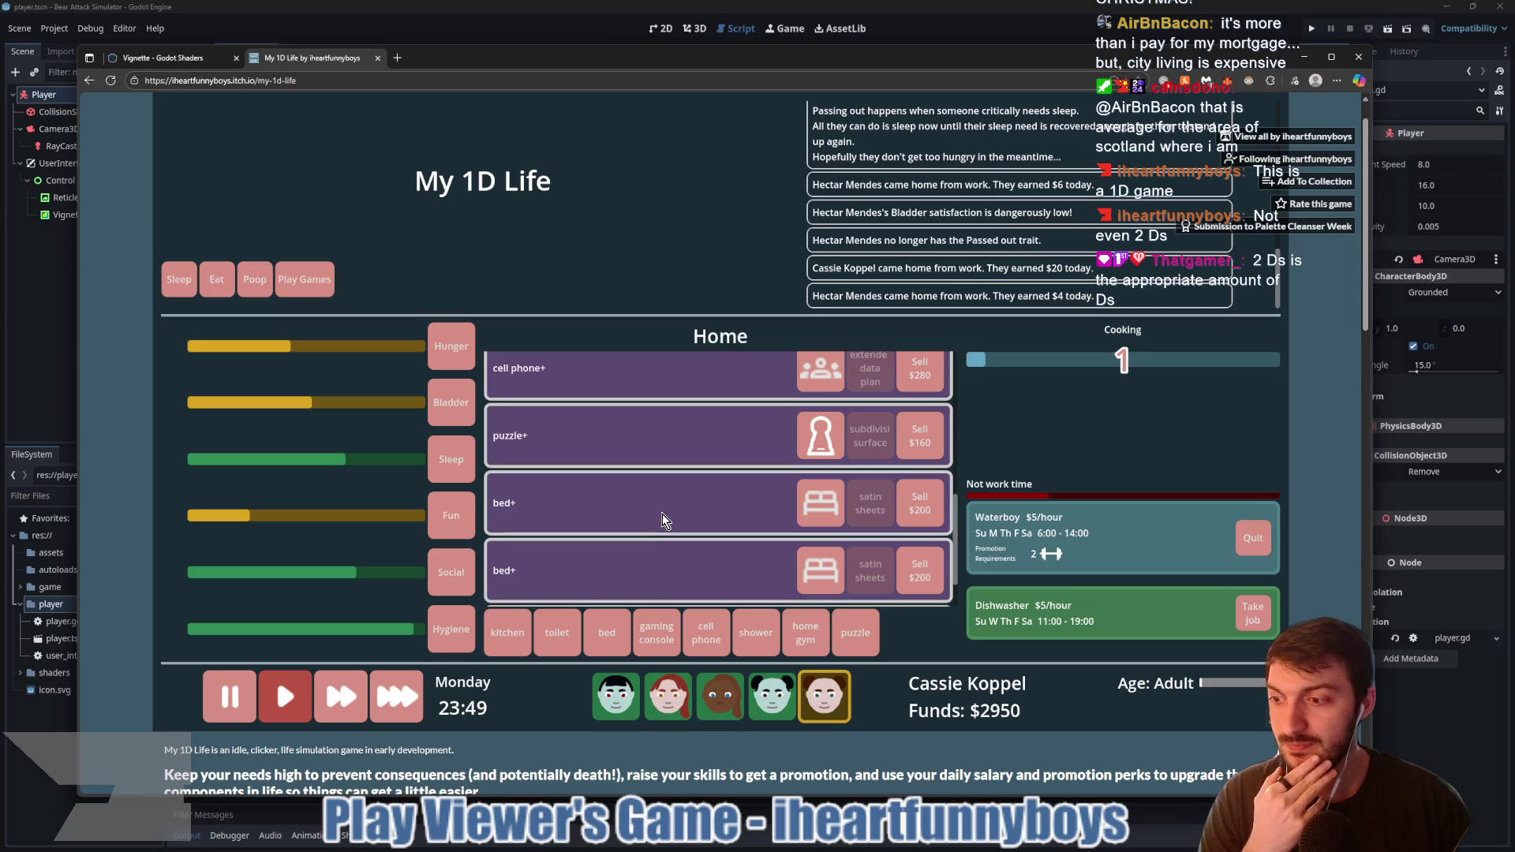
pyautogui.moveTo(667, 522)
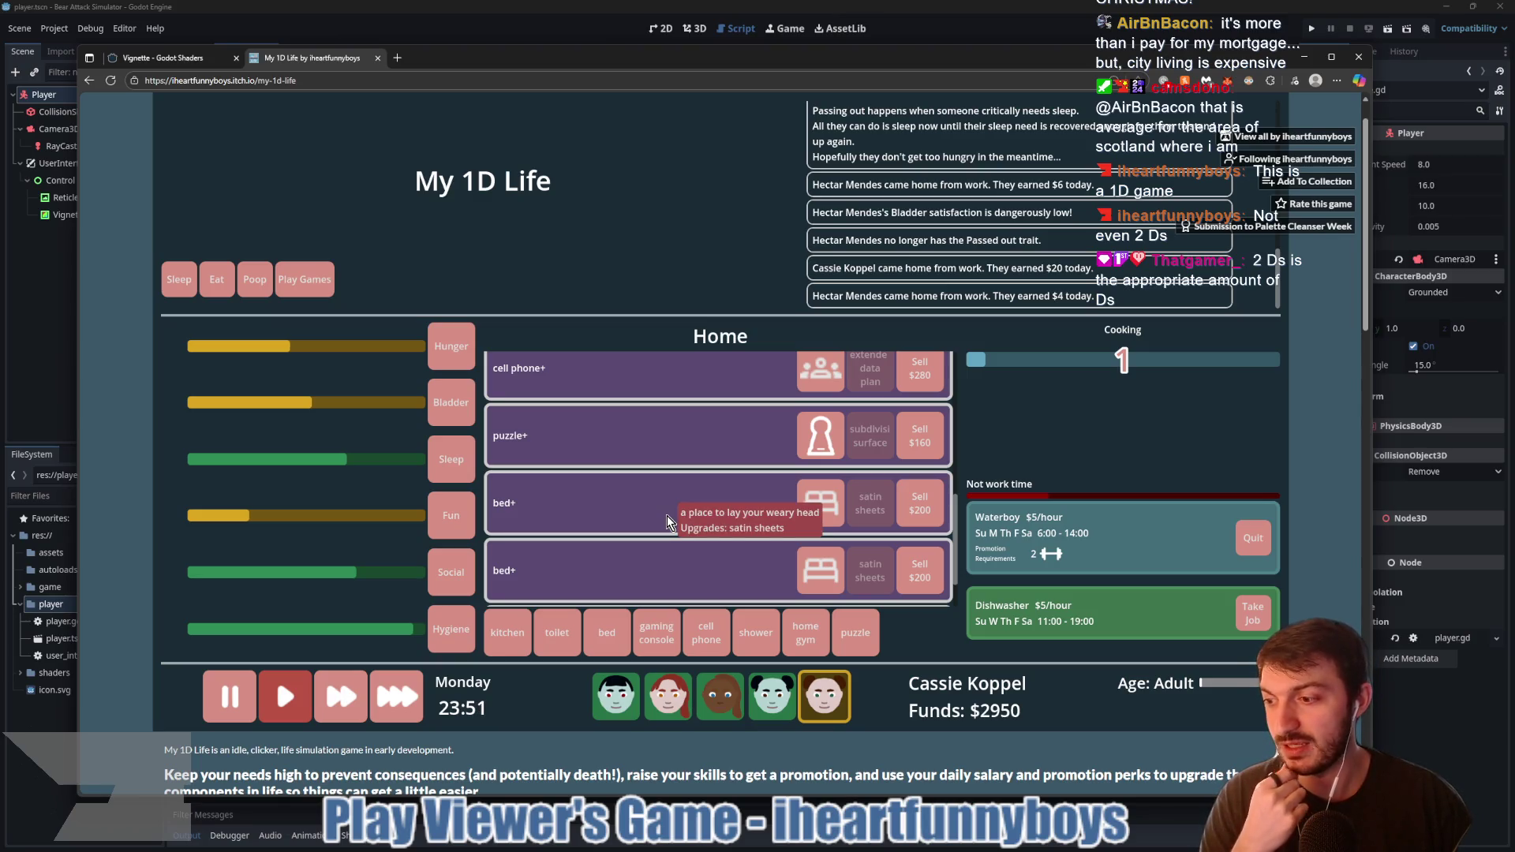
pyautogui.scroll(4, 655, 522)
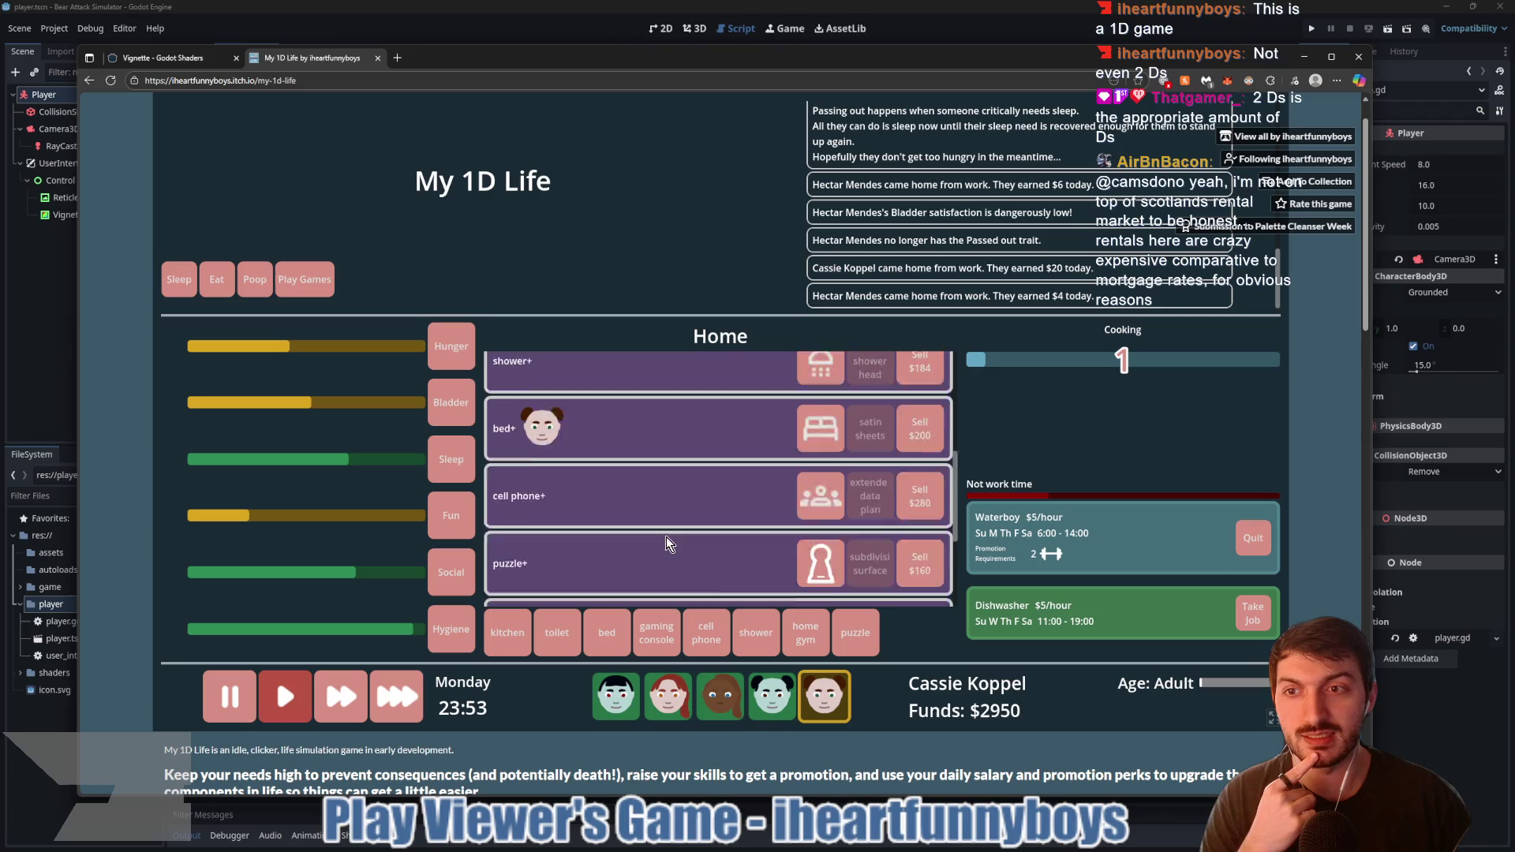
pyautogui.scroll(2, 627, 527)
pyautogui.moveTo(623, 530)
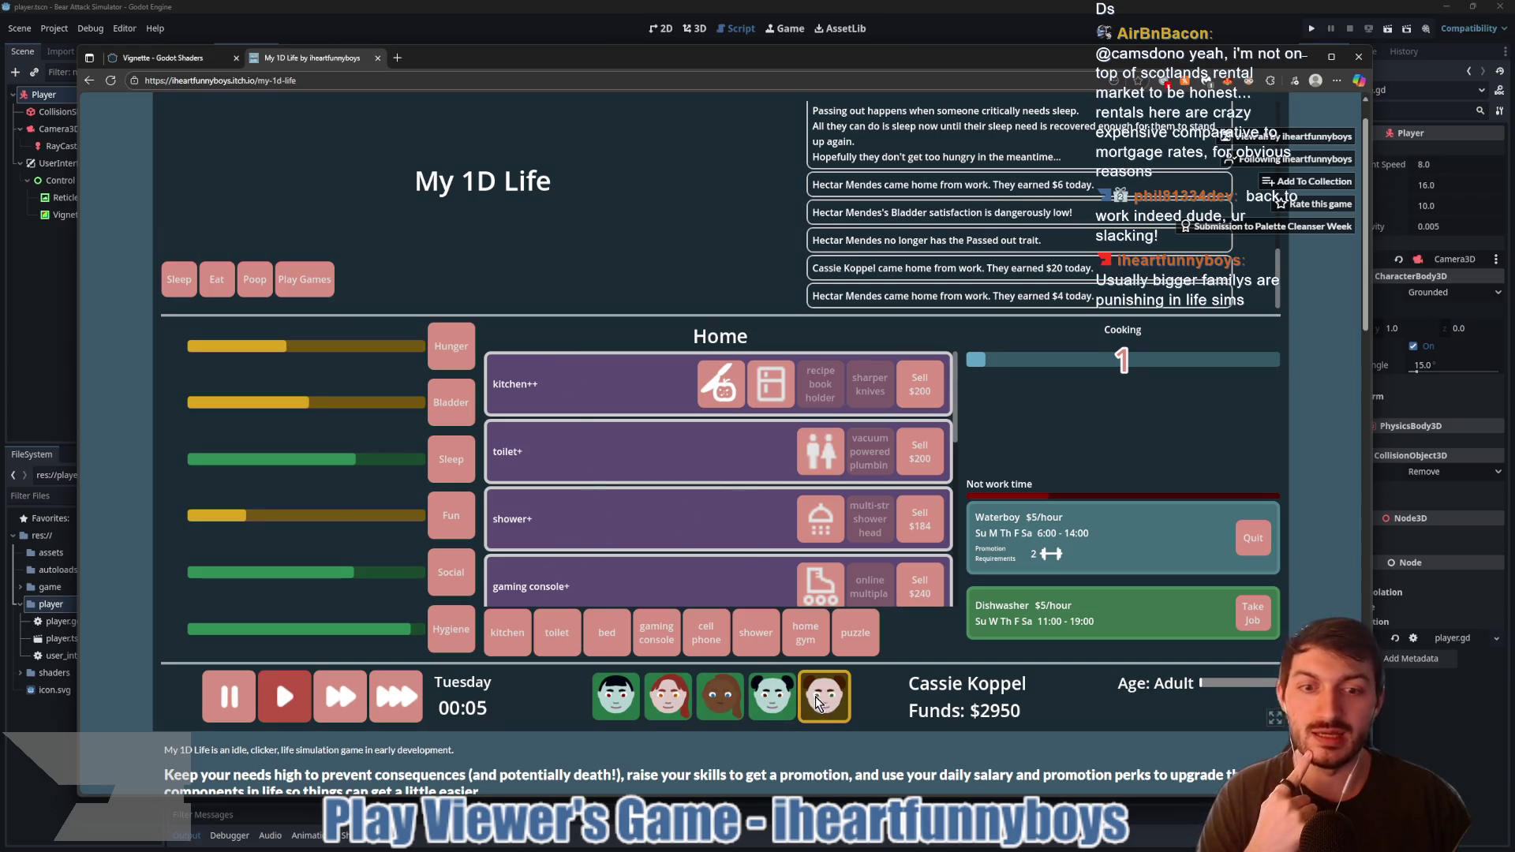
pyautogui.click(758, 707)
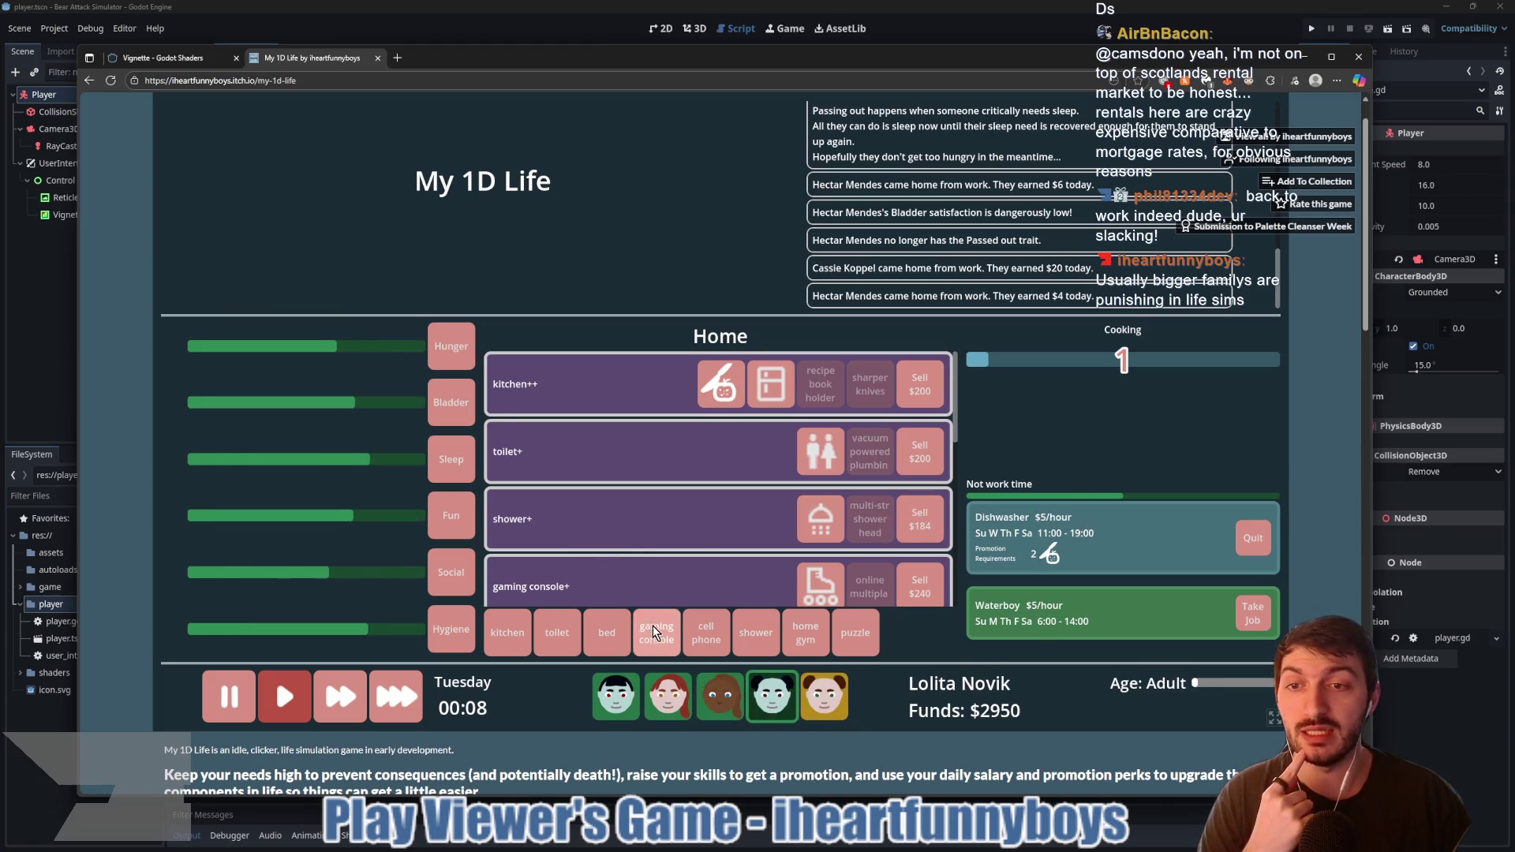
pyautogui.moveTo(593, 552)
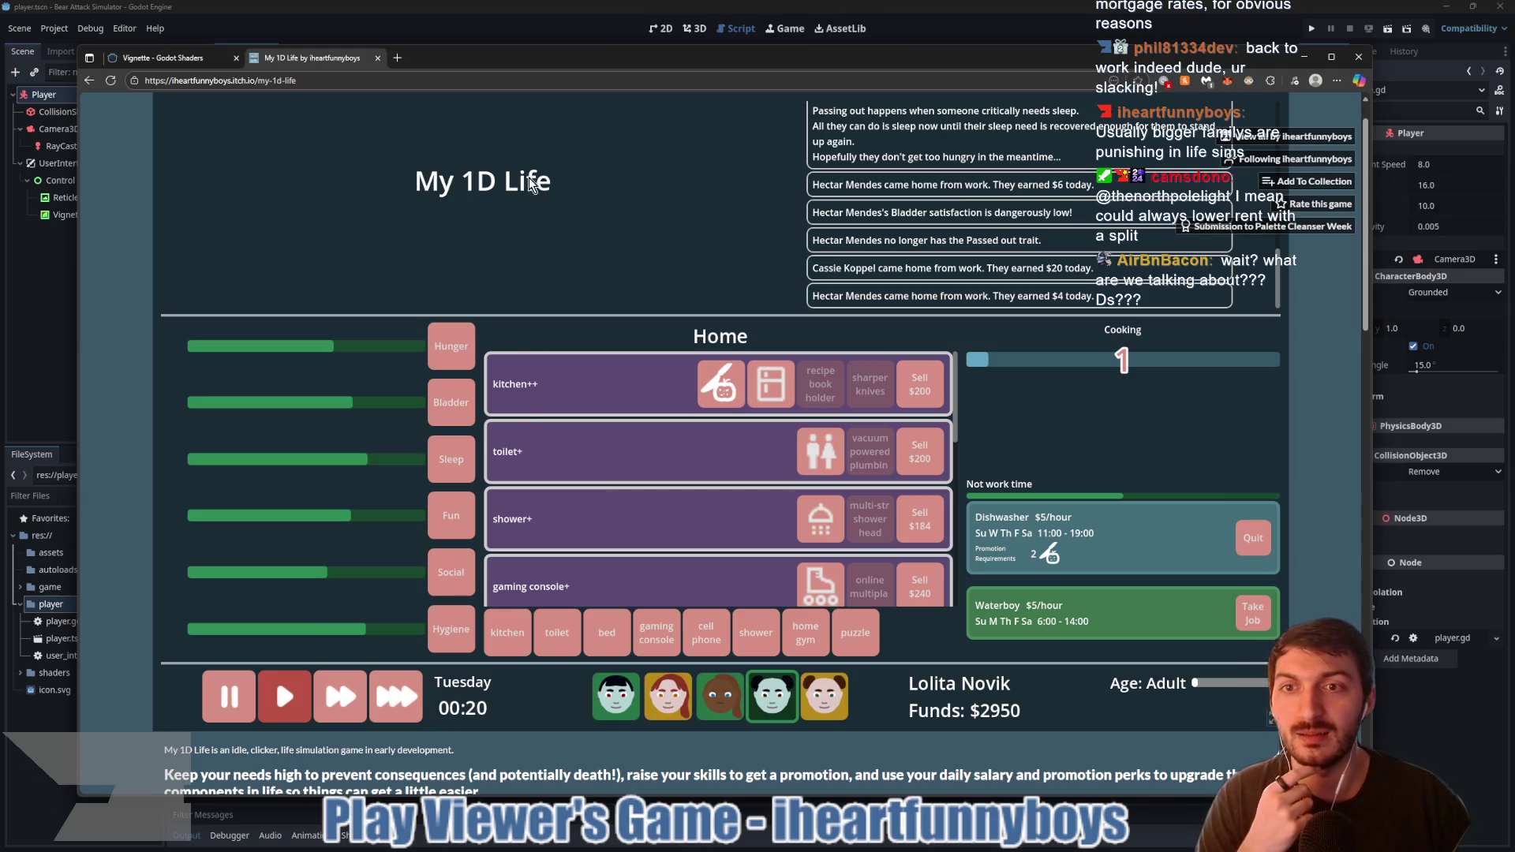
# Close the My 1D Life tab and bring the Godot editor forward
pyautogui.click(378, 58)
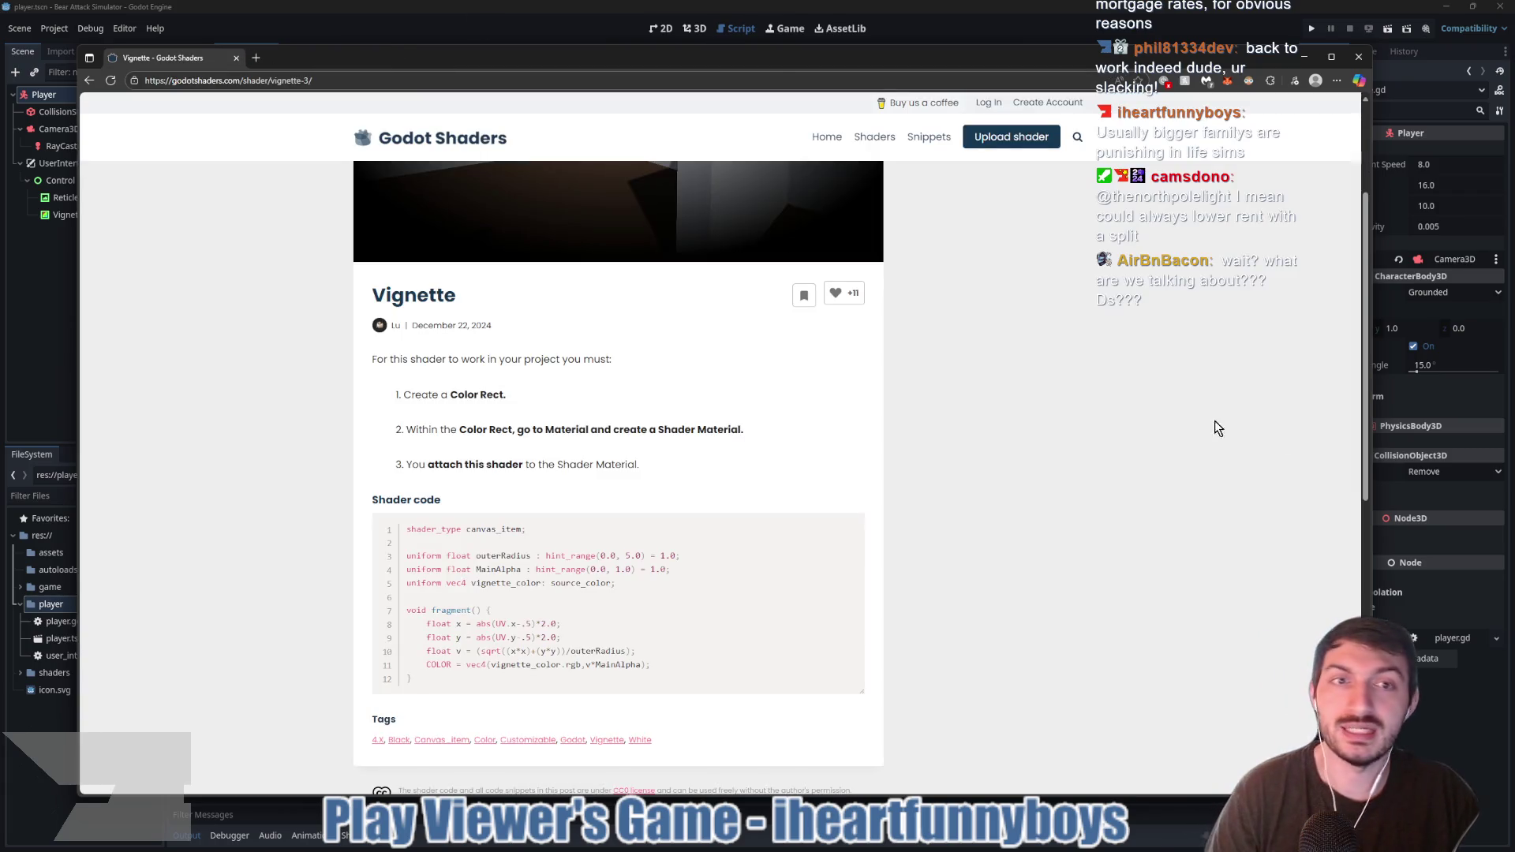
pyautogui.click(1430, 408)
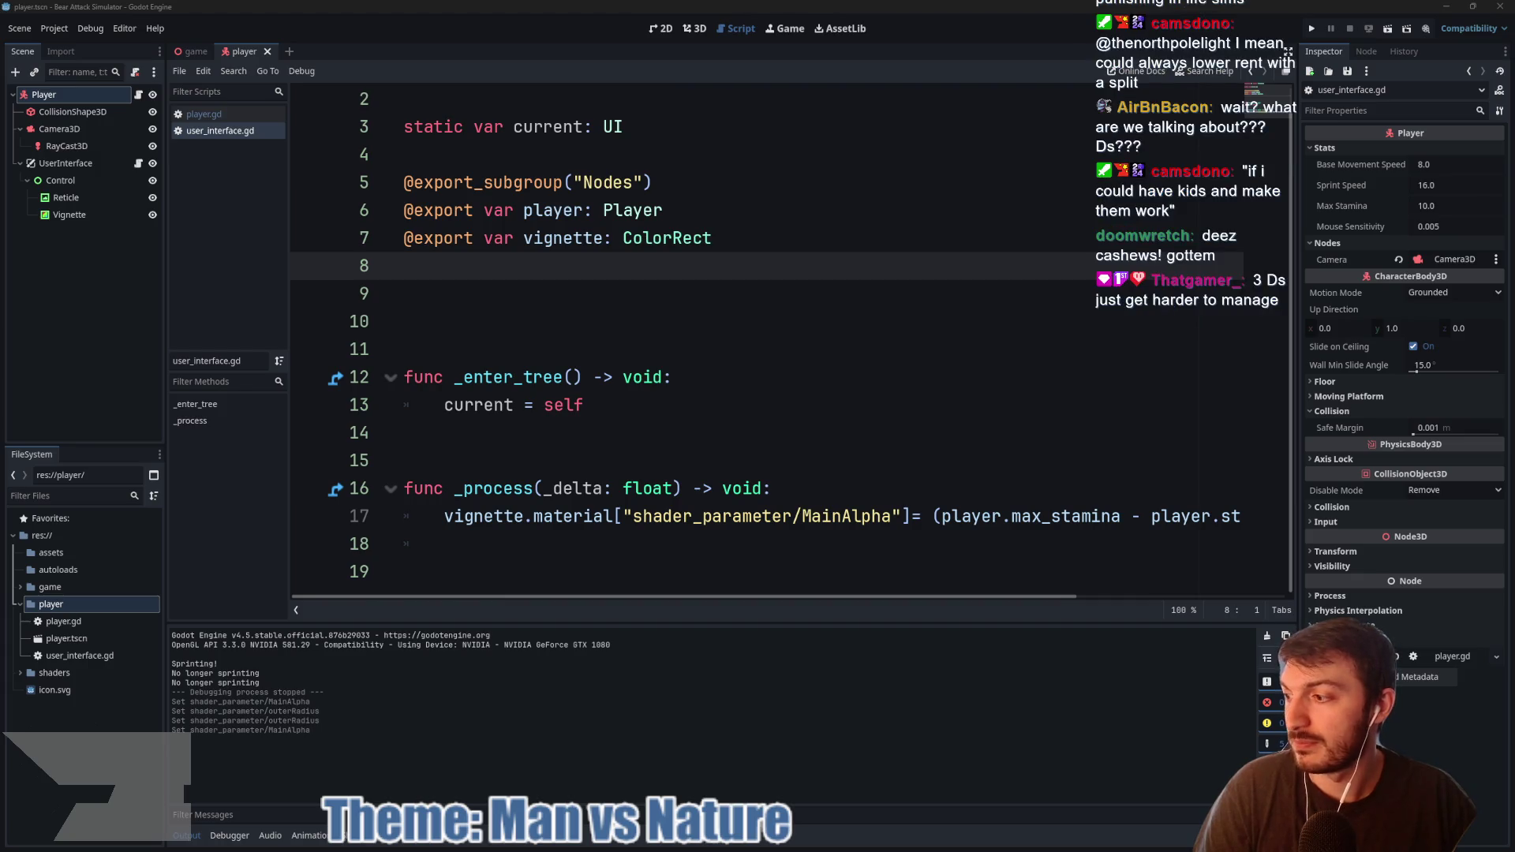
# Browse blank lines around _process in user_interface.gd, then view game.tscn in 3D
pyautogui.click(632, 489)
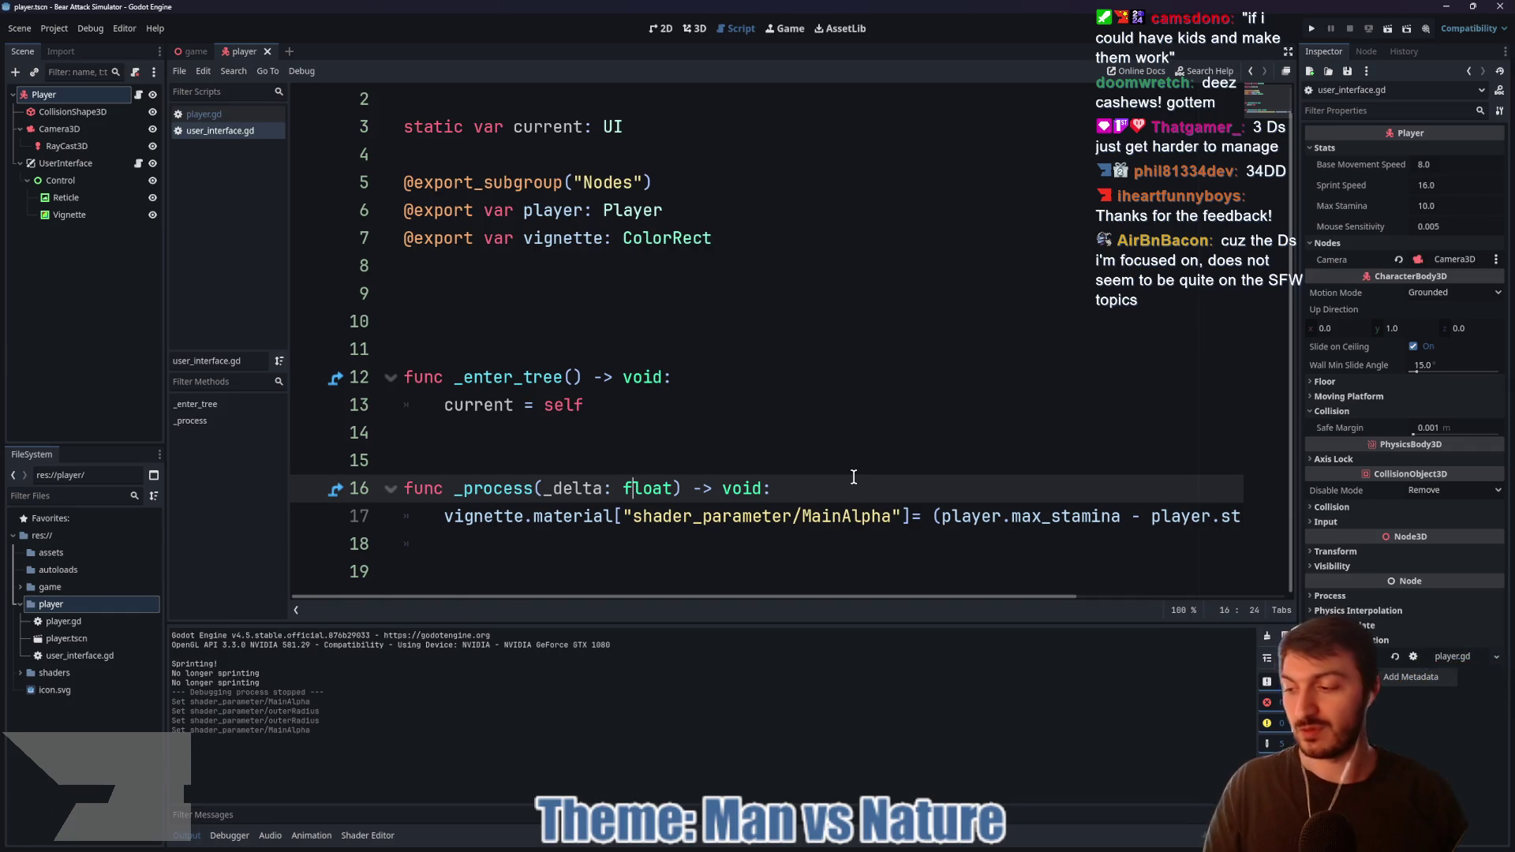
pyautogui.click(594, 455)
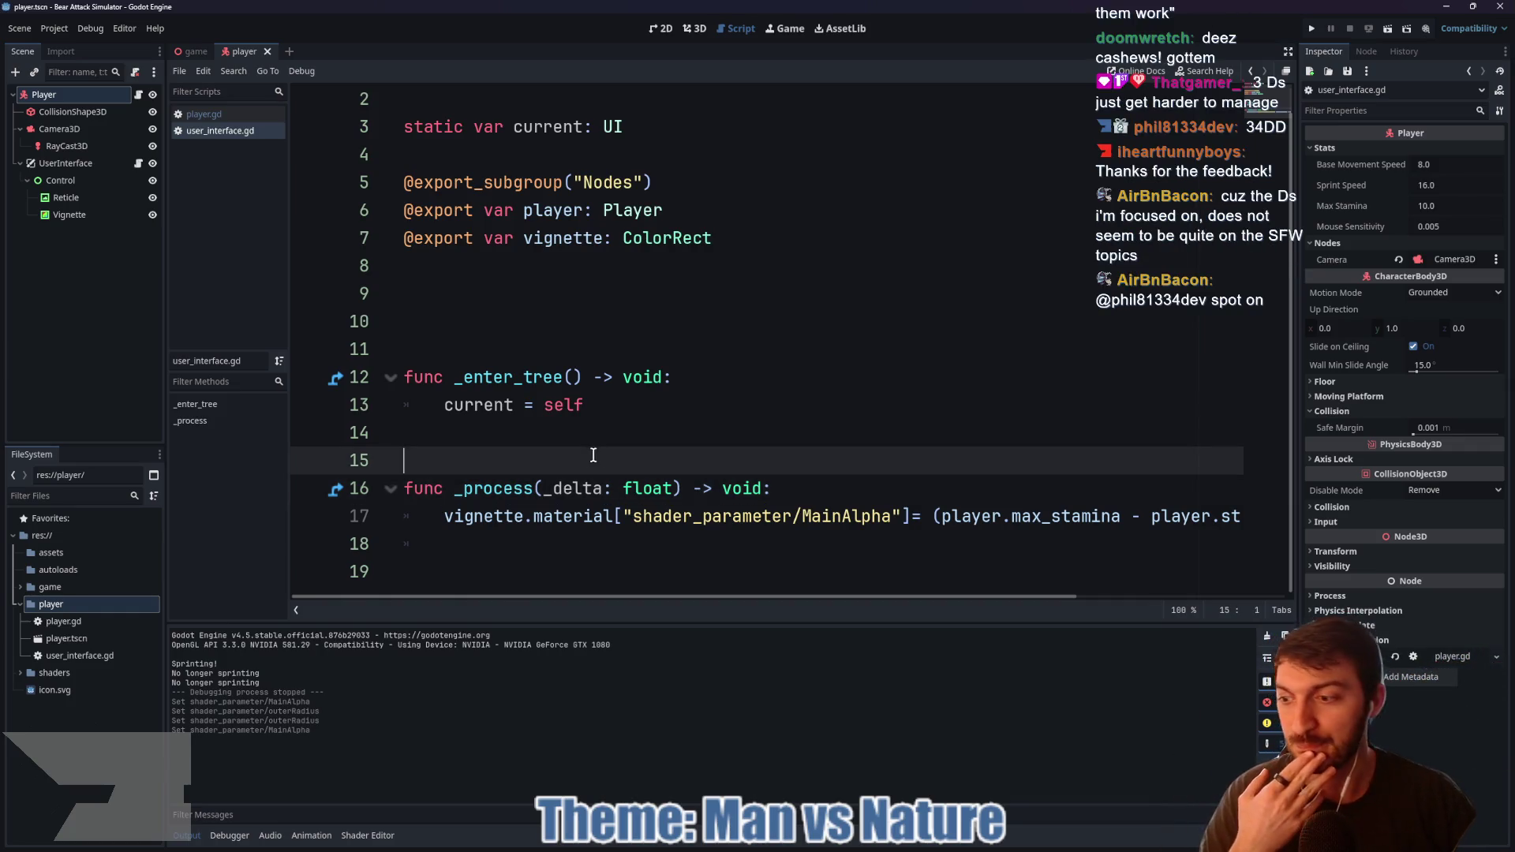
pyautogui.click(588, 547)
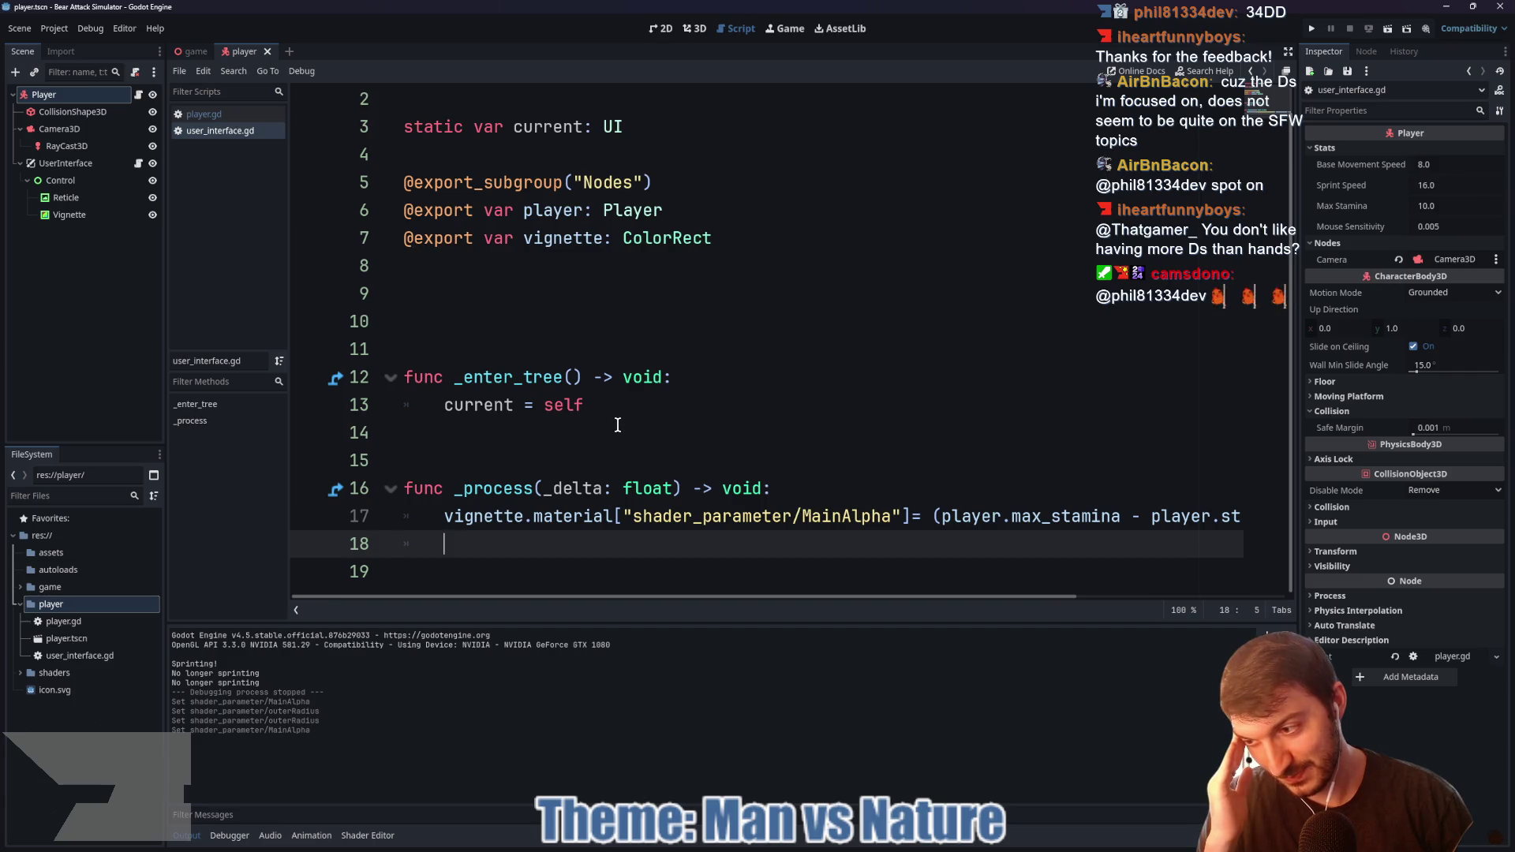
pyautogui.click(509, 349)
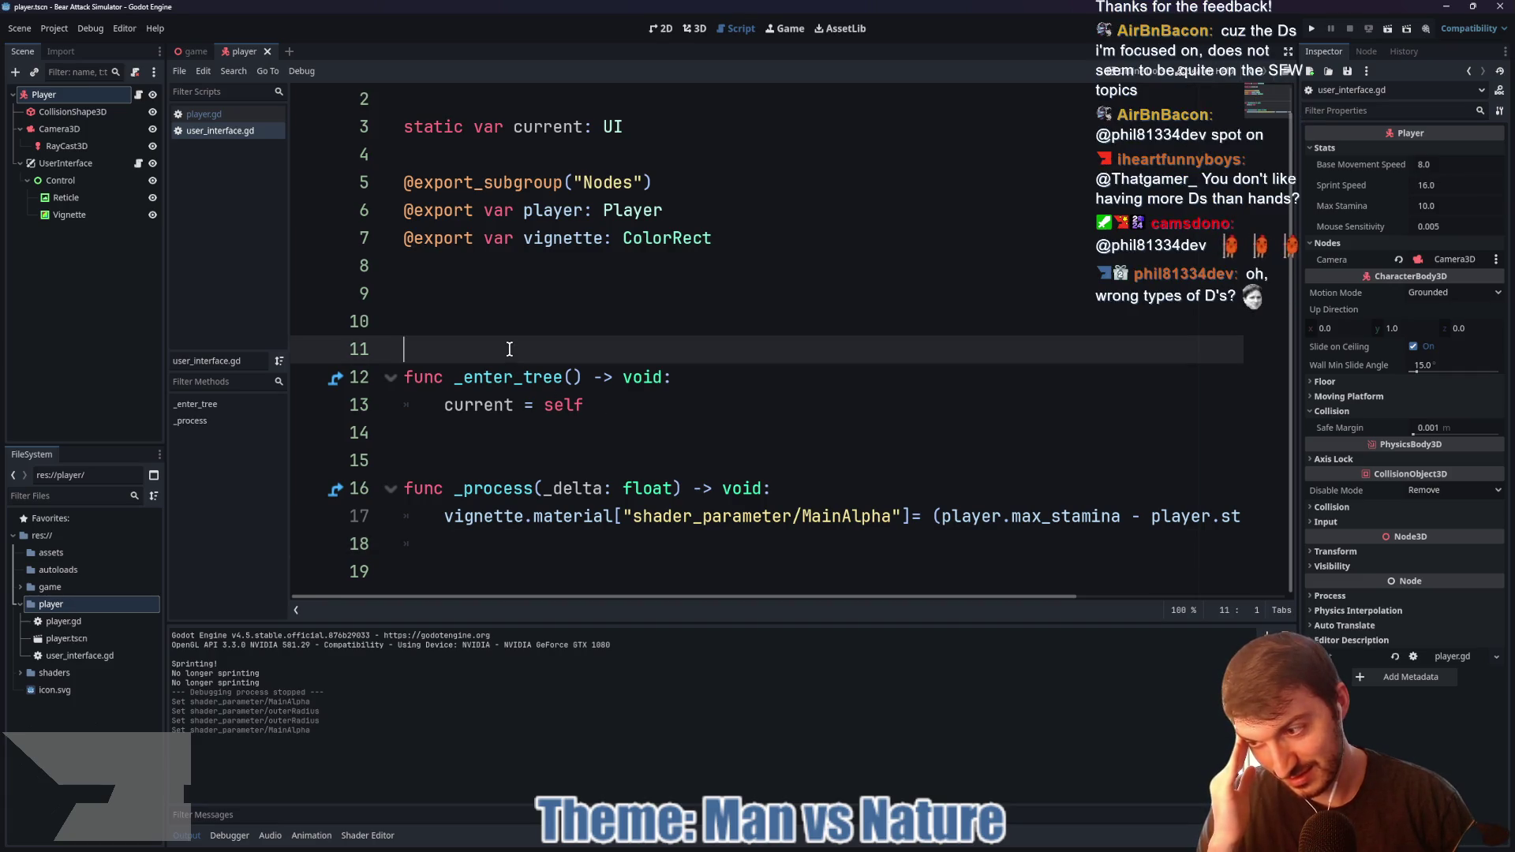
pyautogui.click(485, 438)
pyautogui.click(561, 320)
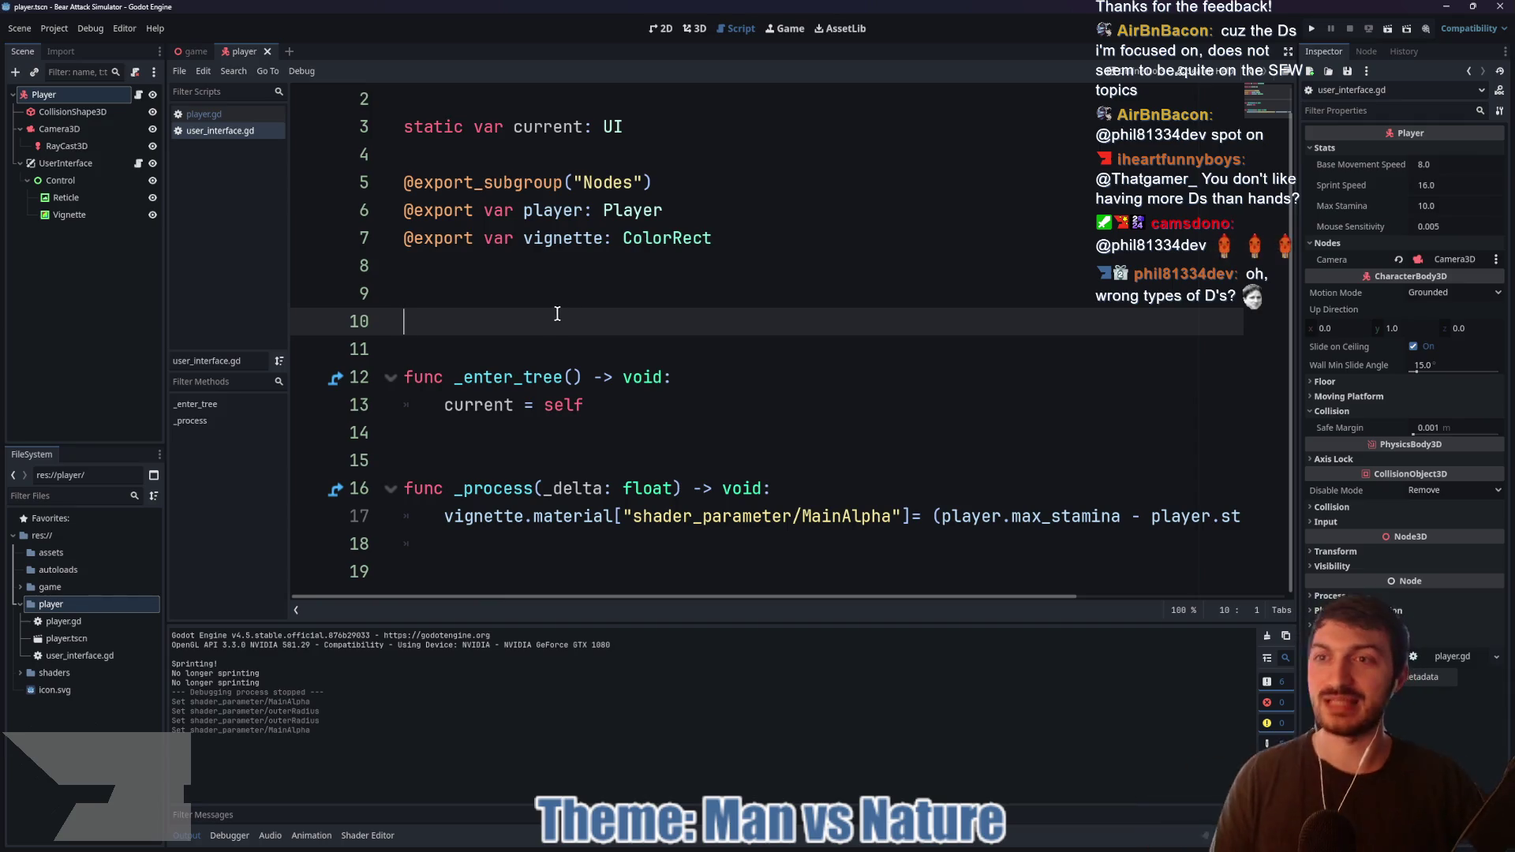
pyautogui.click(194, 51)
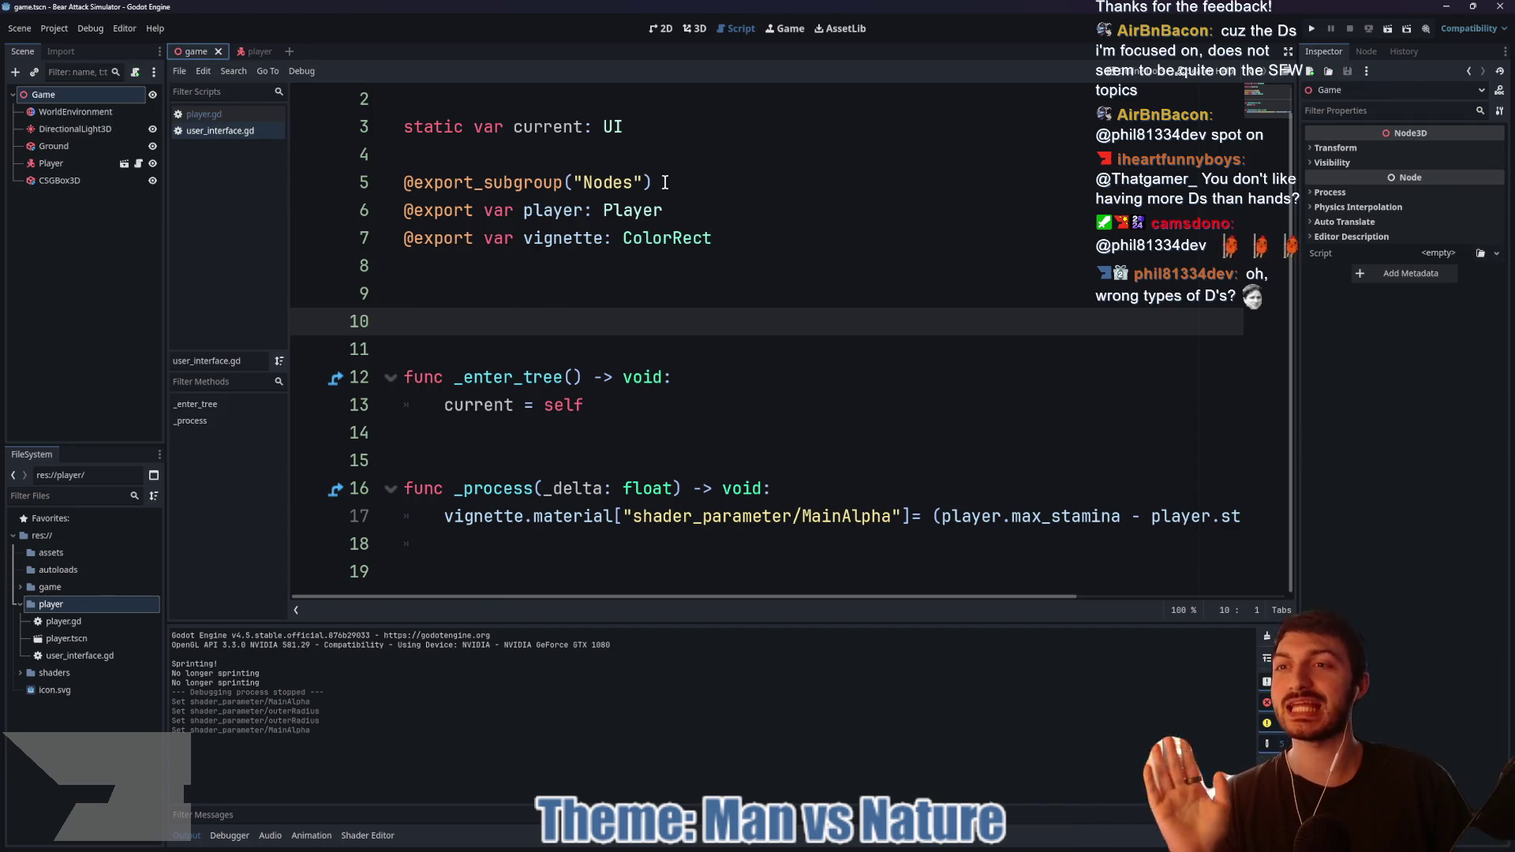
pyautogui.click(695, 28)
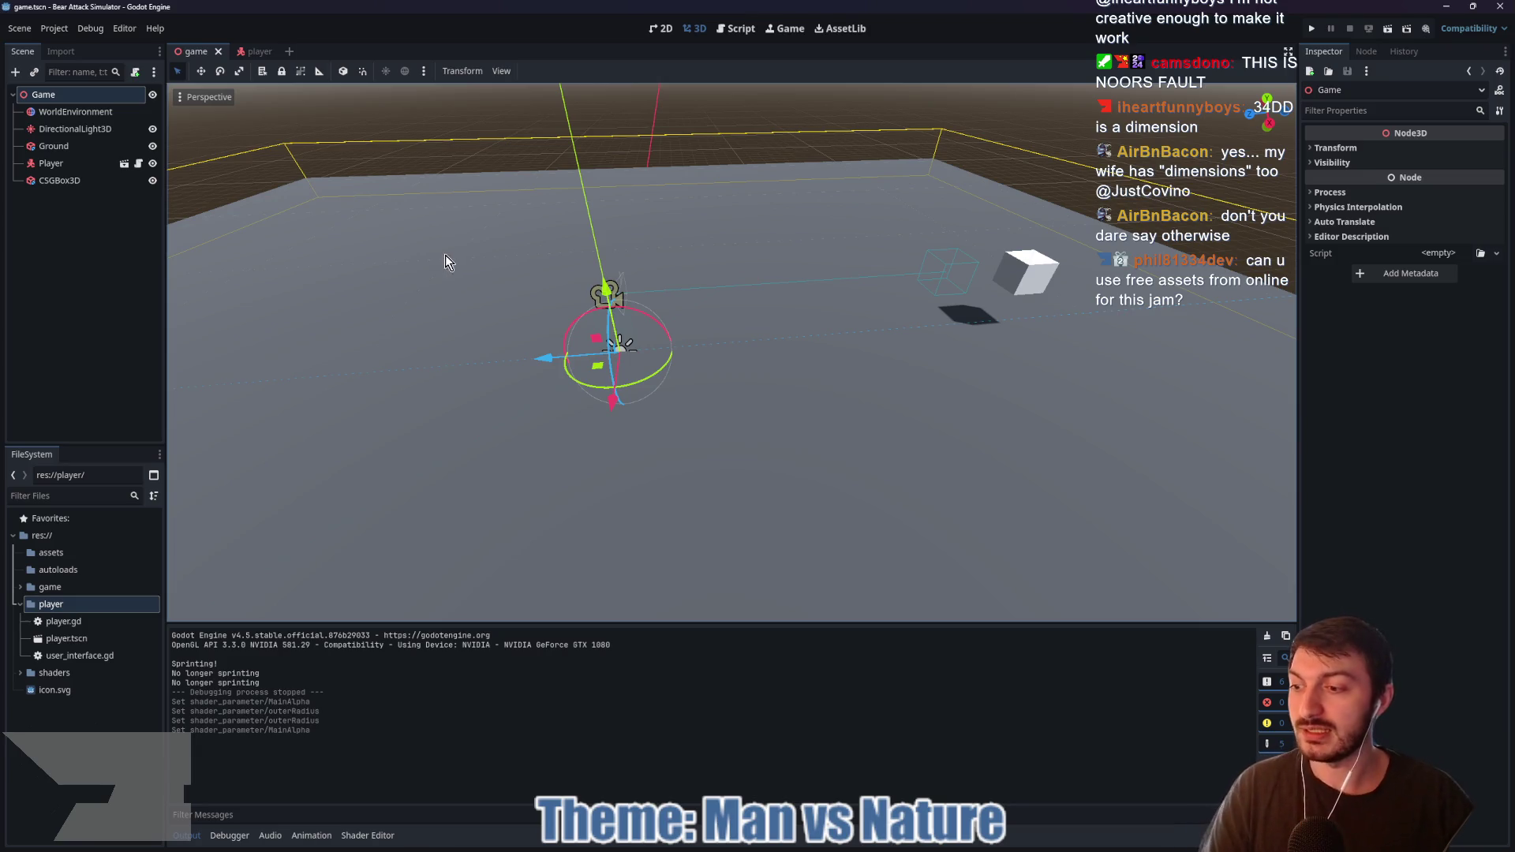
pyautogui.moveTo(521, 265)
pyautogui.mouseDown()
pyautogui.moveTo(524, 300)
pyautogui.moveTo(588, 292)
pyautogui.mouseUp()
pyautogui.click(251, 51)
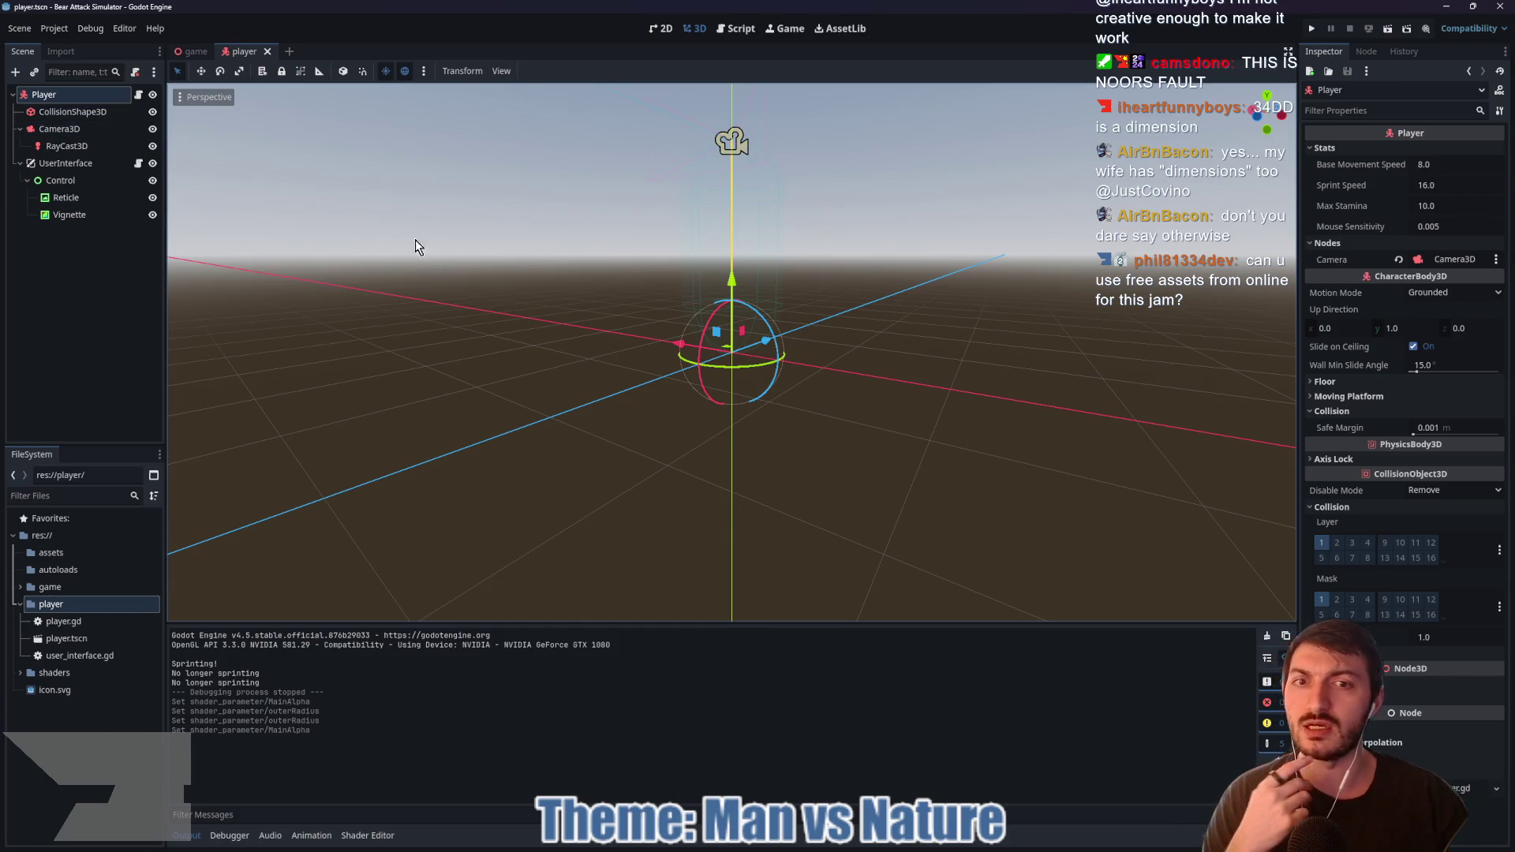
pyautogui.moveTo(513, 270)
pyautogui.mouseDown()
pyautogui.moveTo(507, 311)
pyautogui.moveTo(227, 163)
pyautogui.mouseUp()
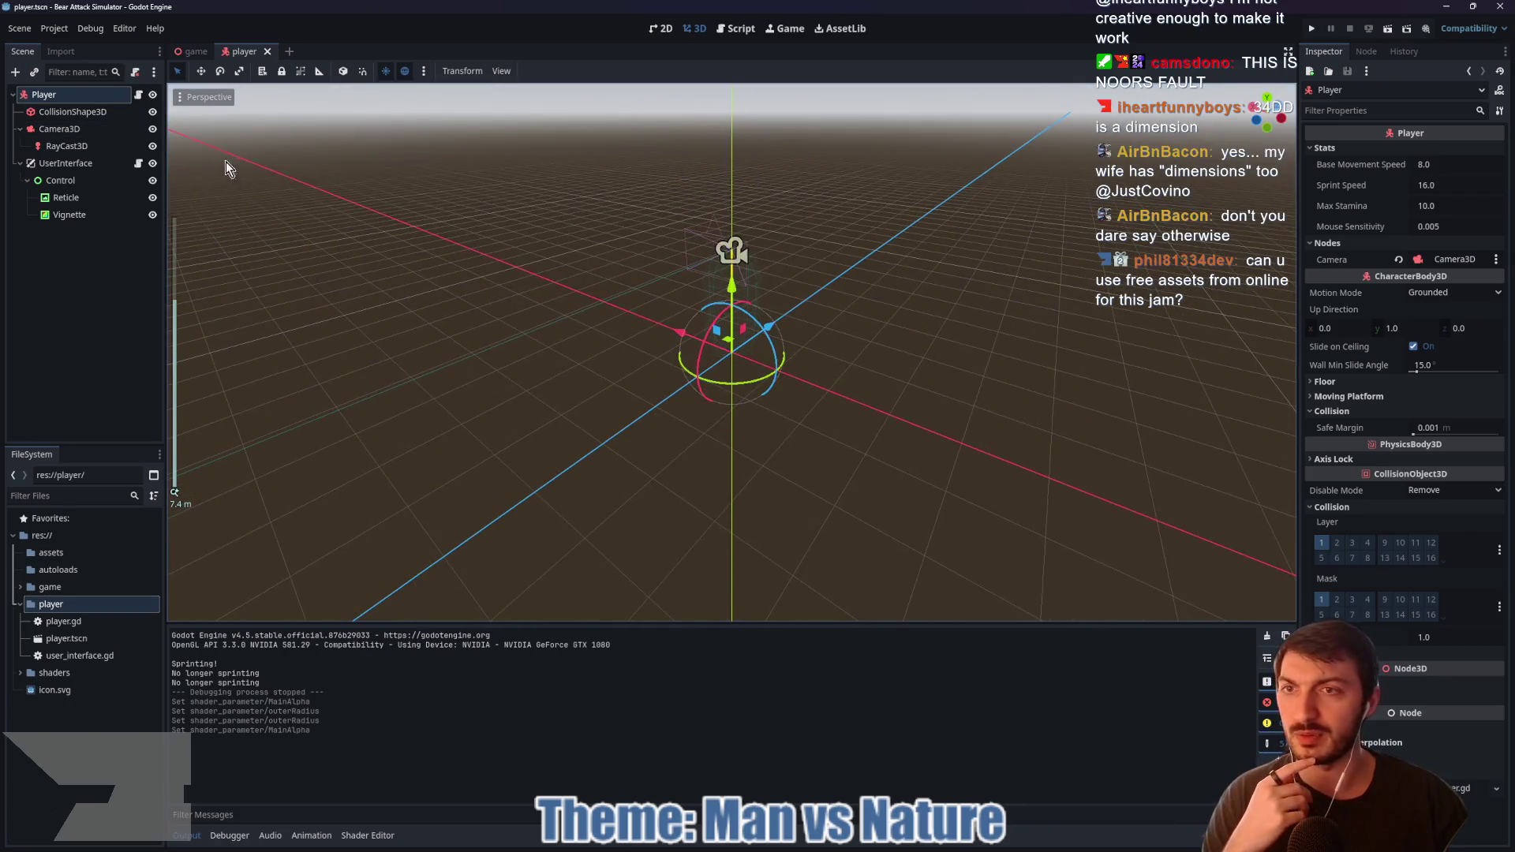
pyautogui.click(138, 97)
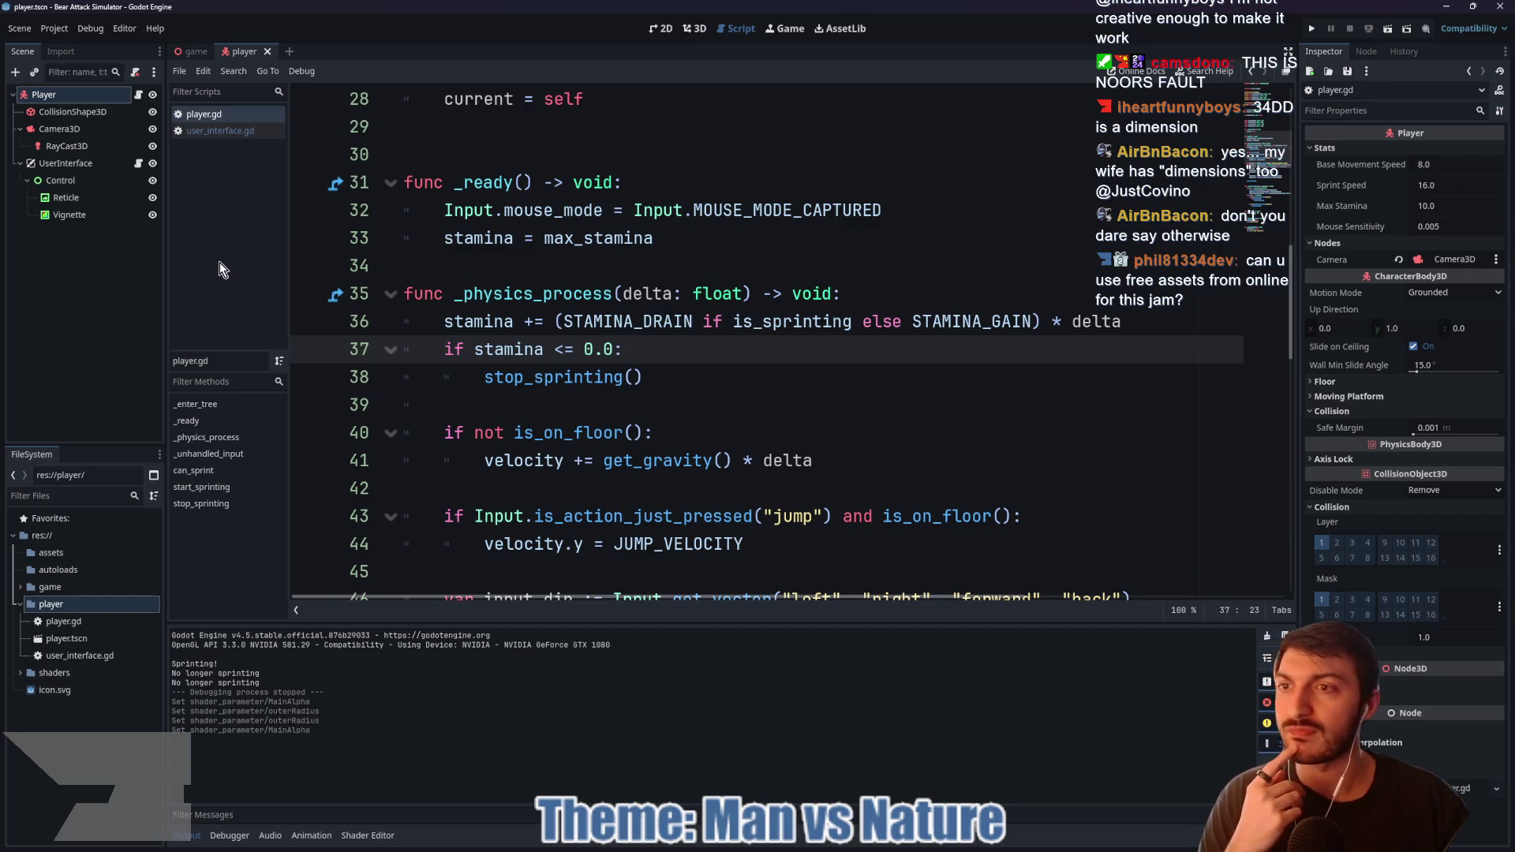
pyautogui.click(138, 164)
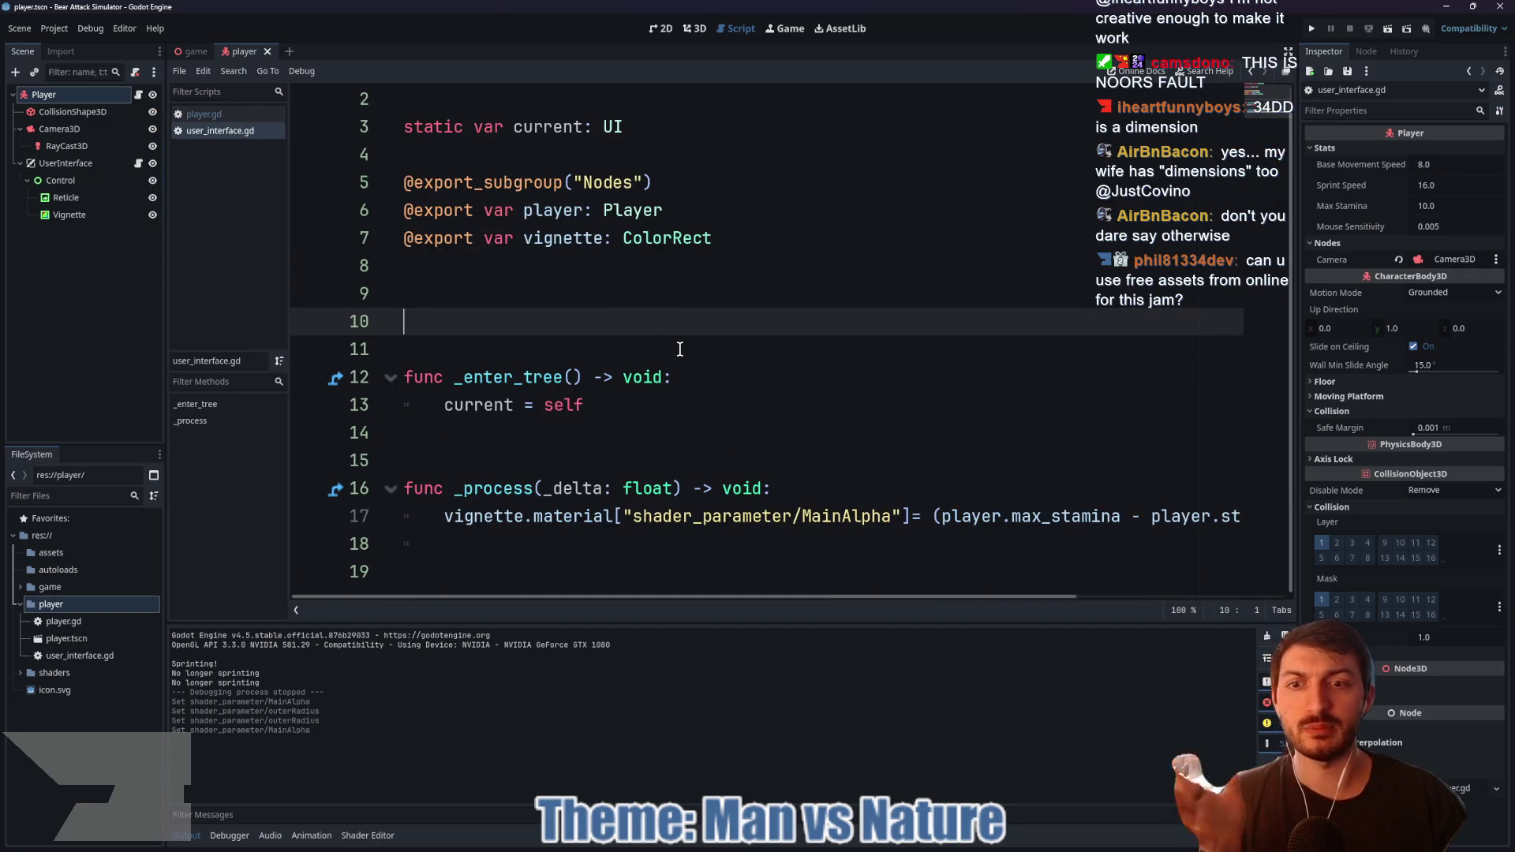
pyautogui.doubleClick(499, 514)
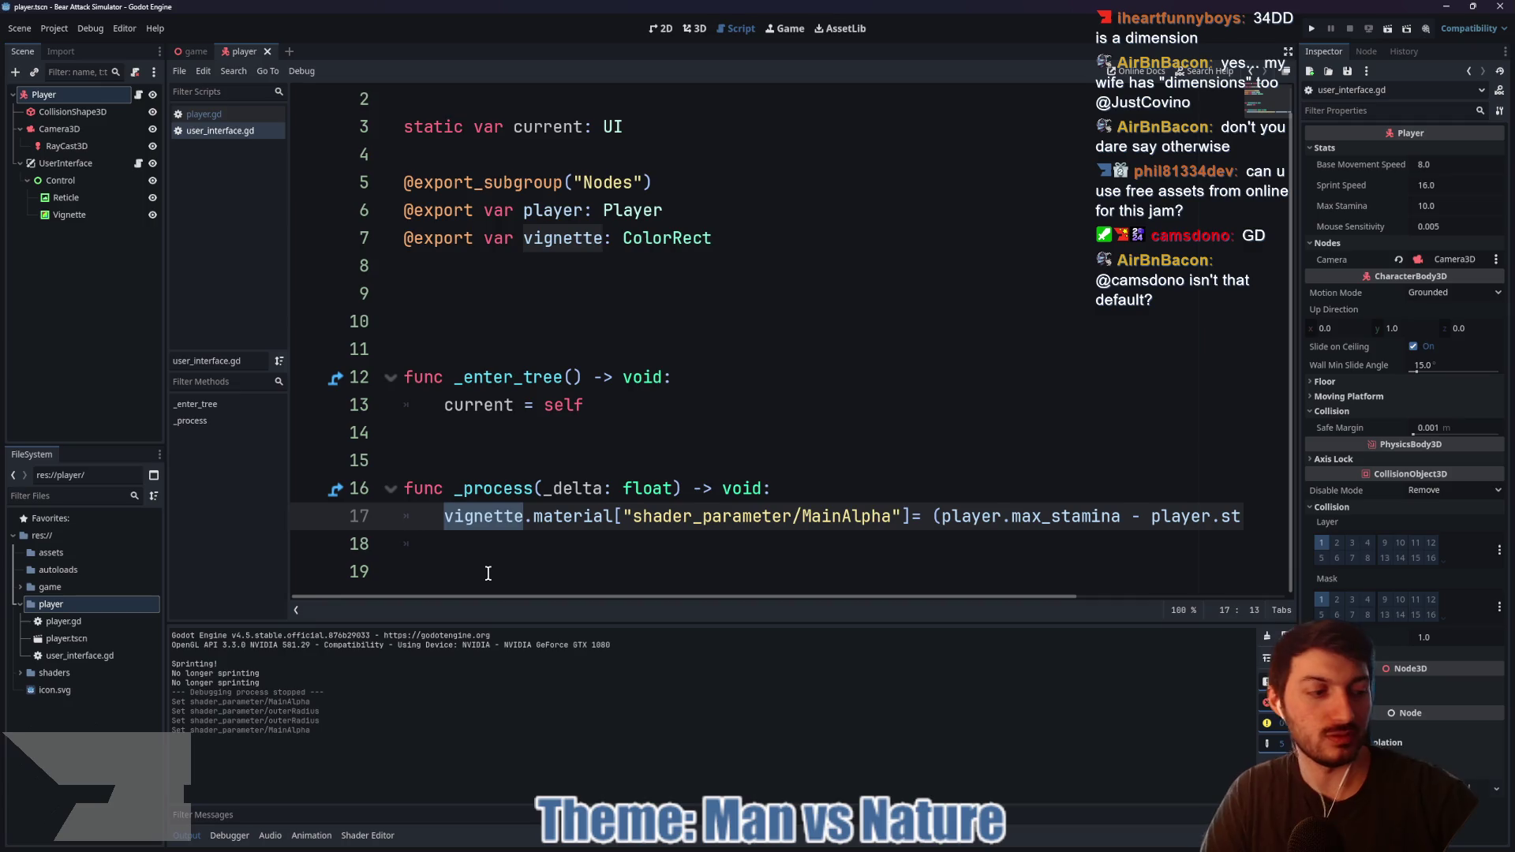
pyautogui.click(514, 548)
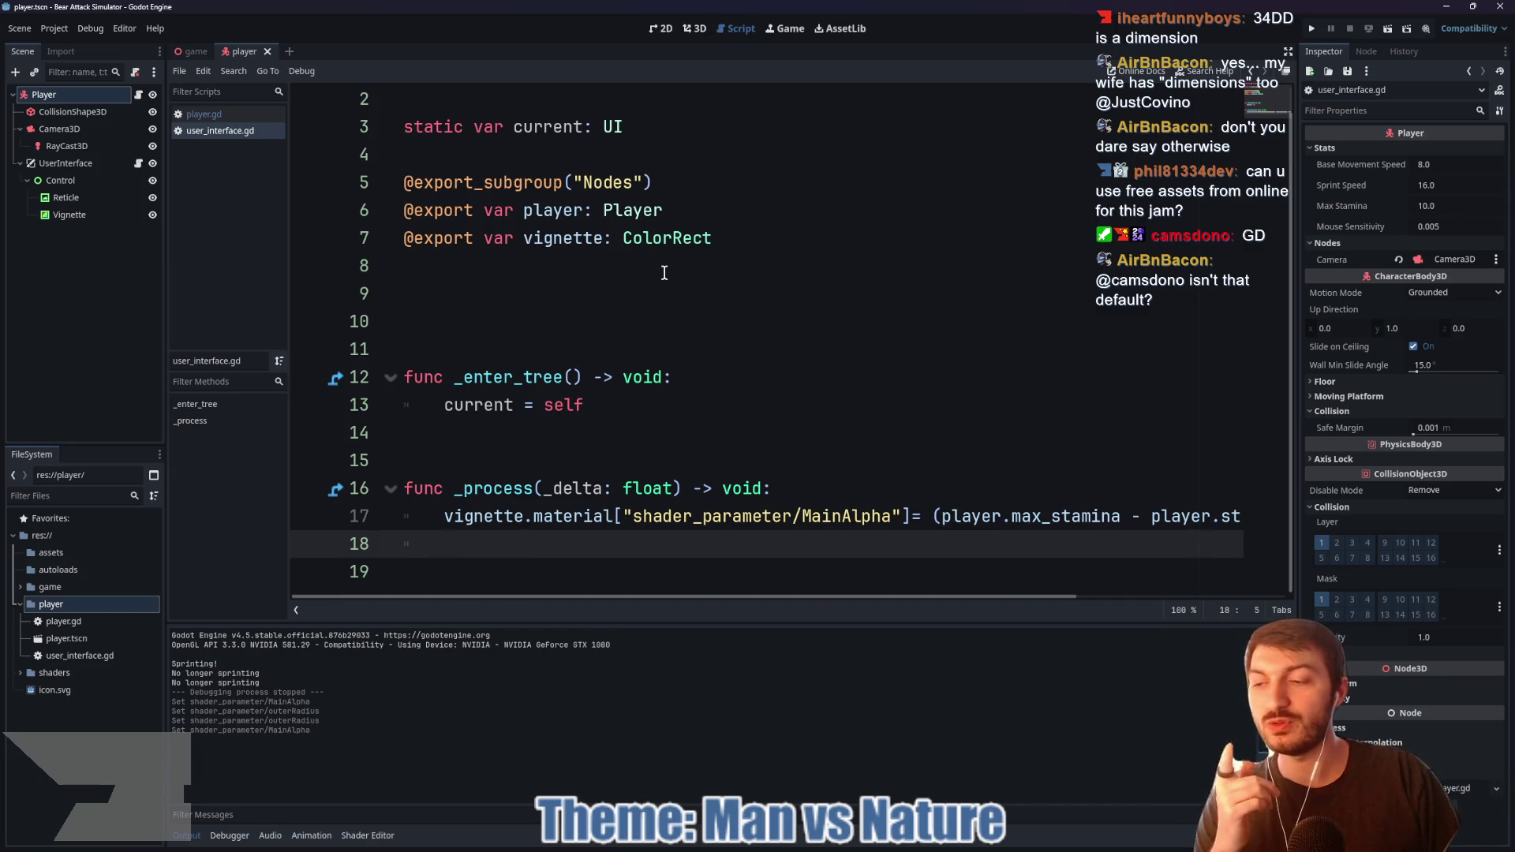
pyautogui.click(662, 30)
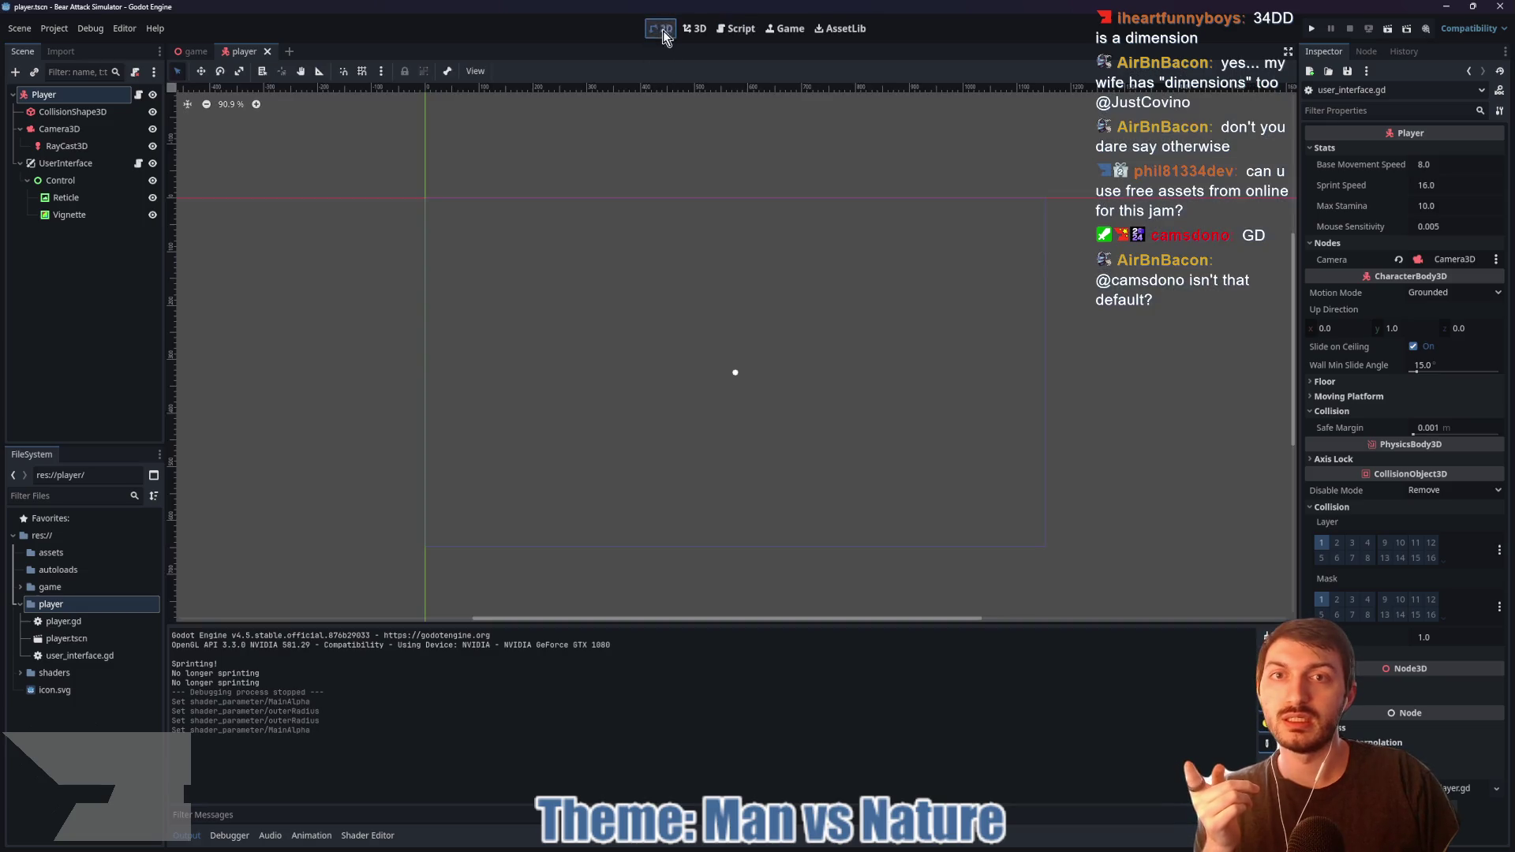
# Select the Vignette node, adjust its outer radius and set alpha to 1
pyautogui.click(70, 216)
pyautogui.moveTo(1467, 648)
pyautogui.mouseDown()
pyautogui.moveTo(1483, 655)
pyautogui.moveTo(1436, 651)
pyautogui.moveTo(1482, 649)
pyautogui.moveTo(1442, 649)
pyautogui.moveTo(1470, 655)
pyautogui.moveTo(1435, 657)
pyautogui.moveTo(1469, 658)
pyautogui.moveTo(1435, 660)
pyautogui.moveTo(1461, 669)
pyautogui.moveTo(1433, 669)
pyautogui.moveTo(1446, 668)
pyautogui.mouseUp()
pyautogui.click(1436, 663)
pyautogui.write('1')
pyautogui.press('Return')
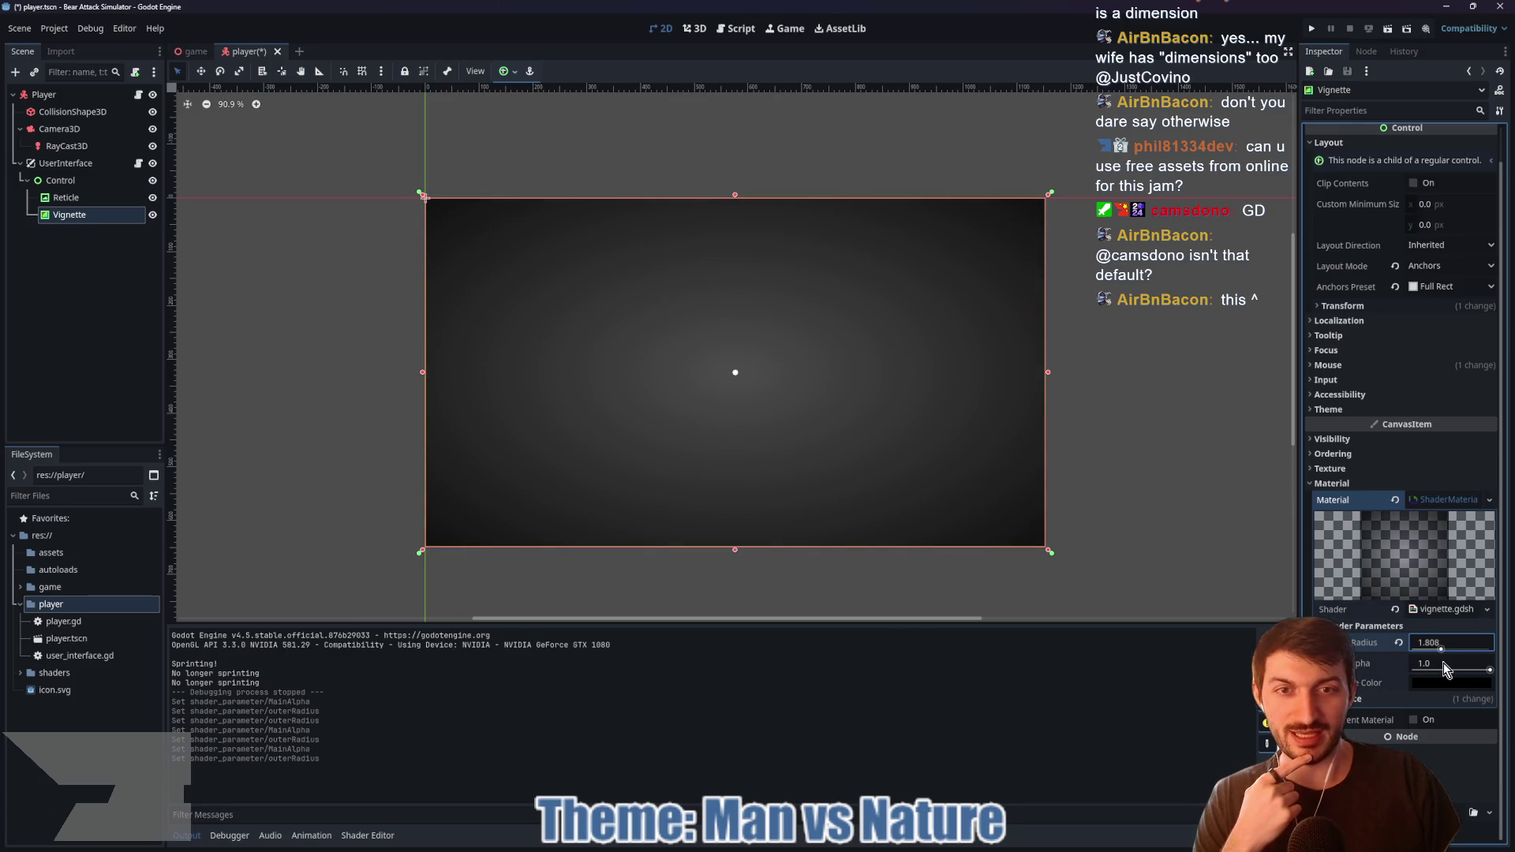
# Set outer radius to 1.8, lower alpha again, and reopen user_interface.gd
pyautogui.write('1.8')
pyautogui.press('Return')
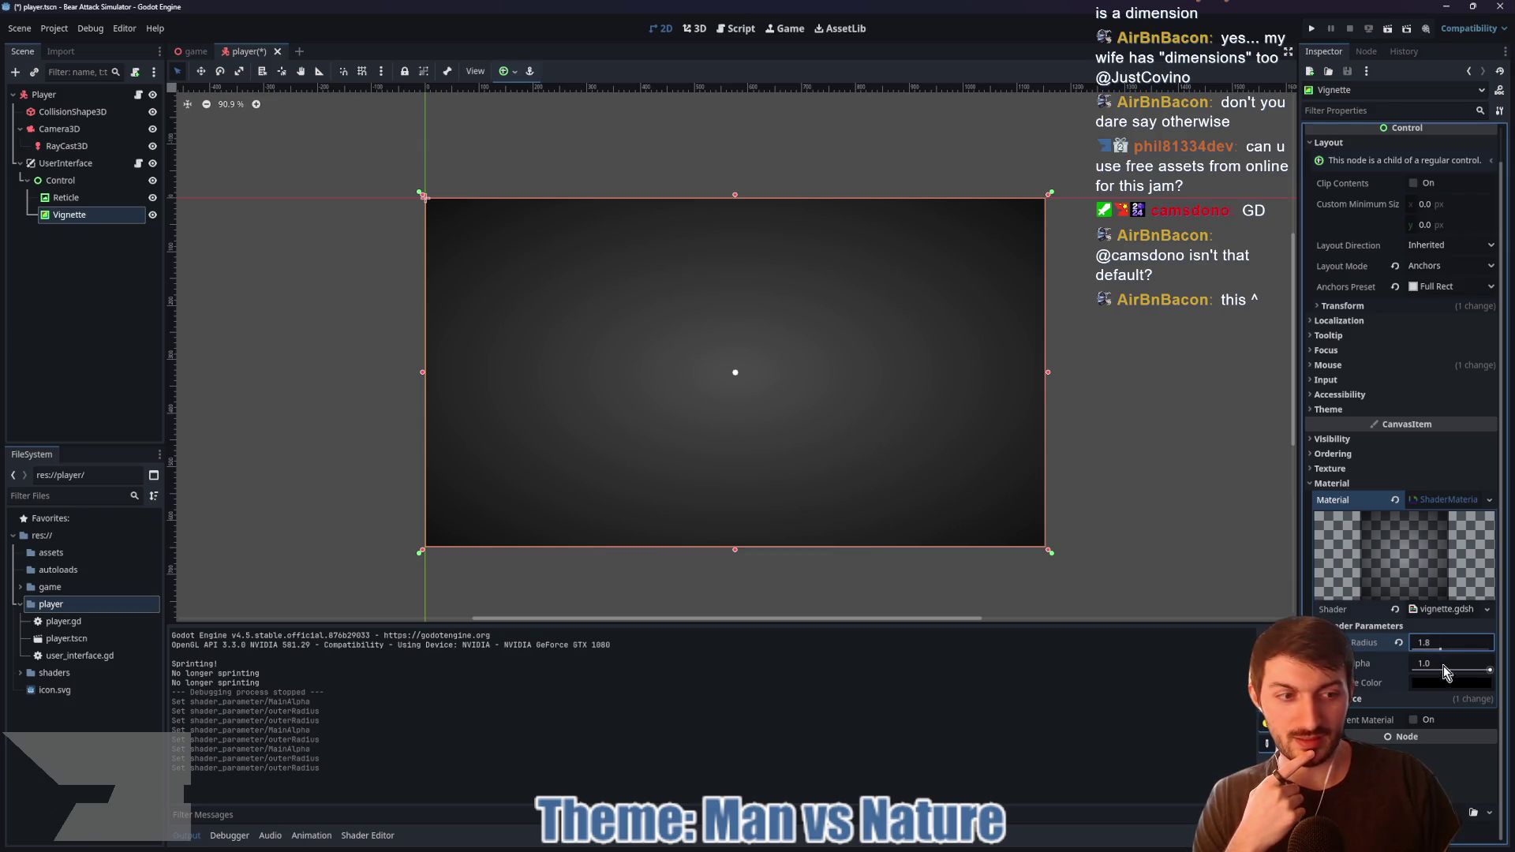
pyautogui.moveTo(1443, 671); pyautogui.dragTo(1416, 672)
pyautogui.click(112, 306)
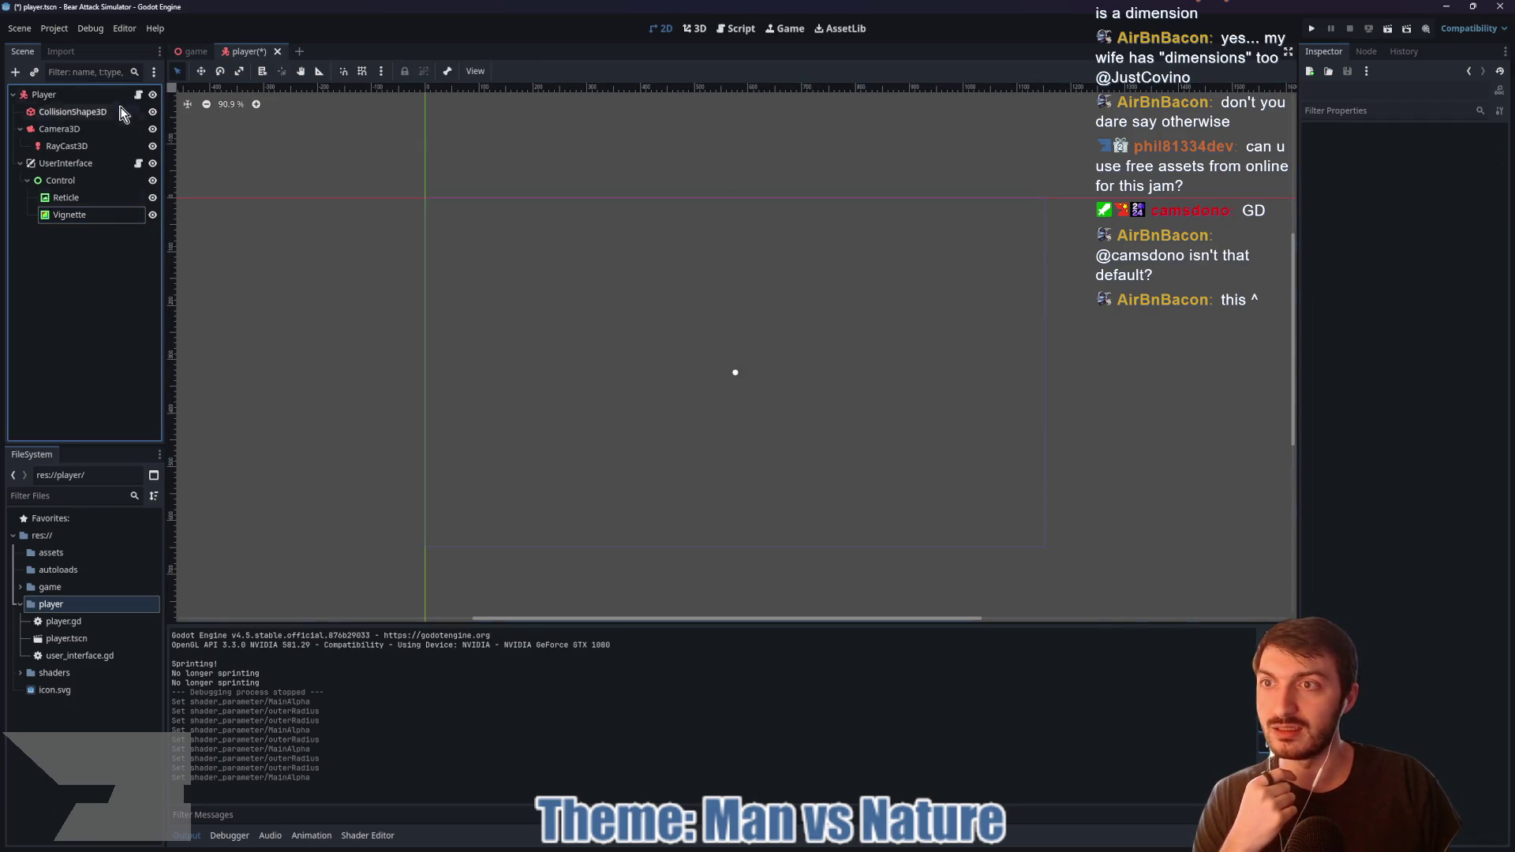
pyautogui.click(138, 94)
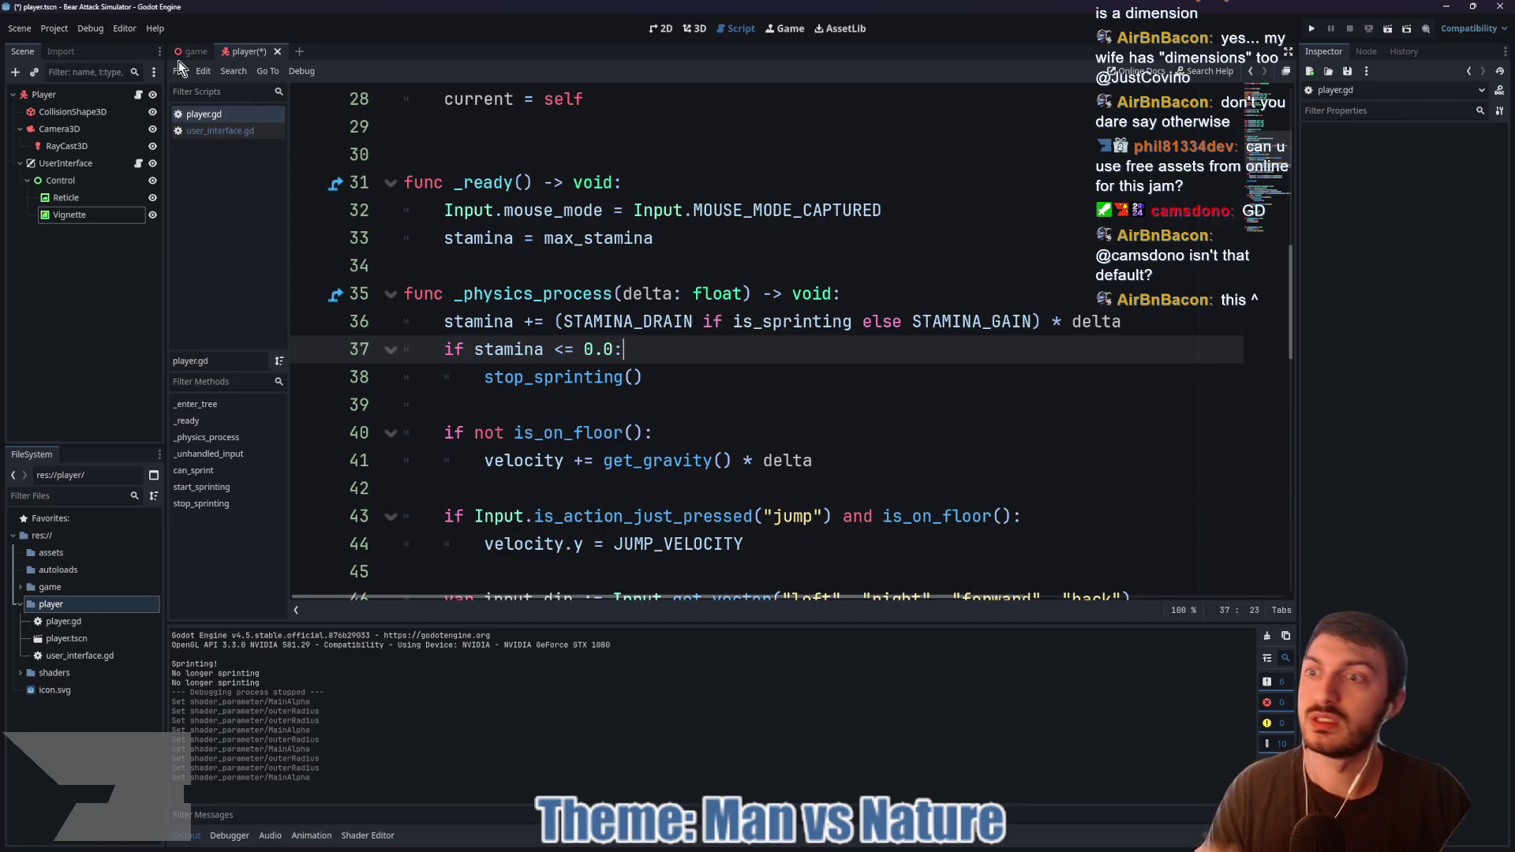
pyautogui.click(221, 130)
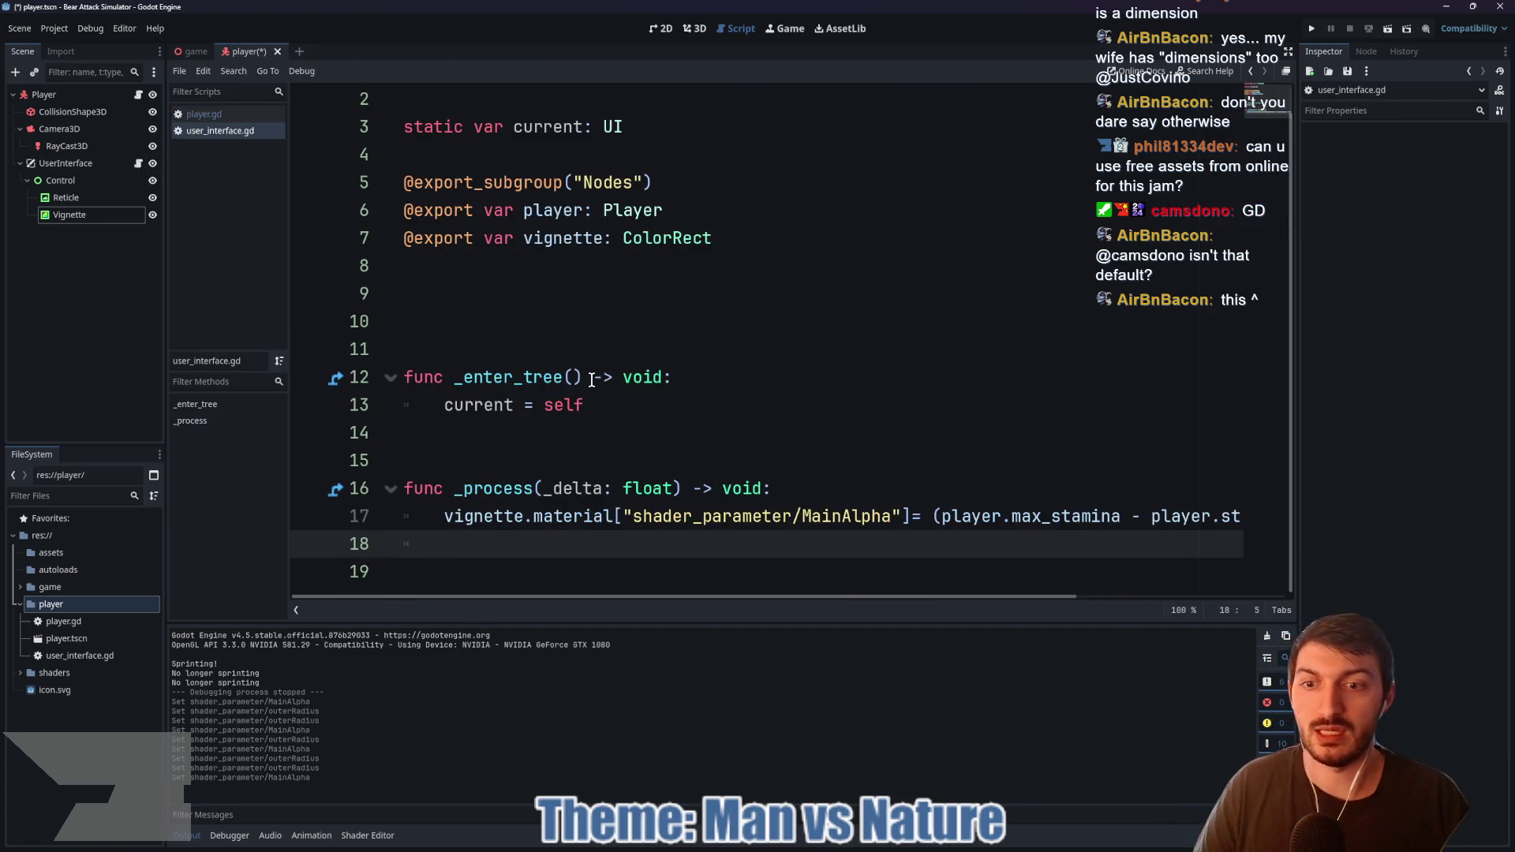
# Add the header 'func stamina_tween() -> void:' after _process
pyautogui.press('BackSpace')
pyautogui.press('Return')
pyautogui.press('Return')
pyautogui.press('Return')
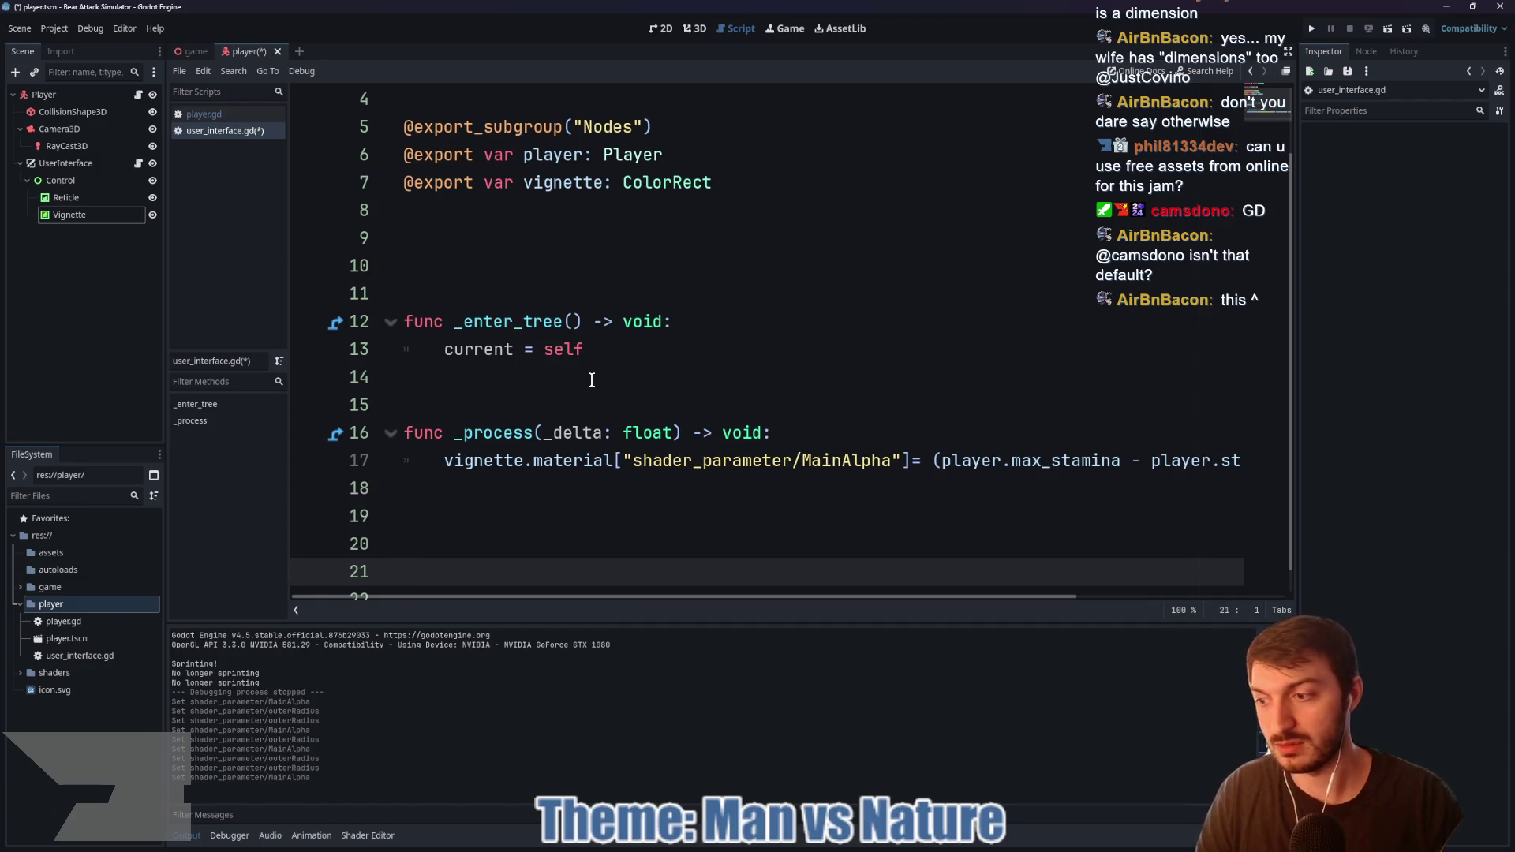
pyautogui.write('func')
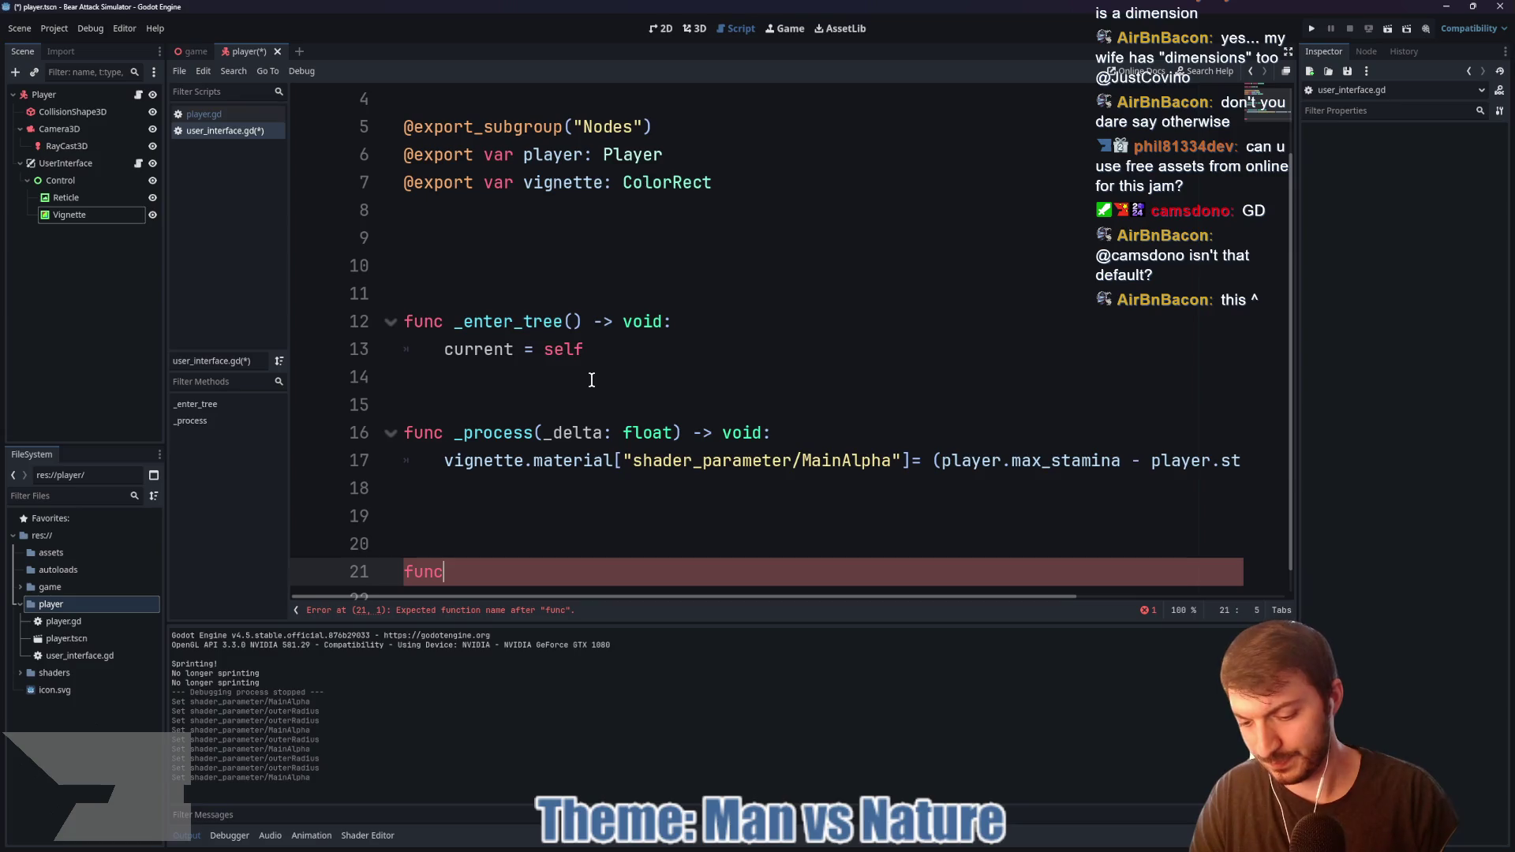
pyautogui.write(' low_')
pyautogui.write('sta')
pyautogui.write('na)te')
pyautogui.press('BackSpace')
pyautogui.press('BackSpace')
pyautogui.press('BackSpace')
pyautogui.write(')t')
pyautogui.press('BackSpace')
pyautogui.press('BackSpace')
pyautogui.write('_tween() -> void:')
pyautogui.press('Return')
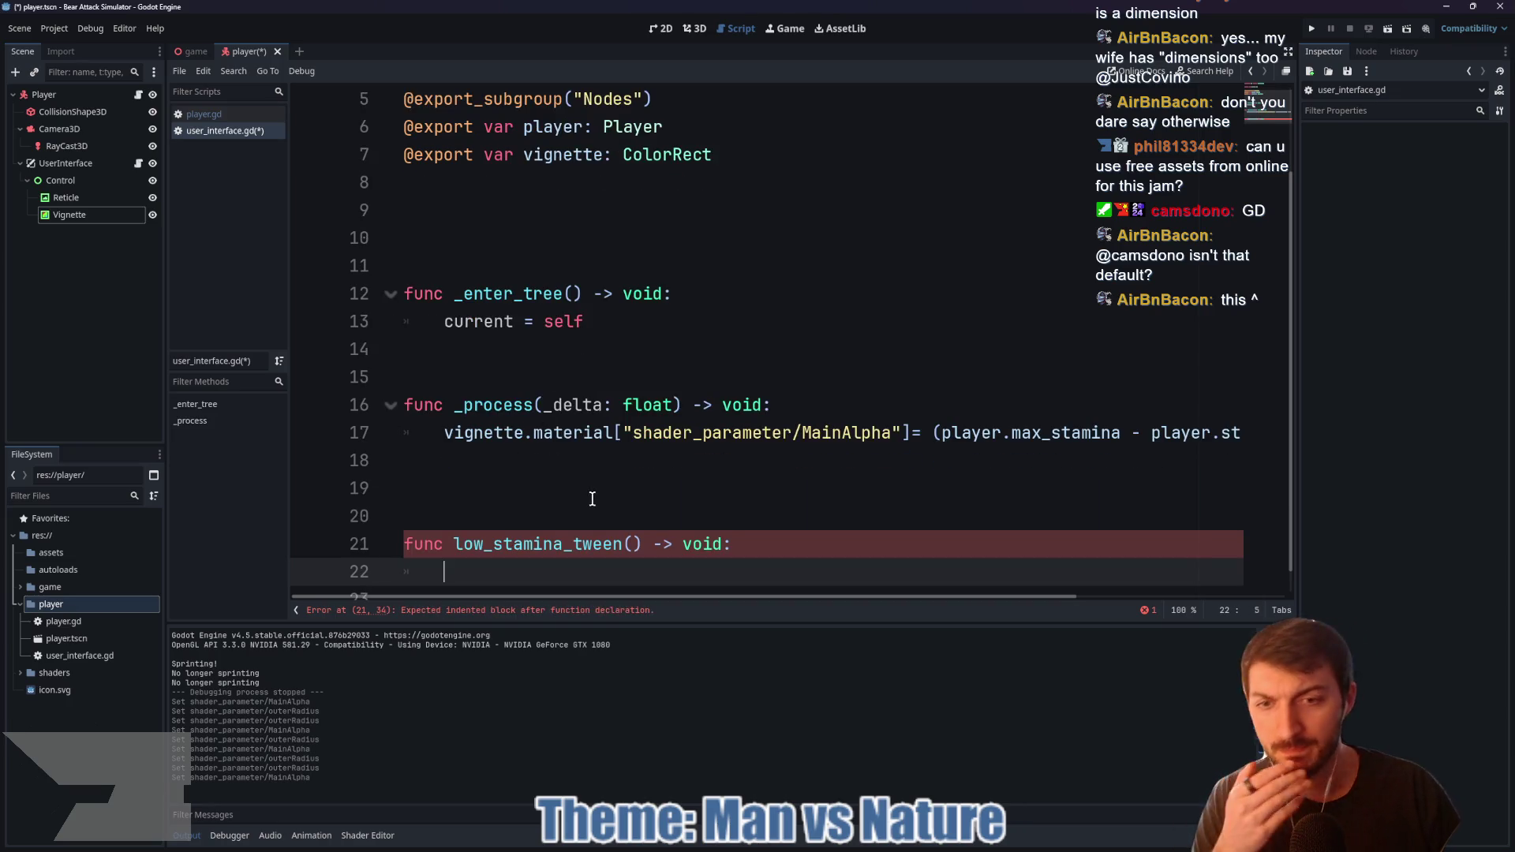
pyautogui.moveTo(494, 544); pyautogui.dragTo(455, 544)
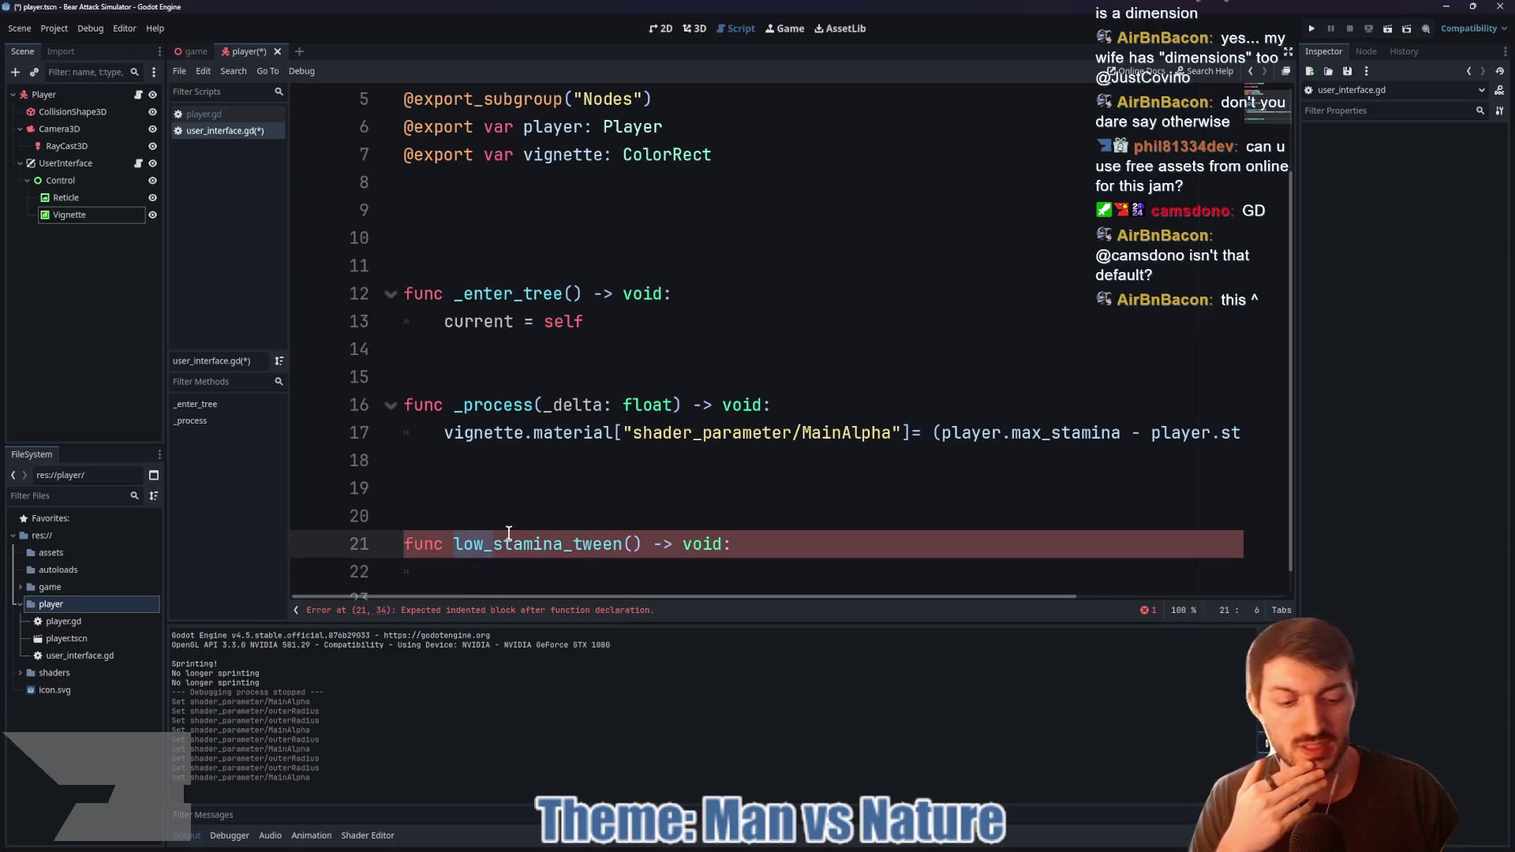
pyautogui.press('BackSpace')
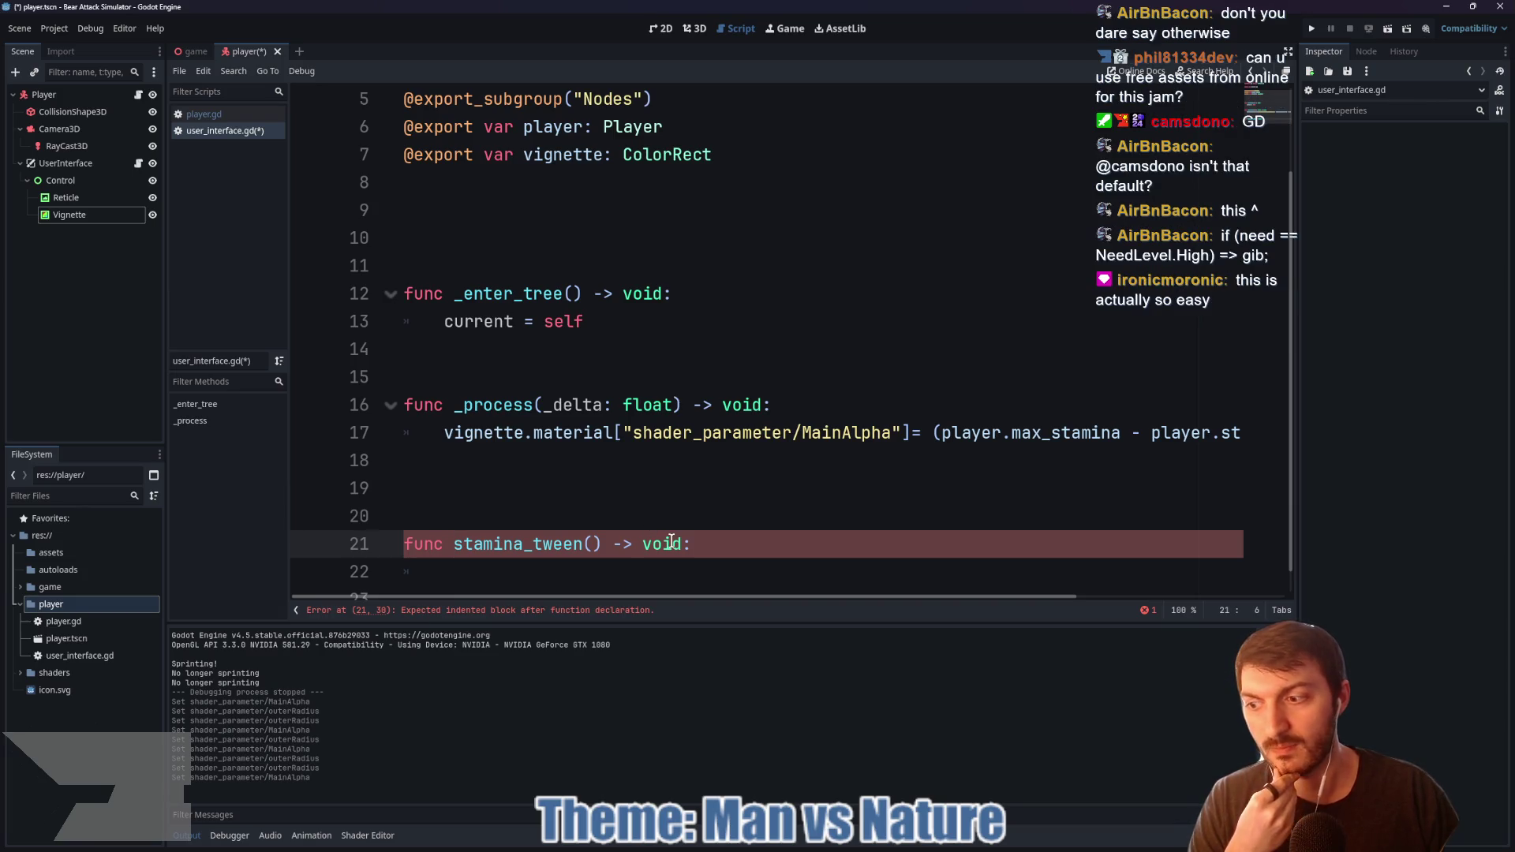
# Start the function body with 'var tween = create'
pyautogui.click(772, 561)
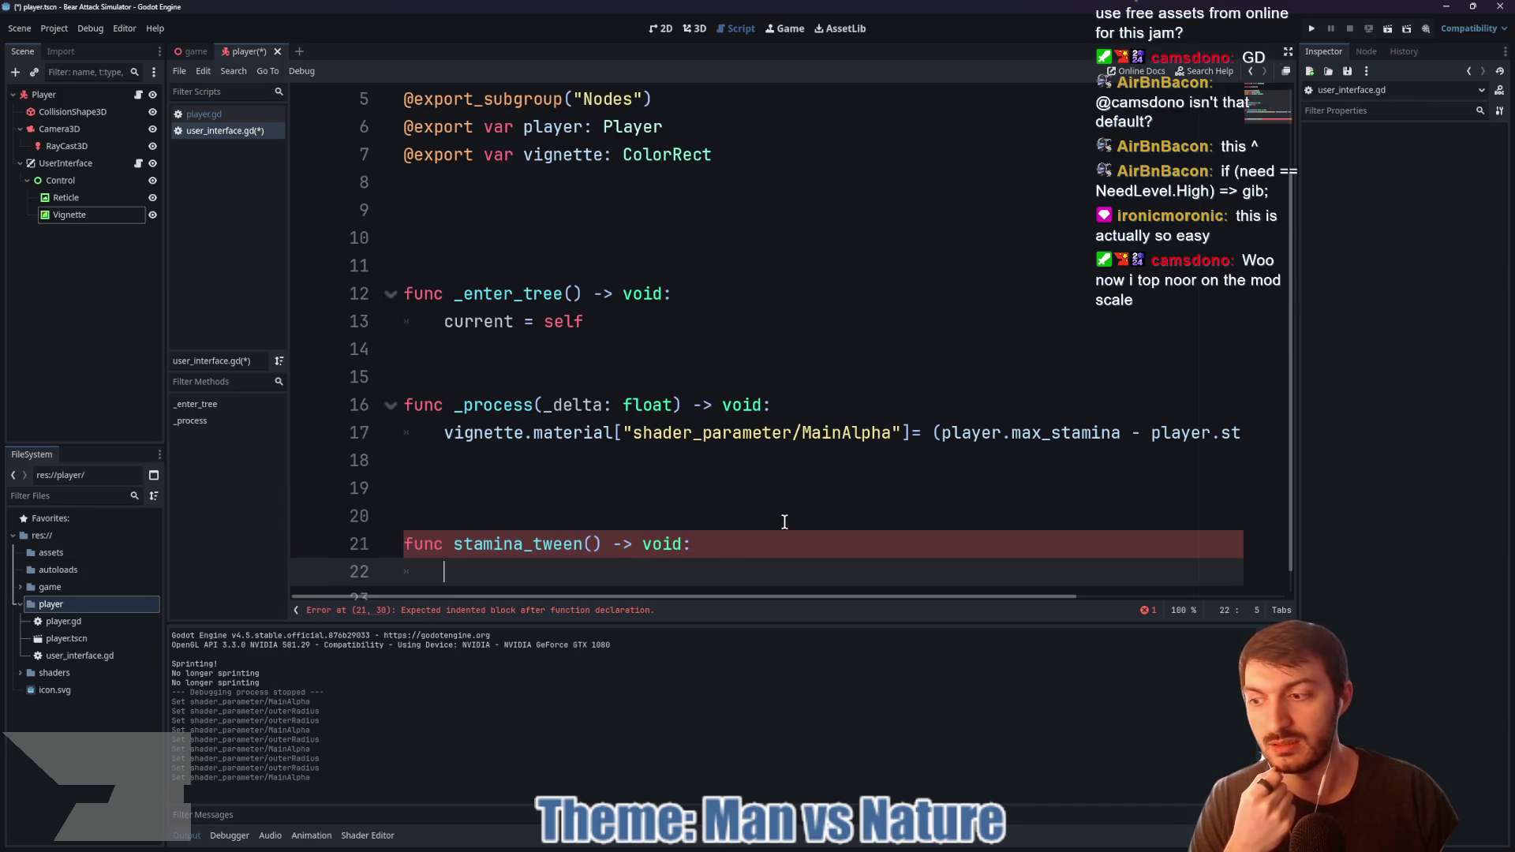
pyautogui.press('Return')
pyautogui.press('Return')
pyautogui.press('Return')
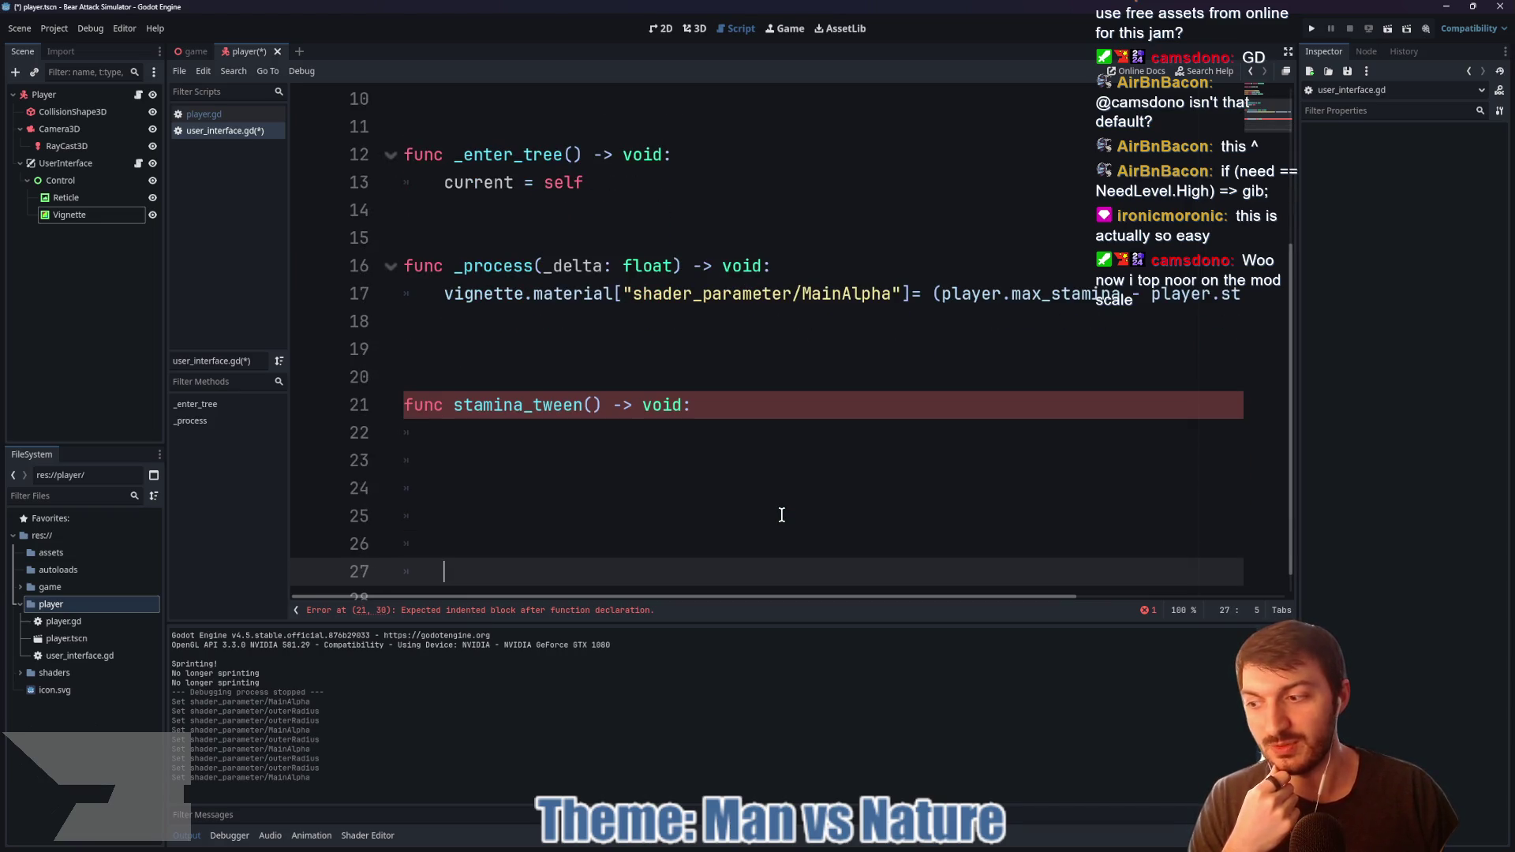
pyautogui.press('Up')
pyautogui.press('Up')
pyautogui.press('Up')
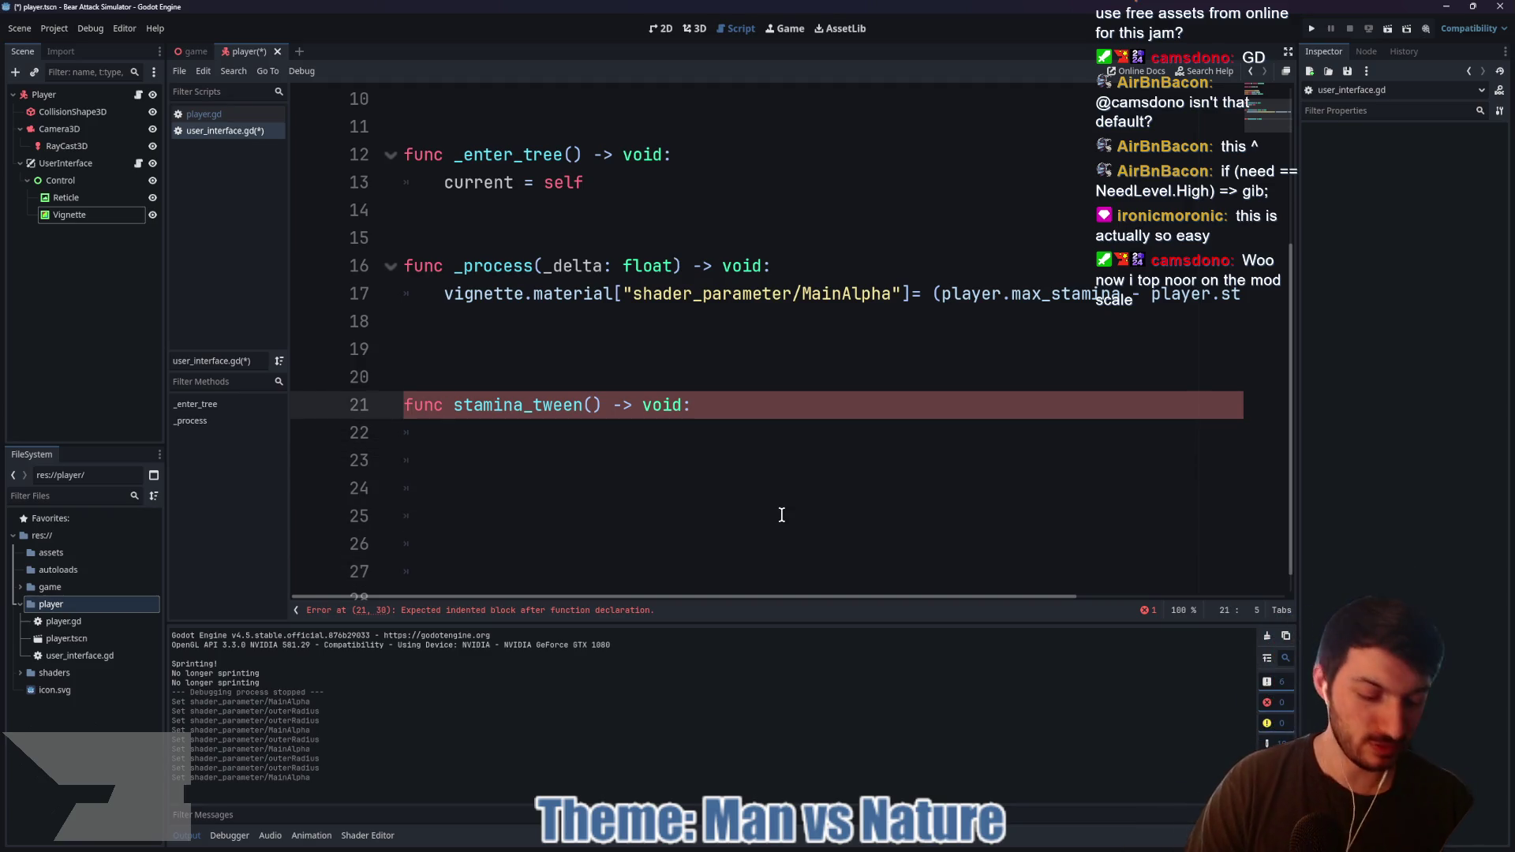
pyautogui.press('Down')
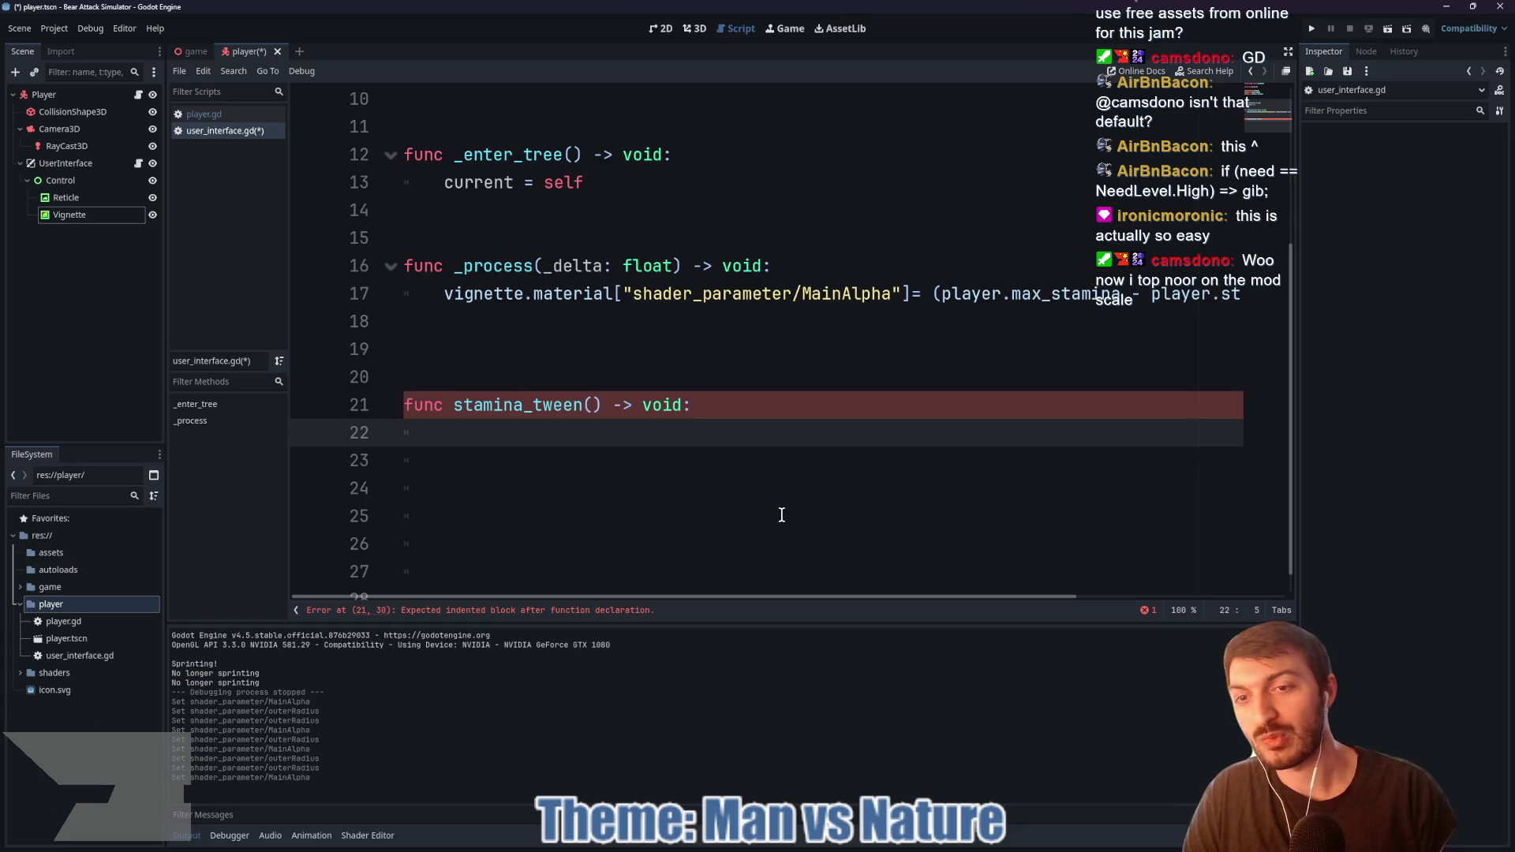
pyautogui.write('var tween =-')
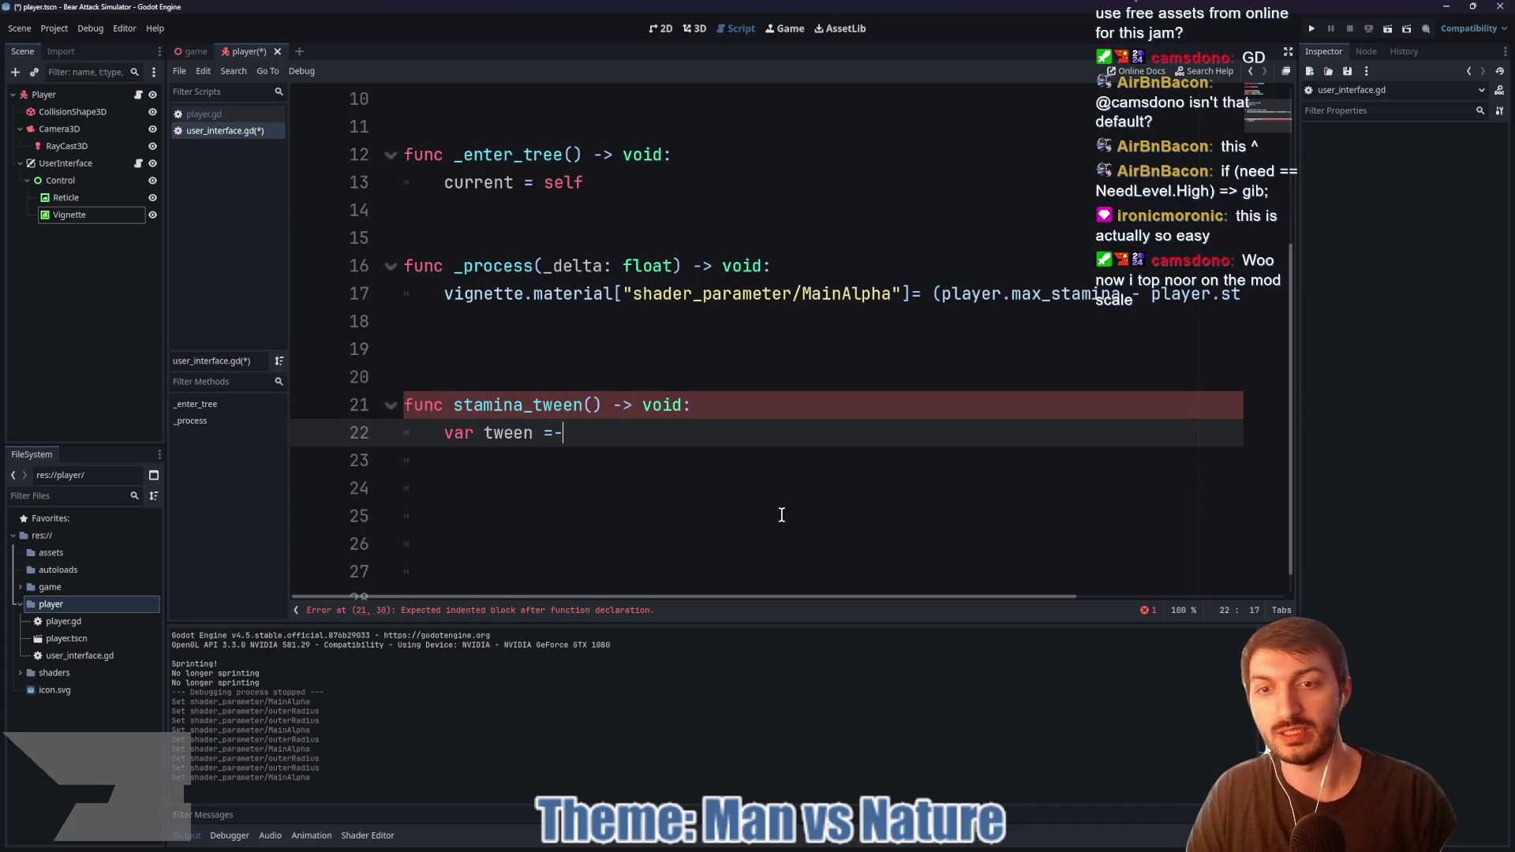
pyautogui.write(' create')
# Accept the var tween = create_tween() completion, then delete the whole stamina_tween function
pyautogui.press('Return')
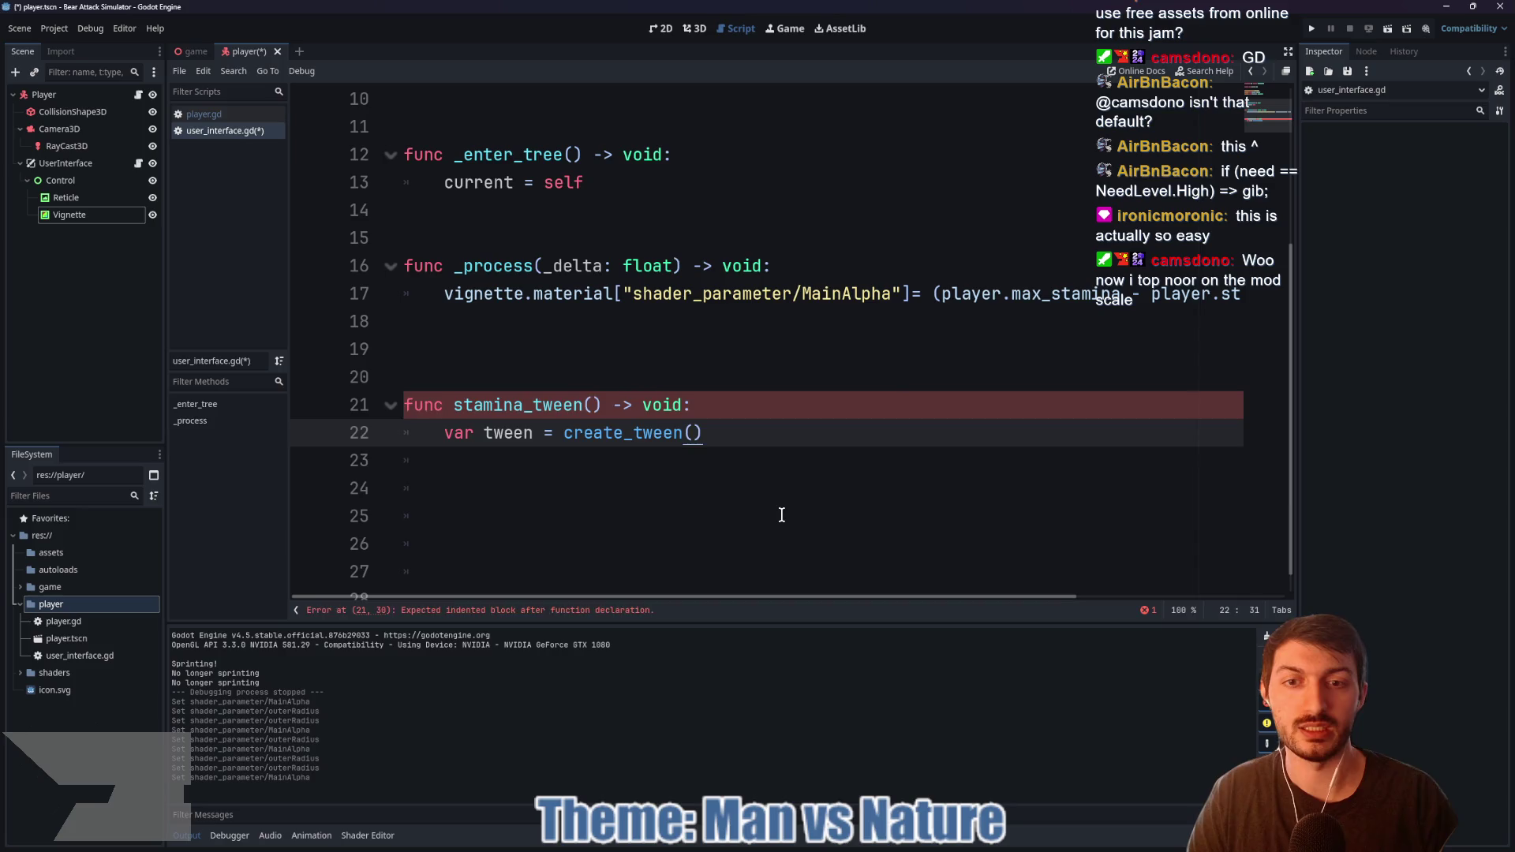
pyautogui.press('Return')
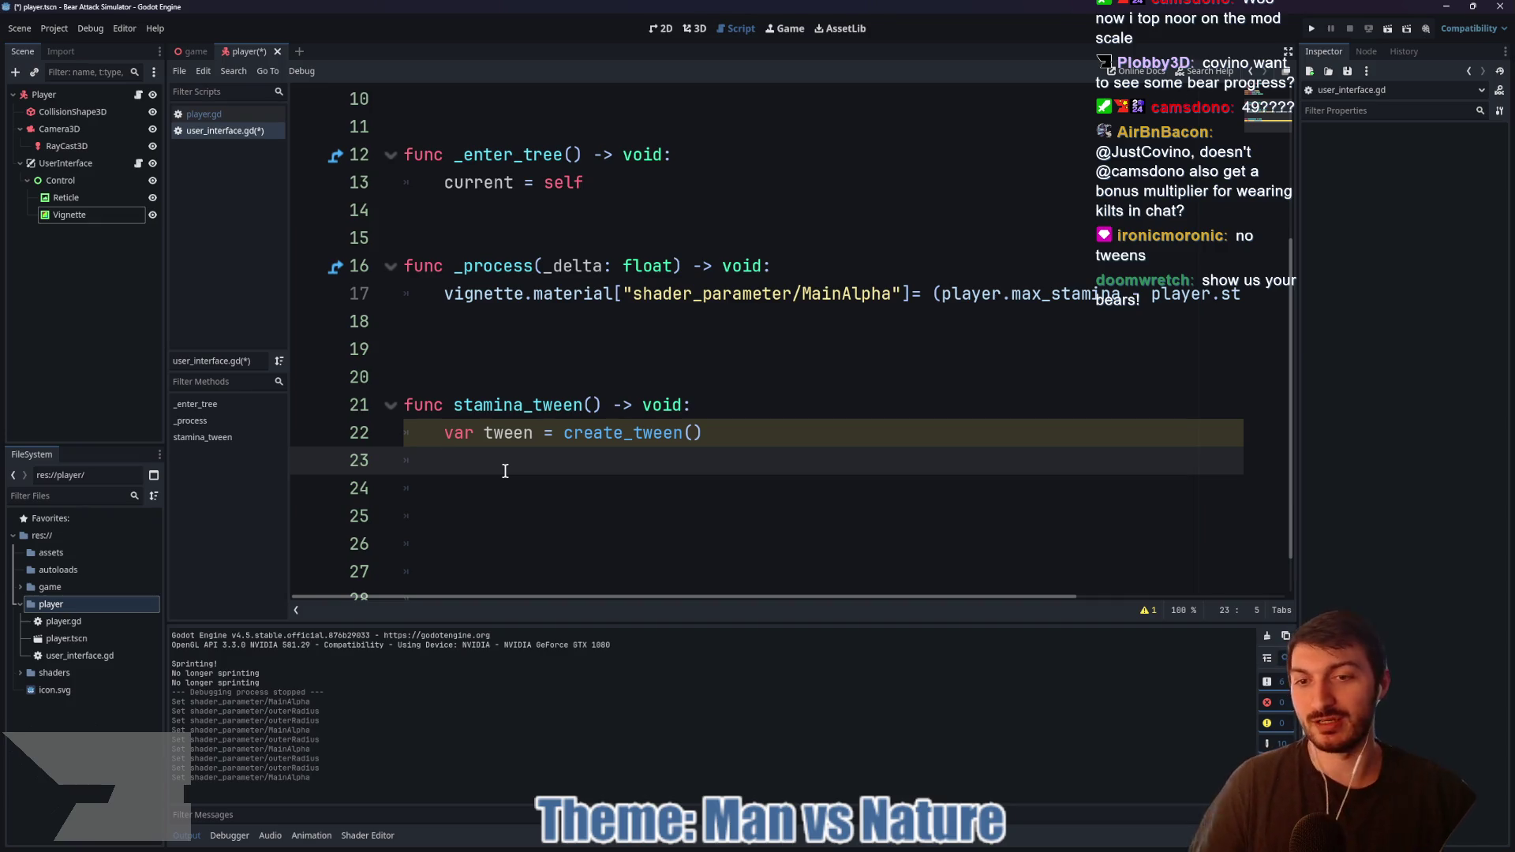
pyautogui.moveTo(494, 468); pyautogui.dragTo(390, 407)
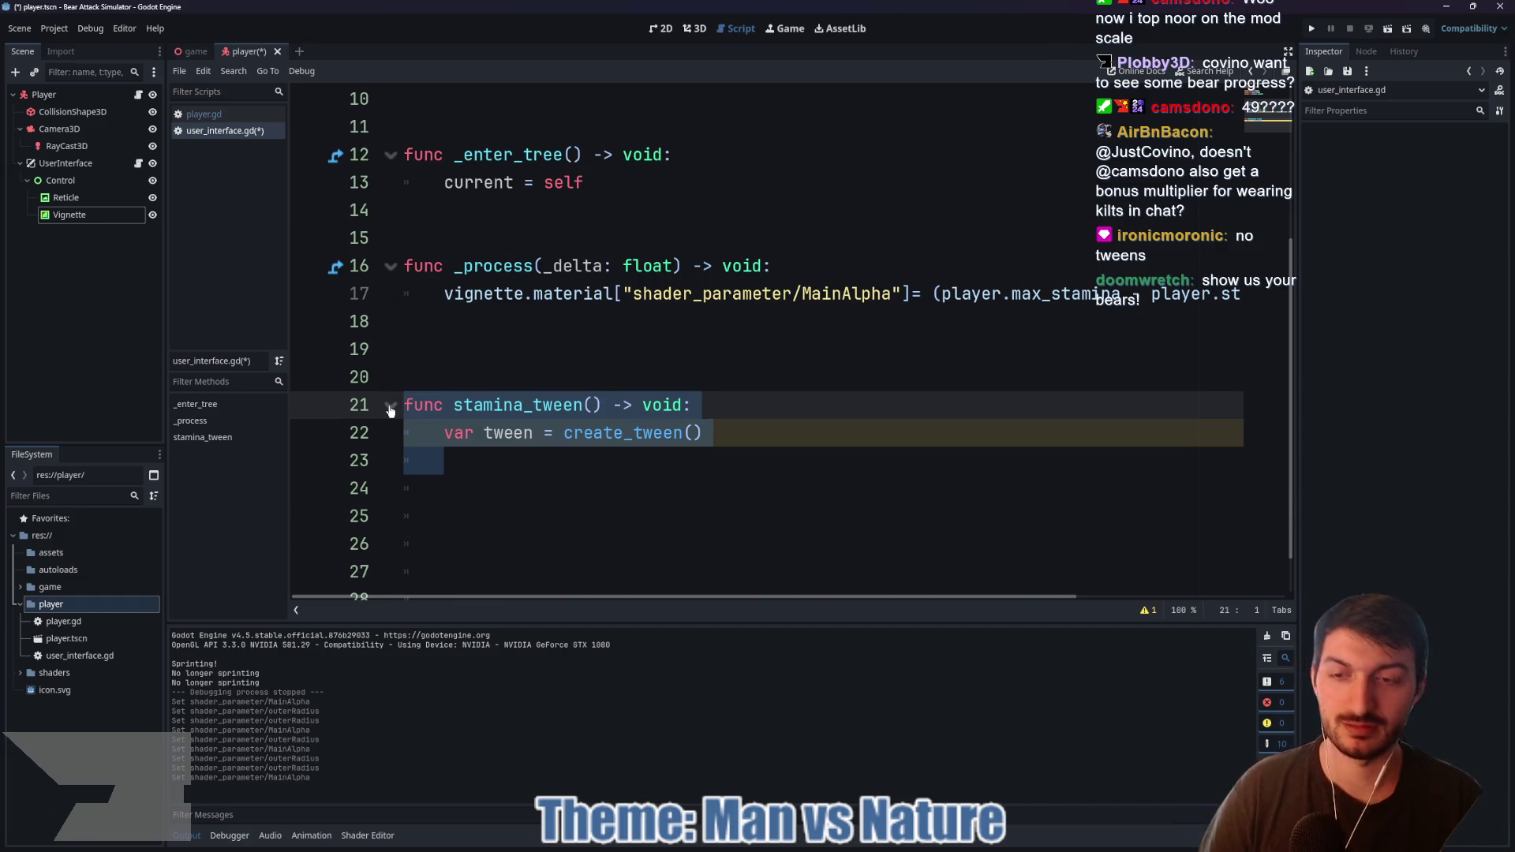
pyautogui.press('BackSpace')
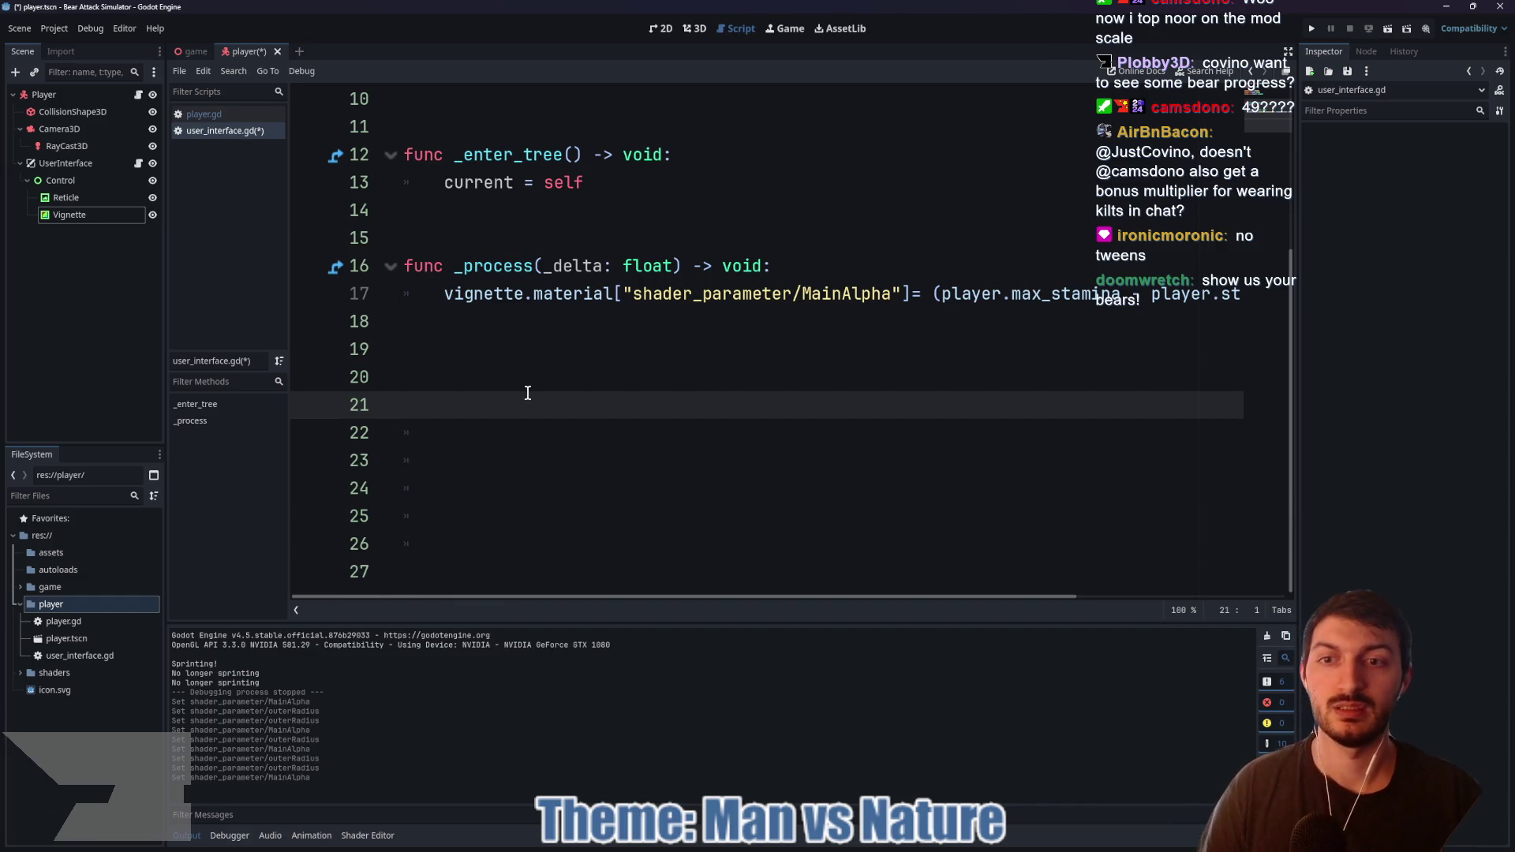
# Delete the leftover blank lines so the script ends after _process, then switch to Discord
pyautogui.moveTo(486, 541); pyautogui.dragTo(428, 414)
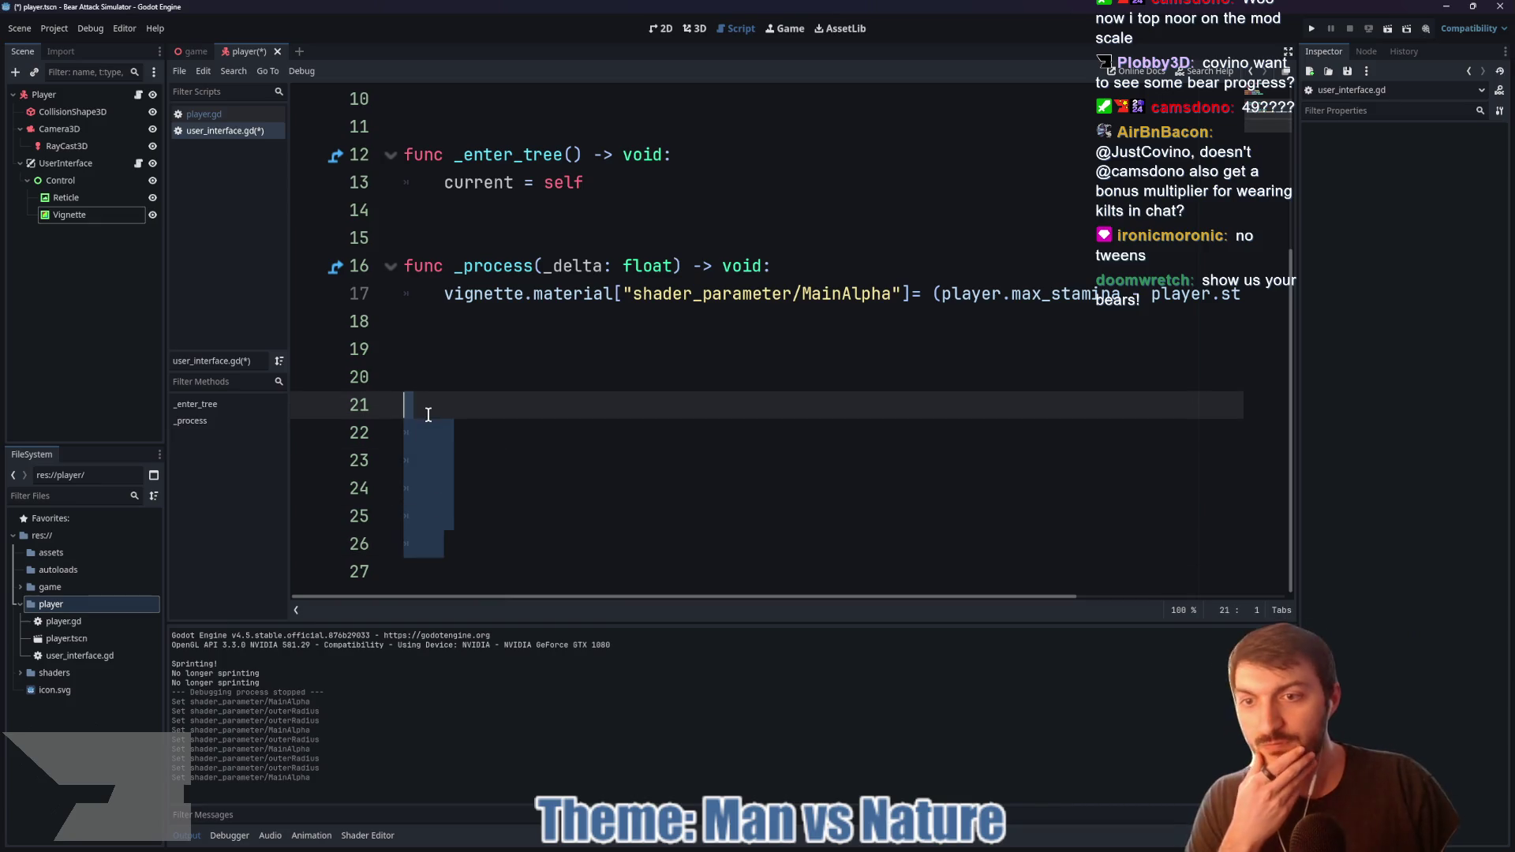
pyautogui.press('BackSpace')
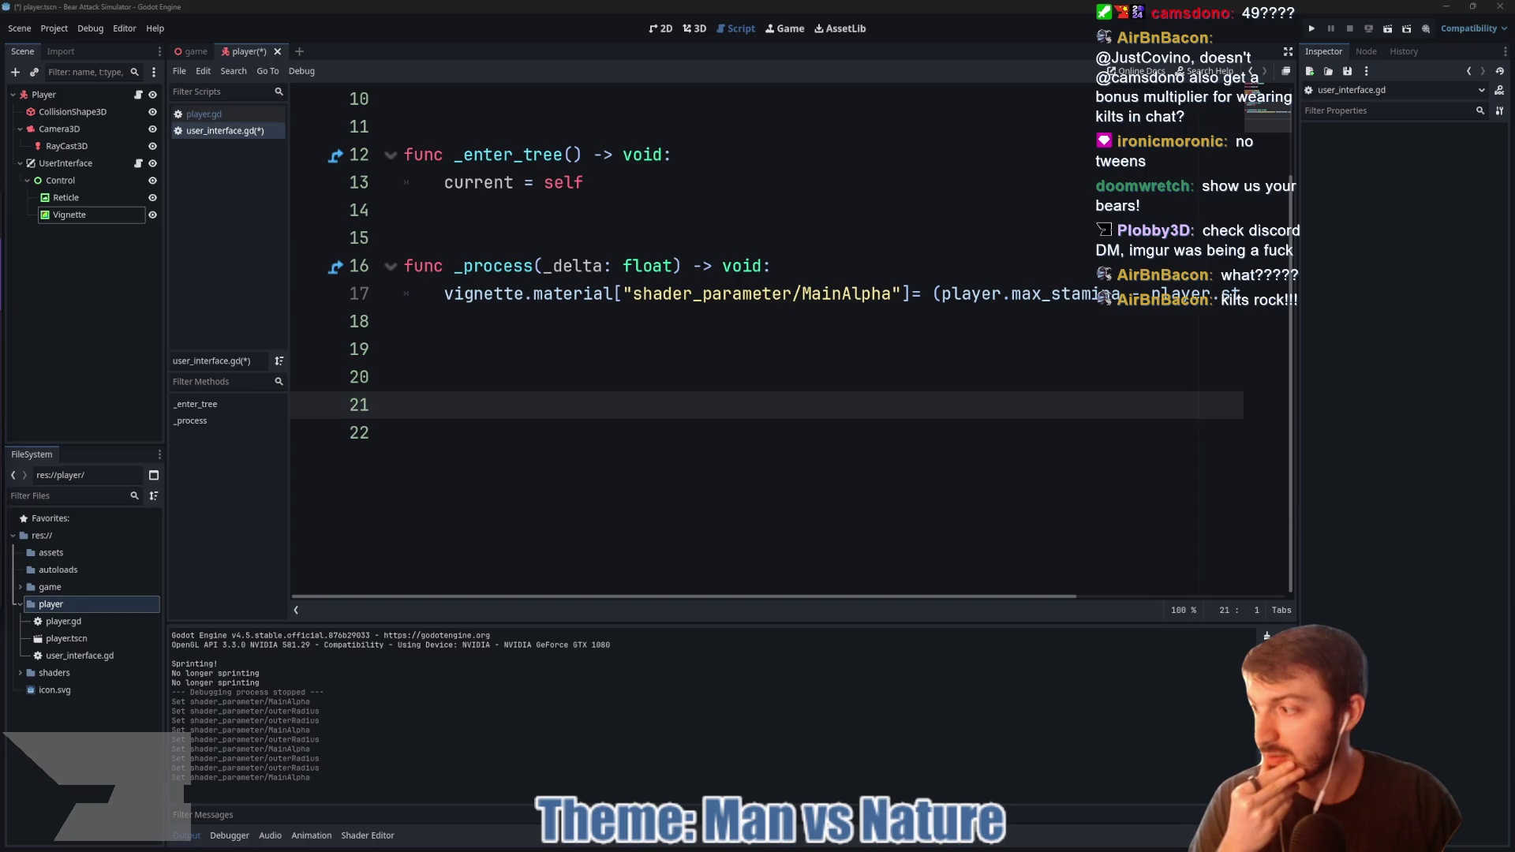
pyautogui.hotkey('alt', 'Tab')
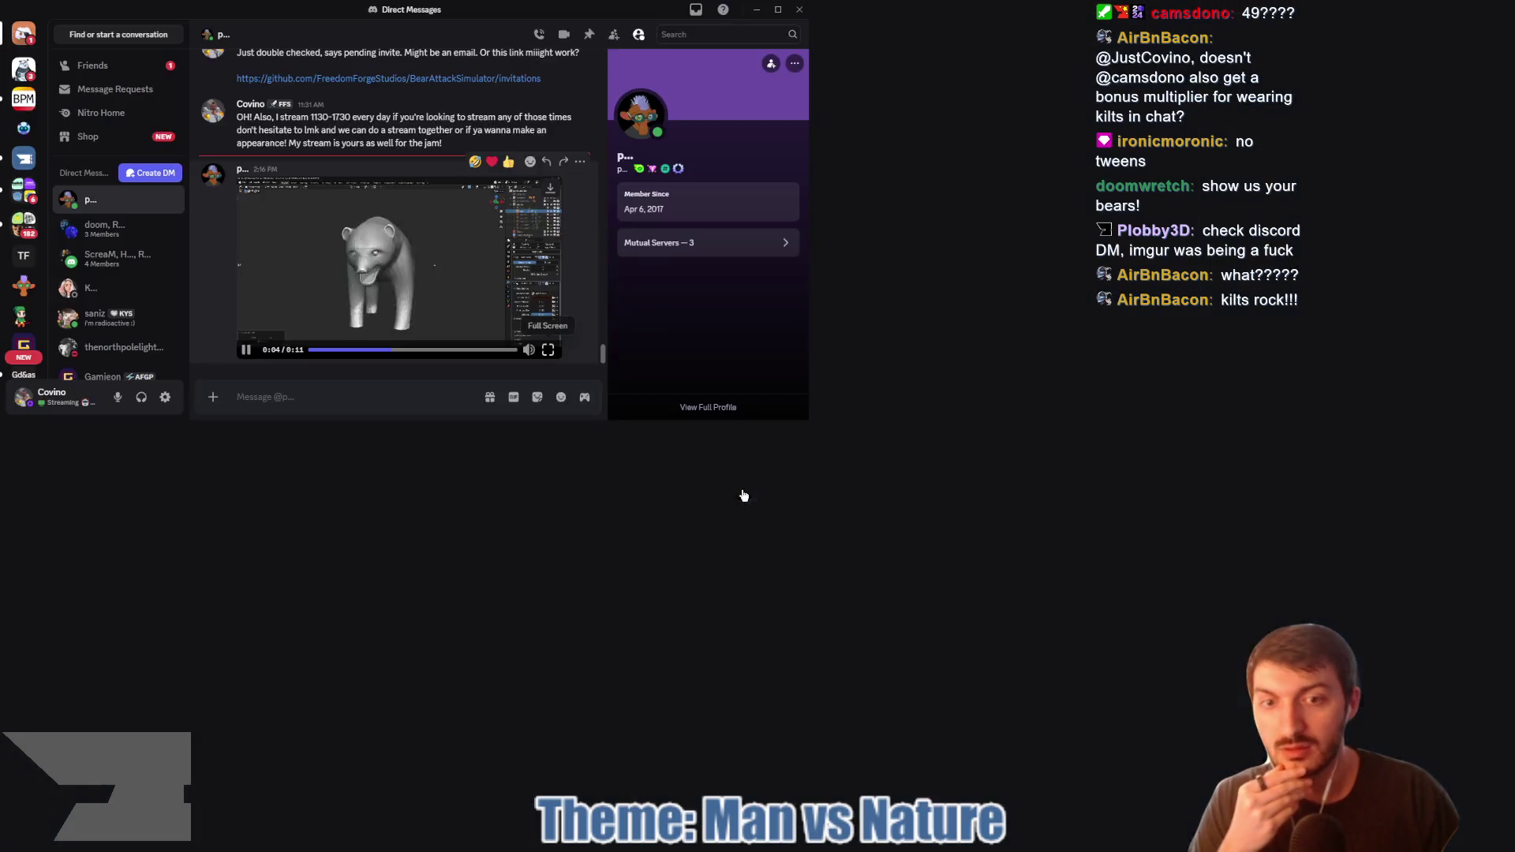
# Play the shared bear model clip full screen, restarting it from the beginning
pyautogui.click(600, 396)
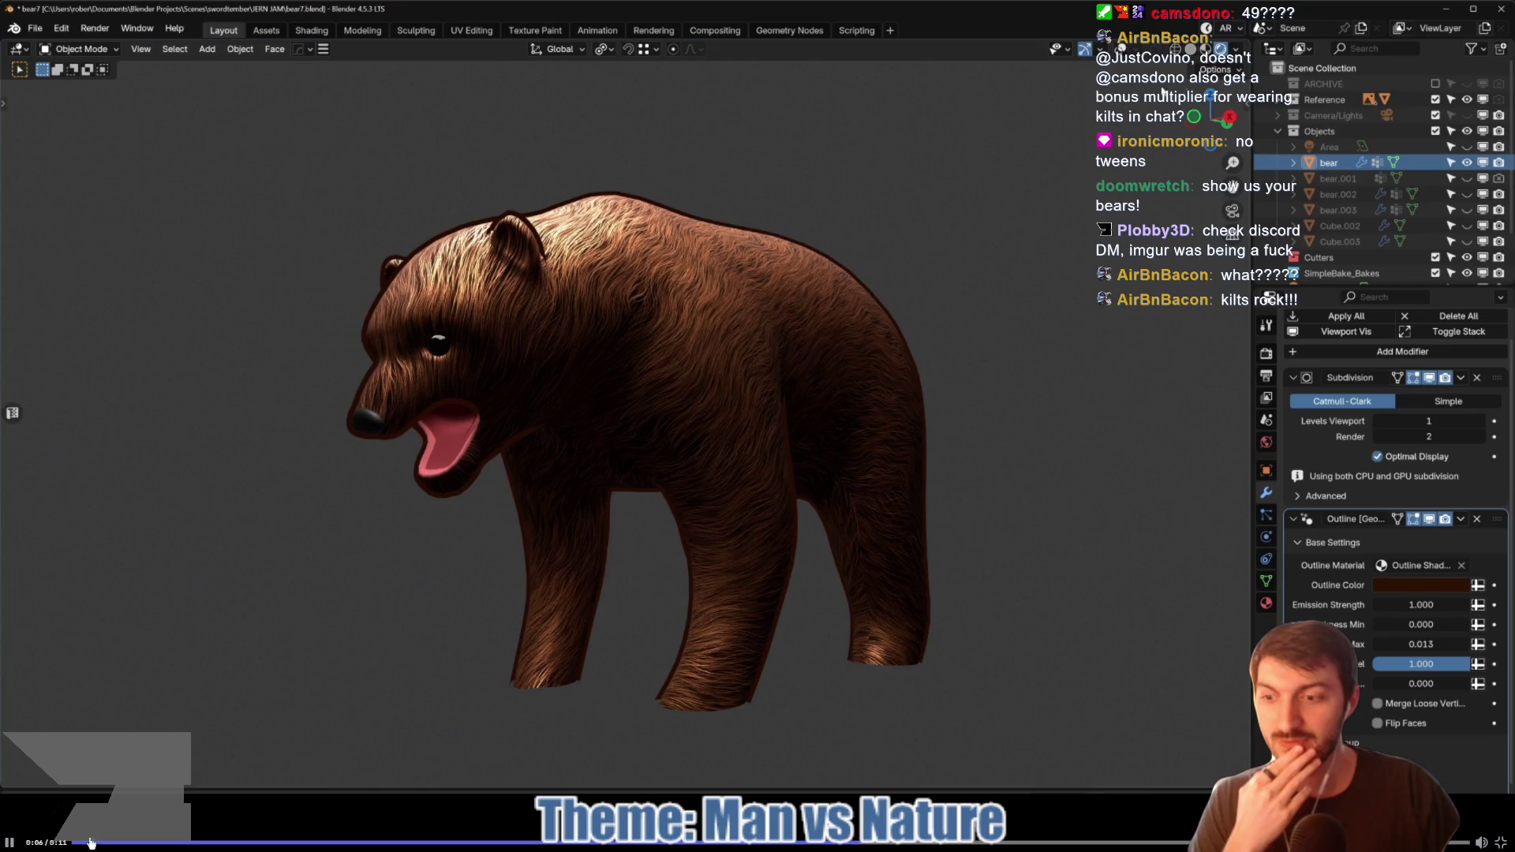
pyautogui.click(67, 844)
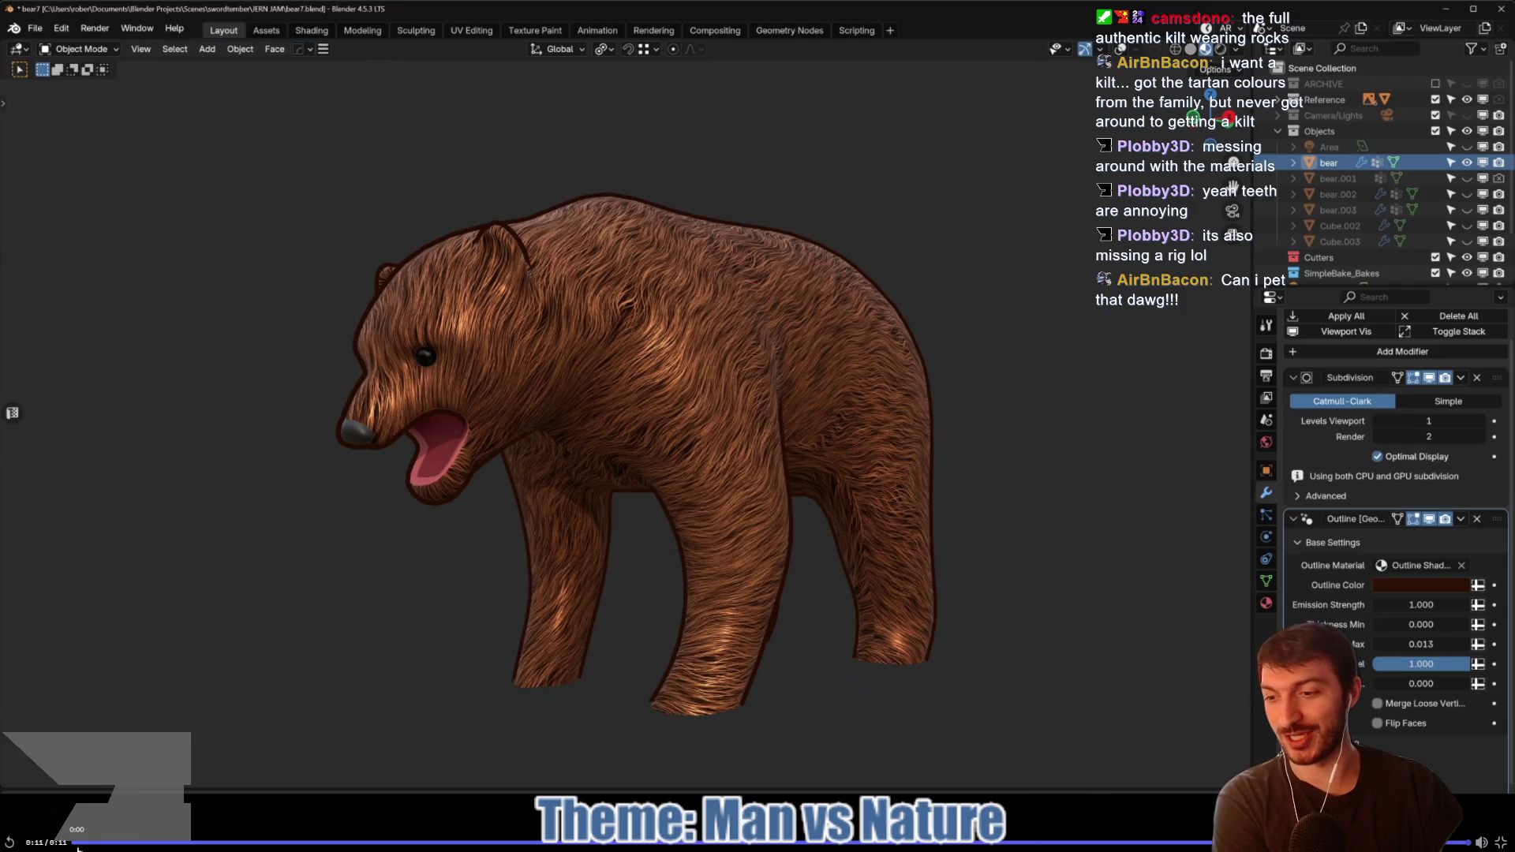
pyautogui.click(11, 842)
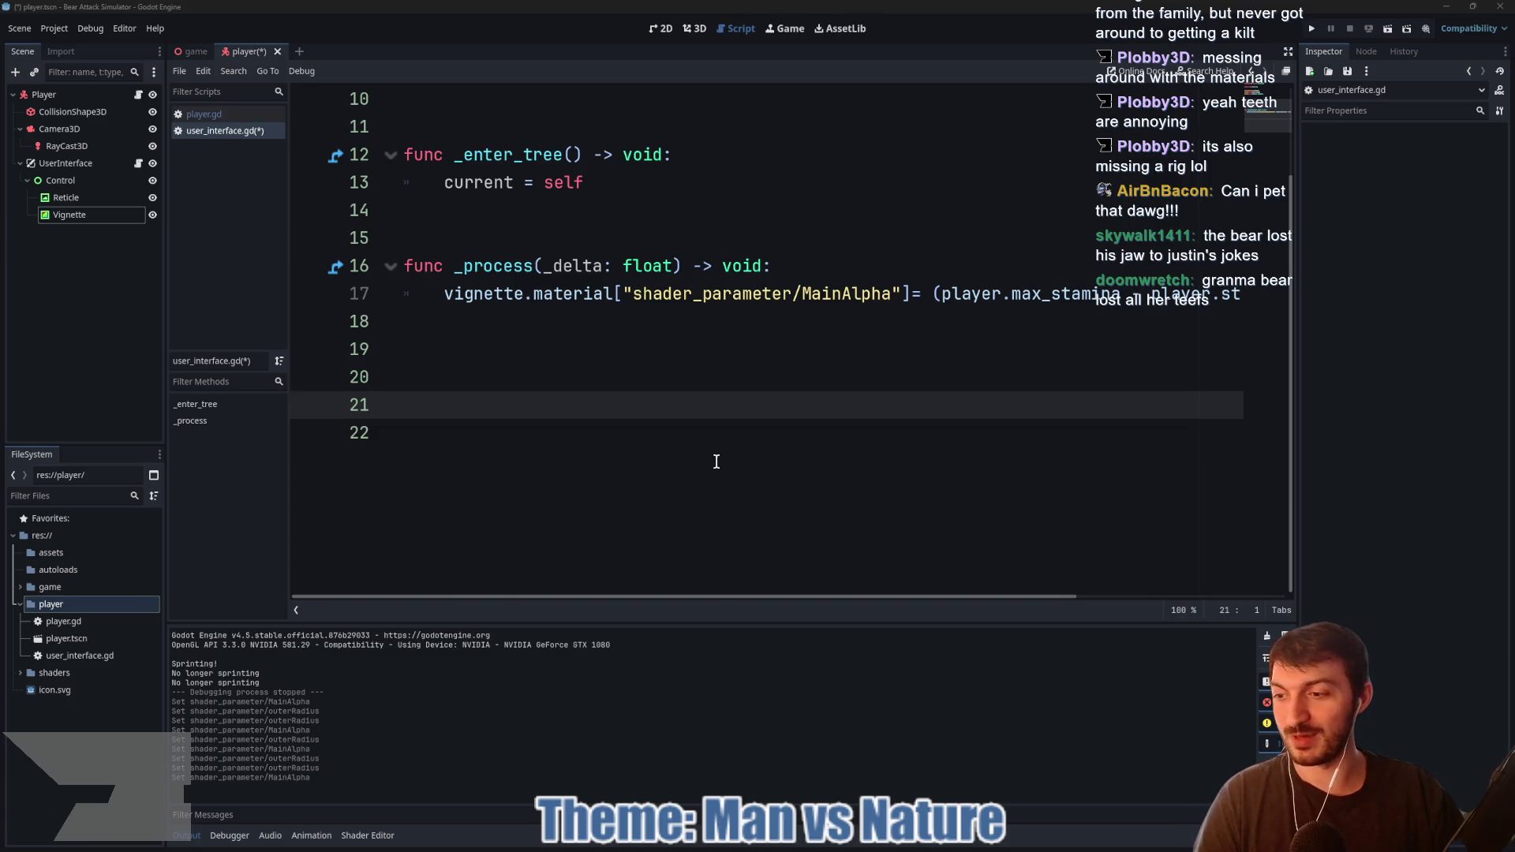
# Put the caret on the empty line 18 after _process in user_interface.gd
pyautogui.press('Up')
pyautogui.press('Up')
pyautogui.press('Up')
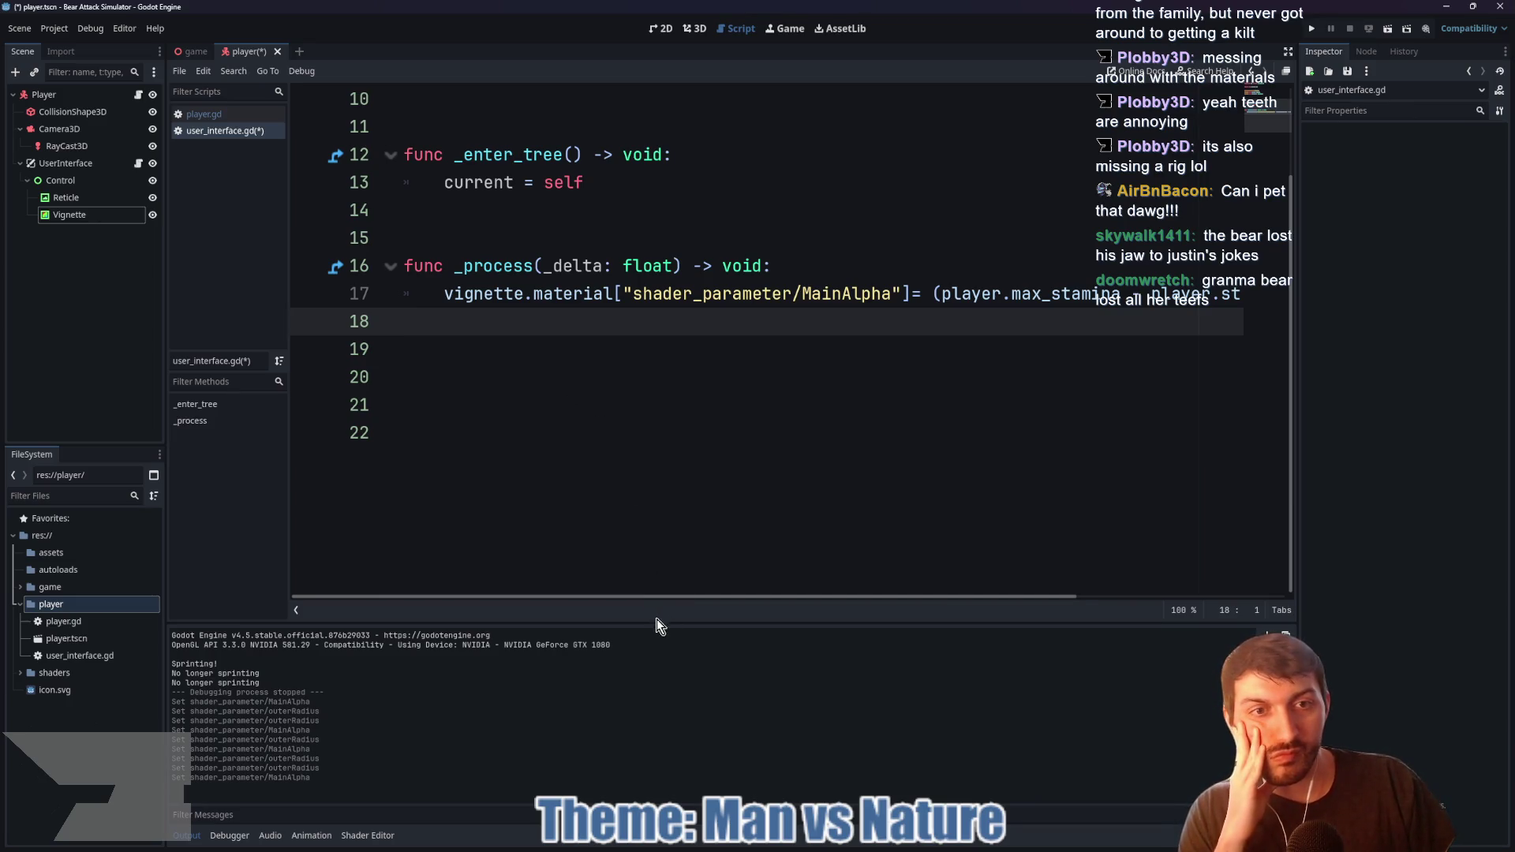
pyautogui.hscroll(5, 776, 606)
pyautogui.hscroll(-5, 778, 598)
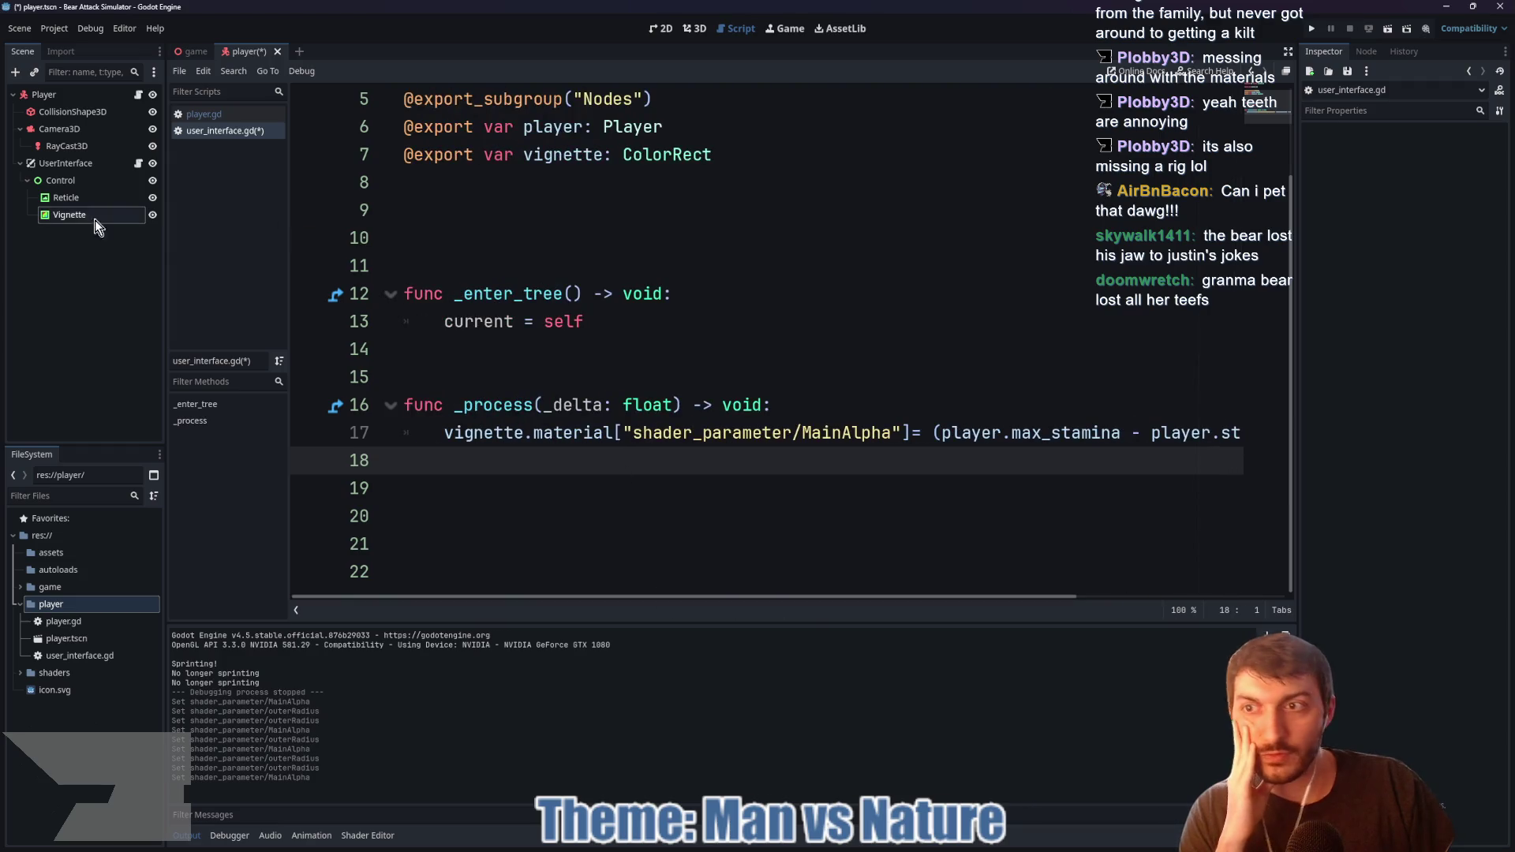
# On the Vignette node, try maximum Outer Radius and higher Main Alpha, then set Outer Radius to 1.3
pyautogui.click(126, 214)
pyautogui.moveTo(1440, 645)
pyautogui.mouseDown()
pyautogui.moveTo(1513, 660)
pyautogui.moveTo(1433, 646)
pyautogui.mouseUp()
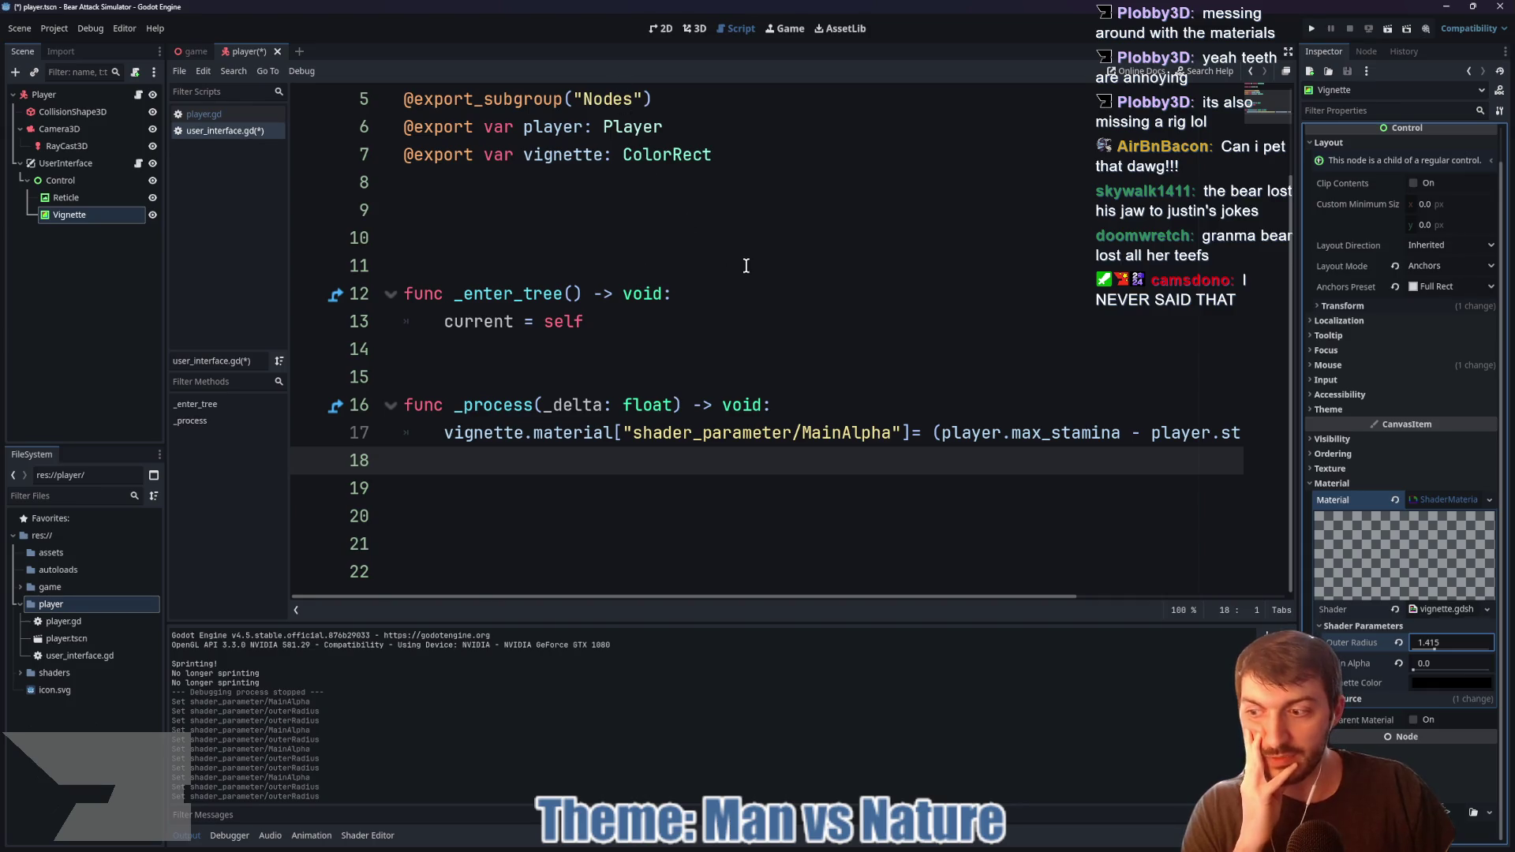
pyautogui.click(662, 29)
pyautogui.moveTo(1452, 667)
pyautogui.mouseDown()
pyautogui.moveTo(1415, 652)
pyautogui.moveTo(1434, 642)
pyautogui.mouseUp()
pyautogui.click(1444, 641)
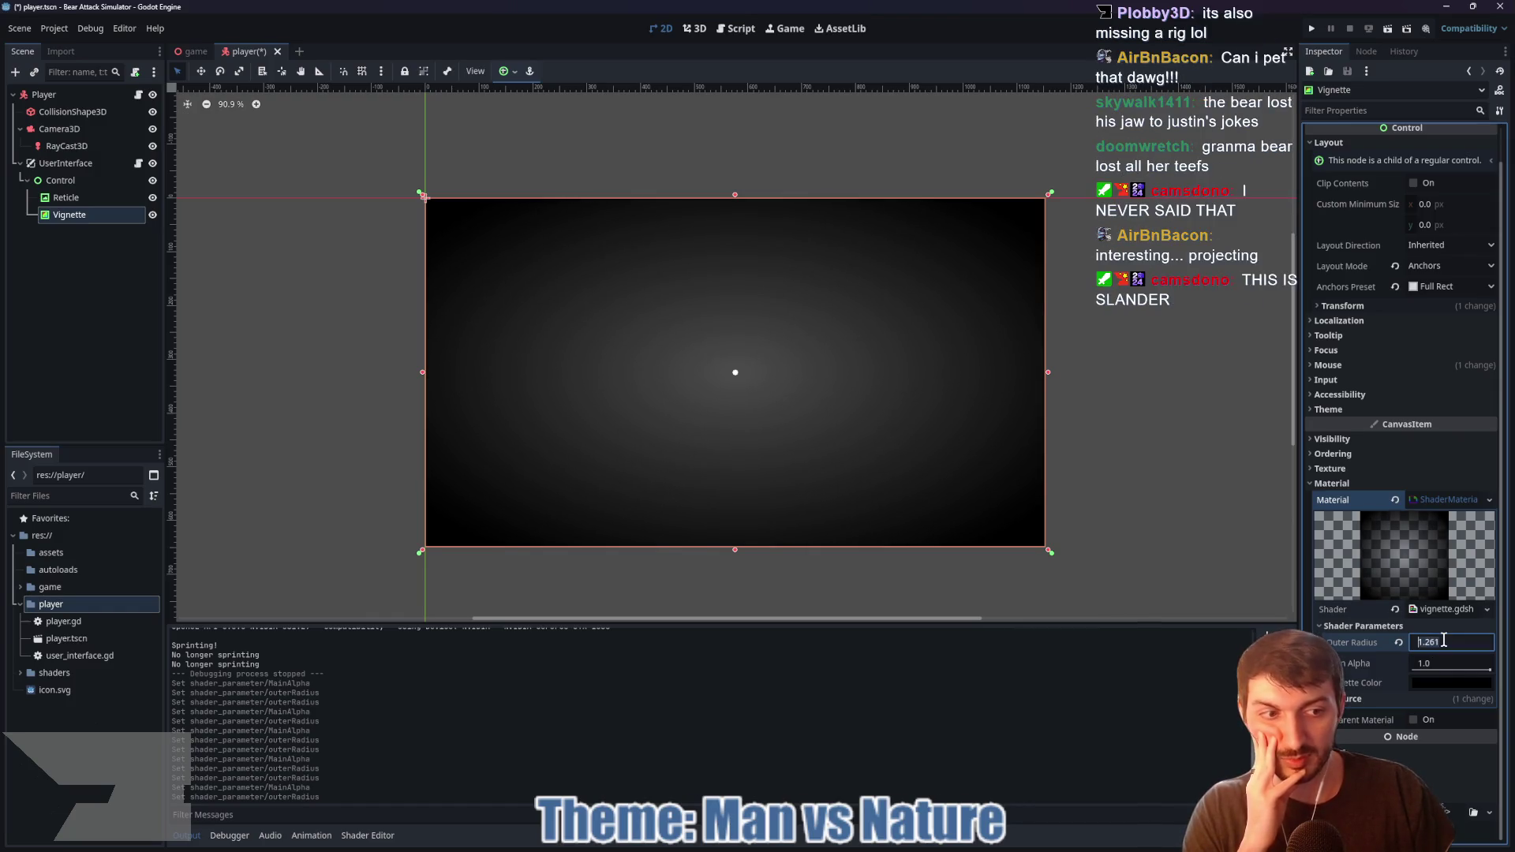
pyautogui.write('1.3')
pyautogui.press('Return')
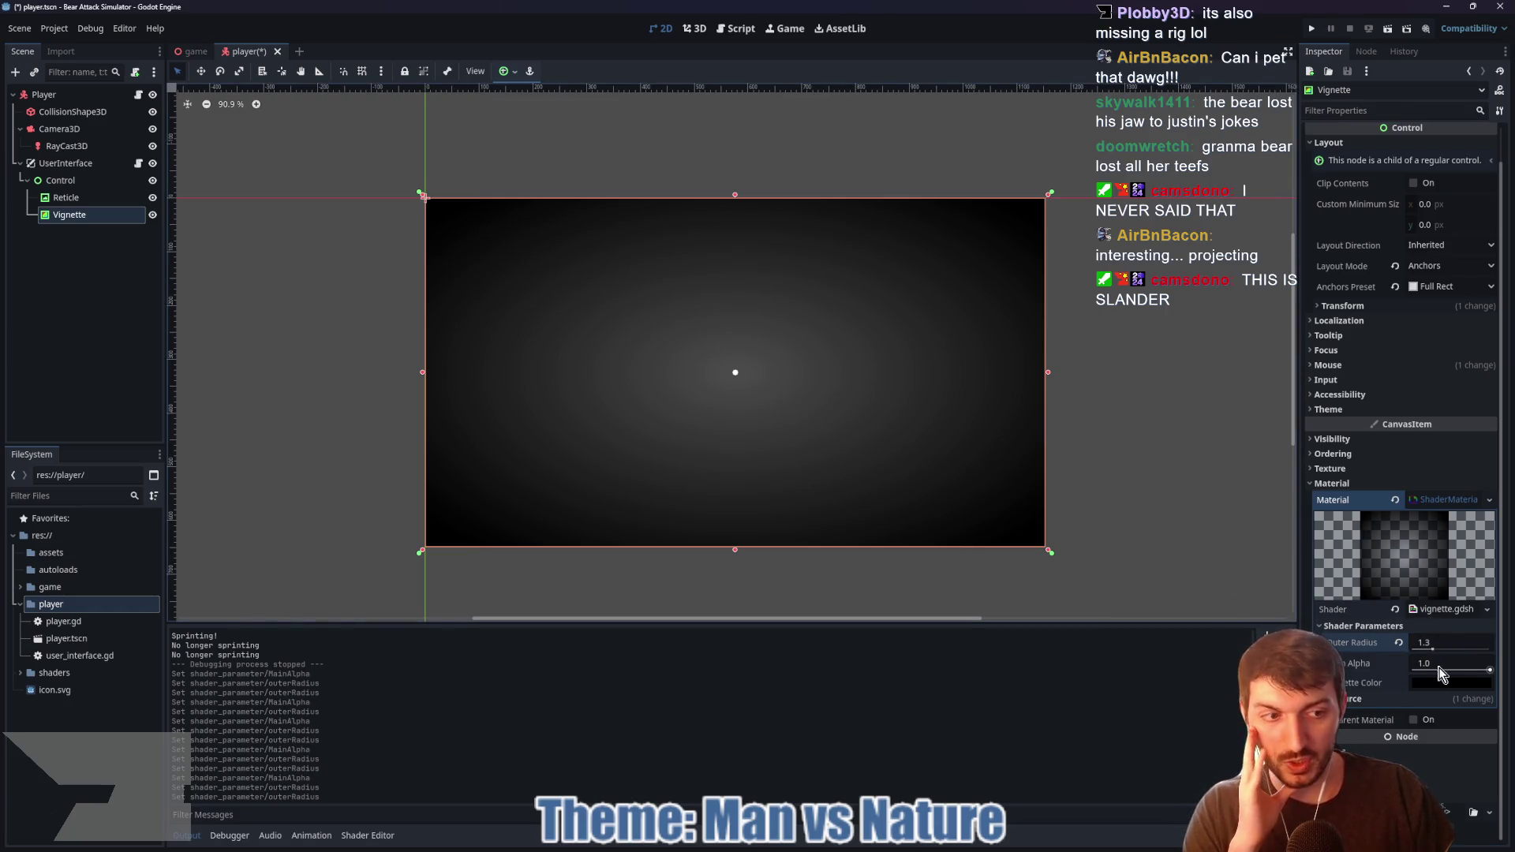
# Preview a larger Outer Radius, restore it to 1.3, and drop Main Alpha back to 0.0
pyautogui.moveTo(1433, 650)
pyautogui.mouseDown()
pyautogui.moveTo(1512, 660)
pyautogui.moveTo(1441, 657)
pyautogui.mouseUp()
pyautogui.click(1440, 642)
pyautogui.write('1.3')
pyautogui.press('Return')
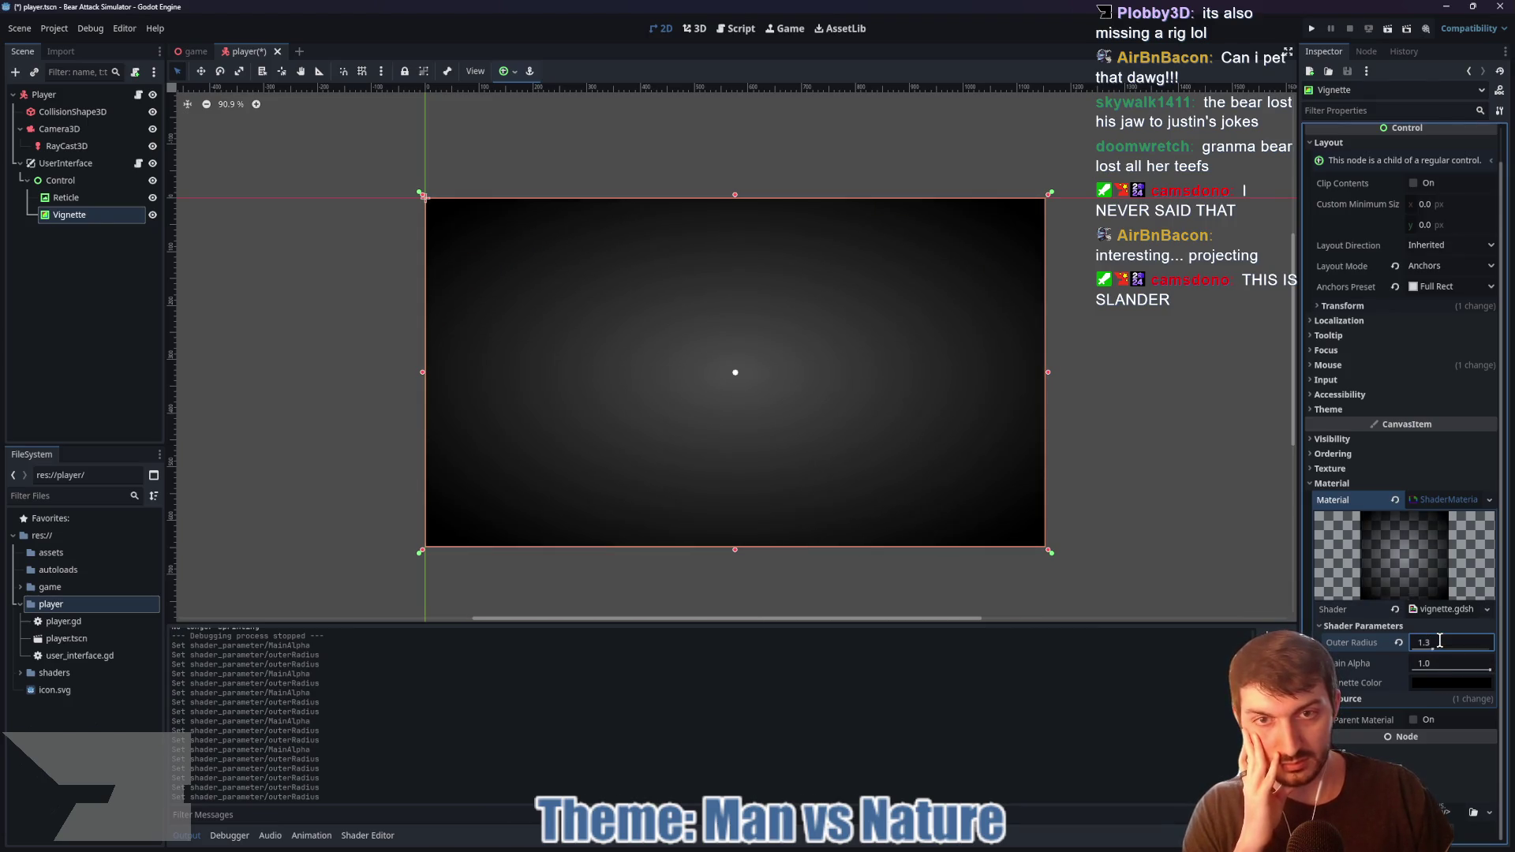
pyautogui.click(101, 305)
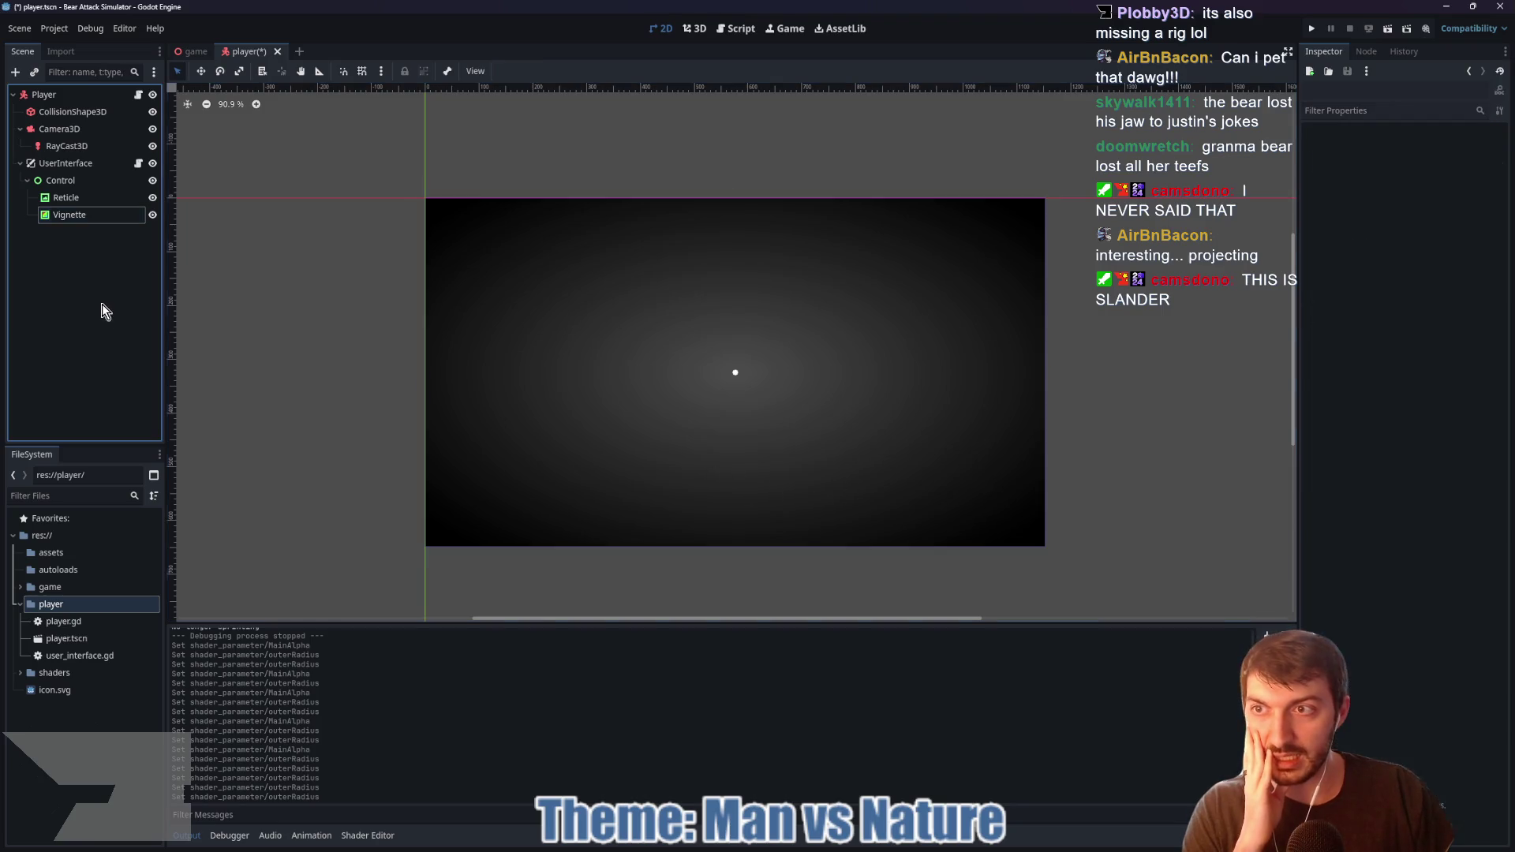
pyautogui.click(87, 217)
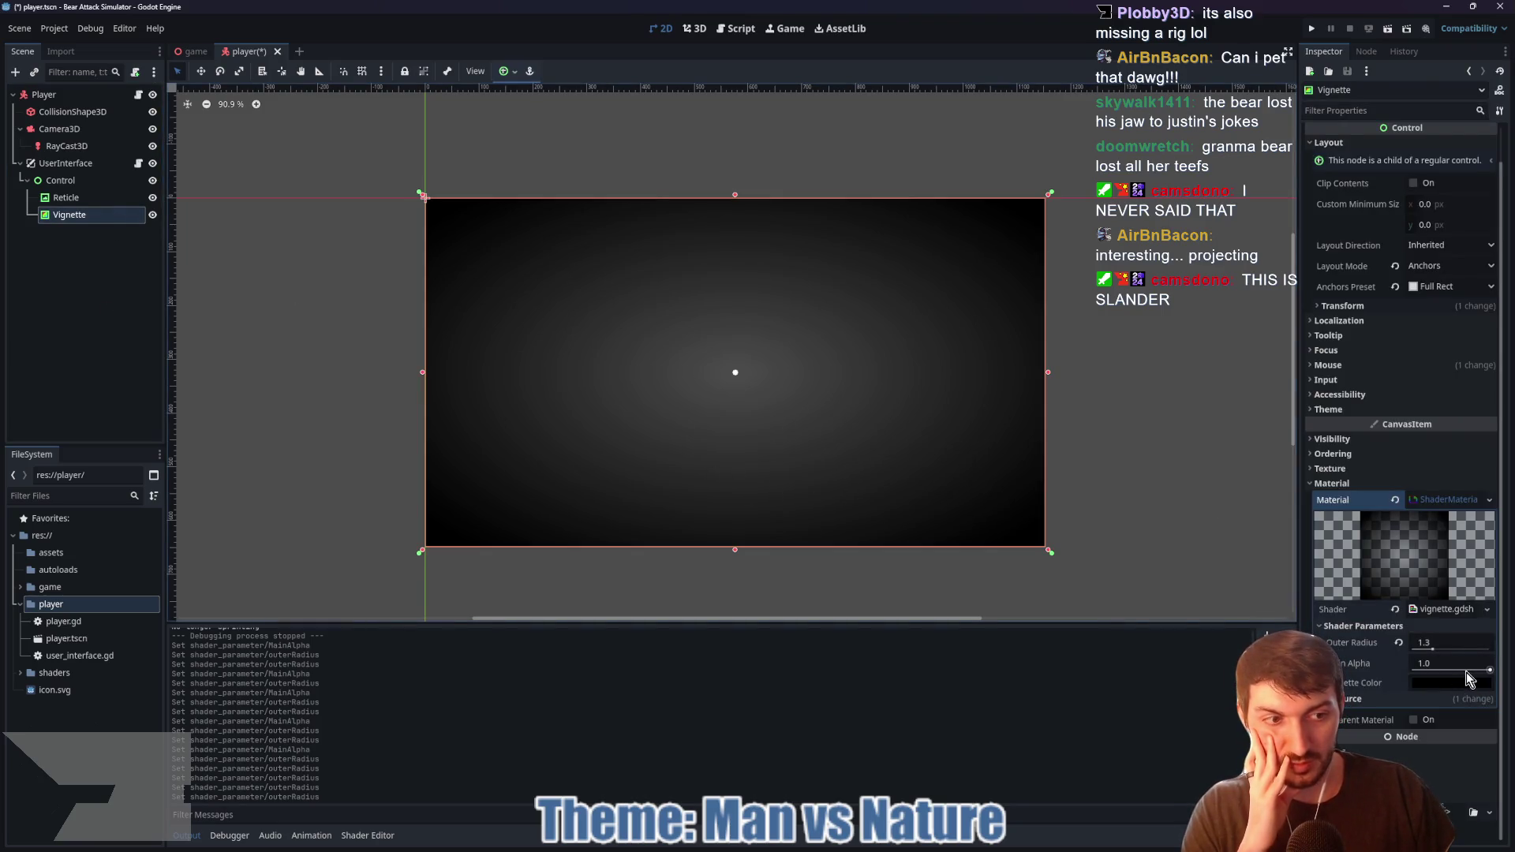
pyautogui.moveTo(1473, 669); pyautogui.dragTo(1413, 669)
pyautogui.click(139, 164)
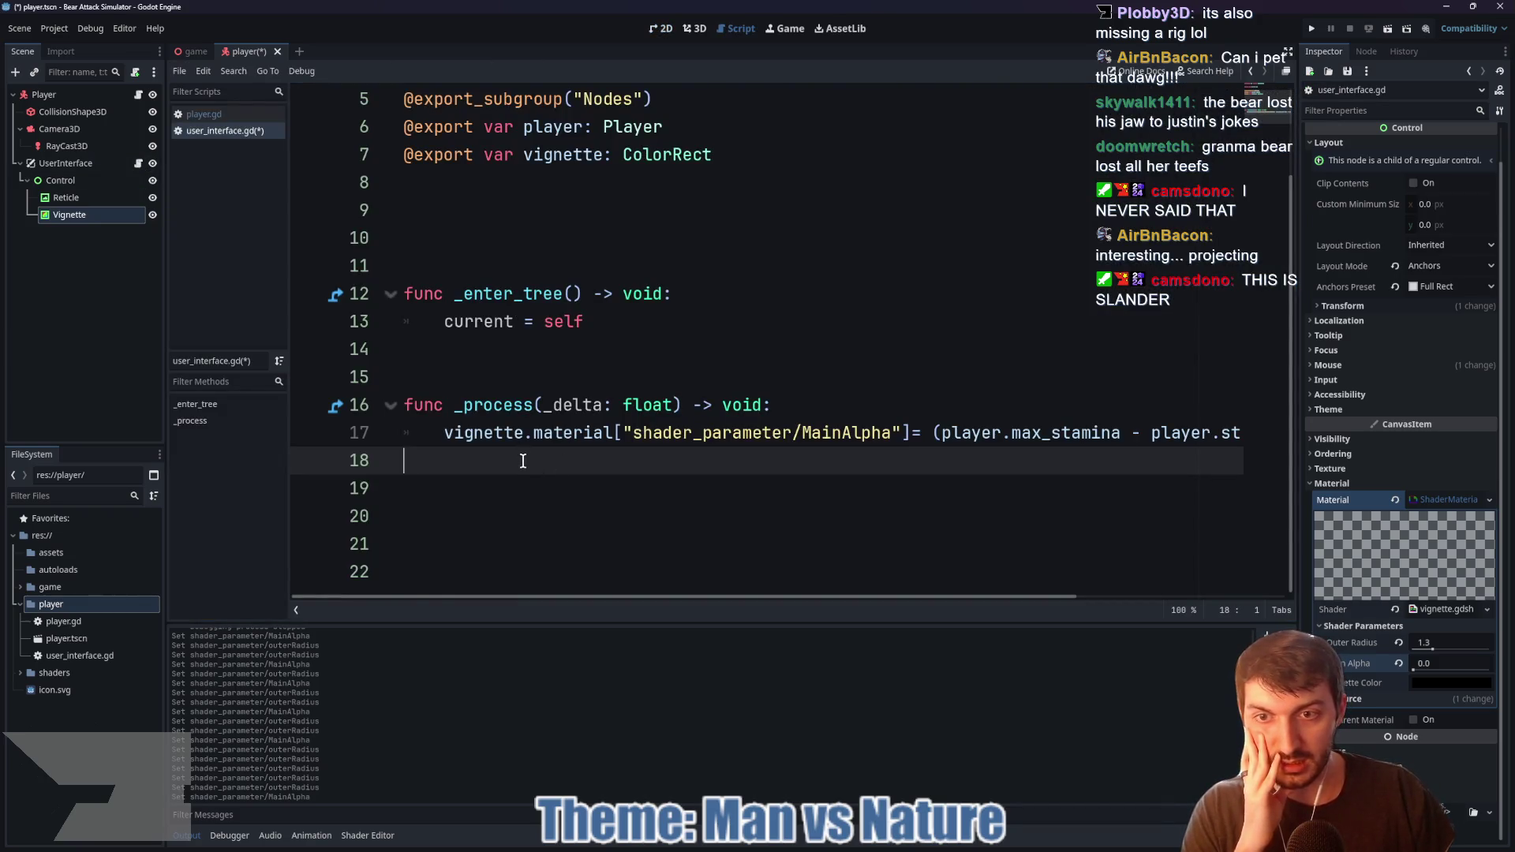
# Write vignette.material["shader_parameter/outerRadius"] = clampf() on line 18 and select the material expression
pyautogui.press('Tab')
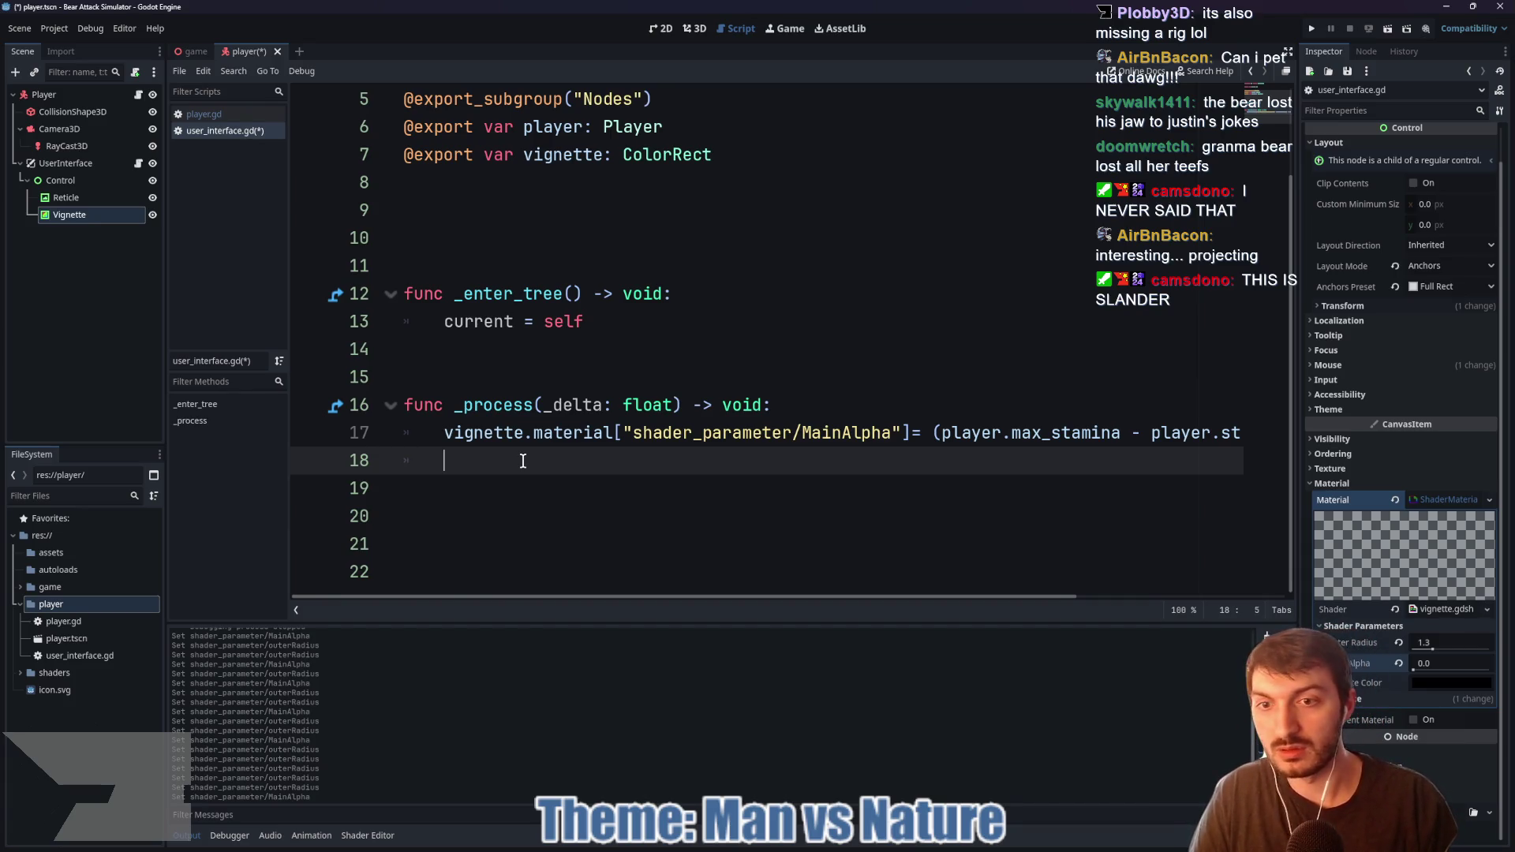
pyautogui.write('vignette.')
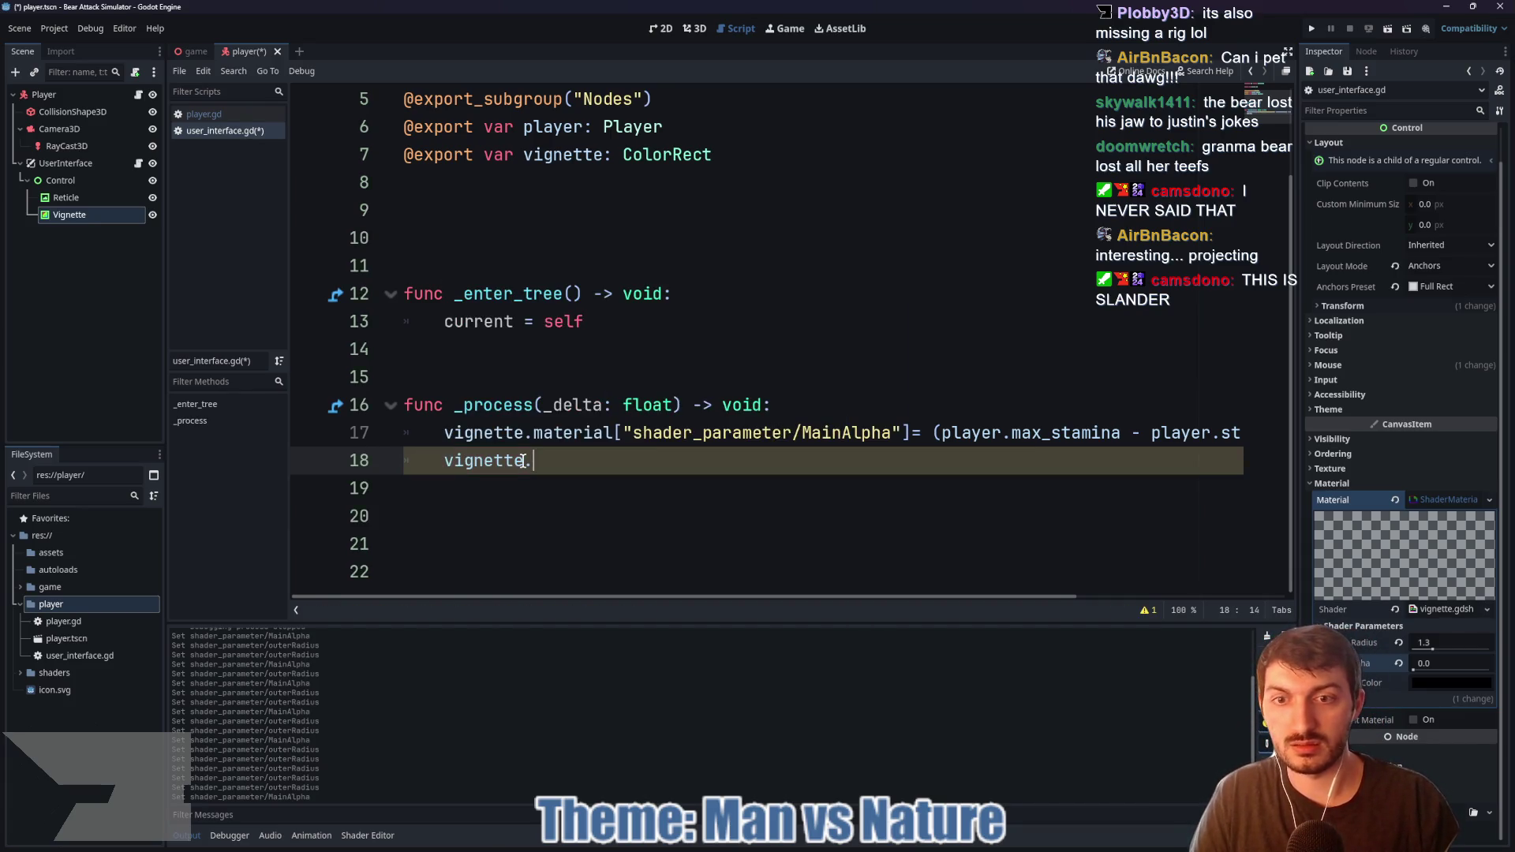
pyautogui.write('material')
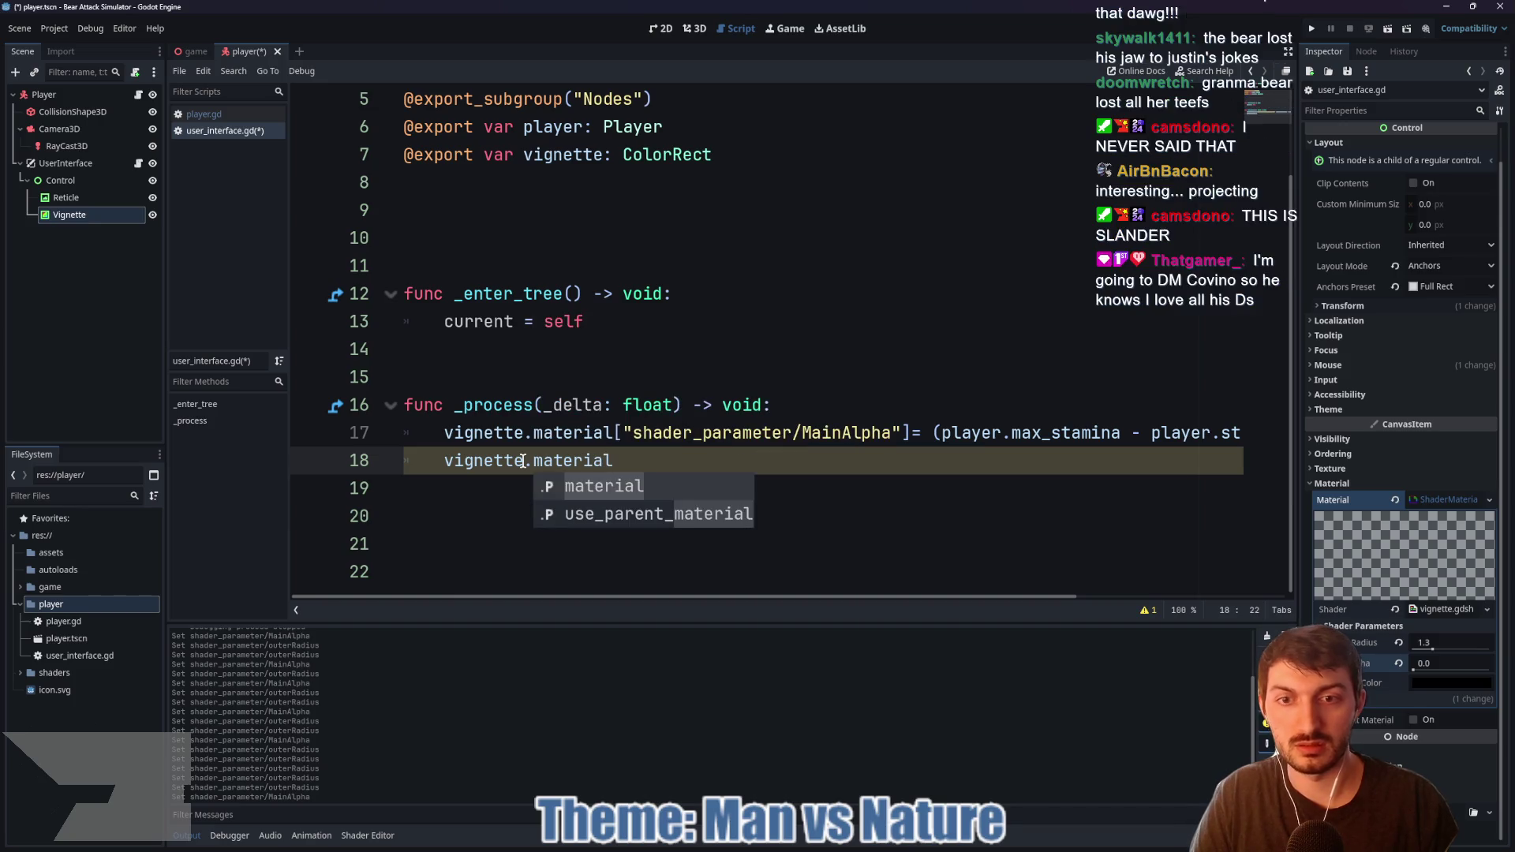
pyautogui.write('["sha')
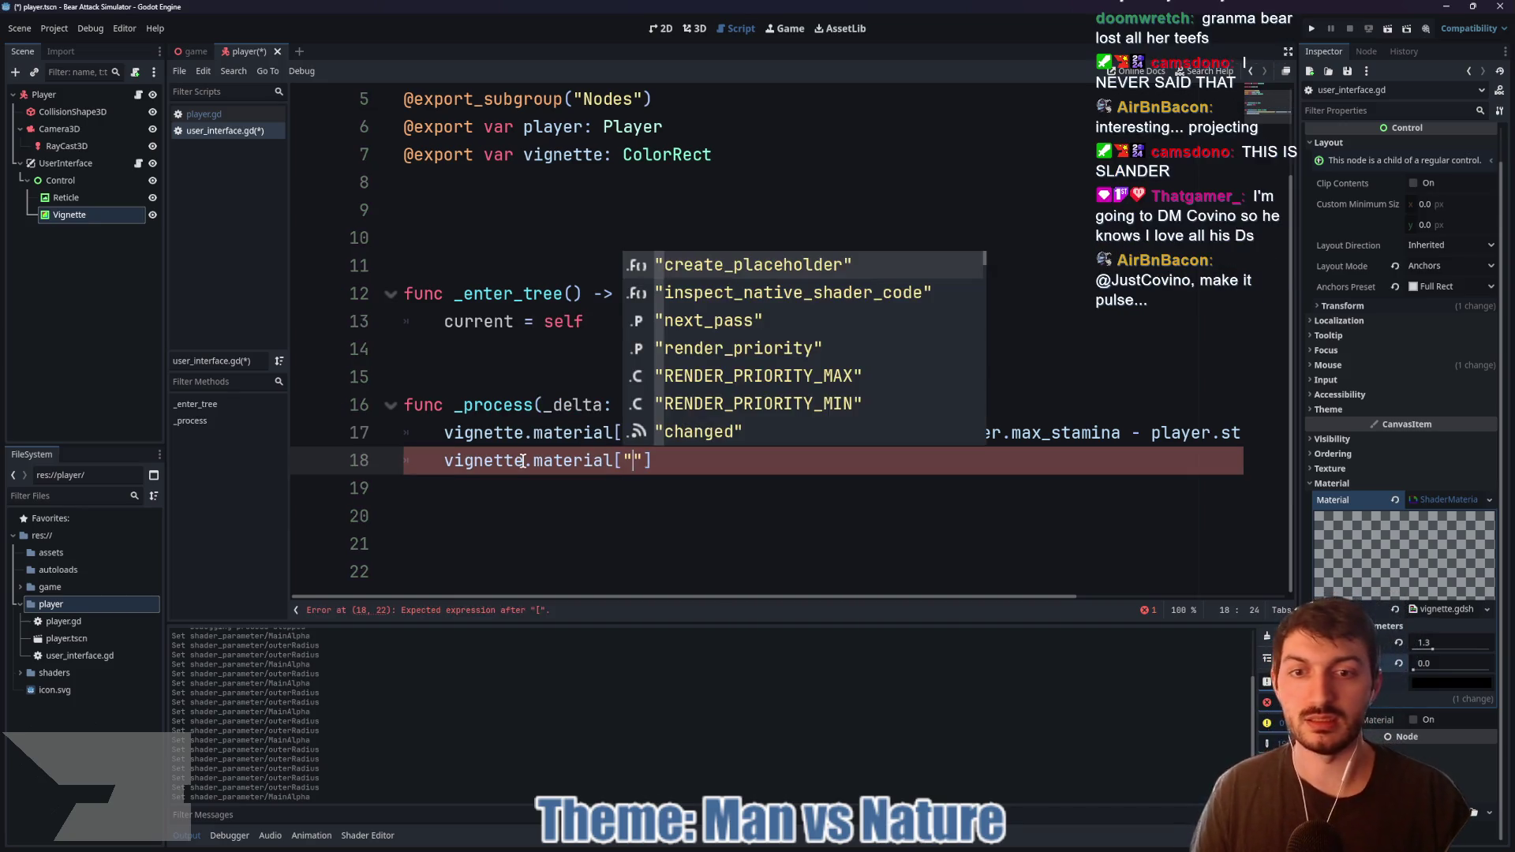
pyautogui.write('der_parameter')
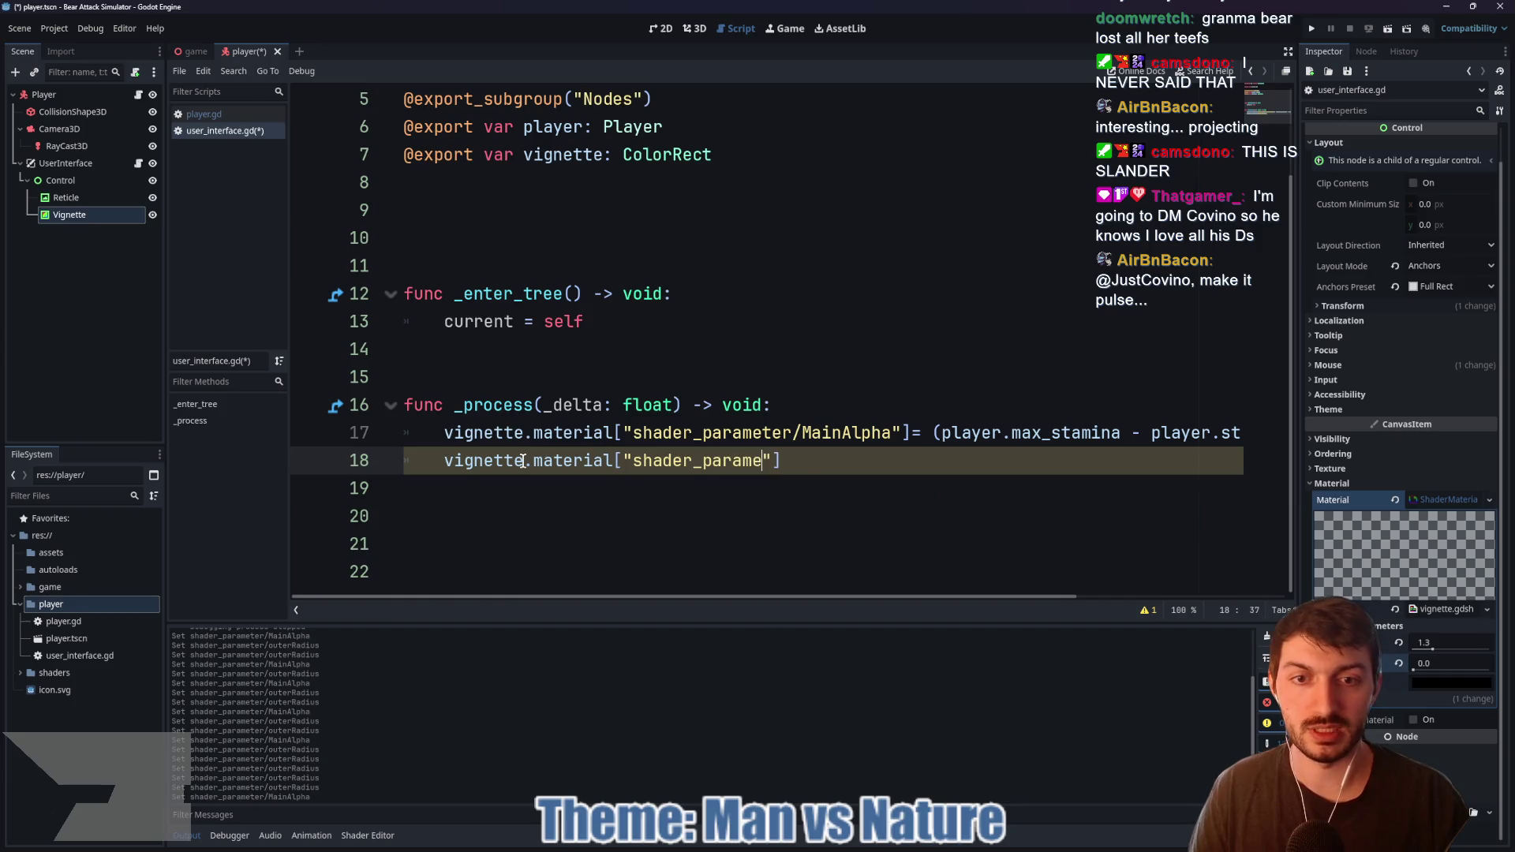
pyautogui.write('.')
pyautogui.press('BackSpace')
pyautogui.write('/')
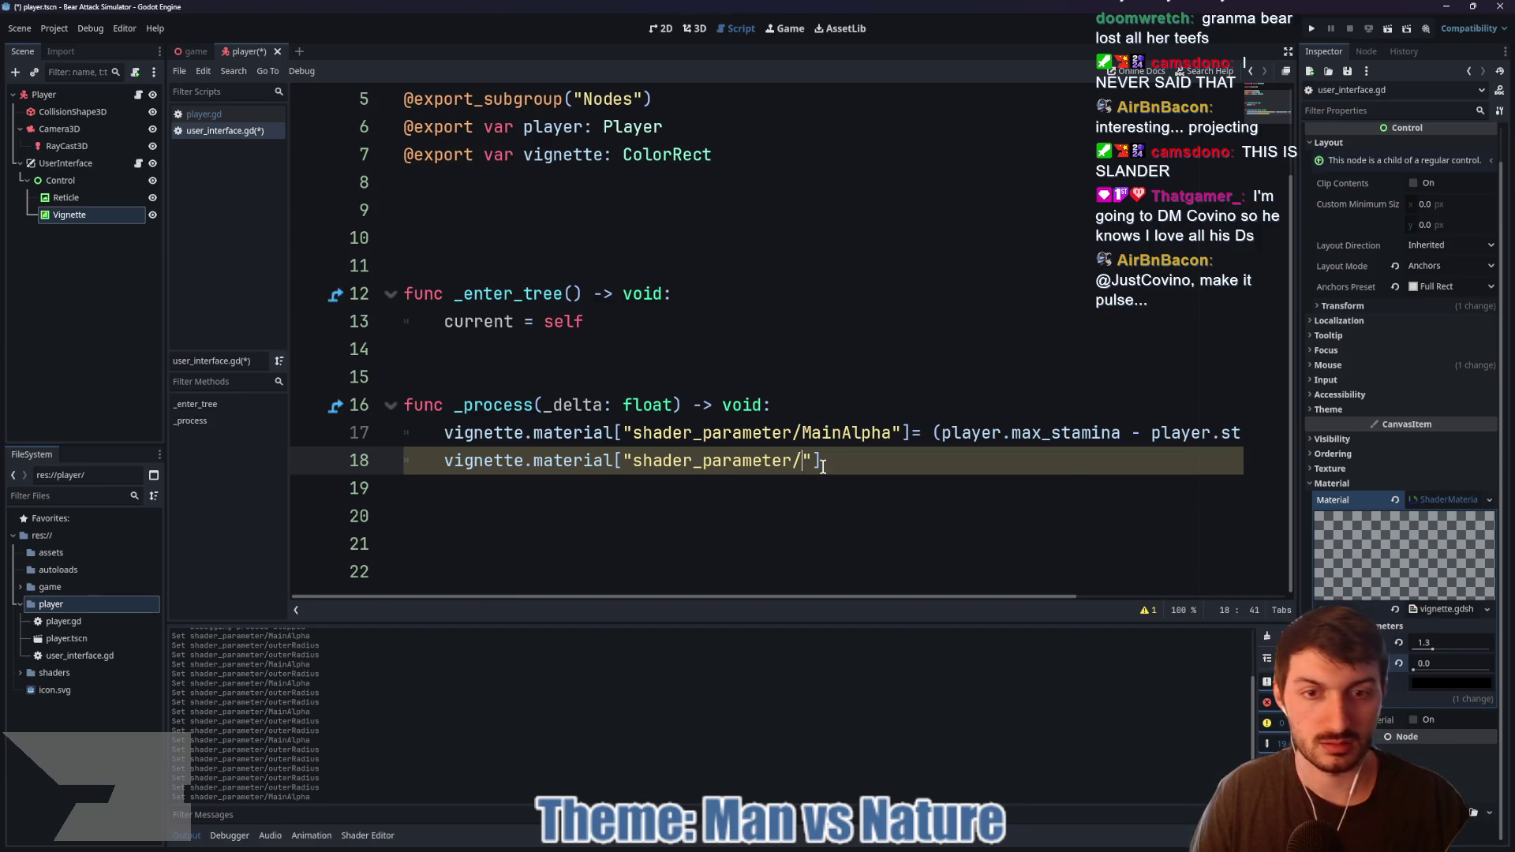
pyautogui.write('outerRadius')
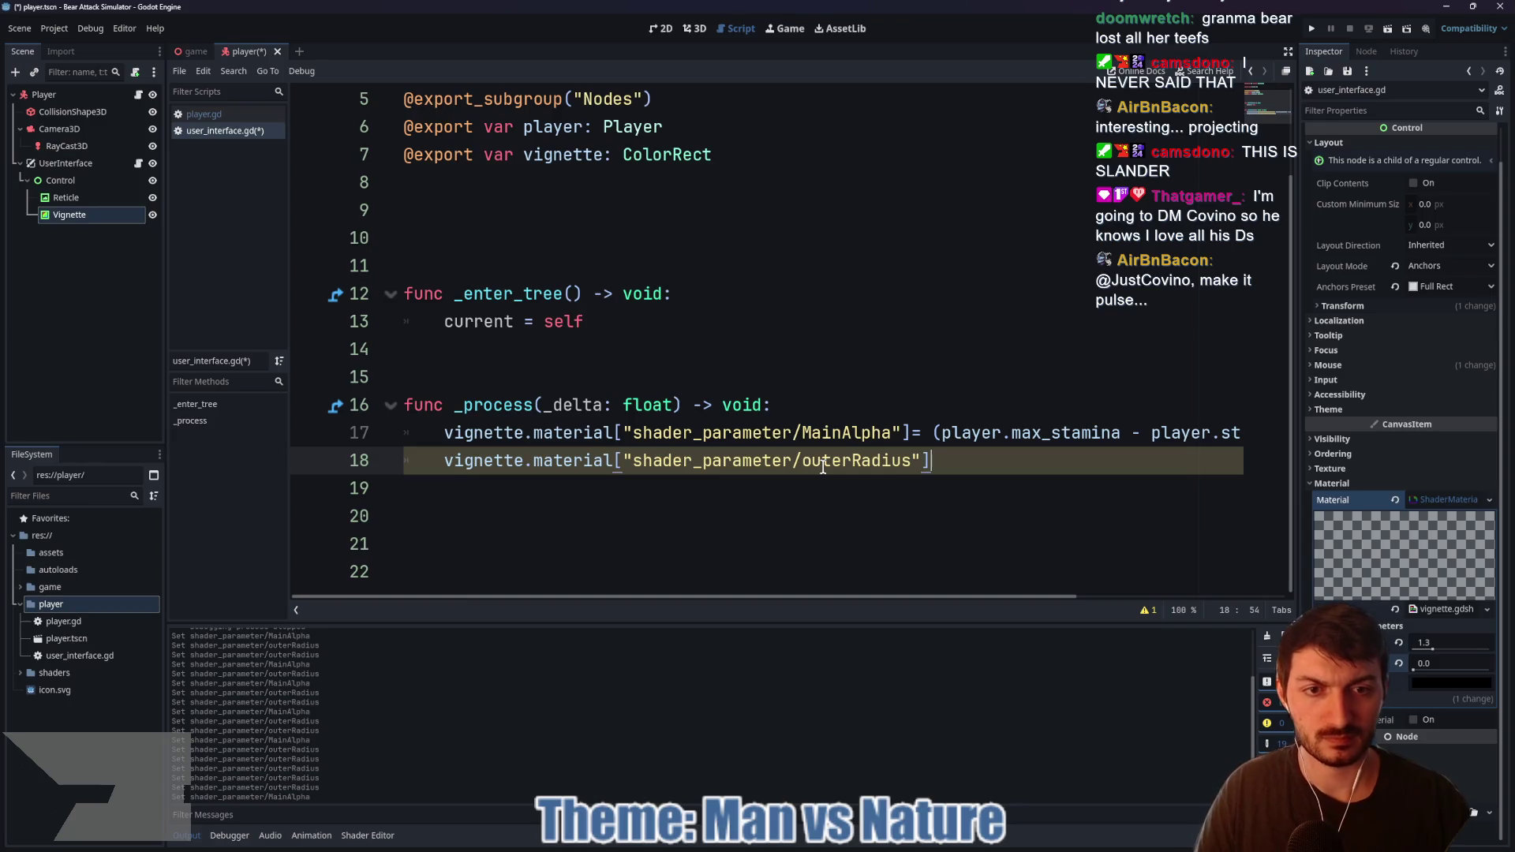
pyautogui.write('=')
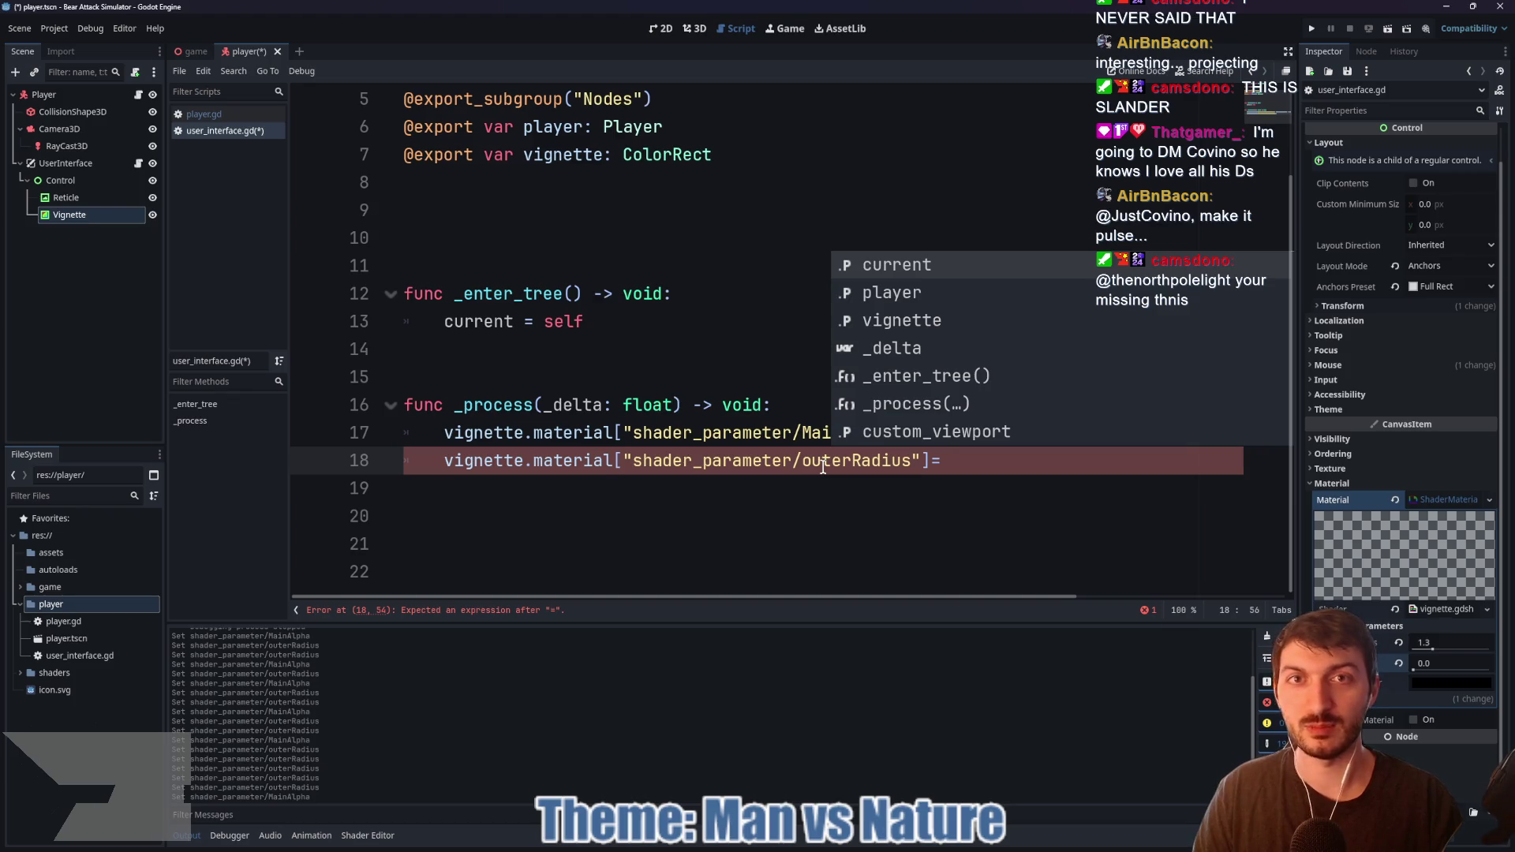
pyautogui.write('clm')
pyautogui.press('BackSpace')
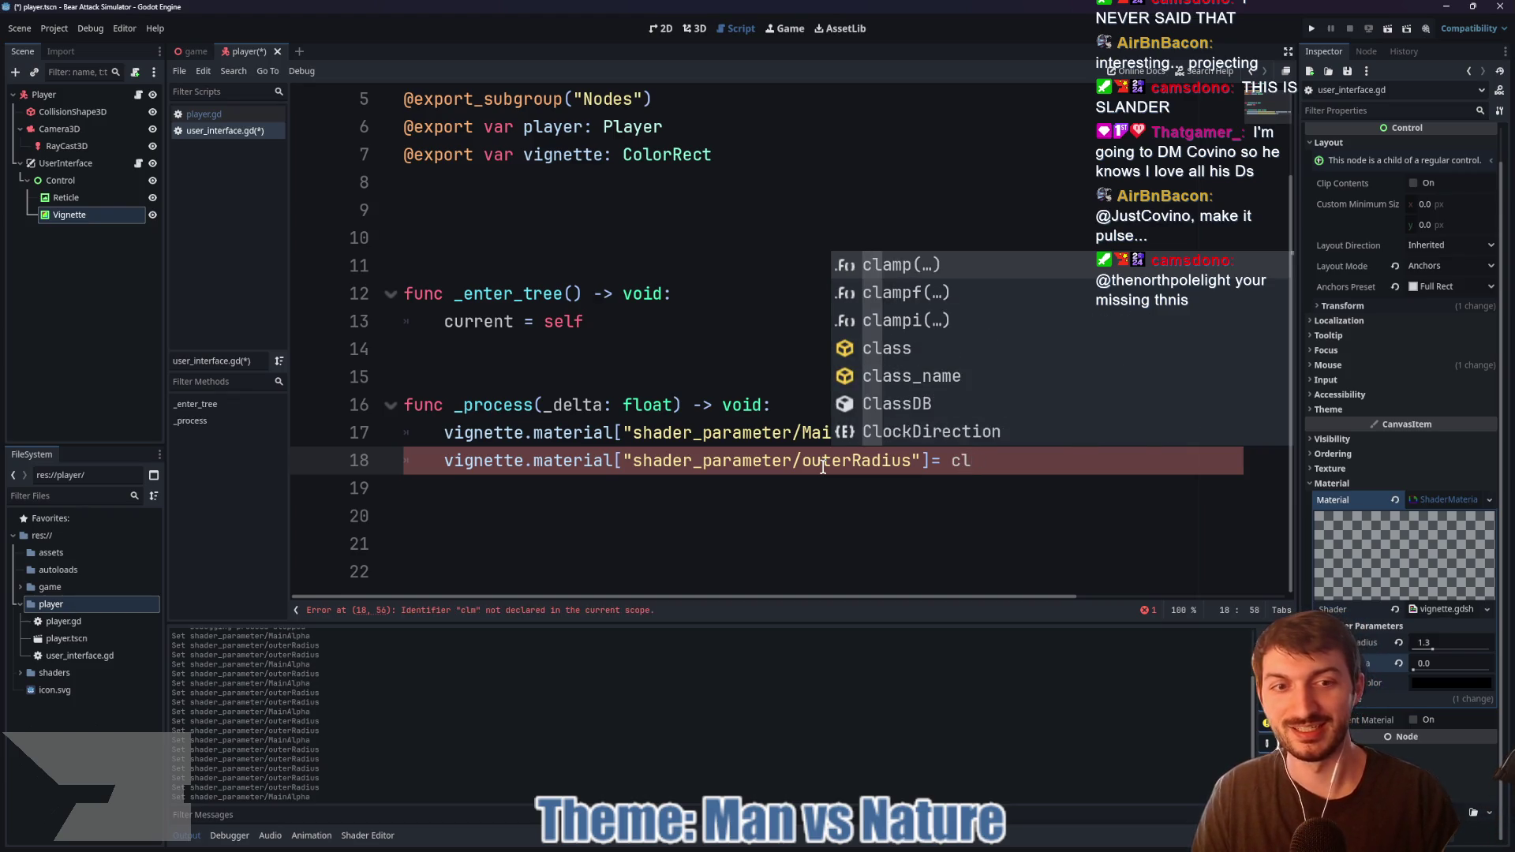
pyautogui.write('amp')
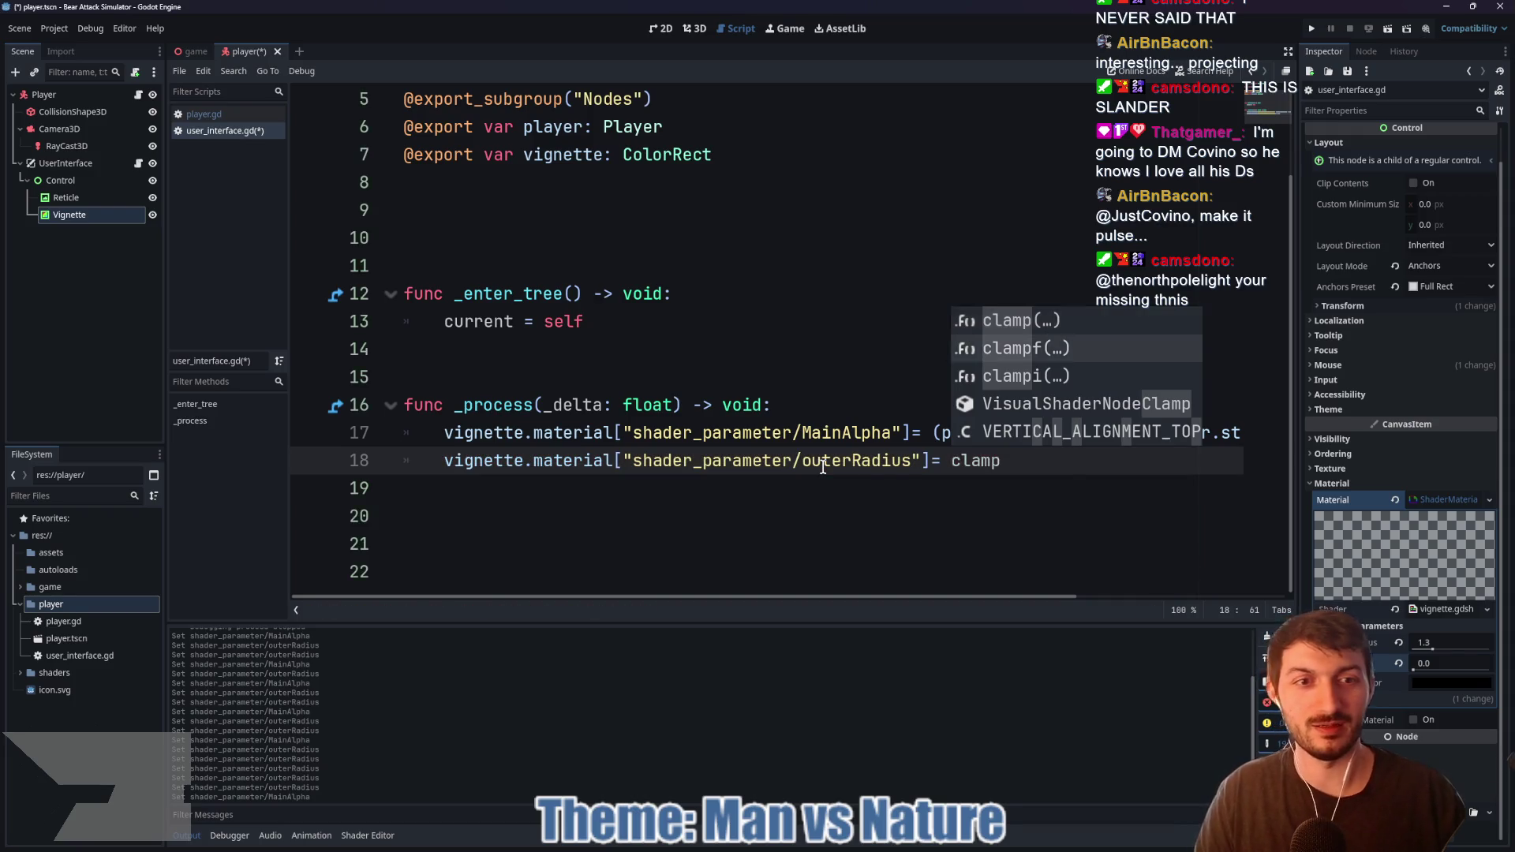
pyautogui.write('f')
pyautogui.press('Return')
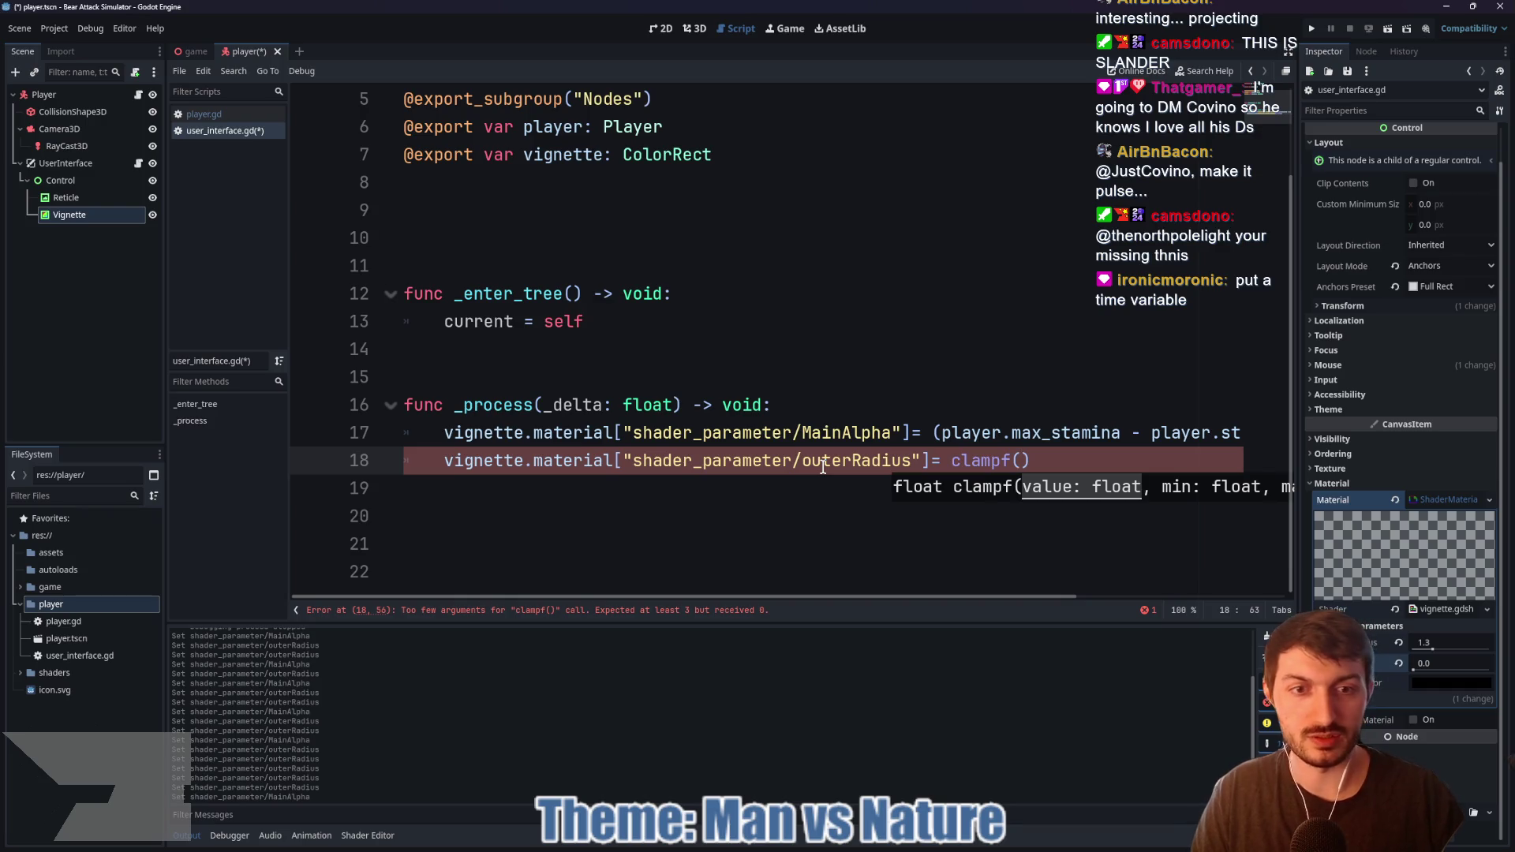
pyautogui.moveTo(929, 461); pyautogui.dragTo(444, 463)
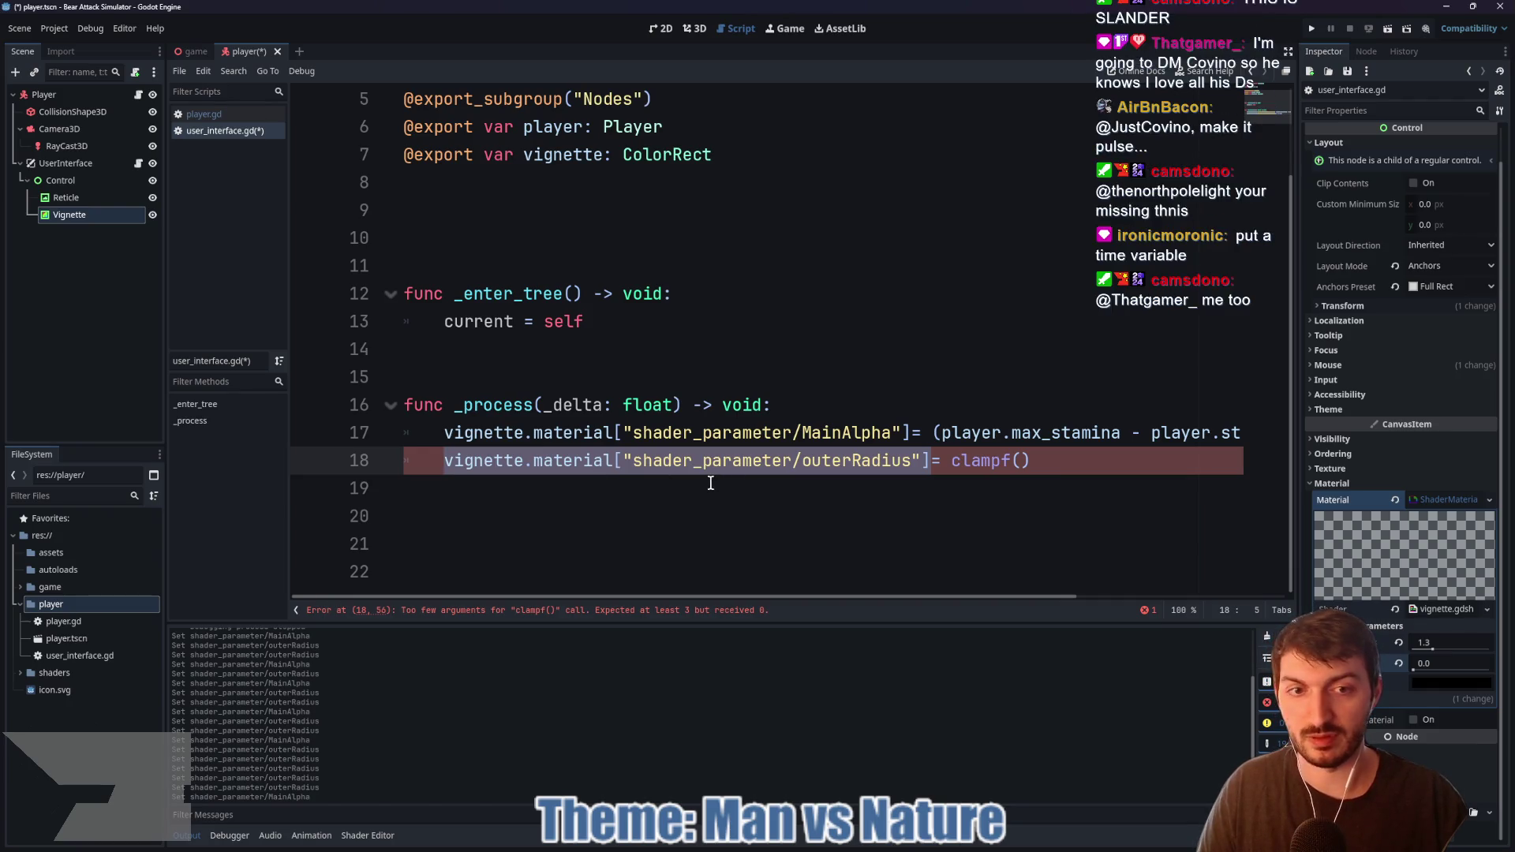
# Add 'var breathing_time: float' on line 10, above _enter_tree
pyautogui.click(479, 226)
pyautogui.write('var time:')
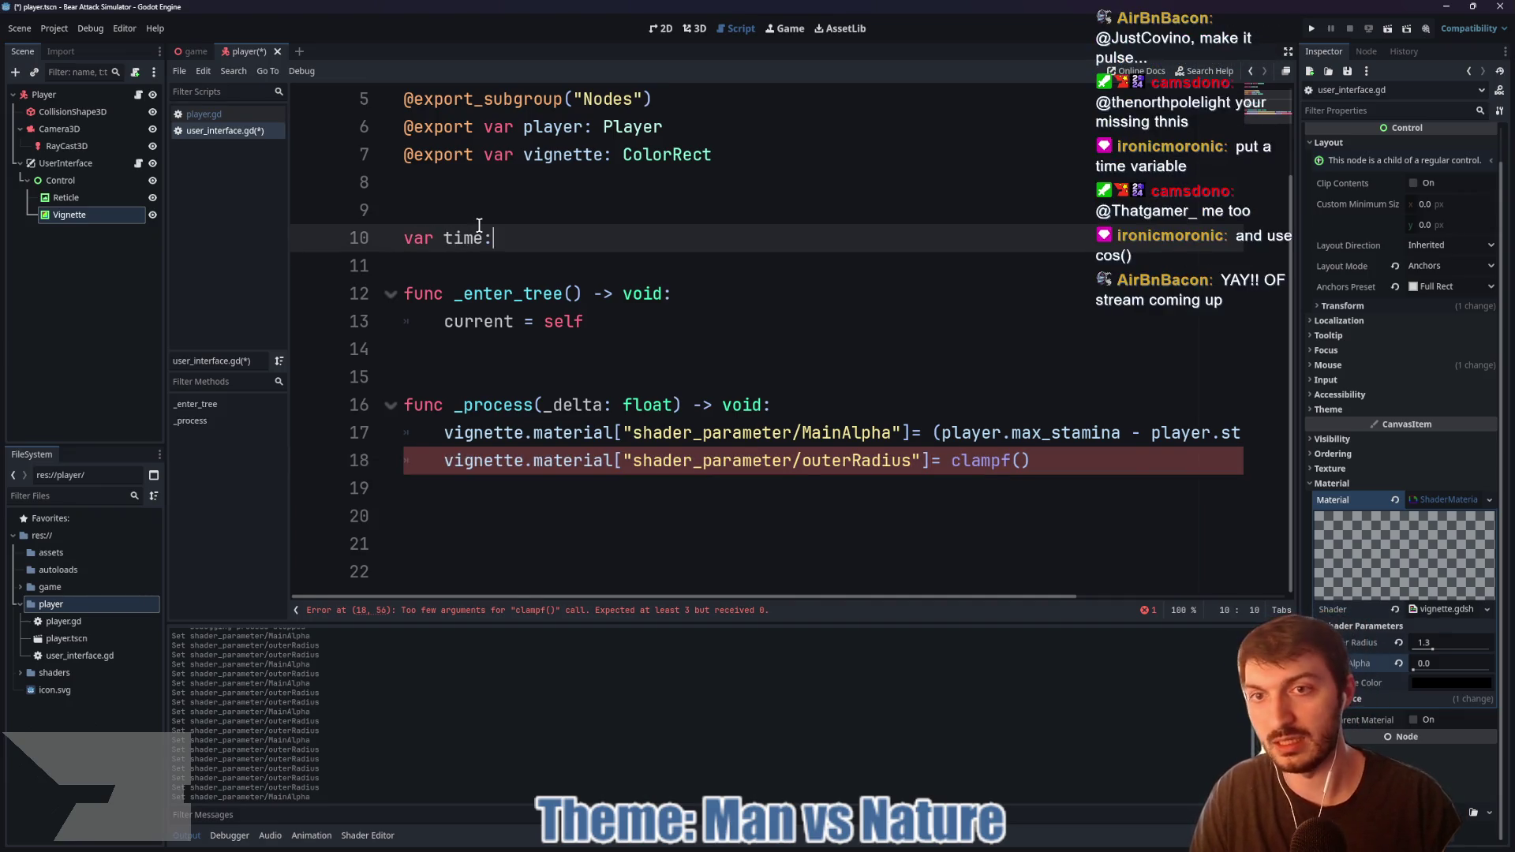
pyautogui.write(' float')
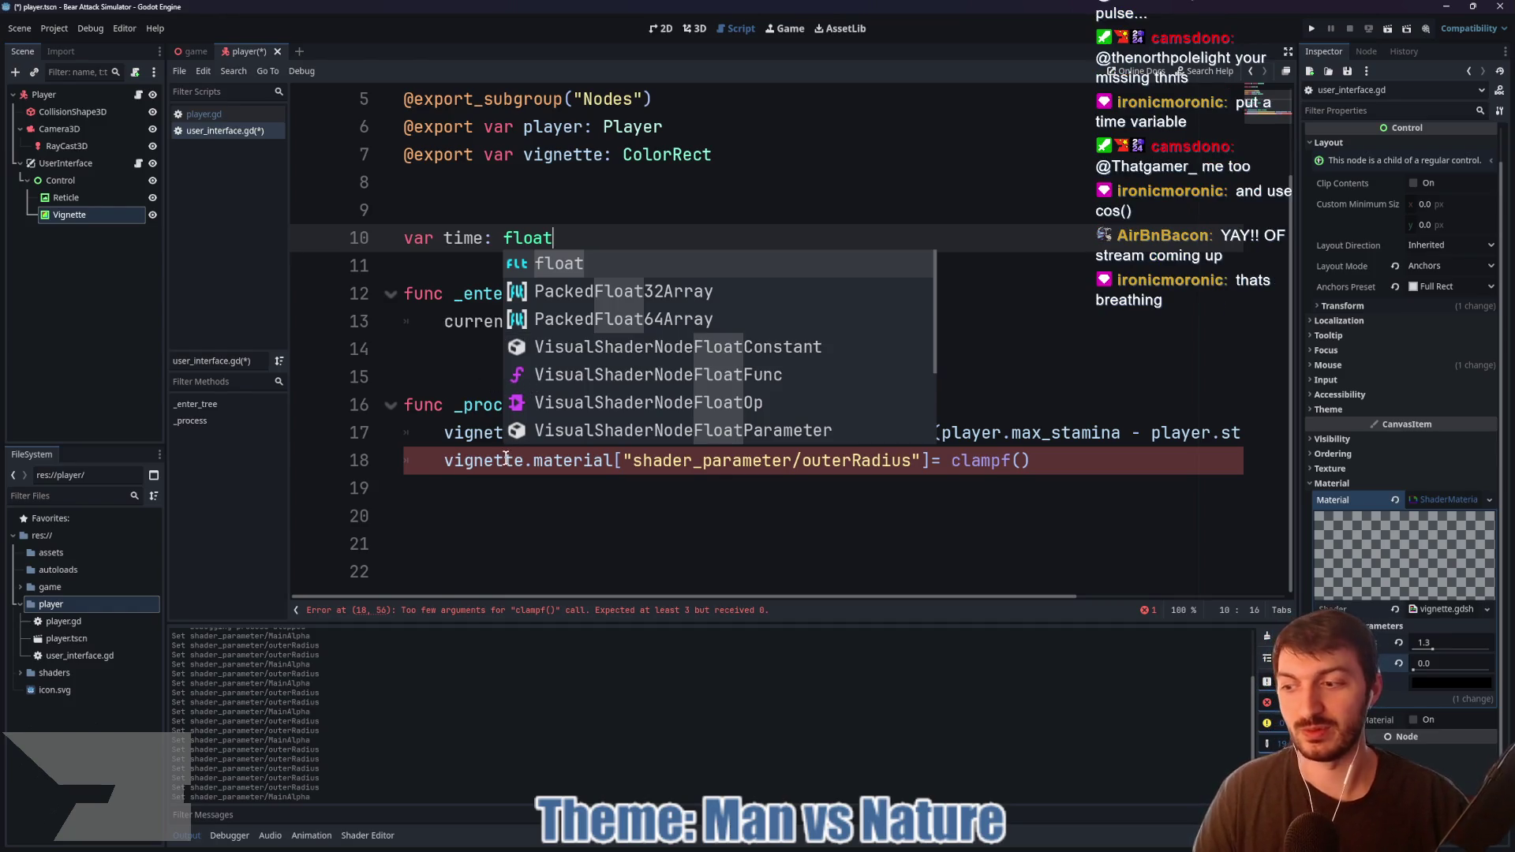
pyautogui.click(445, 239)
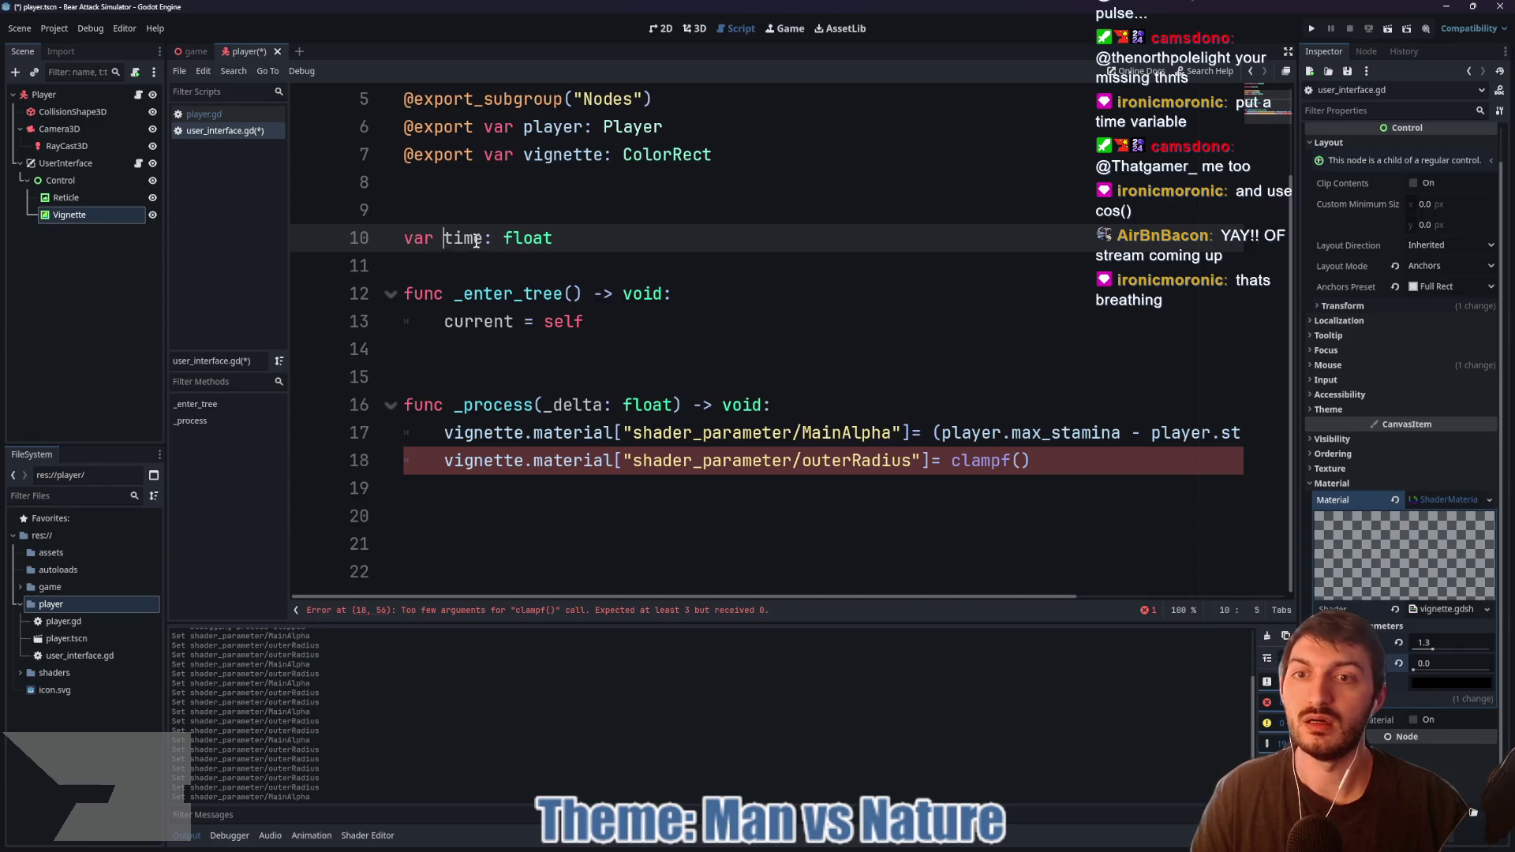
pyautogui.moveTo(483, 239); pyautogui.dragTo(444, 239)
pyautogui.write('breathing_time')
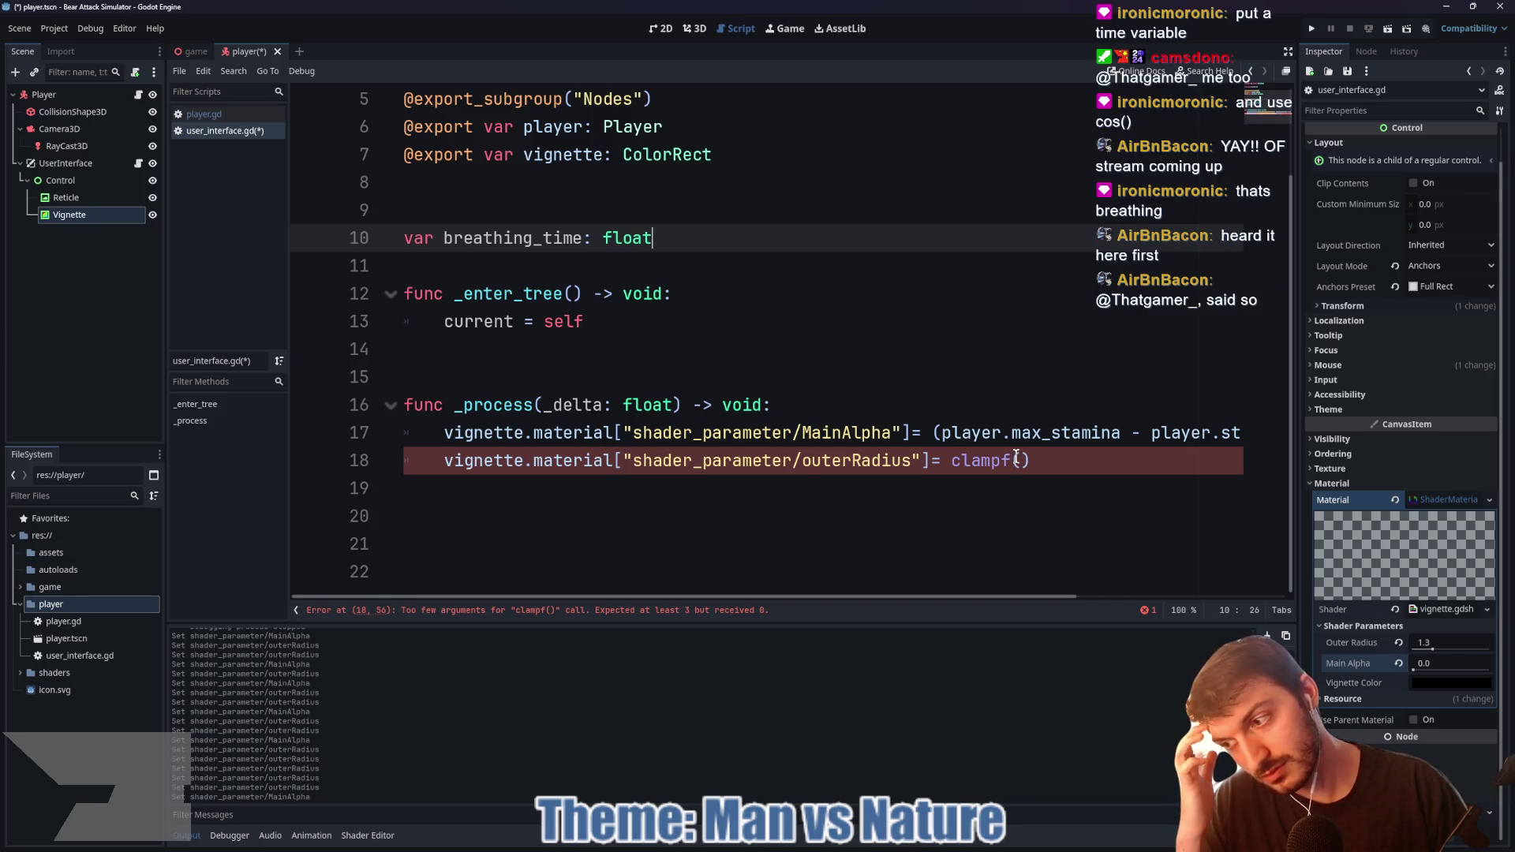
pyautogui.moveTo(1015, 457)
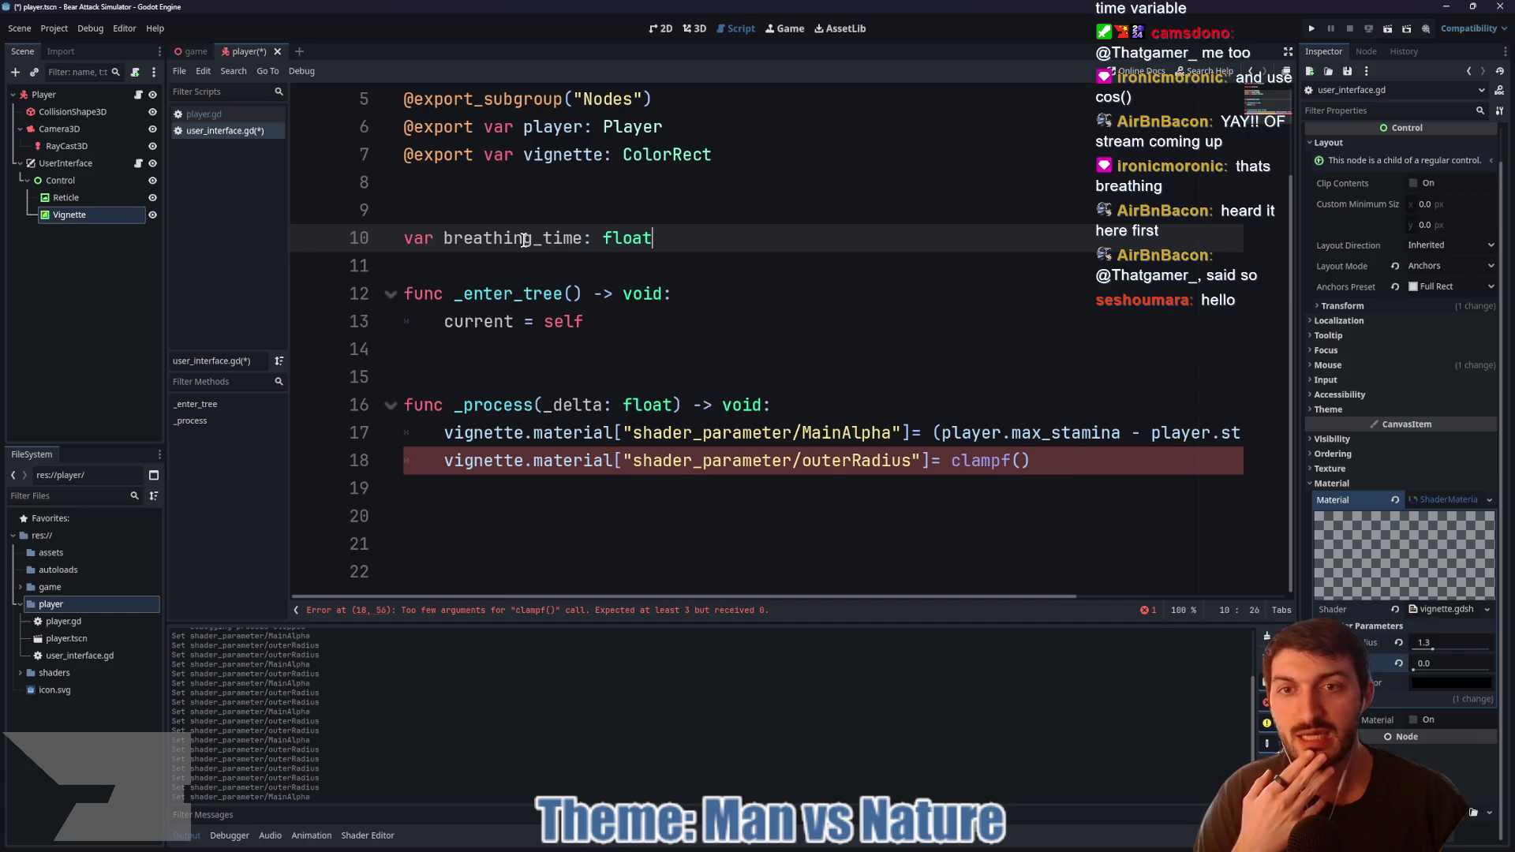
pyautogui.click(1018, 460)
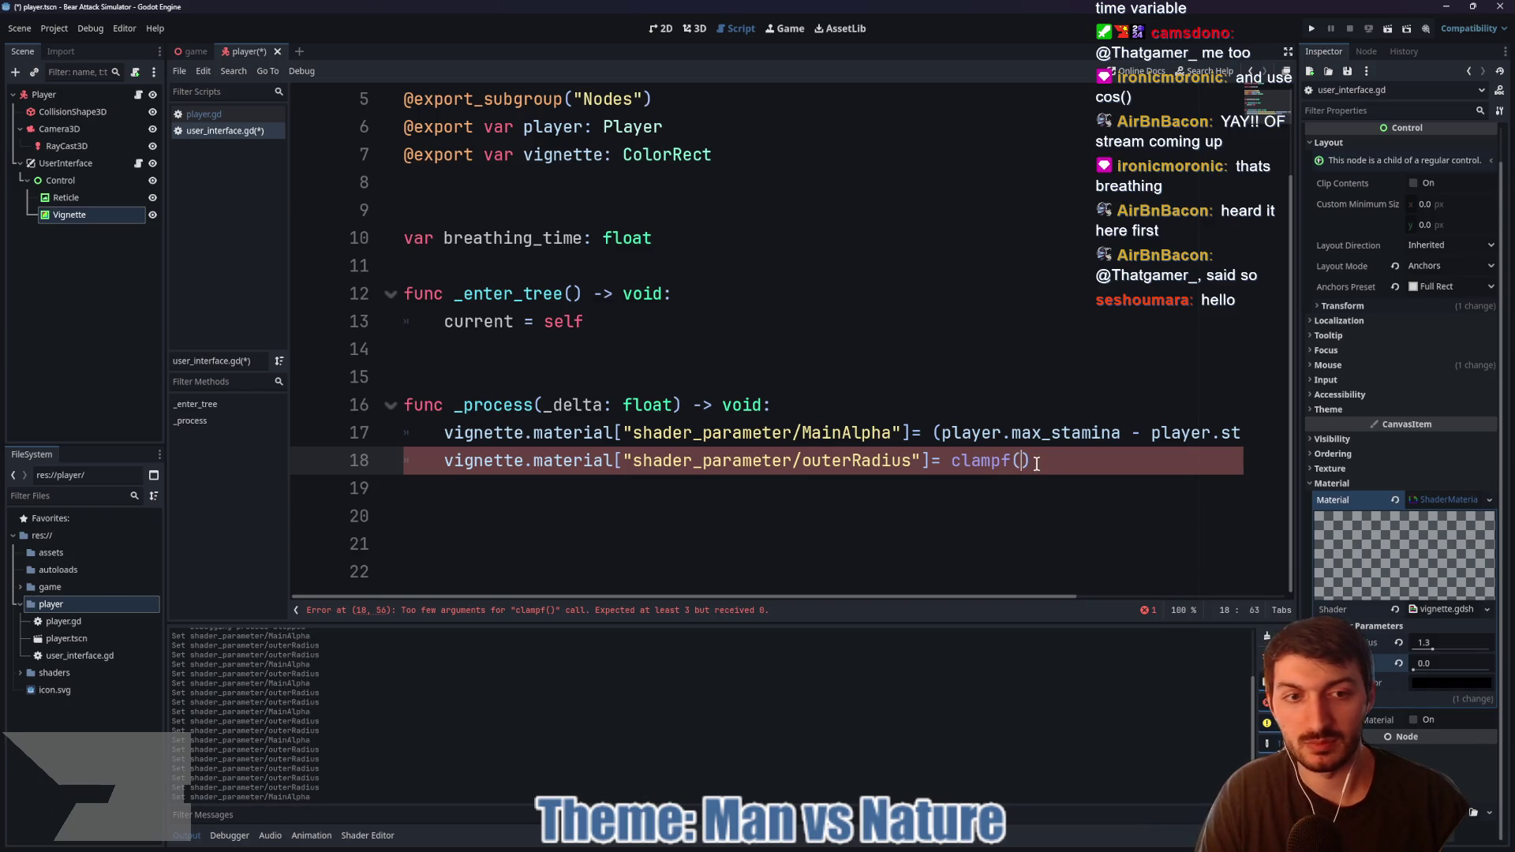
# Fill clampf() with the outerRadius expression and bounds 1.3, 5.0, removing mistakenly pasted theme text
pyautogui.write('Theme: Man vs Nature - Jern Jam')
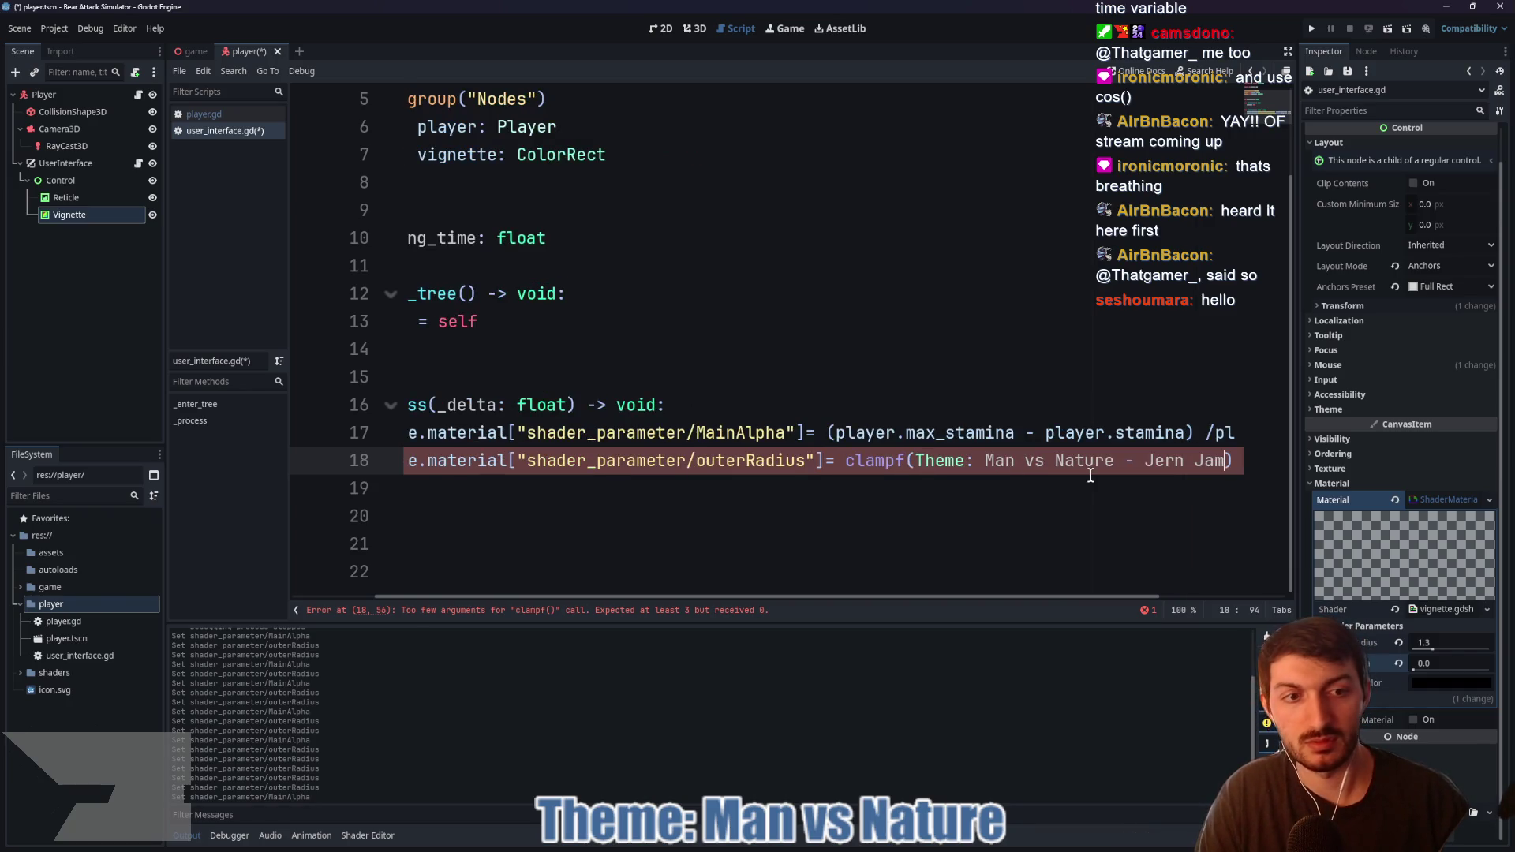
pyautogui.moveTo(1215, 462)
pyautogui.mouseDown()
pyautogui.moveTo(439, 483)
pyautogui.moveTo(429, 462)
pyautogui.mouseUp()
pyautogui.hotkey('ctrl', 'c')
pyautogui.press('BackSpace')
pyautogui.click(1032, 461)
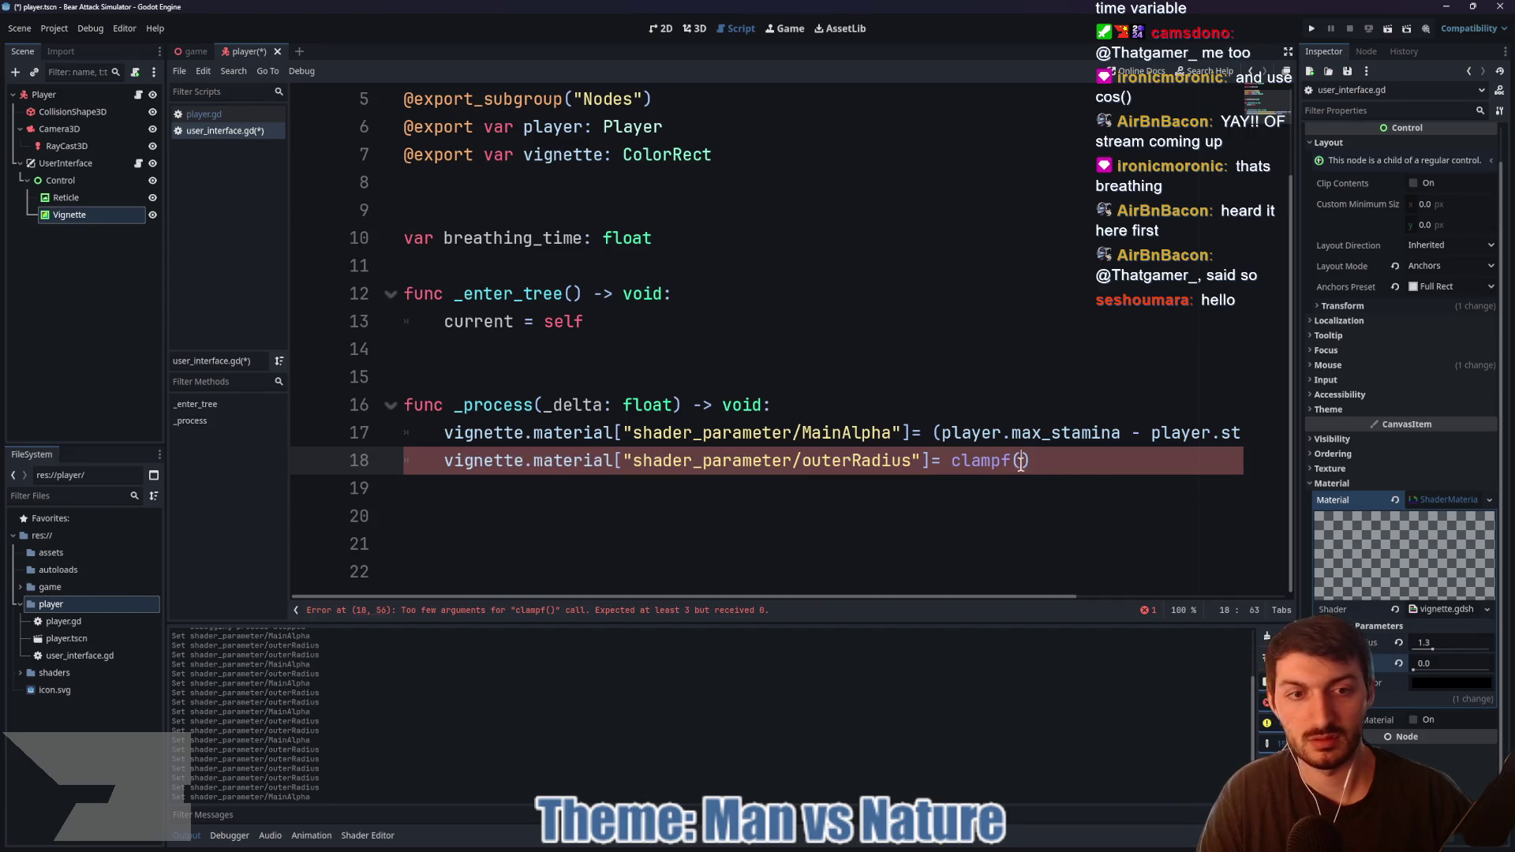
pyautogui.hotkey('ctrl', 'v')
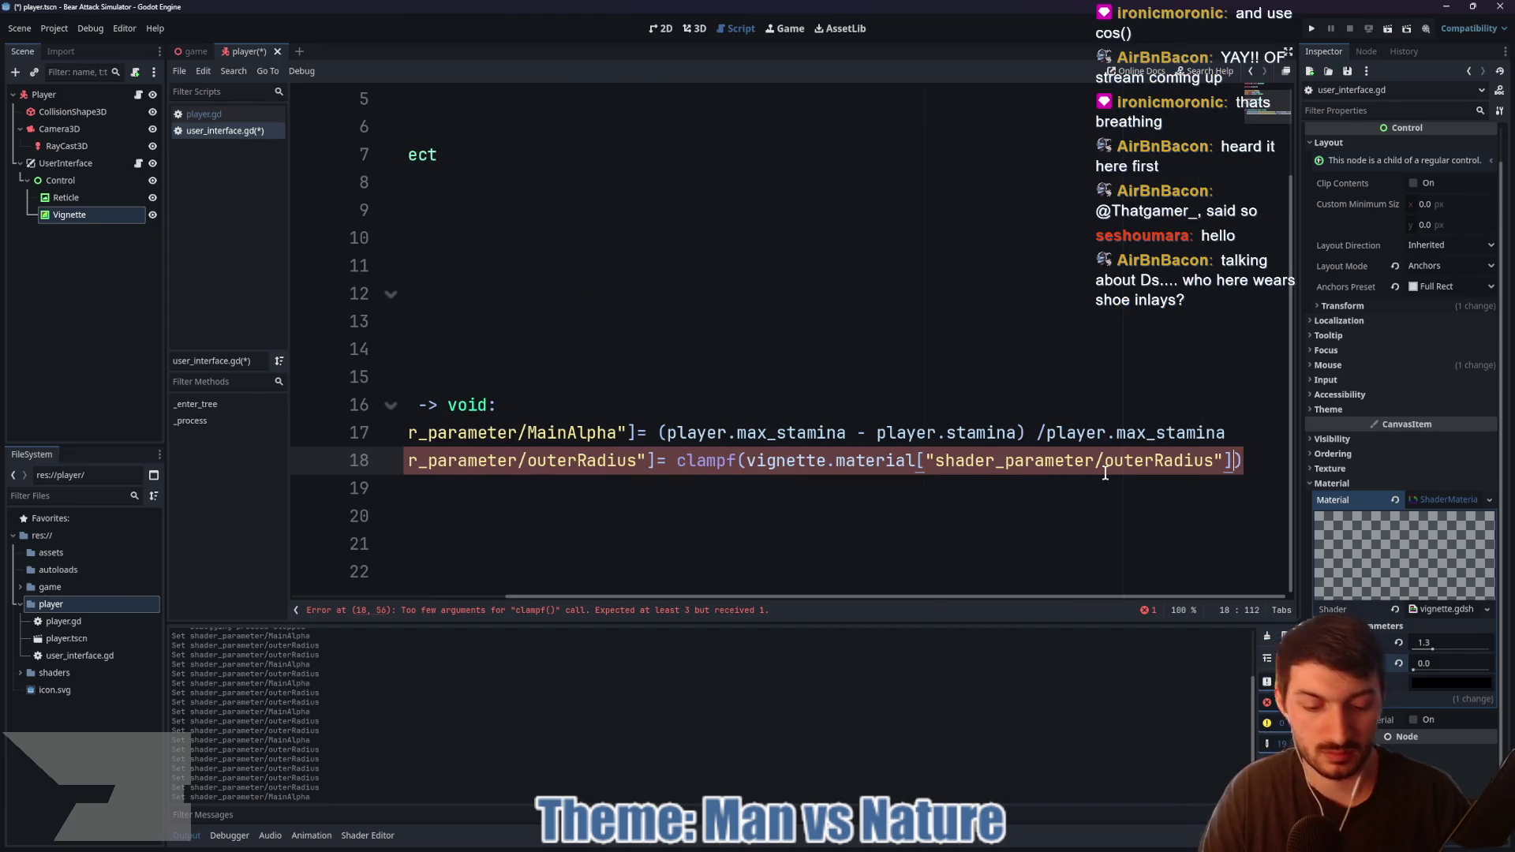
pyautogui.write(', 1')
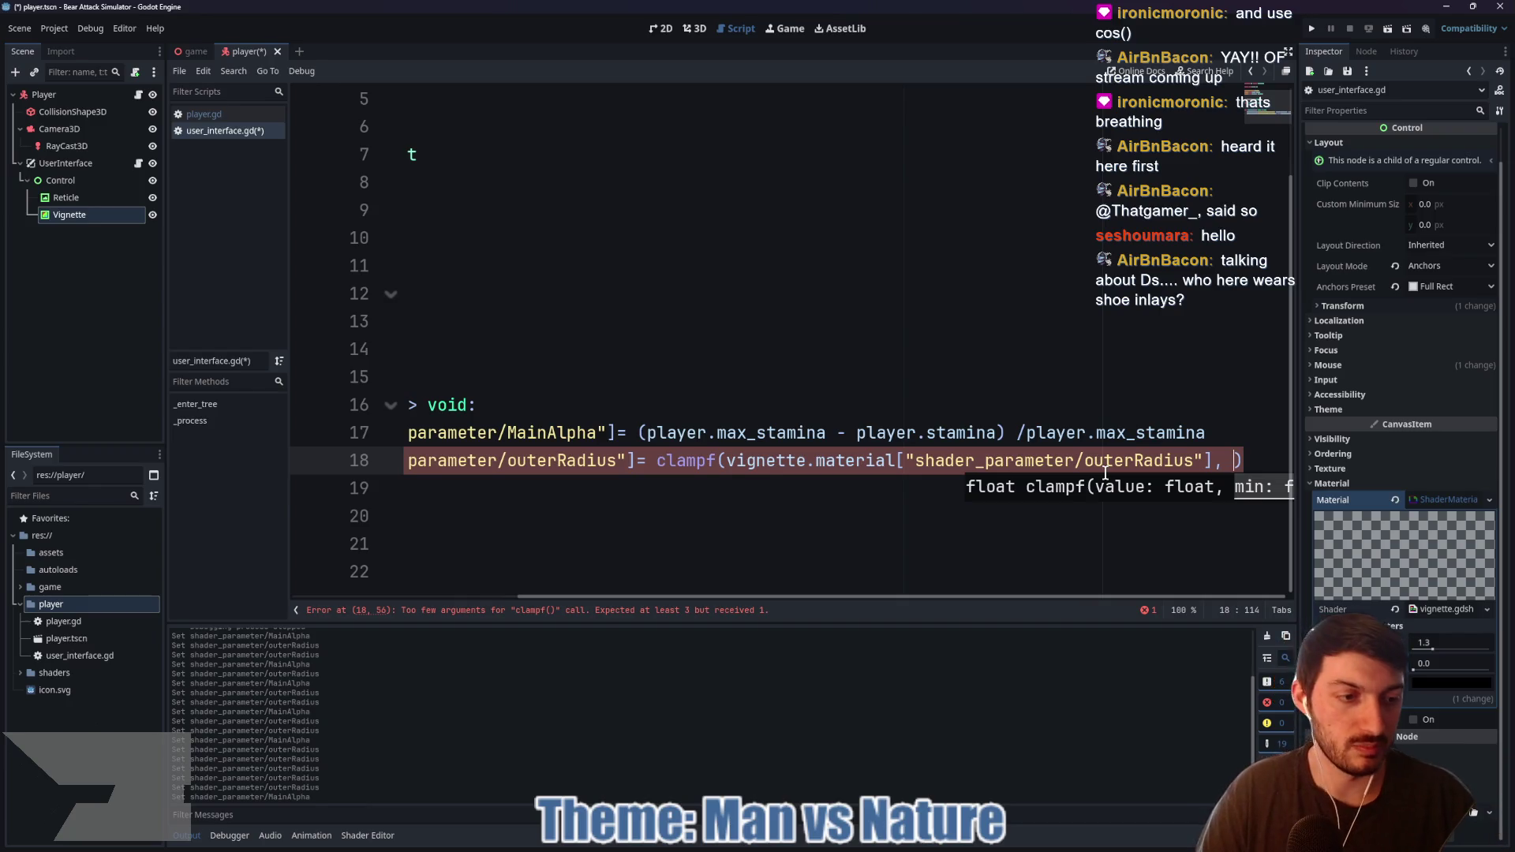
pyautogui.write('.3, ')
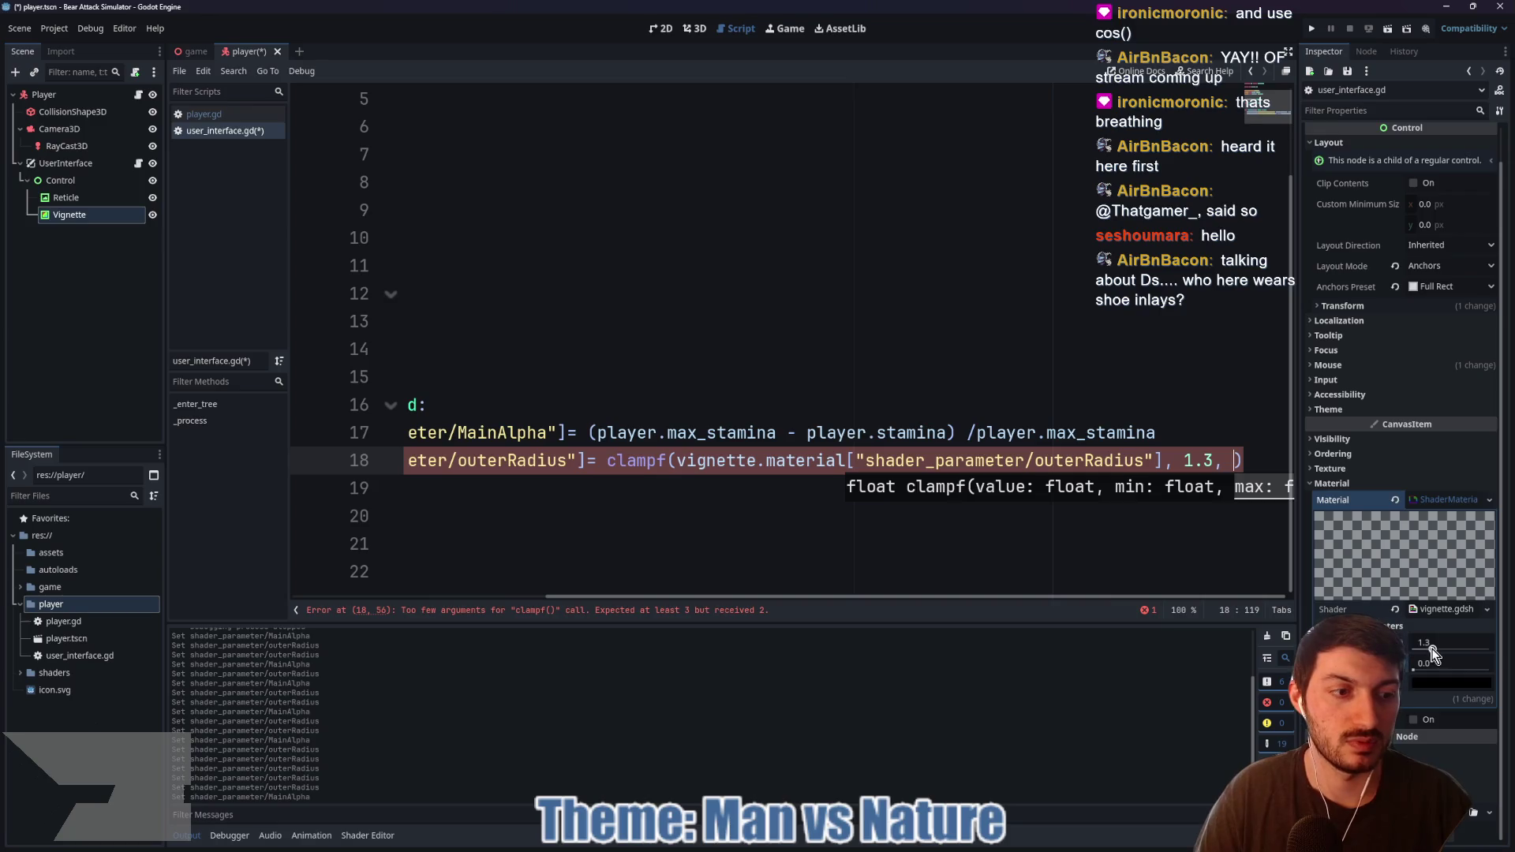
pyautogui.write('5.0')
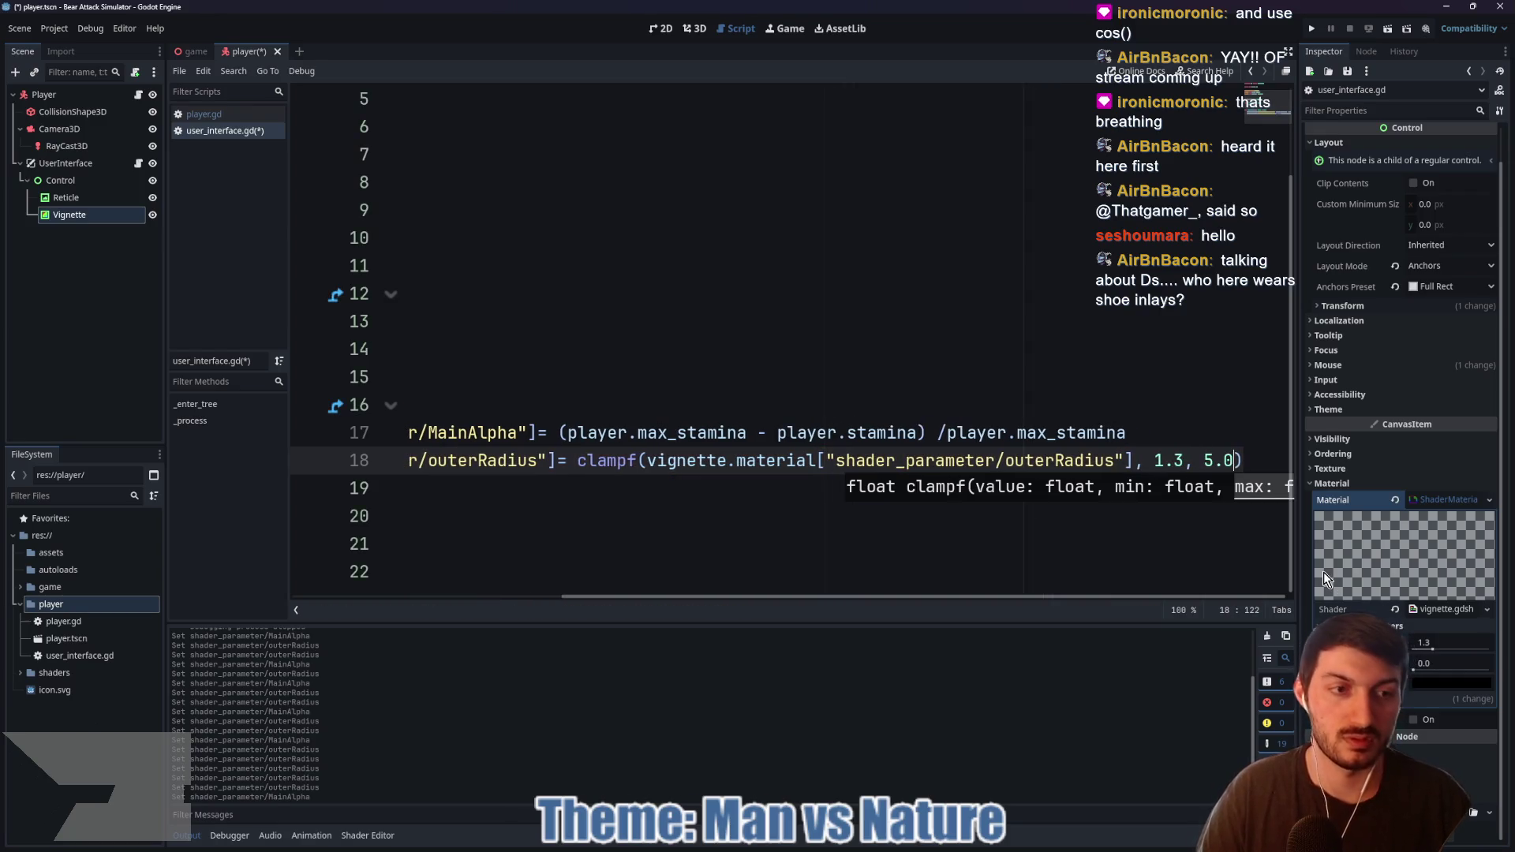
# Swap the clampf bounds so they read 5.0 then 1.3
pyautogui.doubleClick(1179, 461)
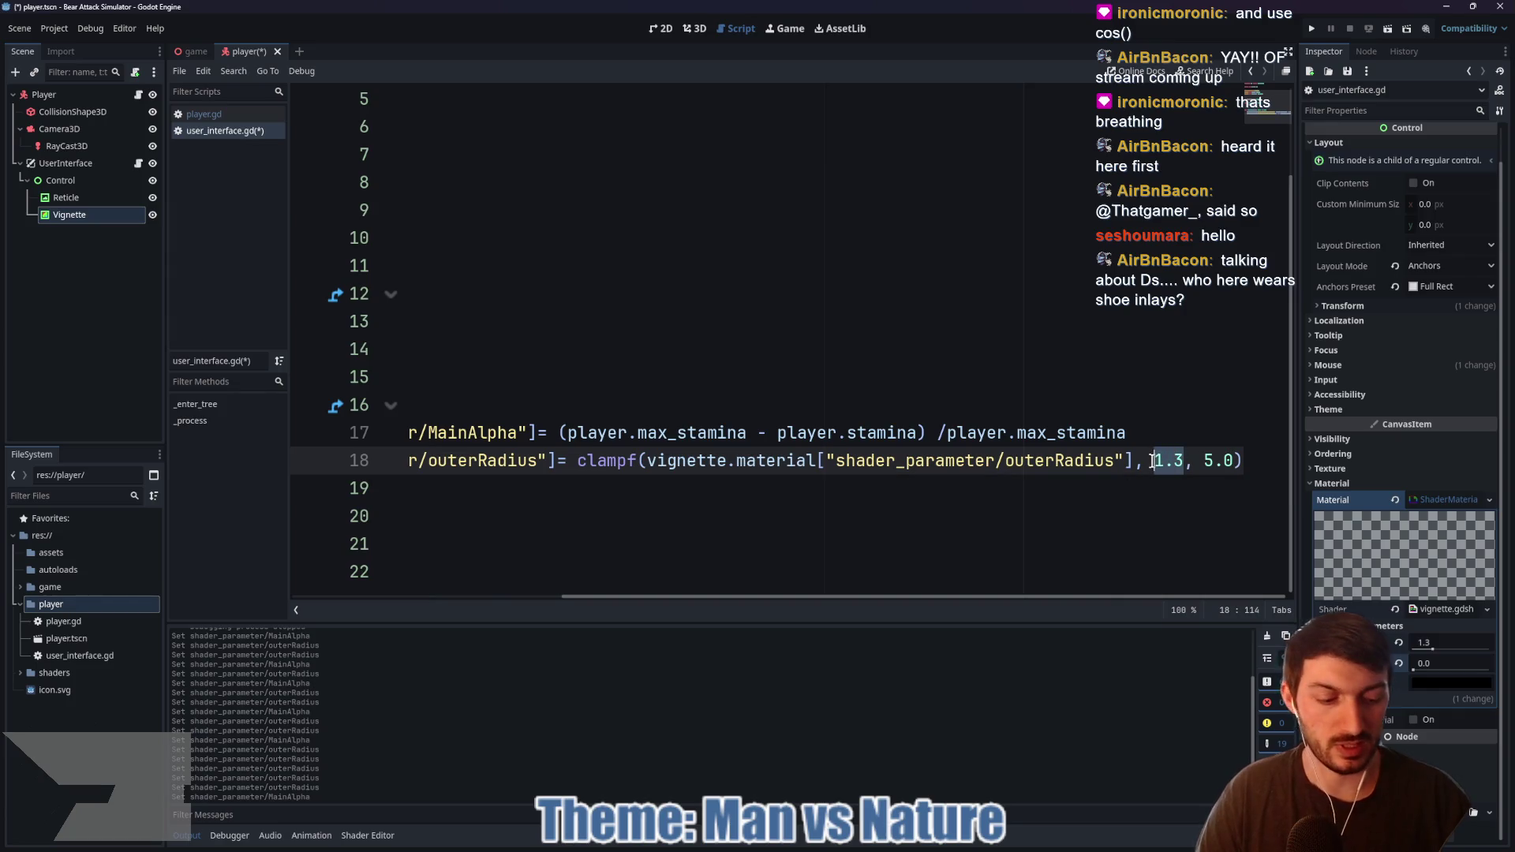
pyautogui.write('5.0')
pyautogui.moveTo(1226, 460); pyautogui.dragTo(1238, 463)
pyautogui.write('1.3')
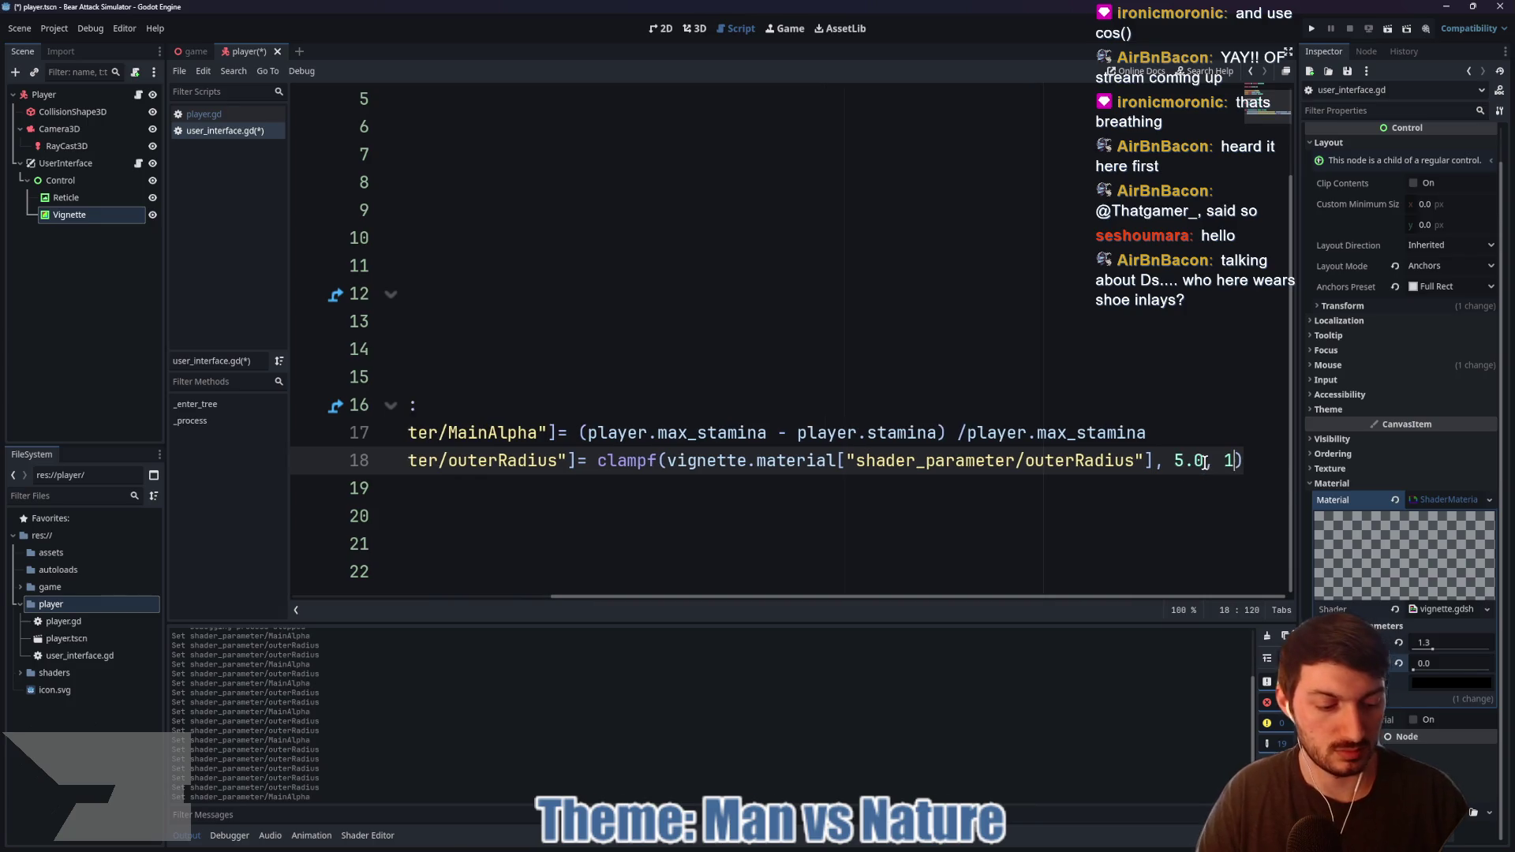
pyautogui.click(1204, 461)
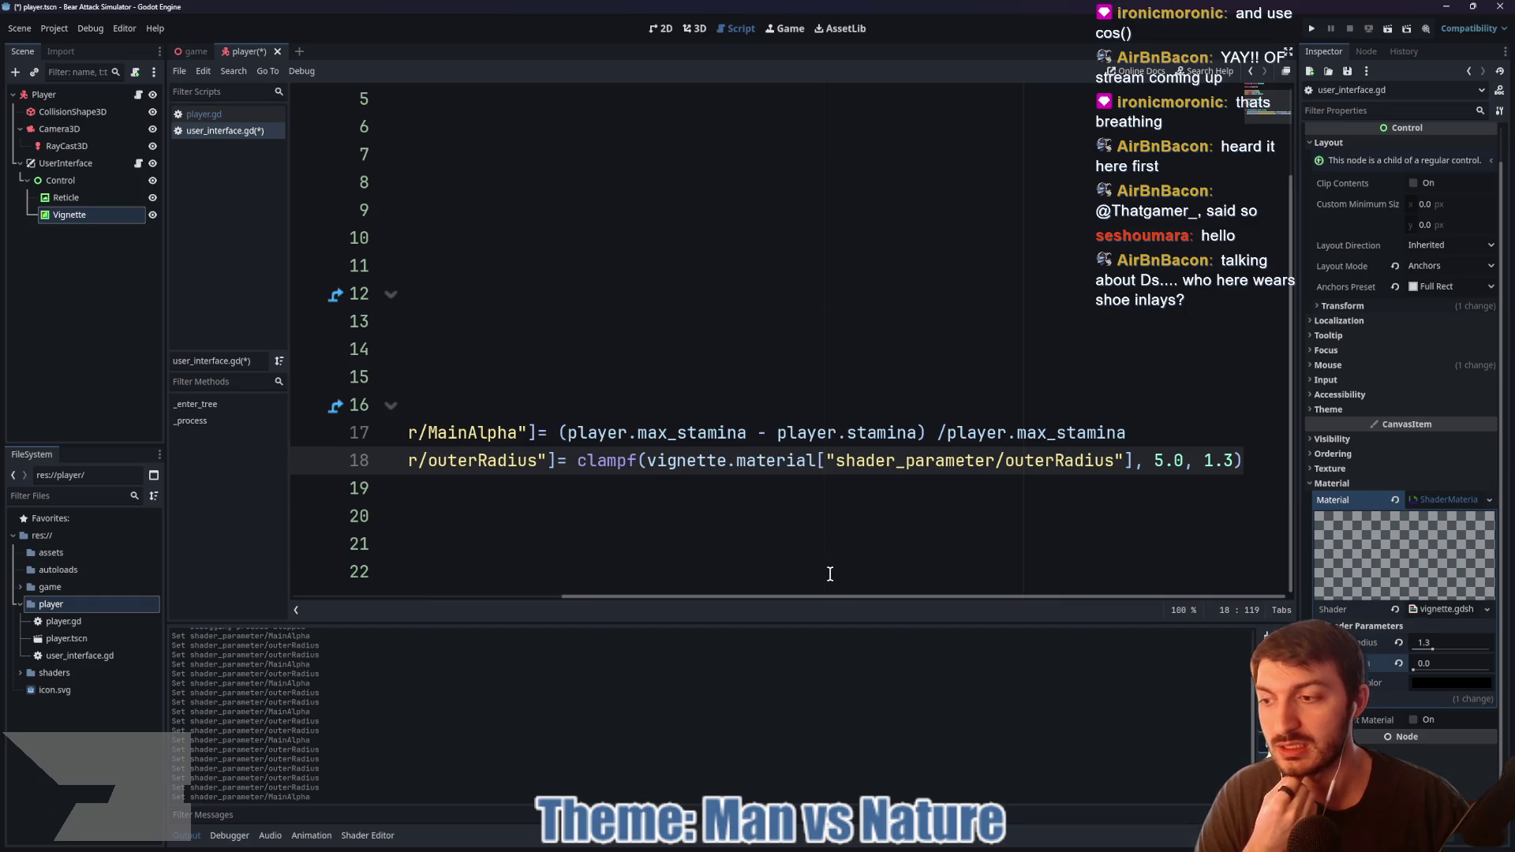
pyautogui.moveTo(775, 596)
pyautogui.mouseDown()
pyautogui.moveTo(474, 606)
pyautogui.moveTo(811, 594)
pyautogui.moveTo(498, 585)
pyautogui.mouseUp()
pyautogui.click(508, 487)
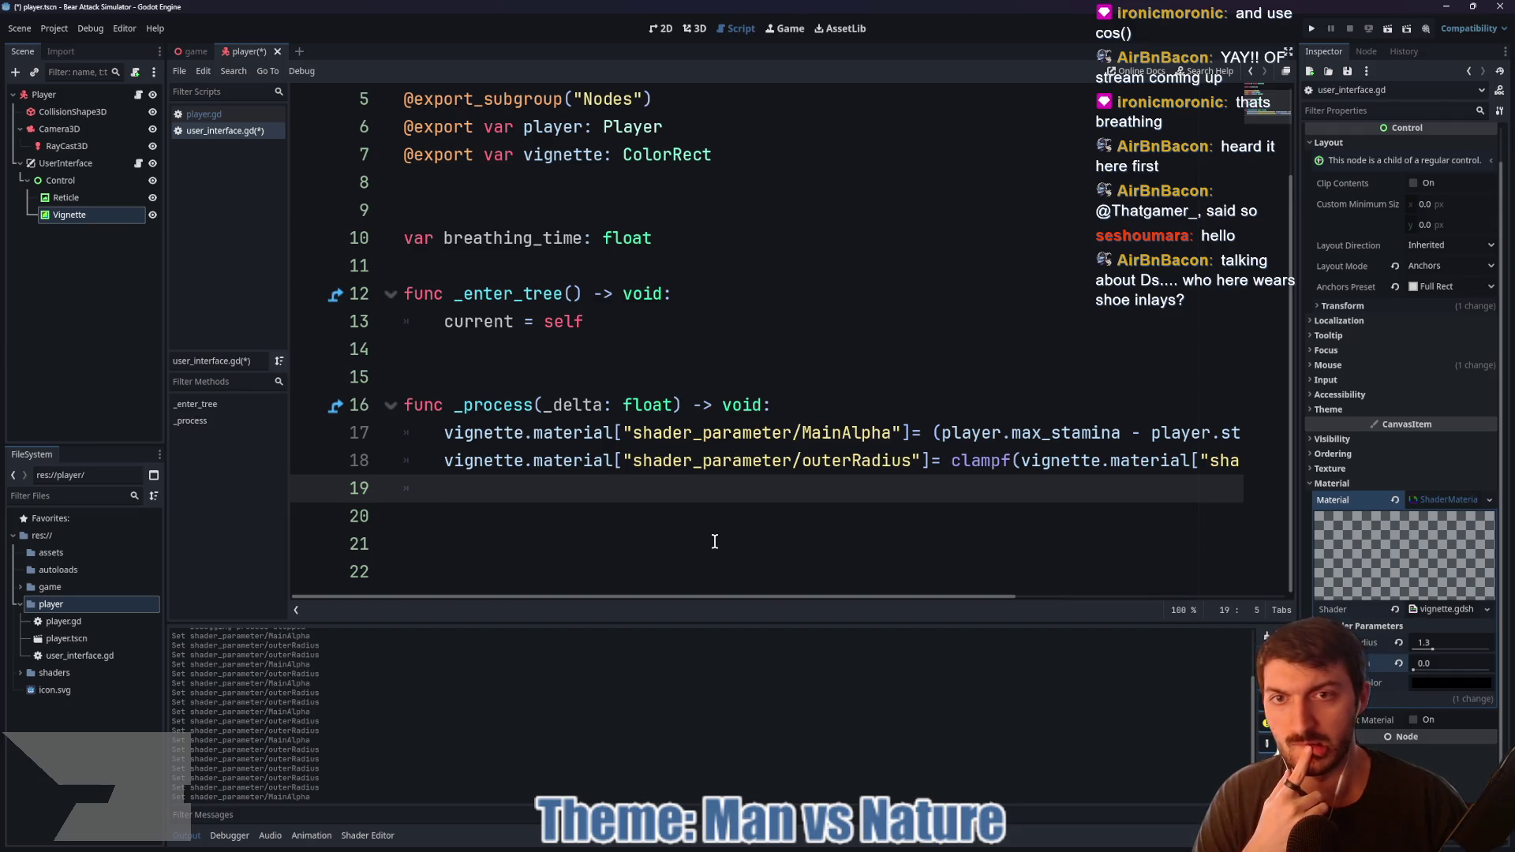
# Give breathing_time a starting value of 1.0 in its declaration
pyautogui.click(684, 237)
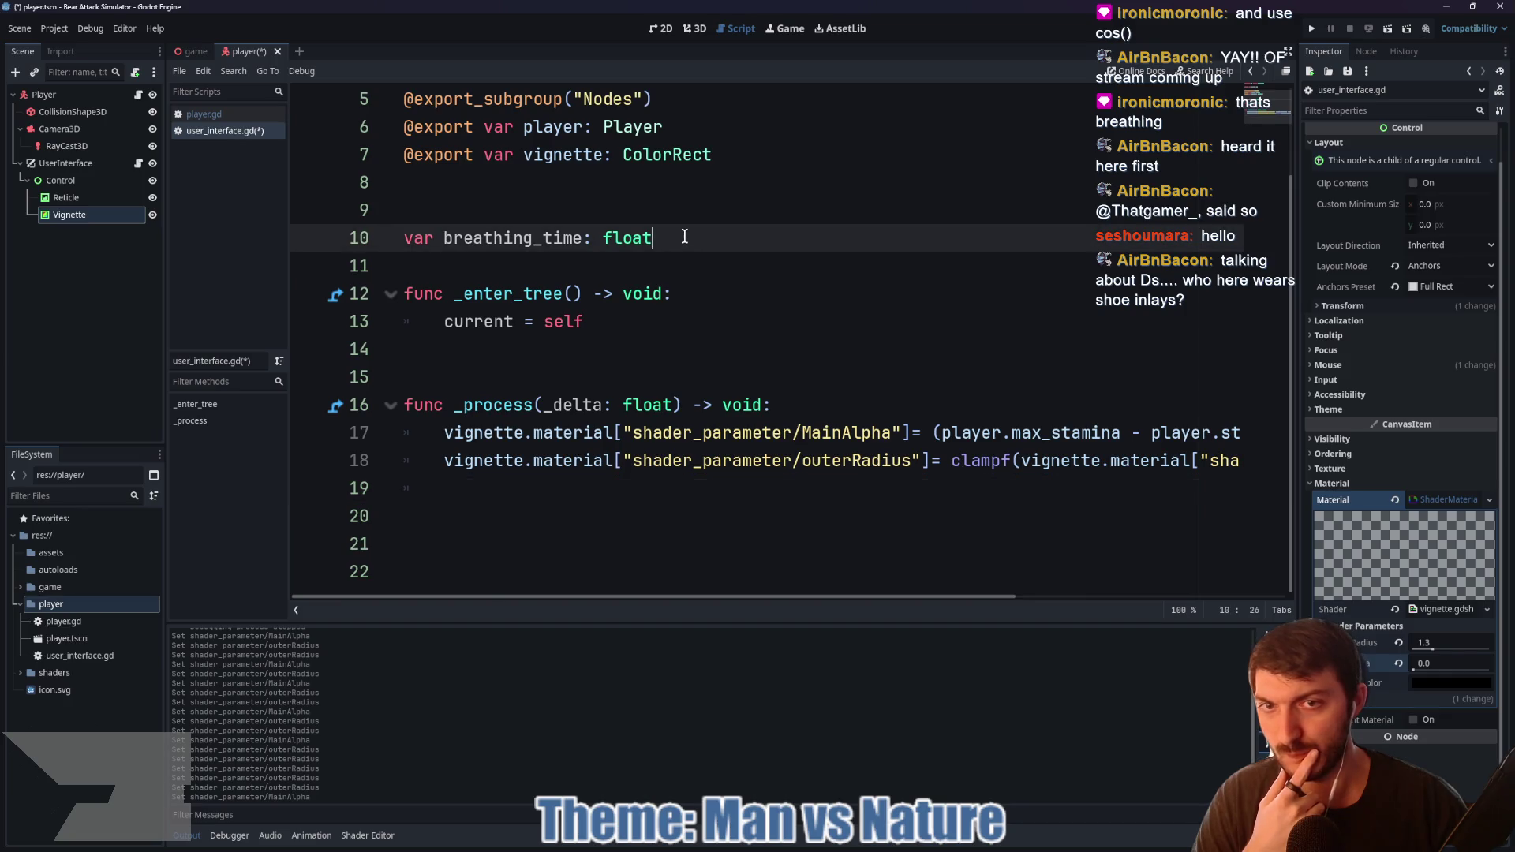
pyautogui.write('=')
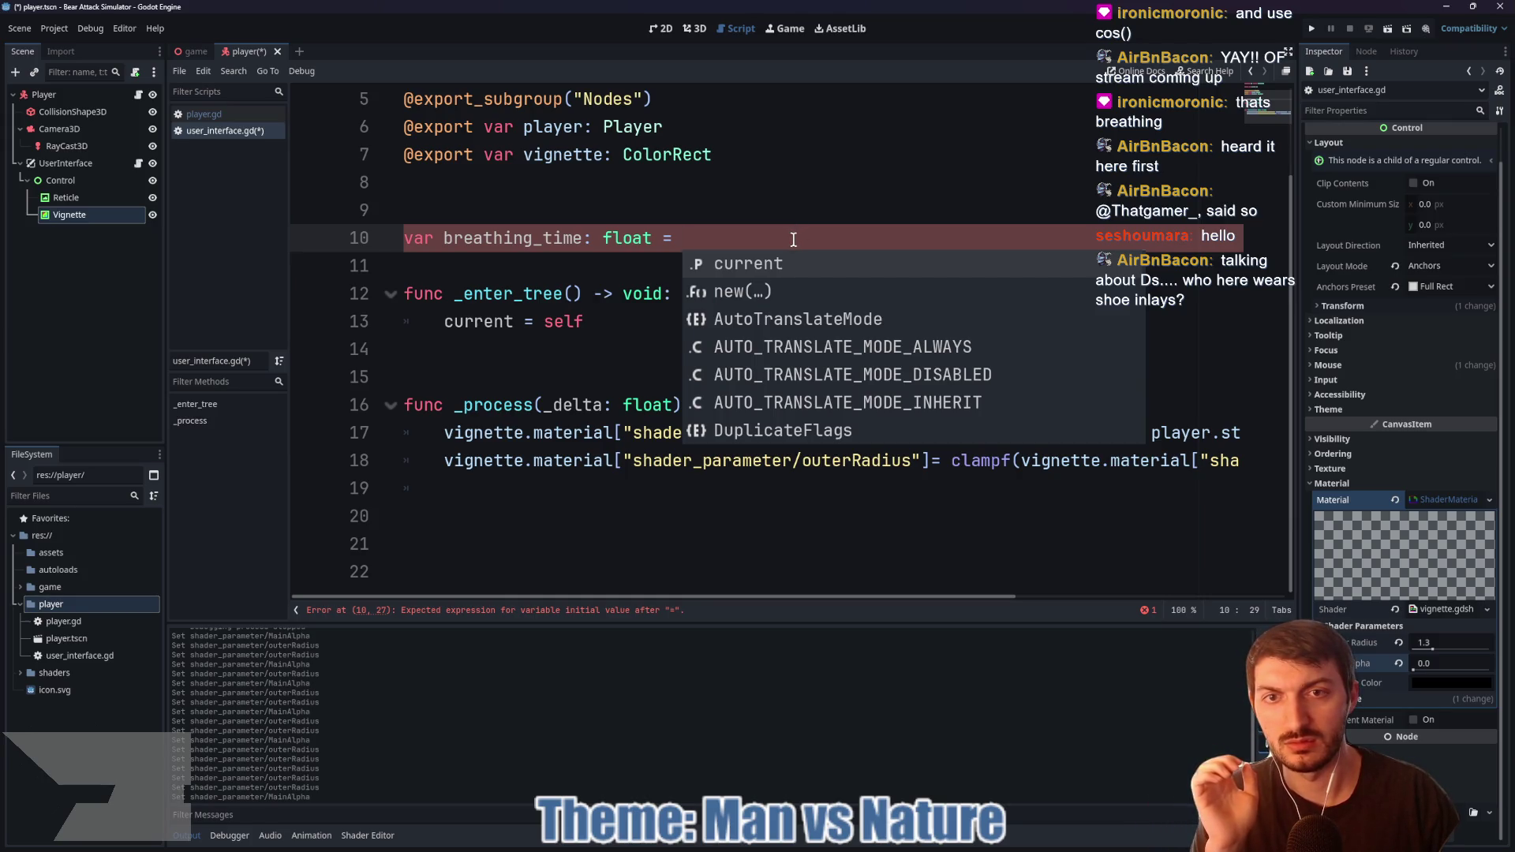
pyautogui.write('1.0')
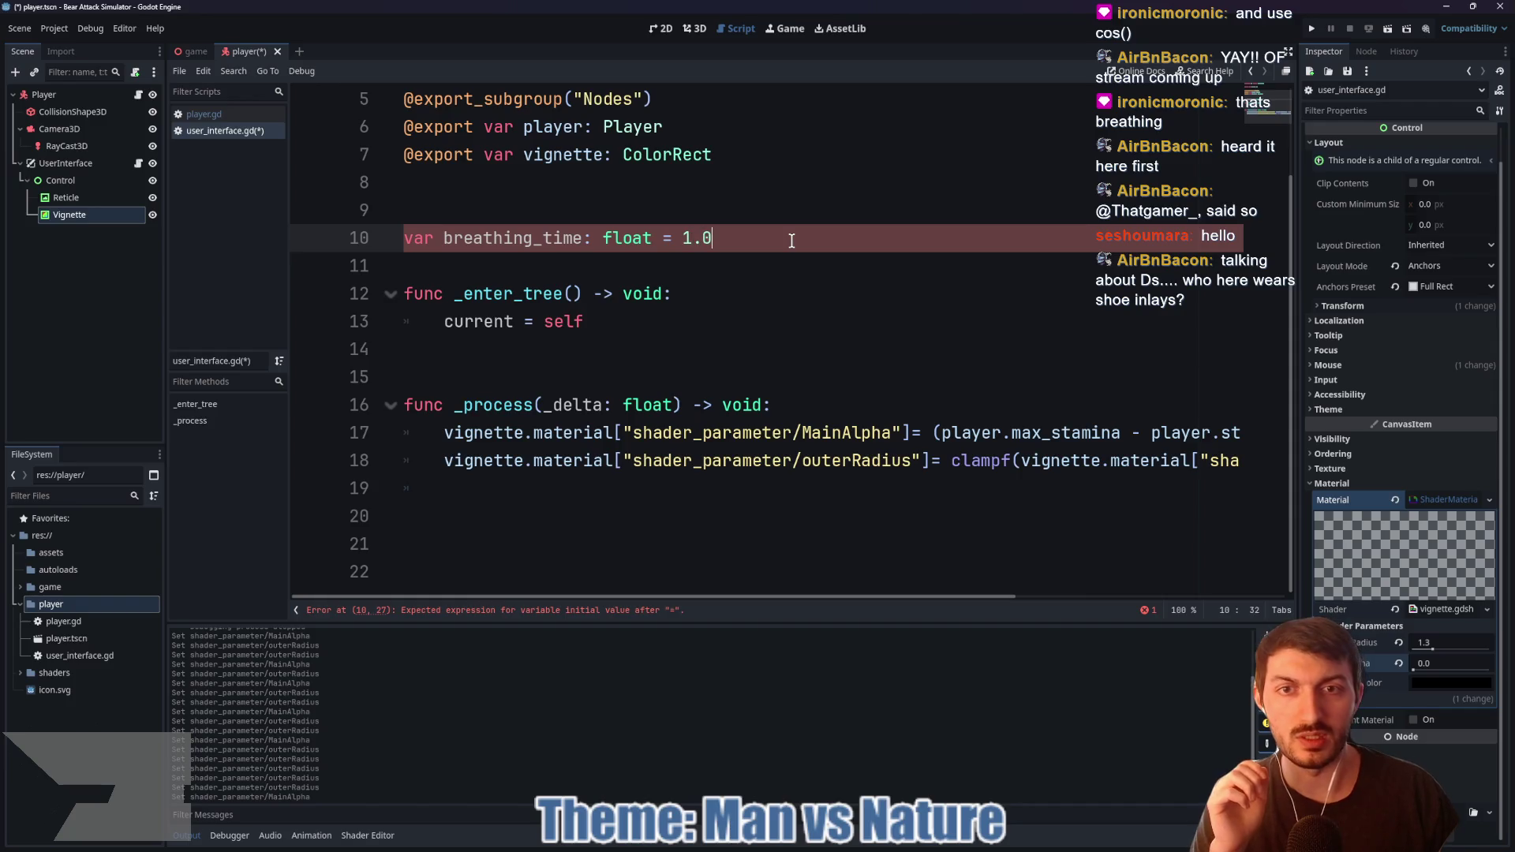
# Start line 19 as vignette.material["shader_parameter/outerRadius"] +=
pyautogui.click(506, 496)
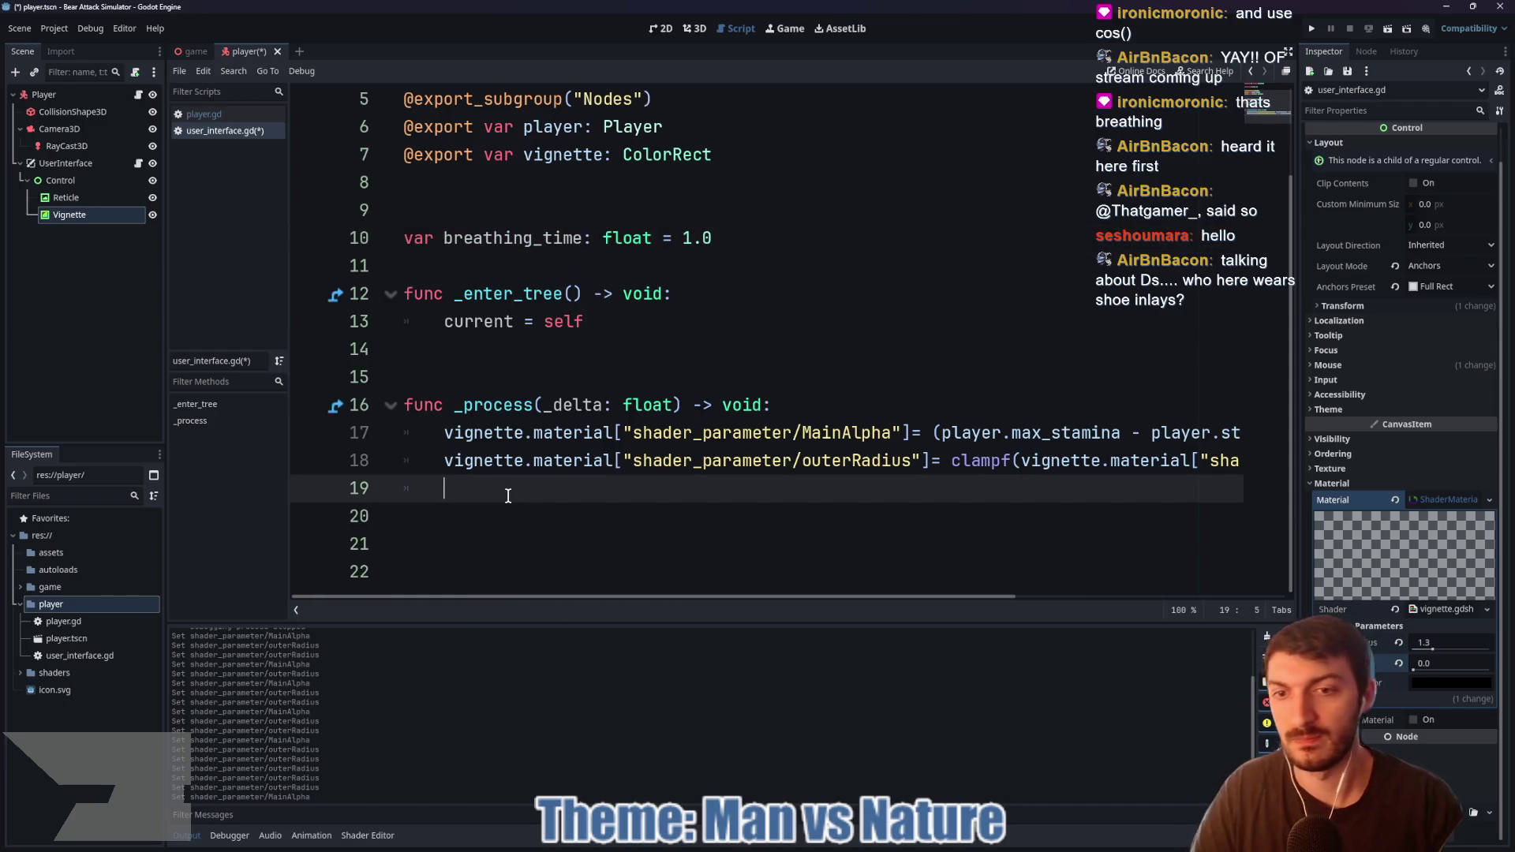
pyautogui.write('vignette.material["shader_parameter/outerRadius"]')
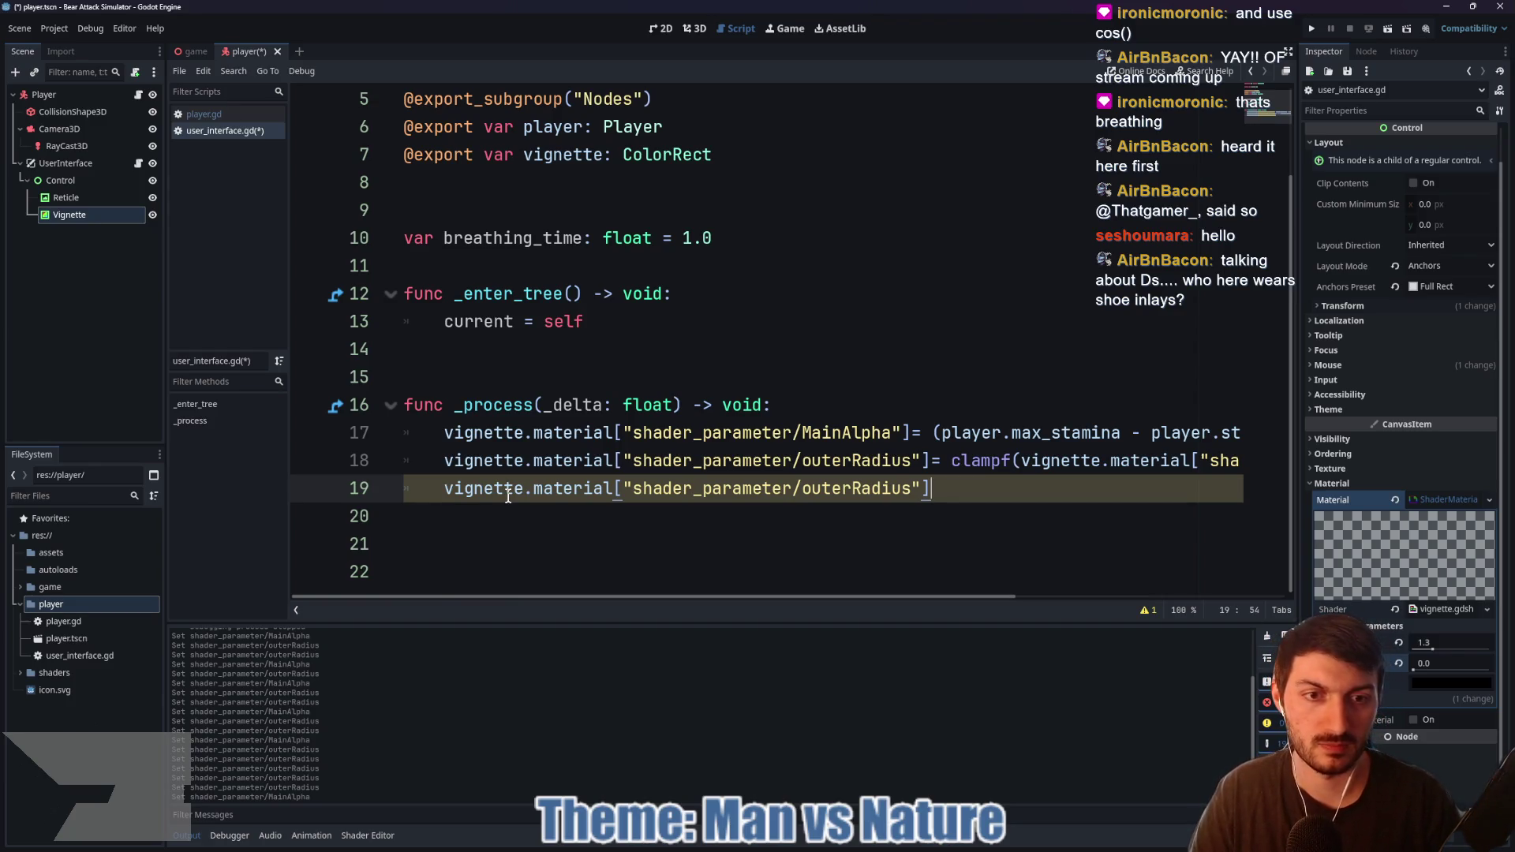
pyautogui.write('+=')
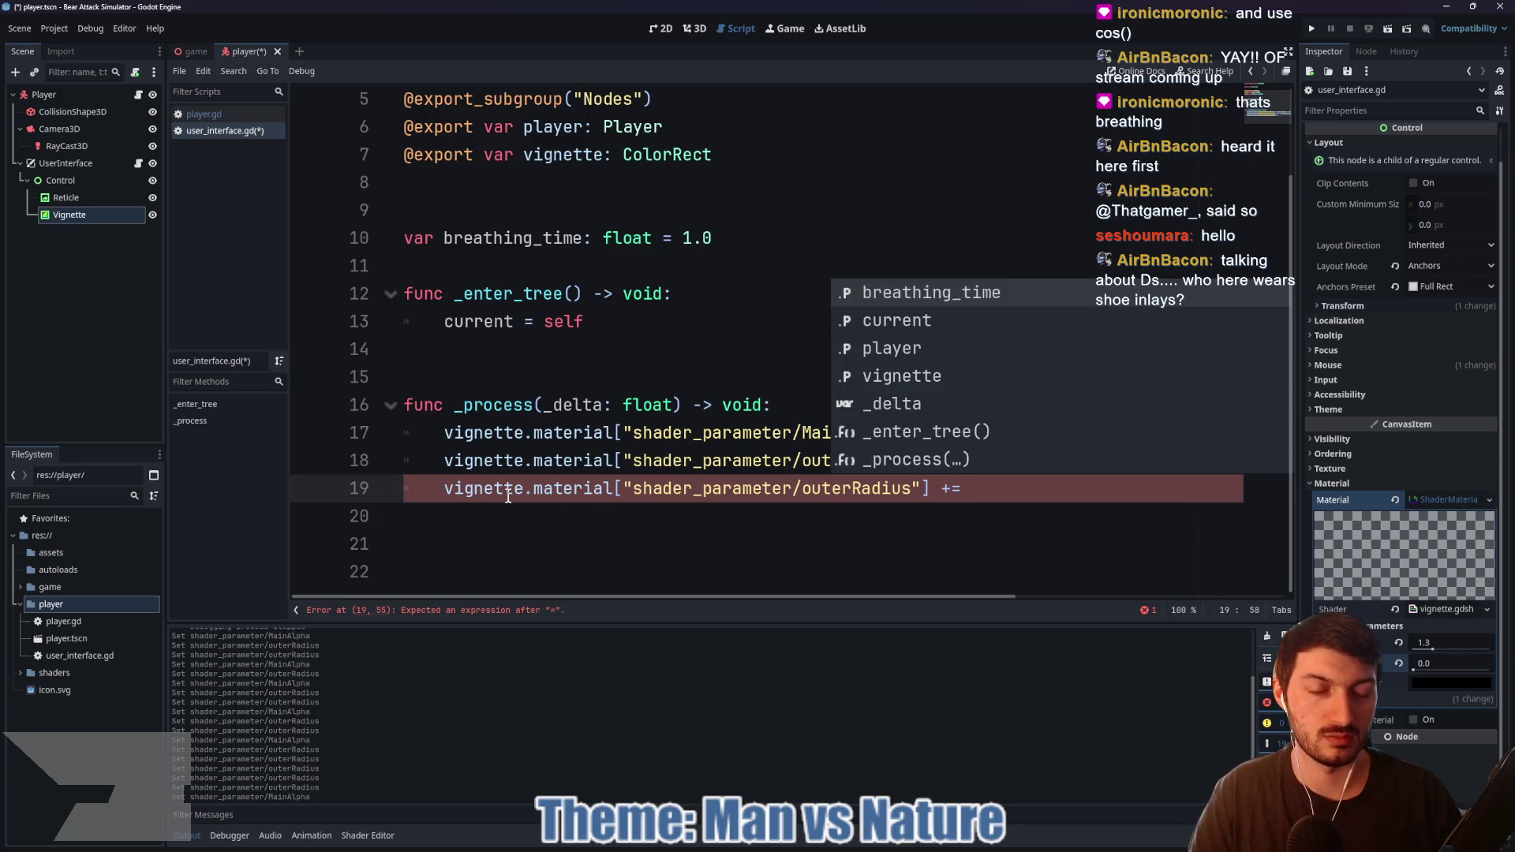
pyautogui.write('0')
pyautogui.press('BackSpace')
pyautogui.press('BackSpace')
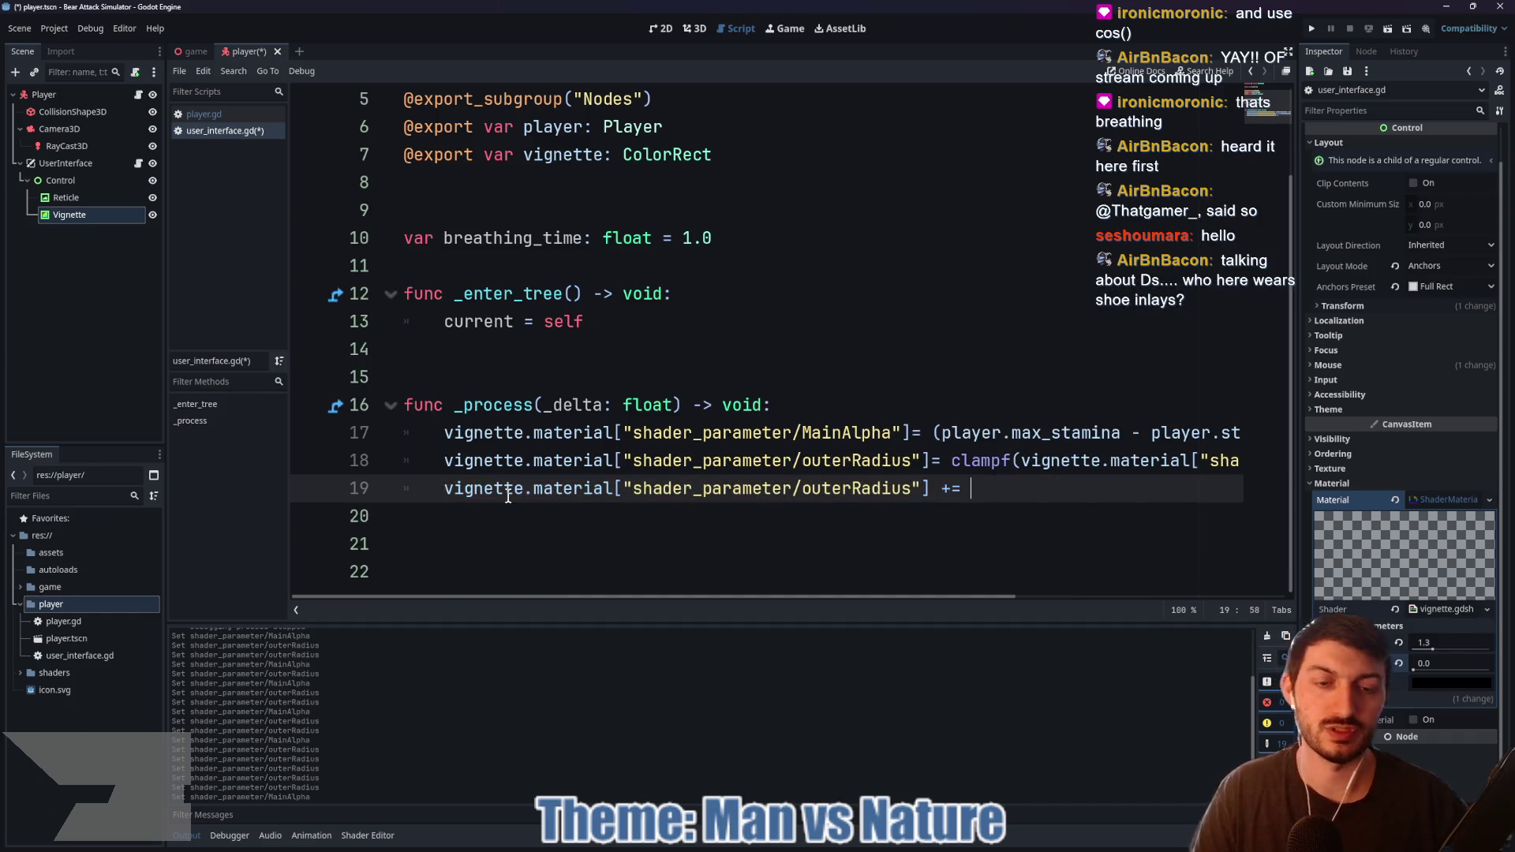
# Complete line 19 so it increases the outerRadius by 0.25
pyautogui.moveTo(873, 604)
pyautogui.mouseDown()
pyautogui.moveTo(1161, 611)
pyautogui.moveTo(1108, 631)
pyautogui.moveTo(899, 617)
pyautogui.moveTo(1161, 612)
pyautogui.moveTo(814, 605)
pyautogui.mouseUp()
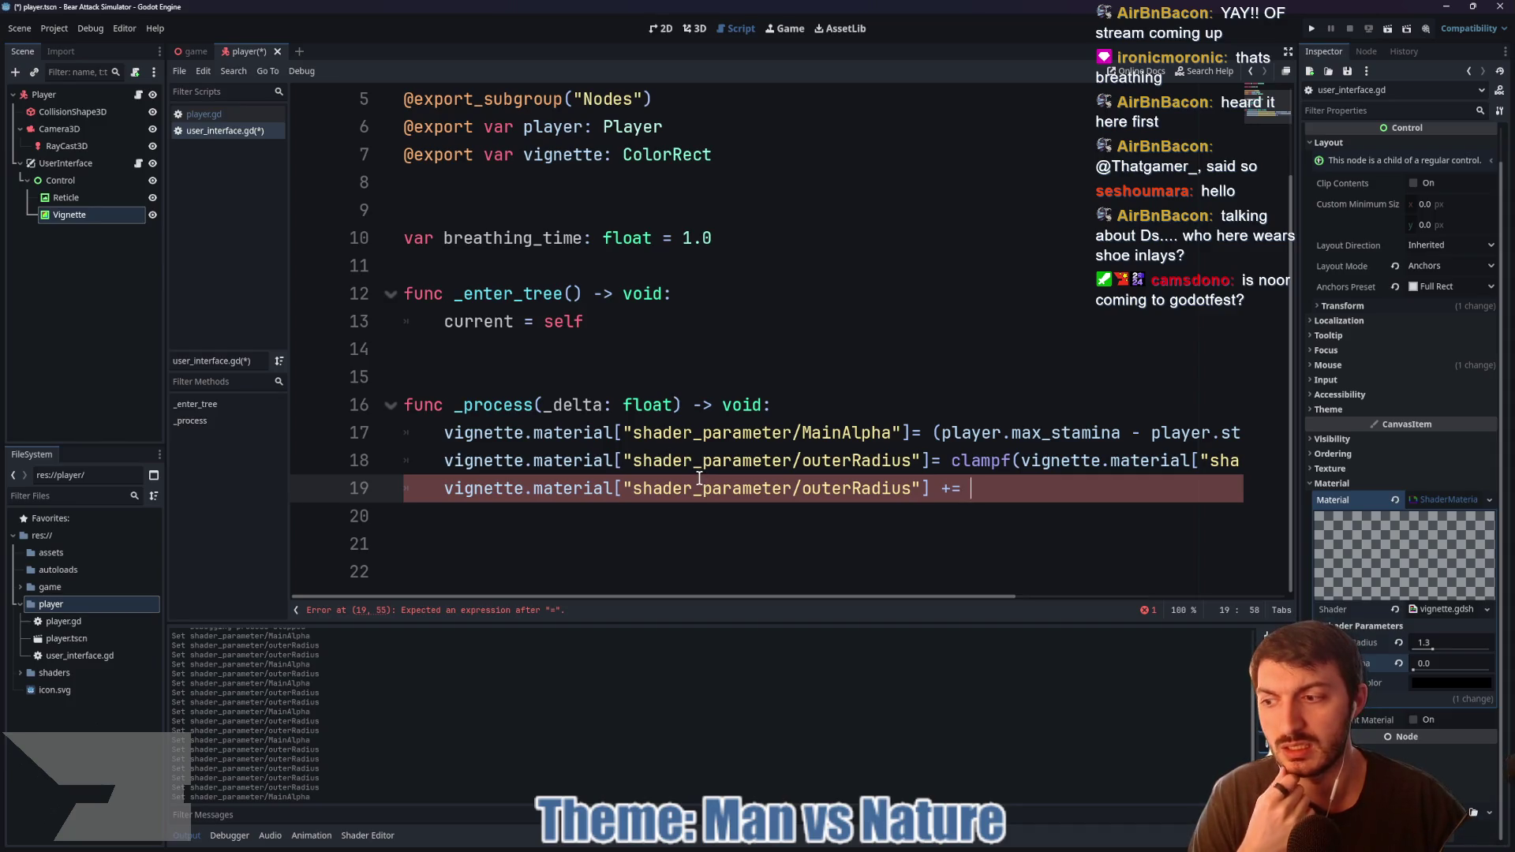
pyautogui.click(899, 490)
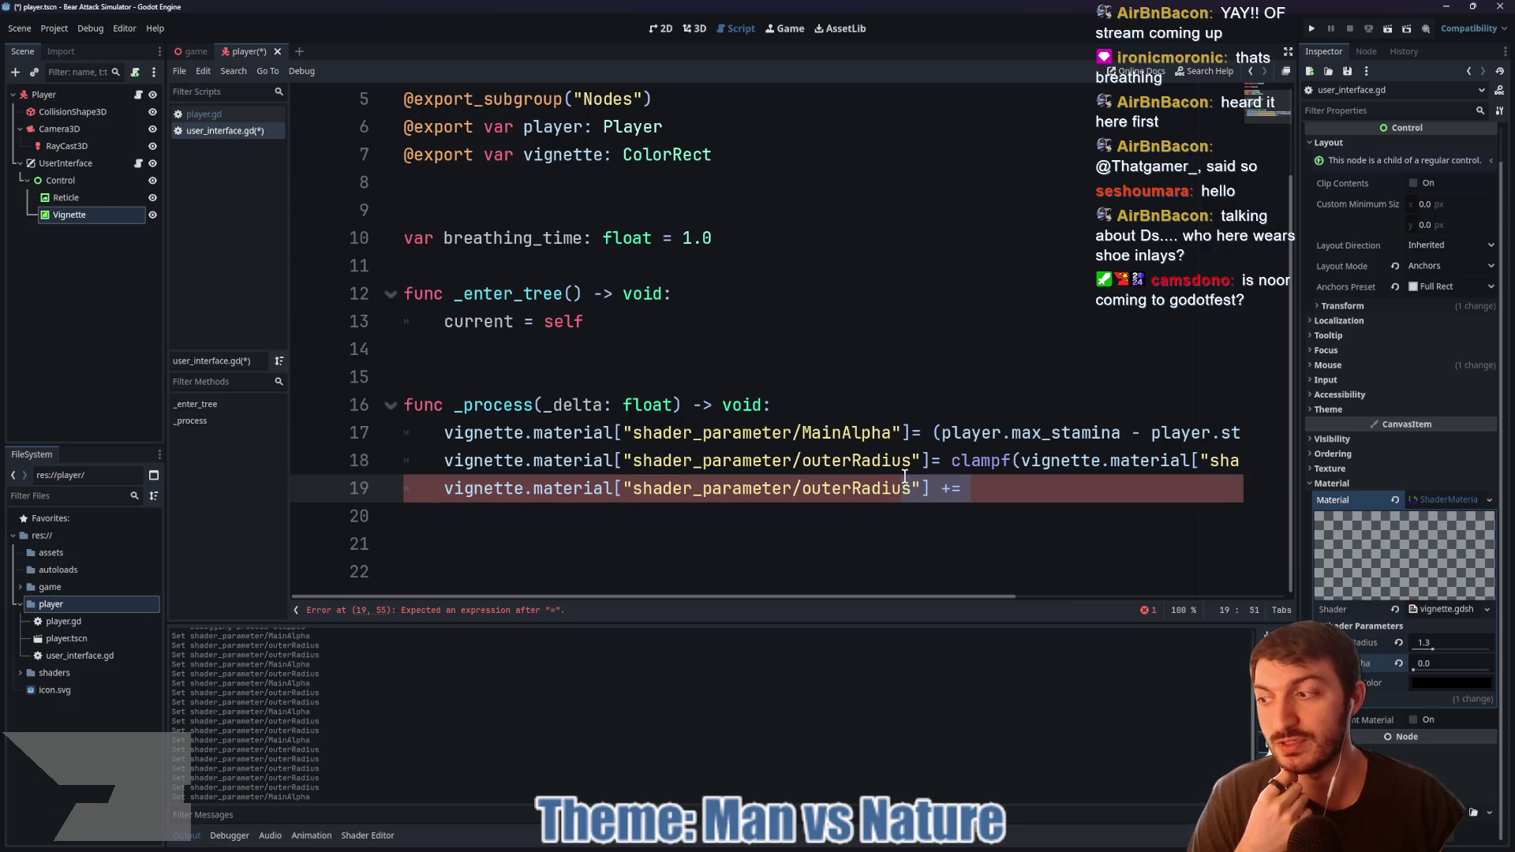
pyautogui.moveTo(982, 490)
pyautogui.mouseDown()
pyautogui.moveTo(419, 498)
pyautogui.moveTo(444, 495)
pyautogui.mouseUp()
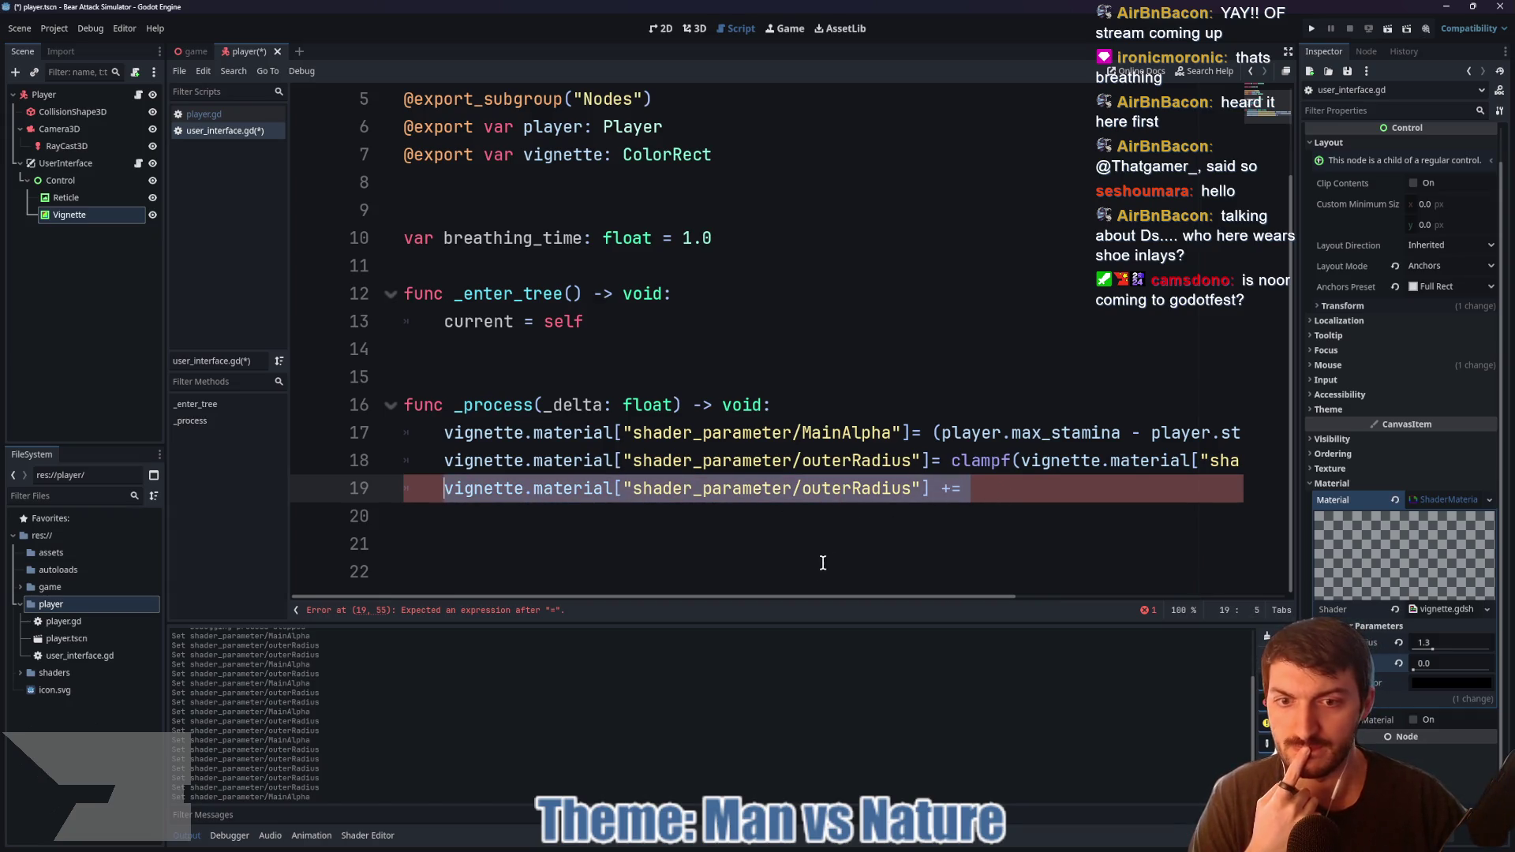
pyautogui.moveTo(786, 597); pyautogui.dragTo(850, 603)
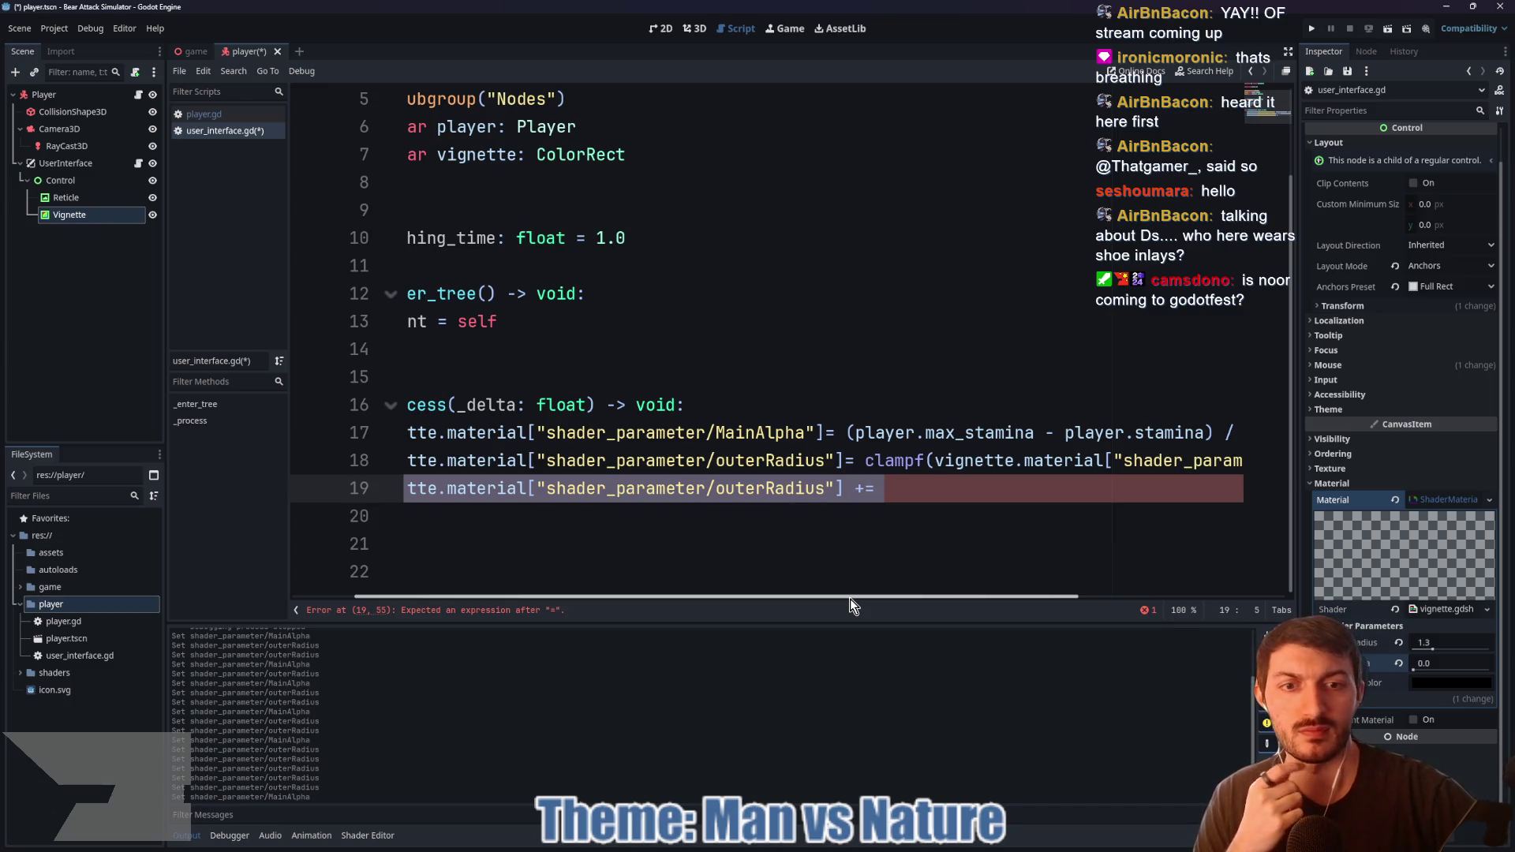
pyautogui.click(907, 495)
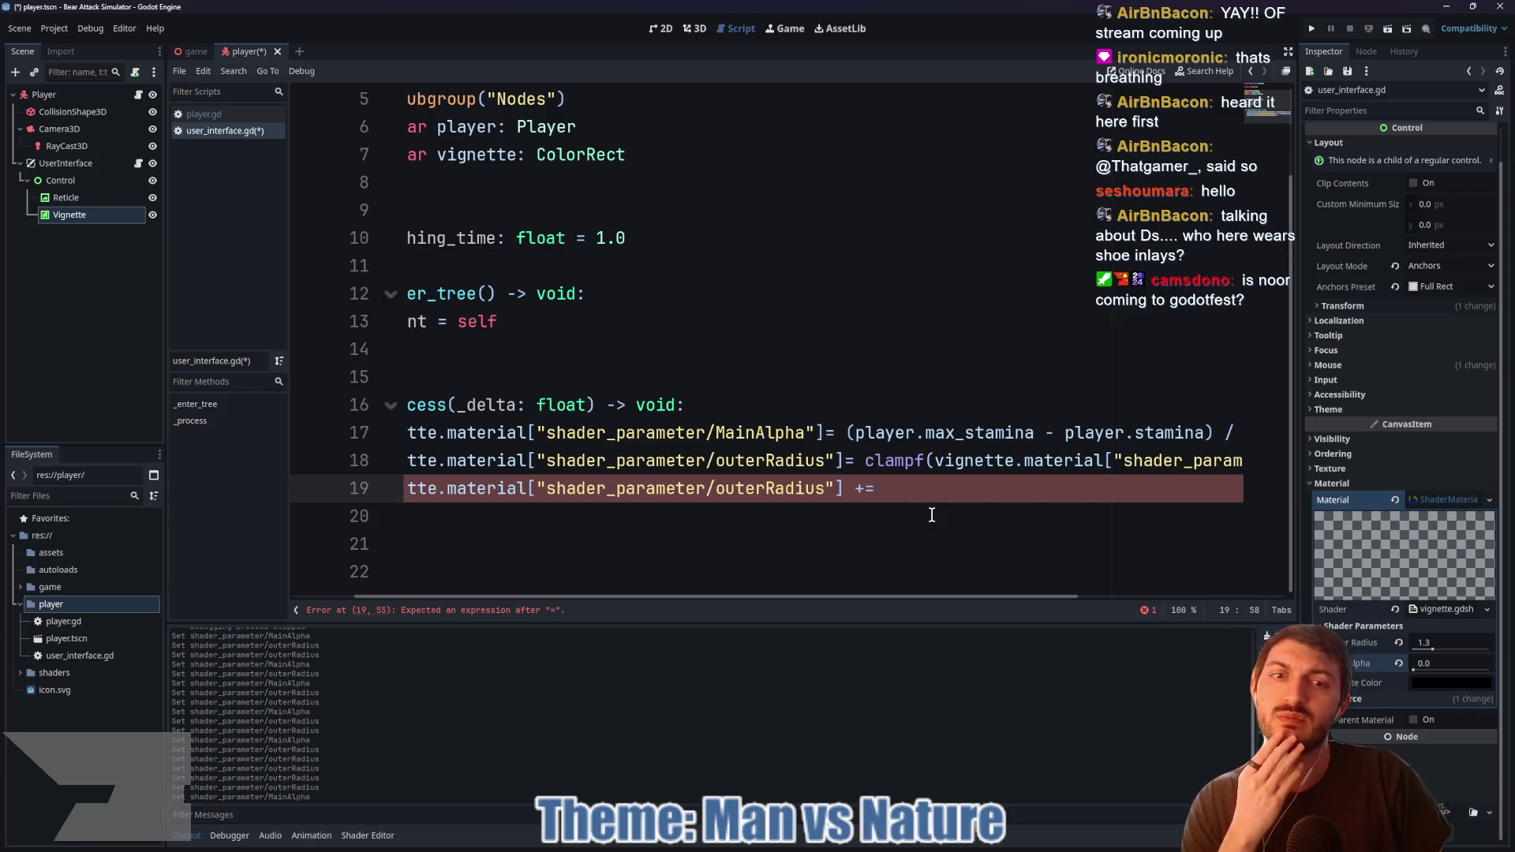
pyautogui.moveTo(902, 595)
pyautogui.mouseDown()
pyautogui.moveTo(1000, 603)
pyautogui.moveTo(1169, 458)
pyautogui.moveTo(1236, 461)
pyautogui.mouseUp()
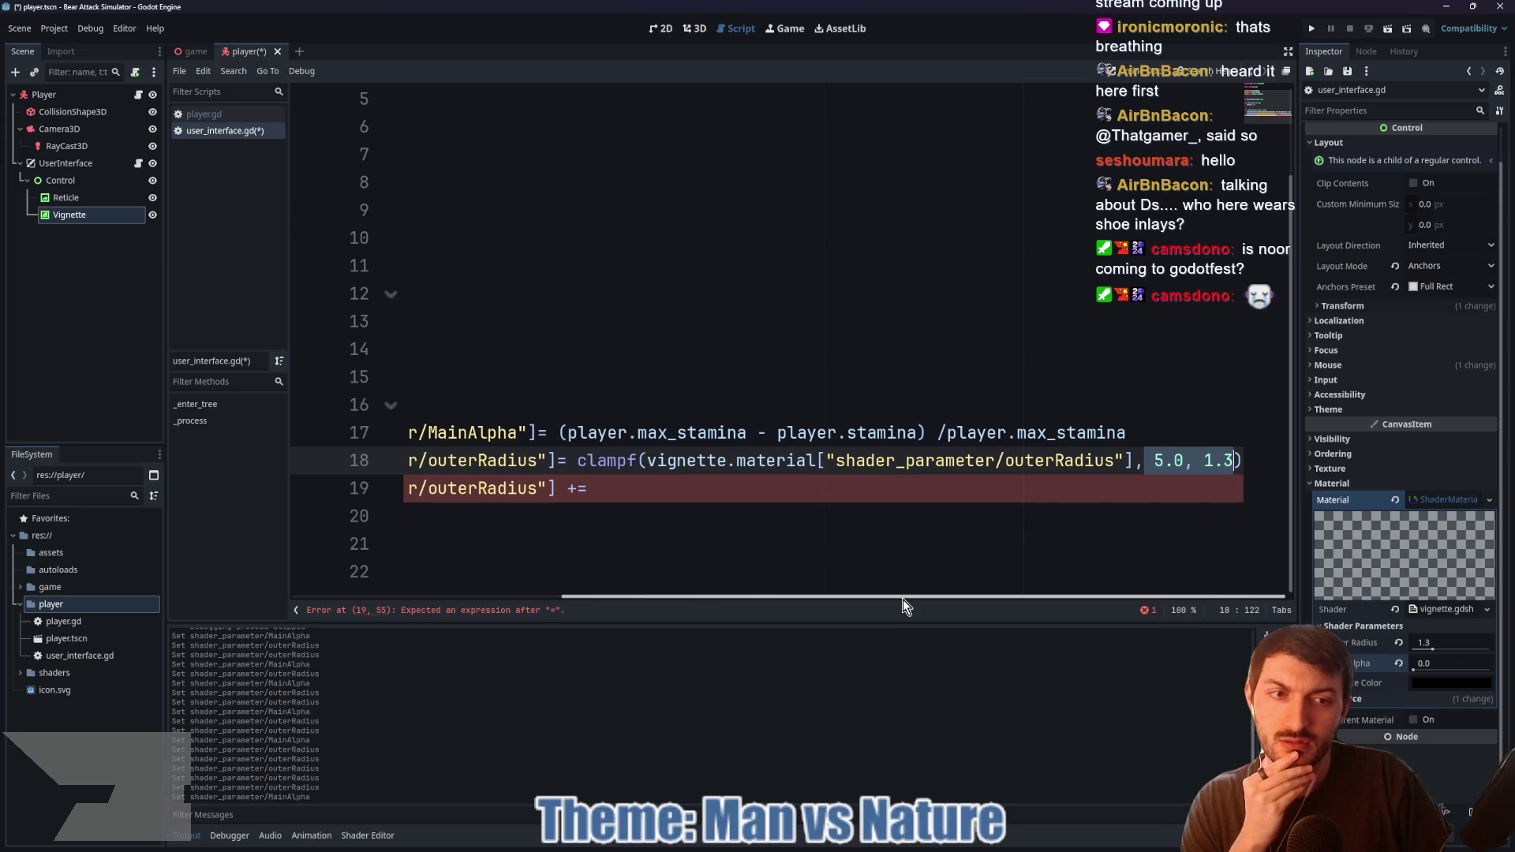
pyautogui.moveTo(903, 599)
pyautogui.mouseDown()
pyautogui.moveTo(631, 610)
pyautogui.moveTo(1111, 585)
pyautogui.mouseUp()
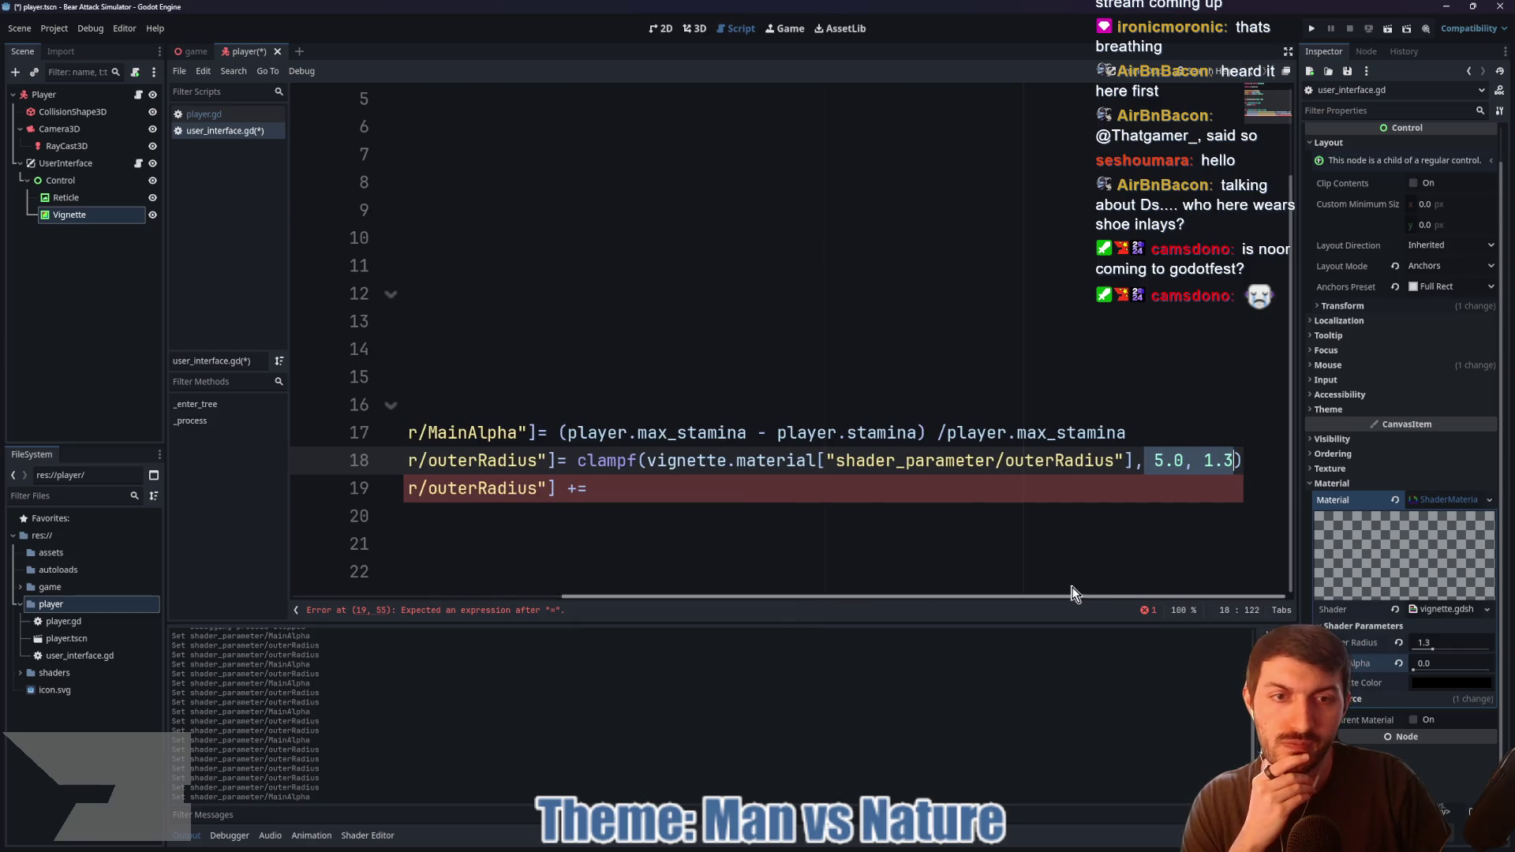
pyautogui.moveTo(920, 601)
pyautogui.mouseDown()
pyautogui.moveTo(674, 608)
pyautogui.moveTo(731, 603)
pyautogui.mouseUp()
pyautogui.click(866, 490)
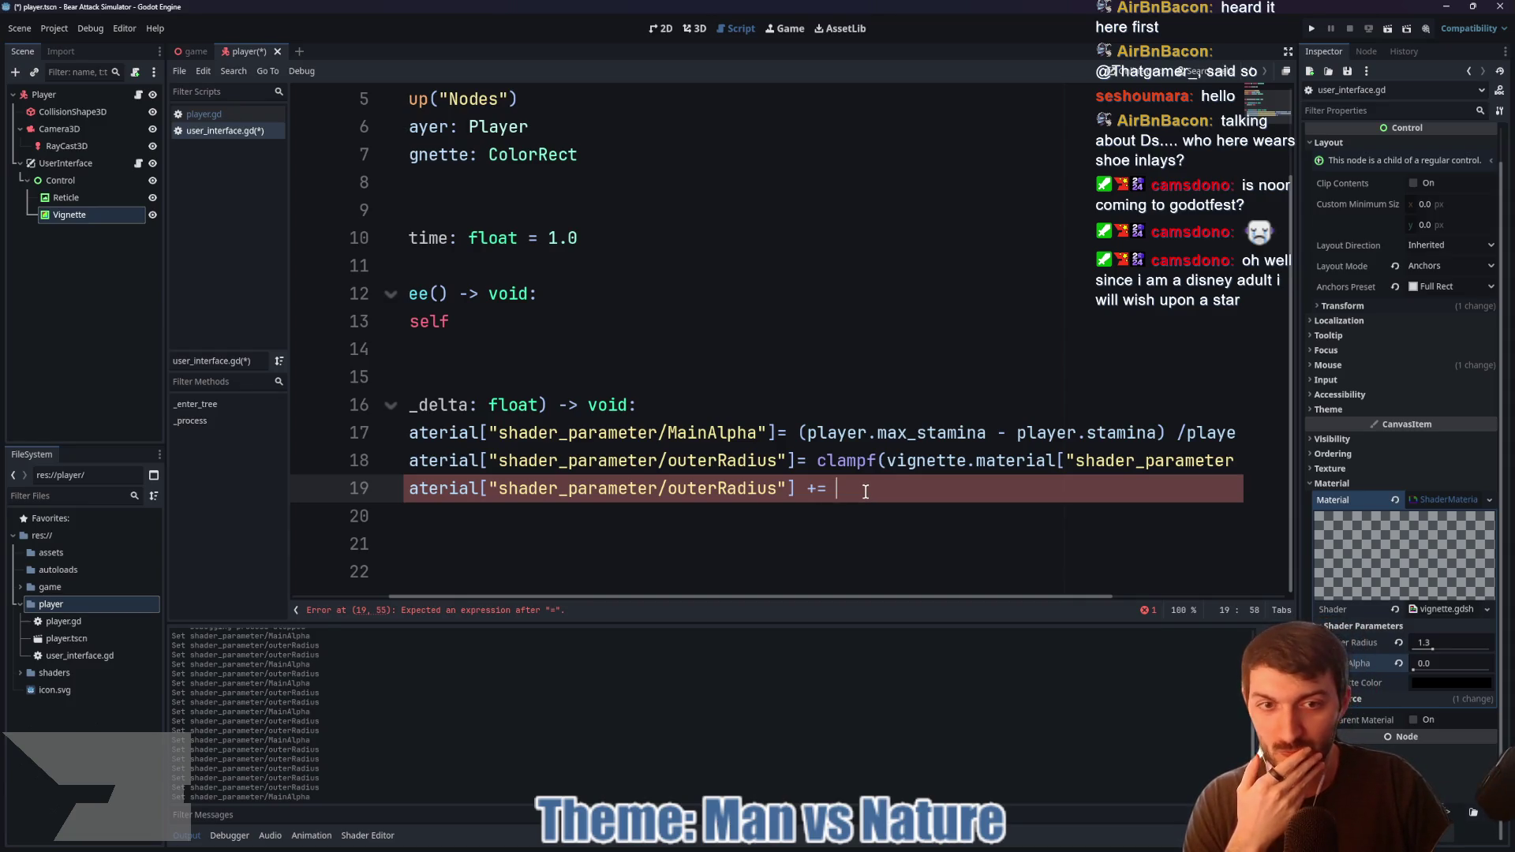
pyautogui.rightClick(866, 493)
pyautogui.click(842, 491)
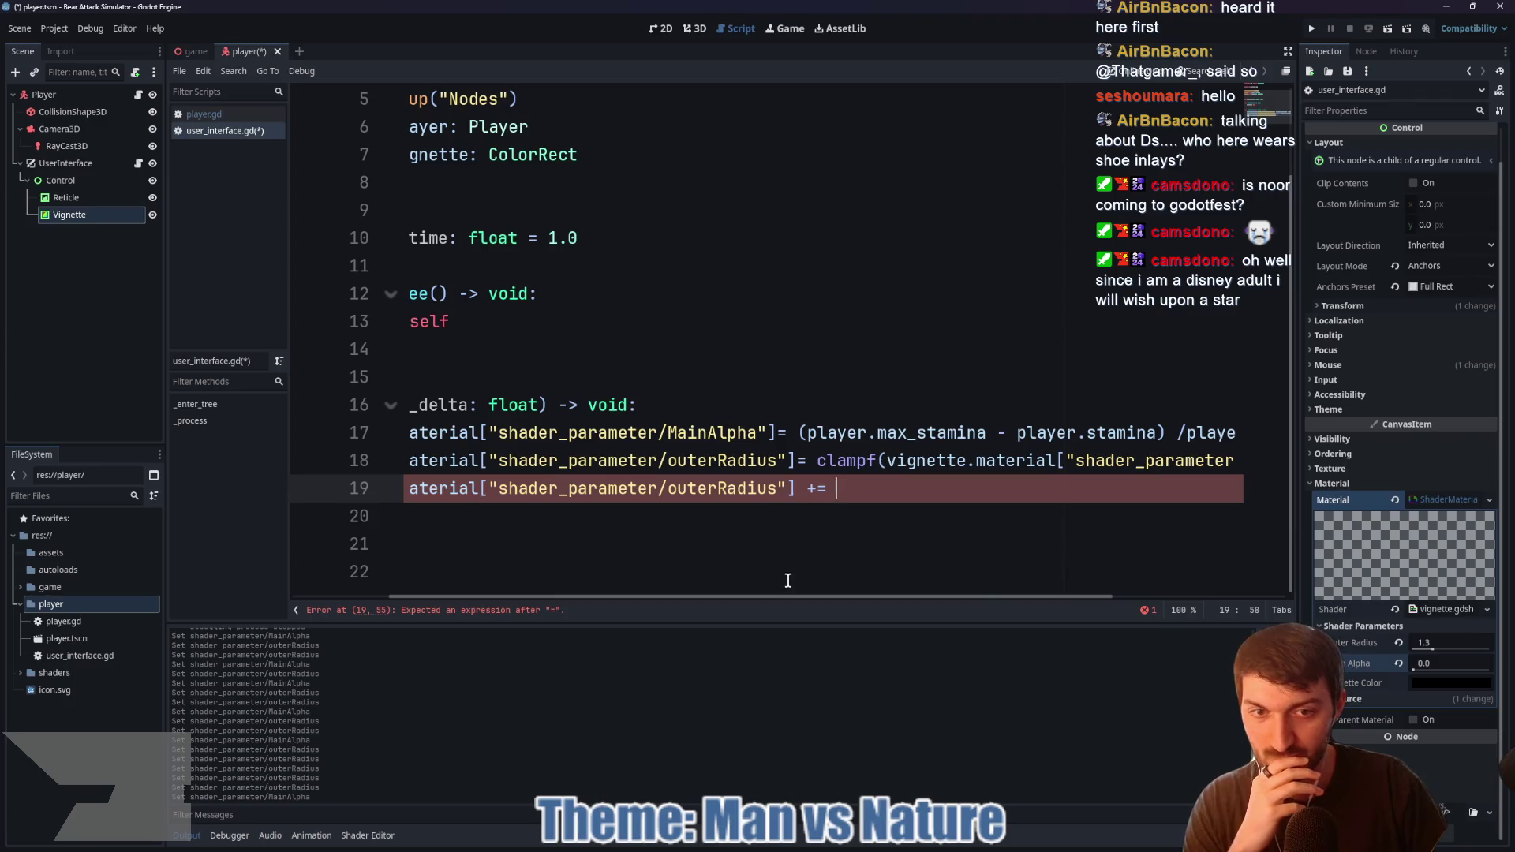
pyautogui.moveTo(789, 598)
pyautogui.mouseDown()
pyautogui.moveTo(645, 613)
pyautogui.moveTo(969, 582)
pyautogui.moveTo(707, 603)
pyautogui.moveTo(795, 592)
pyautogui.mouseUp()
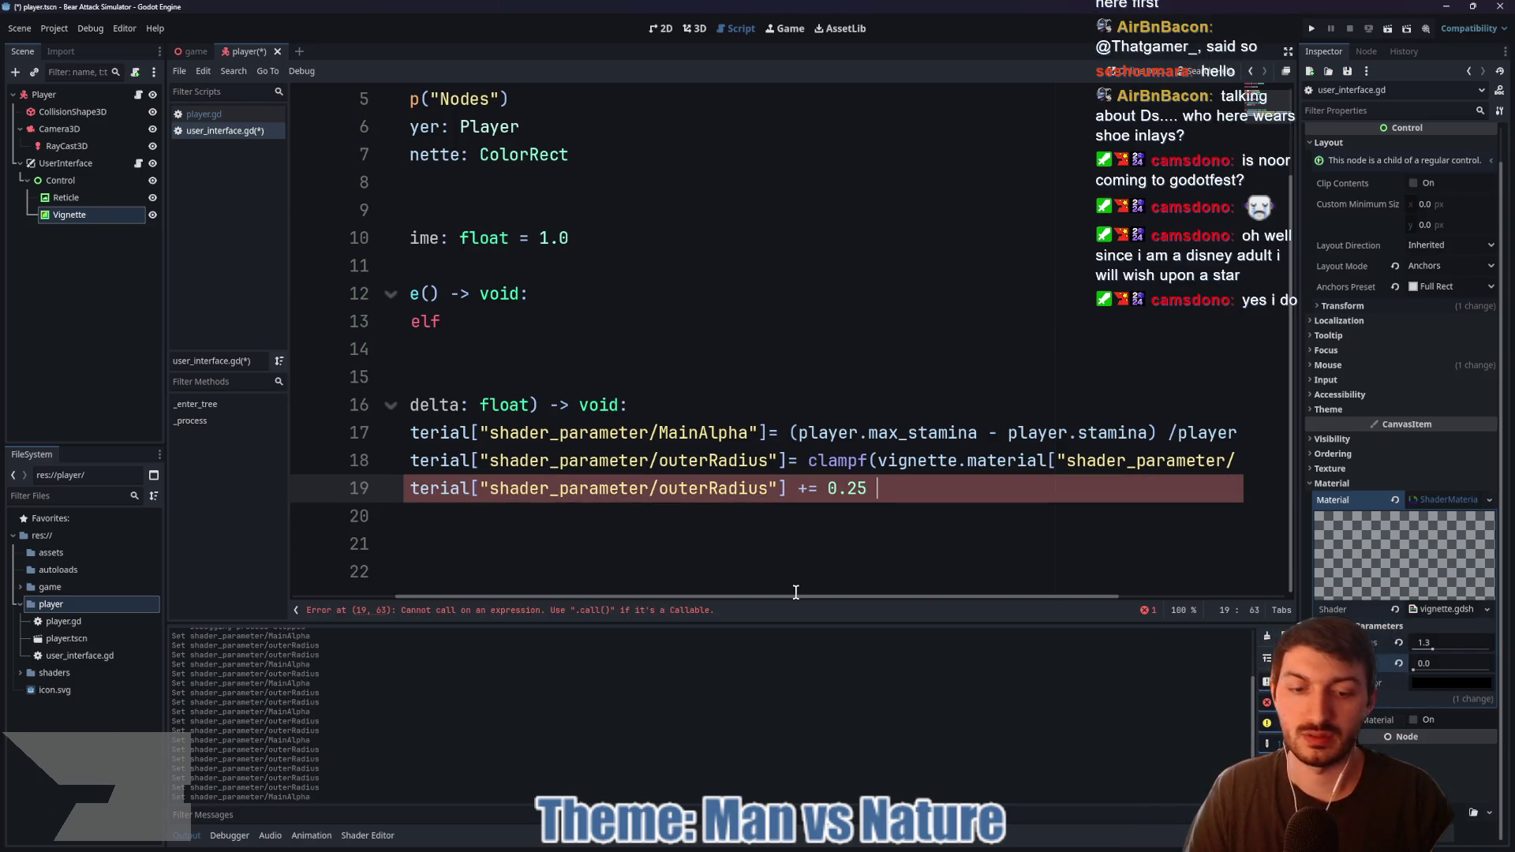
# Extend line 19's 0.25 increment with * breathing_time * delta
pyautogui.write('br')
pyautogui.press('Return')
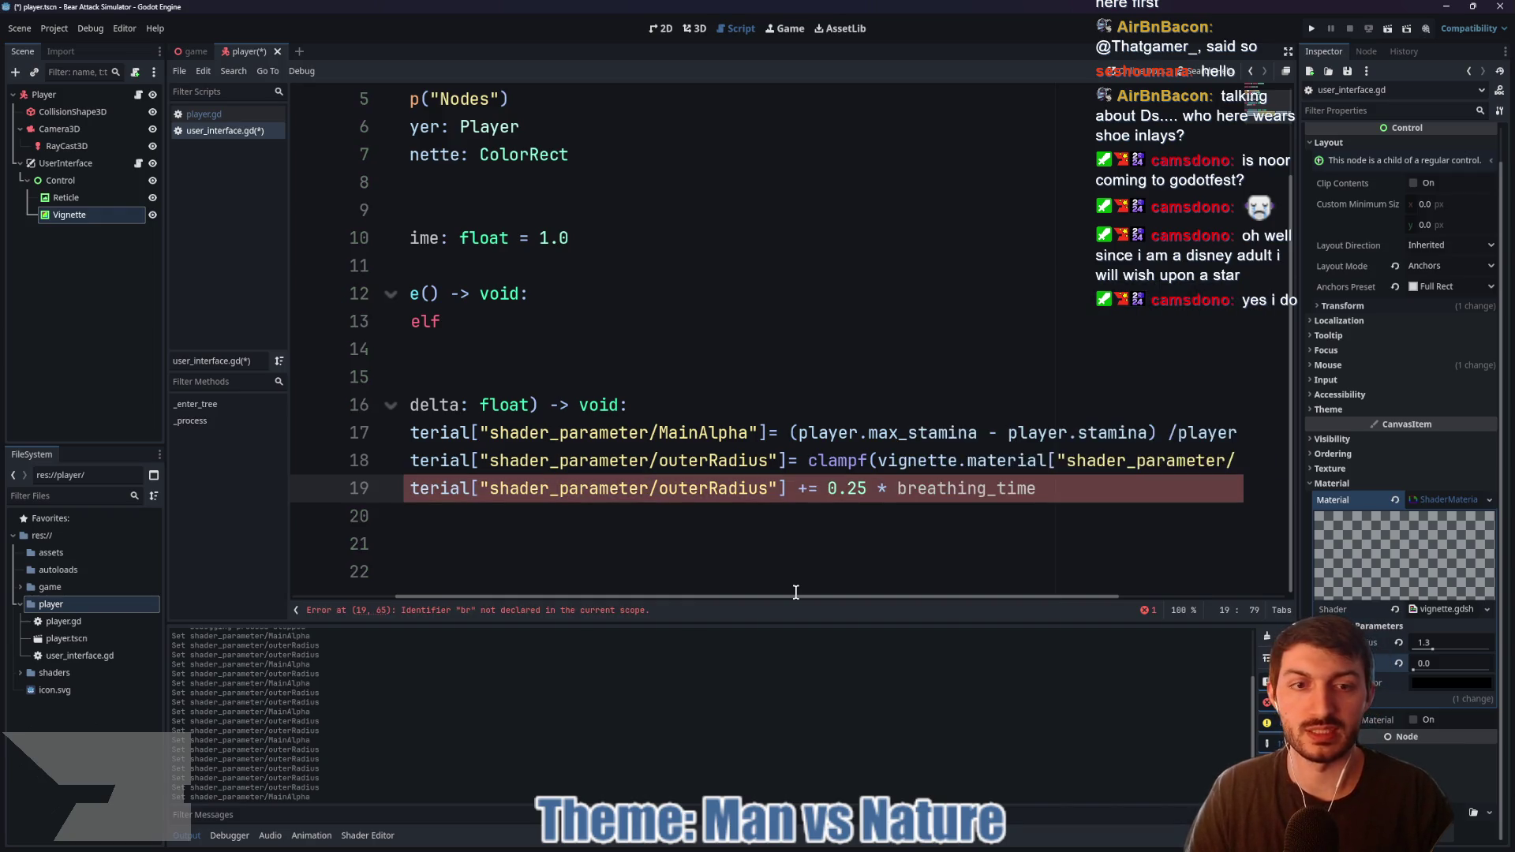
pyautogui.write('delta')
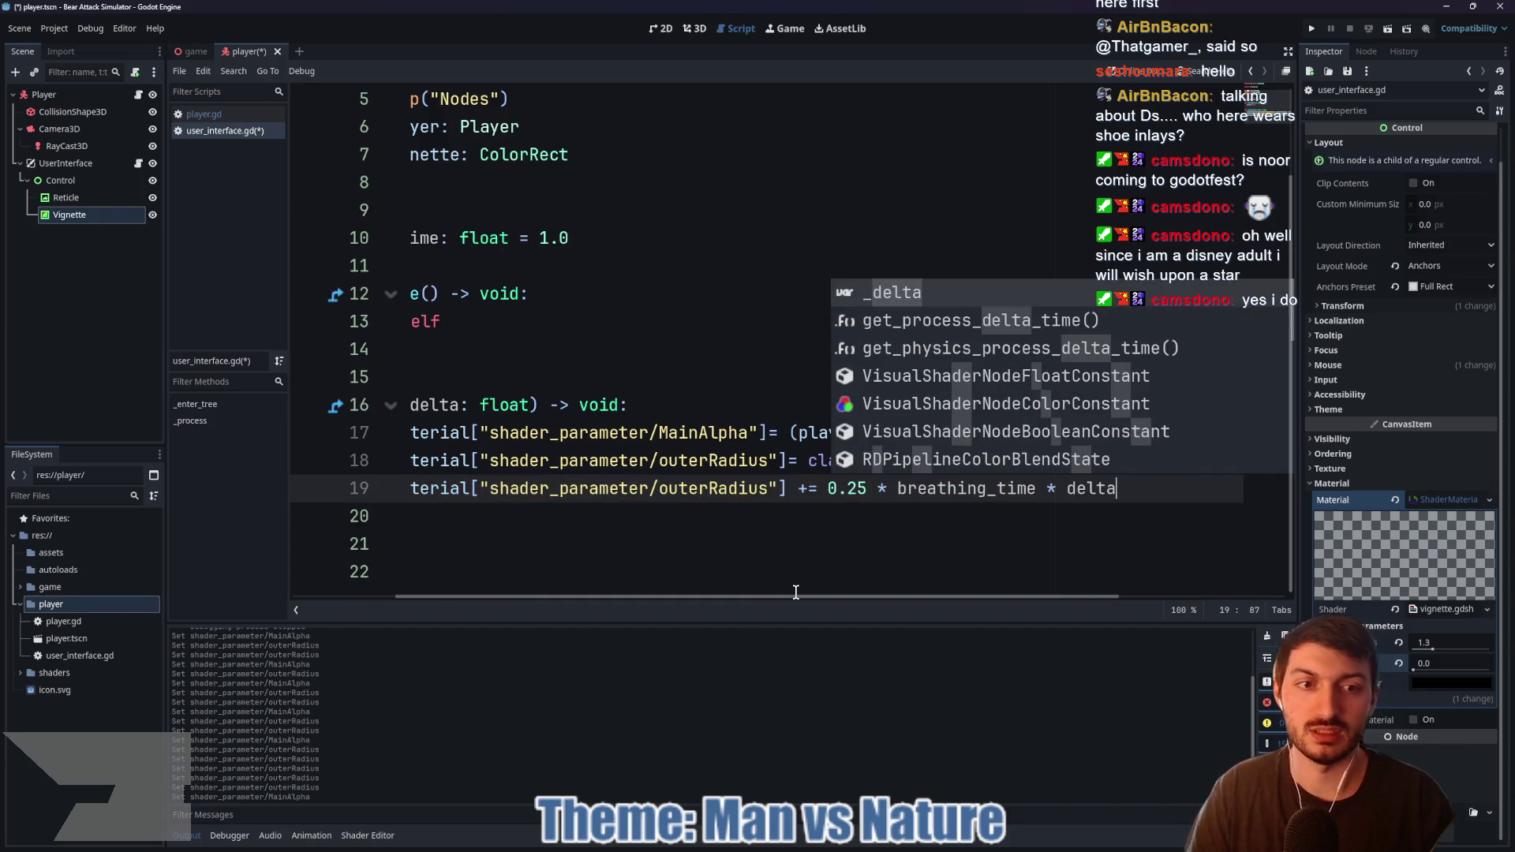
pyautogui.press('Escape')
pyautogui.moveTo(930, 598); pyautogui.dragTo(823, 614)
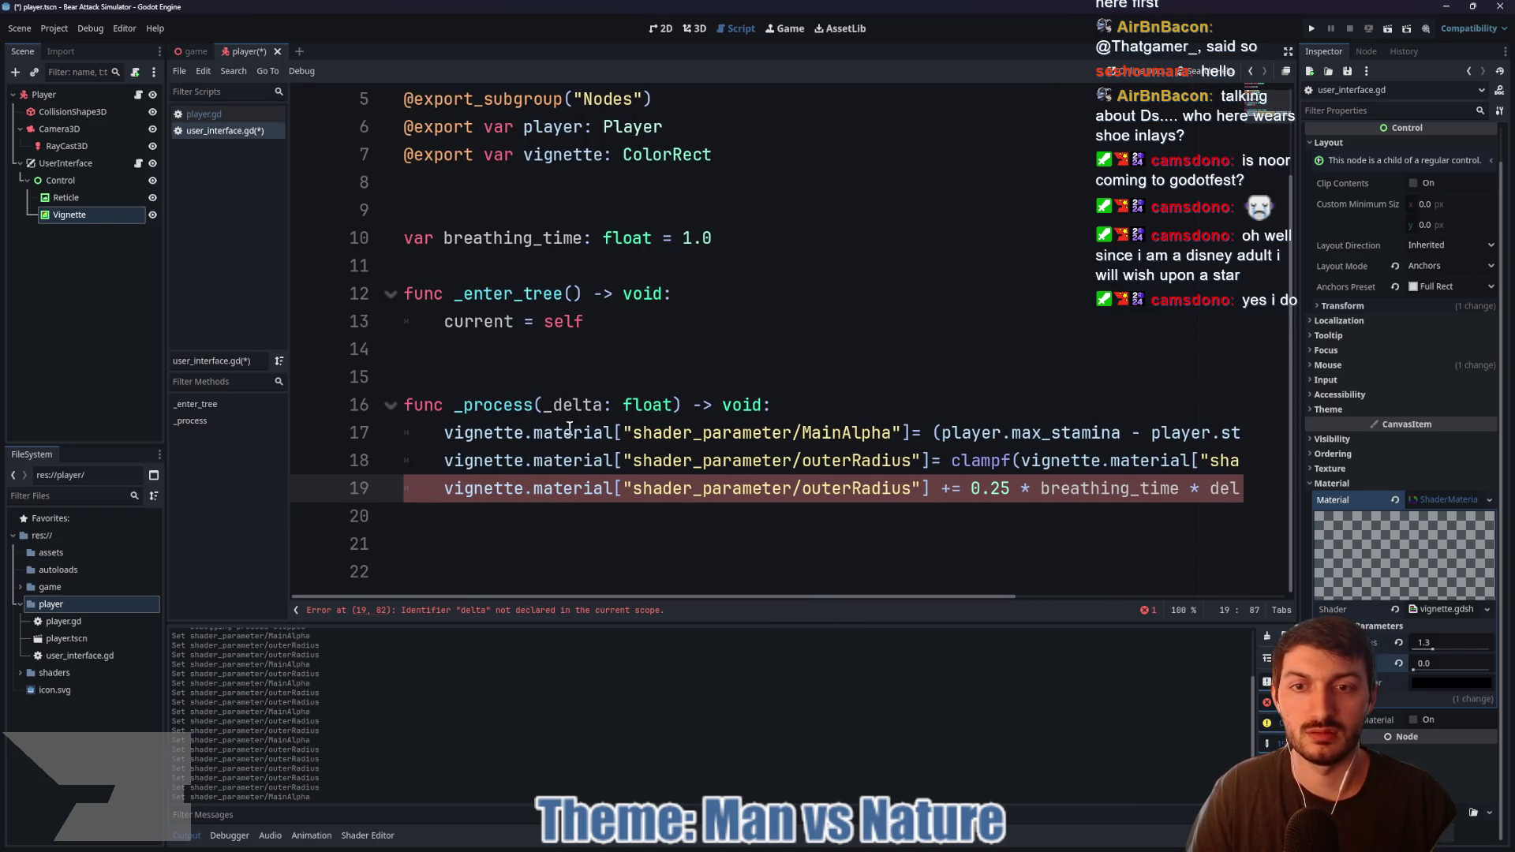
# Rename the _process parameter from _delta to delta and save user_interface.gd
pyautogui.click(550, 405)
pyautogui.press('BackSpace')
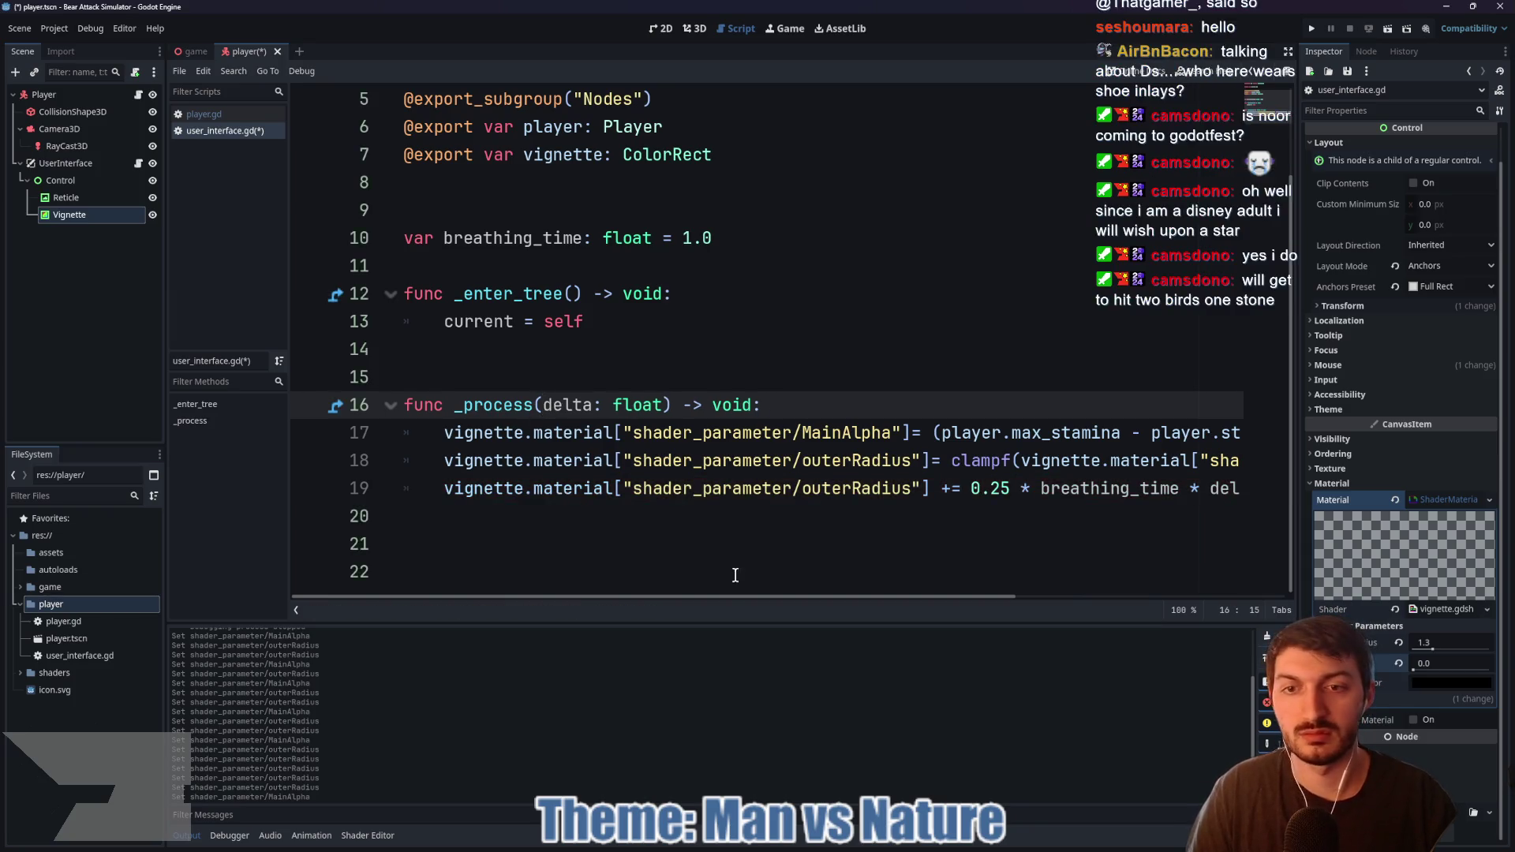
pyautogui.moveTo(726, 599); pyautogui.dragTo(893, 601)
pyautogui.click(855, 490)
pyautogui.hotkey('ctrl', 's')
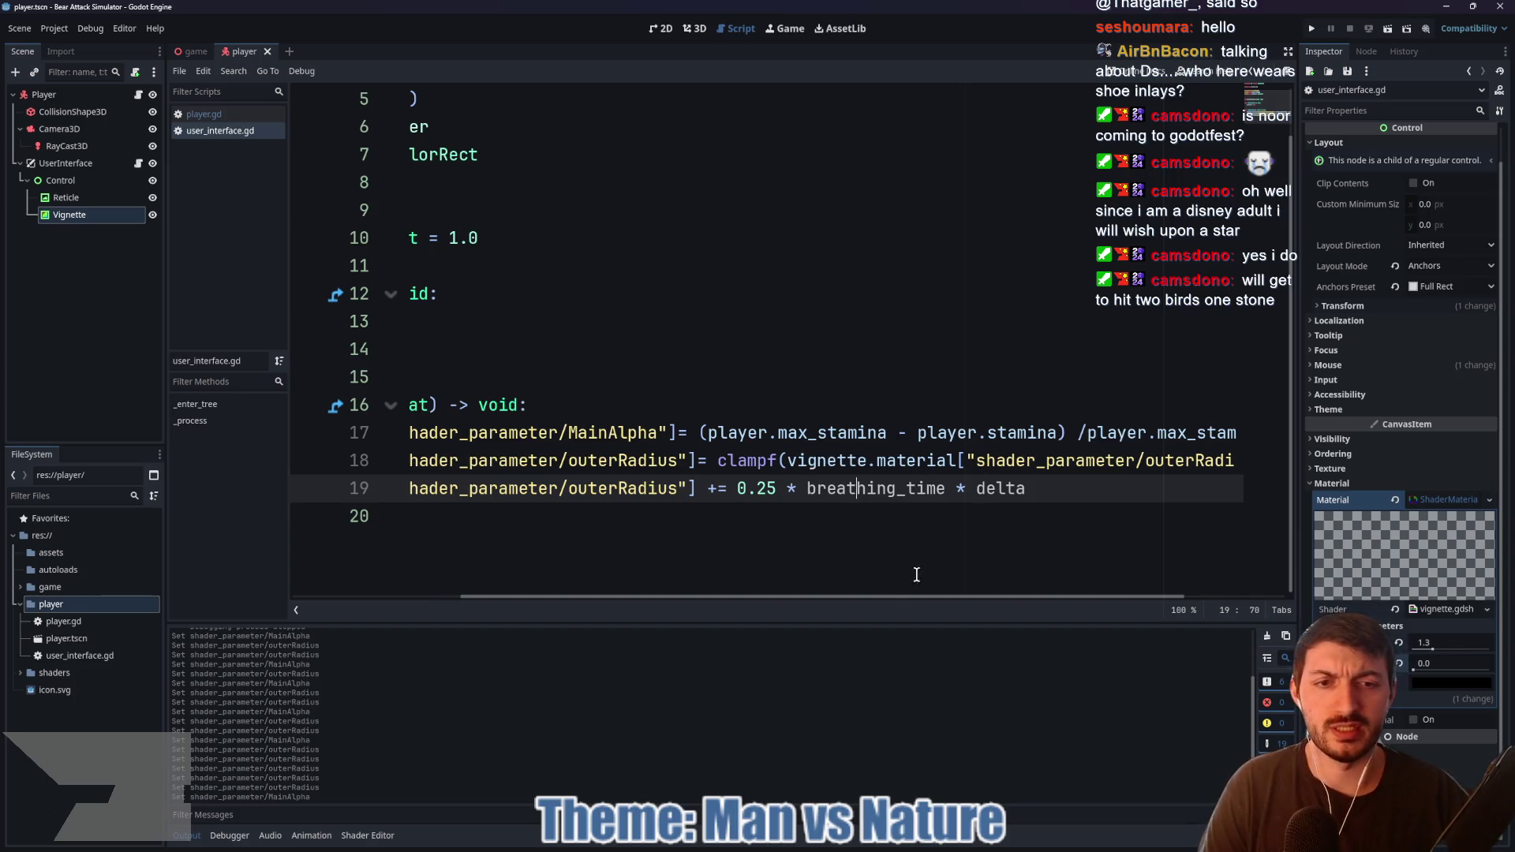
# Switch to the game scene and run it with F5 to test the breathing vignette
pyautogui.scroll(1, 891, 594)
pyautogui.moveTo(892, 594)
pyautogui.mouseDown()
pyautogui.moveTo(905, 597)
pyautogui.moveTo(614, 601)
pyautogui.moveTo(759, 596)
pyautogui.moveTo(659, 601)
pyautogui.mouseUp()
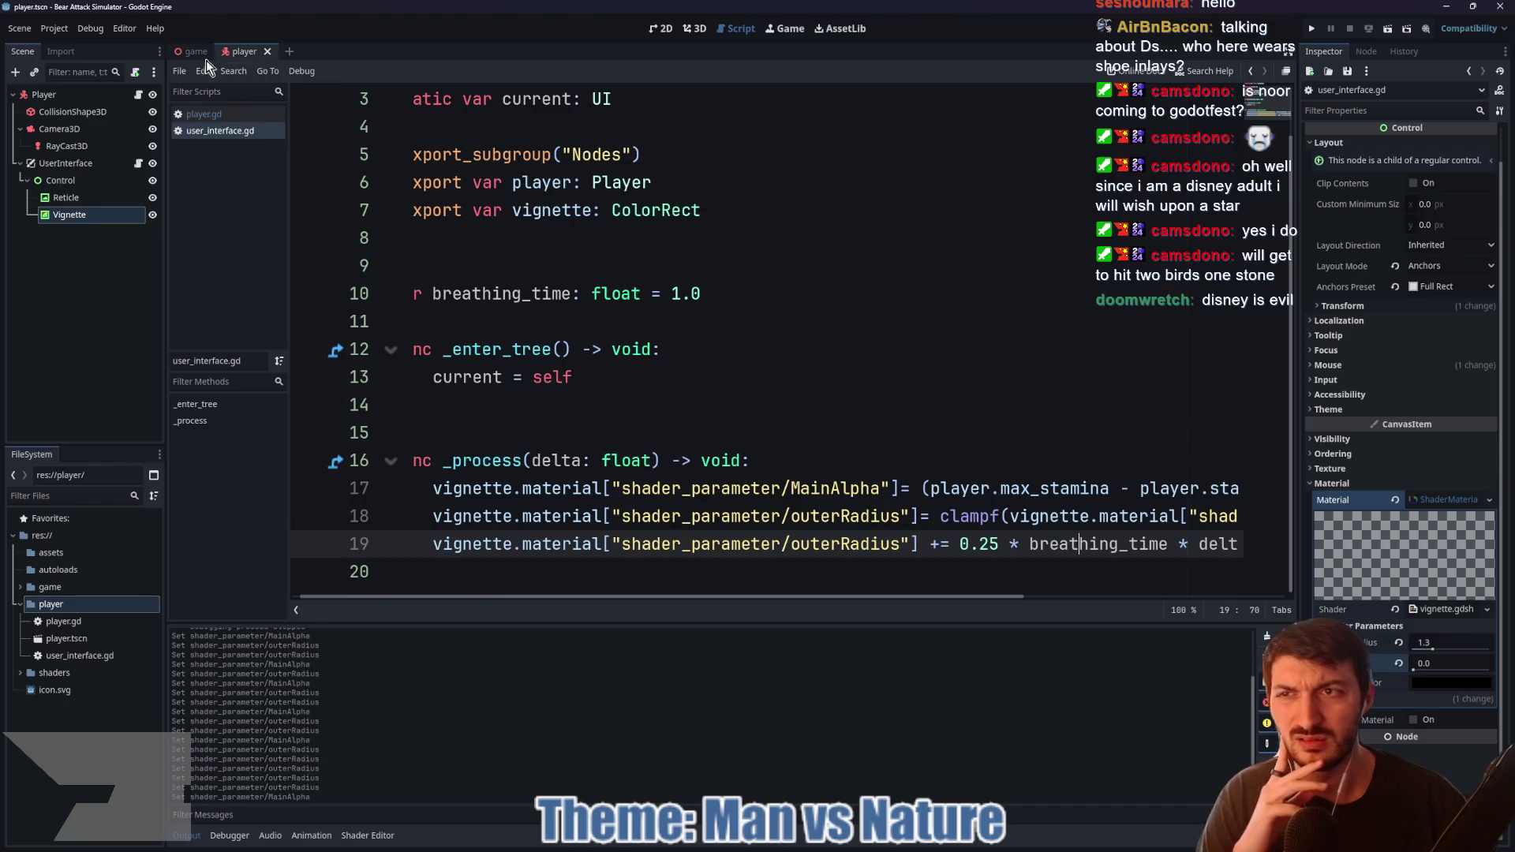
pyautogui.click(196, 51)
pyautogui.press('F5')
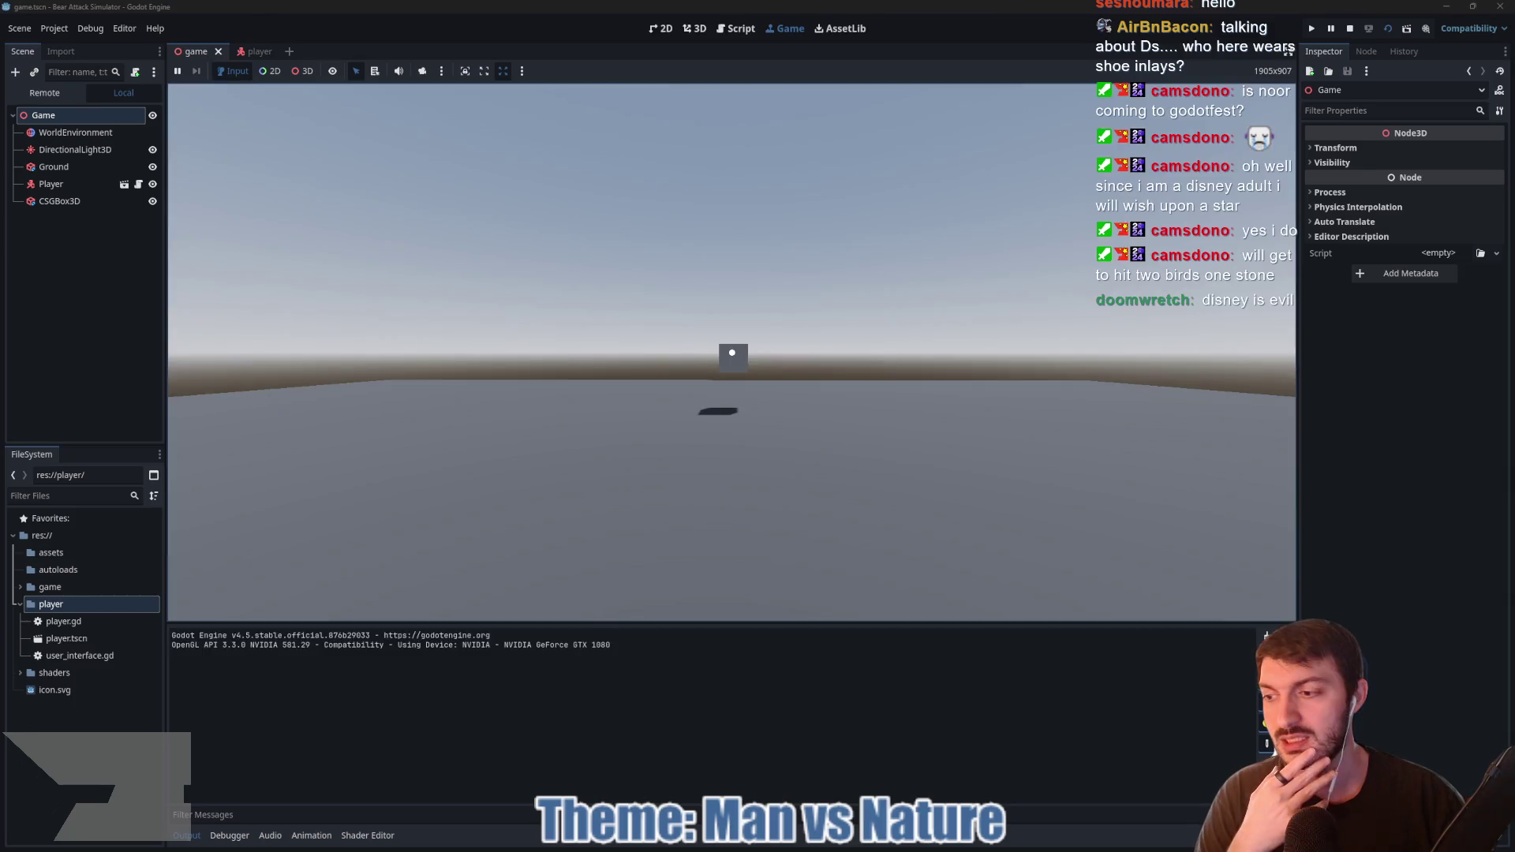
# Sprint forward with Shift+W, walk back past the cube, then stop the game with F8
pyautogui.hotkey('shift', 'w')
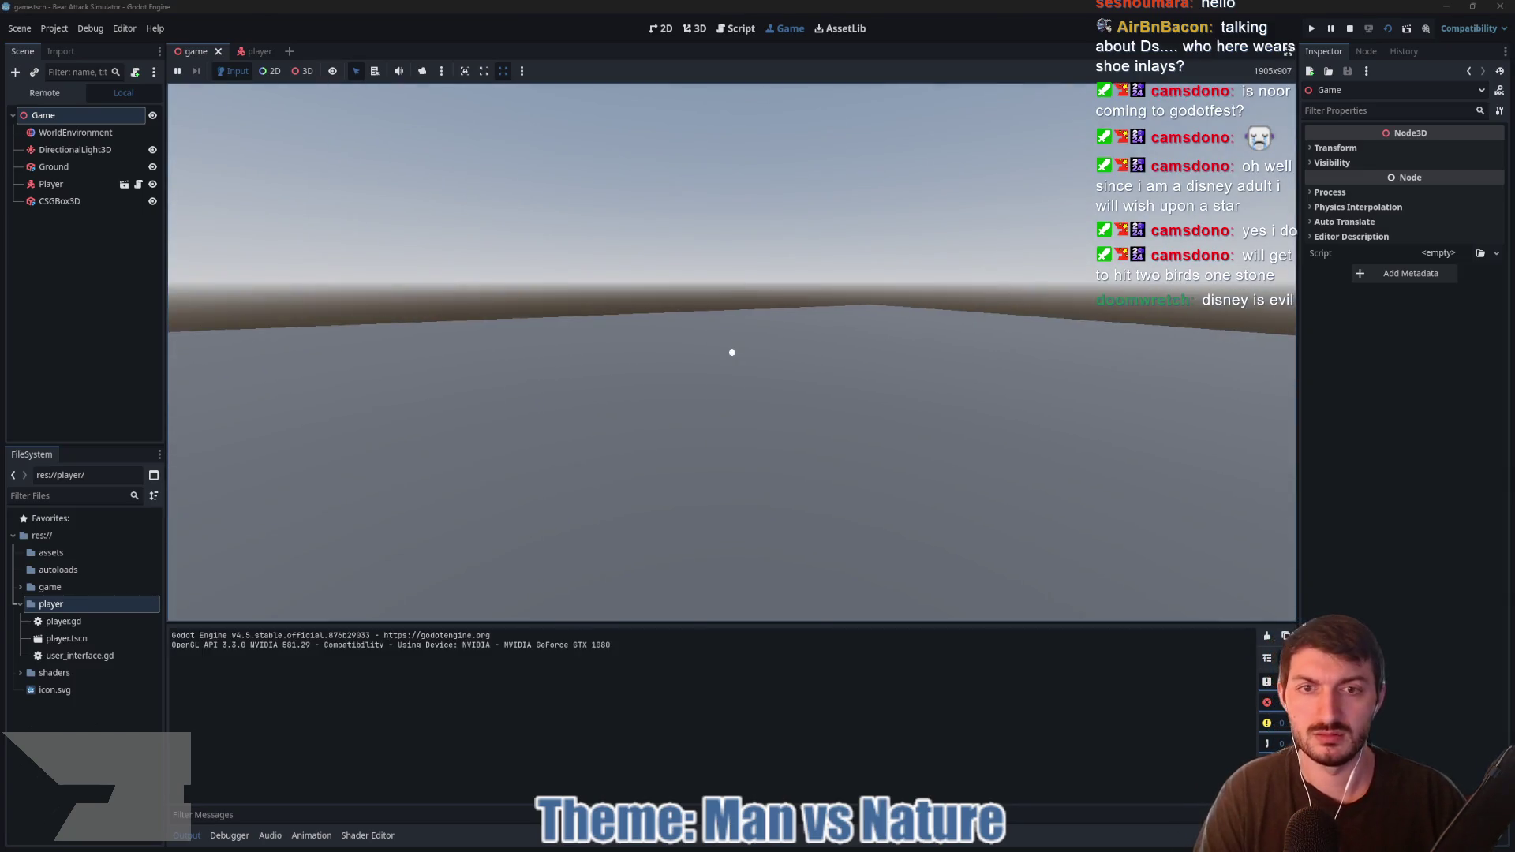
pyautogui.press('w')
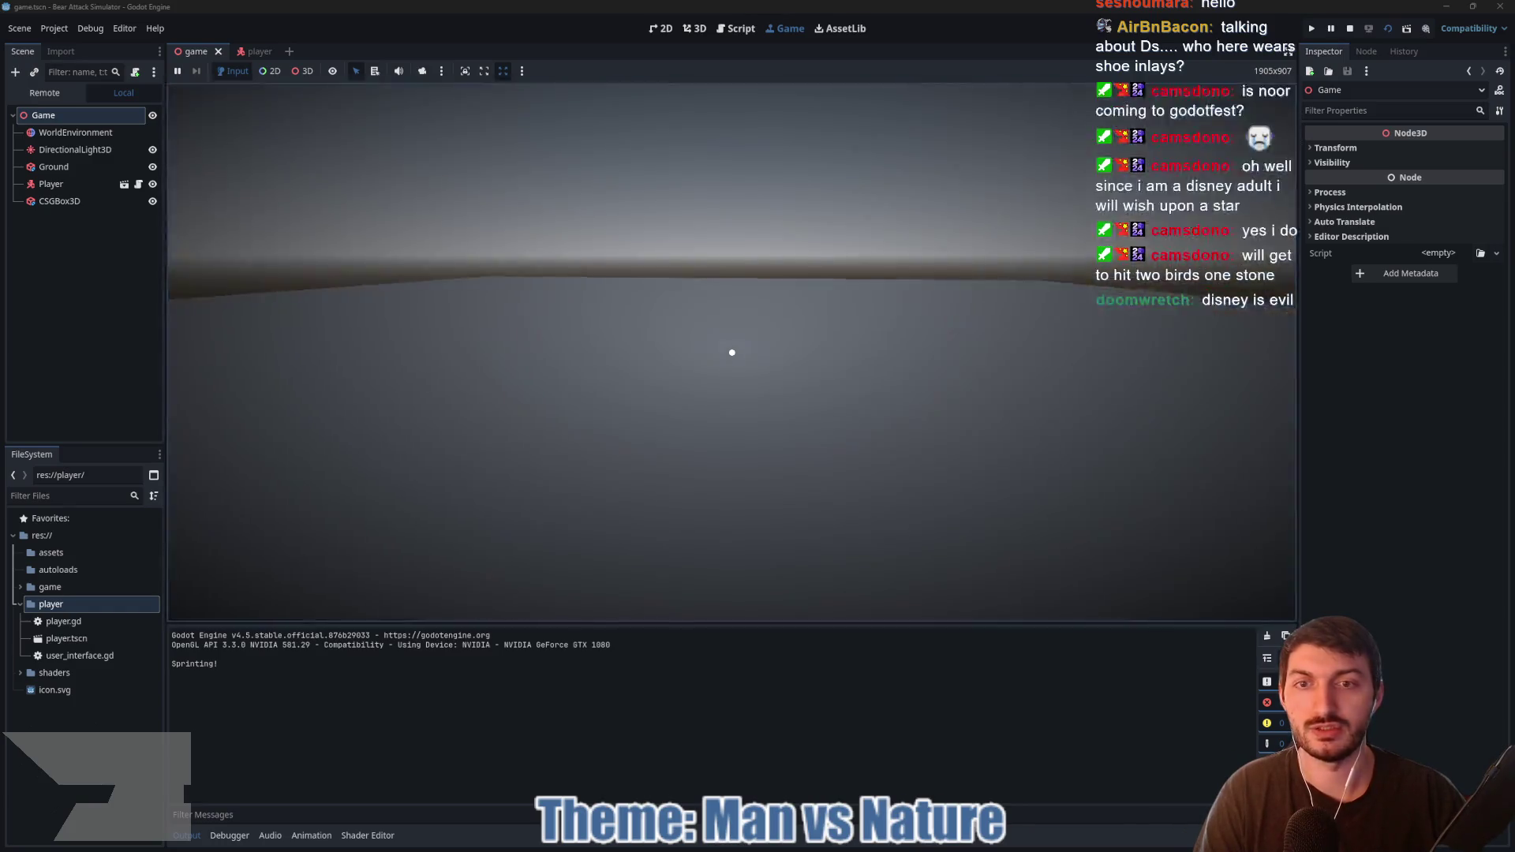
pyautogui.press('F8')
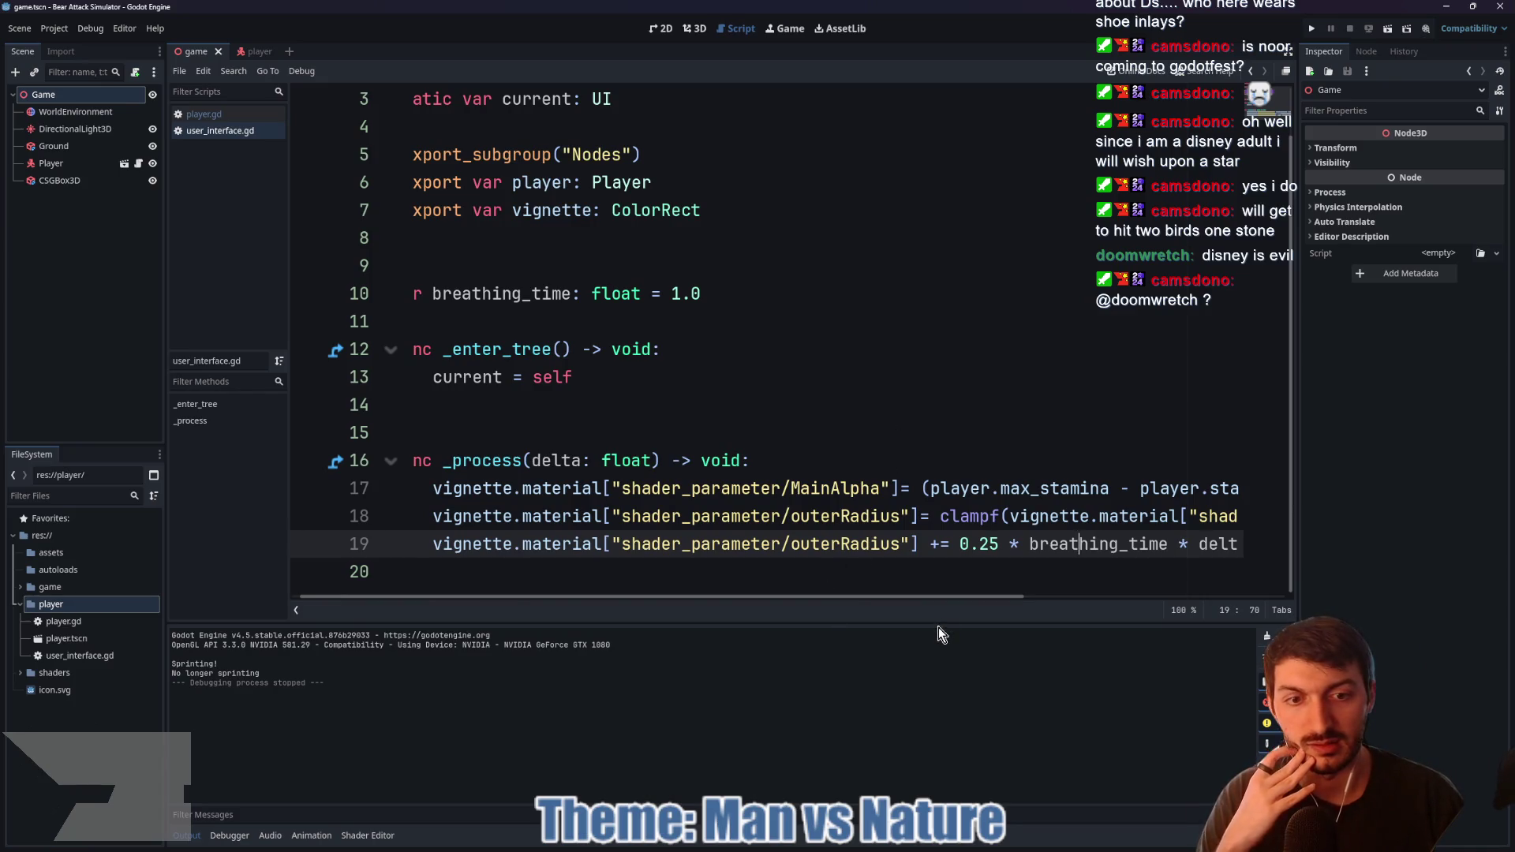
# Change line 19's multiplier to 0.015 and save user_interface.gd
pyautogui.moveTo(931, 624)
pyautogui.mouseDown()
pyautogui.moveTo(927, 694)
pyautogui.moveTo(962, 670)
pyautogui.moveTo(1040, 680)
pyautogui.mouseUp()
pyautogui.moveTo(829, 600); pyautogui.dragTo(809, 599)
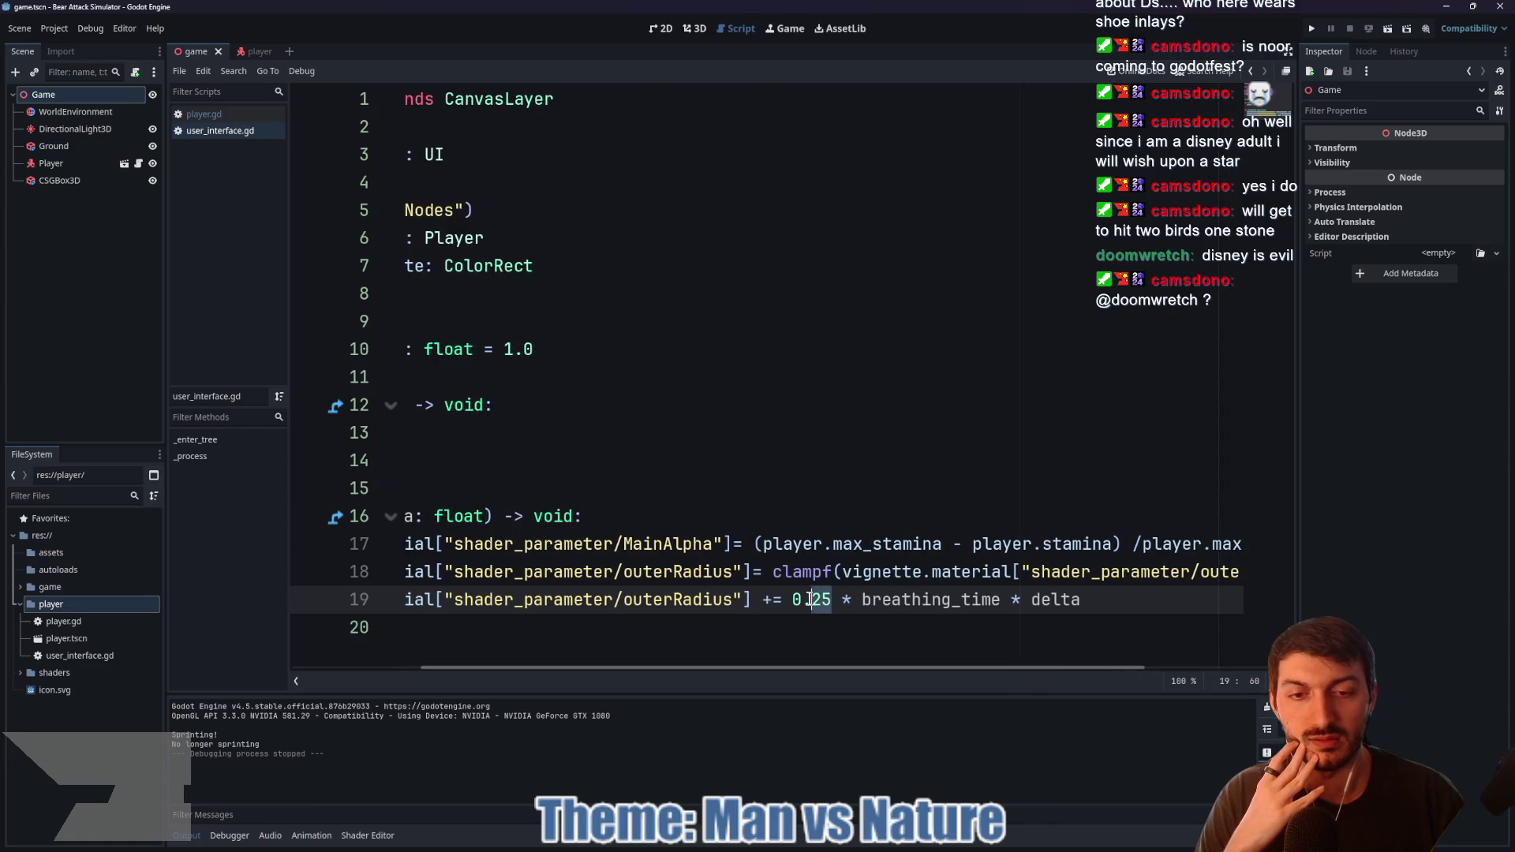
pyautogui.write('0')
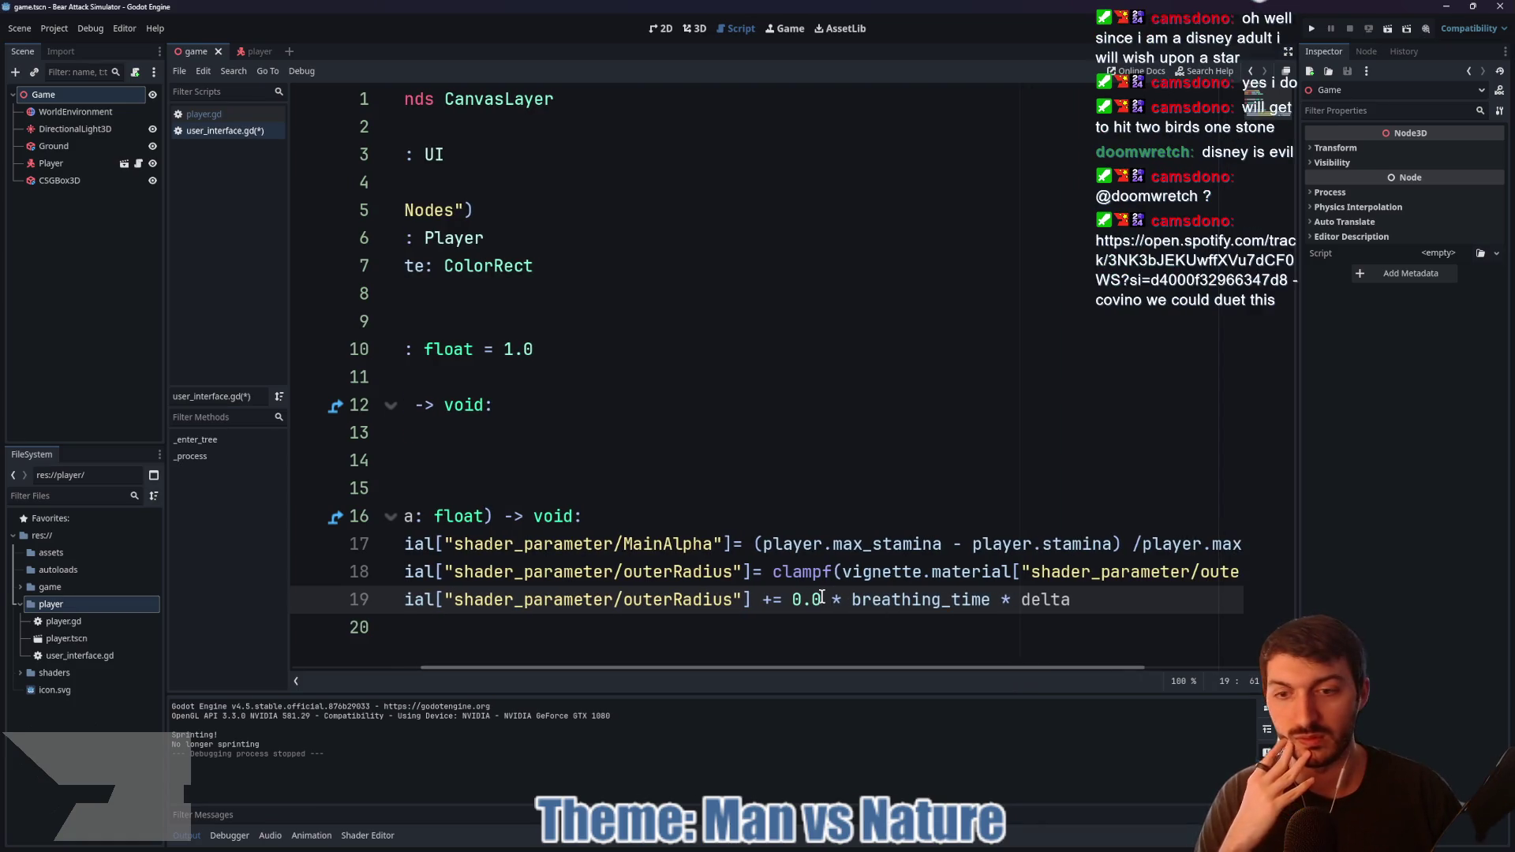
pyautogui.write('15')
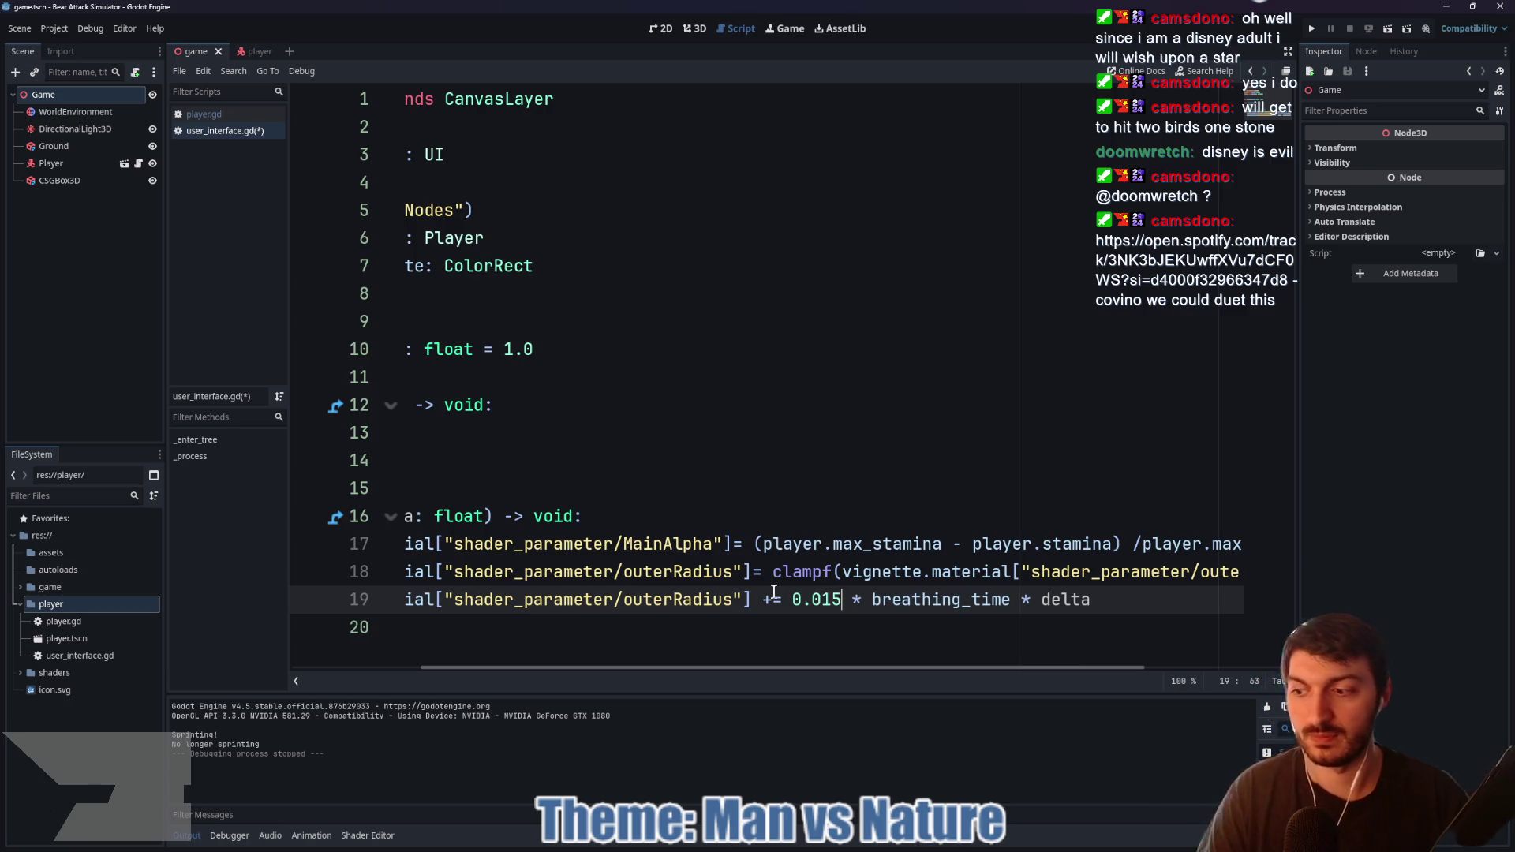
pyautogui.hotkey('ctrl', 's')
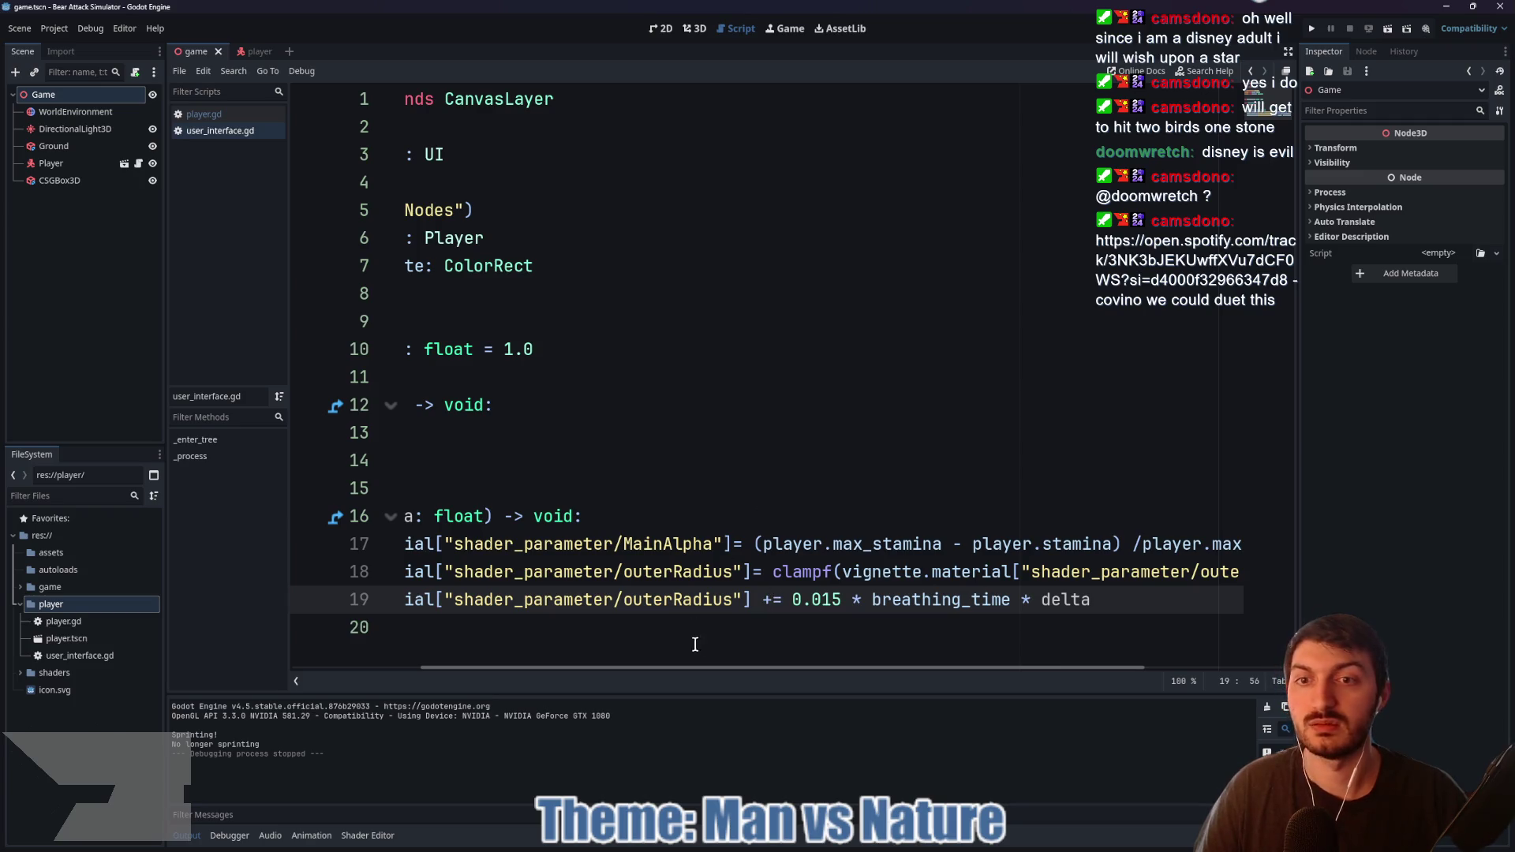
# Set breathing_time to 0.25, drop the 0.015 multiplier from line 19, save, and run with F5
pyautogui.moveTo(699, 667); pyautogui.dragTo(555, 677)
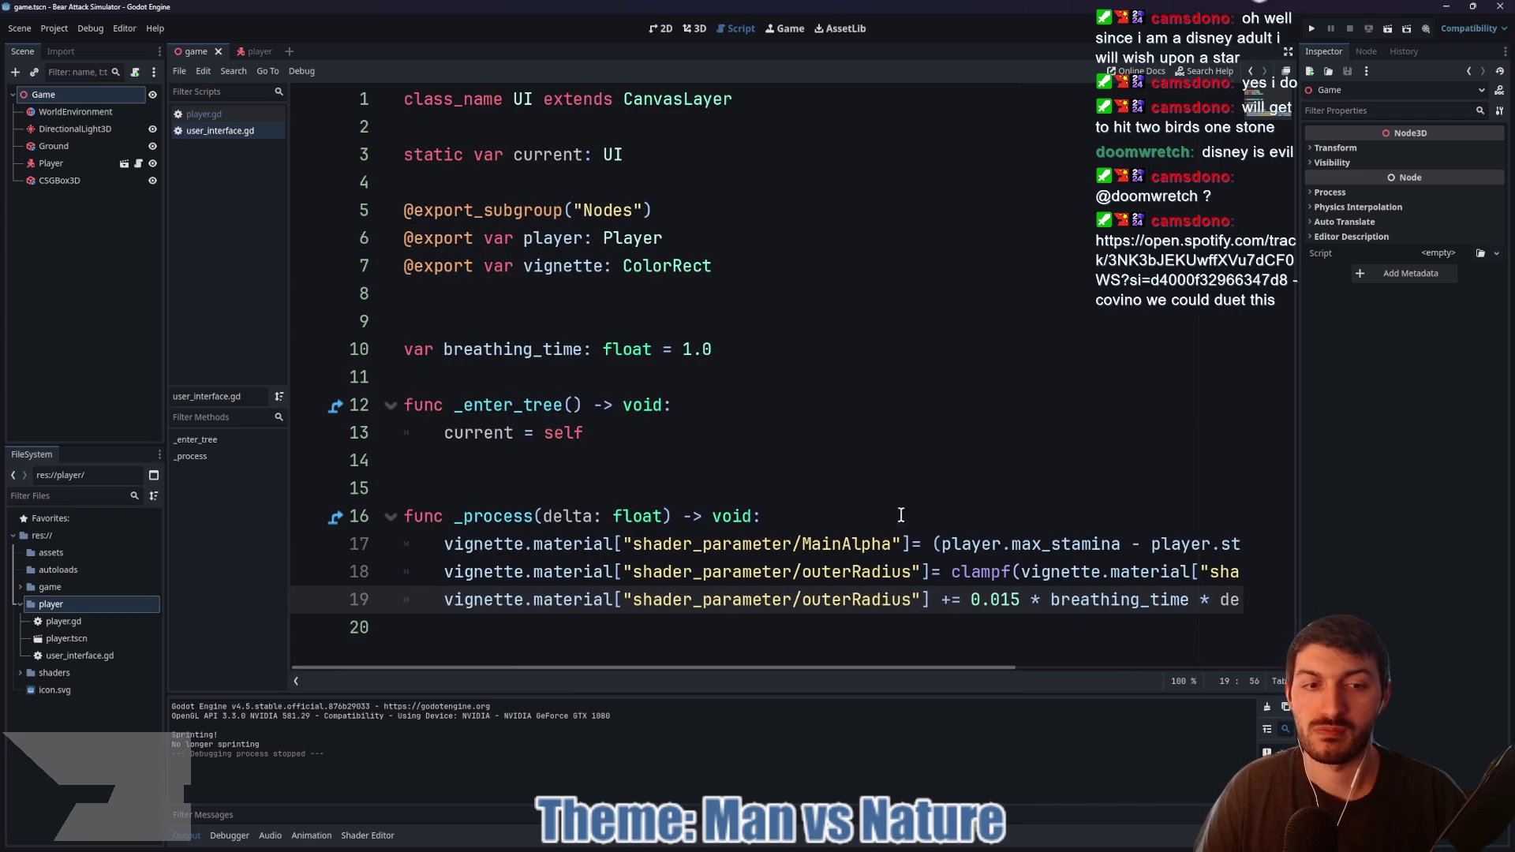
pyautogui.click(704, 349)
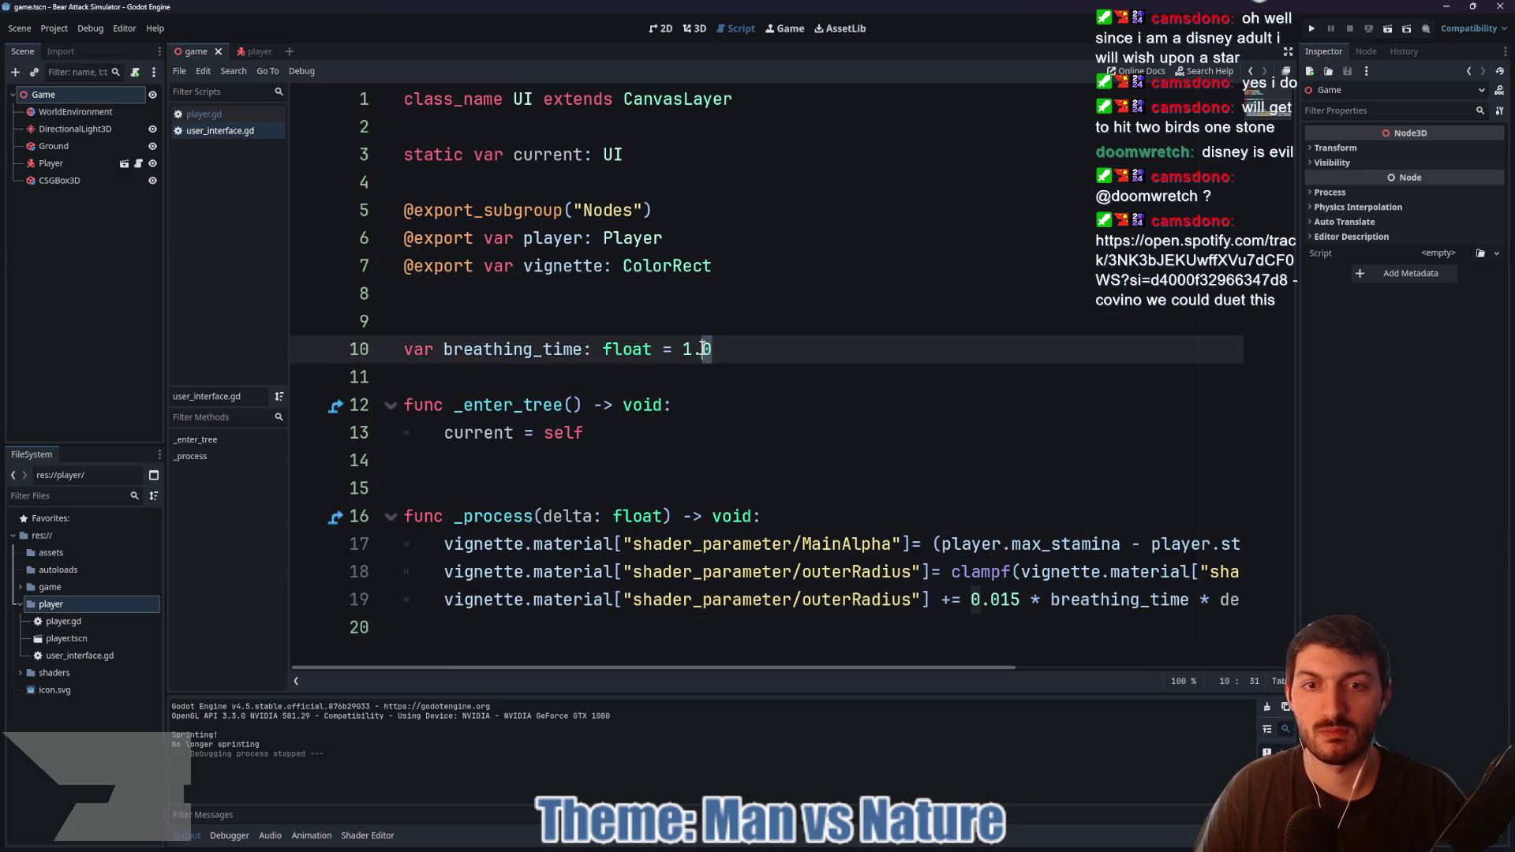
pyautogui.press('Delete')
pyautogui.write('25')
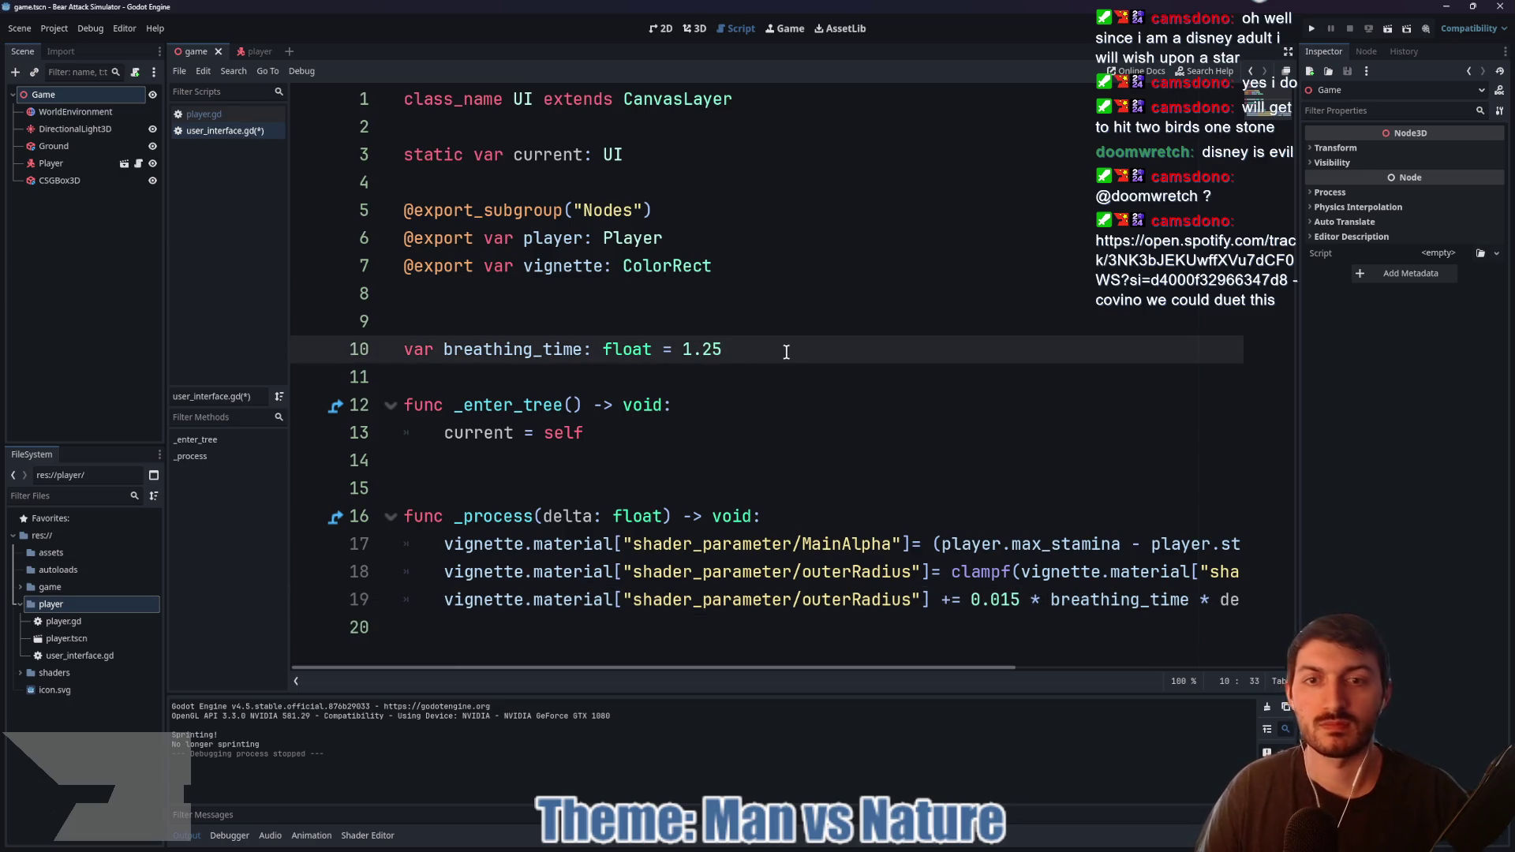
pyautogui.moveTo(1044, 599); pyautogui.dragTo(975, 600)
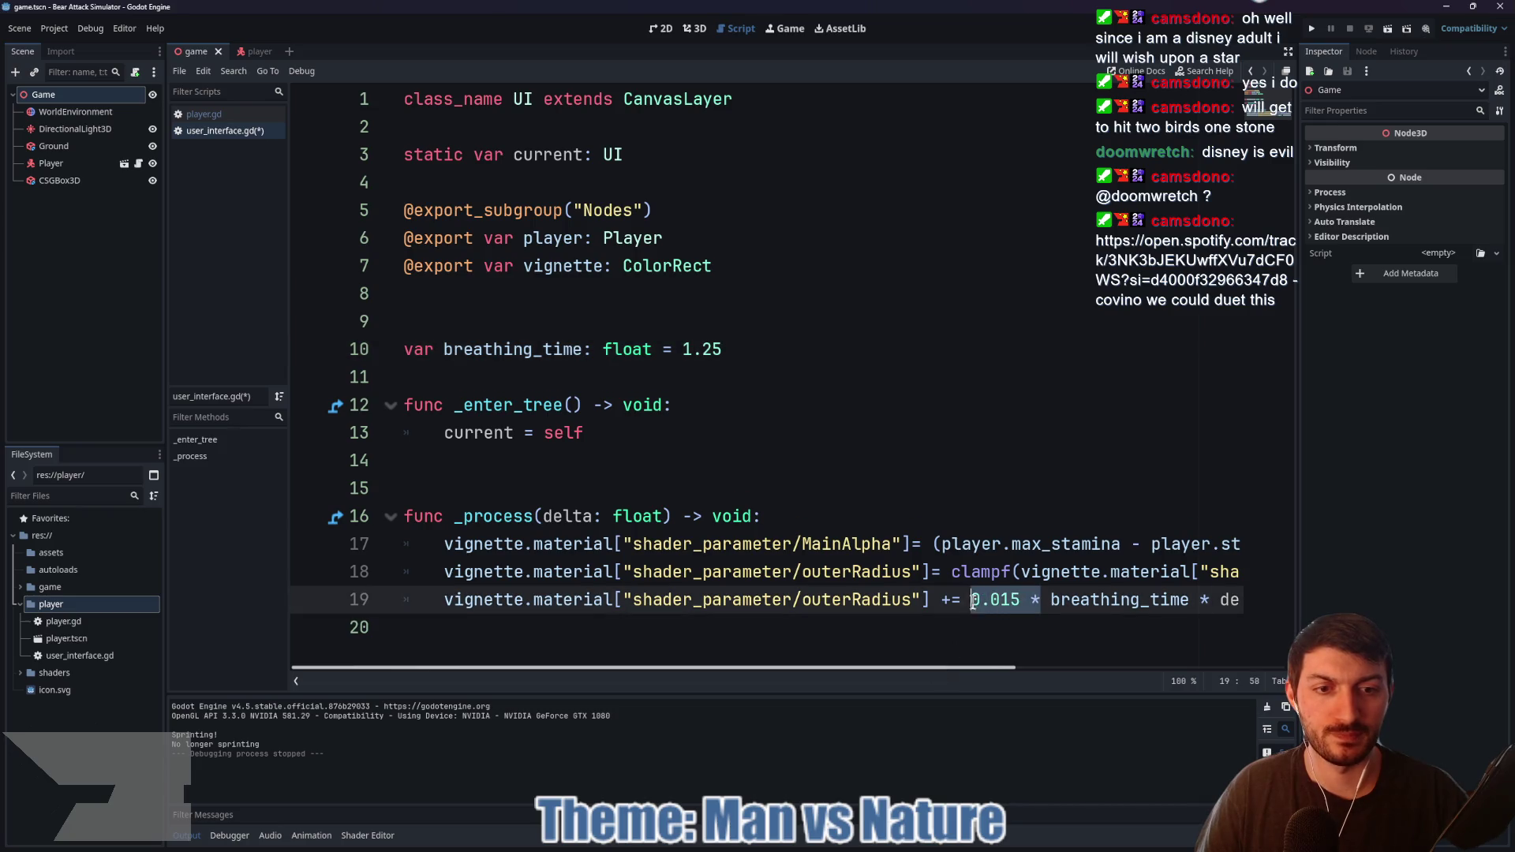
pyautogui.press('BackSpace')
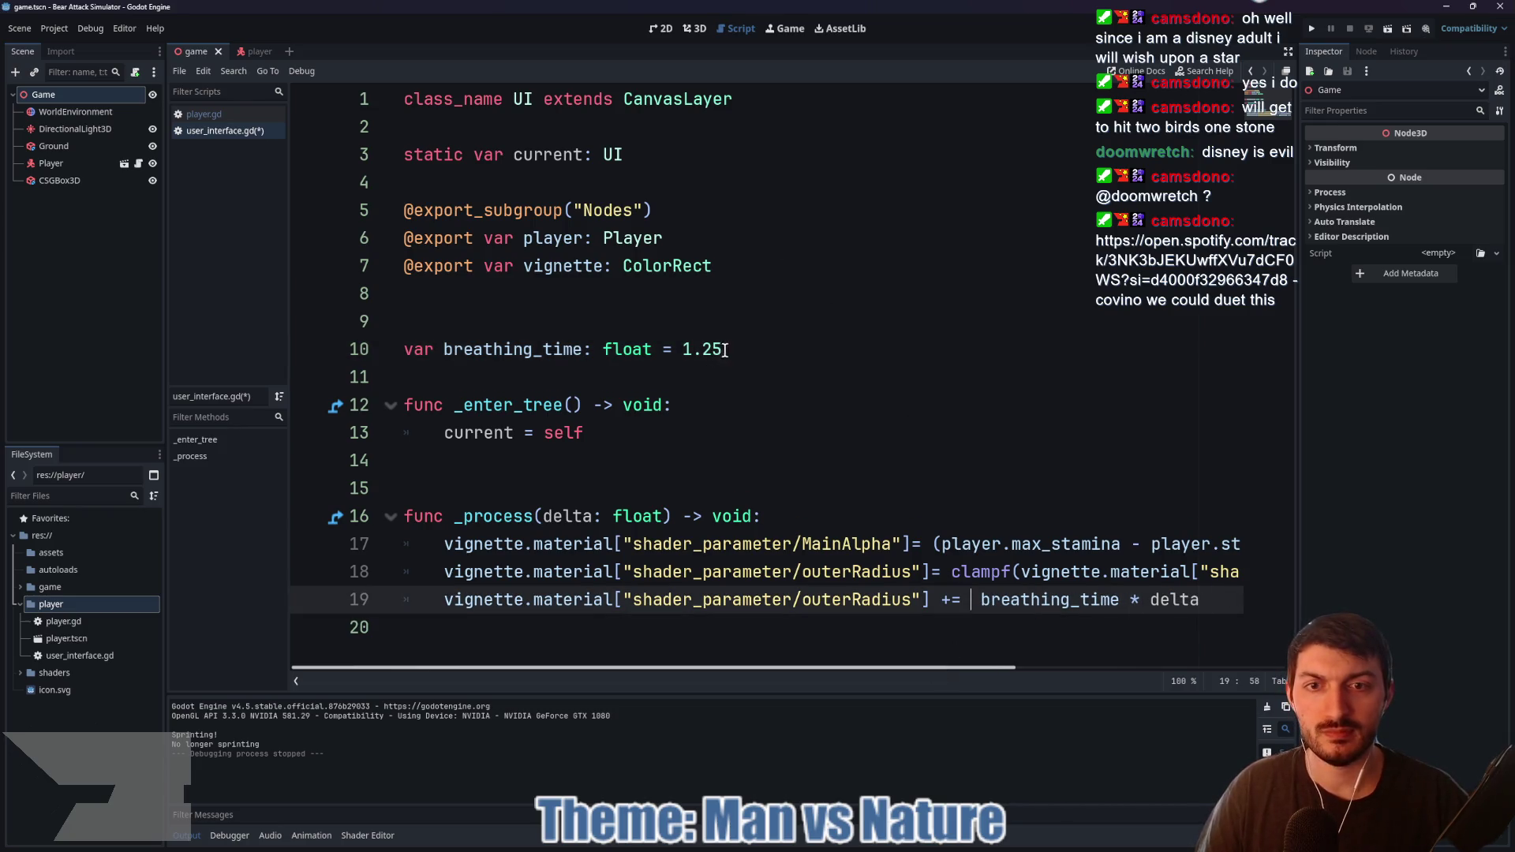
pyautogui.moveTo(724, 350); pyautogui.dragTo(680, 347)
pyautogui.write('0.25')
pyautogui.click(781, 369)
pyautogui.hotkey('ctrl', 's')
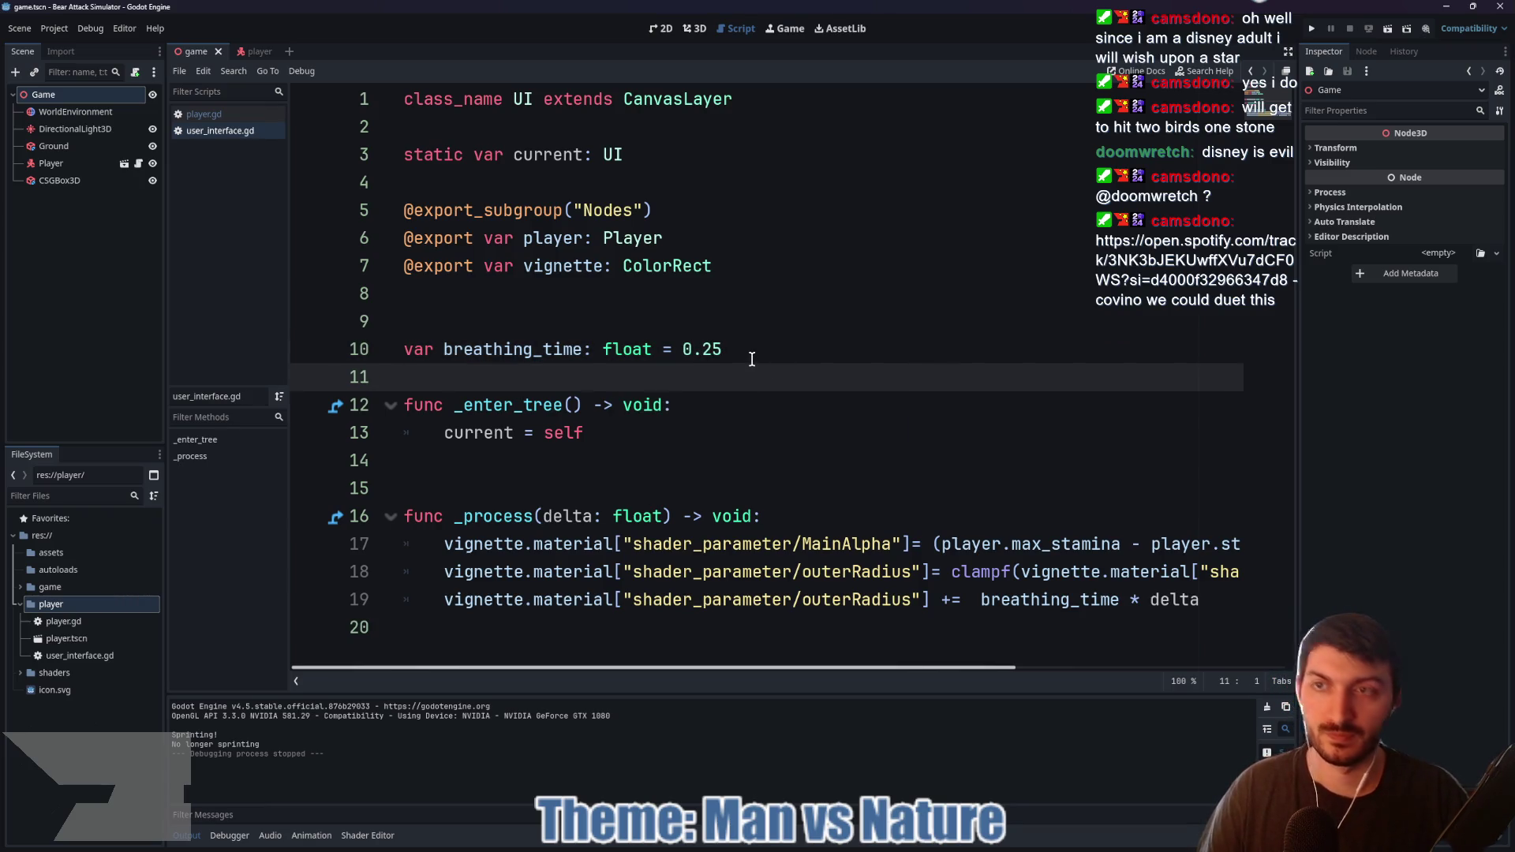
pyautogui.press('F5')
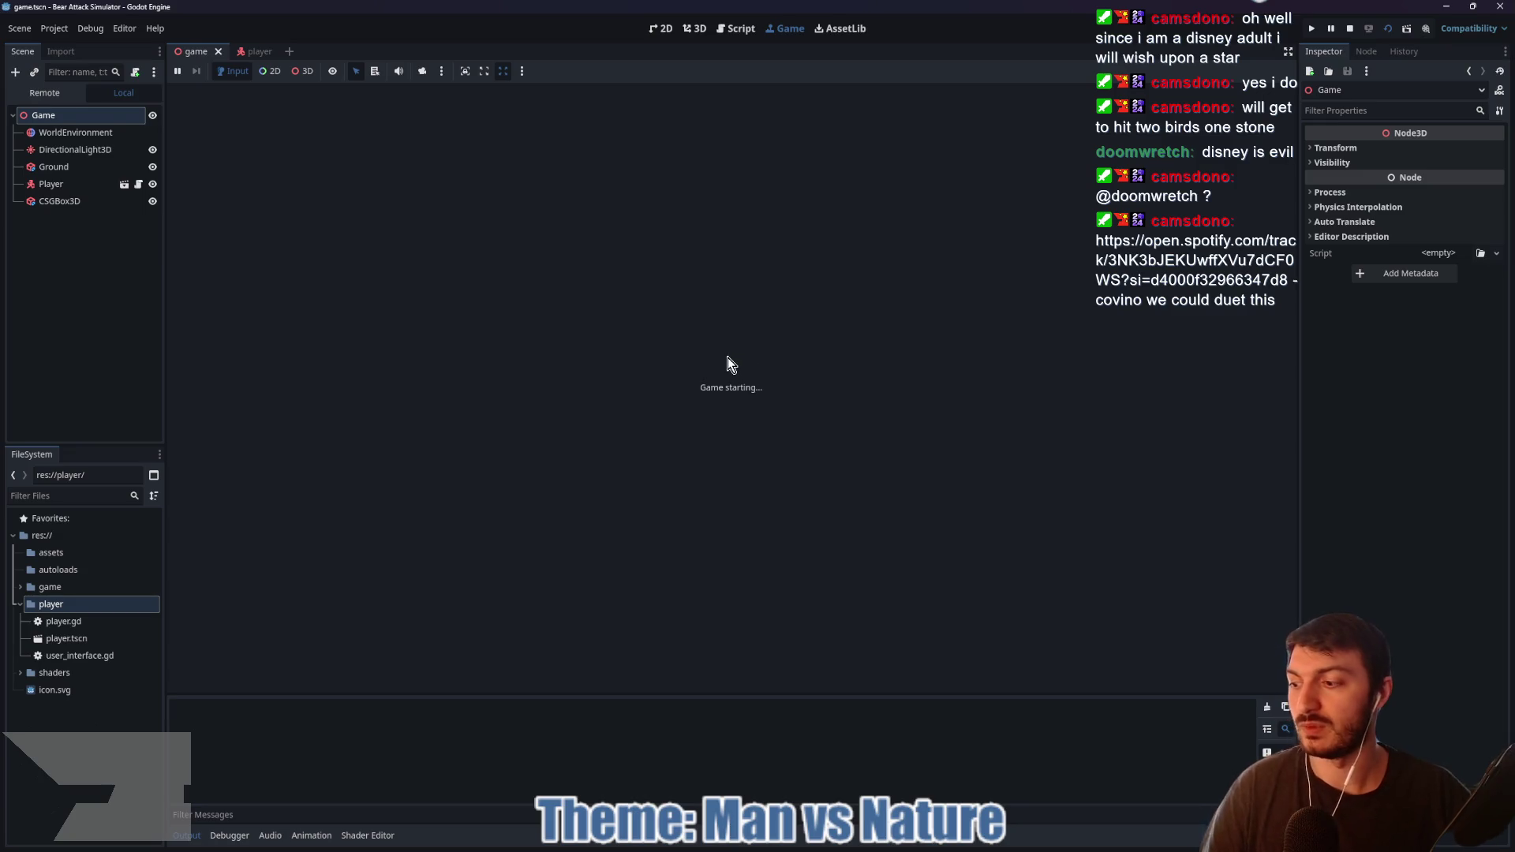
# Sprint-test the game, change breathing_time to 0.0025, and rerun to check the vignette pulse
pyautogui.hotkey('shift', 'w')
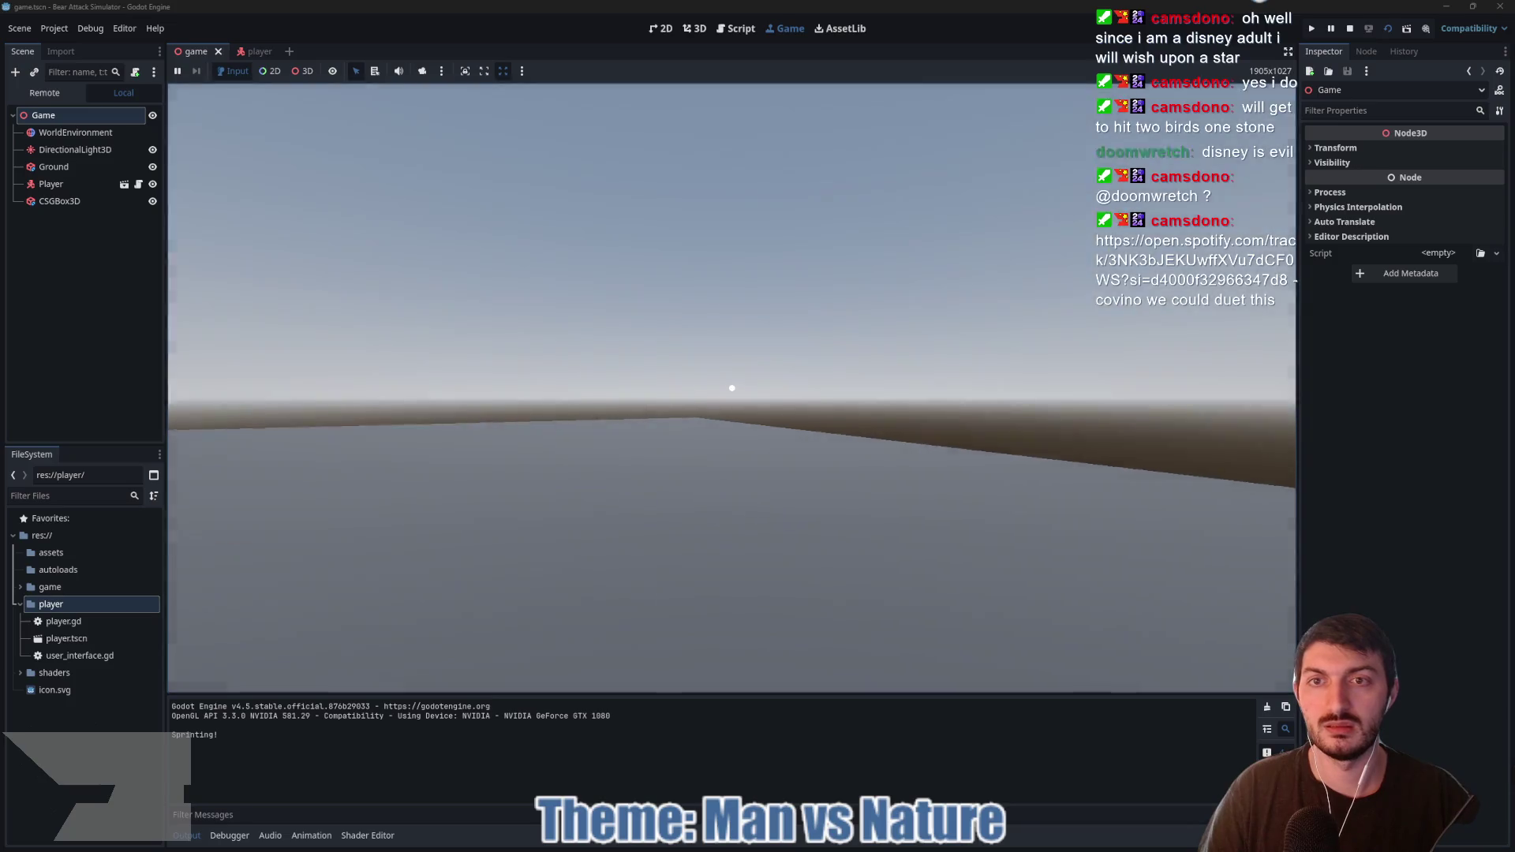
pyautogui.press('F8')
pyautogui.click(702, 348)
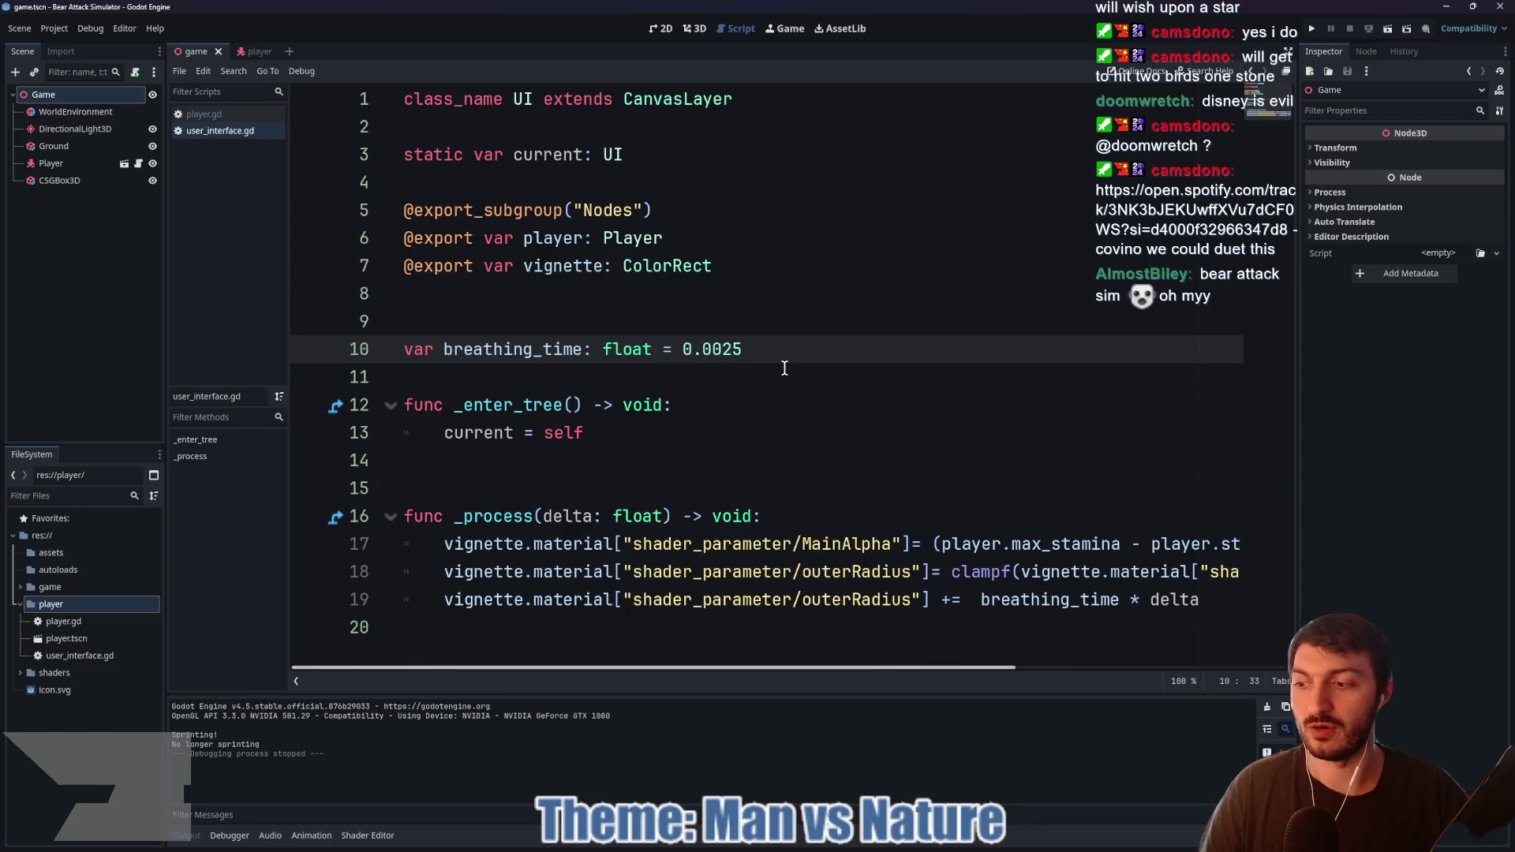
pyautogui.press('F5')
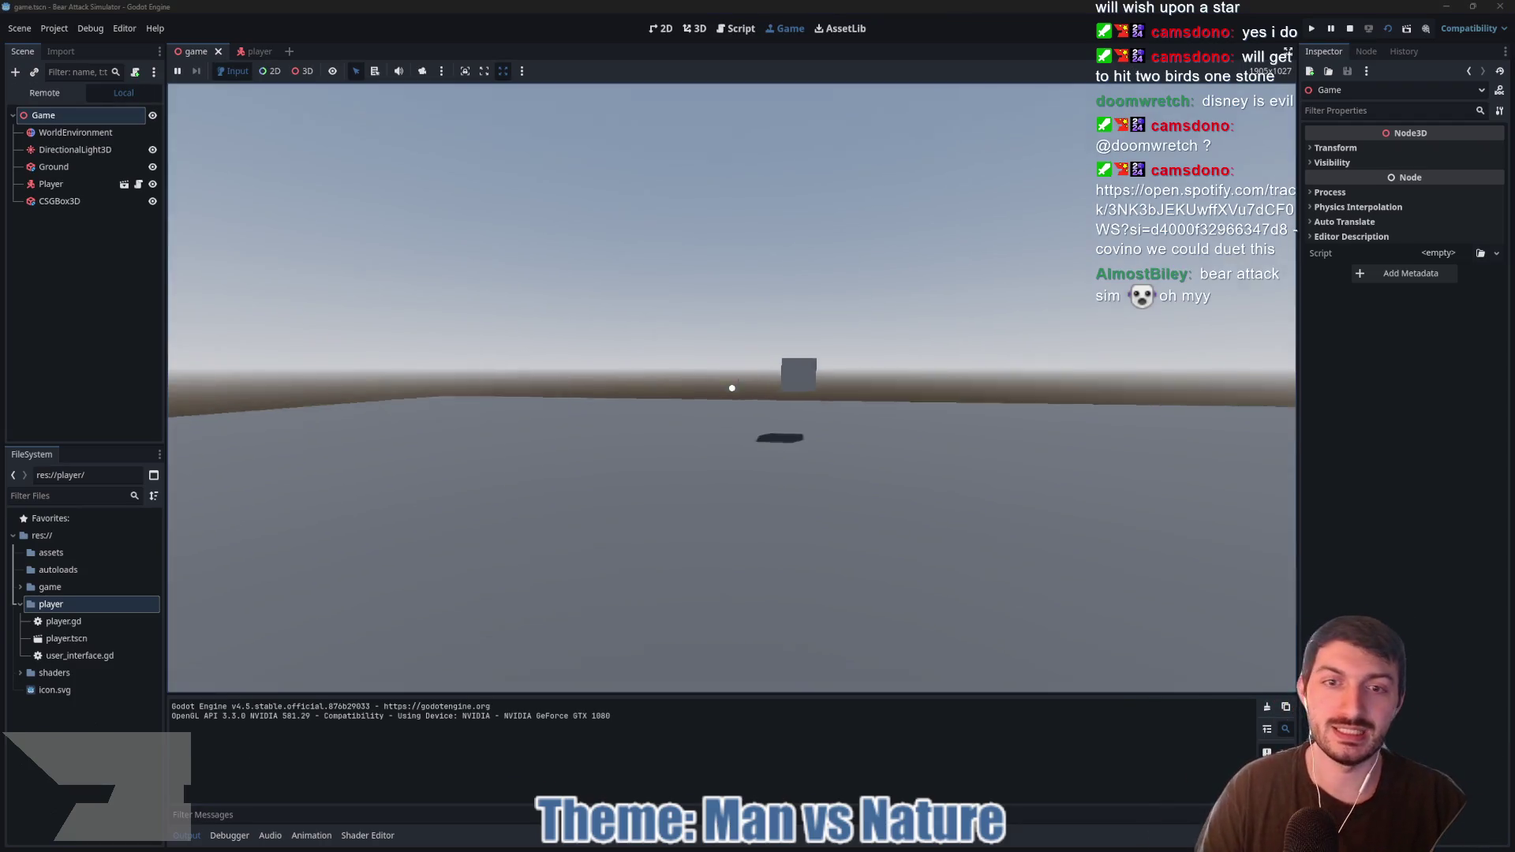
pyautogui.press('shift')
pyautogui.press('w')
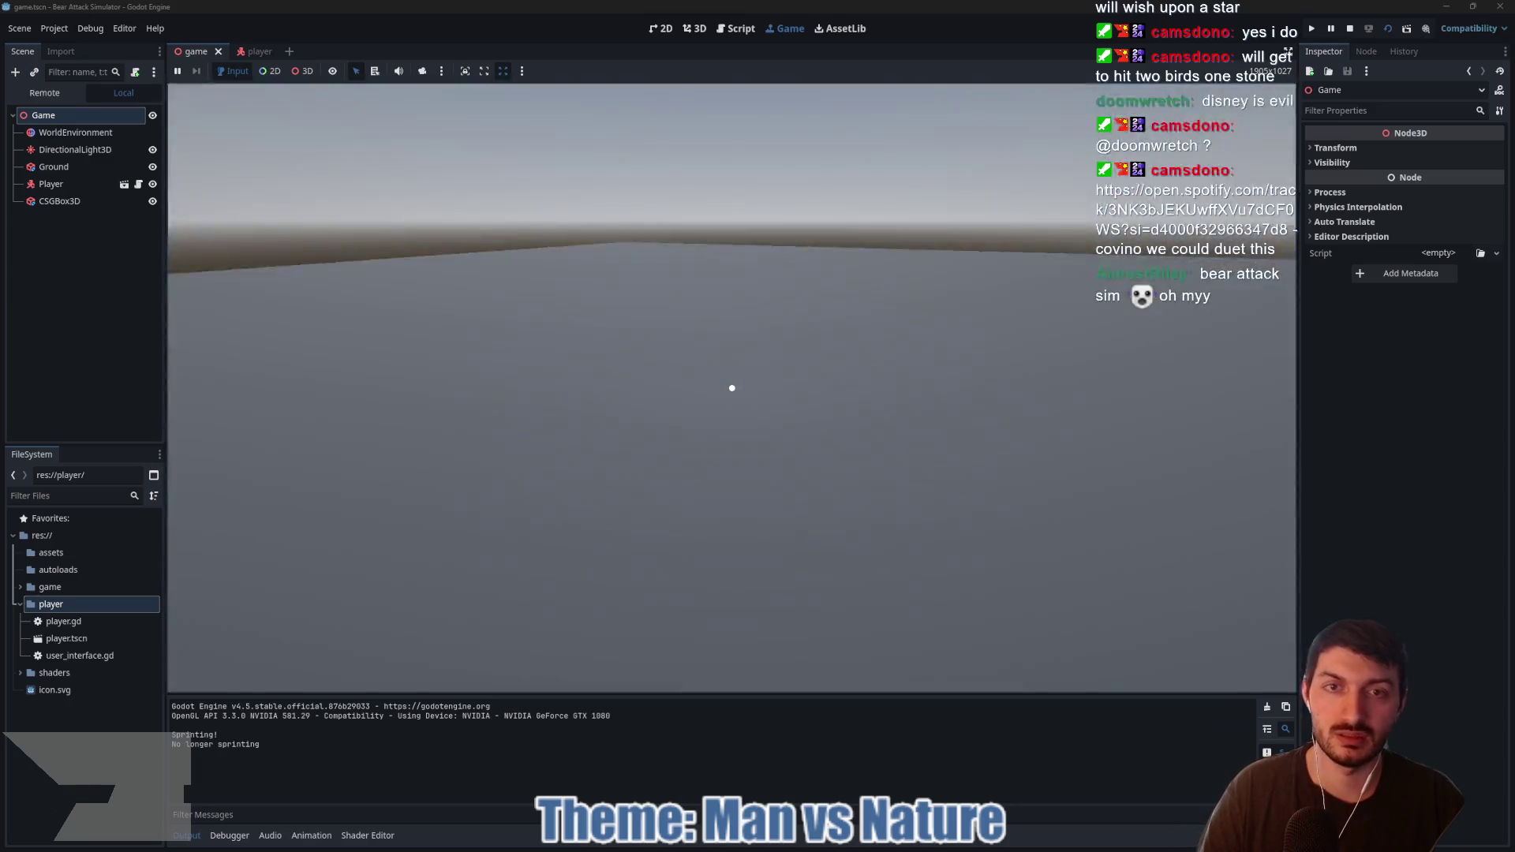
pyautogui.press('F8')
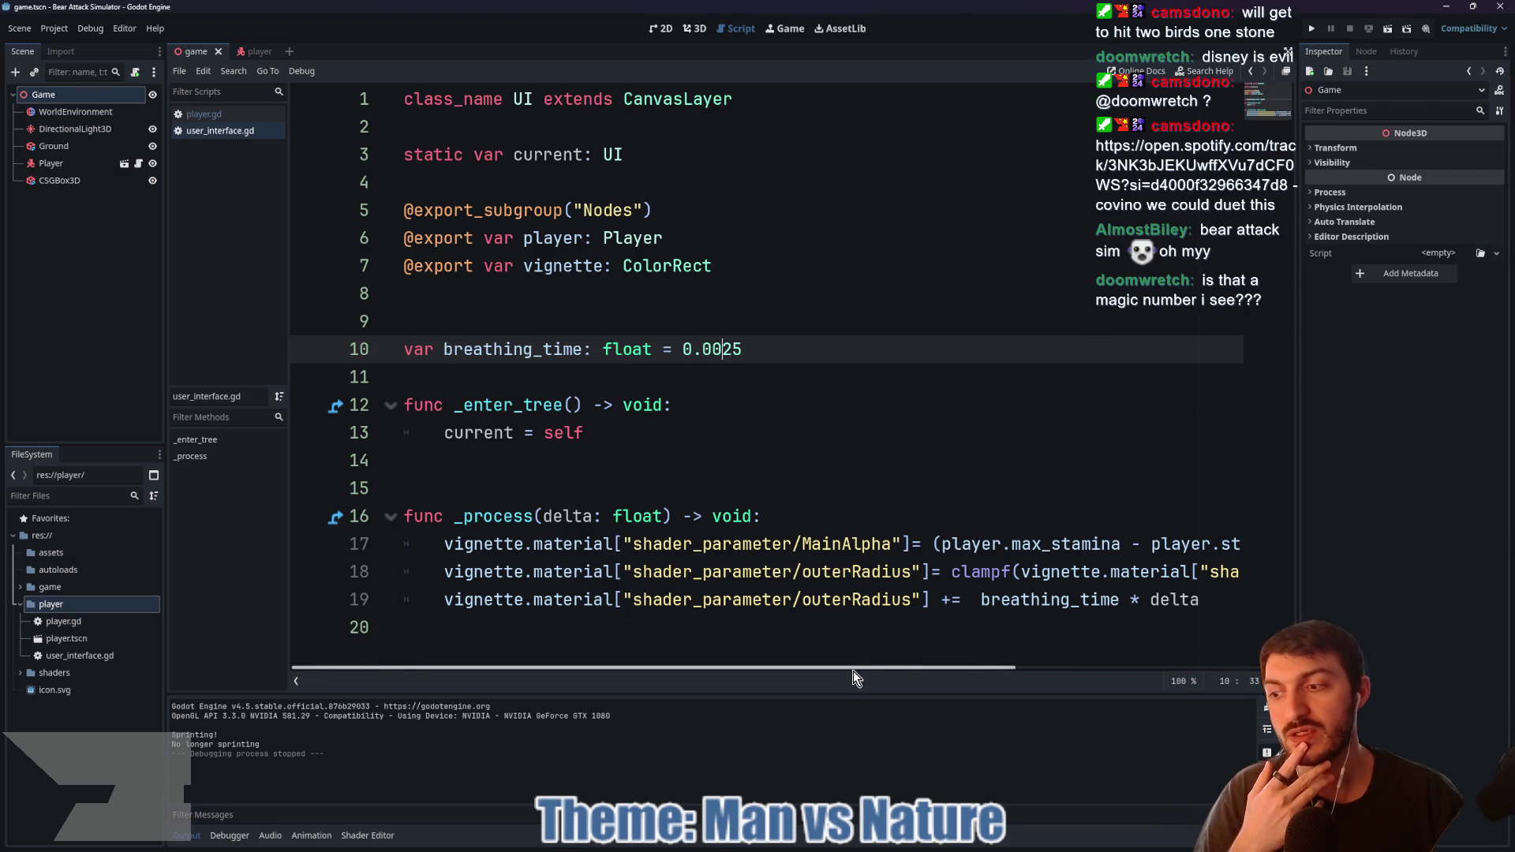
# Read the clampf limits 5.0 and 1.3 on line 18, then add empty lines after line 19
pyautogui.moveTo(830, 667); pyautogui.dragTo(1219, 673)
pyautogui.moveTo(1153, 571); pyautogui.dragTo(1245, 571)
pyautogui.click(1120, 603)
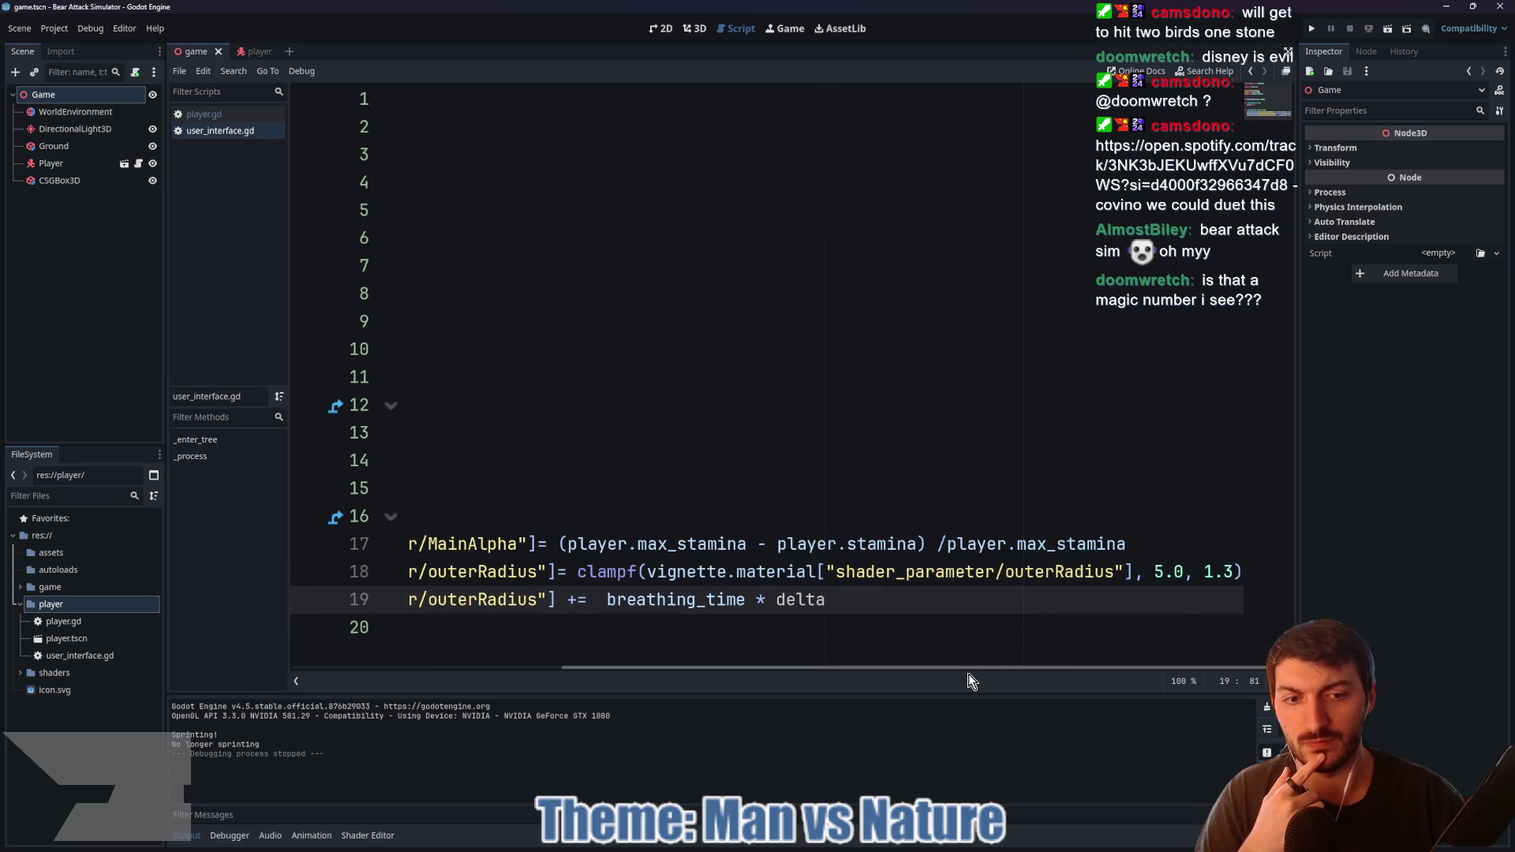
pyautogui.moveTo(959, 673); pyautogui.dragTo(737, 669)
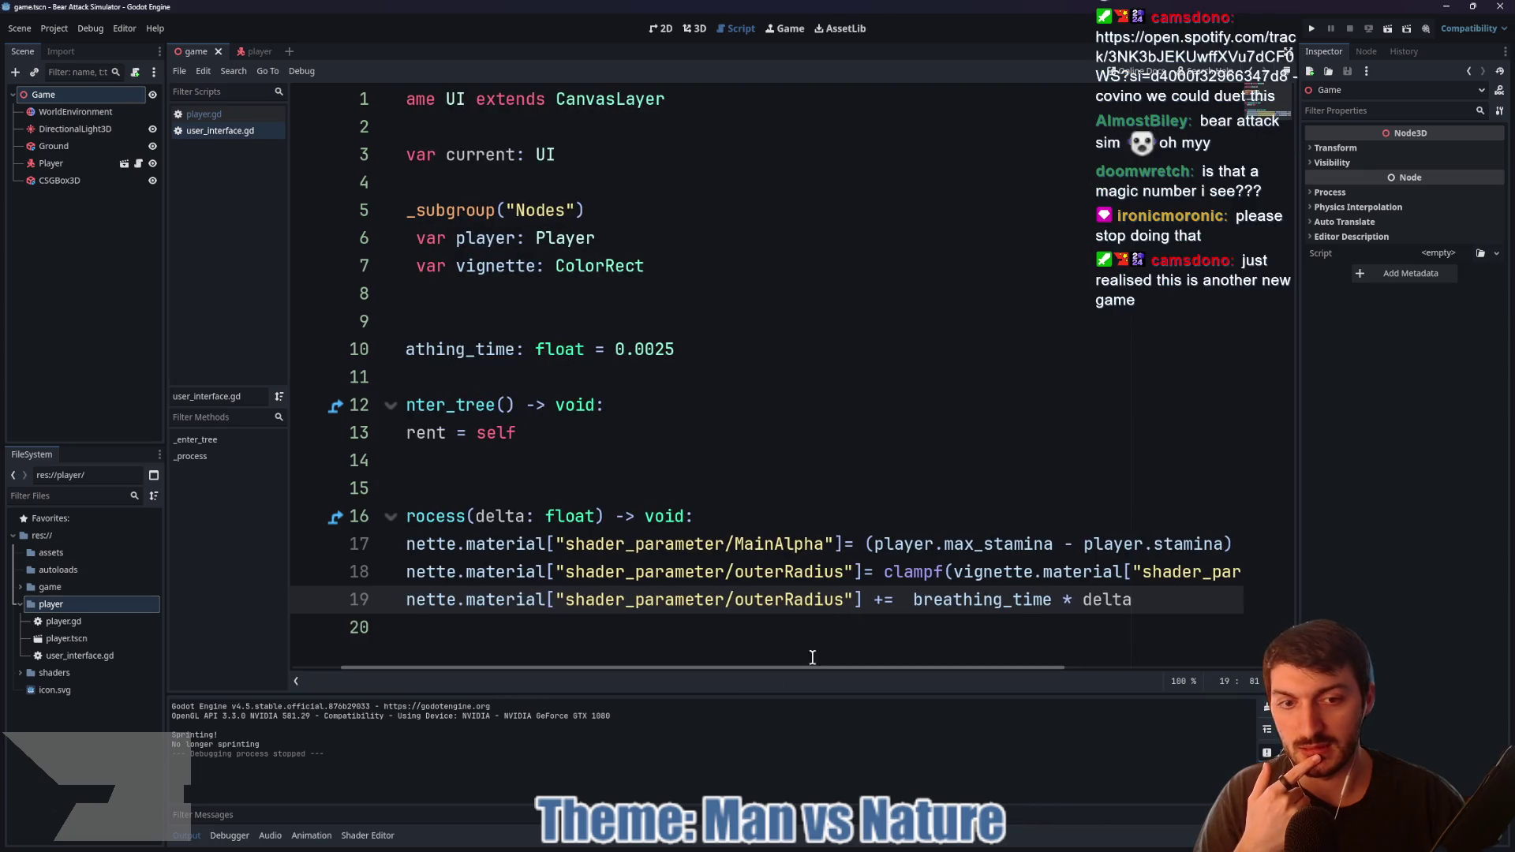
pyautogui.moveTo(1136, 600); pyautogui.dragTo(897, 605)
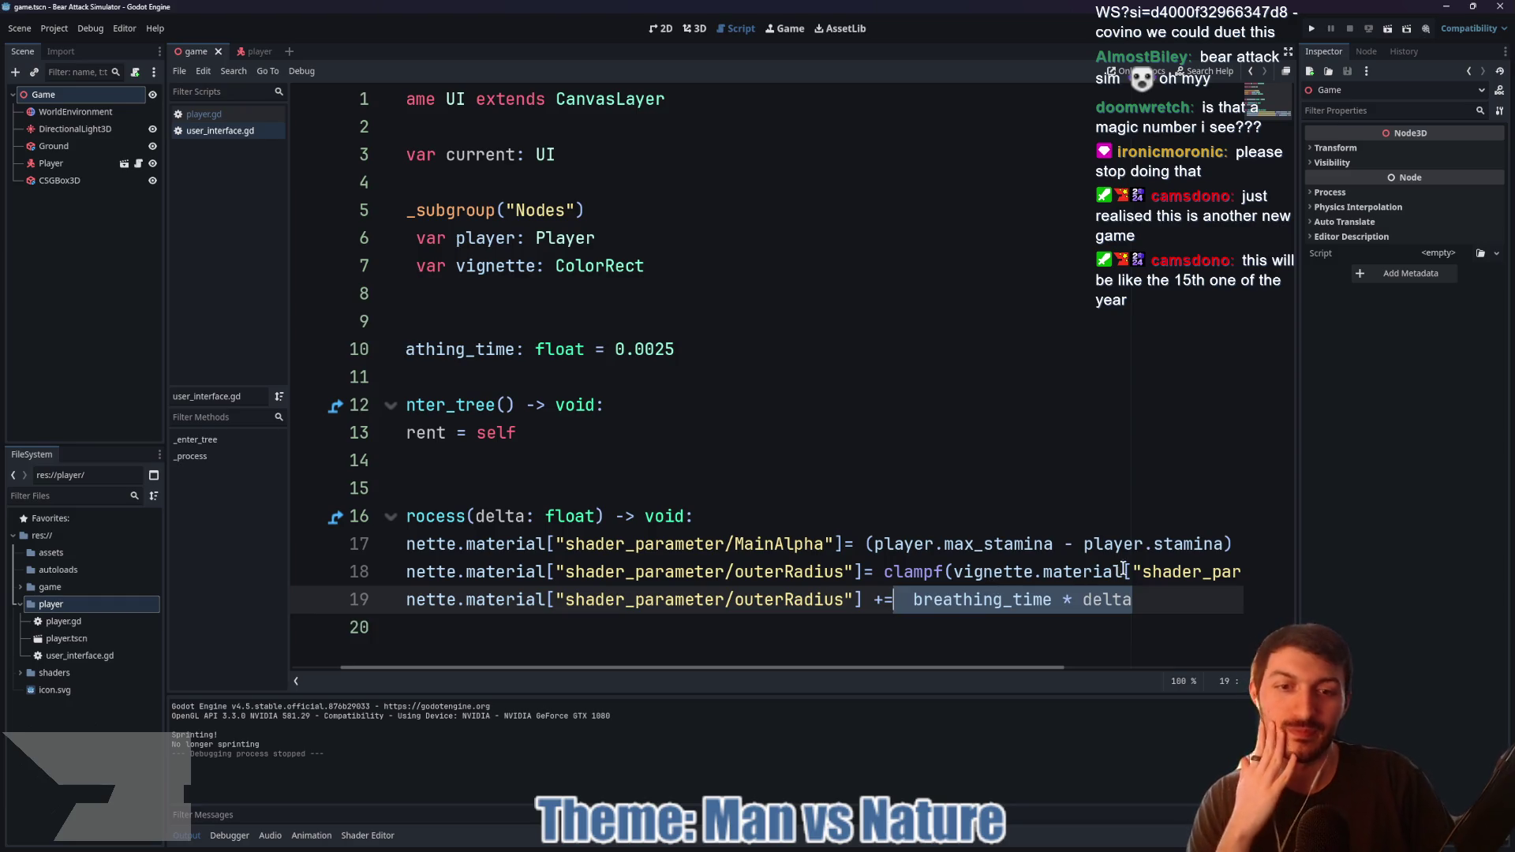
pyautogui.moveTo(974, 662)
pyautogui.mouseDown()
pyautogui.moveTo(1168, 678)
pyautogui.moveTo(907, 694)
pyautogui.moveTo(1007, 688)
pyautogui.moveTo(895, 666)
pyautogui.mouseUp()
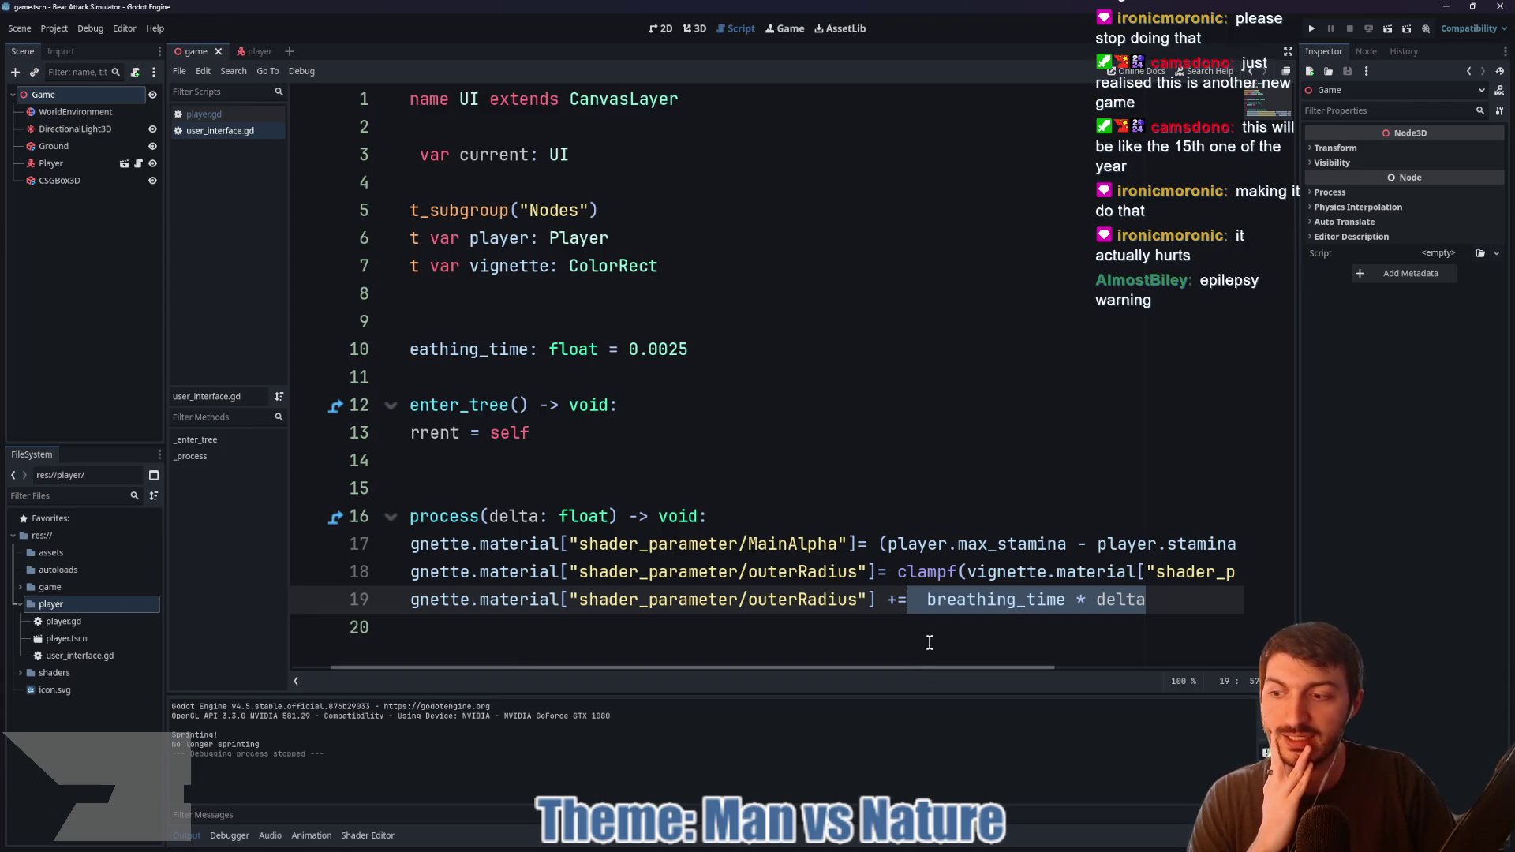
pyautogui.moveTo(935, 581)
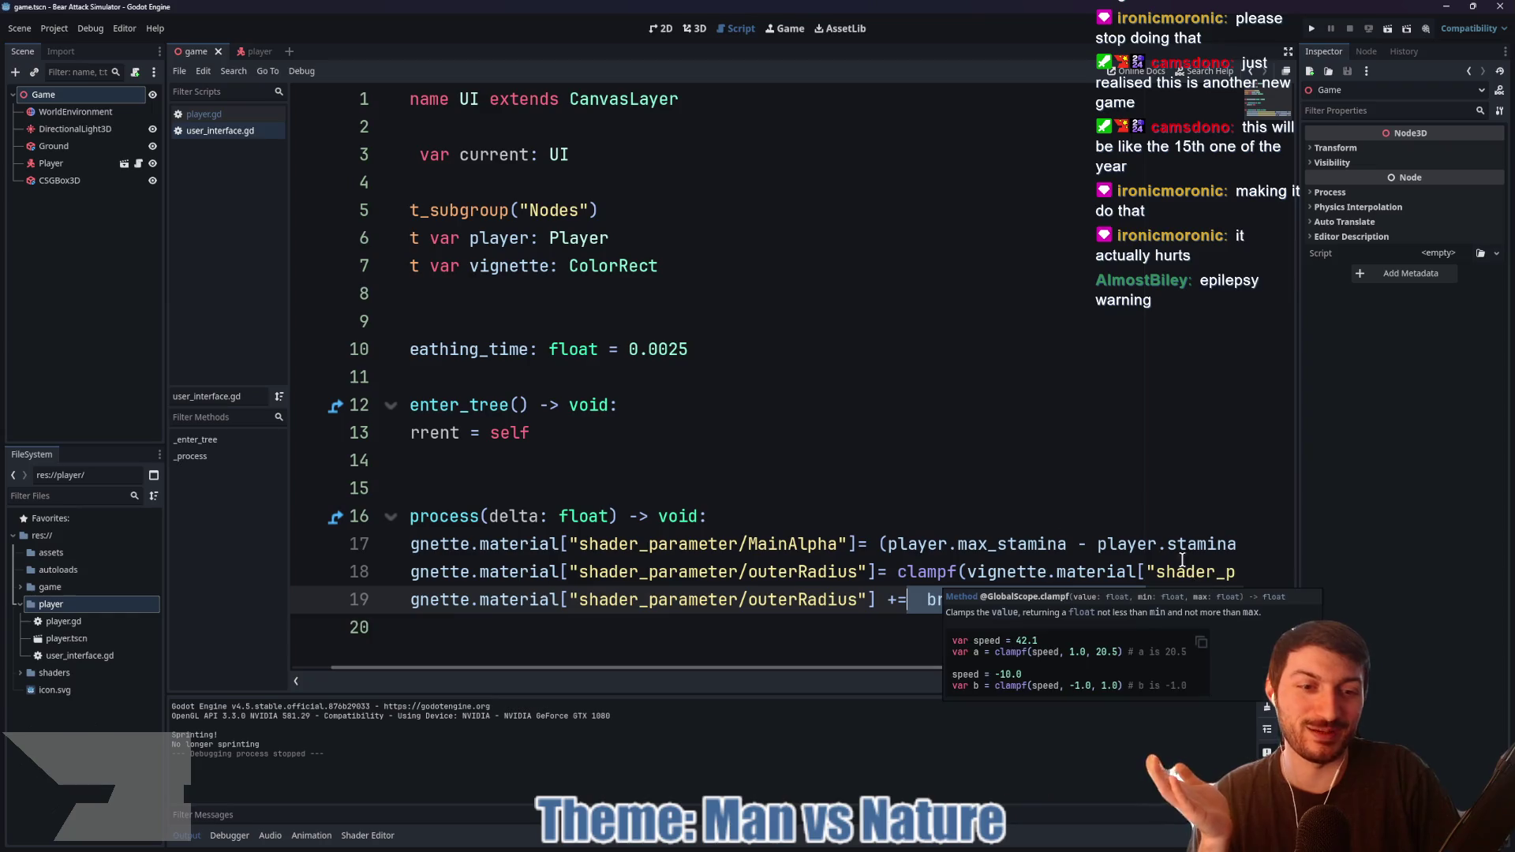
pyautogui.click(1182, 612)
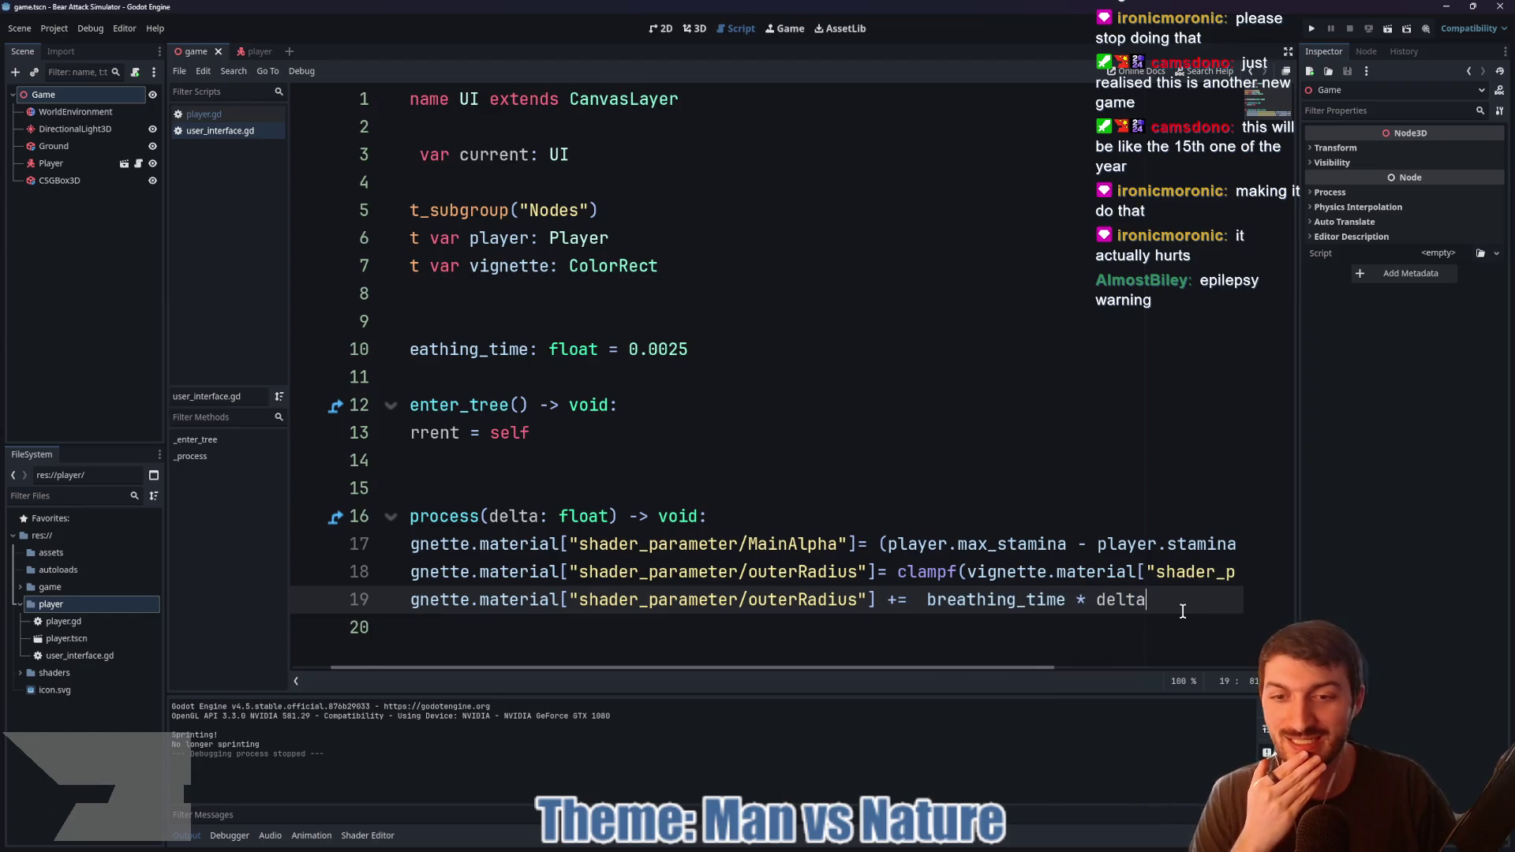
pyautogui.press('Return')
pyautogui.press('Return')
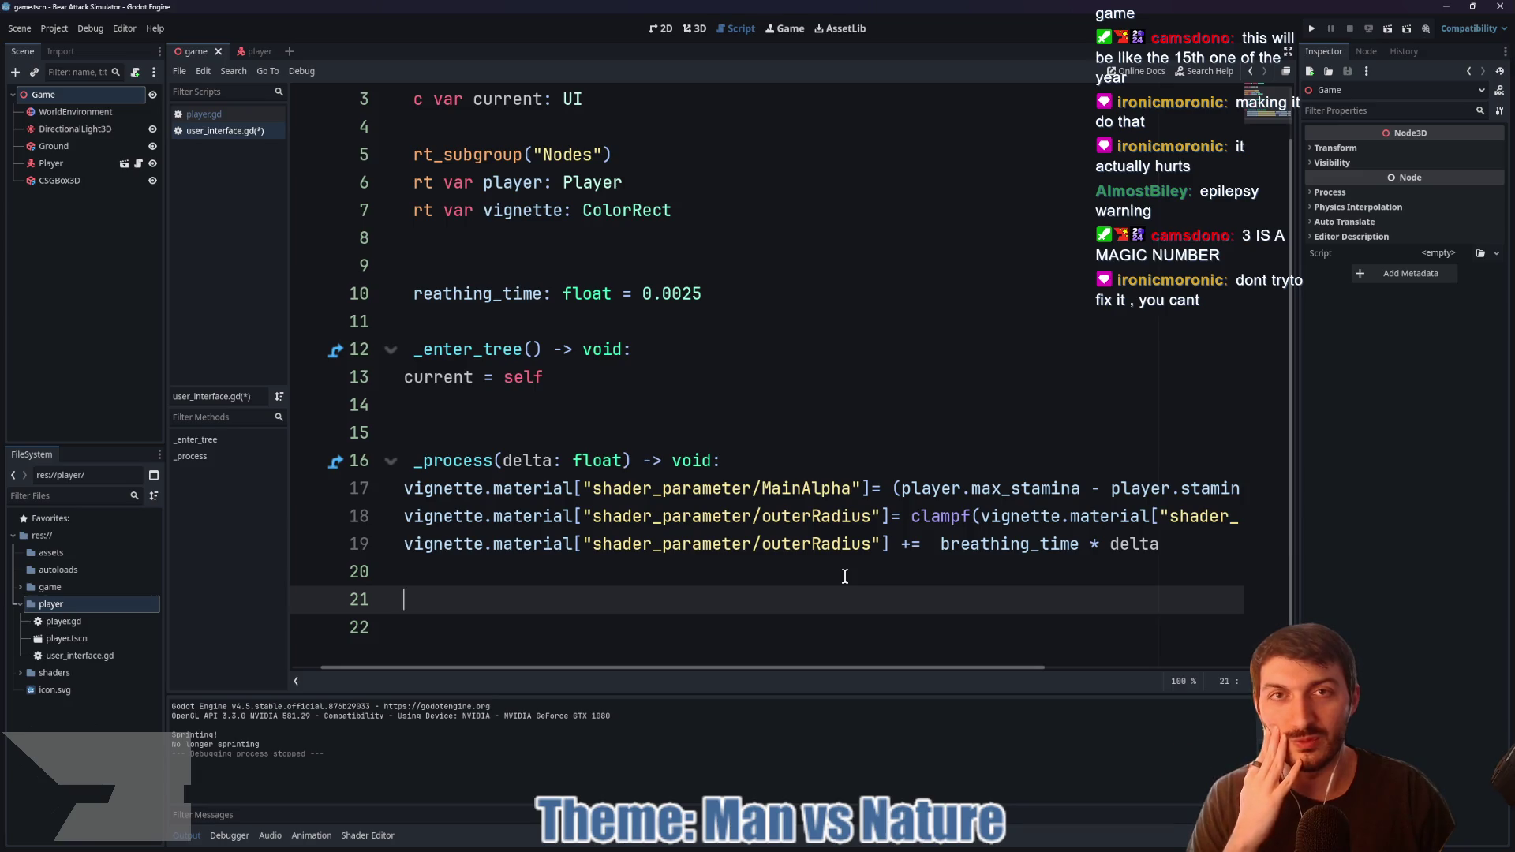
pyautogui.moveTo(1153, 543); pyautogui.dragTo(901, 547)
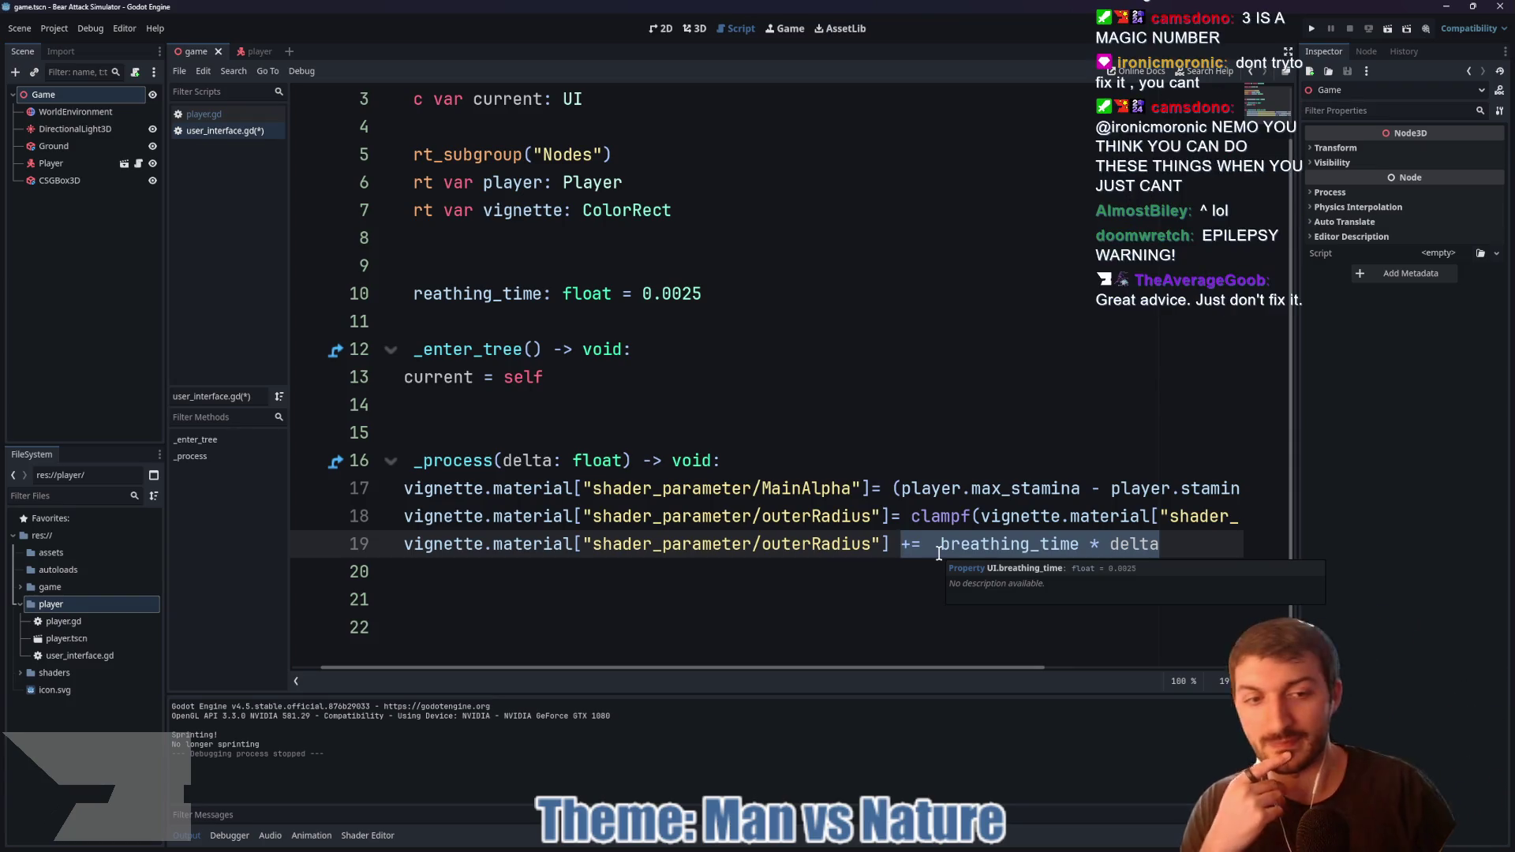
pyautogui.click(916, 552)
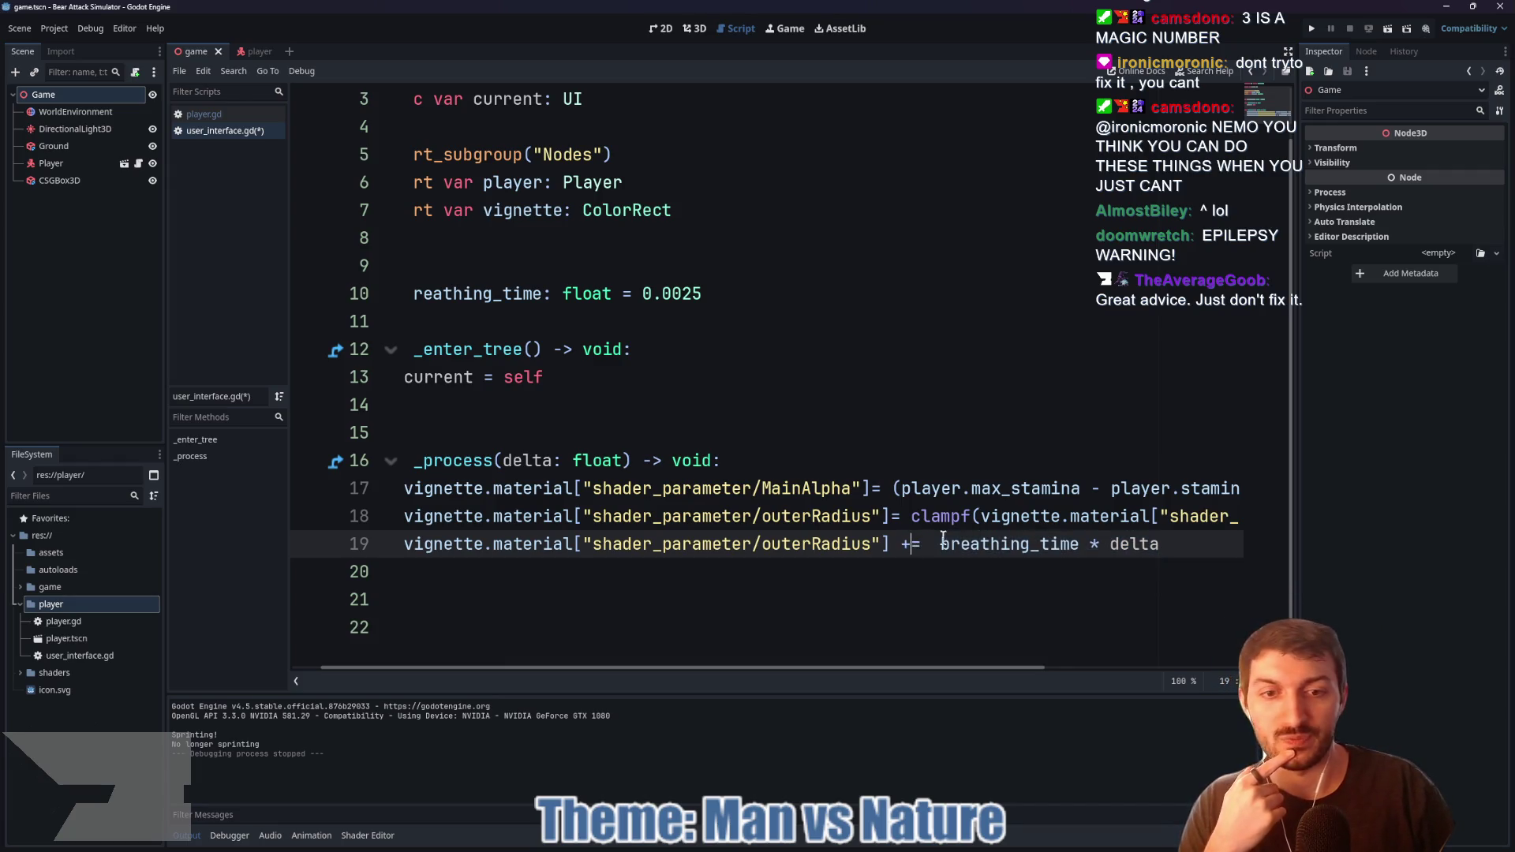
pyautogui.press('BackSpace')
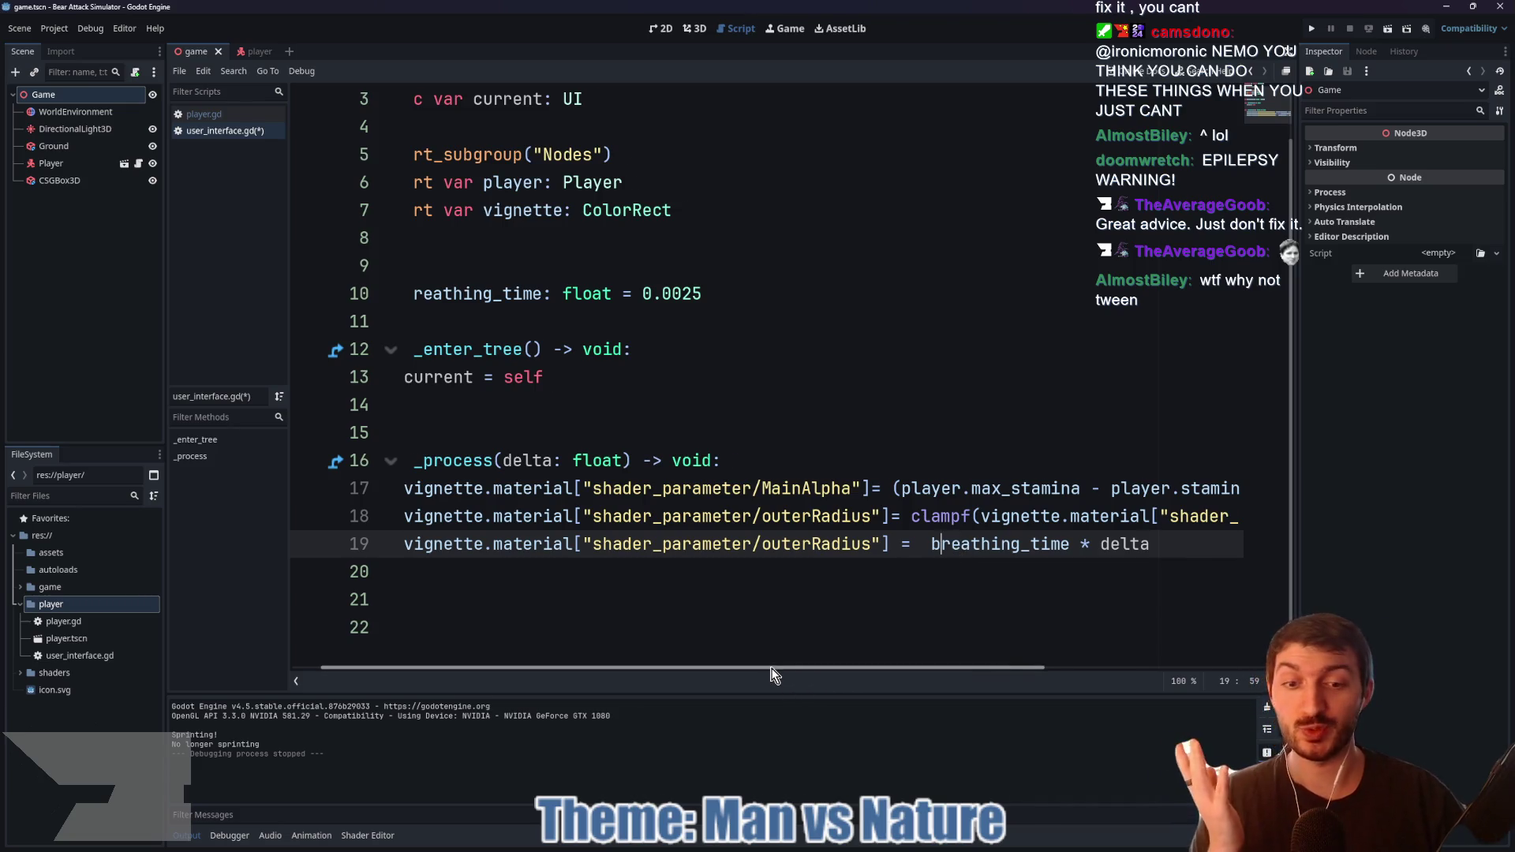
pyautogui.moveTo(712, 676); pyautogui.dragTo(684, 677)
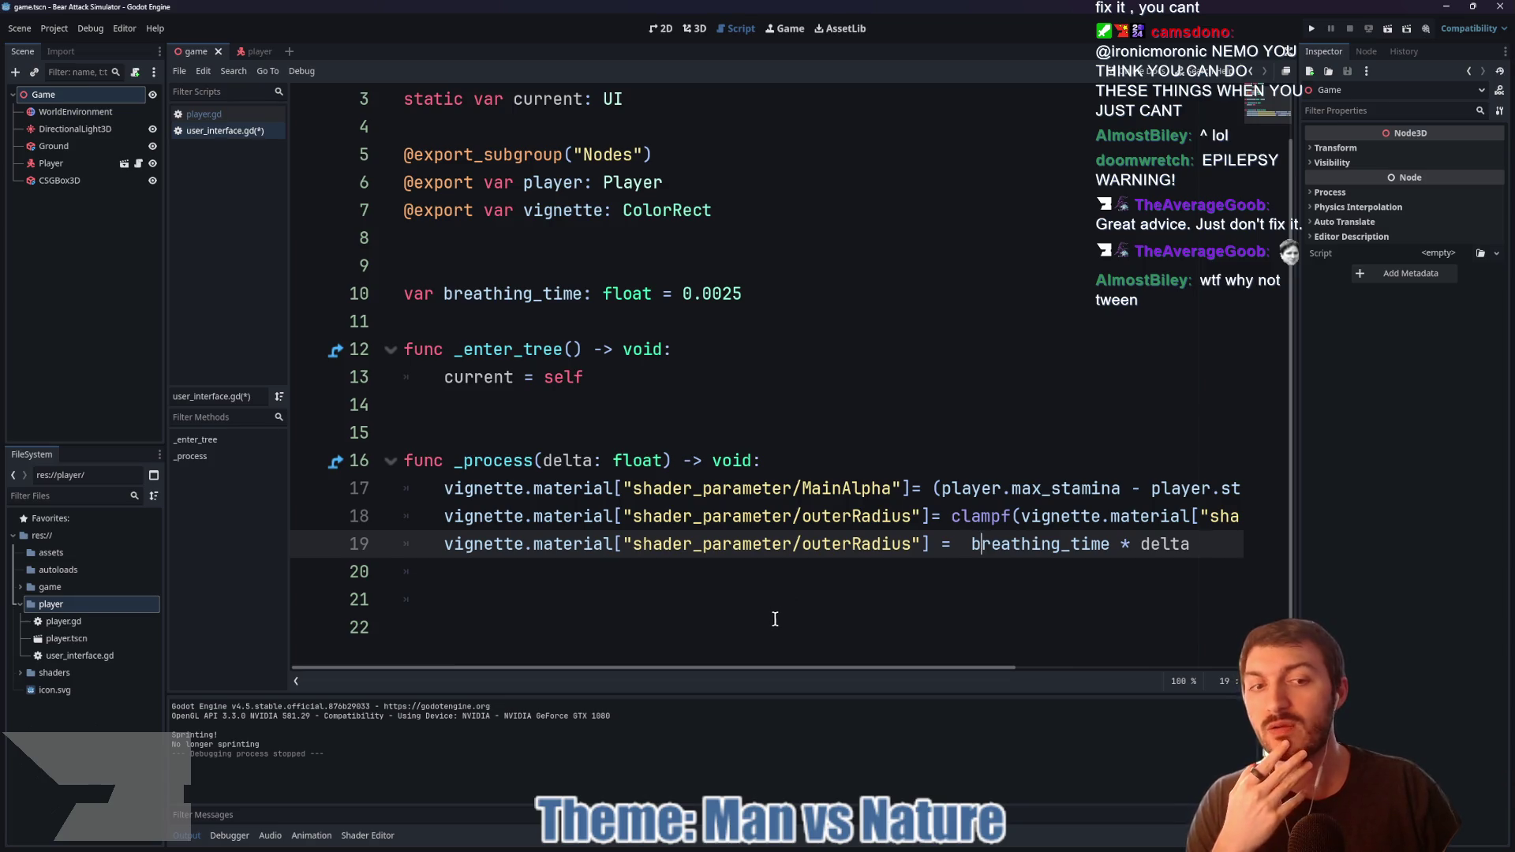
pyautogui.moveTo(758, 668)
pyautogui.mouseDown()
pyautogui.moveTo(1035, 670)
pyautogui.moveTo(693, 688)
pyautogui.moveTo(998, 683)
pyautogui.mouseUp()
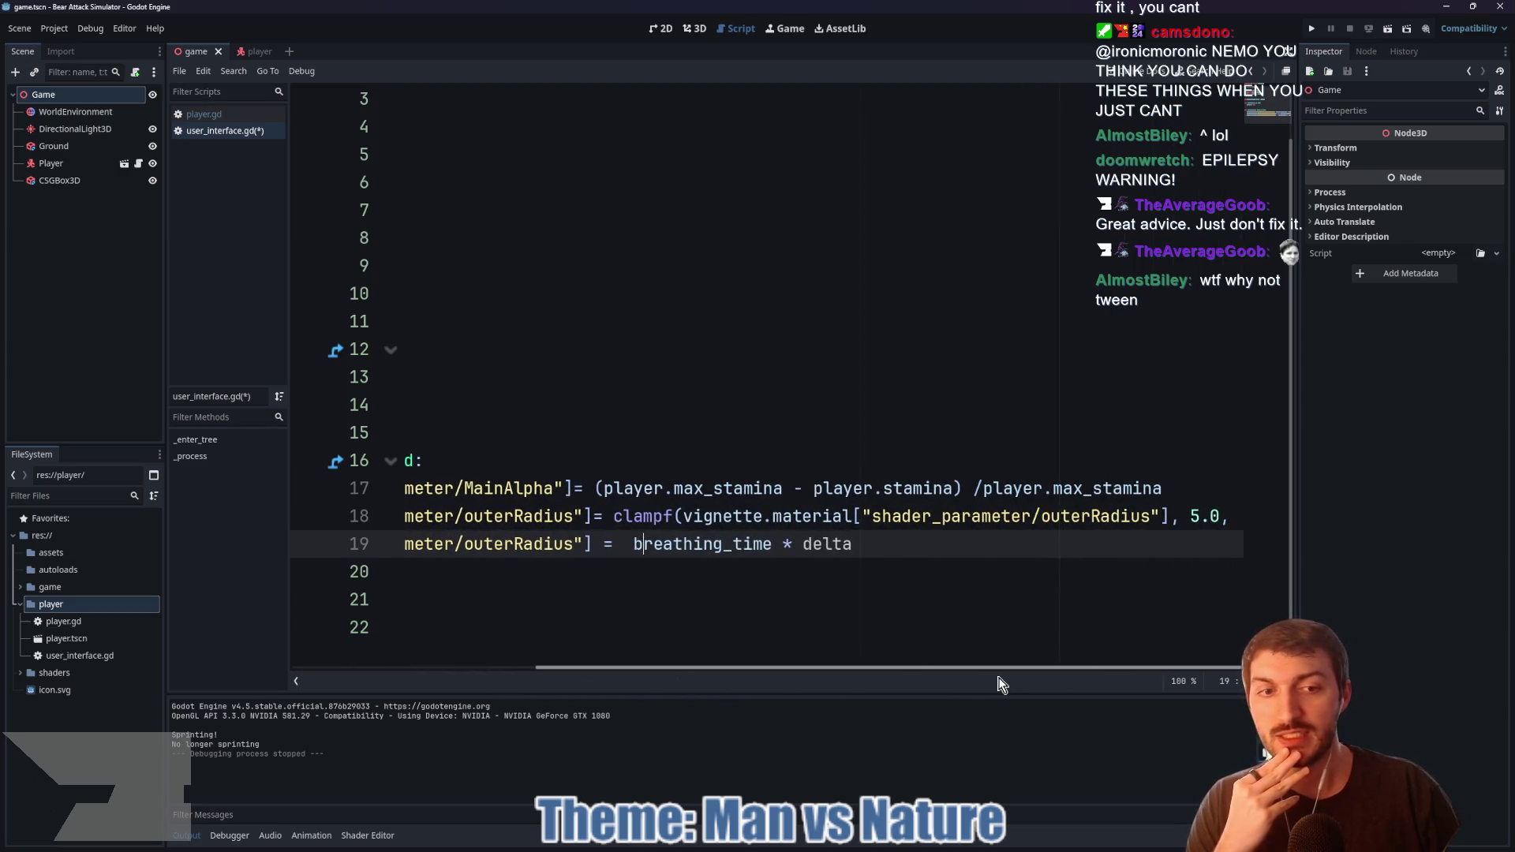
pyautogui.doubleClick(1061, 488)
pyautogui.doubleClick(734, 495)
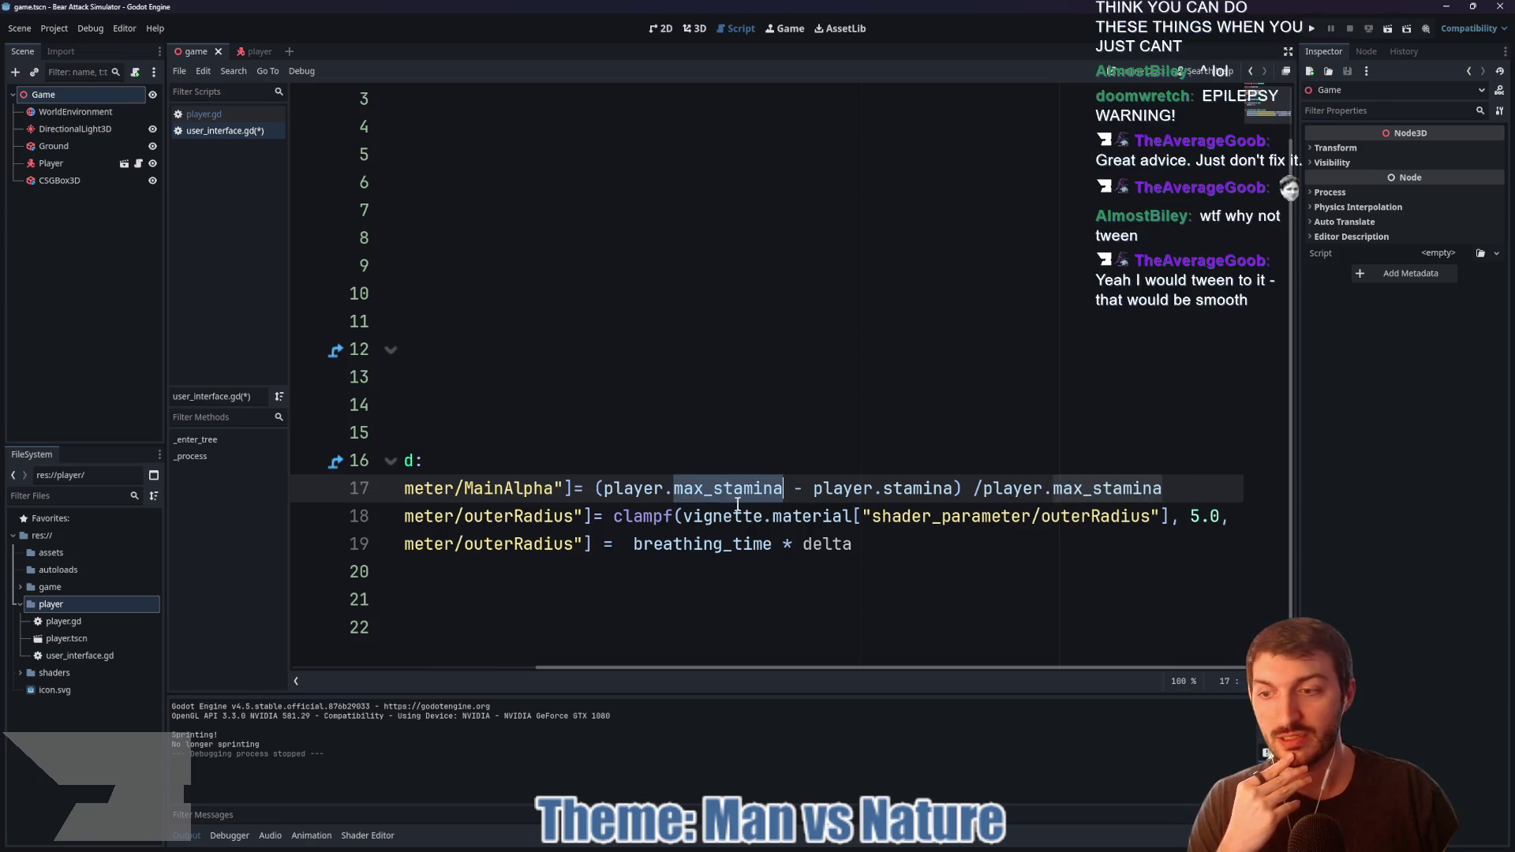
pyautogui.click(849, 584)
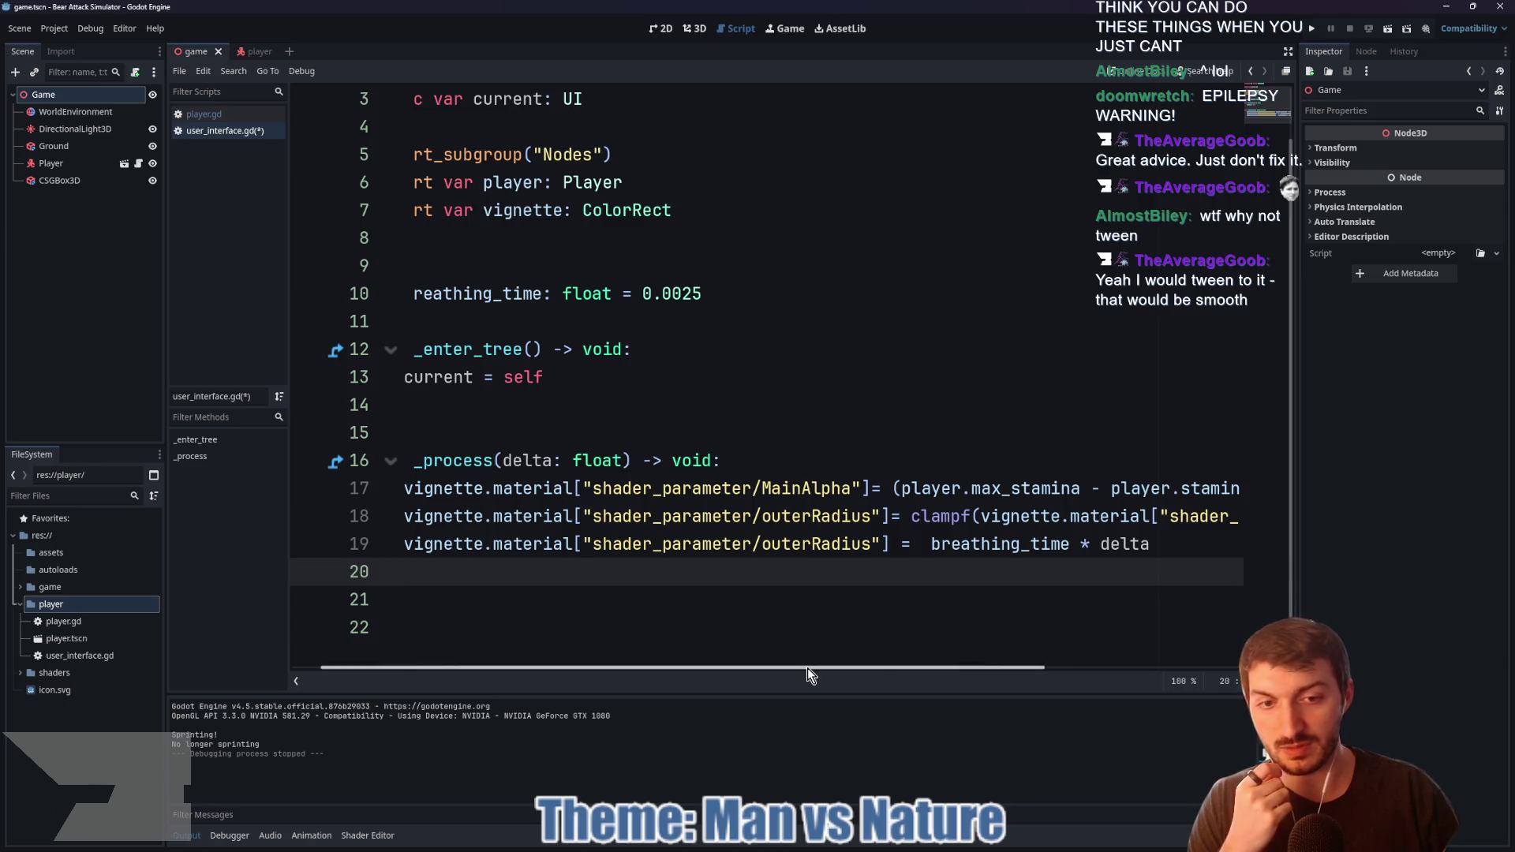
pyautogui.hscroll(-2, 809, 666)
pyautogui.moveTo(1203, 543); pyautogui.dragTo(992, 546)
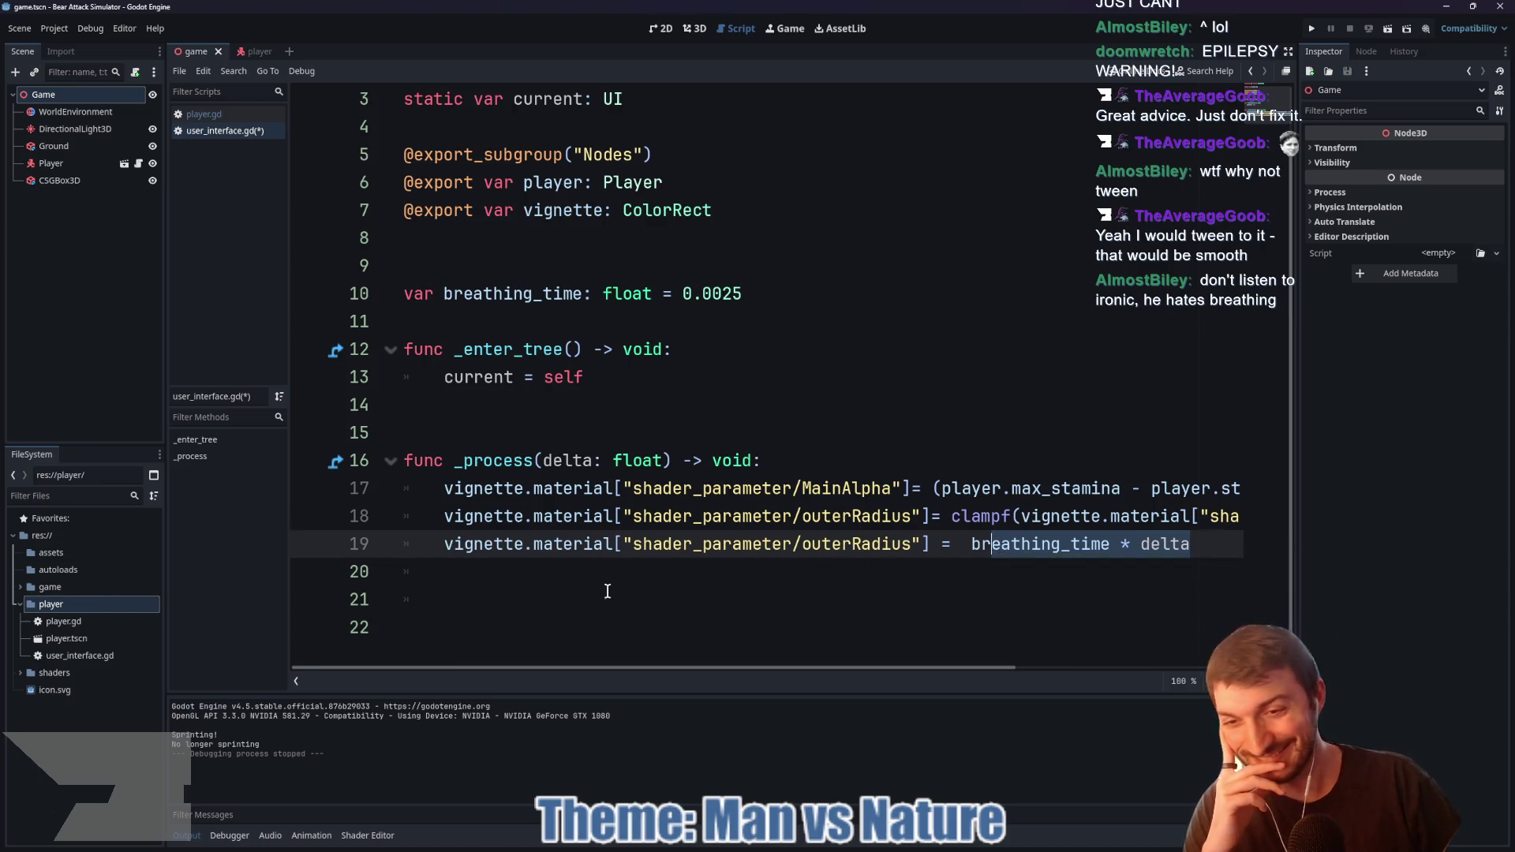
pyautogui.click(556, 603)
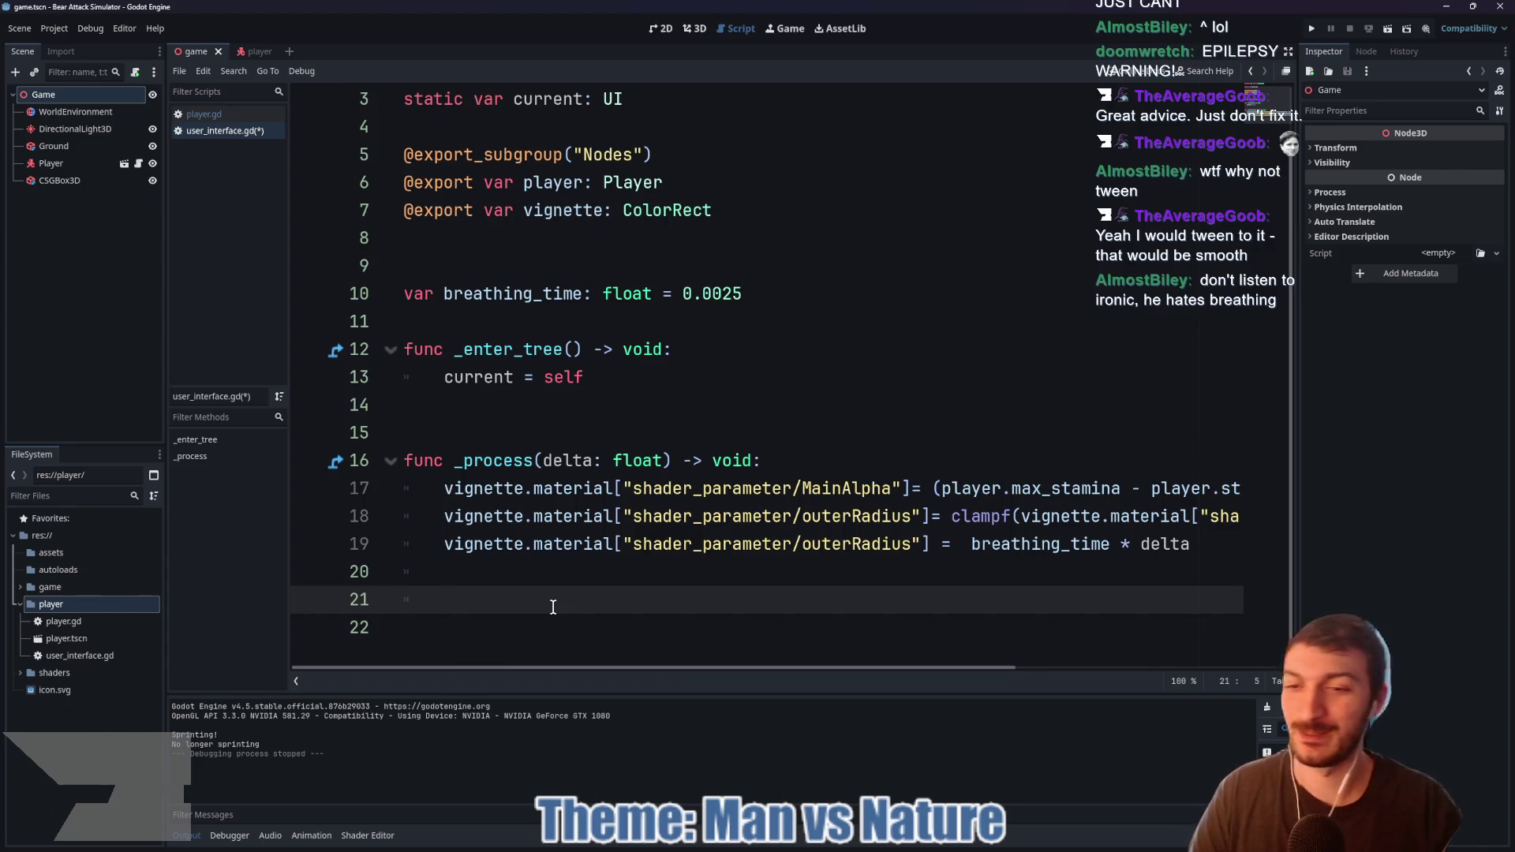
# Declare func breathing_tween() -> void: below _process
pyautogui.press('BackSpace')
pyautogui.press('Return')
pyautogui.write('func brea')
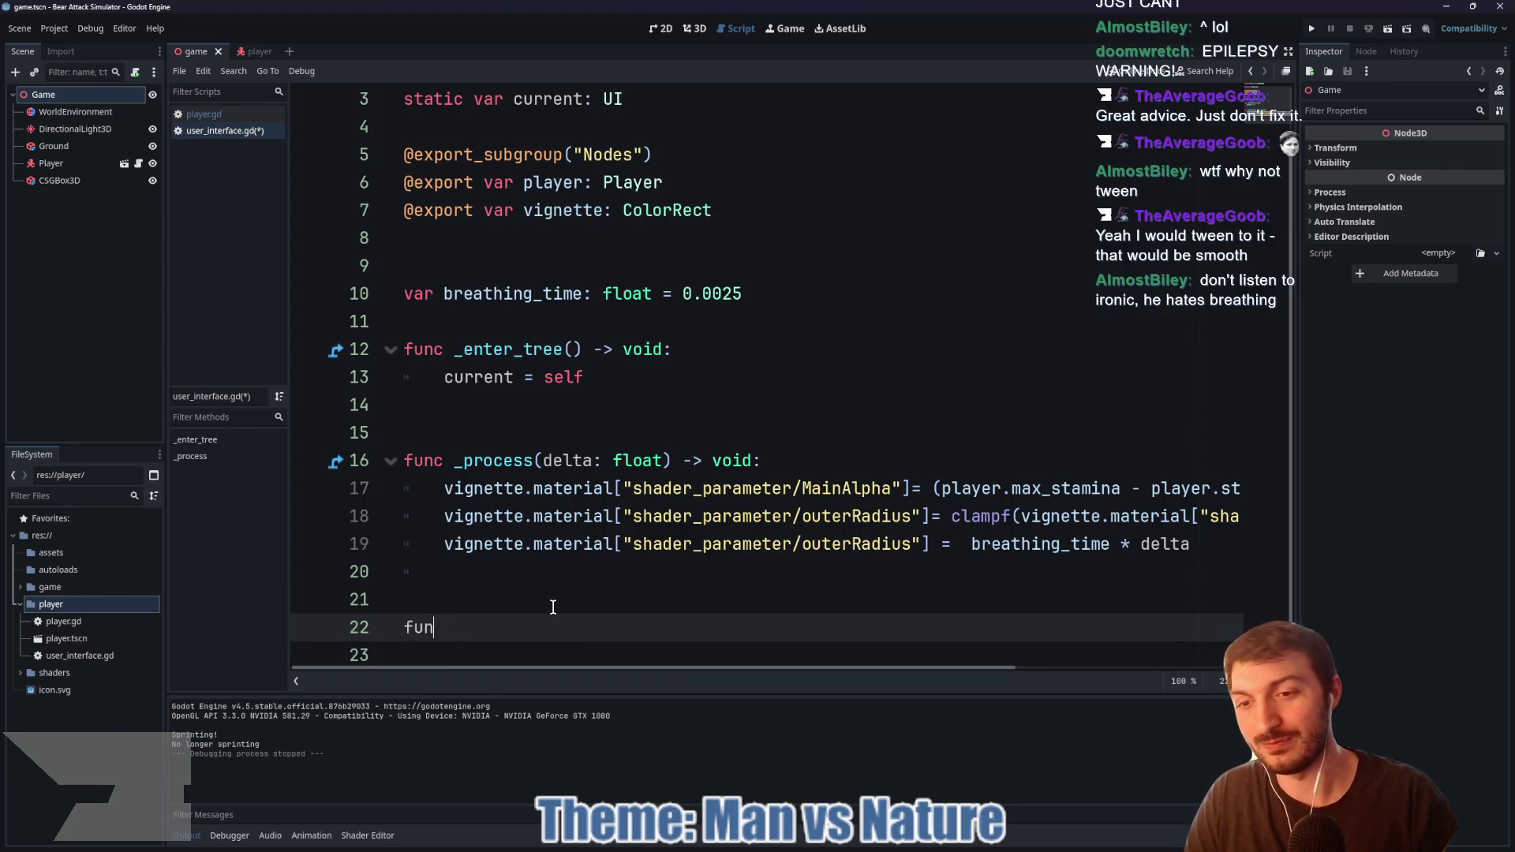
pyautogui.write('thing_tween')
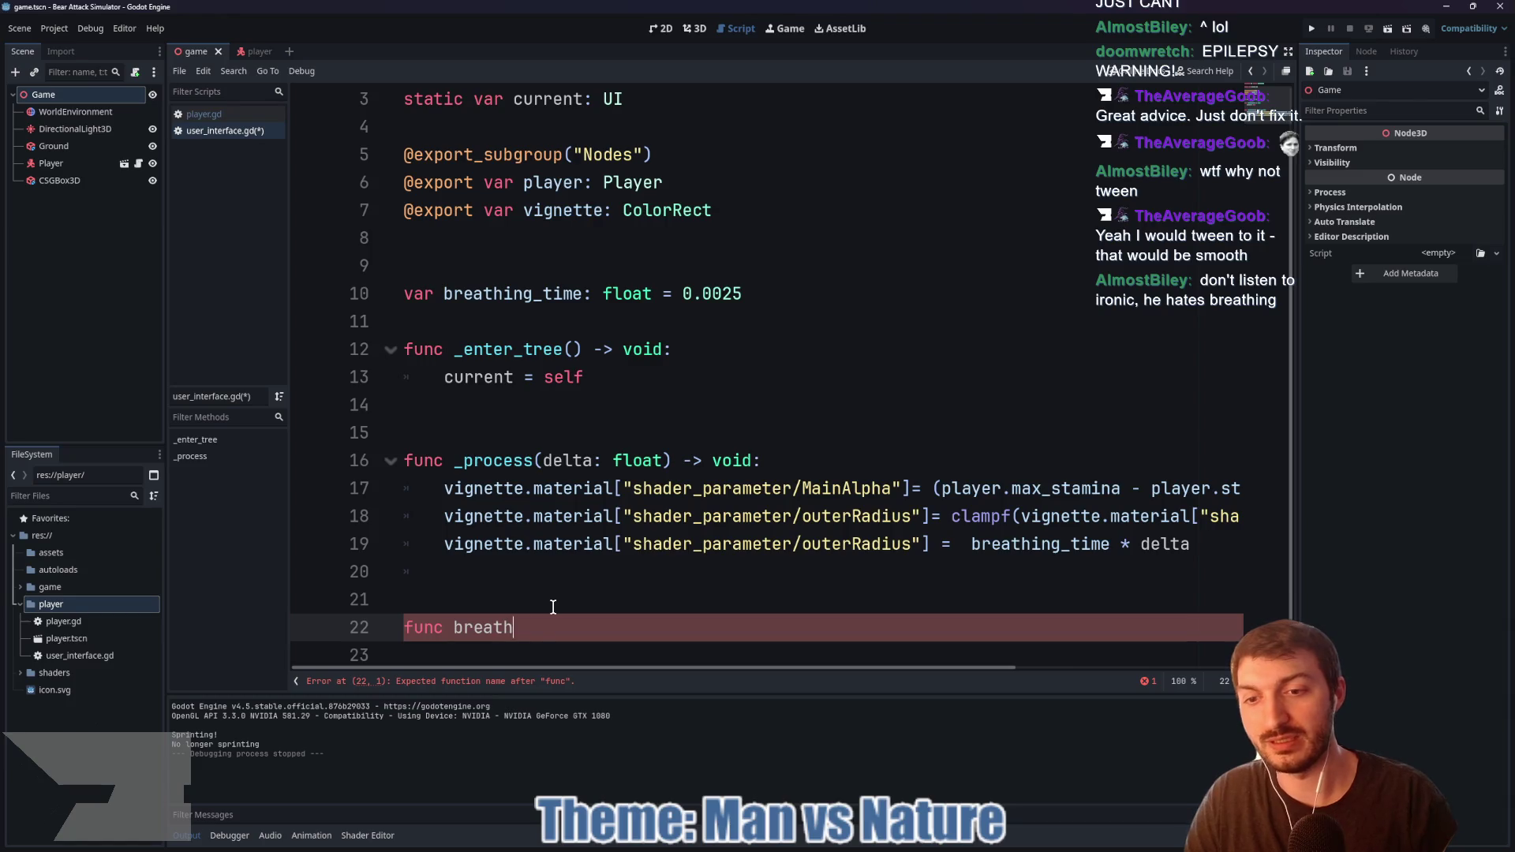
pyautogui.write('() -> vi')
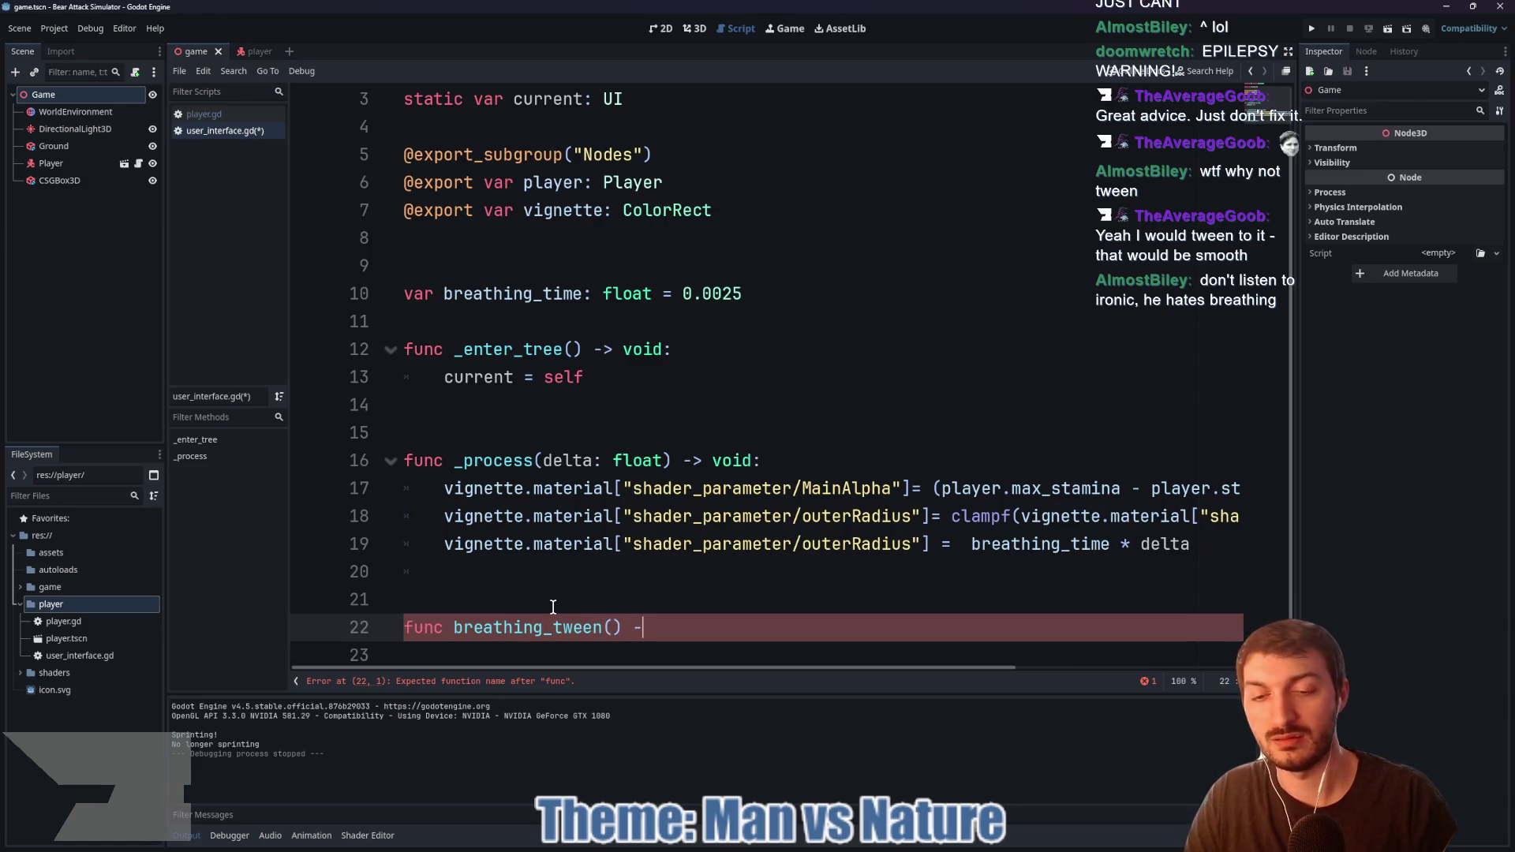
pyautogui.press('BackSpace')
pyautogui.write('oid:')
pyautogui.press('Return')
# Add var tween = create_tween() and start a tween.tween_property call
pyautogui.write('var tween = cre')
pyautogui.press('Return')
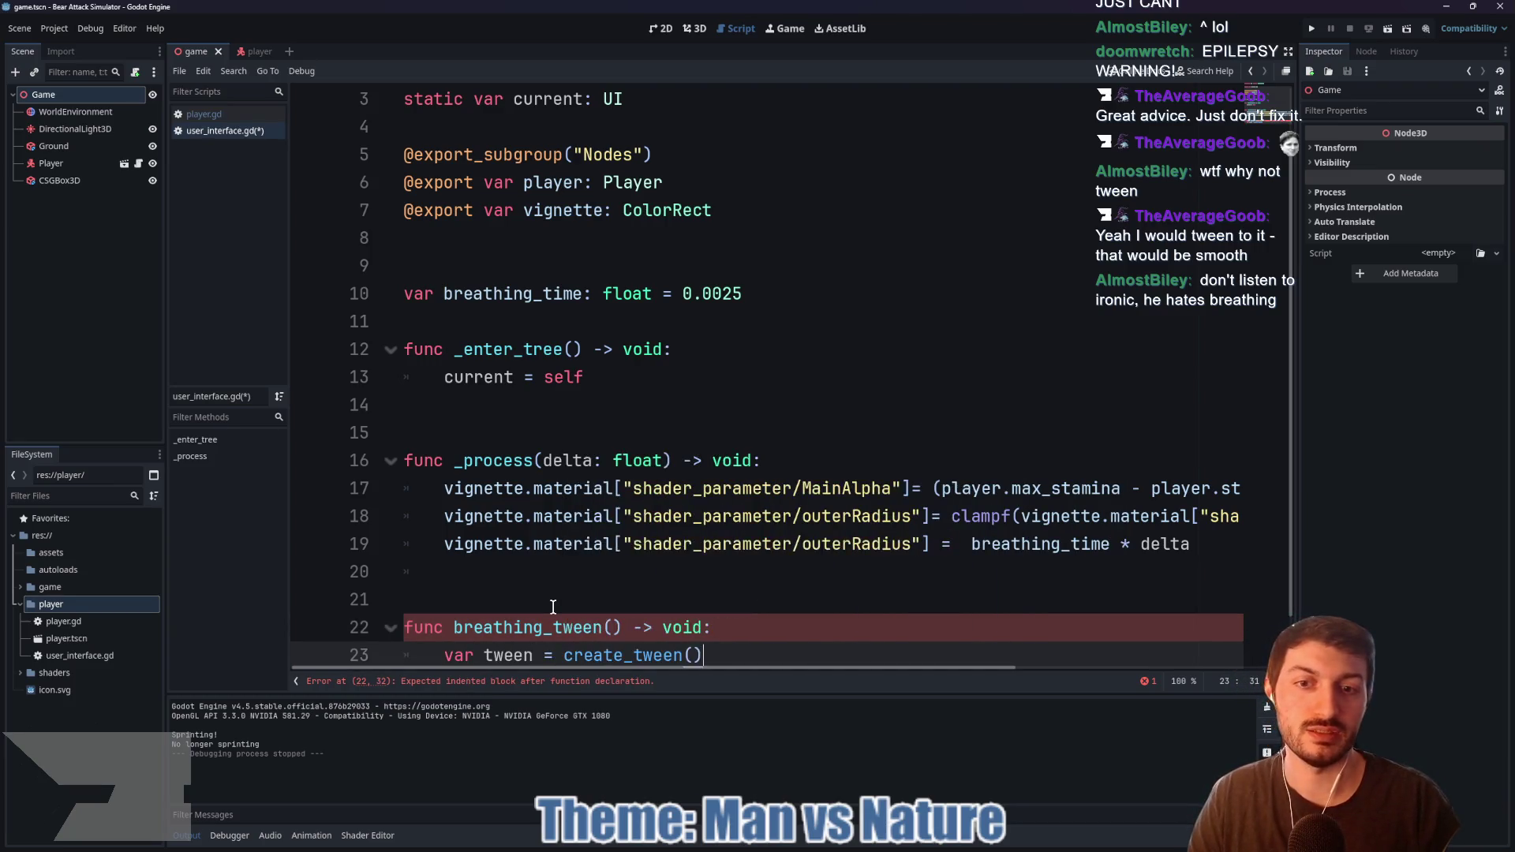
pyautogui.press('Return')
pyautogui.write('tween.tween')
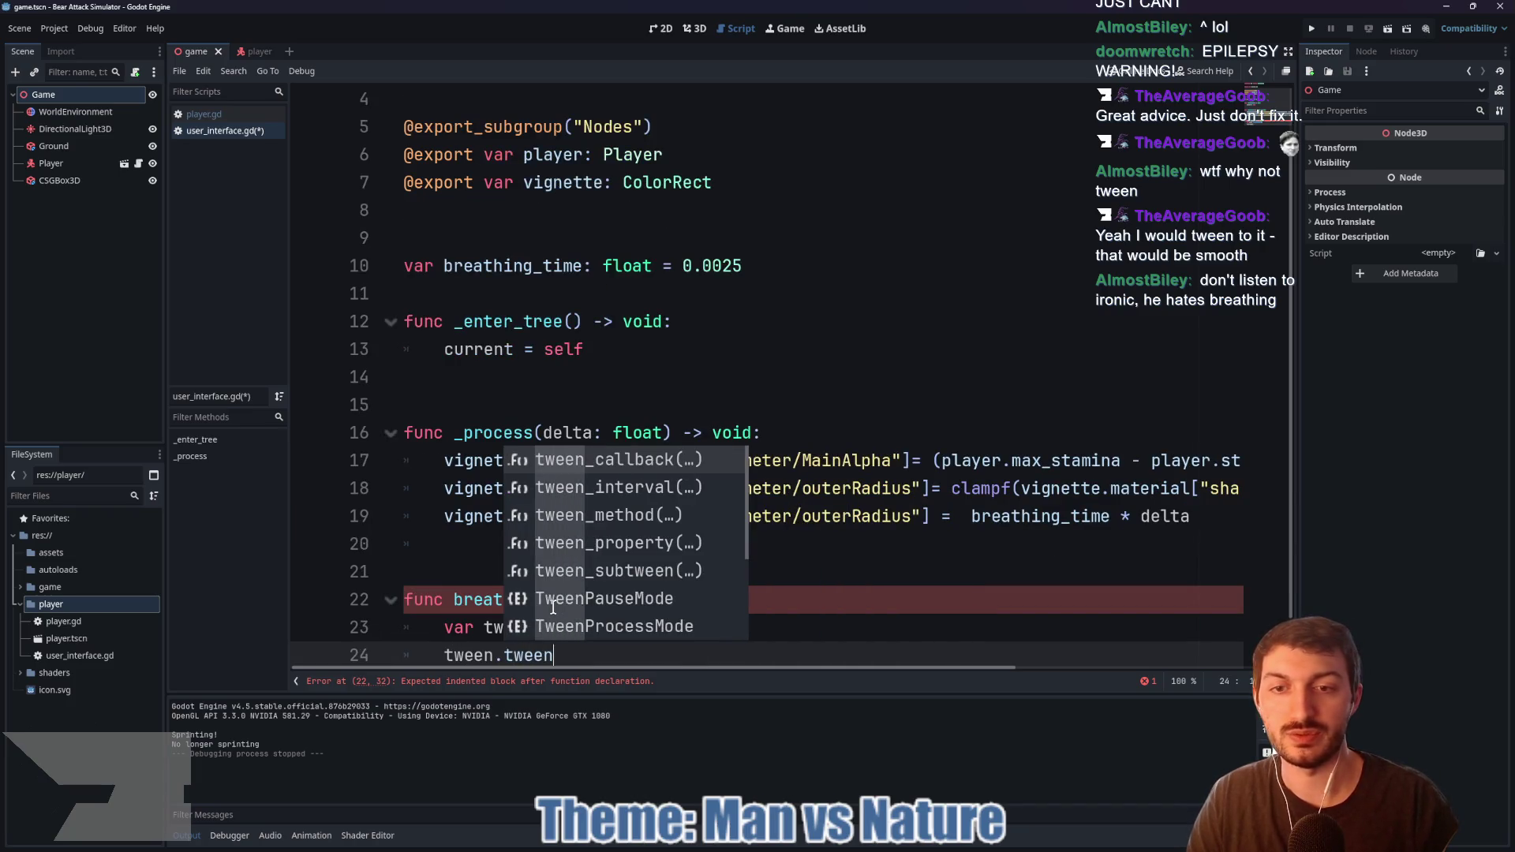
pyautogui.press('Down')
pyautogui.press('Down')
pyautogui.press('Down')
pyautogui.press('Return')
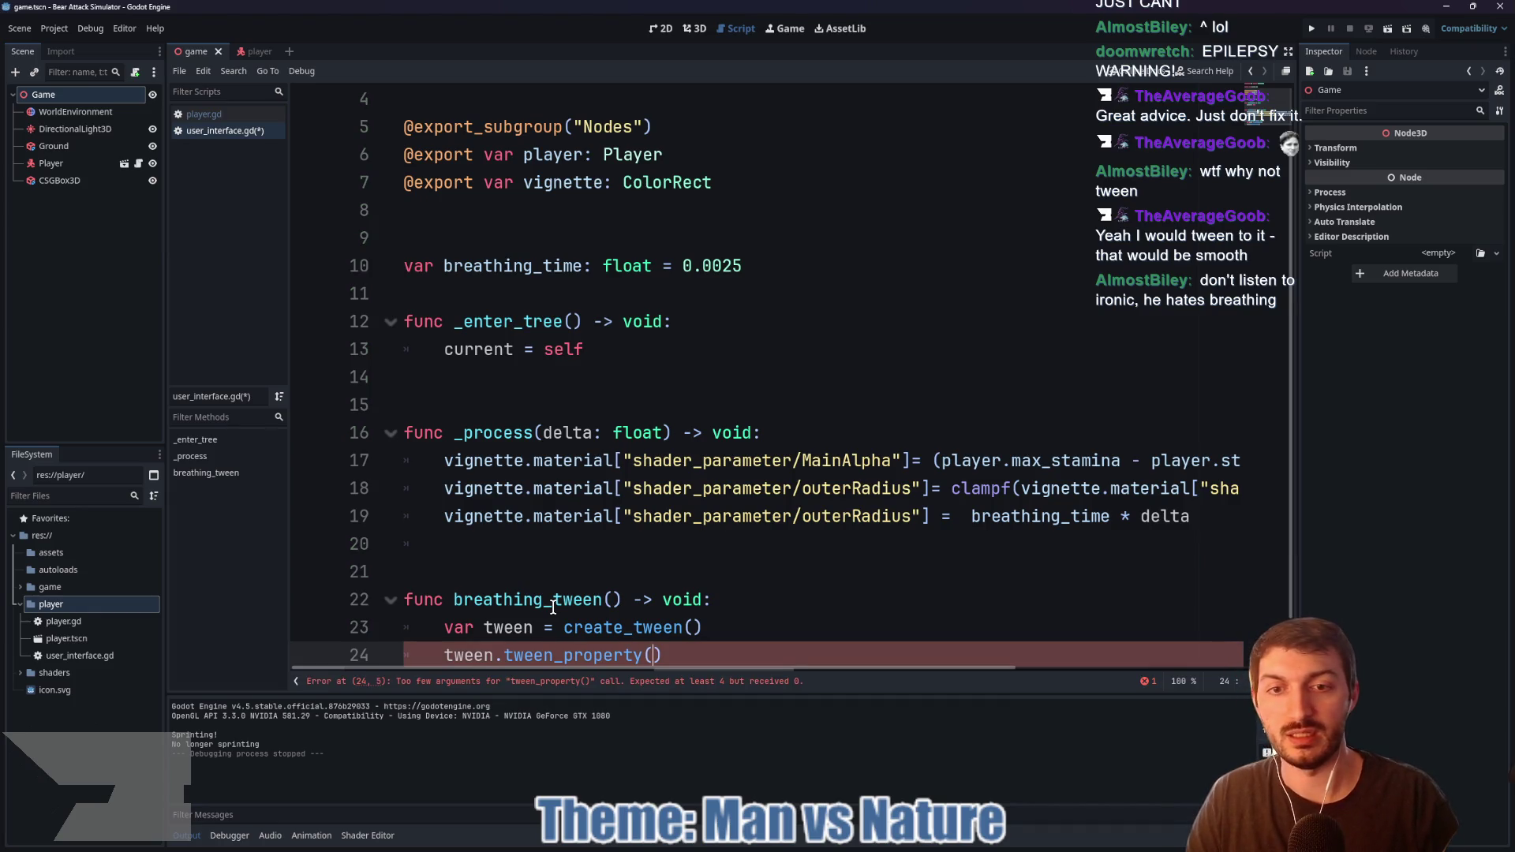
# Paste the vignette outerRadius expression into tween_property, followed by a comma
pyautogui.moveTo(933, 516); pyautogui.dragTo(443, 517)
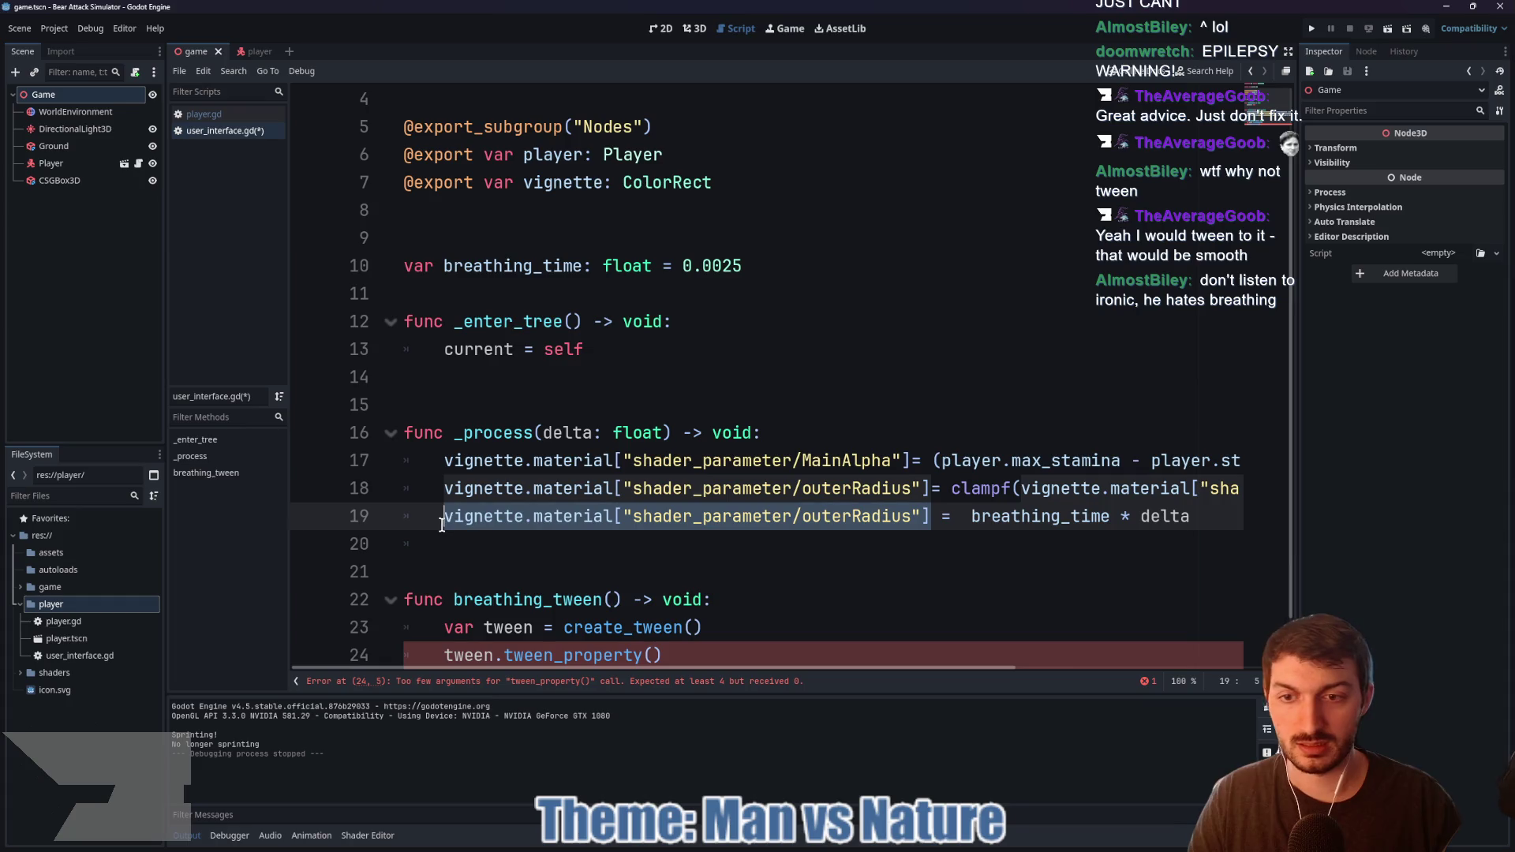
pyautogui.hotkey('ctrl', 'c')
pyautogui.click(651, 655)
pyautogui.hotkey('ctrl', 'v')
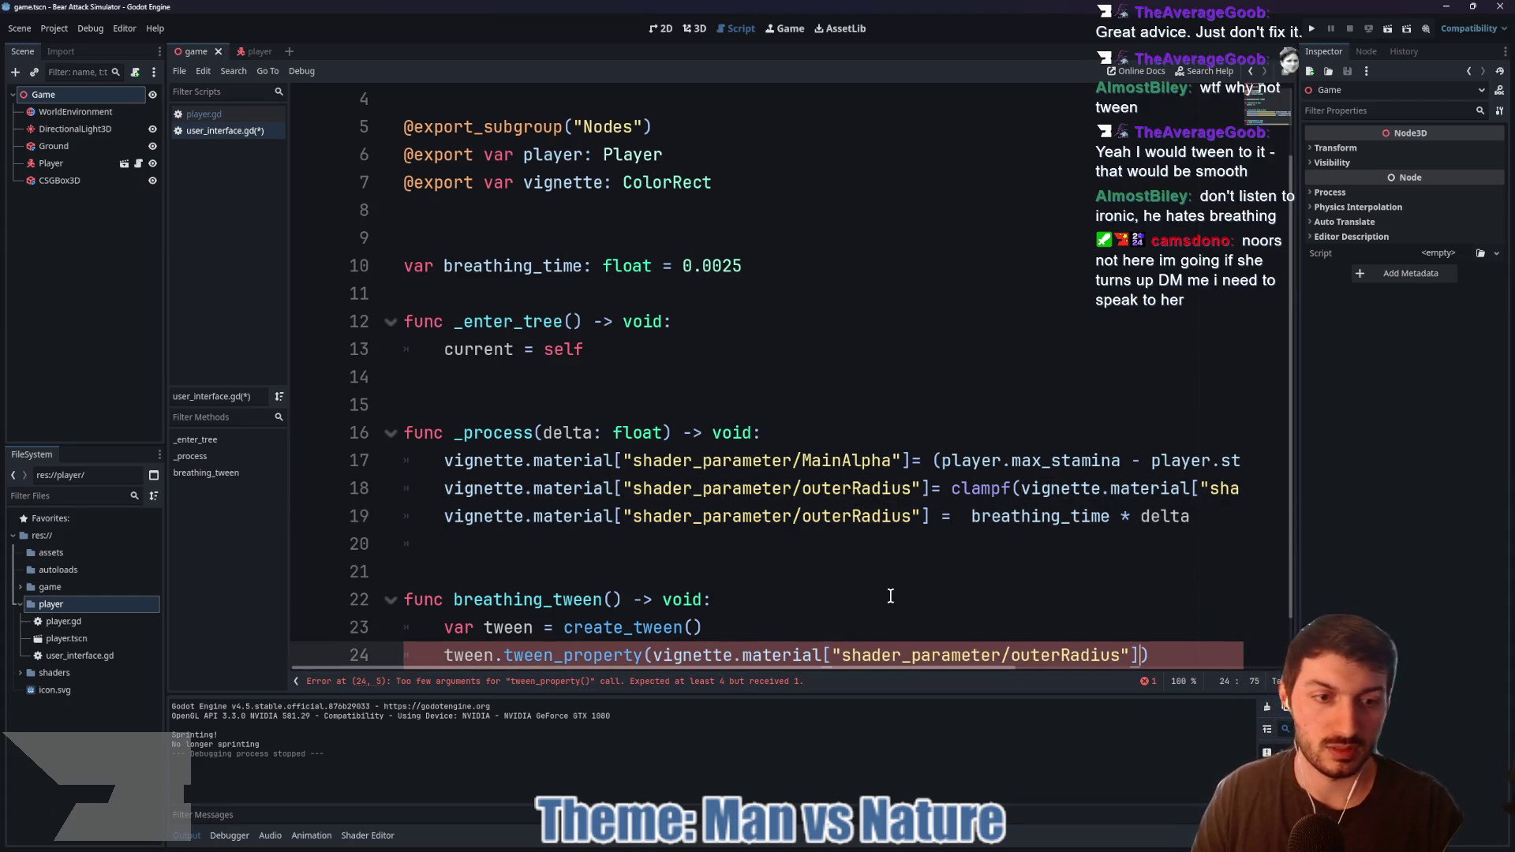
pyautogui.write(',')
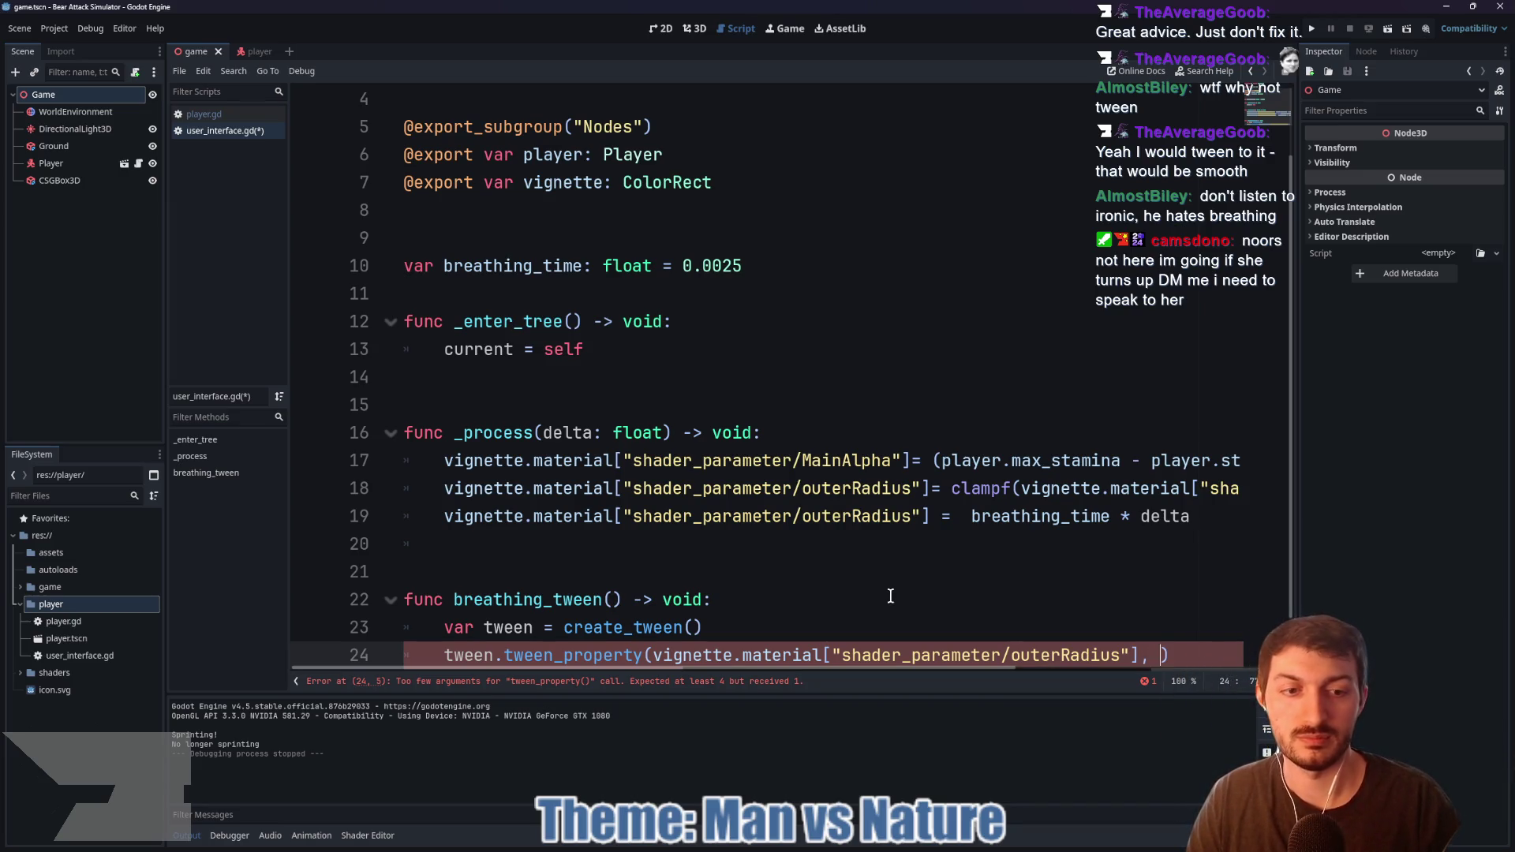
pyautogui.scroll(-1, 960, 593)
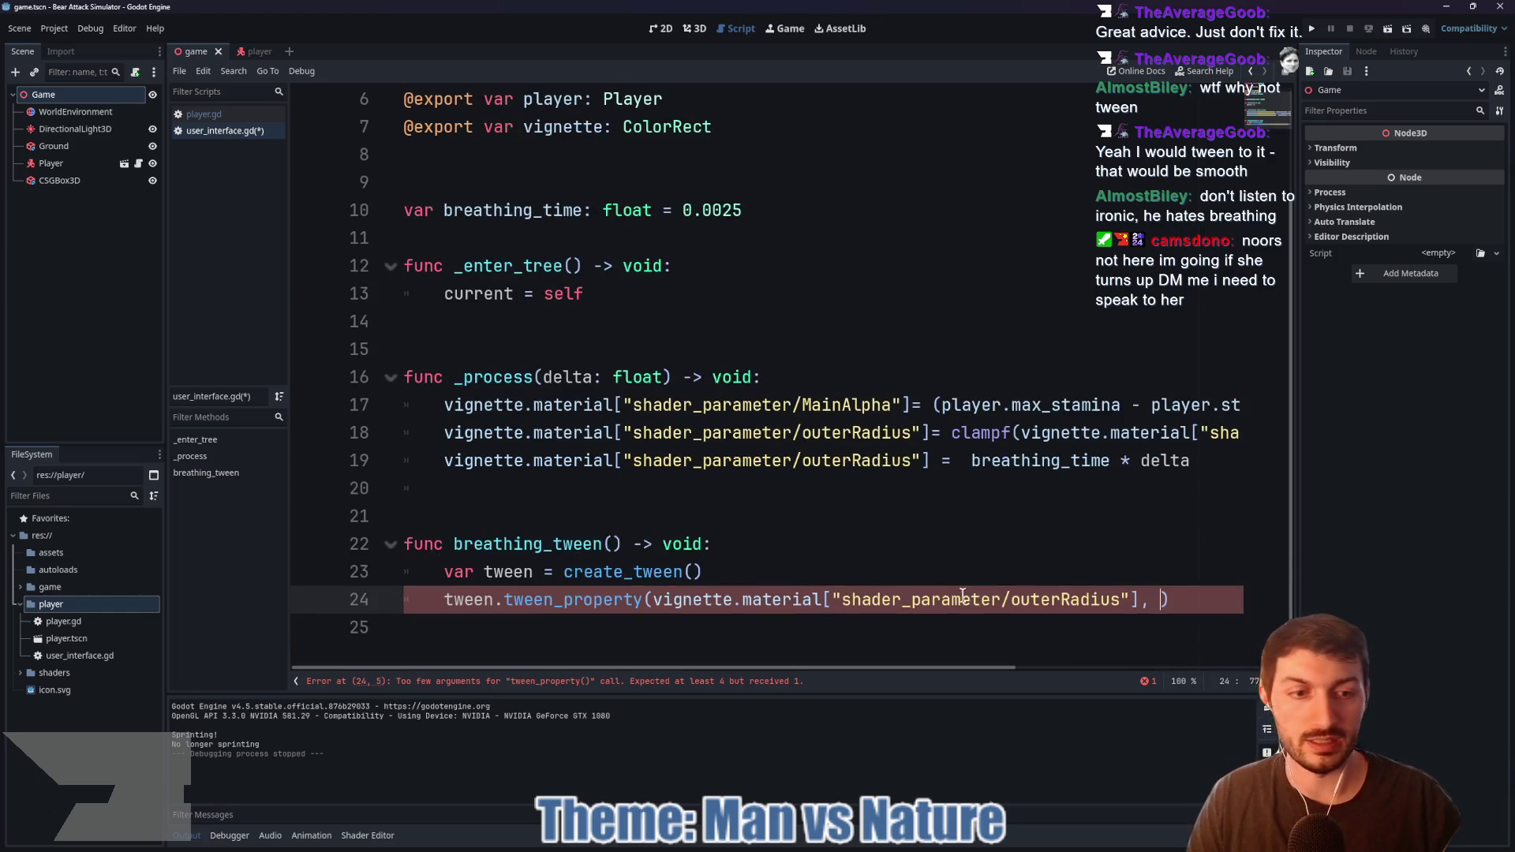
pyautogui.click(1102, 629)
pyautogui.press('Return')
pyautogui.press('Return')
pyautogui.press('Return')
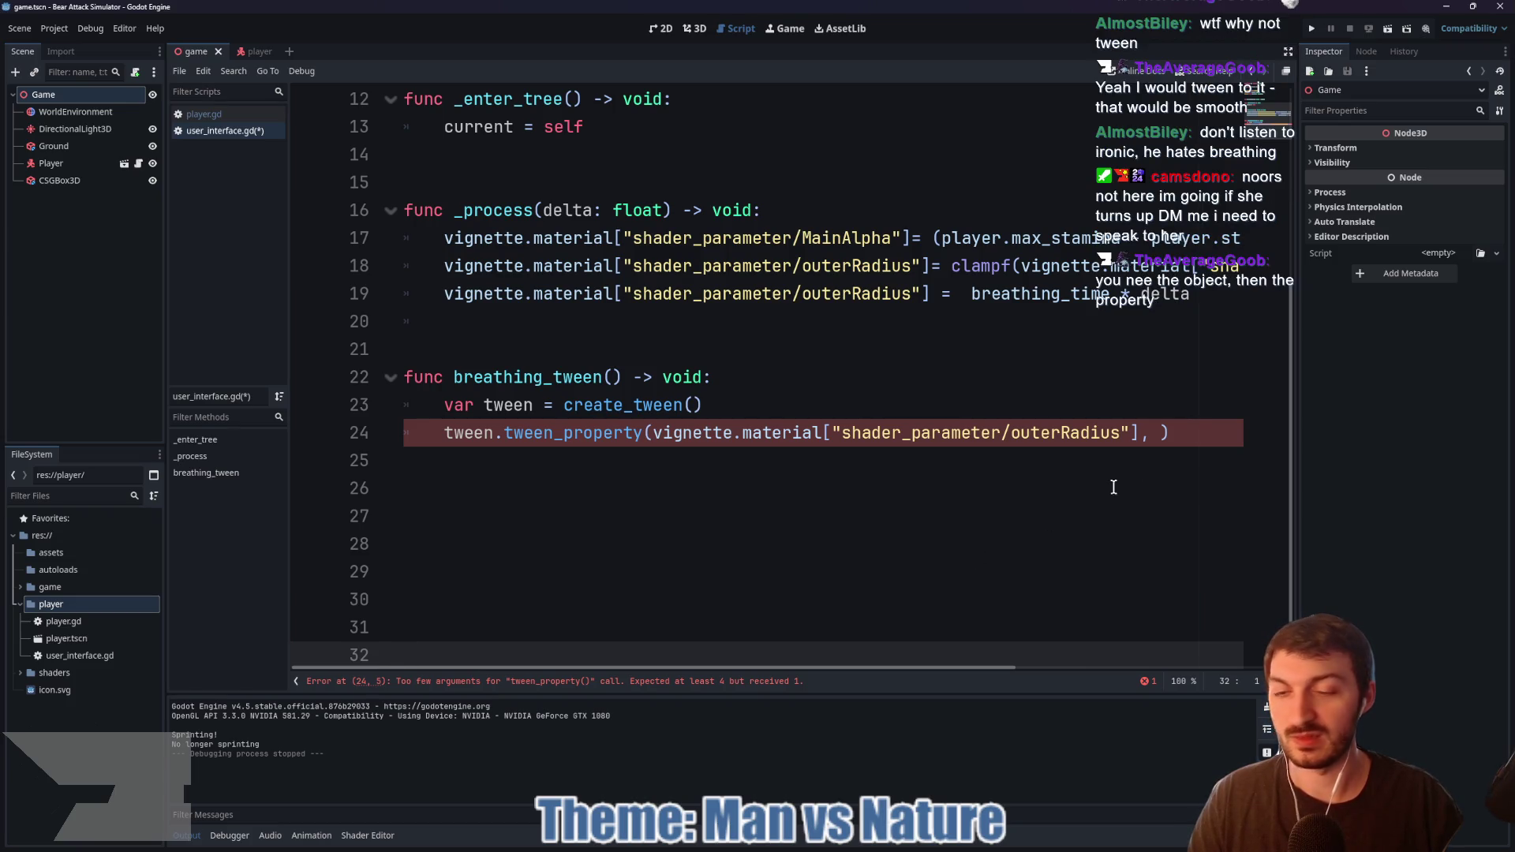
# Fix the trailing comma and delete the outerRadius parameter string from line 24
pyautogui.click(1183, 446)
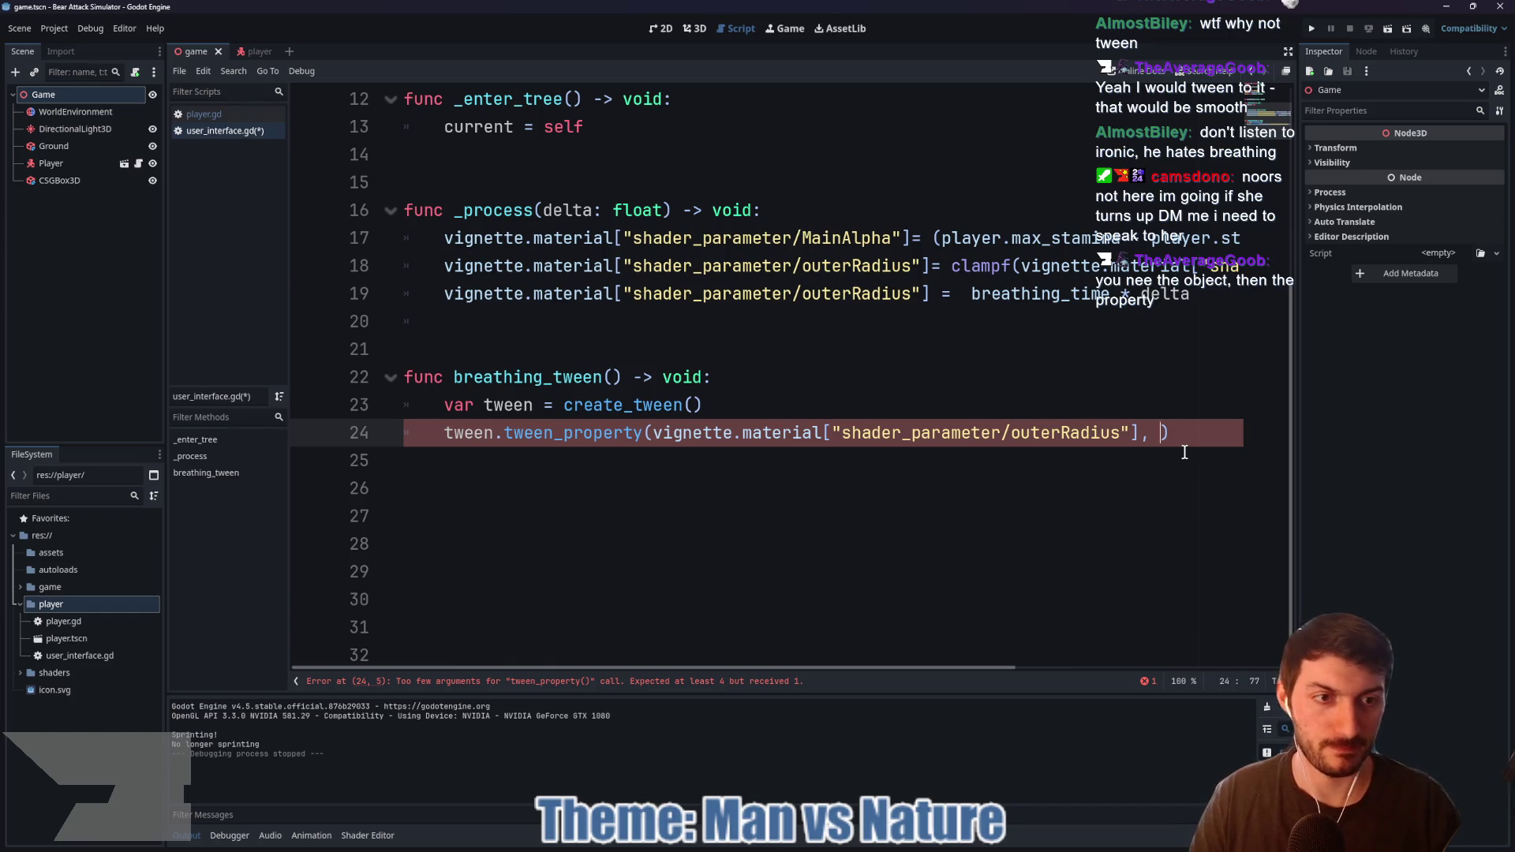
pyautogui.press('BackSpace')
pyautogui.press('BackSpace')
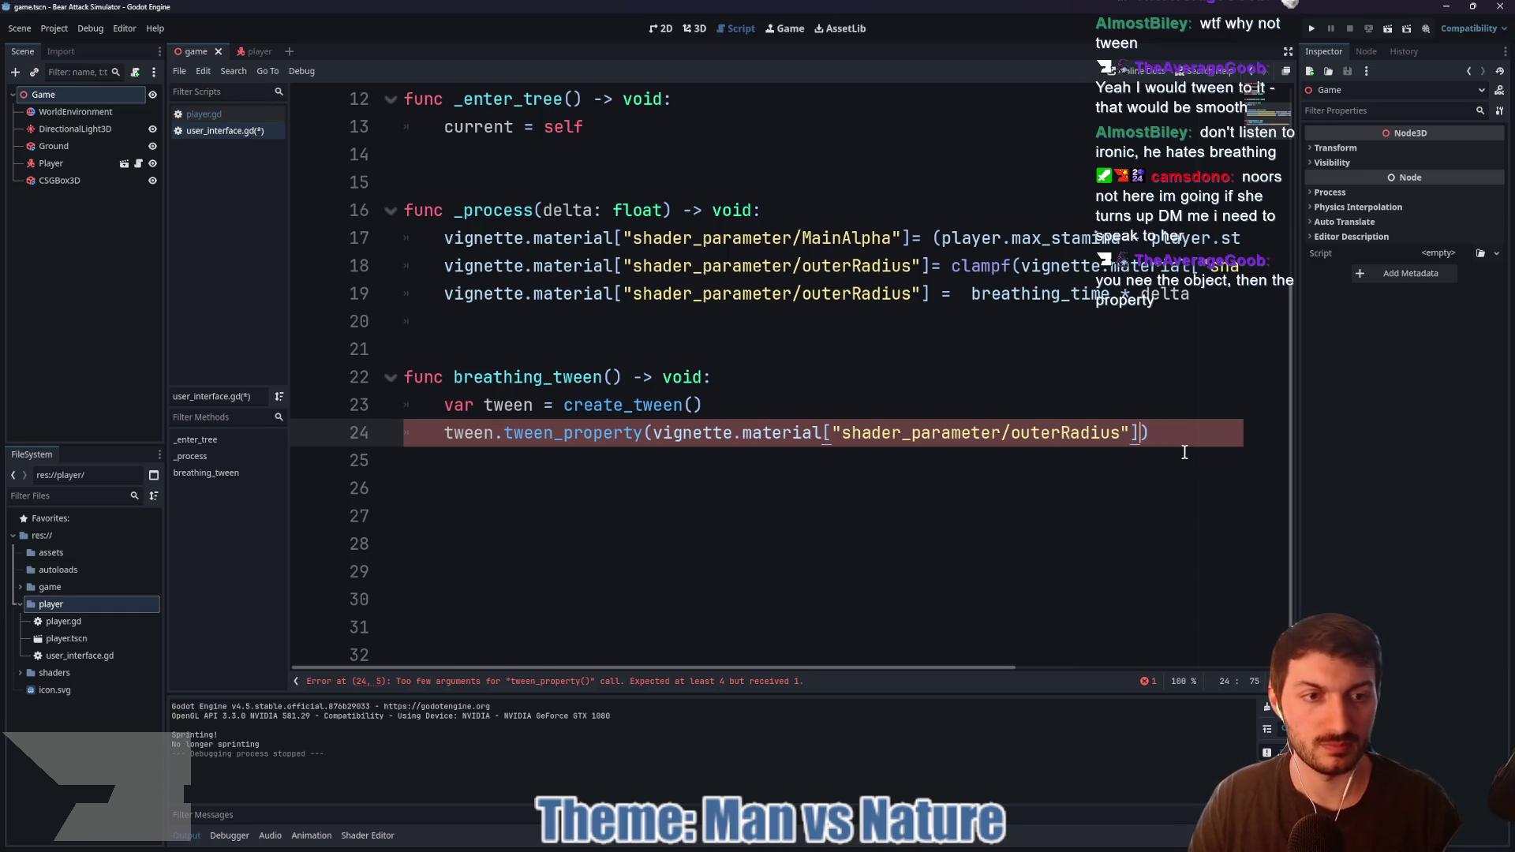
pyautogui.write(',')
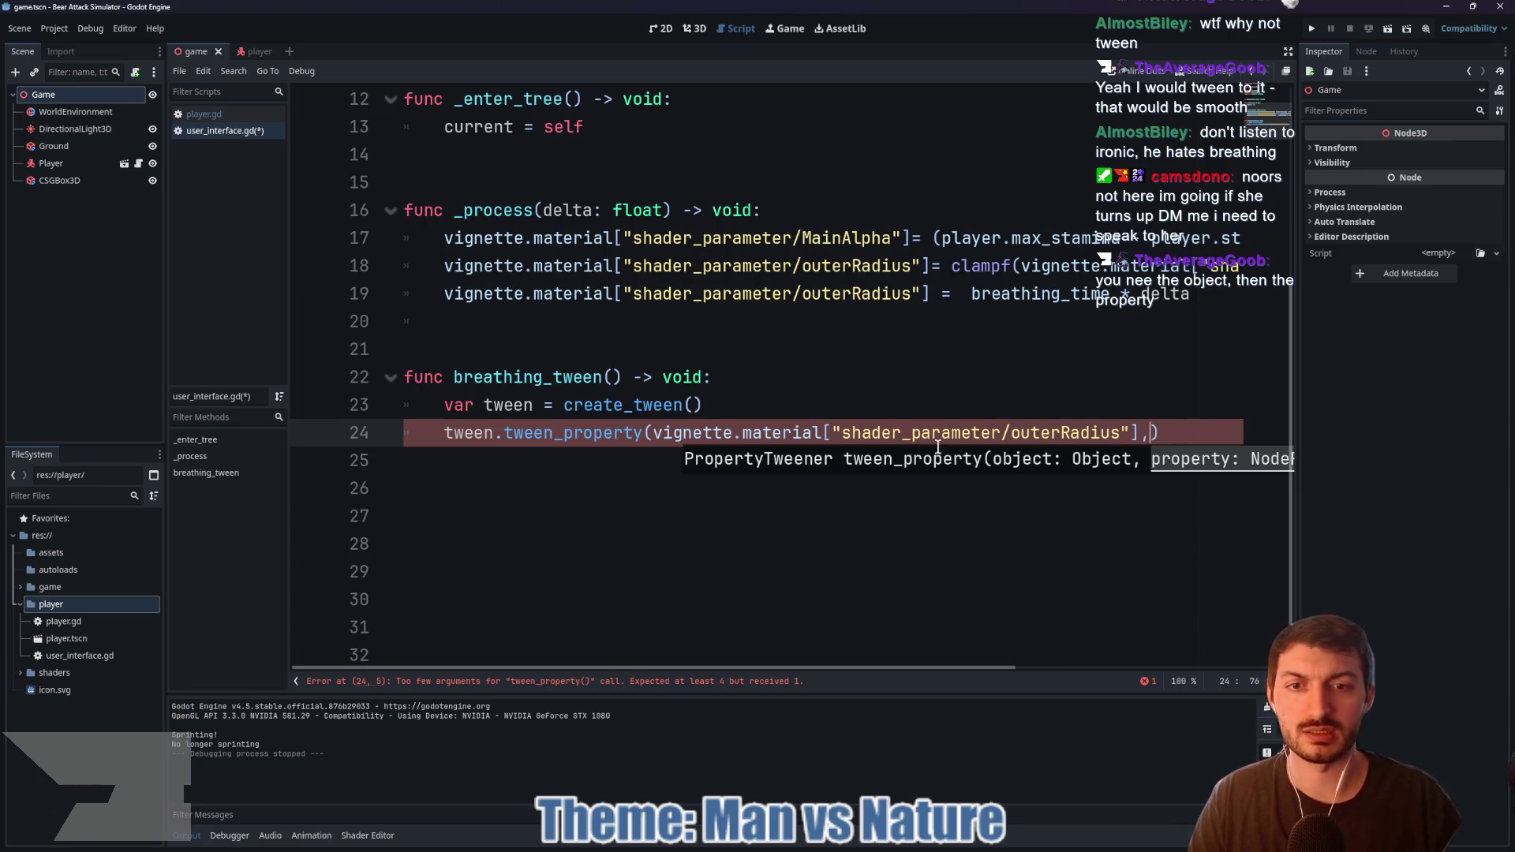
pyautogui.moveTo(832, 433); pyautogui.dragTo(1118, 439)
pyautogui.press('BackSpace')
# Replace the bracket index after vignette.material with a comma and the pasted outerRadius path
pyautogui.click(846, 436)
pyautogui.press('Delete')
pyautogui.press('BackSpace')
pyautogui.press('BackSpace')
pyautogui.write(', "')
pyautogui.hotkey('ctrl', 'v')
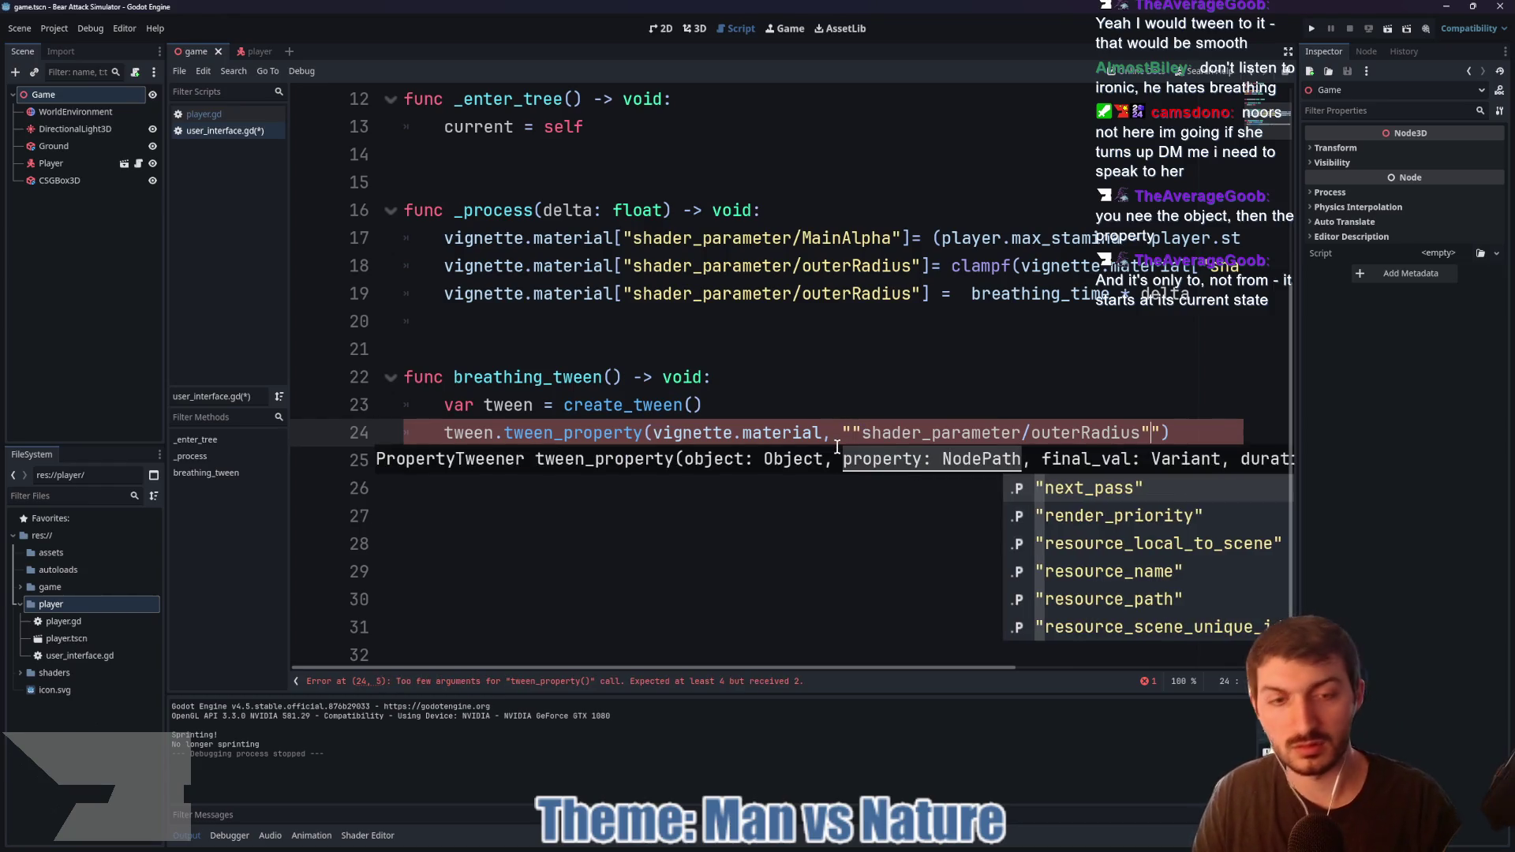
pyautogui.press('BackSpace')
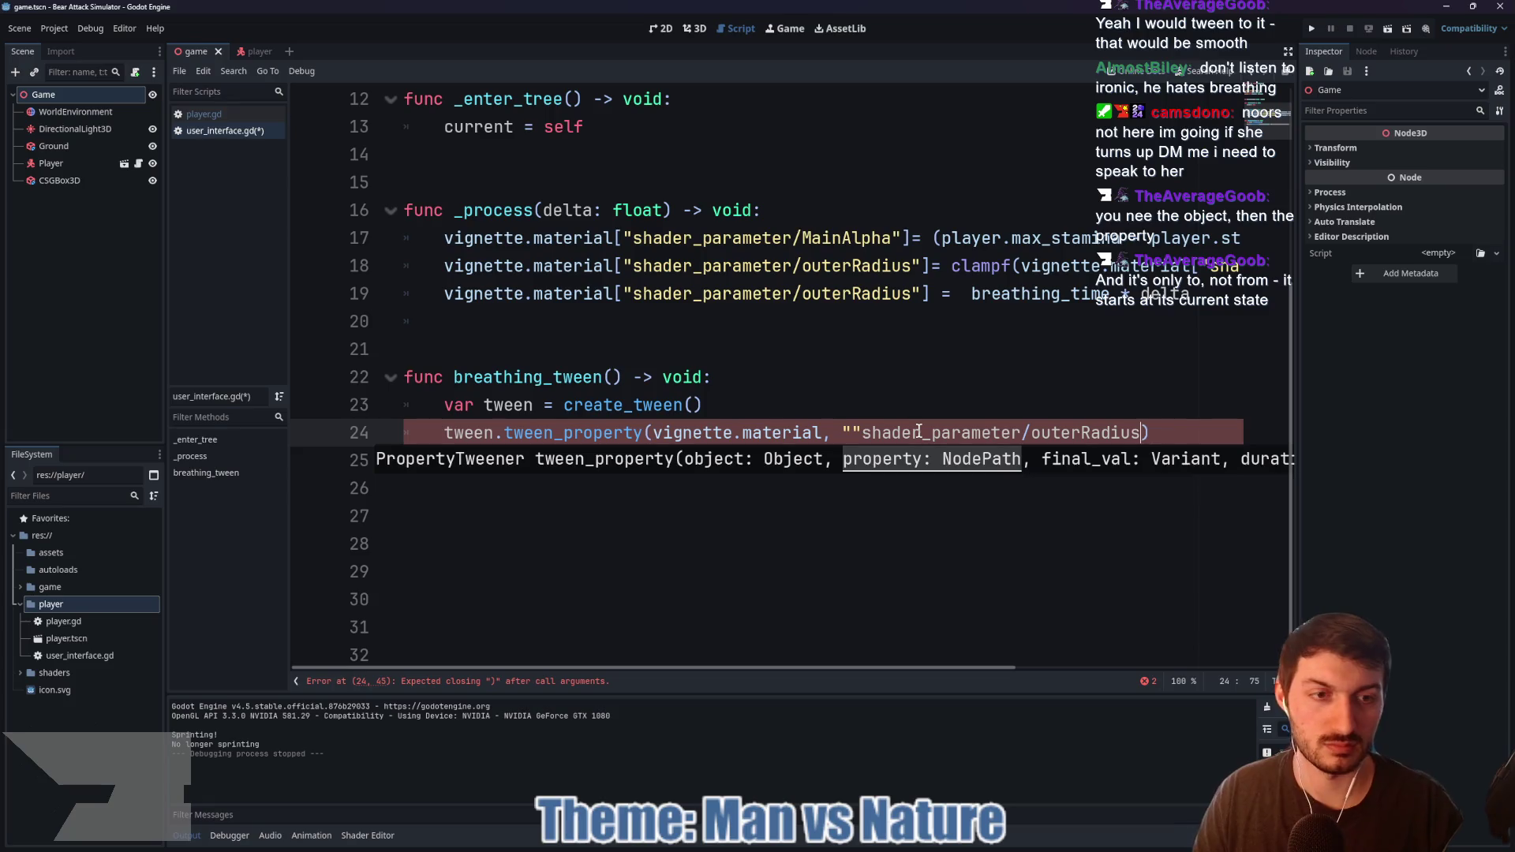
pyautogui.press('Escape')
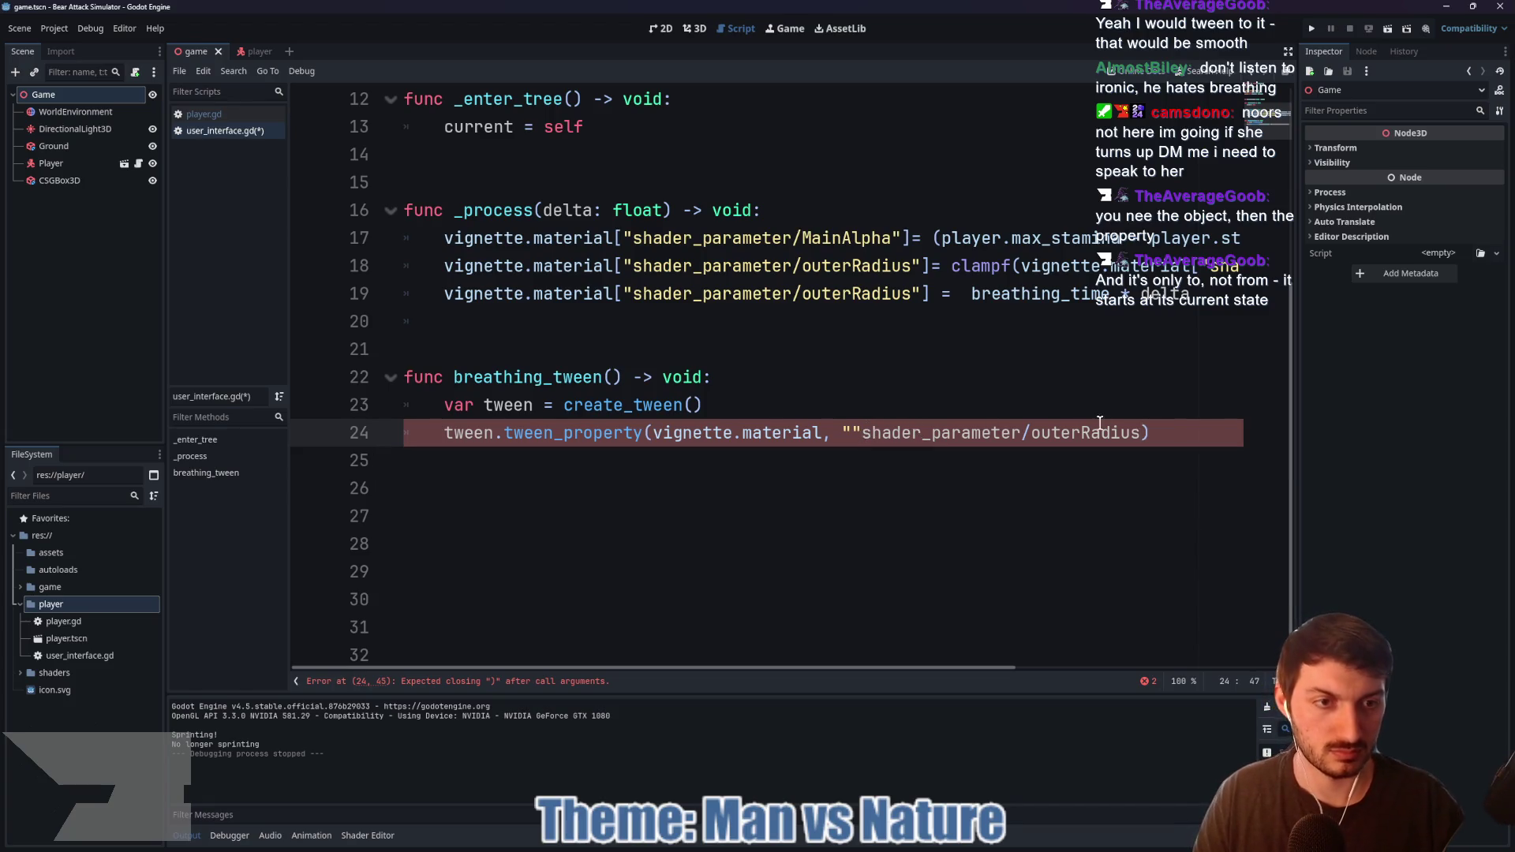
# Fix the doubled quotes around "shader_parameter/outerRadius" and add the 5.0 target and breathing_time duration
pyautogui.write('"')
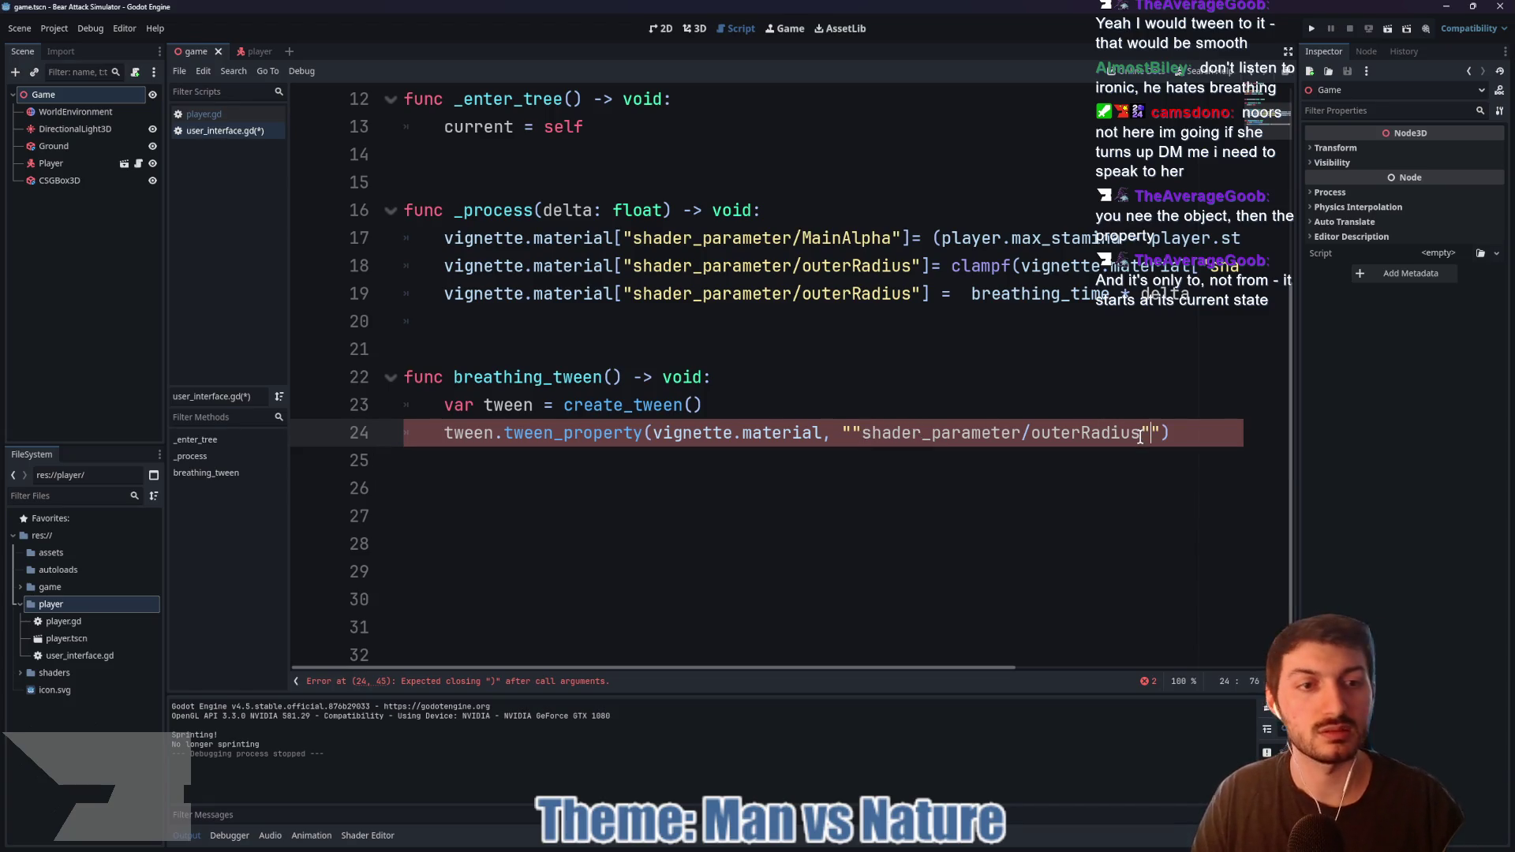
pyautogui.click(853, 426)
pyautogui.press('BackSpace')
pyautogui.click(1144, 430)
pyautogui.press('BackSpace')
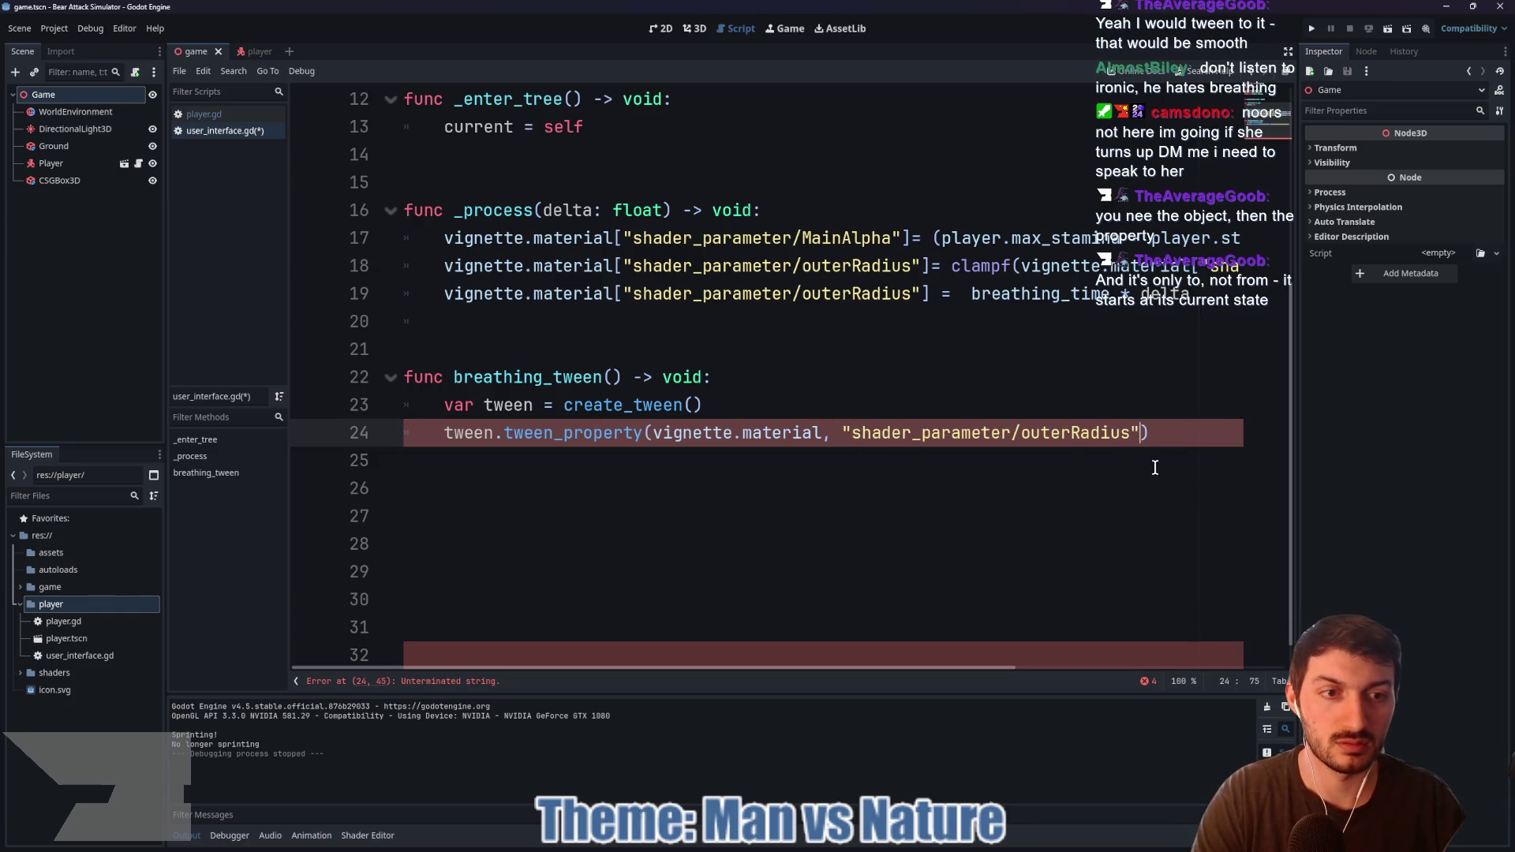
pyautogui.write(',')
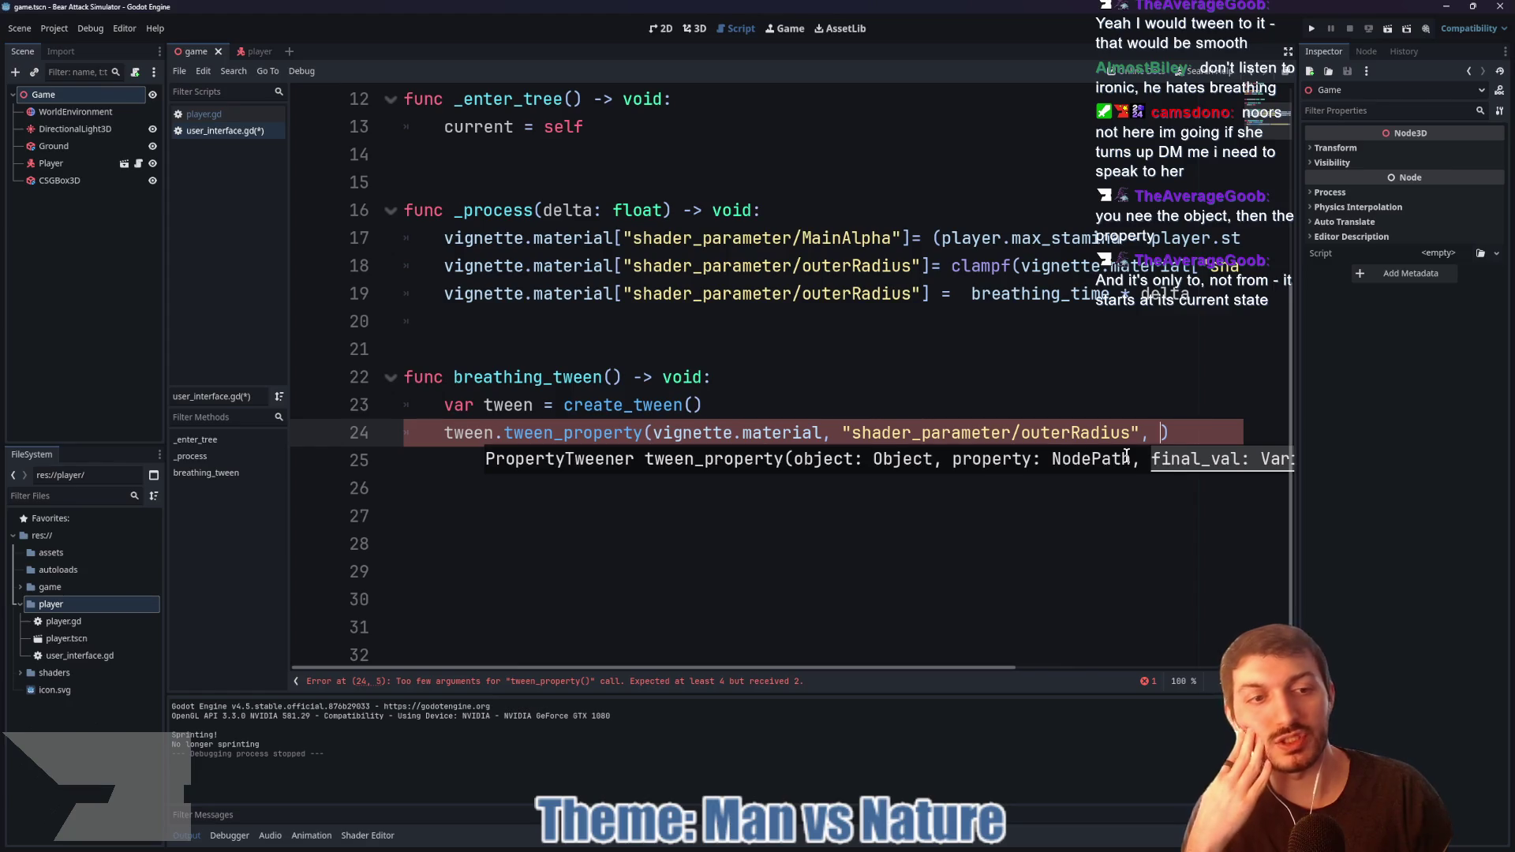
pyautogui.write('5.0')
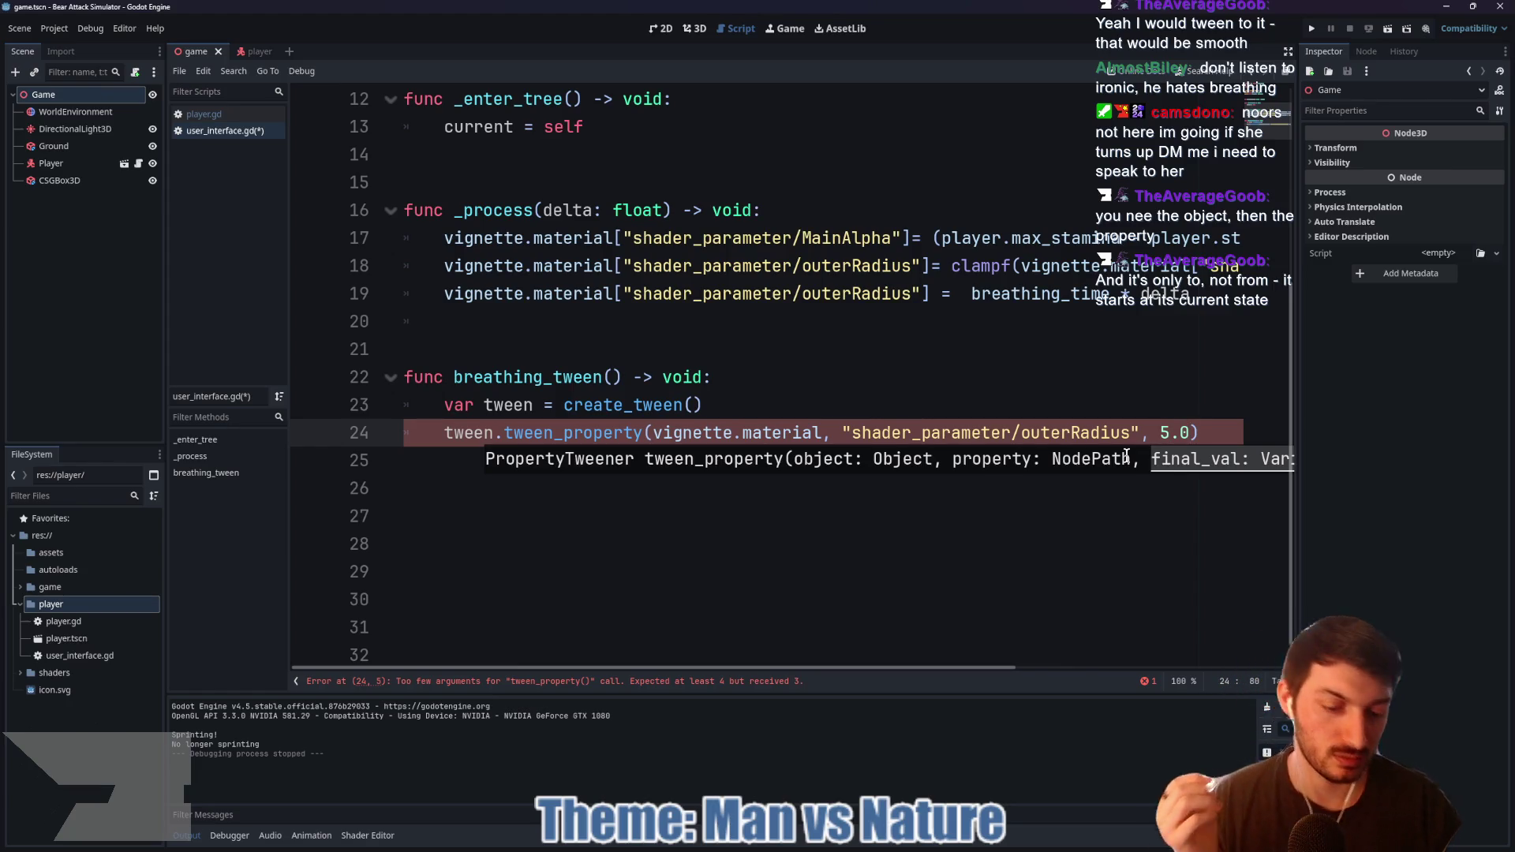
pyautogui.write(', brea')
# Complete breathing_time as the tween duration and set breathing_time to 1.25
pyautogui.press('Return')
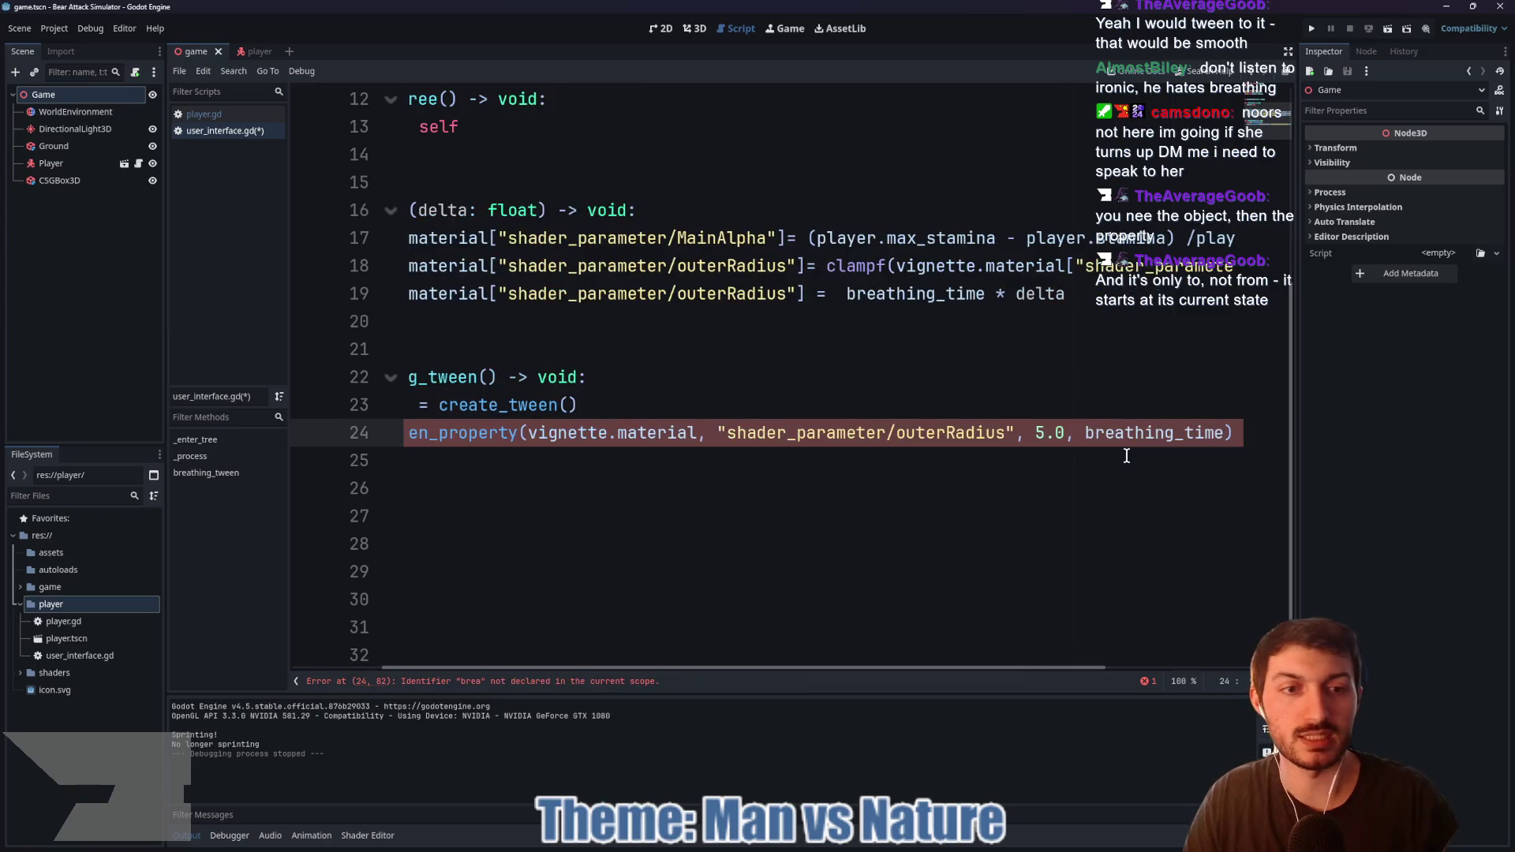
pyautogui.hscroll(-3, 868, 678)
pyautogui.scroll(4, 720, 348)
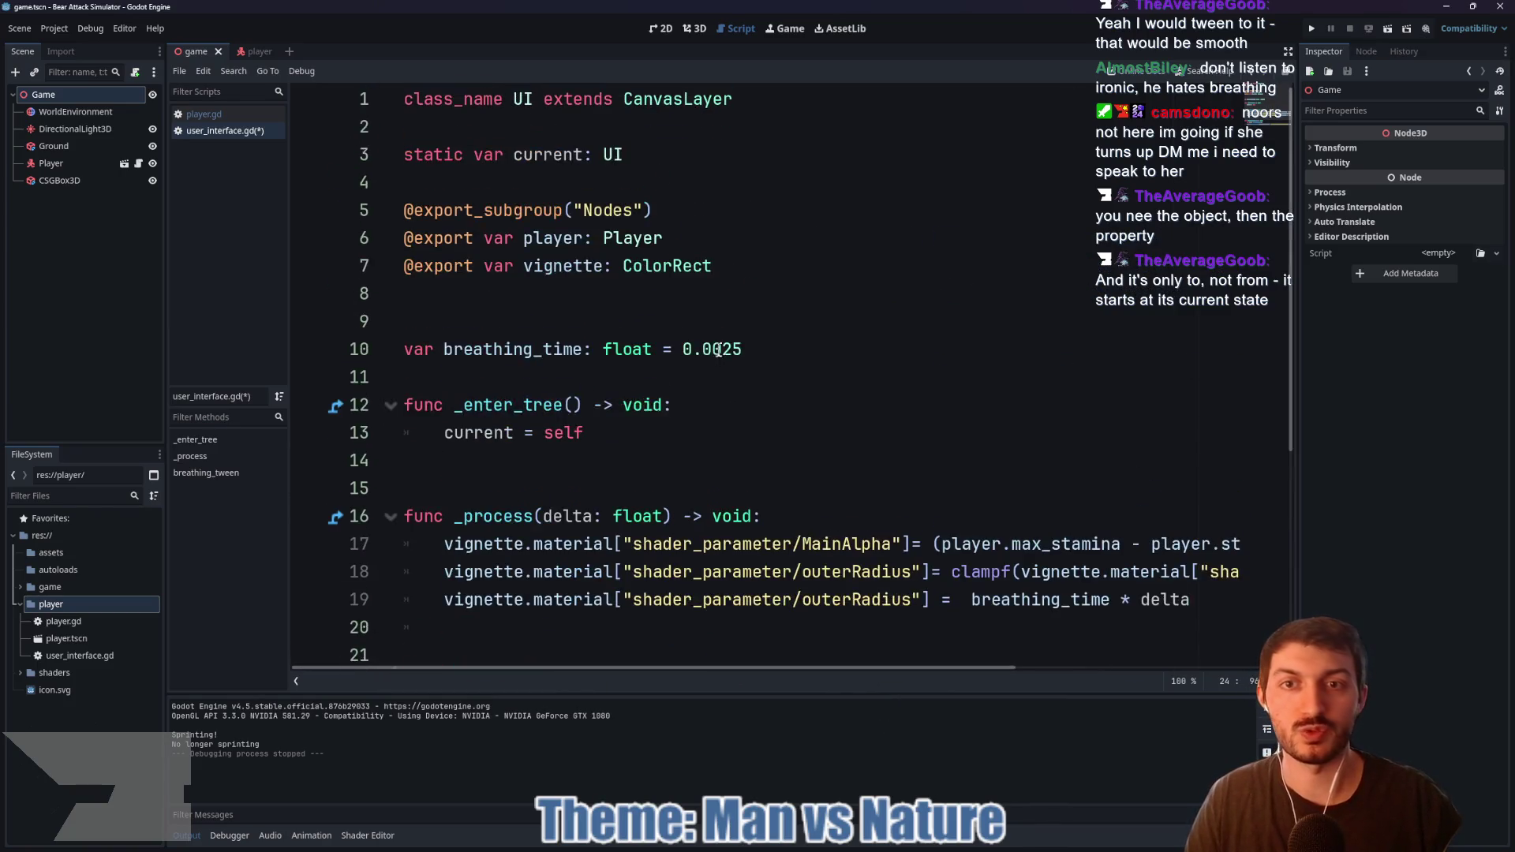
pyautogui.moveTo(682, 349); pyautogui.dragTo(747, 350)
pyautogui.write('1.25')
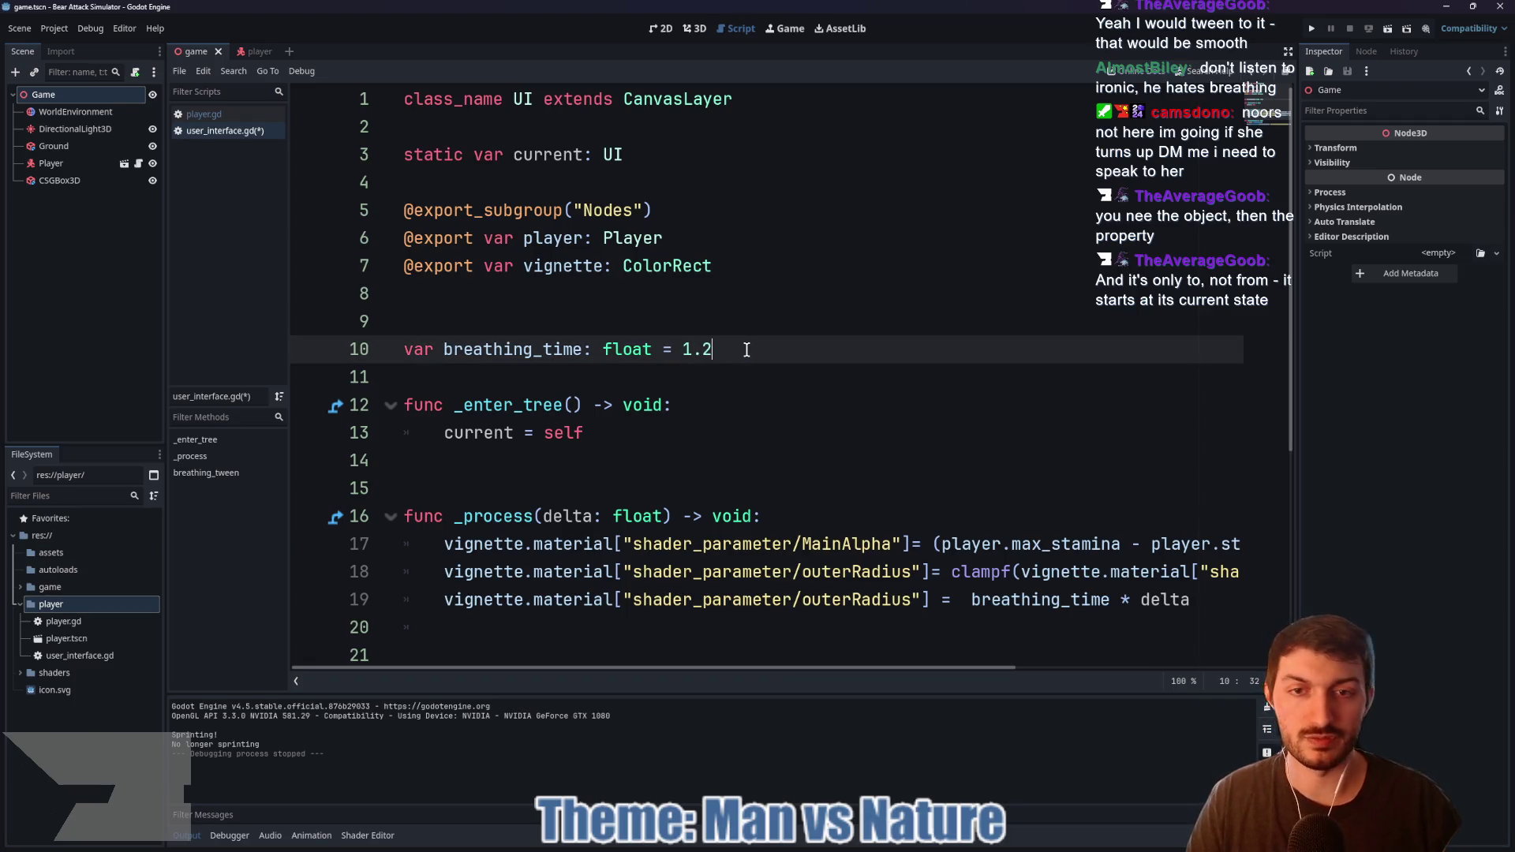
# Switch to the player.tscn scene
pyautogui.scroll(-4, 741, 421)
pyautogui.click(887, 427)
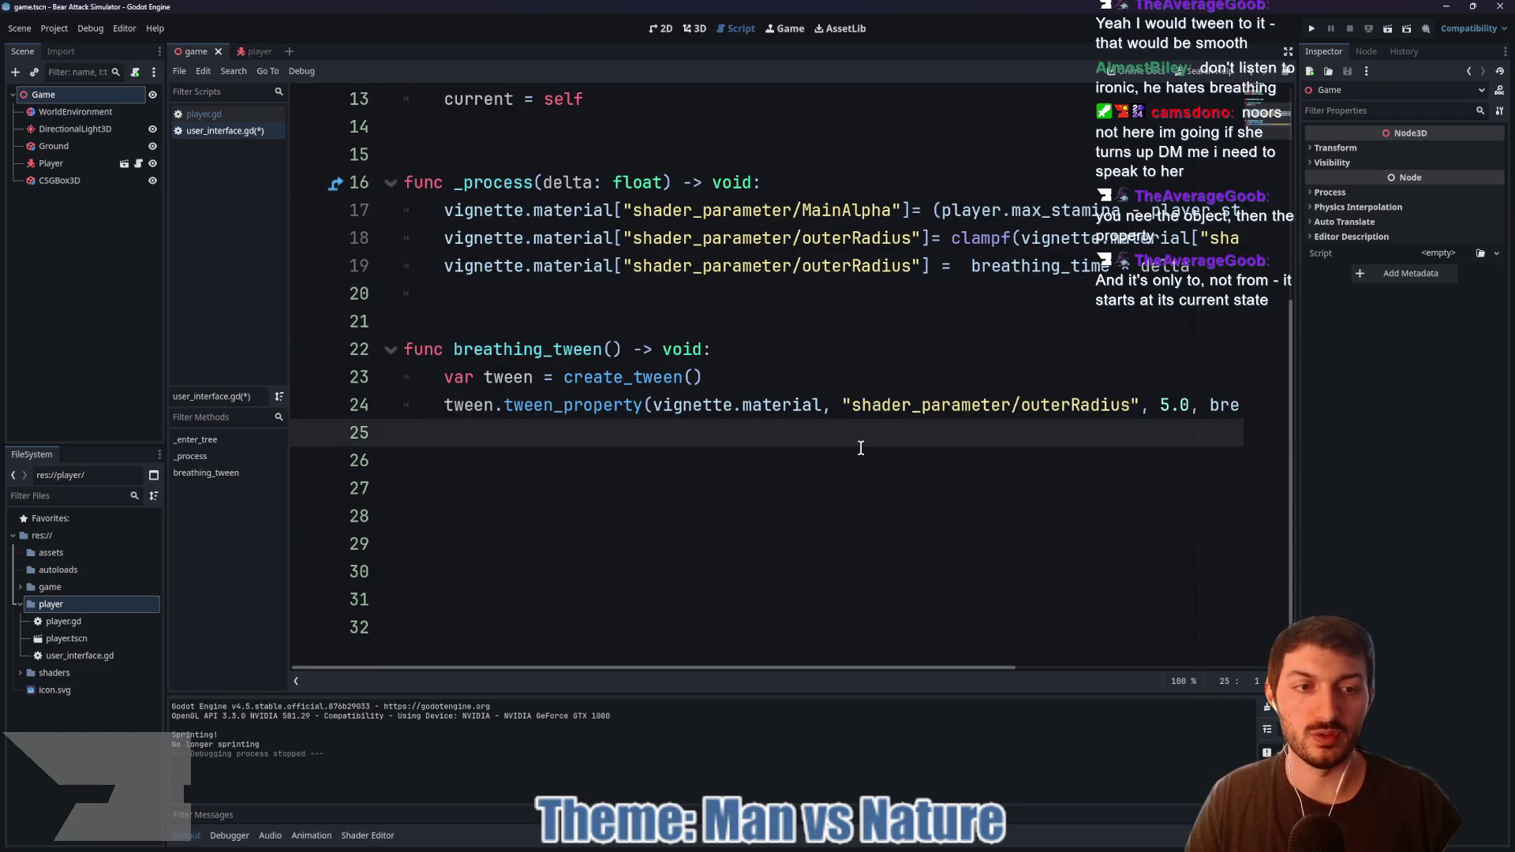
pyautogui.moveTo(798, 666)
pyautogui.mouseDown()
pyautogui.moveTo(1000, 681)
pyautogui.moveTo(902, 639)
pyautogui.mouseUp()
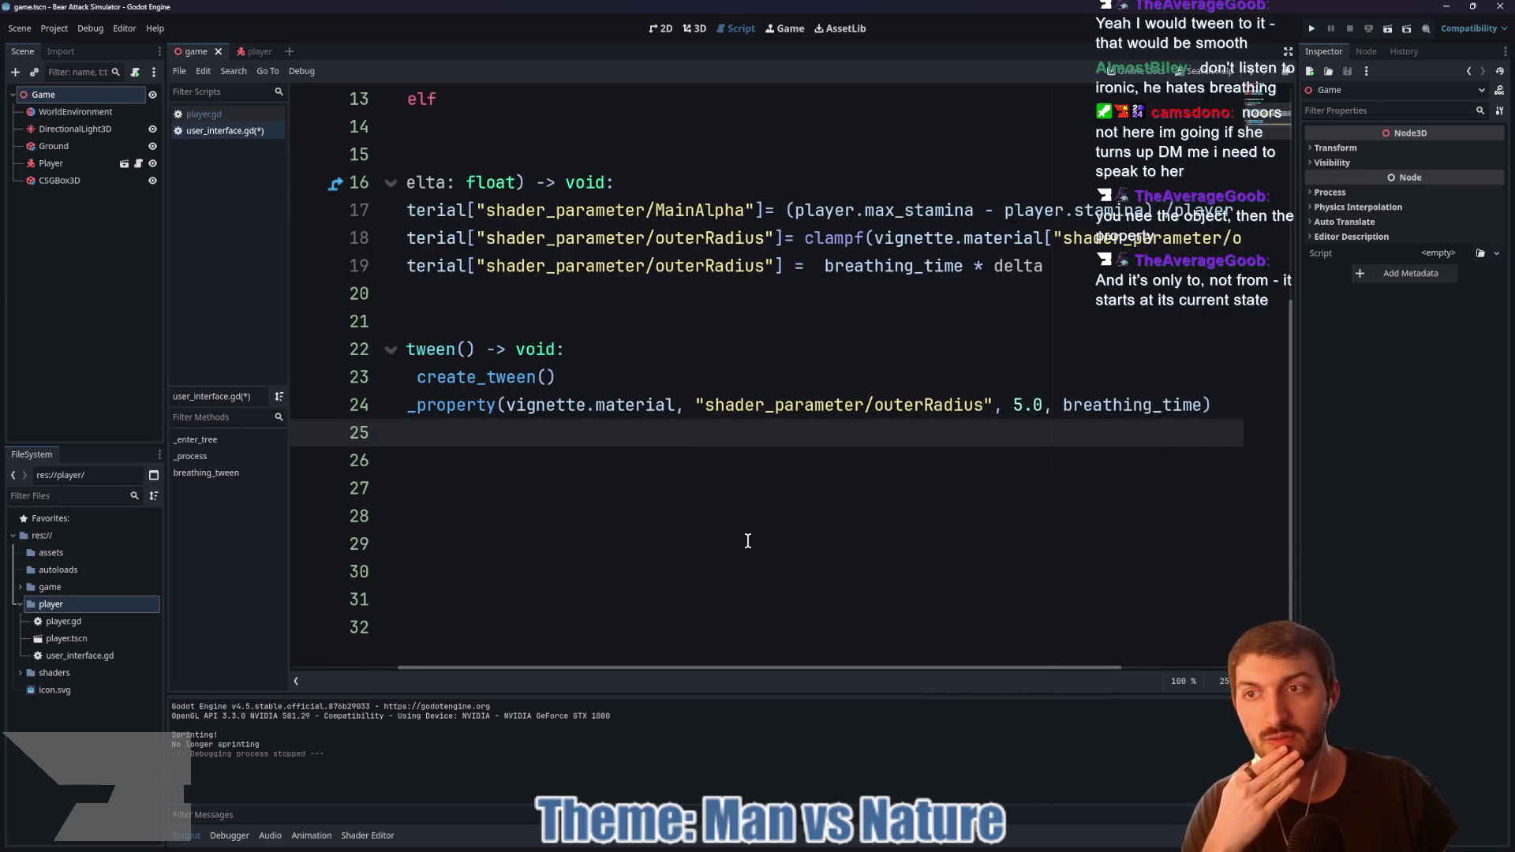
pyautogui.click(259, 51)
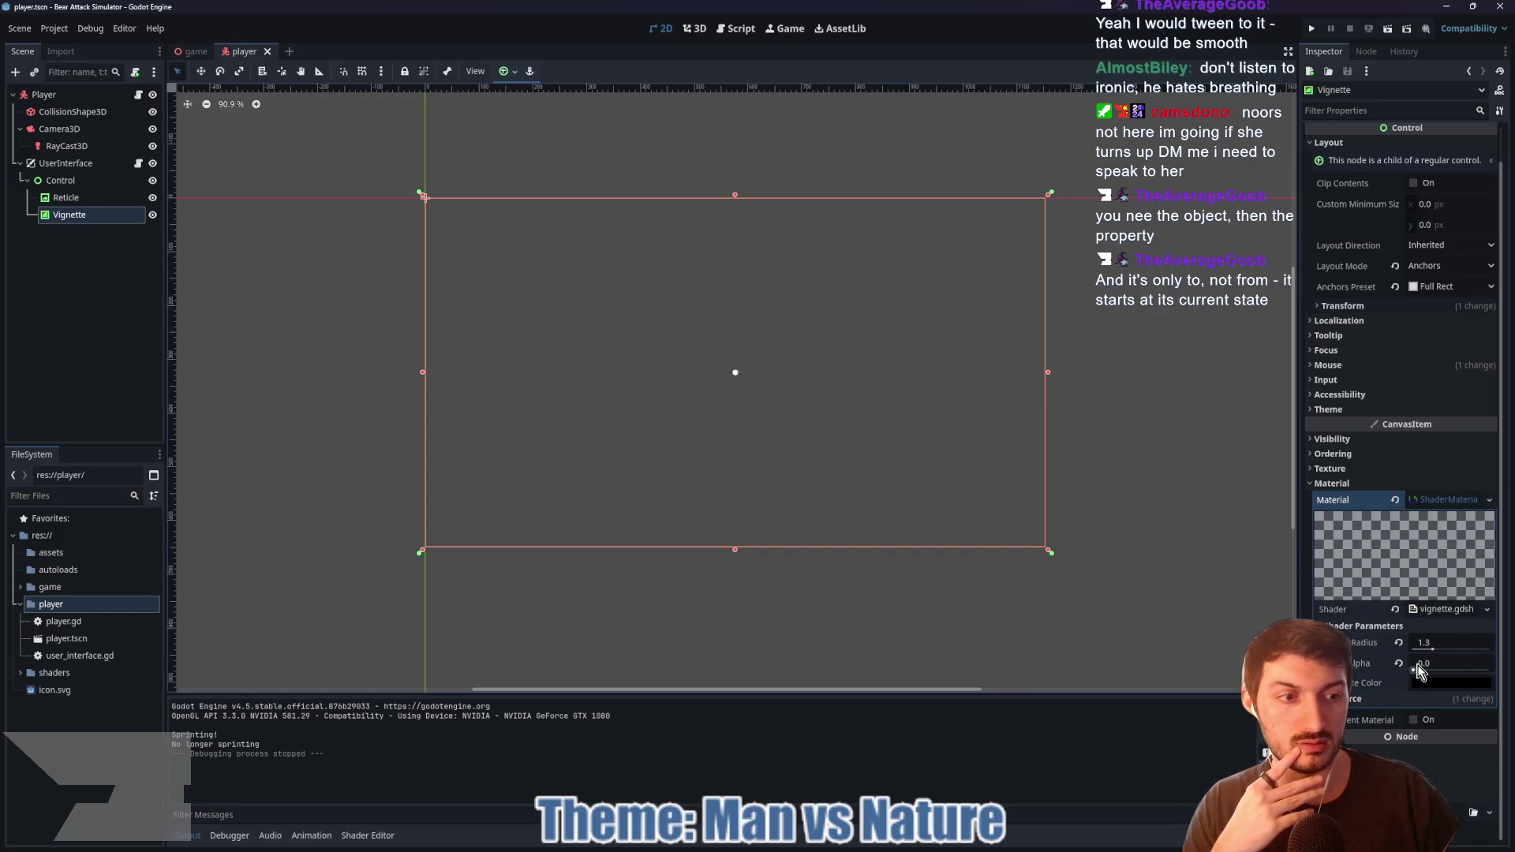
# Set the vignette's Main Alpha to 1.0, then change the tween target in user_interface.gd to 1.3
pyautogui.moveTo(1417, 670); pyautogui.dragTo(1433, 655)
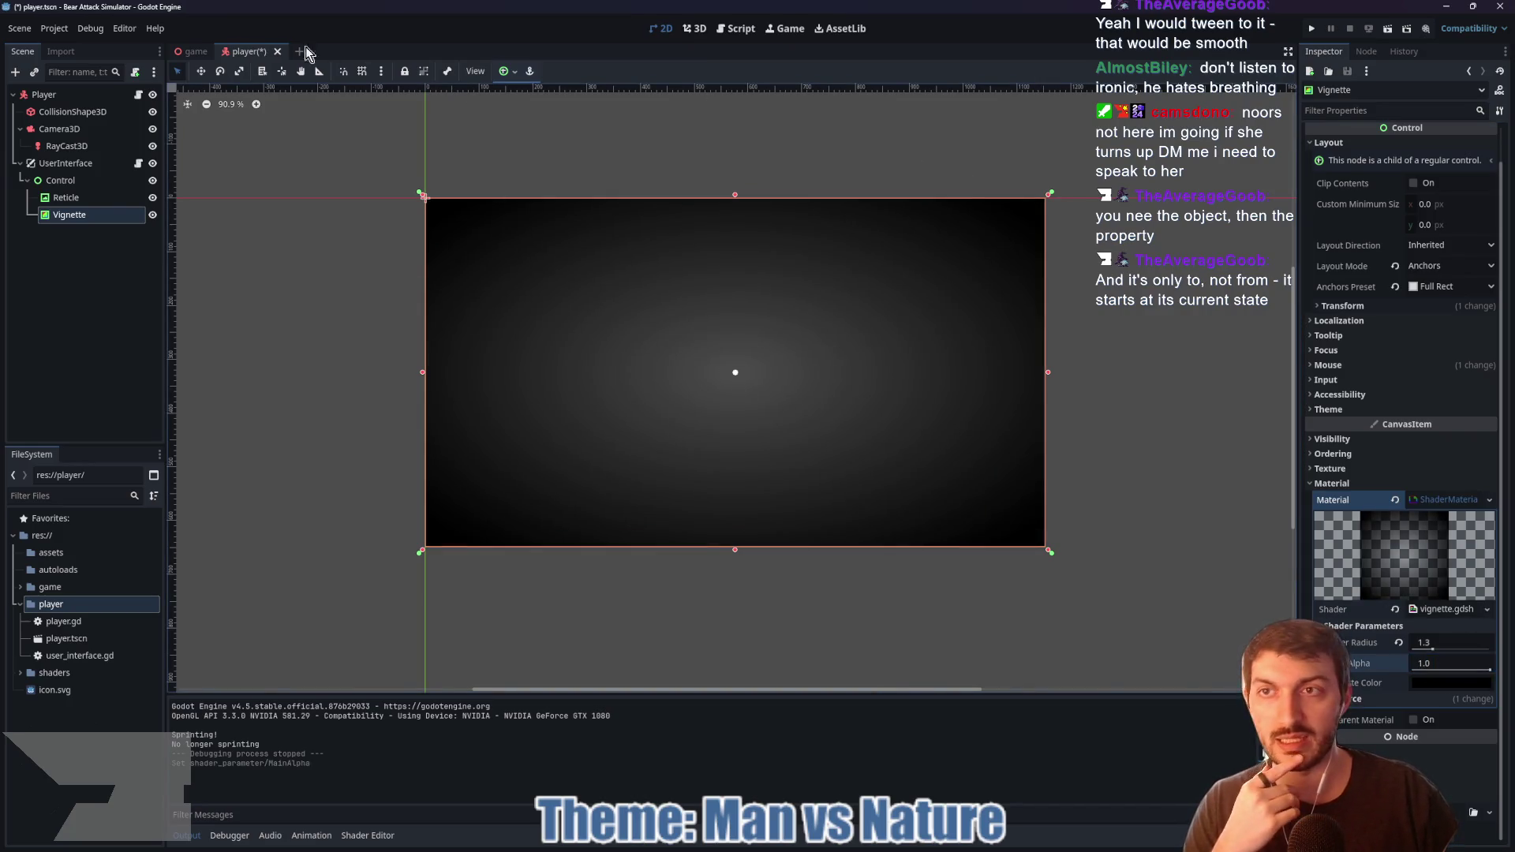
pyautogui.click(139, 164)
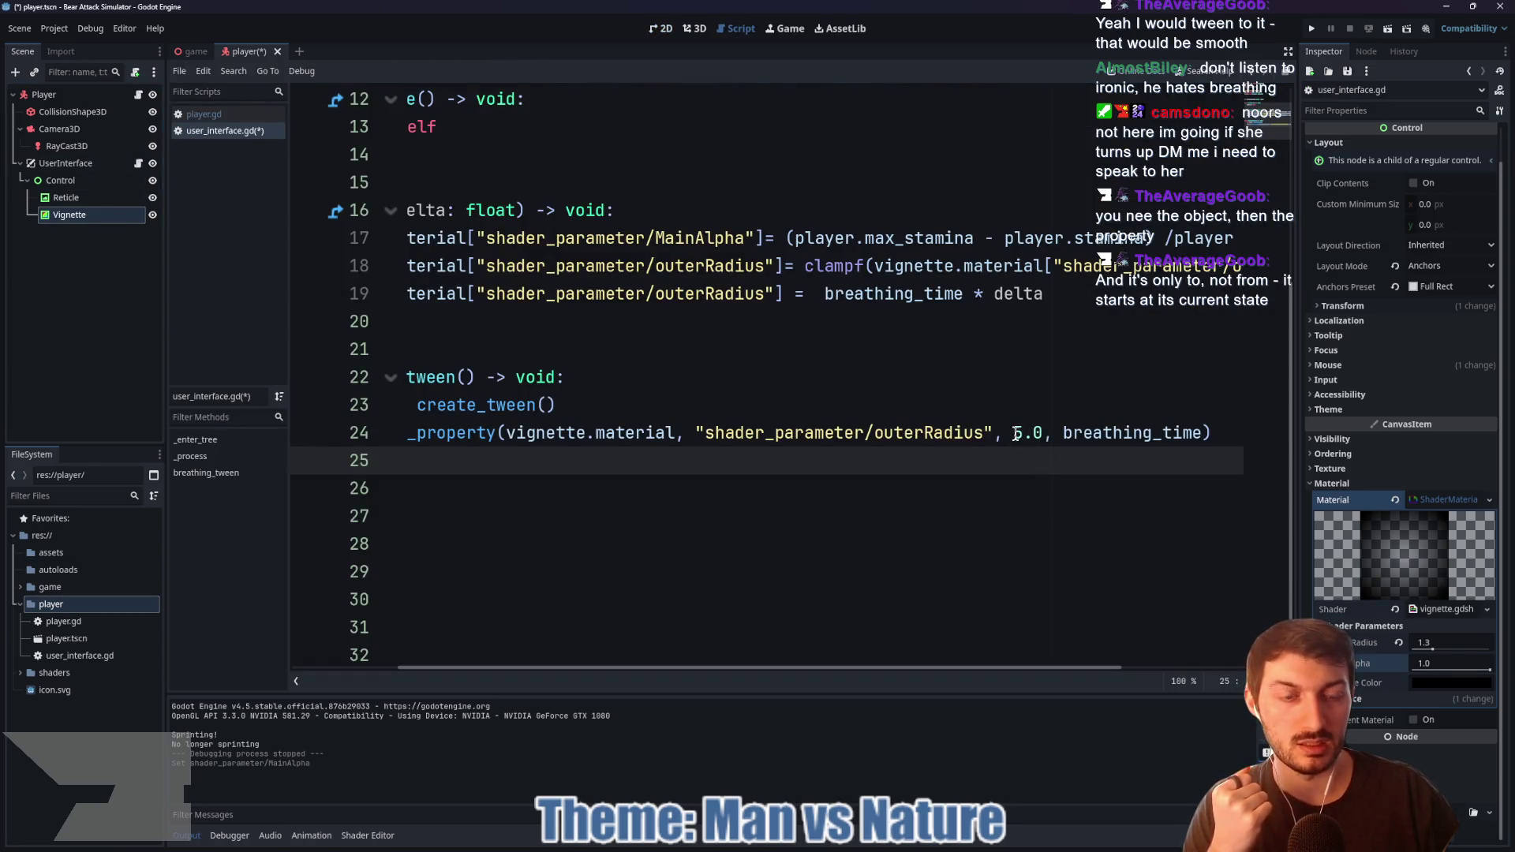
pyautogui.click(1017, 434)
pyautogui.press('Delete')
pyautogui.write('1')
pyautogui.click(1035, 432)
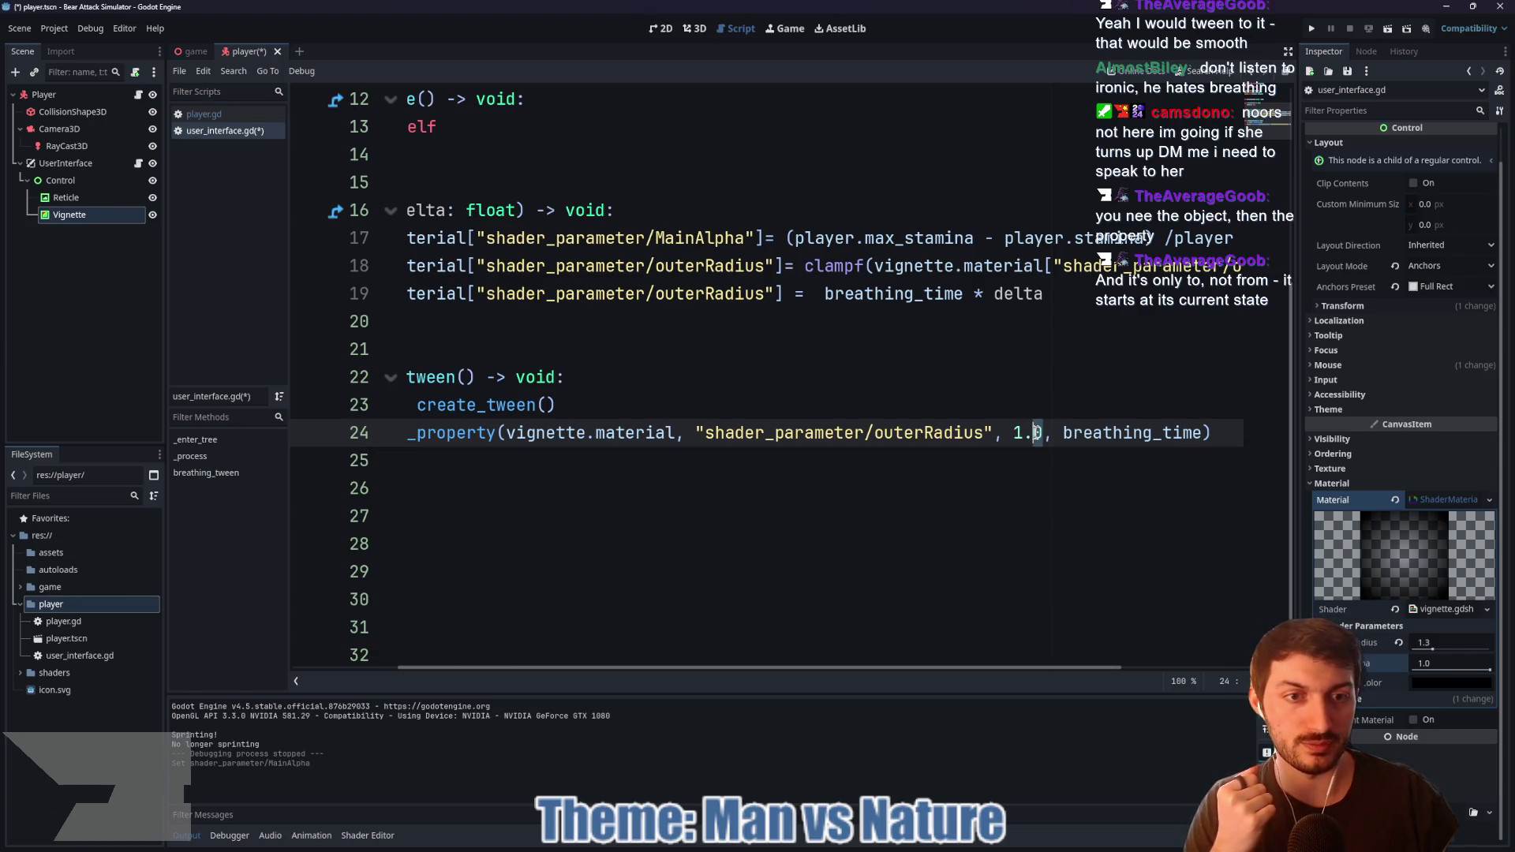
pyautogui.write('3')
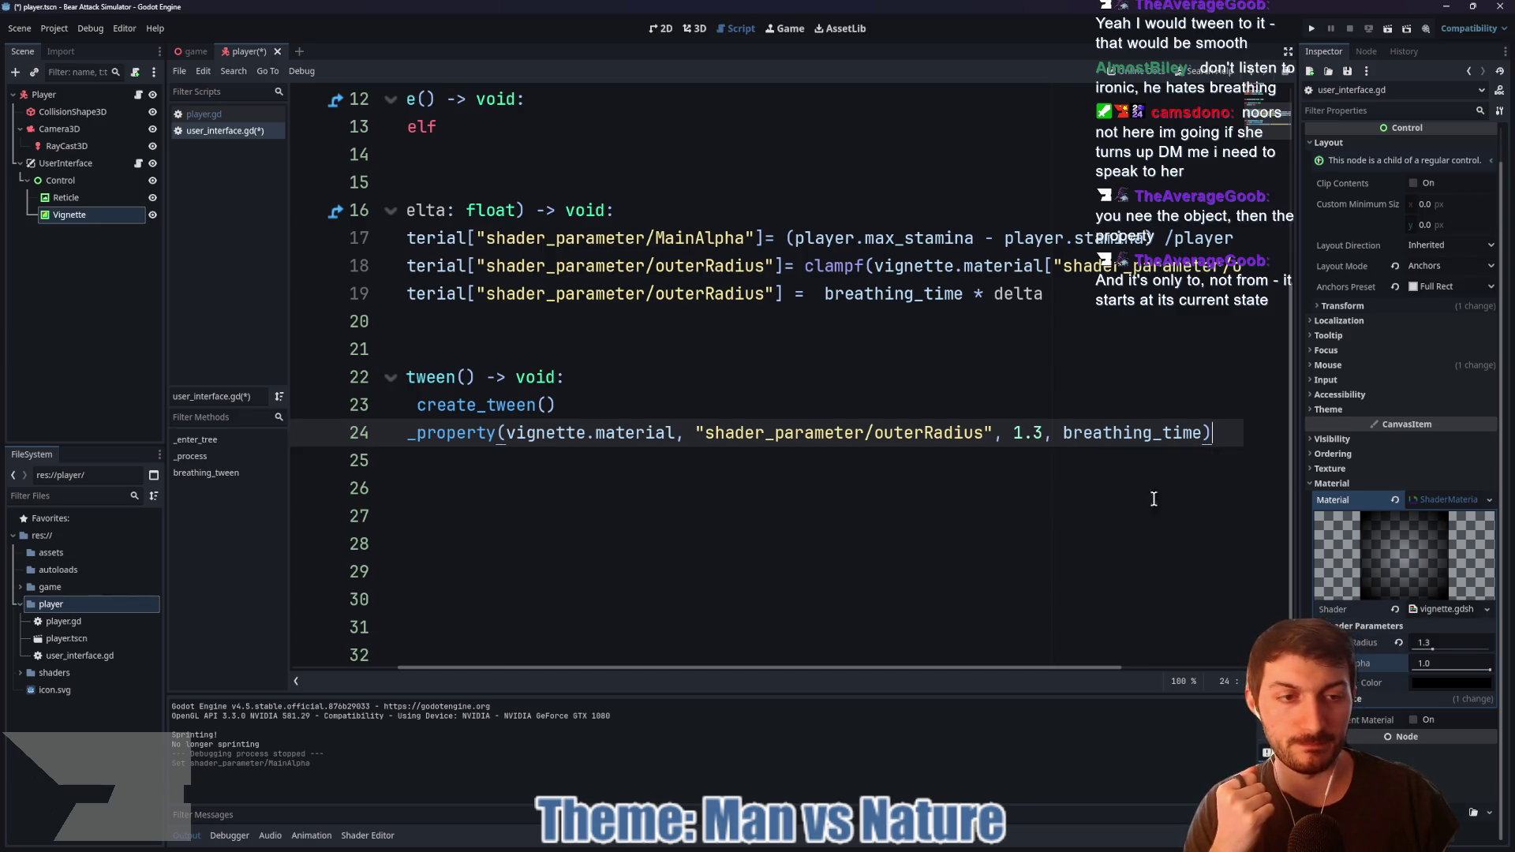
# Duplicate the tween_property line with a 5.0 target and save the script
pyautogui.moveTo(976, 671); pyautogui.dragTo(602, 649)
pyautogui.click(579, 459)
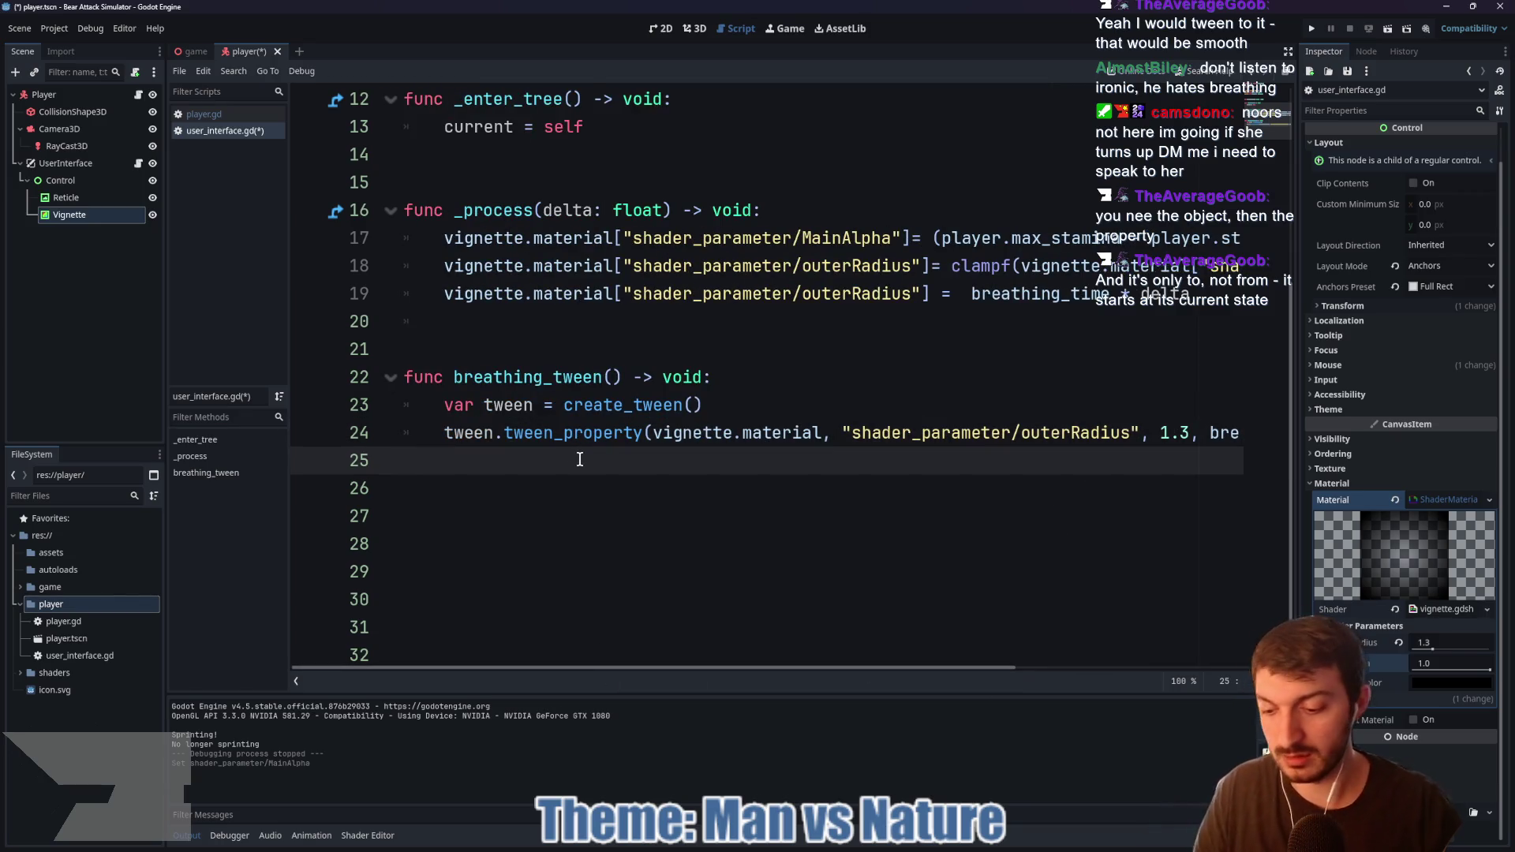
pyautogui.moveTo(443, 433); pyautogui.dragTo(1260, 428)
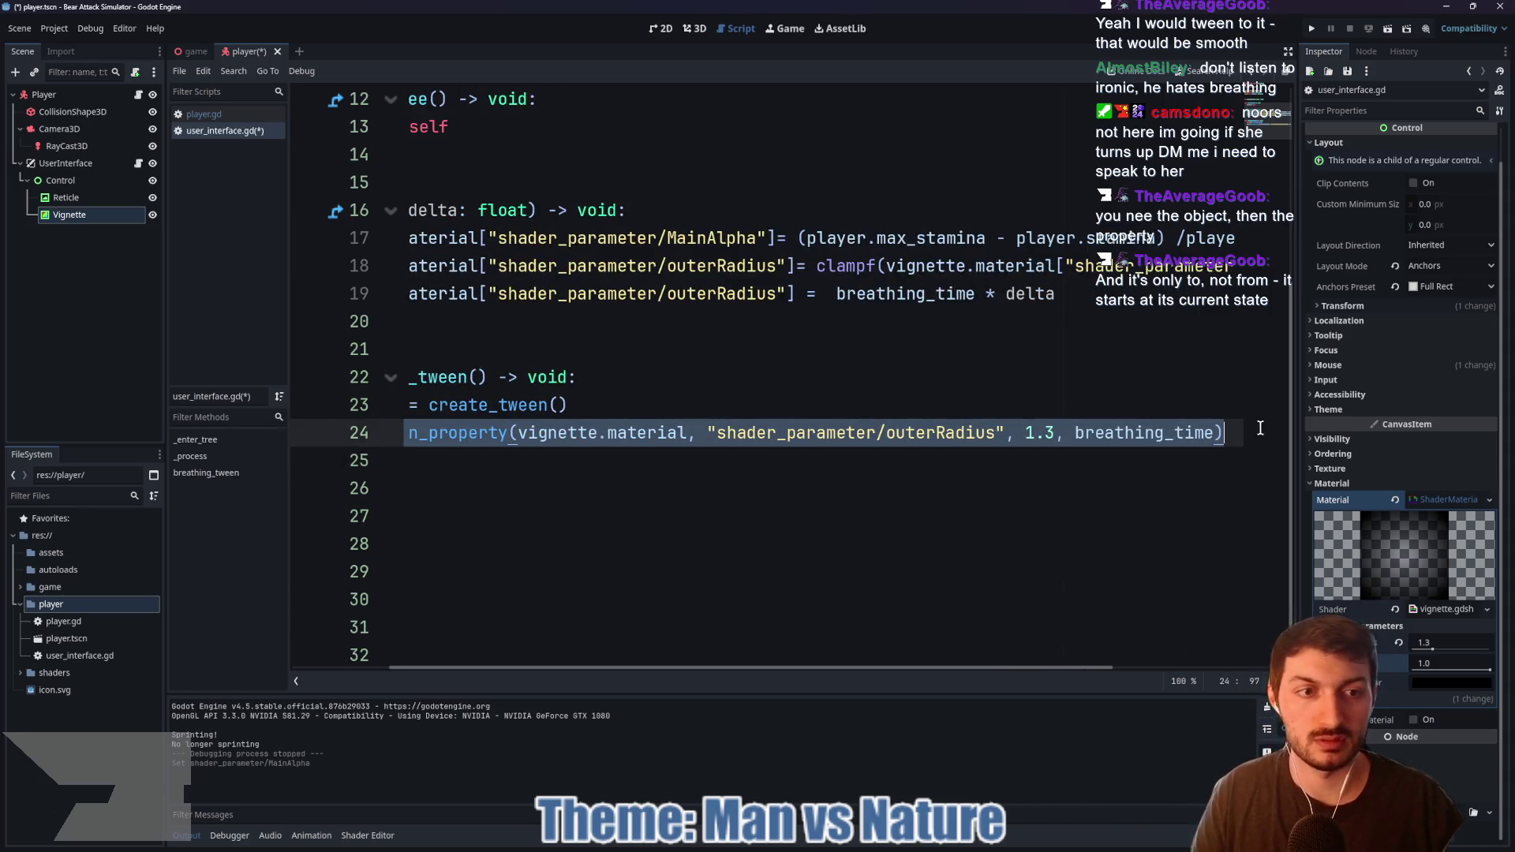
pyautogui.click(498, 468)
pyautogui.write('tween.tween_property(vignette.material, "shader_parameter/outerRadius", 1.3, breathing_time)')
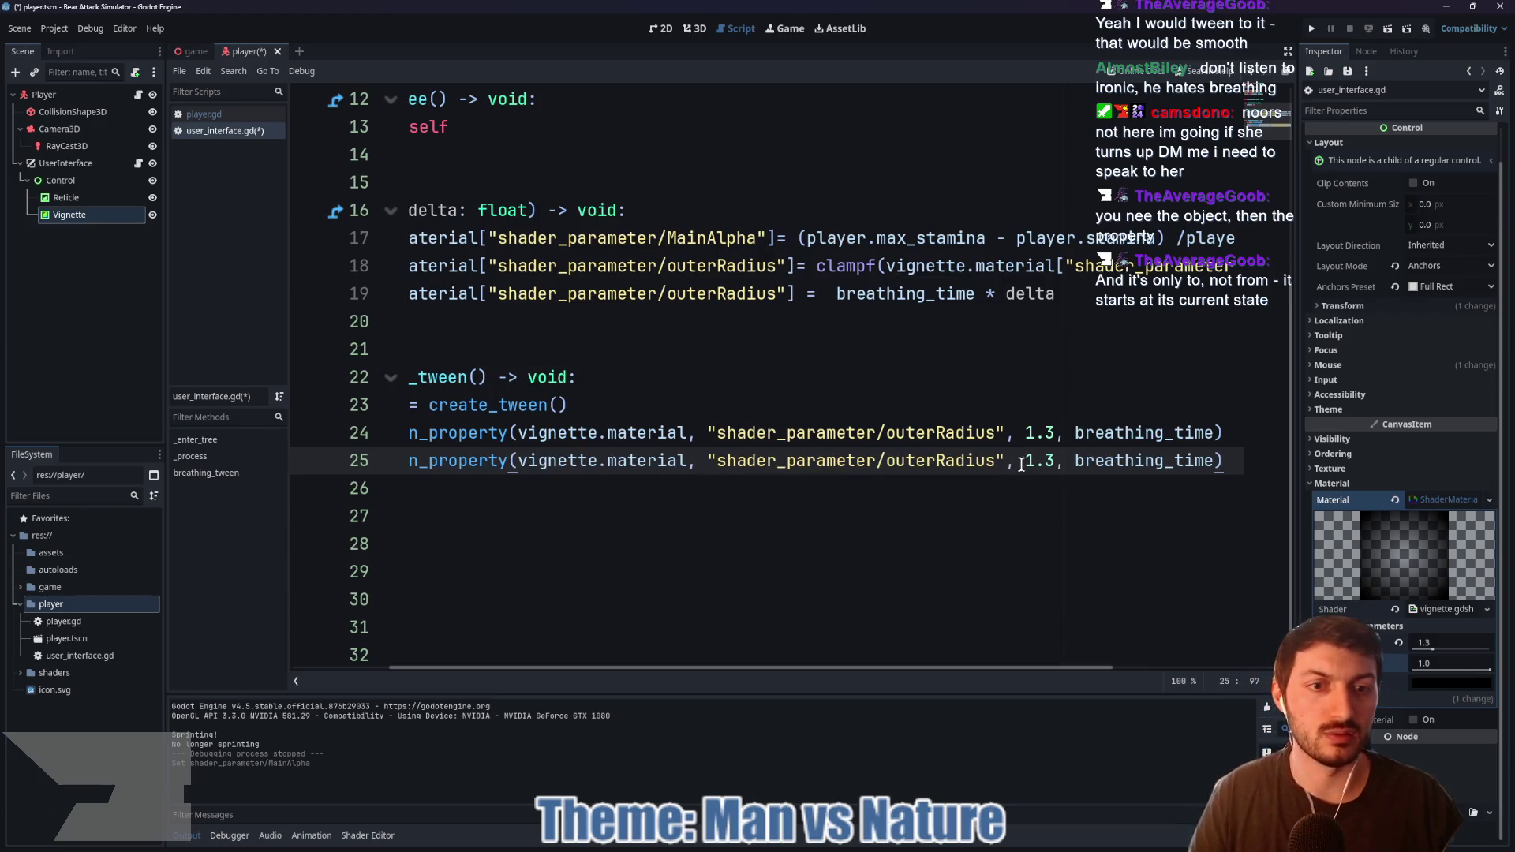
pyautogui.moveTo(1054, 460); pyautogui.dragTo(1027, 461)
pyautogui.write('5.0')
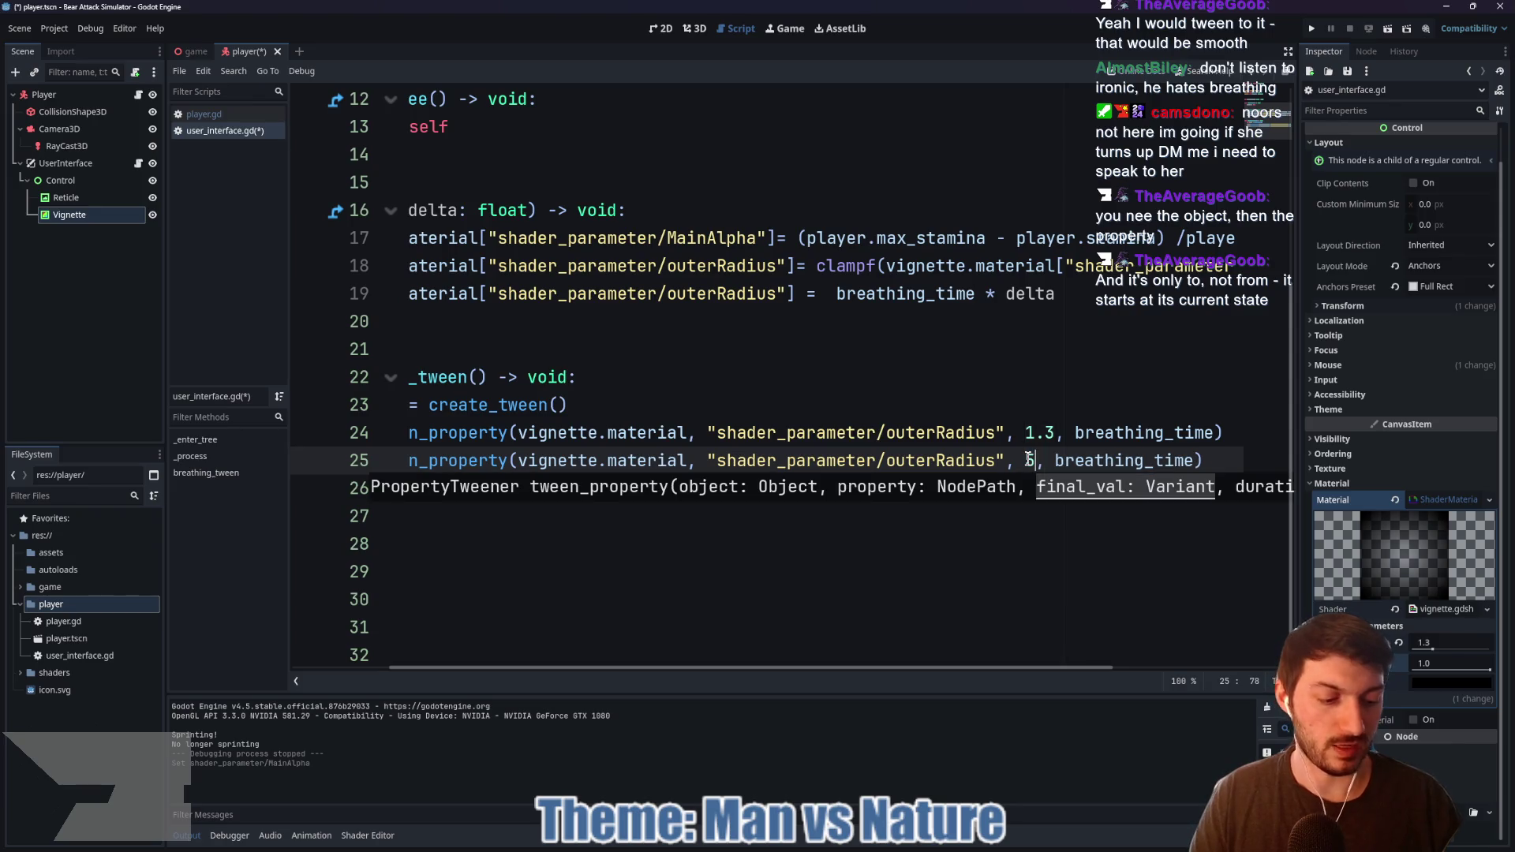
pyautogui.hotkey('ctrl', 's')
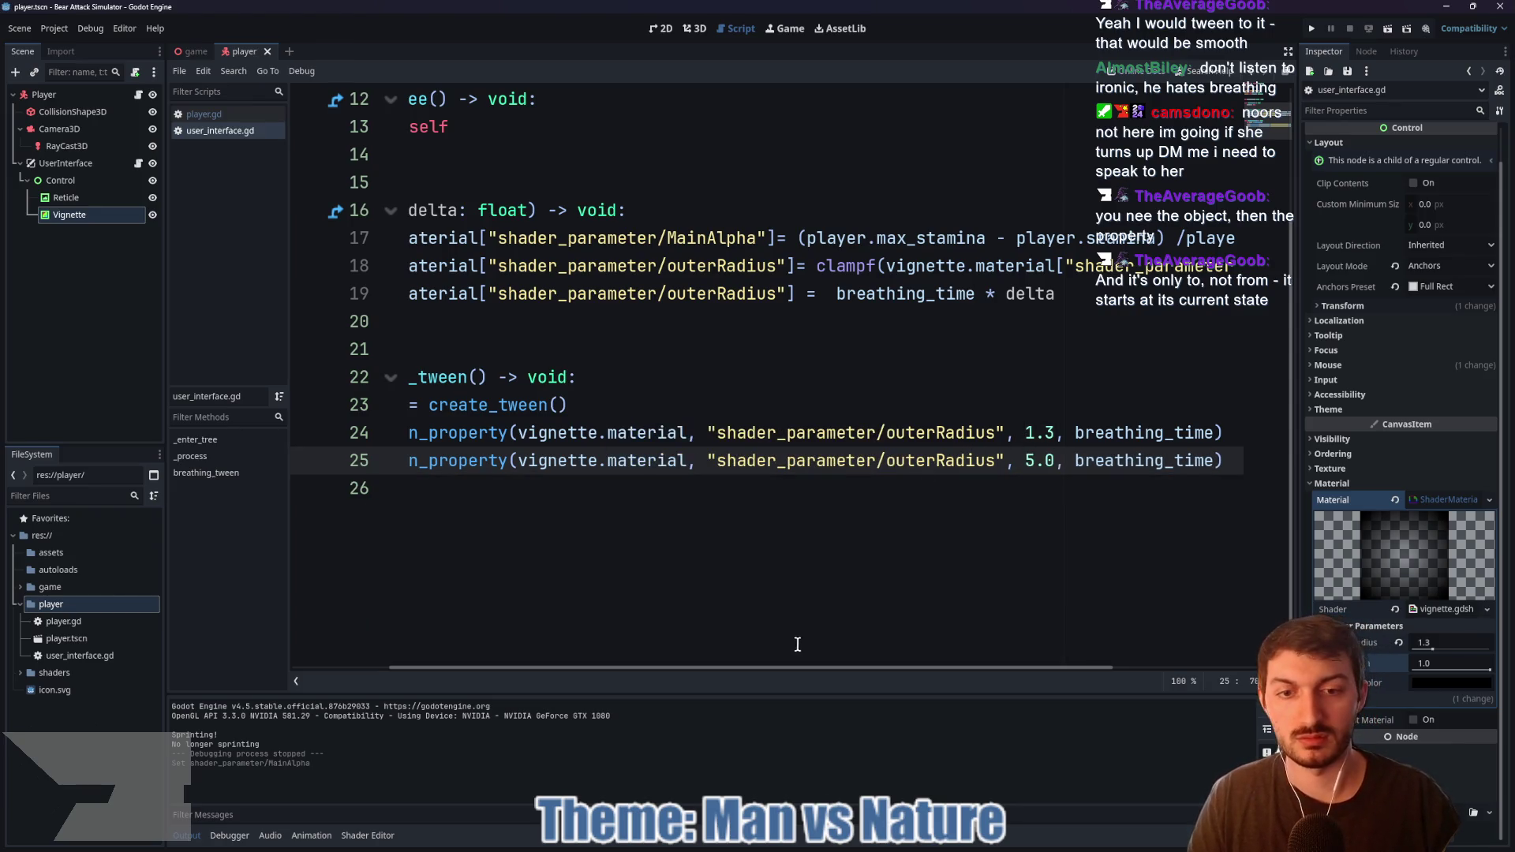
pyautogui.scroll(2, 798, 663)
pyautogui.moveTo(798, 667); pyautogui.dragTo(550, 659)
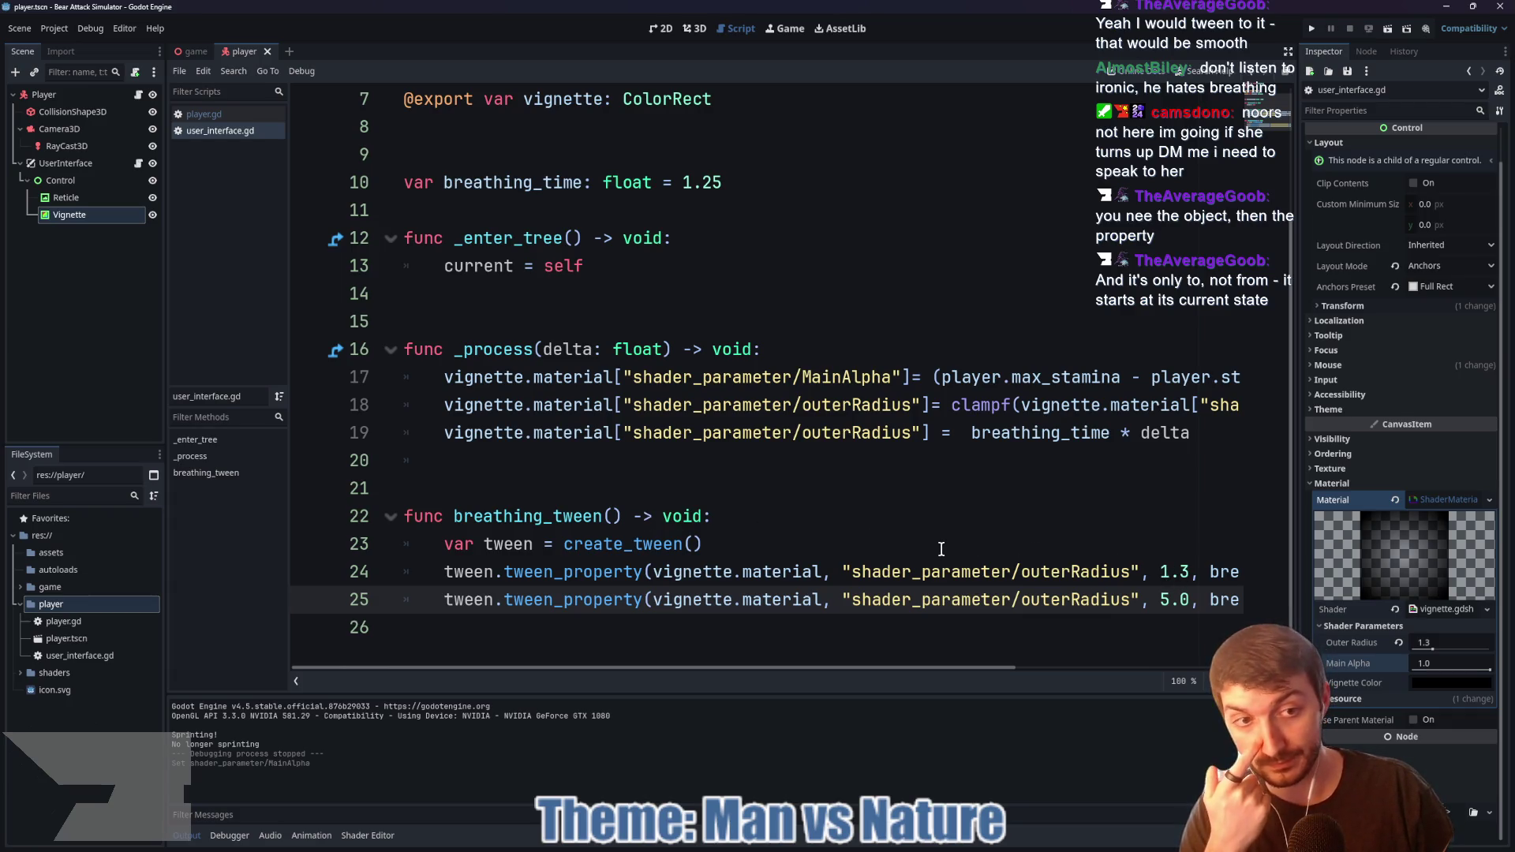
# Delete the breathing_time * delta assignment and the clampf outerRadius line from _process
pyautogui.moveTo(852, 670); pyautogui.dragTo(988, 671)
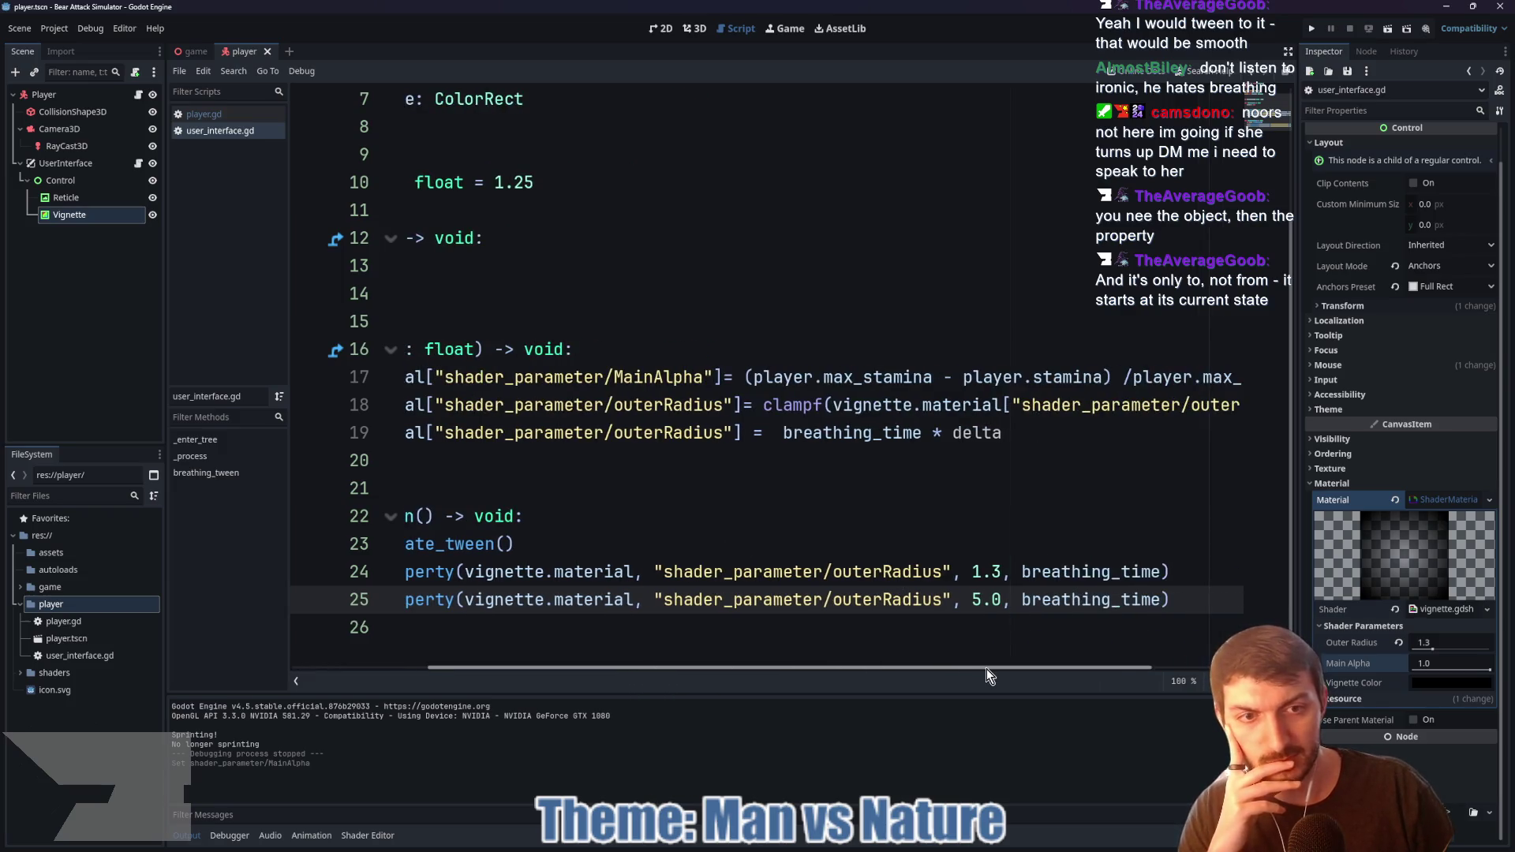
pyautogui.moveTo(1032, 431); pyautogui.dragTo(350, 436)
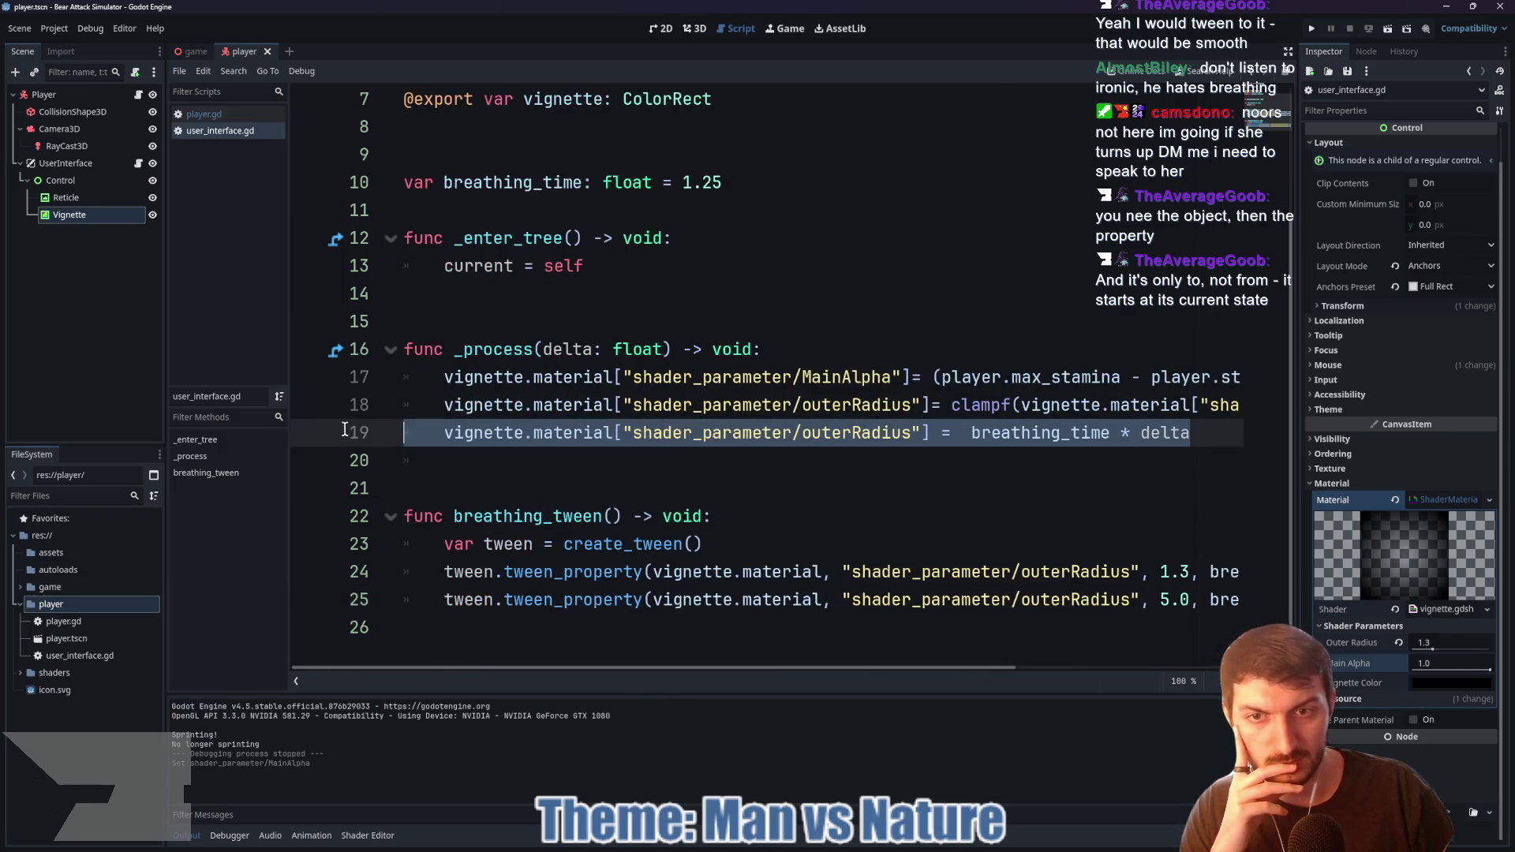
pyautogui.press('BackSpace')
pyautogui.moveTo(442, 405); pyautogui.dragTo(1191, 420)
pyautogui.hotkey('shift', 'Left')
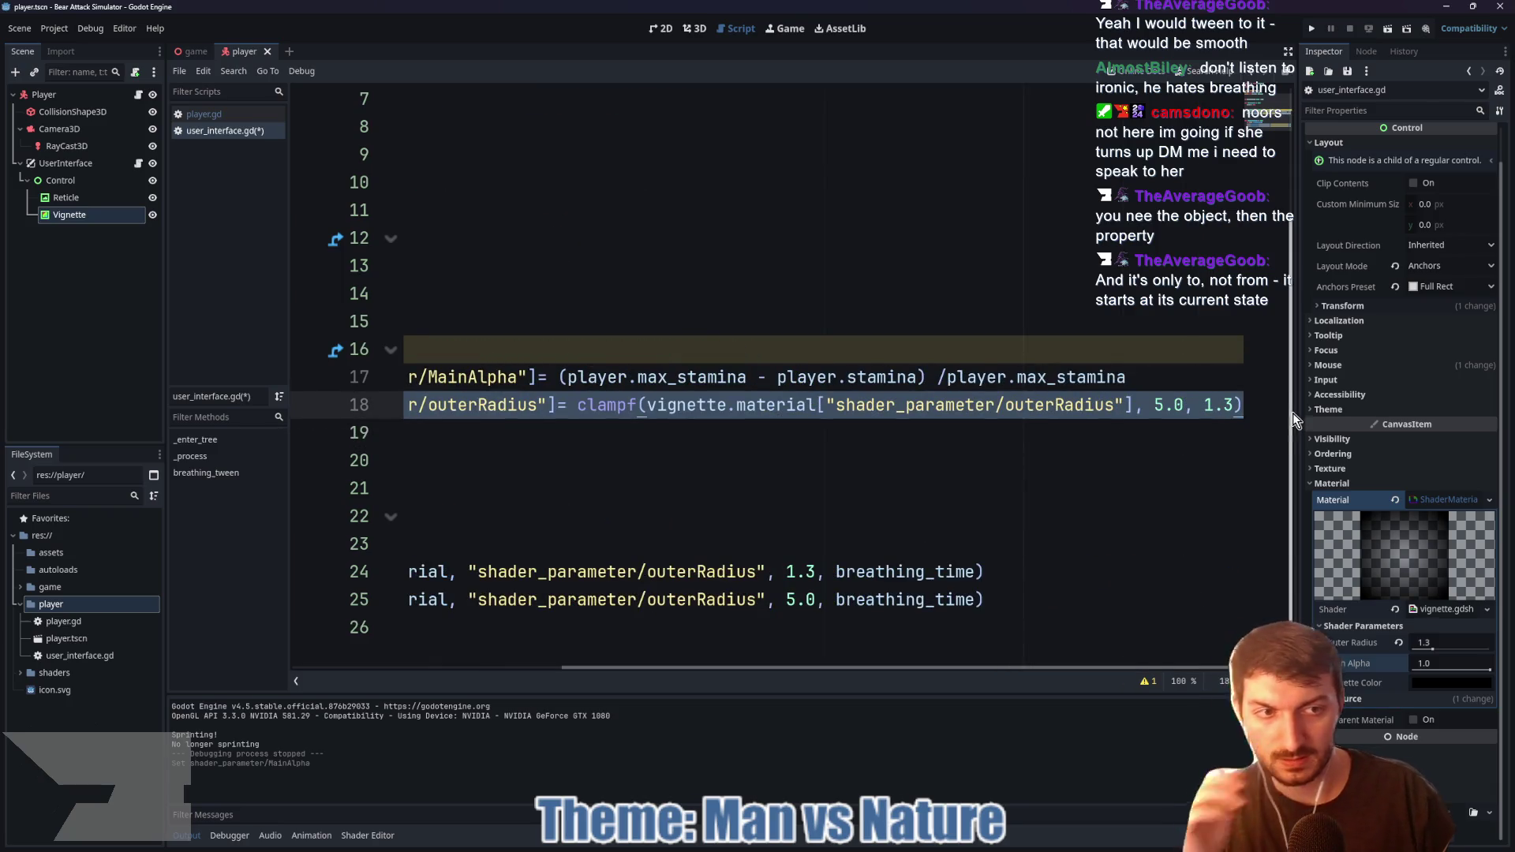
pyautogui.press('BackSpace')
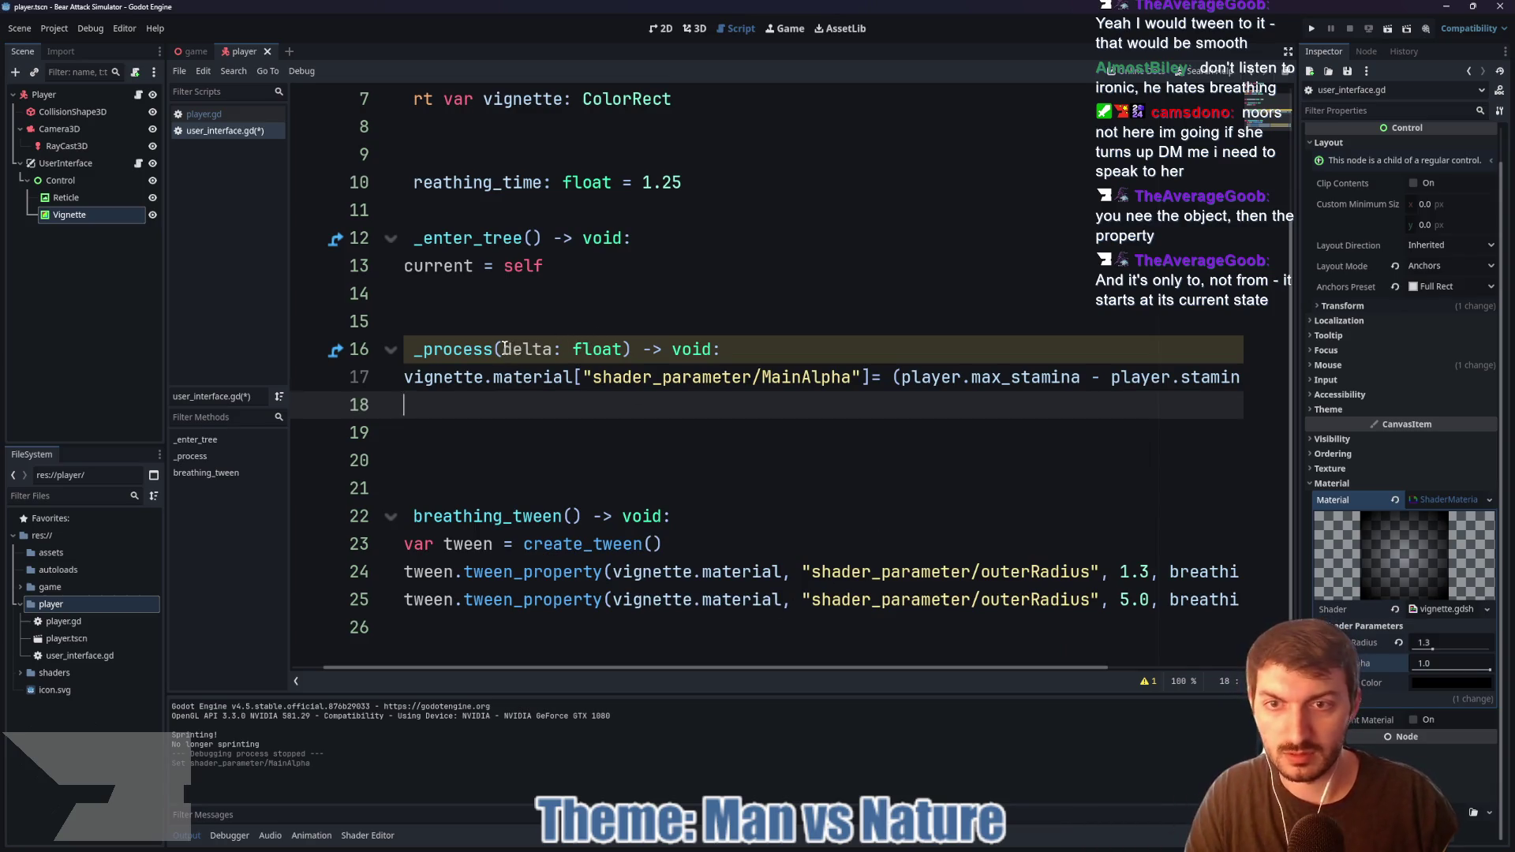
# Rename delta to _delta and remove the surplus blank line above breathing_tween
pyautogui.click(501, 349)
pyautogui.write('_')
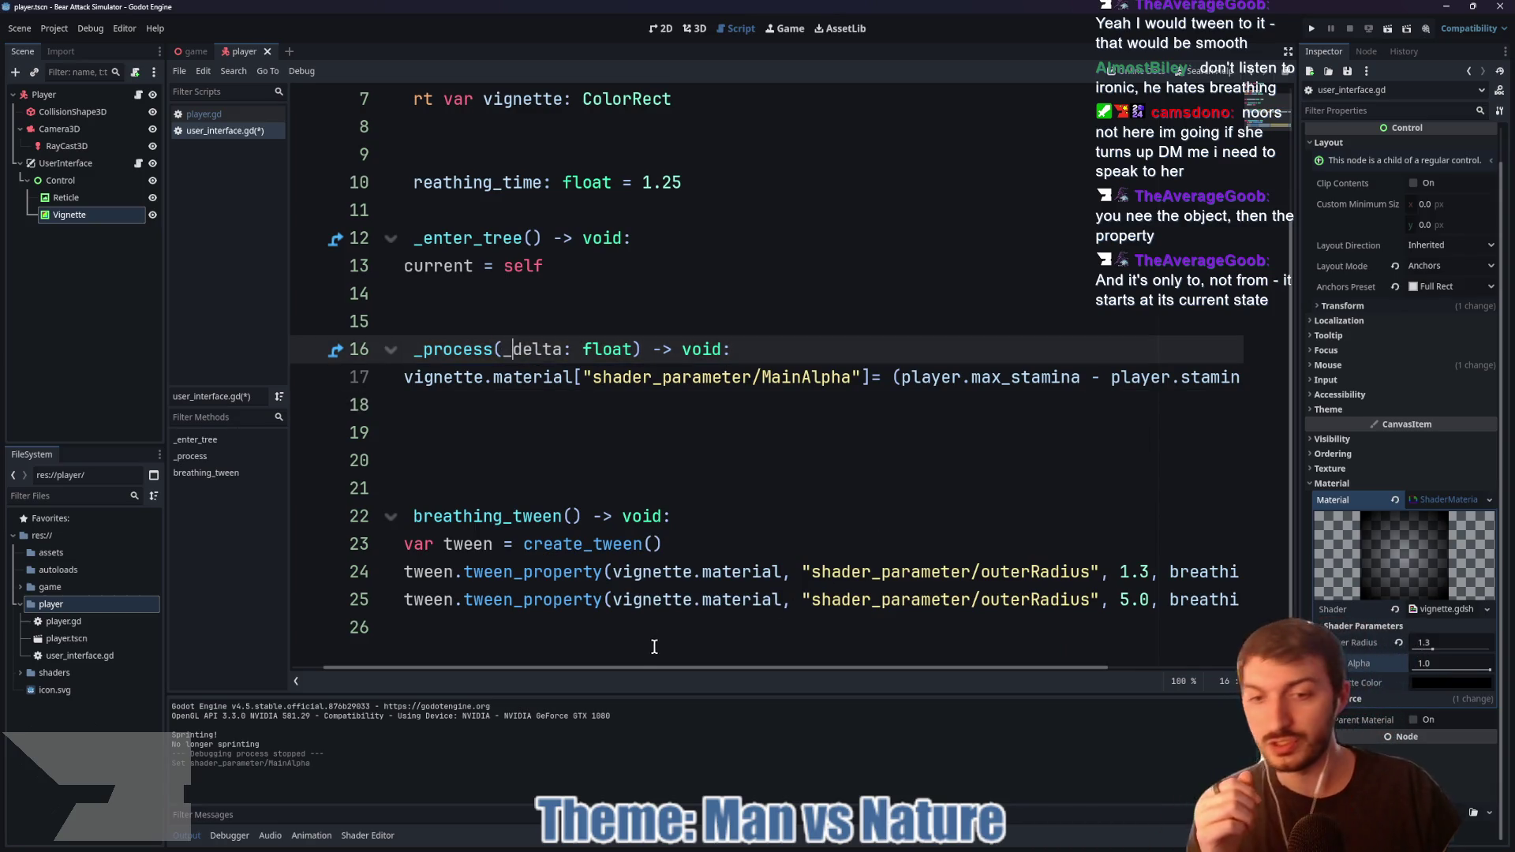
pyautogui.hscroll(-2, 591, 679)
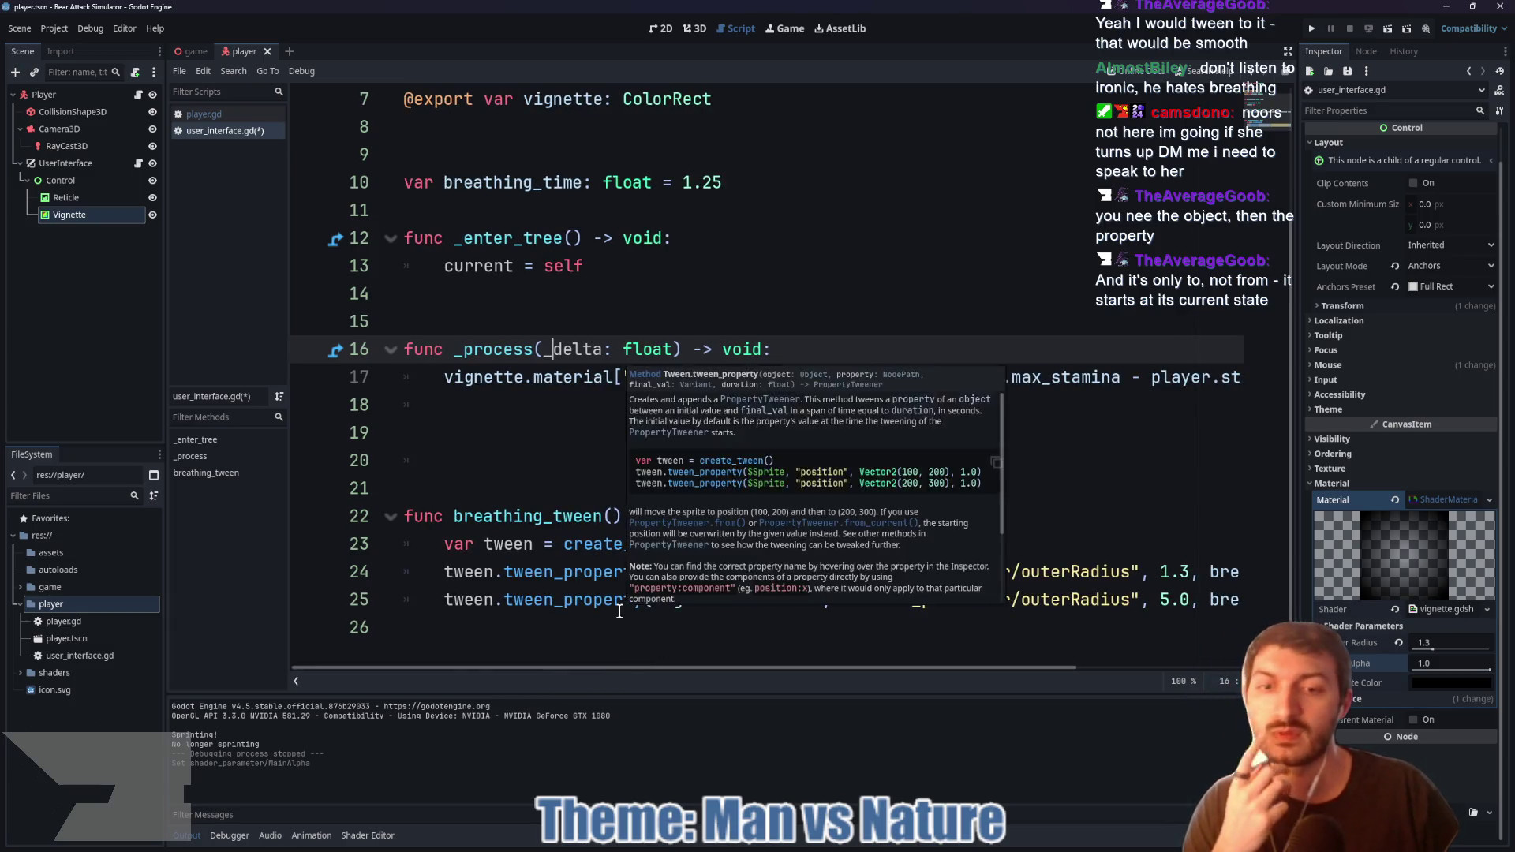
pyautogui.click(574, 629)
pyautogui.press('Return')
pyautogui.press('Return')
pyautogui.press('Return')
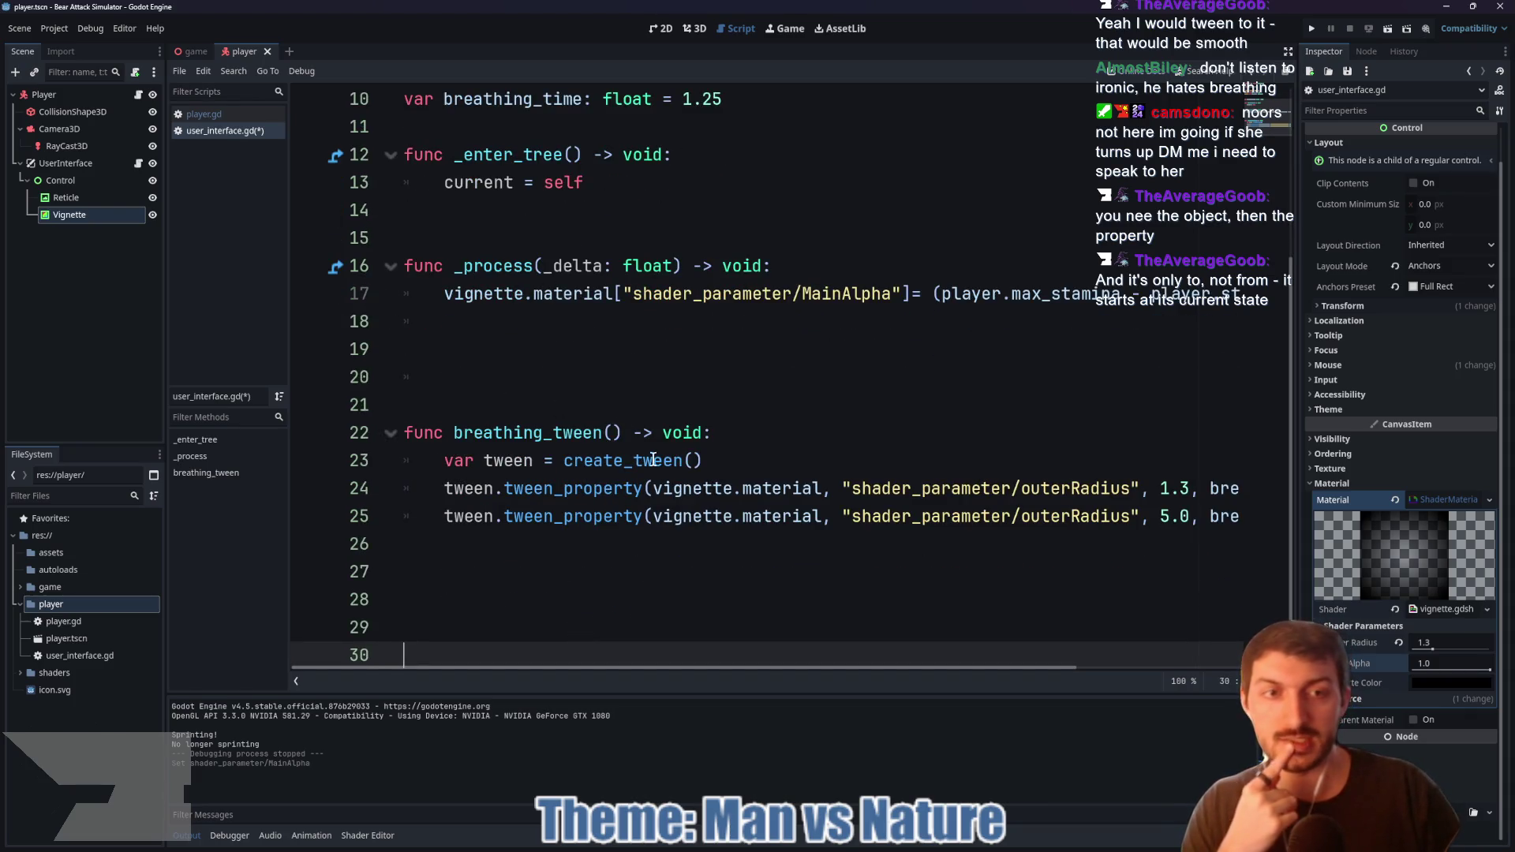
pyautogui.click(448, 376)
pyautogui.press('BackSpace')
pyautogui.press('BackSpace')
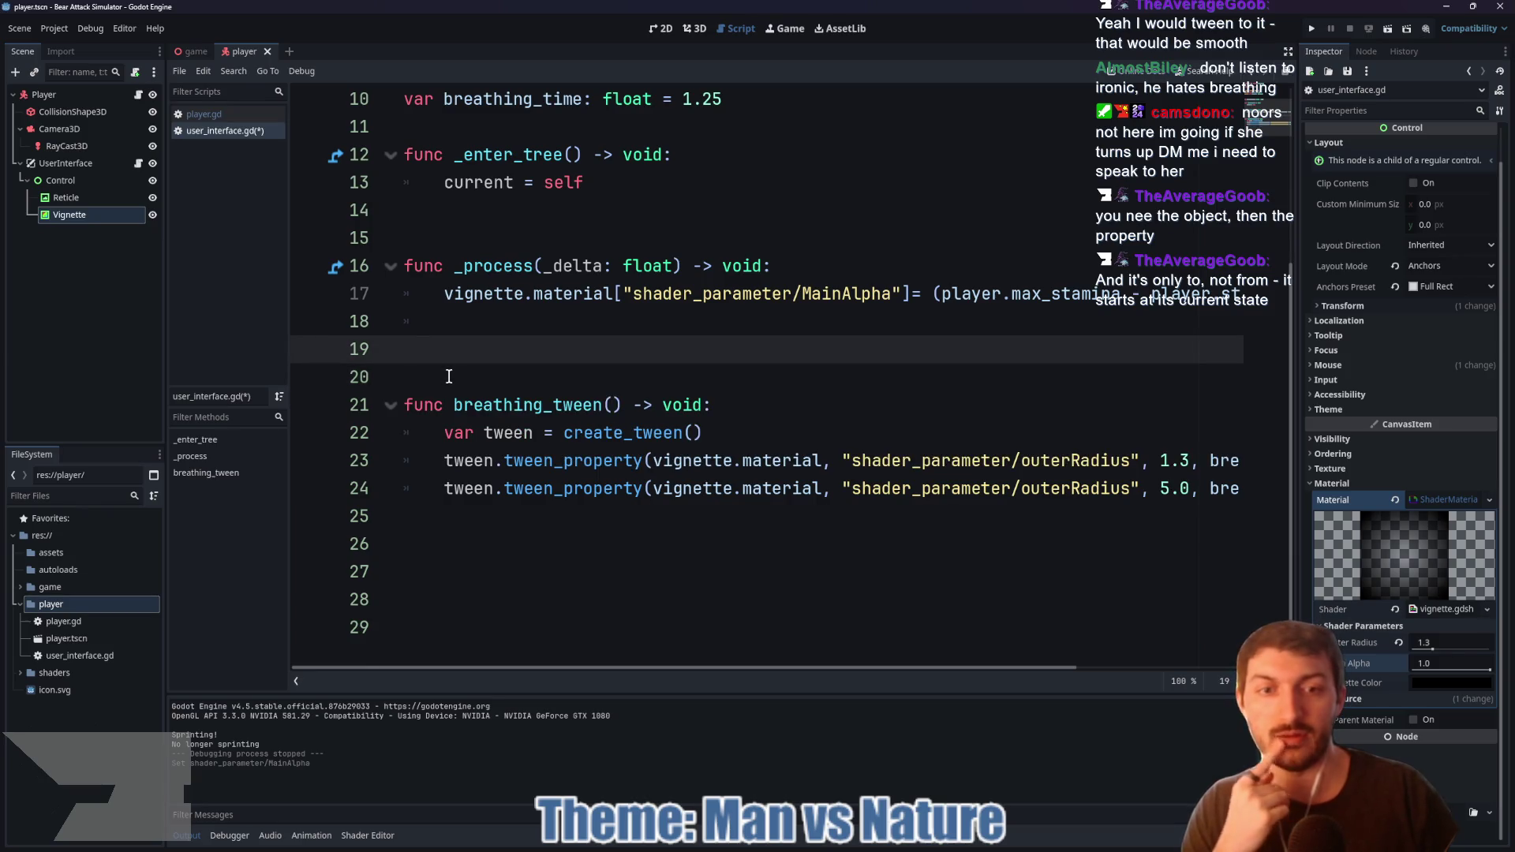
pyautogui.doubleClick(1162, 460)
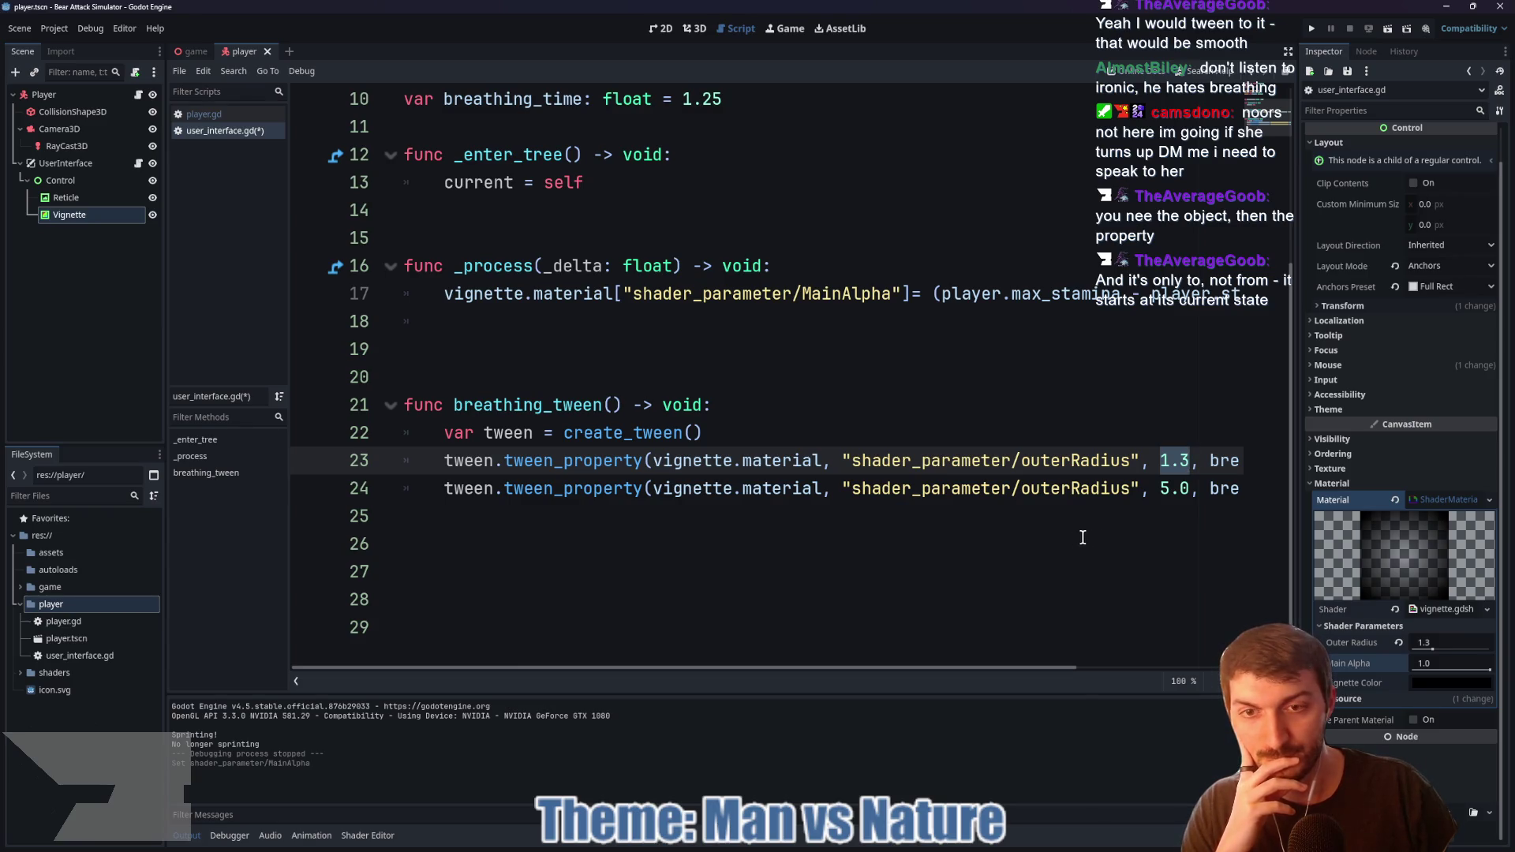
pyautogui.click(762, 413)
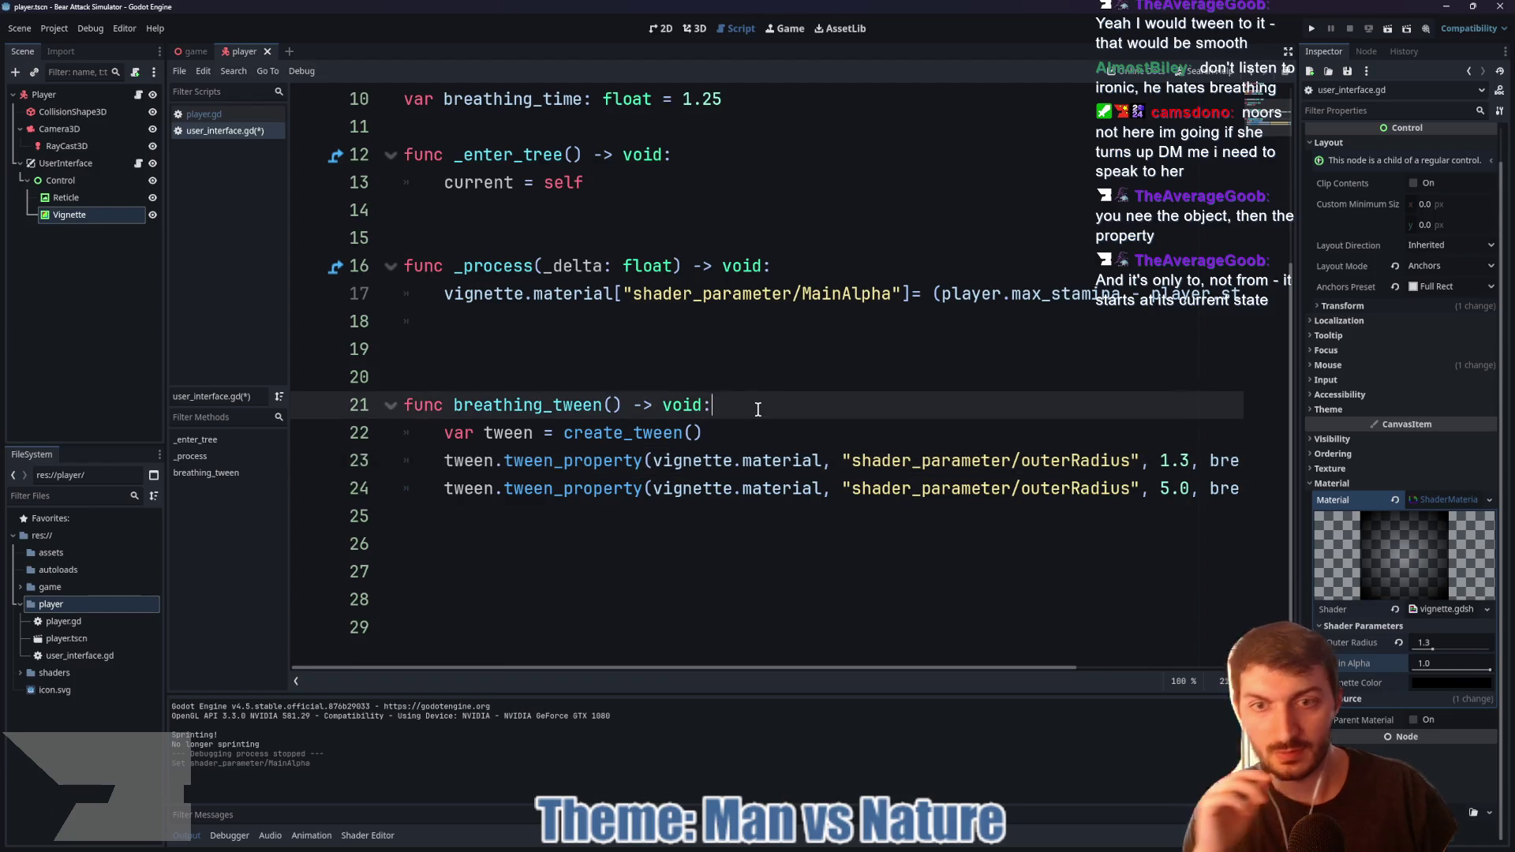
# Declare var max_breath: float = 1.3 and var min_breath: float = 5.0 in breathing_tween
pyautogui.click(747, 427)
pyautogui.press('Return')
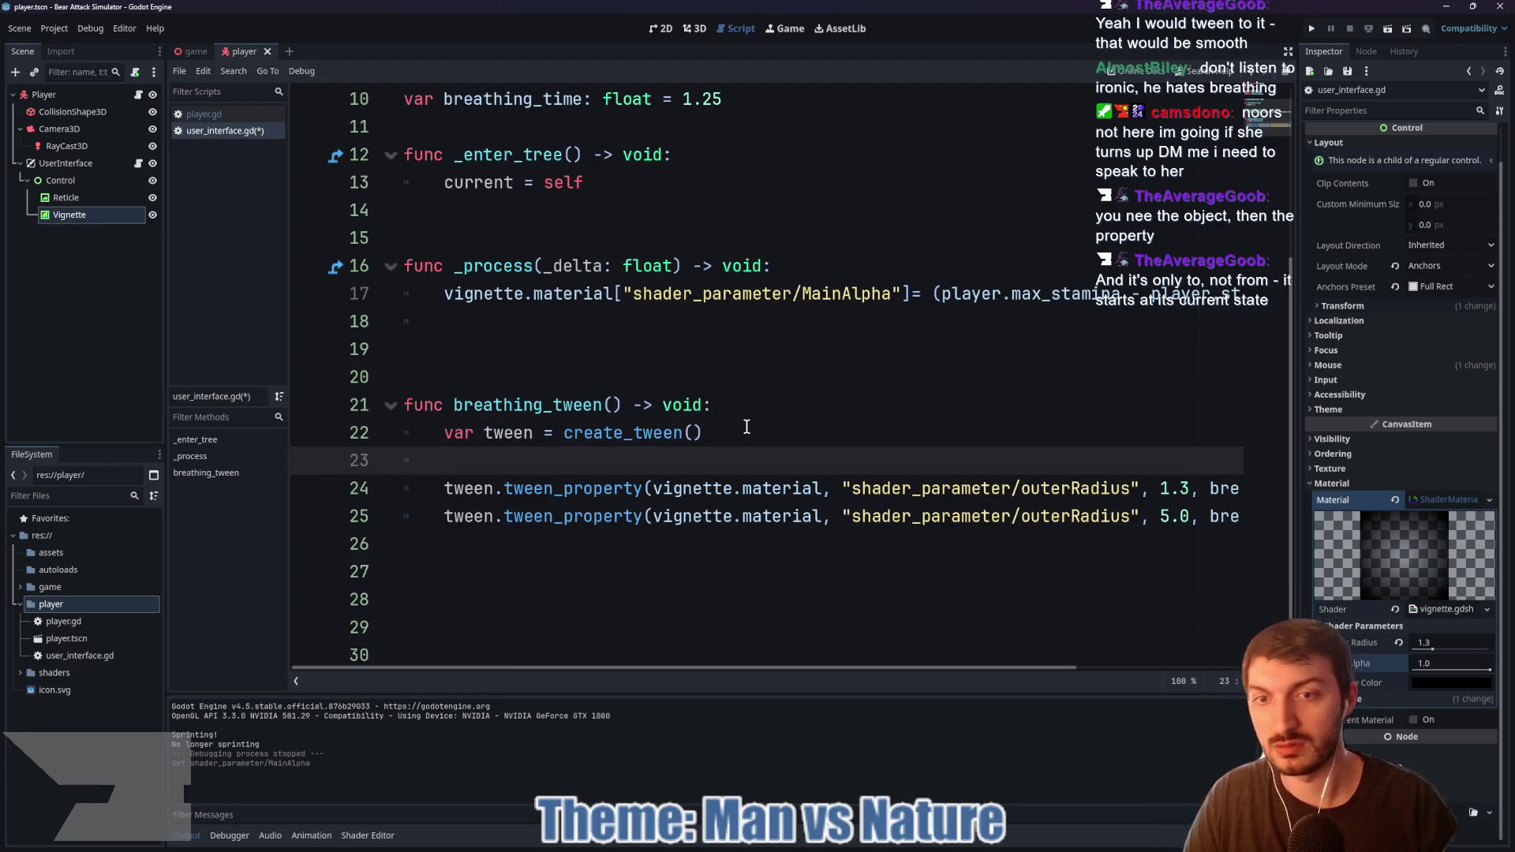
pyautogui.write('var')
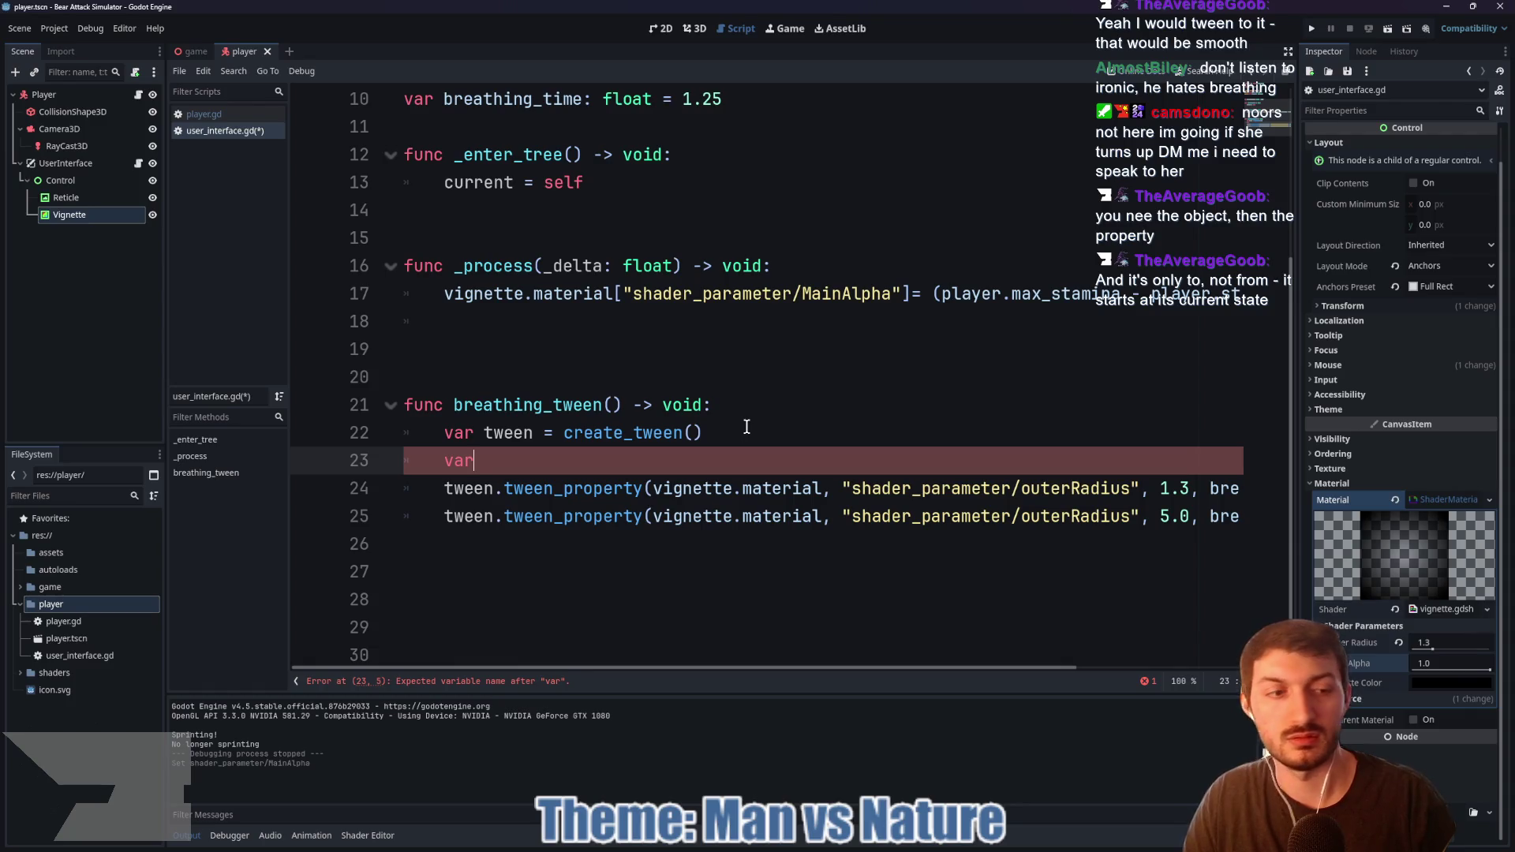
pyautogui.write(' max')
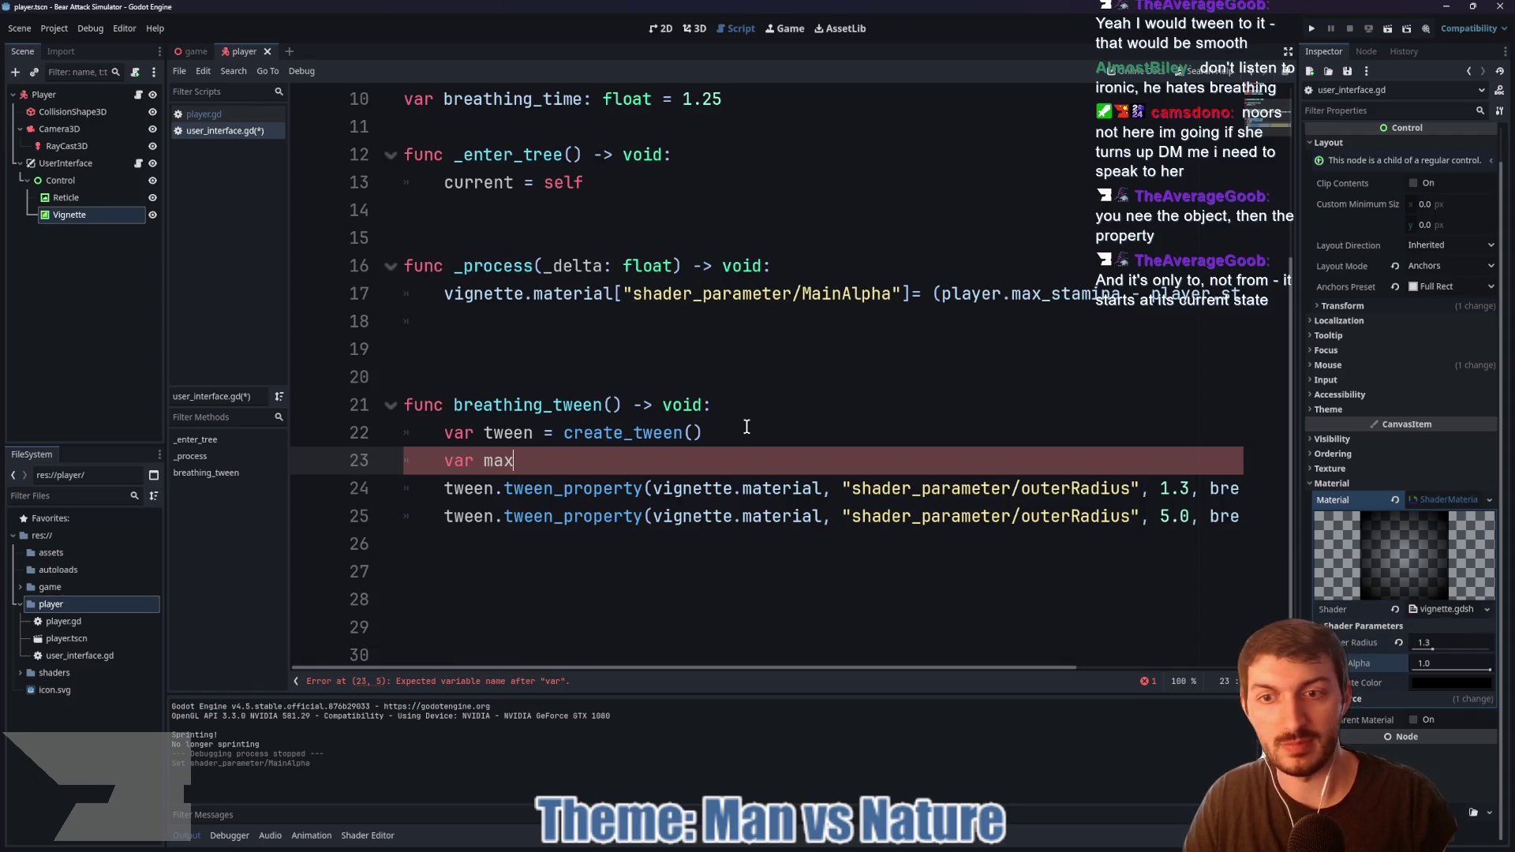
pyautogui.write('_breath: float = 1.3')
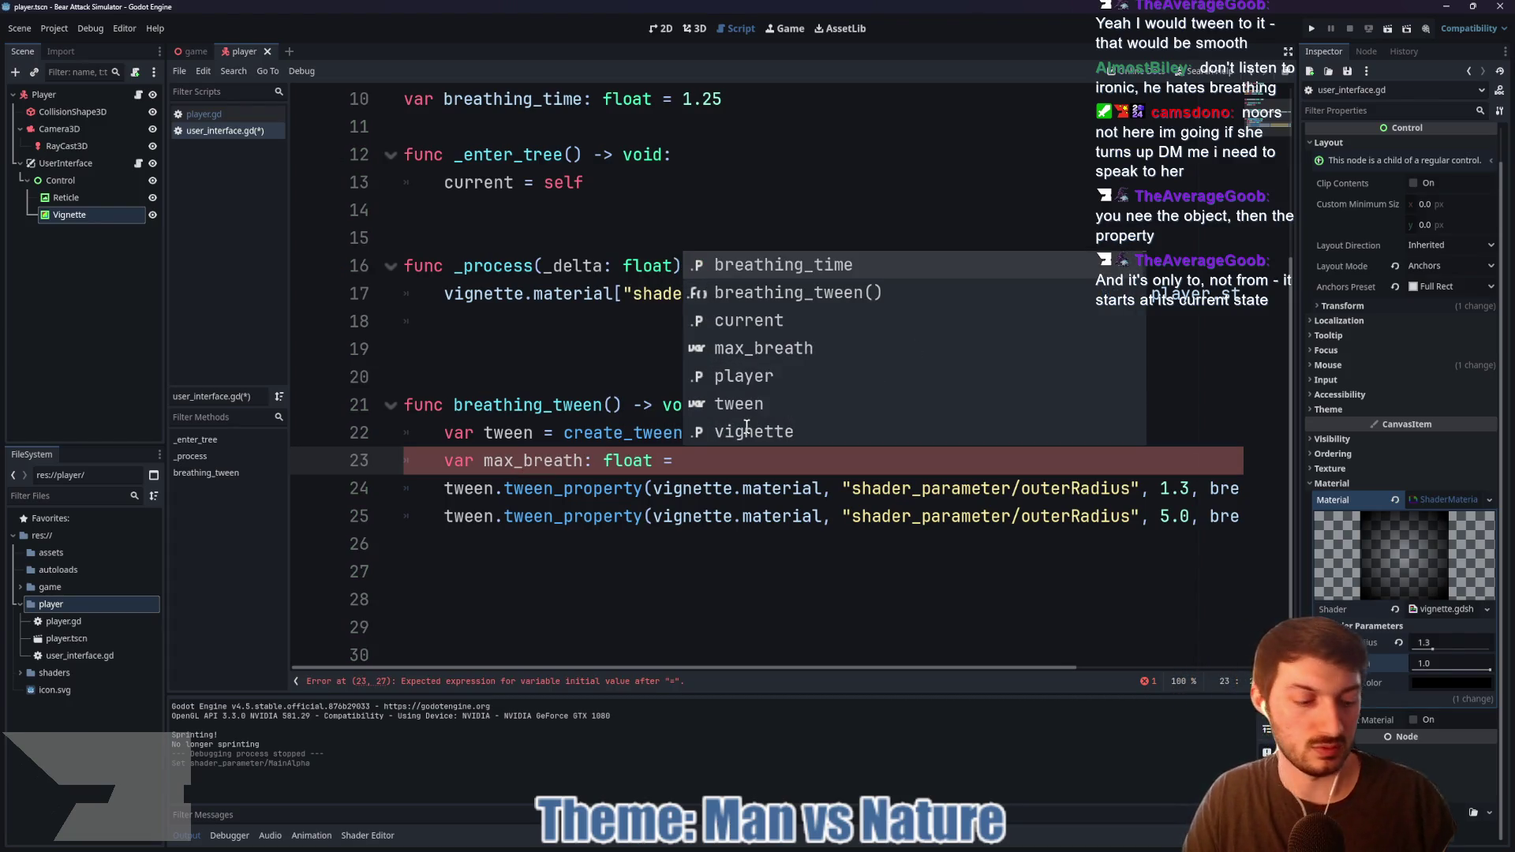
pyautogui.press('Return')
pyautogui.write('var min_breath: float = 5.')
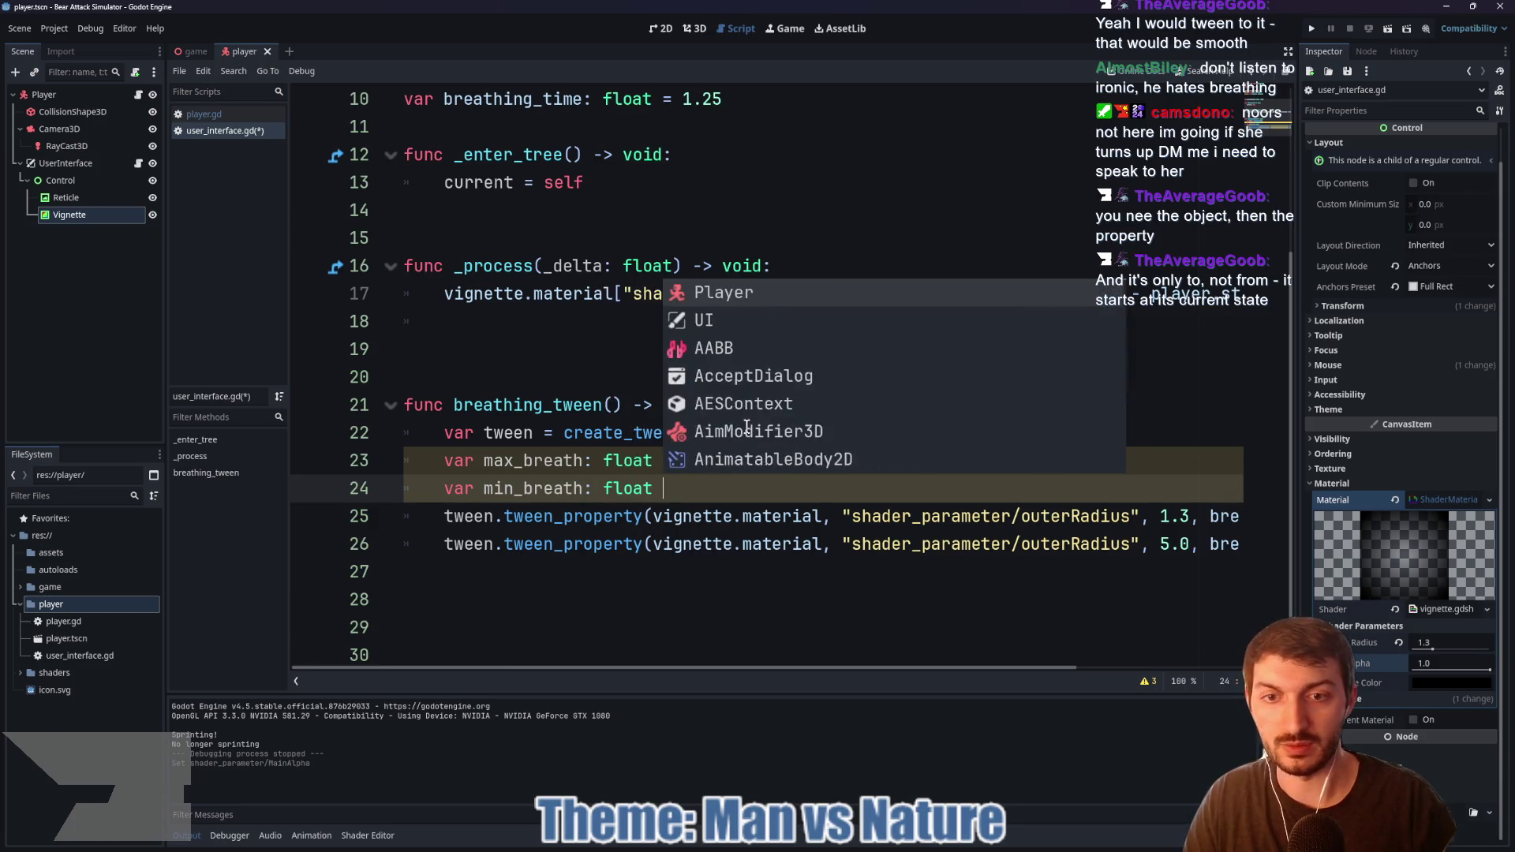
pyautogui.write('0')
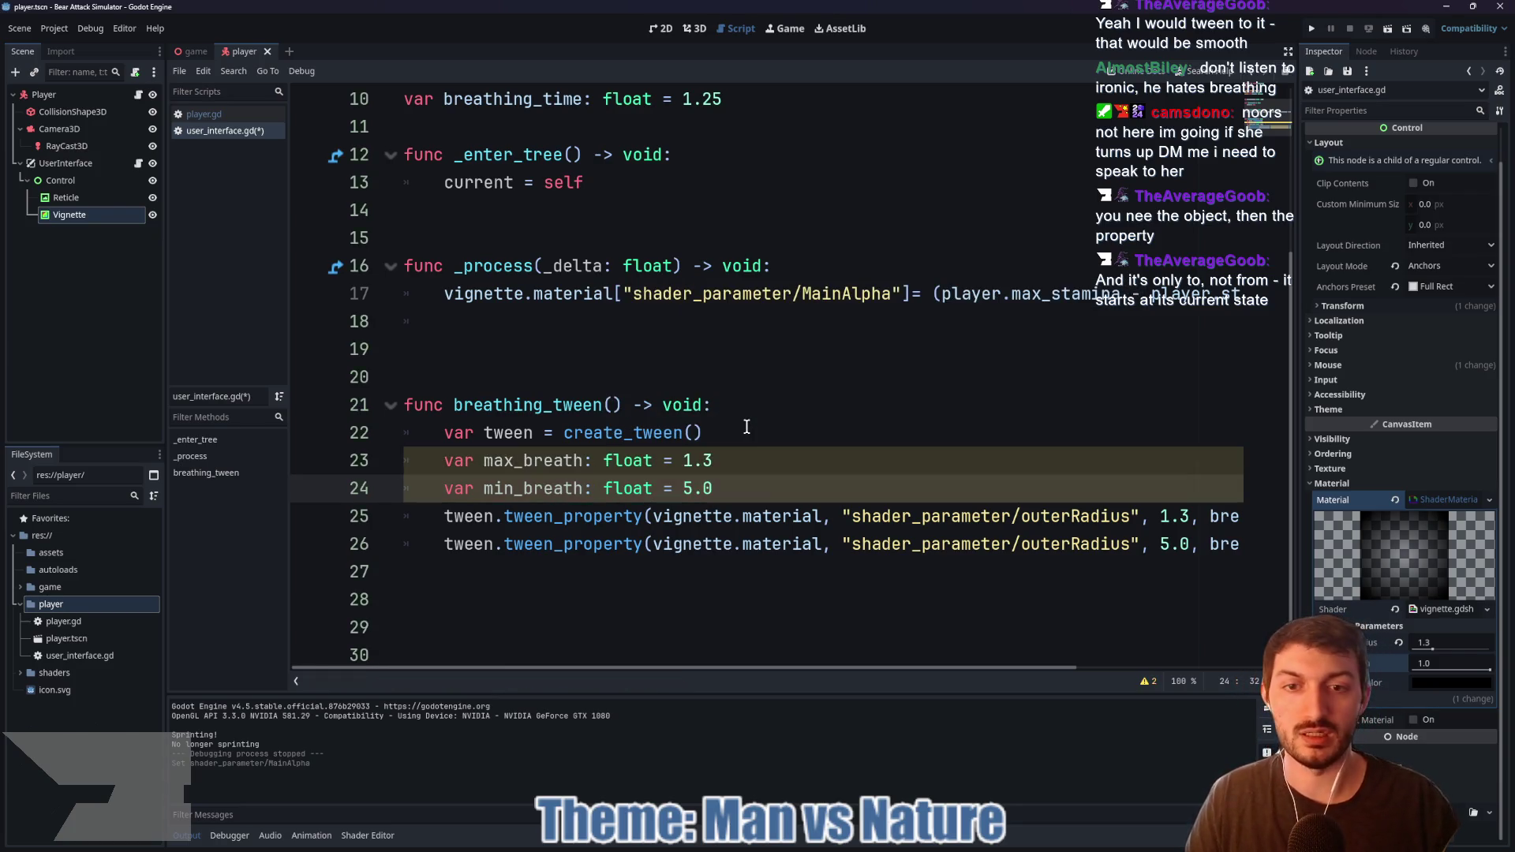
# Use max_breath and min_breath as the two tween targets and add a blank line after the declarations
pyautogui.moveTo(1159, 516); pyautogui.dragTo(1190, 516)
pyautogui.write('max')
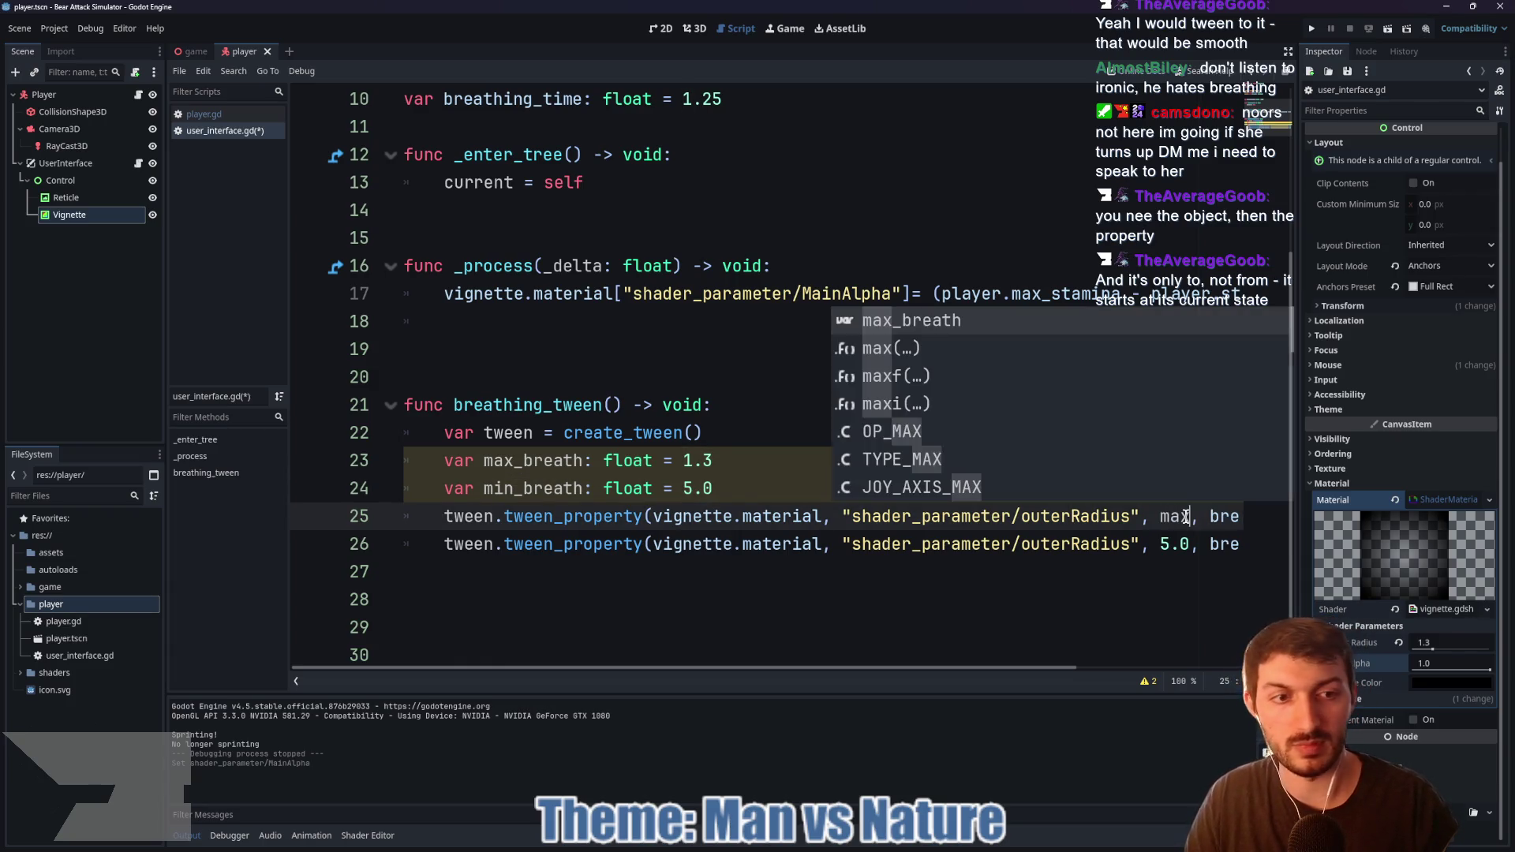
pyautogui.press('Return')
pyautogui.click(1153, 550)
pyautogui.moveTo(1153, 550); pyautogui.dragTo(1126, 550)
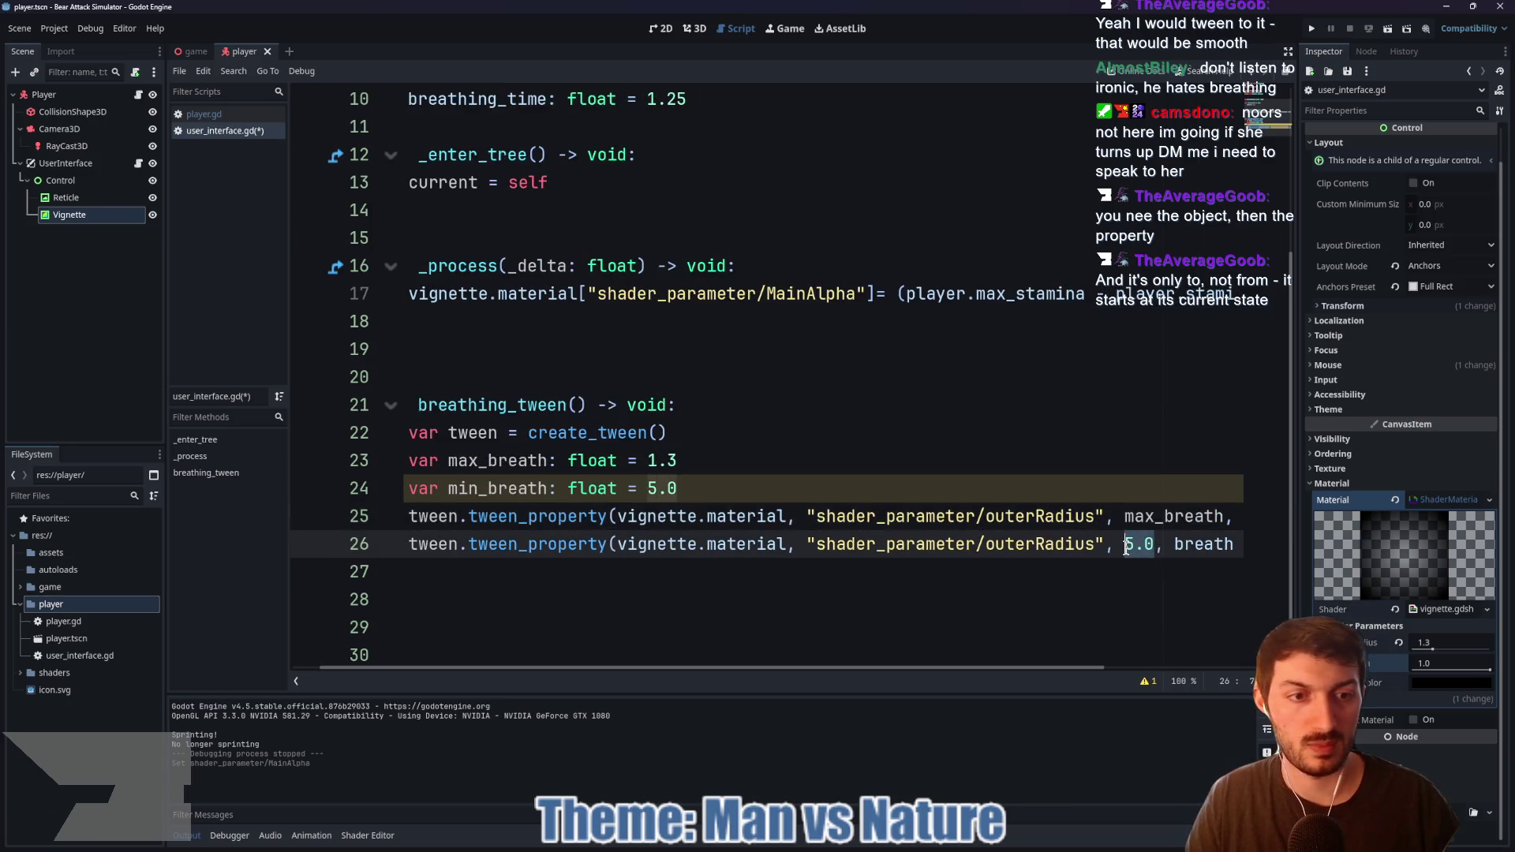
pyautogui.write('min')
pyautogui.press('Return')
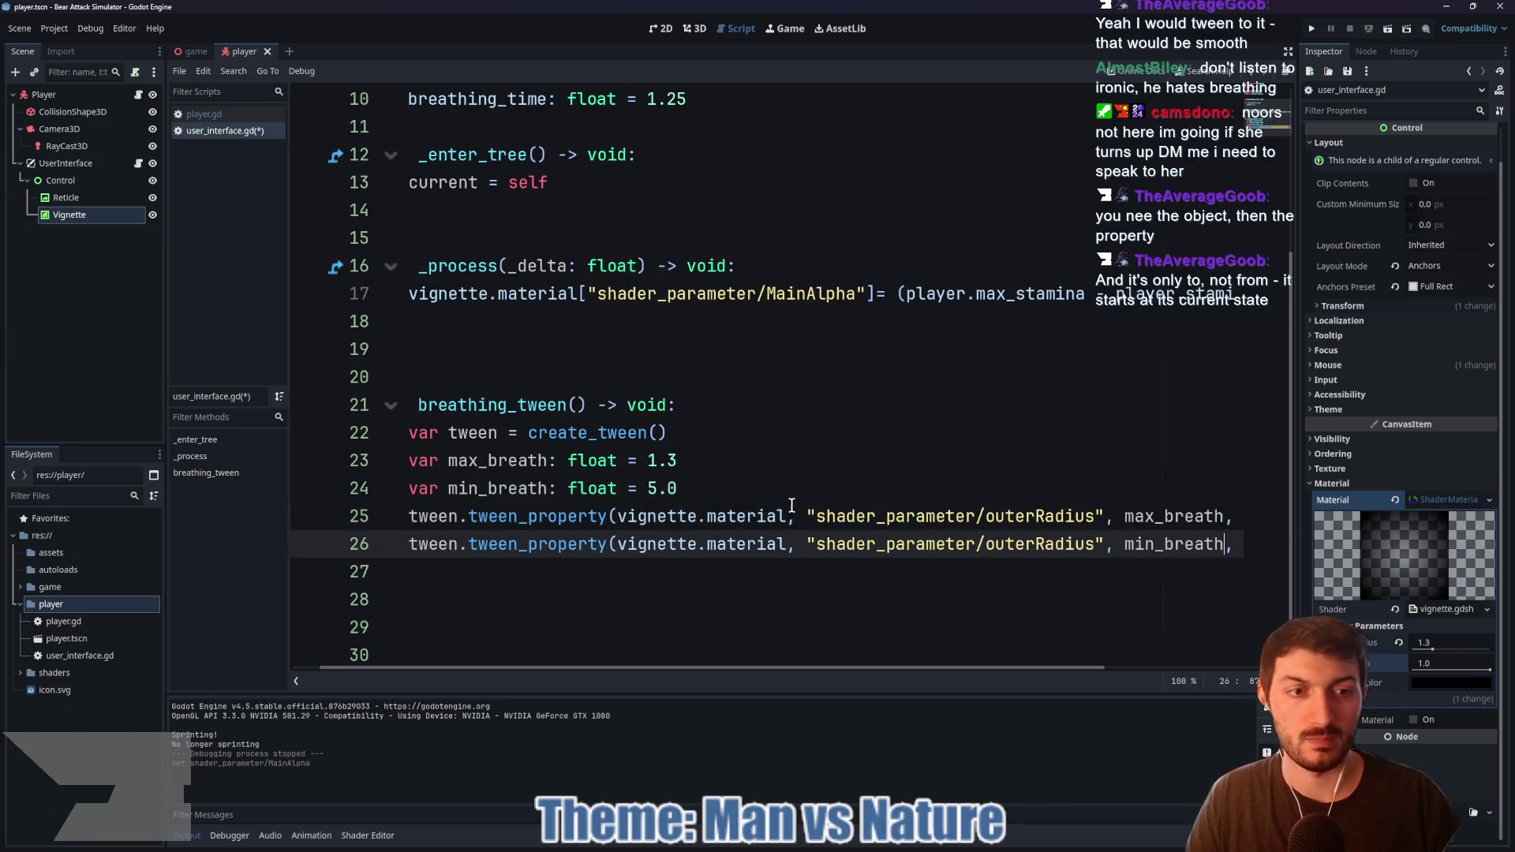
pyautogui.click(679, 489)
pyautogui.press('Return')
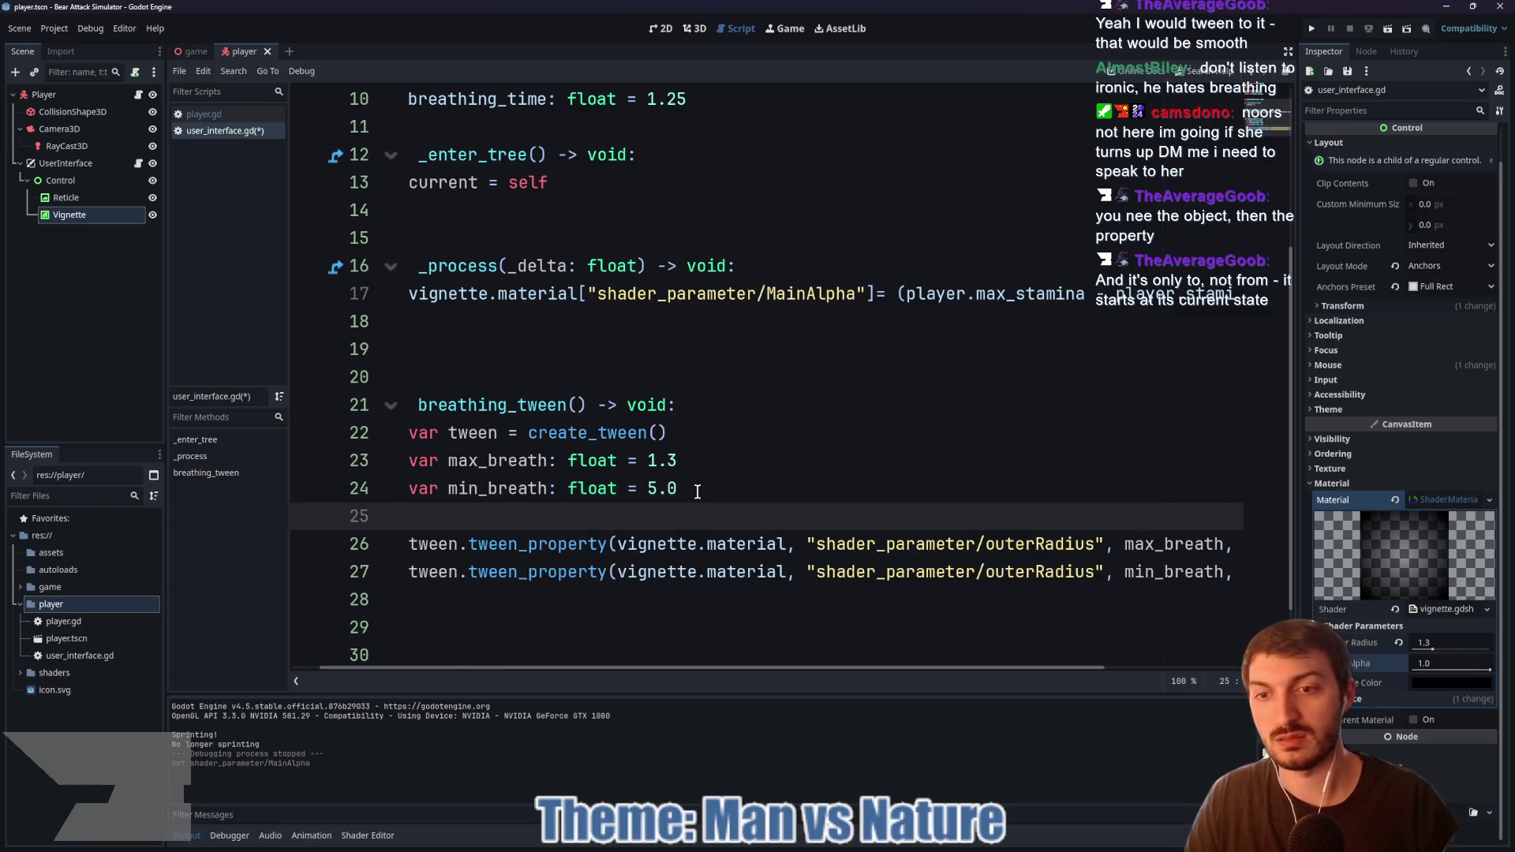
pyautogui.hscroll(-1, 588, 674)
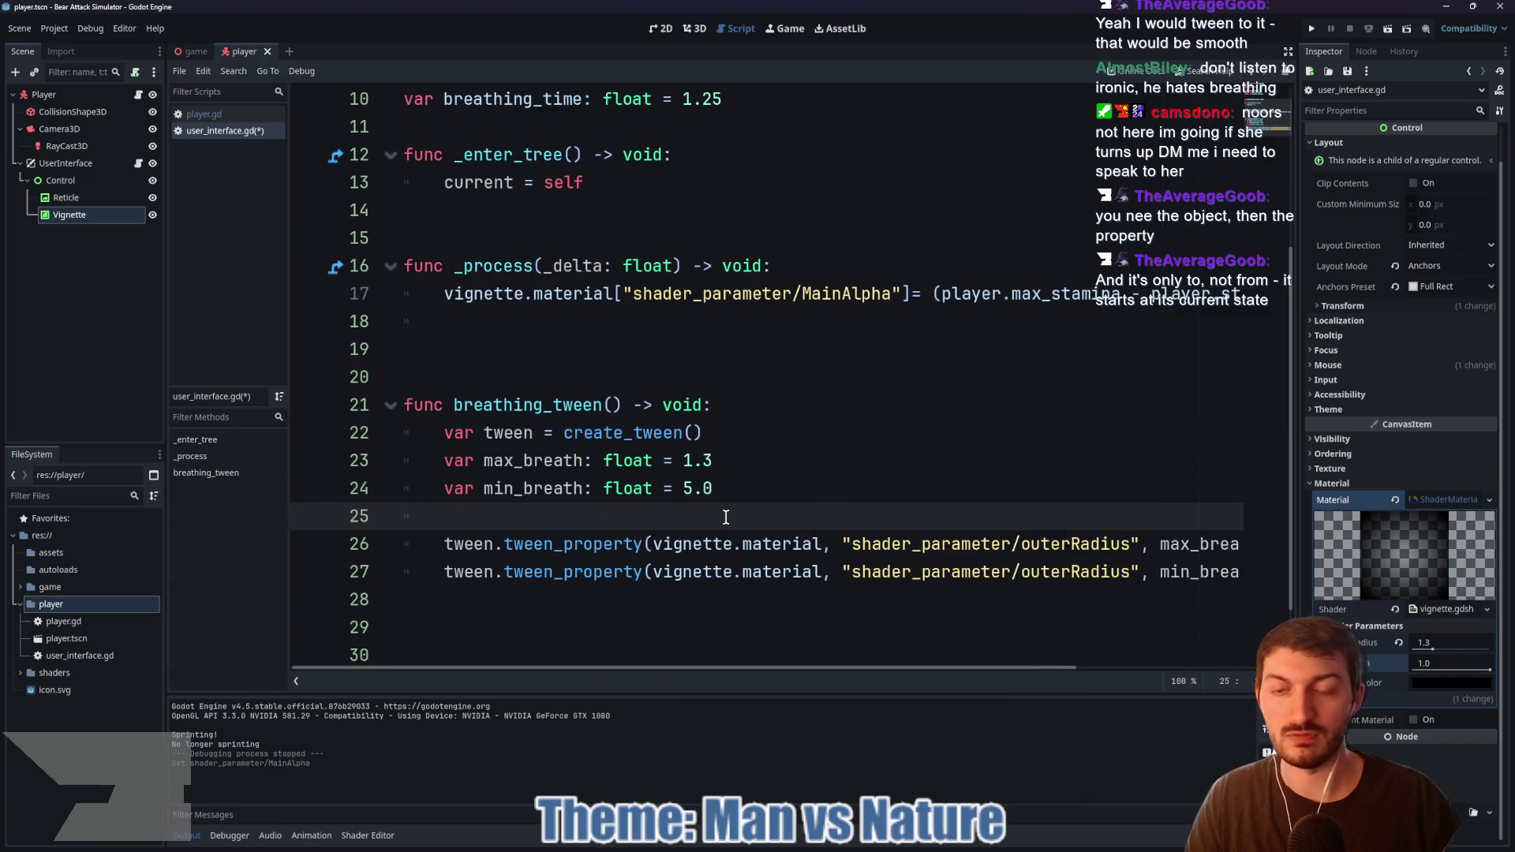
pyautogui.write('if plate')
pyautogui.press('BackSpace')
pyautogui.press('BackSpace')
pyautogui.write('yer.st')
pyautogui.press('Return')
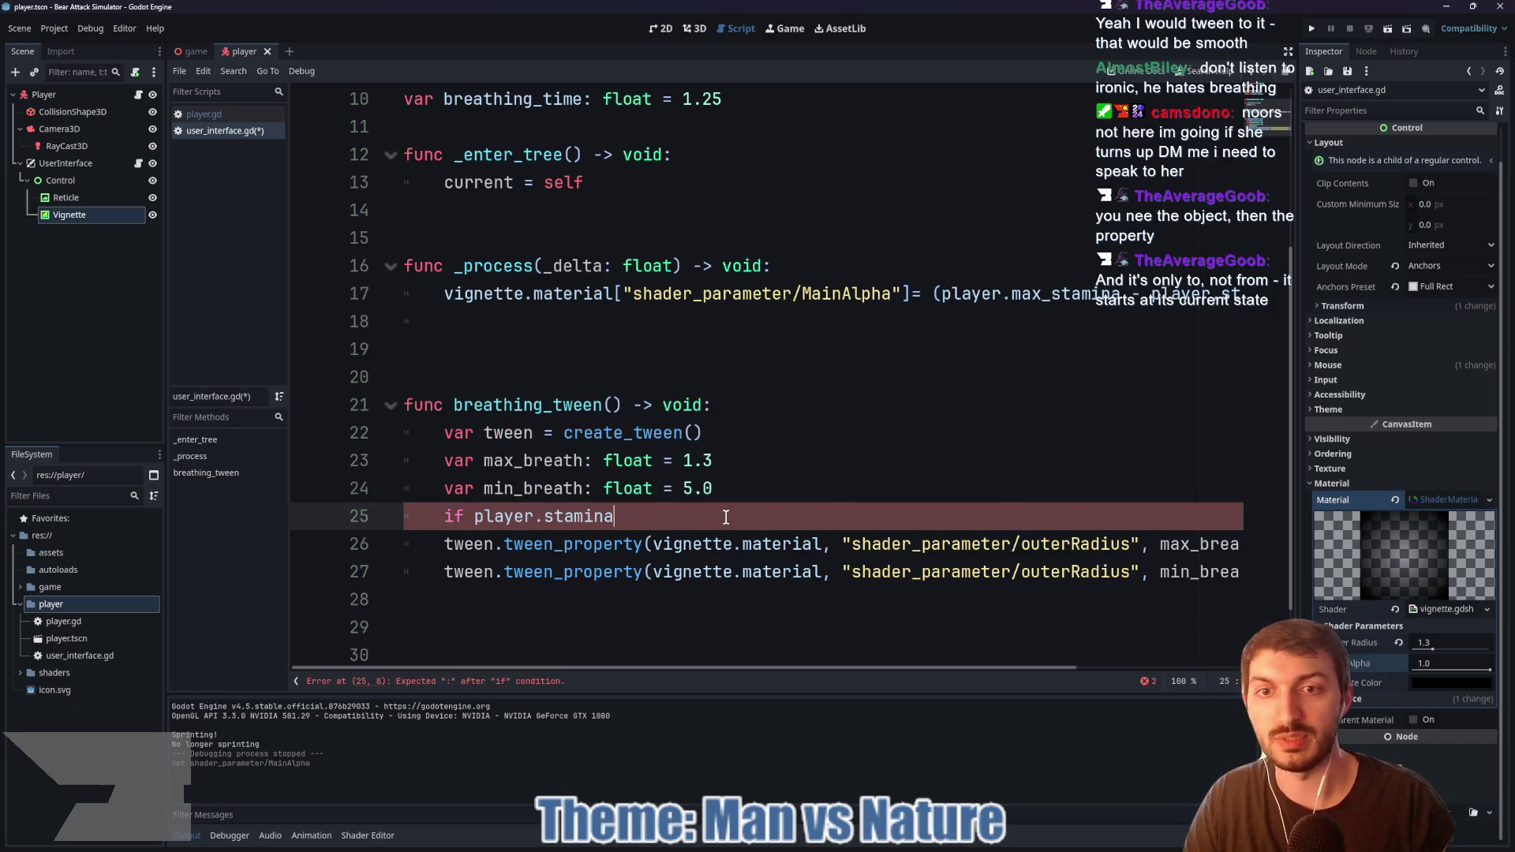
pyautogui.write('<')
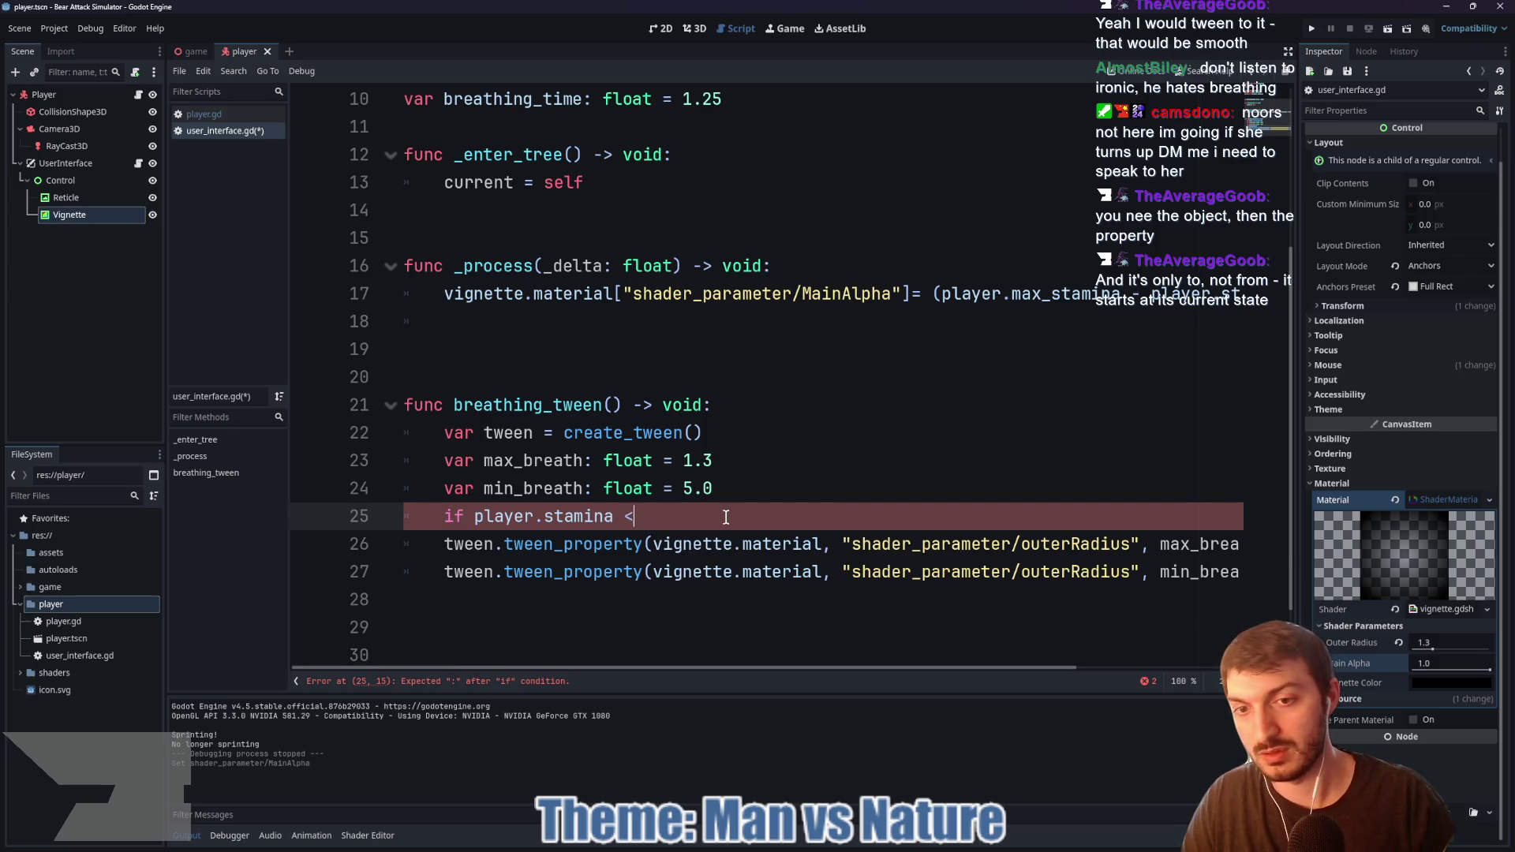
pyautogui.write('=')
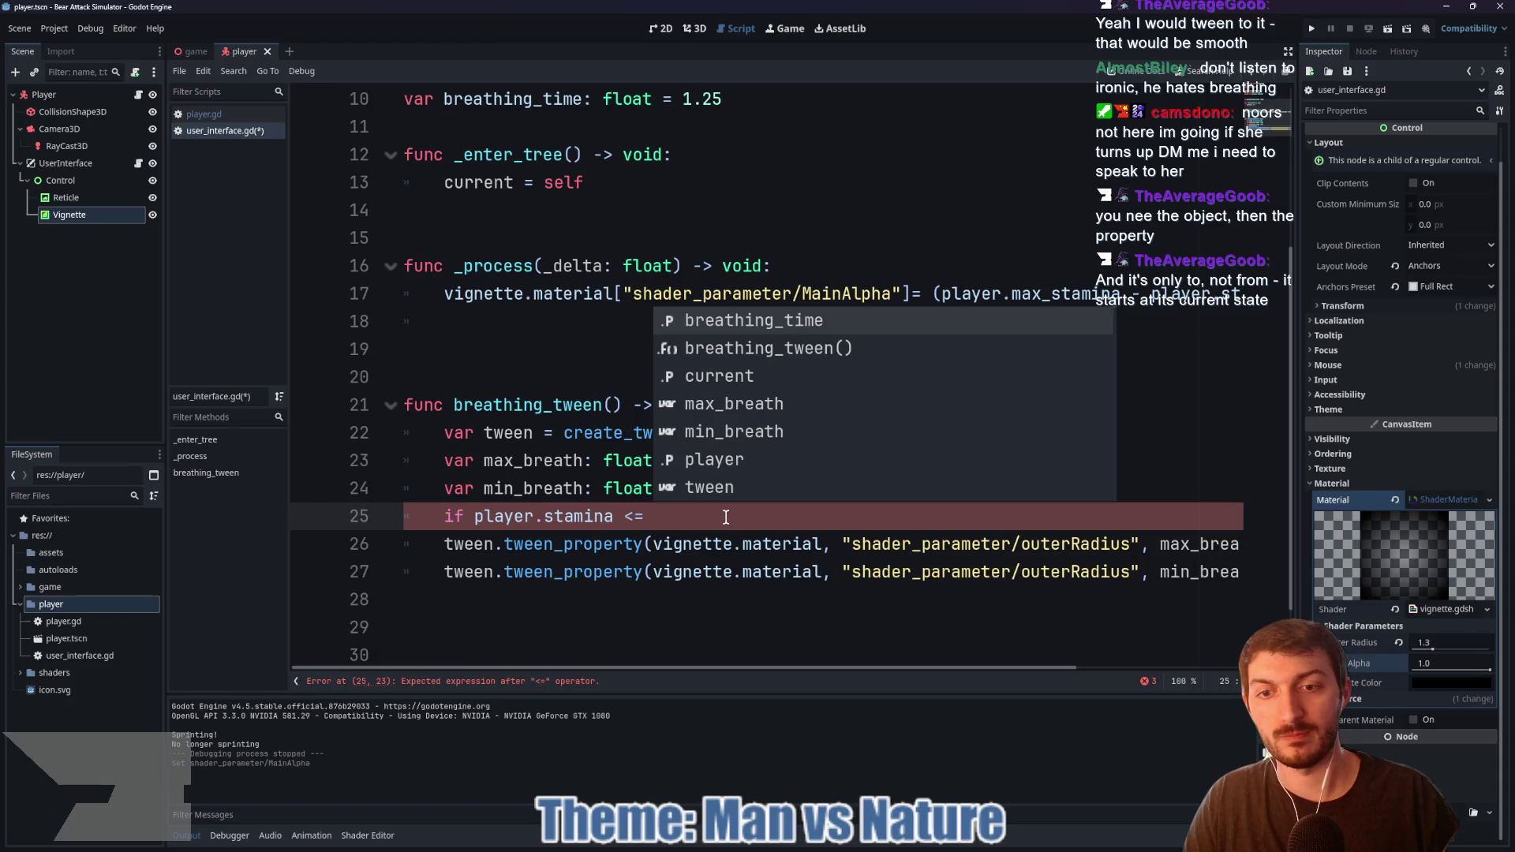
pyautogui.write('player.max')
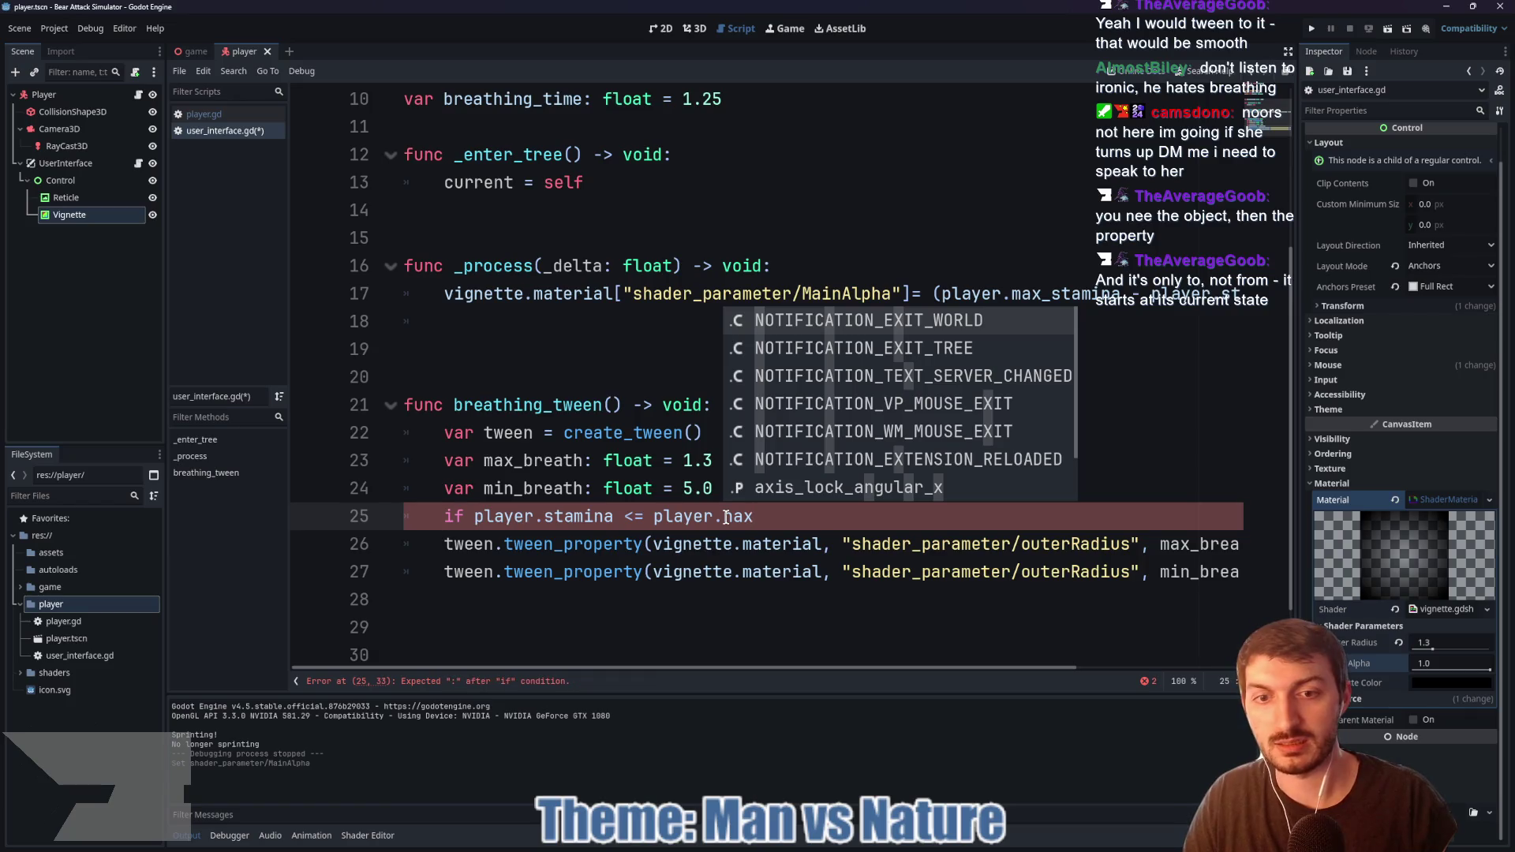
pyautogui.press('BackSpace')
pyautogui.press('BackSpace')
pyautogui.press('BackSpace')
pyautogui.write('ma')
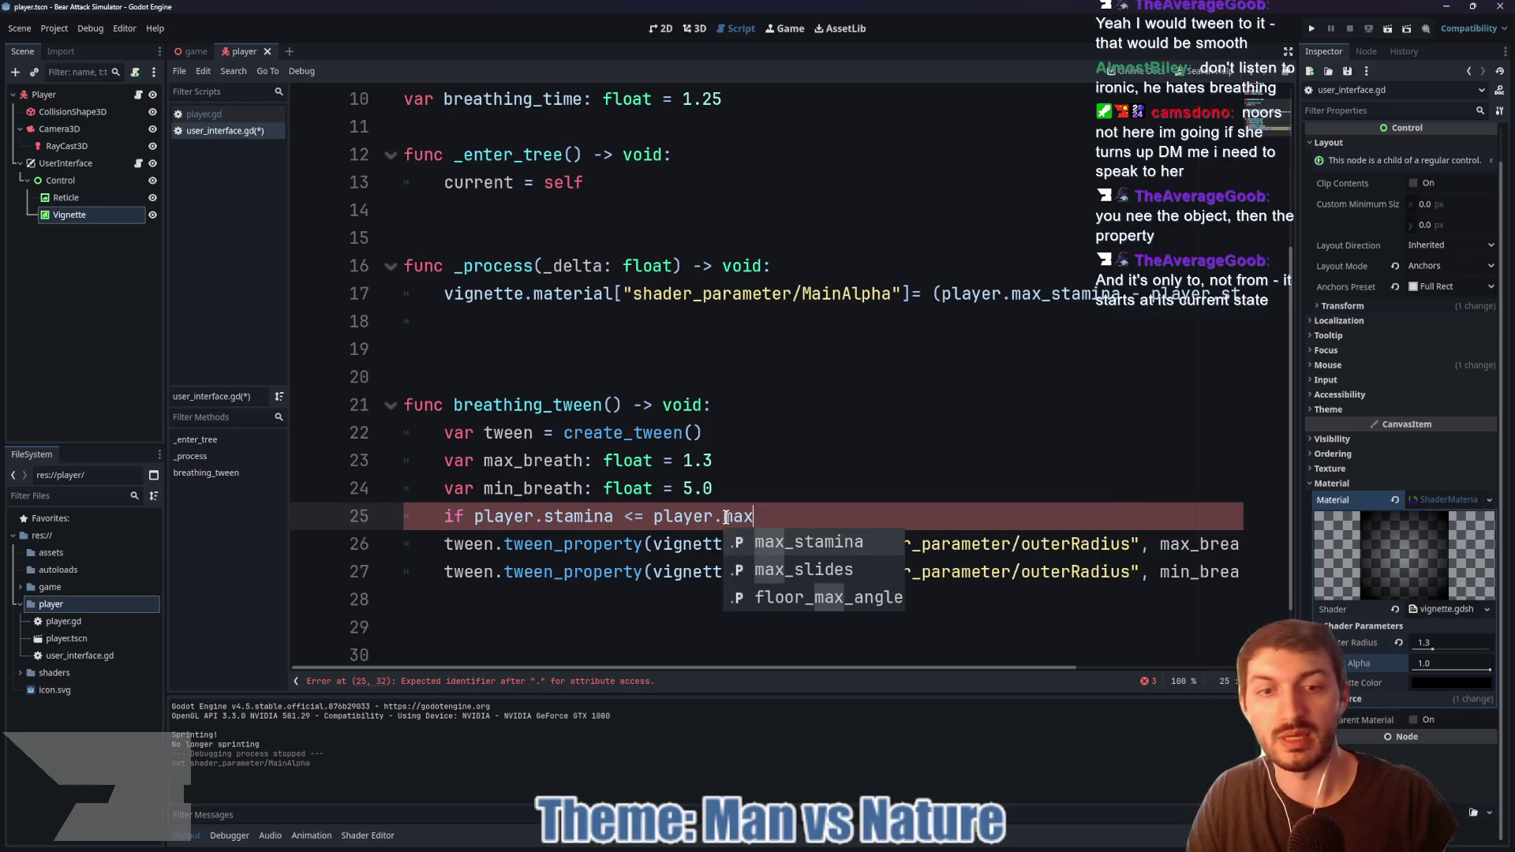
pyautogui.press('Return')
pyautogui.write('/')
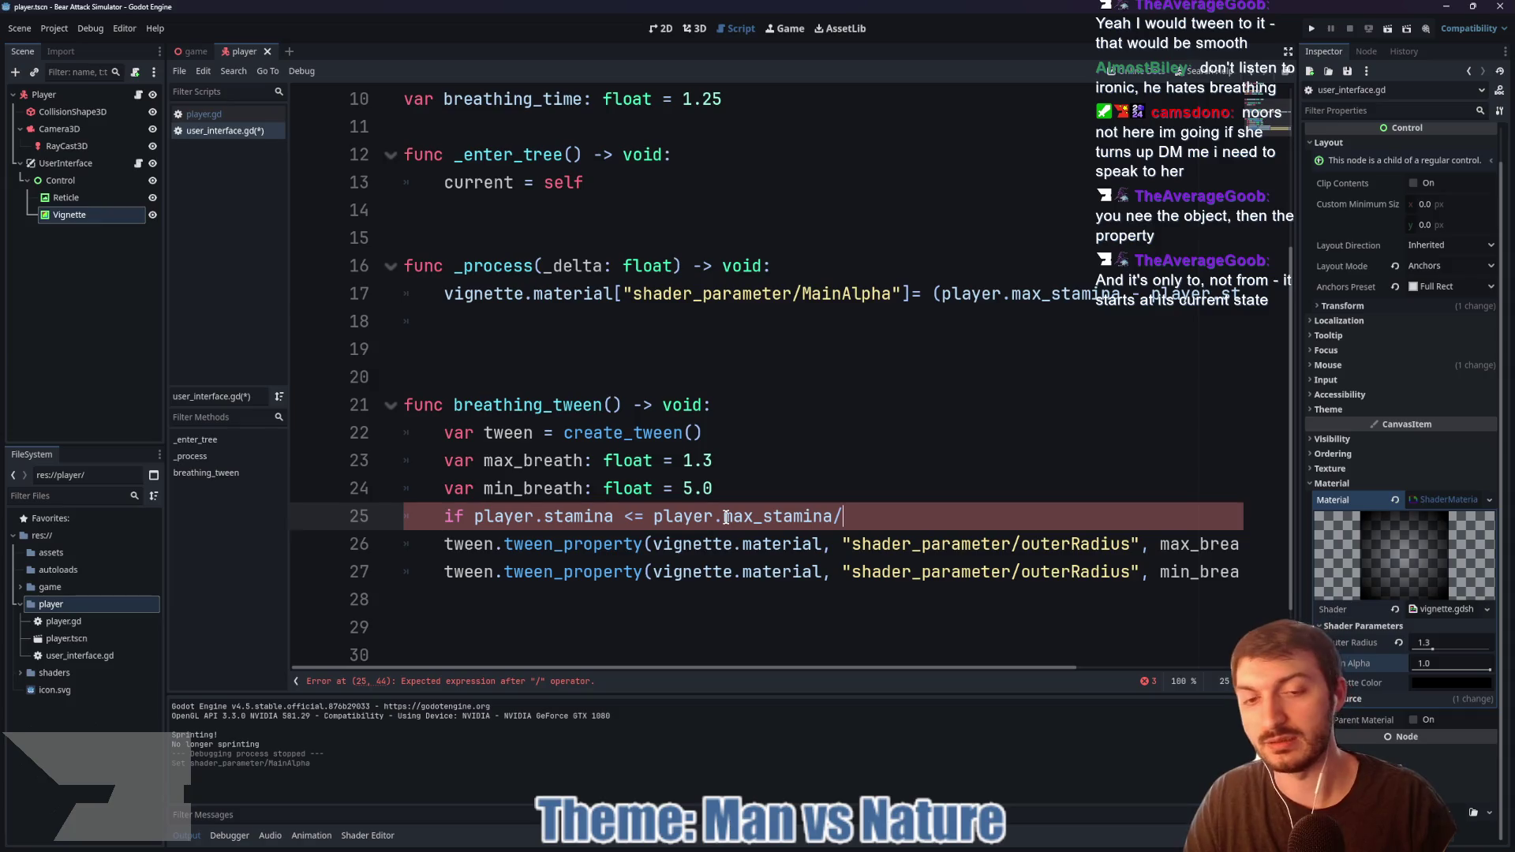
pyautogui.write('2')
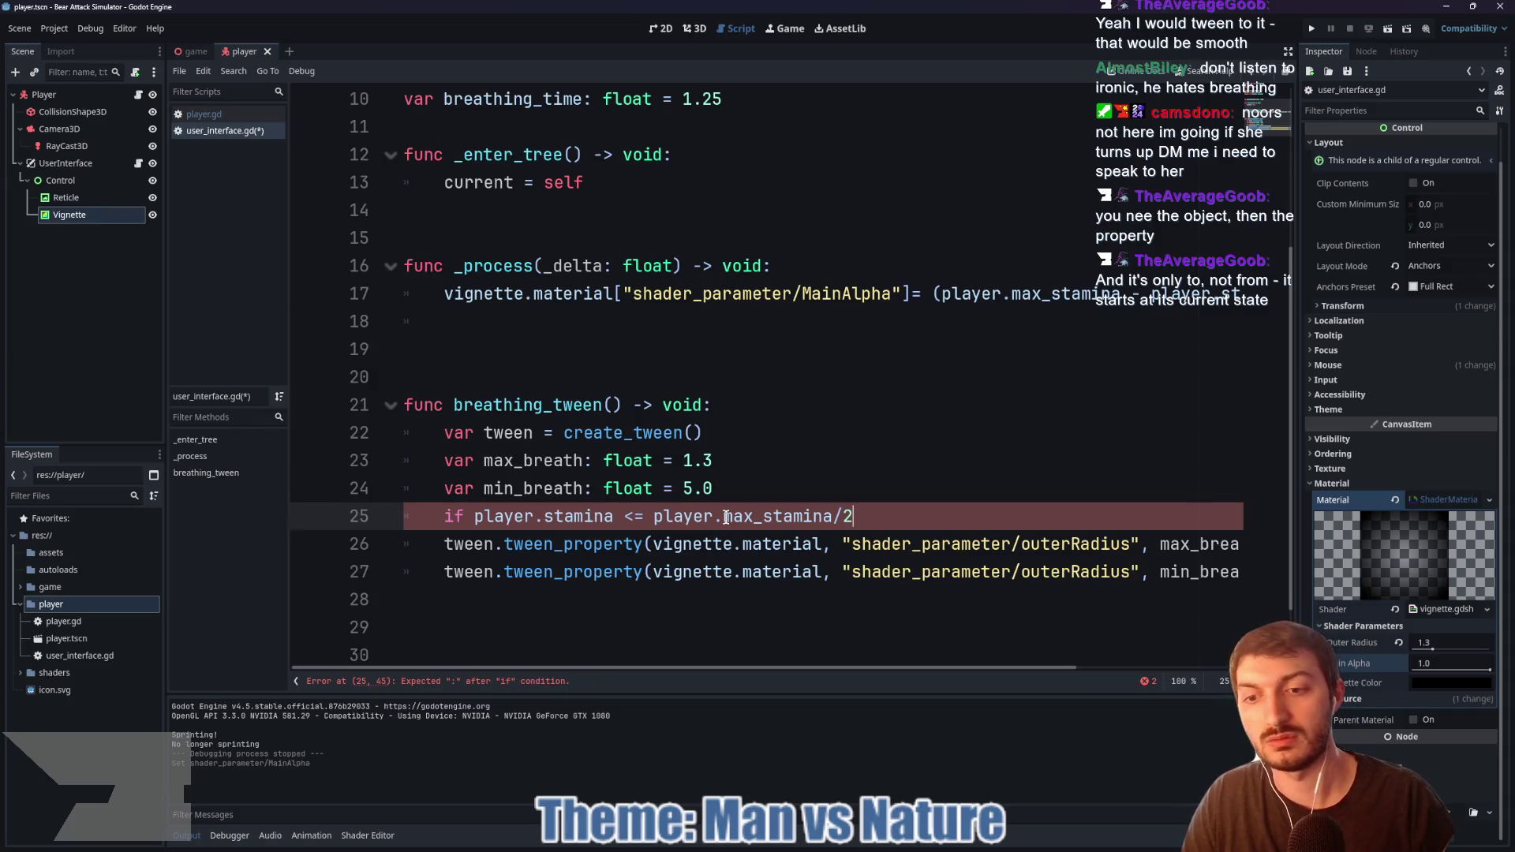
pyautogui.moveTo(856, 518); pyautogui.dragTo(648, 517)
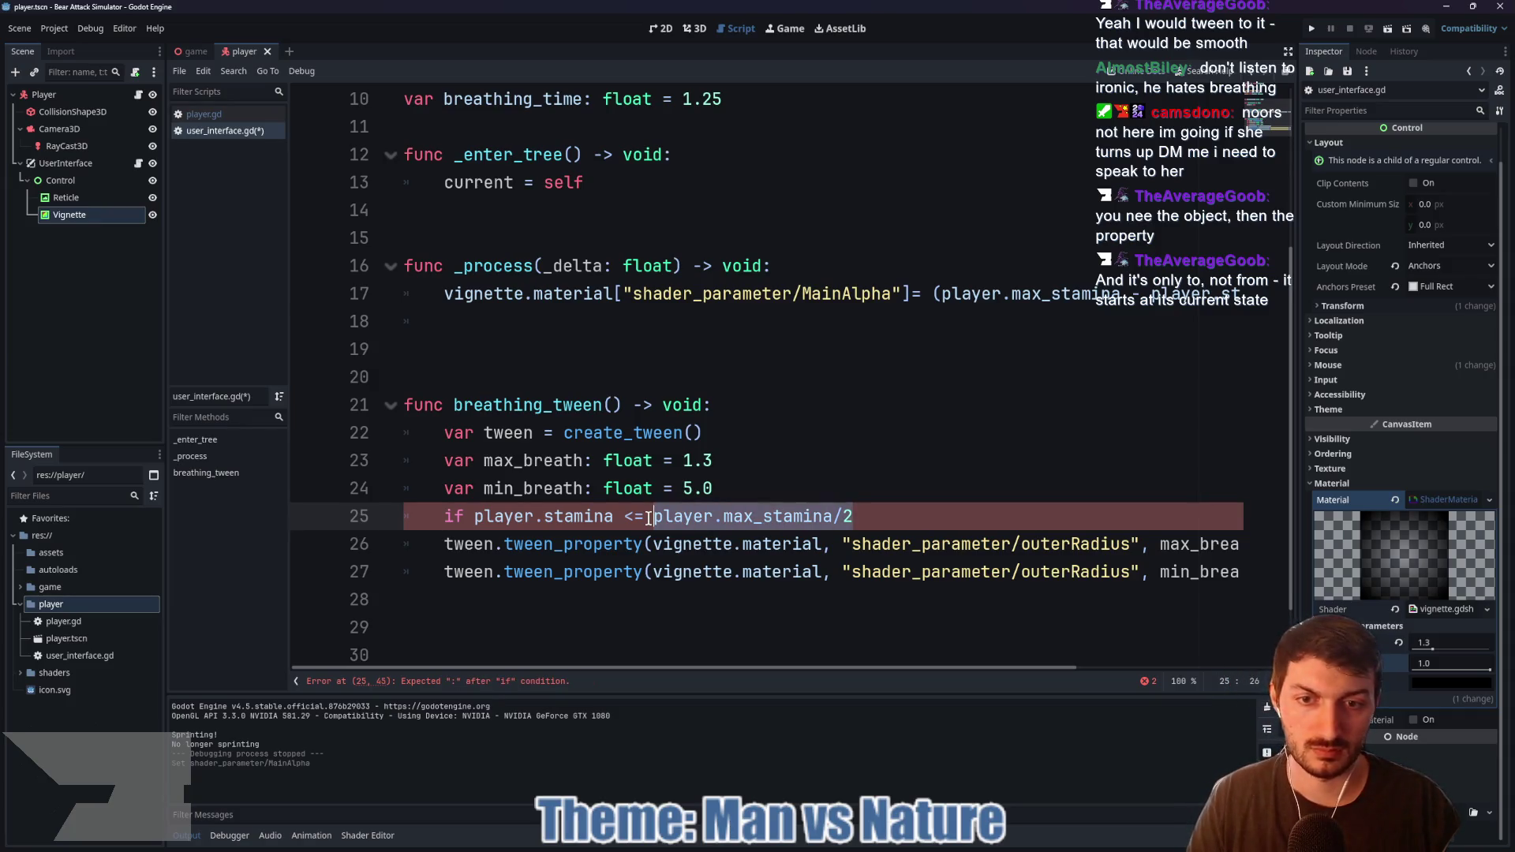
pyautogui.click(648, 518)
pyautogui.write('(')
pyautogui.click(894, 509)
pyautogui.write('):')
pyautogui.press('Return')
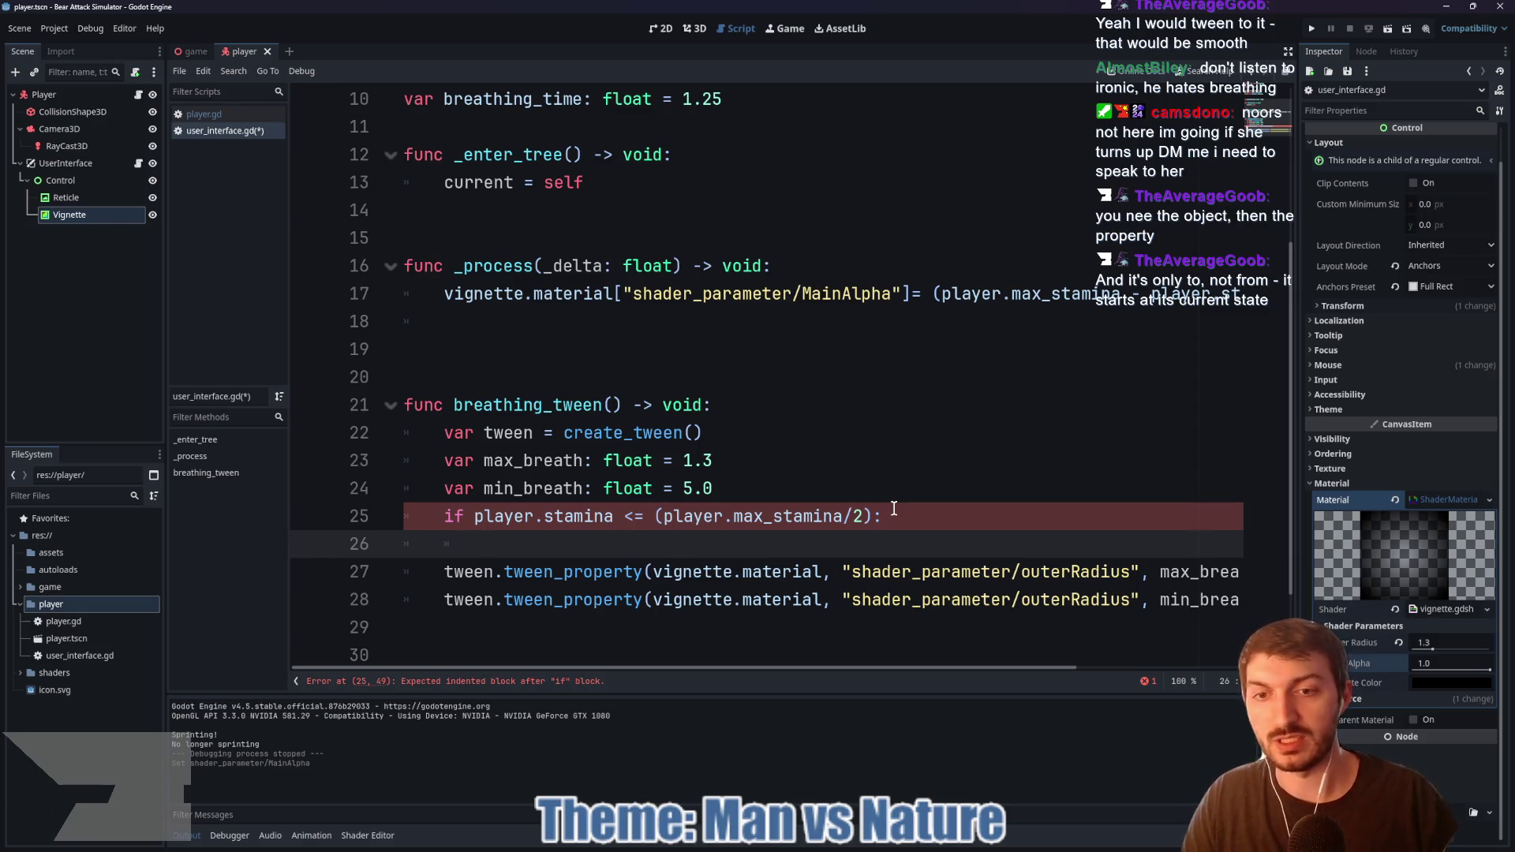
pyautogui.moveTo(724, 490); pyautogui.dragTo(604, 489)
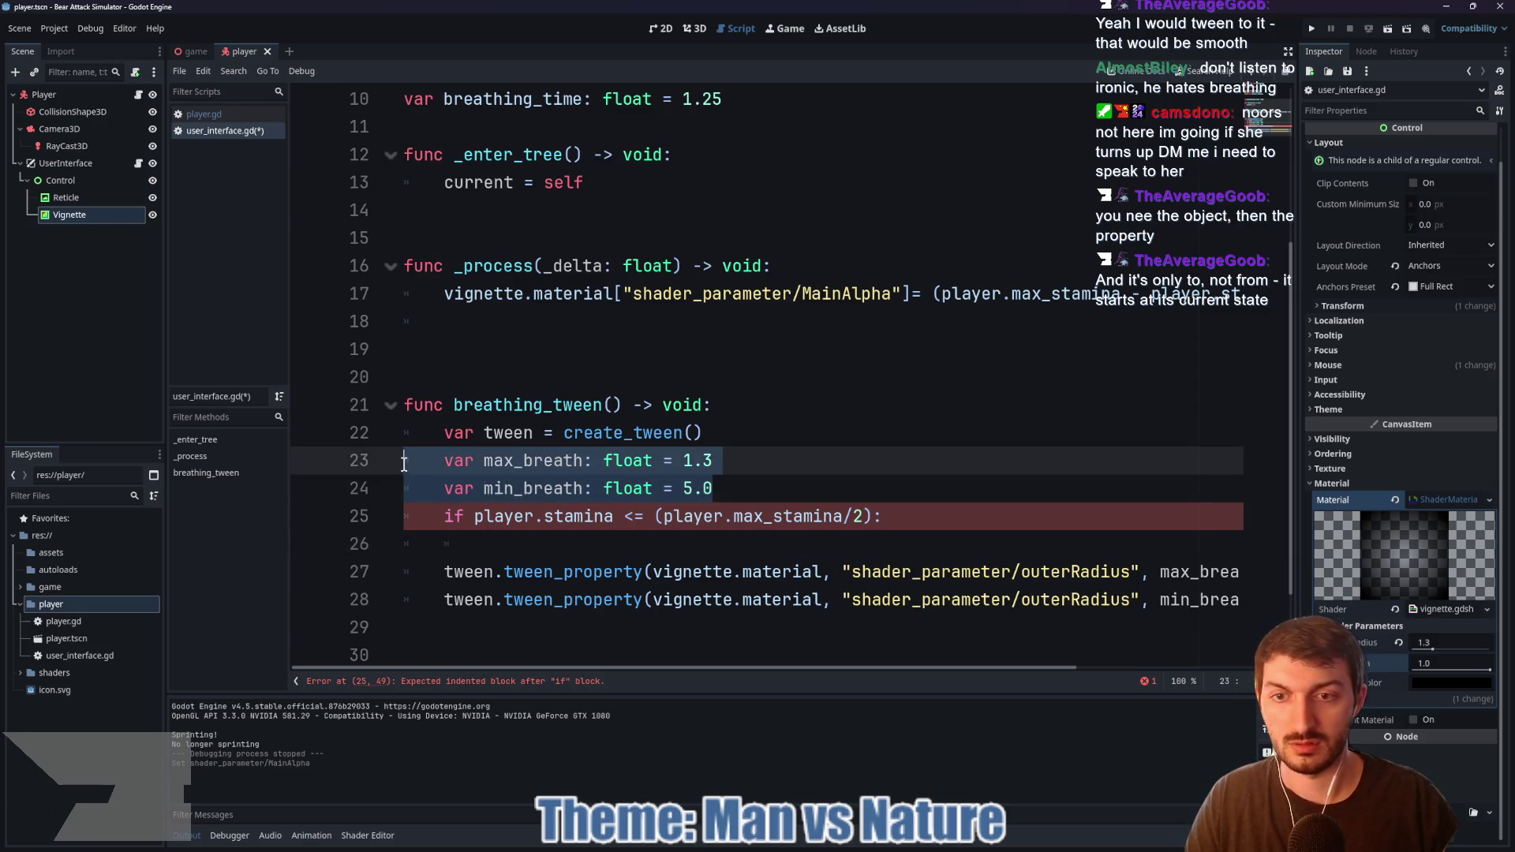
pyautogui.click(597, 546)
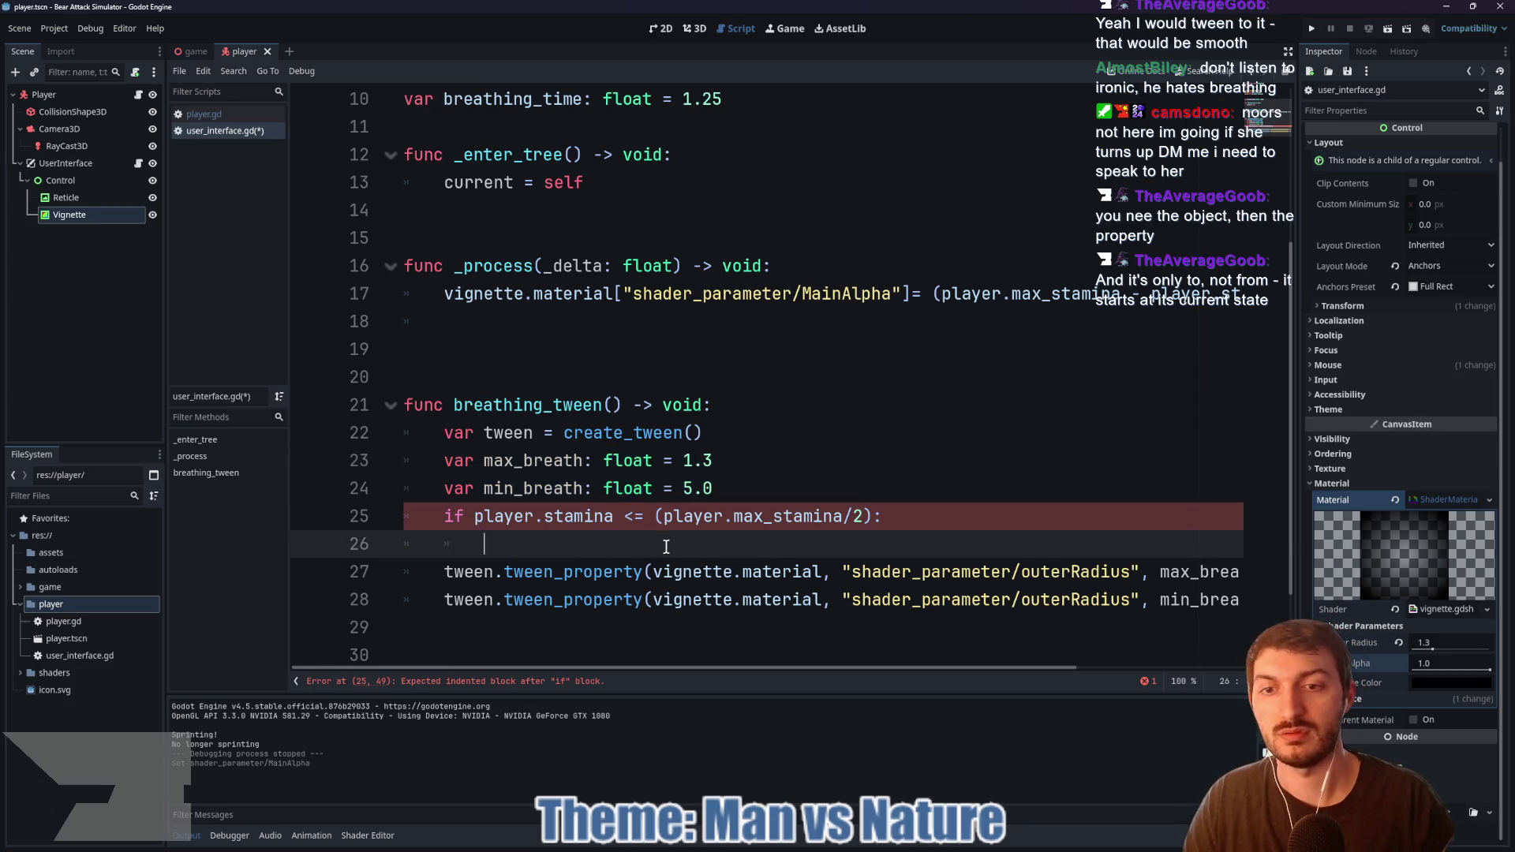
pyautogui.write('min')
pyautogui.press('Return')
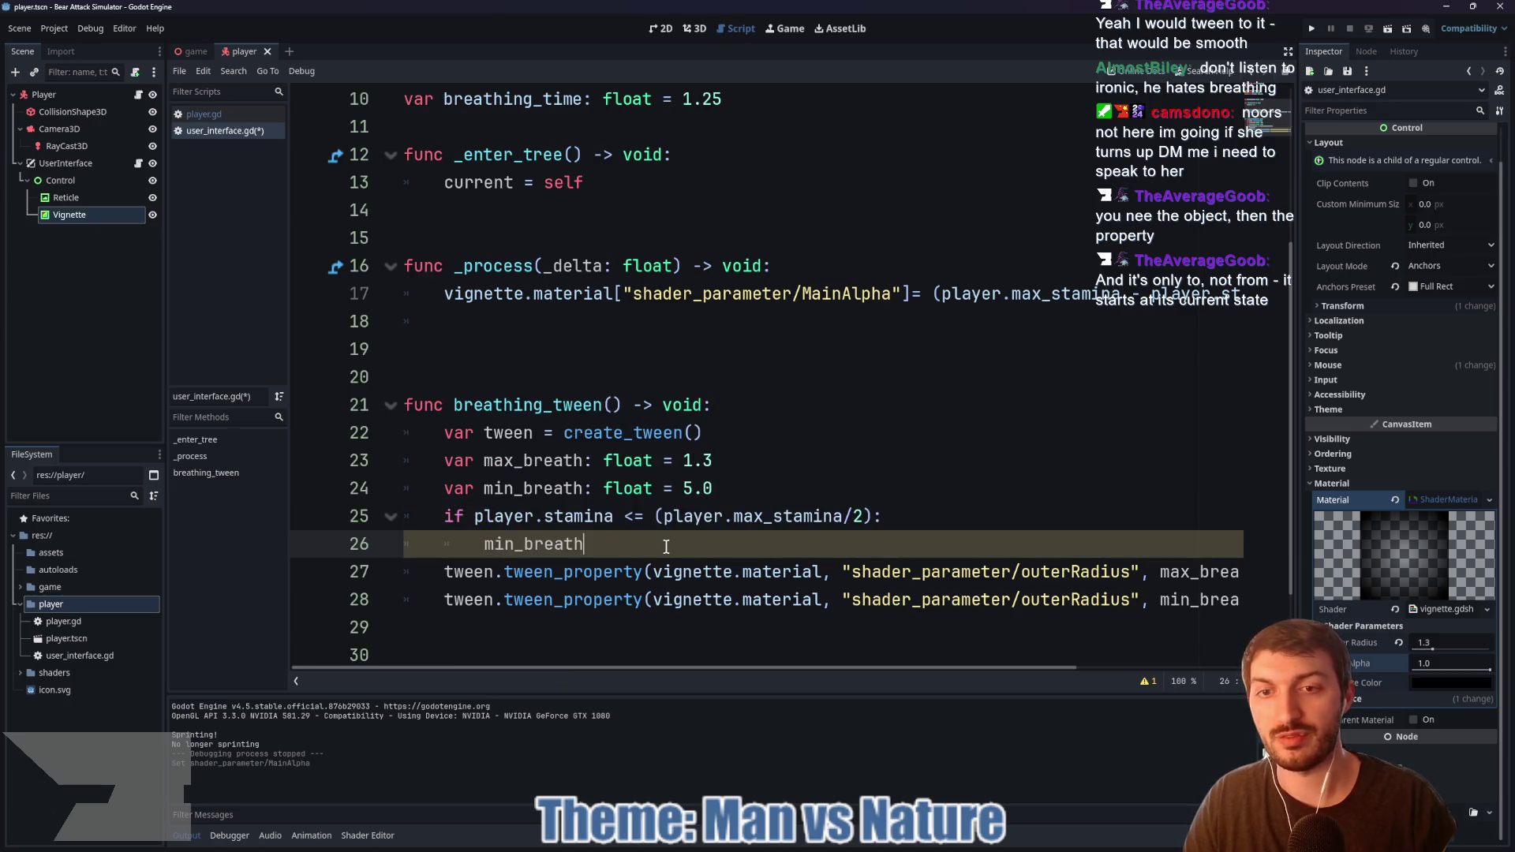
pyautogui.write('=')
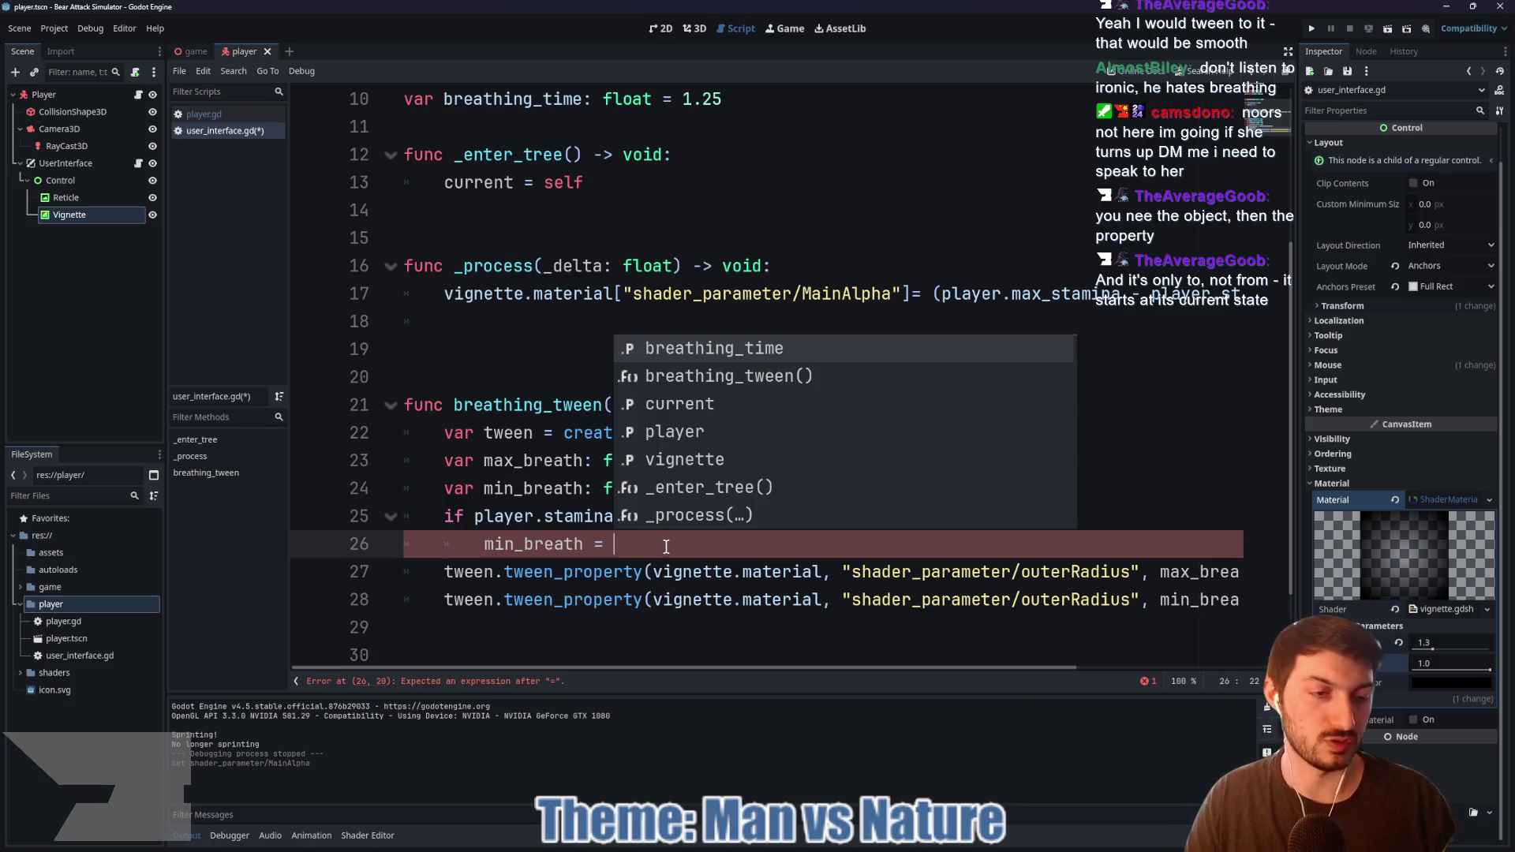
pyautogui.press('Escape')
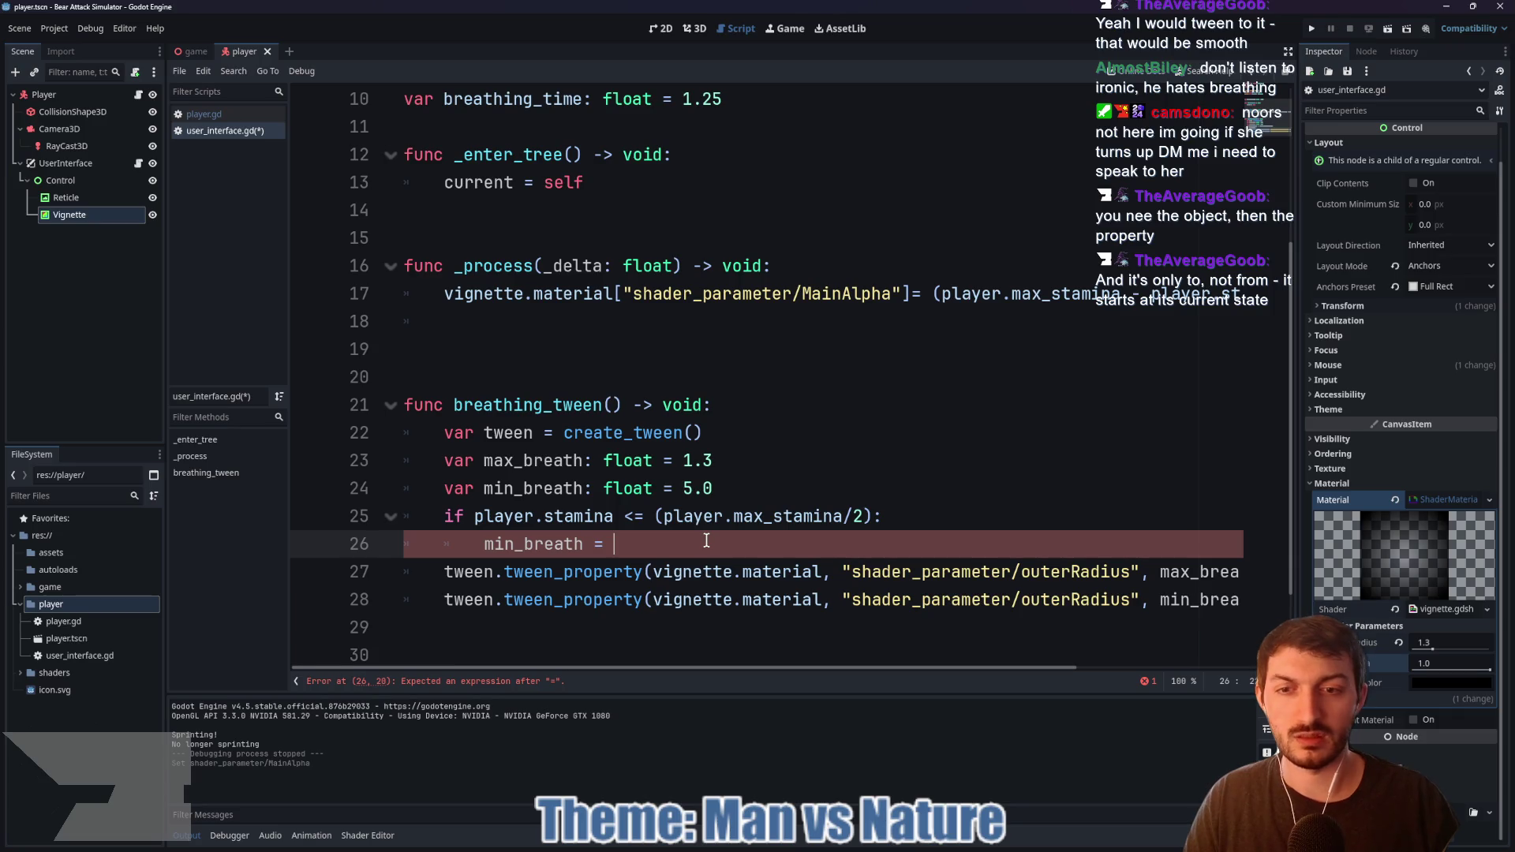
pyautogui.moveTo(706, 542); pyautogui.dragTo(411, 517)
pyautogui.press('BackSpace')
pyautogui.press('BackSpace')
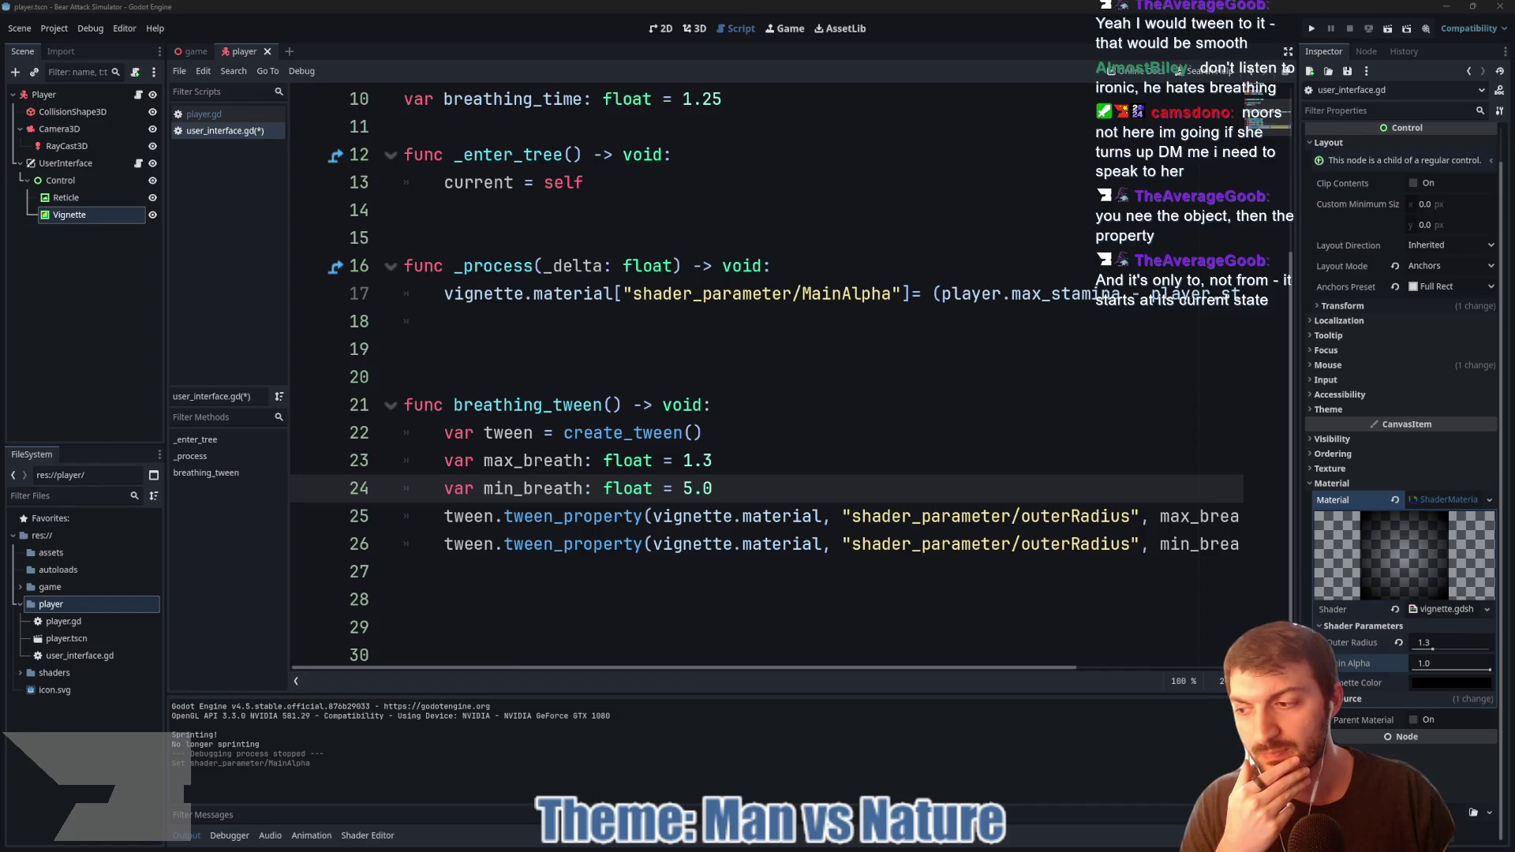
pyautogui.click(784, 479)
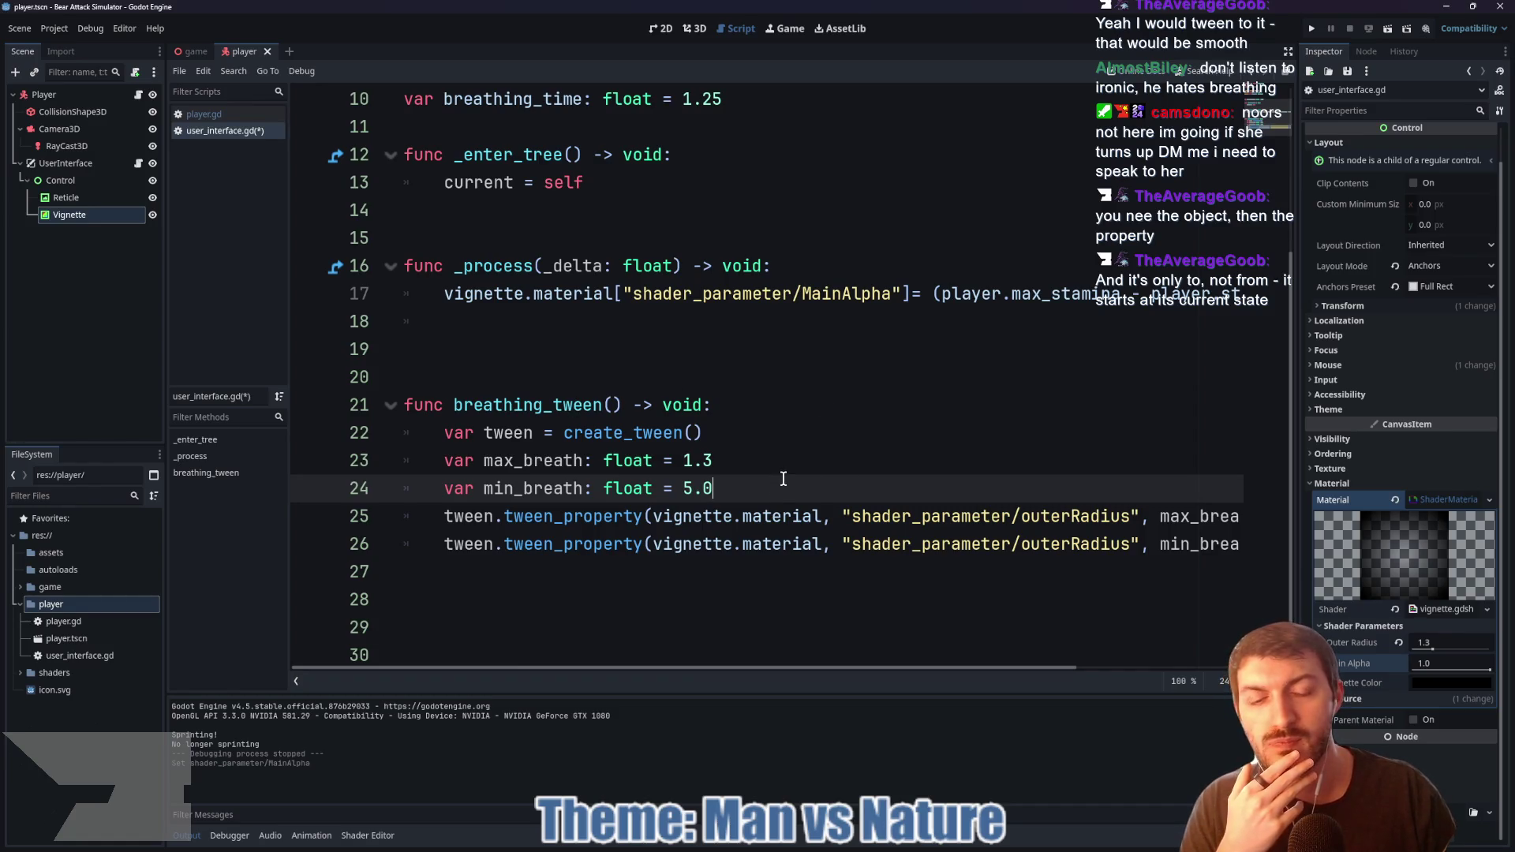
pyautogui.moveTo(764, 669)
pyautogui.mouseDown()
pyautogui.moveTo(1000, 669)
pyautogui.moveTo(744, 680)
pyautogui.mouseUp()
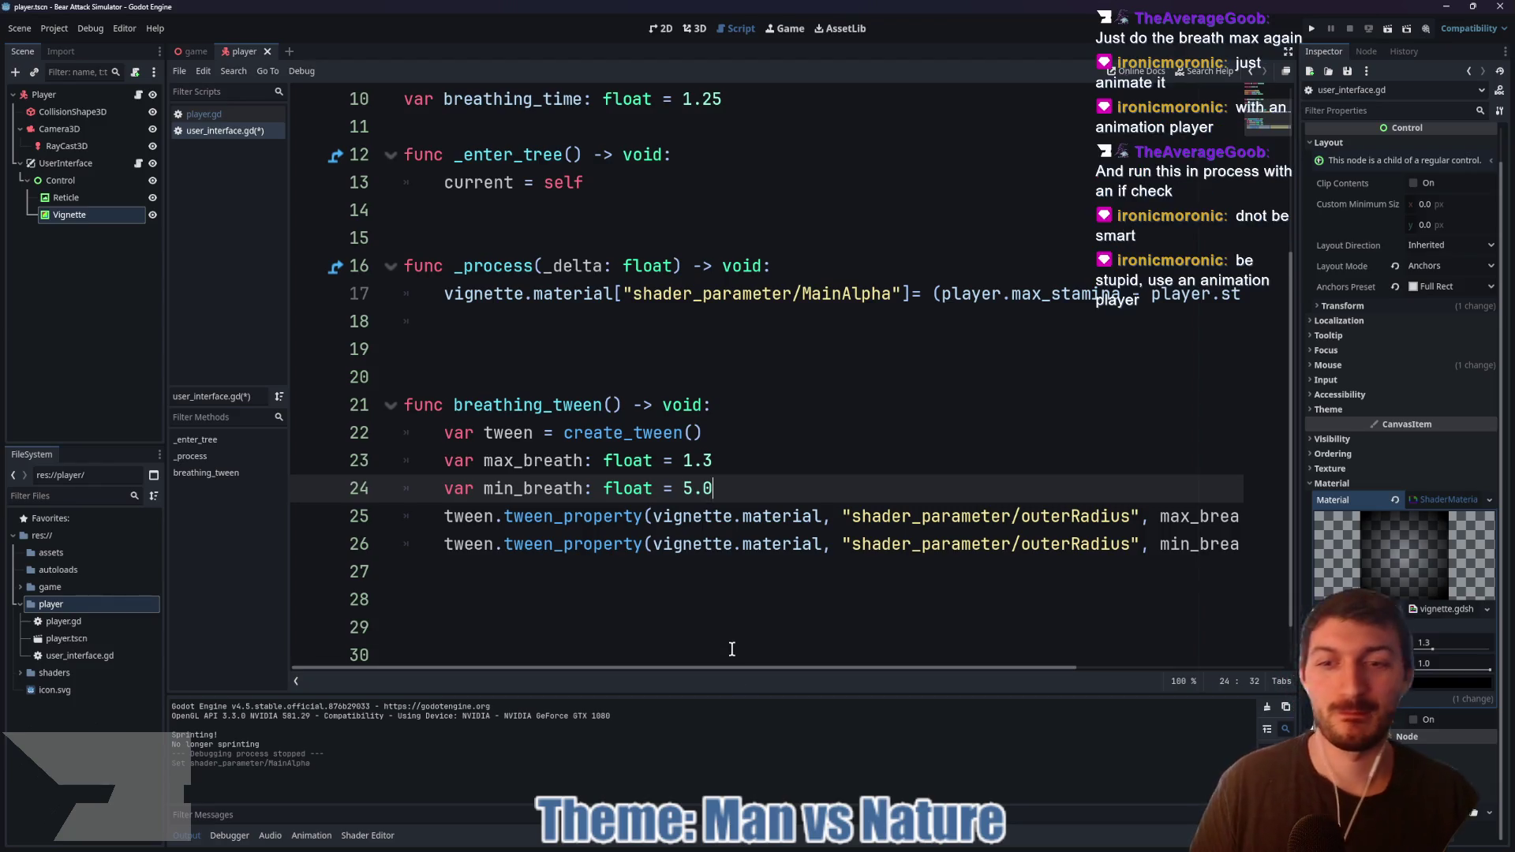
pyautogui.click(533, 567)
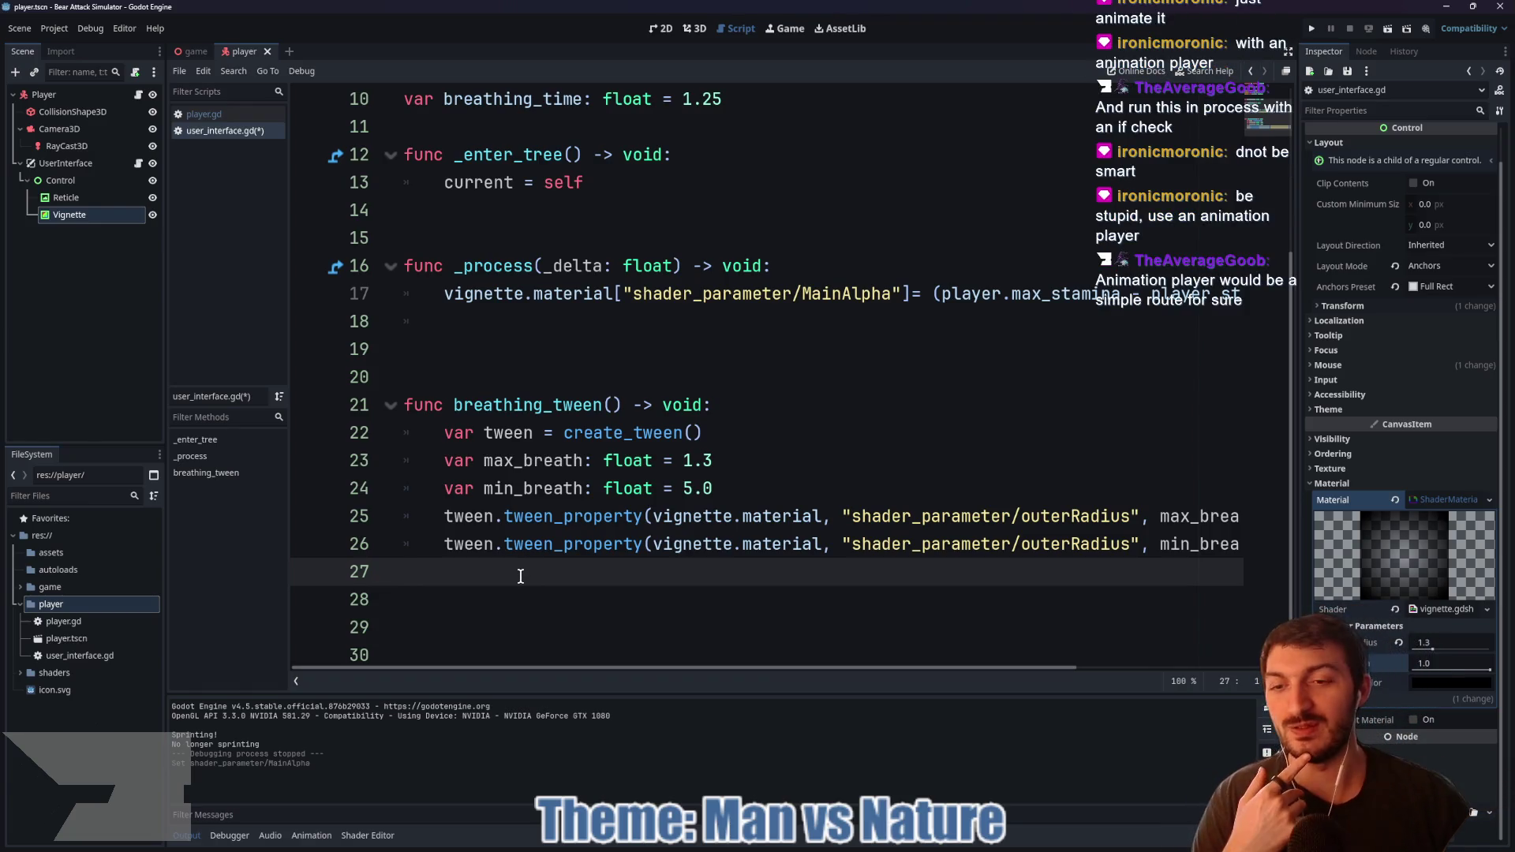
pyautogui.hotkey('shift', 'Up')
pyautogui.hotkey('shift', 'Up')
pyautogui.hotkey('shift', 'Up')
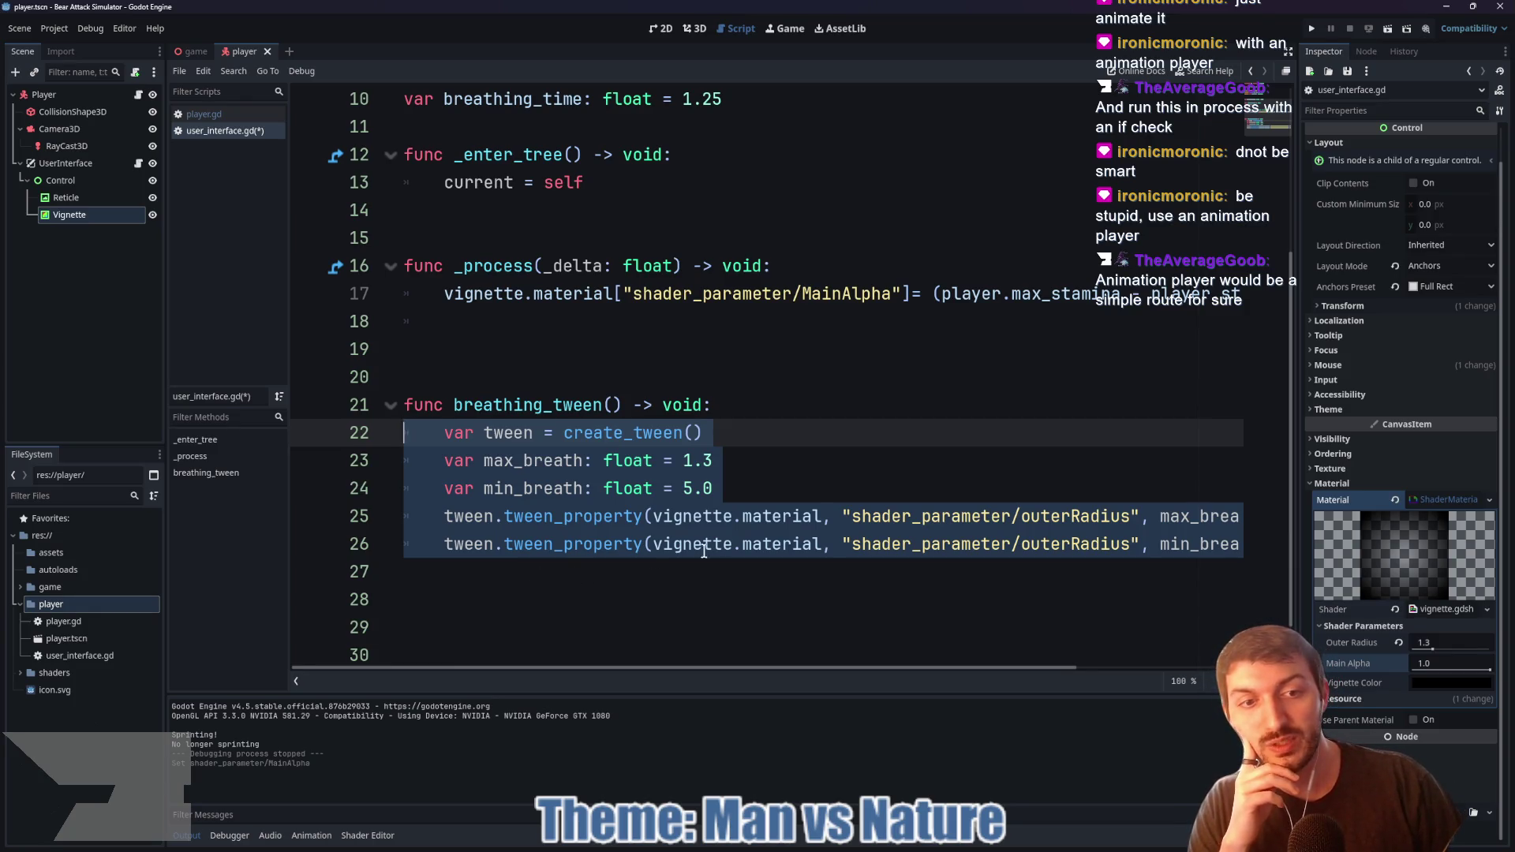
pyautogui.moveTo(712, 488); pyautogui.dragTo(470, 461)
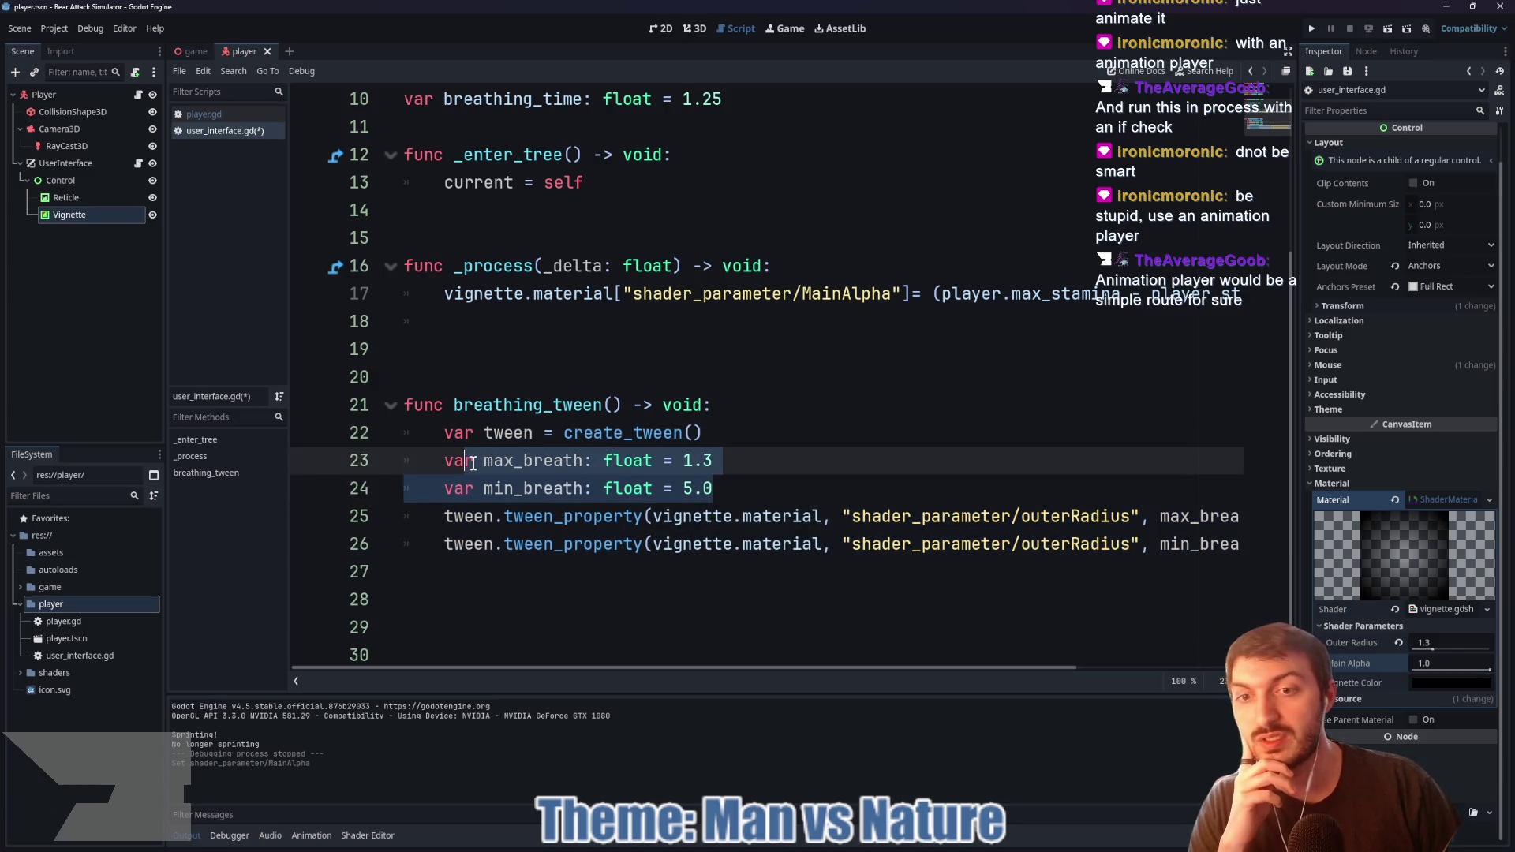
pyautogui.click(104, 213)
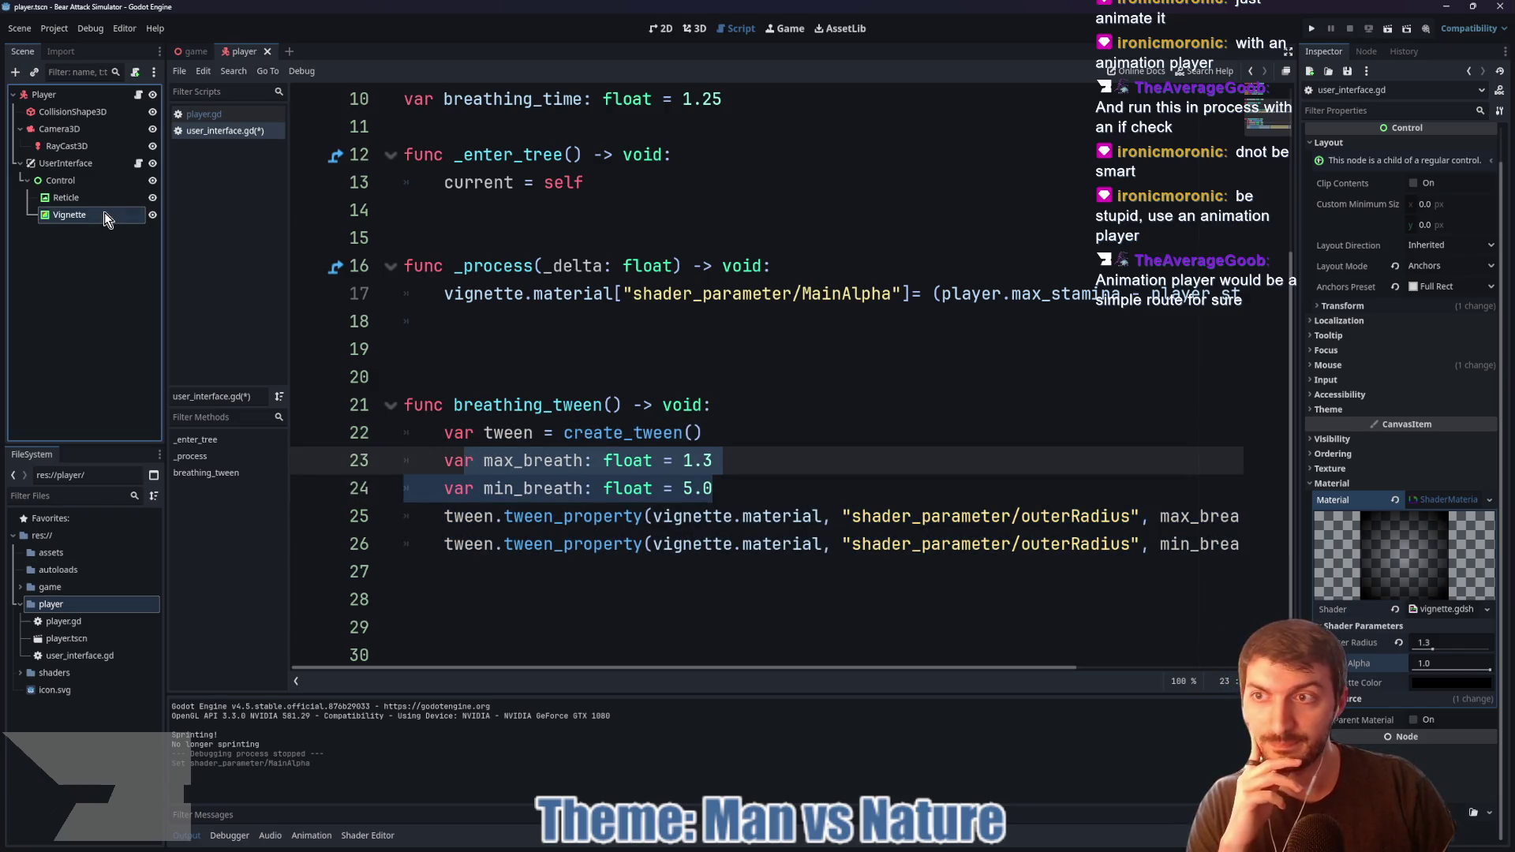
pyautogui.click(665, 29)
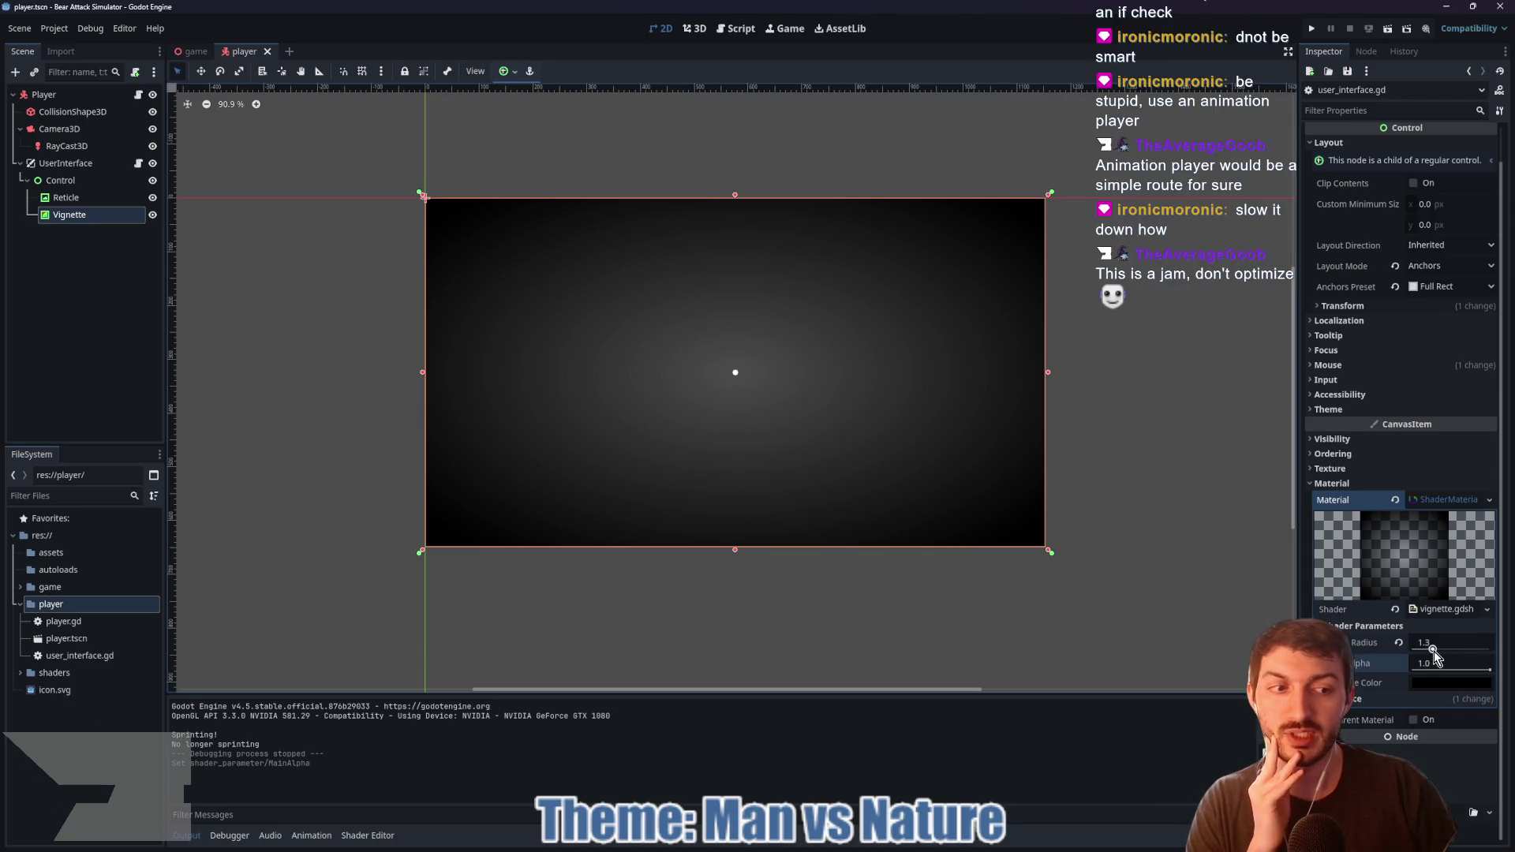
pyautogui.moveTo(1433, 655)
pyautogui.mouseDown()
pyautogui.moveTo(1498, 655)
pyautogui.moveTo(1436, 650)
pyautogui.mouseUp()
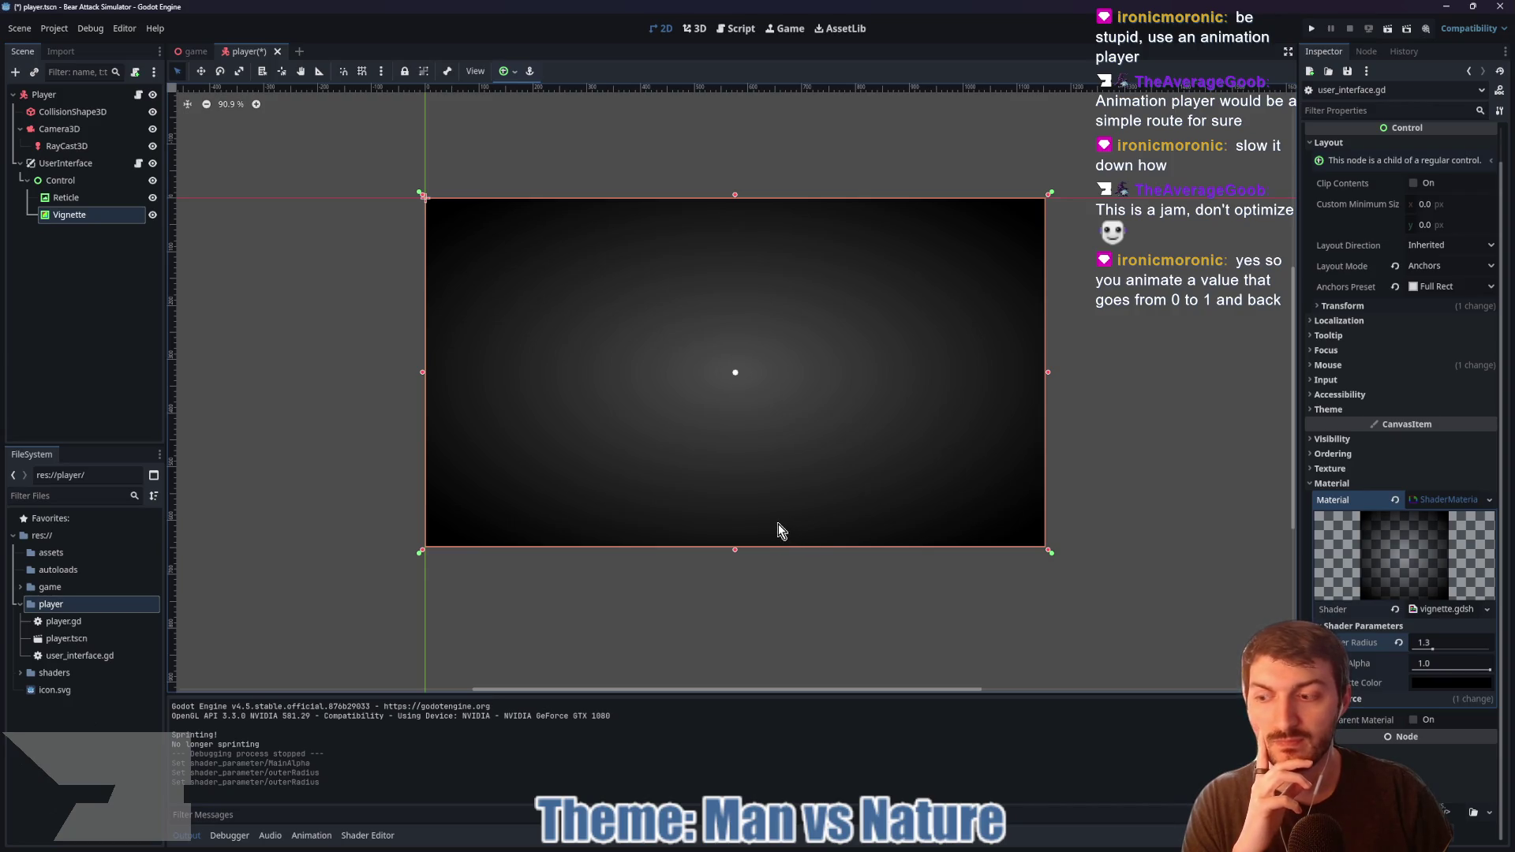
pyautogui.rightClick(774, 523)
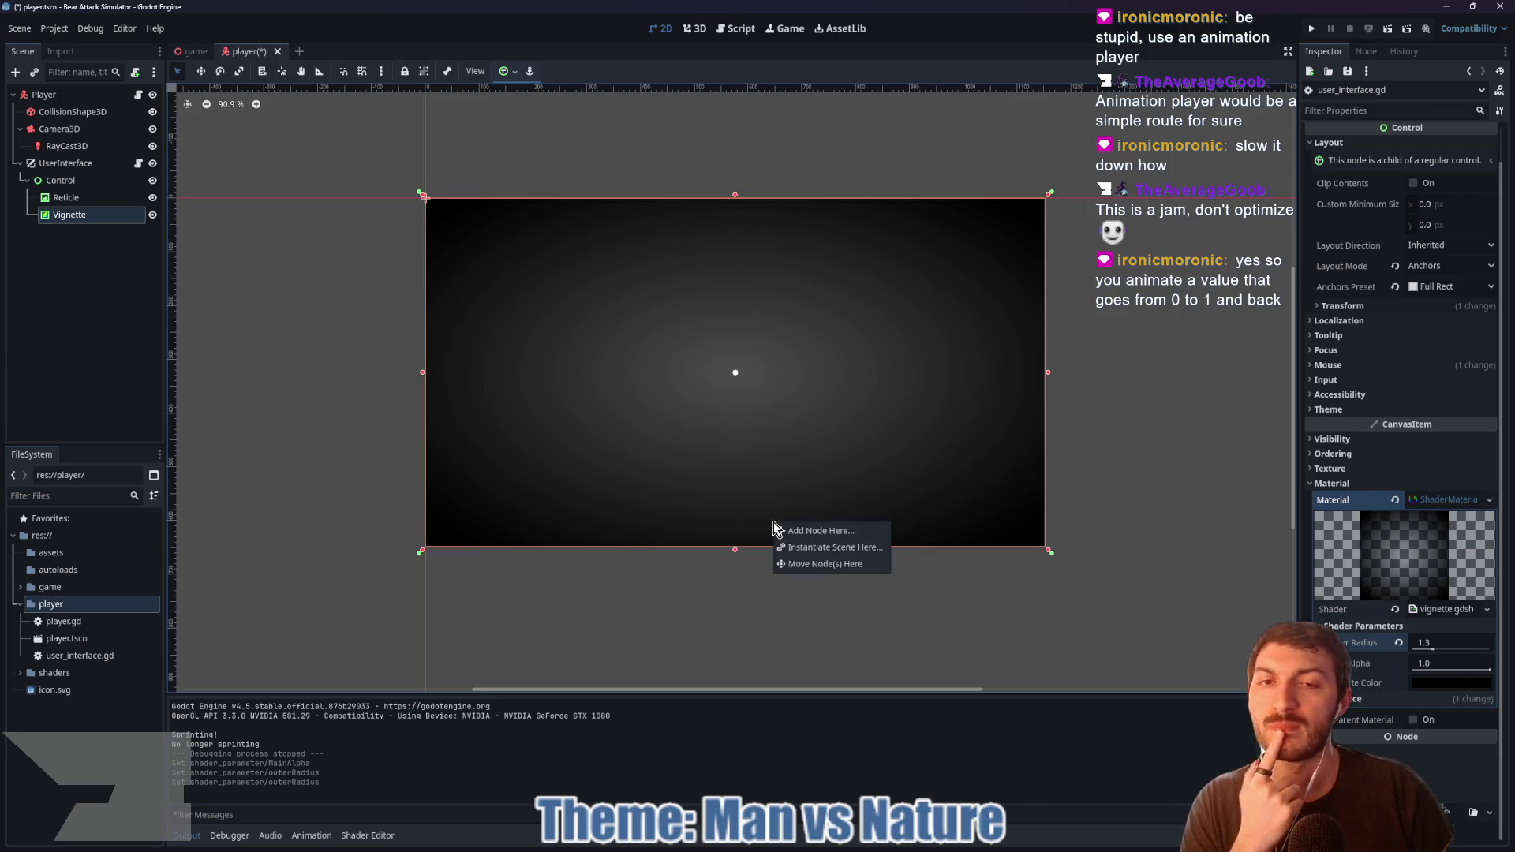
pyautogui.click(85, 322)
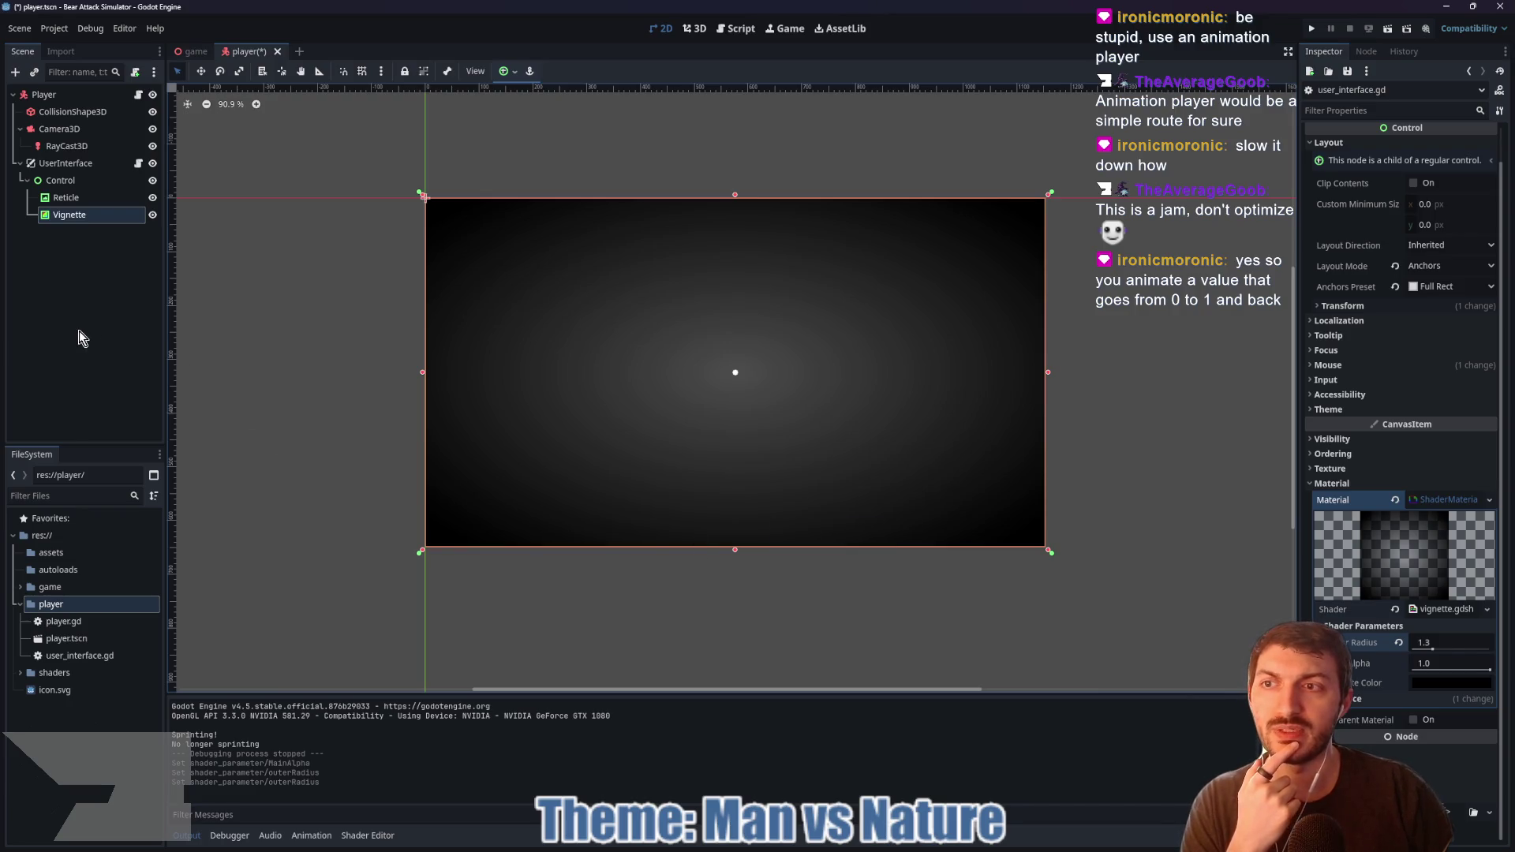
pyautogui.click(138, 164)
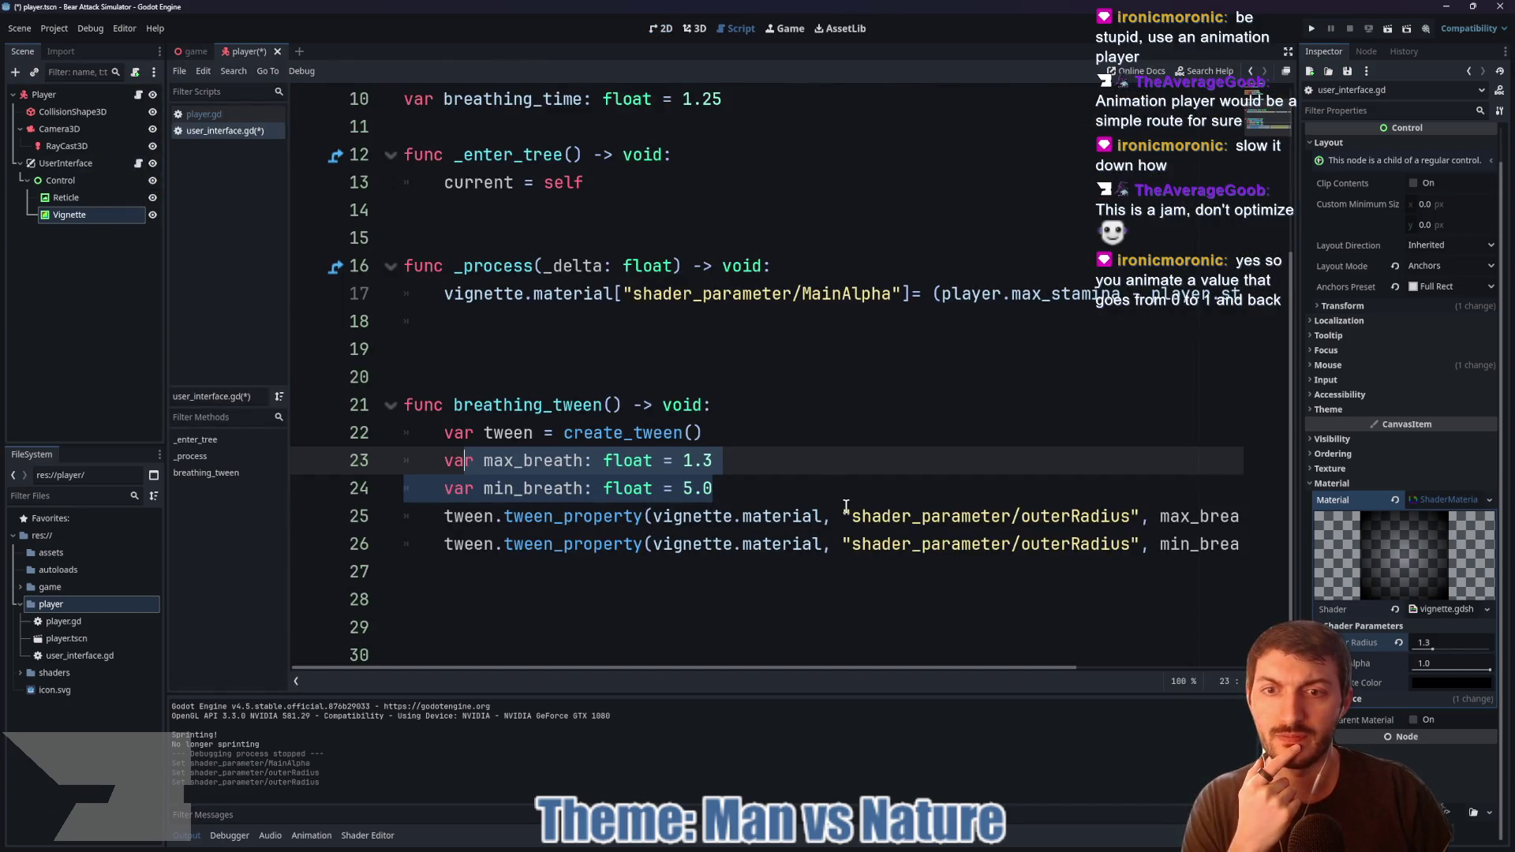
pyautogui.click(805, 491)
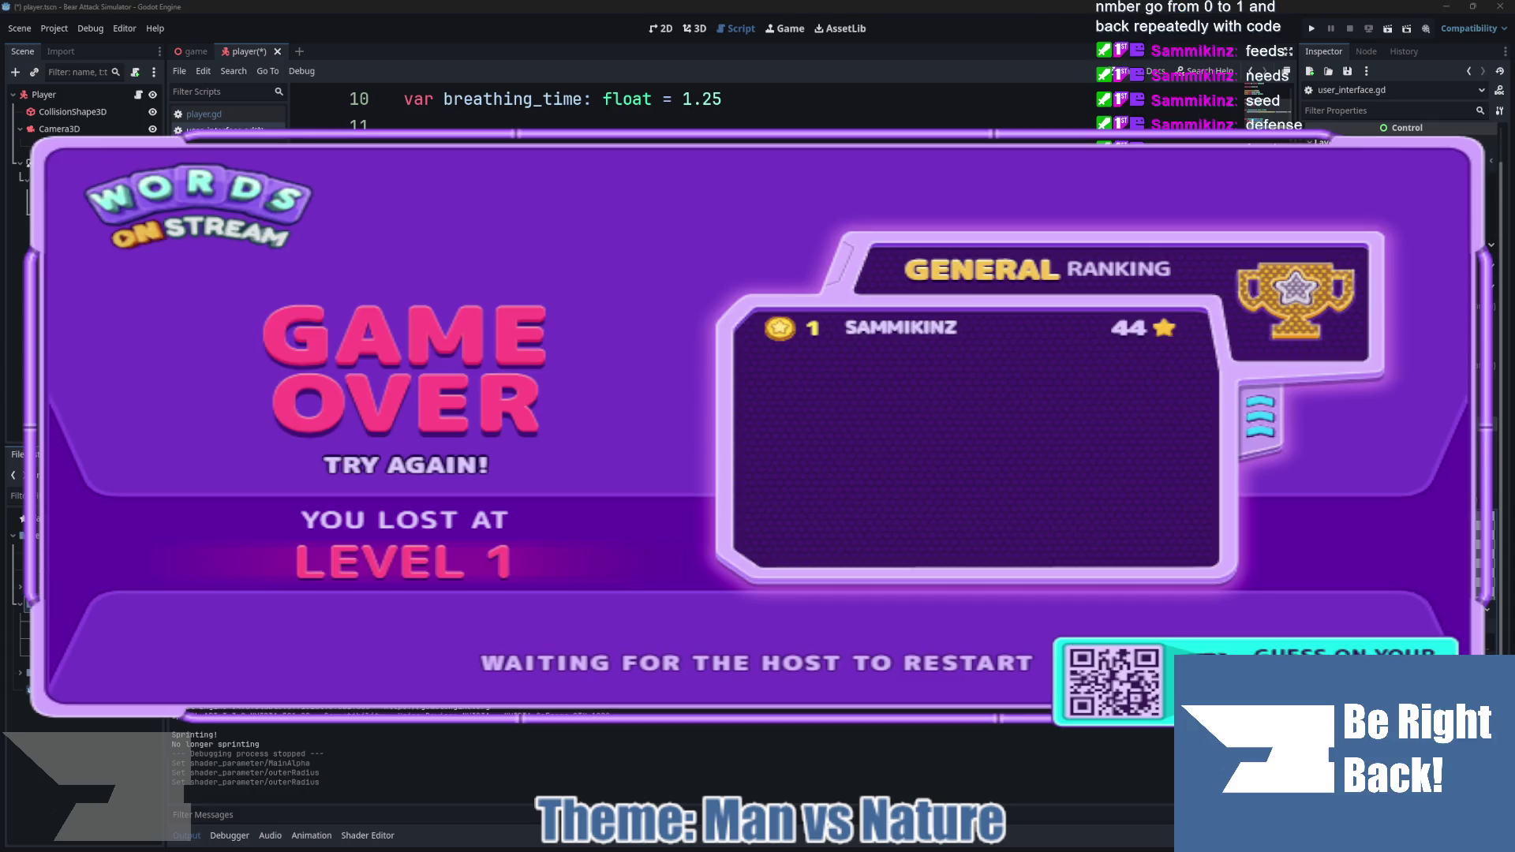
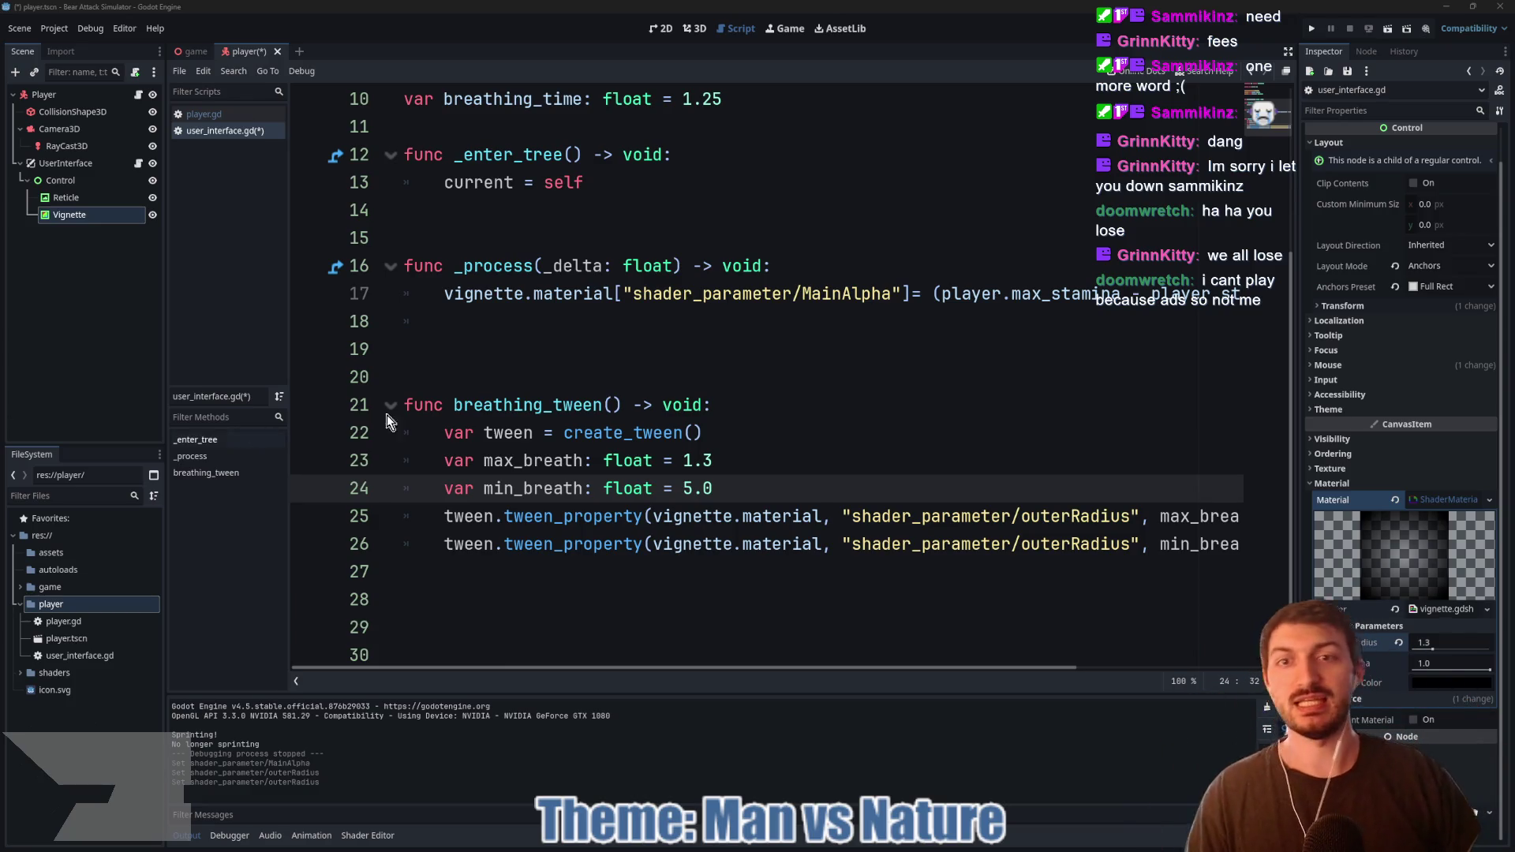
# Review the create_tween and min_breath lines in user_interface.gd
pyautogui.click(683, 434)
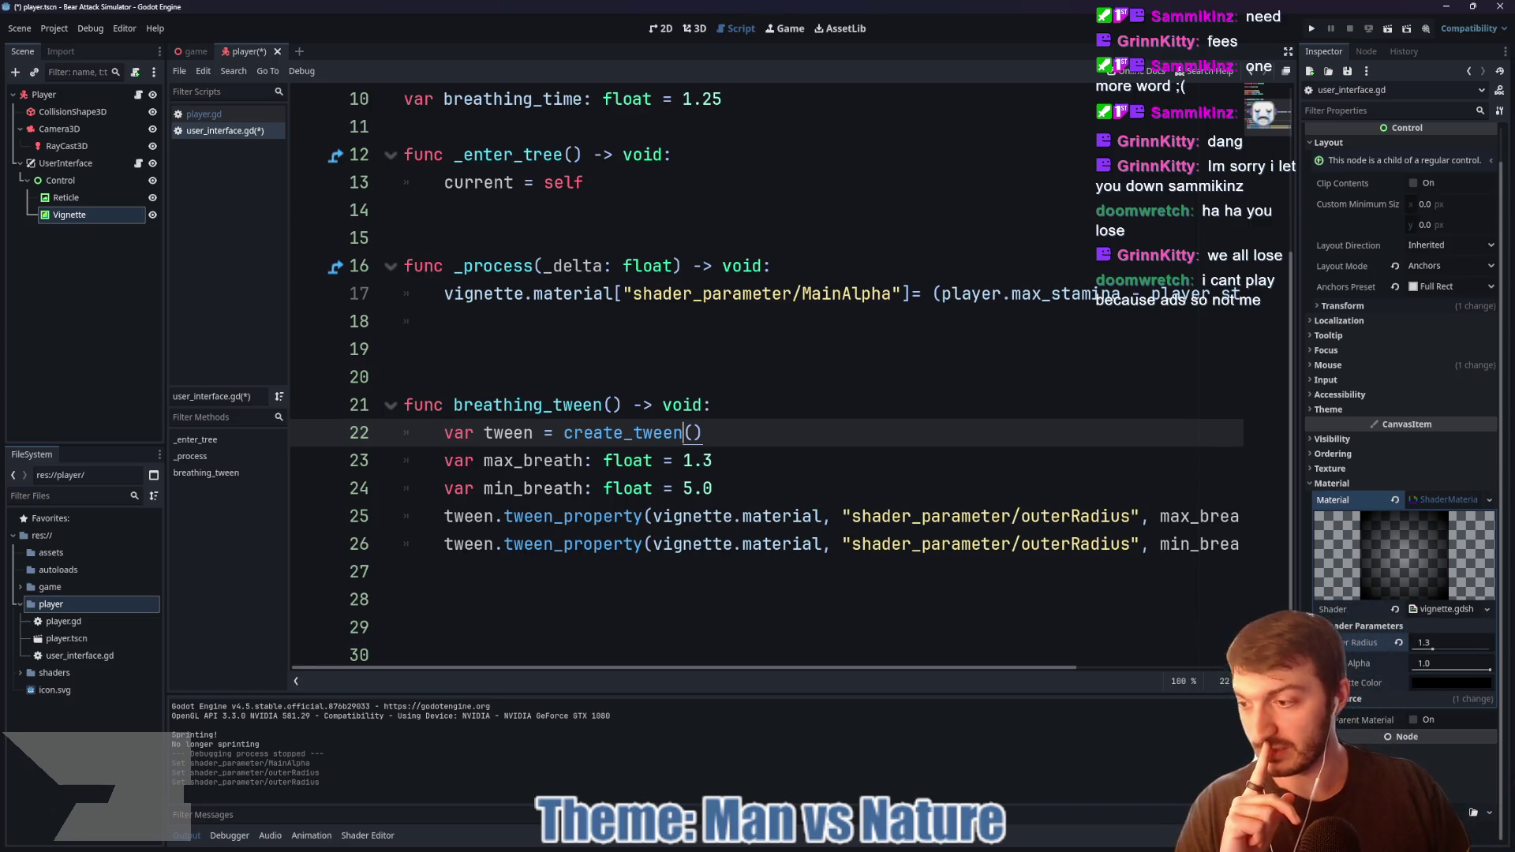
pyautogui.click(841, 432)
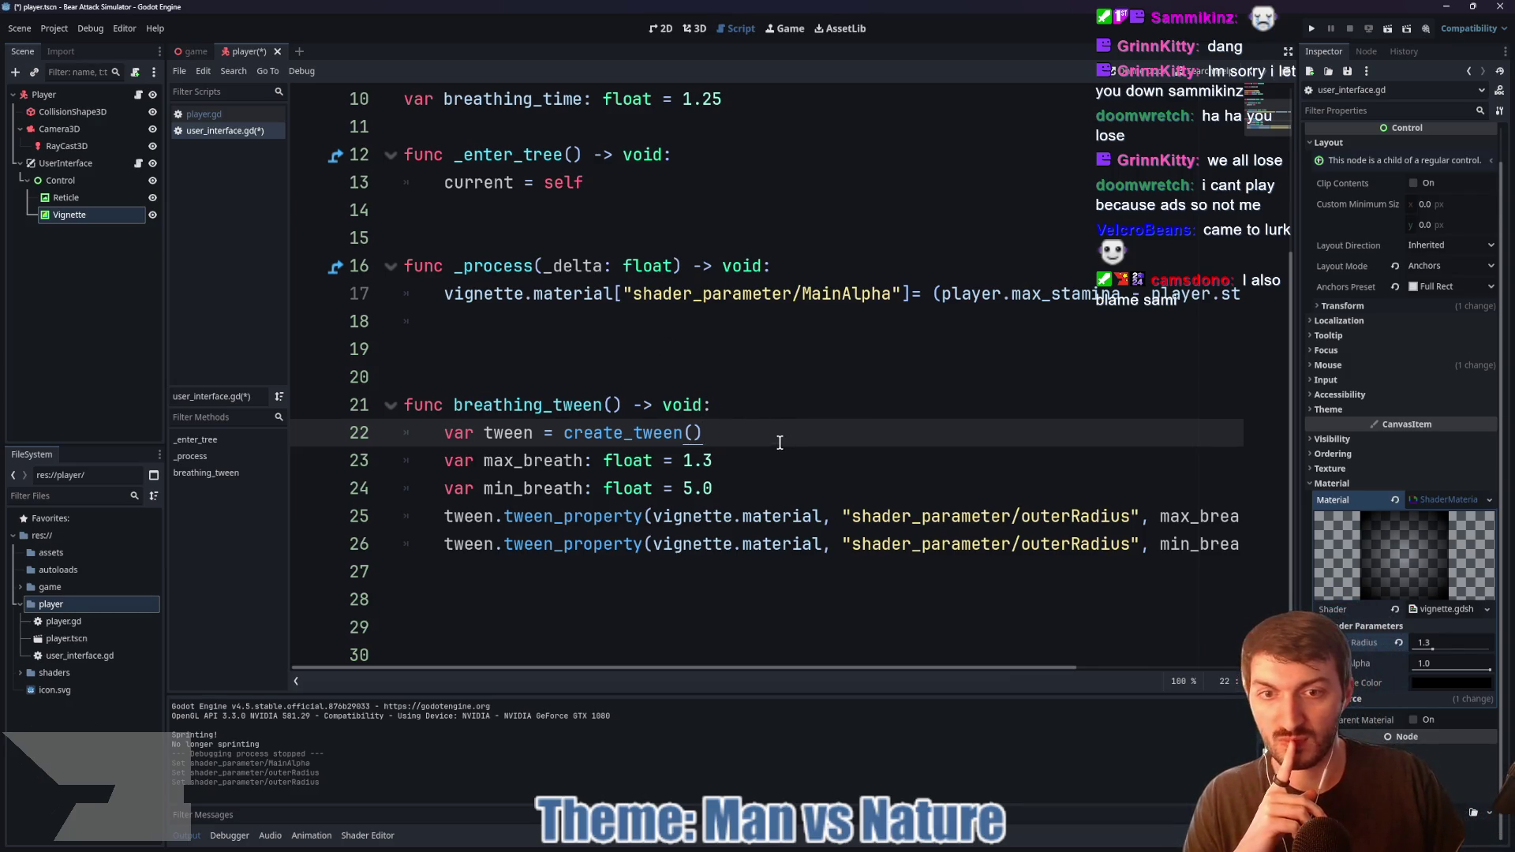
pyautogui.click(727, 489)
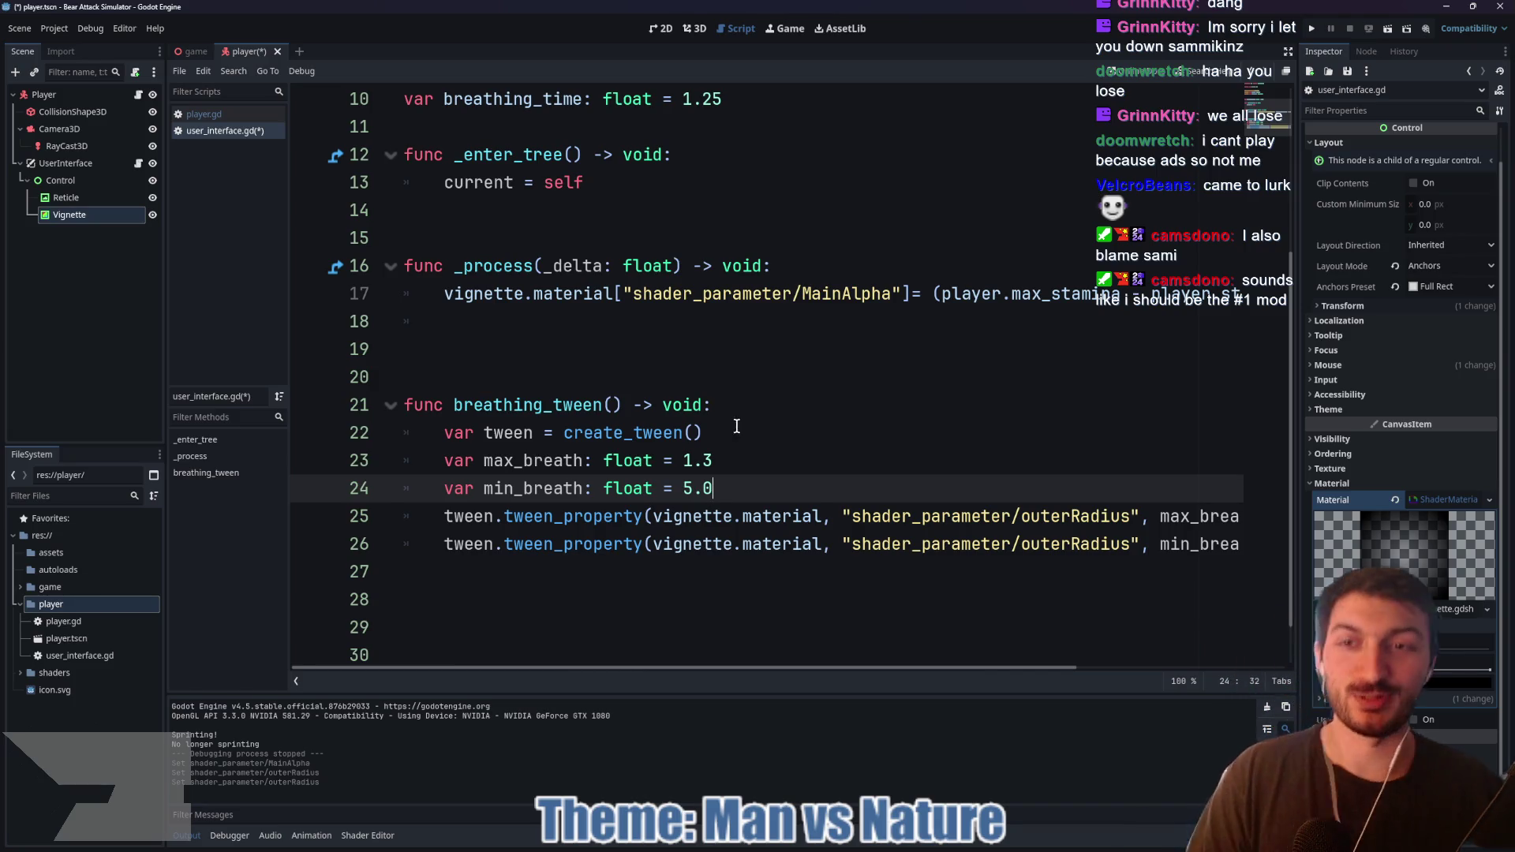
pyautogui.scroll(2, 663, 403)
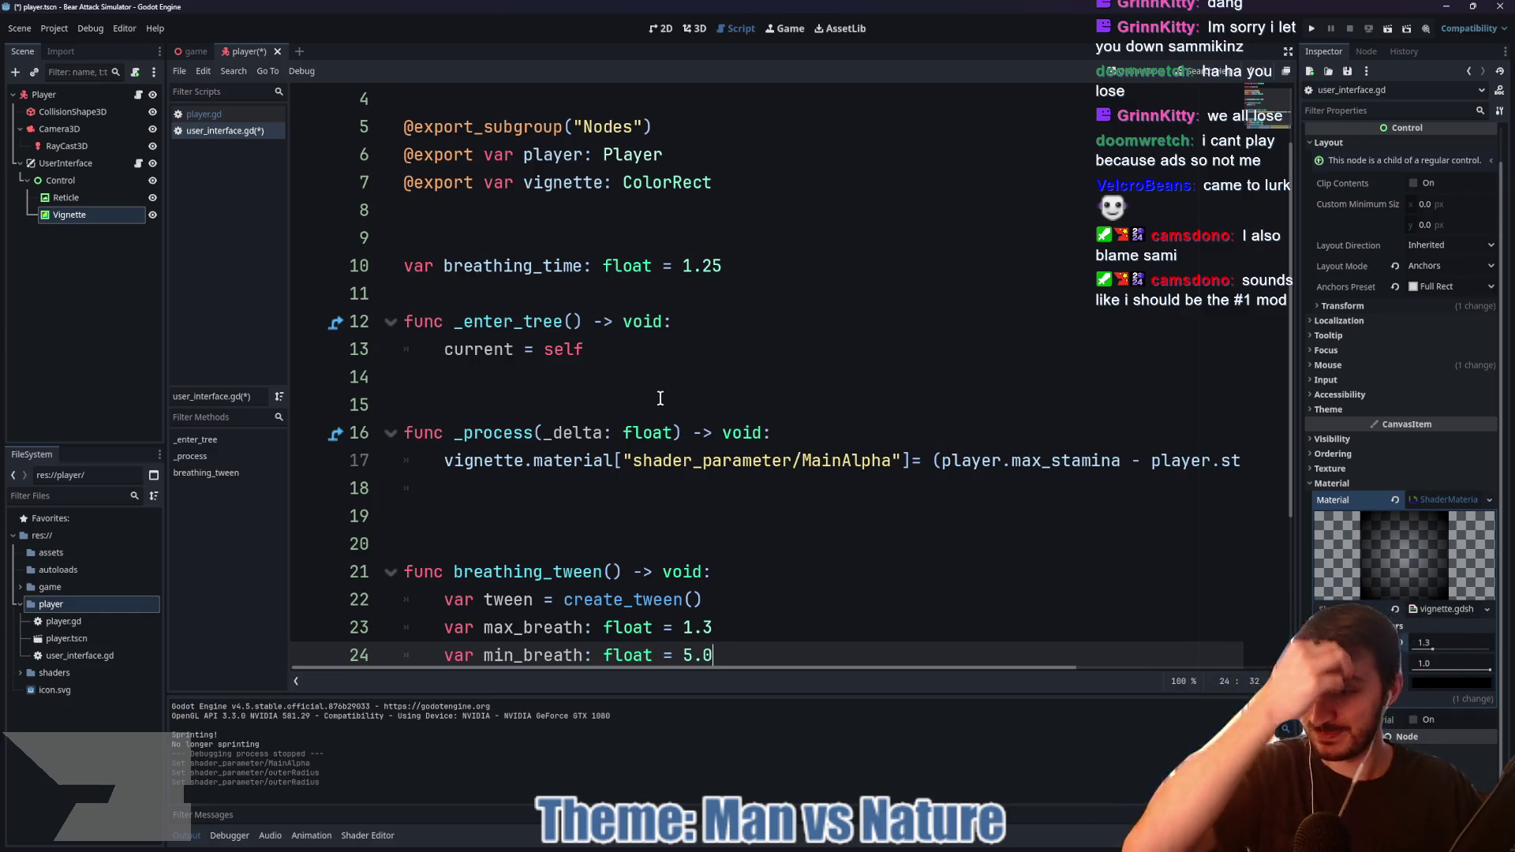
pyautogui.click(590, 295)
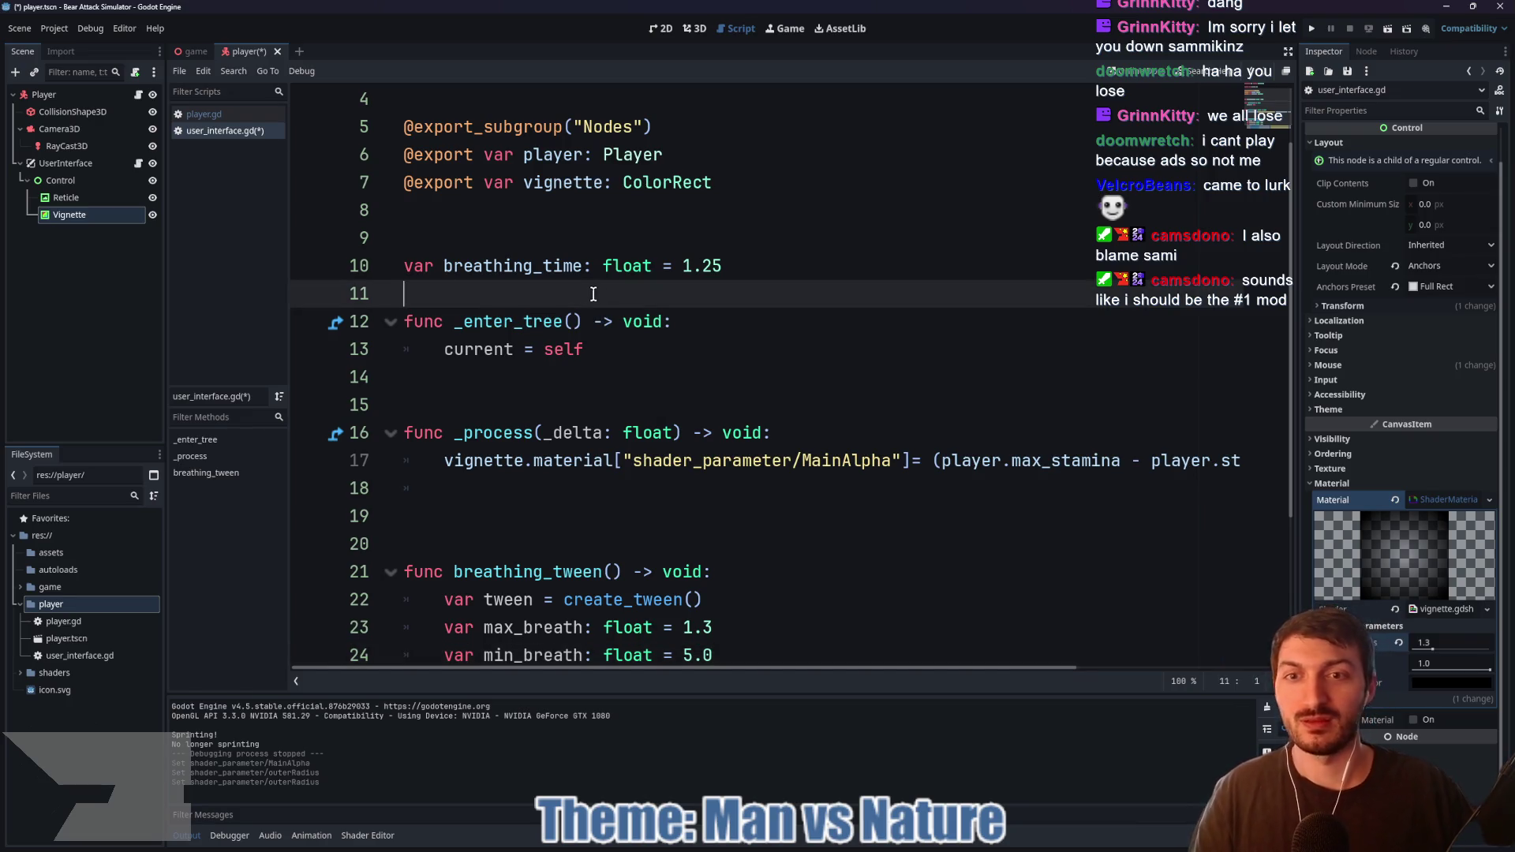
pyautogui.scroll(-3, 781, 269)
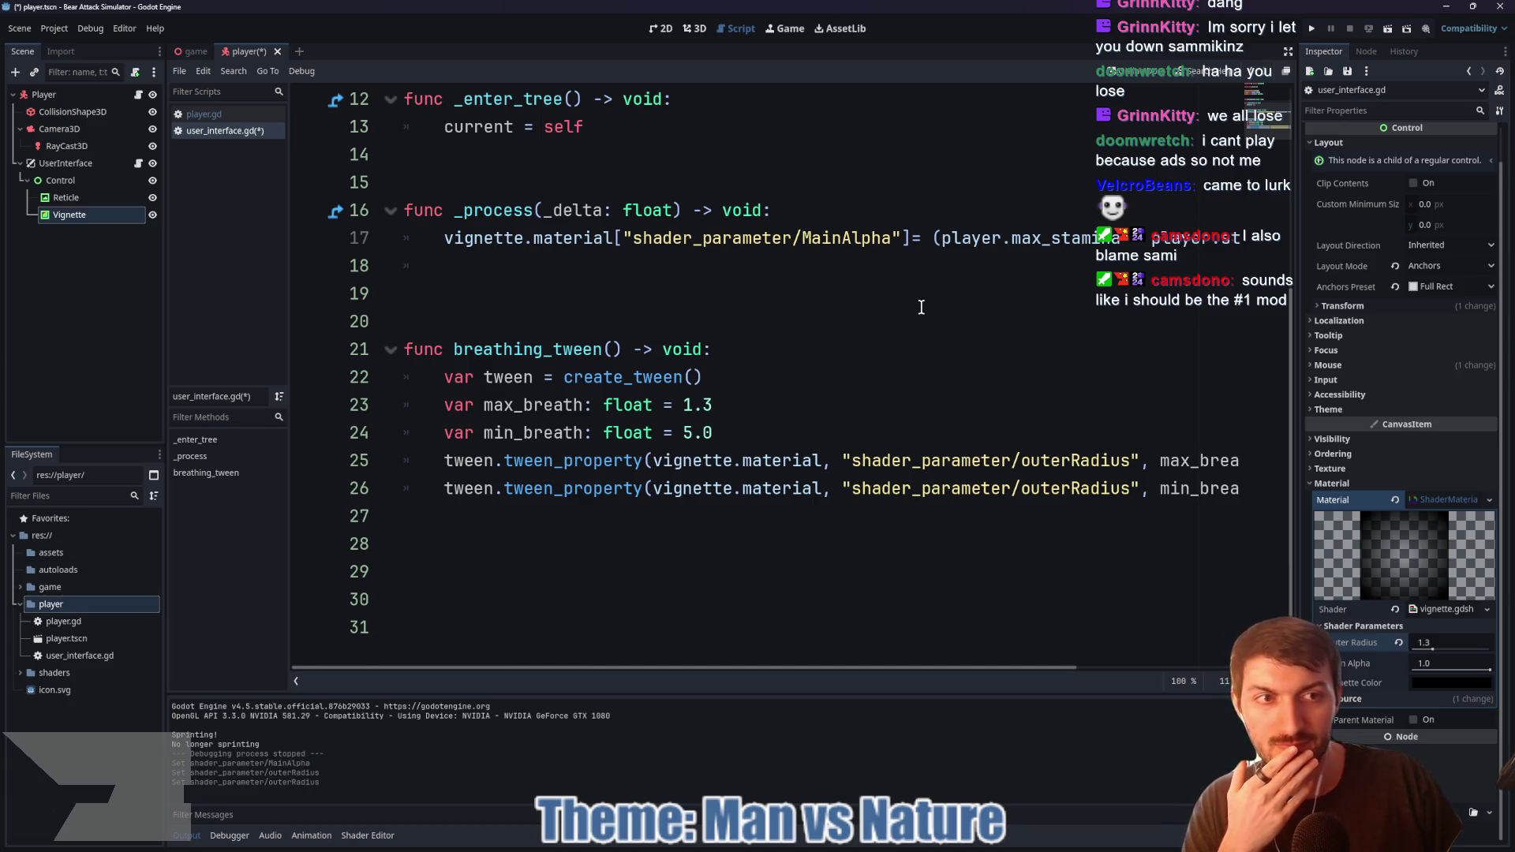
# Select the breathing_time declaration on line 10 for replacement
pyautogui.moveTo(864, 245); pyautogui.dragTo(404, 241)
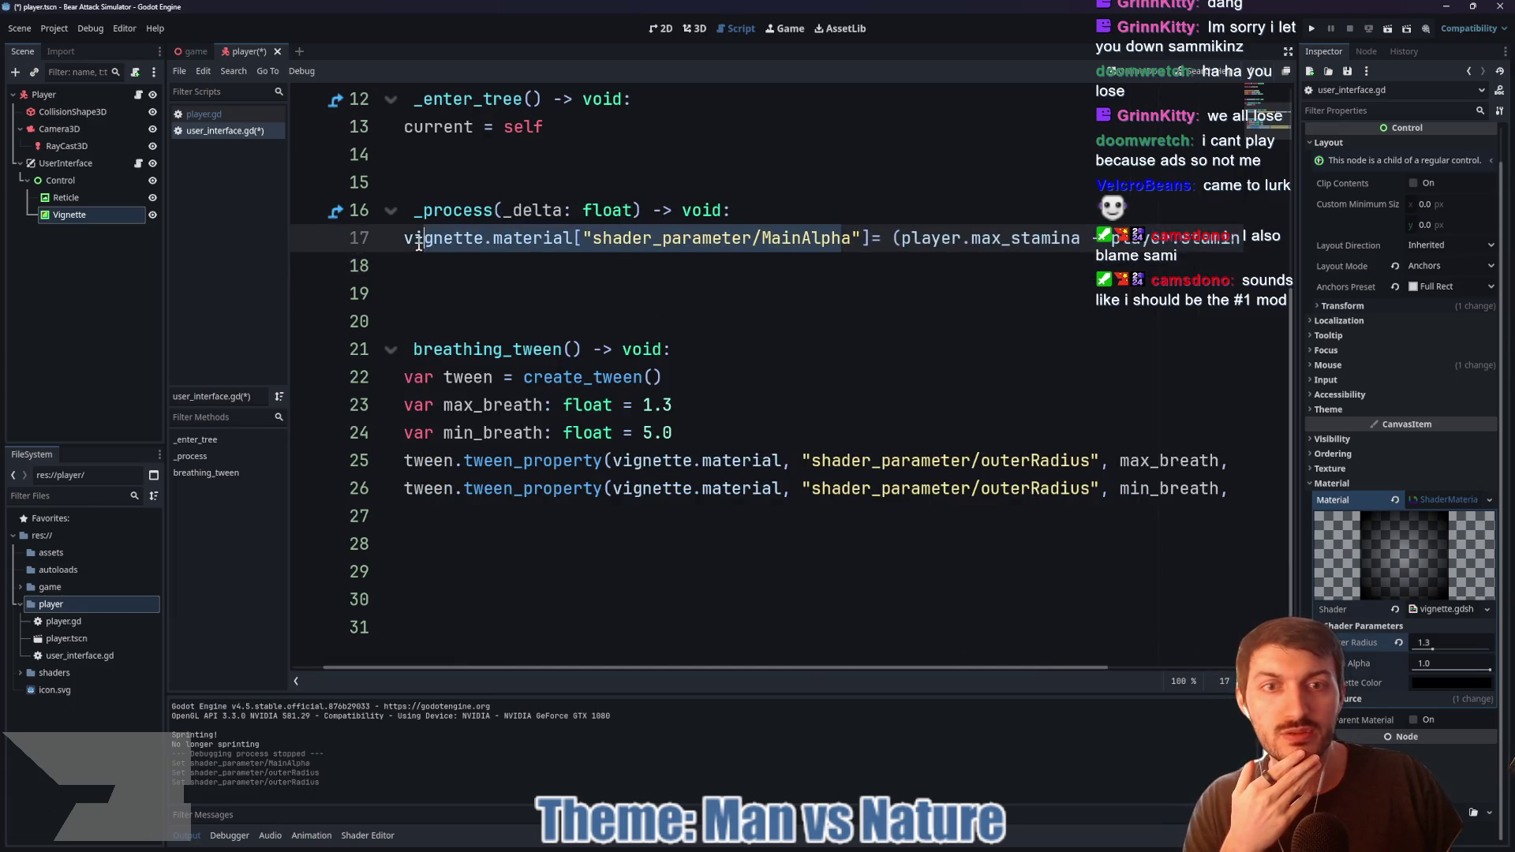
pyautogui.scroll(2, 513, 442)
pyautogui.hscroll(-1, 473, 674)
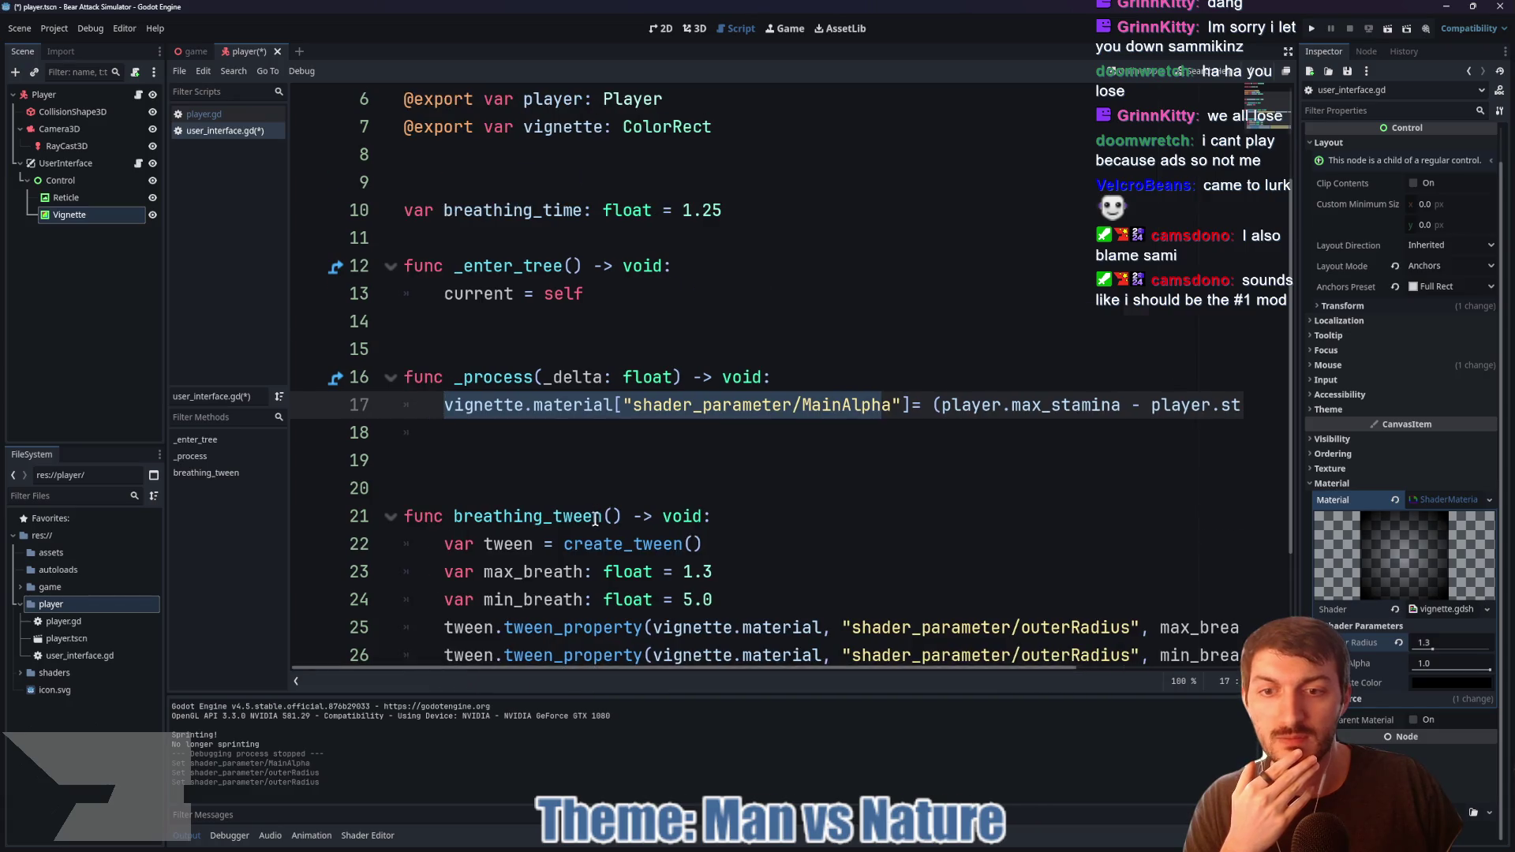
pyautogui.scroll(-2, 596, 517)
pyautogui.click(546, 426)
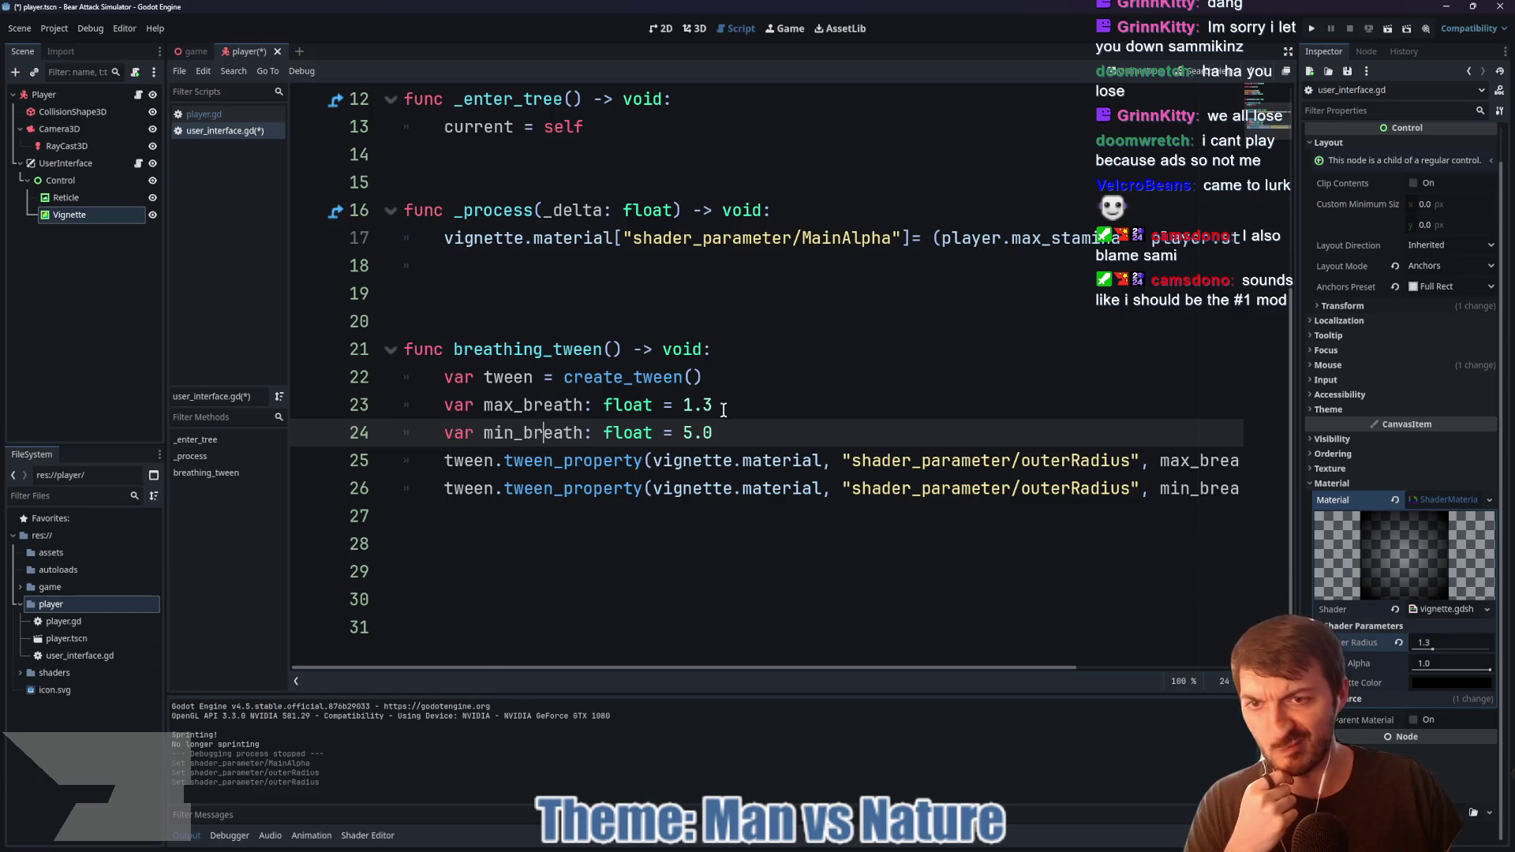
pyautogui.scroll(3, 690, 295)
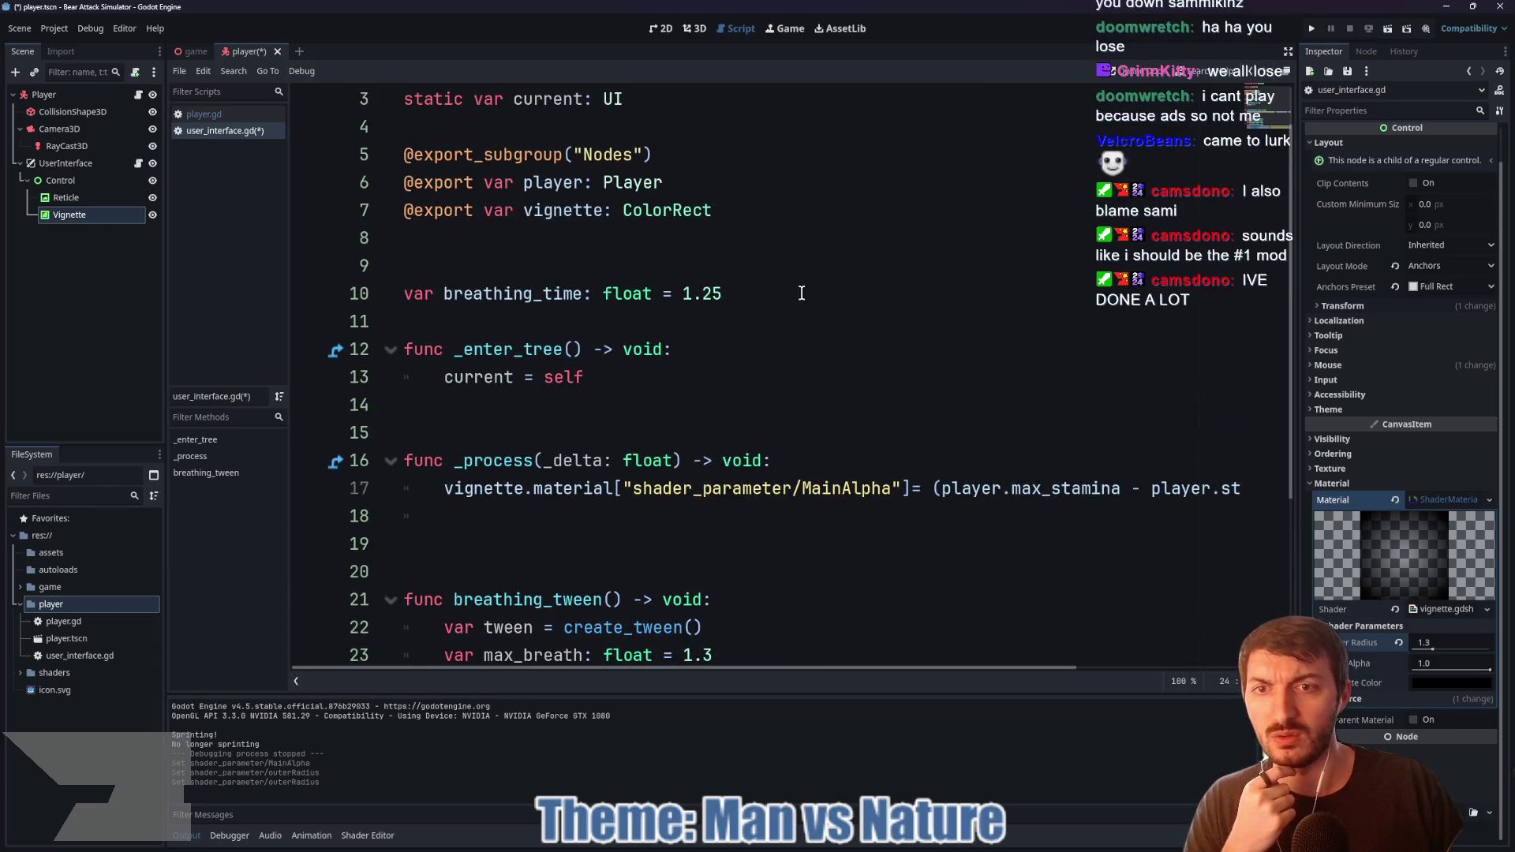
pyautogui.moveTo(802, 295); pyautogui.dragTo(442, 295)
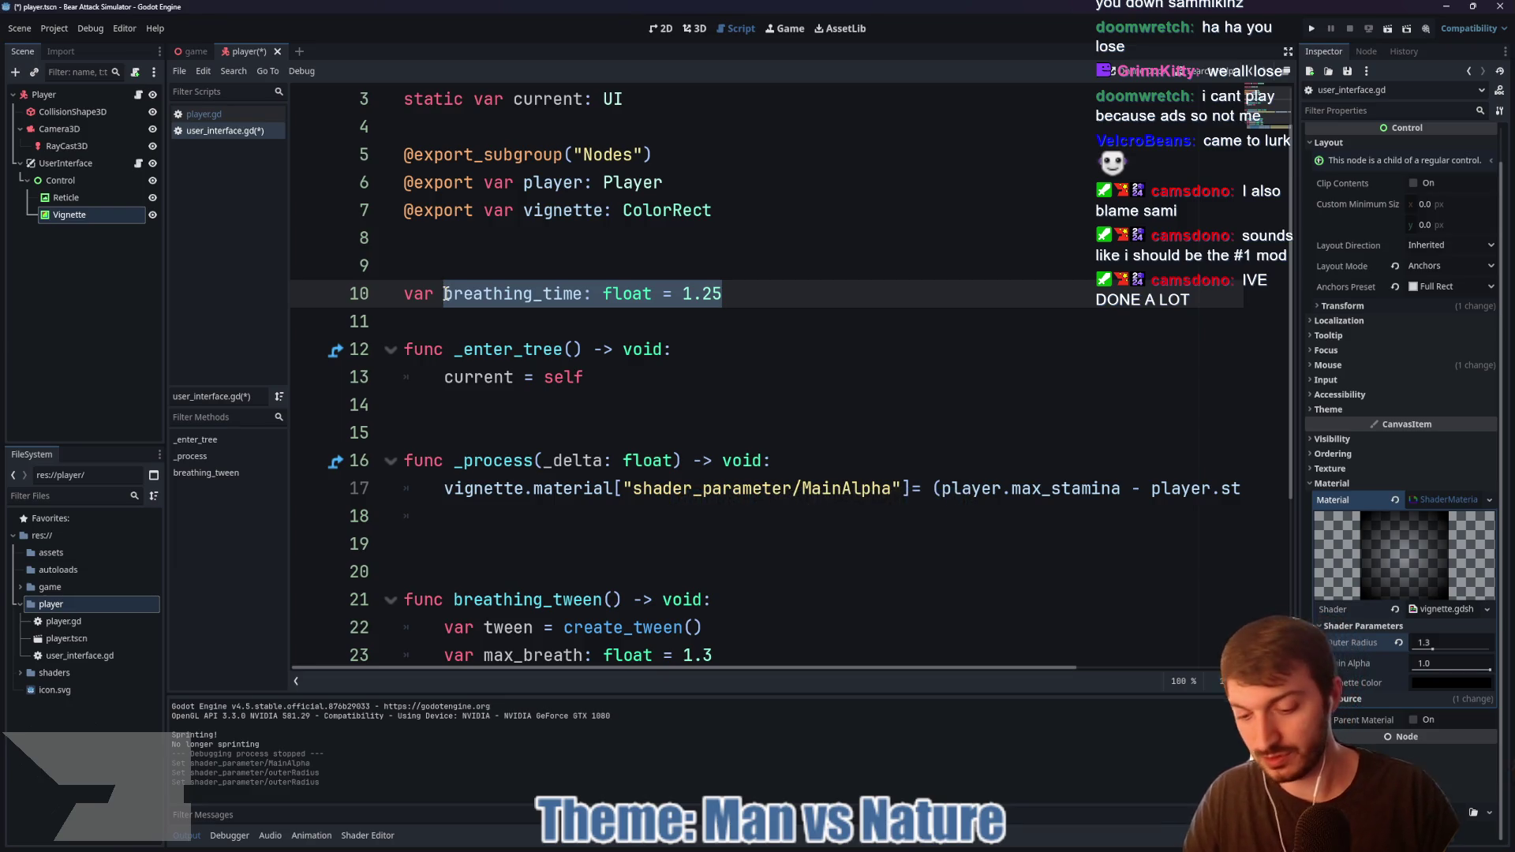
# Replace it with 'var breath_radius: float =' and try the value 1.3/5.0
pyautogui.write('breath_radius: ')
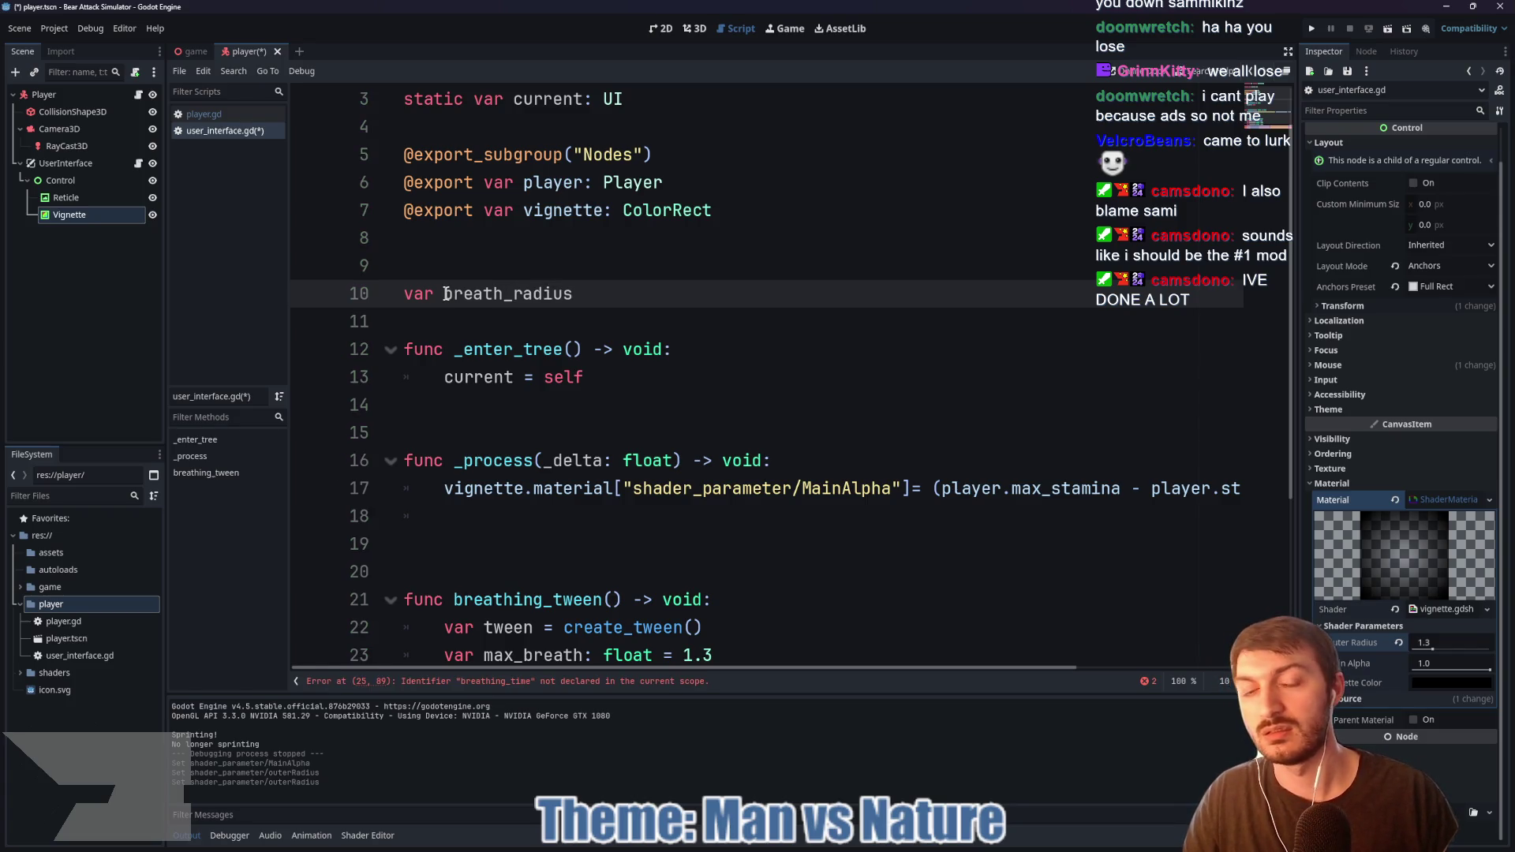
pyautogui.write('float')
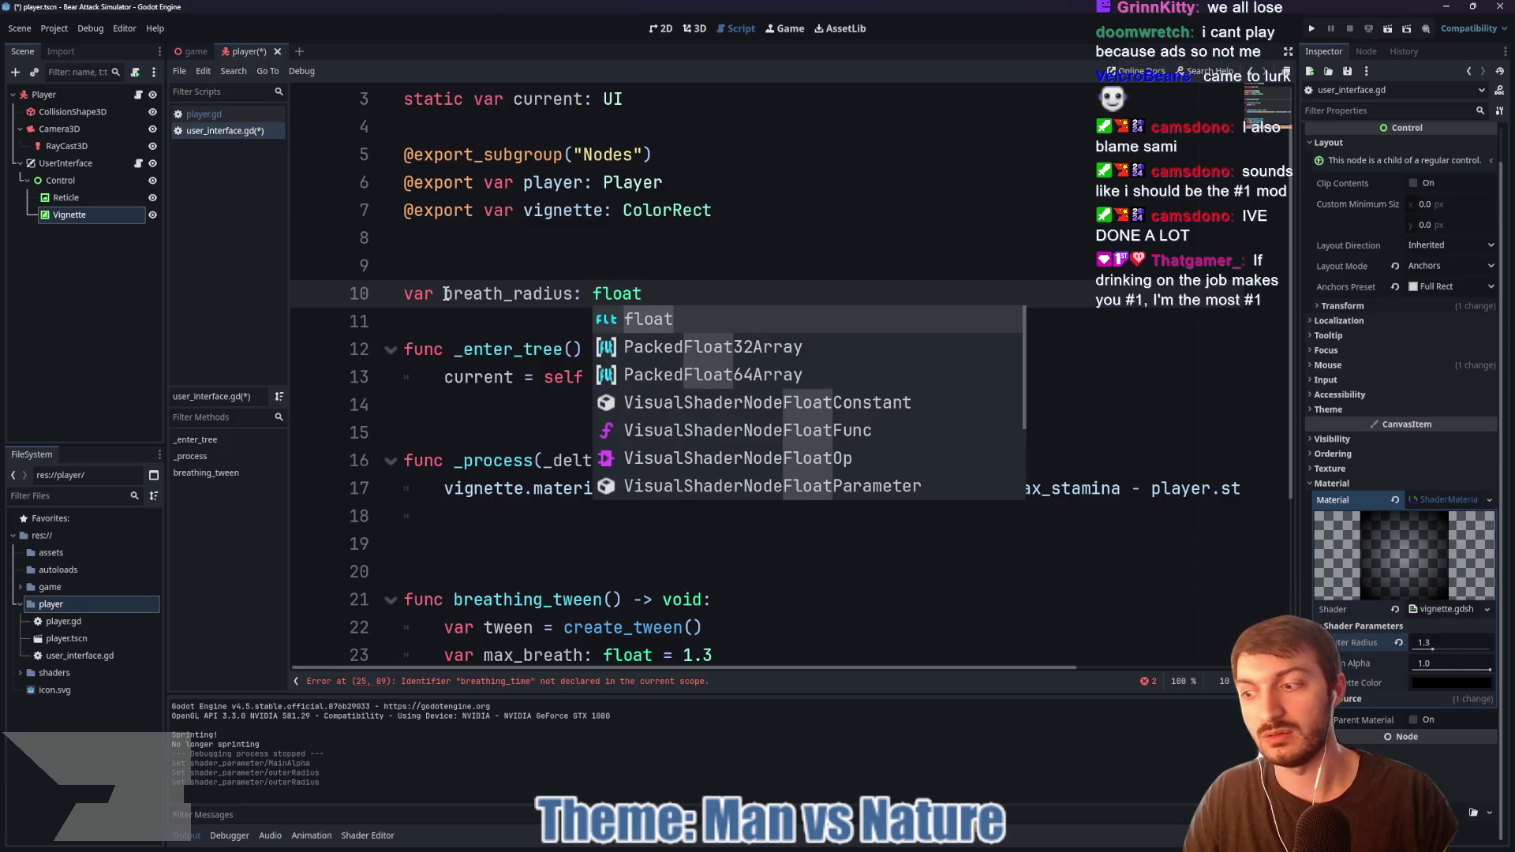
pyautogui.write('=')
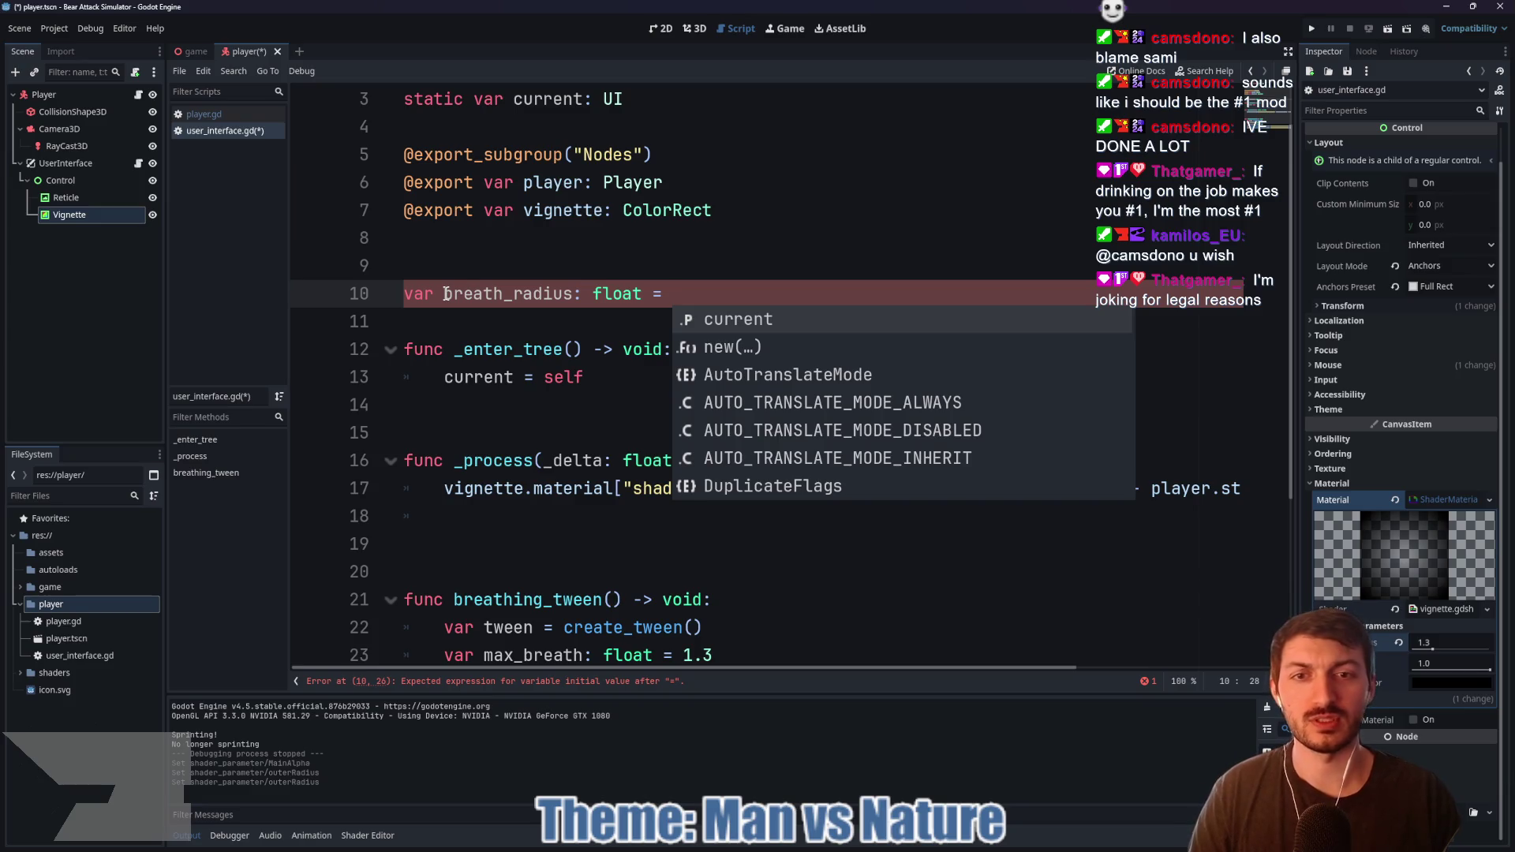
pyautogui.press('Escape')
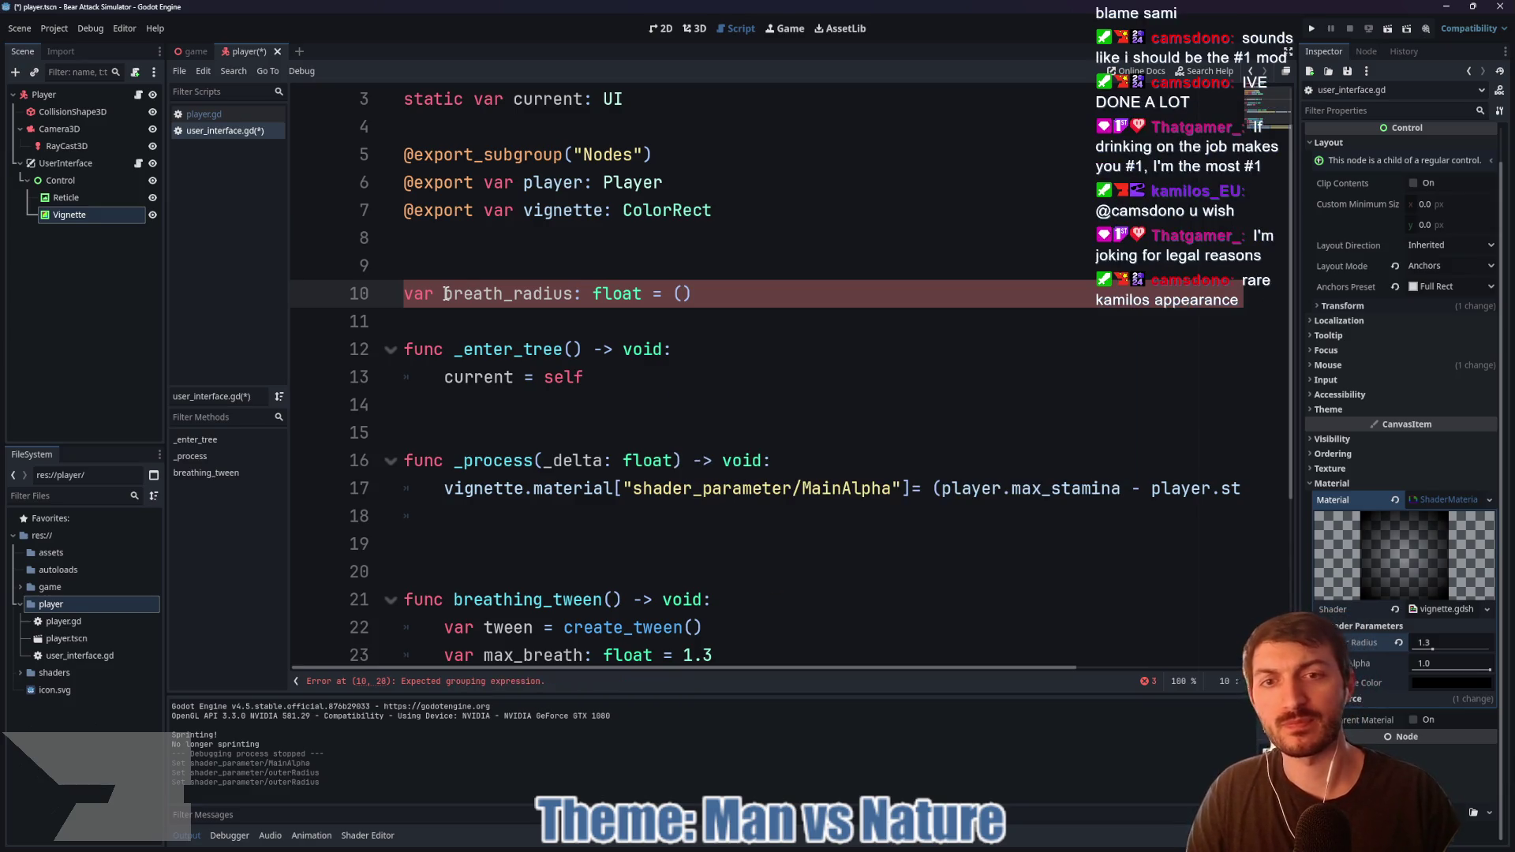
pyautogui.write('1/5')
pyautogui.press('BackSpace')
pyautogui.press('BackSpace')
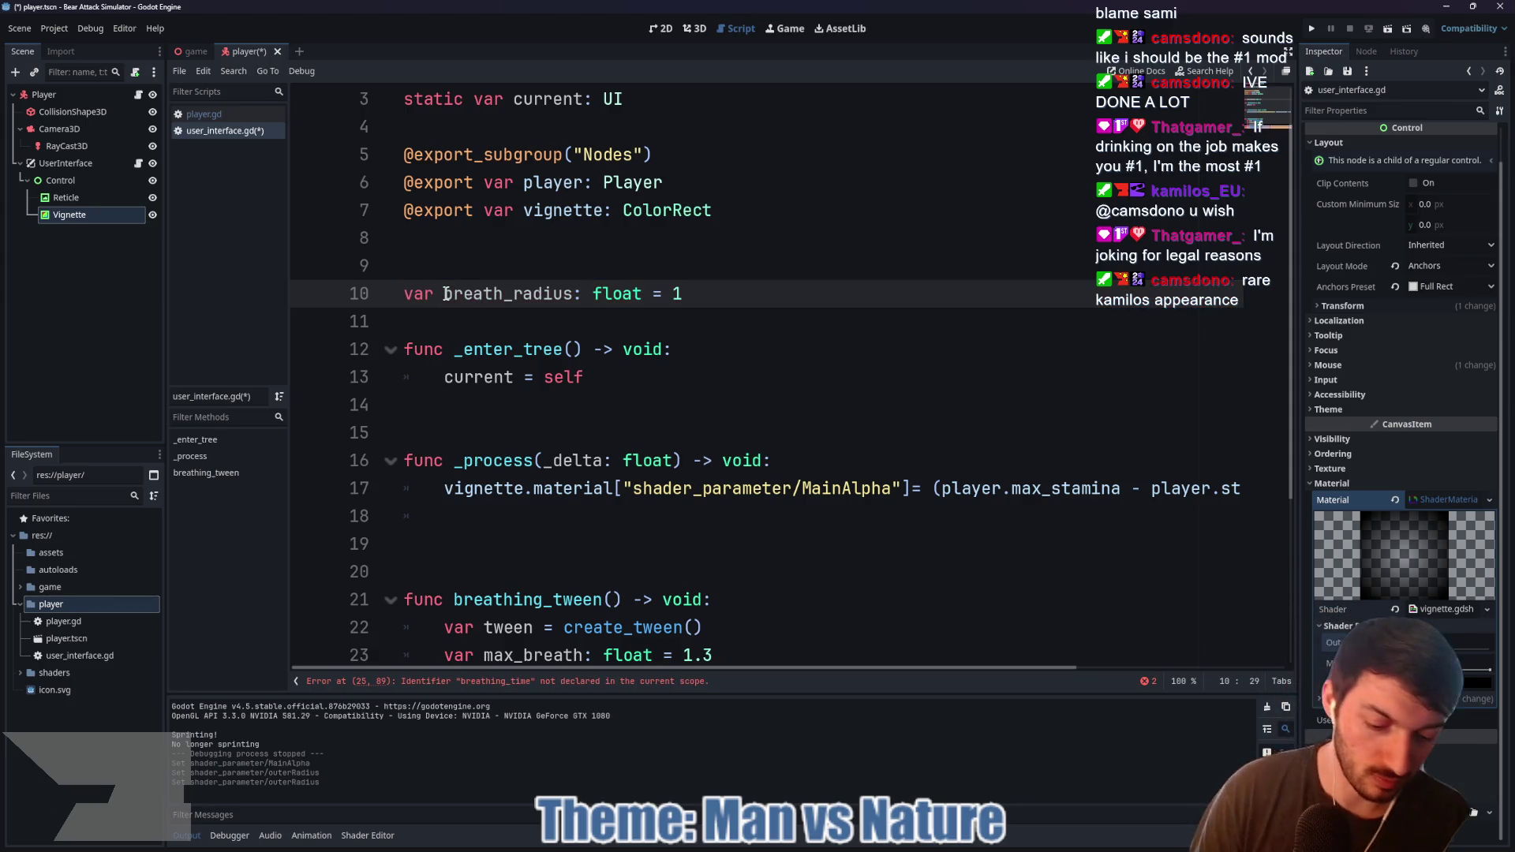
pyautogui.write('.3')
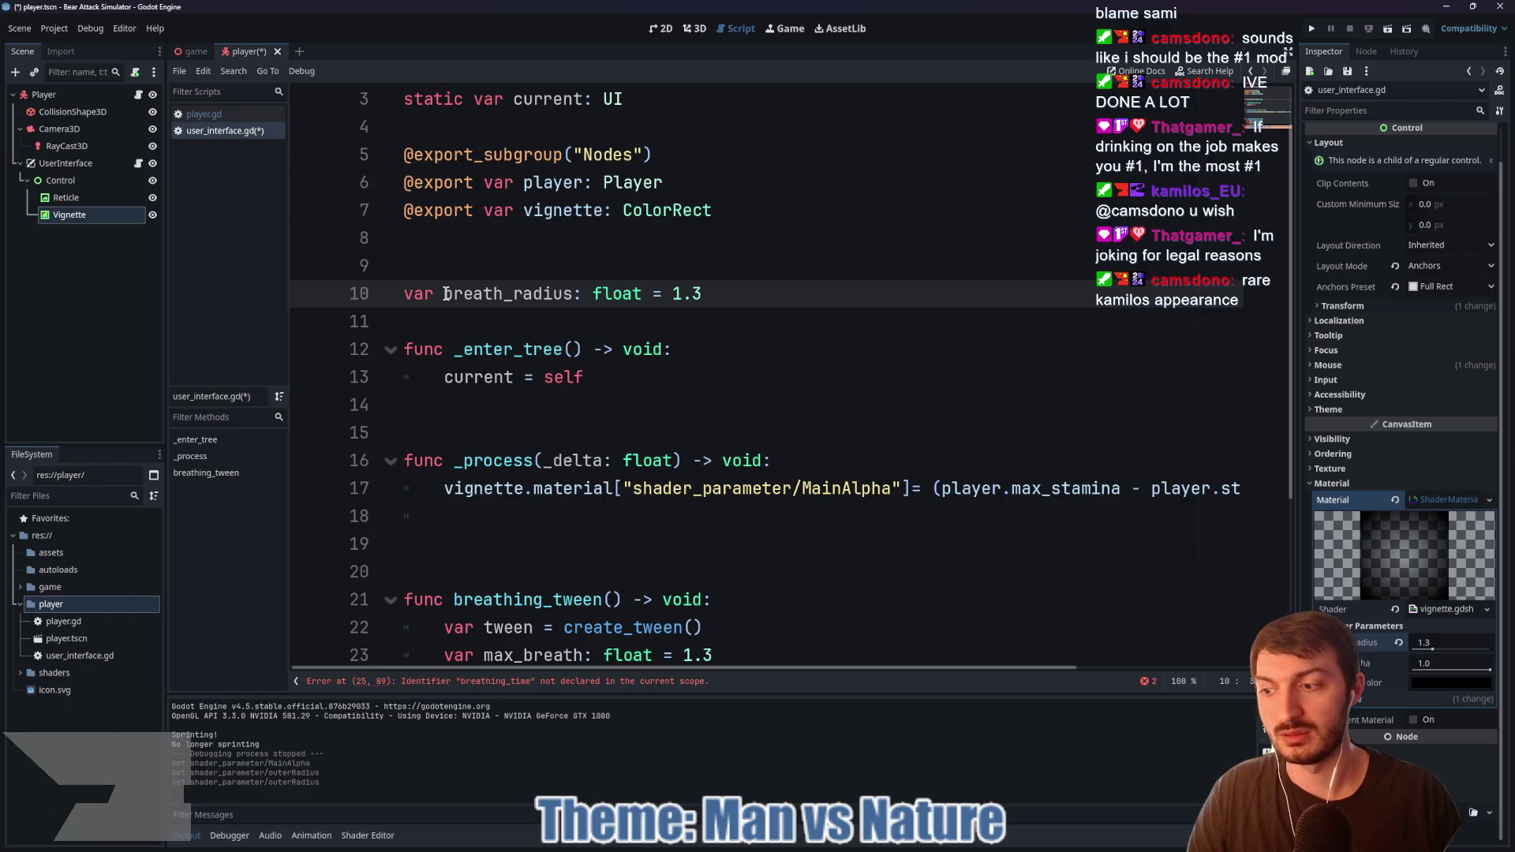
pyautogui.write('/5')
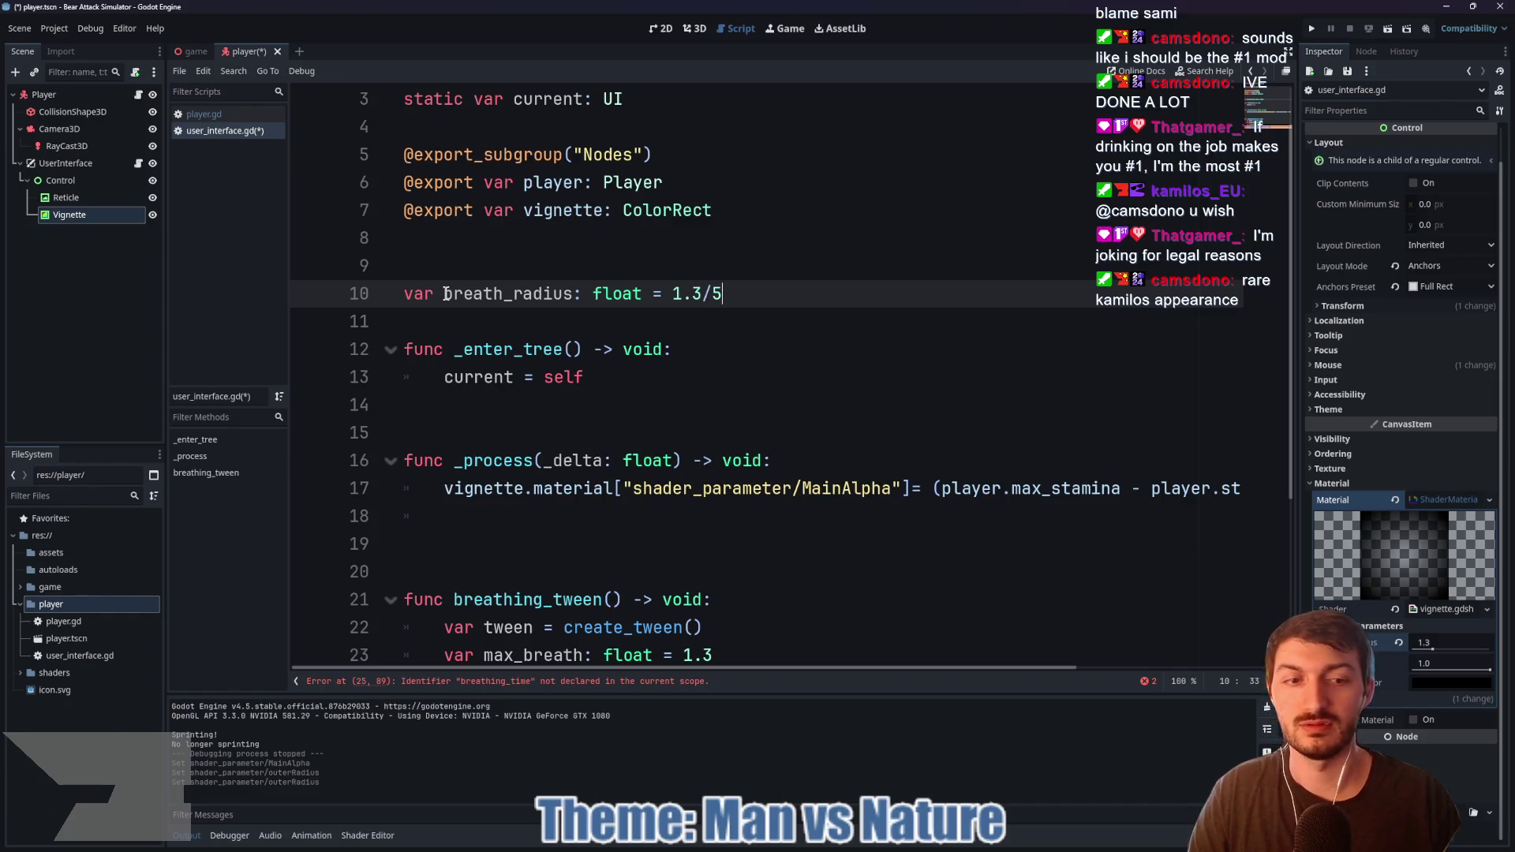
pyautogui.write('.0')
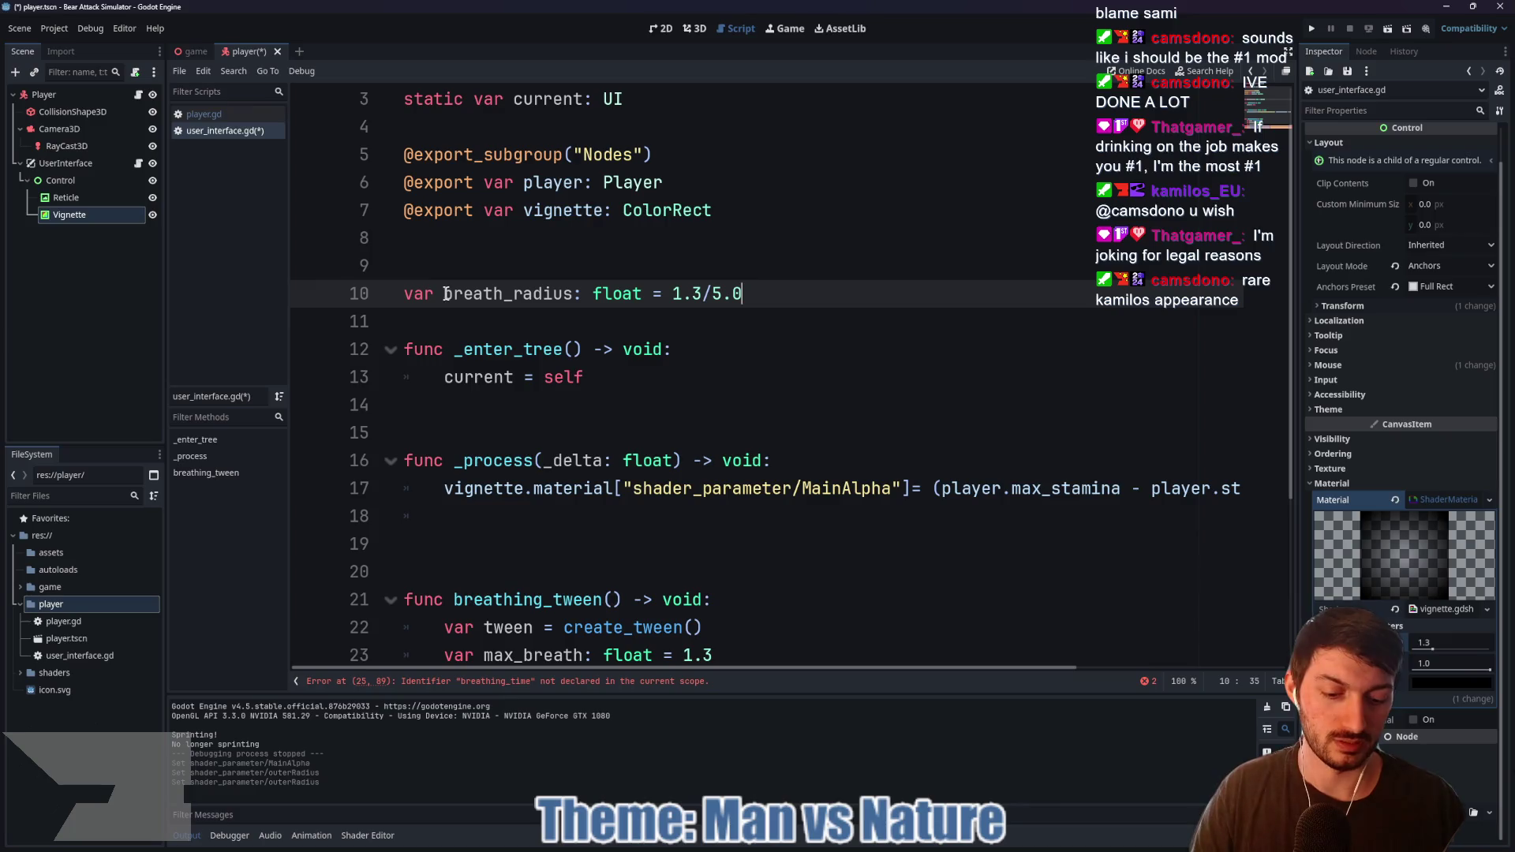
# Delete the 1.3/5.0 value, leaving breath_radius's initial value blank
pyautogui.moveTo(742, 294); pyautogui.dragTo(672, 295)
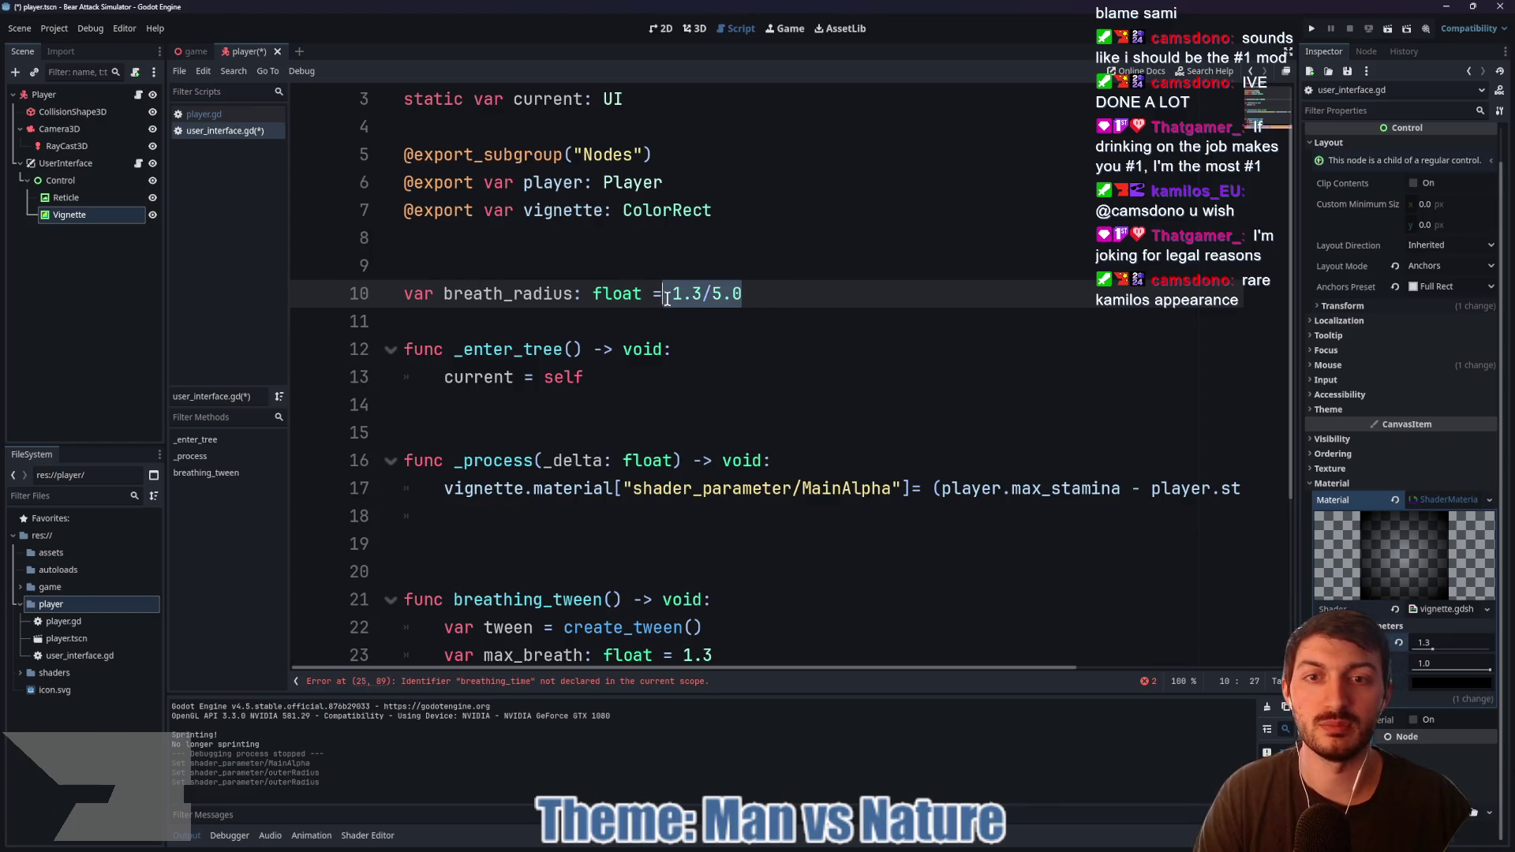
pyautogui.press('BackSpace')
pyautogui.write(')')
pyautogui.press('BackSpace')
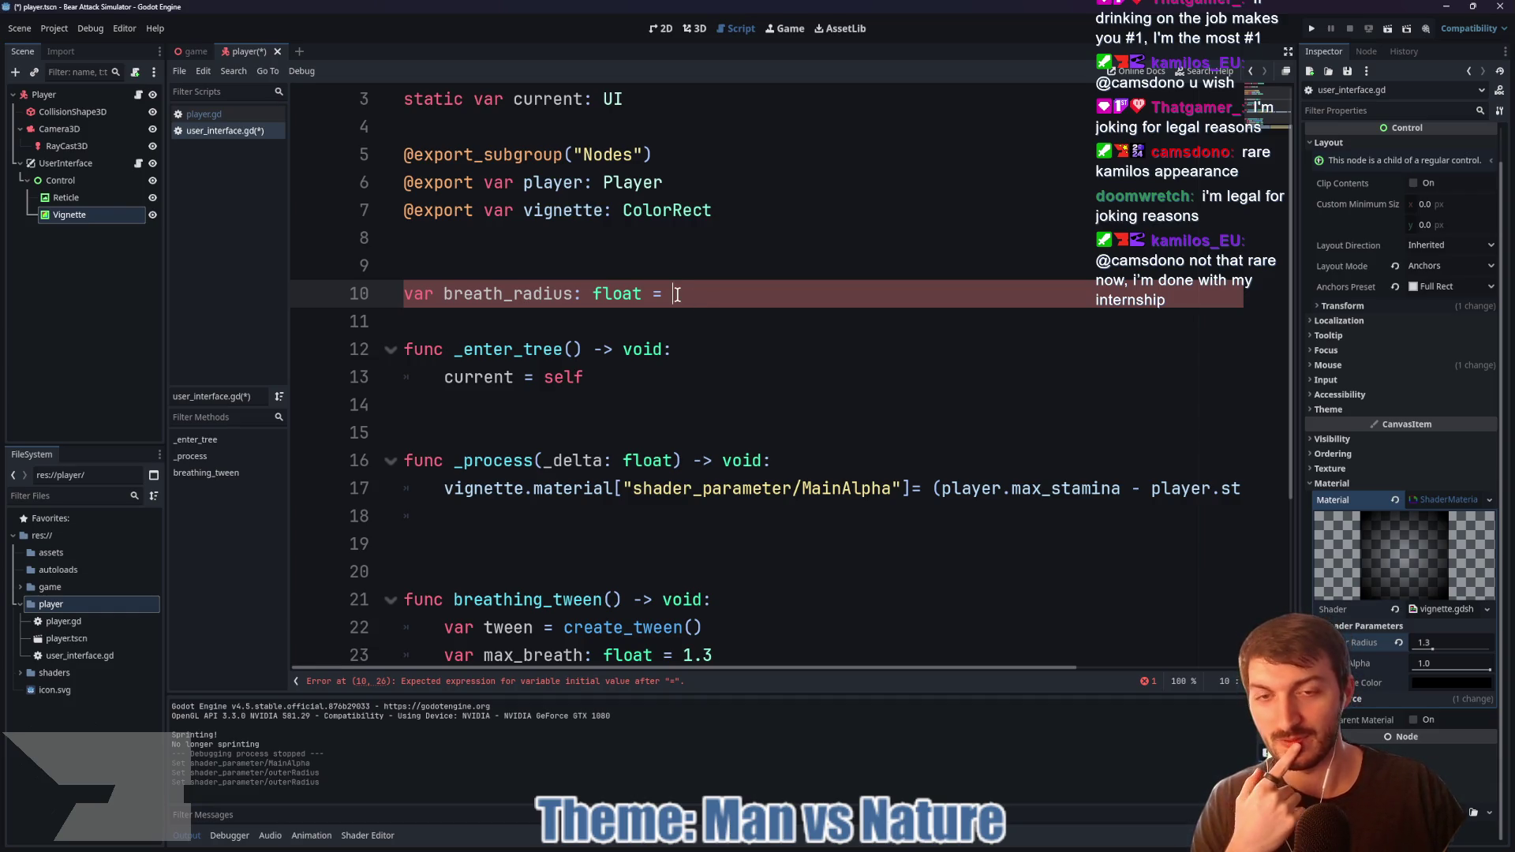
# Delete the entire breathing_tween function from the UI script
pyautogui.scroll(-3, 678, 308)
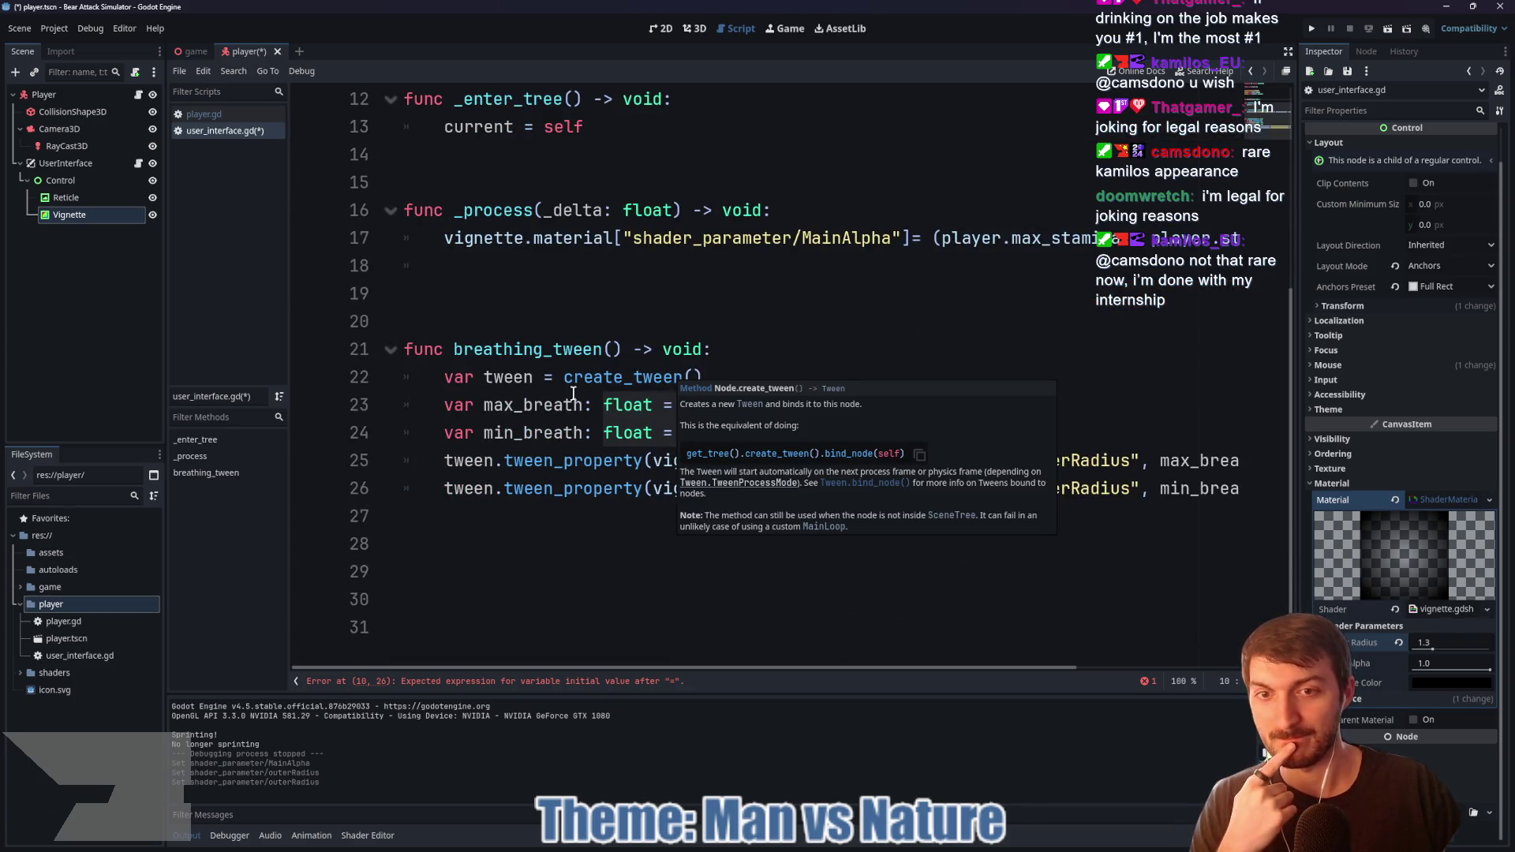
pyautogui.click(654, 433)
pyautogui.click(730, 432)
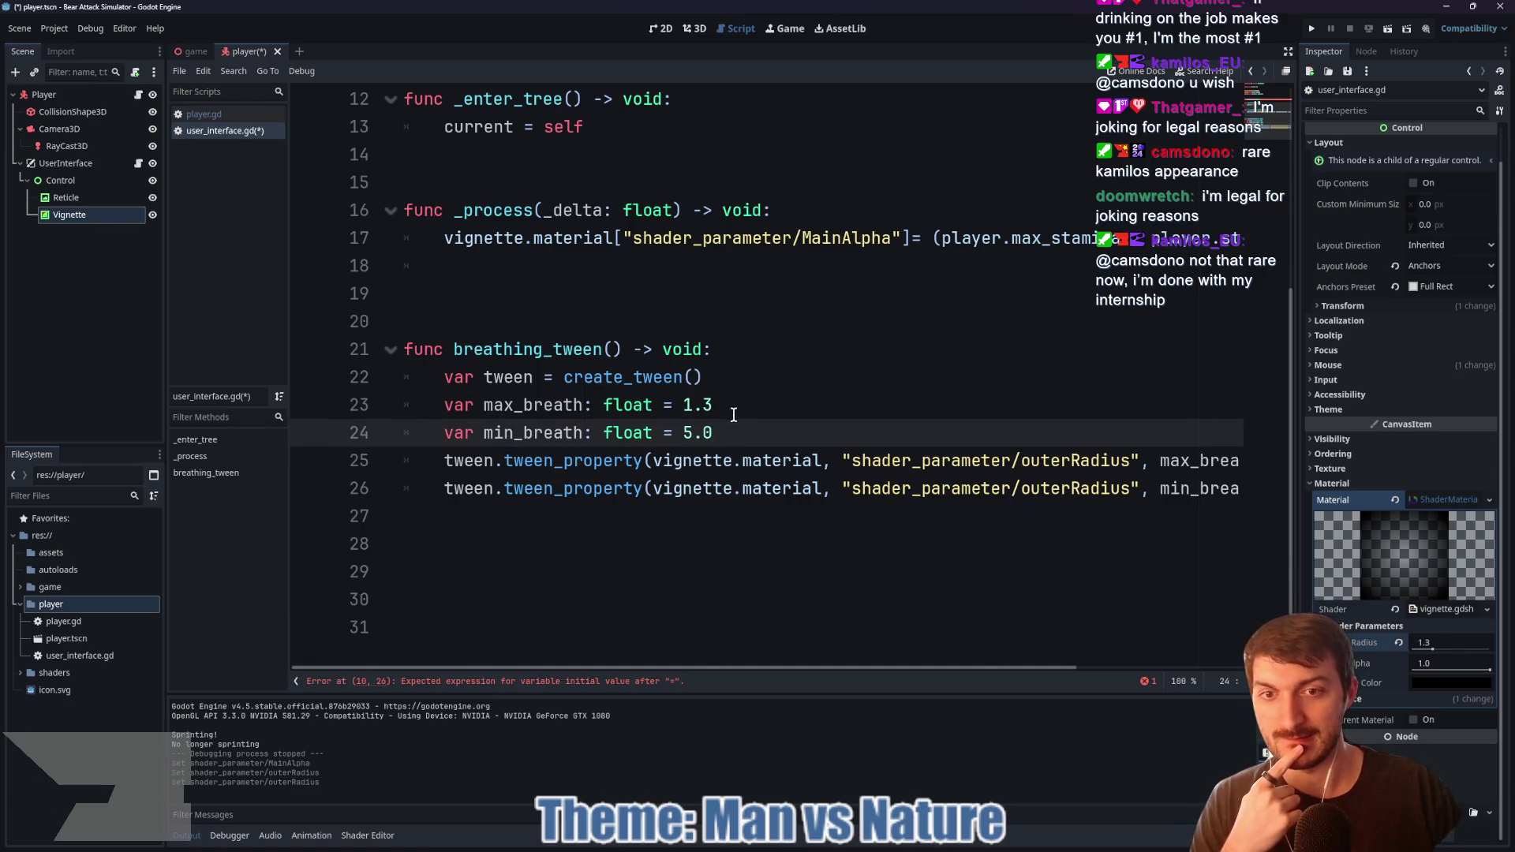
pyautogui.scroll(4, 702, 338)
pyautogui.click(702, 339)
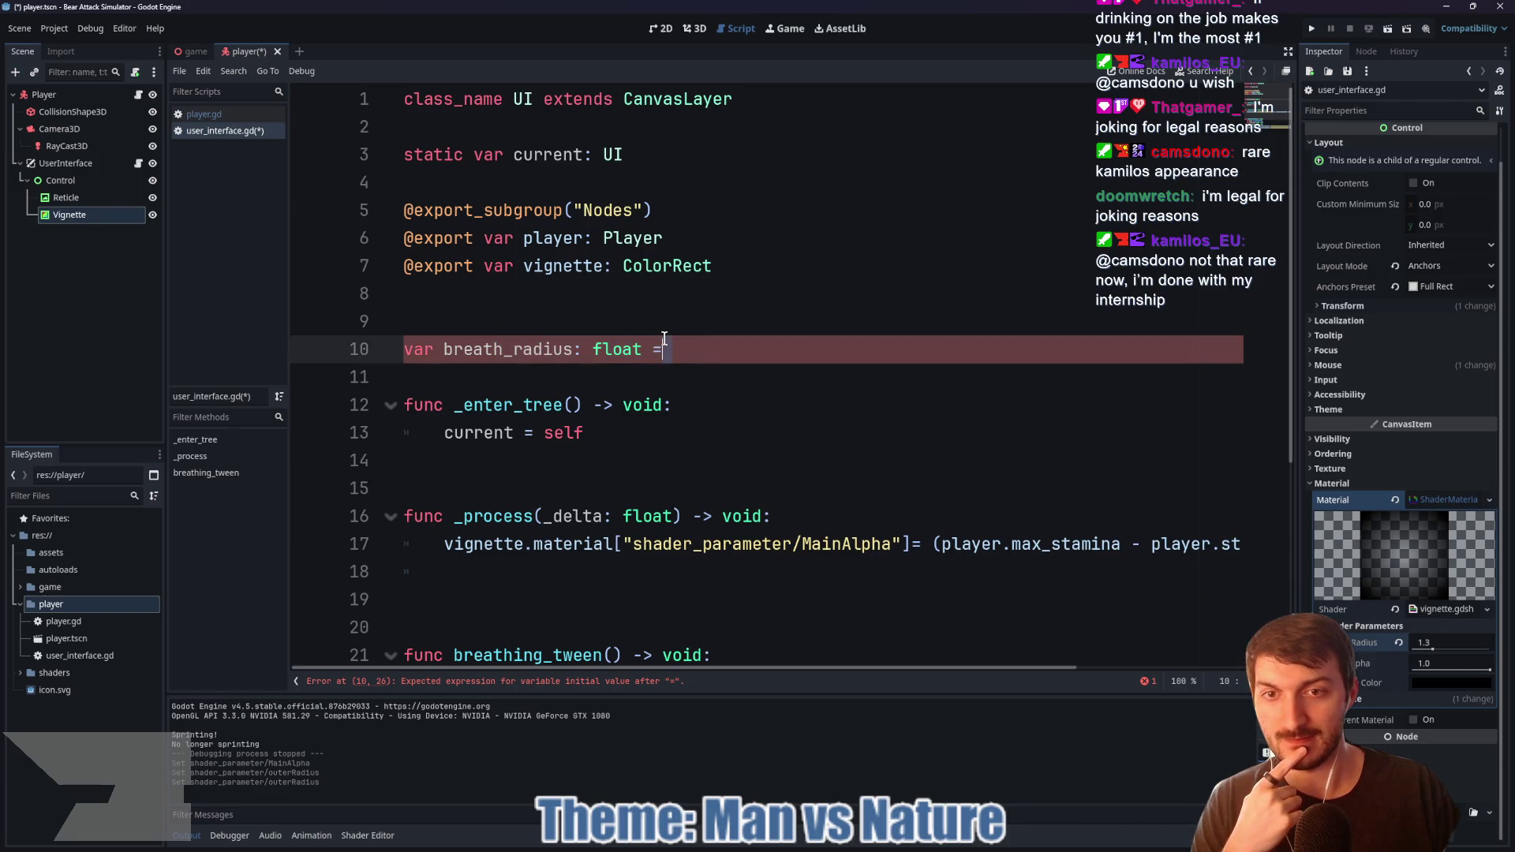
pyautogui.doubleClick(663, 349)
pyautogui.click(670, 349)
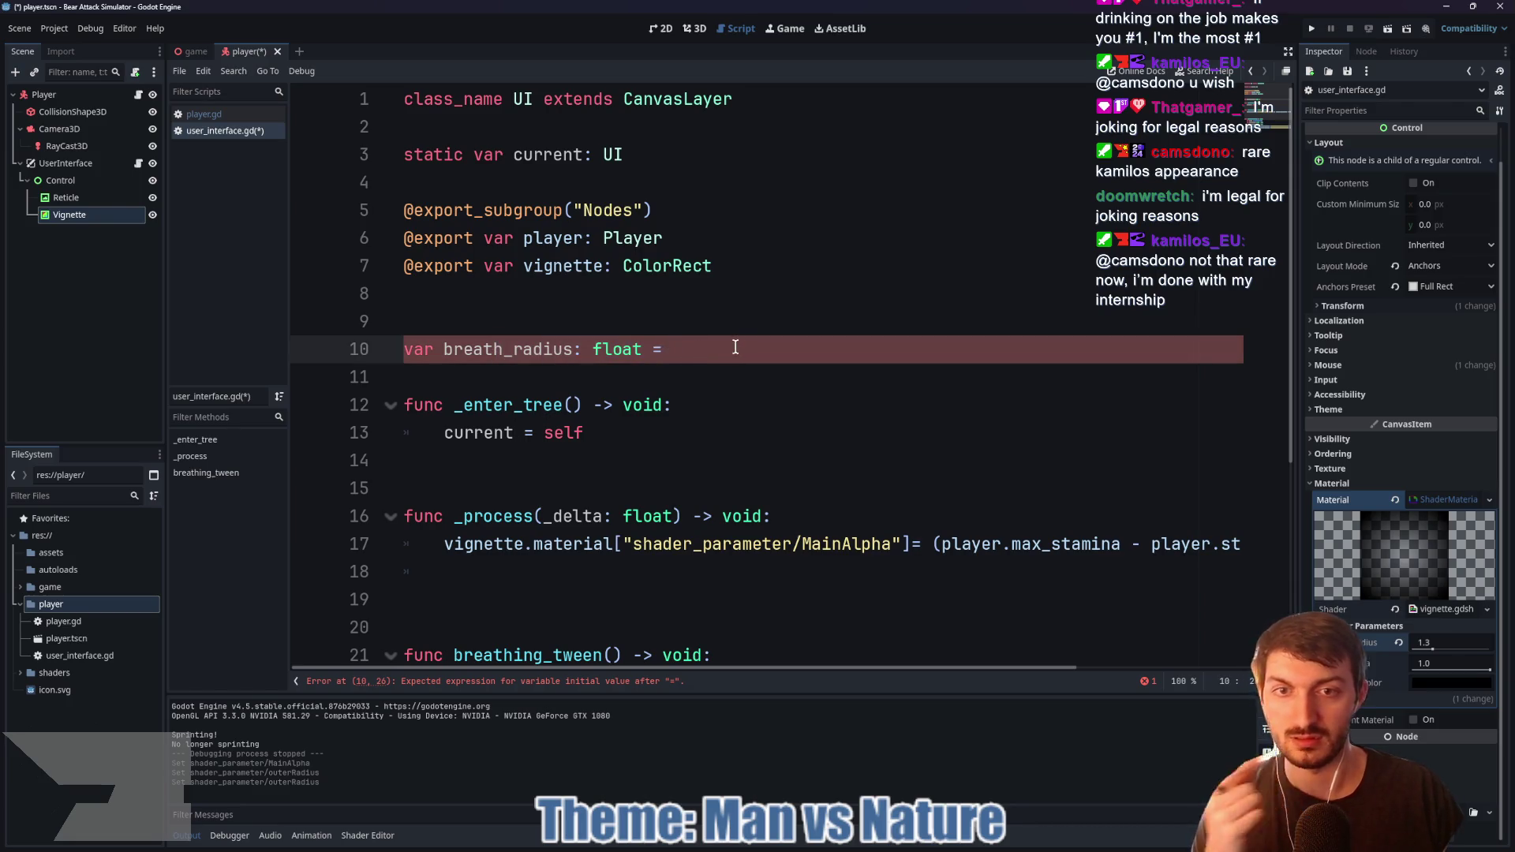
pyautogui.scroll(-3, 732, 351)
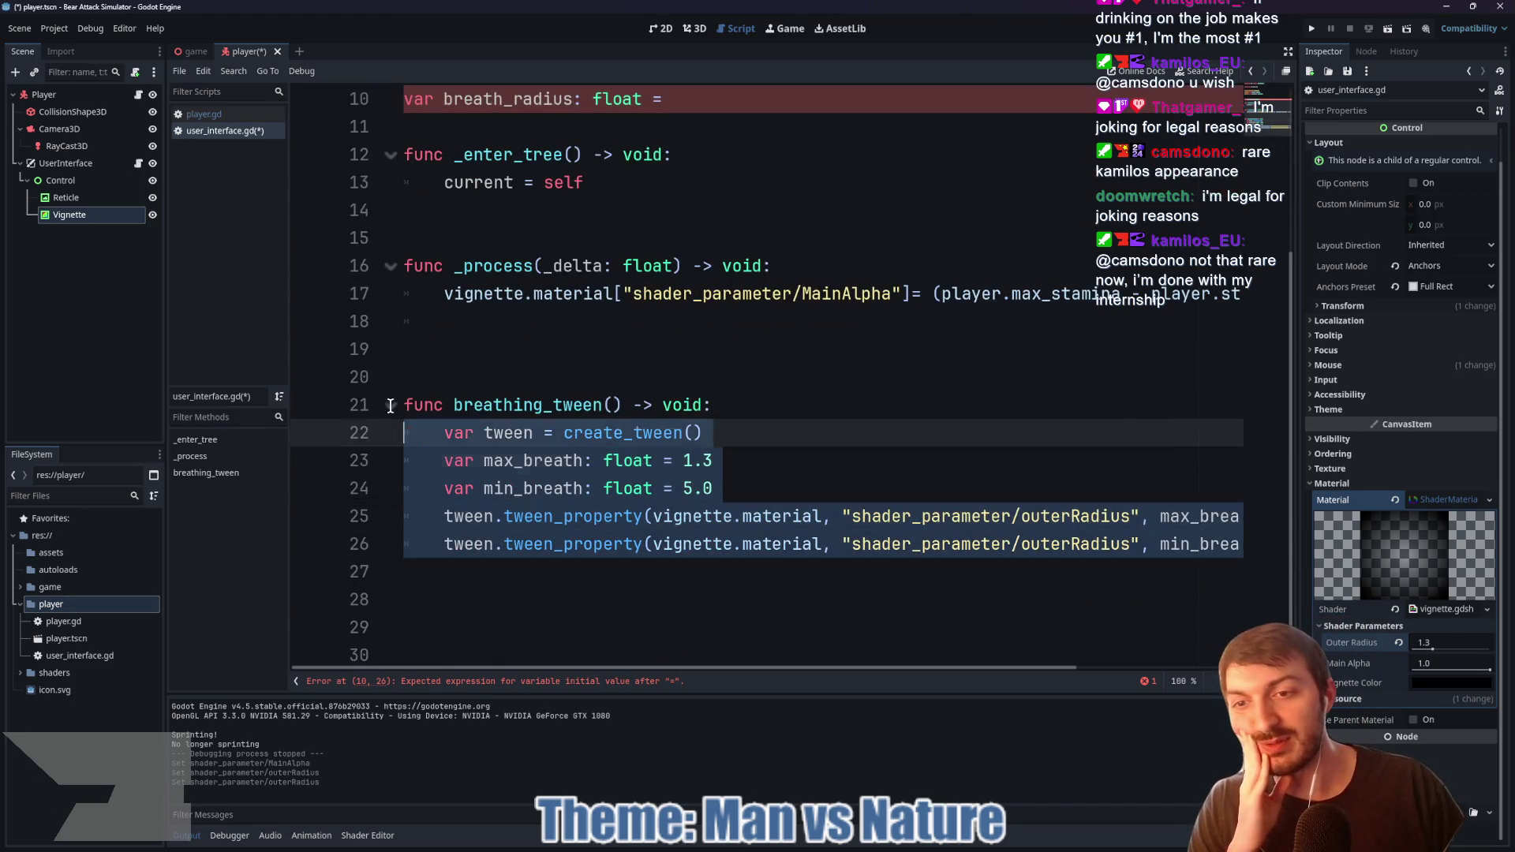
pyautogui.moveTo(491, 578); pyautogui.dragTo(404, 405)
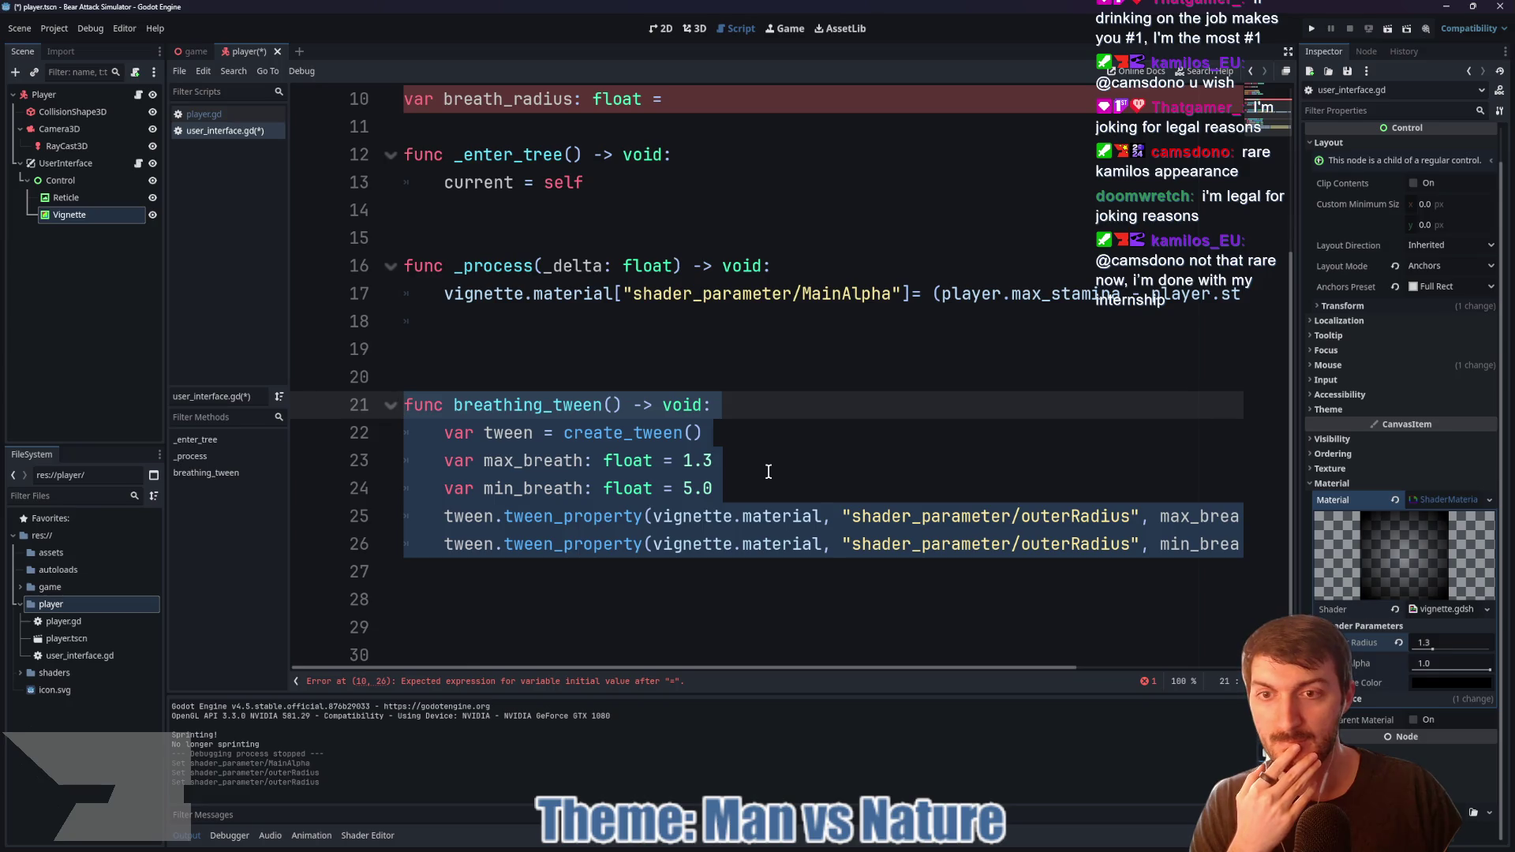
pyautogui.press('Delete')
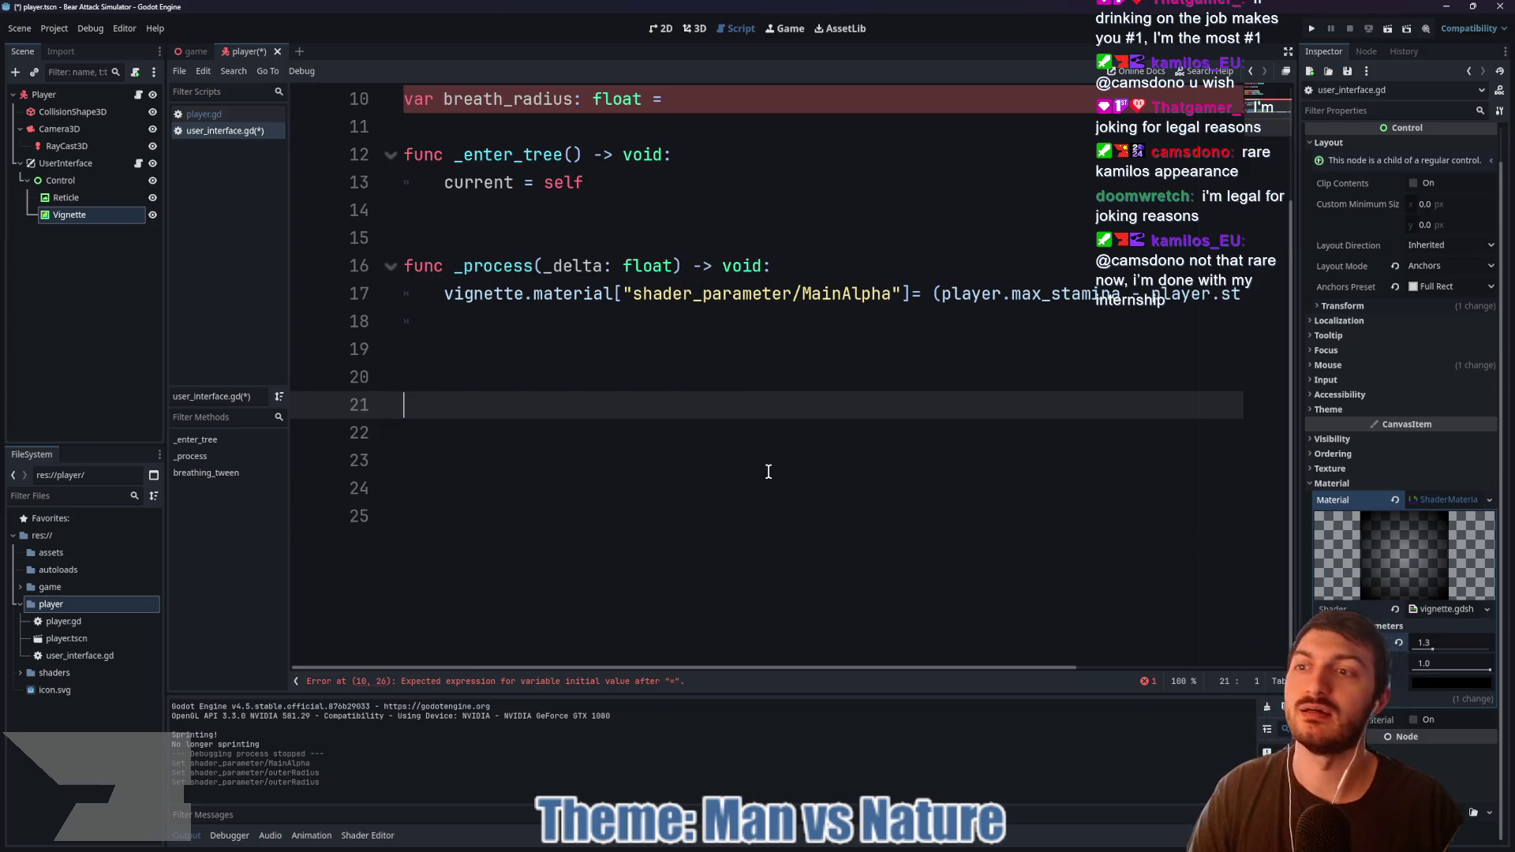
# Delete the unfinished breath_radius line and save user_interface.gd
pyautogui.scroll(3, 631, 314)
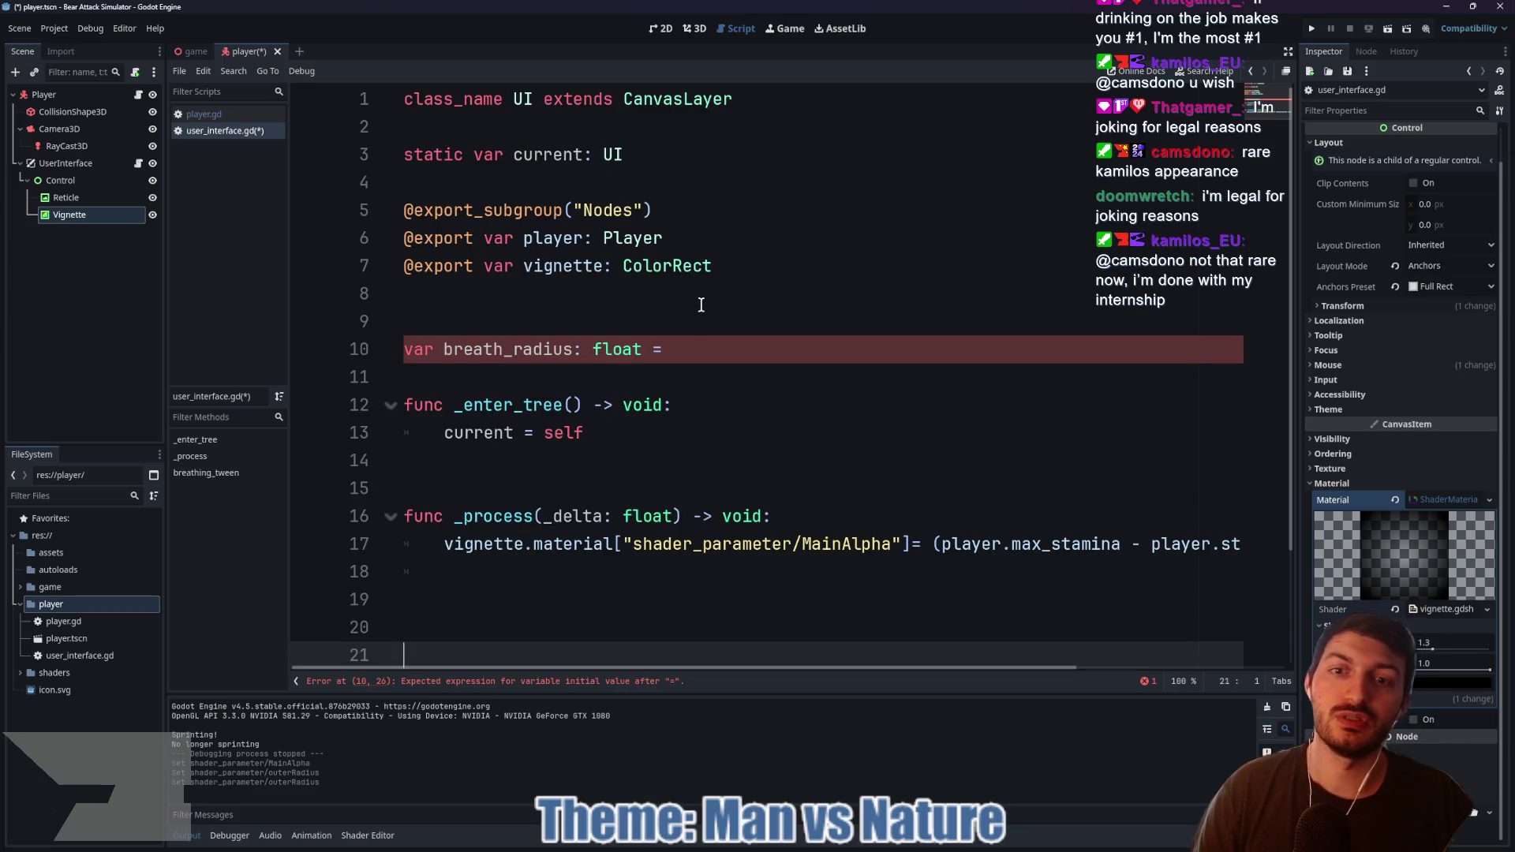
pyautogui.click(406, 349)
pyautogui.hotkey('shift', 'End')
pyautogui.press('BackSpace')
pyautogui.press('BackSpace')
pyautogui.hotkey('ctrl', 's')
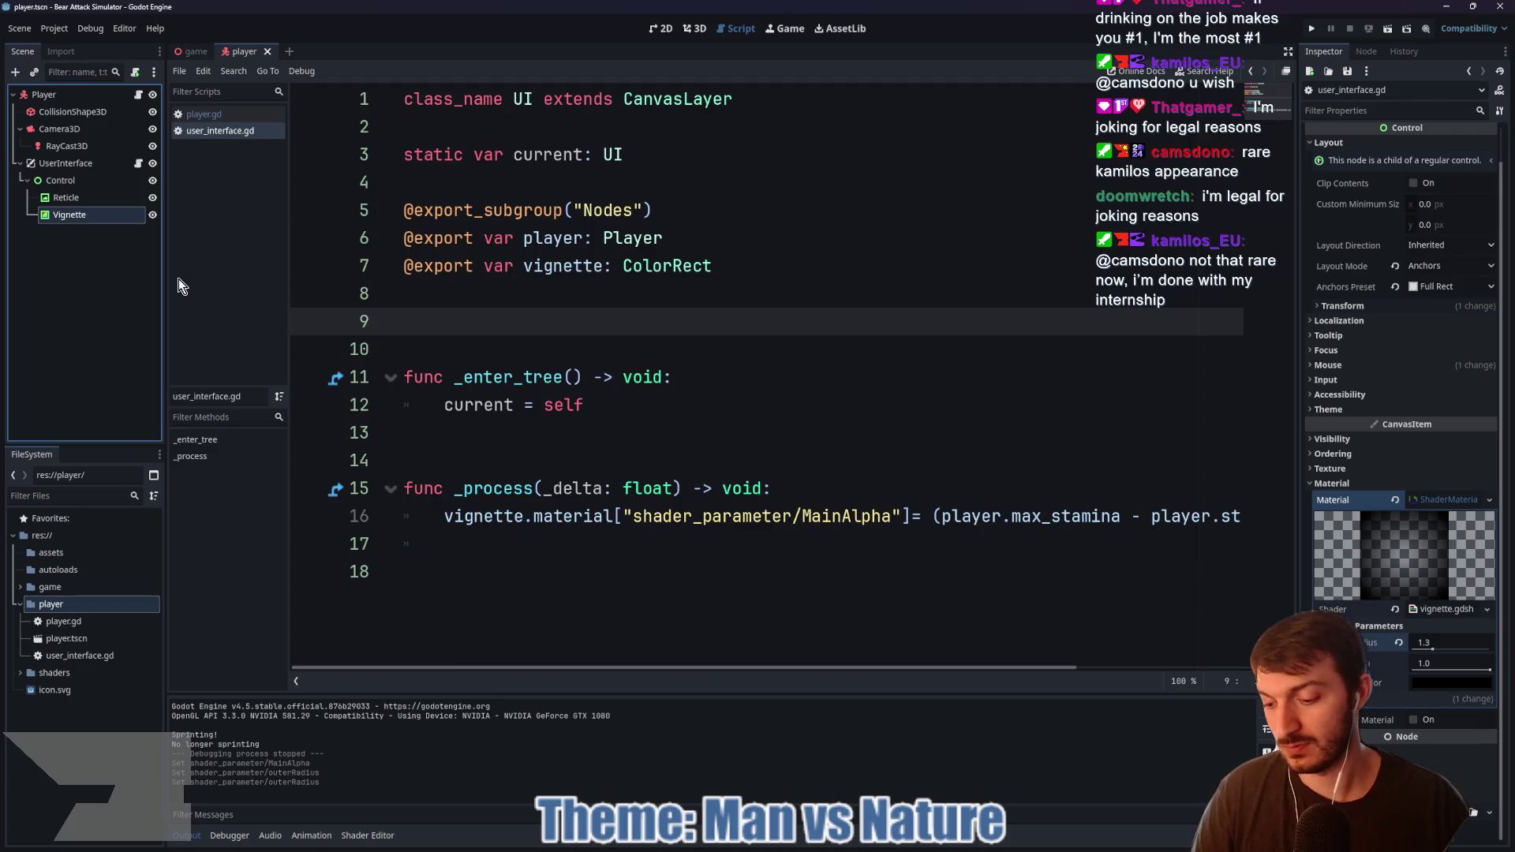
pyautogui.hotkey('ctrl', 'a')
# Search 'animation' and add an AnimationPlayer node under Vignette
pyautogui.write('animation')
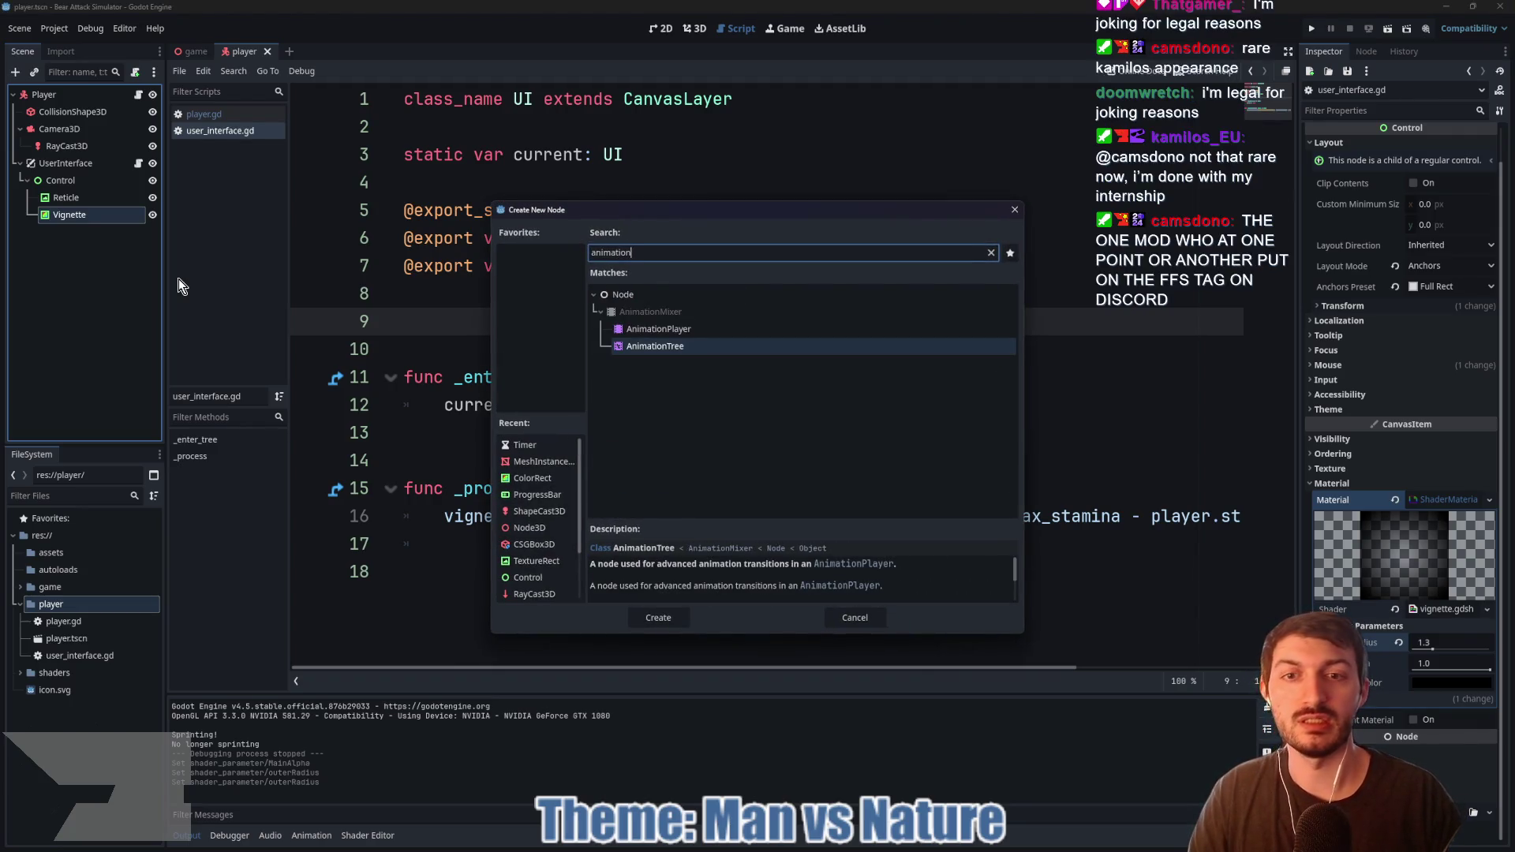
pyautogui.press('Up')
pyautogui.press('Return')
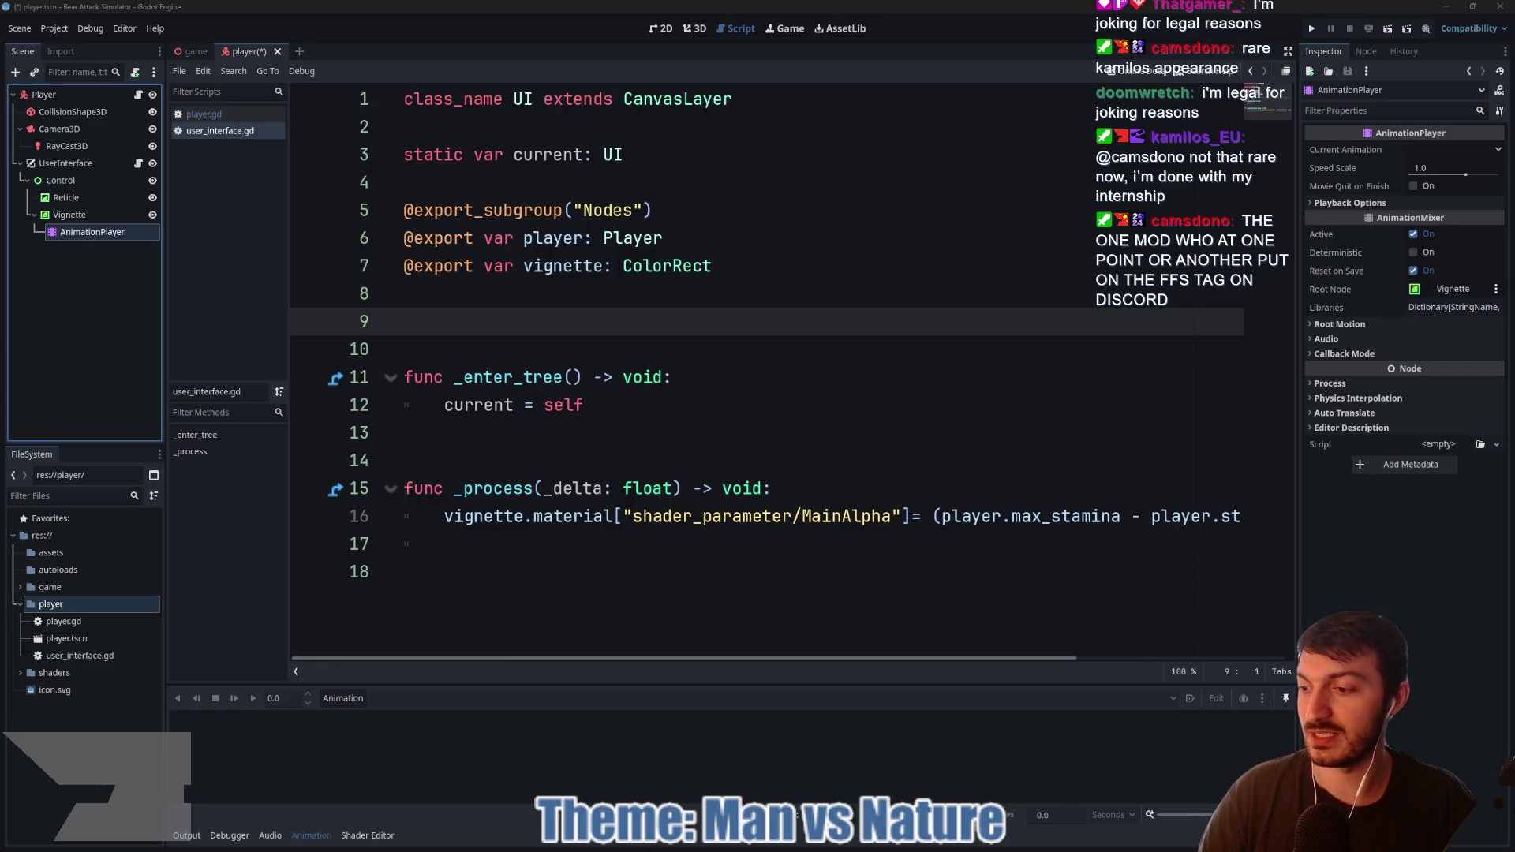
pyautogui.moveTo(0, 177); pyautogui.dragTo(702, 178)
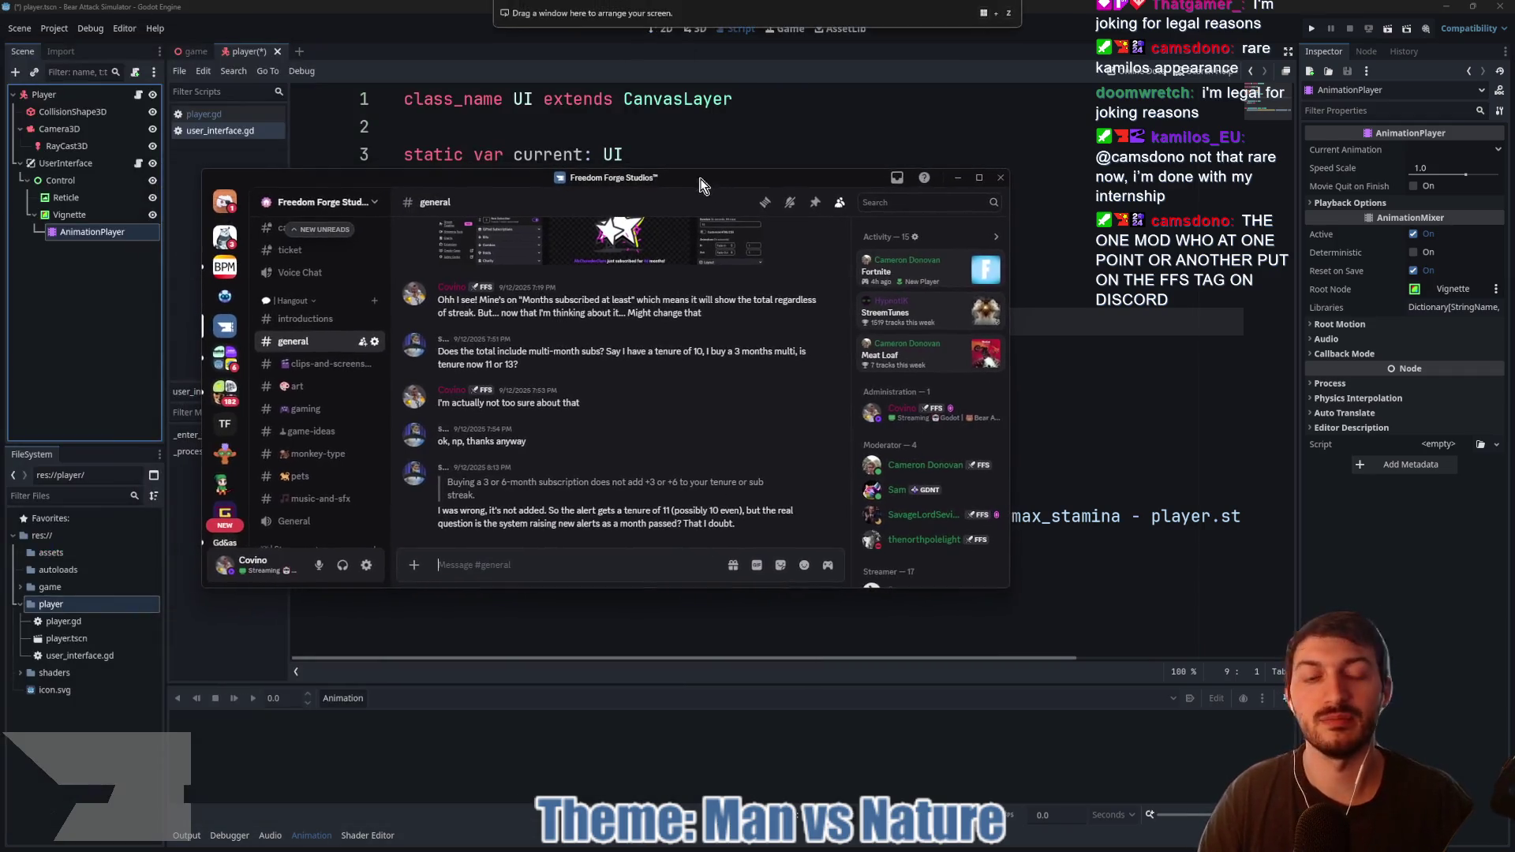
pyautogui.scroll(-1, 958, 460)
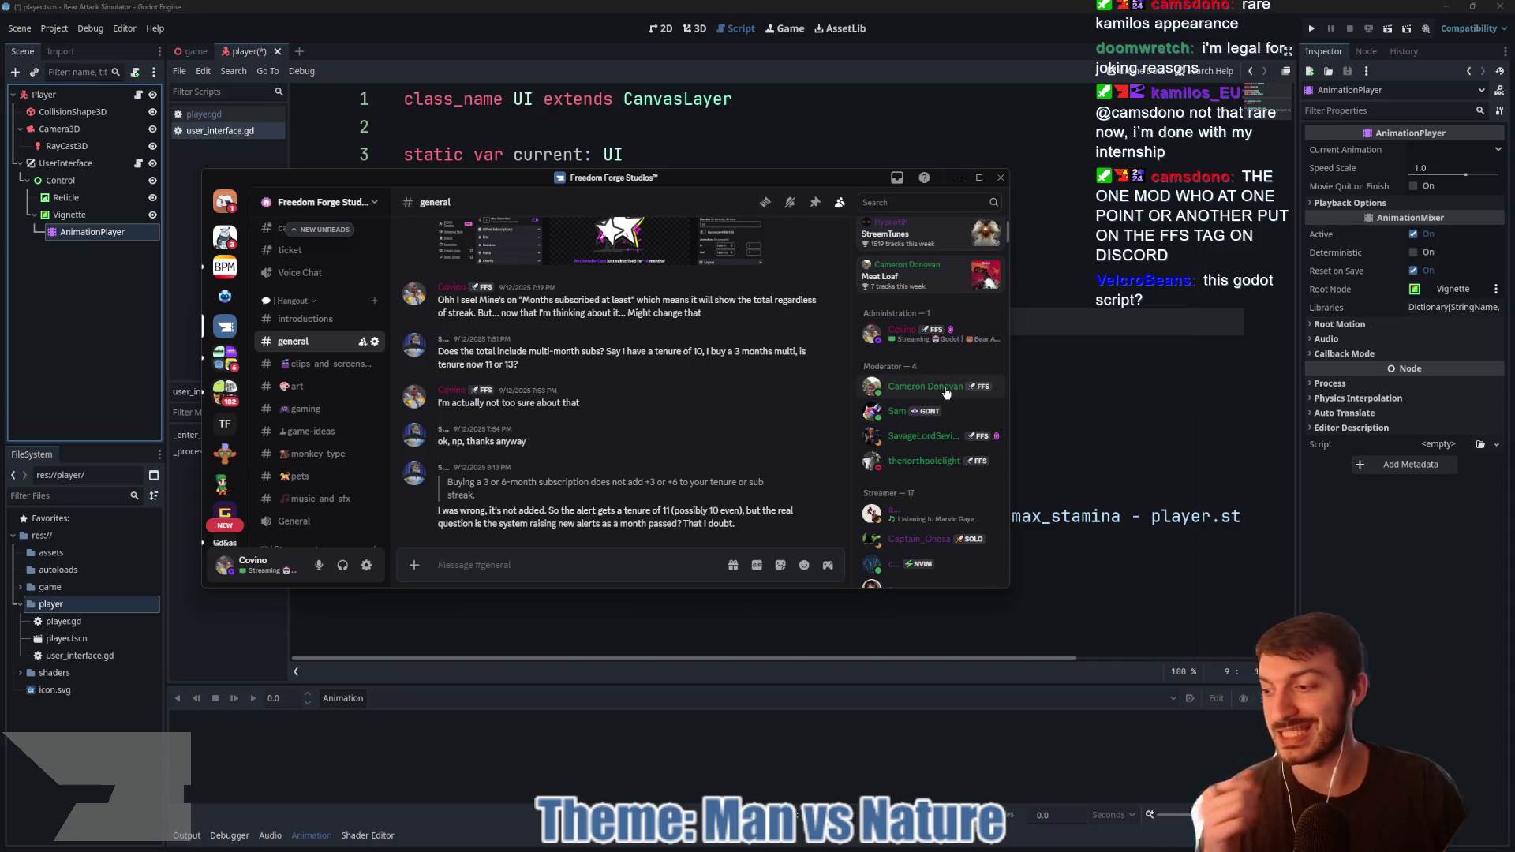
pyautogui.scroll(-1, 941, 452)
pyautogui.scroll(1, 942, 446)
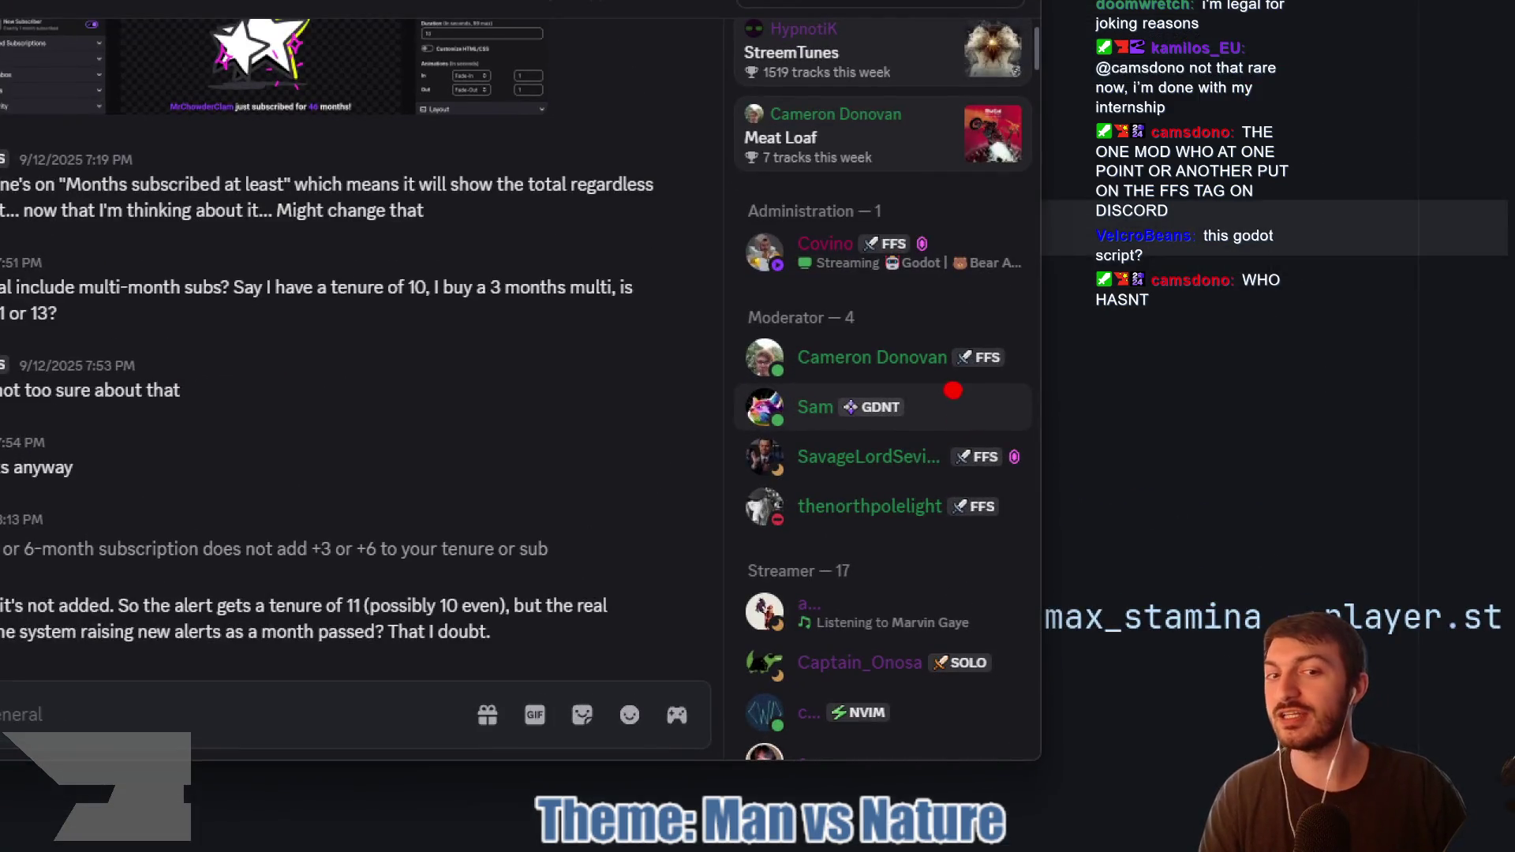
pyautogui.moveTo(967, 401)
pyautogui.mouseDown()
pyautogui.moveTo(900, 441)
pyautogui.moveTo(971, 391)
pyautogui.mouseUp()
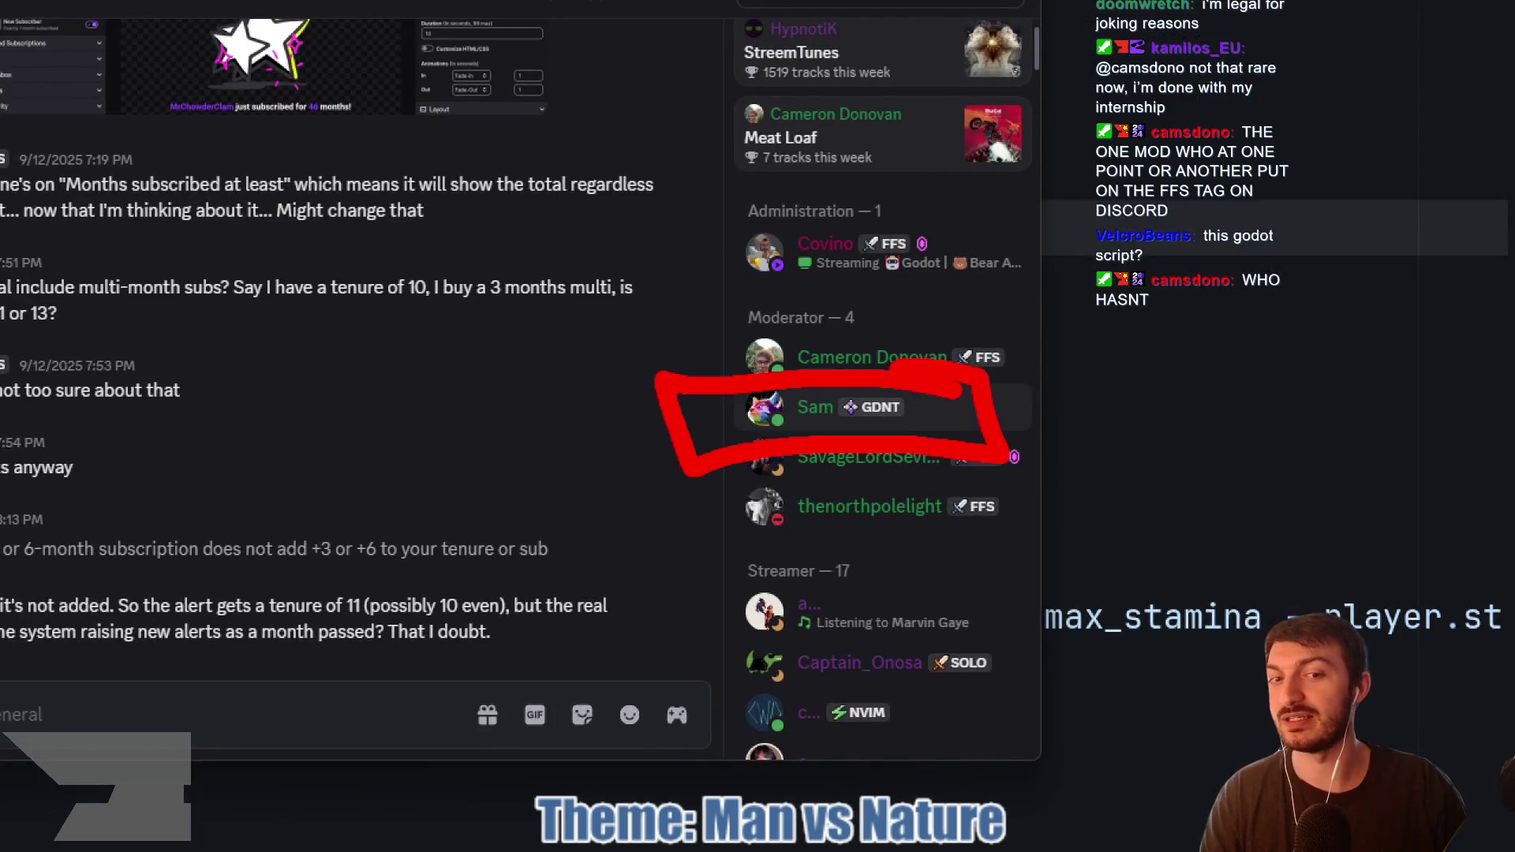
pyautogui.press('Escape')
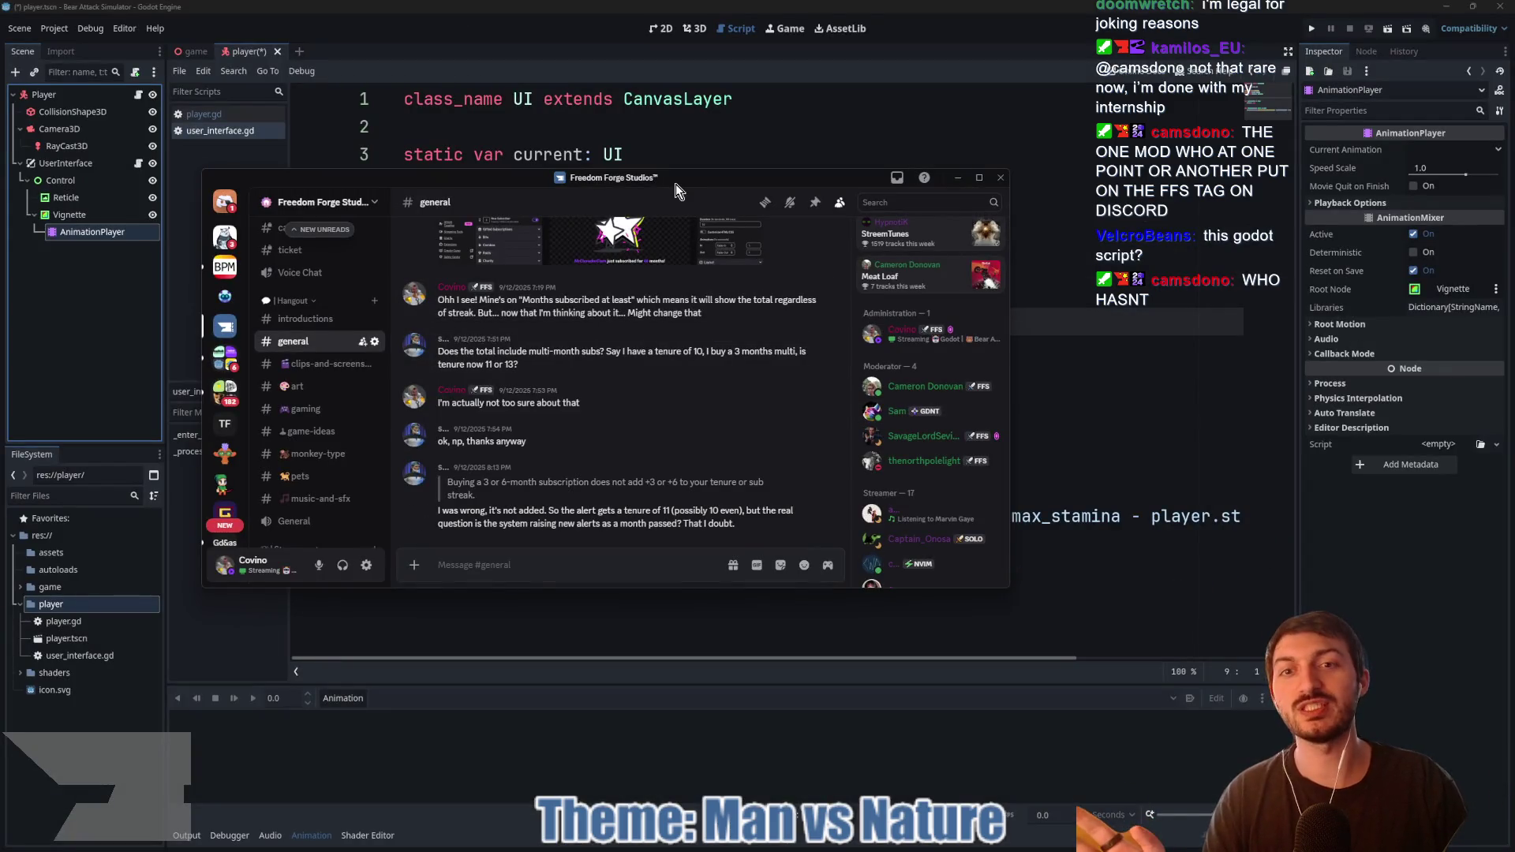
pyautogui.press('super+Down')
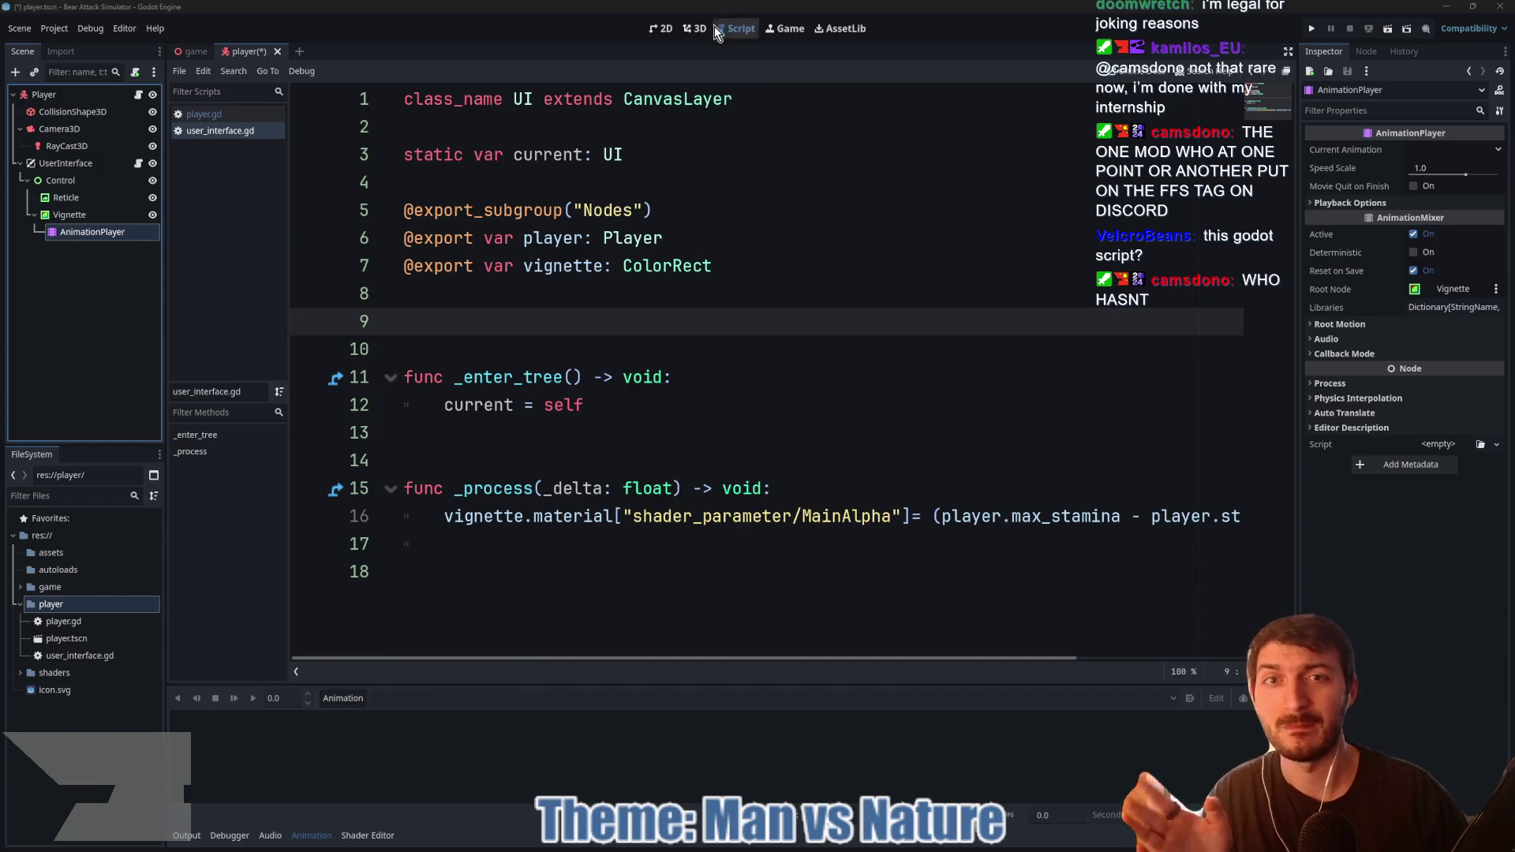
pyautogui.click(670, 31)
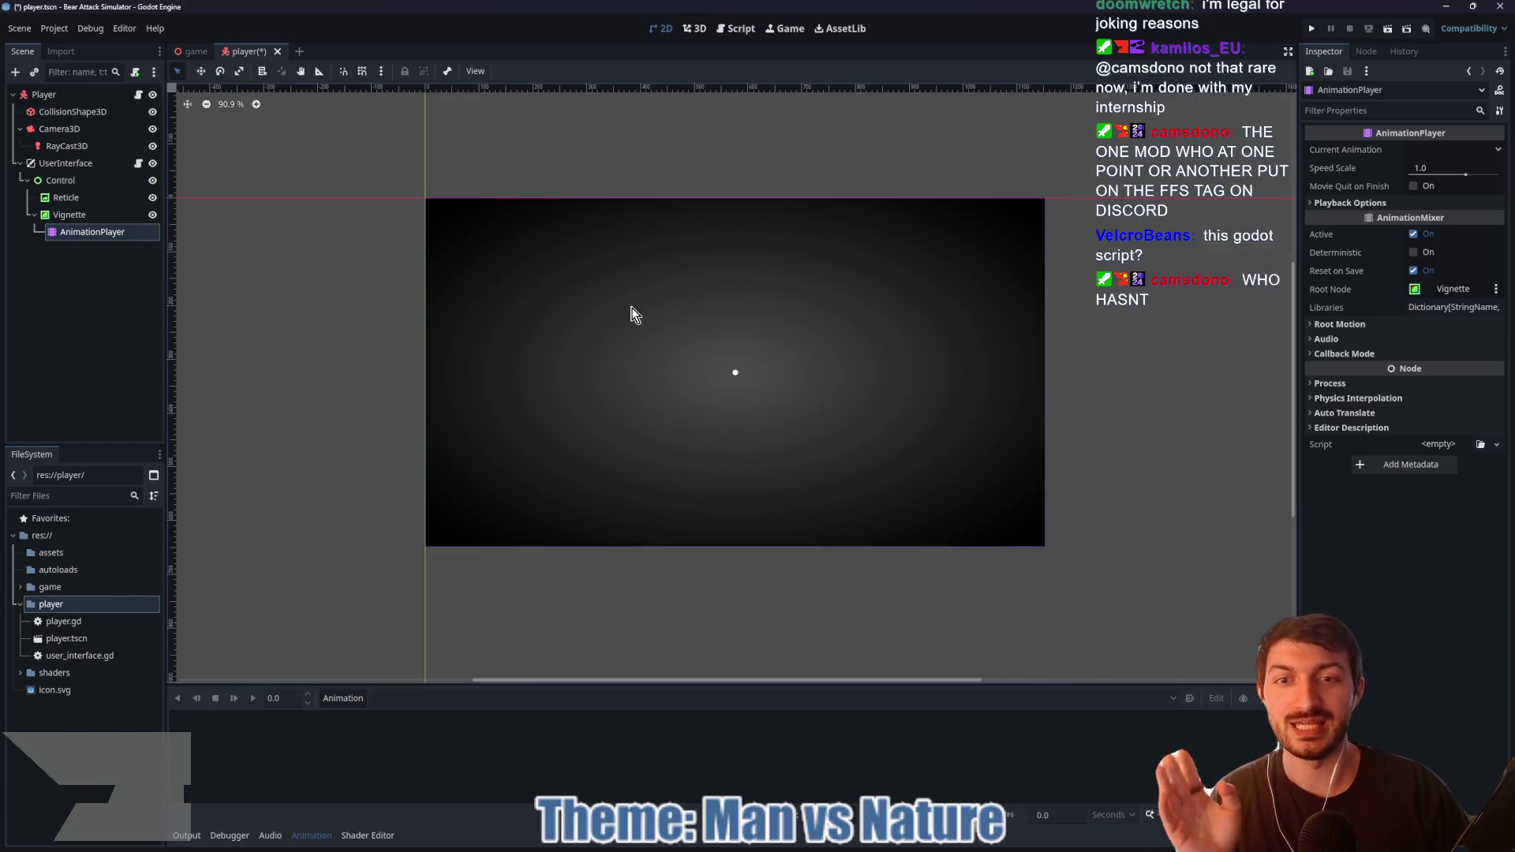
# Create a new animation named heavy_breathing in the AnimationPlayer
pyautogui.click(353, 700)
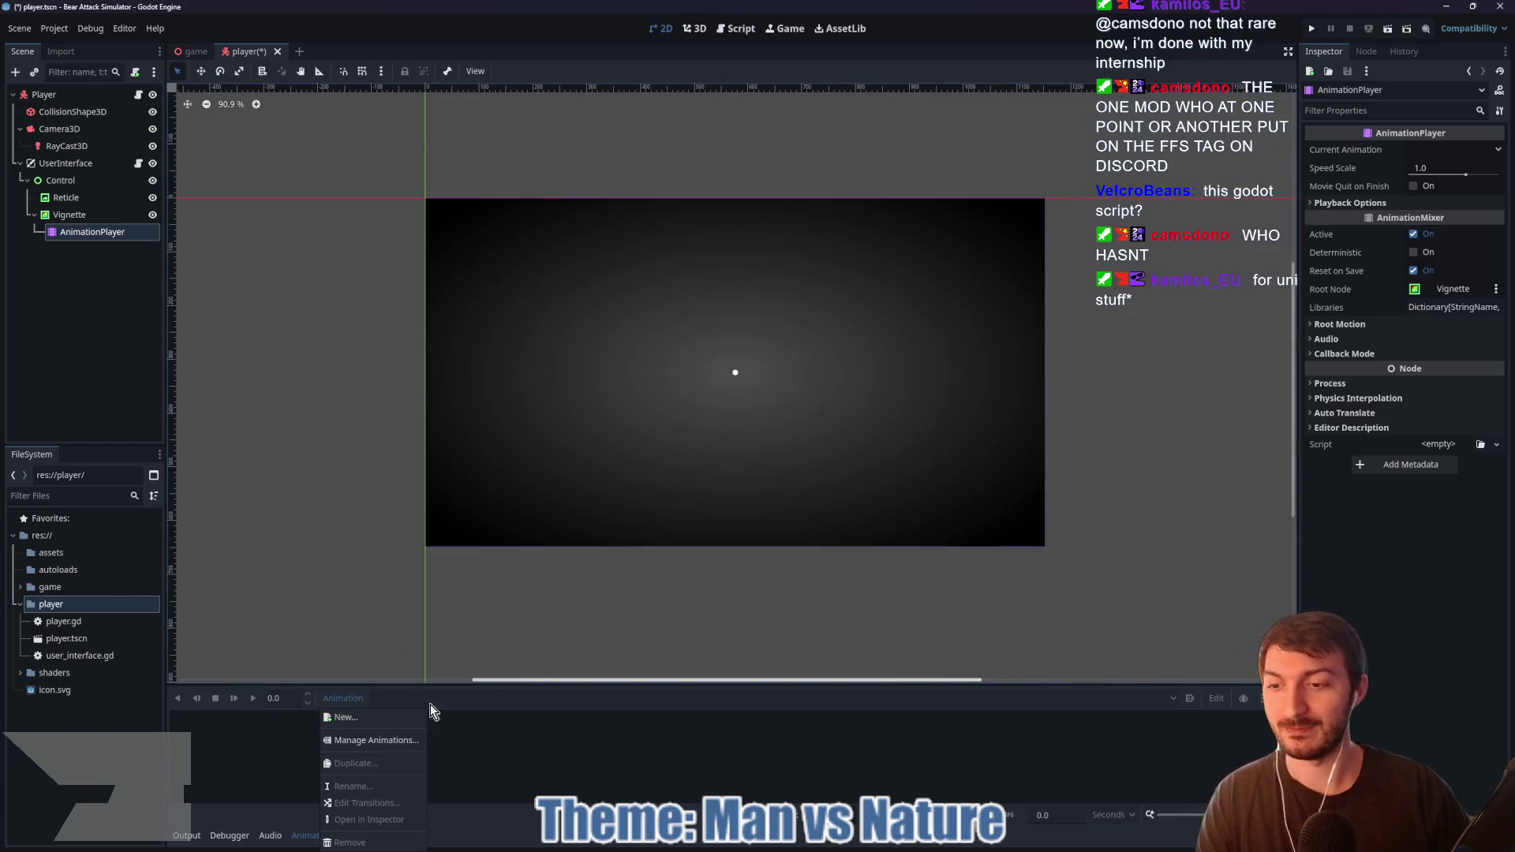
pyautogui.click(377, 719)
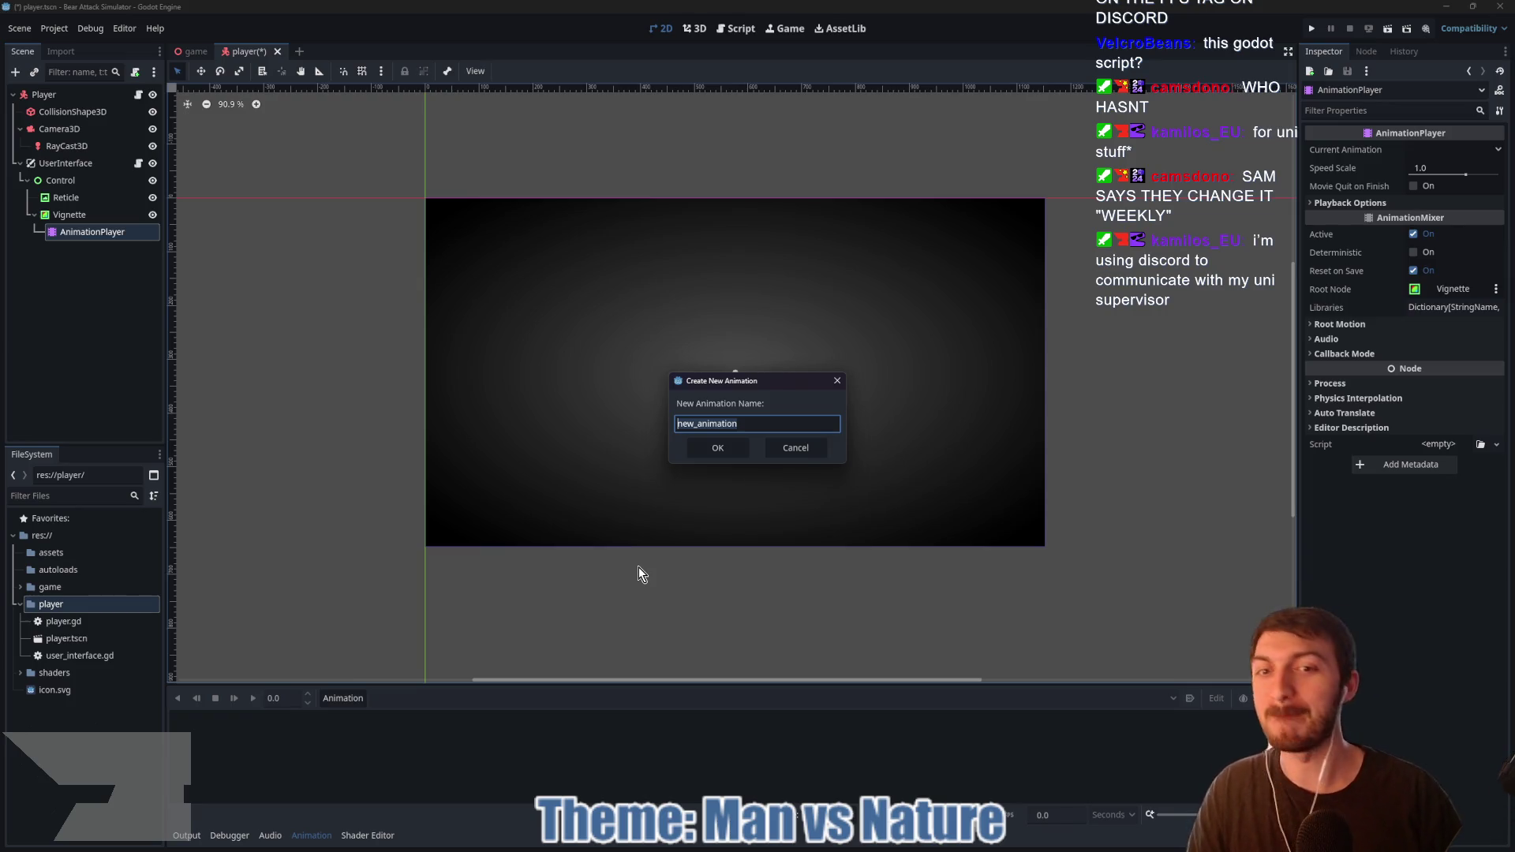
pyautogui.write('heavy_breath')
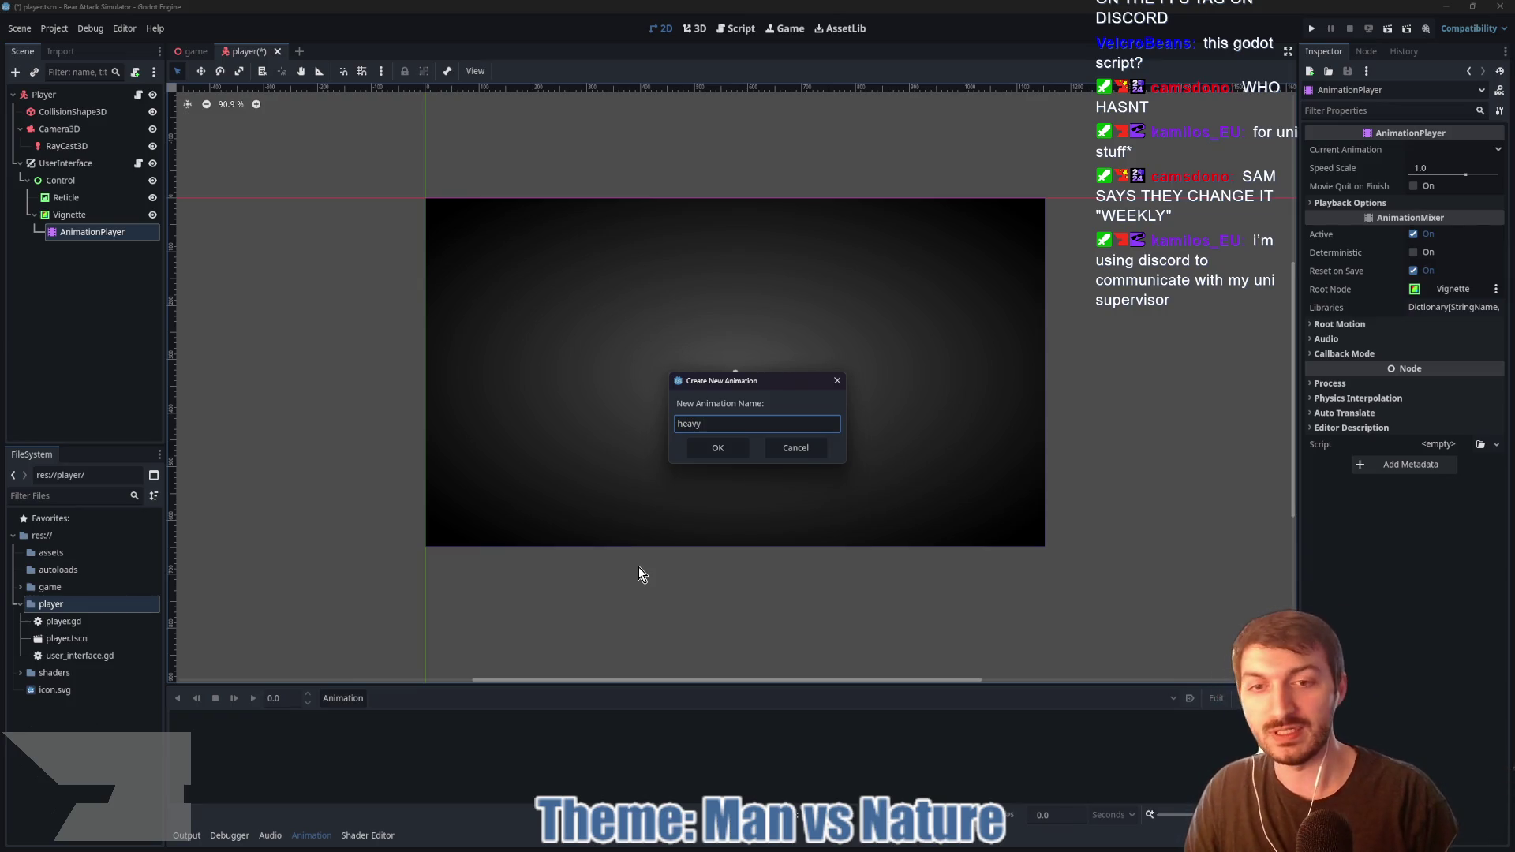
pyautogui.write('ing')
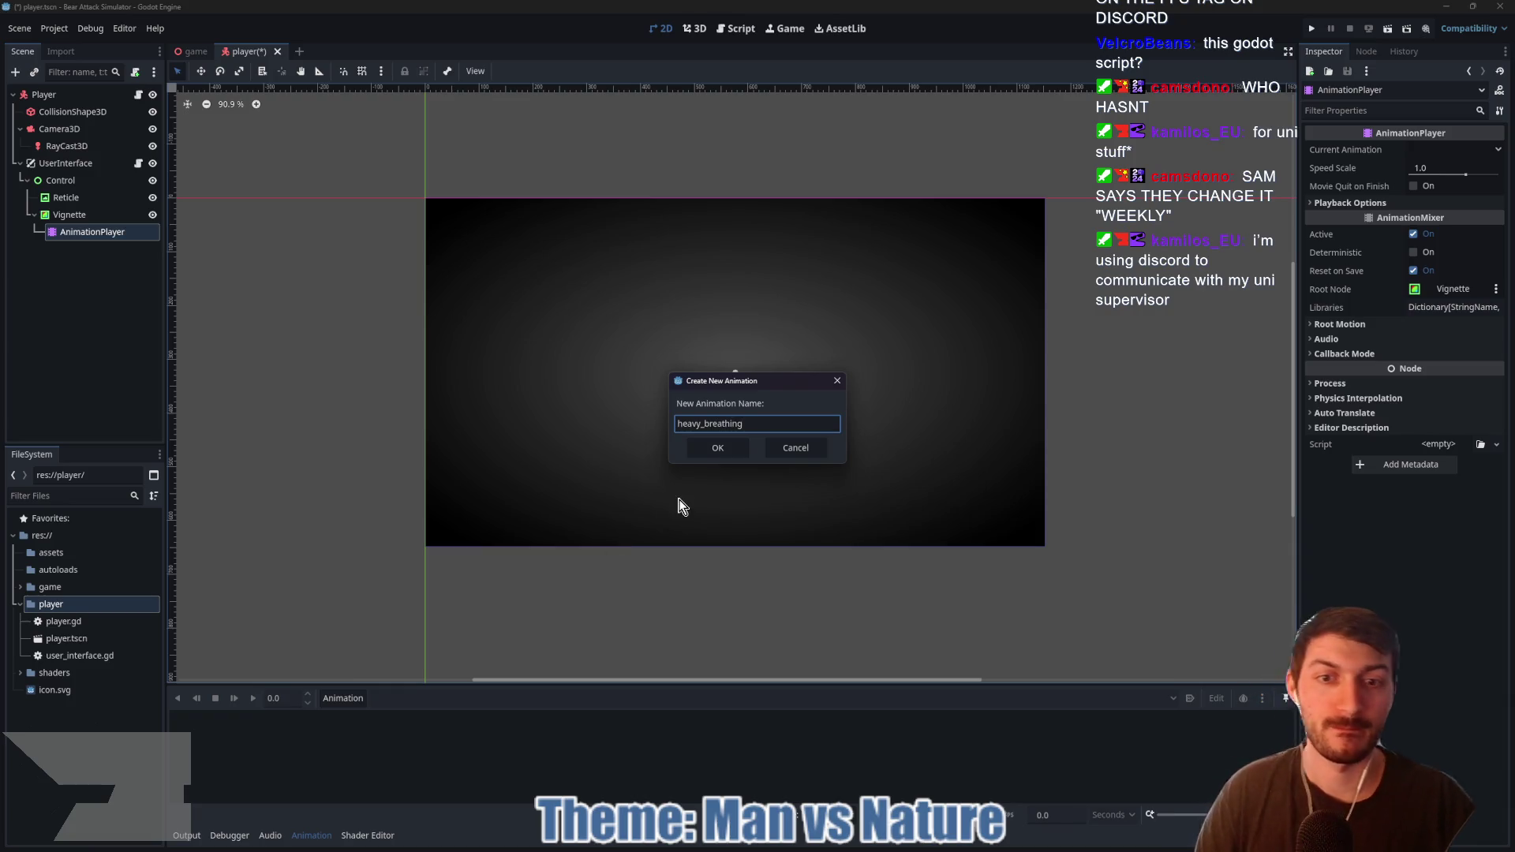
pyautogui.click(699, 453)
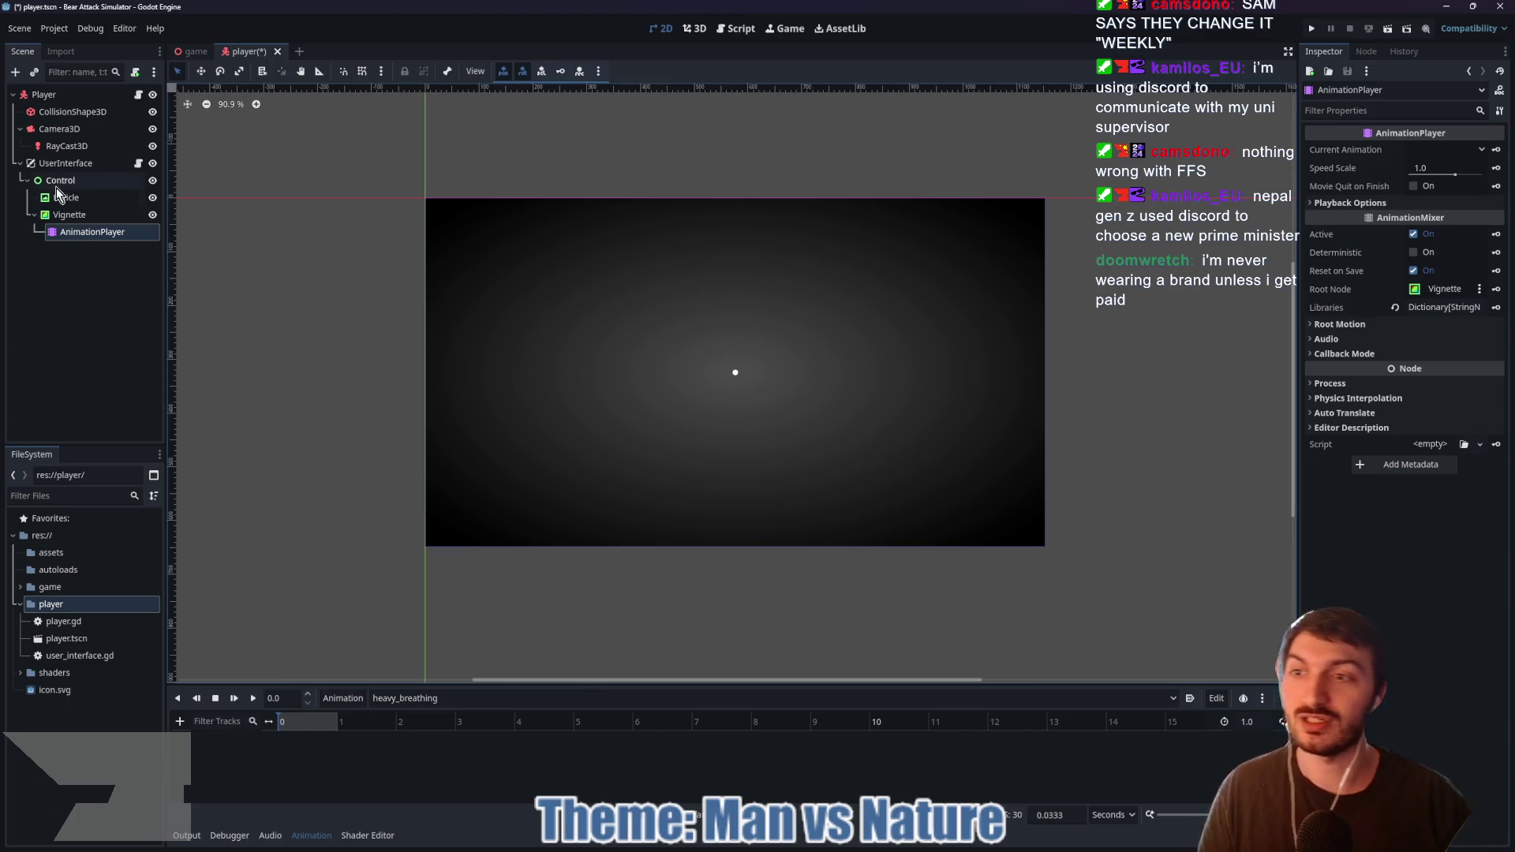
# Key the Vignette's Outer Radius at 5.0 at 0 s, creating its track
pyautogui.click(69, 214)
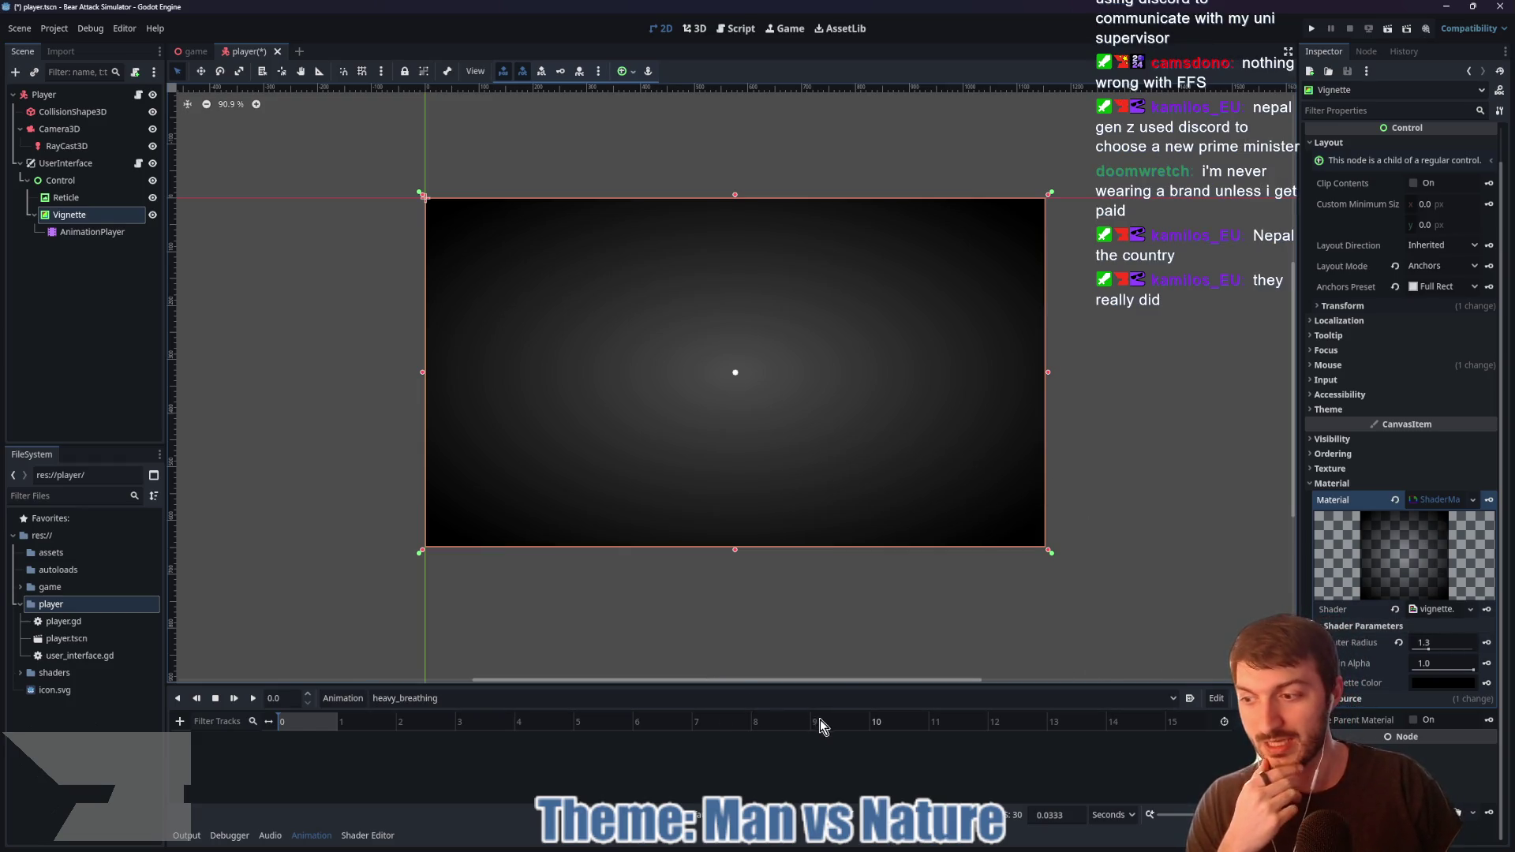
pyautogui.moveTo(1430, 650); pyautogui.dragTo(1491, 655)
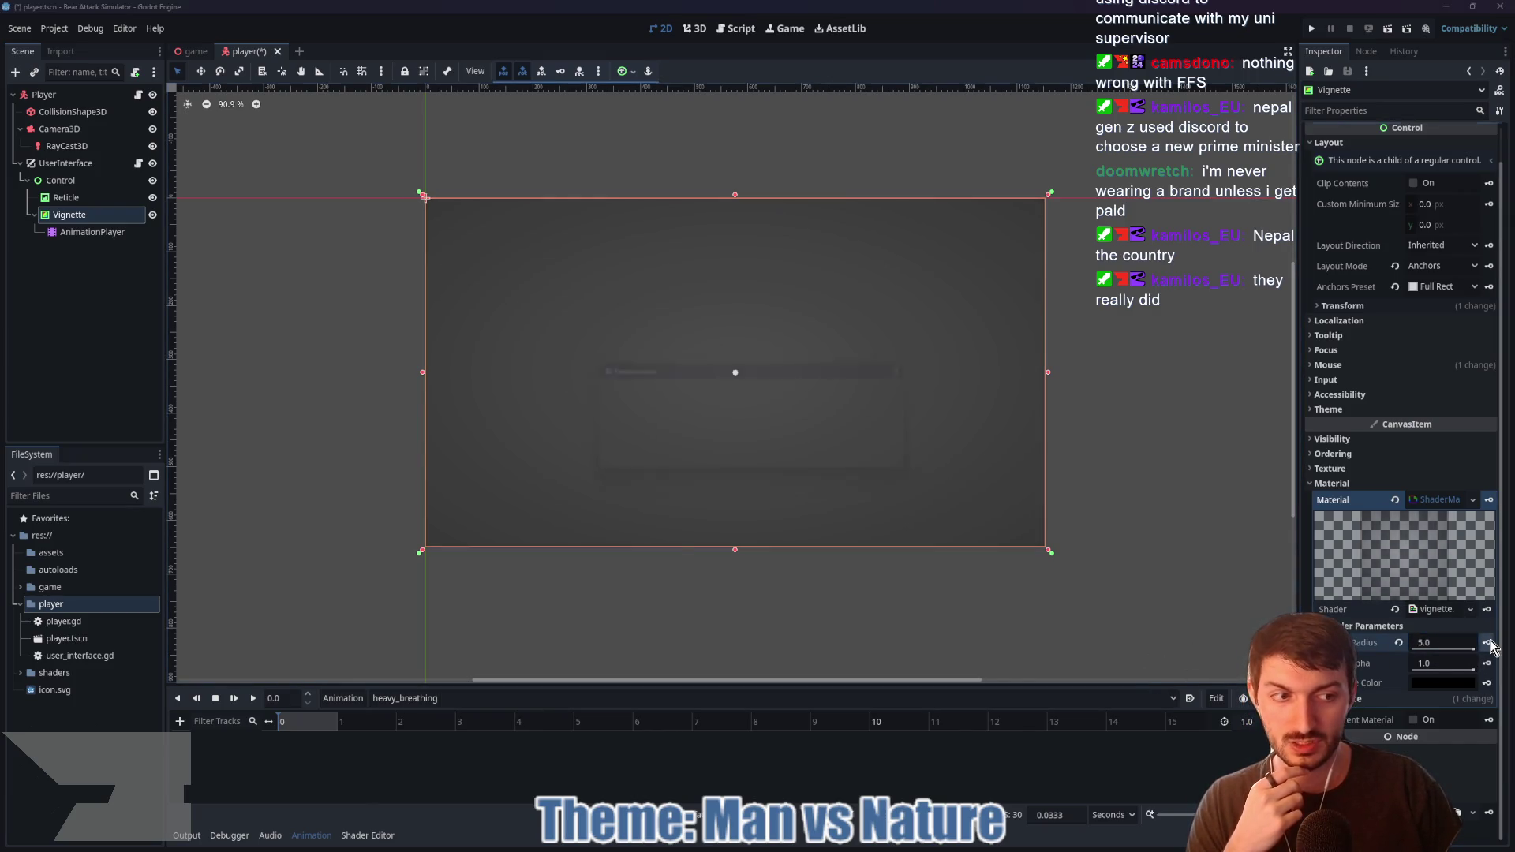
pyautogui.click(1489, 643)
pyautogui.click(694, 465)
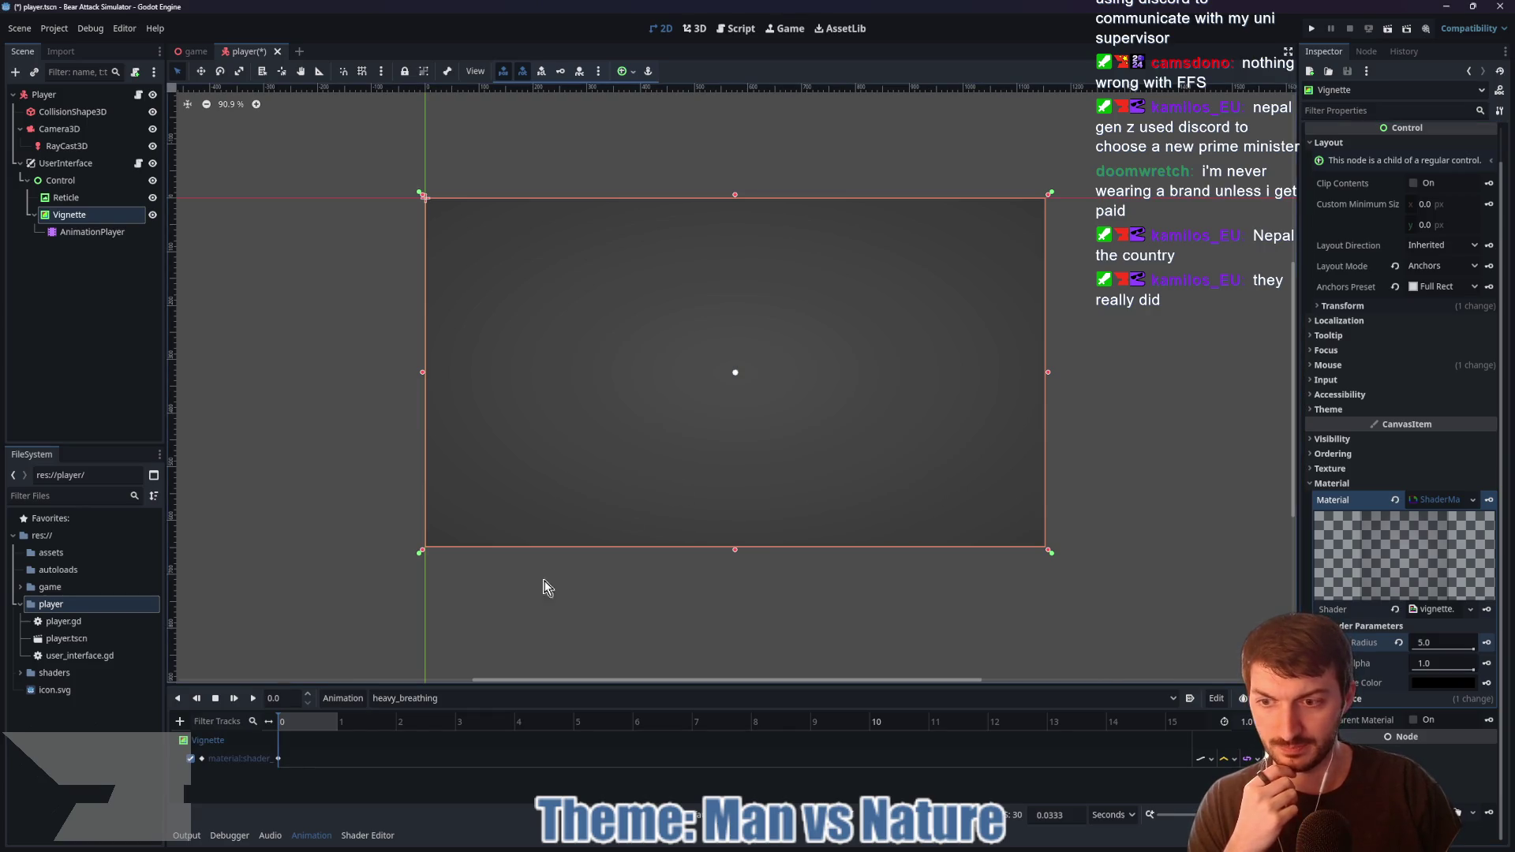
# Key Outer Radius at 1.3 at 1.0 s and preview the animation
pyautogui.moveTo(284, 723); pyautogui.dragTo(398, 741)
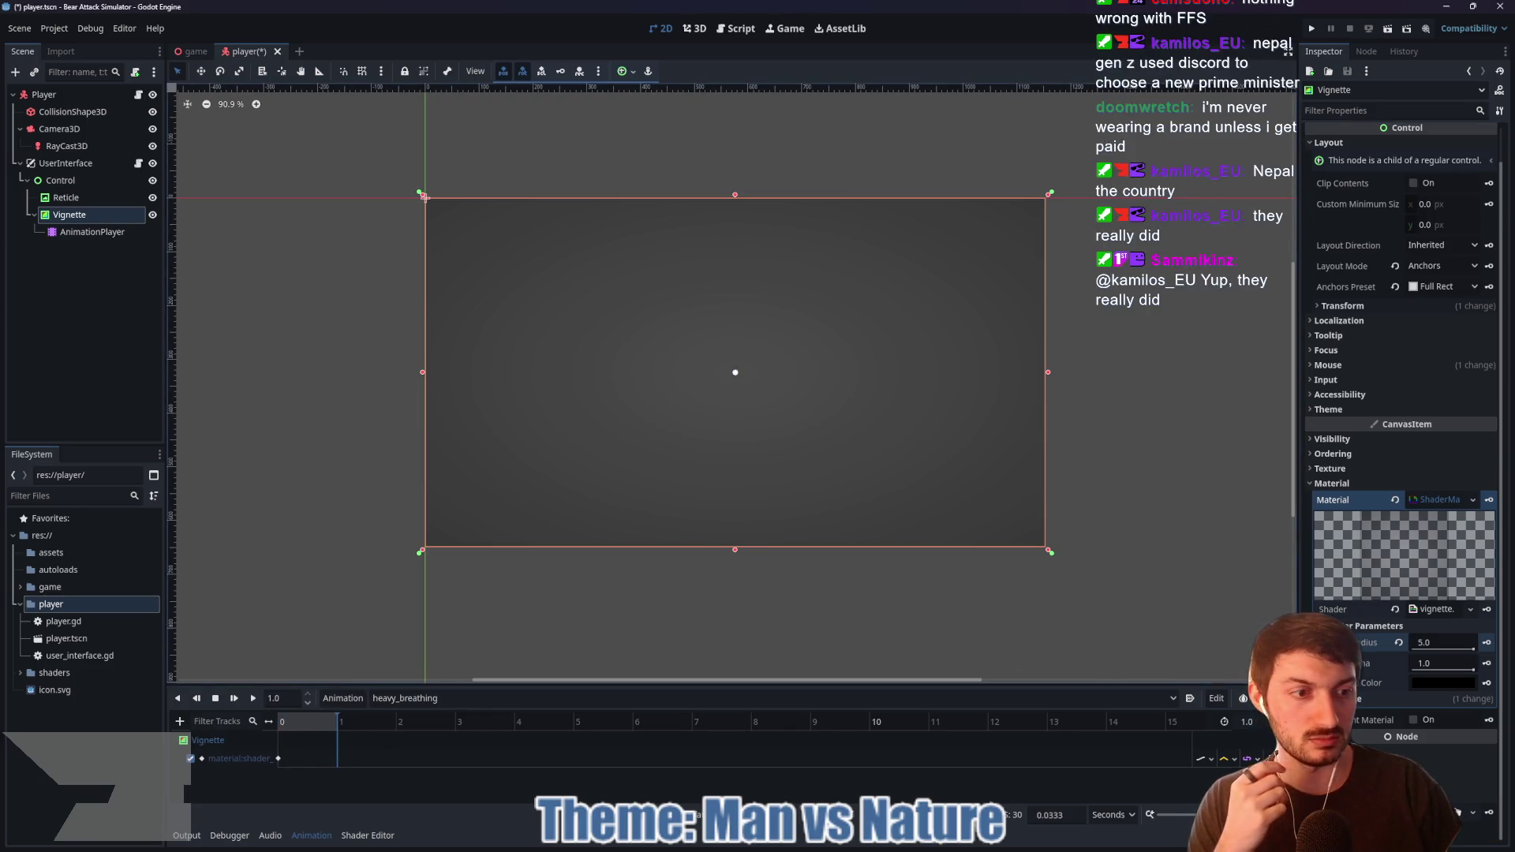
pyautogui.click(1445, 643)
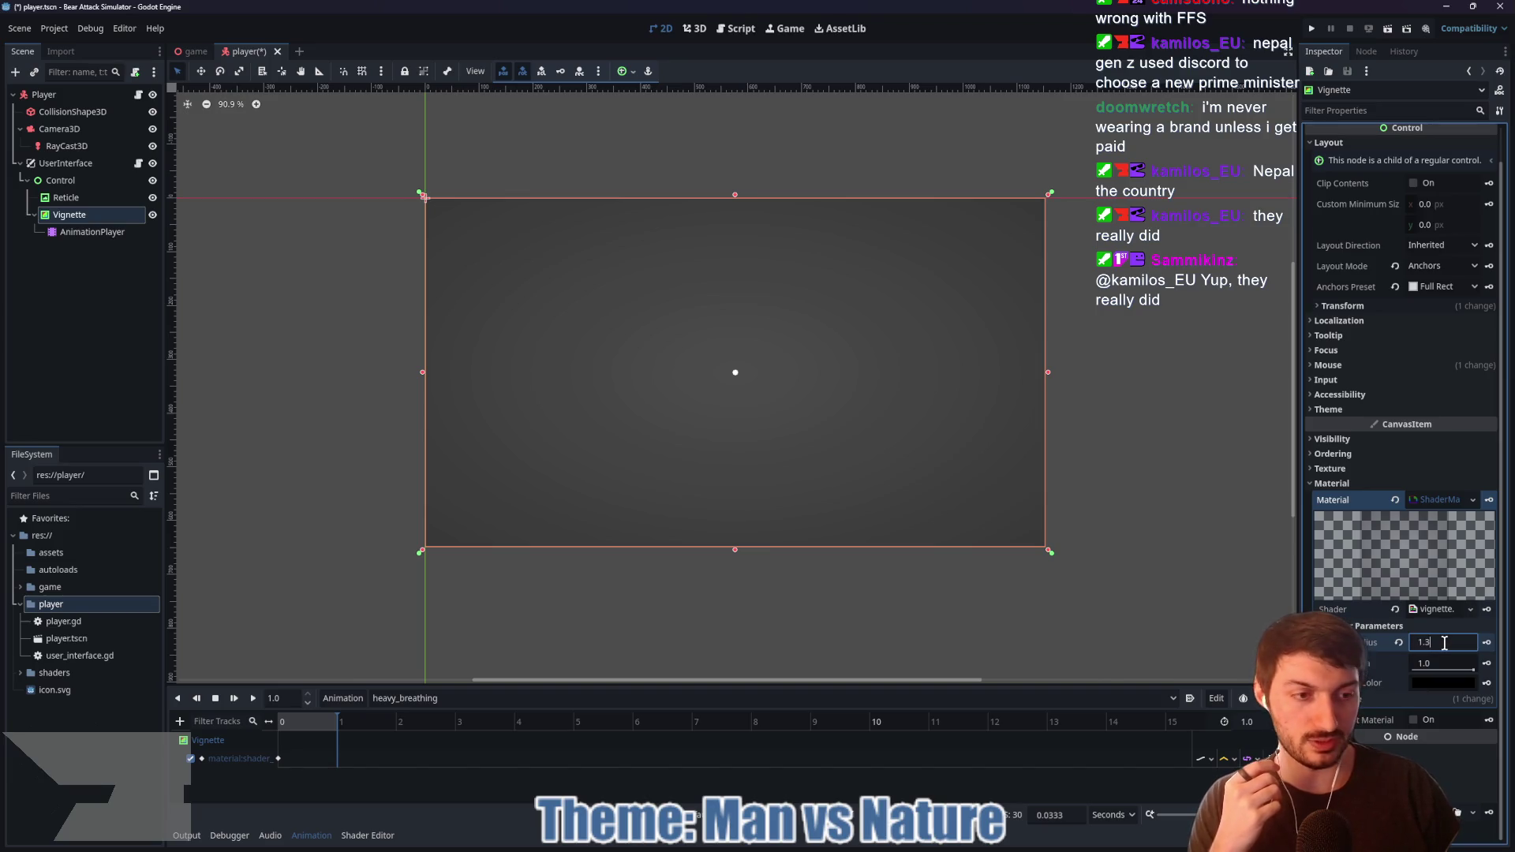
pyautogui.press('Return')
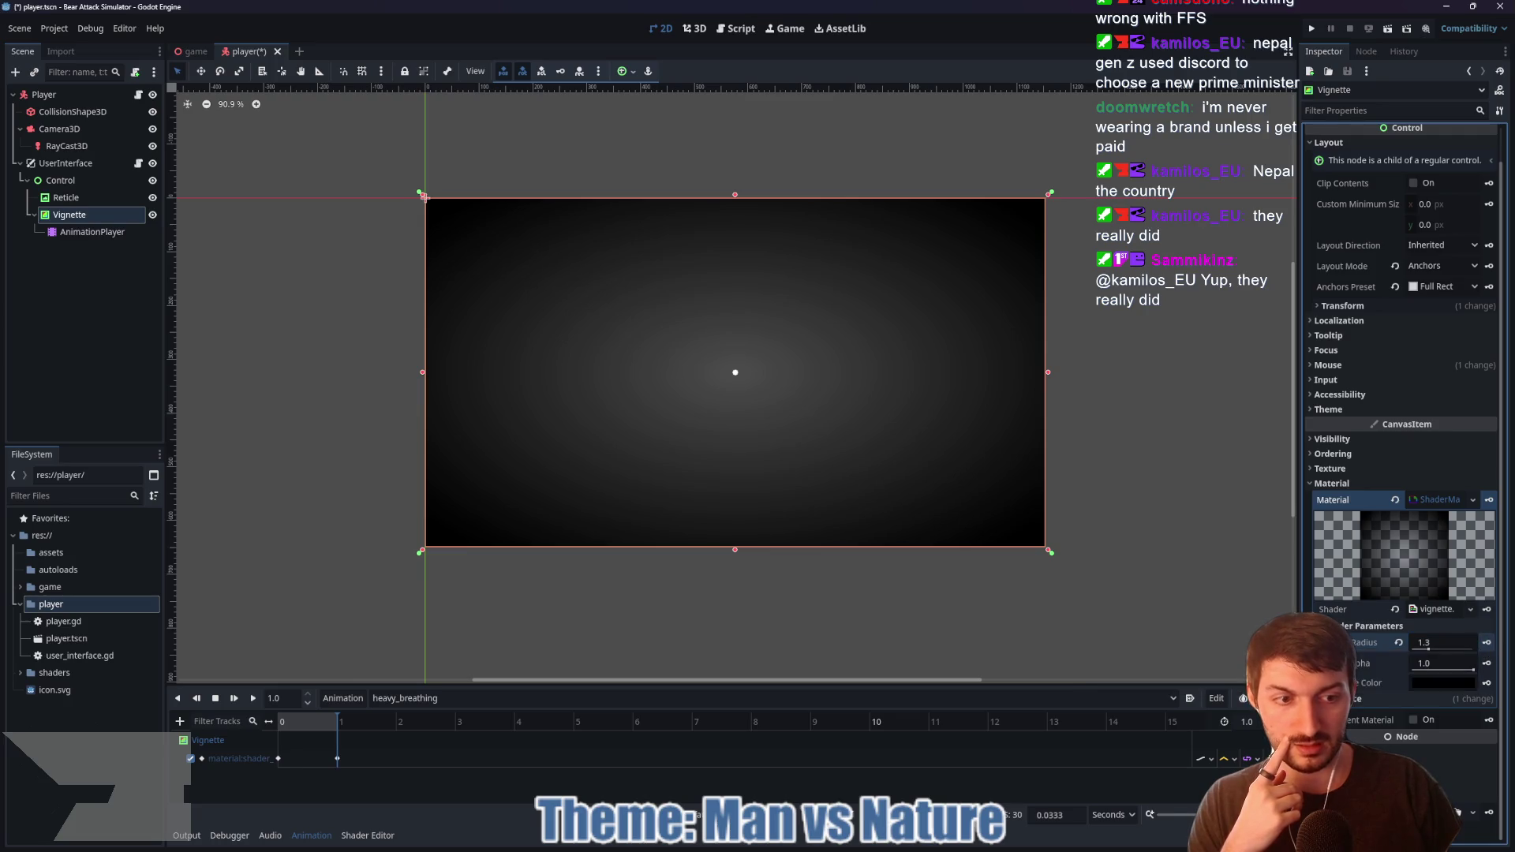
pyautogui.click(253, 699)
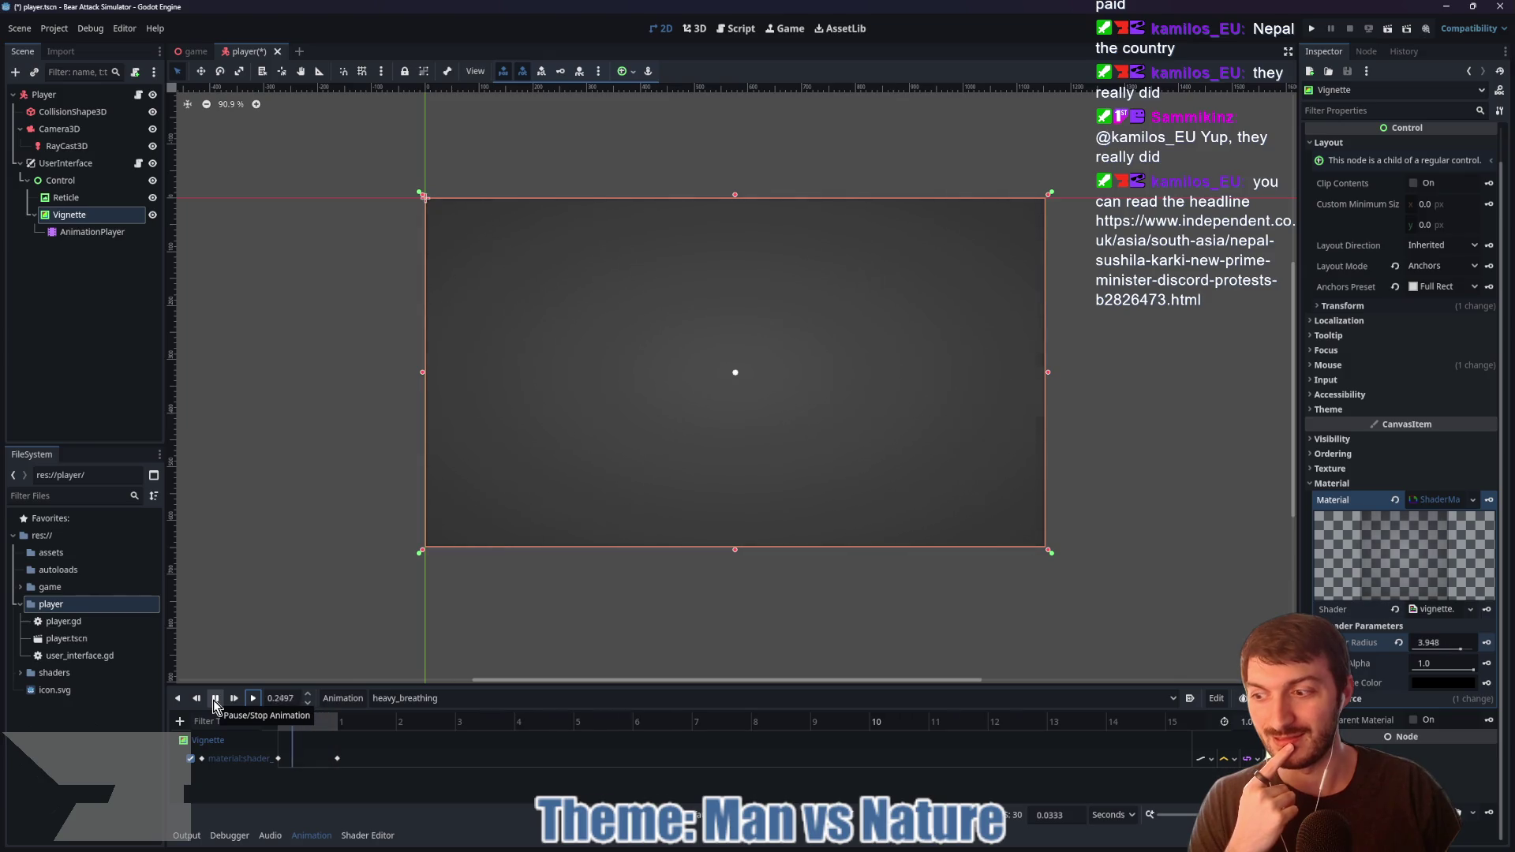
# Toggle the heavy_breathing preview repeatedly, then scrub back to about 0.25 s
pyautogui.click(214, 702)
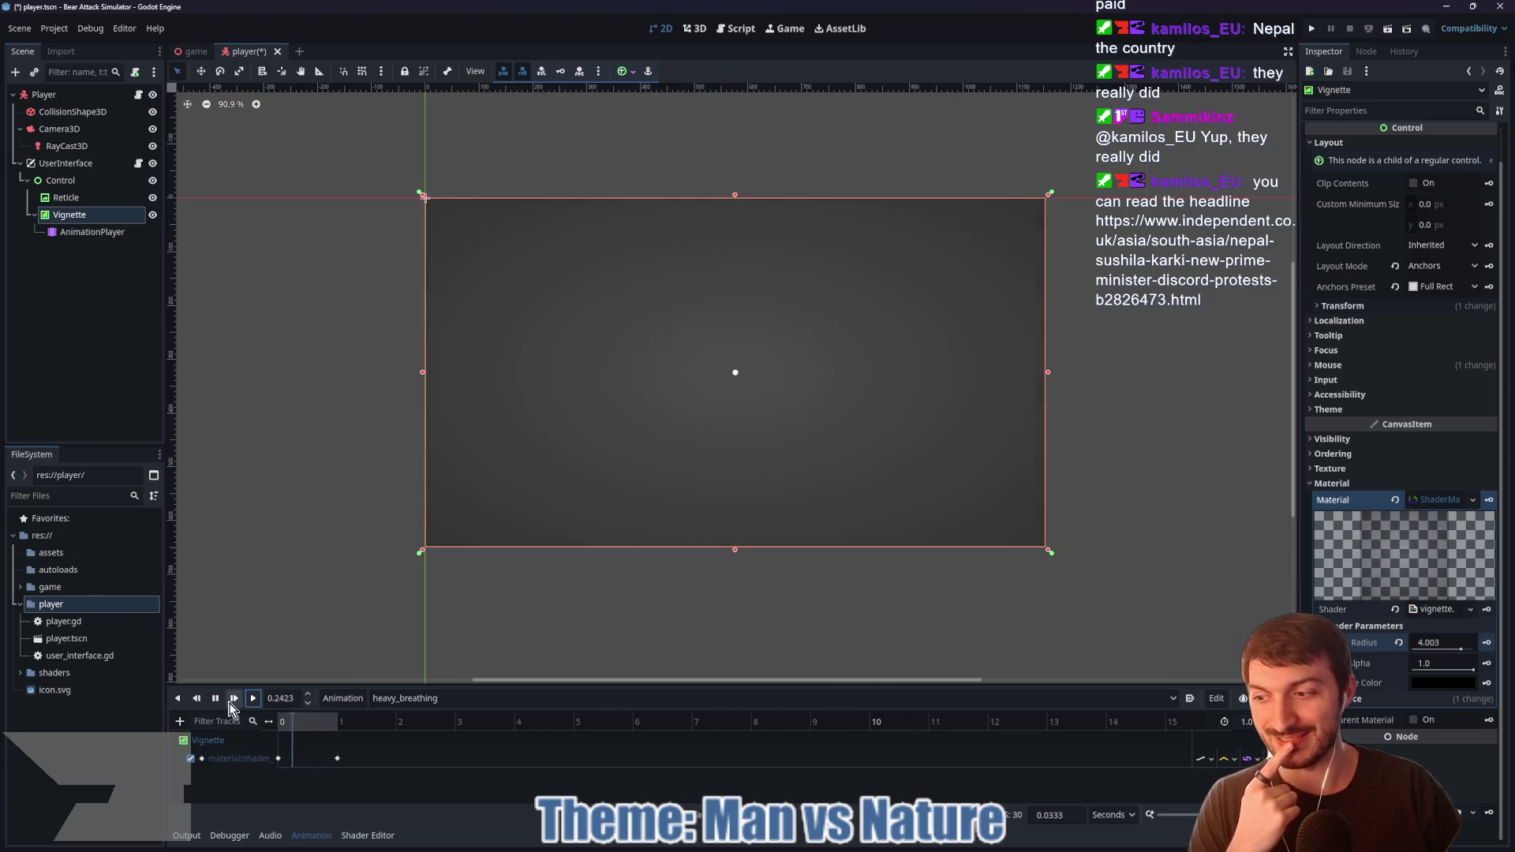
pyautogui.click(233, 699)
pyautogui.click(216, 698)
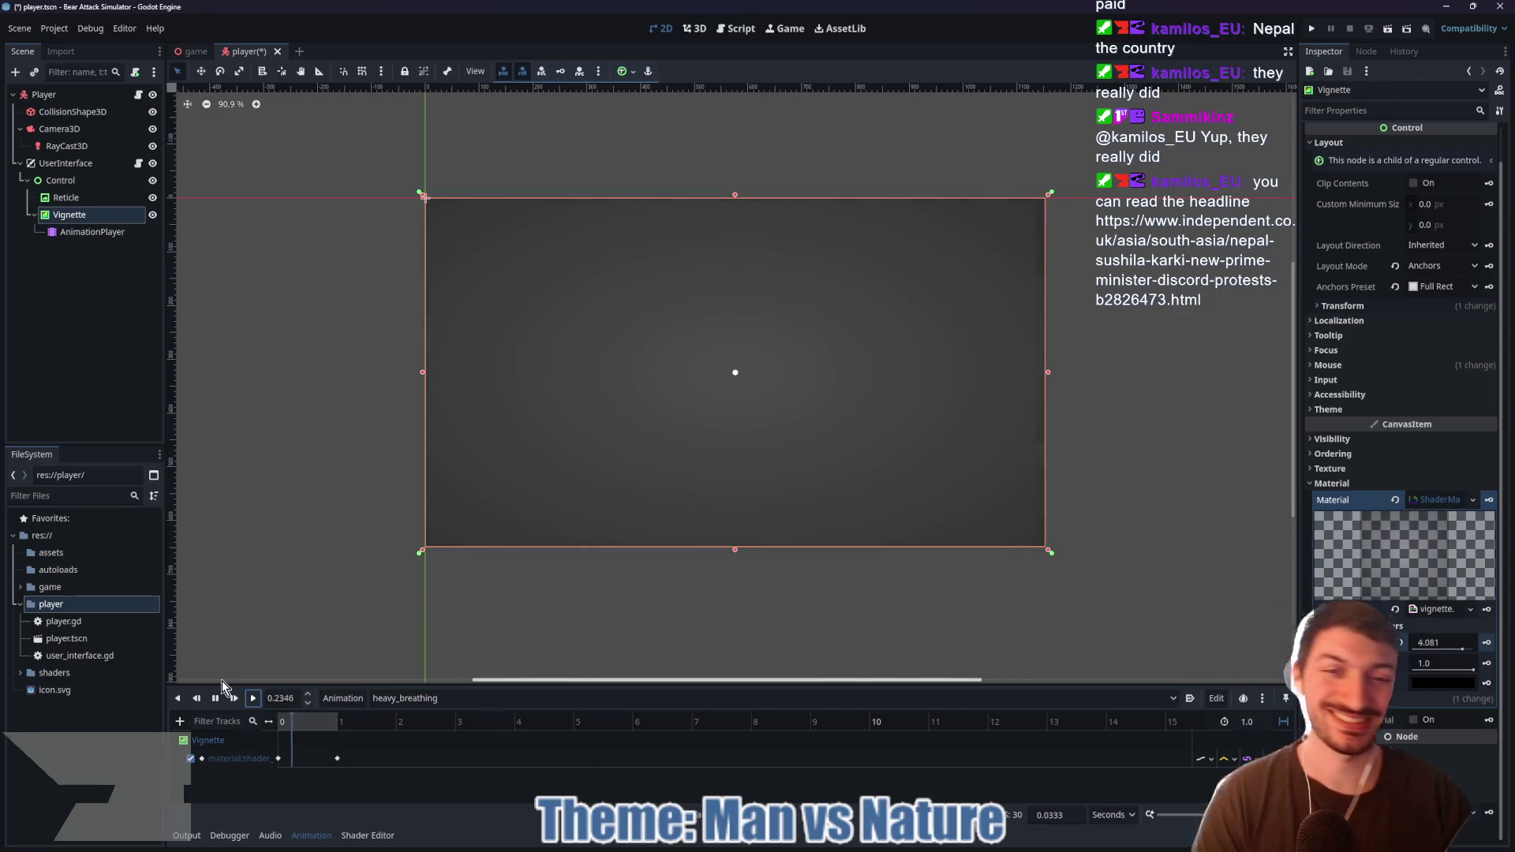
pyautogui.press('d')
pyautogui.click(215, 698)
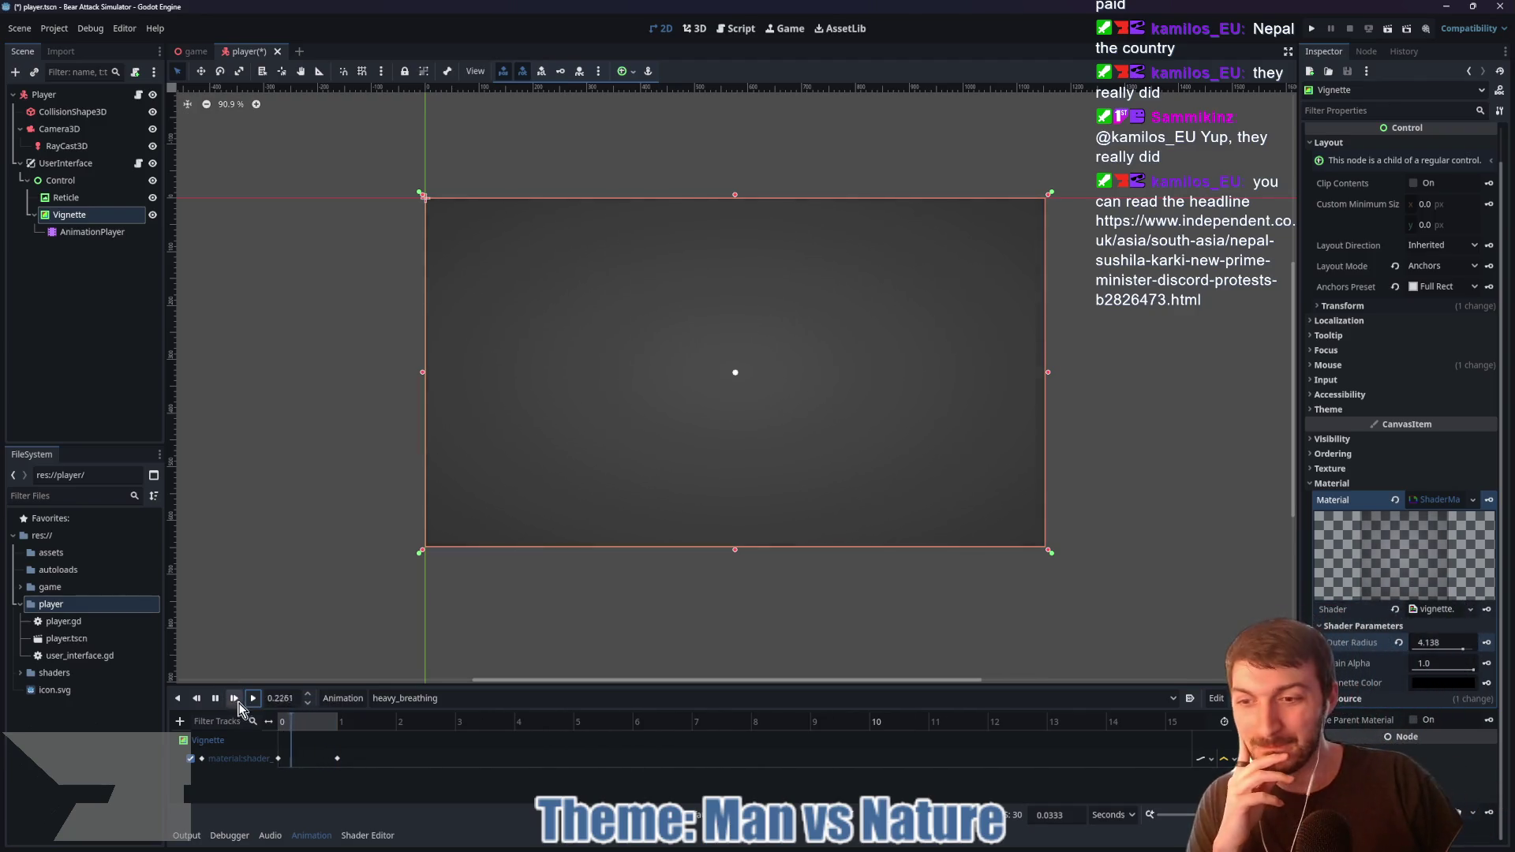
pyautogui.press('d')
pyautogui.click(215, 701)
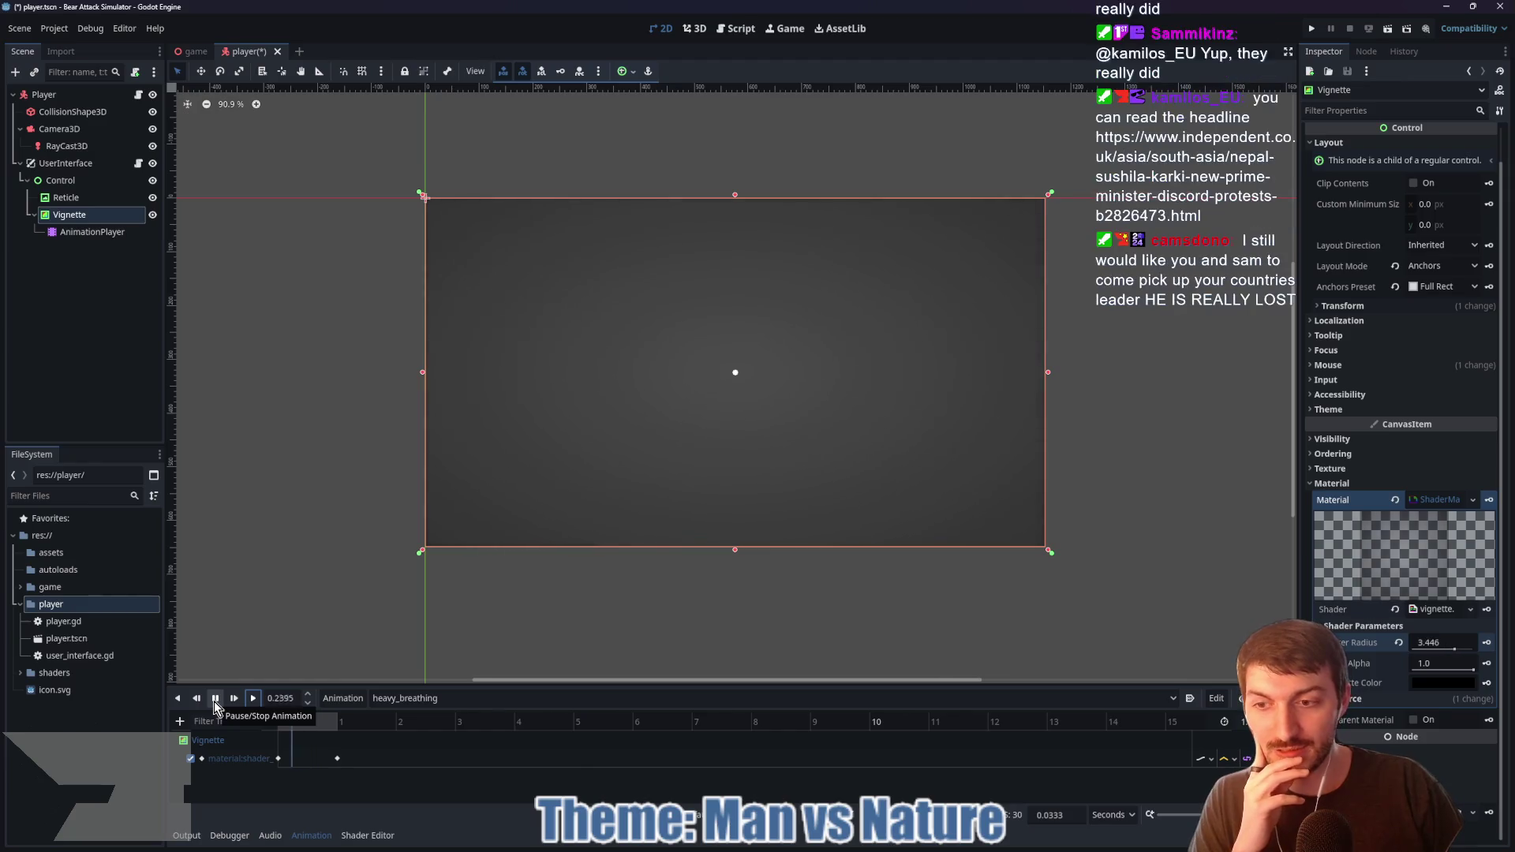
pyautogui.press('d')
pyautogui.click(214, 700)
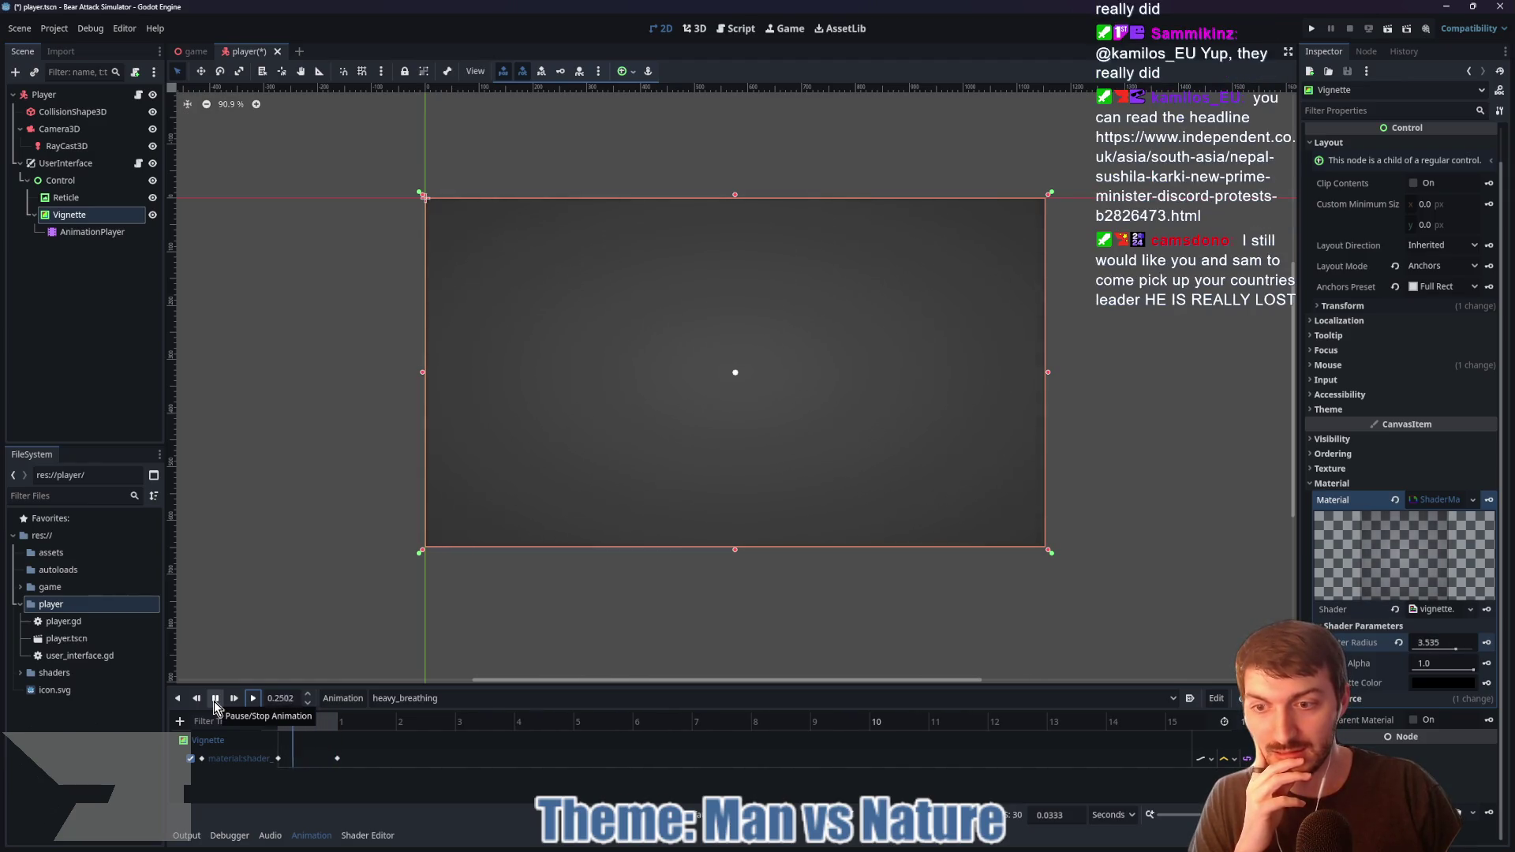
pyautogui.press('d')
pyautogui.click(214, 700)
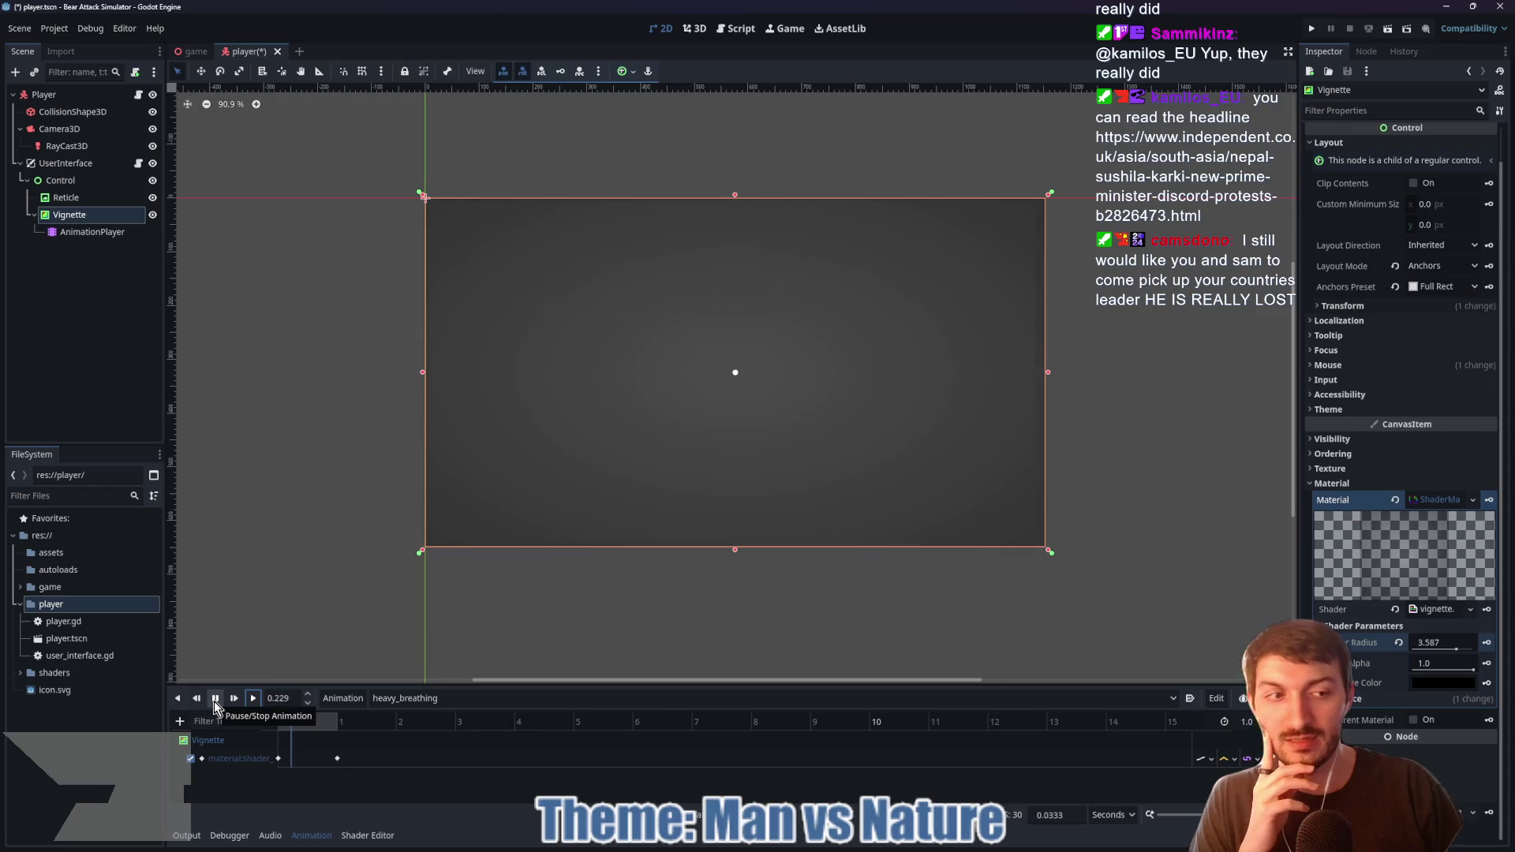
pyautogui.press('d')
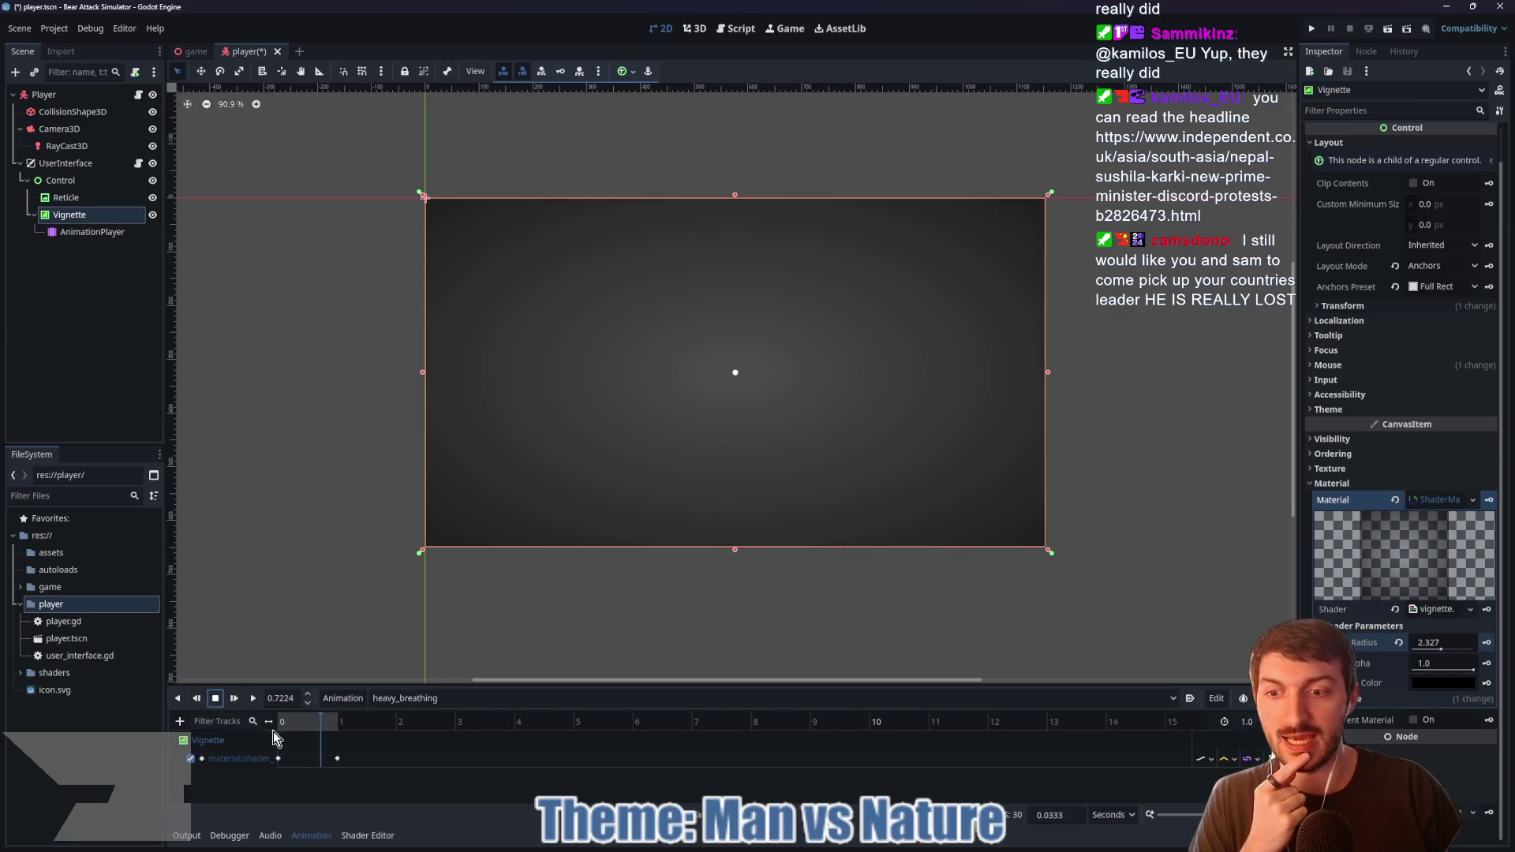
pyautogui.moveTo(314, 726)
pyautogui.mouseDown()
pyautogui.moveTo(288, 722)
pyautogui.moveTo(347, 726)
pyautogui.moveTo(270, 719)
pyautogui.moveTo(333, 722)
pyautogui.moveTo(279, 723)
pyautogui.moveTo(300, 717)
pyautogui.mouseUp()
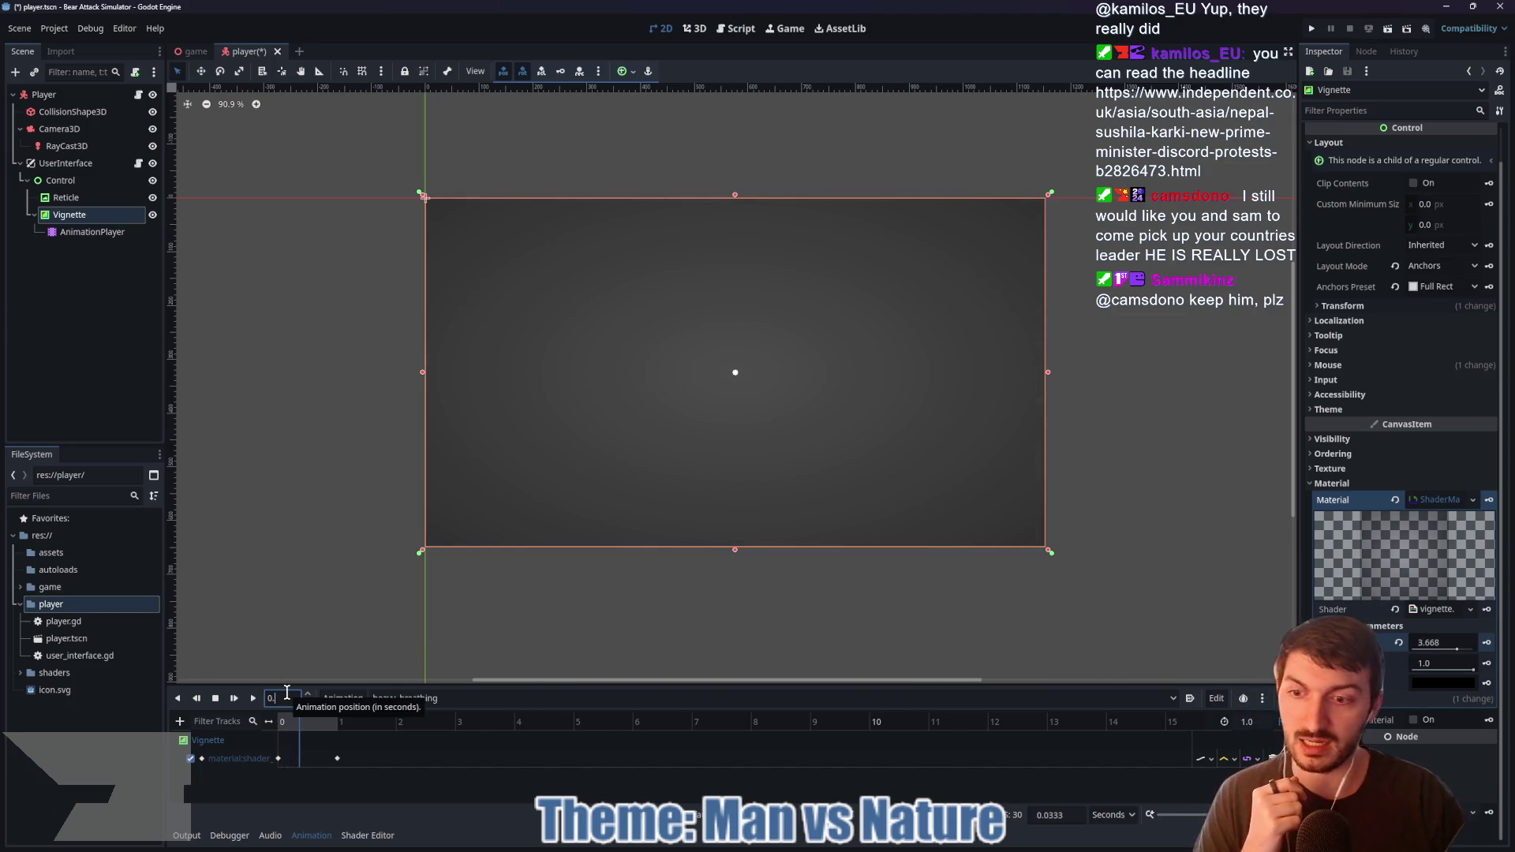
# Copy the 1.3 key to 0.25 s and insert a 5.0 key at 0.5 s
pyautogui.click(337, 759)
pyautogui.rightClick(340, 763)
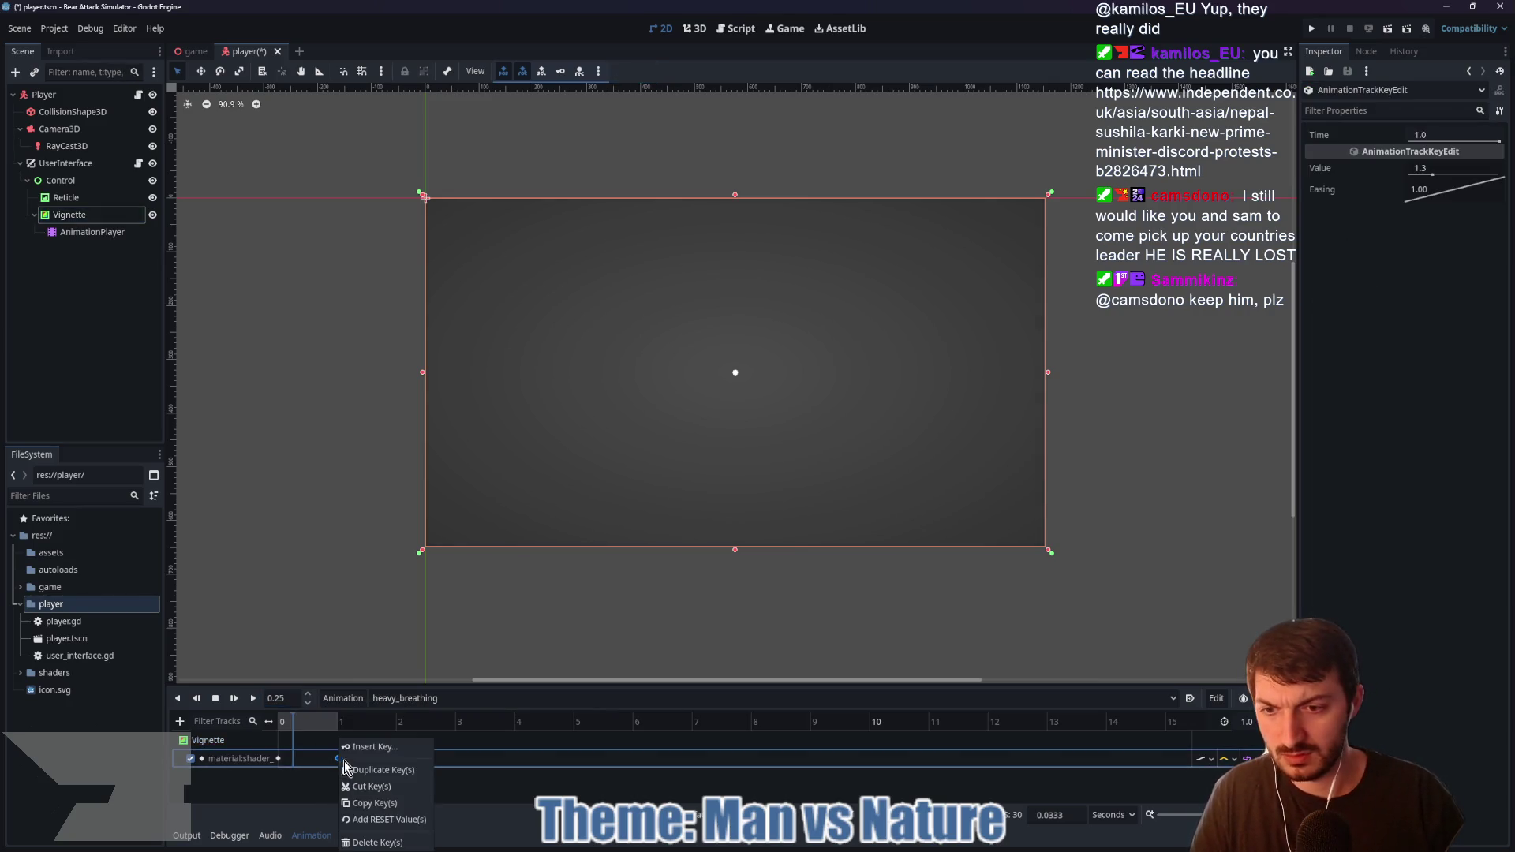
pyautogui.click(368, 802)
pyautogui.hotkey('ctrl', 'v')
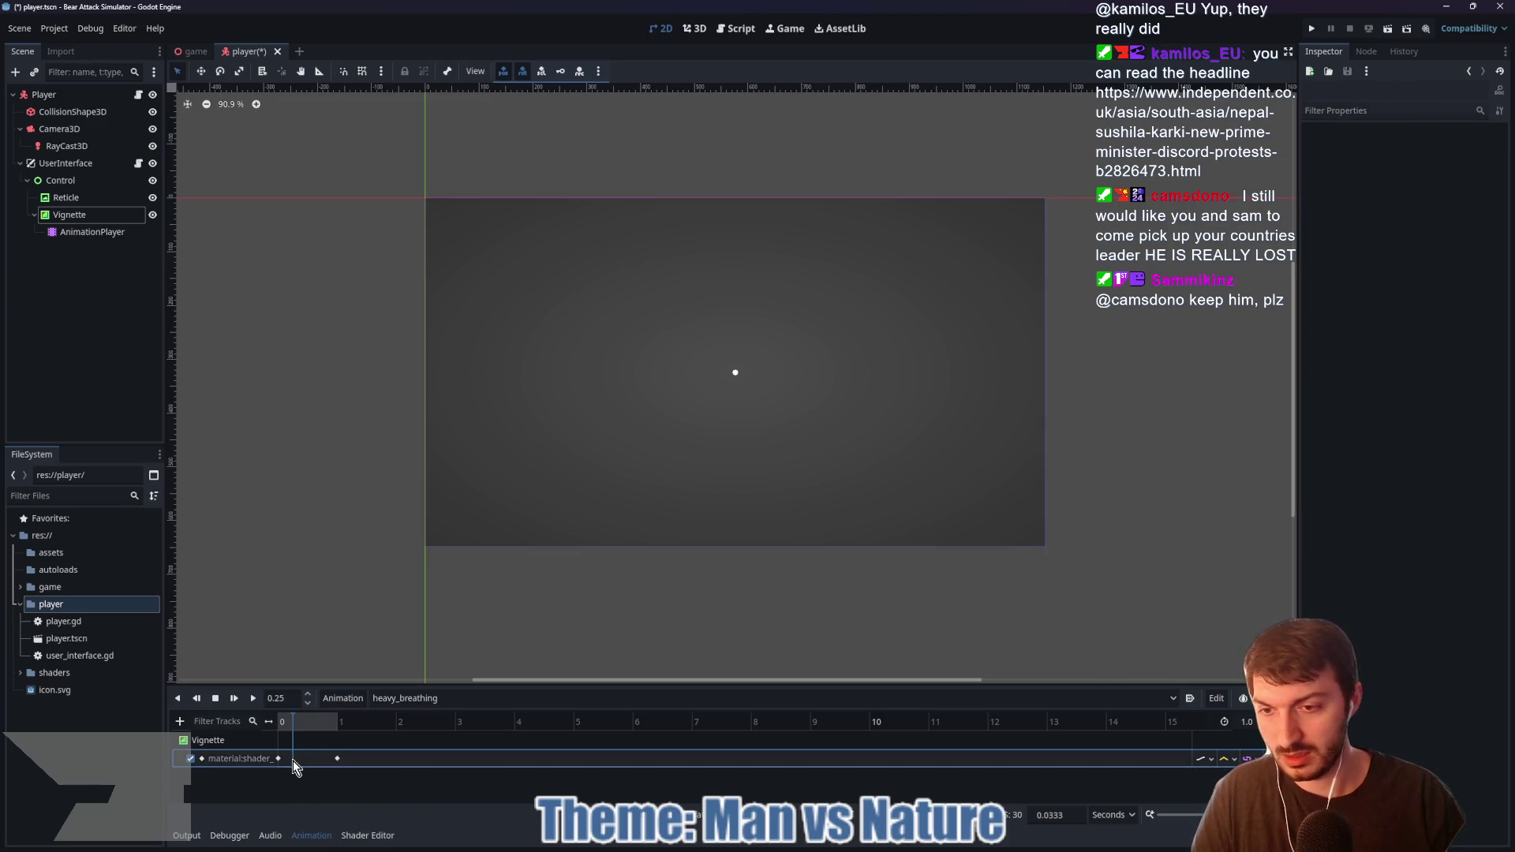
pyautogui.click(281, 759)
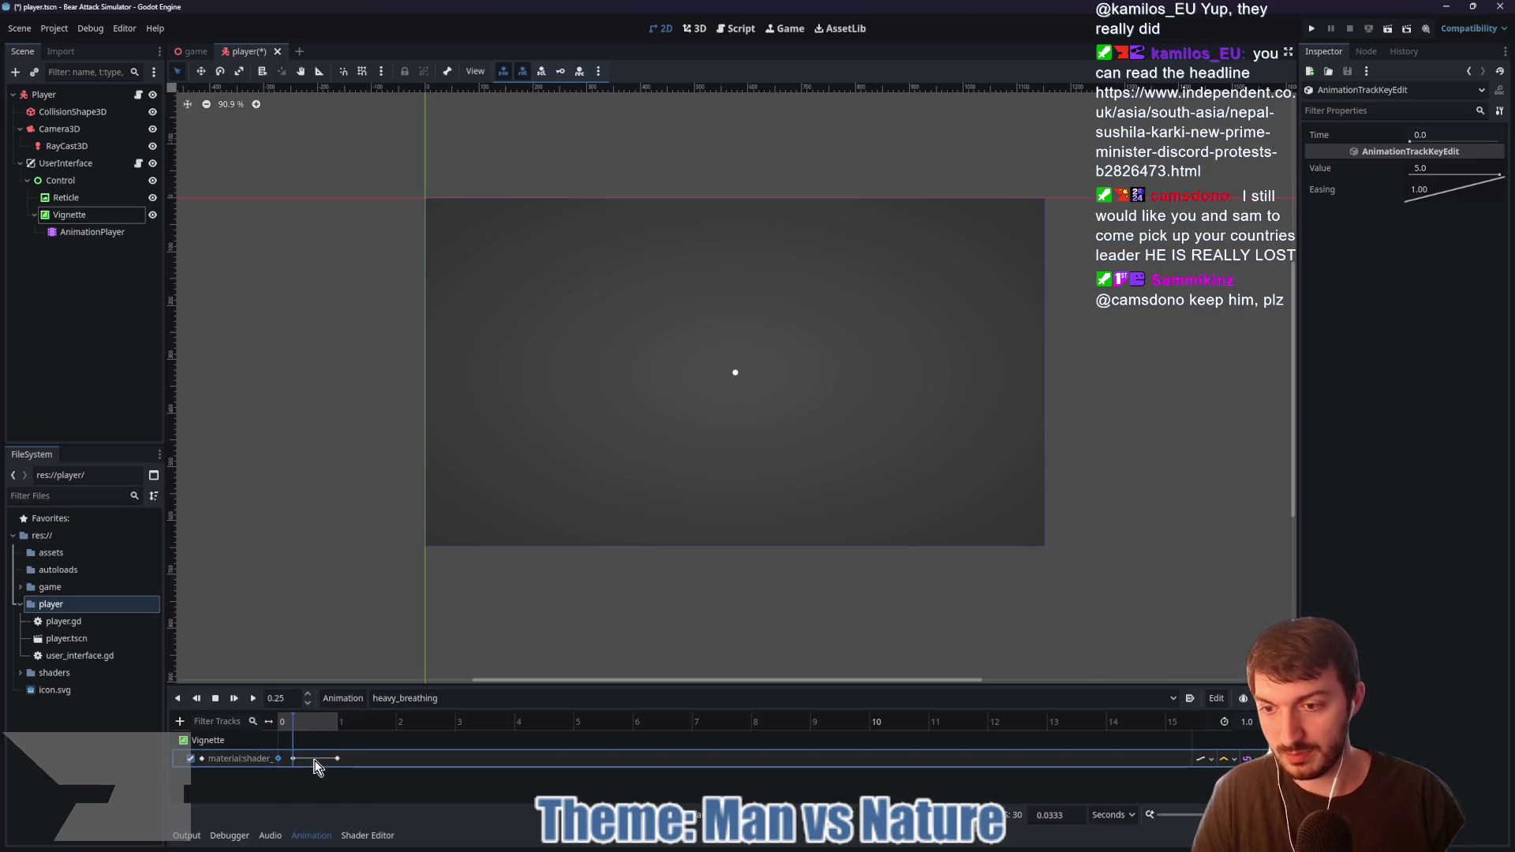
pyautogui.click(286, 699)
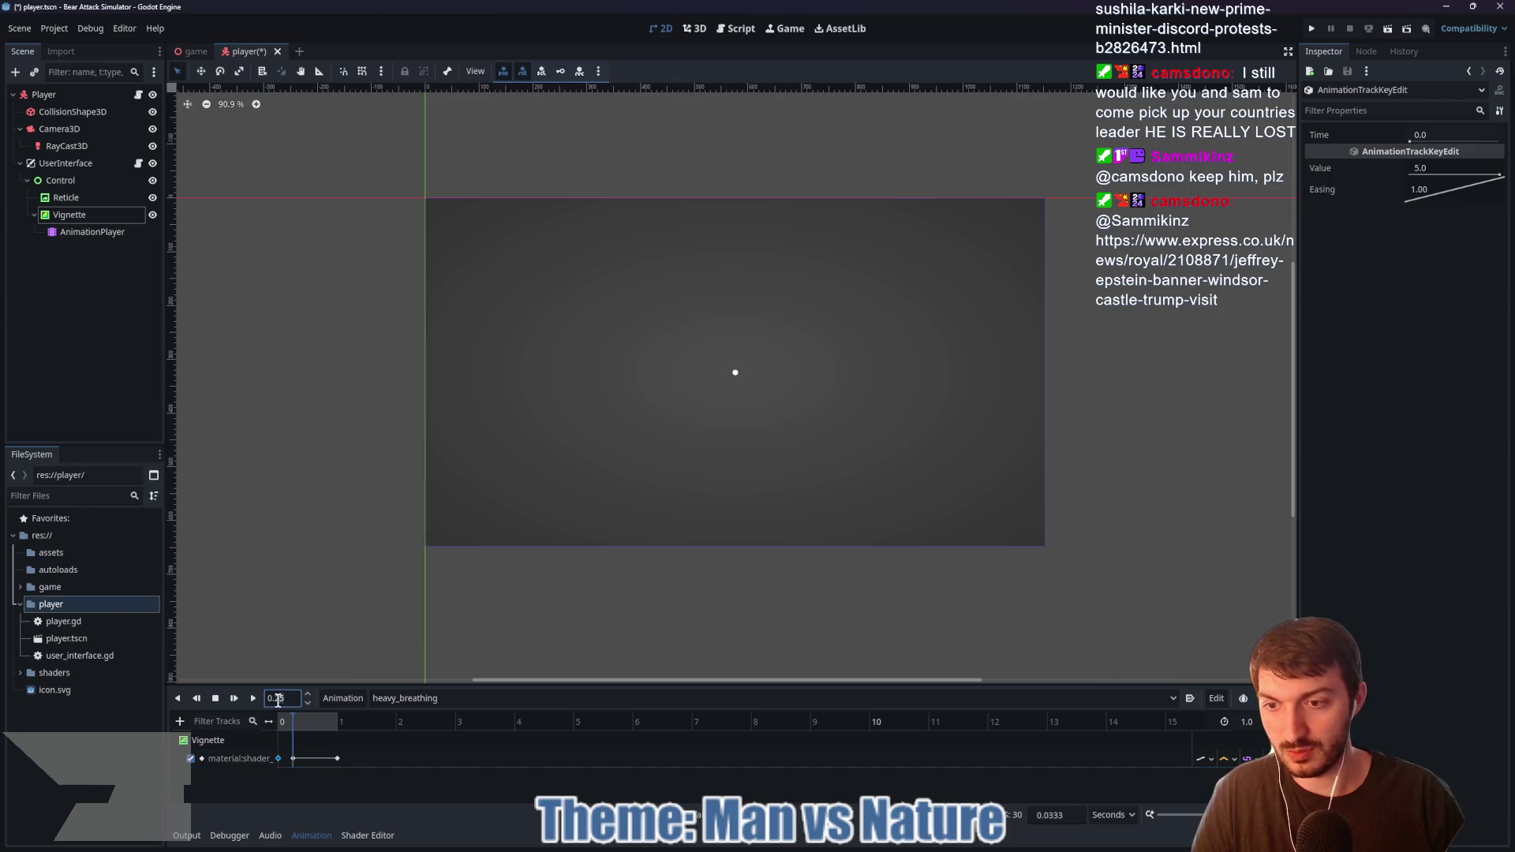
pyautogui.press('Delete')
pyautogui.press('Return')
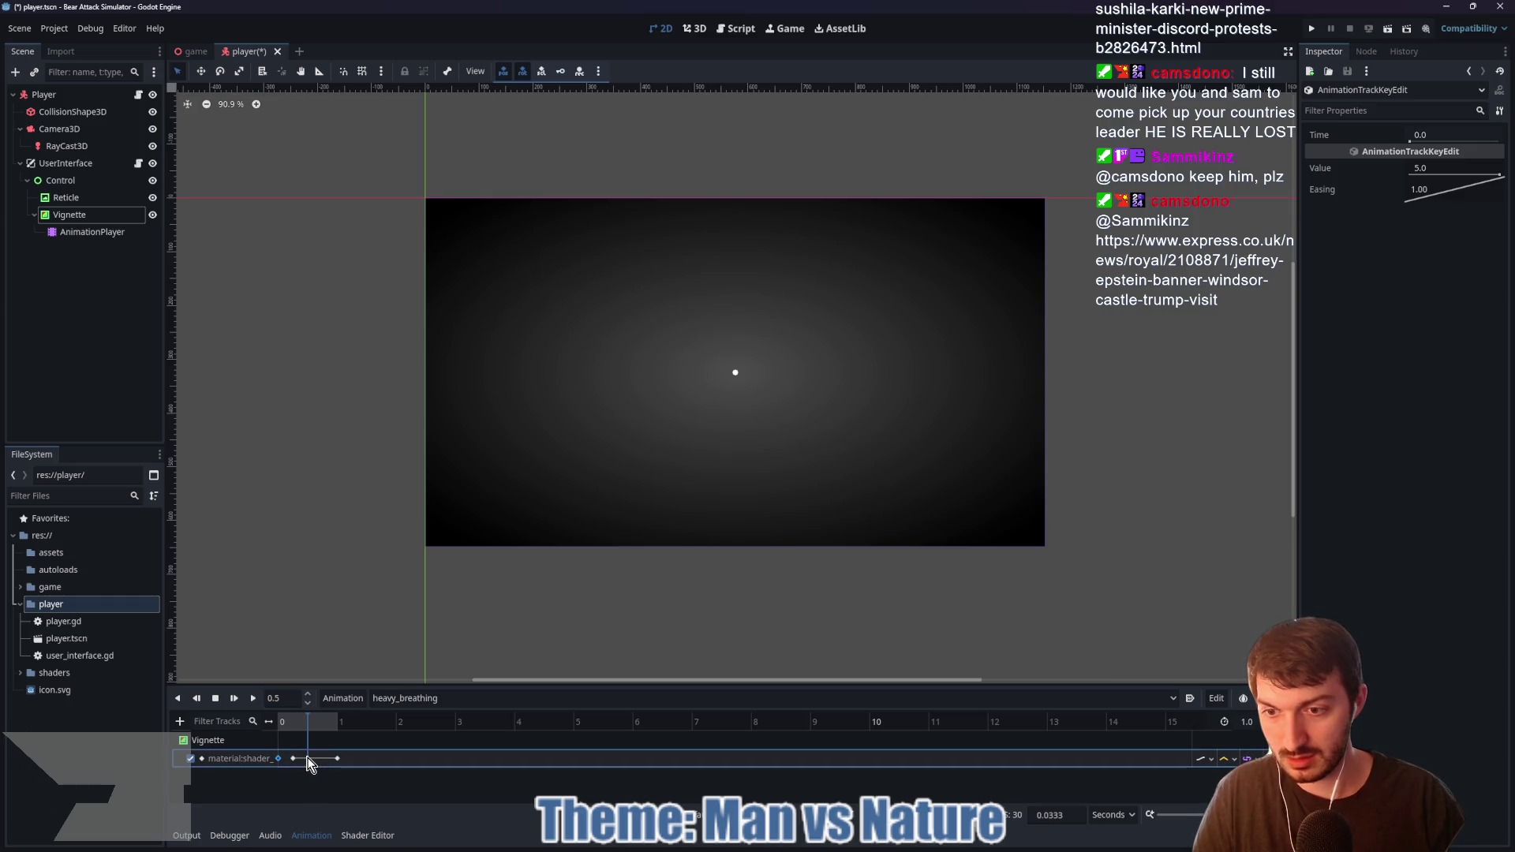
pyautogui.hotkey('ctrl', 'd')
# Set the animation length to 2.0 s and move the 1.3 key to 2 seconds
pyautogui.press('d')
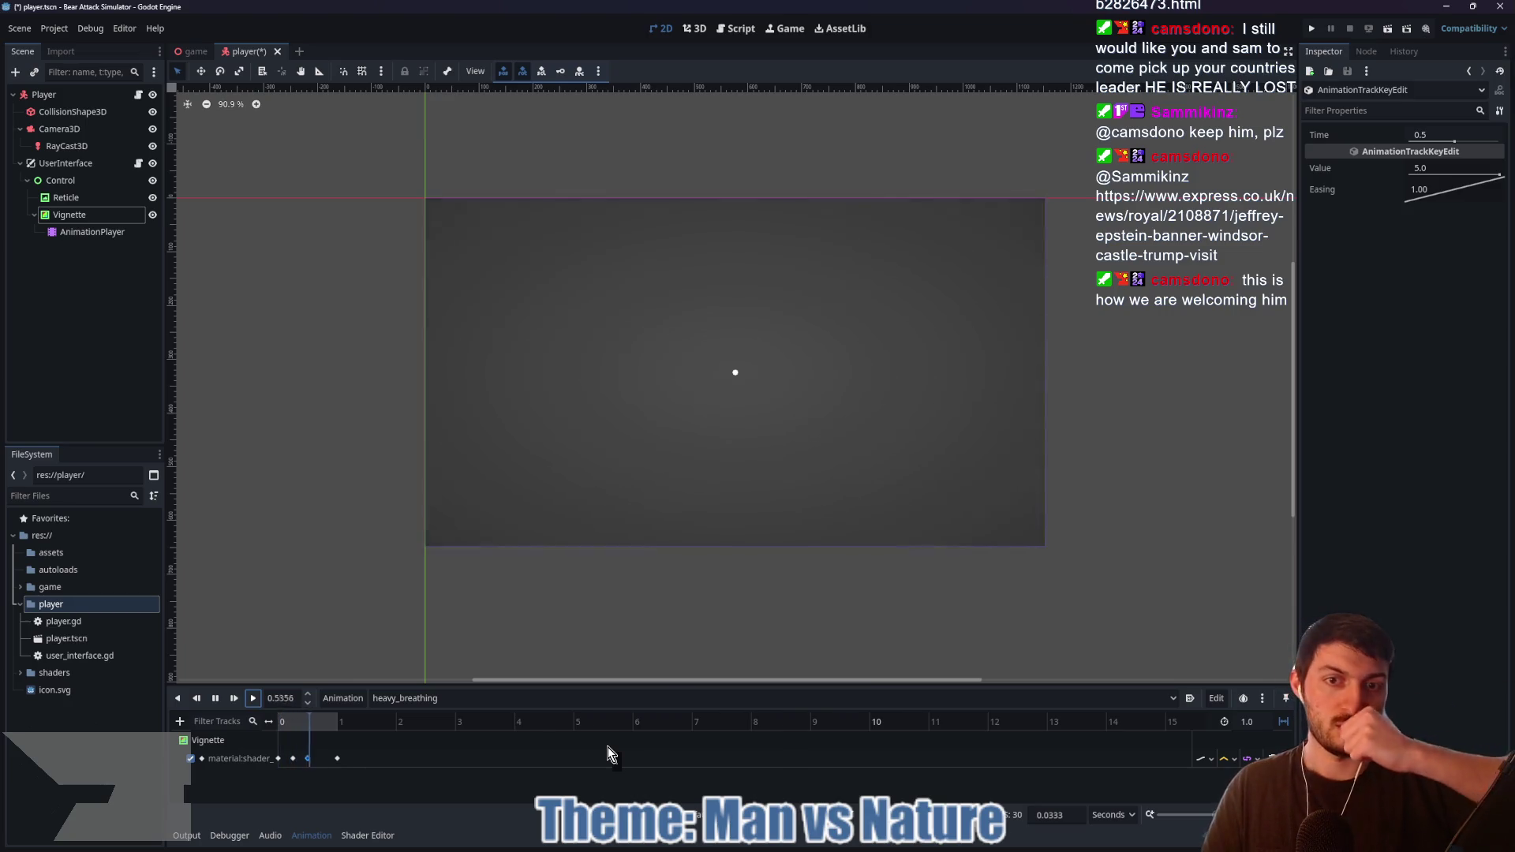
pyautogui.click(216, 699)
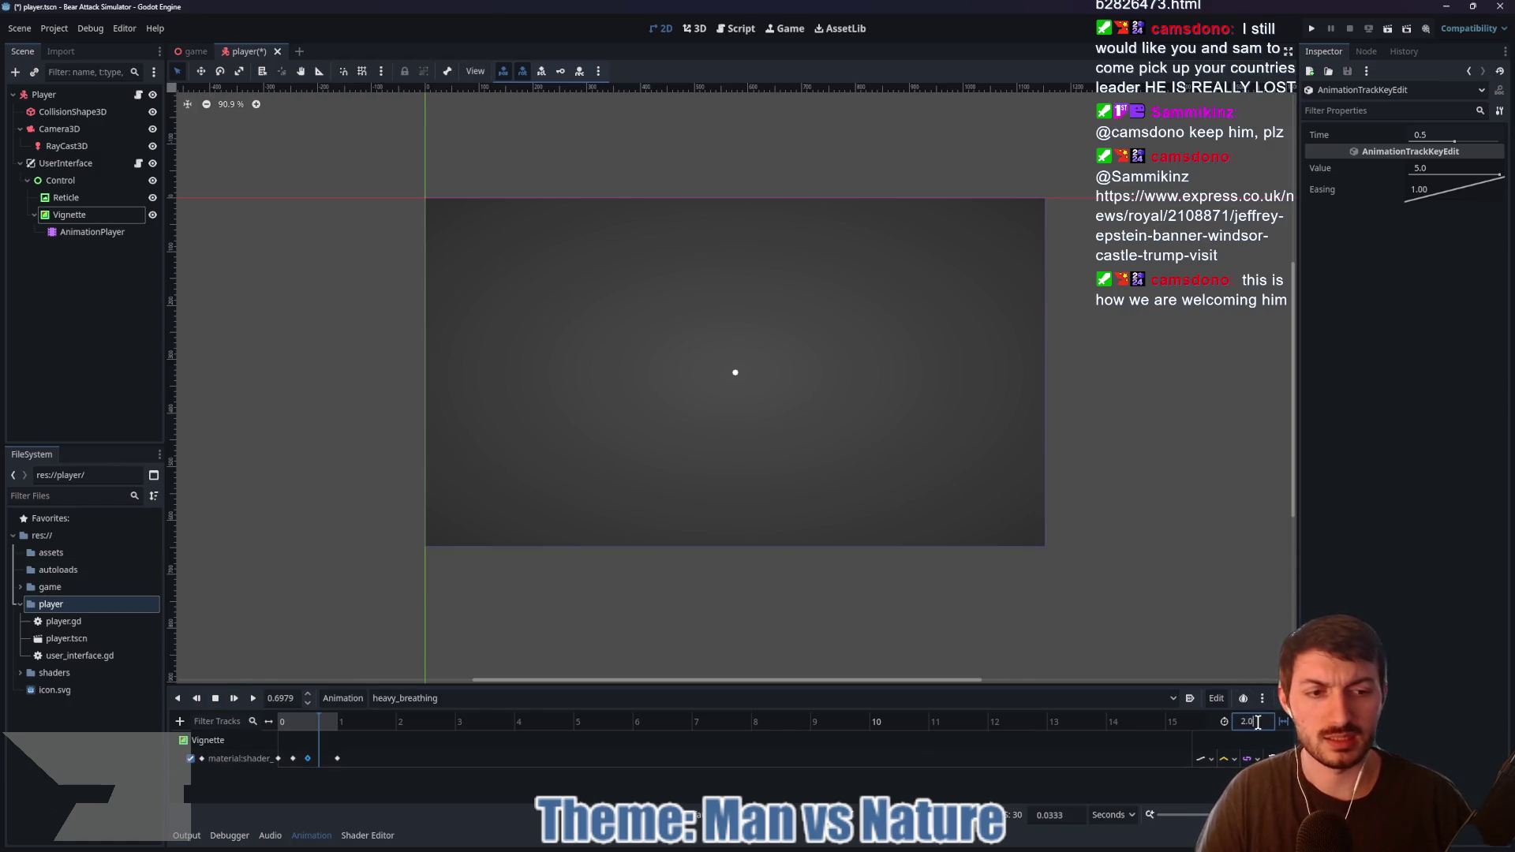
pyautogui.press('Return')
pyautogui.press('d')
pyautogui.moveTo(337, 759); pyautogui.dragTo(395, 765)
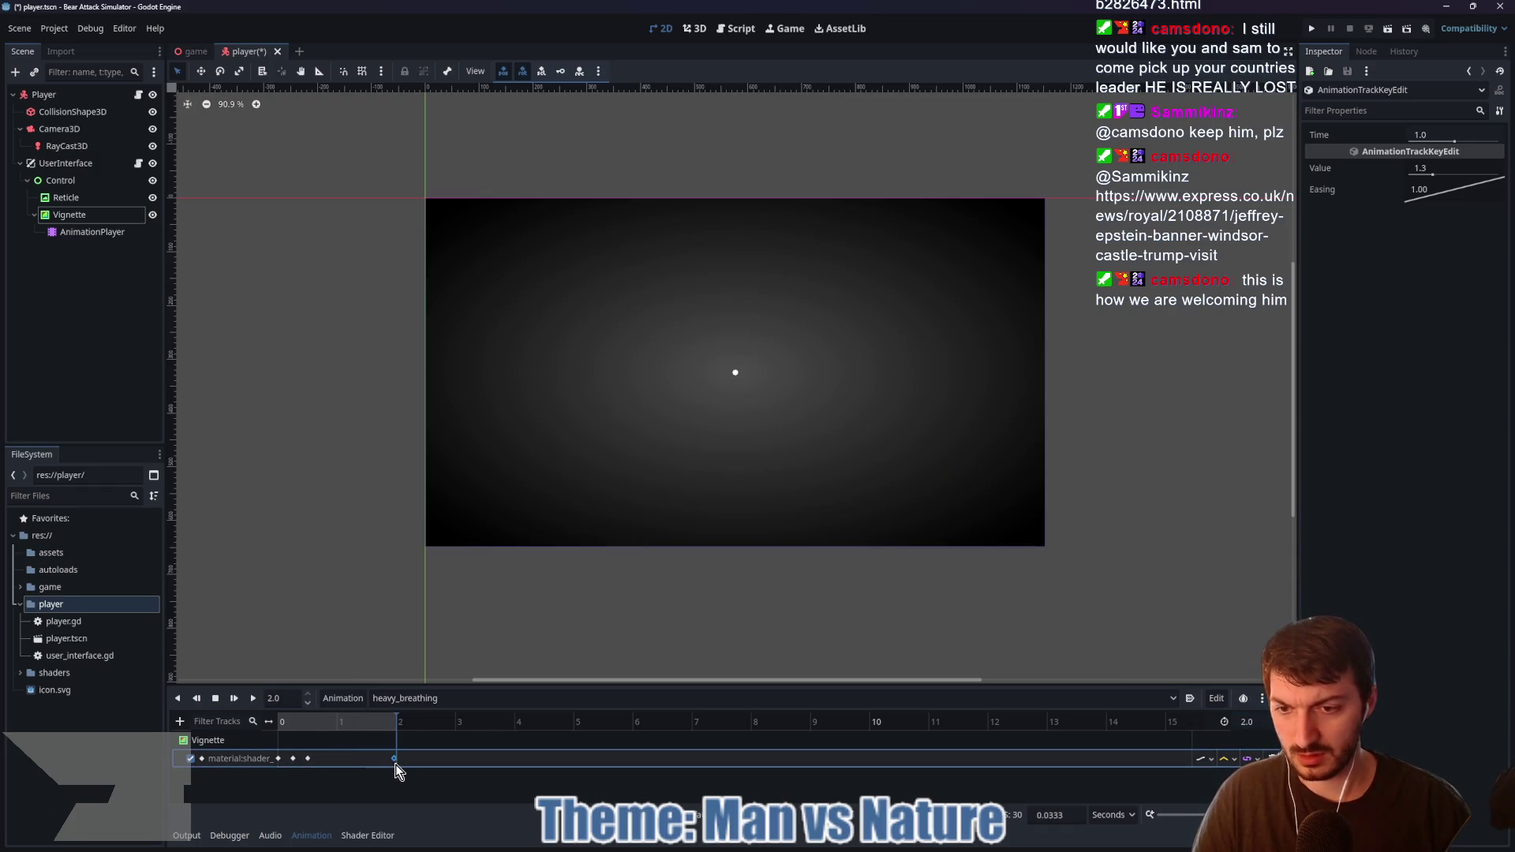
# Shift the 1.3 keyframe to about 0.77 seconds
pyautogui.click(339, 715)
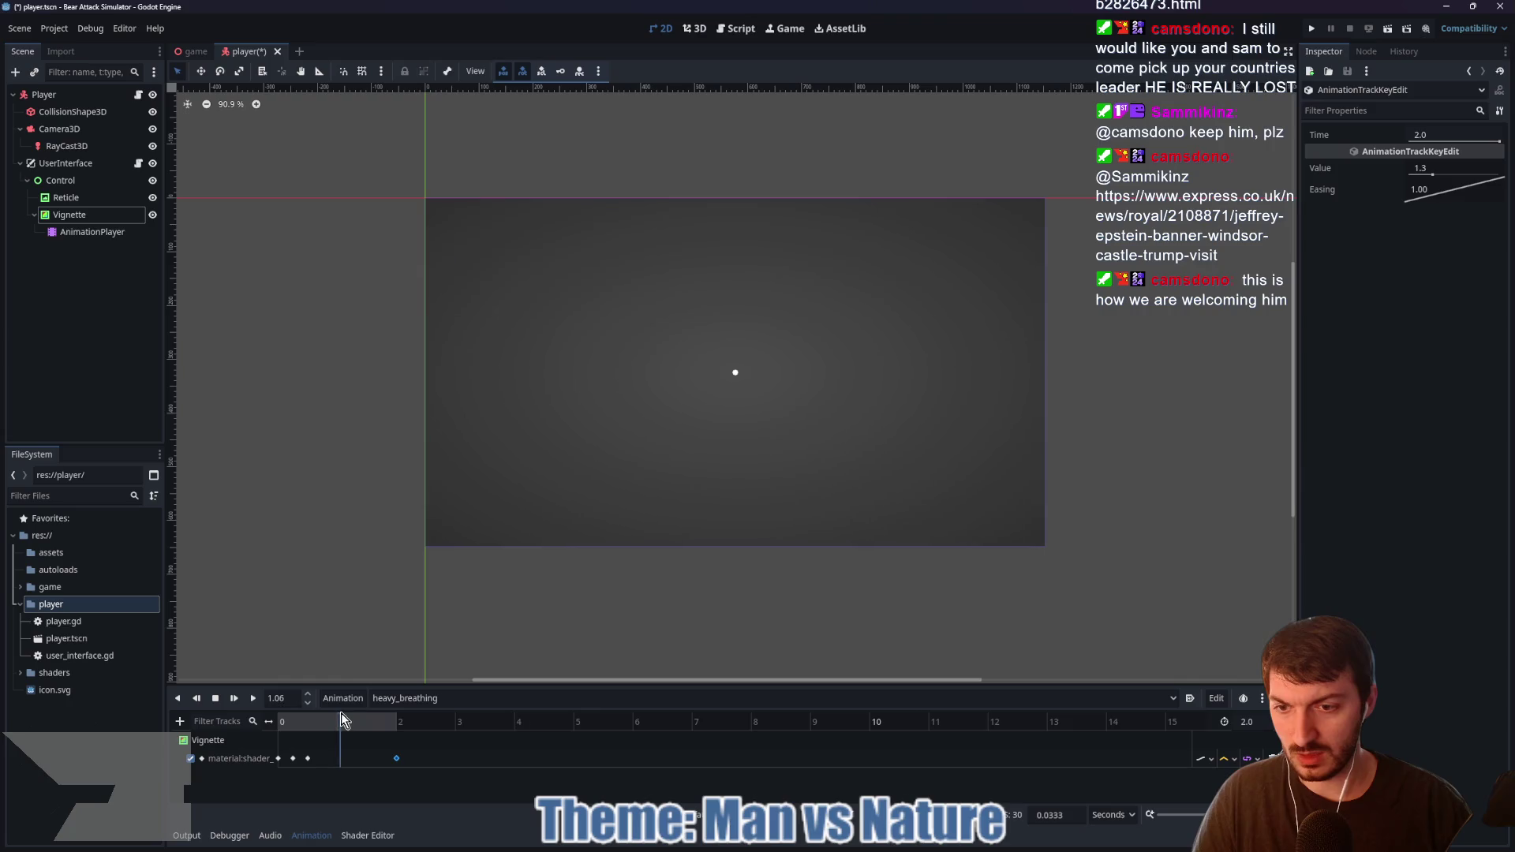
pyautogui.click(289, 697)
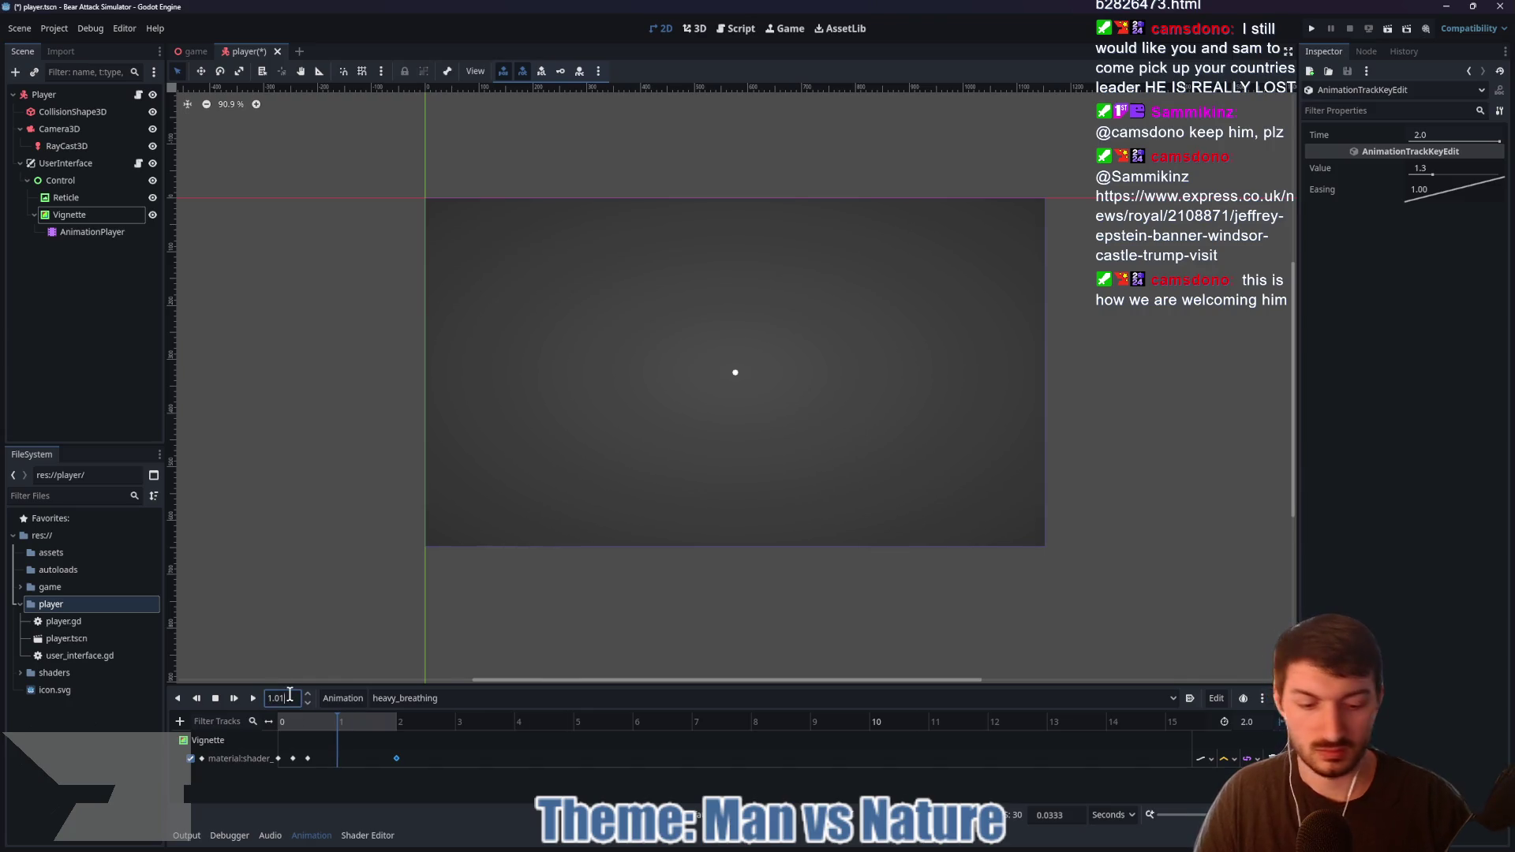
pyautogui.press('BackSpace')
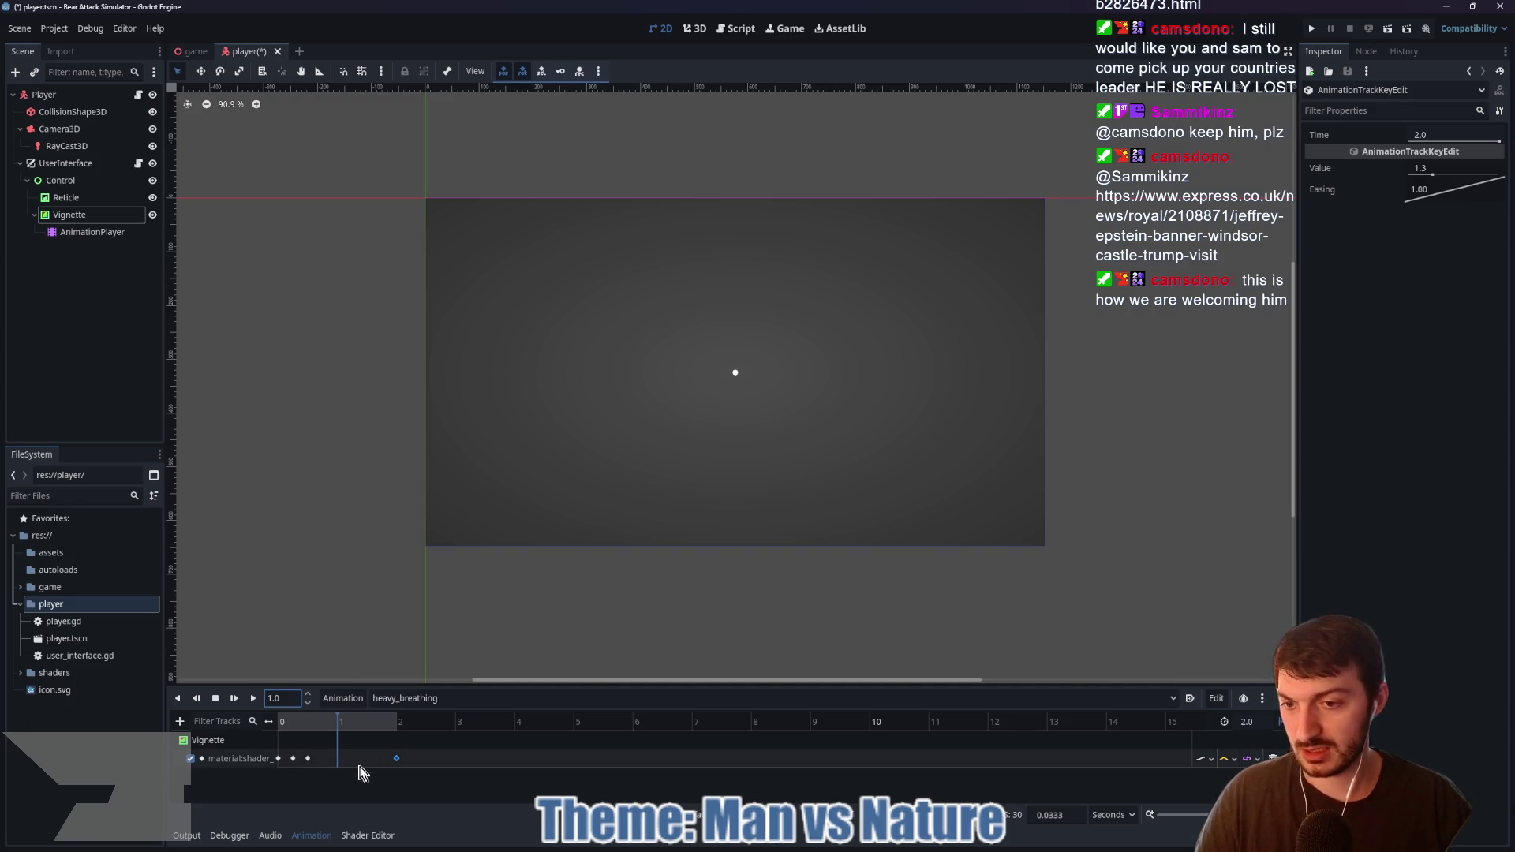
pyautogui.moveTo(310, 759); pyautogui.dragTo(338, 761)
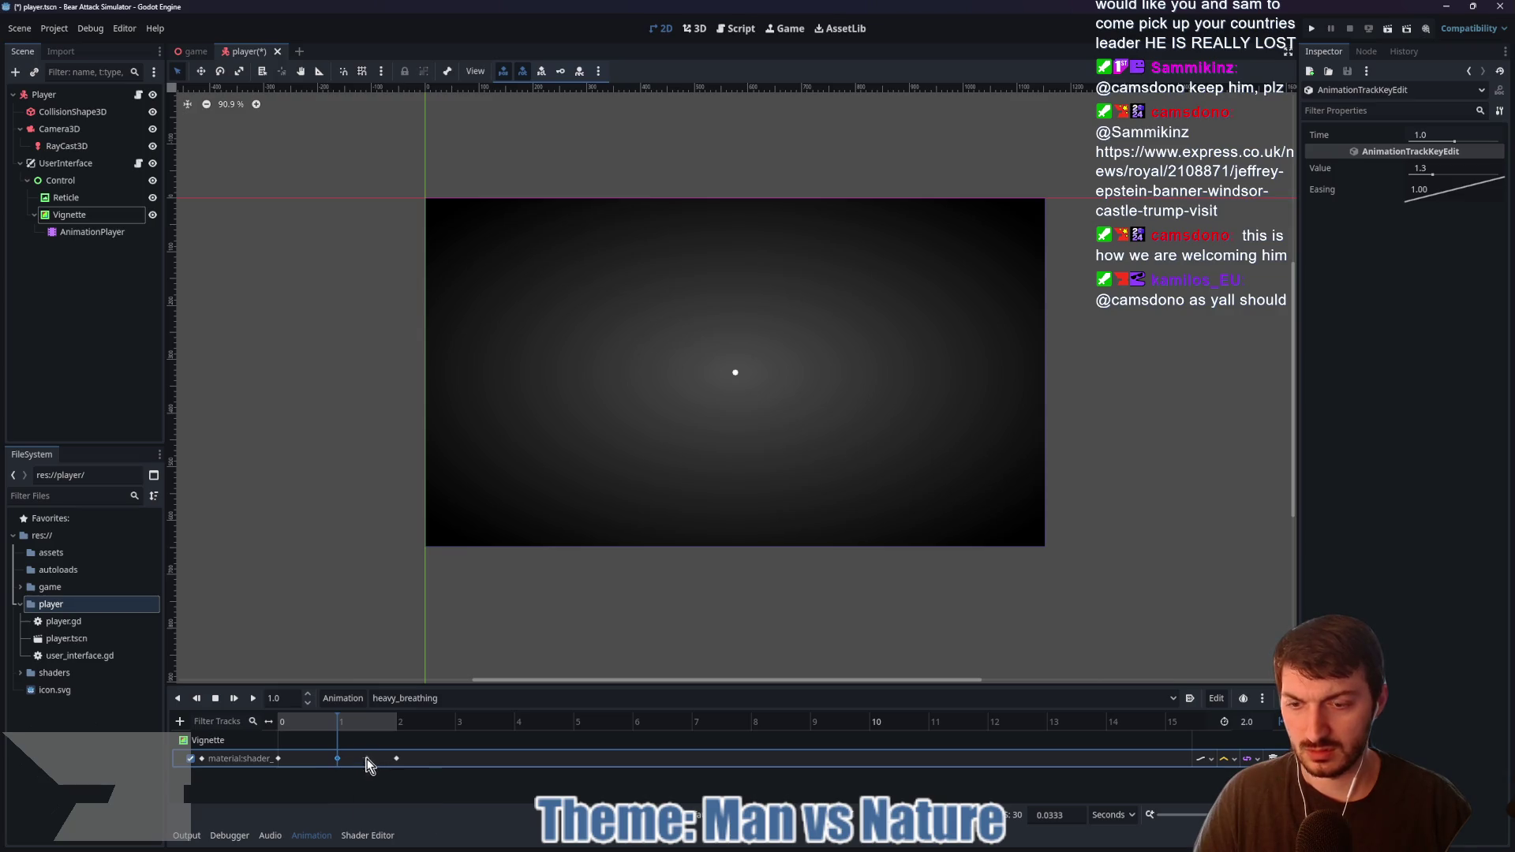
pyautogui.moveTo(278, 699); pyautogui.dragTo(270, 698)
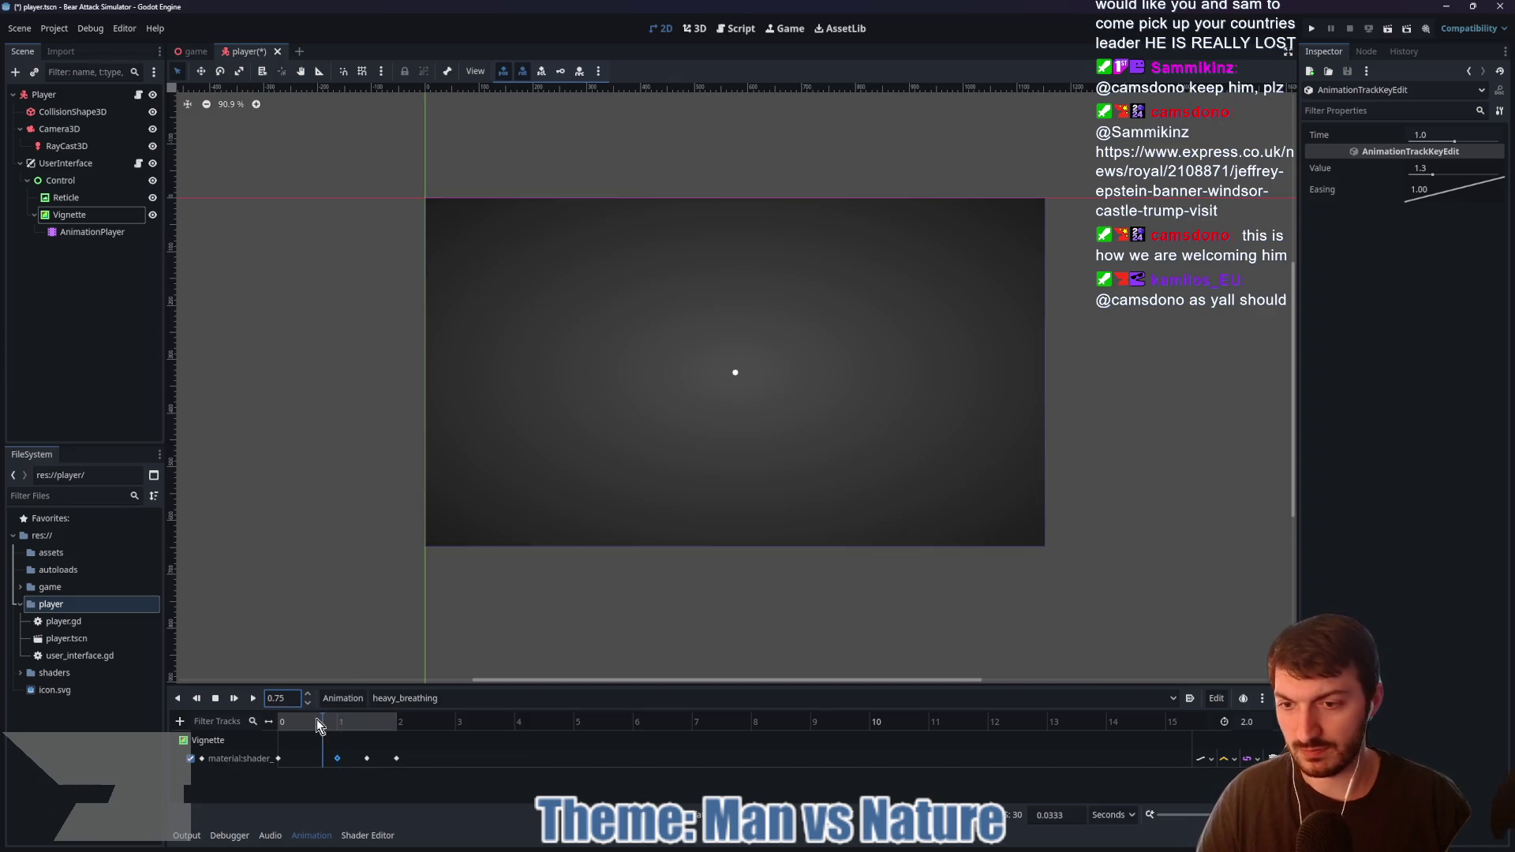
pyautogui.click(325, 759)
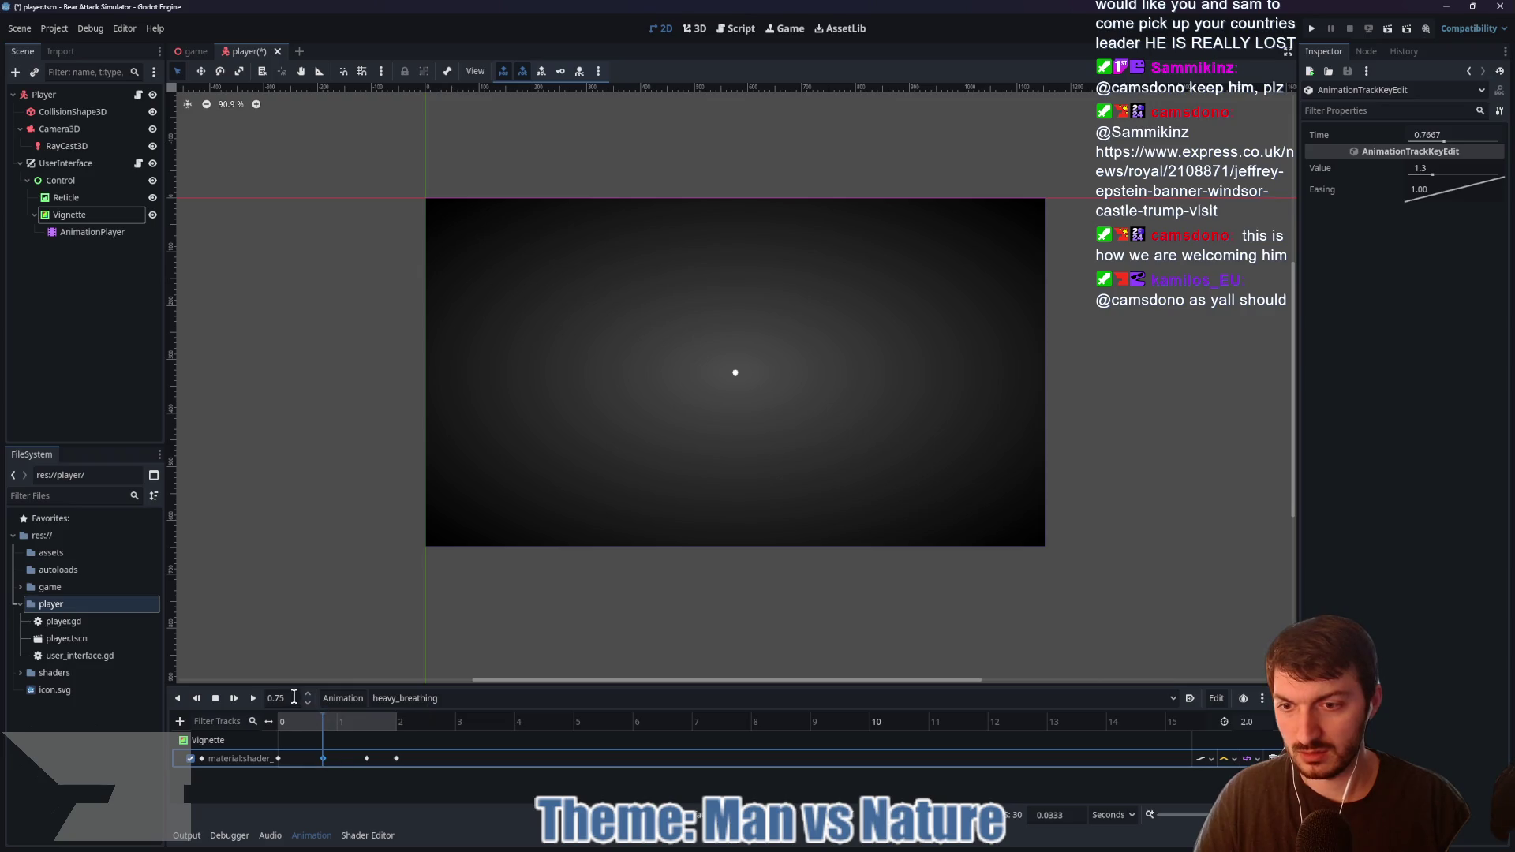
# Place the 5.0 key at 1.5 s, deselect keys, and play heavy_breathing
pyautogui.moveTo(321, 722); pyautogui.dragTo(365, 722)
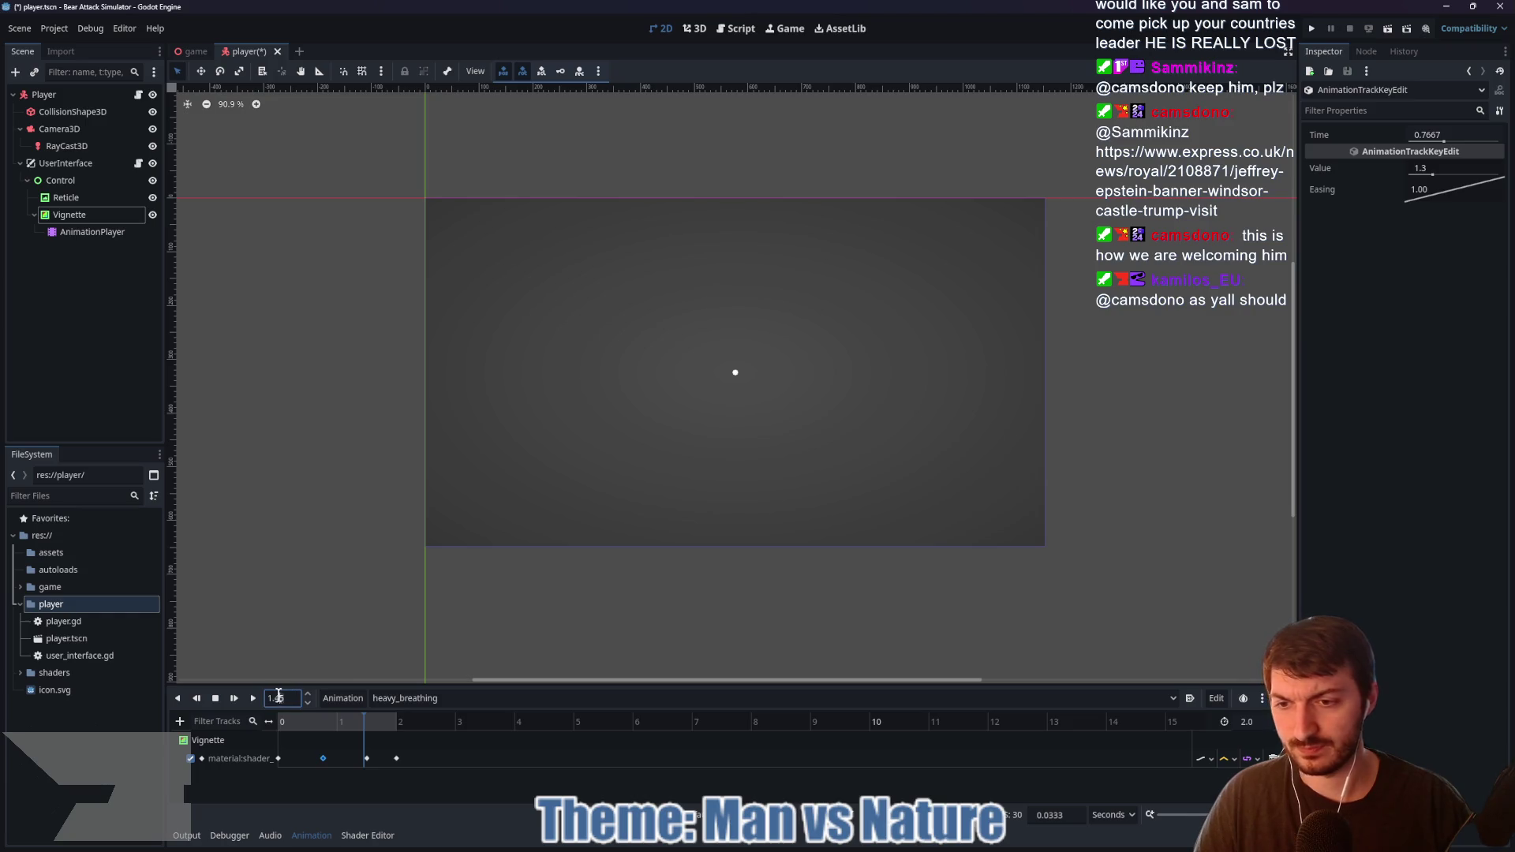
pyautogui.write('1.5')
pyautogui.press('Return')
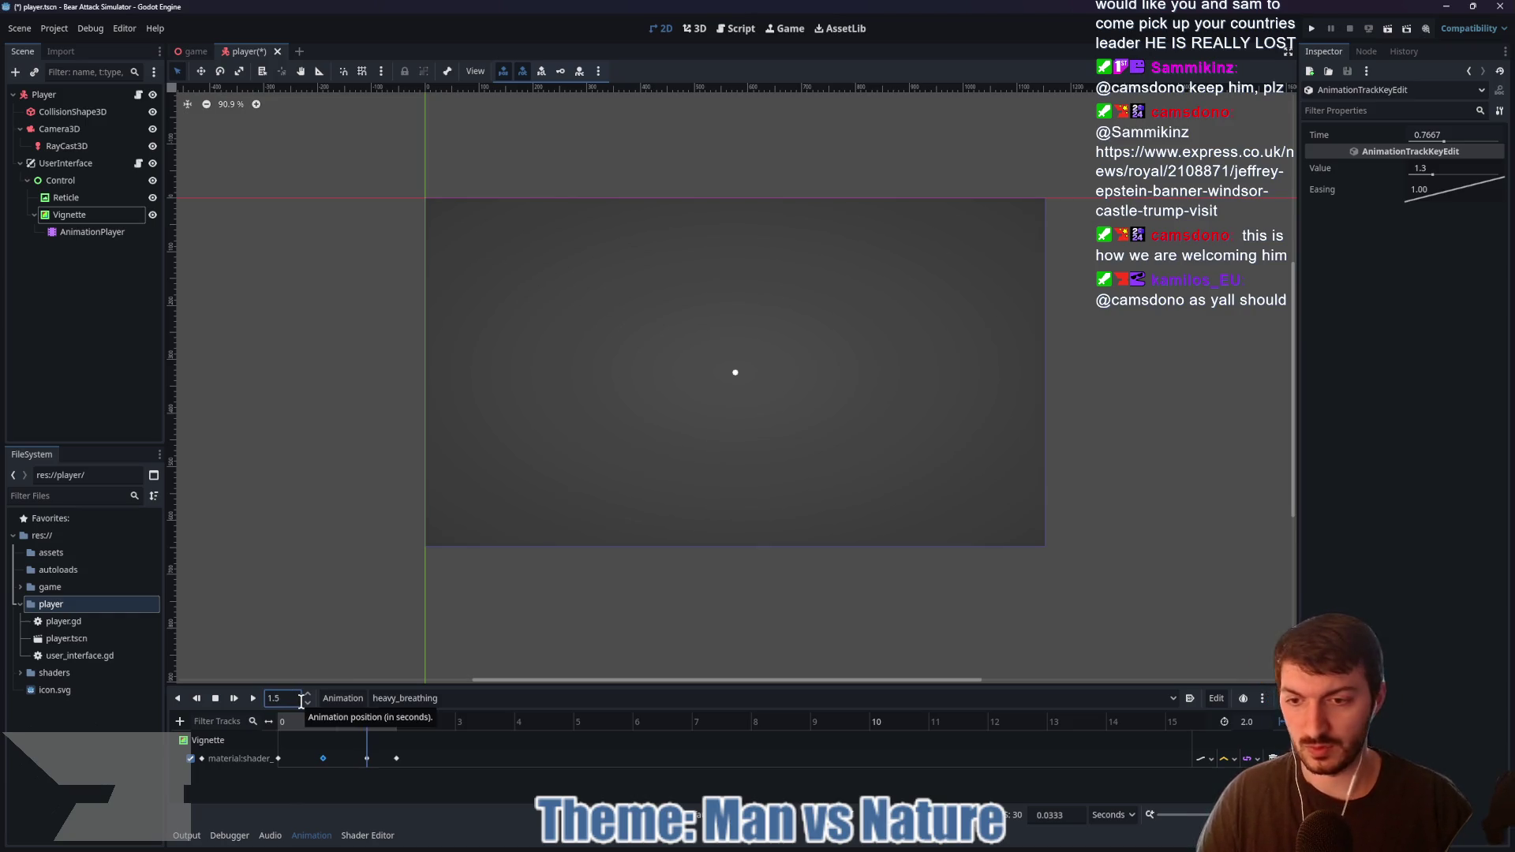
pyautogui.moveTo(374, 768)
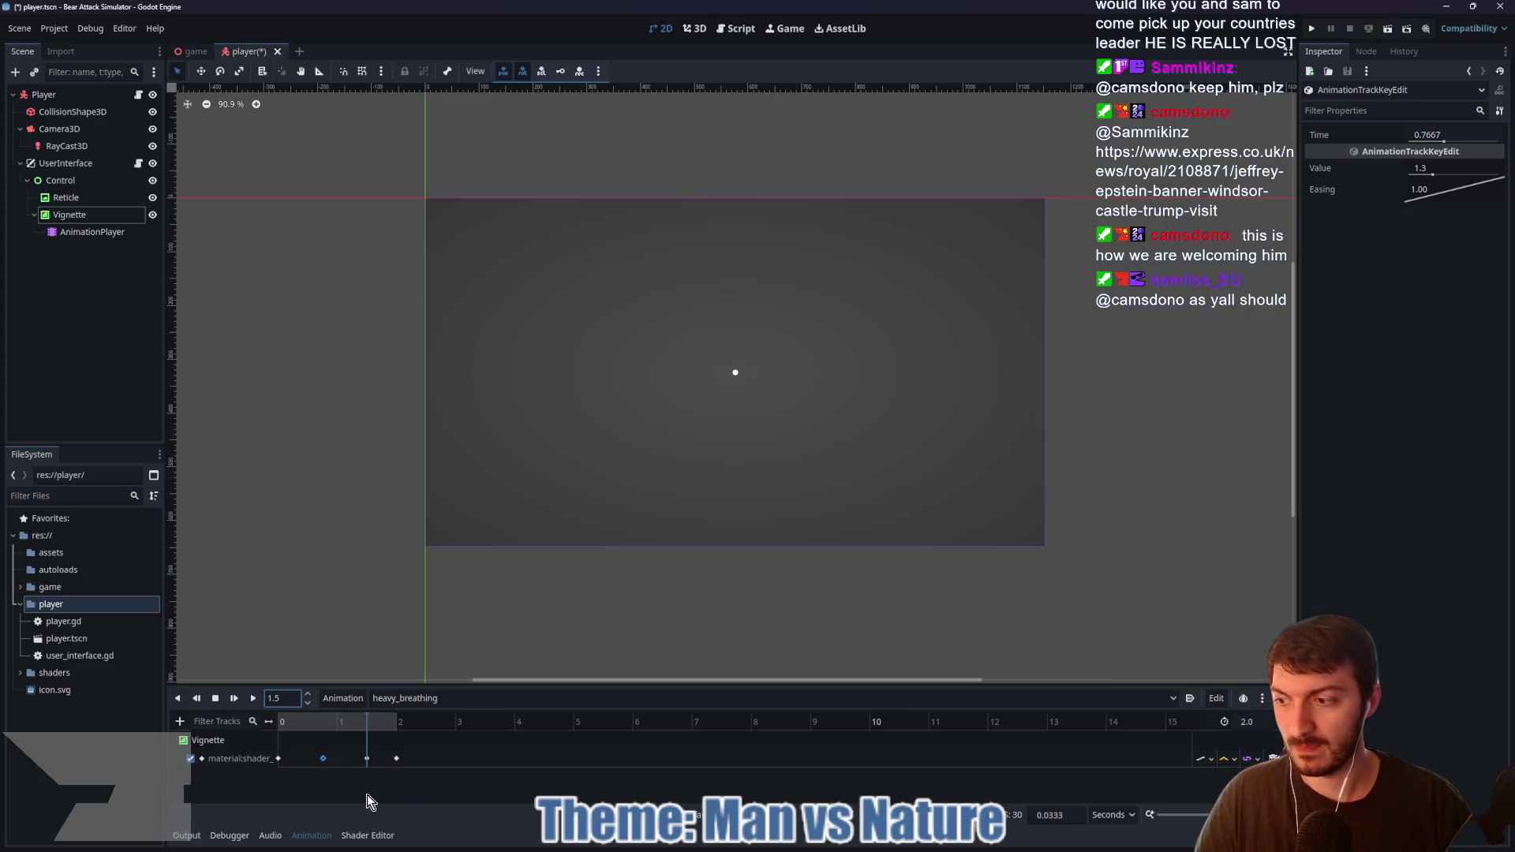
pyautogui.click(366, 774)
pyautogui.click(251, 698)
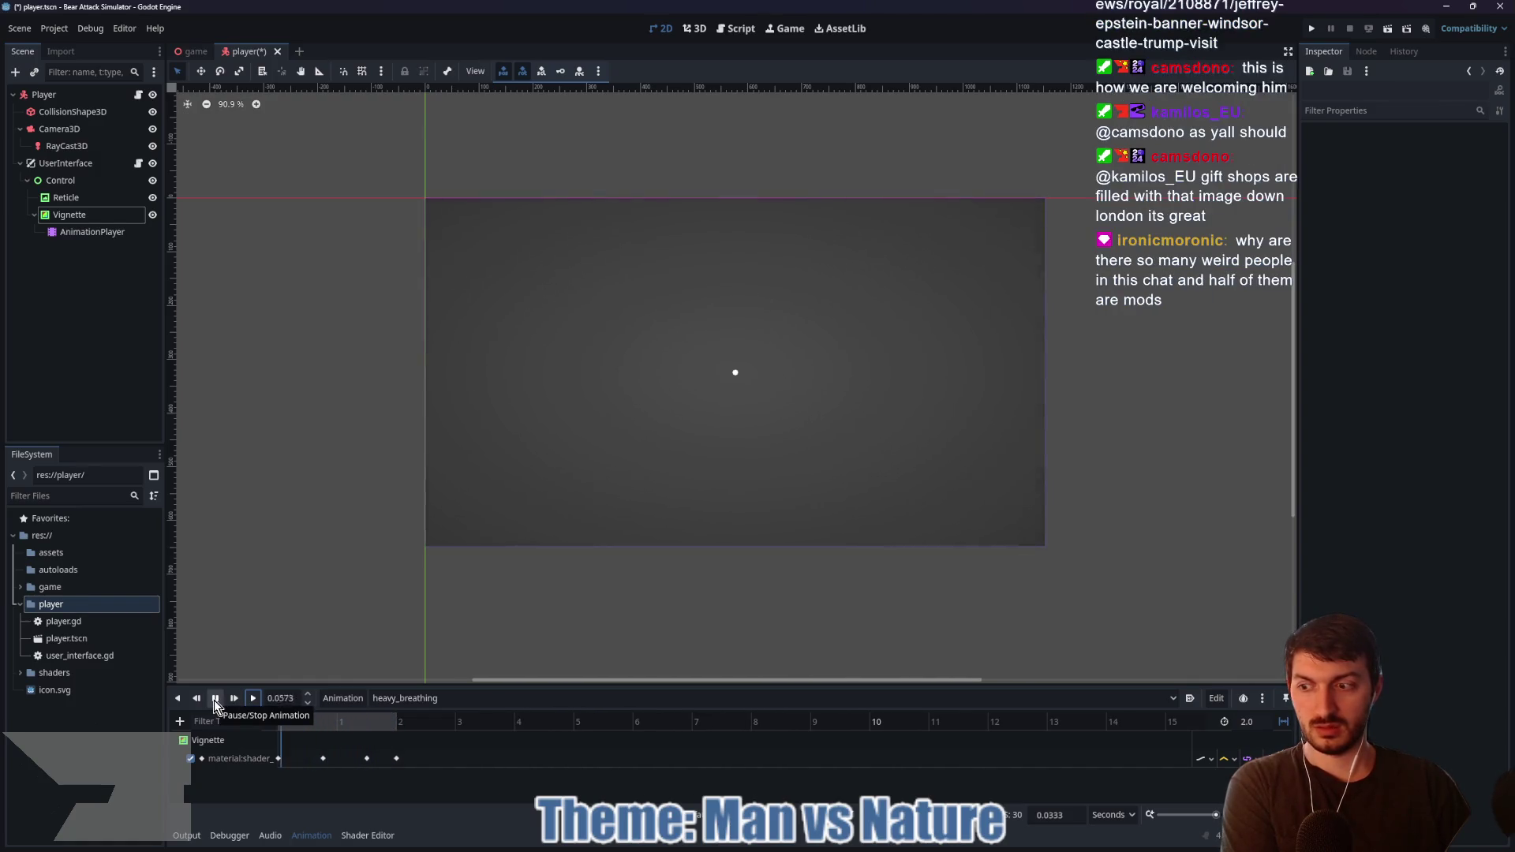
# Inspect the vignette keyframes at 0, 0.77, 1.5 and 2 s, then replay
pyautogui.click(214, 699)
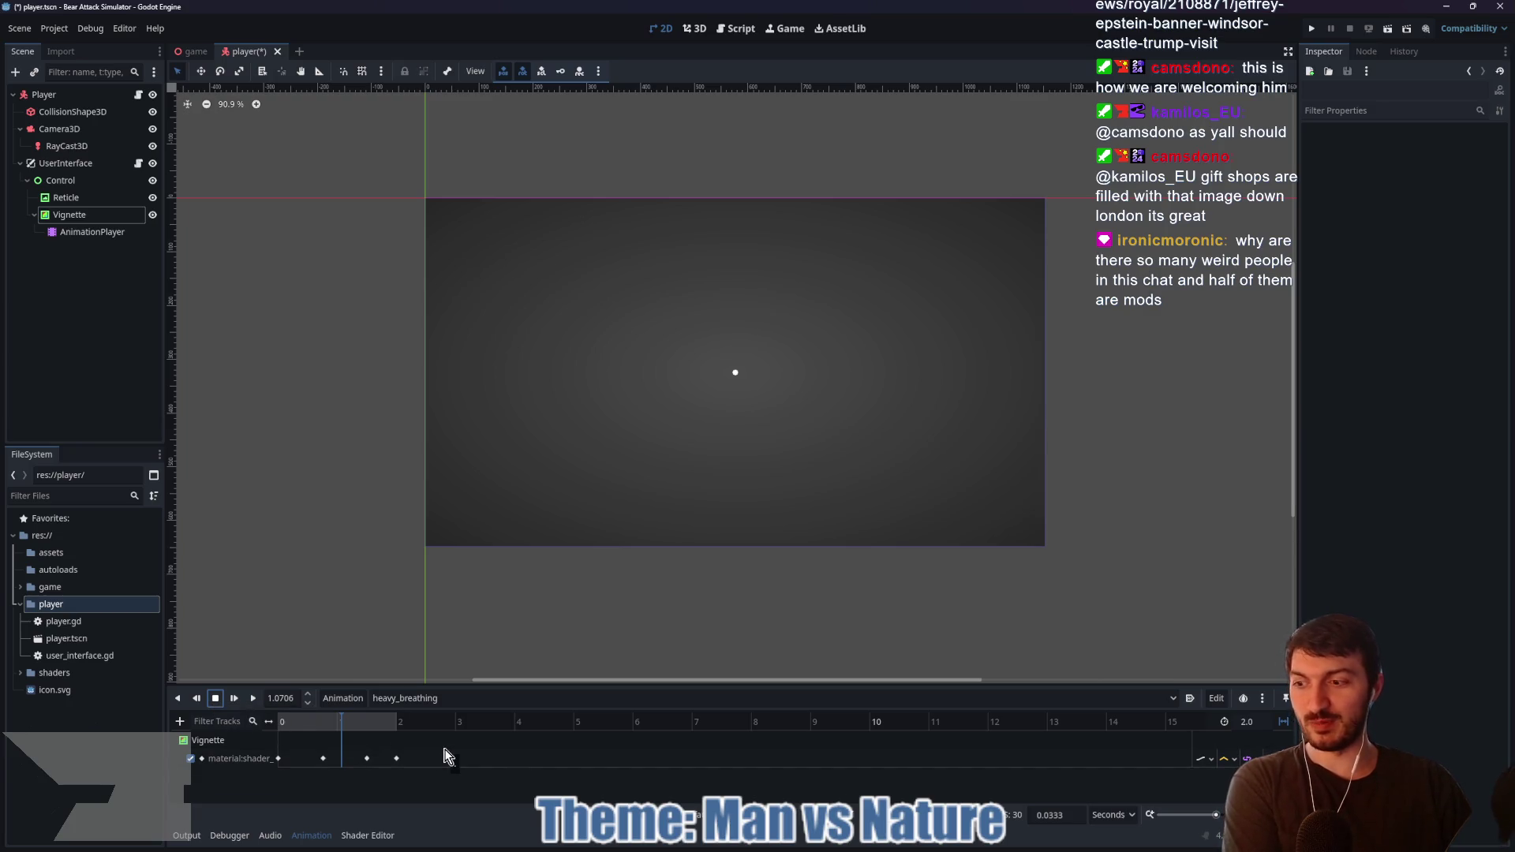
pyautogui.click(363, 723)
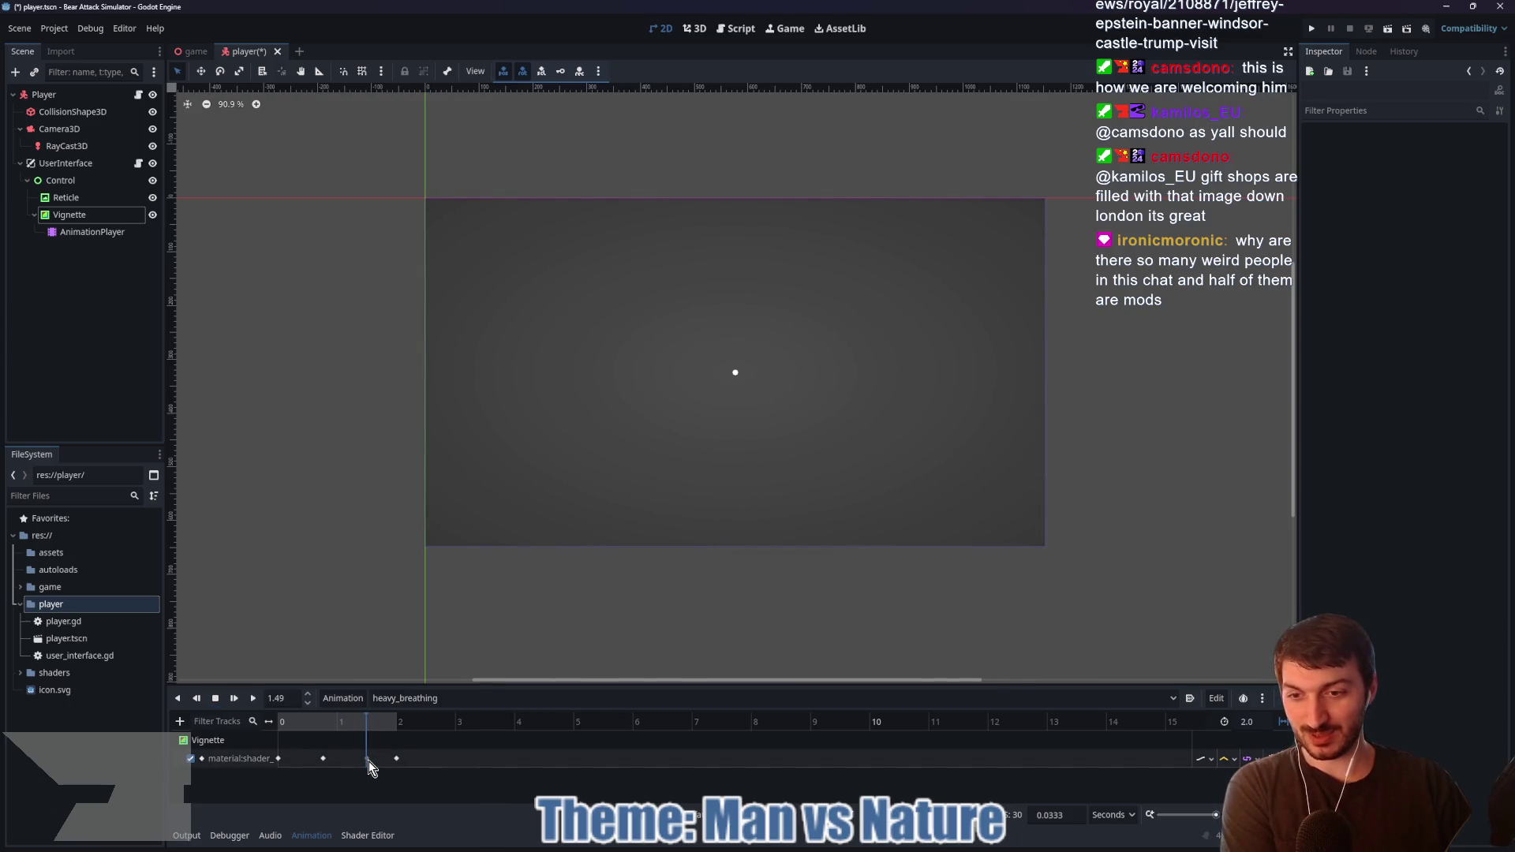
pyautogui.click(368, 759)
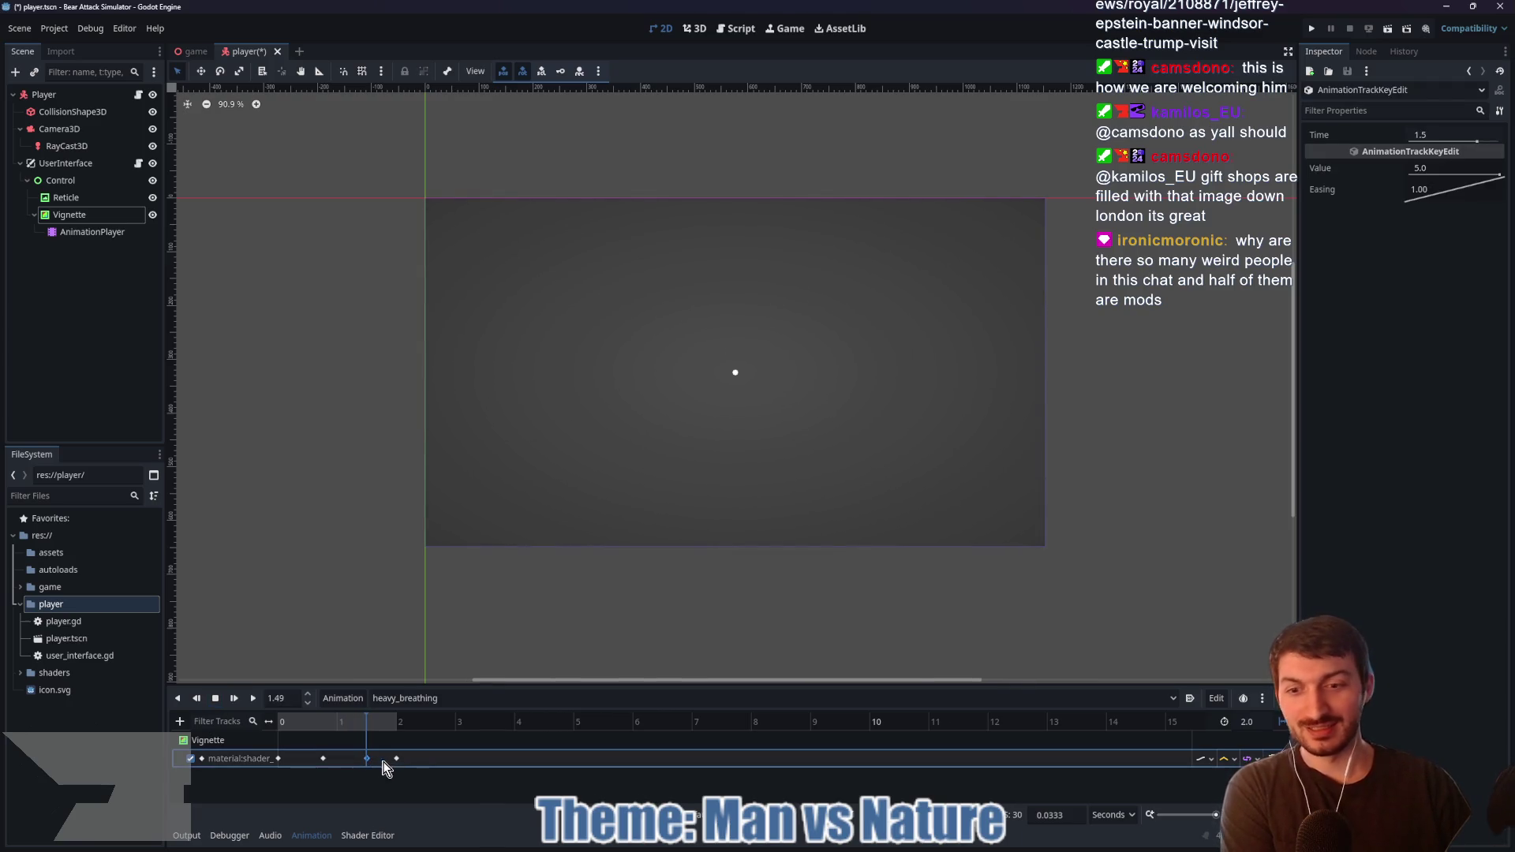
pyautogui.click(396, 759)
pyautogui.moveTo(399, 767)
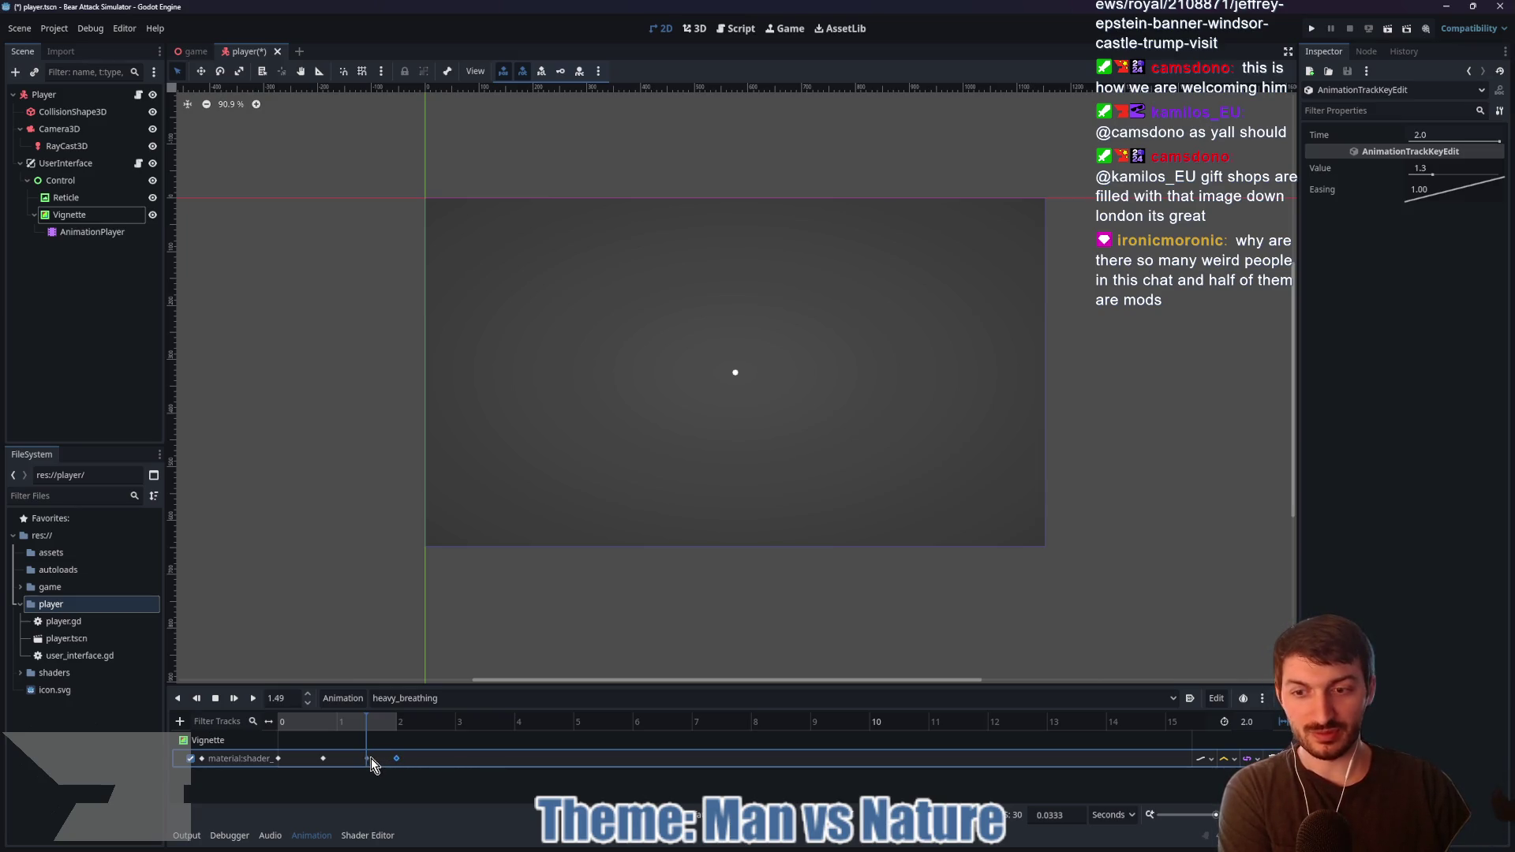
pyautogui.click(323, 759)
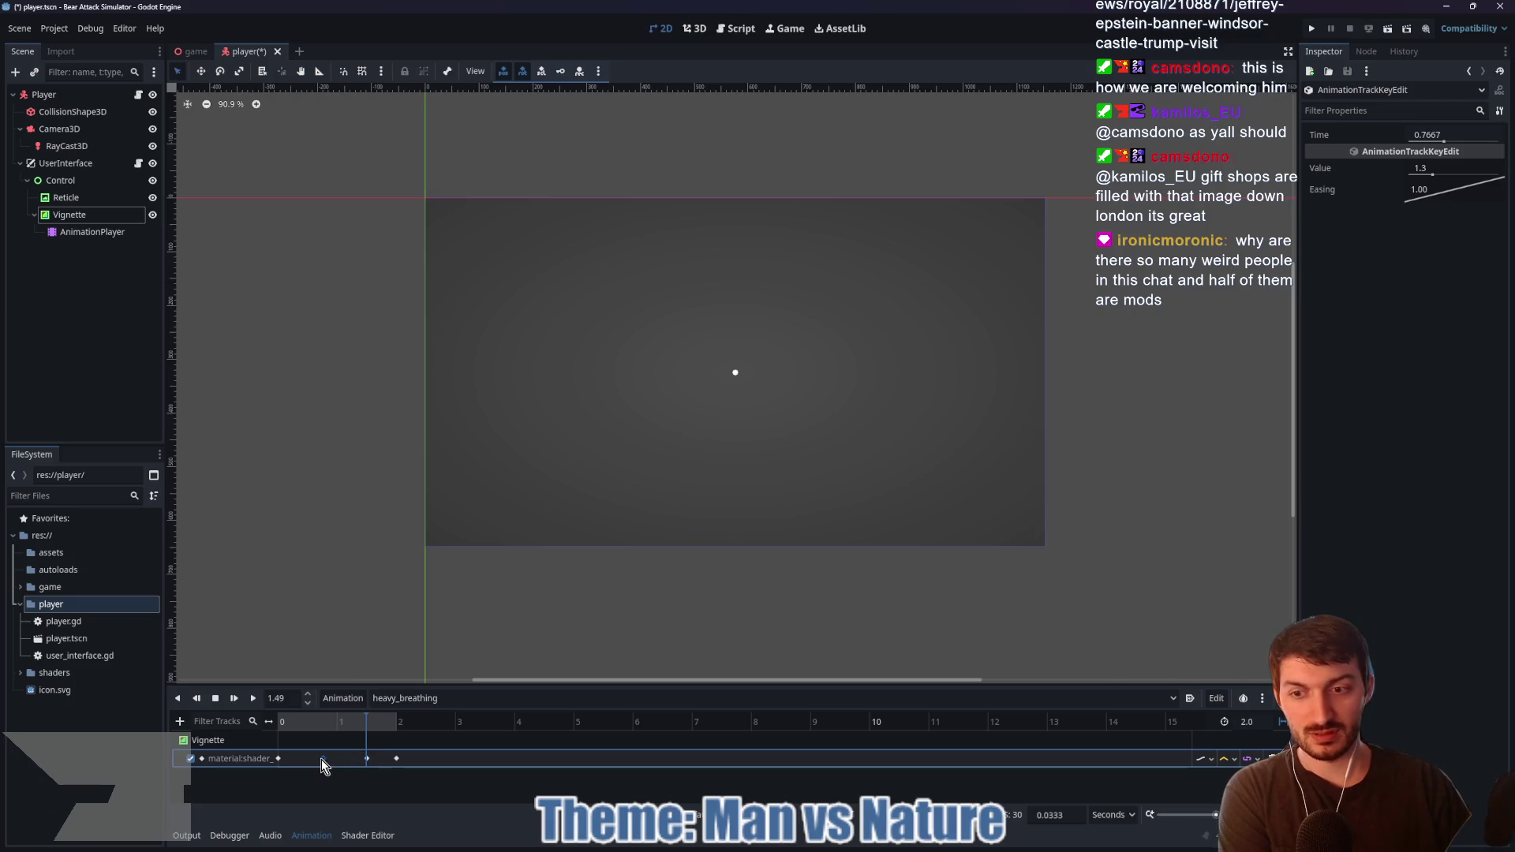
pyautogui.moveTo(320, 759)
pyautogui.click(280, 760)
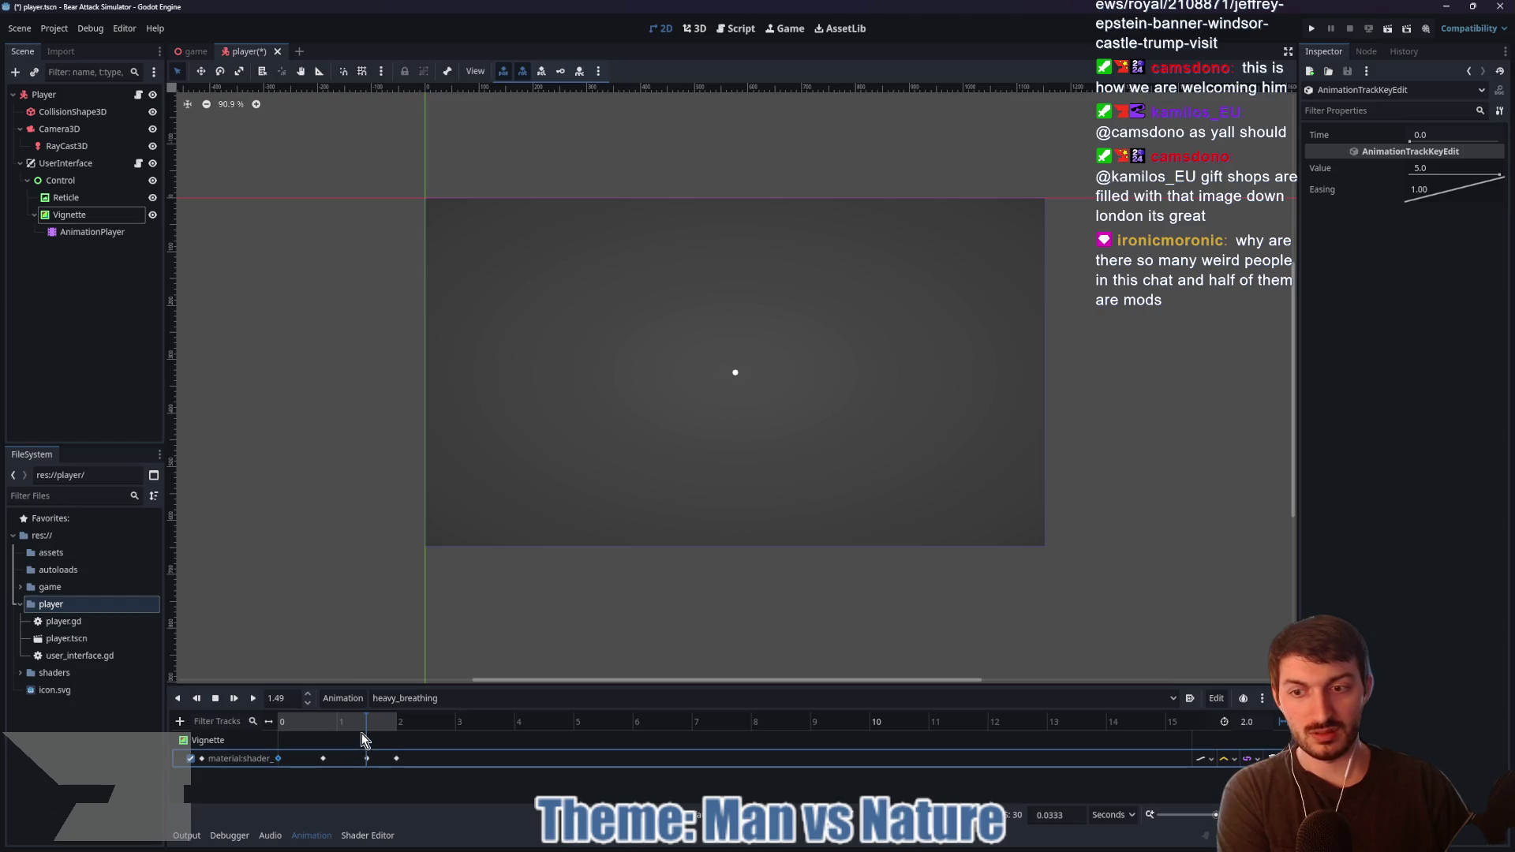
pyautogui.moveTo(364, 723); pyautogui.dragTo(265, 725)
pyautogui.click(256, 701)
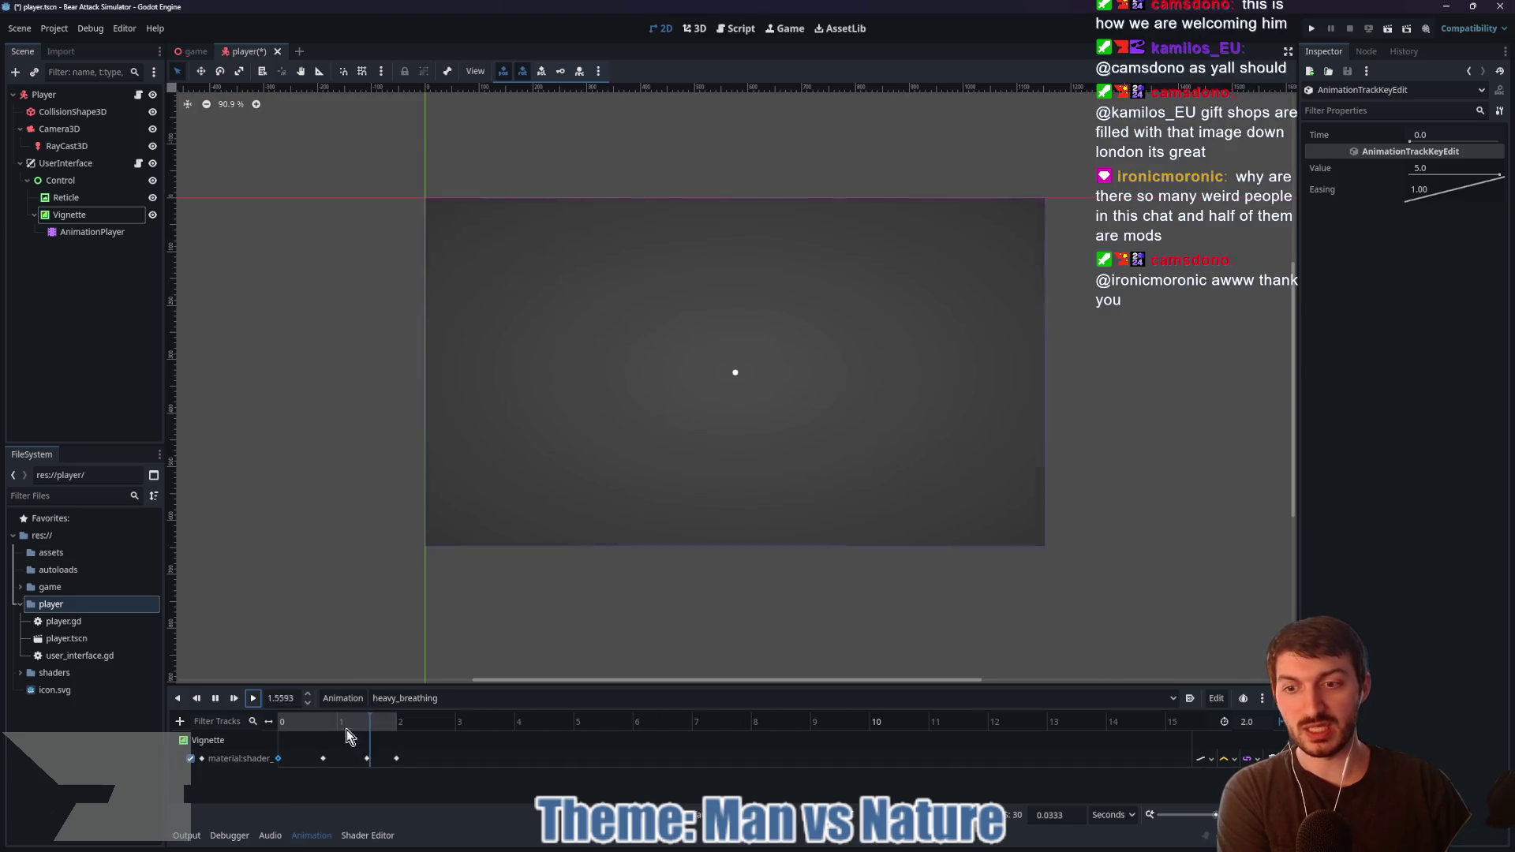
pyautogui.click(215, 698)
pyautogui.click(319, 722)
# Move the 5.0 keyframe from 1.5 s to 1.0 s on the shader track
pyautogui.moveTo(320, 721); pyautogui.dragTo(338, 723)
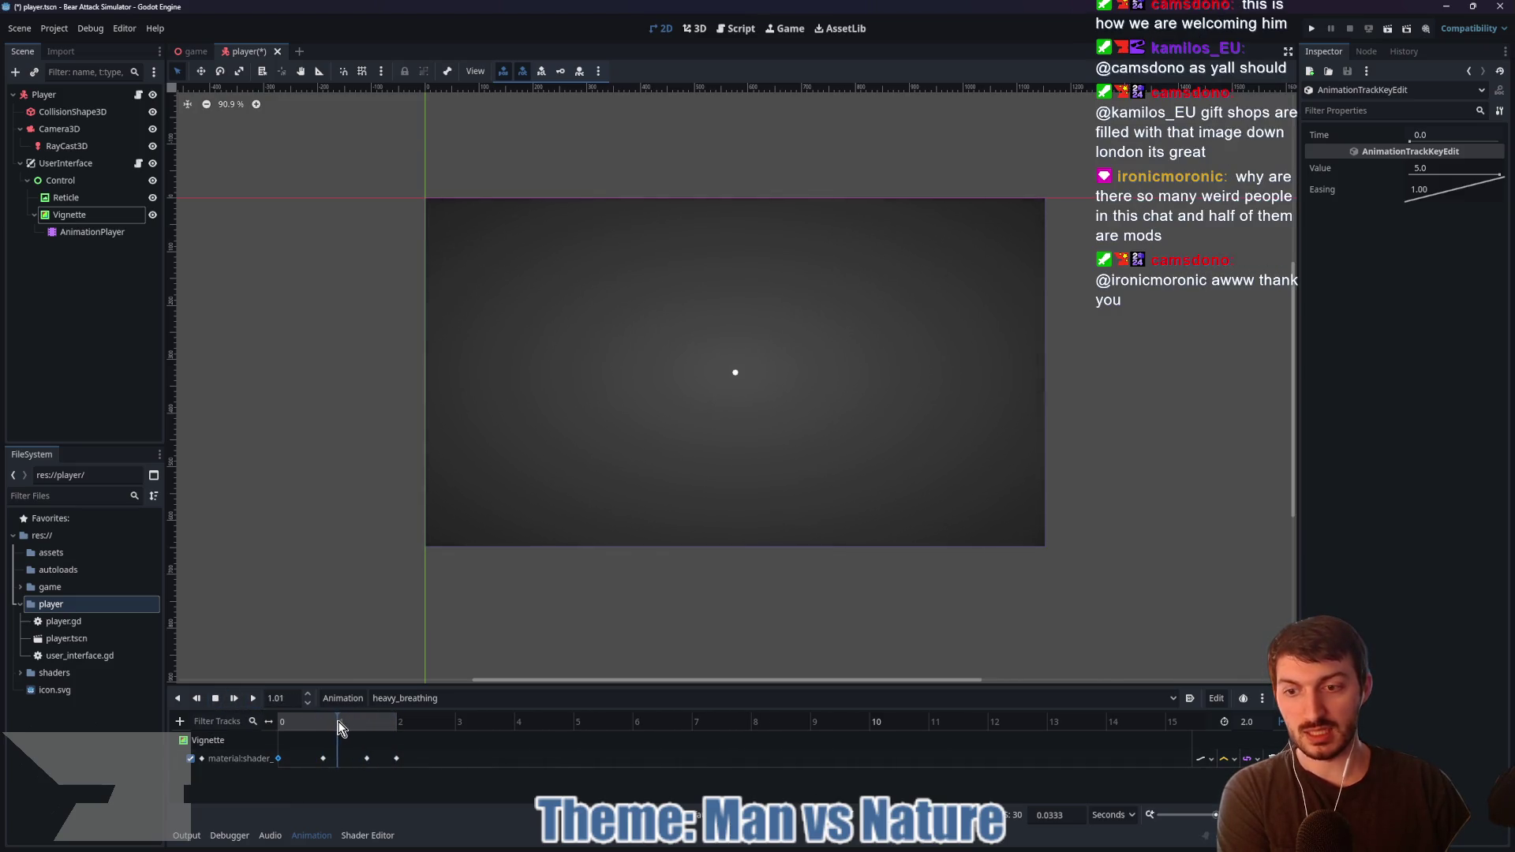
pyautogui.click(285, 697)
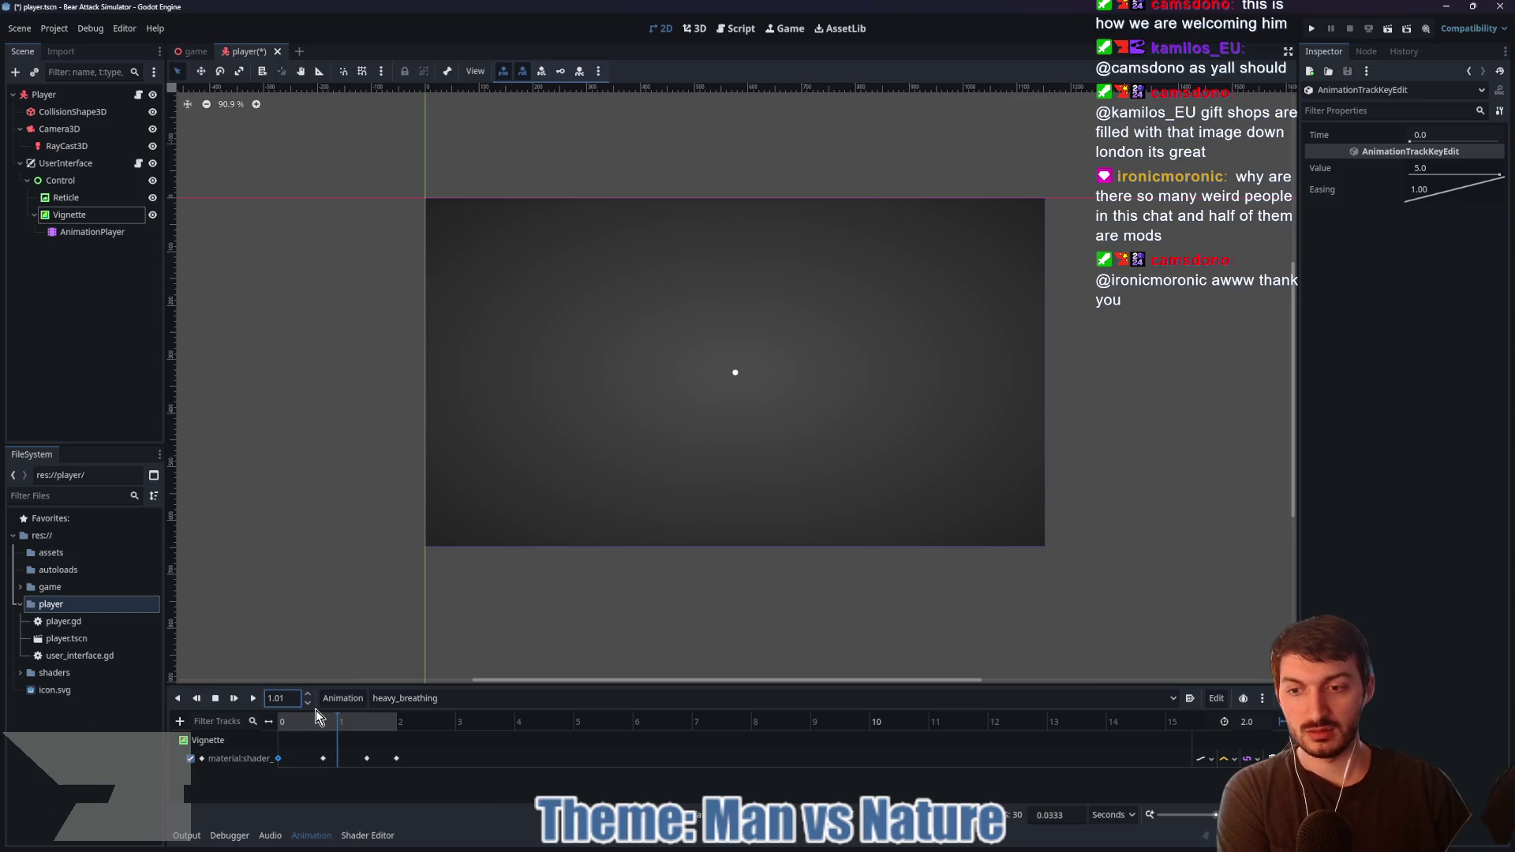
pyautogui.press('BackSpace')
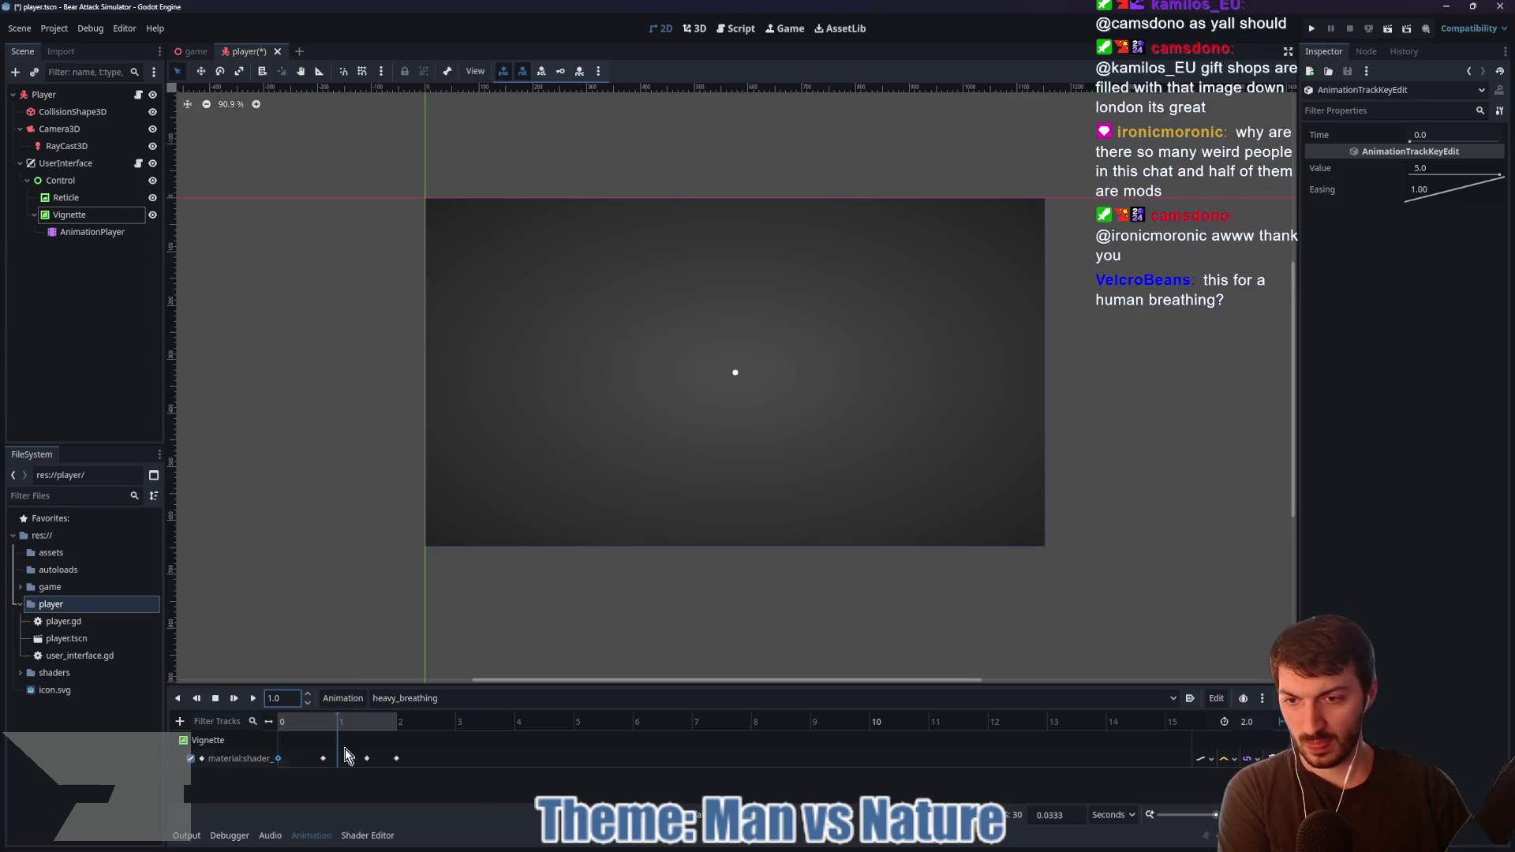
pyautogui.moveTo(371, 761); pyautogui.dragTo(349, 763)
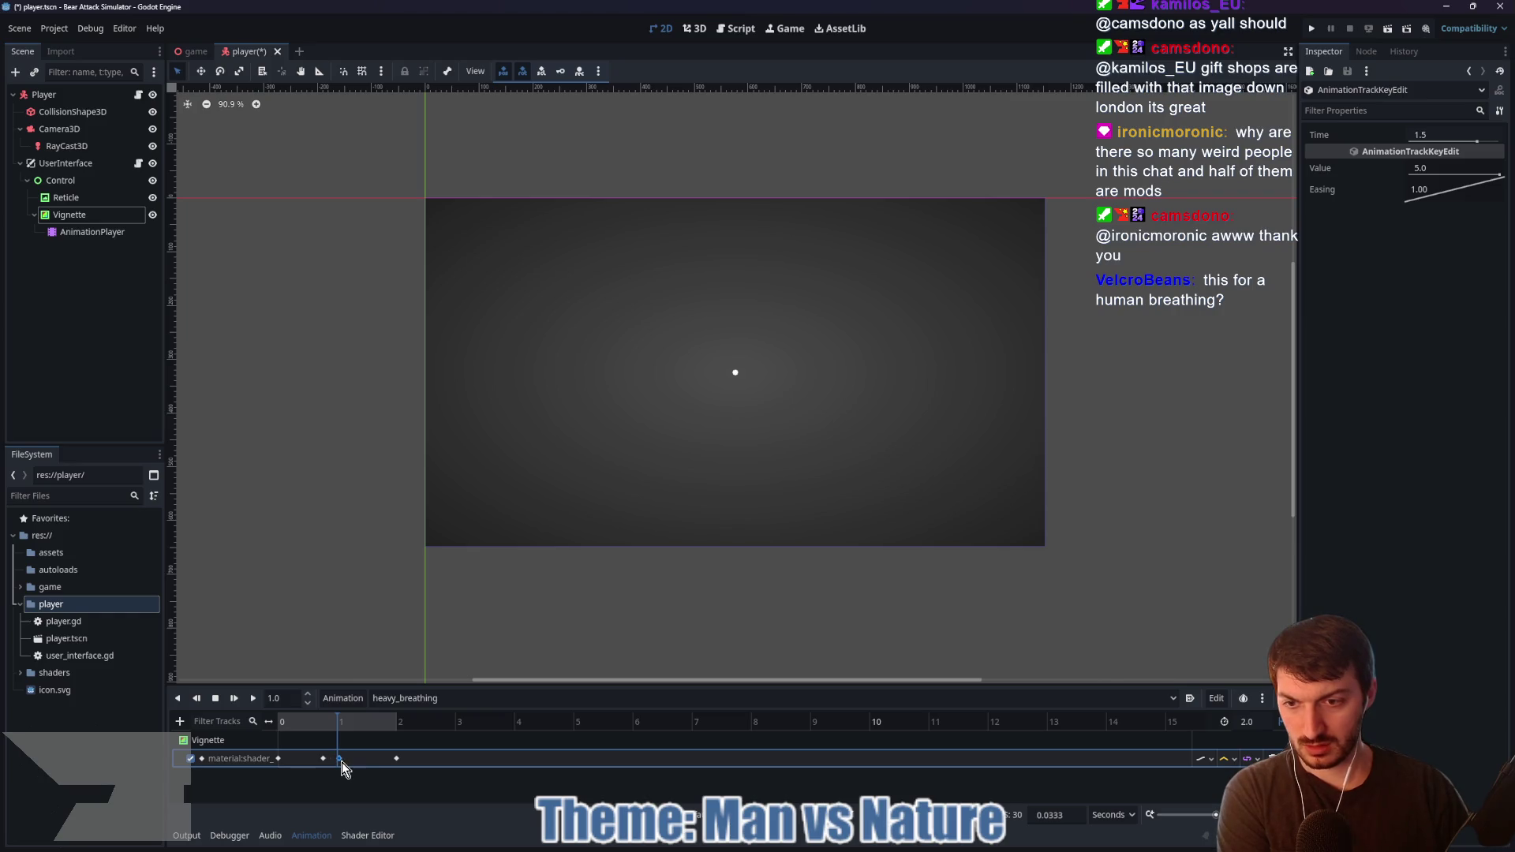
pyautogui.click(340, 762)
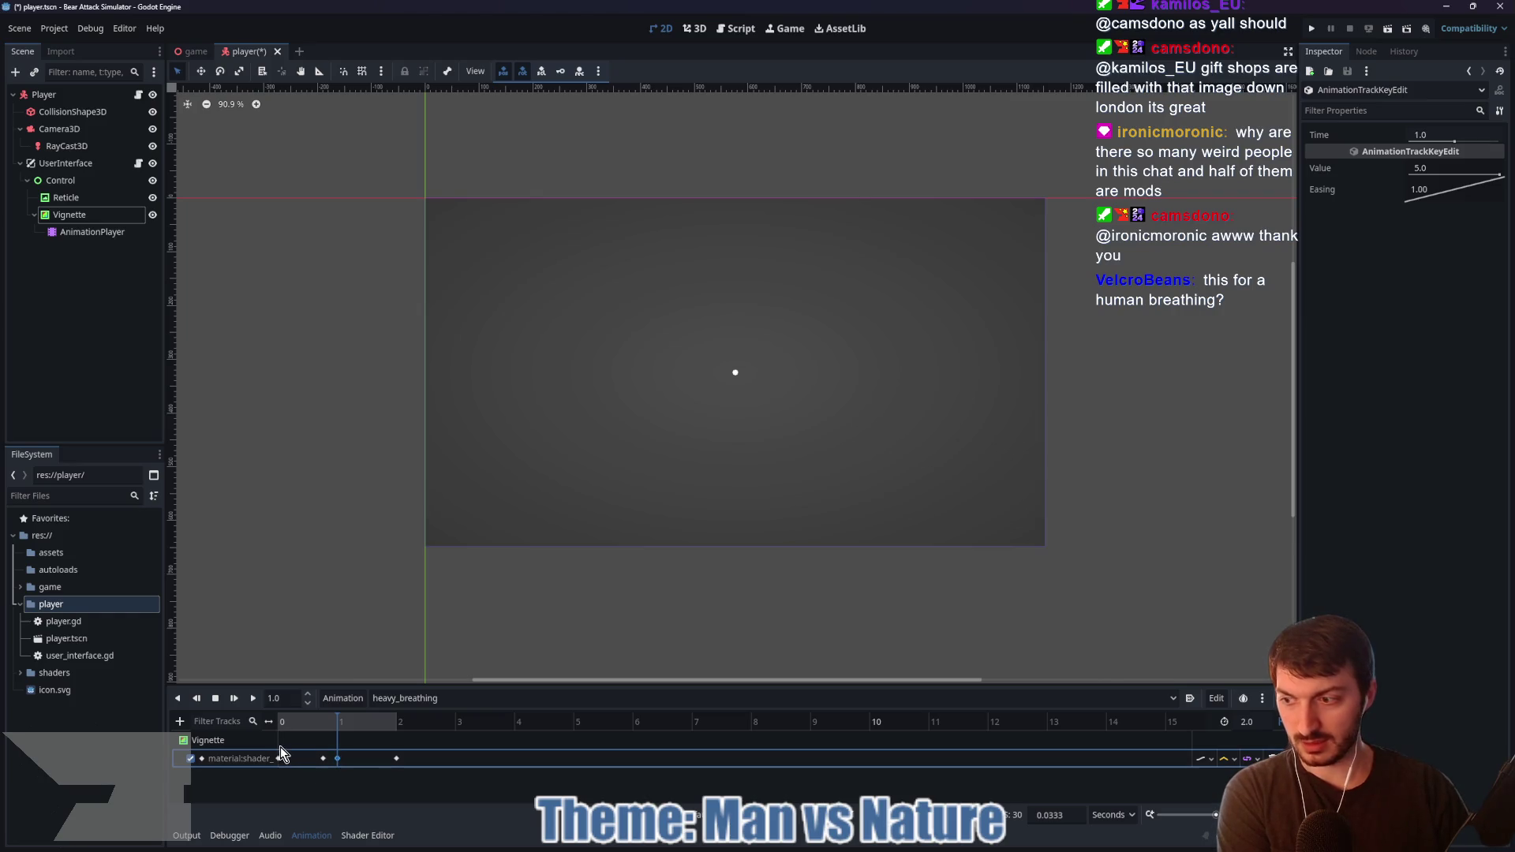
# Preview the animation, set its length to 3 seconds, and drag the last key toward 3 s
pyautogui.click(253, 699)
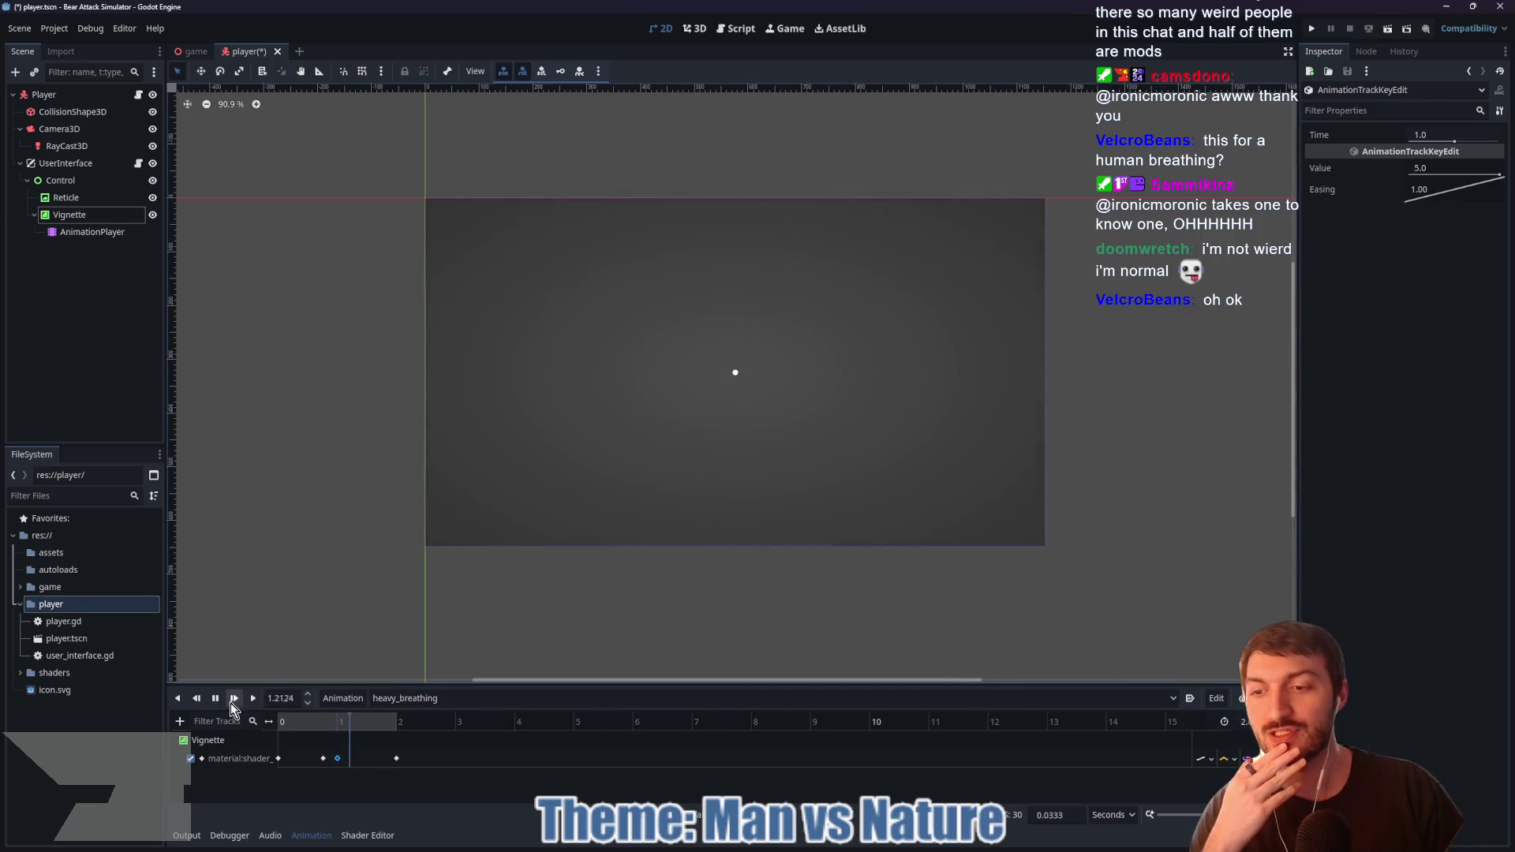
pyautogui.click(282, 721)
pyautogui.moveTo(283, 721)
pyautogui.mouseDown()
pyautogui.moveTo(401, 736)
pyautogui.moveTo(251, 722)
pyautogui.mouseUp()
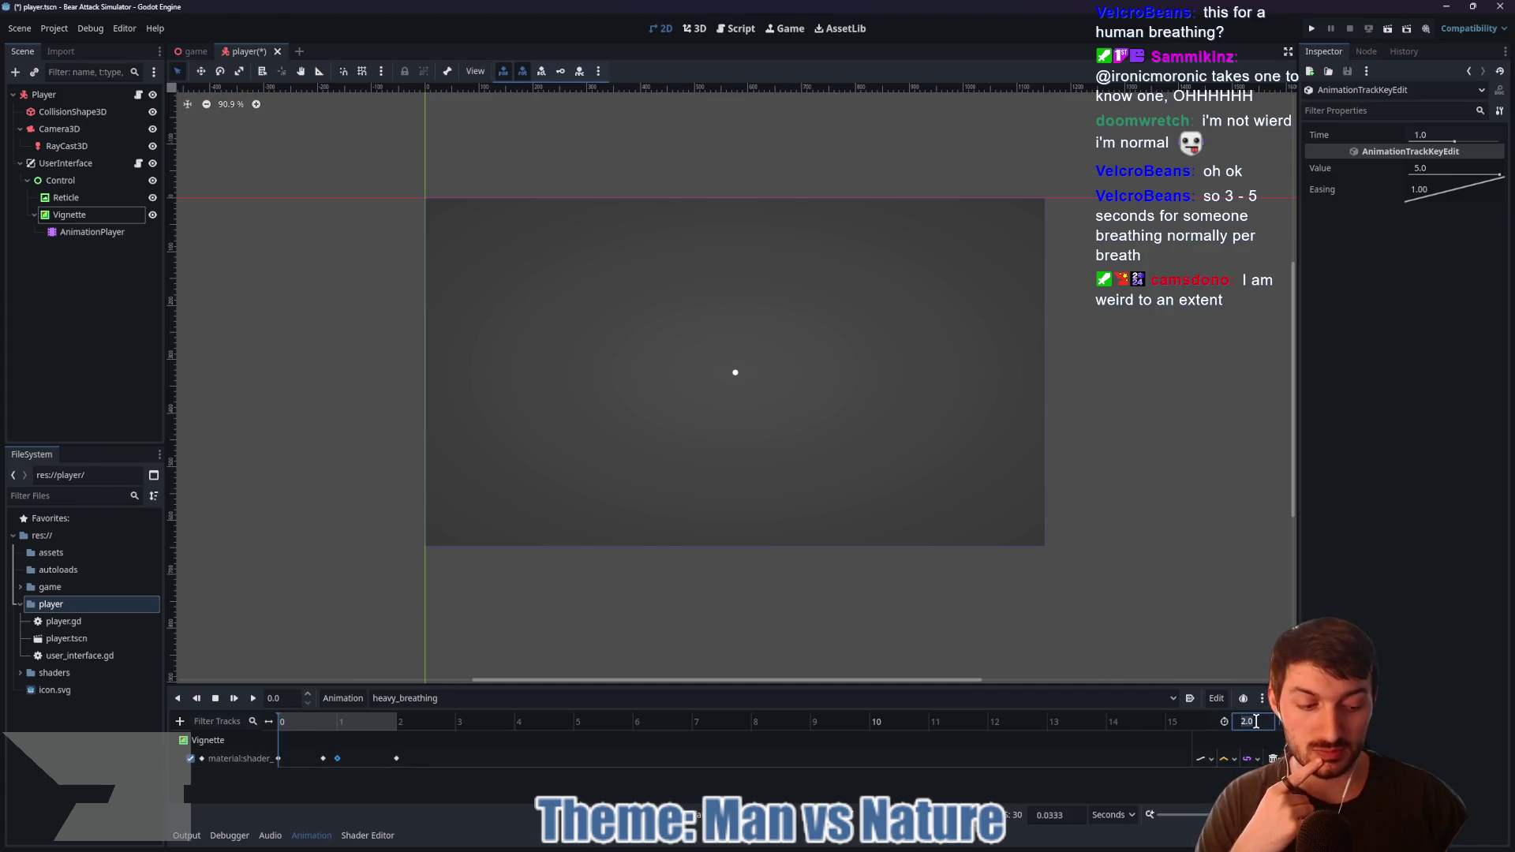
pyautogui.write('3')
pyautogui.press('Return')
pyautogui.moveTo(396, 760); pyautogui.dragTo(455, 759)
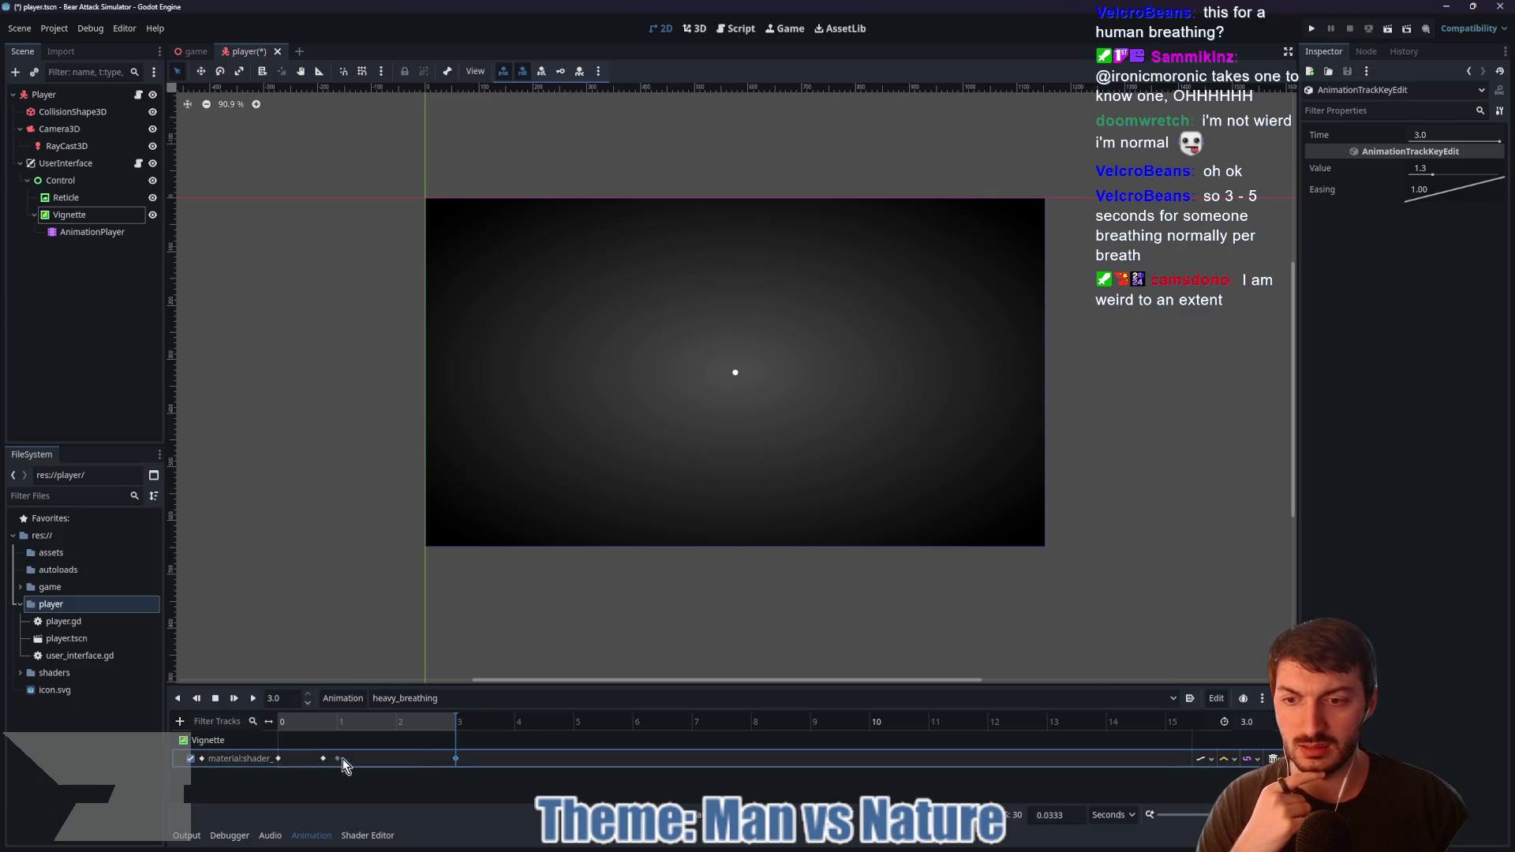
pyautogui.click(435, 722)
pyautogui.moveTo(434, 722)
pyautogui.mouseDown()
pyautogui.moveTo(337, 721)
pyautogui.moveTo(440, 737)
pyautogui.moveTo(408, 746)
pyautogui.mouseUp()
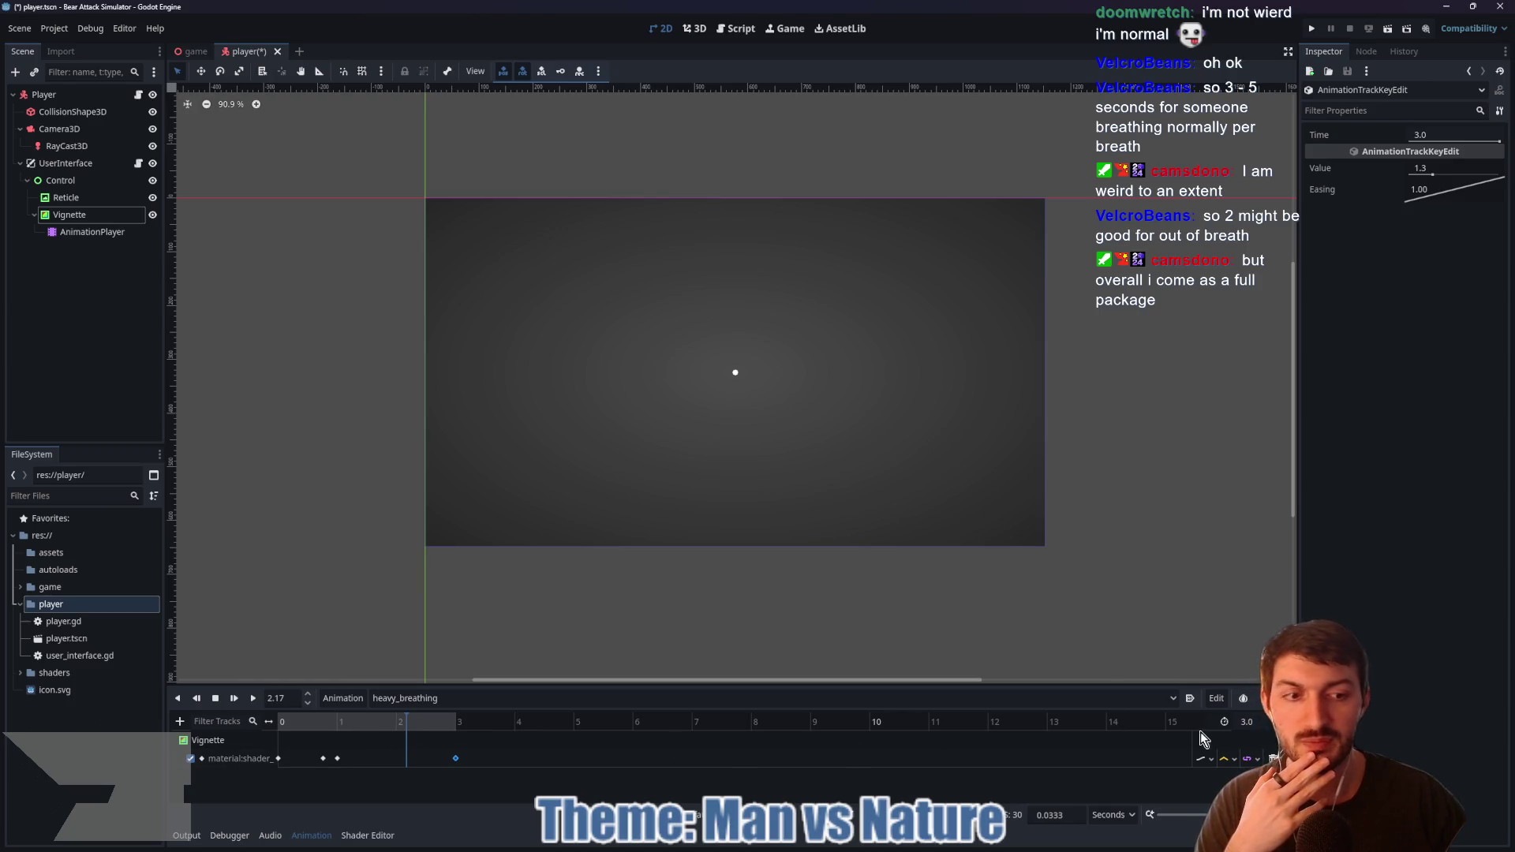
# Set the length back to 2 seconds and put the 1.3 keyframe at 2.0 s
pyautogui.click(1264, 721)
pyautogui.write('2')
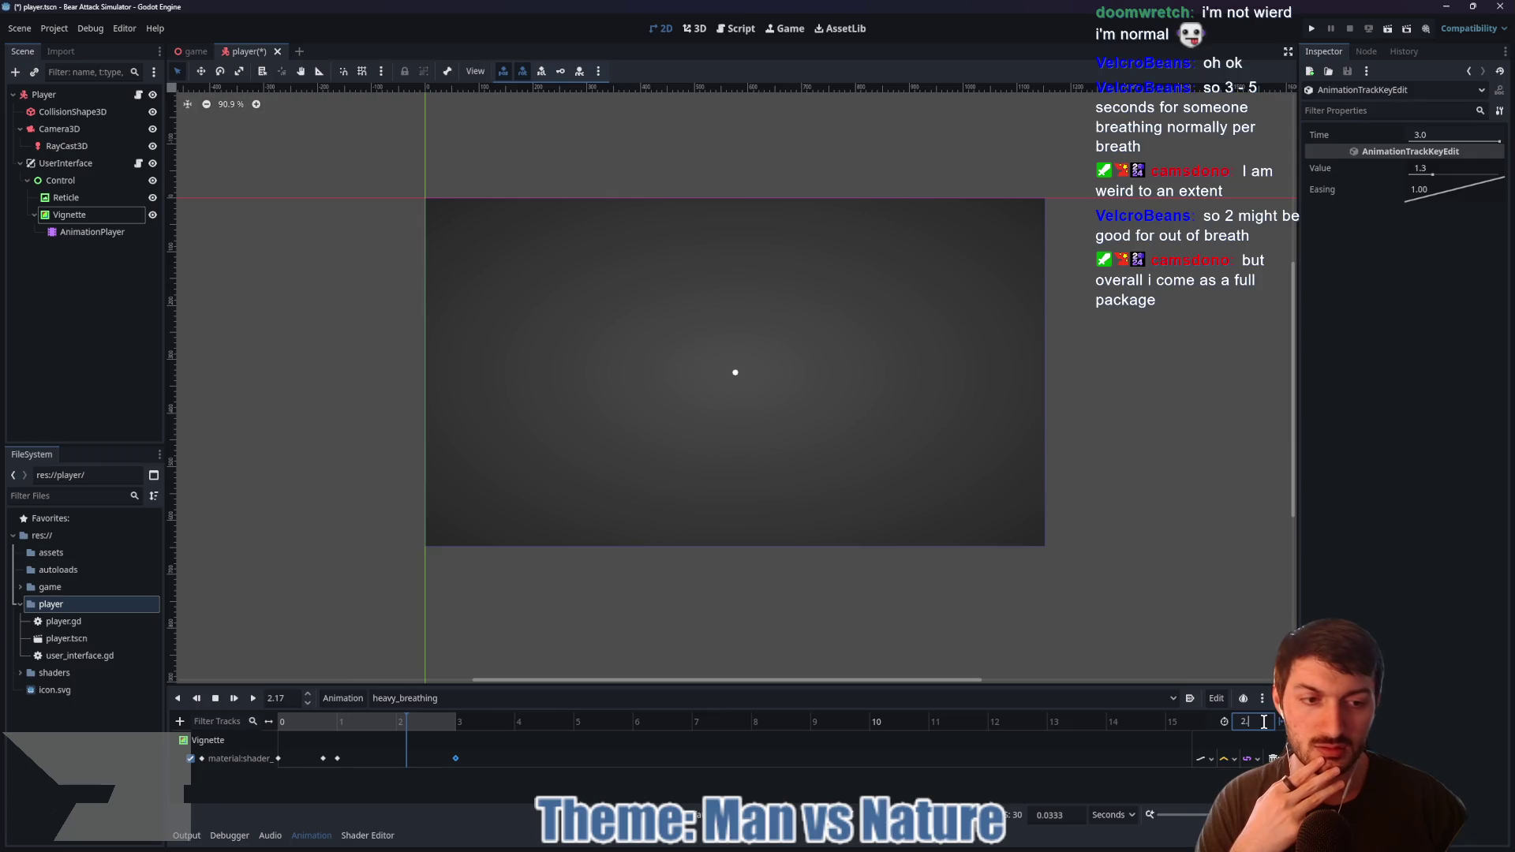
pyautogui.press('Return')
pyautogui.moveTo(457, 759); pyautogui.dragTo(398, 759)
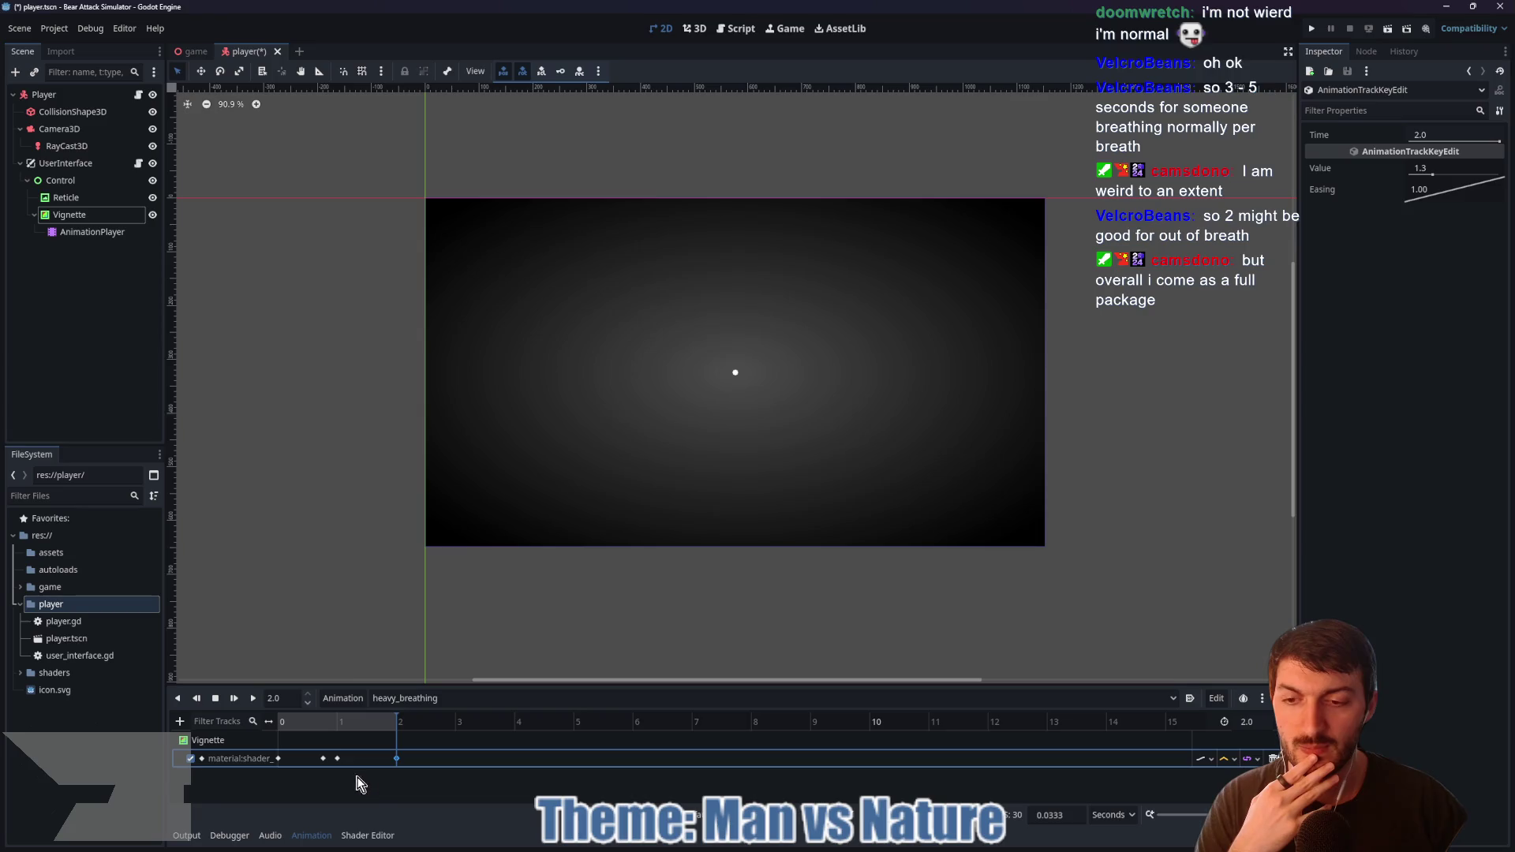
pyautogui.click(300, 722)
pyautogui.moveTo(301, 724); pyautogui.dragTo(273, 722)
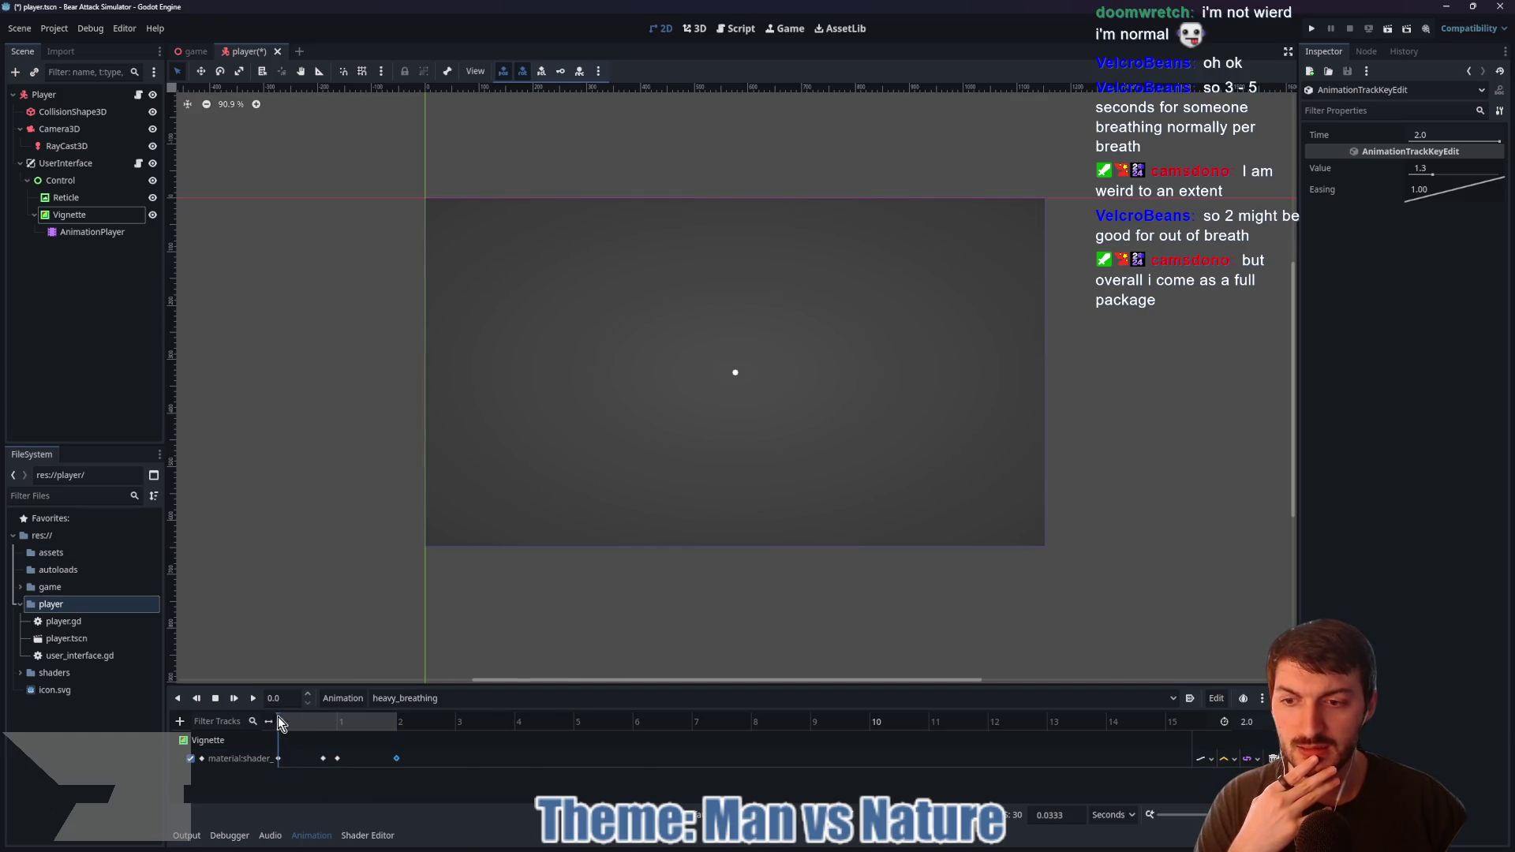
# Preview the 2-second animation, select the material:shader track, and replay it
pyautogui.click(252, 698)
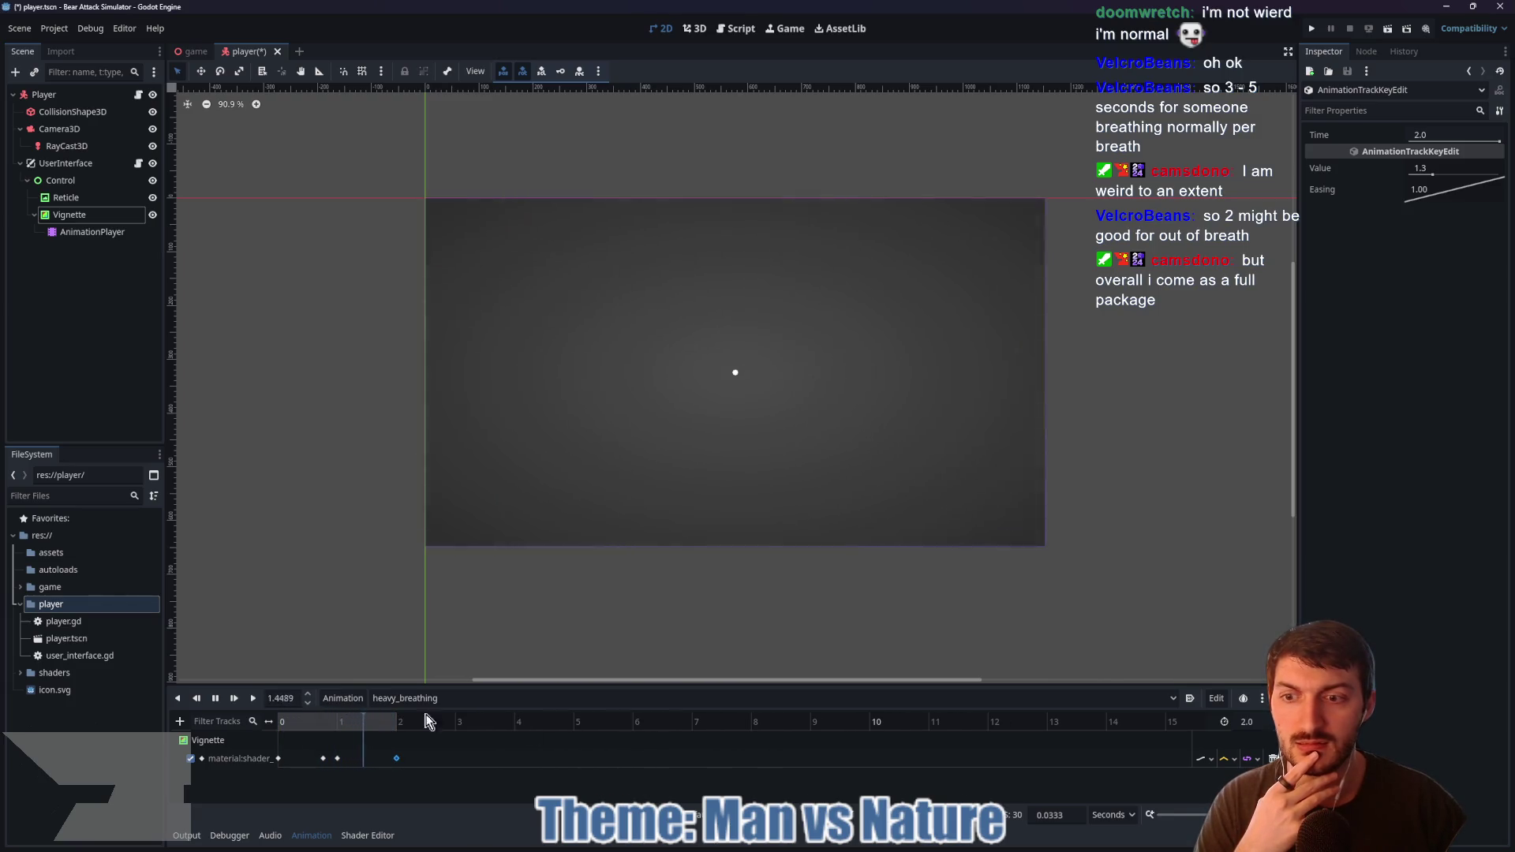
pyautogui.click(215, 698)
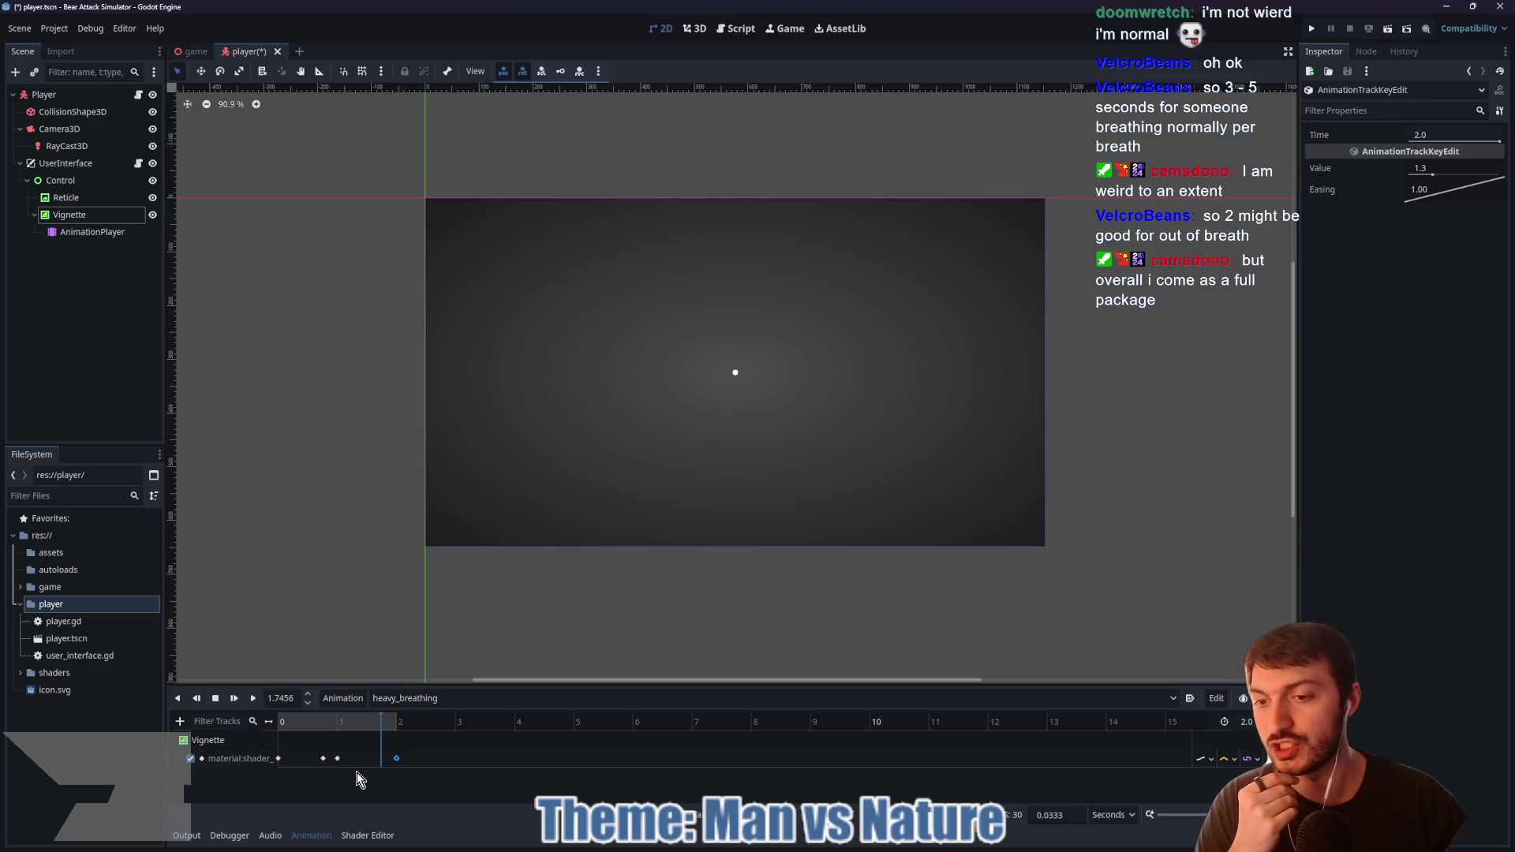
pyautogui.click(315, 748)
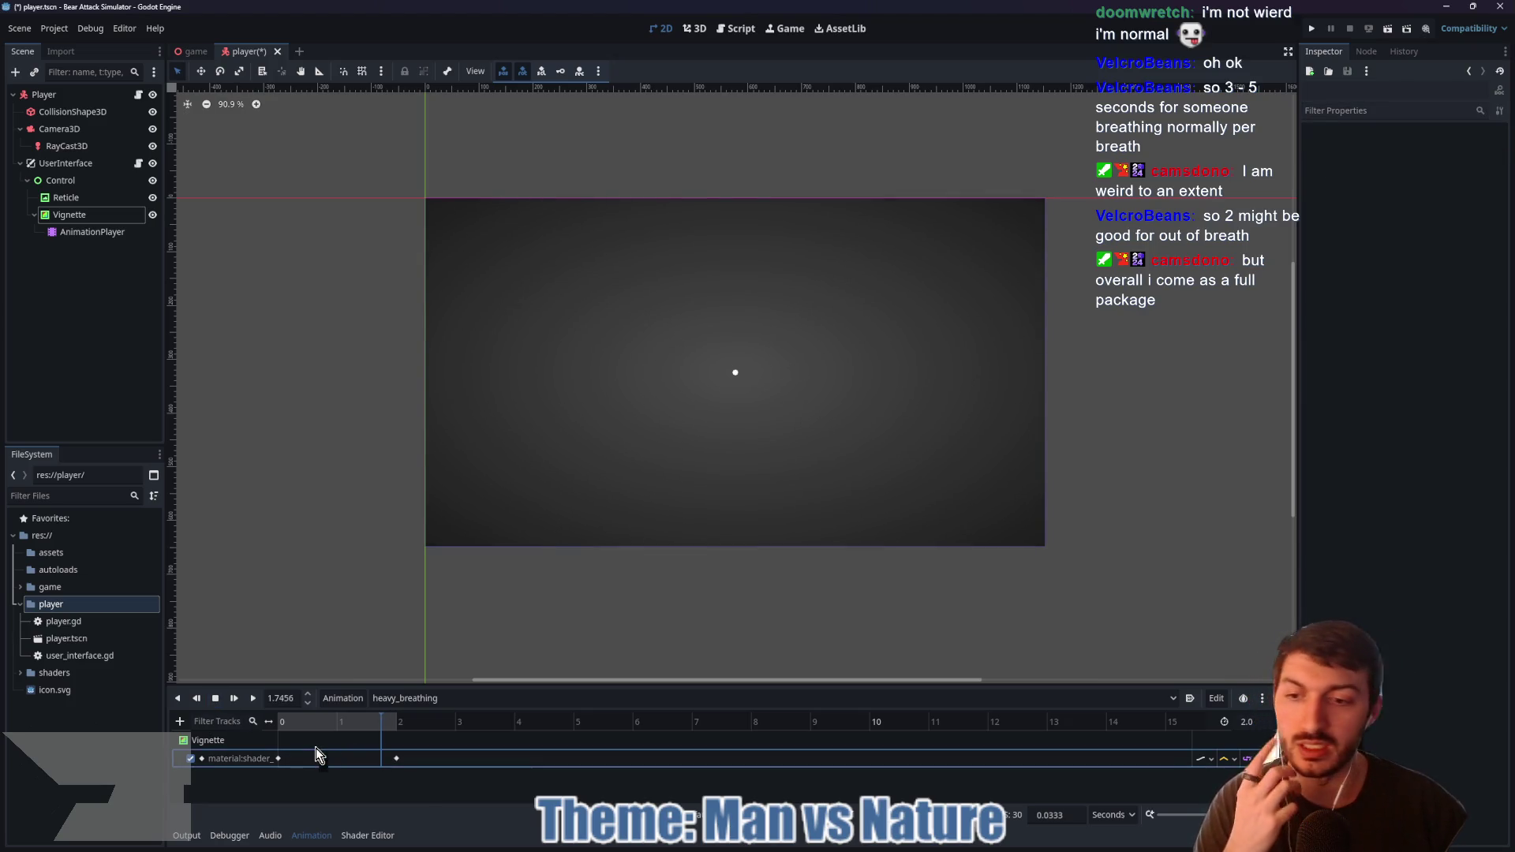
pyautogui.click(253, 698)
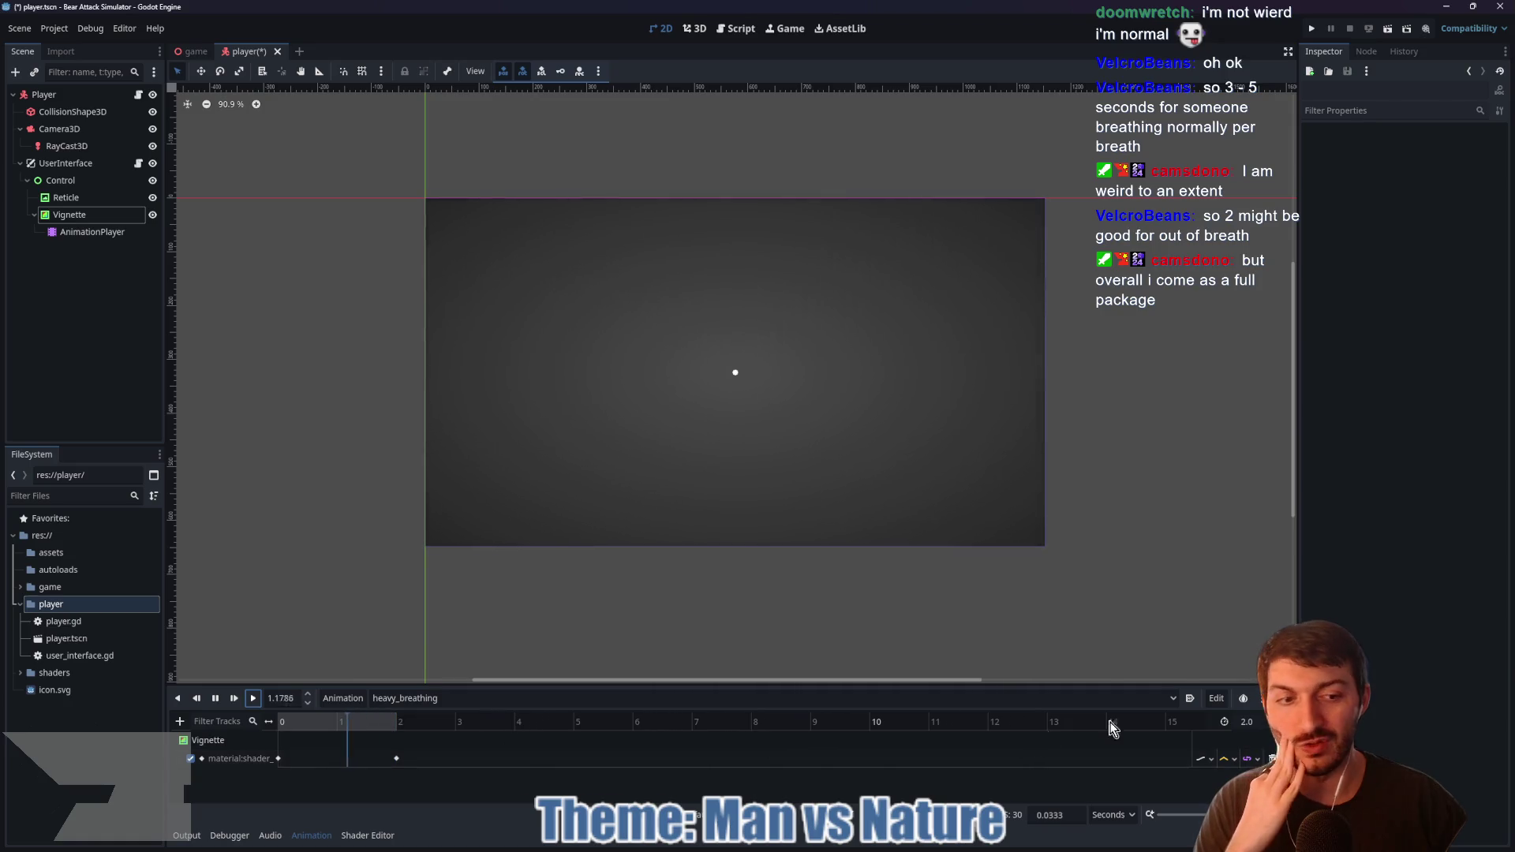
pyautogui.click(1247, 722)
# Set heavy_breathing's length to 1 second and move its 1.3 key from 2.0 s to 1.0 s
pyautogui.write('1')
pyautogui.press('Return')
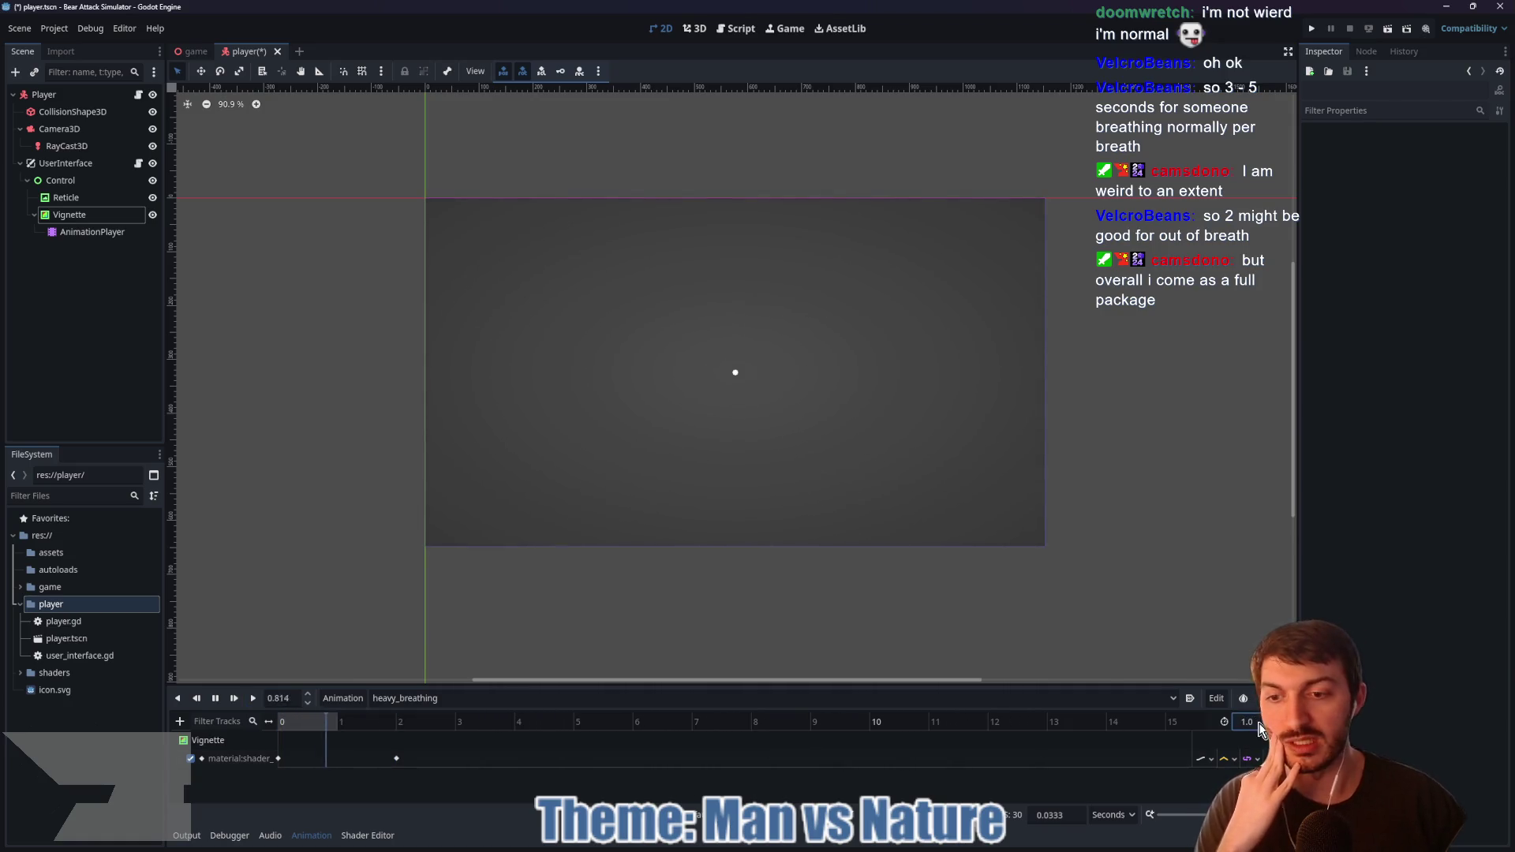
pyautogui.click(396, 758)
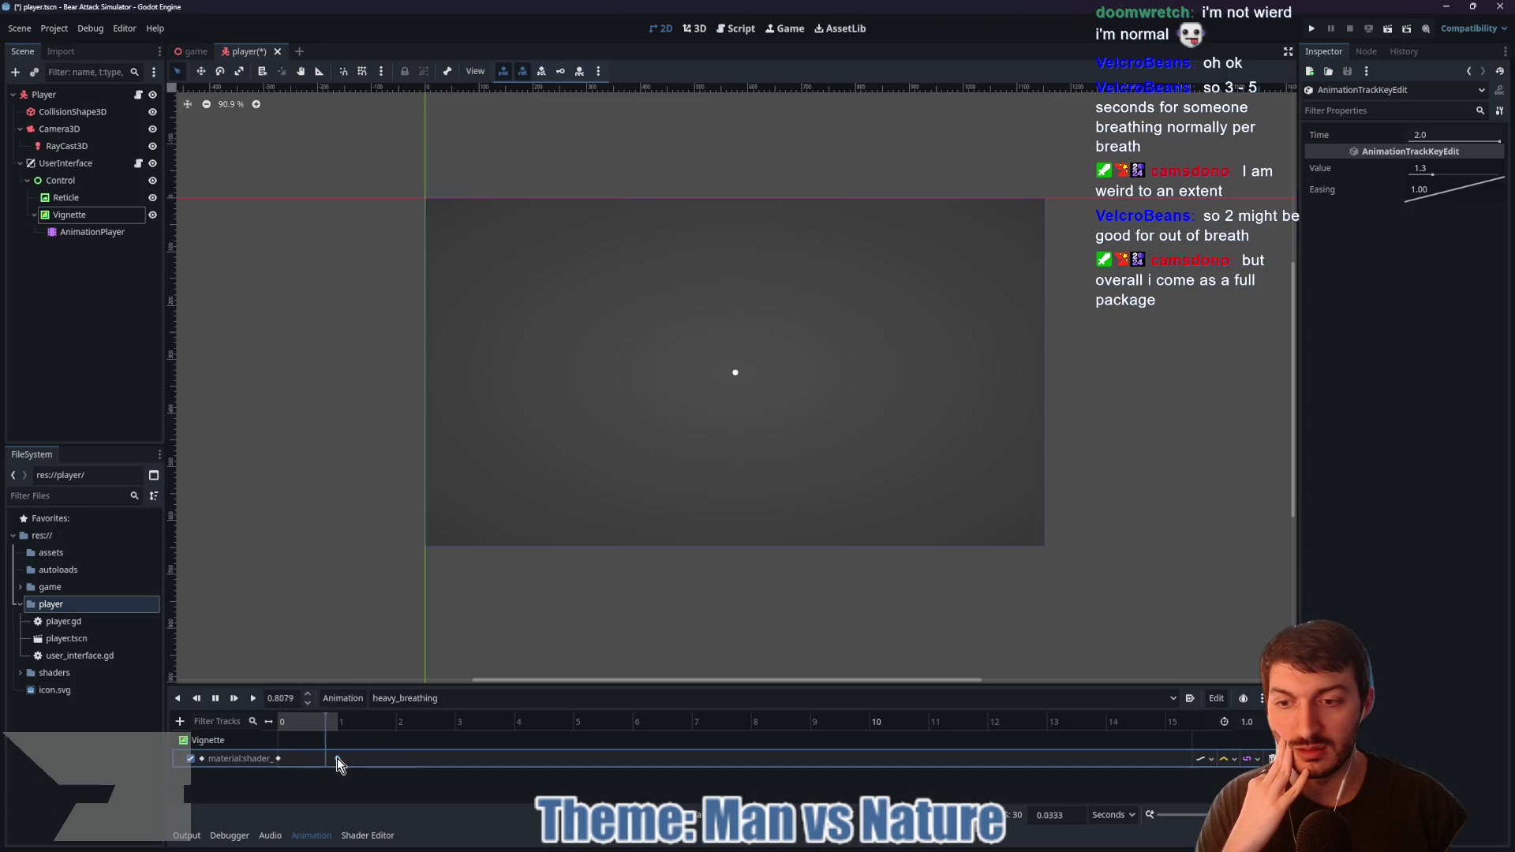
pyautogui.moveTo(337, 757); pyautogui.dragTo(338, 759)
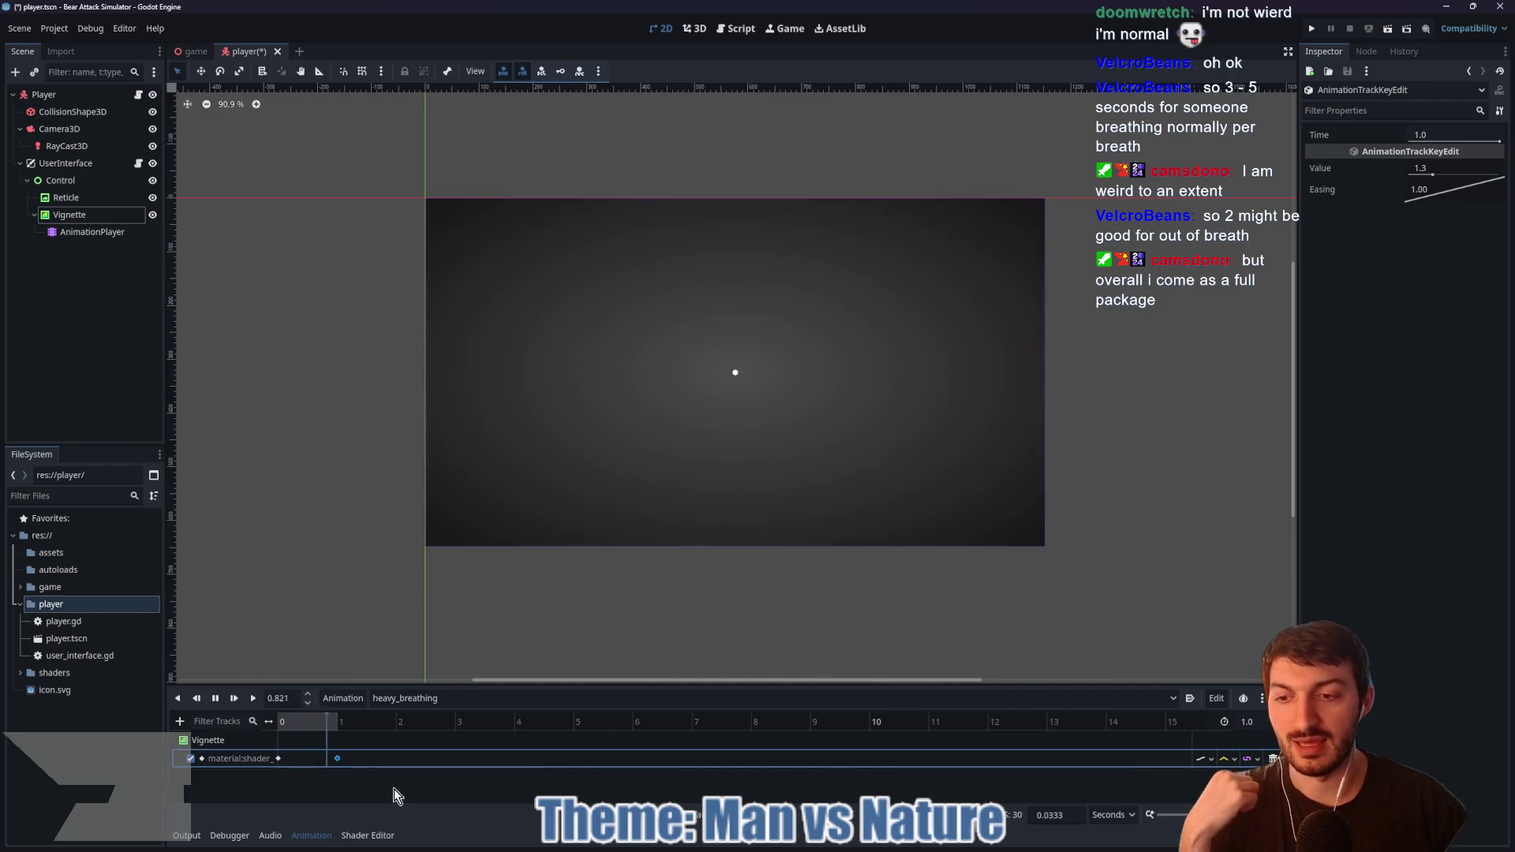
# Stop the preview playback and rewind the playhead to 0
pyautogui.click(215, 698)
pyautogui.click(292, 725)
pyautogui.moveTo(292, 726); pyautogui.dragTo(272, 726)
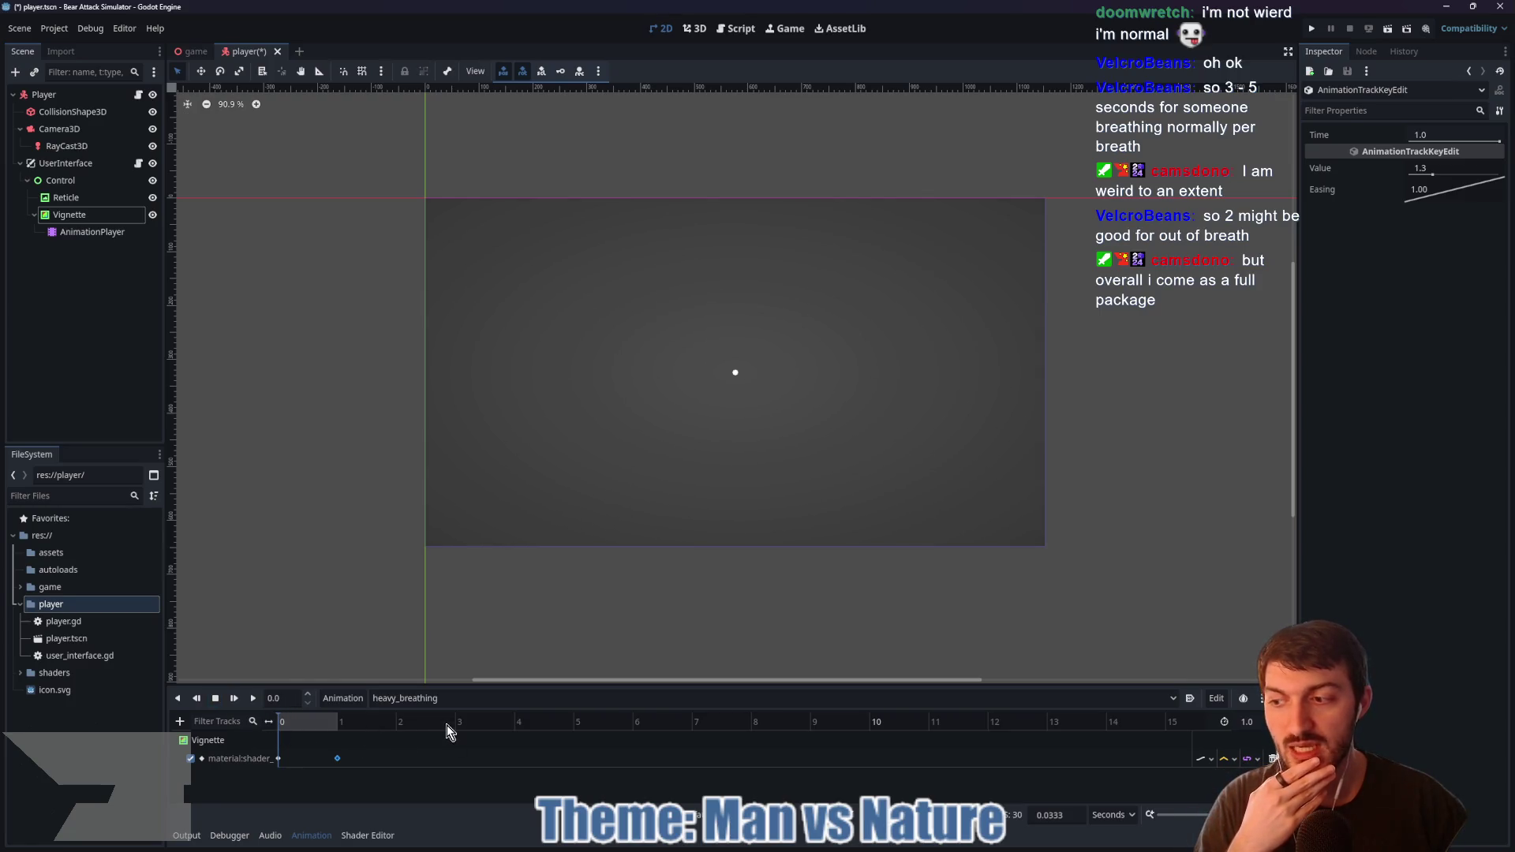
pyautogui.click(411, 698)
pyautogui.click(409, 702)
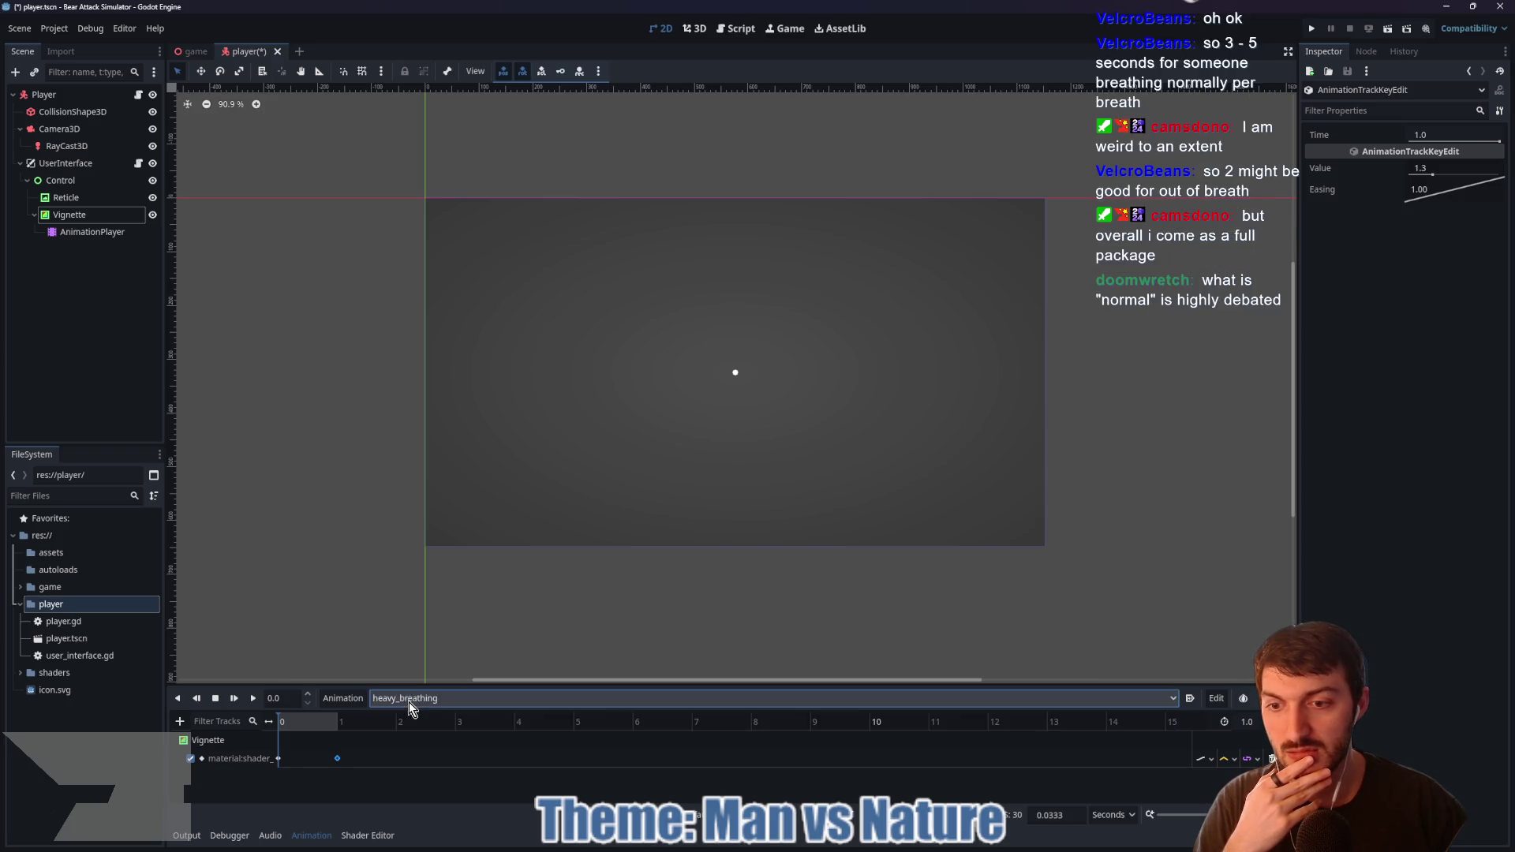
# Create a new animation named medium_breathing
pyautogui.click(345, 699)
pyautogui.click(363, 712)
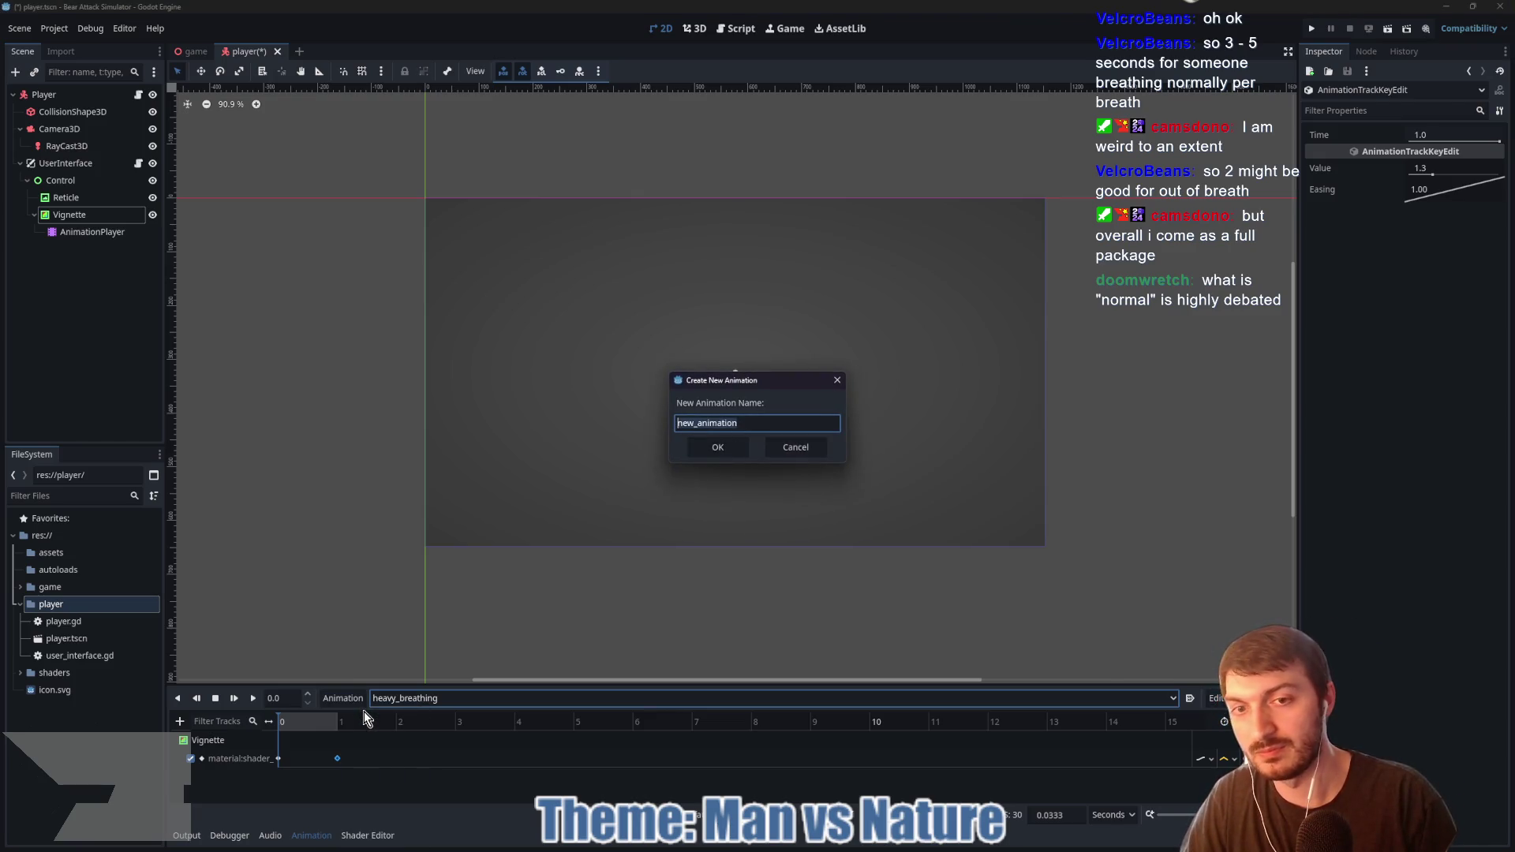
pyautogui.write('med')
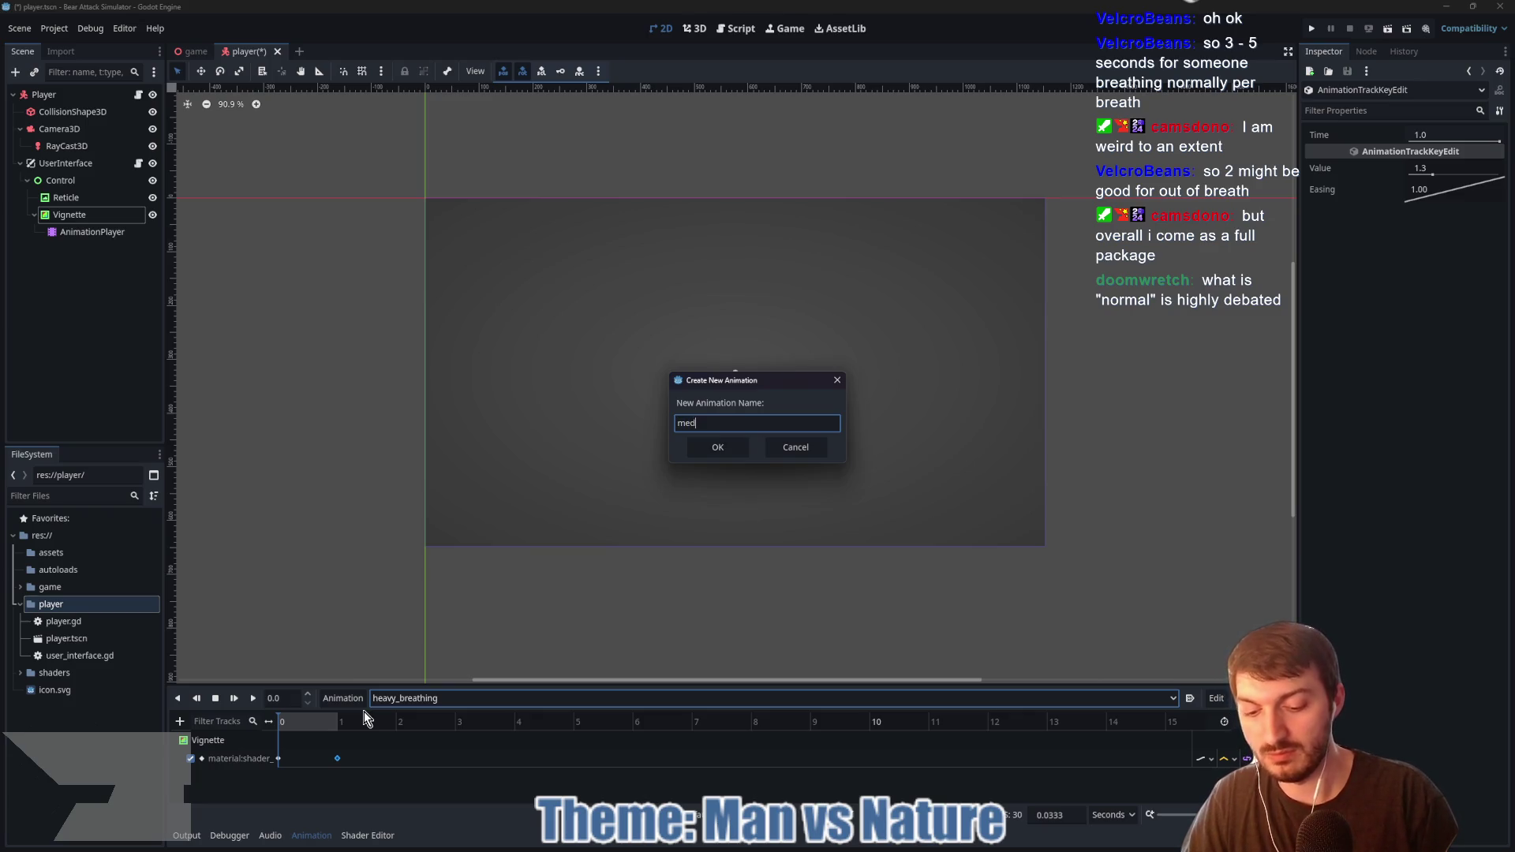
pyautogui.write('ing')
pyautogui.click(717, 447)
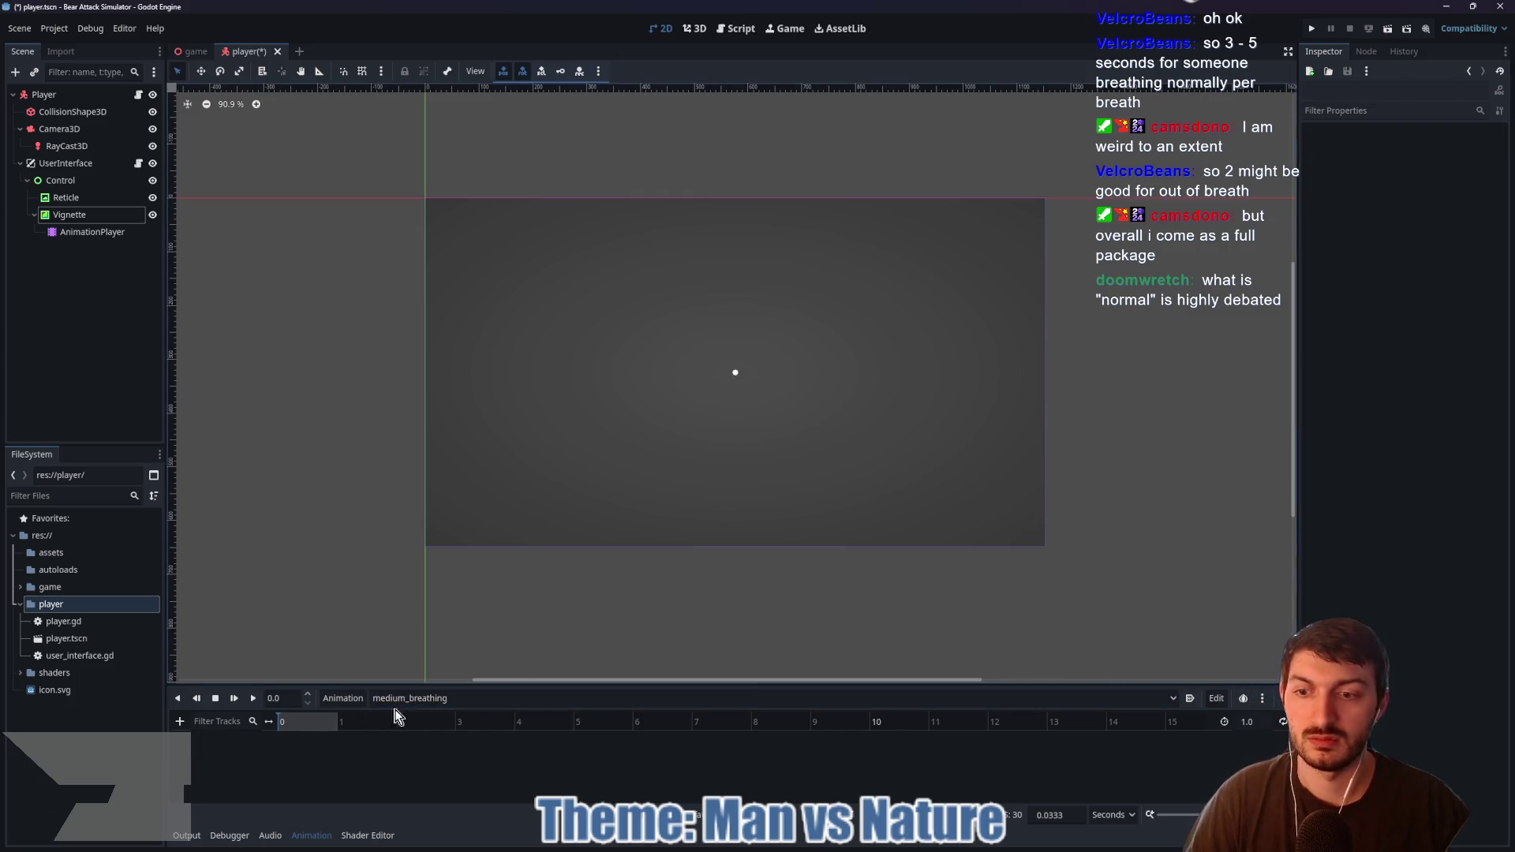
# Key the Vignette material's outerRadius at 0 s with its 5.0 value, creating the track
pyautogui.click(71, 215)
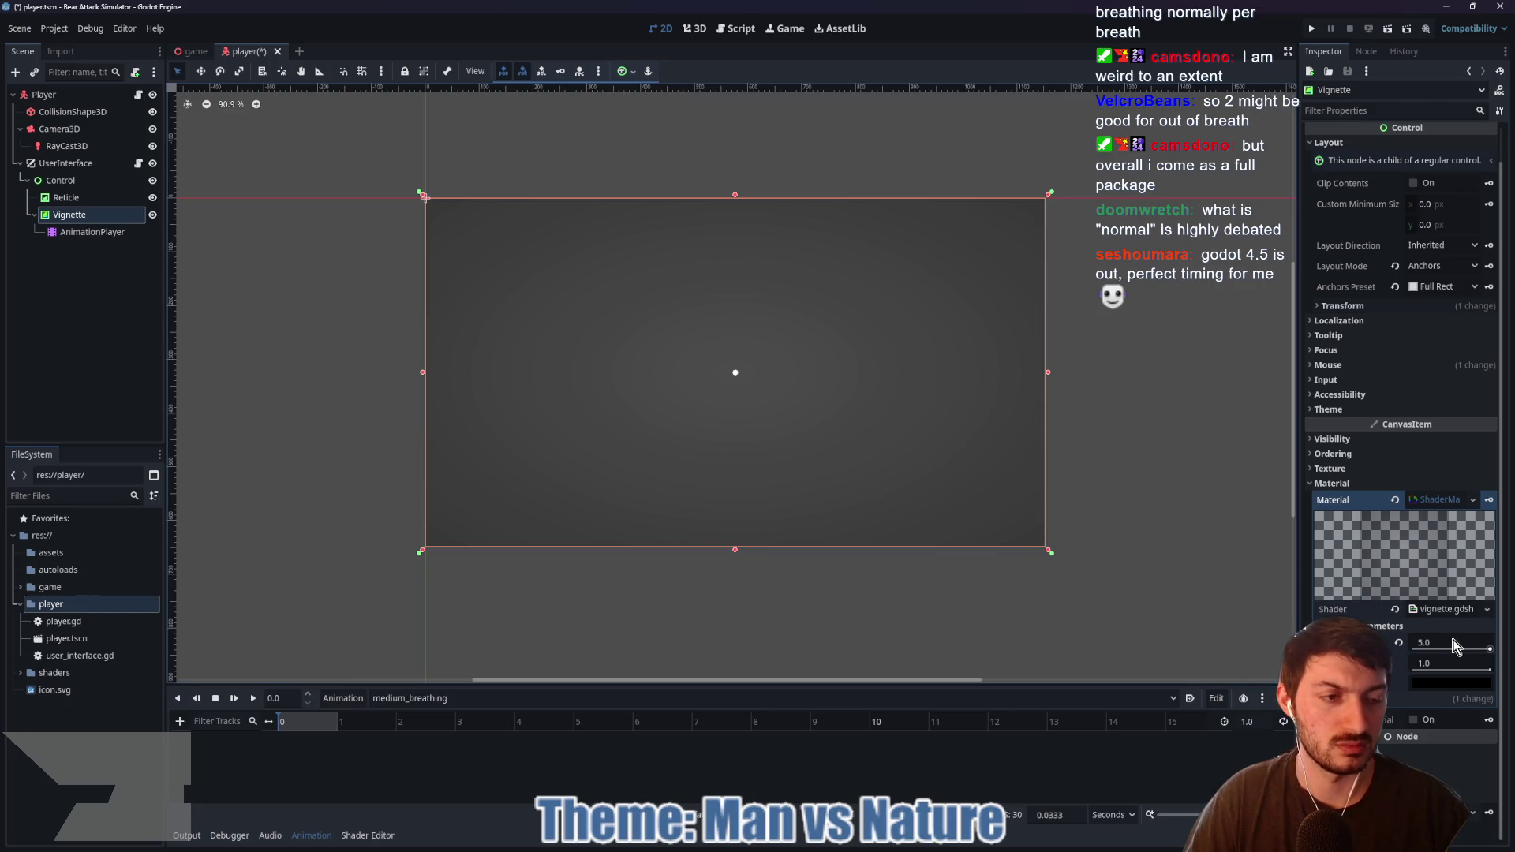
pyautogui.click(1436, 500)
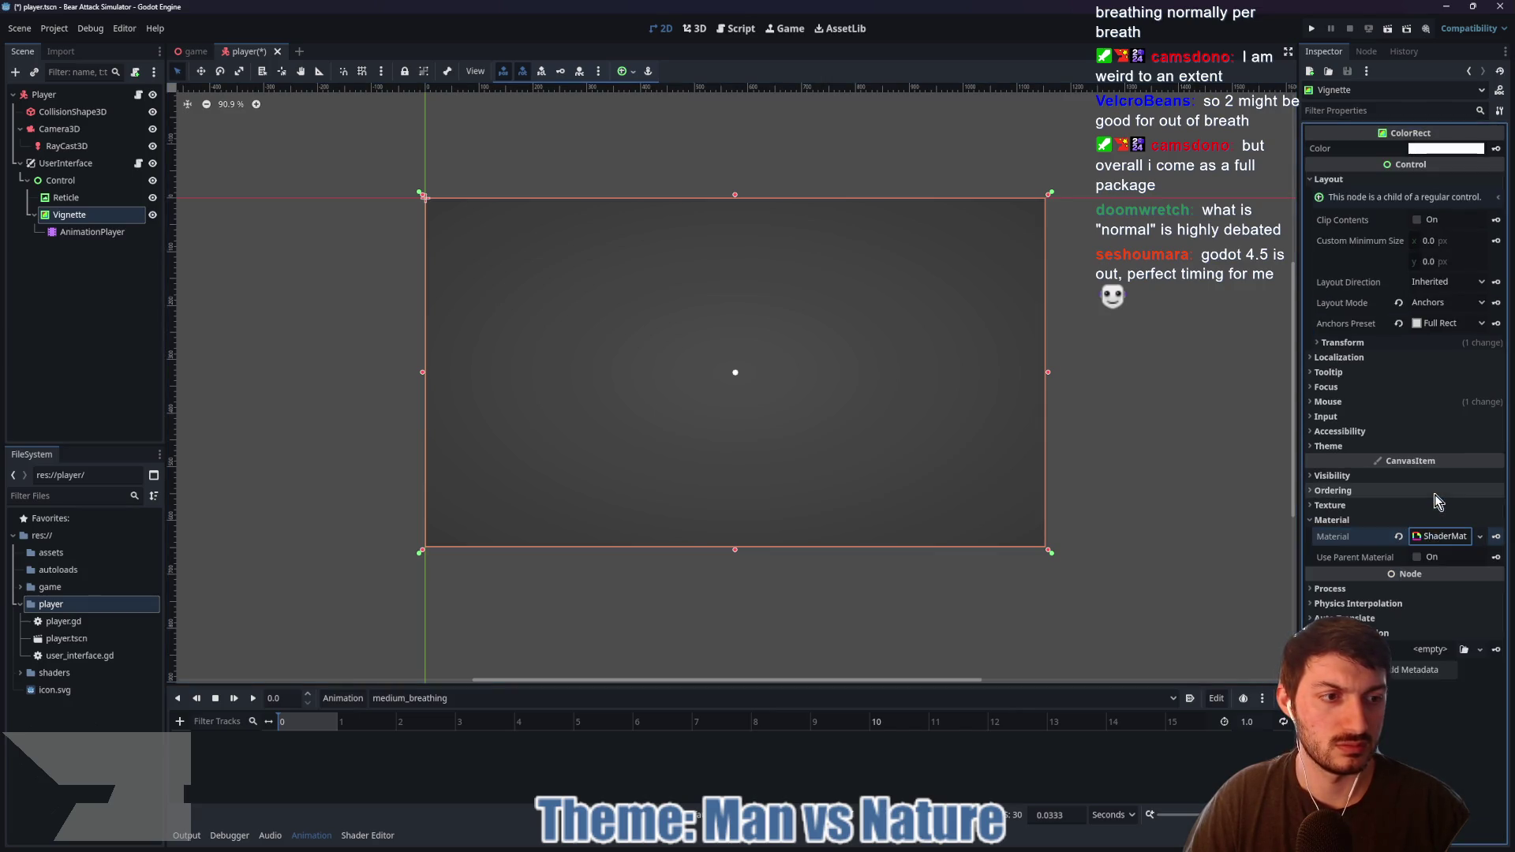
pyautogui.click(1433, 539)
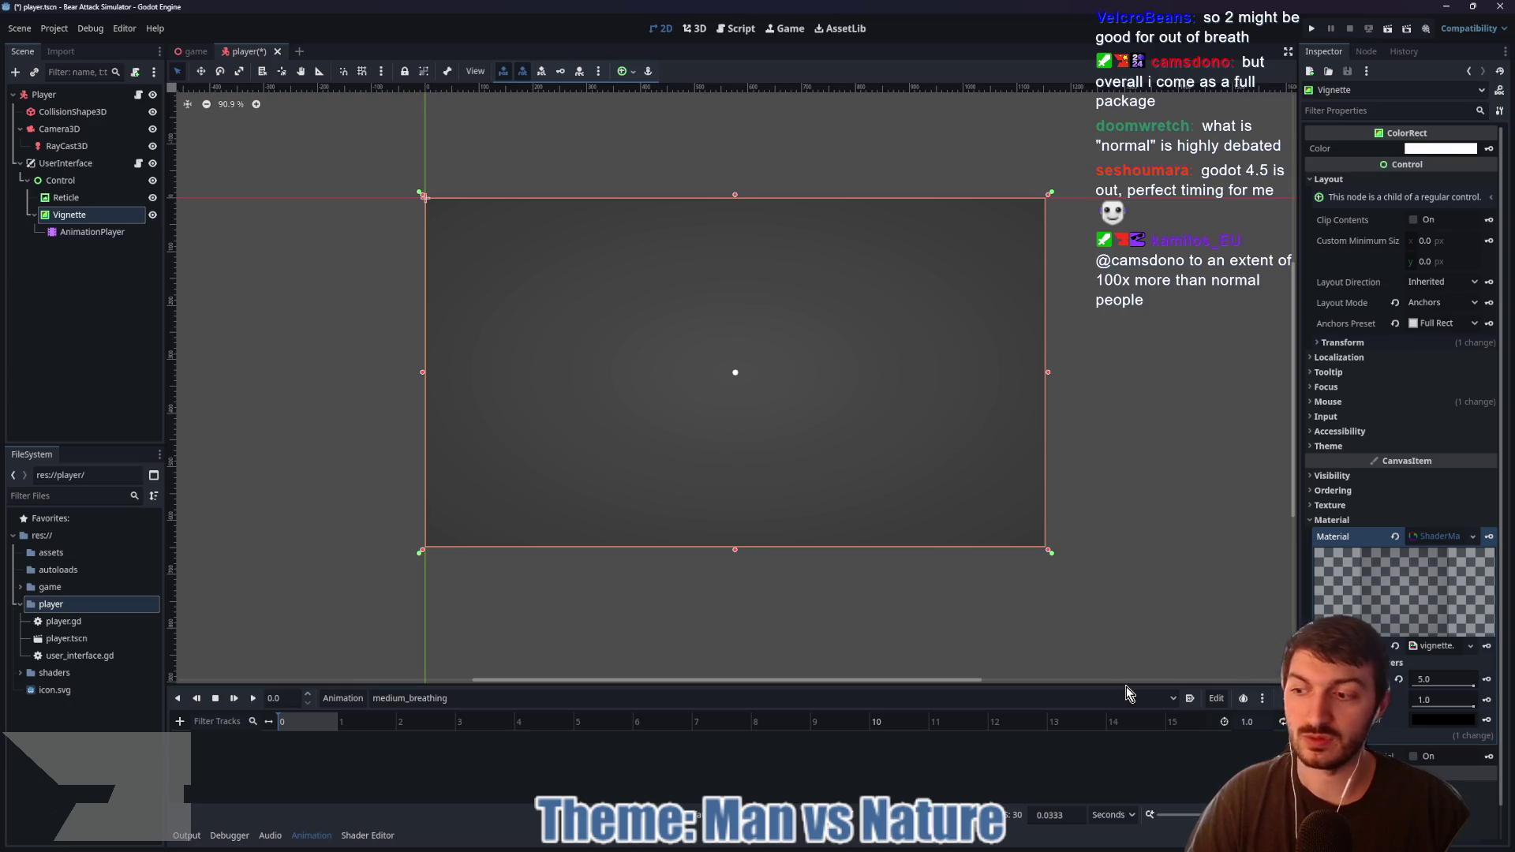
pyautogui.click(1487, 680)
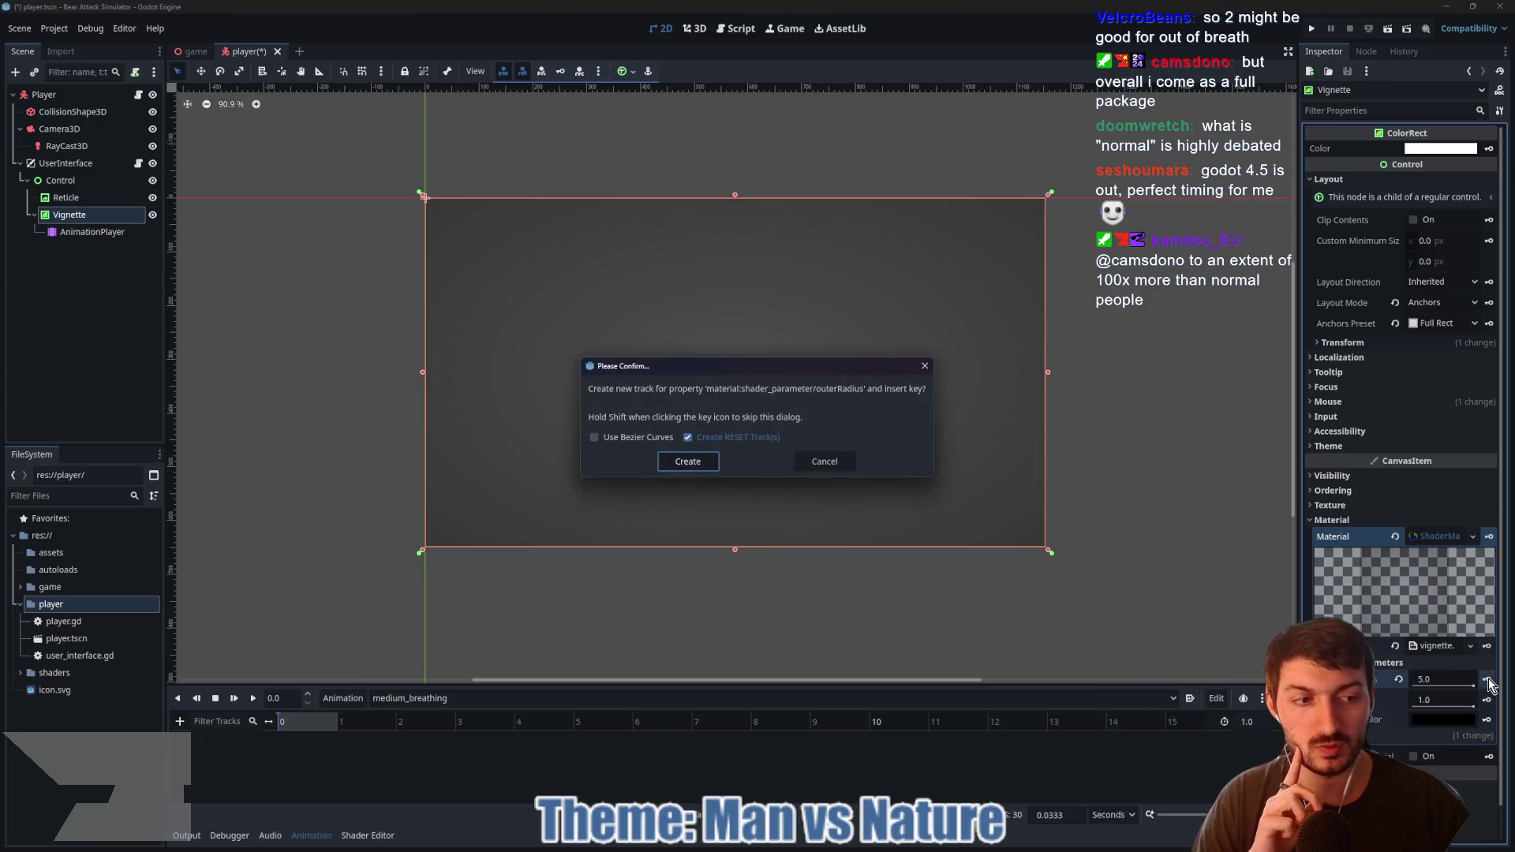
pyautogui.click(686, 462)
# At 1.0 s, key outerRadius to 2.5 for a lighter vignette
pyautogui.click(341, 721)
pyautogui.click(1434, 679)
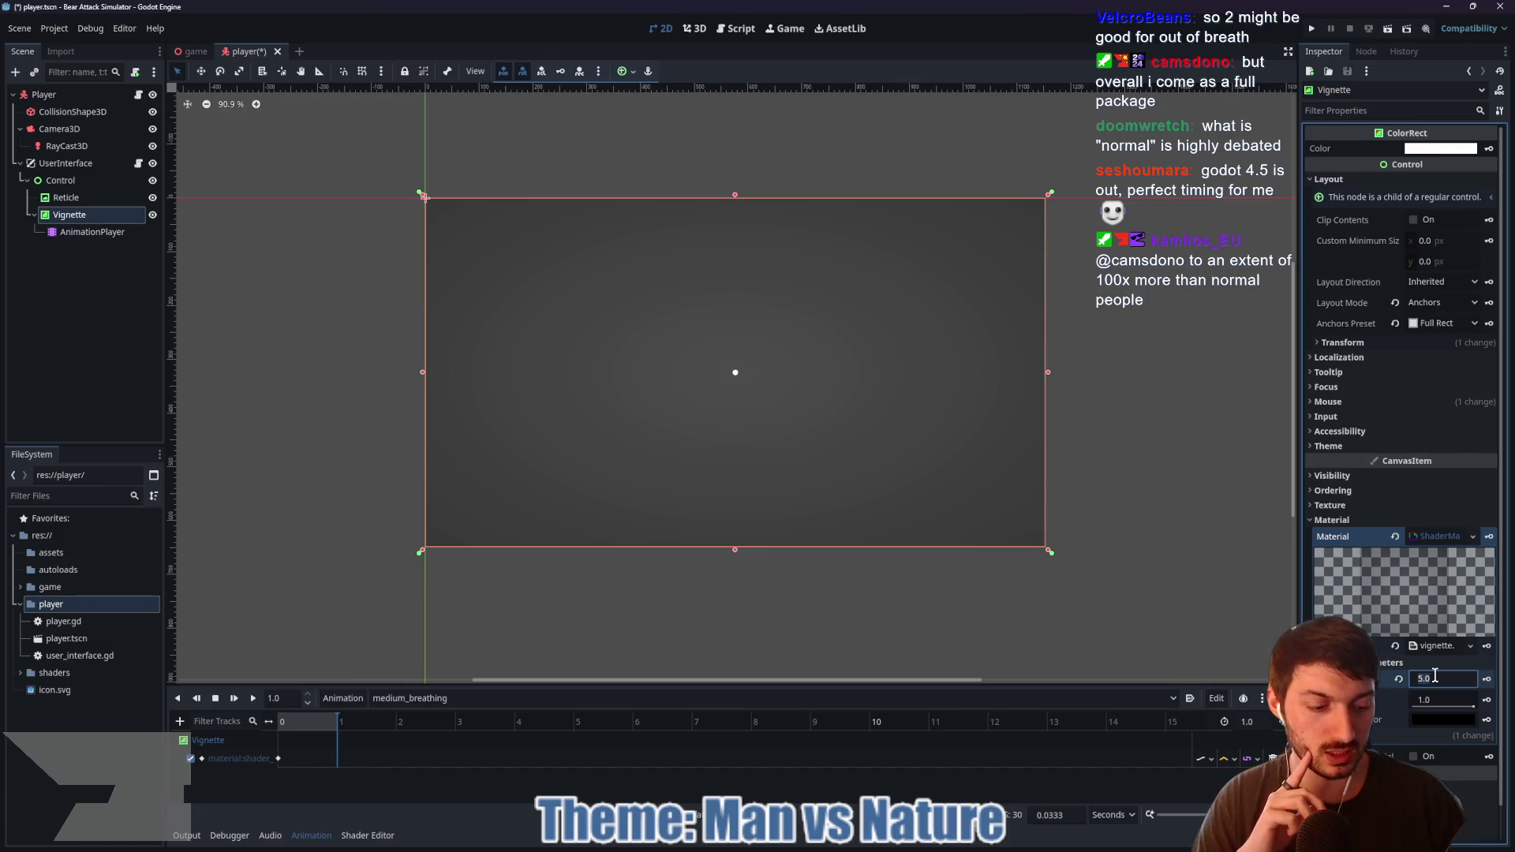
pyautogui.press('Return')
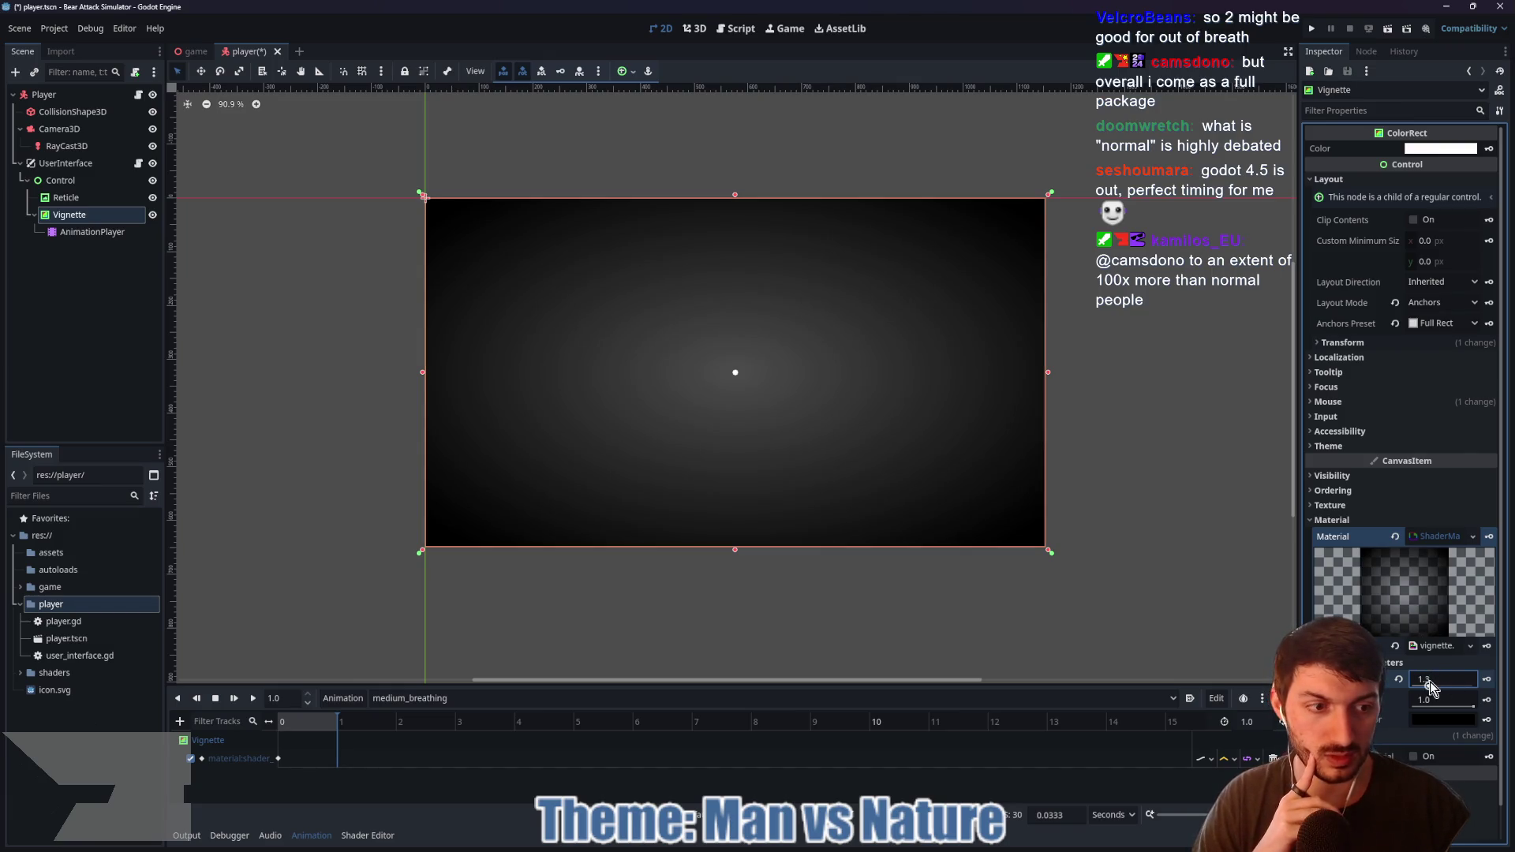
pyautogui.moveTo(1432, 689); pyautogui.dragTo(1443, 688)
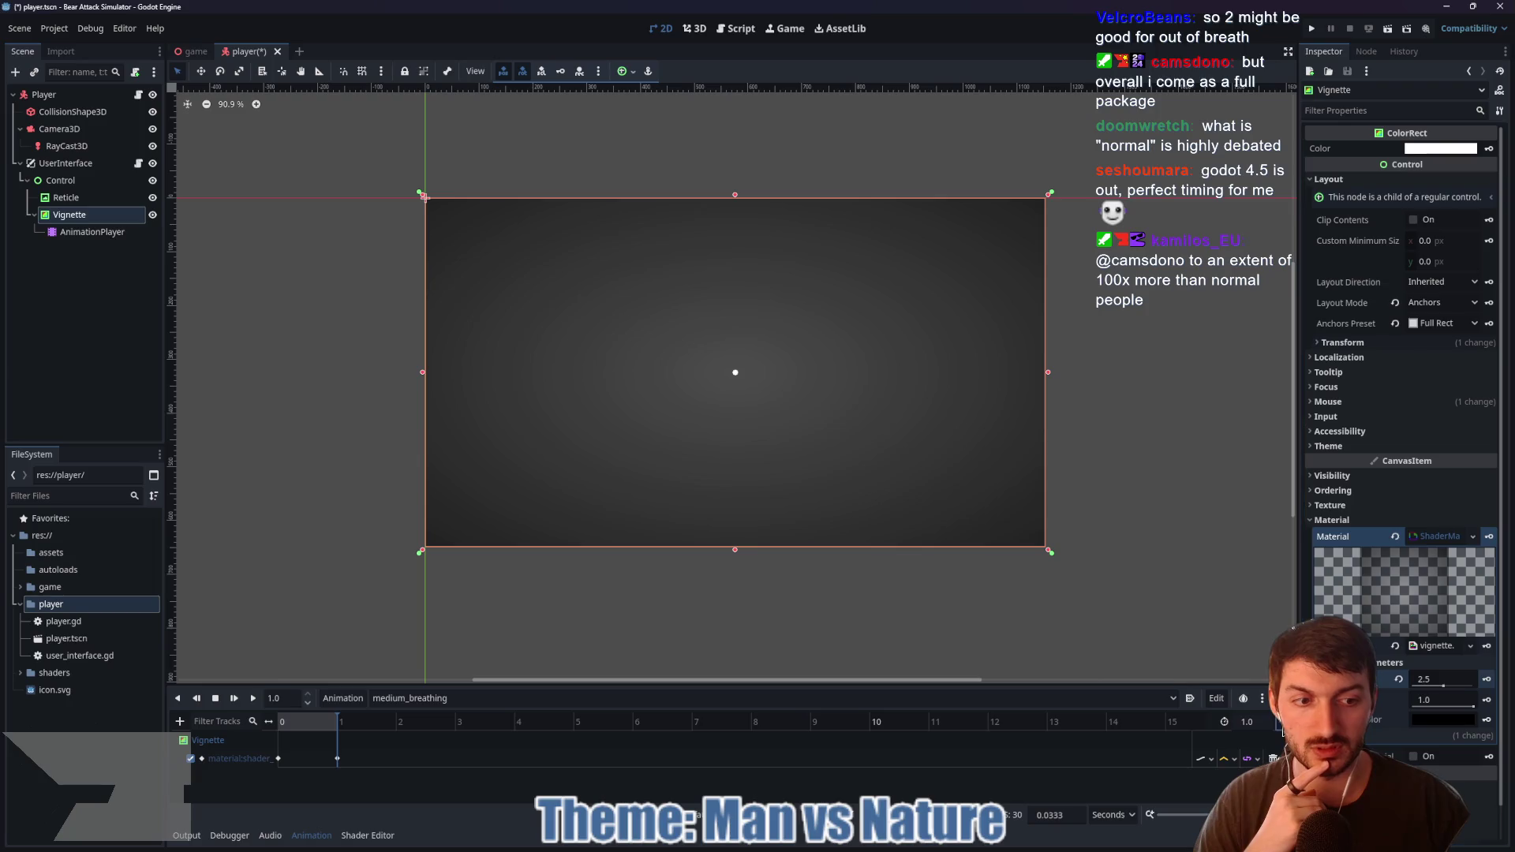
# Preview medium_breathing, set its length to 2 s, and move the 2.5 key to about 1.97 s
pyautogui.click(253, 699)
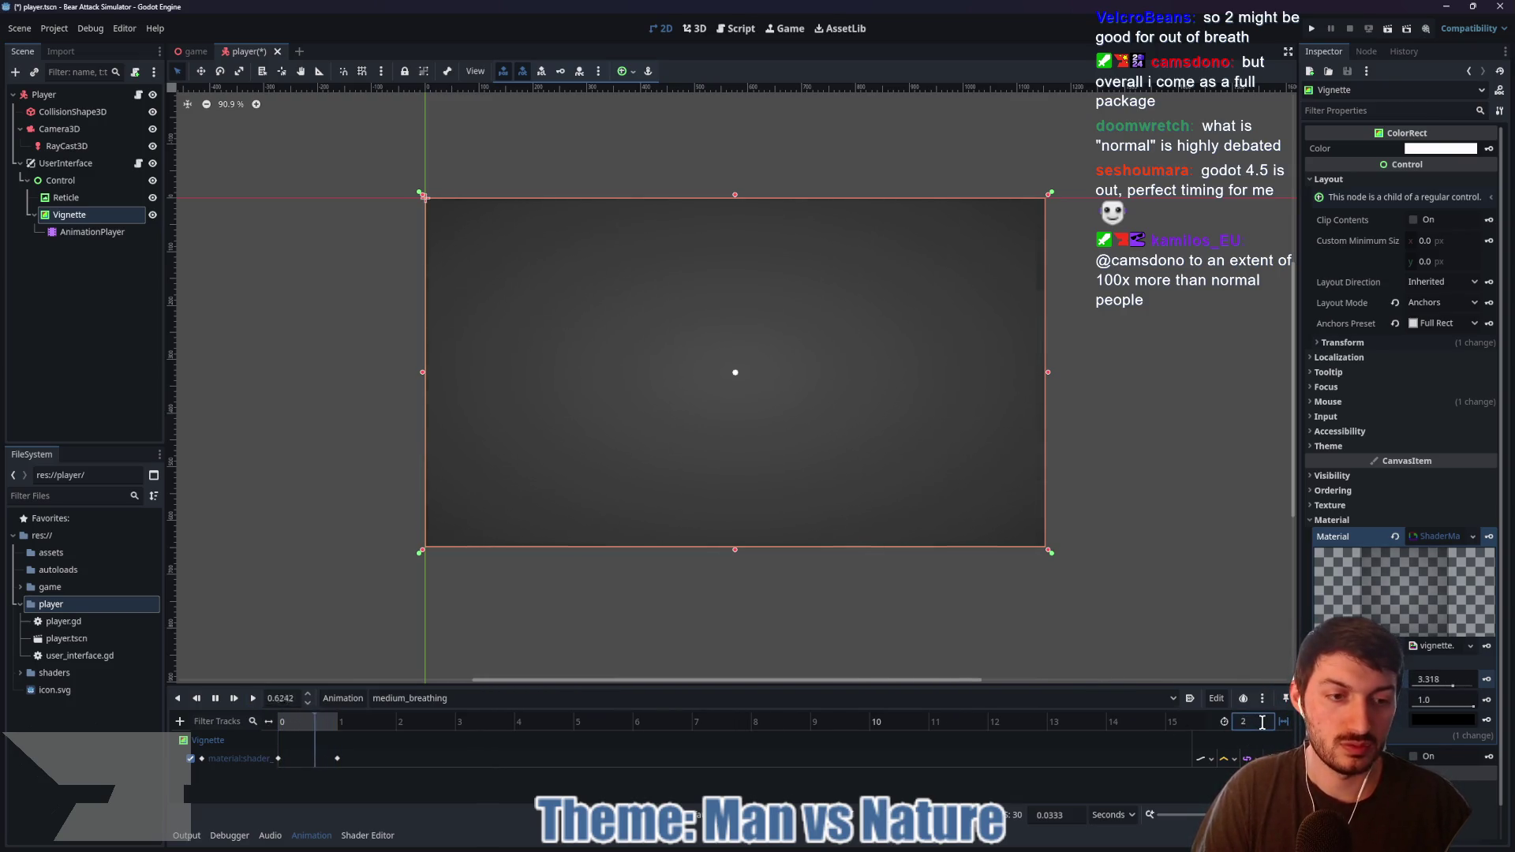
pyautogui.press('Return')
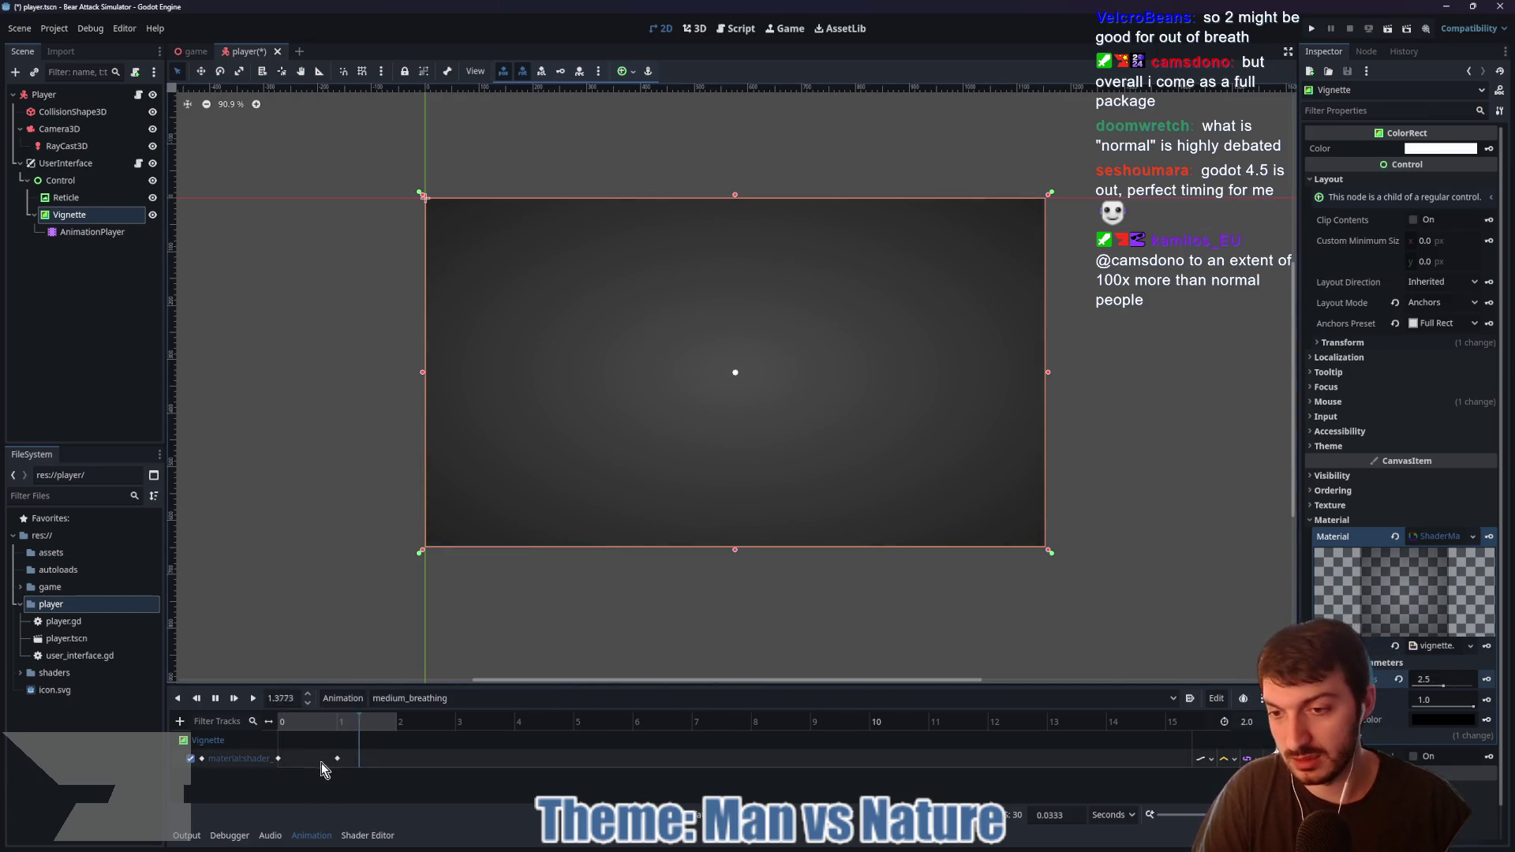
pyautogui.moveTo(337, 760); pyautogui.dragTo(401, 762)
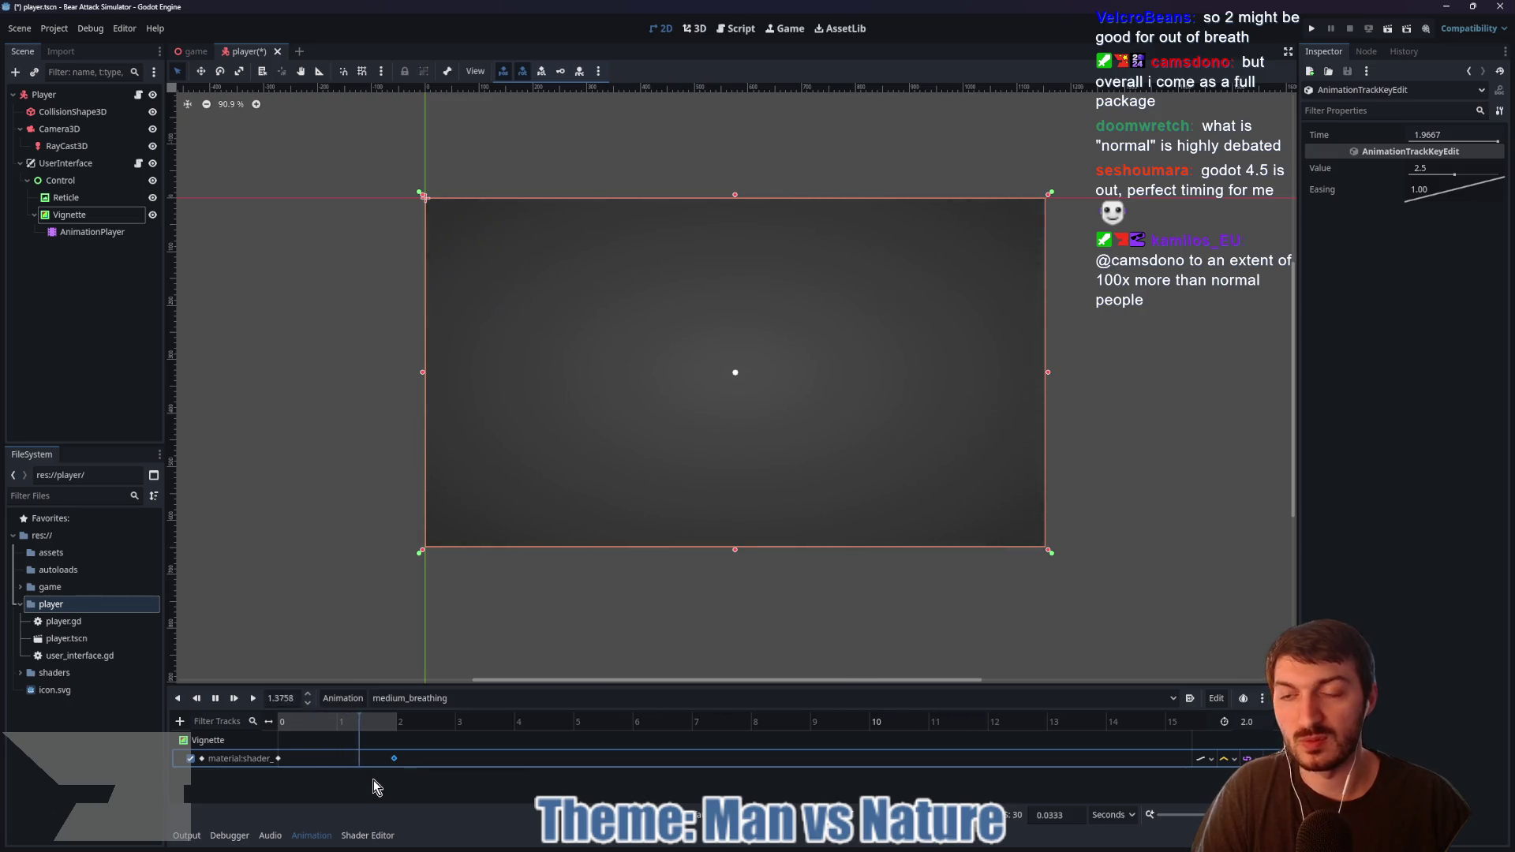
pyautogui.click(215, 698)
pyautogui.click(377, 636)
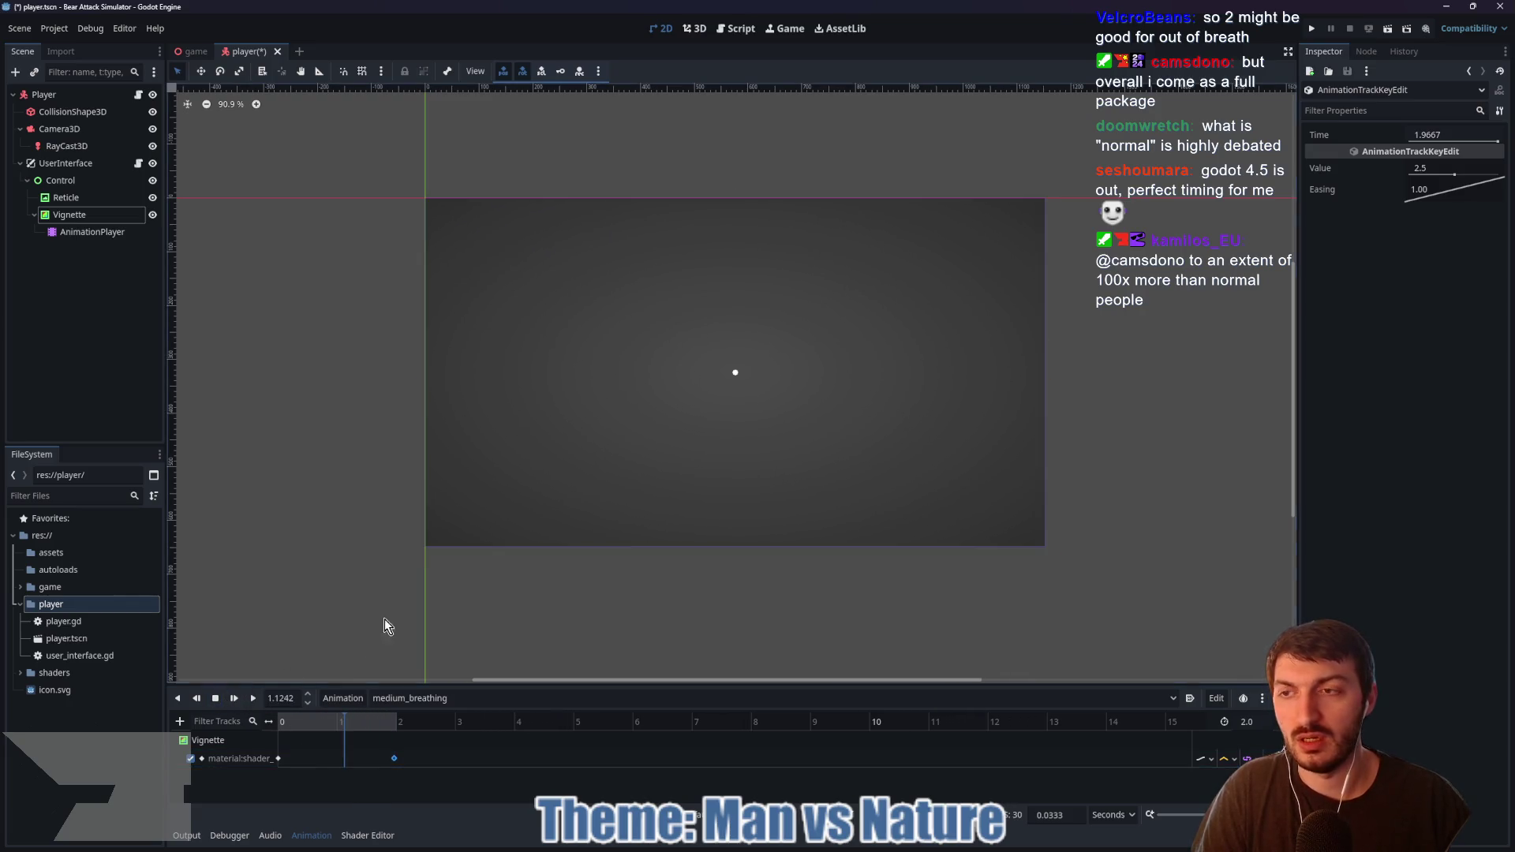
pyautogui.click(138, 163)
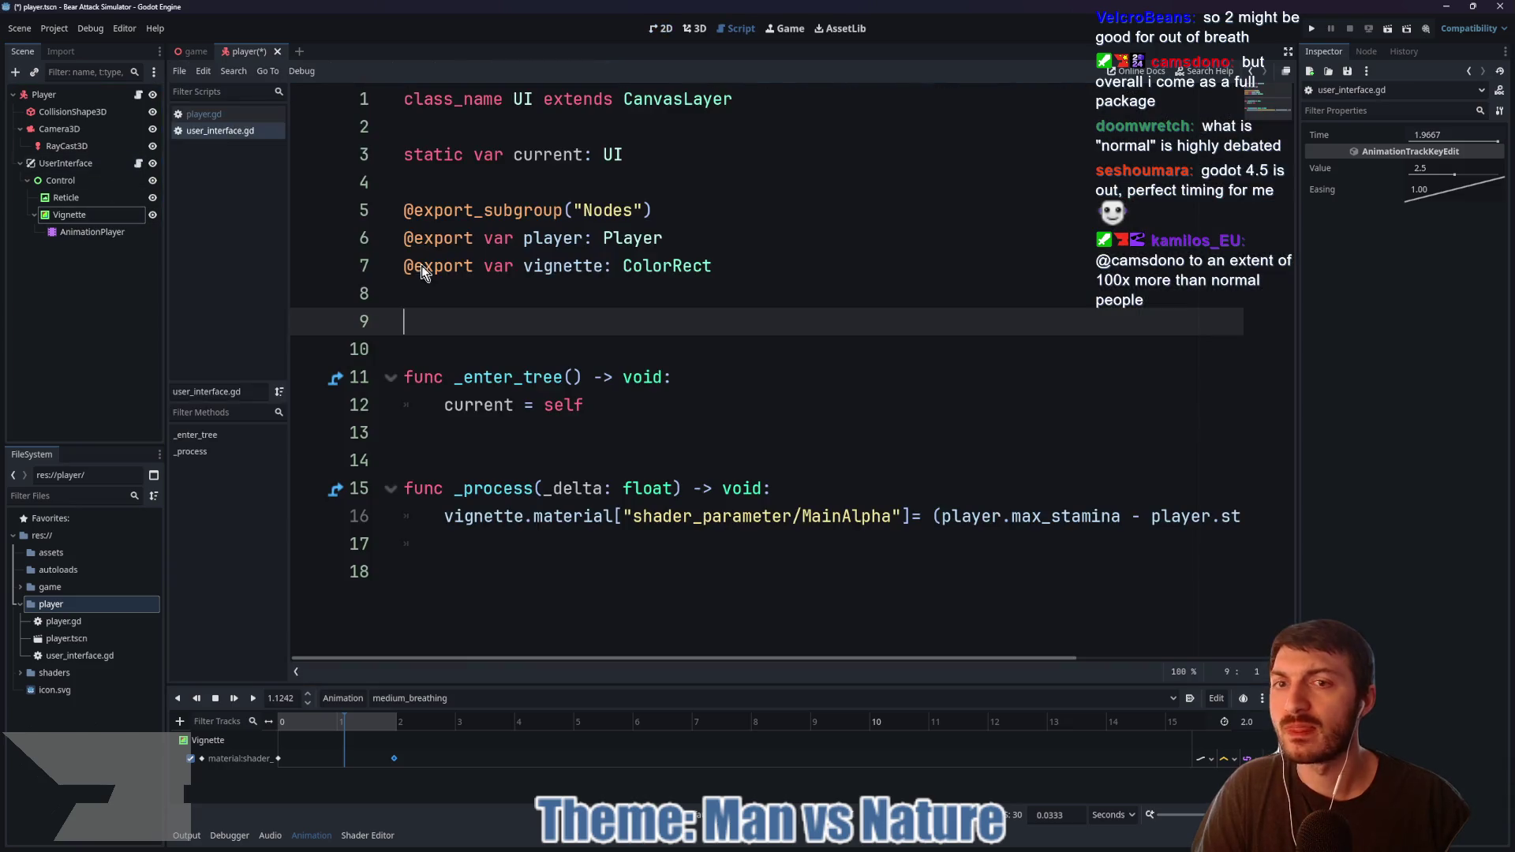
pyautogui.click(628, 292)
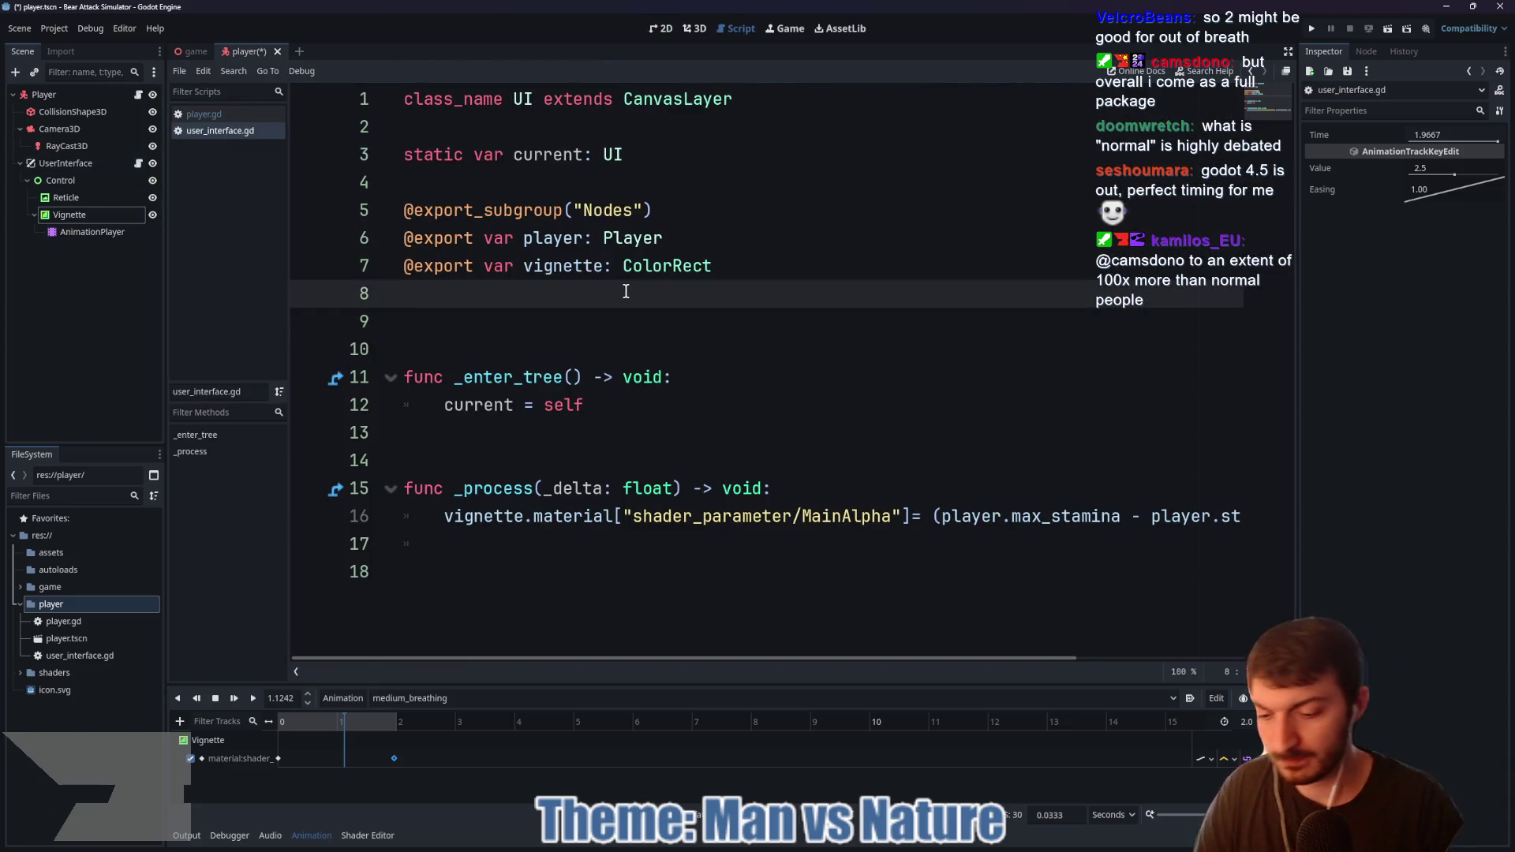
pyautogui.write('@export var breath')
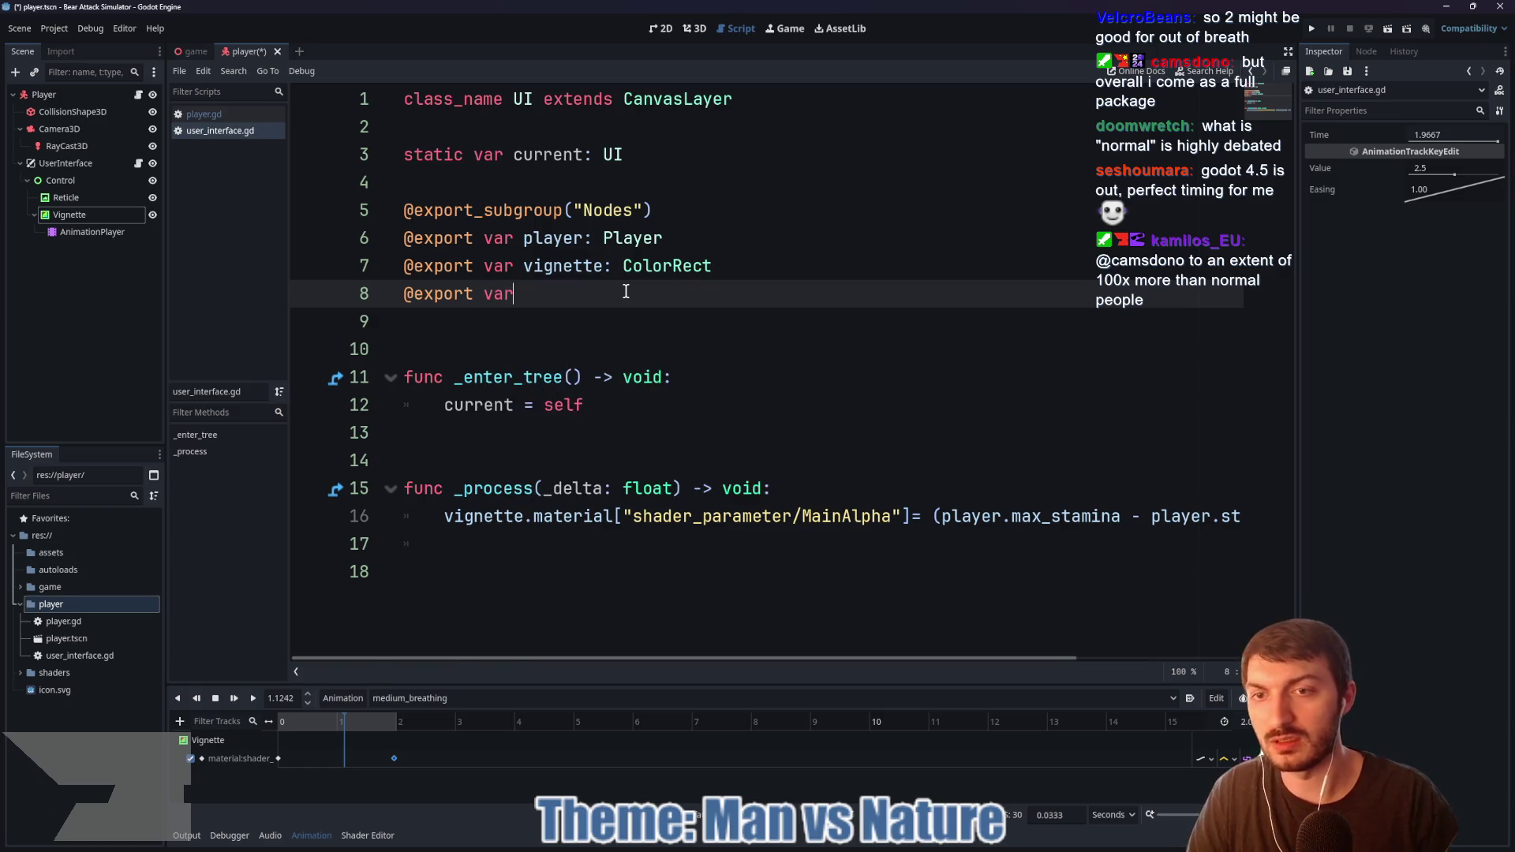
pyautogui.write('_animation_player: ')
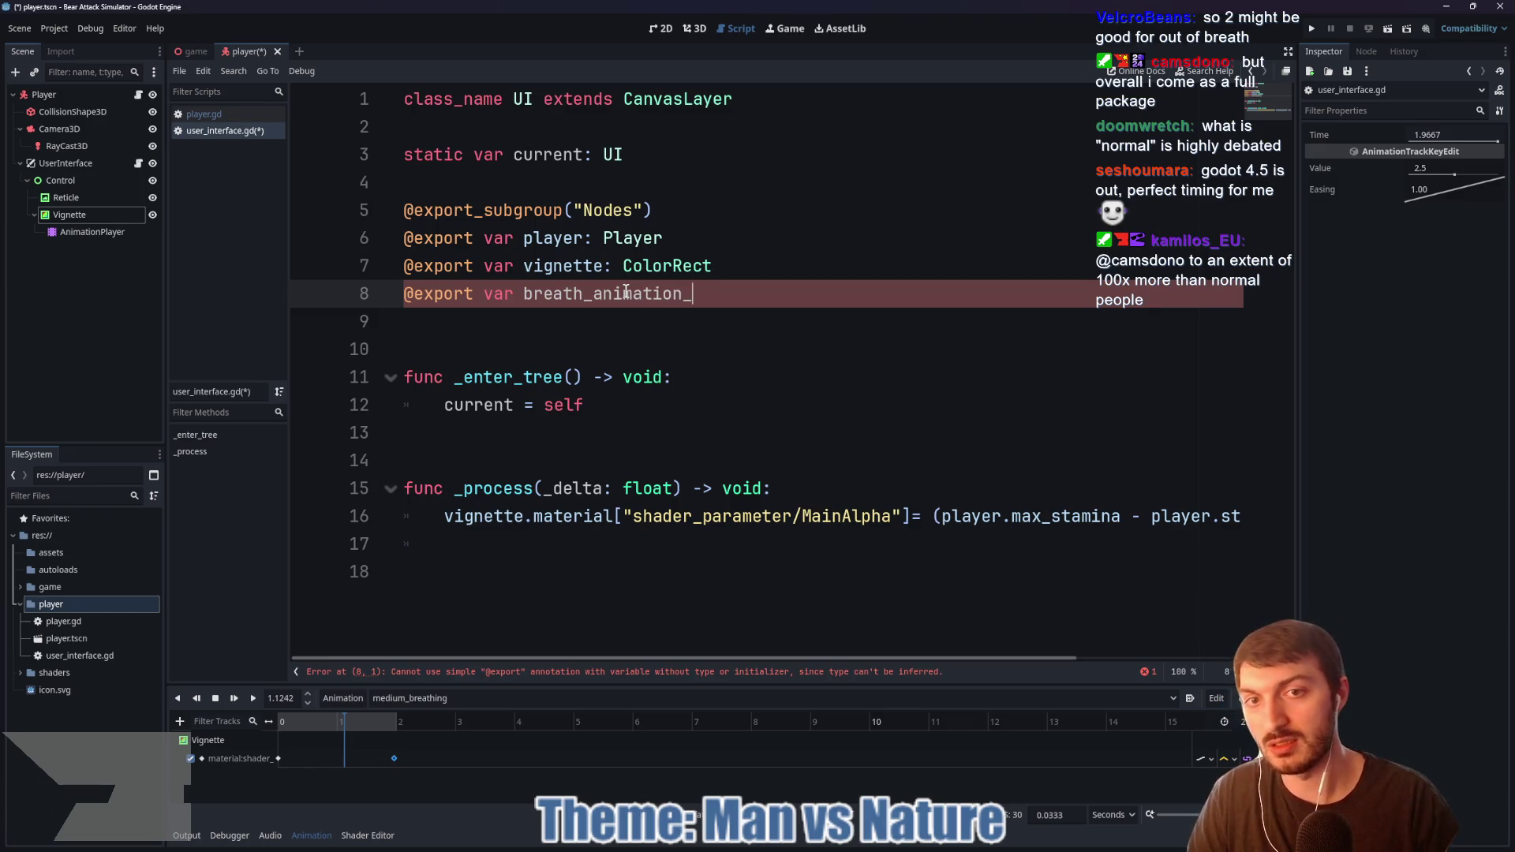
pyautogui.write('AnimationPlayer')
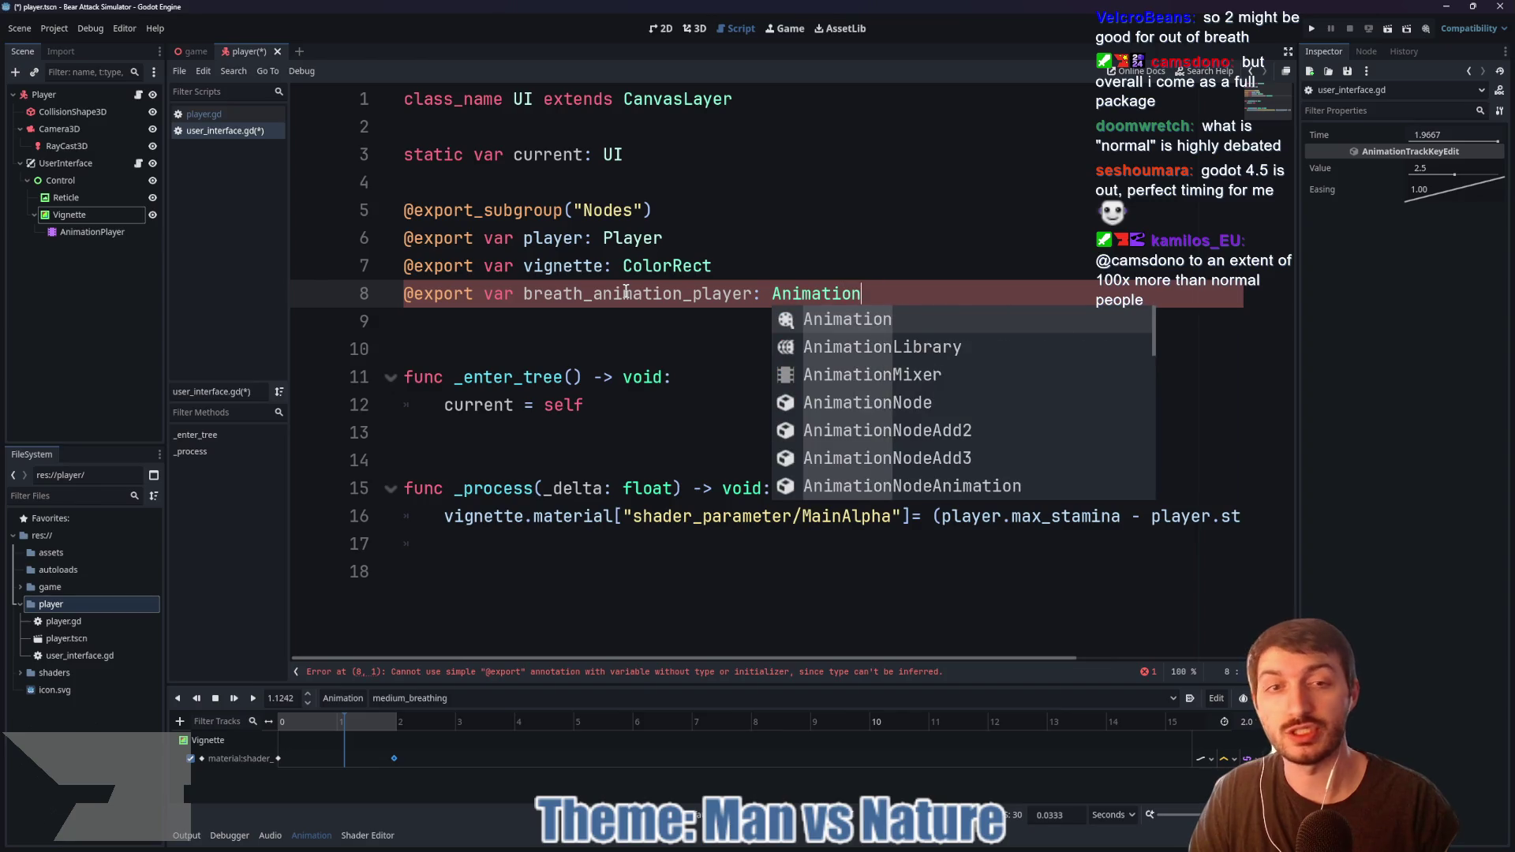
pyautogui.hotkey('ctrl', 's')
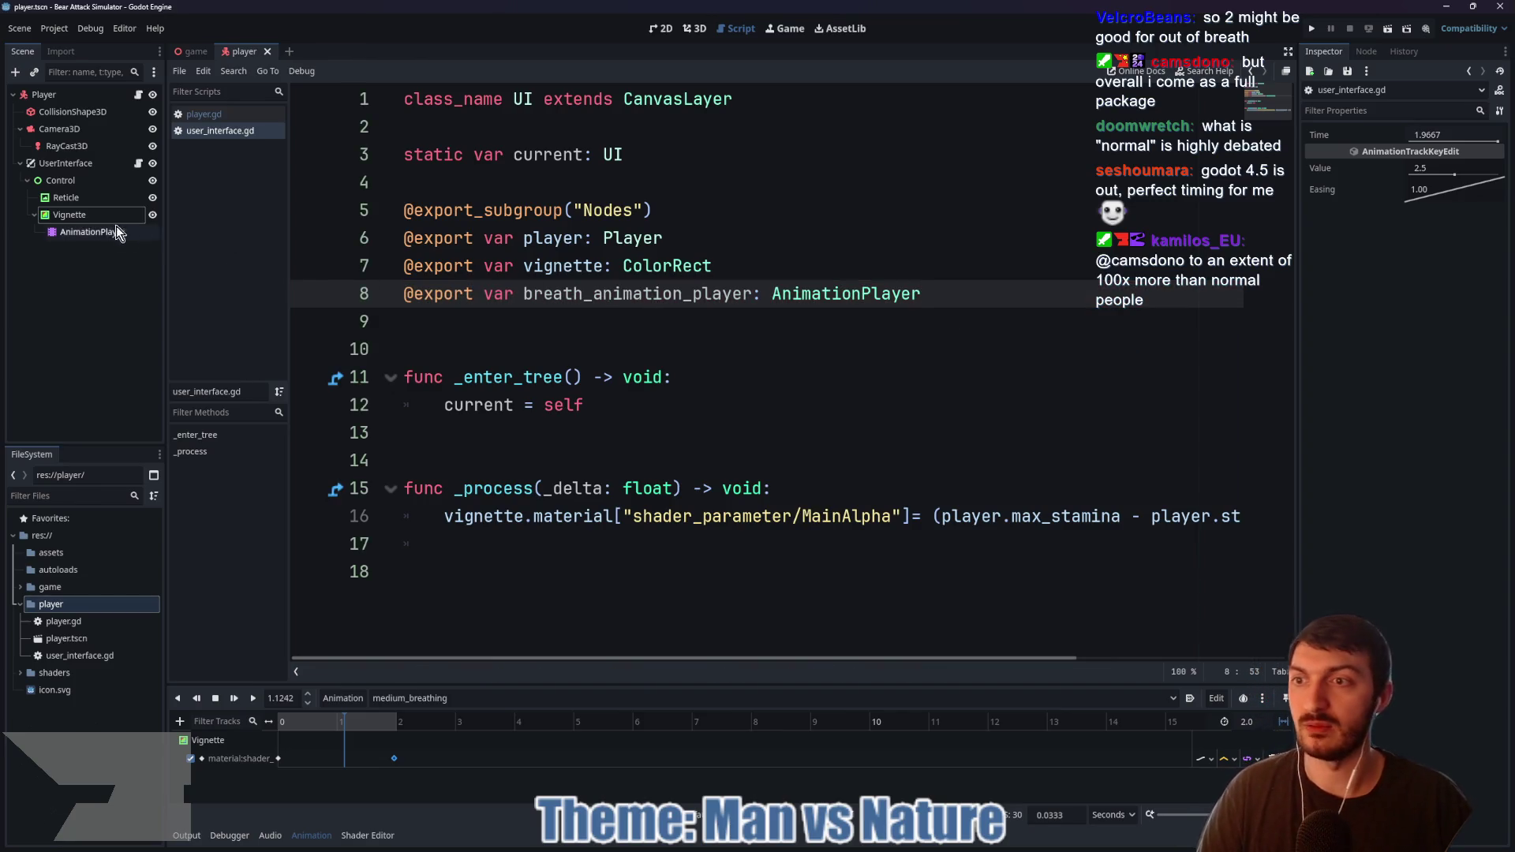
# Assign the Vignette's AnimationPlayer to UserInterface's Breath Animation Player export
pyautogui.click(63, 162)
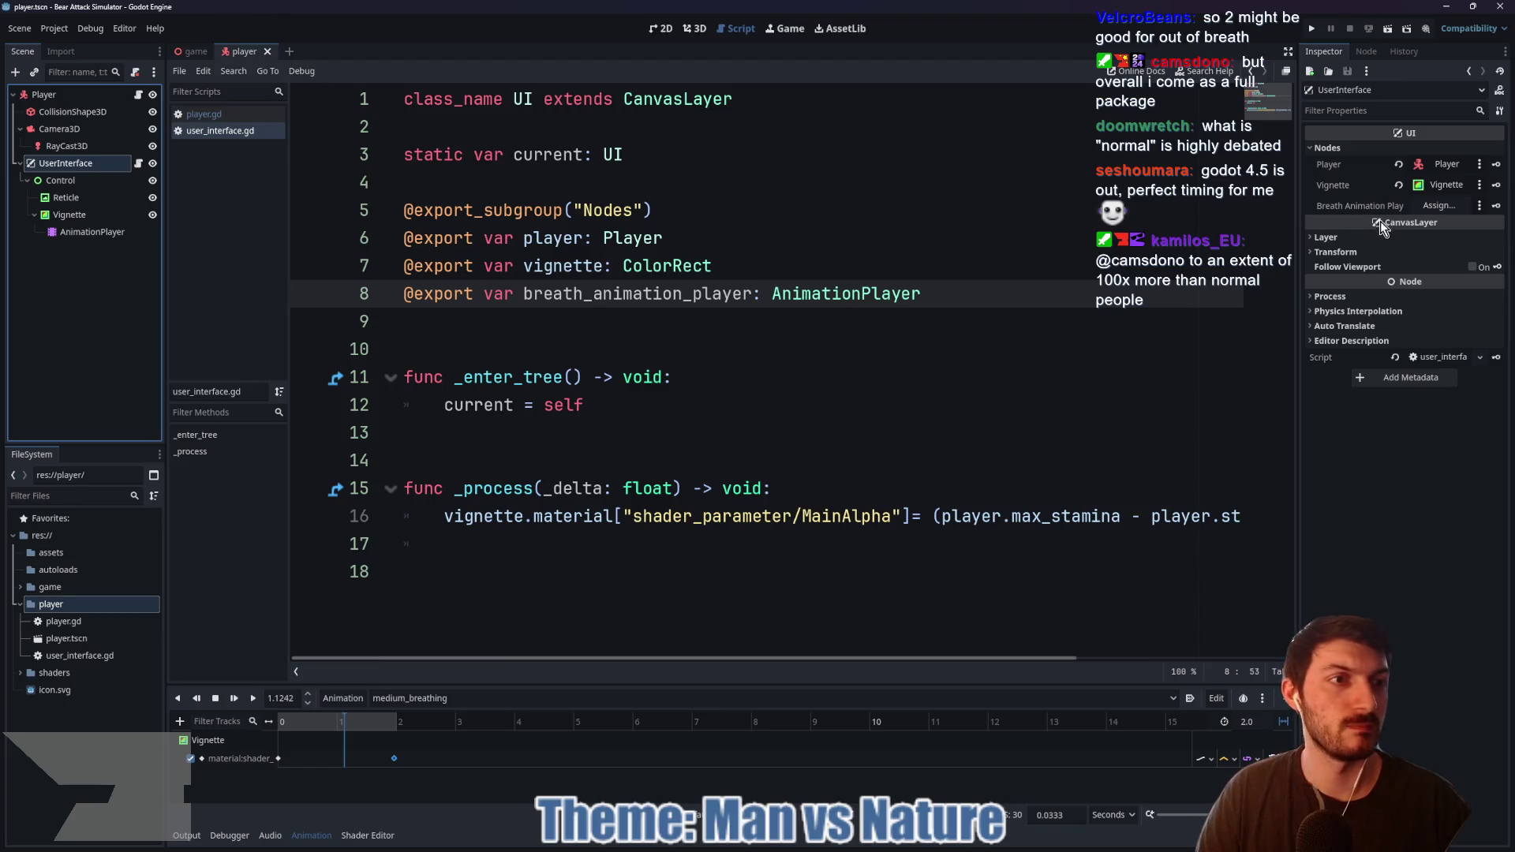
pyautogui.click(1439, 206)
pyautogui.click(744, 344)
pyautogui.click(712, 617)
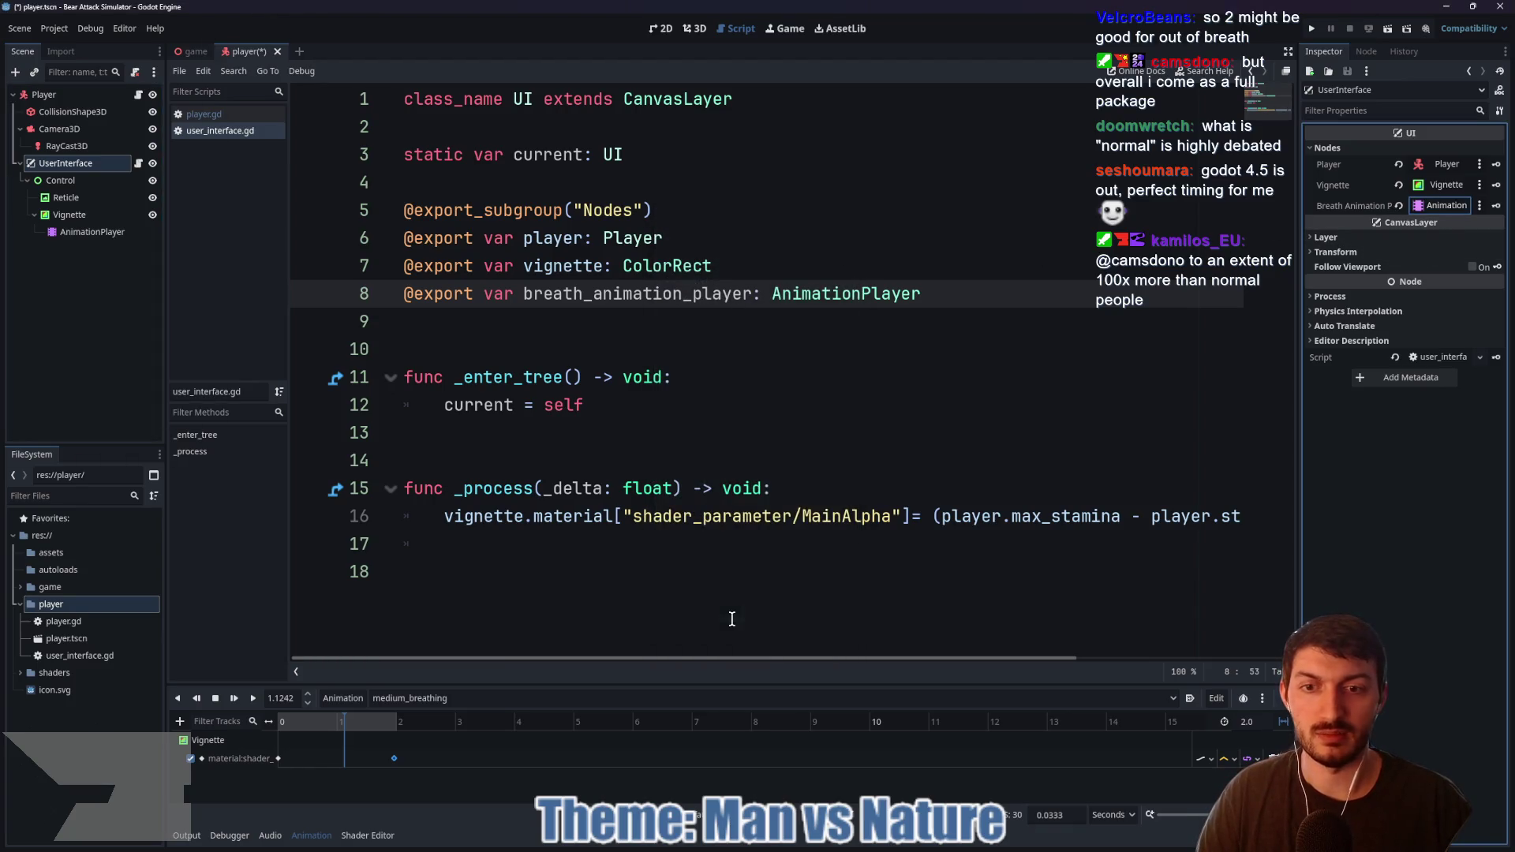
pyautogui.click(523, 545)
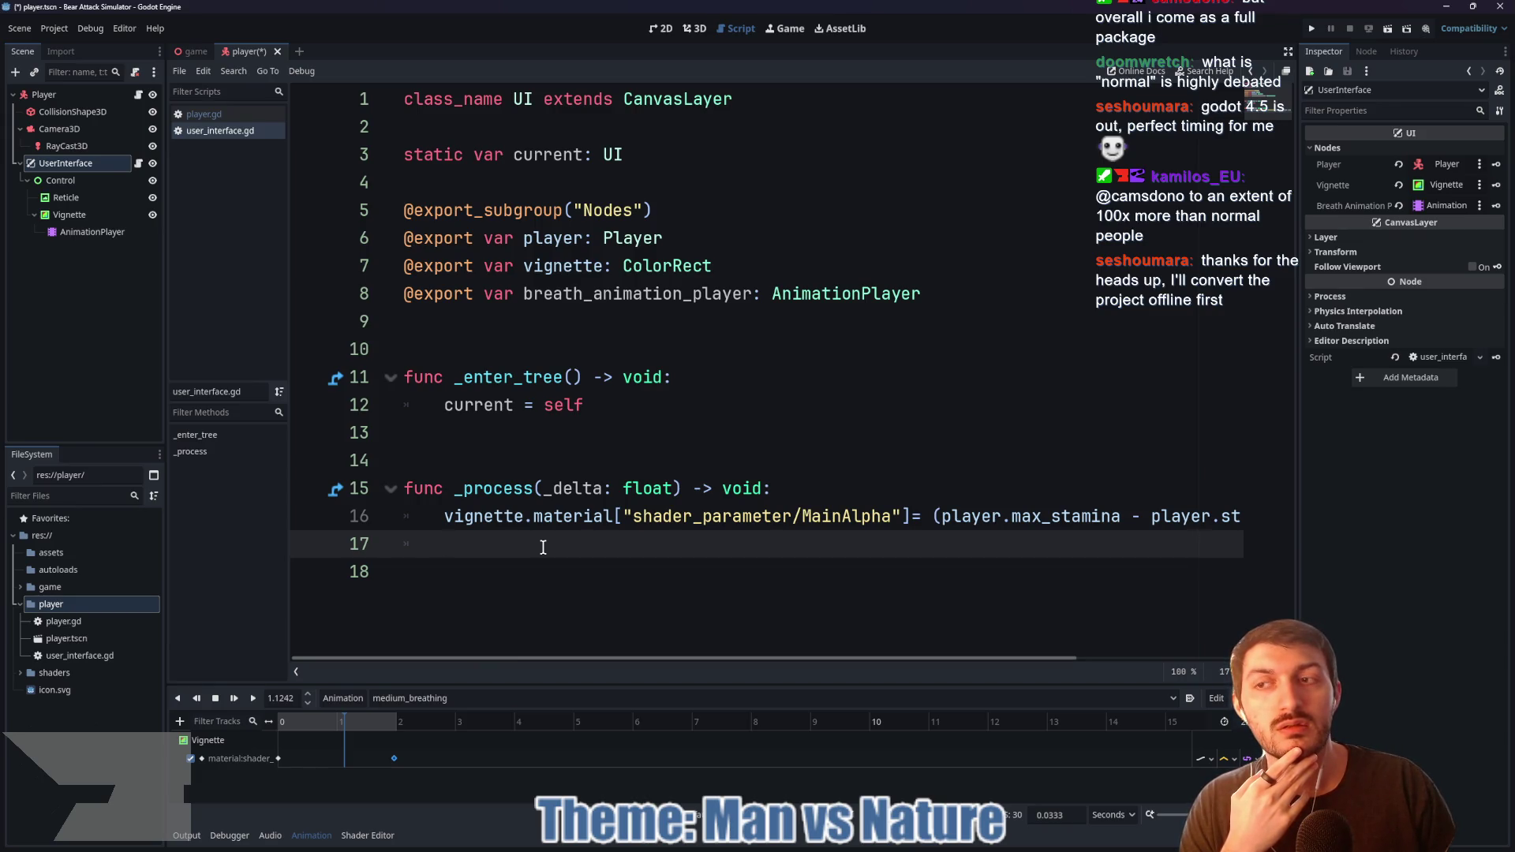
pyautogui.click(71, 221)
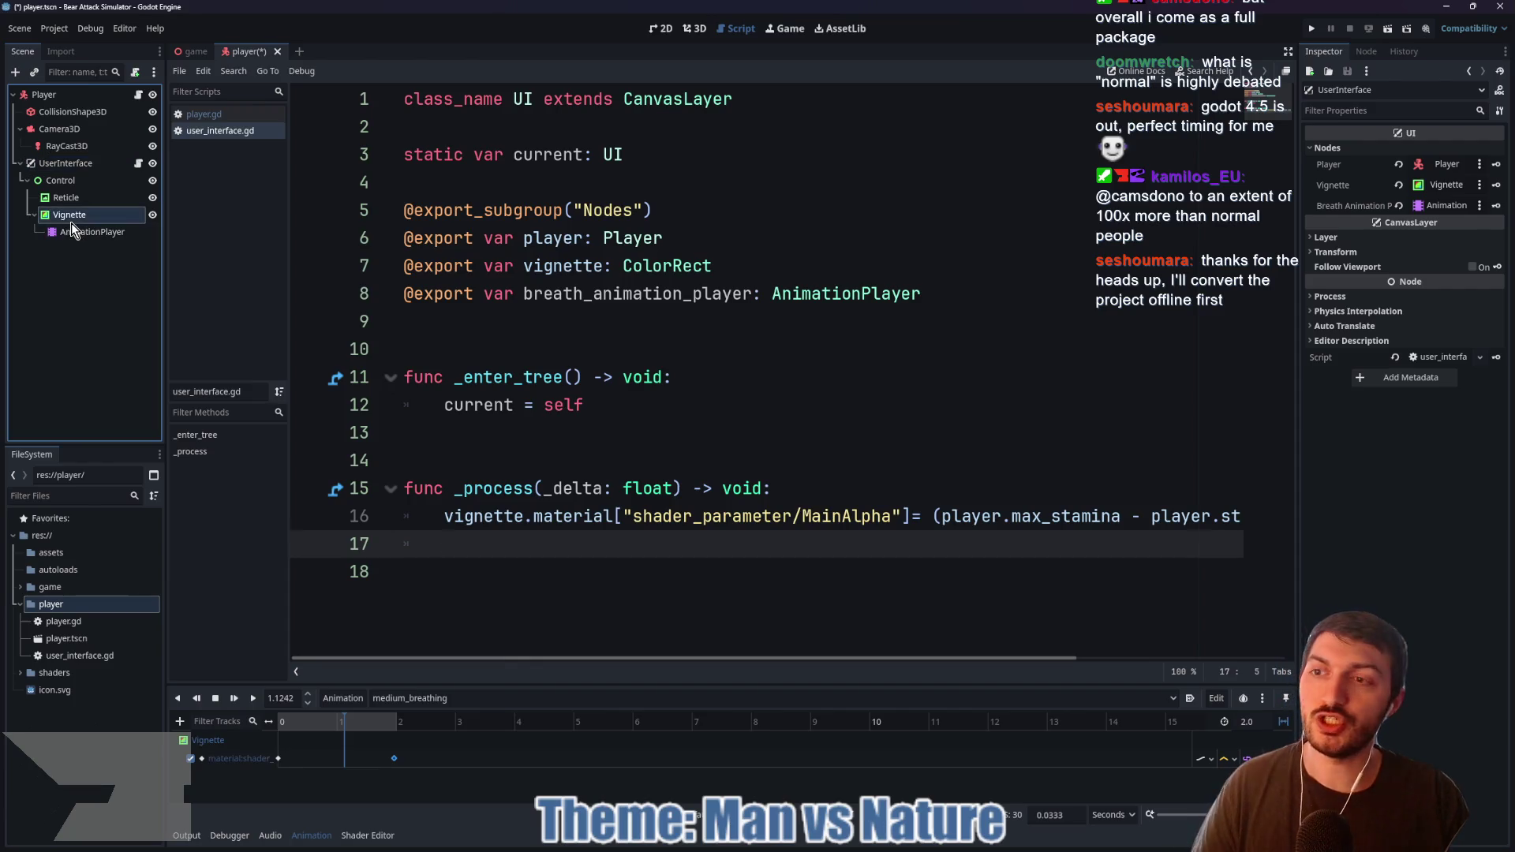
# Add an AnimationTree under Vignette using the Vignette's AnimationPlayer
pyautogui.hotkey('ctrl', 'a')
pyautogui.write('an')
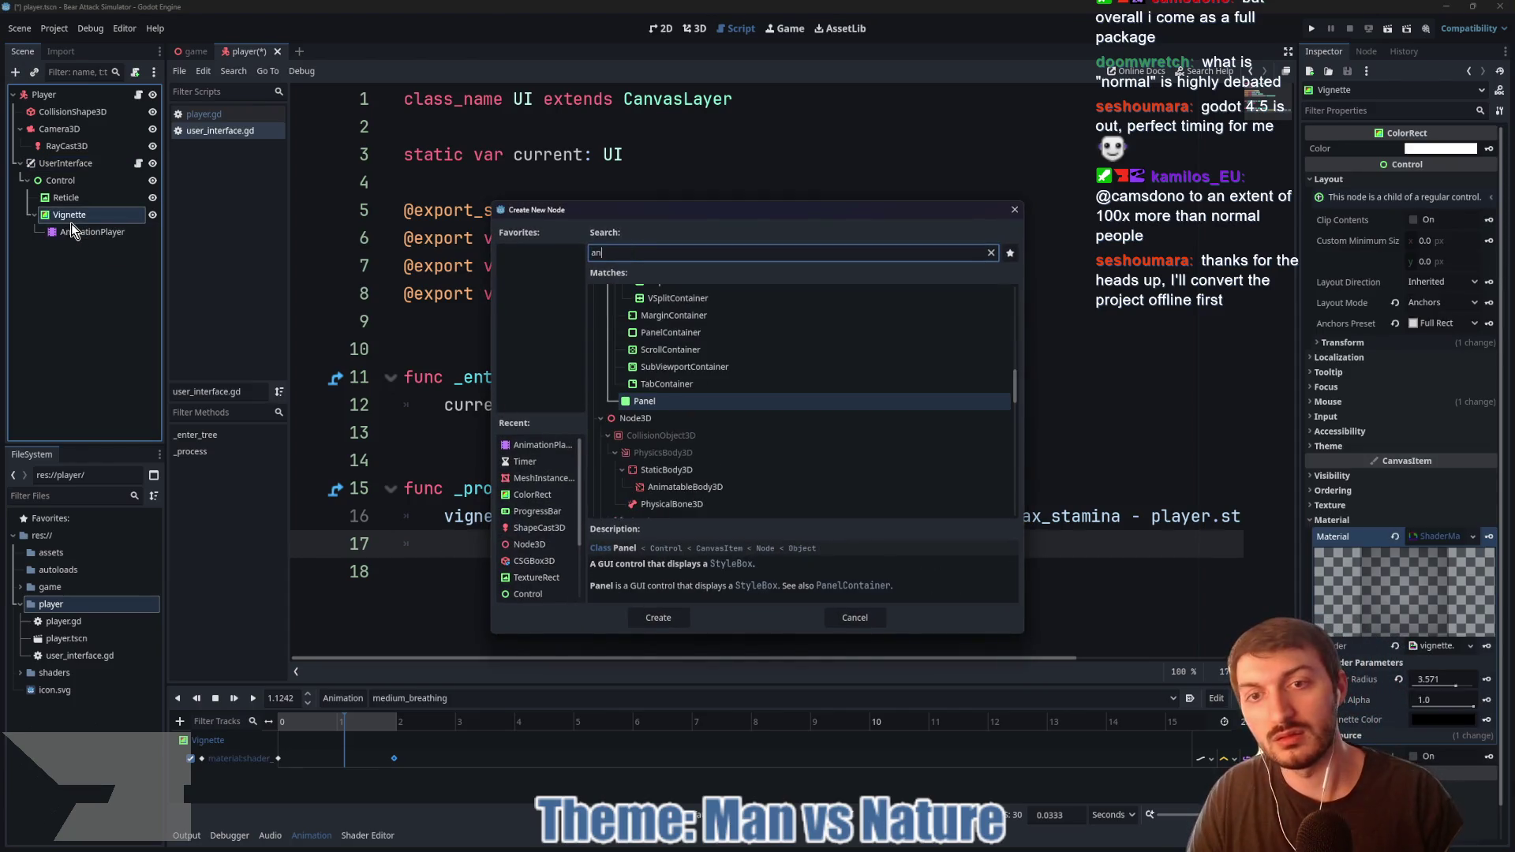
pyautogui.write('imationtree')
pyautogui.press('Return')
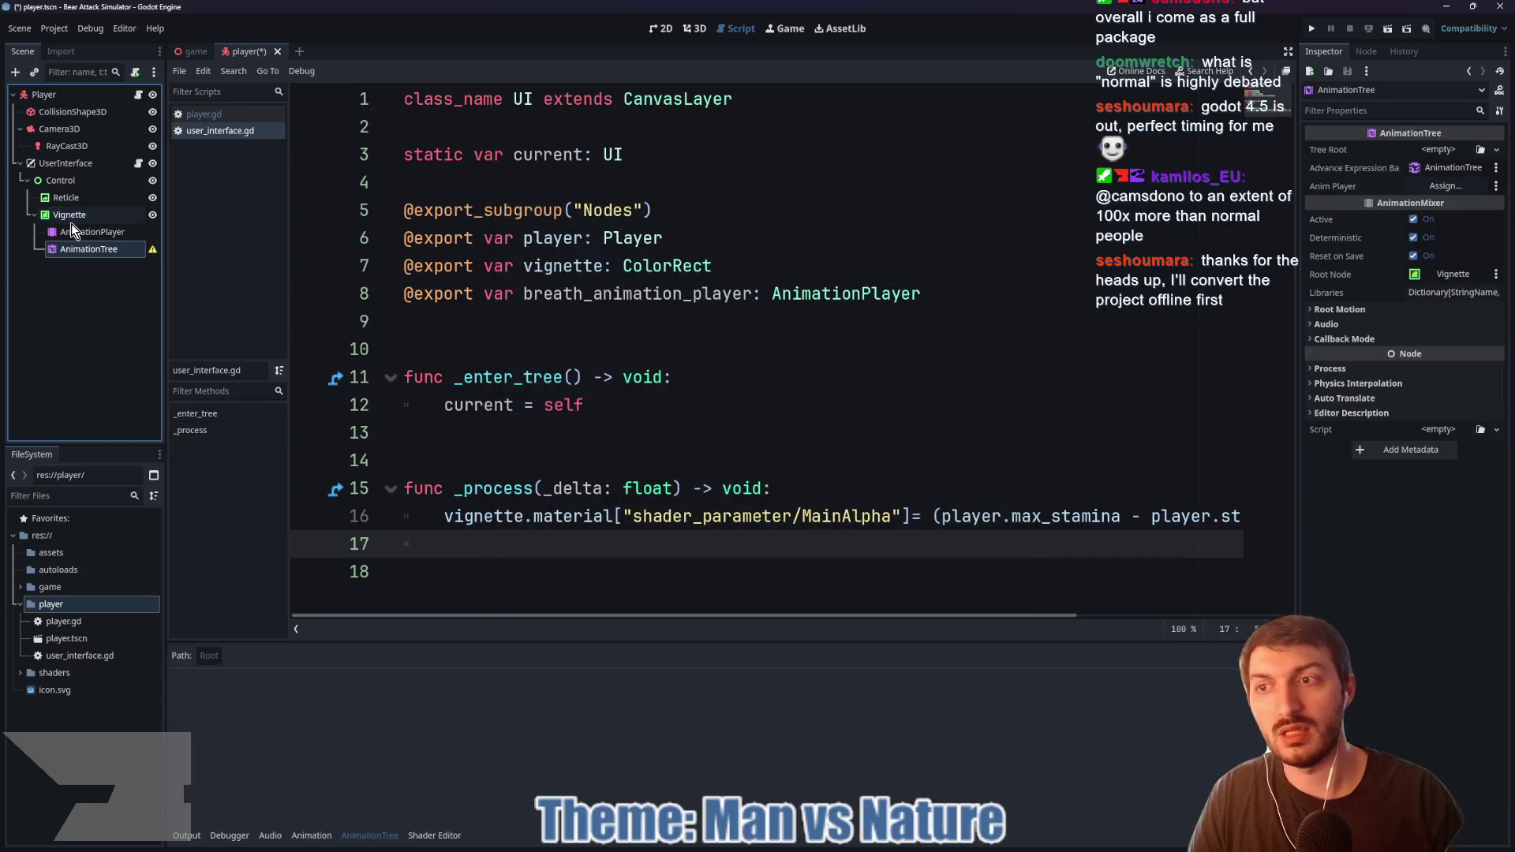
pyautogui.click(1444, 185)
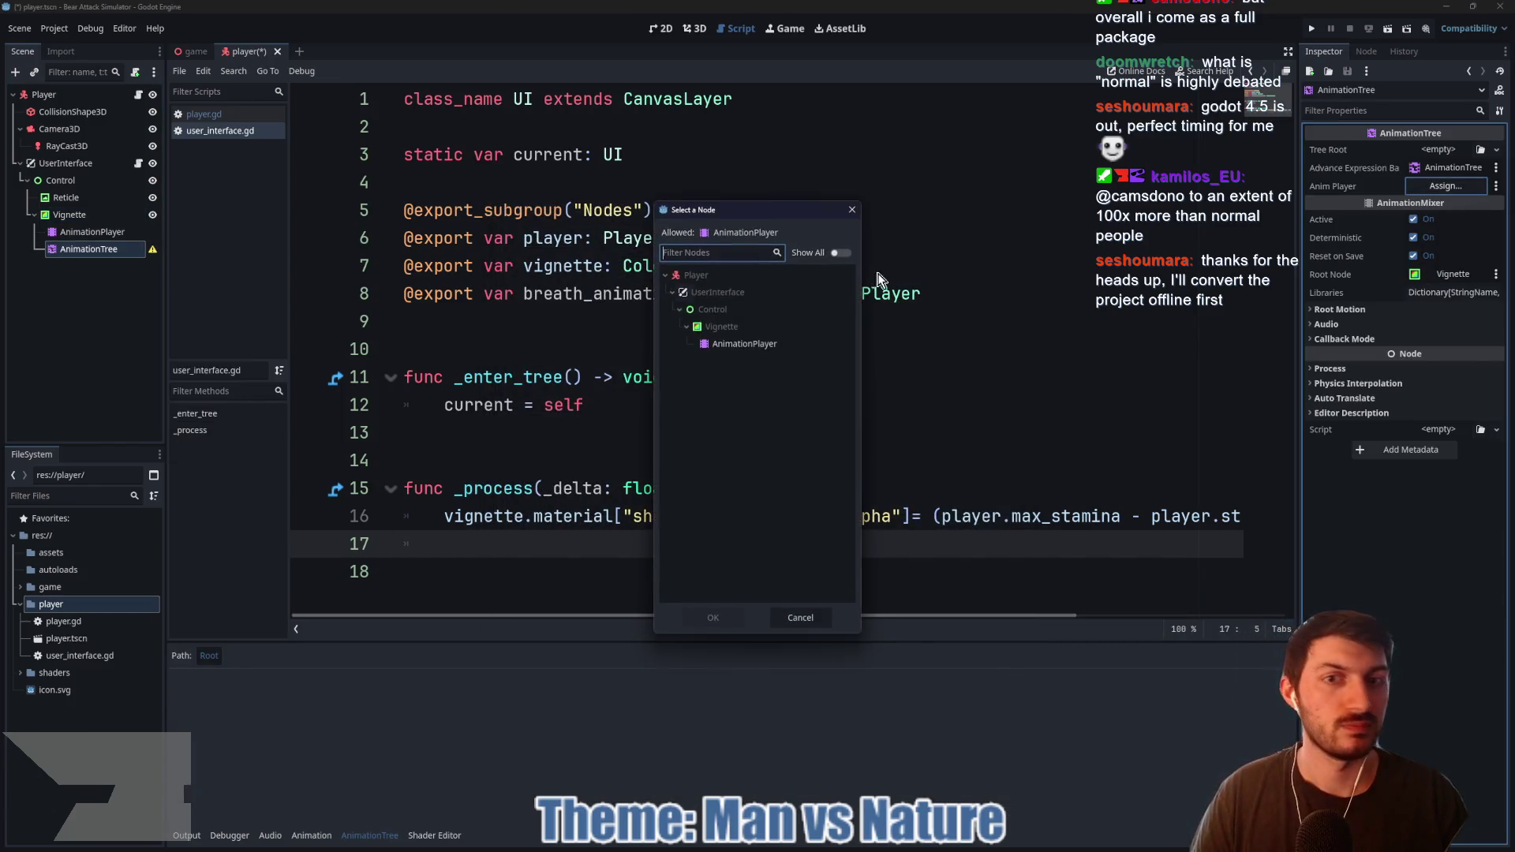
pyautogui.click(779, 344)
pyautogui.click(718, 615)
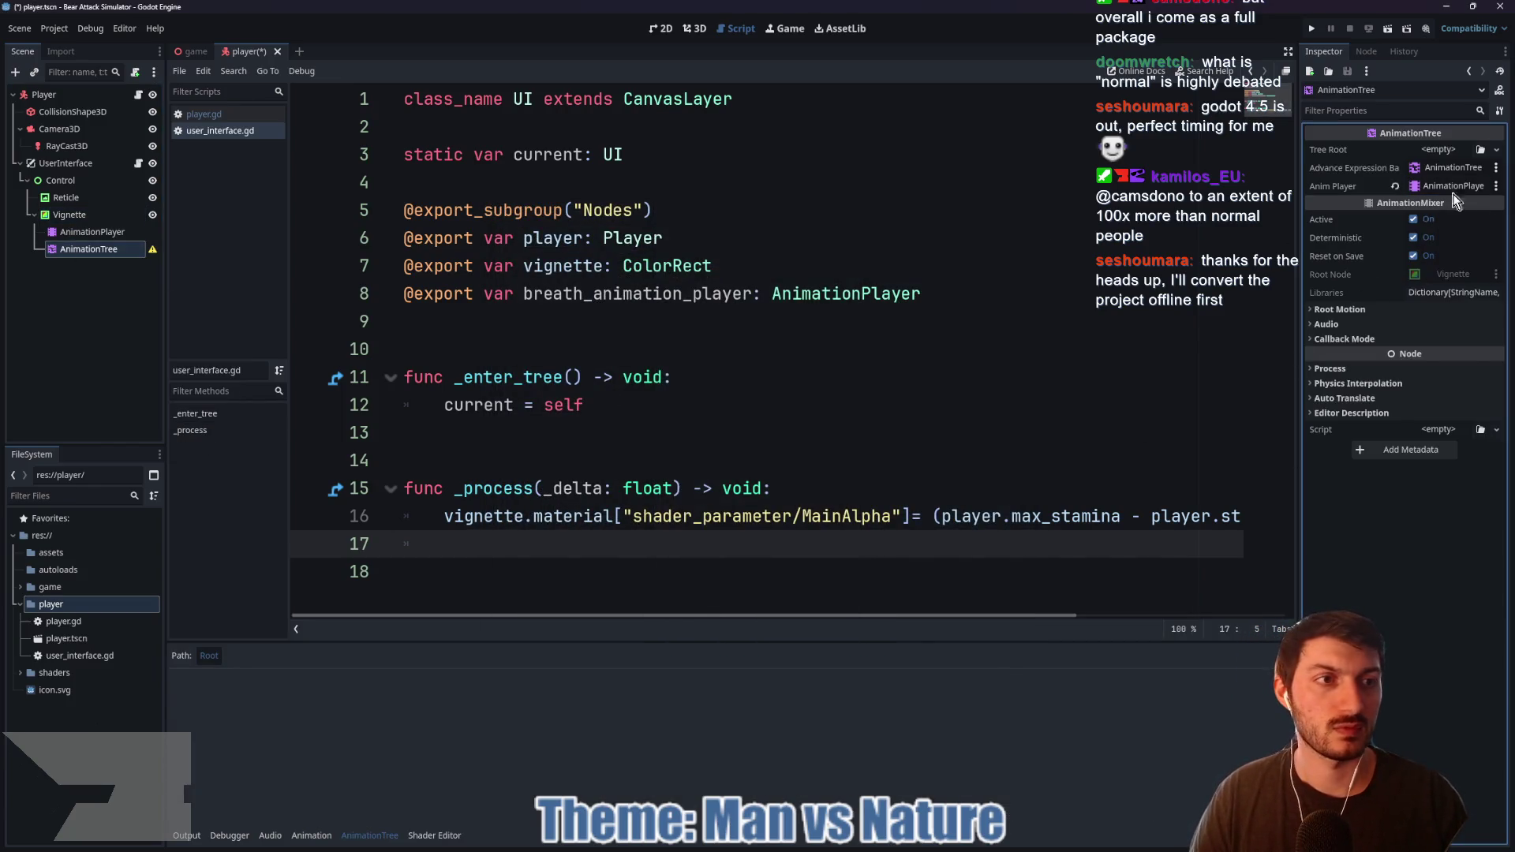
# Make the tree root an AnimationNodeStateMachine and add a BlendTree named BreathingTree
pyautogui.click(1432, 157)
pyautogui.click(1449, 252)
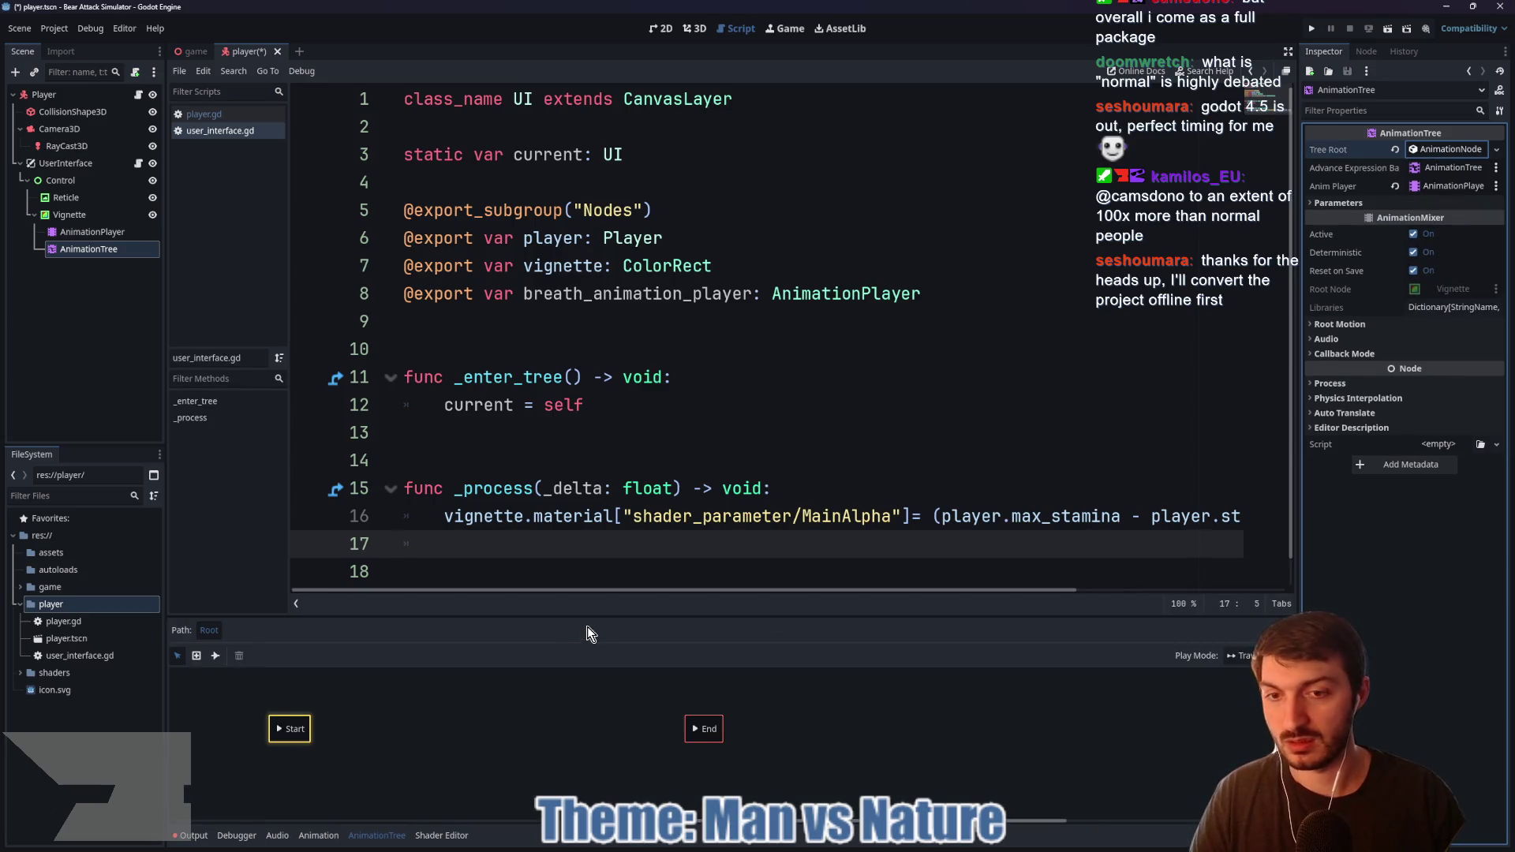
pyautogui.rightClick(396, 723)
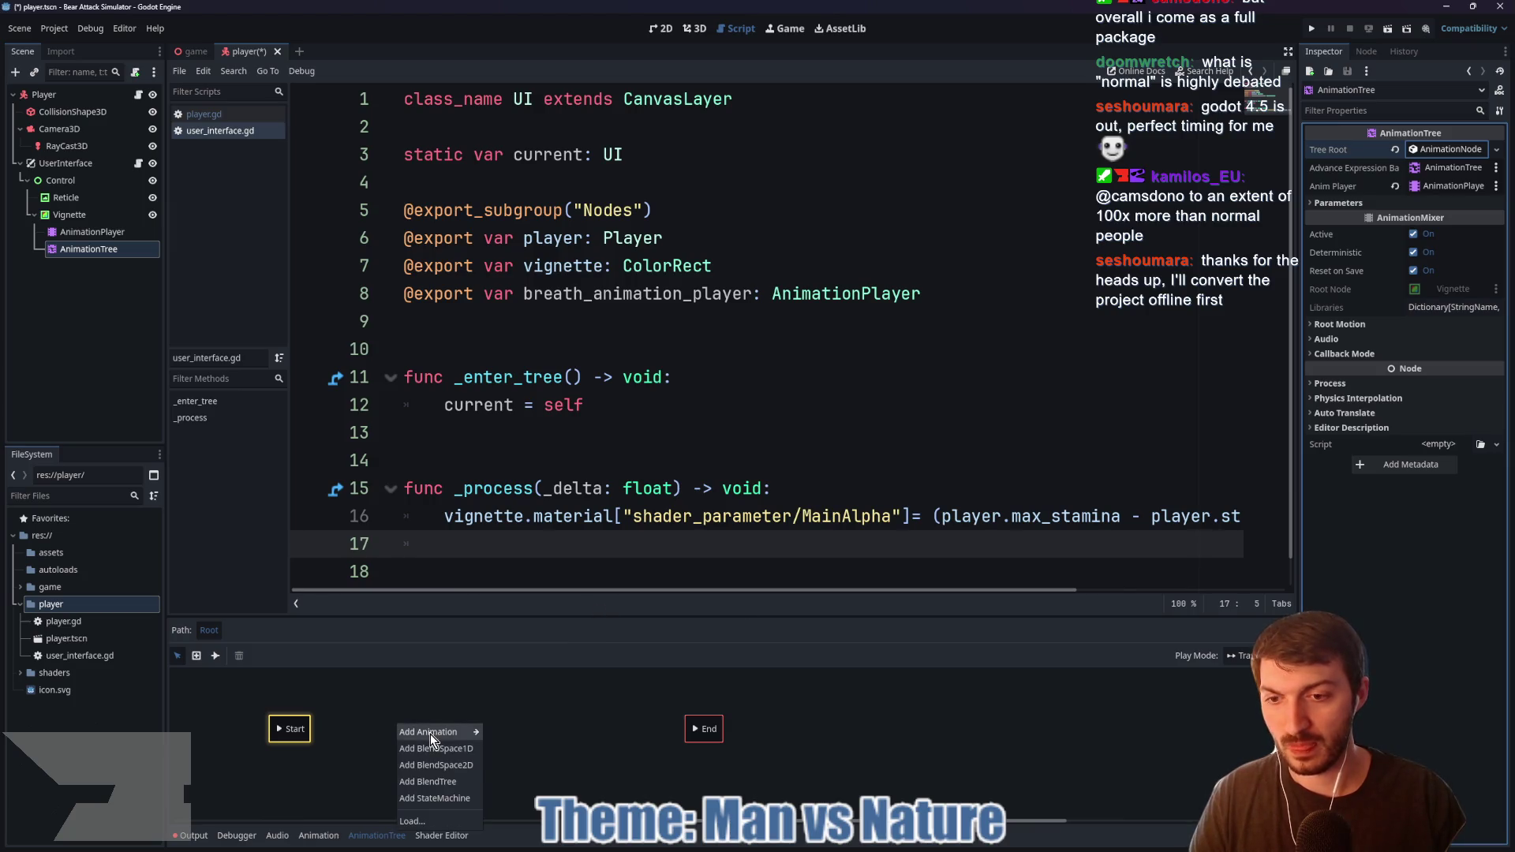
pyautogui.click(446, 781)
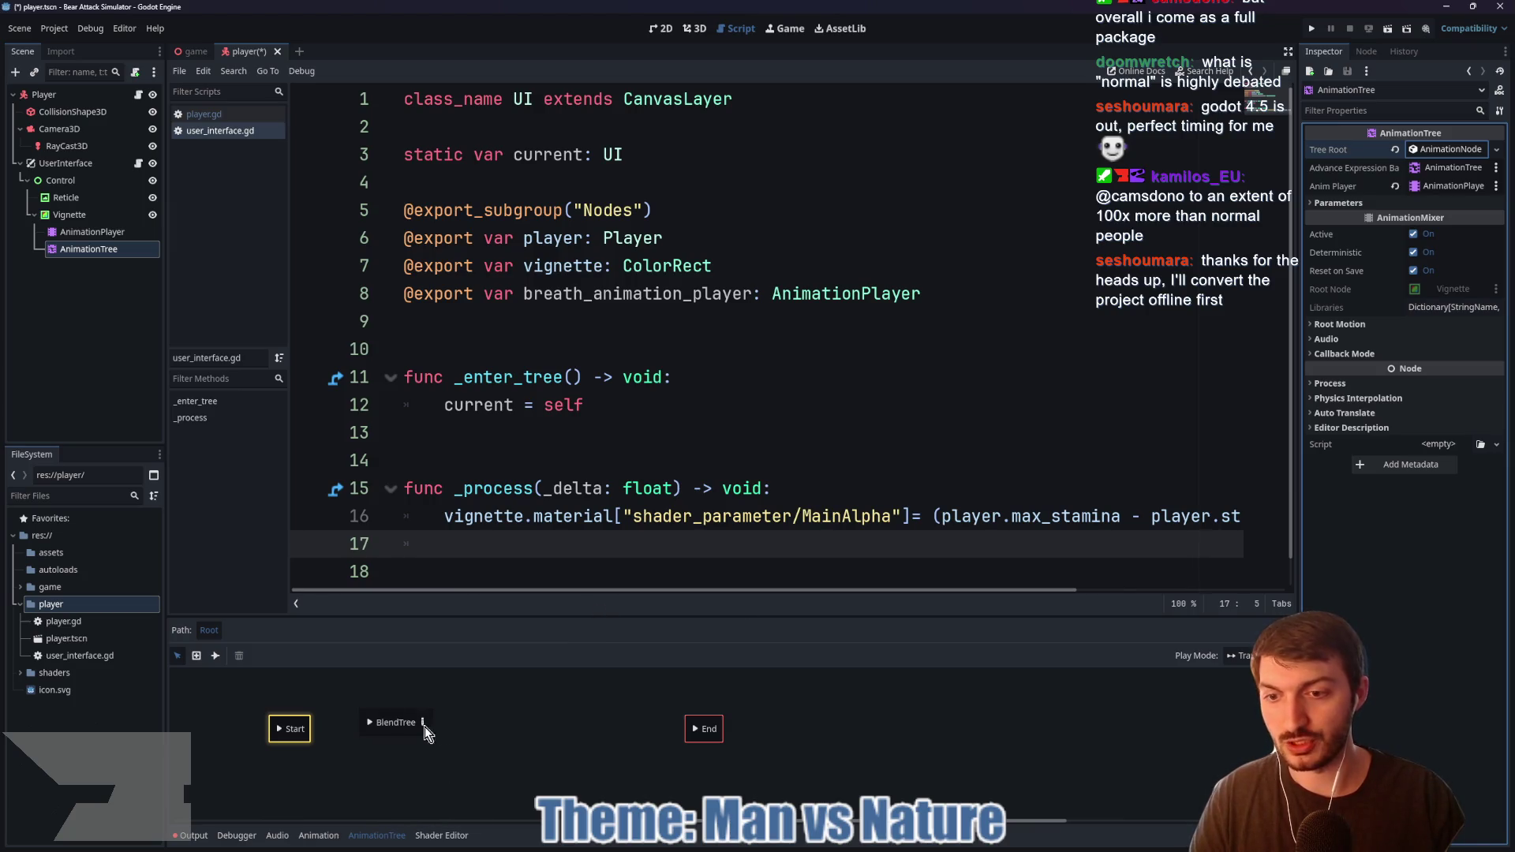
pyautogui.write('Breathing')
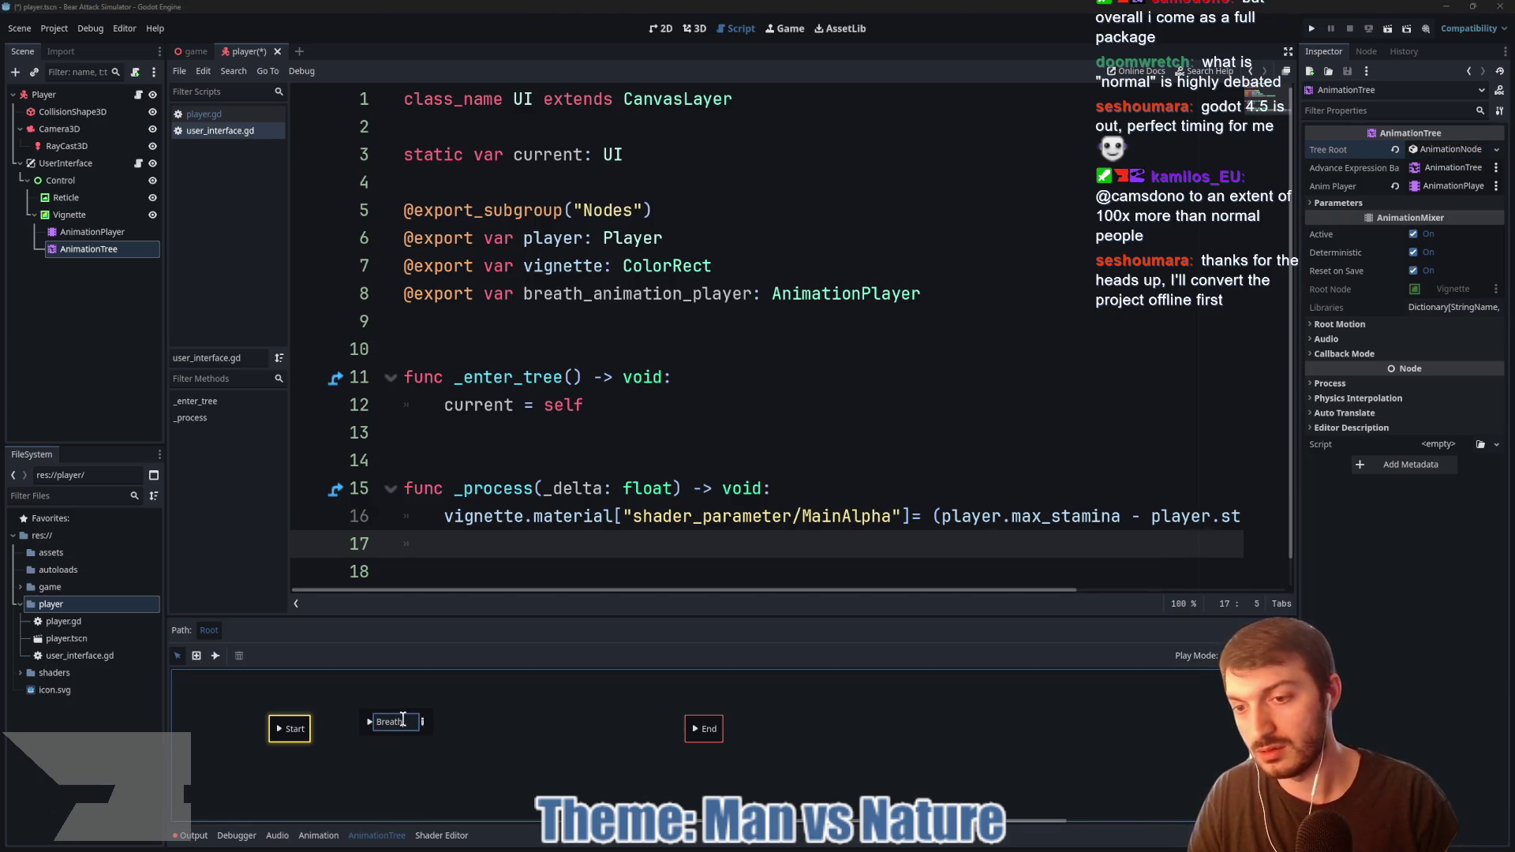
pyautogui.write('Tree')
pyautogui.press('Return')
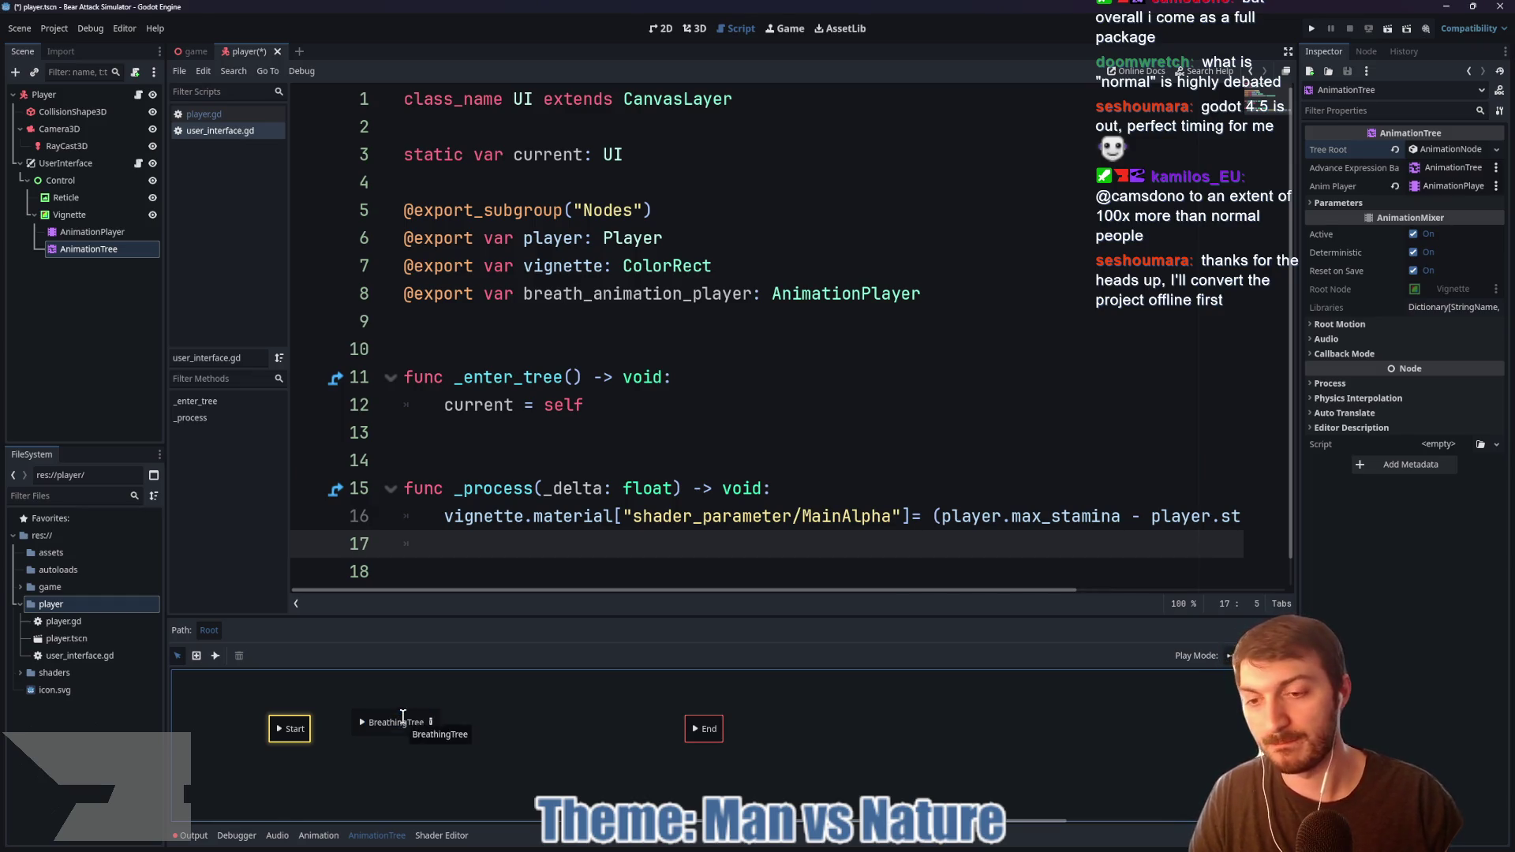
# Inside BreathingTree, add a BlendSpace1D node named Breathing
pyautogui.click(433, 722)
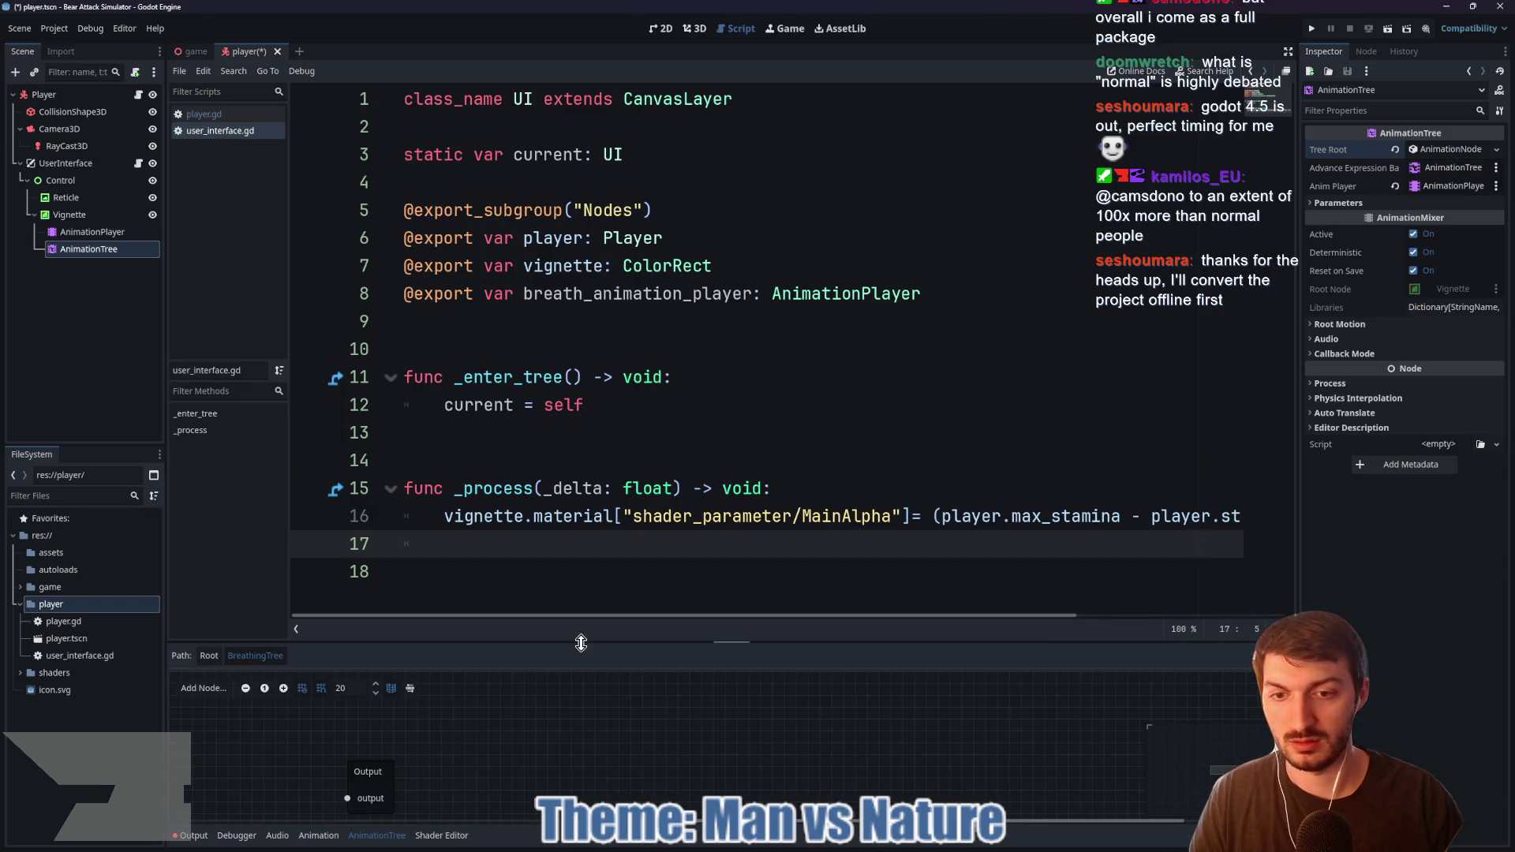
pyautogui.moveTo(583, 618); pyautogui.dragTo(558, 456)
pyautogui.moveTo(369, 584); pyautogui.dragTo(630, 573)
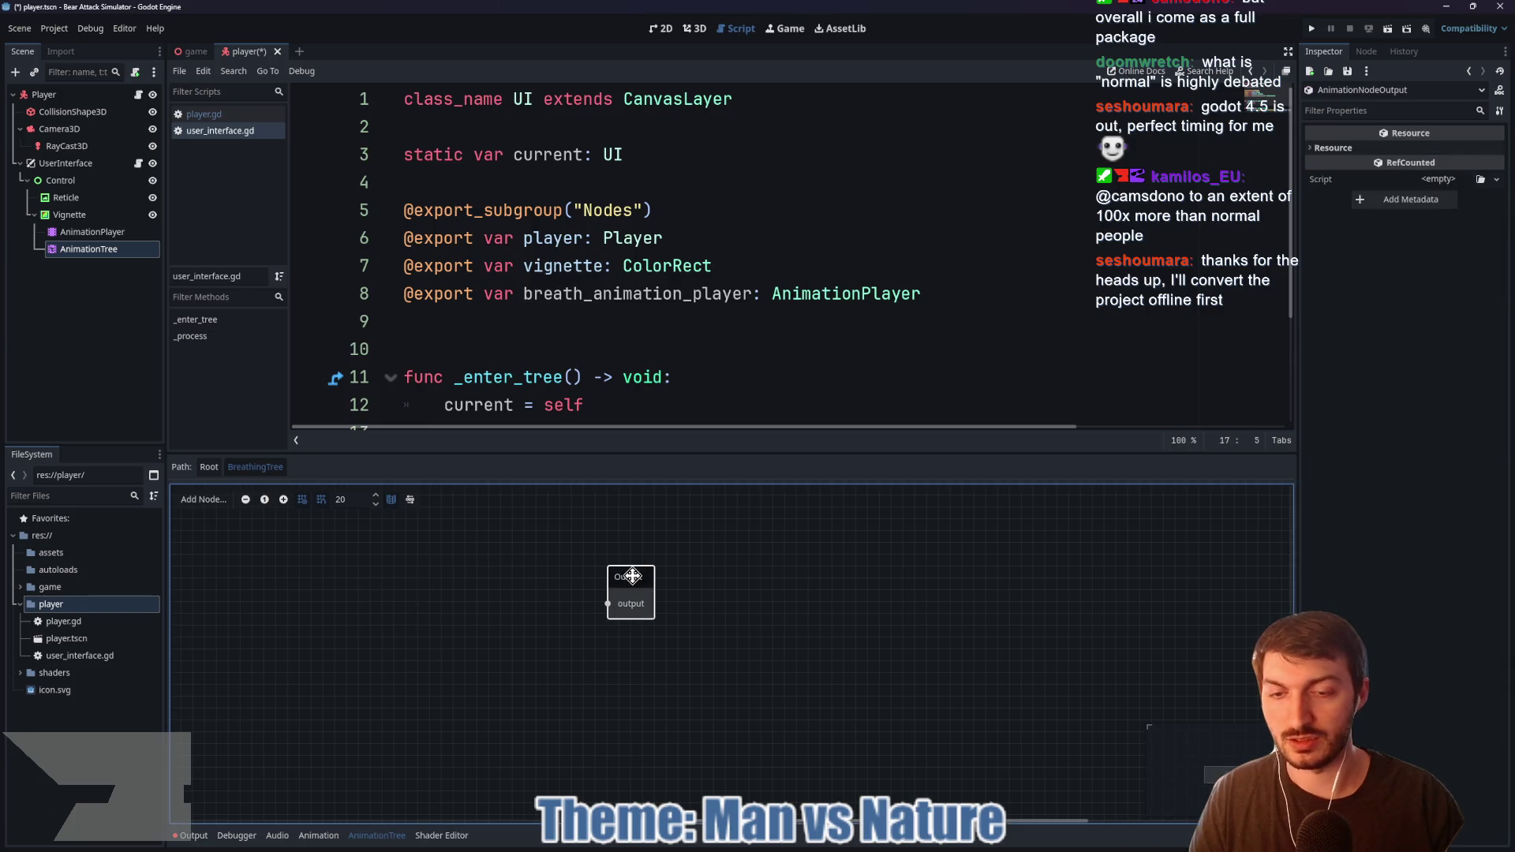
pyautogui.rightClick(374, 592)
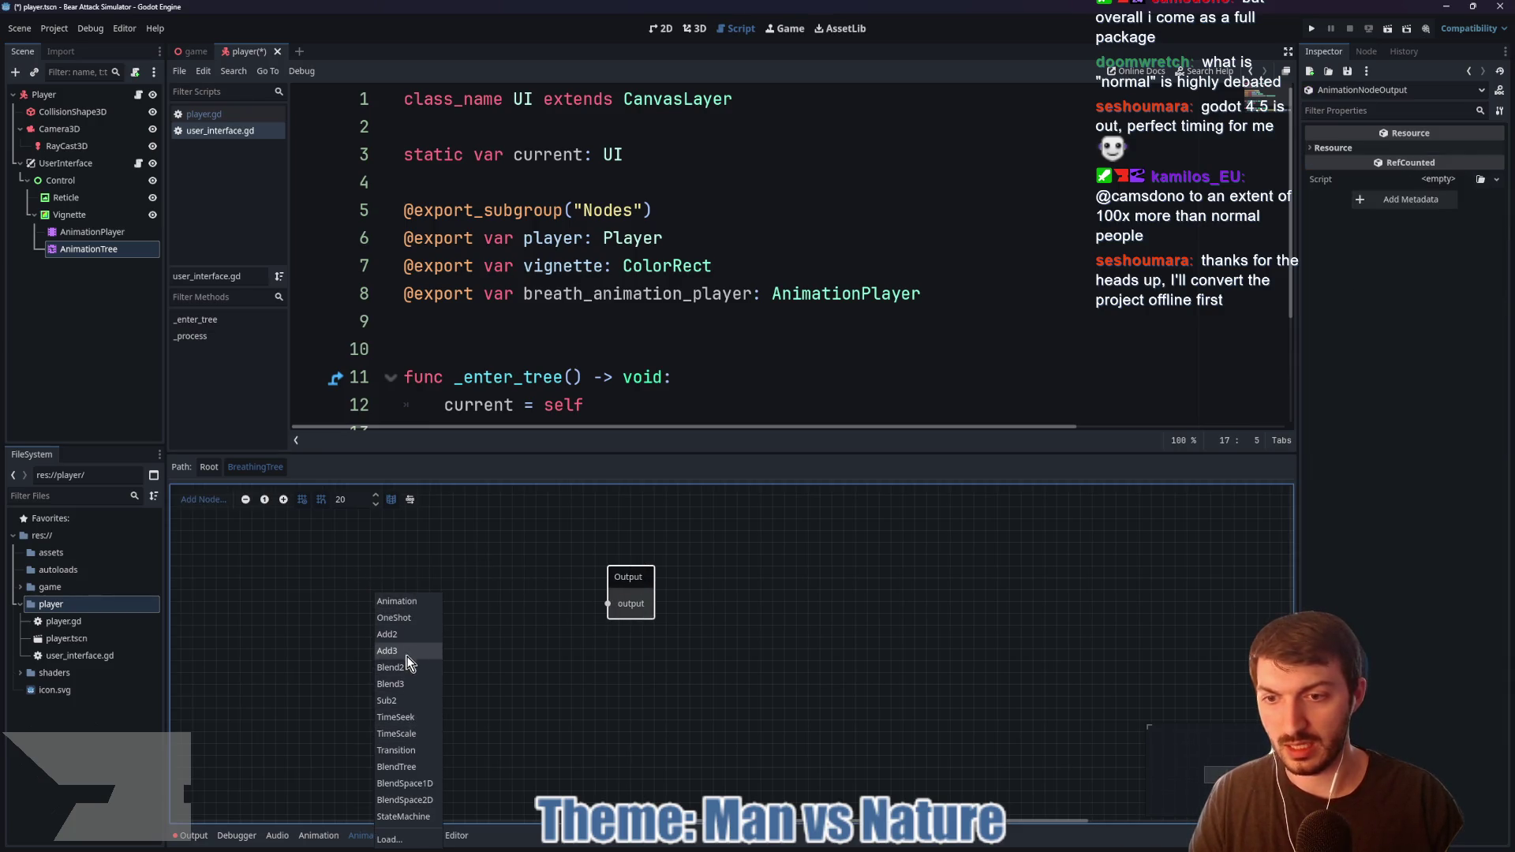
pyautogui.click(409, 784)
pyautogui.click(447, 631)
pyautogui.write('Breathing')
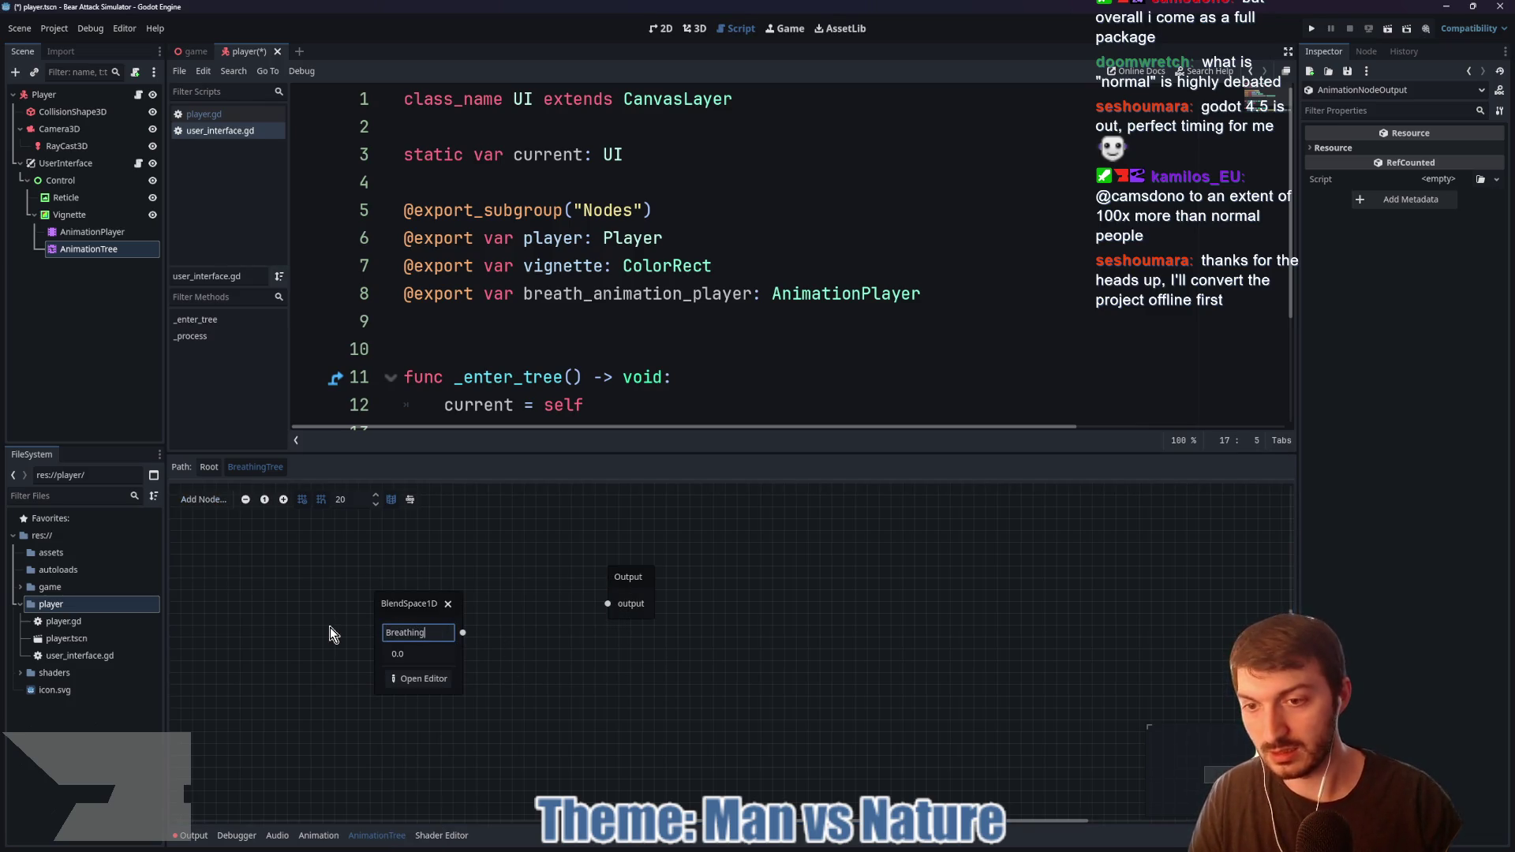
# Set the Breathing blend space minimum to 0 and add medium_breathing as a blend point
pyautogui.click(419, 679)
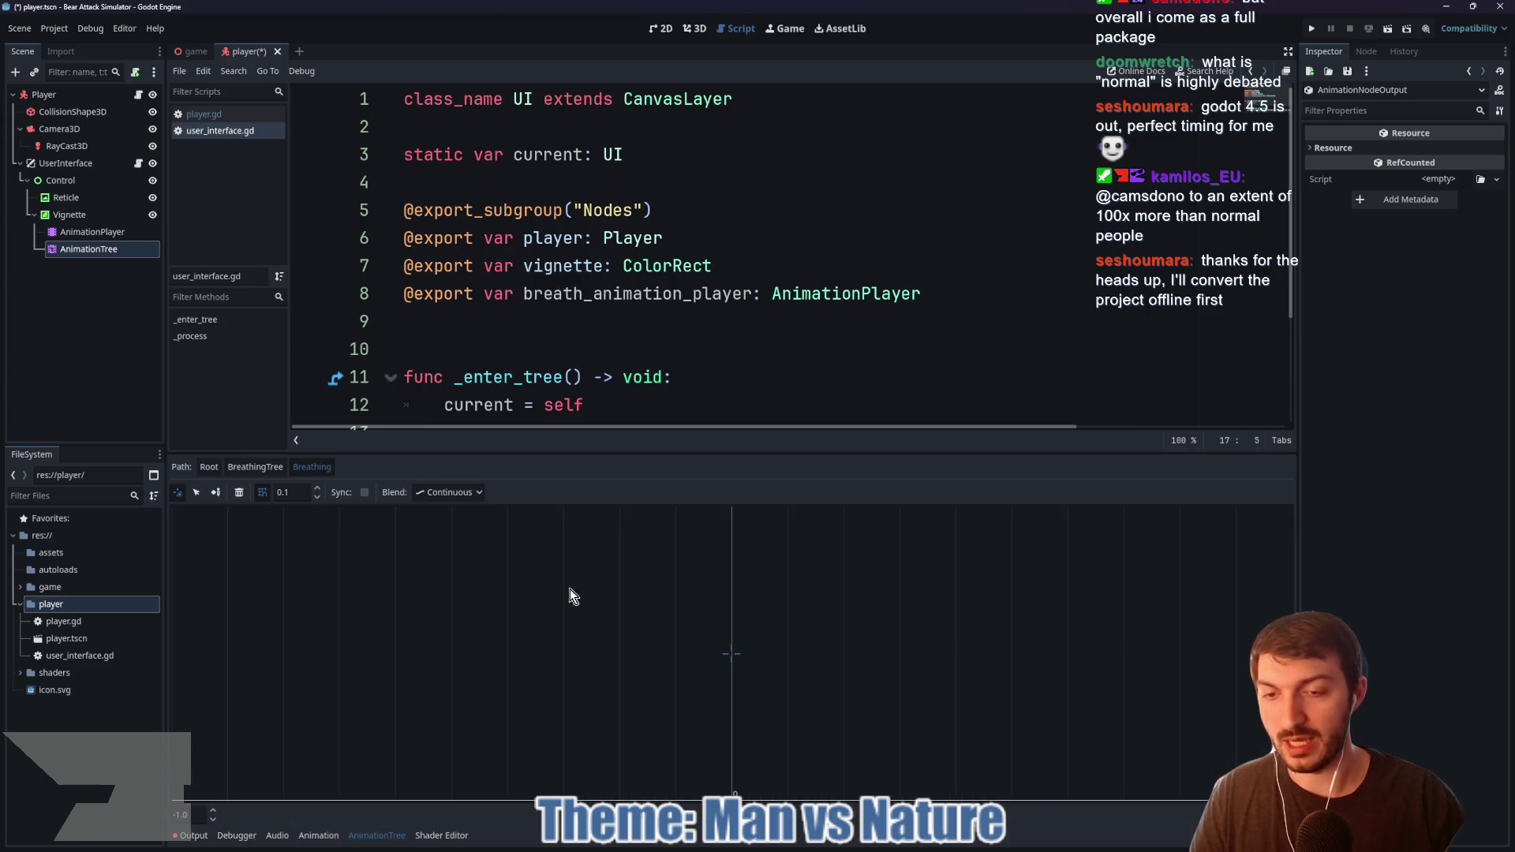
pyautogui.click(193, 813)
pyautogui.write('0')
pyautogui.press('Return')
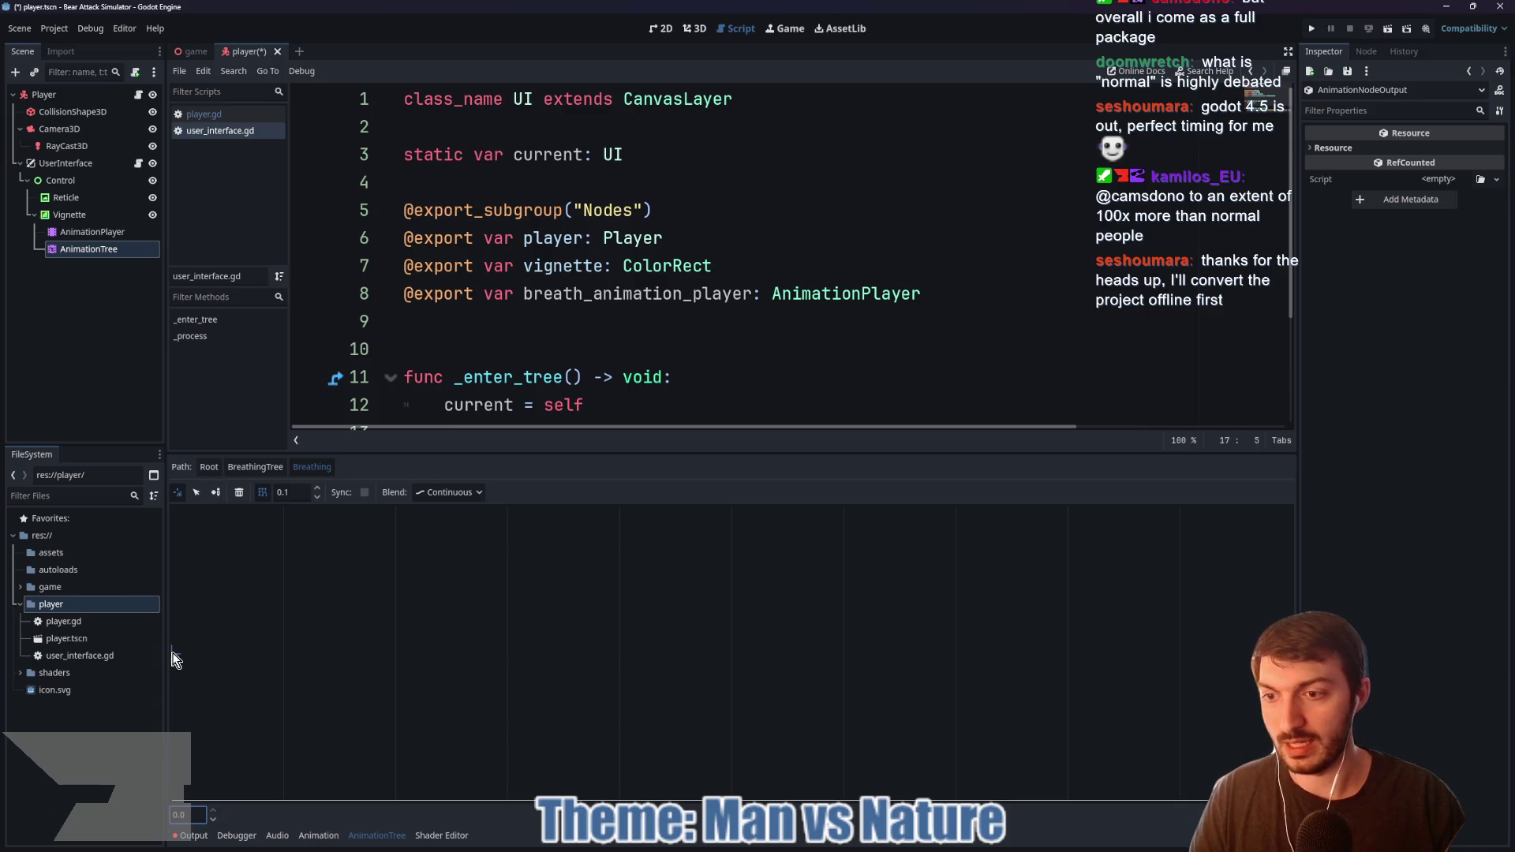
pyautogui.click(218, 494)
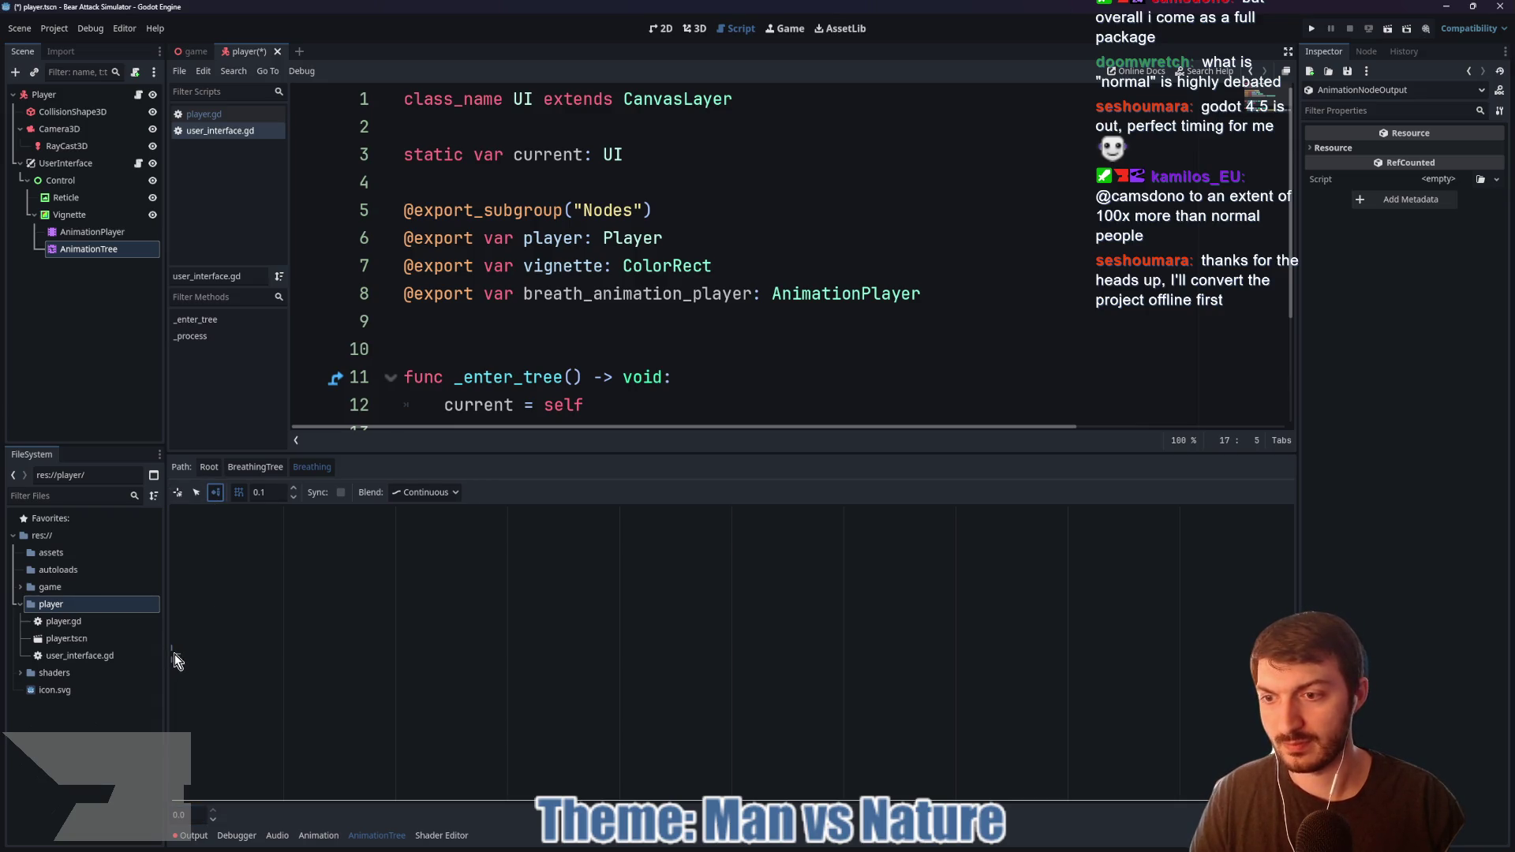
pyautogui.click(175, 659)
pyautogui.moveTo(200, 665)
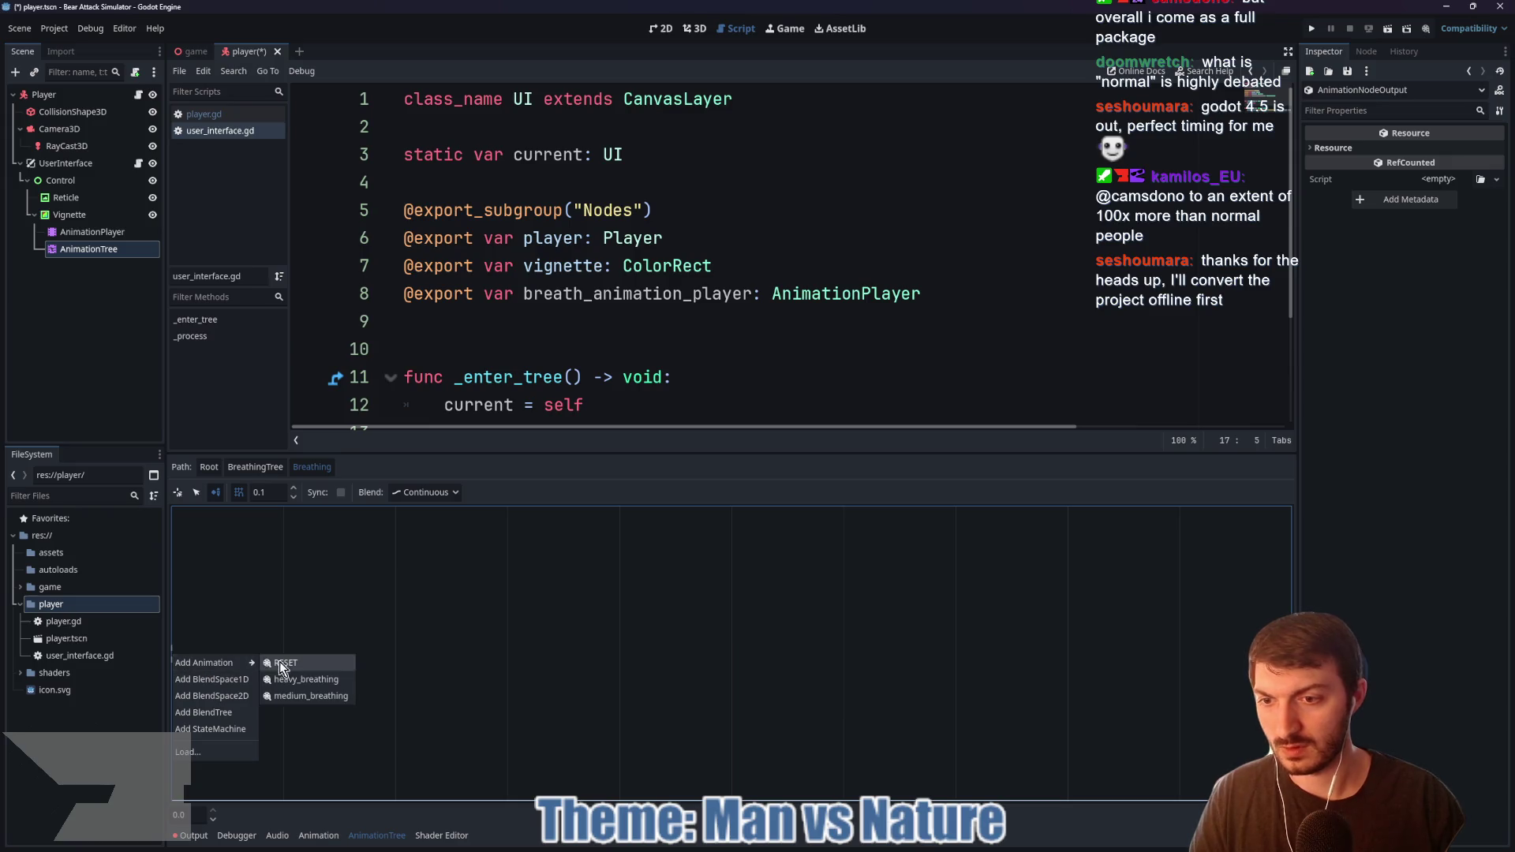
pyautogui.click(298, 698)
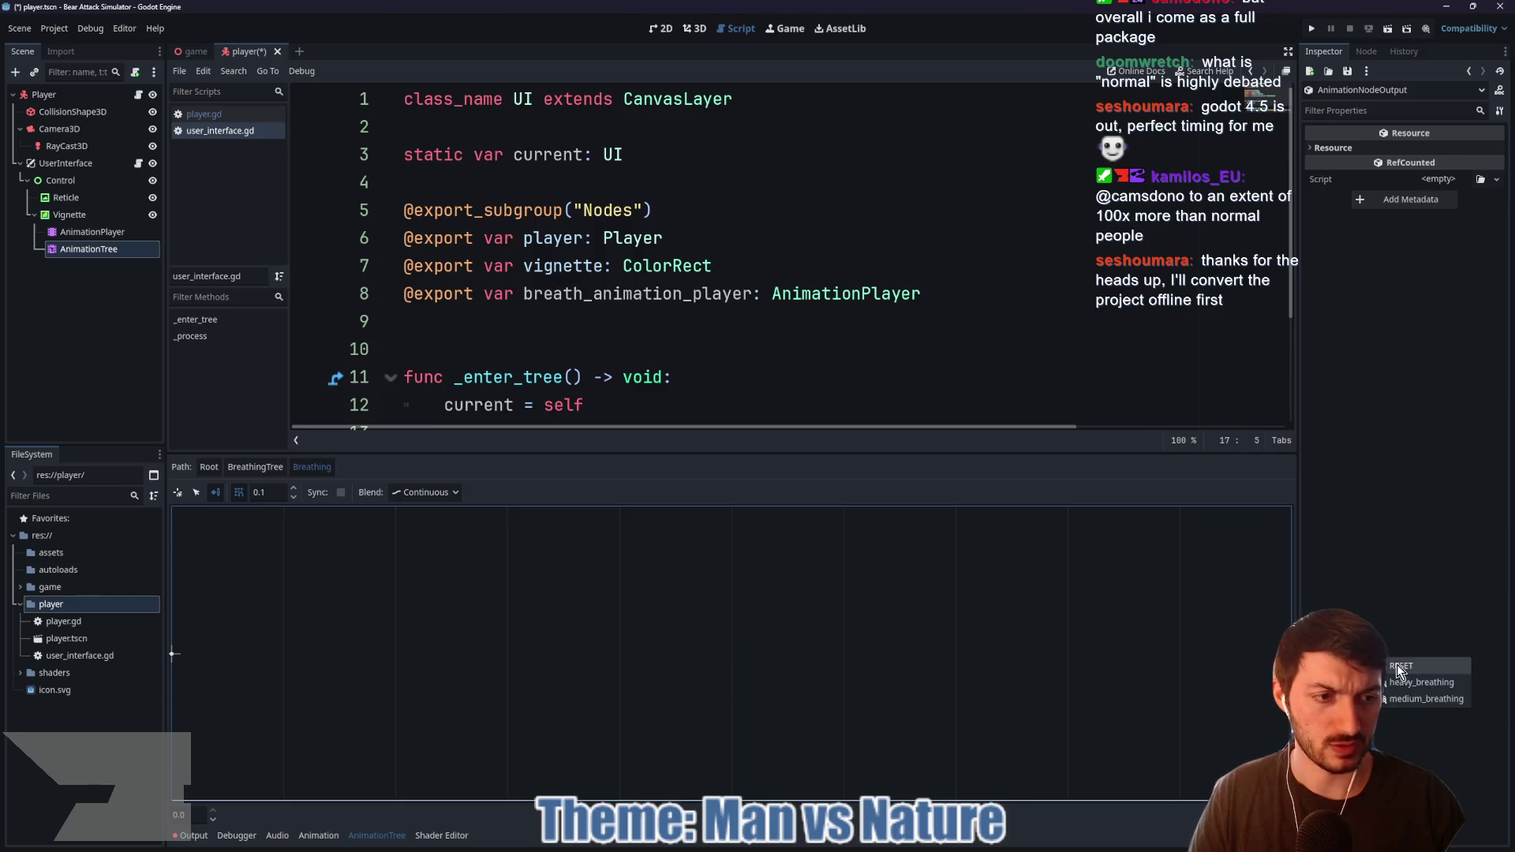
# Connect Breathing to BreathingTree's Output and return to the root state machine
pyautogui.click(255, 466)
pyautogui.moveTo(463, 632); pyautogui.dragTo(604, 605)
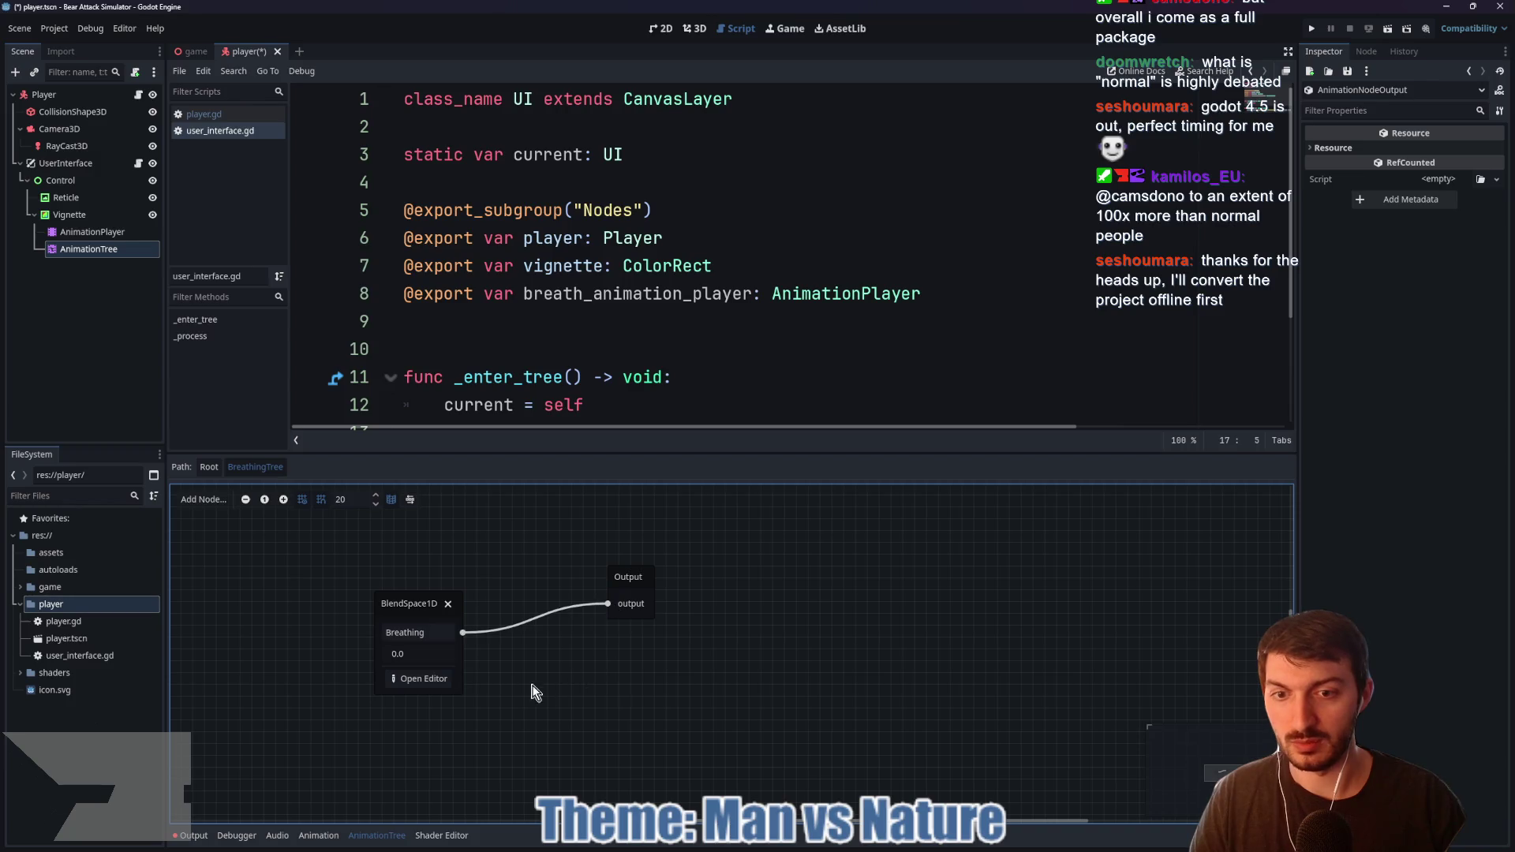
pyautogui.click(208, 467)
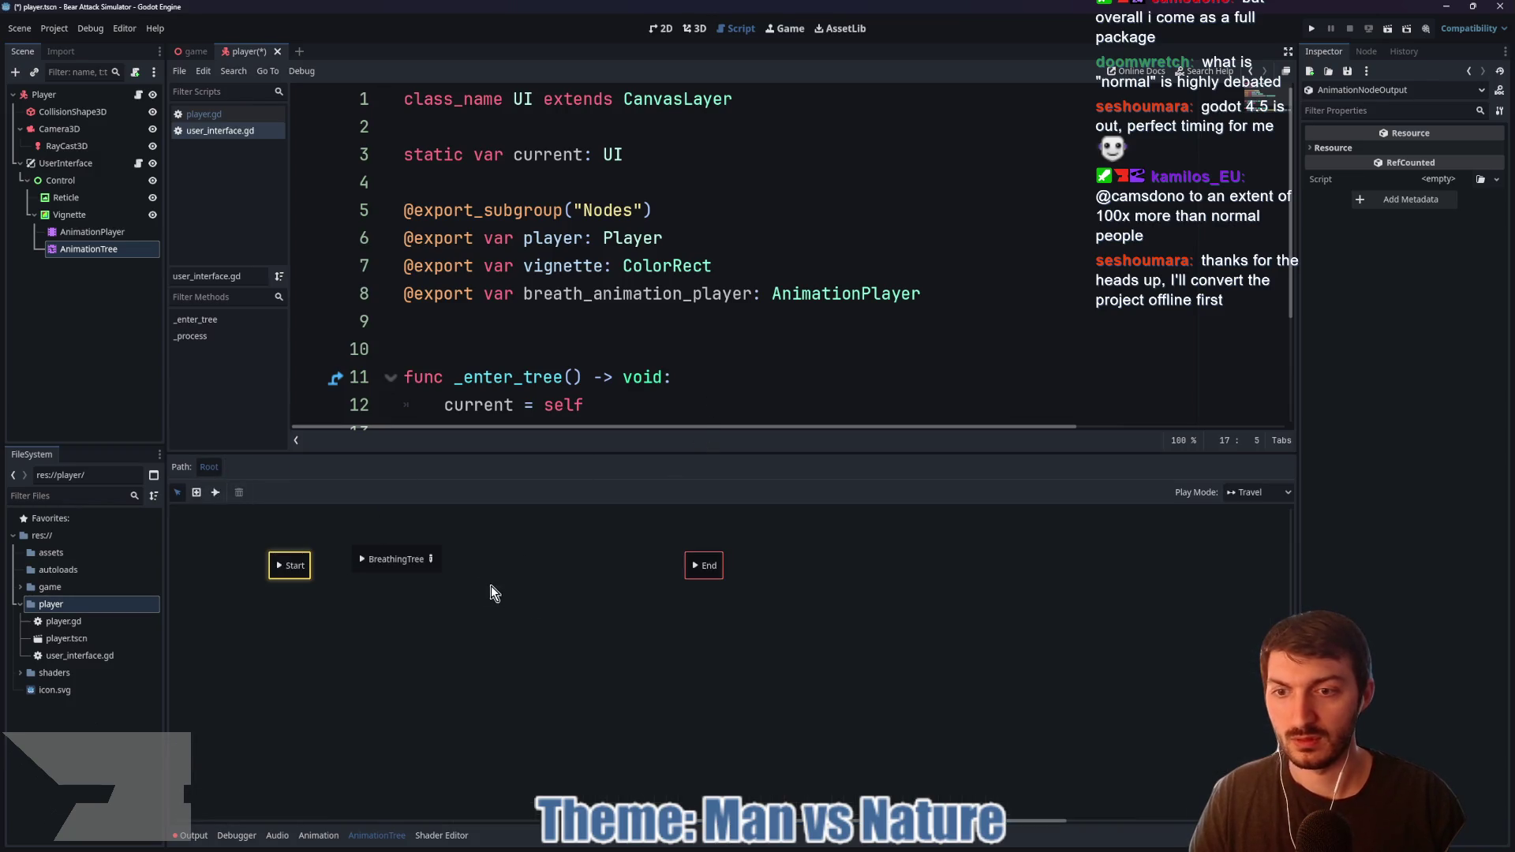
# Add a transition from Start to BreathingTree and align BreathingTree level with End
pyautogui.click(215, 492)
pyautogui.moveTo(300, 565); pyautogui.dragTo(458, 557)
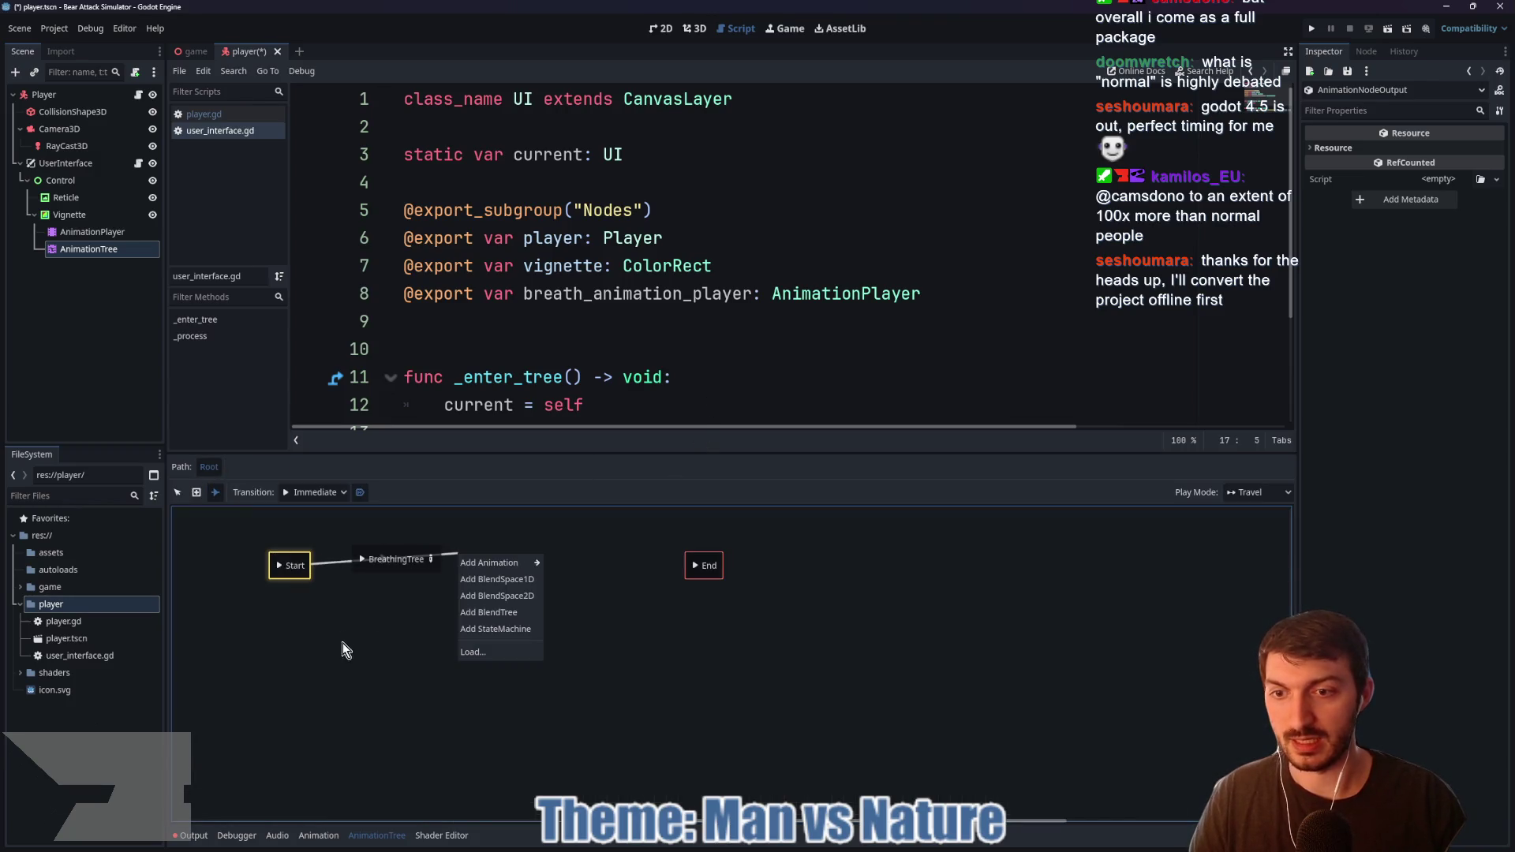
pyautogui.click(351, 591)
pyautogui.moveTo(309, 568); pyautogui.dragTo(399, 558)
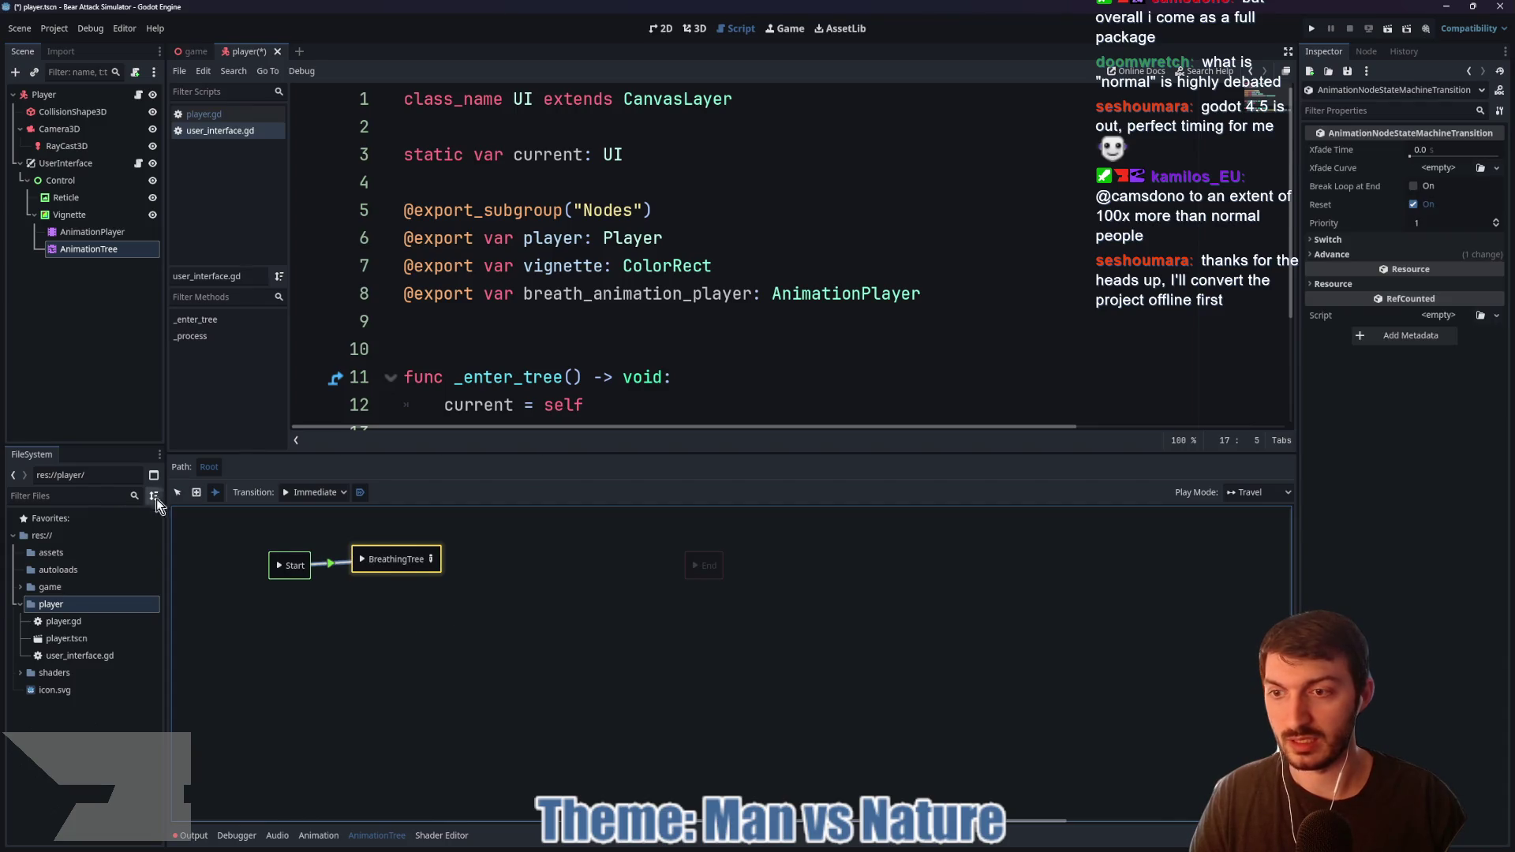
pyautogui.click(177, 492)
pyautogui.doubleClick(399, 559)
pyautogui.moveTo(436, 570); pyautogui.dragTo(445, 576)
pyautogui.click(496, 611)
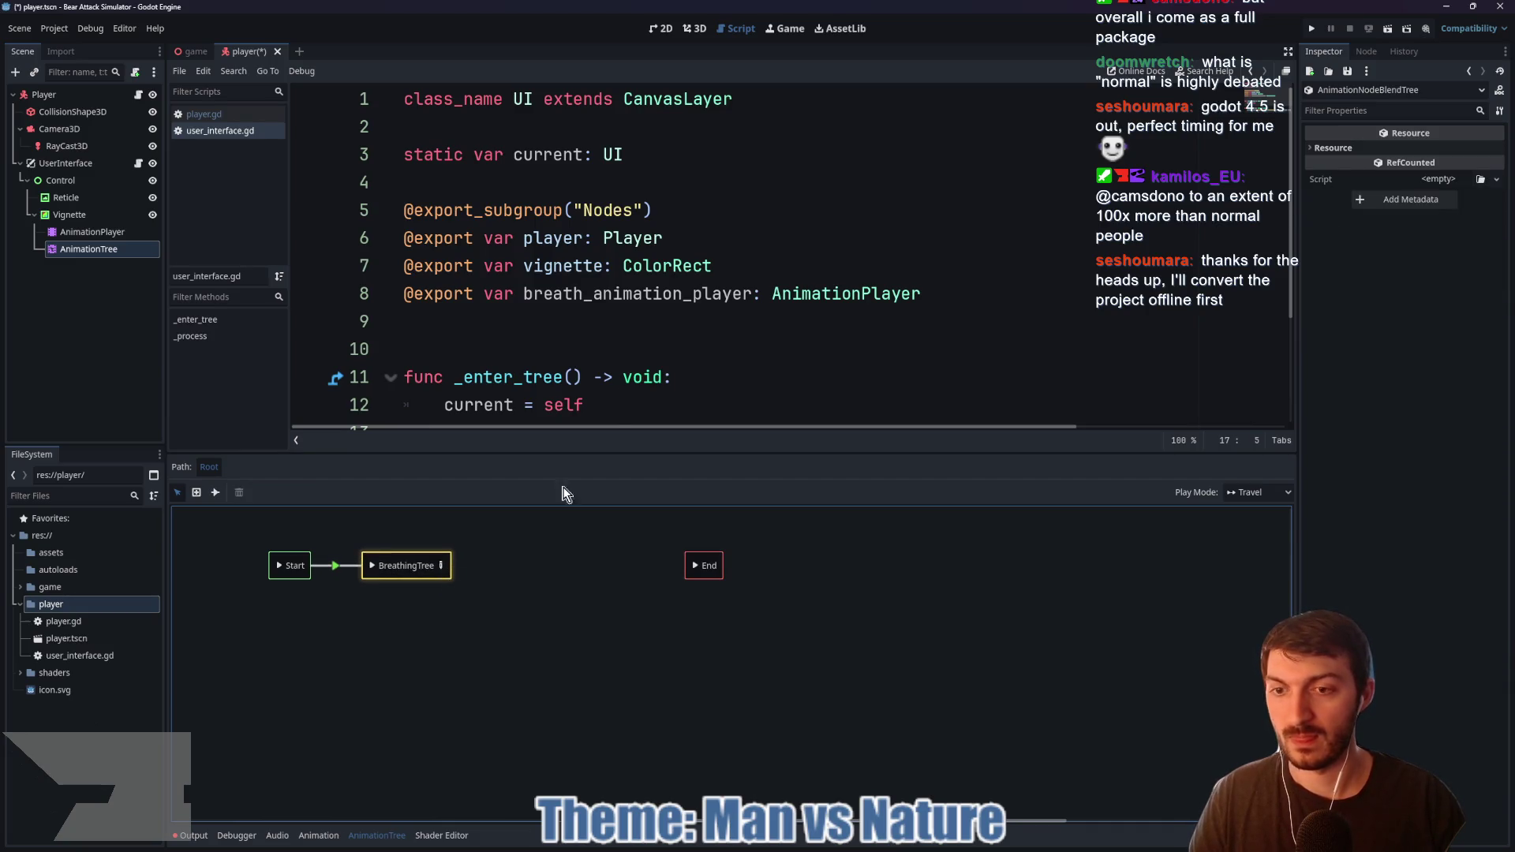
# In the 2D view, raise the Breathing blend value to preview the vignette
pyautogui.click(663, 29)
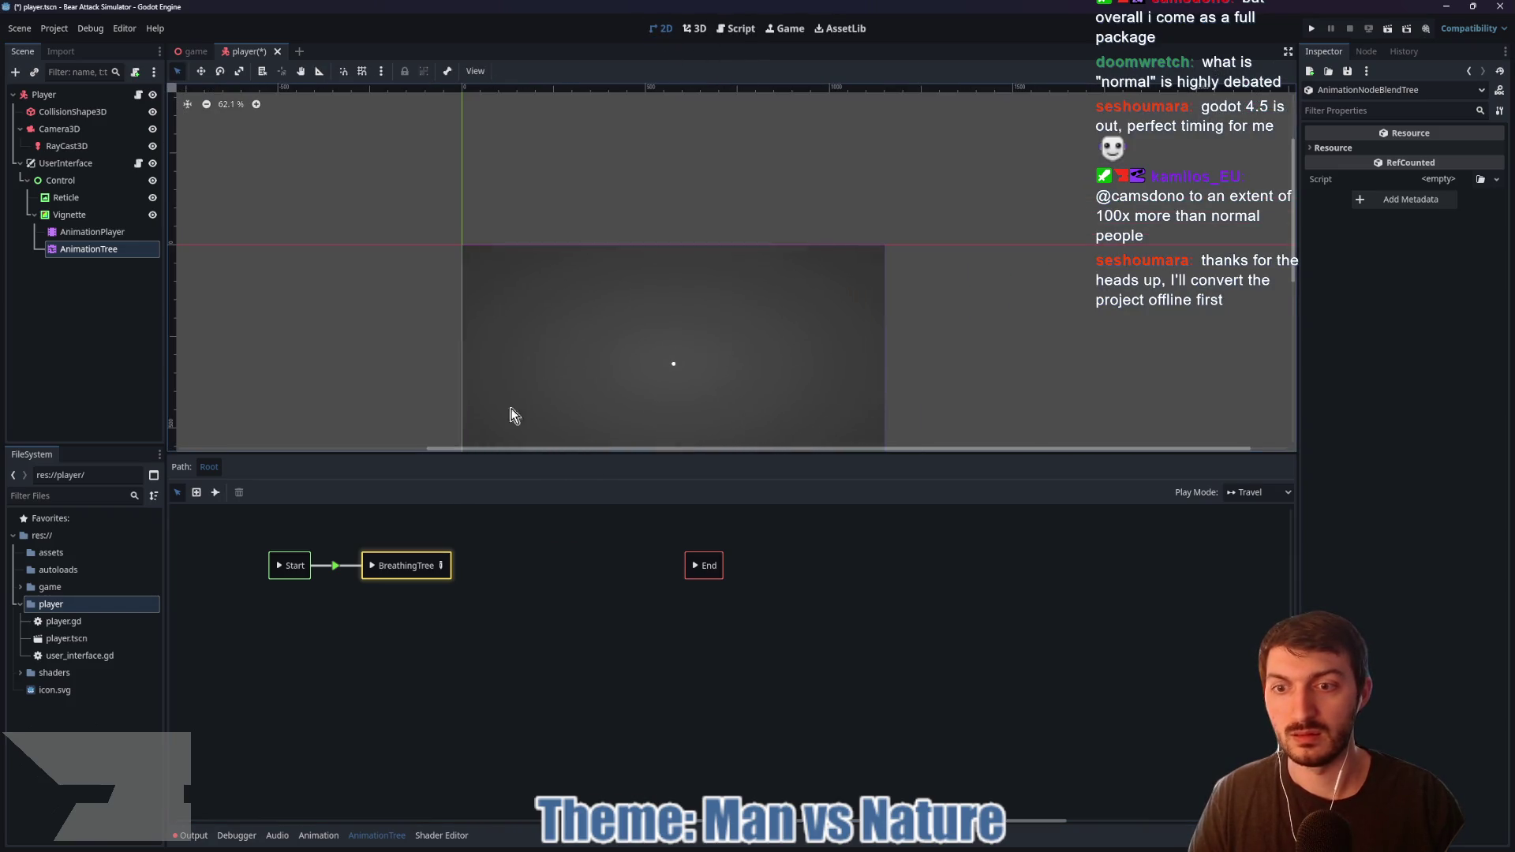
pyautogui.scroll(-4, 947, 371)
pyautogui.scroll(2, 923, 307)
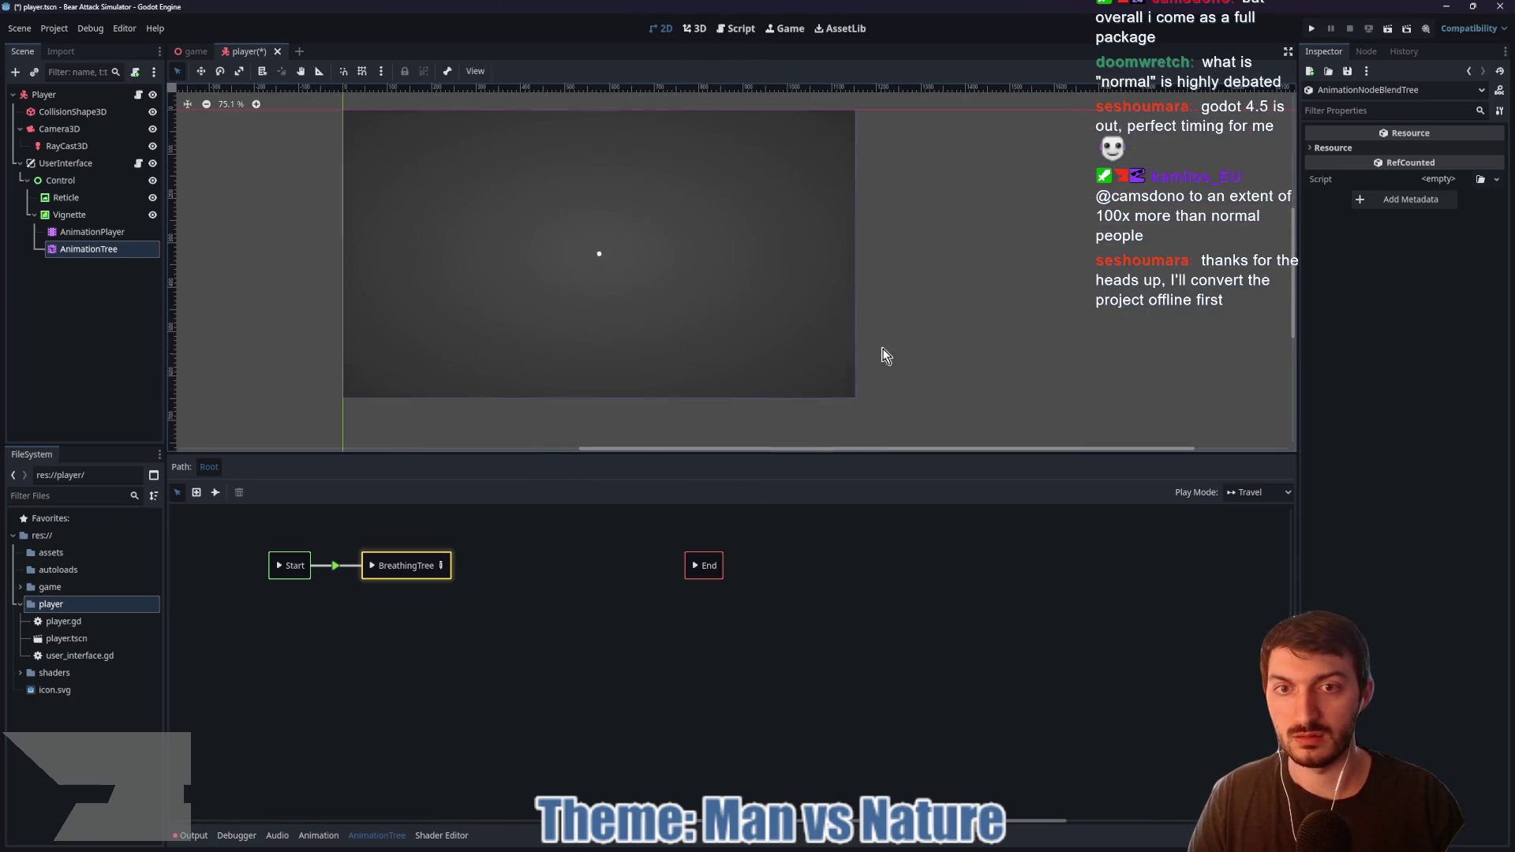
pyautogui.click(440, 566)
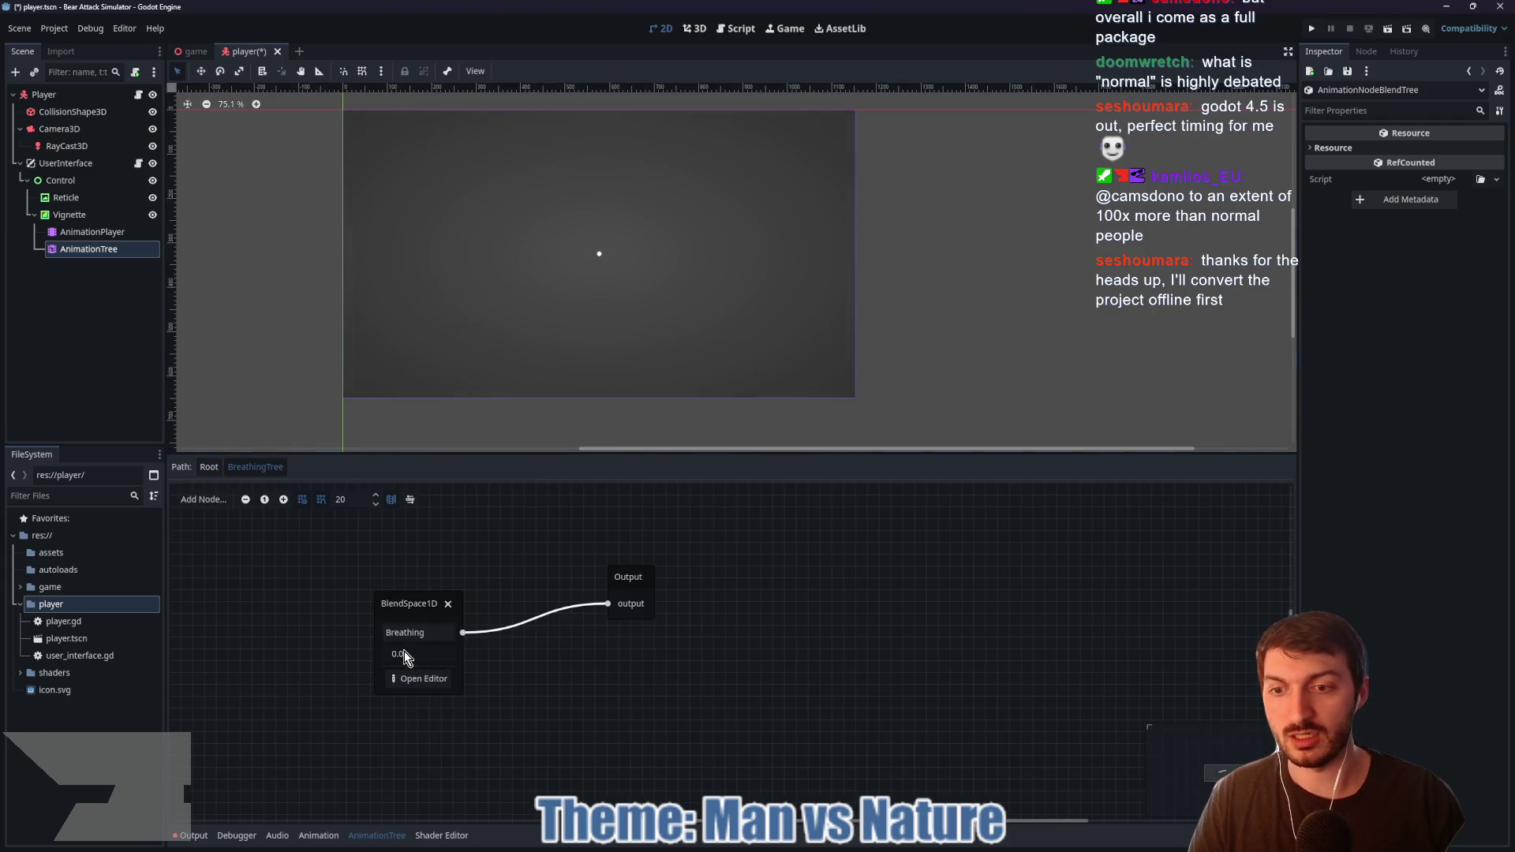
pyautogui.moveTo(418, 653)
pyautogui.mouseDown()
pyautogui.moveTo(450, 653)
pyautogui.moveTo(404, 654)
pyautogui.moveTo(420, 651)
pyautogui.mouseUp()
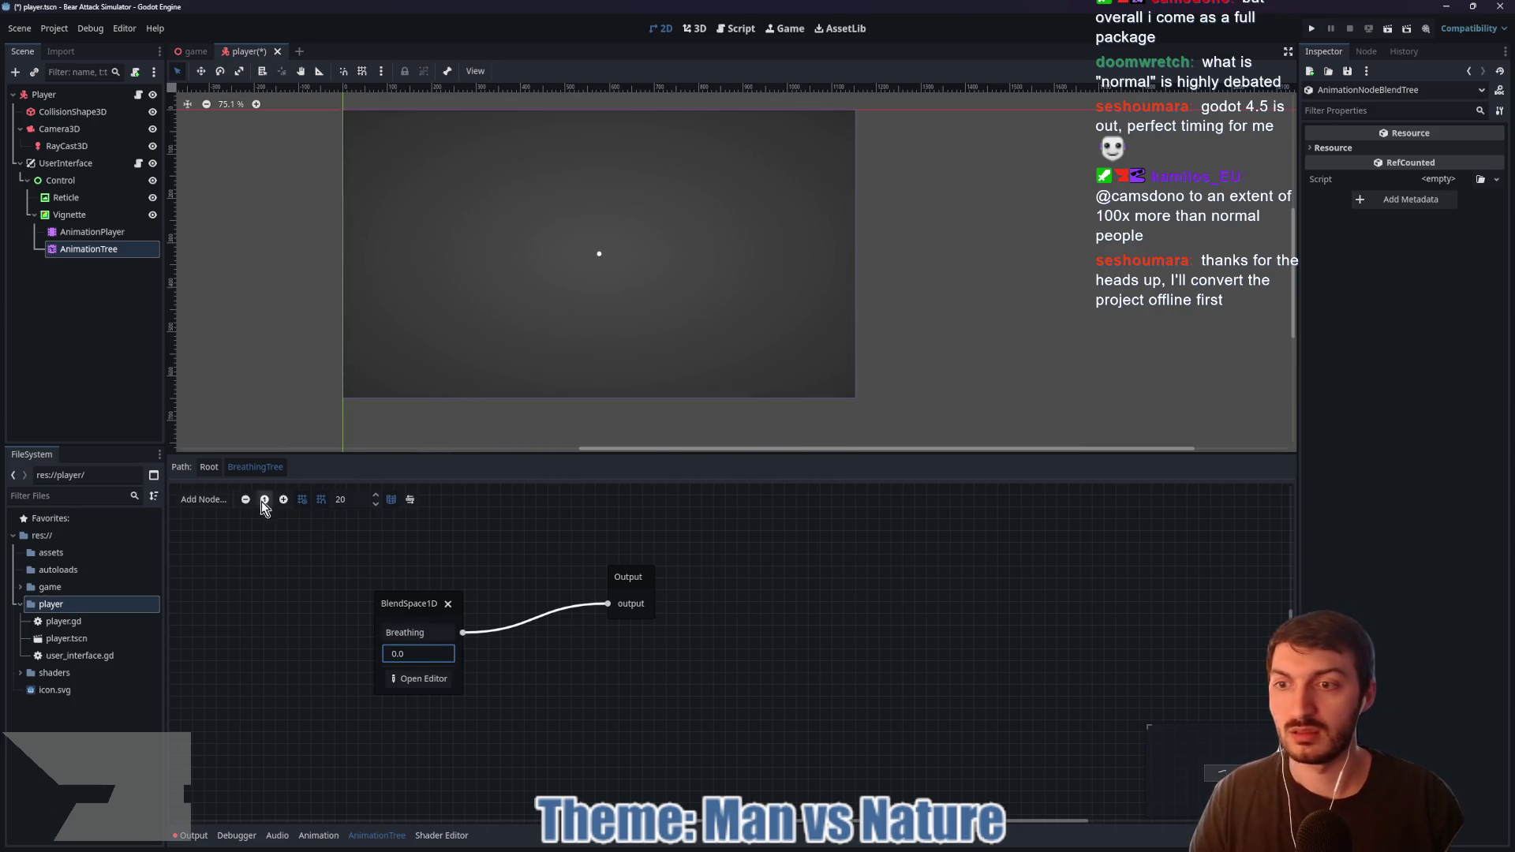
pyautogui.click(209, 467)
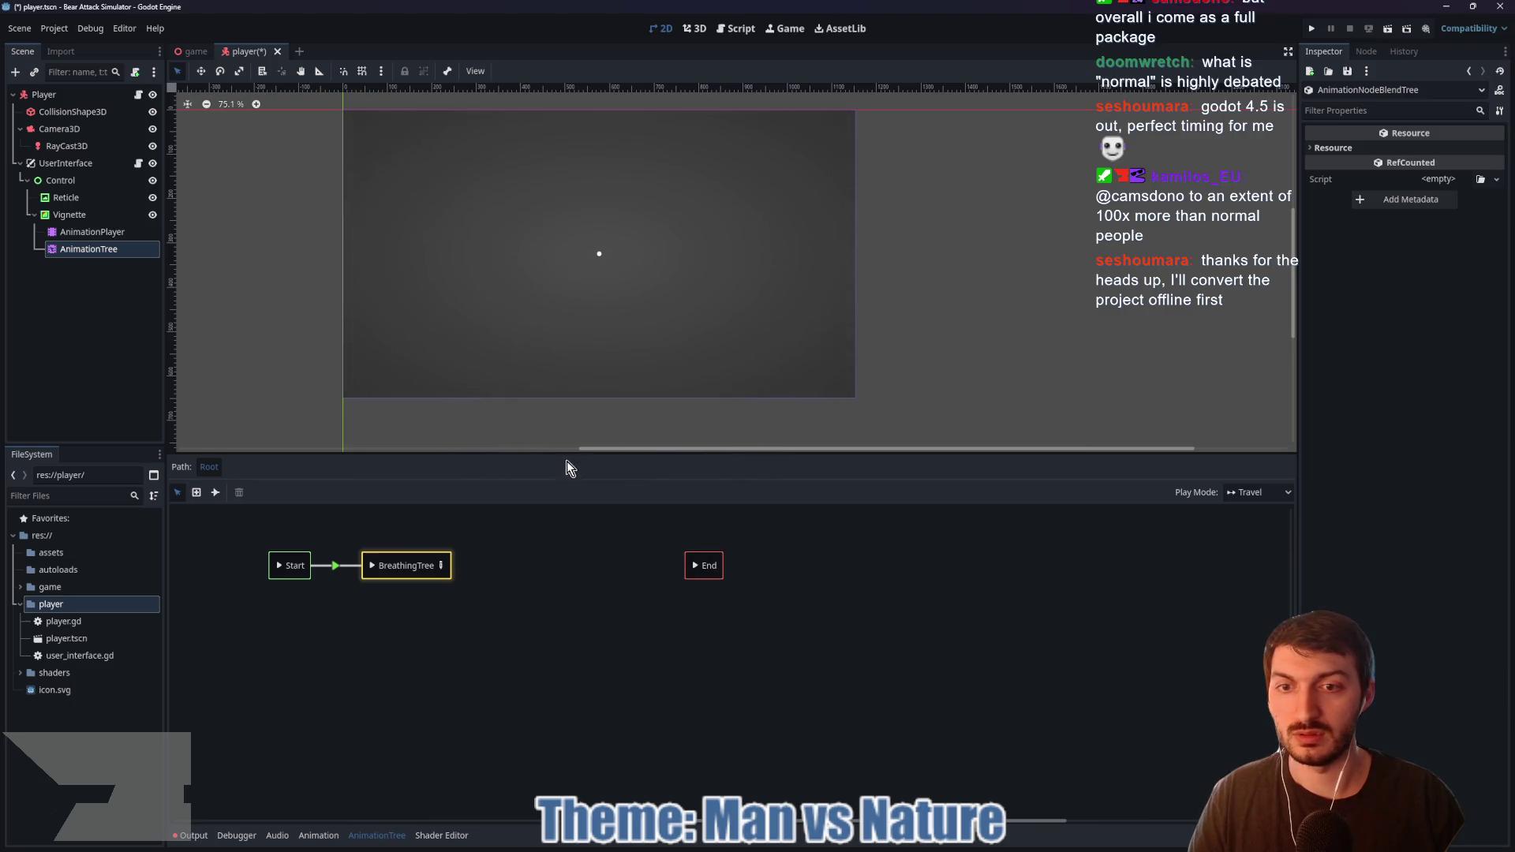
pyautogui.moveTo(562, 453); pyautogui.dragTo(580, 497)
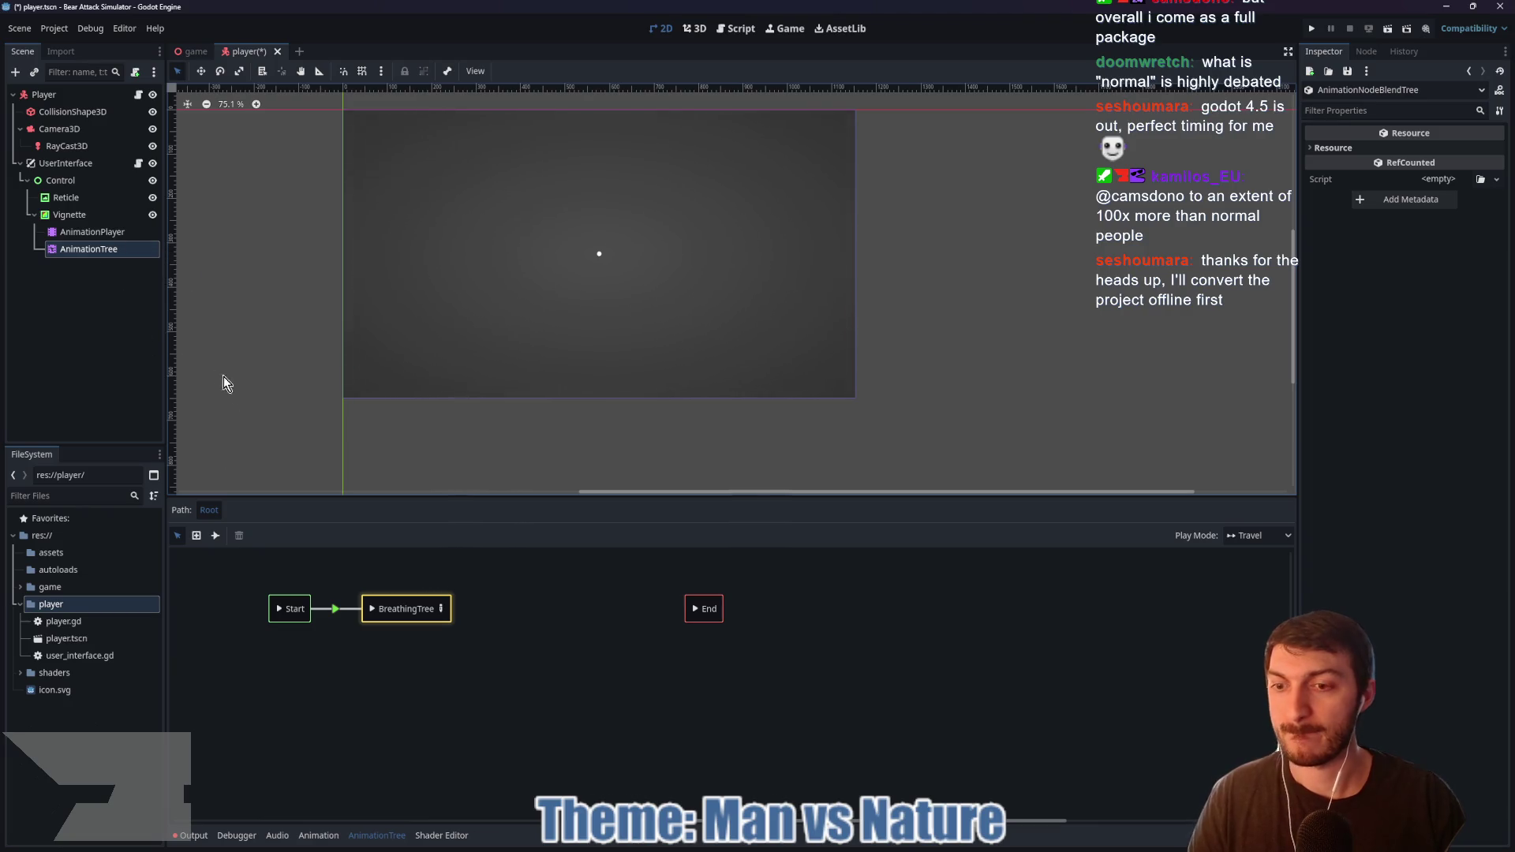
# Open user_interface.gd with the caret on empty line 17 in _process
pyautogui.click(138, 163)
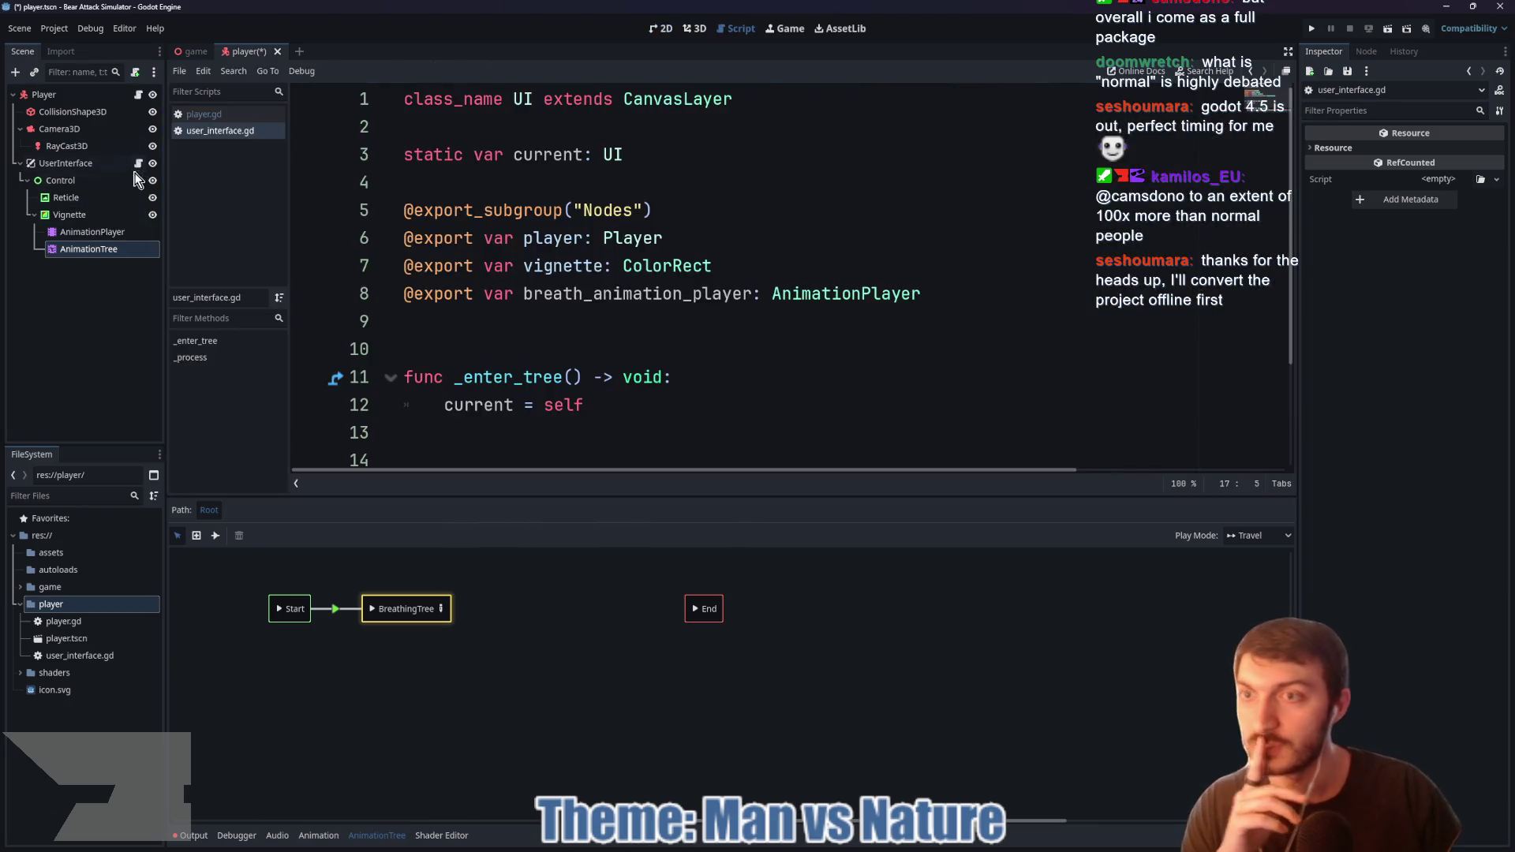
pyautogui.scroll(-2, 649, 398)
pyautogui.click(502, 313)
pyautogui.click(773, 515)
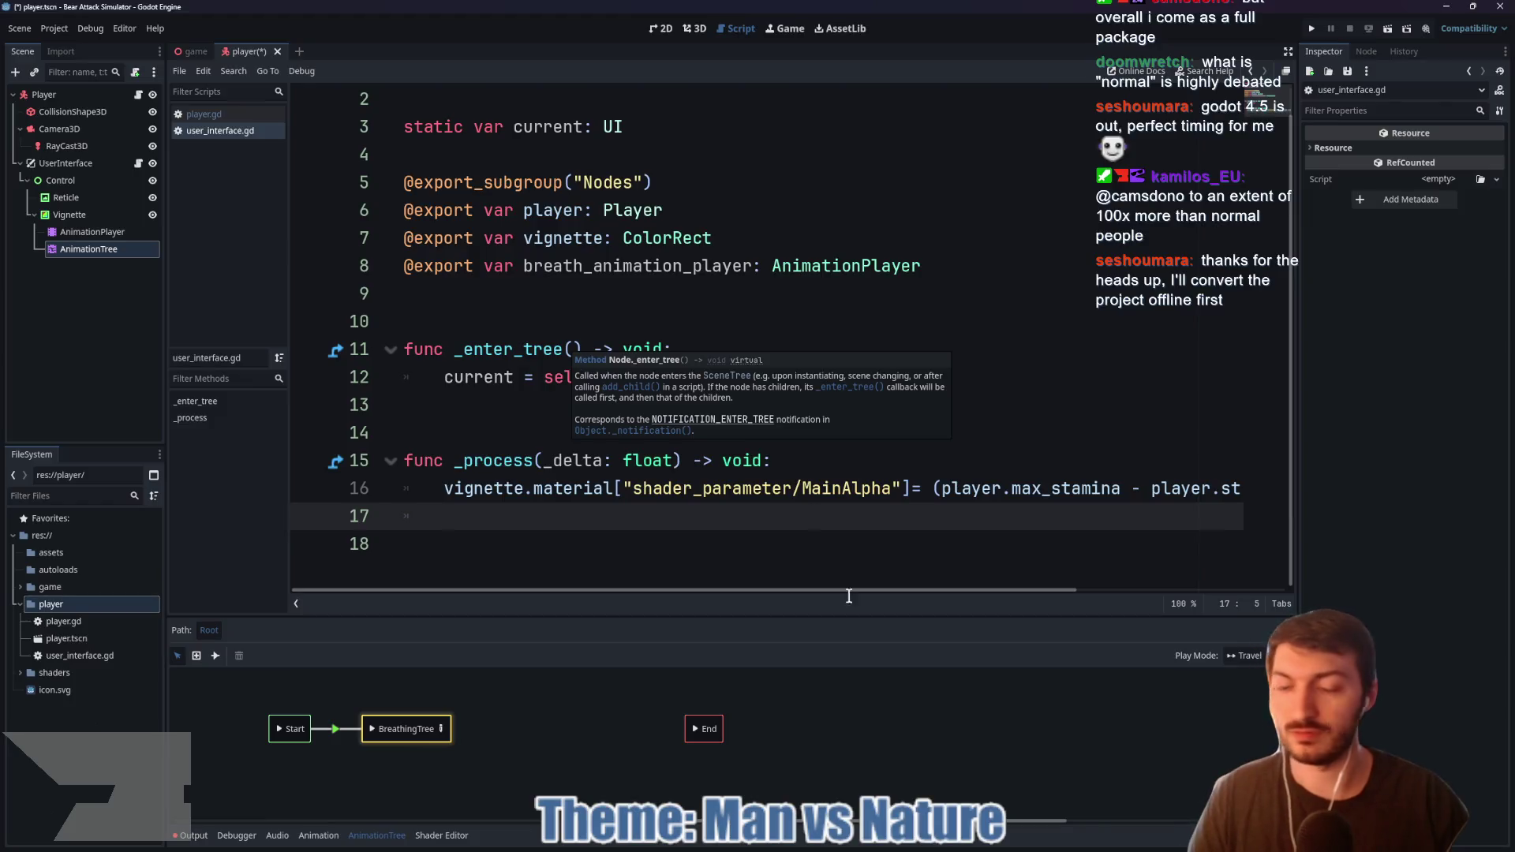
pyautogui.moveTo(889, 848)
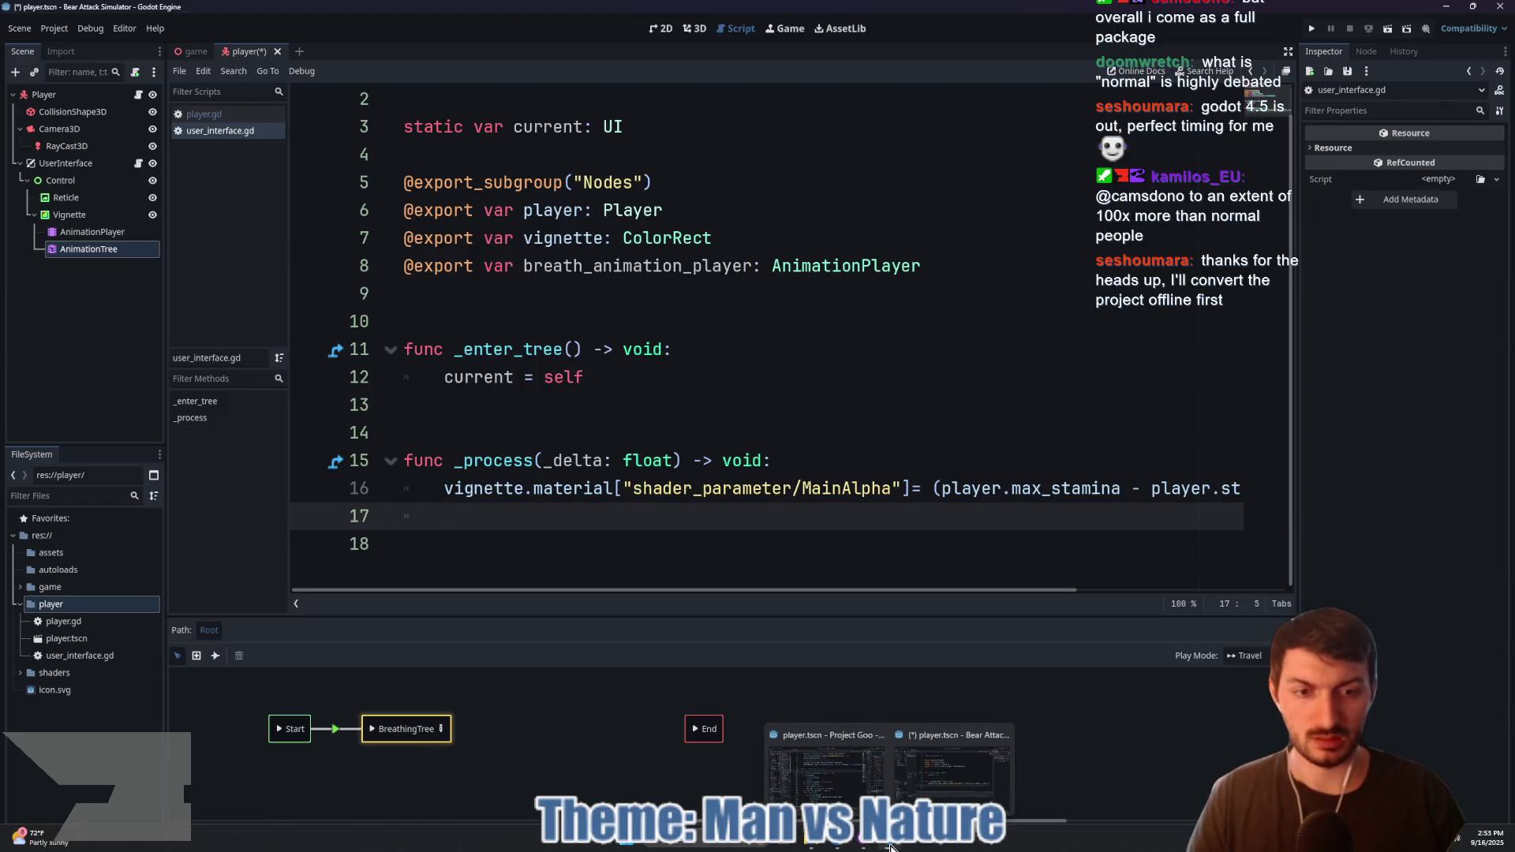
pyautogui.click(827, 759)
pyautogui.scroll(-15, 783, 397)
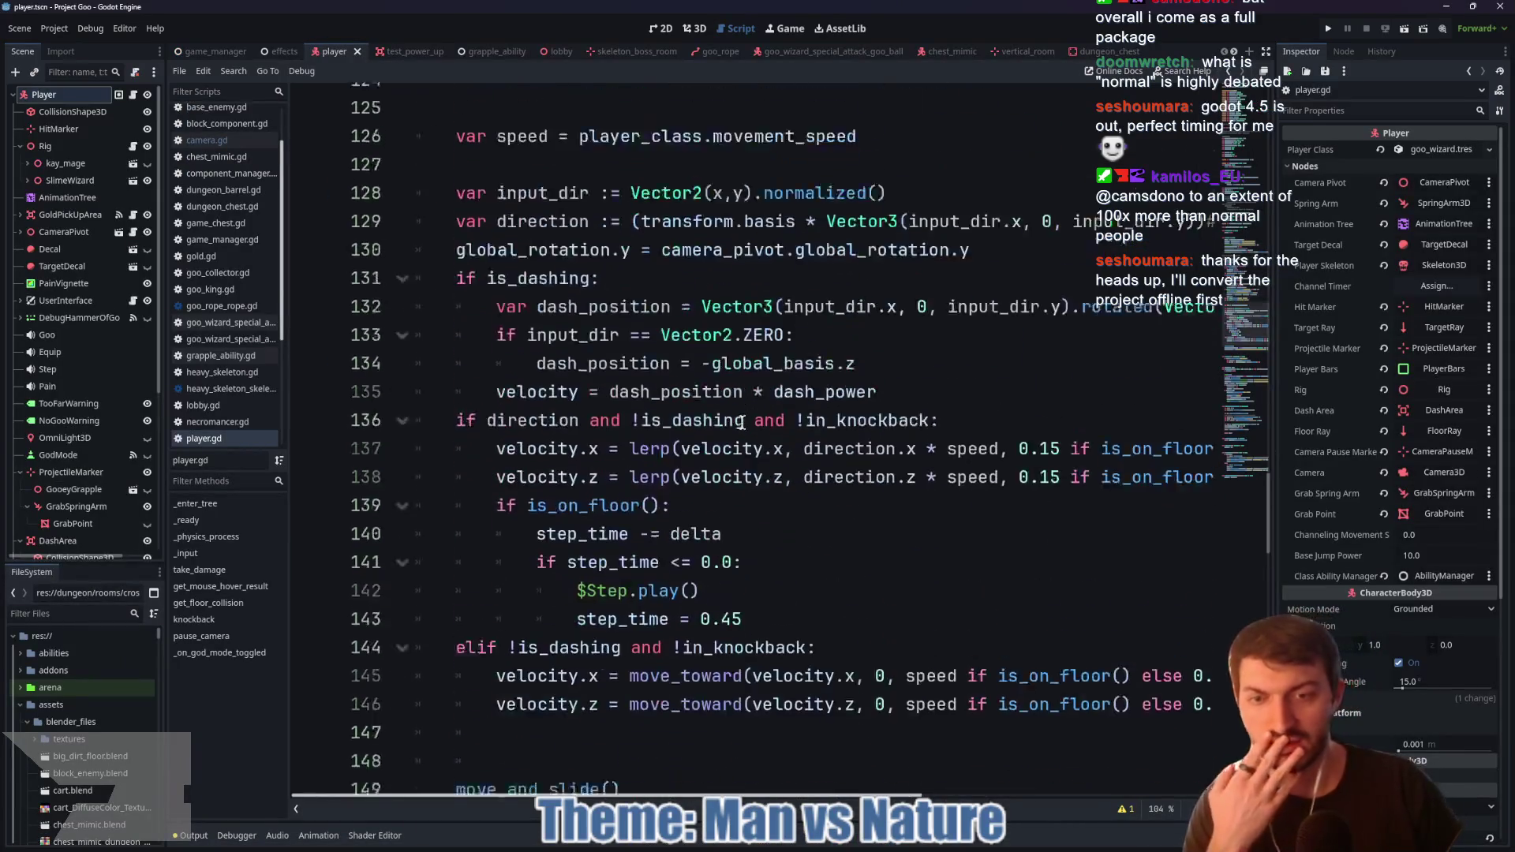
pyautogui.moveTo(455, 356); pyautogui.dragTo(1173, 359)
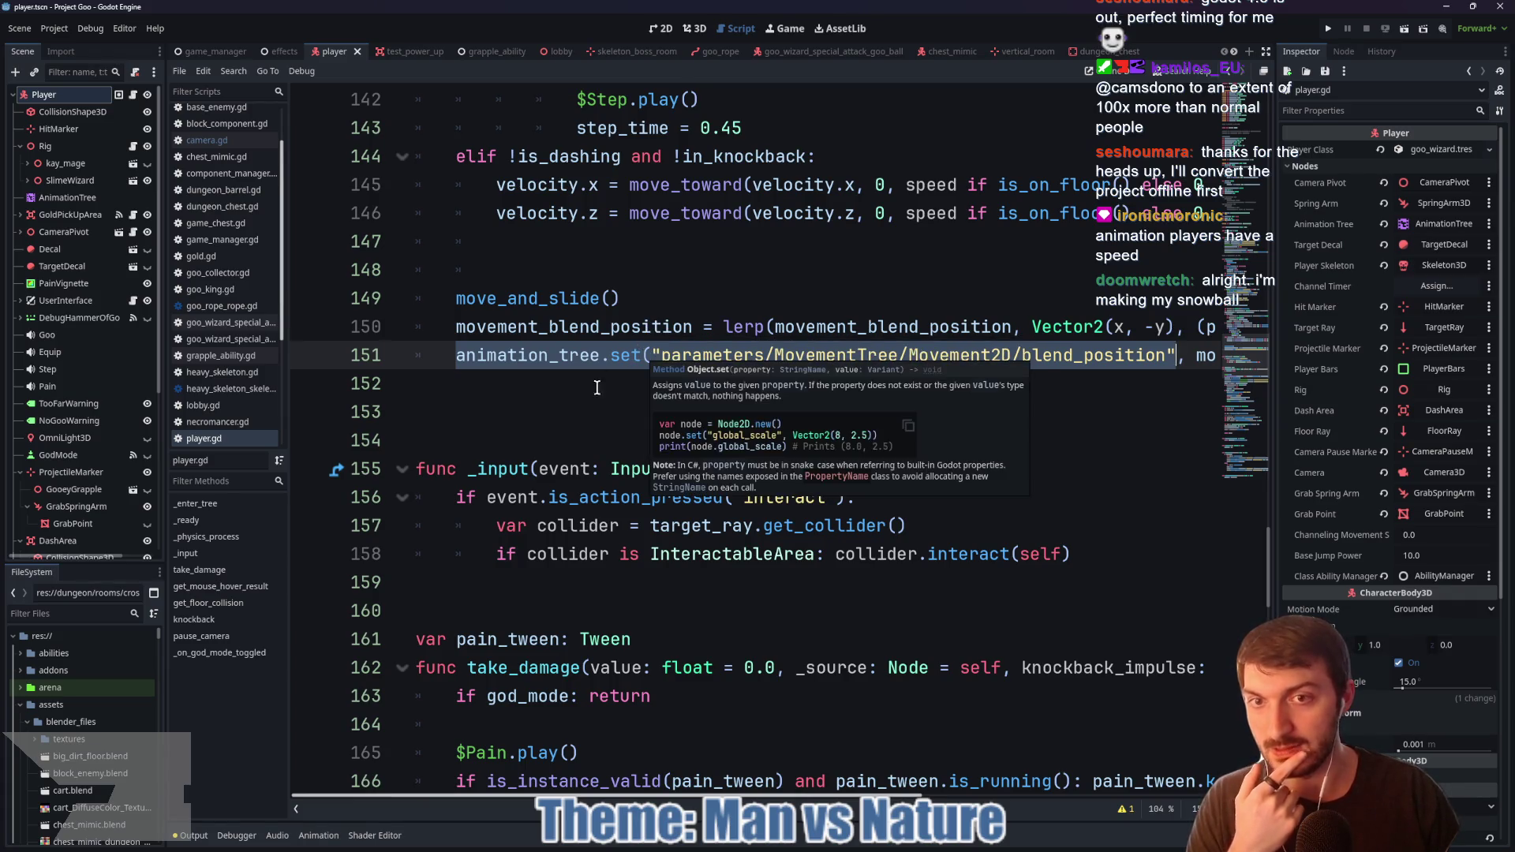
pyautogui.click(620, 326)
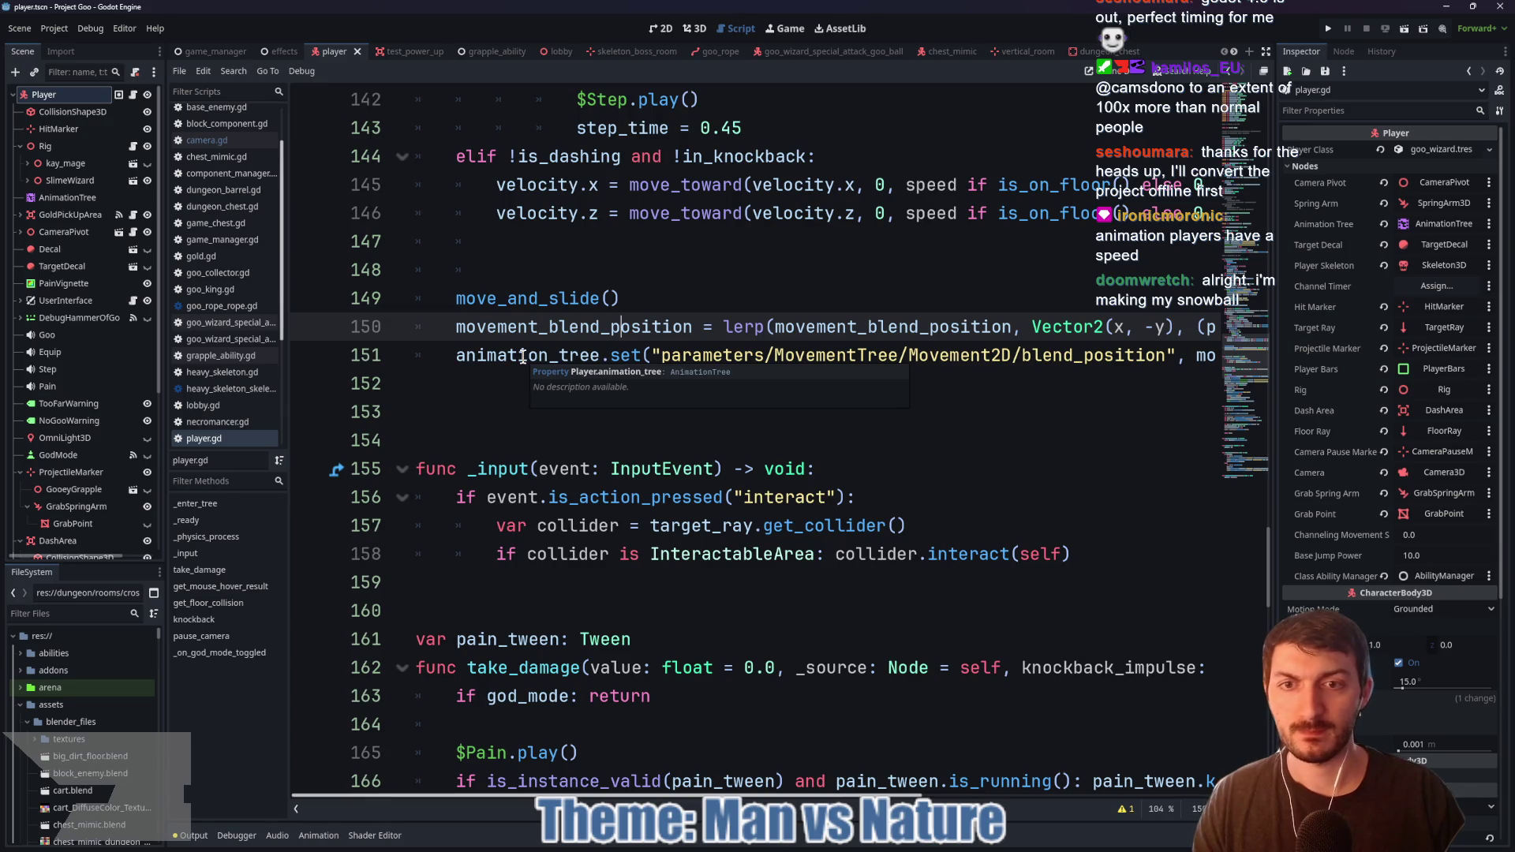
pyautogui.click(972, 355)
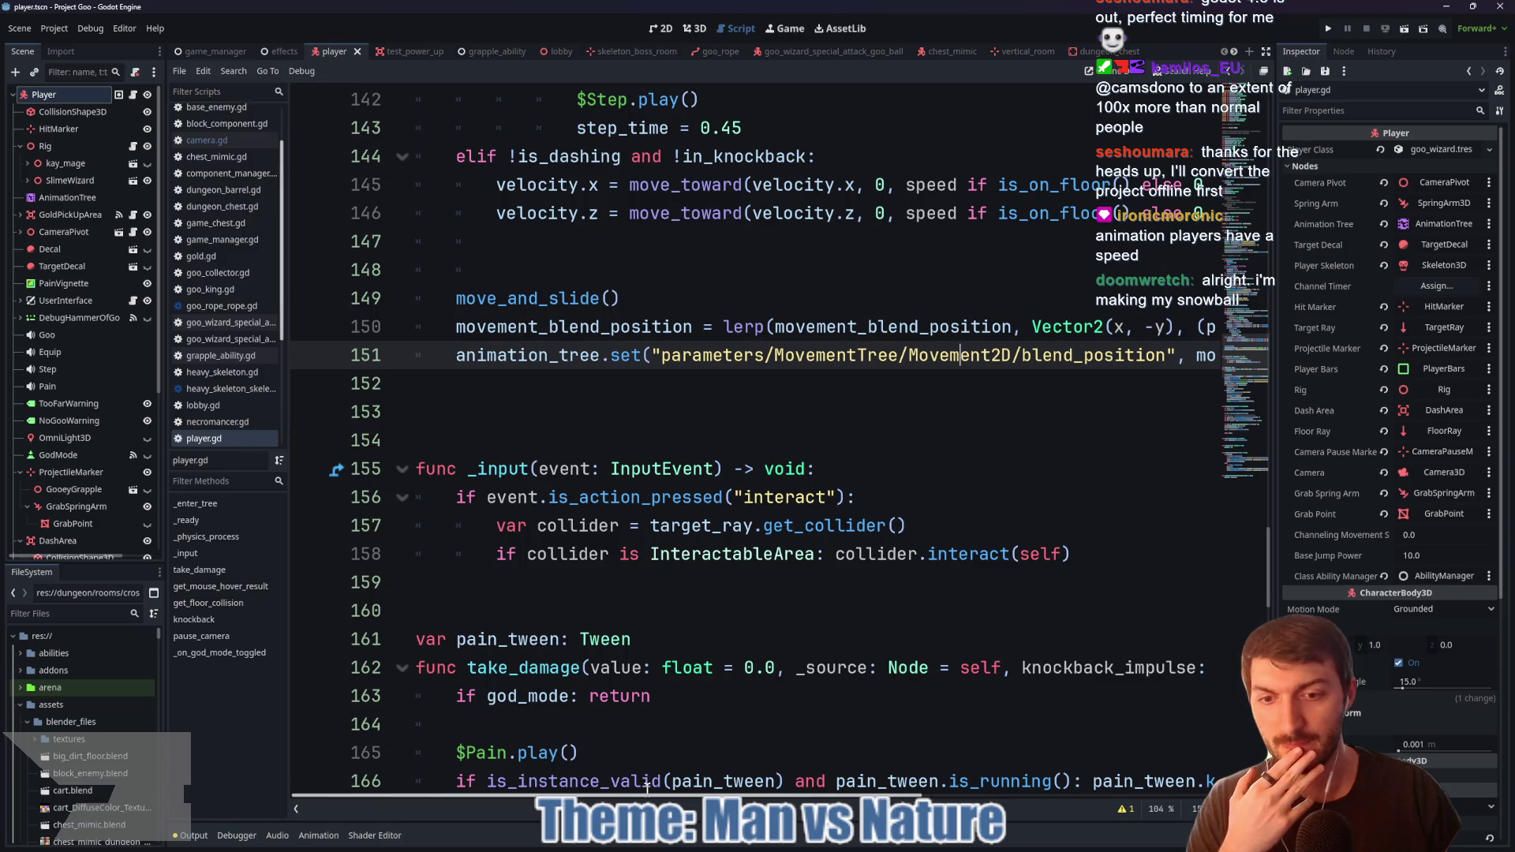
pyautogui.moveTo(647, 797)
pyautogui.mouseDown()
pyautogui.moveTo(1036, 796)
pyautogui.moveTo(631, 800)
pyautogui.moveTo(951, 798)
pyautogui.moveTo(659, 798)
pyautogui.mouseUp()
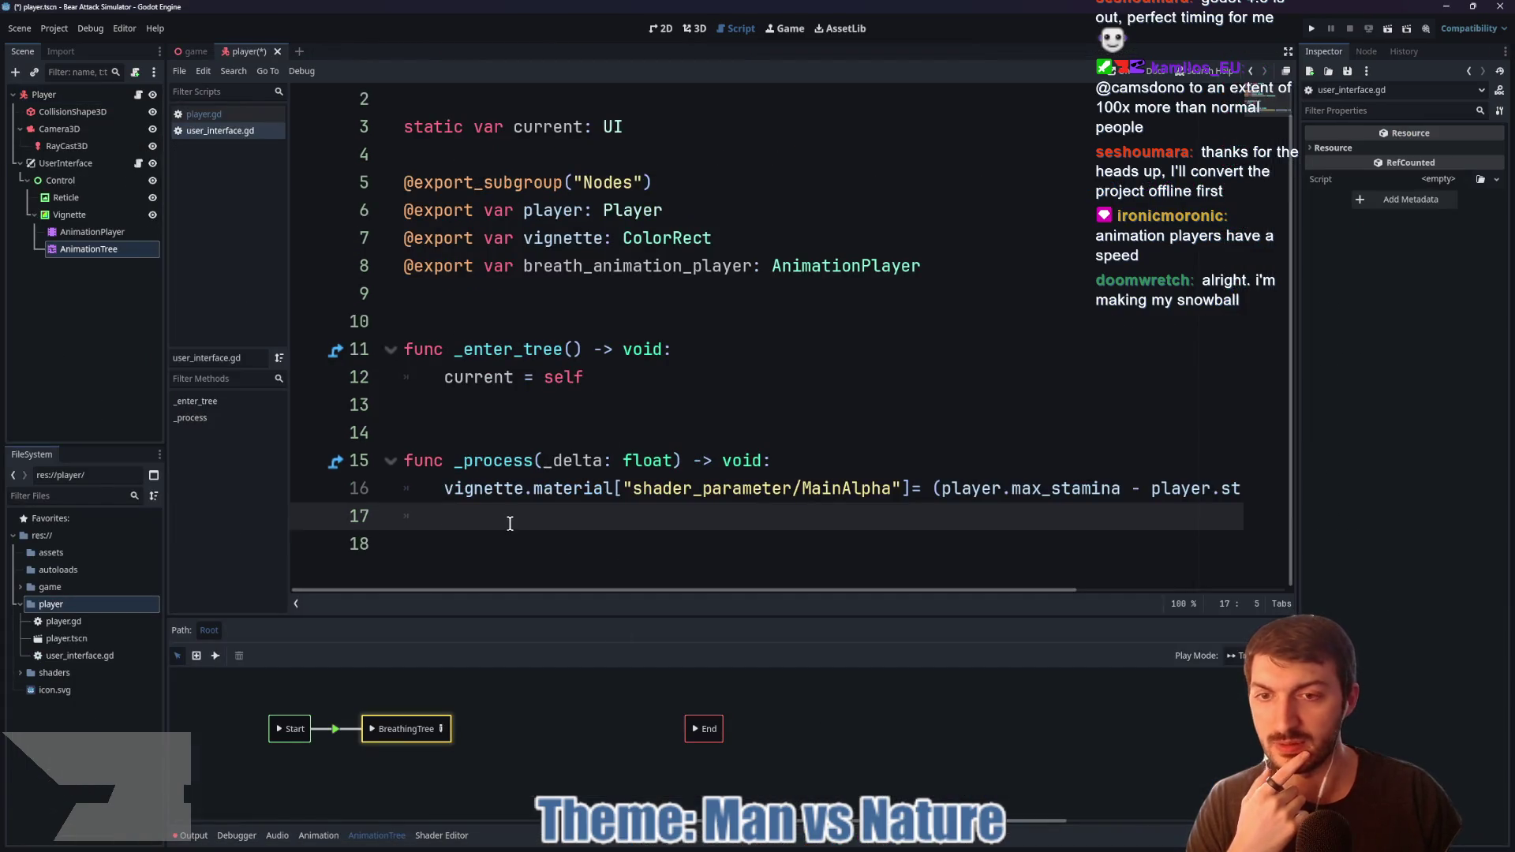
pyautogui.click(545, 268)
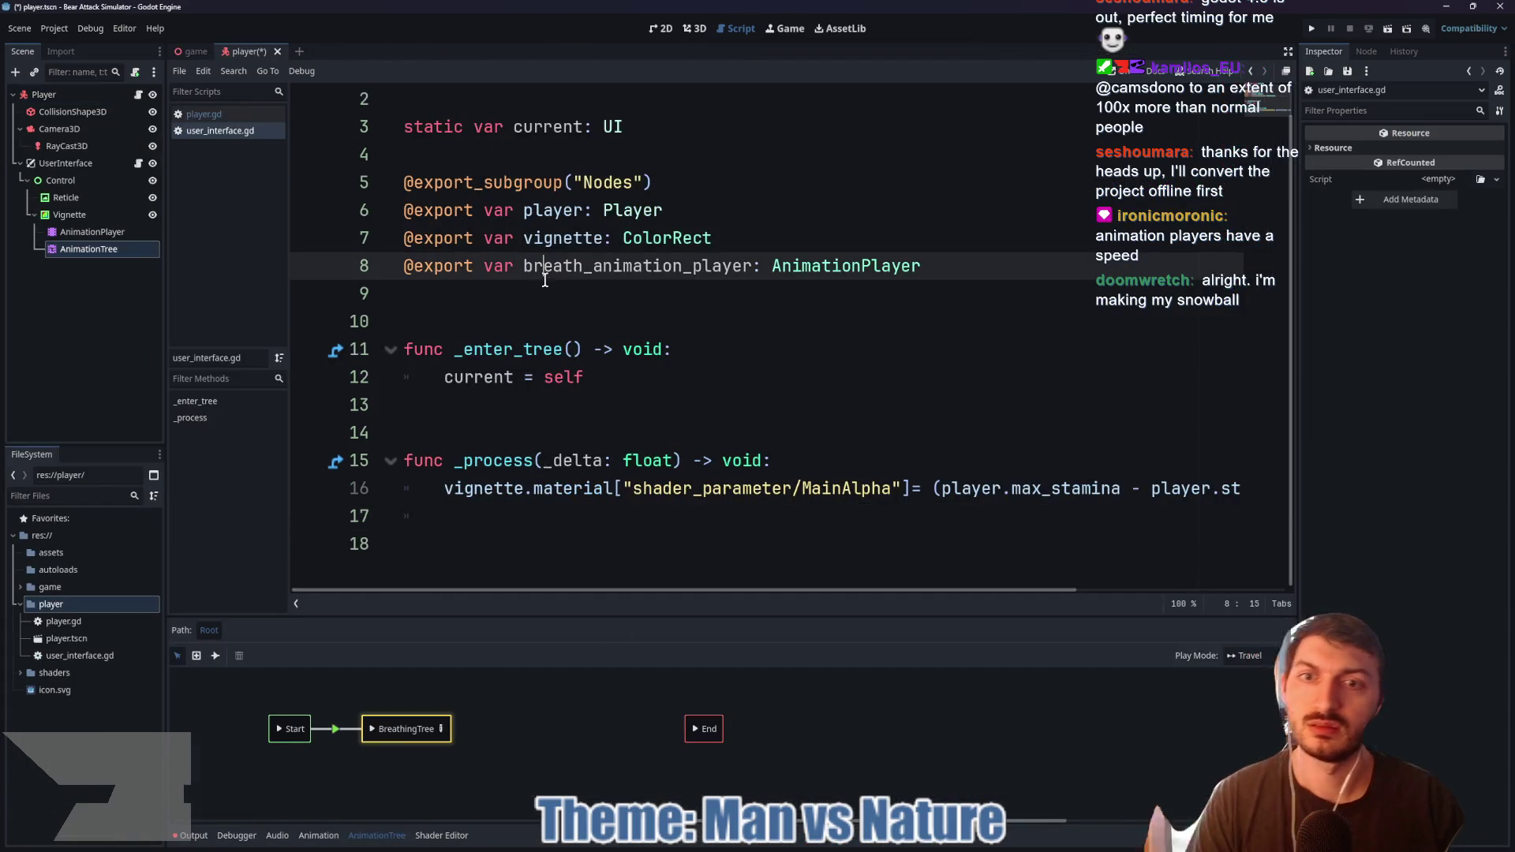
pyautogui.click(950, 273)
pyautogui.press('Return')
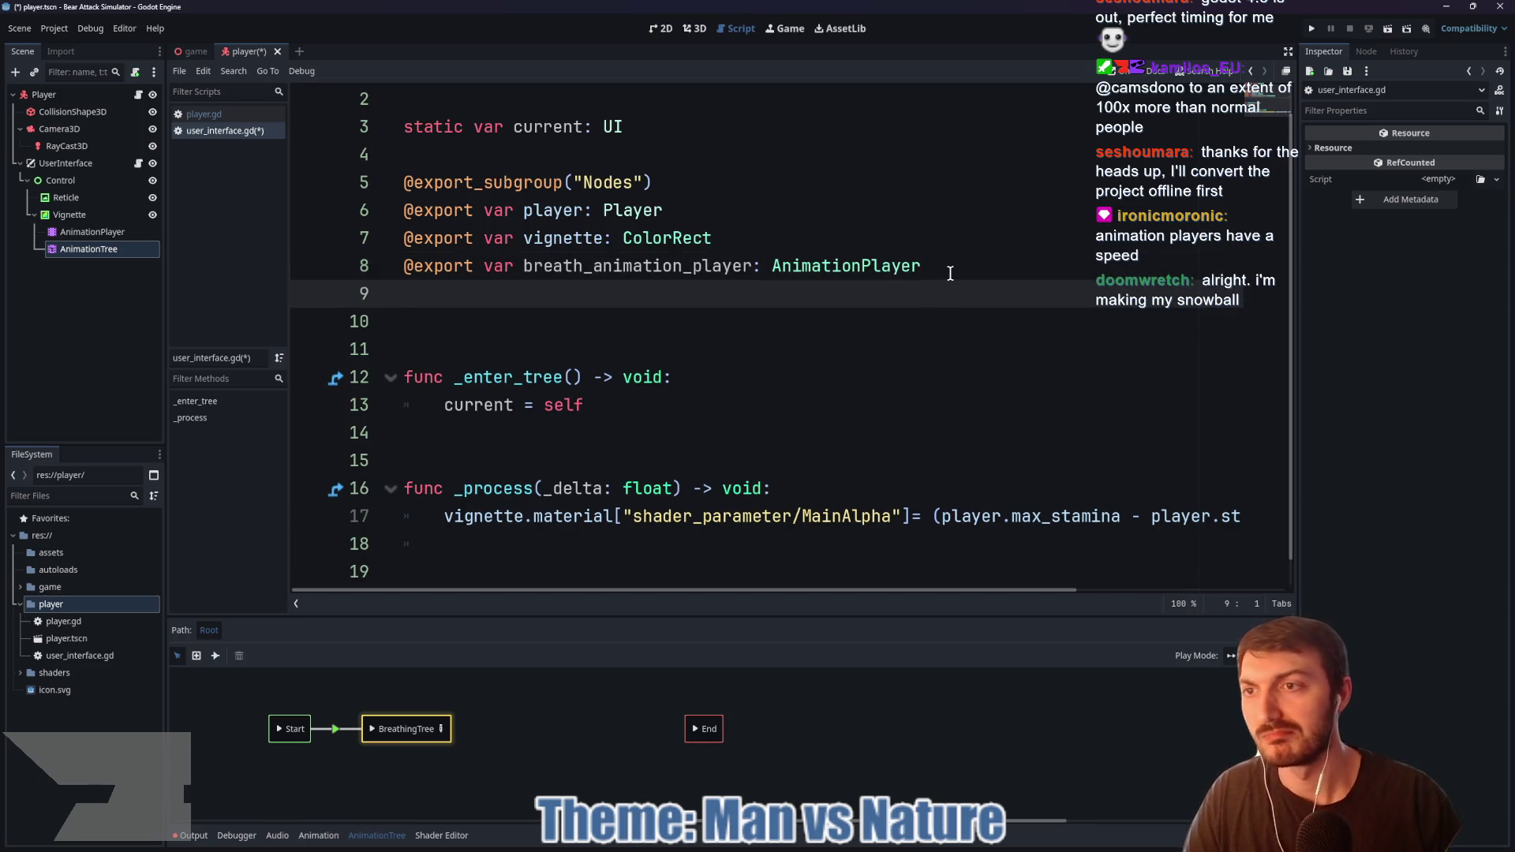
pyautogui.write('@expor')
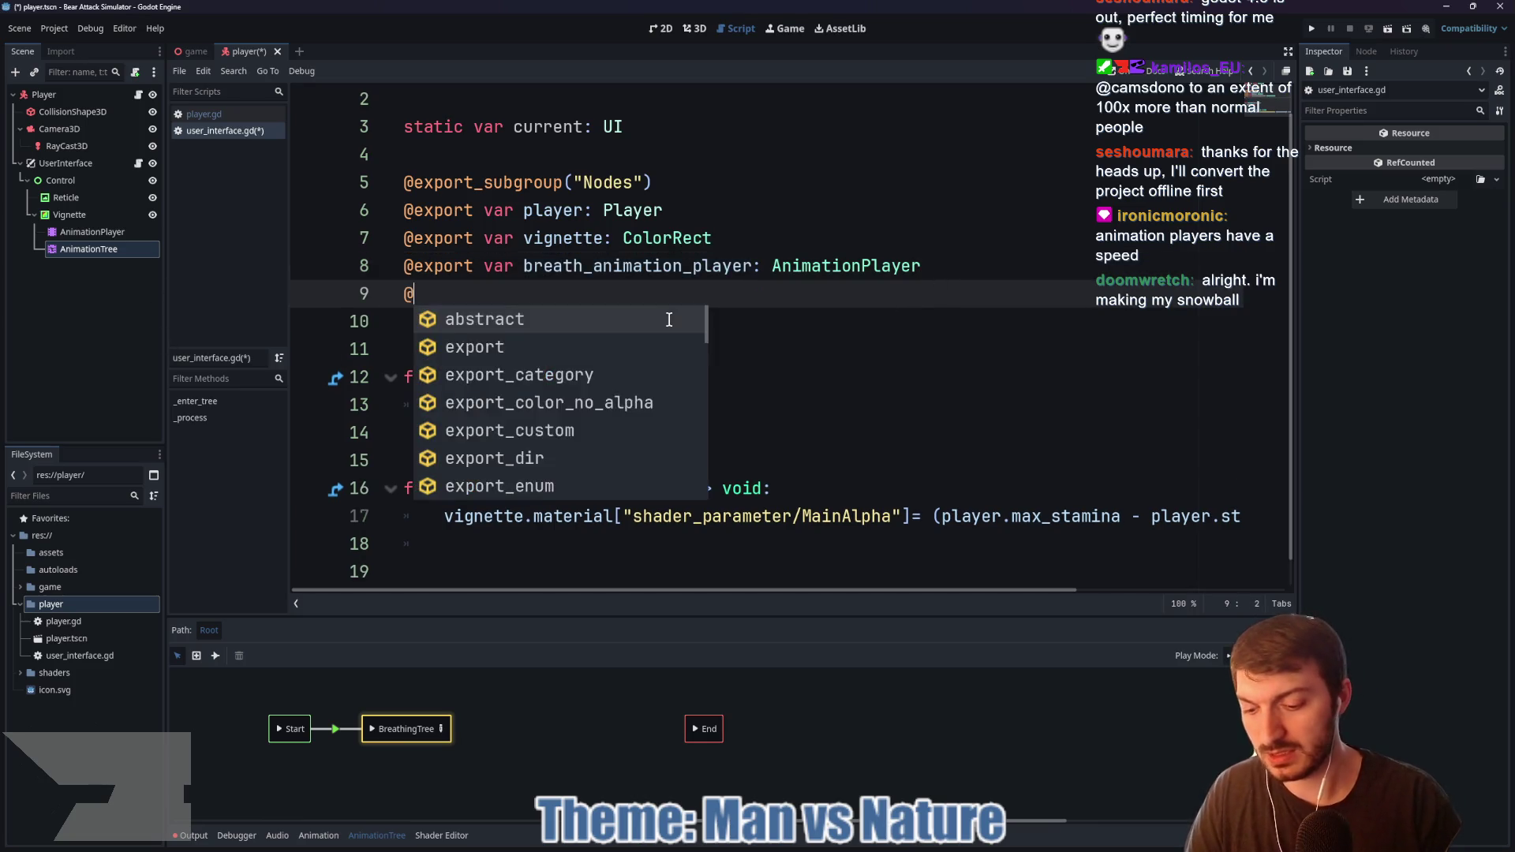
pyautogui.write('t var ')
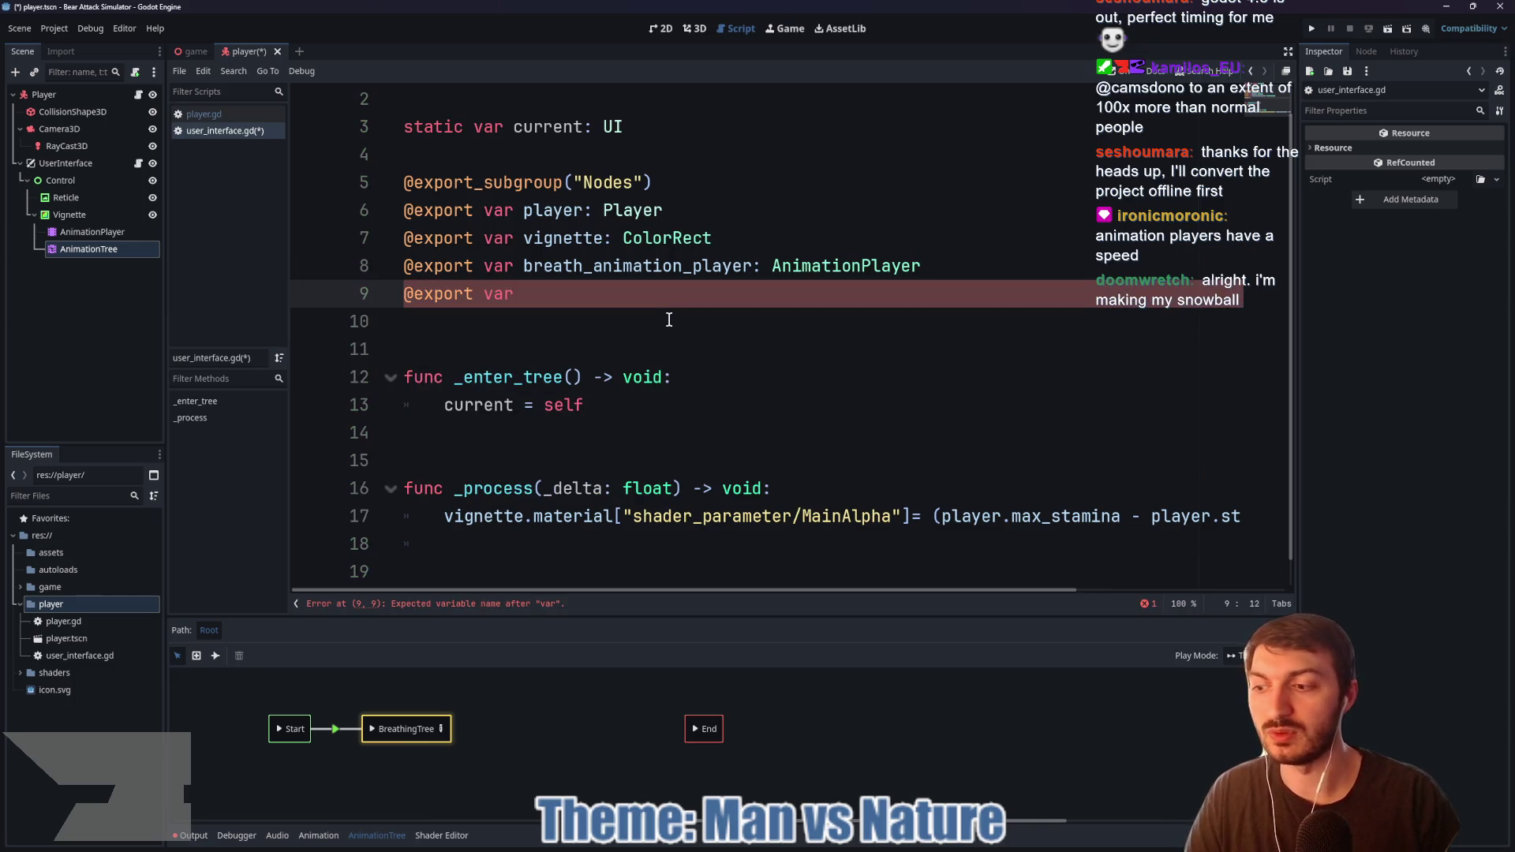
pyautogui.write('animation_tree: ')
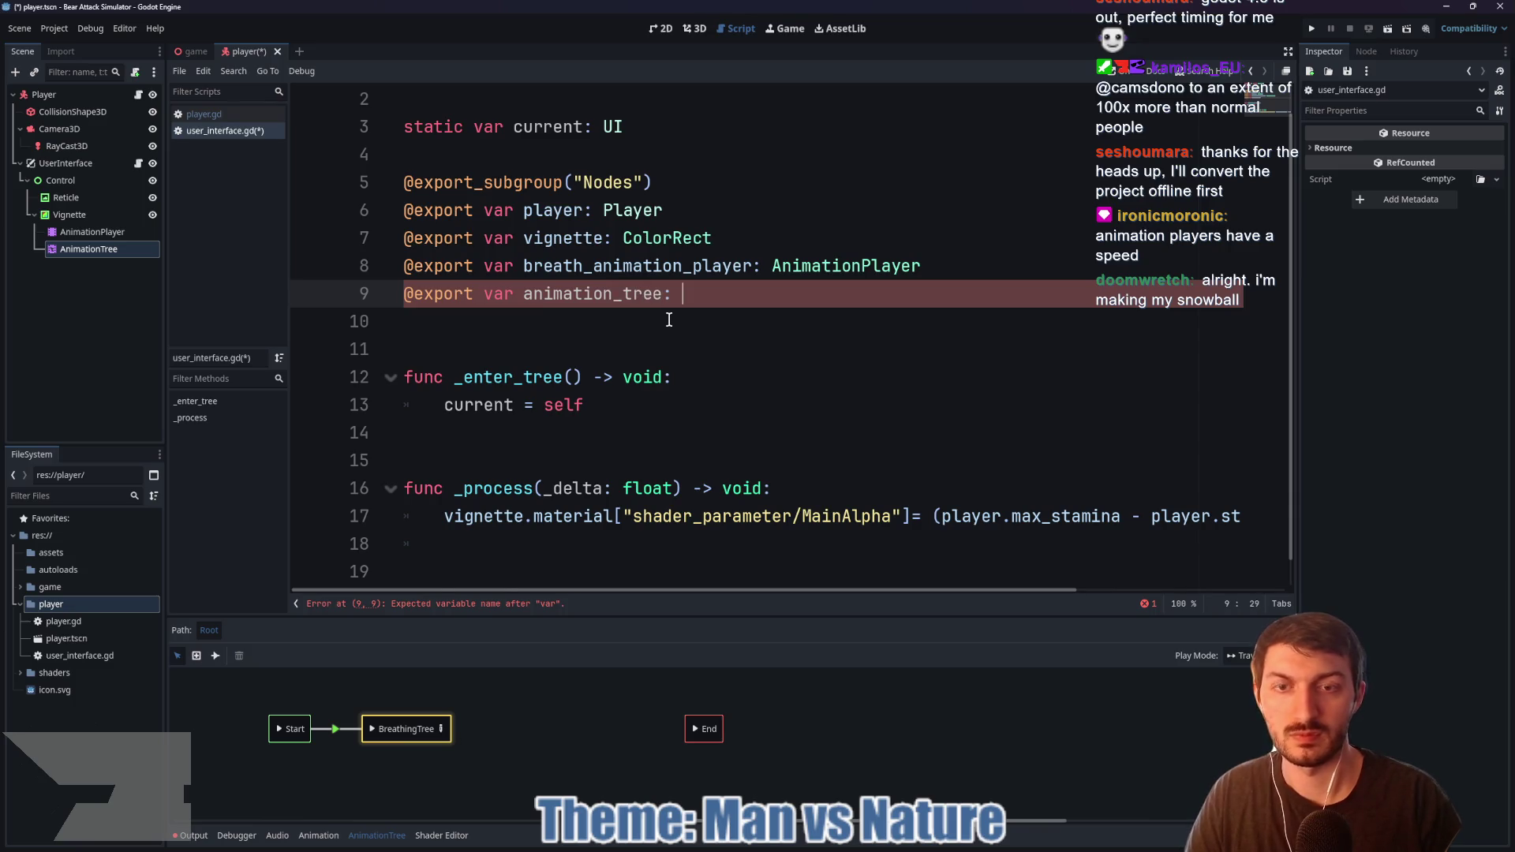
pyautogui.write('AnimationTree')
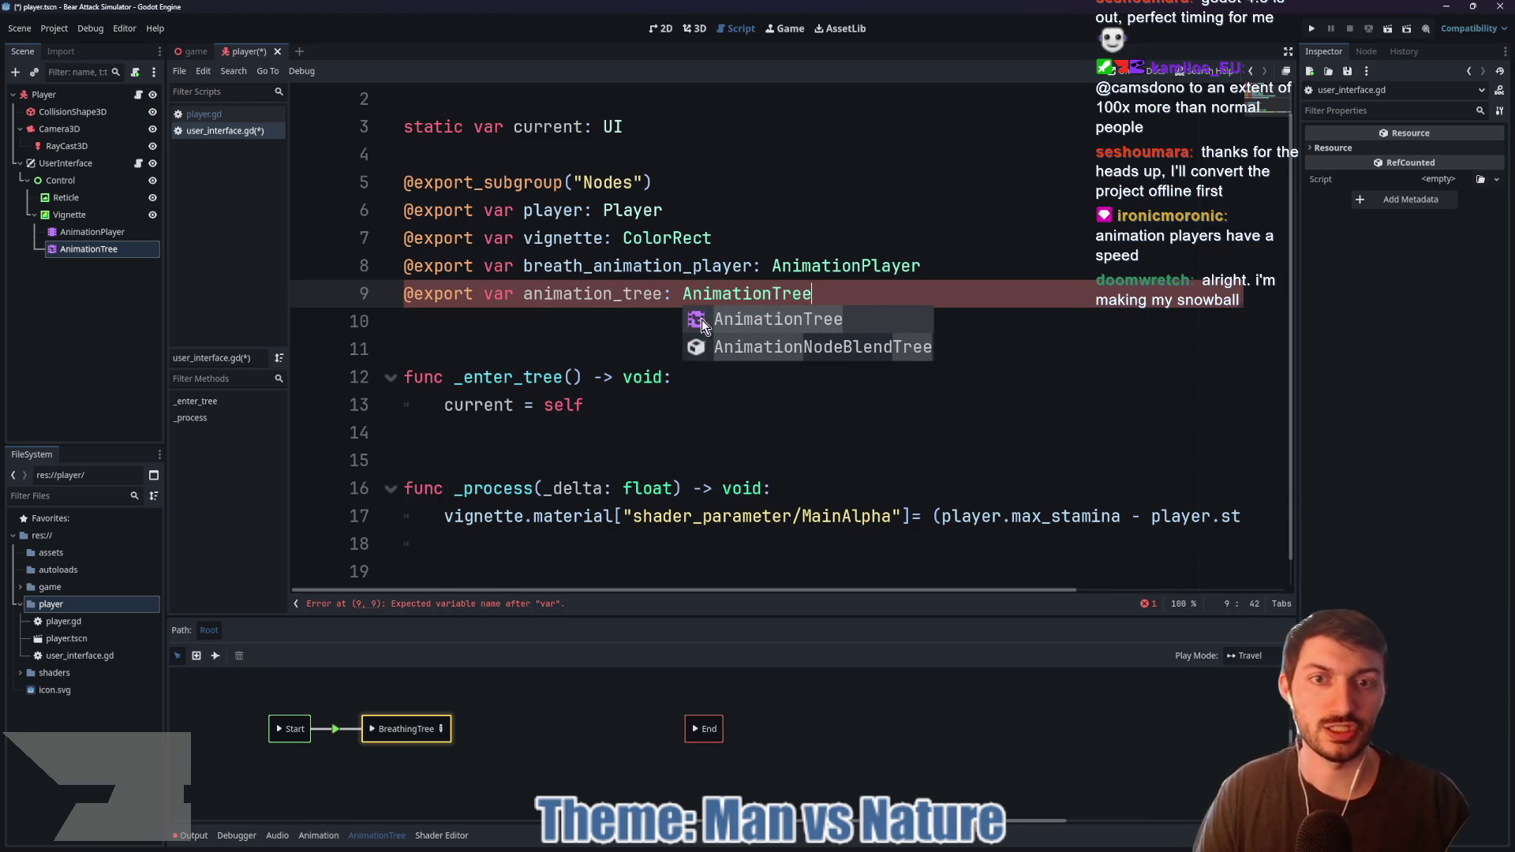
pyautogui.click(594, 328)
# Assign the AnimationTree node to UserInterface's Animation Tree export and save the script
pyautogui.click(65, 163)
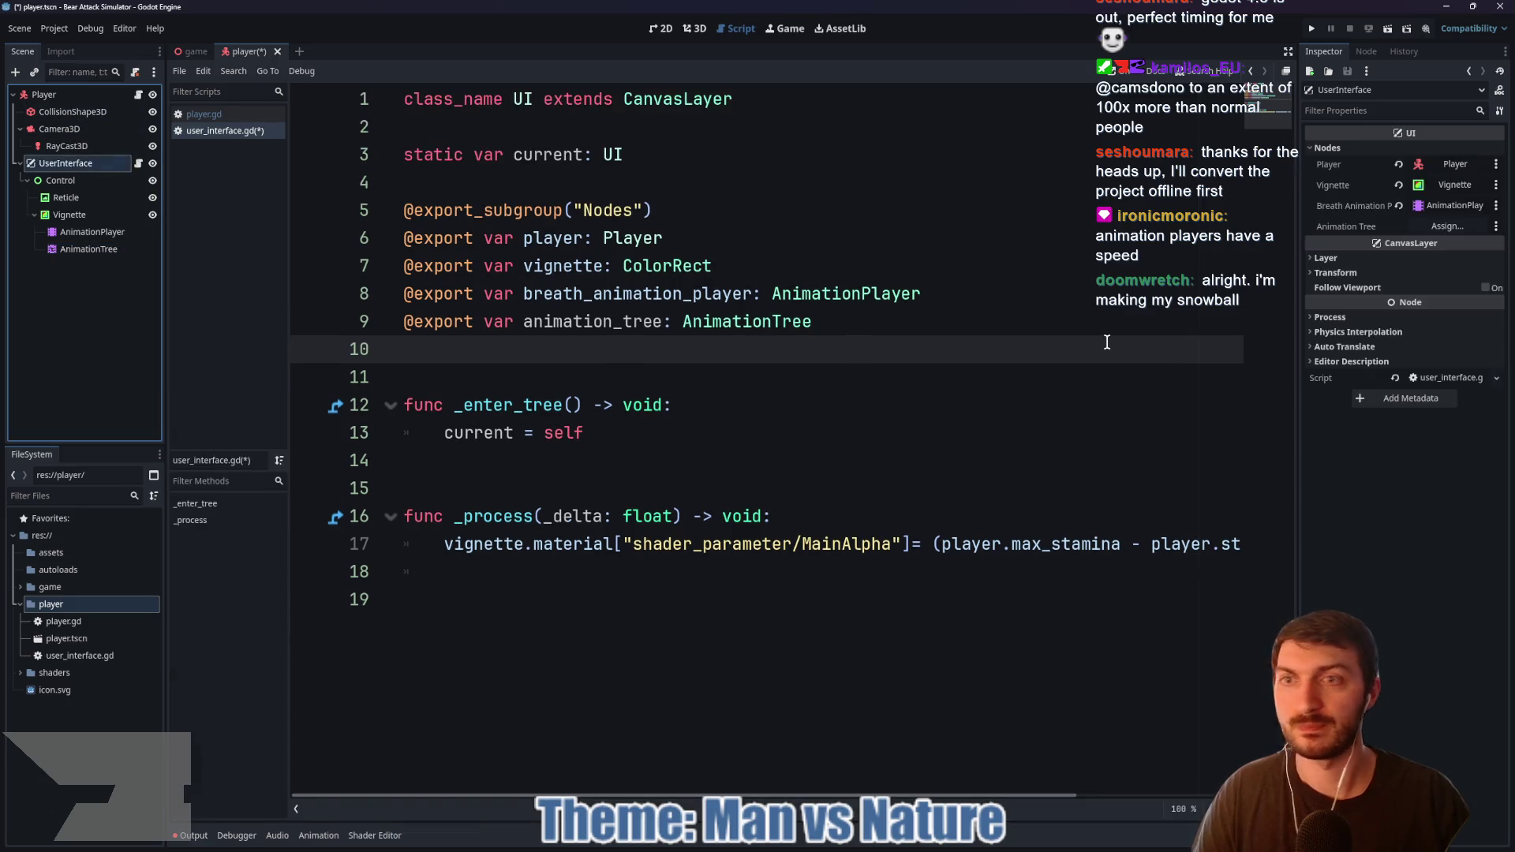
pyautogui.click(1475, 227)
pyautogui.click(785, 348)
pyautogui.click(726, 616)
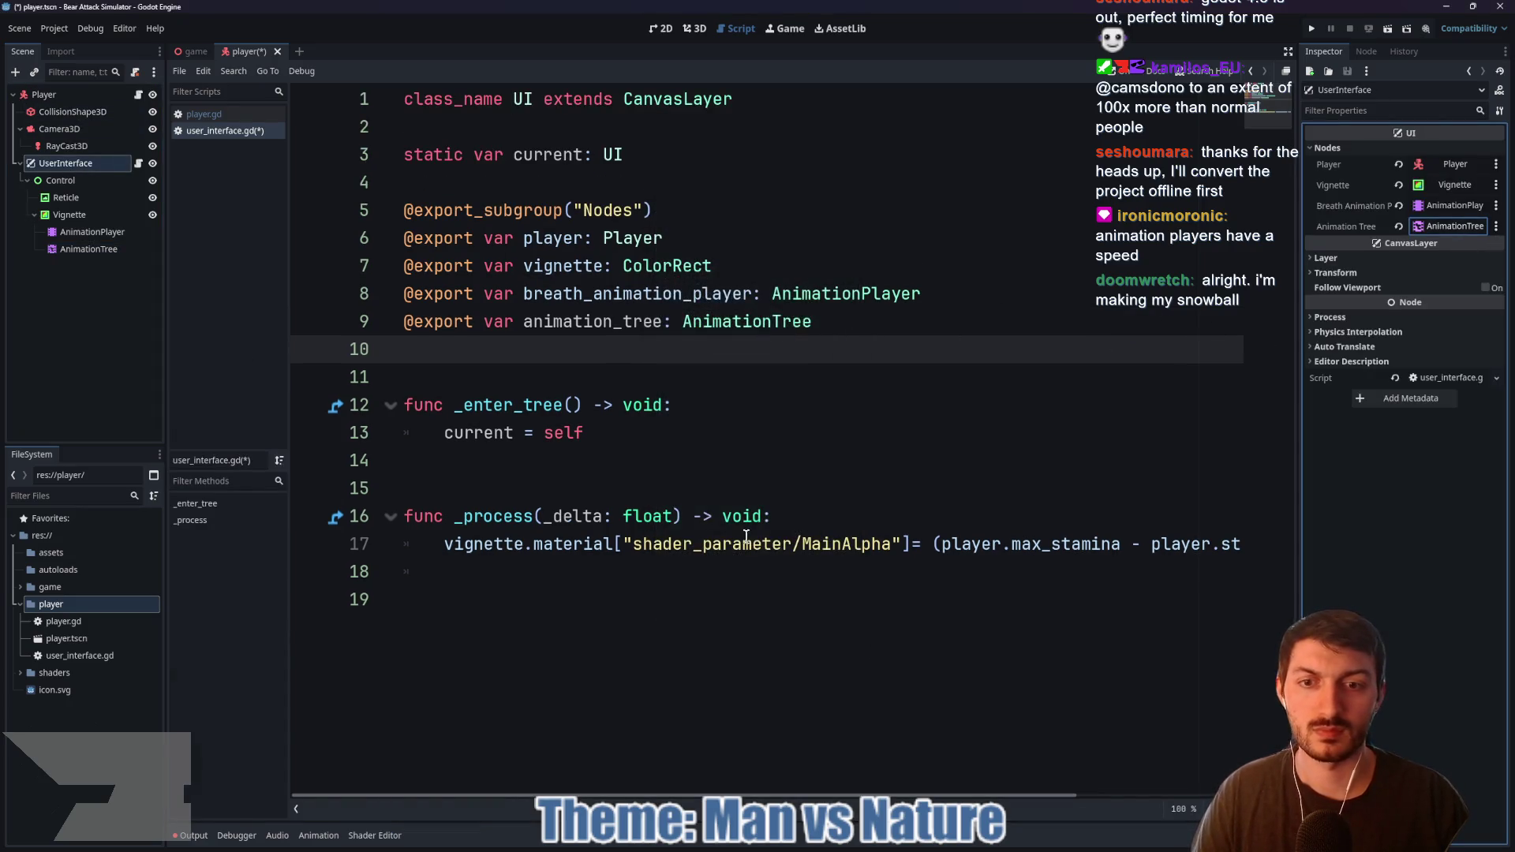
pyautogui.click(644, 460)
pyautogui.hotkey('ctrl', 's')
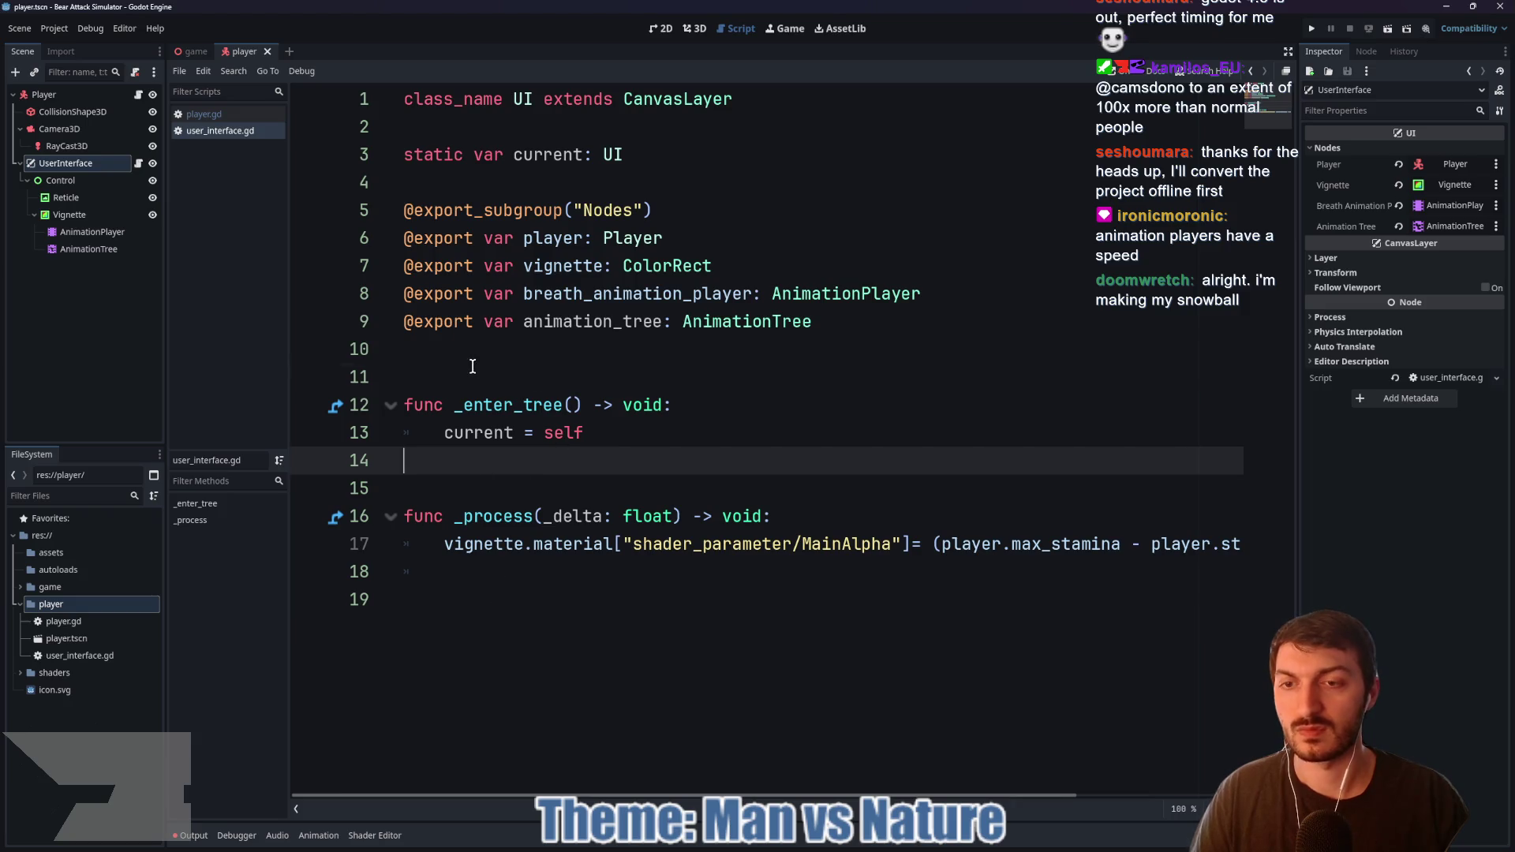
# Start a 'var stamina_l' declaration on a new line 11
pyautogui.click(472, 366)
pyautogui.press('Return')
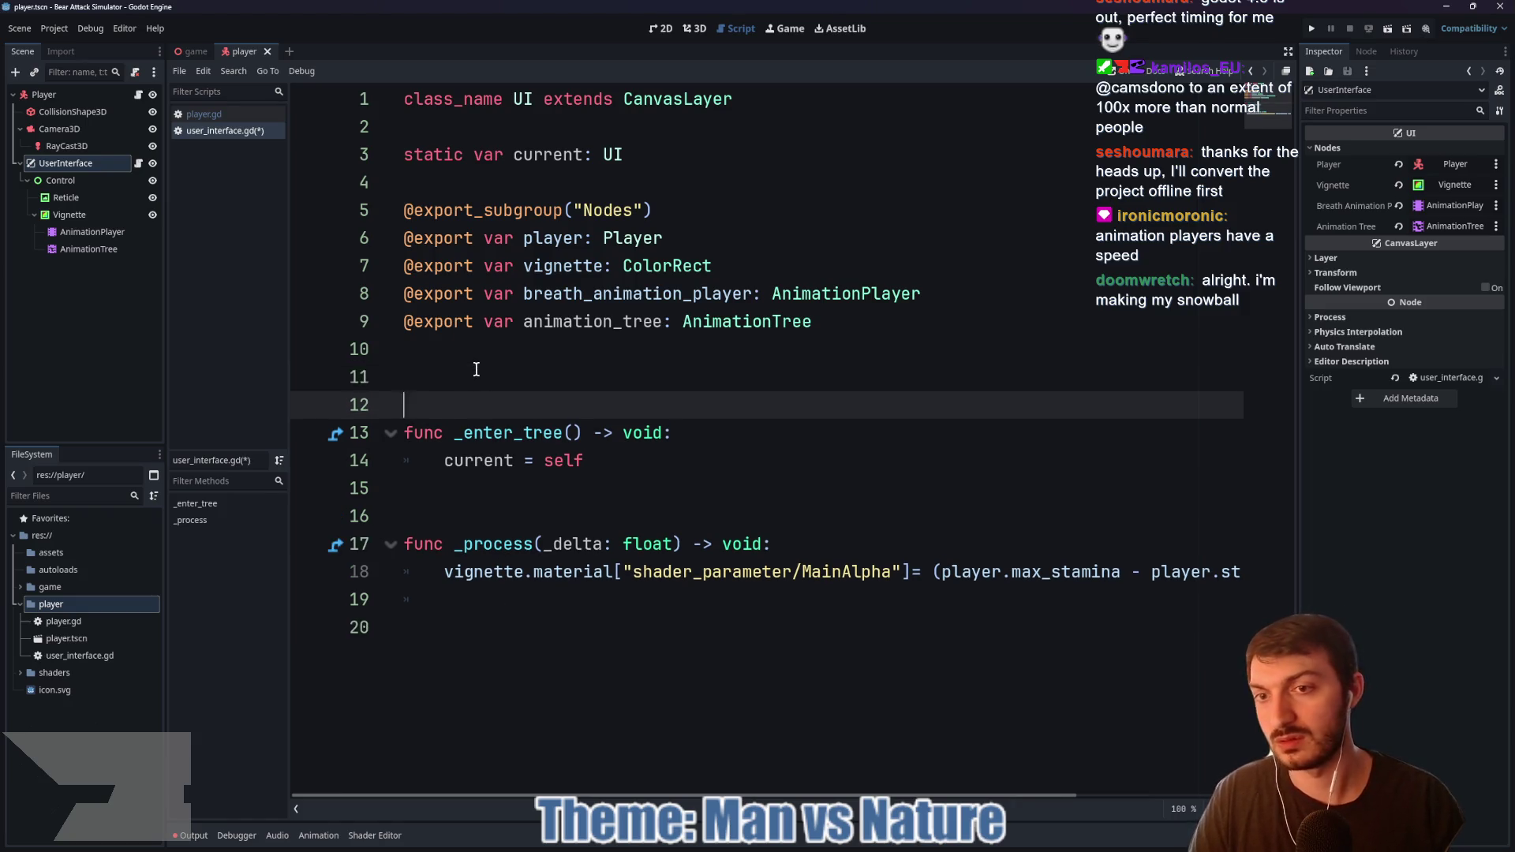
pyautogui.click(476, 369)
pyautogui.write('var stamina_')
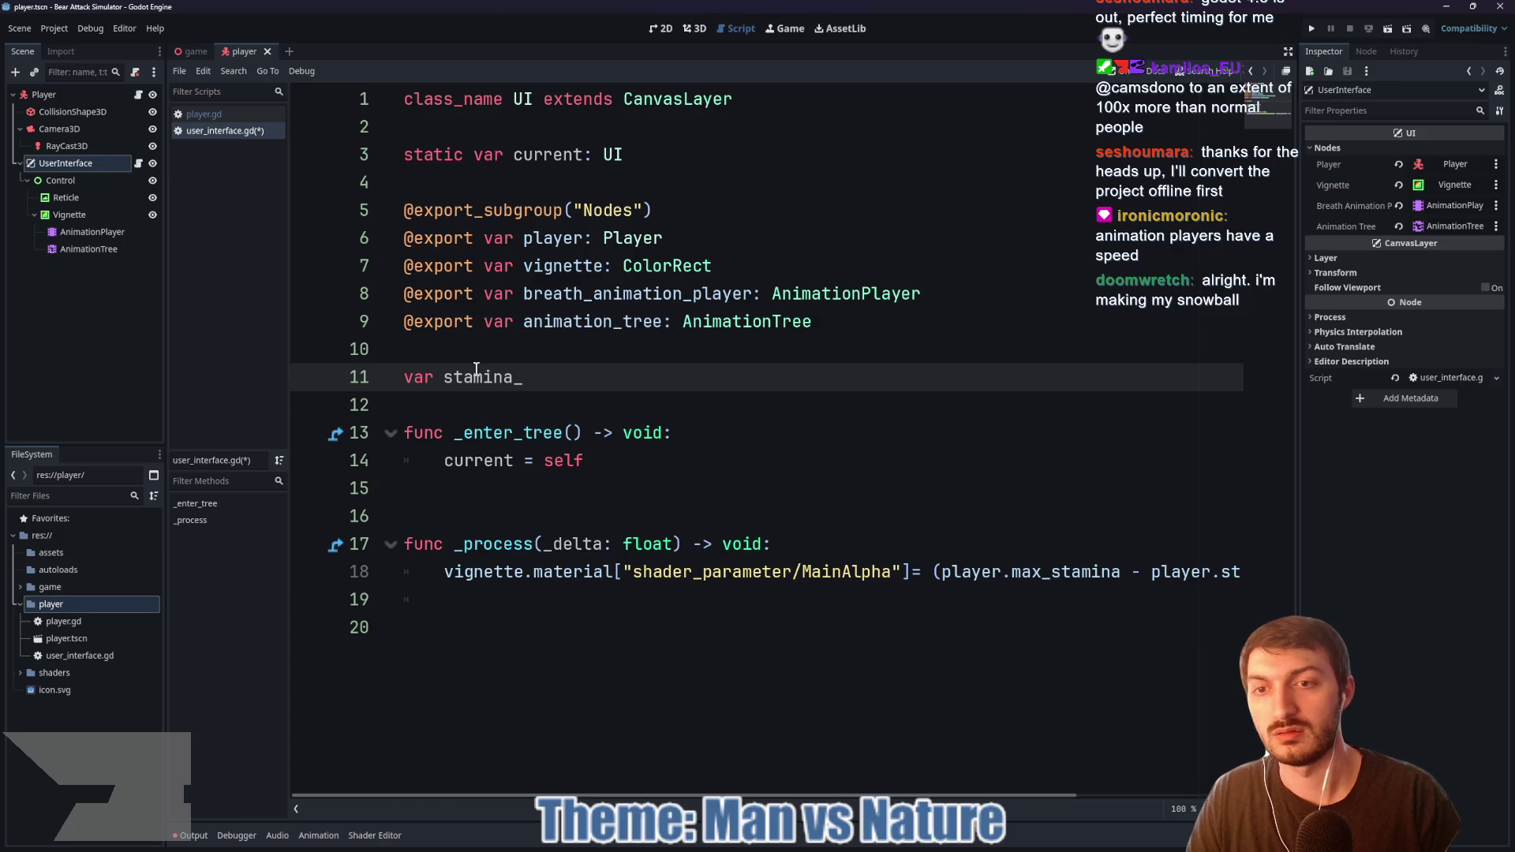
pyautogui.write('levels')
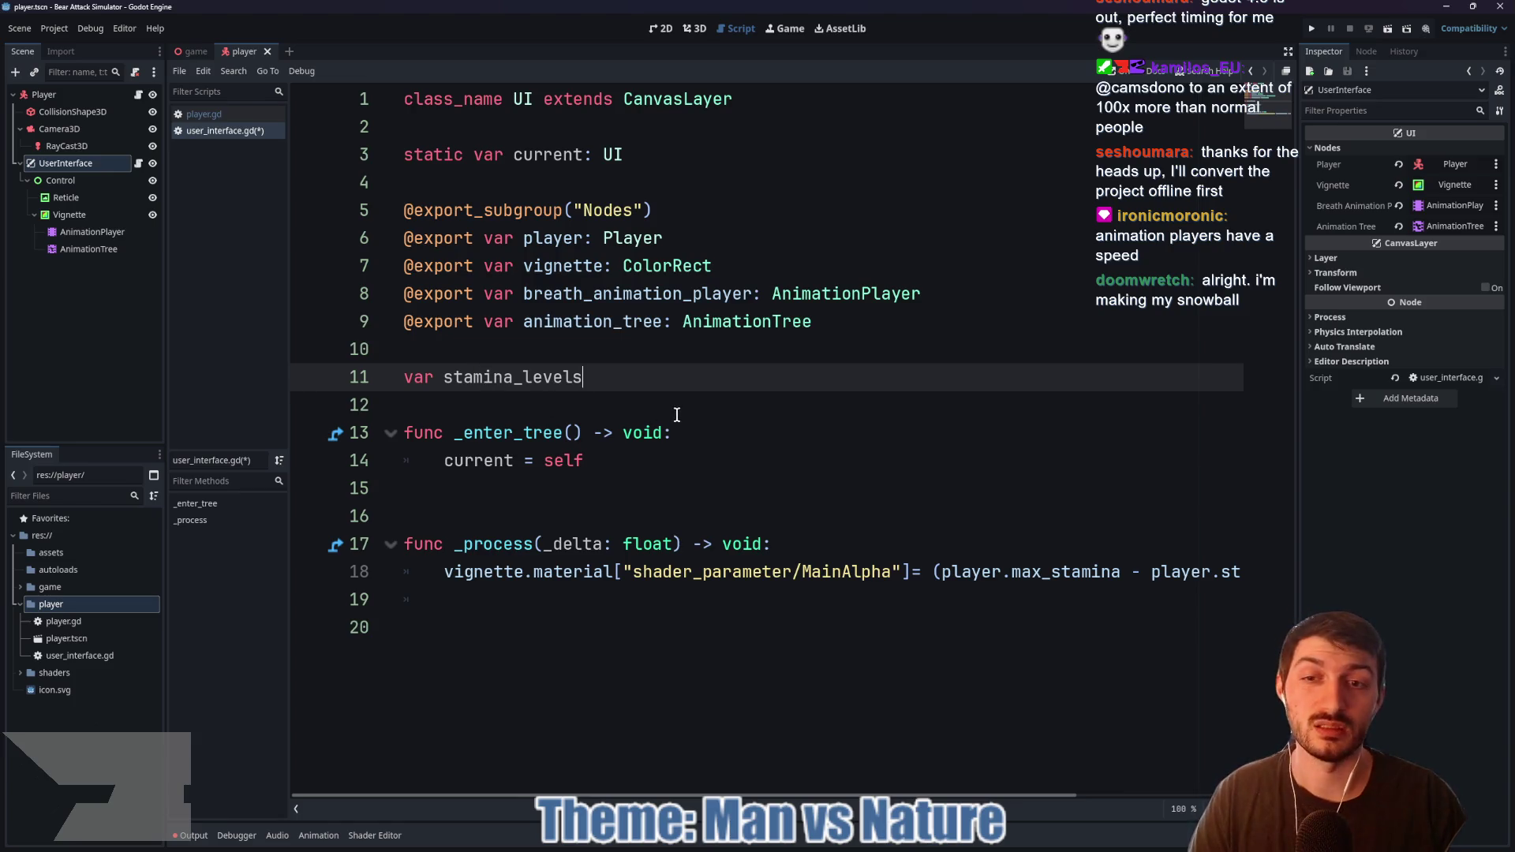
# Check Project Goo for reference, then show the Vignette's AnimationPlayer timeline in 2D
pyautogui.moveTo(891, 845)
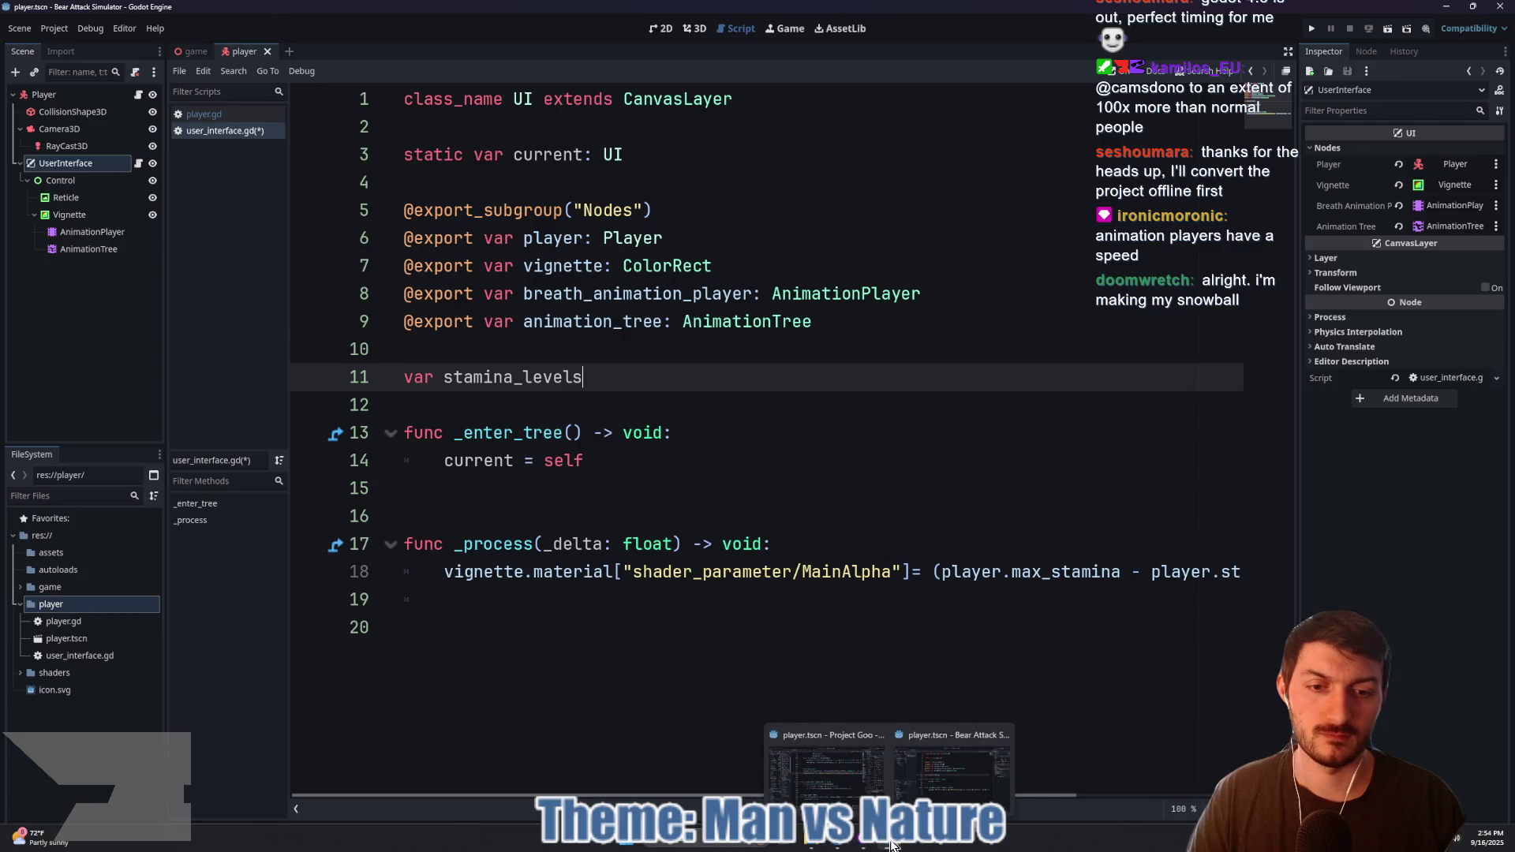
pyautogui.click(837, 779)
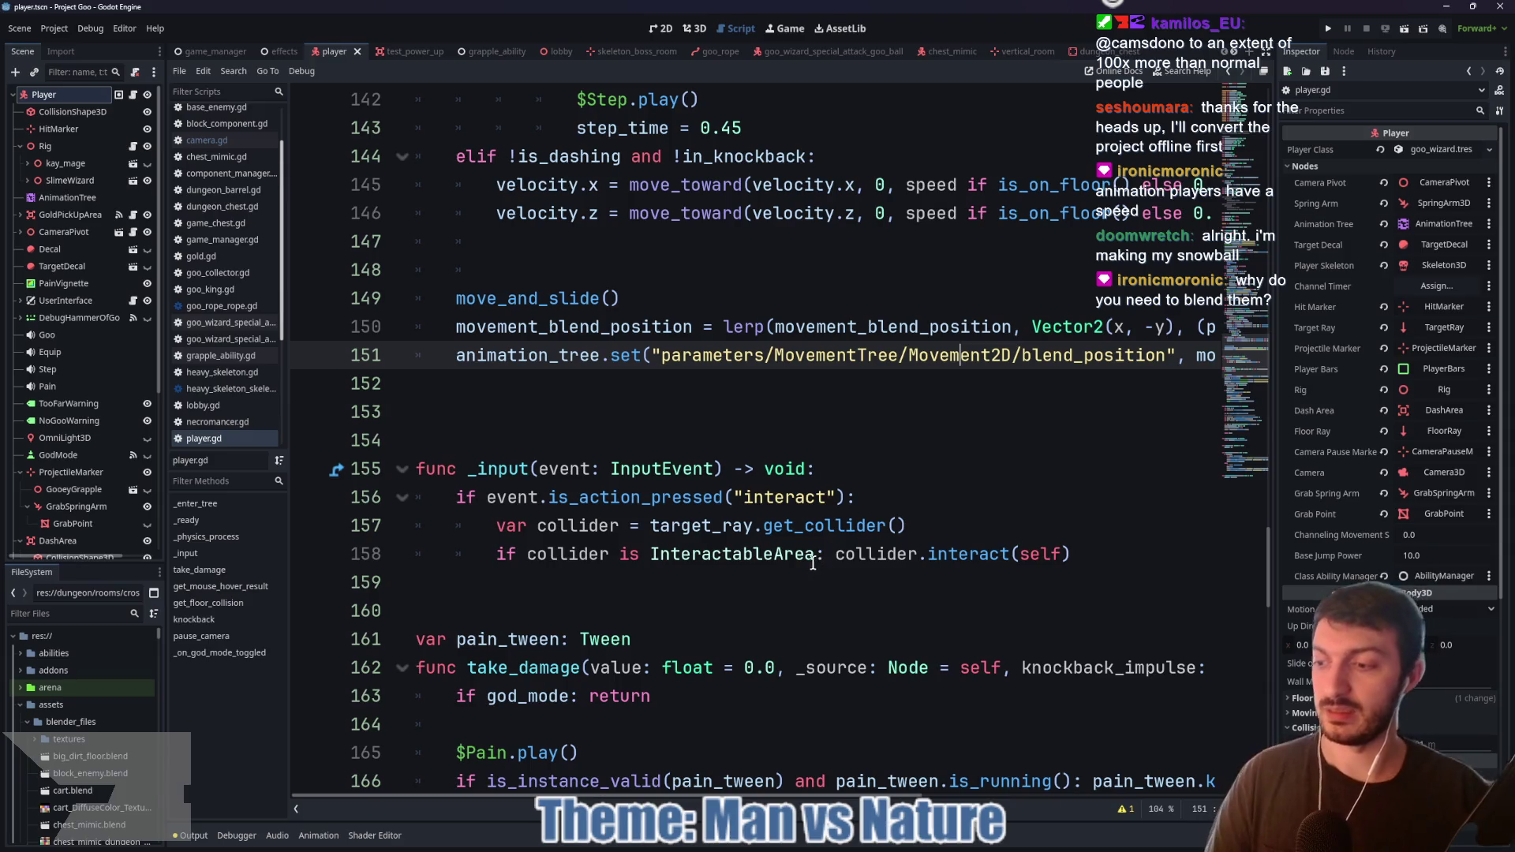
pyautogui.moveTo(882, 846)
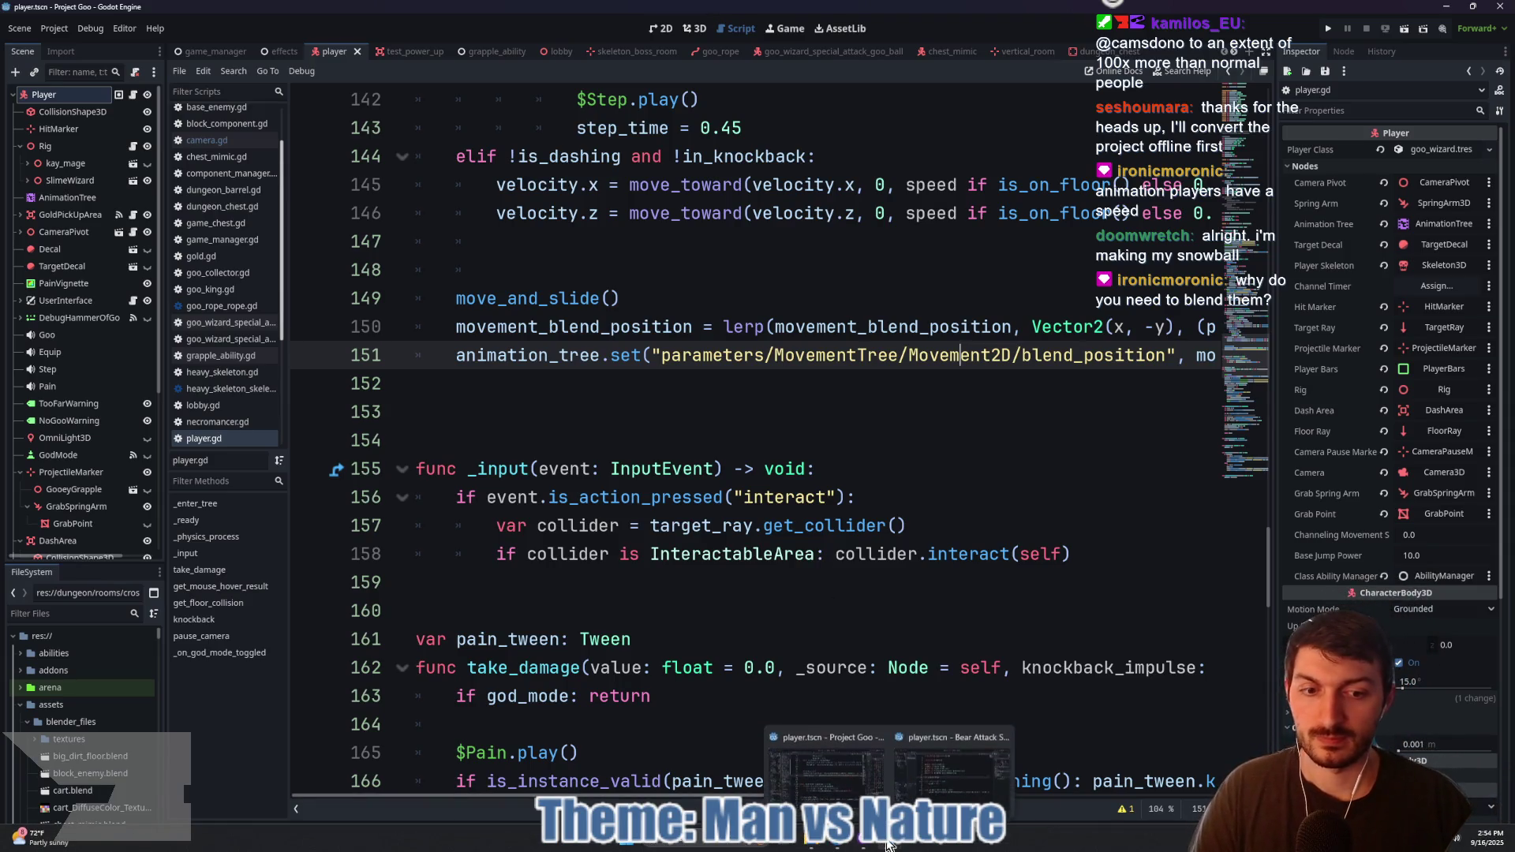
pyautogui.click(829, 762)
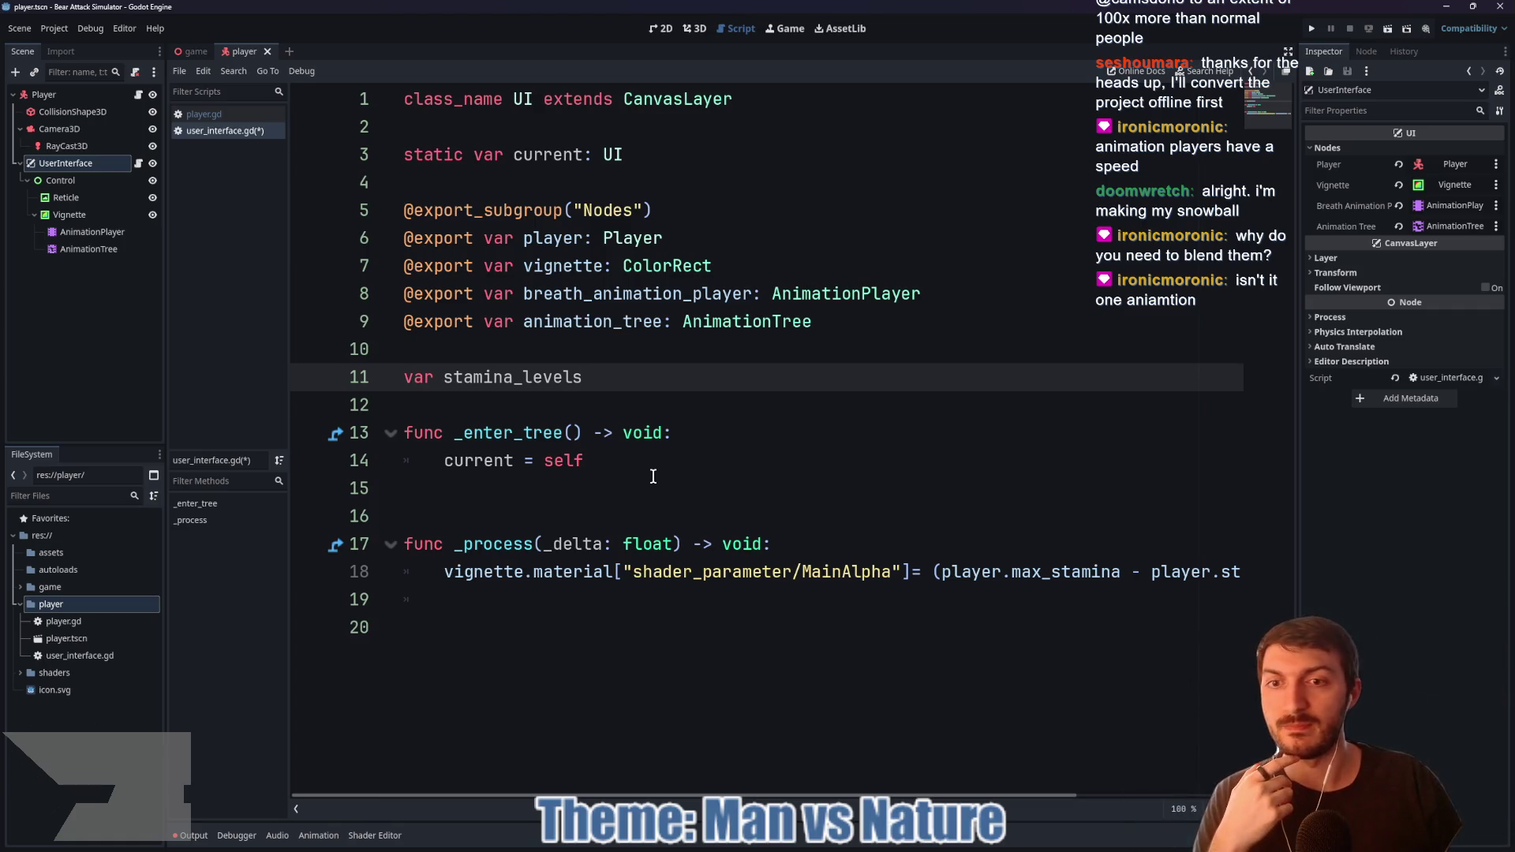
pyautogui.click(105, 250)
pyautogui.click(106, 232)
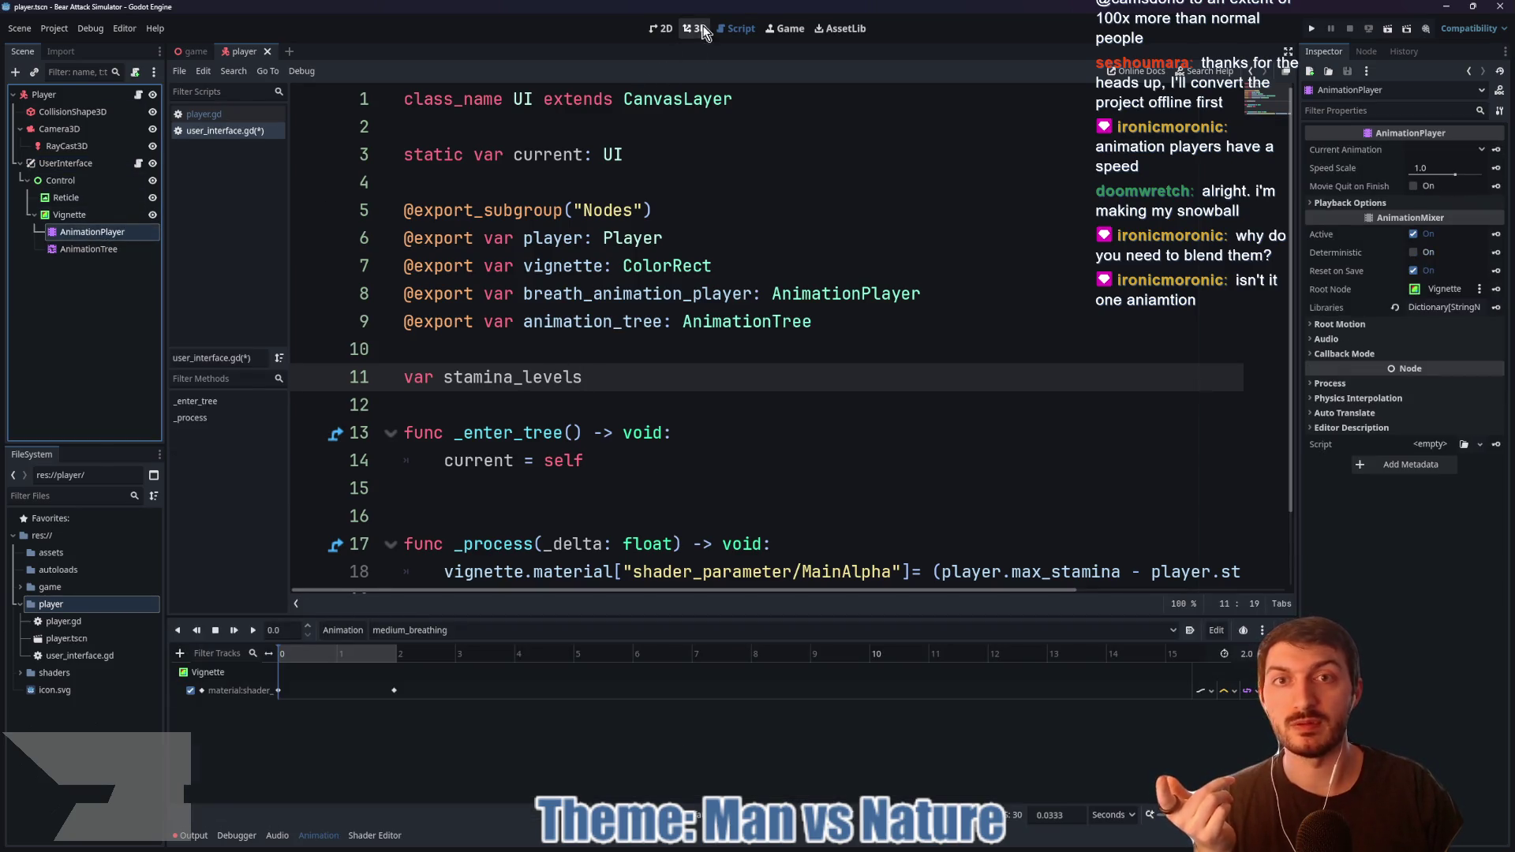
pyautogui.click(666, 30)
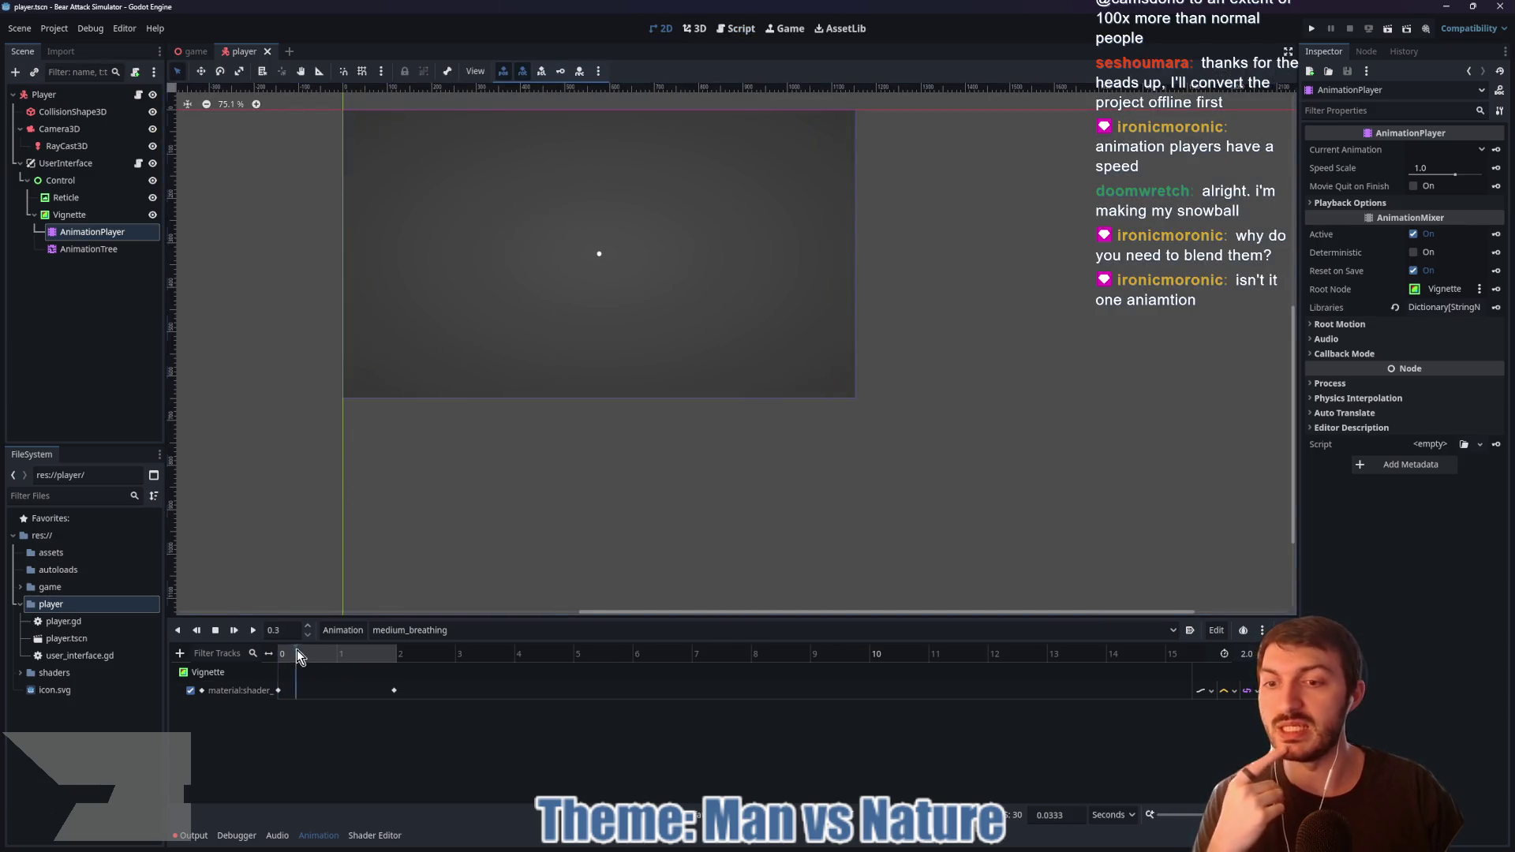
# Switch to the heavy_breathing animation and preview the vignette darkening over time
pyautogui.click(395, 652)
pyautogui.click(513, 634)
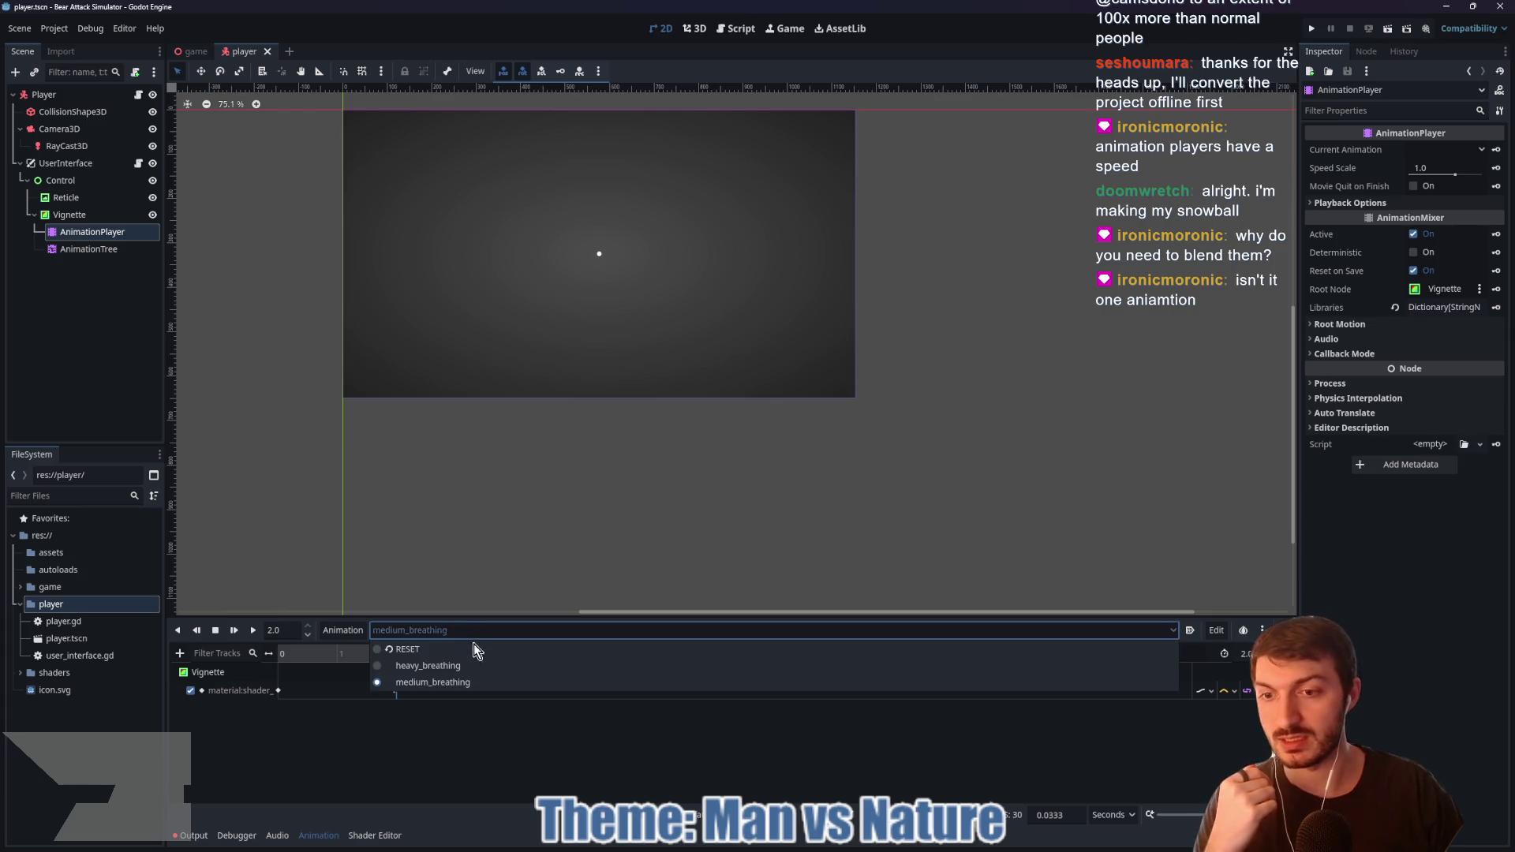
pyautogui.click(405, 662)
pyautogui.click(344, 652)
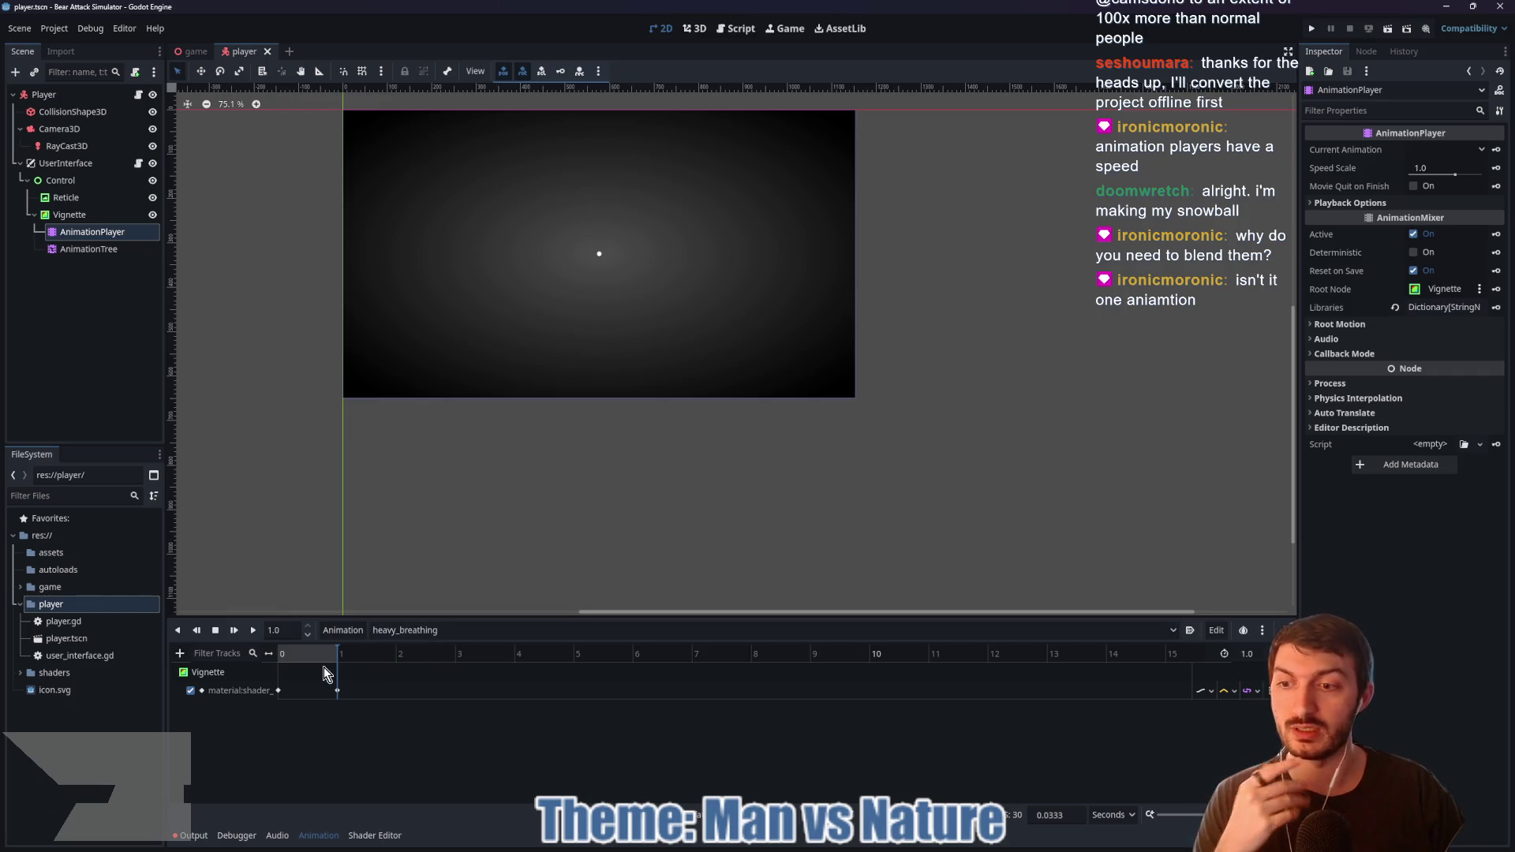
pyautogui.moveTo(333, 655); pyautogui.dragTo(280, 657)
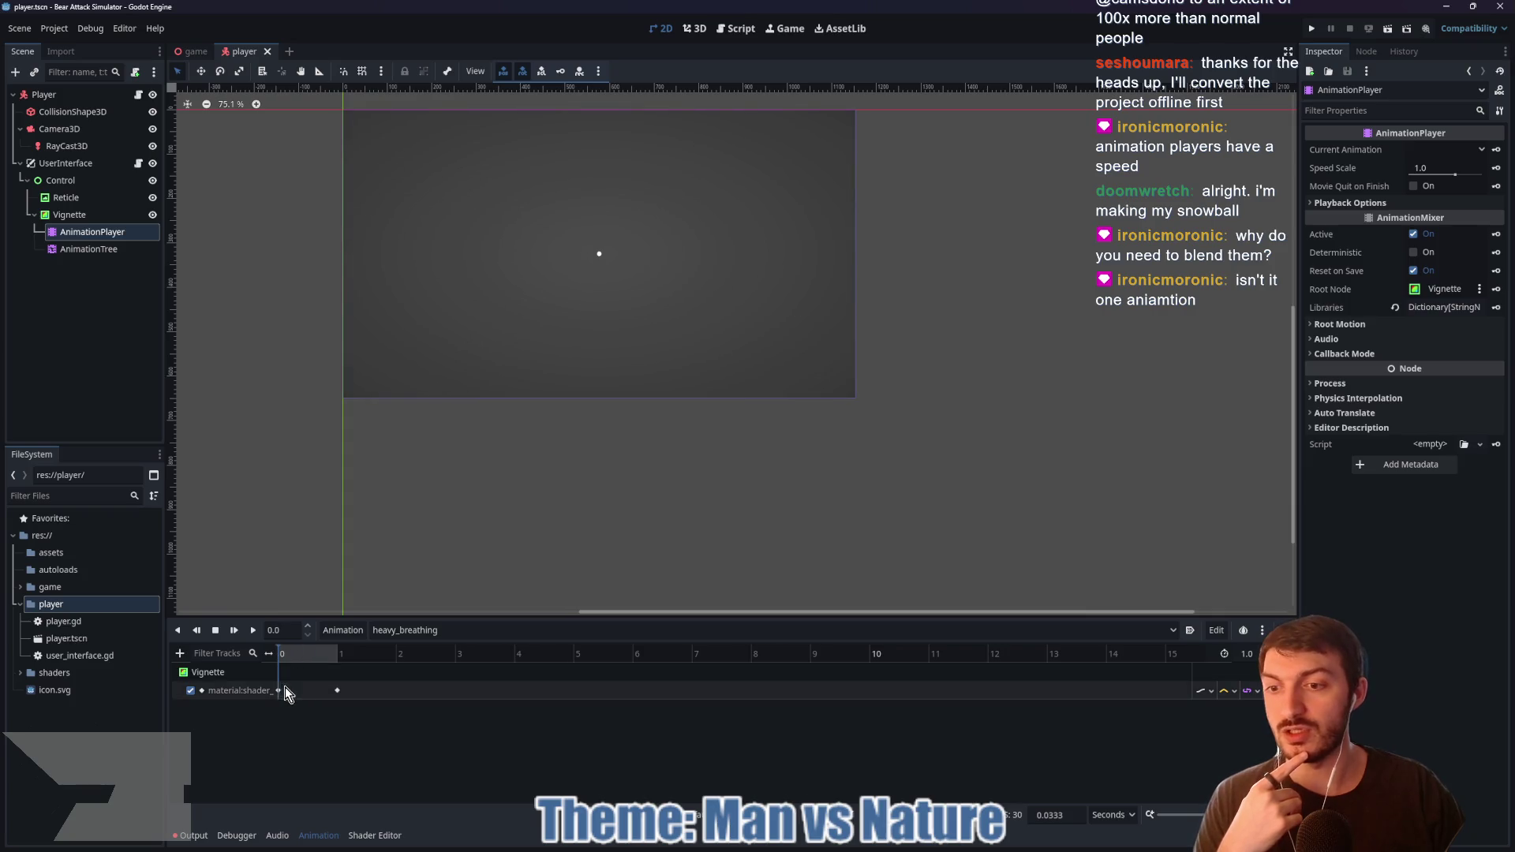
# Set heavy_breathing's starting key value to 2.5, save, and select the AnimationTree
pyautogui.click(280, 692)
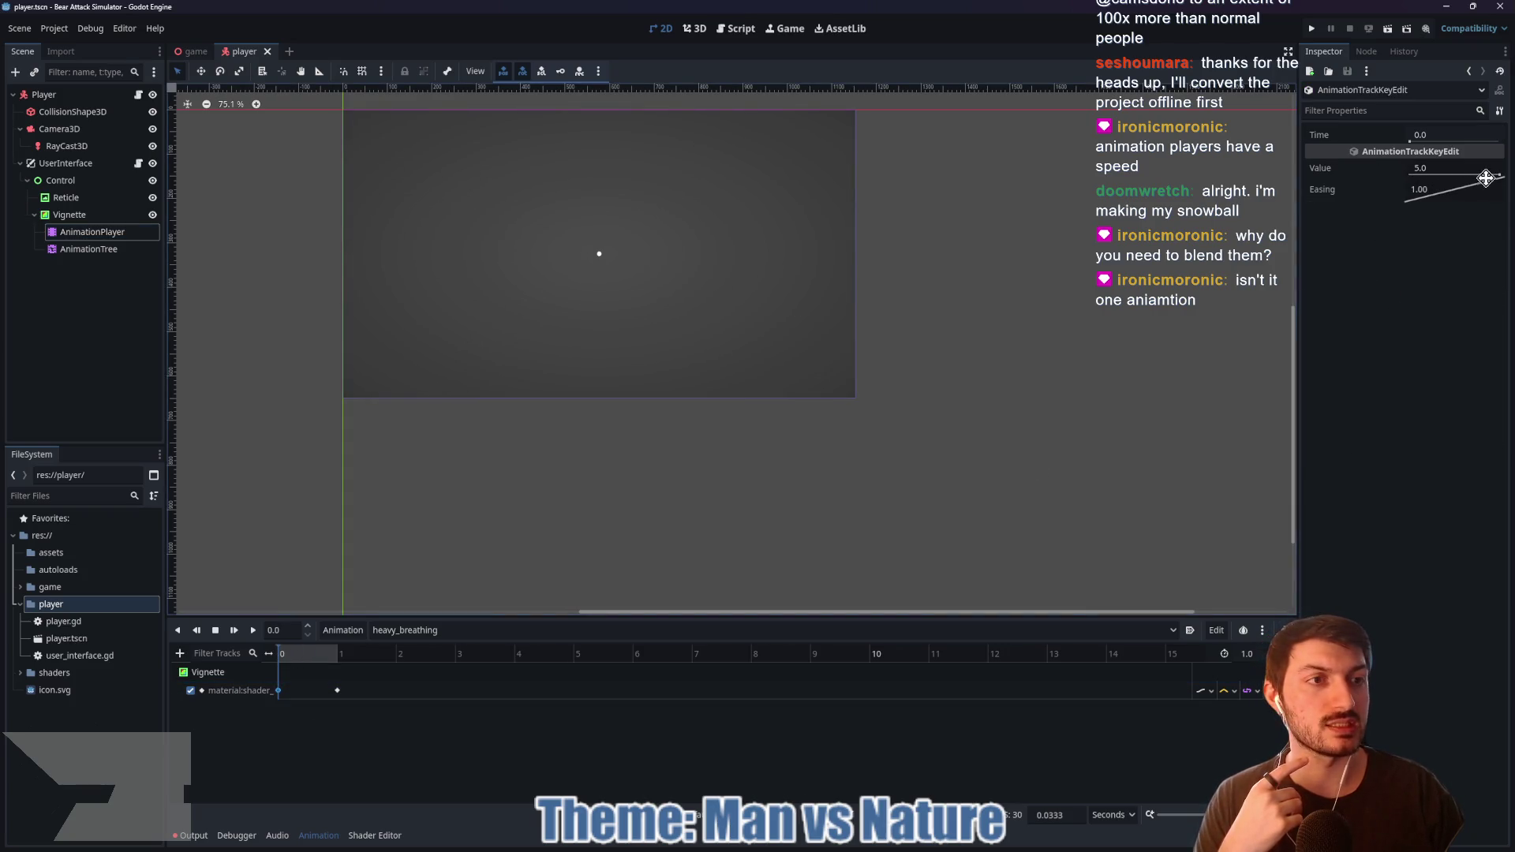
pyautogui.moveTo(1500, 174); pyautogui.dragTo(1459, 178)
pyautogui.click(1442, 169)
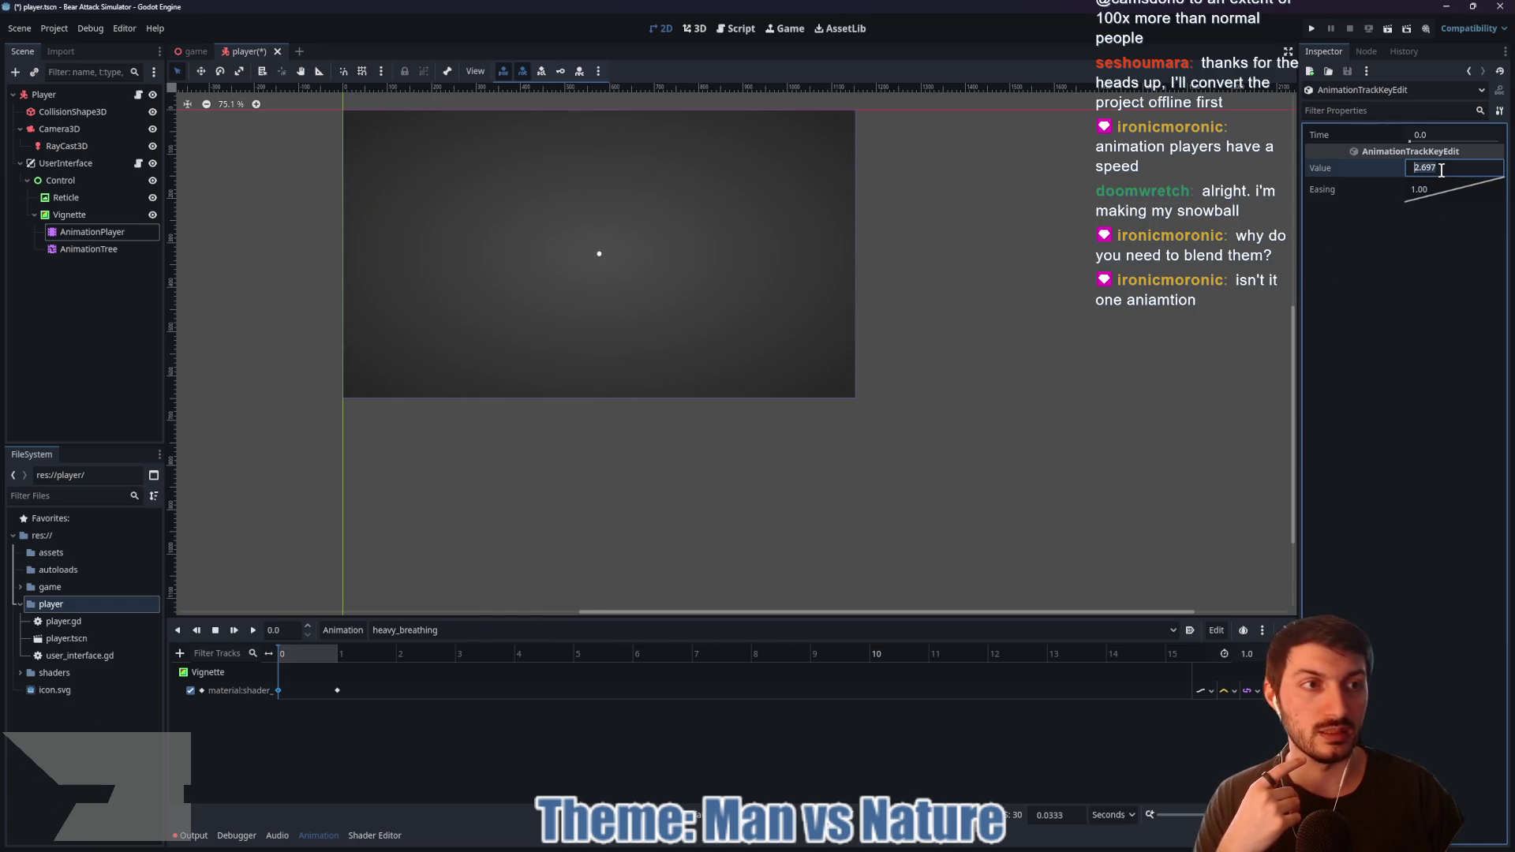
pyautogui.press('Return')
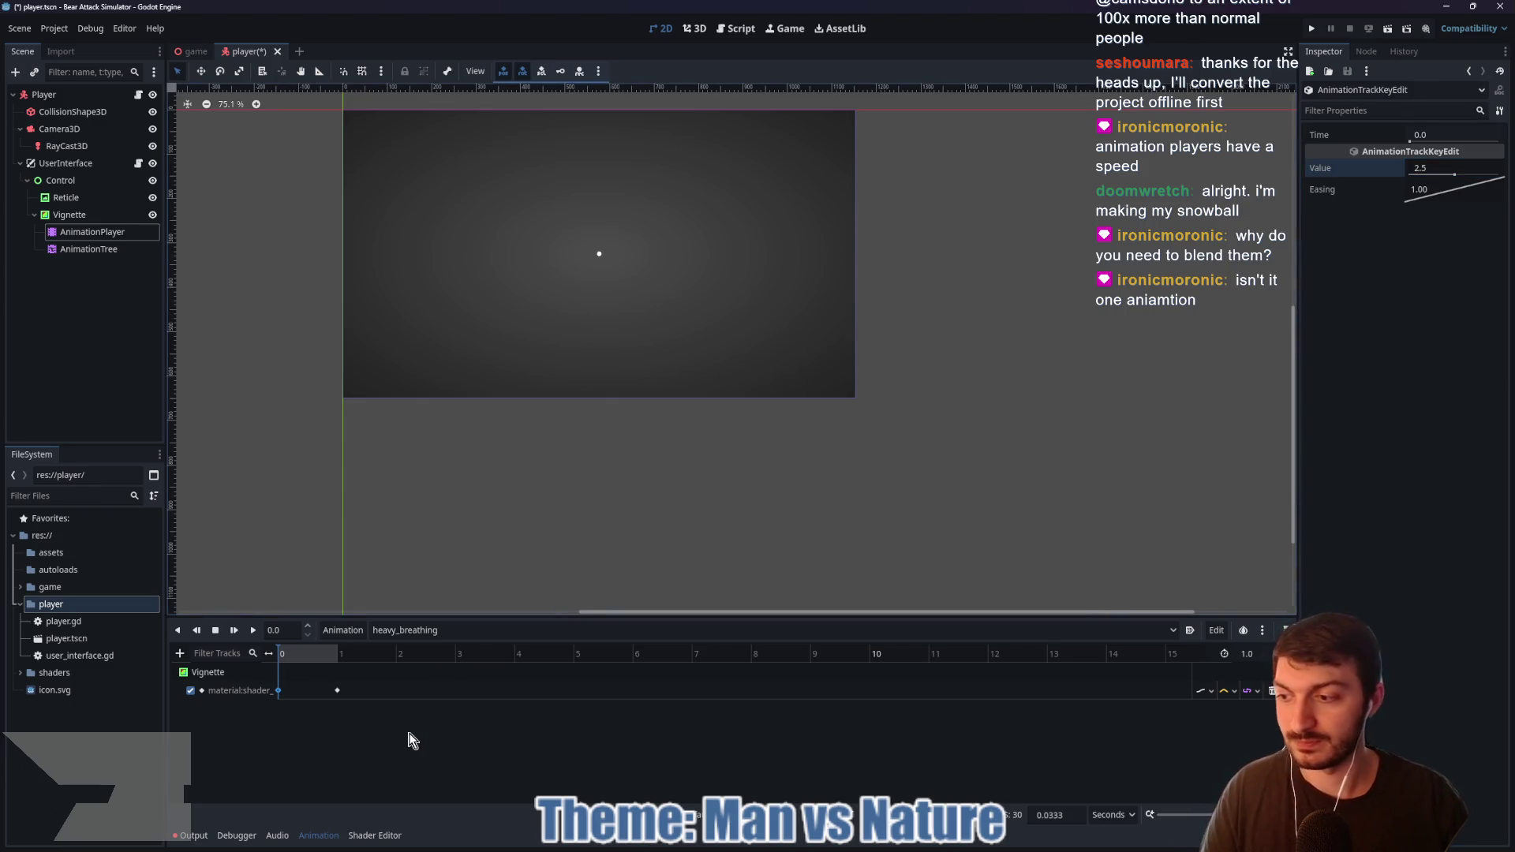
pyautogui.hotkey('ctrl', 's')
pyautogui.click(88, 249)
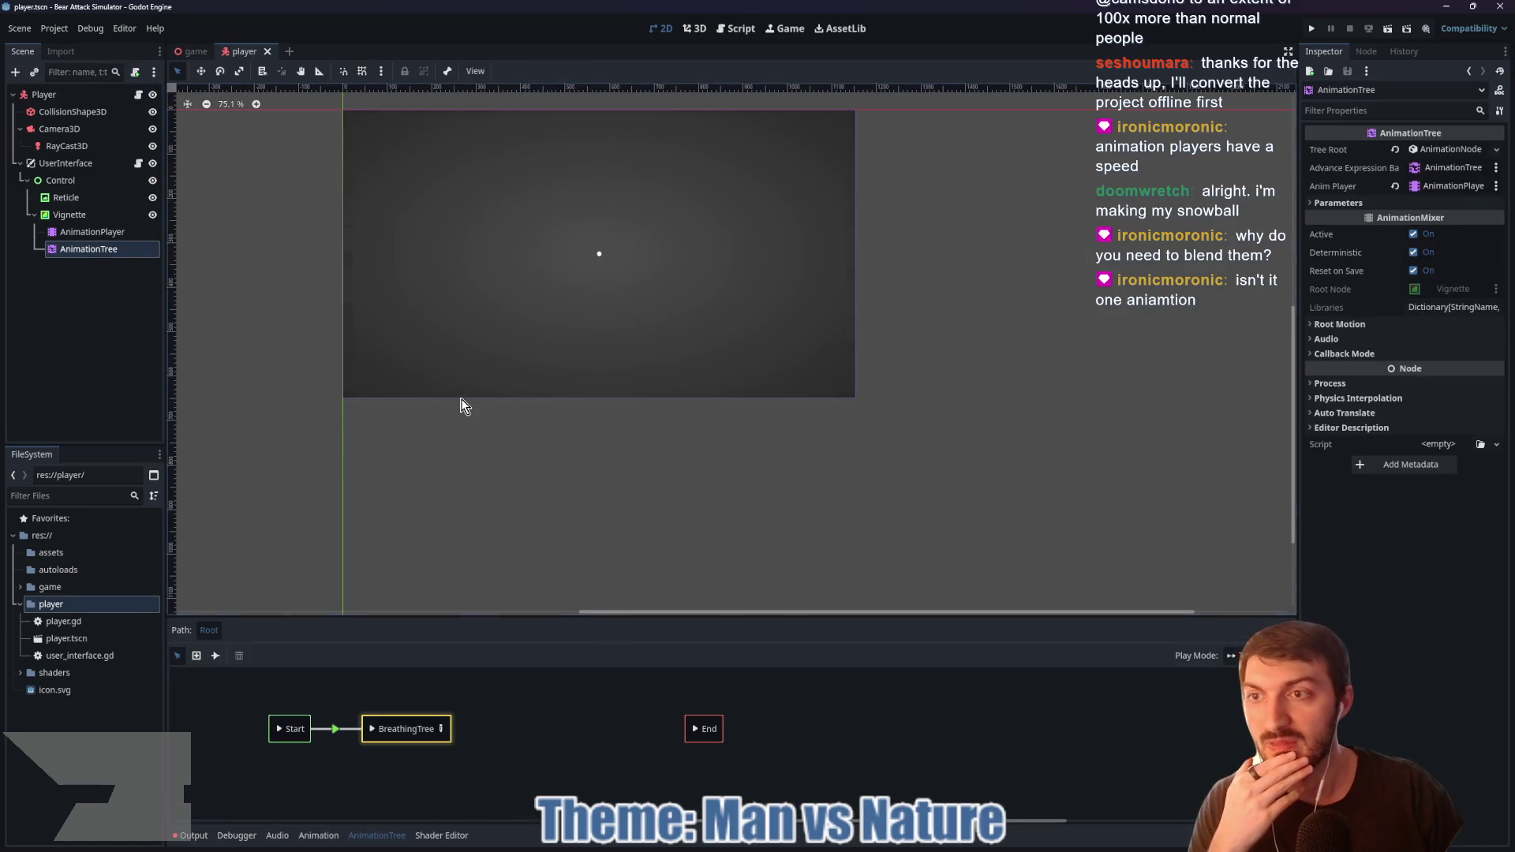
# Declare the line 11 variable as stamina_breath of type float in user_interface.gd
pyautogui.click(139, 164)
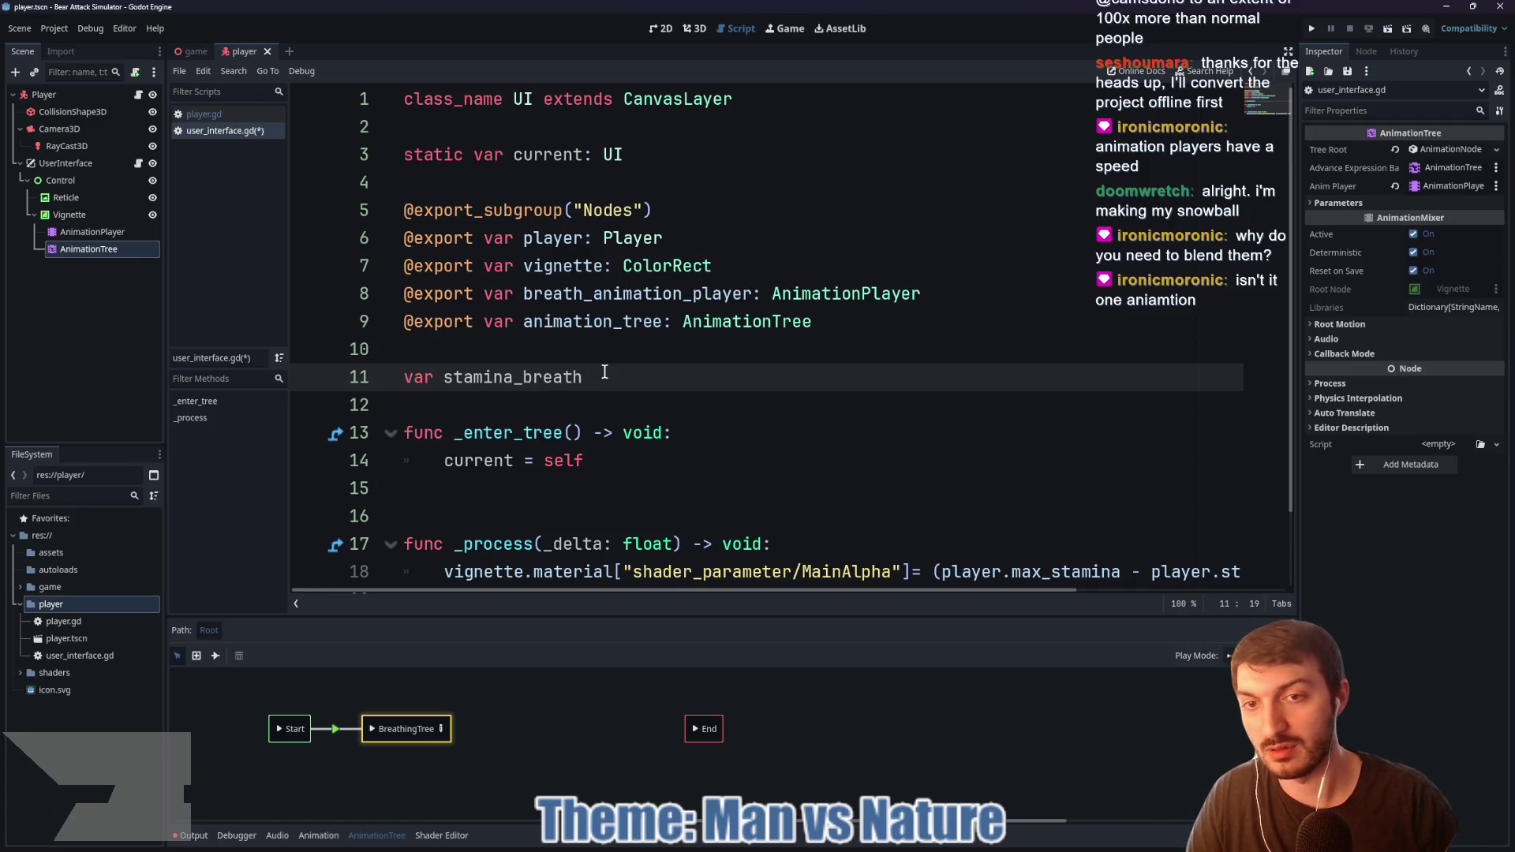
pyautogui.write('float')
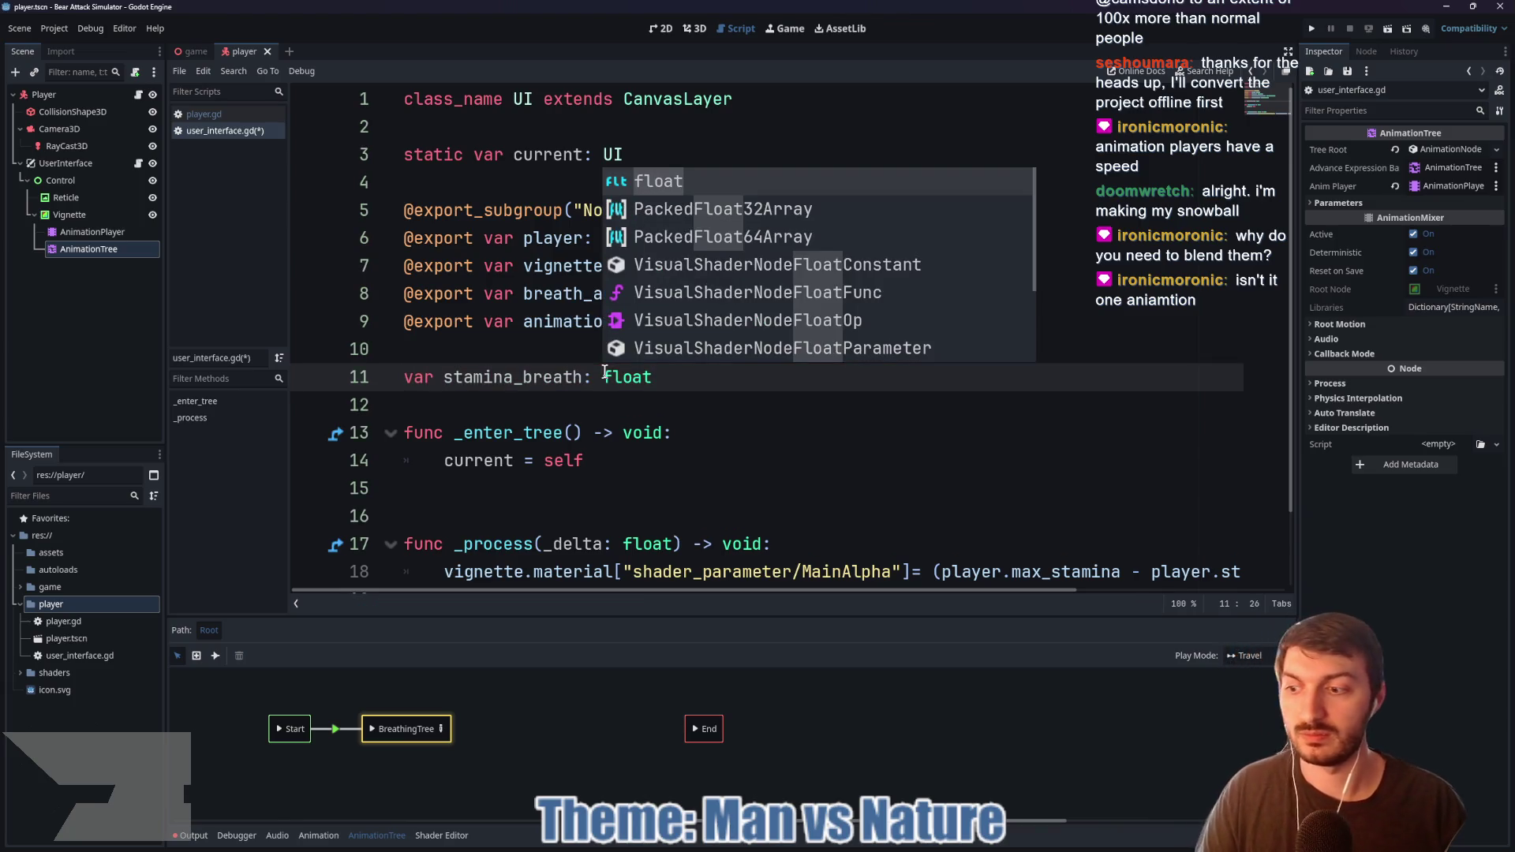
pyautogui.click(710, 405)
# Move into _process and consult Project Goo's animation_tree.set line for reference
pyautogui.scroll(-1, 760, 378)
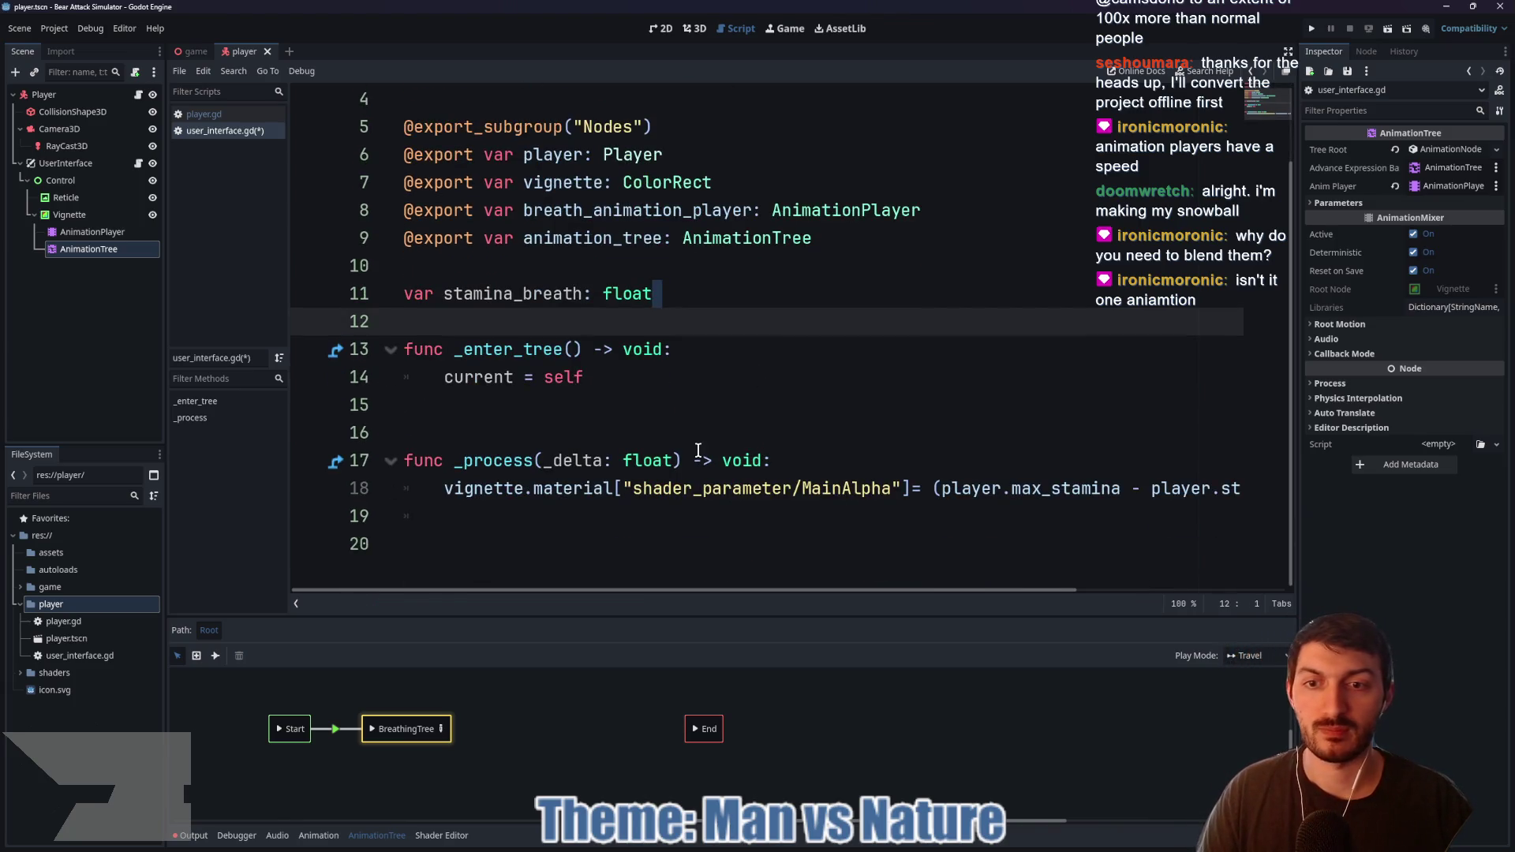
pyautogui.click(600, 405)
pyautogui.click(508, 543)
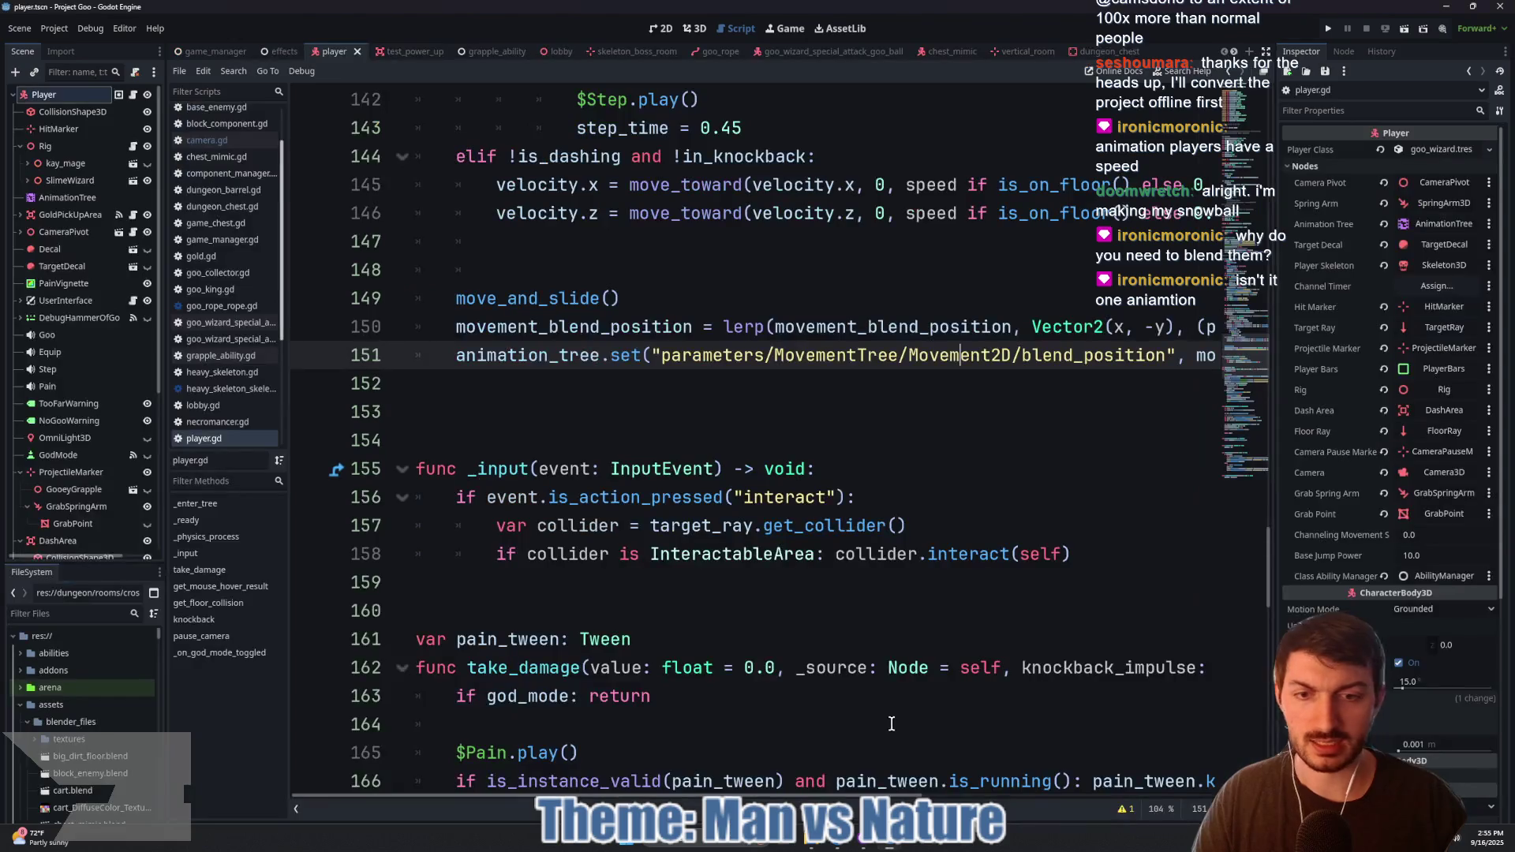
pyautogui.moveTo(453, 358)
pyautogui.mouseDown()
pyautogui.moveTo(1221, 364)
pyautogui.moveTo(412, 359)
pyautogui.mouseUp()
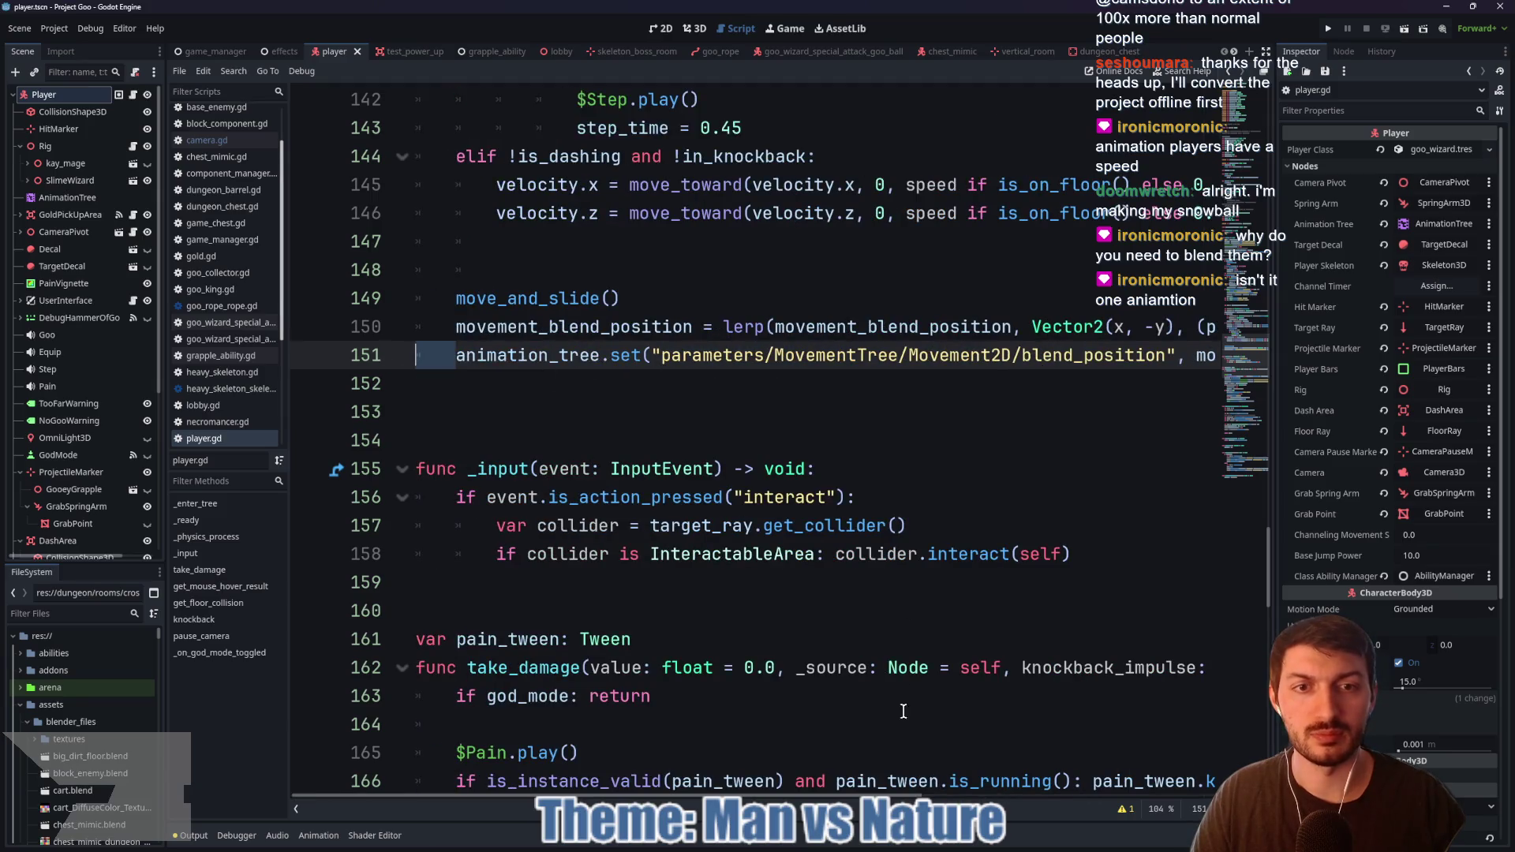
pyautogui.click(889, 845)
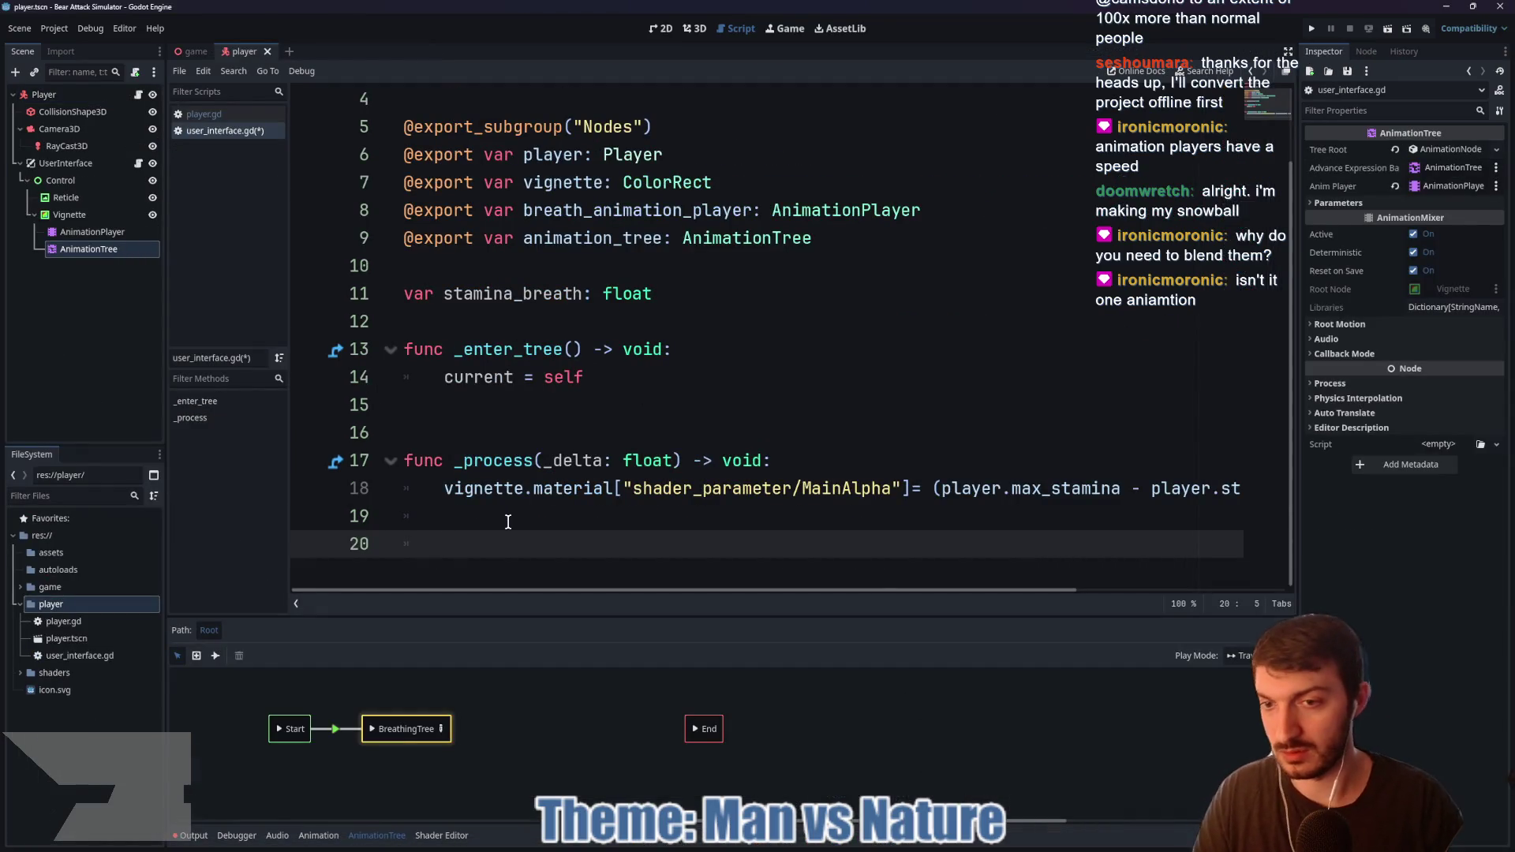
# Start an animation_tree.set call on the 'parameters/BreathingTree/Breathing/blend_position' path
pyautogui.write('anim')
pyautogui.press('Return')
pyautogui.write('.set')
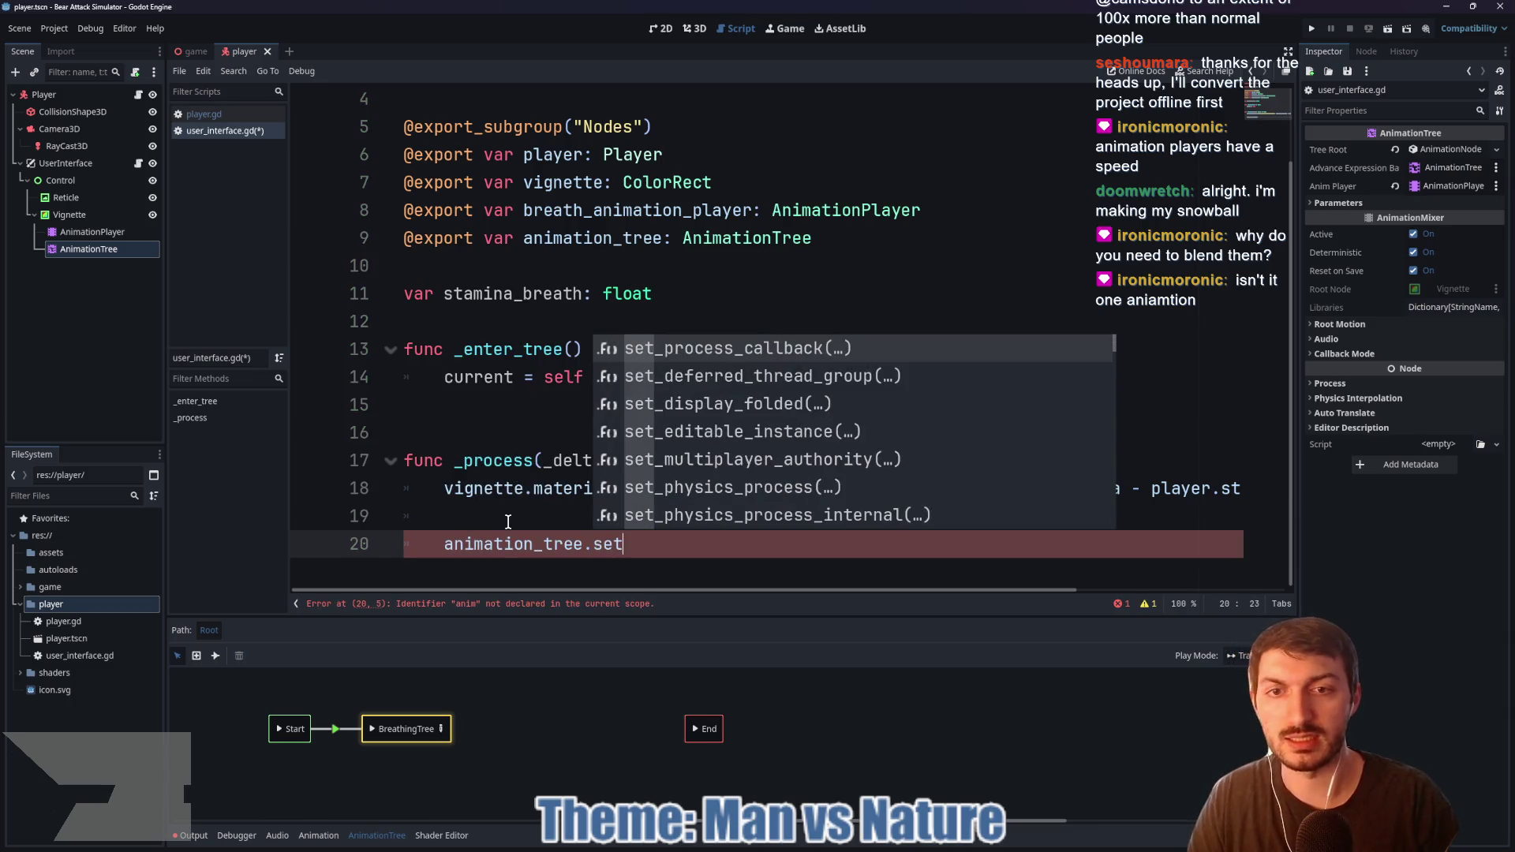
pyautogui.write('(')
pyautogui.write('"paramet')
pyautogui.write('ers')
pyautogui.write('/')
pyautogui.write('B')
pyautogui.press('BackSpace')
pyautogui.write('BreathingTree/Bret')
pyautogui.press('BackSpace')
pyautogui.write('athing')
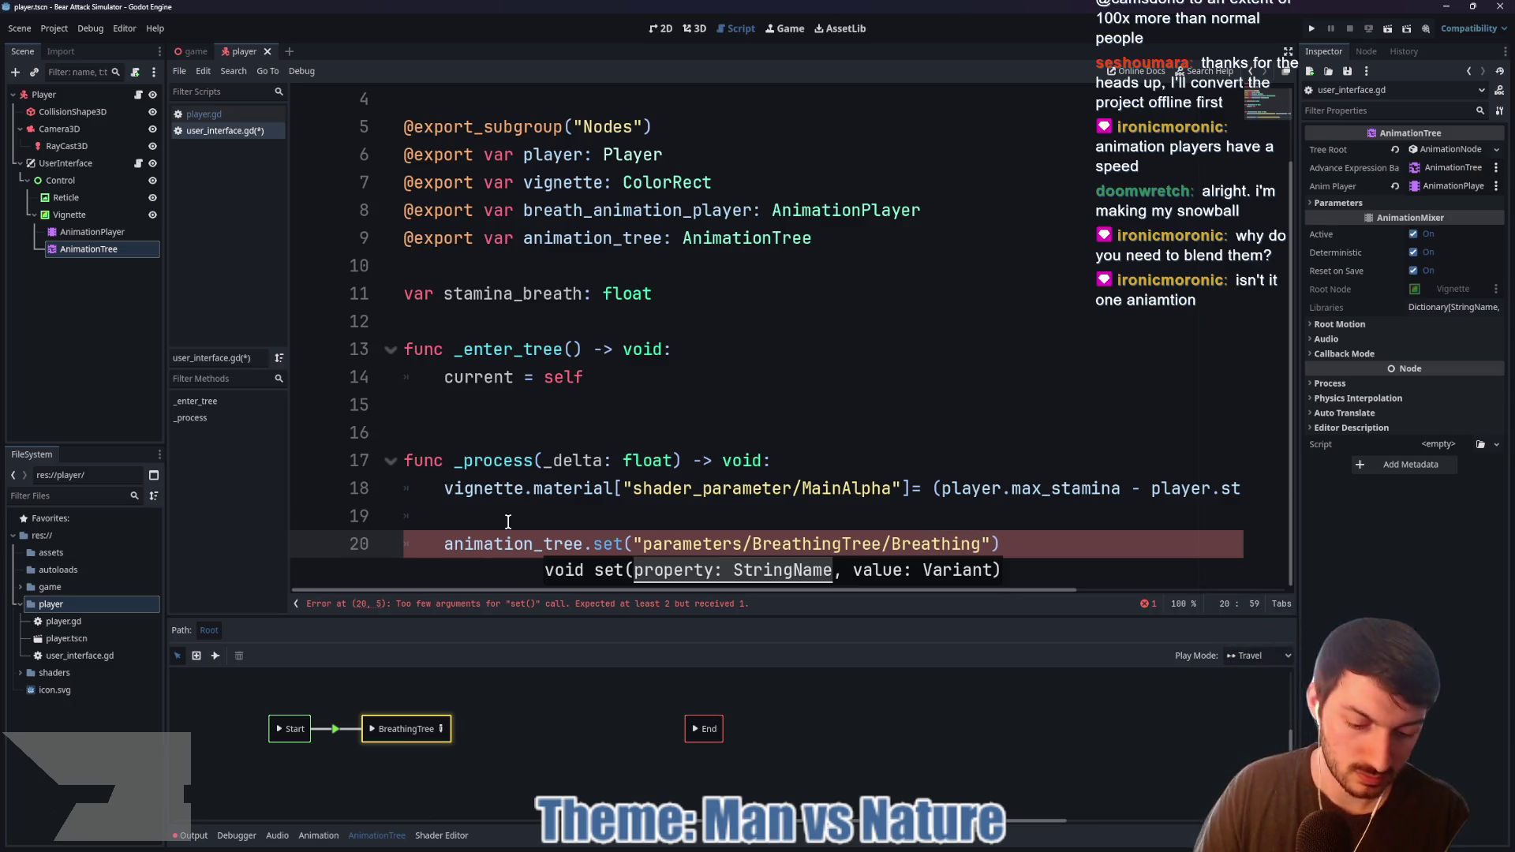
pyautogui.write('/ble')
pyautogui.write('nd_positio')
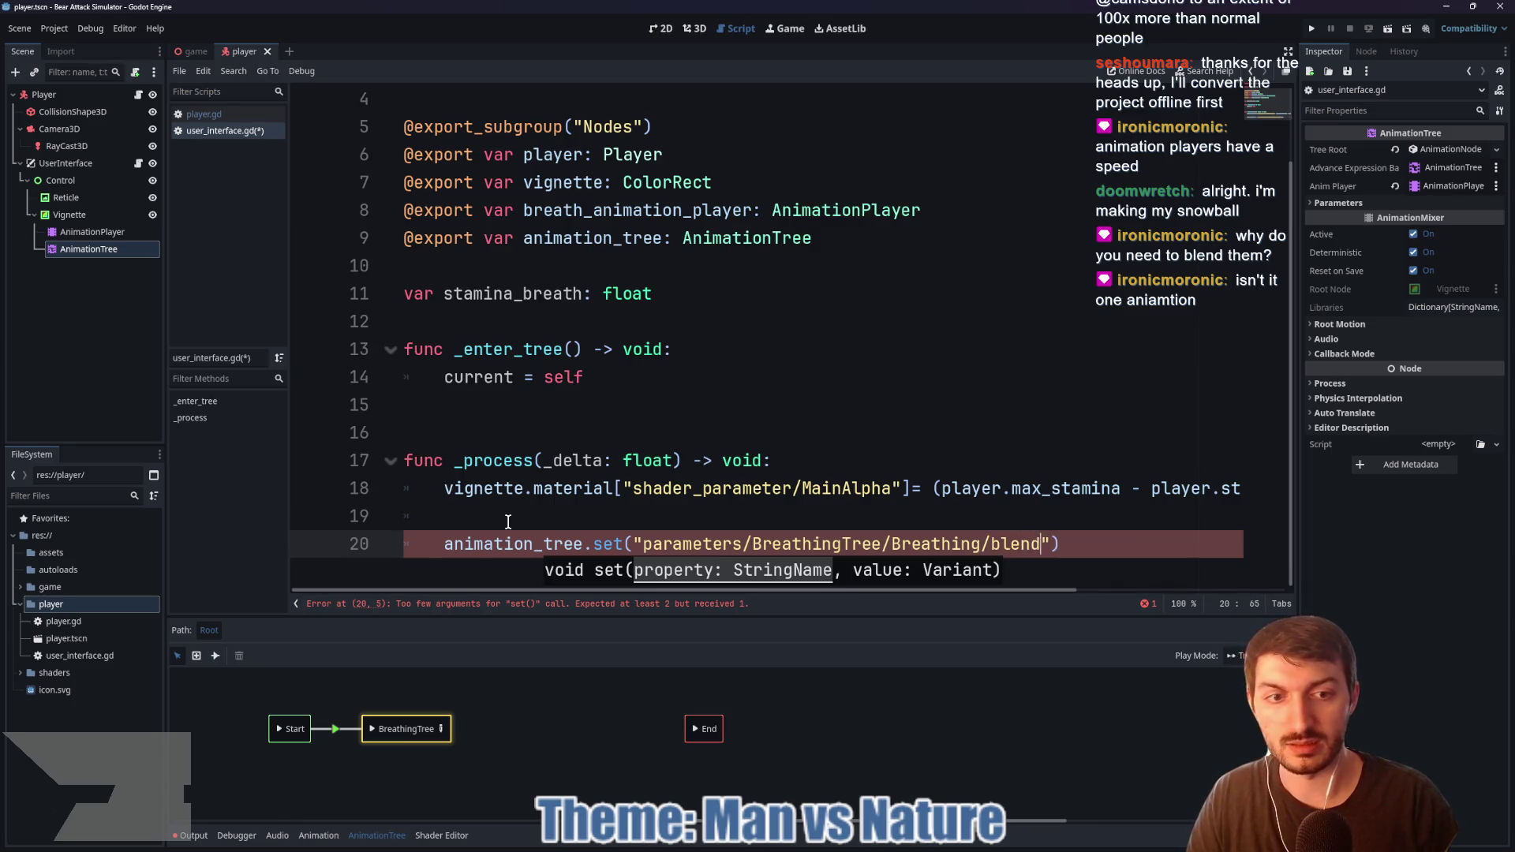
pyautogui.write('n')
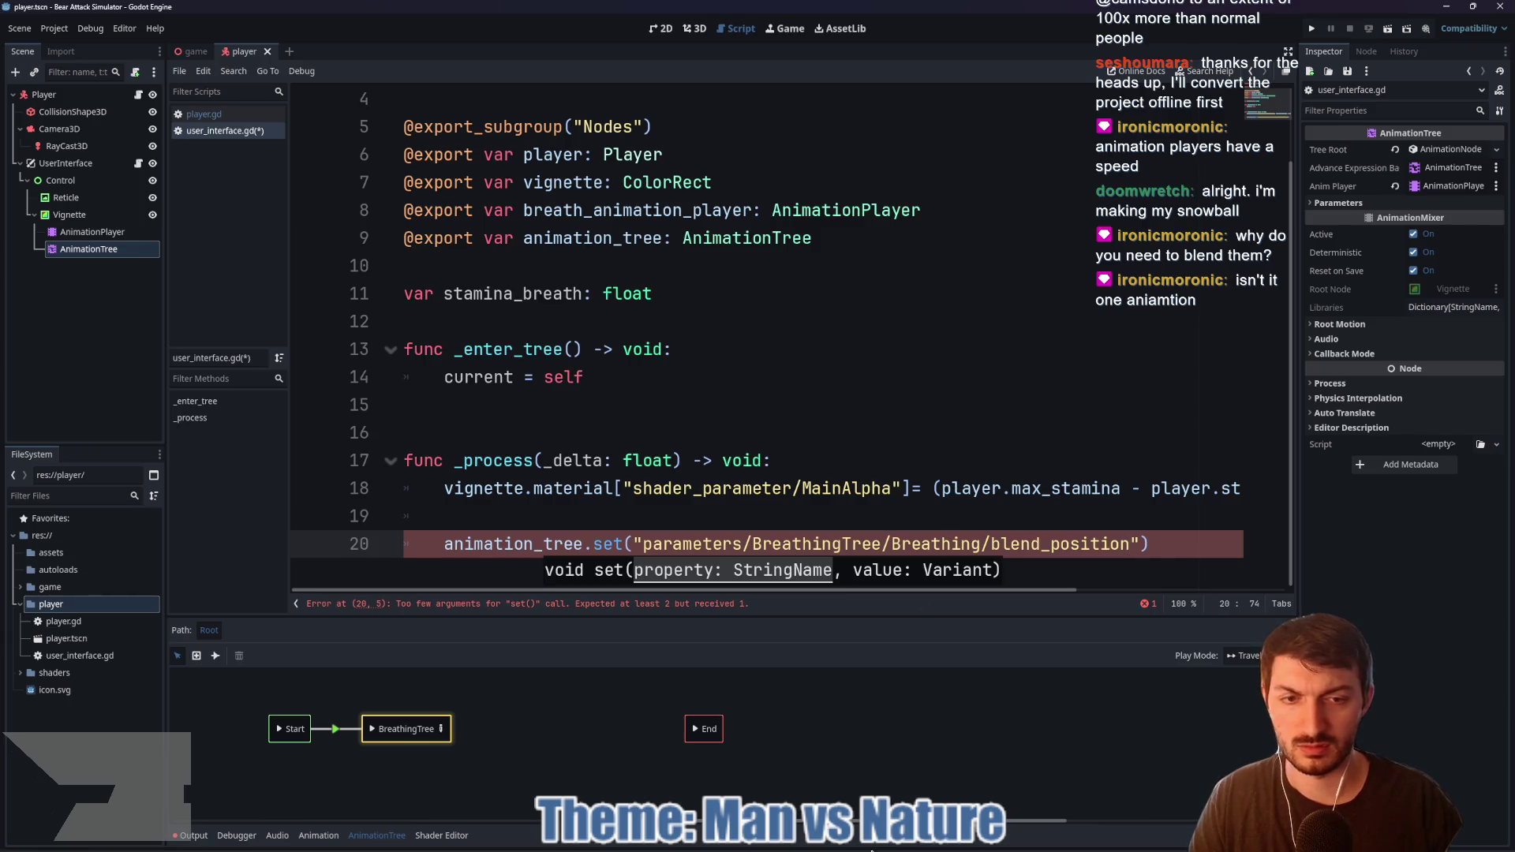
# After checking the Project Goo reference, pass ', stamina_breath' as the value and add blank lines above
pyautogui.moveTo(875, 849)
pyautogui.click(828, 762)
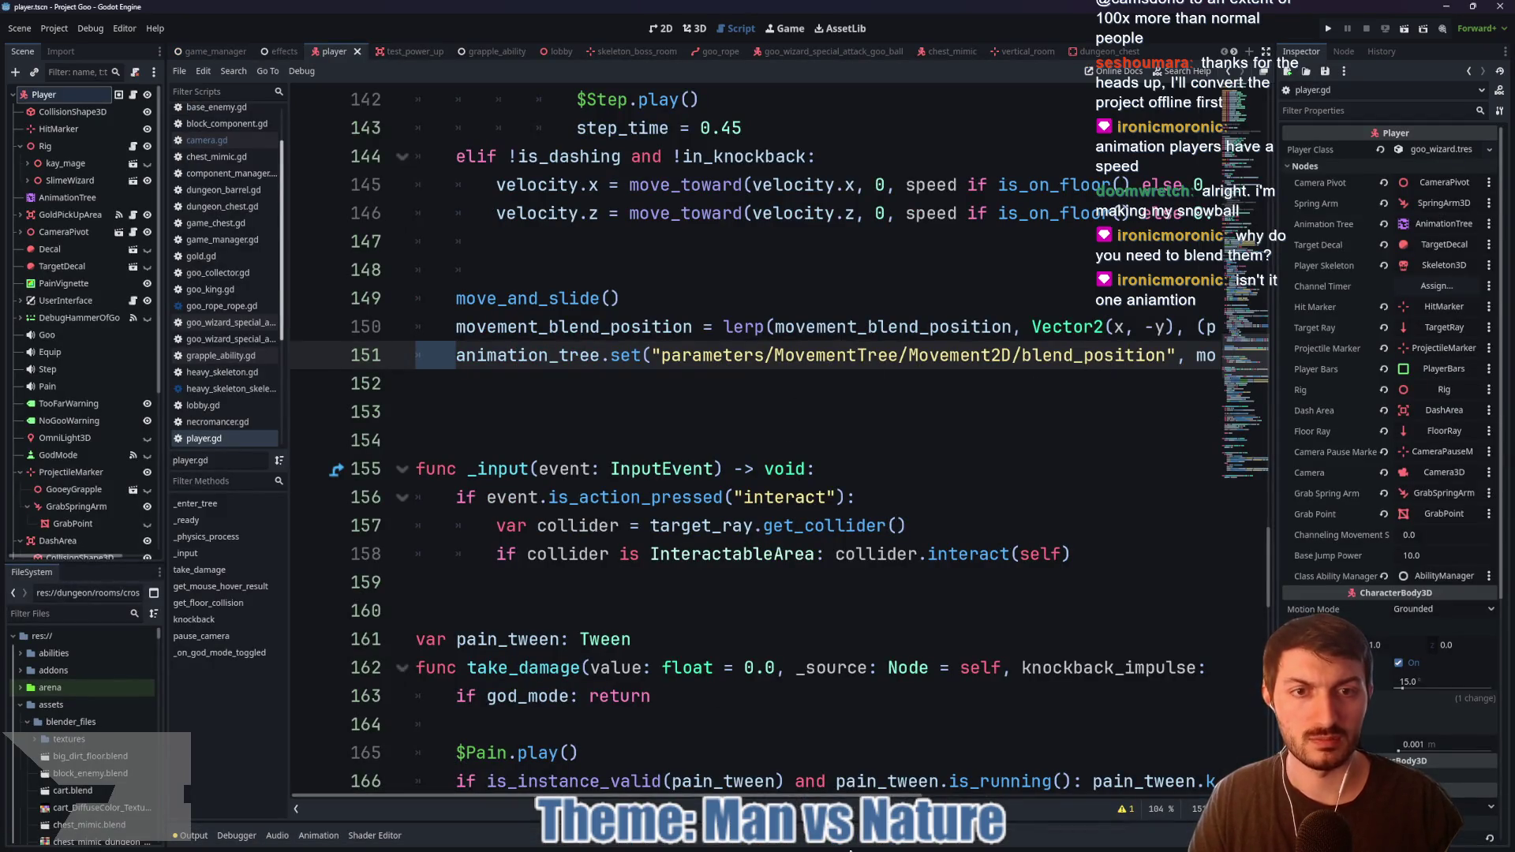
pyautogui.moveTo(846, 849)
pyautogui.moveTo(897, 846)
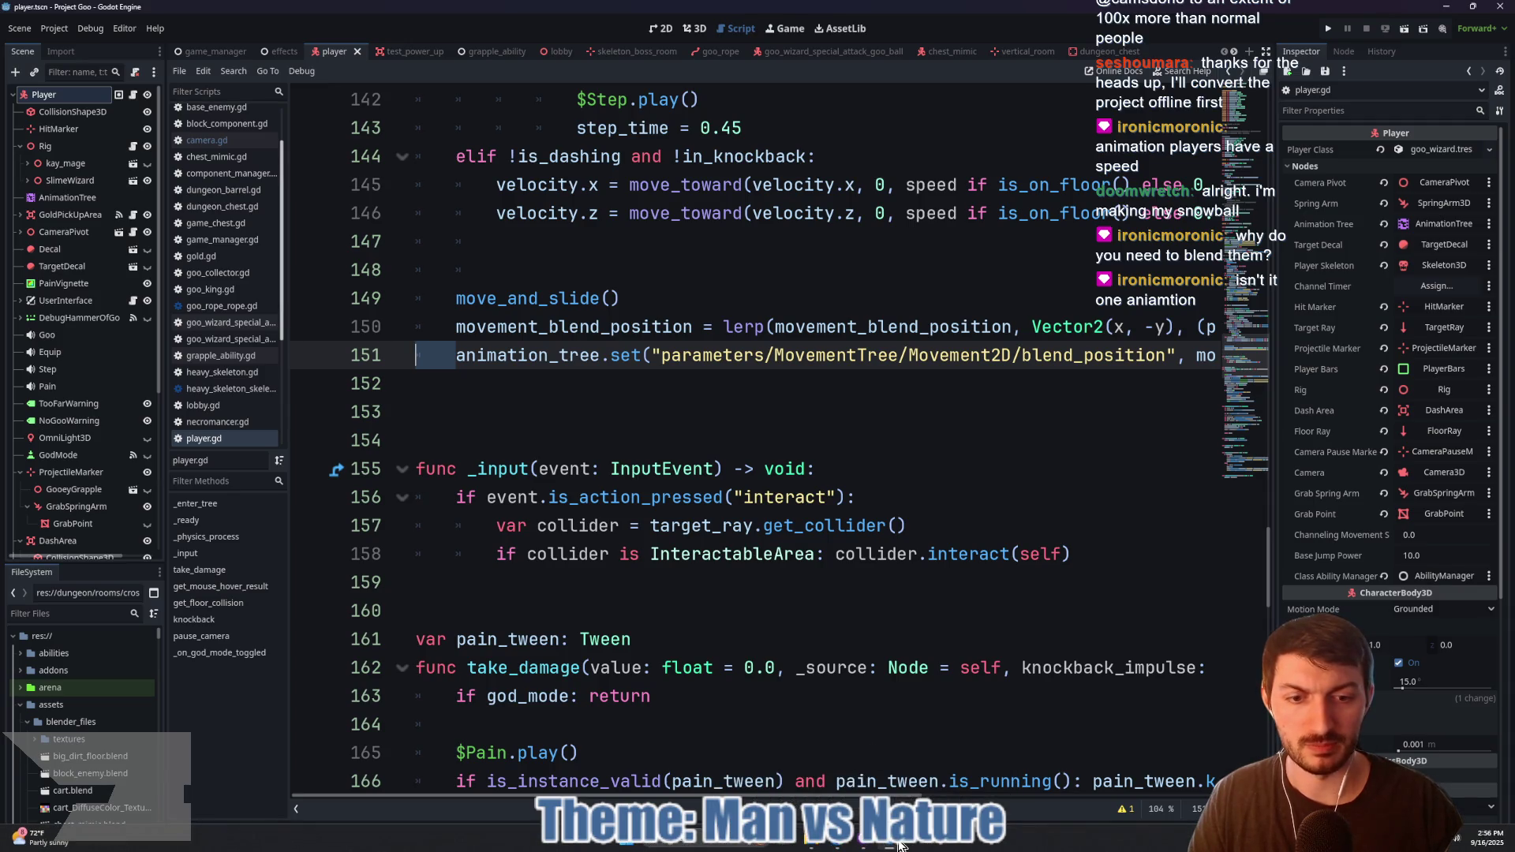
pyautogui.click(952, 769)
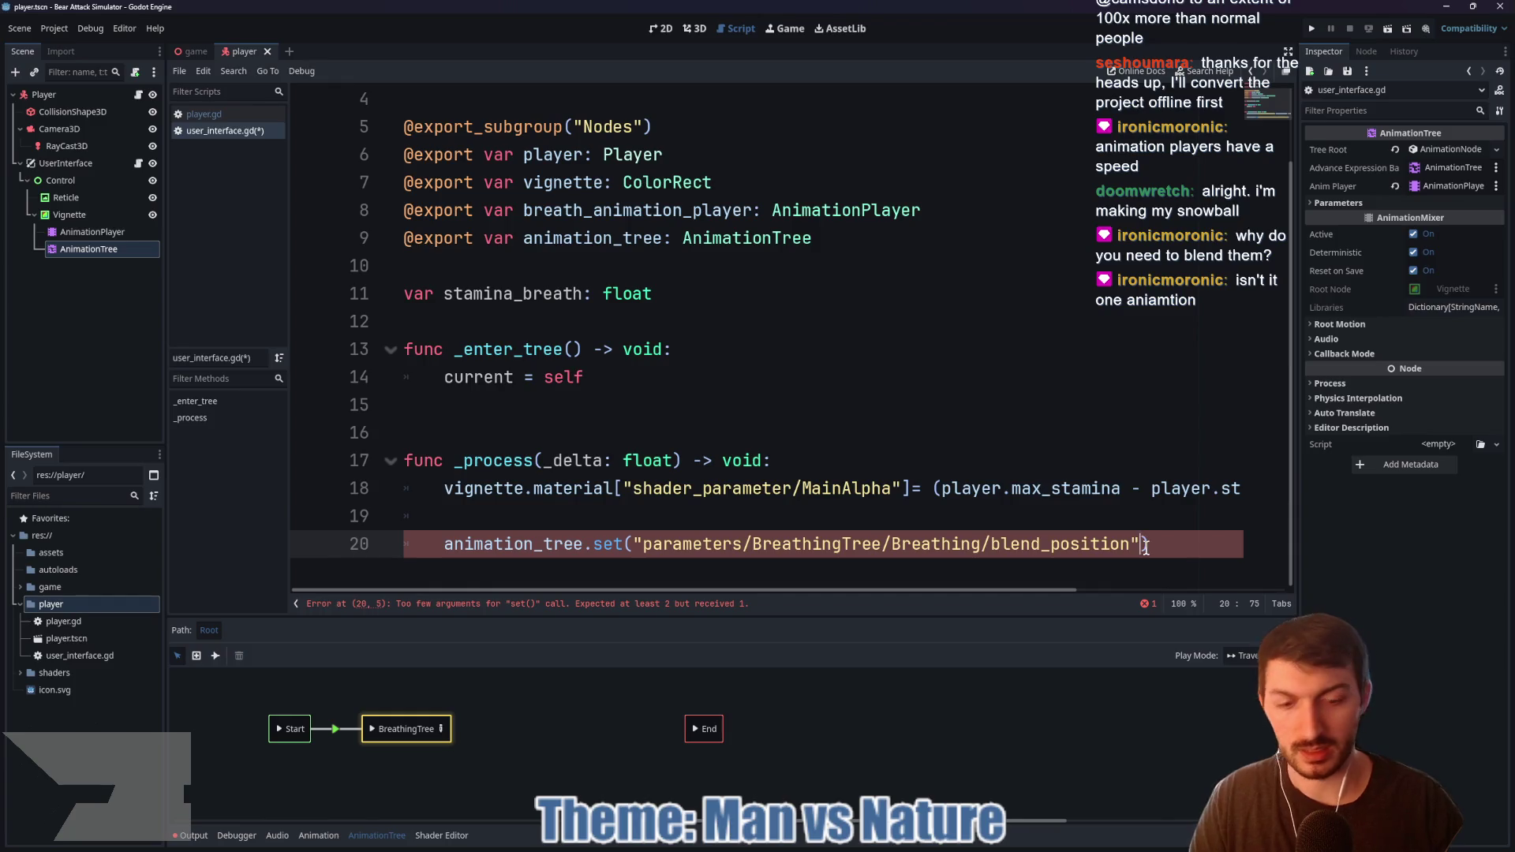
pyautogui.write(', s')
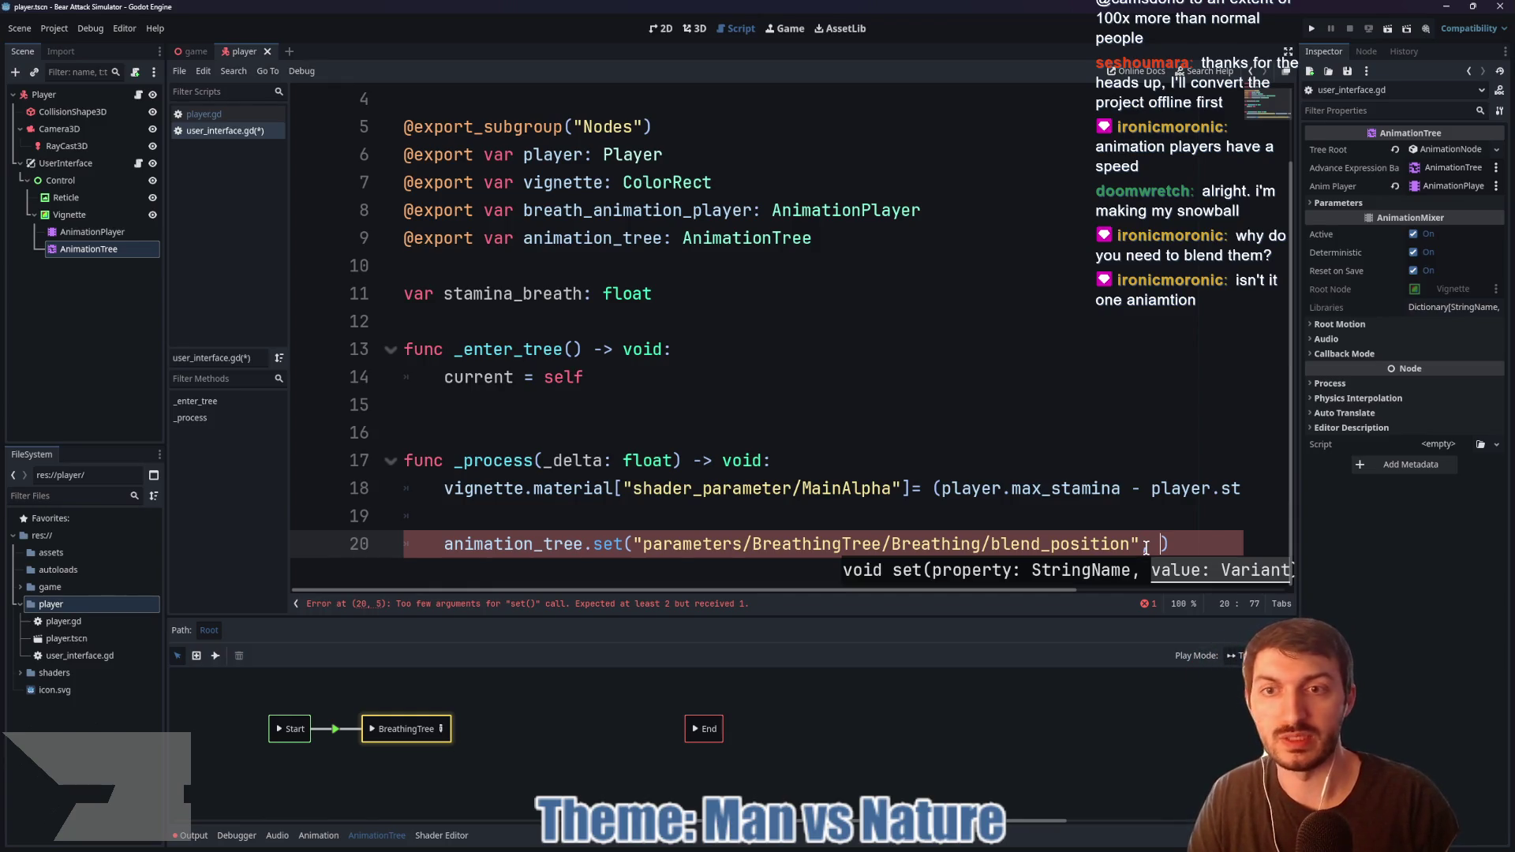
pyautogui.write('tamina_breath')
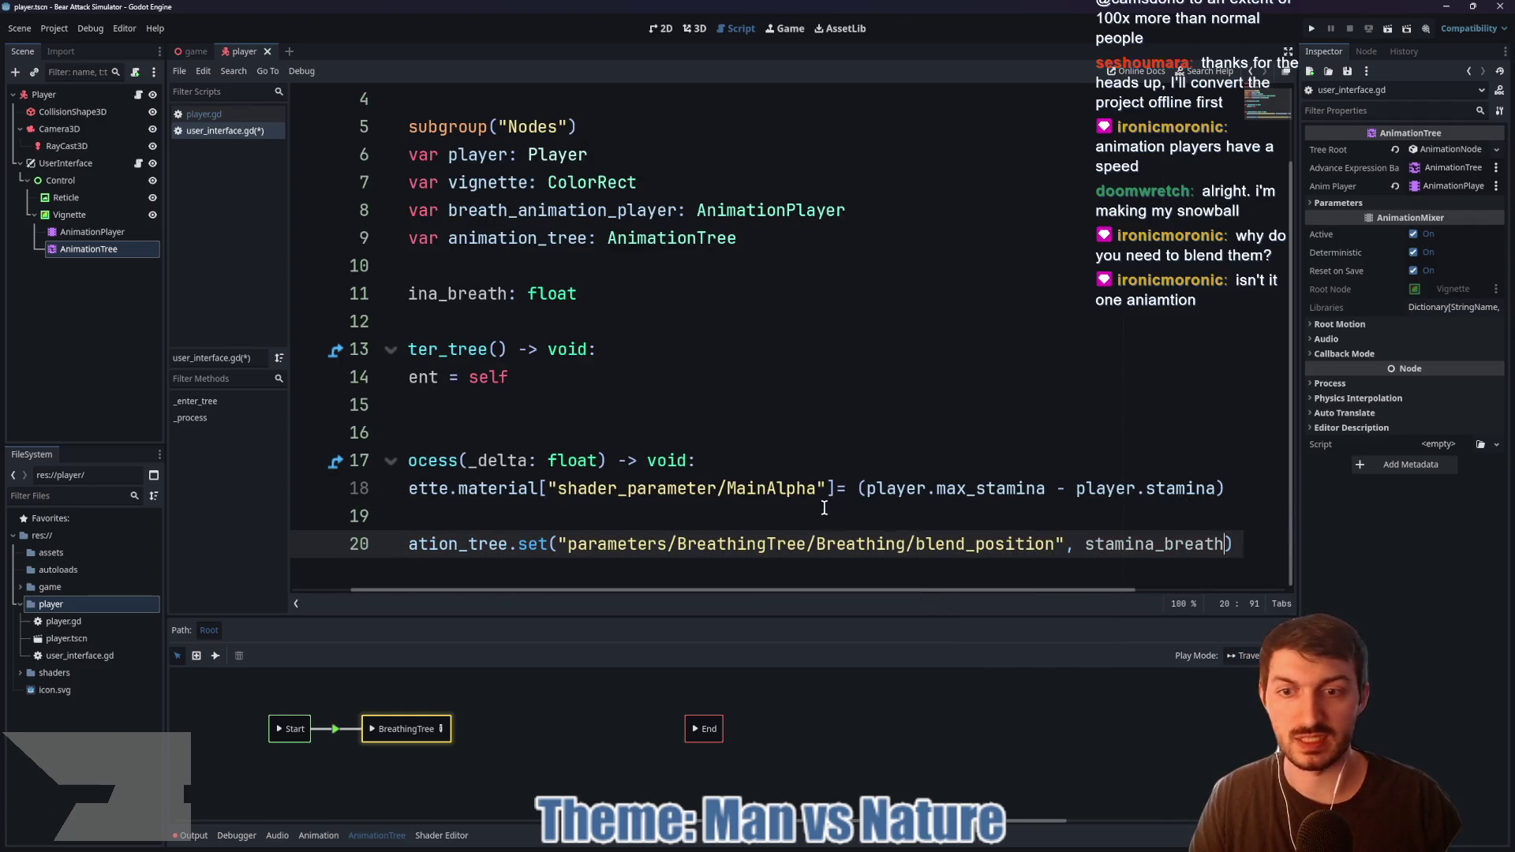
pyautogui.click(490, 518)
pyautogui.press('Return')
pyautogui.press('Return')
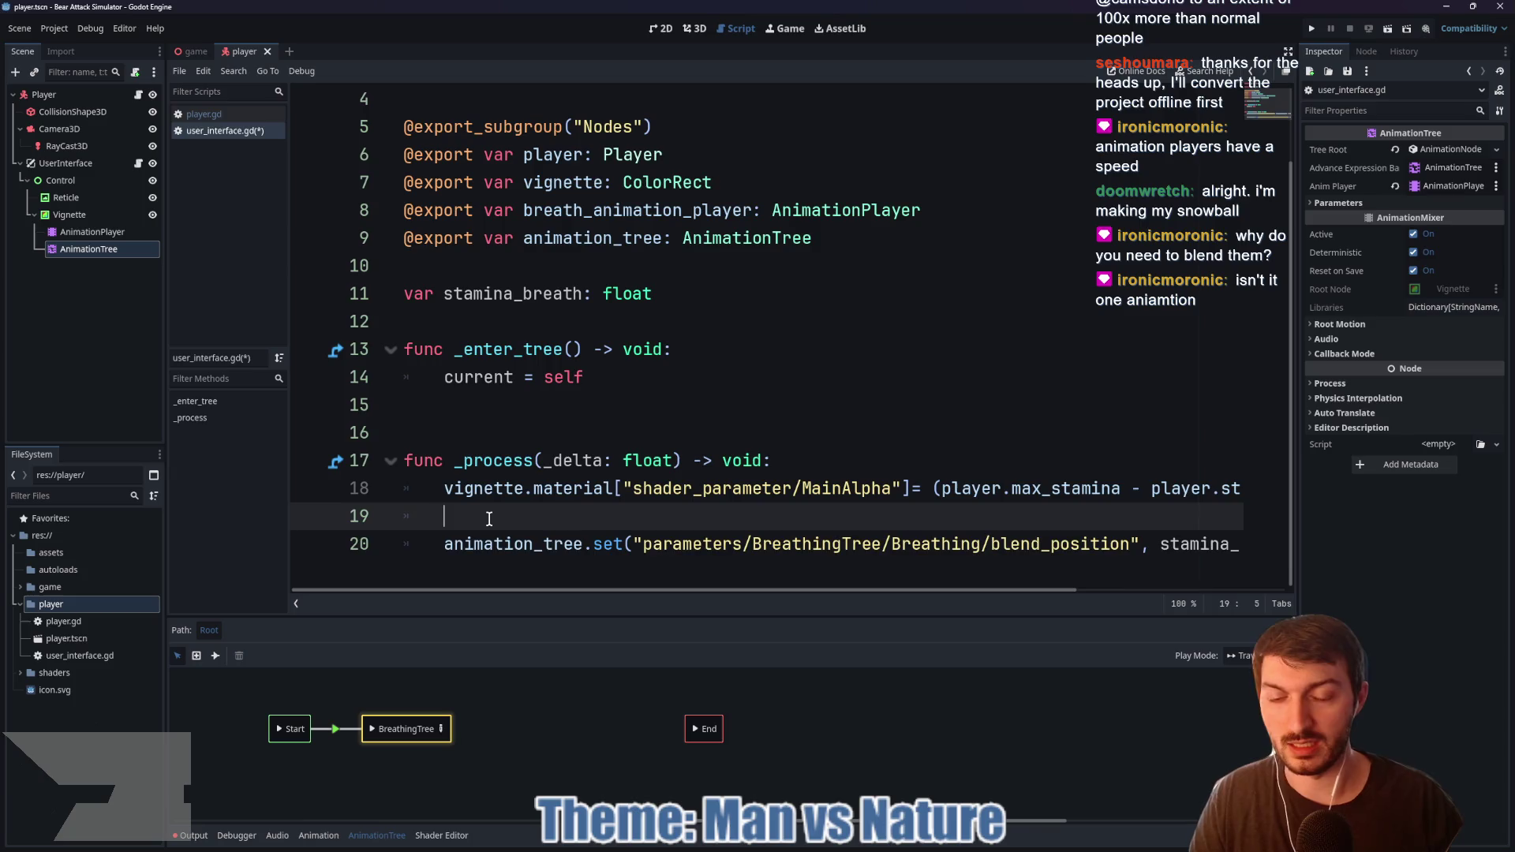
# Write 'stamina_breath = (player.stamina/player.max_stamina) * 100' on line 21 and save user_interface.gd
pyautogui.scroll(-1, 655, 485)
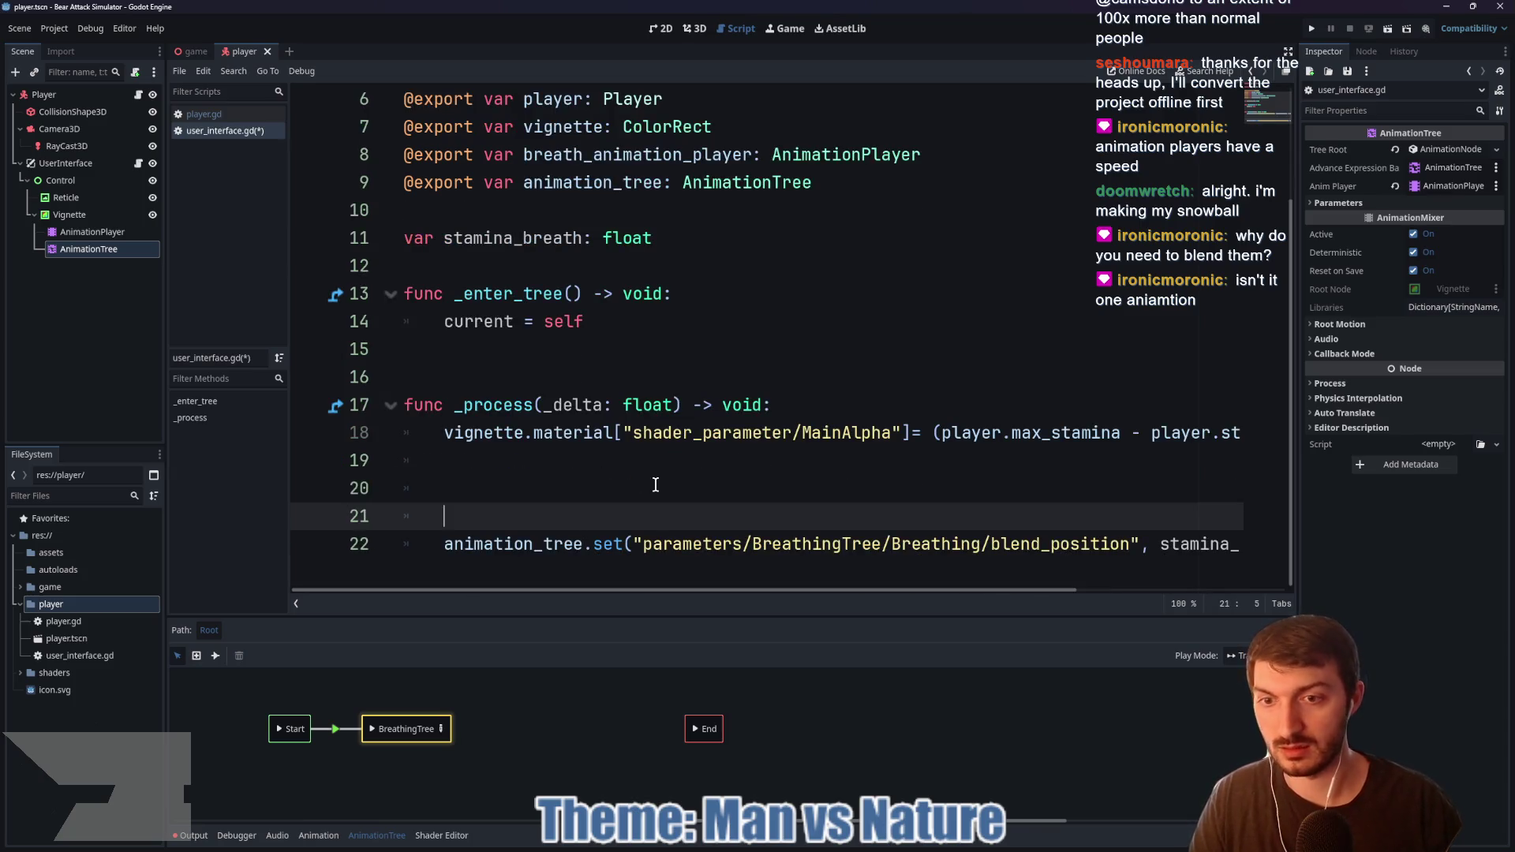
pyautogui.write('stamina')
pyautogui.press('Return')
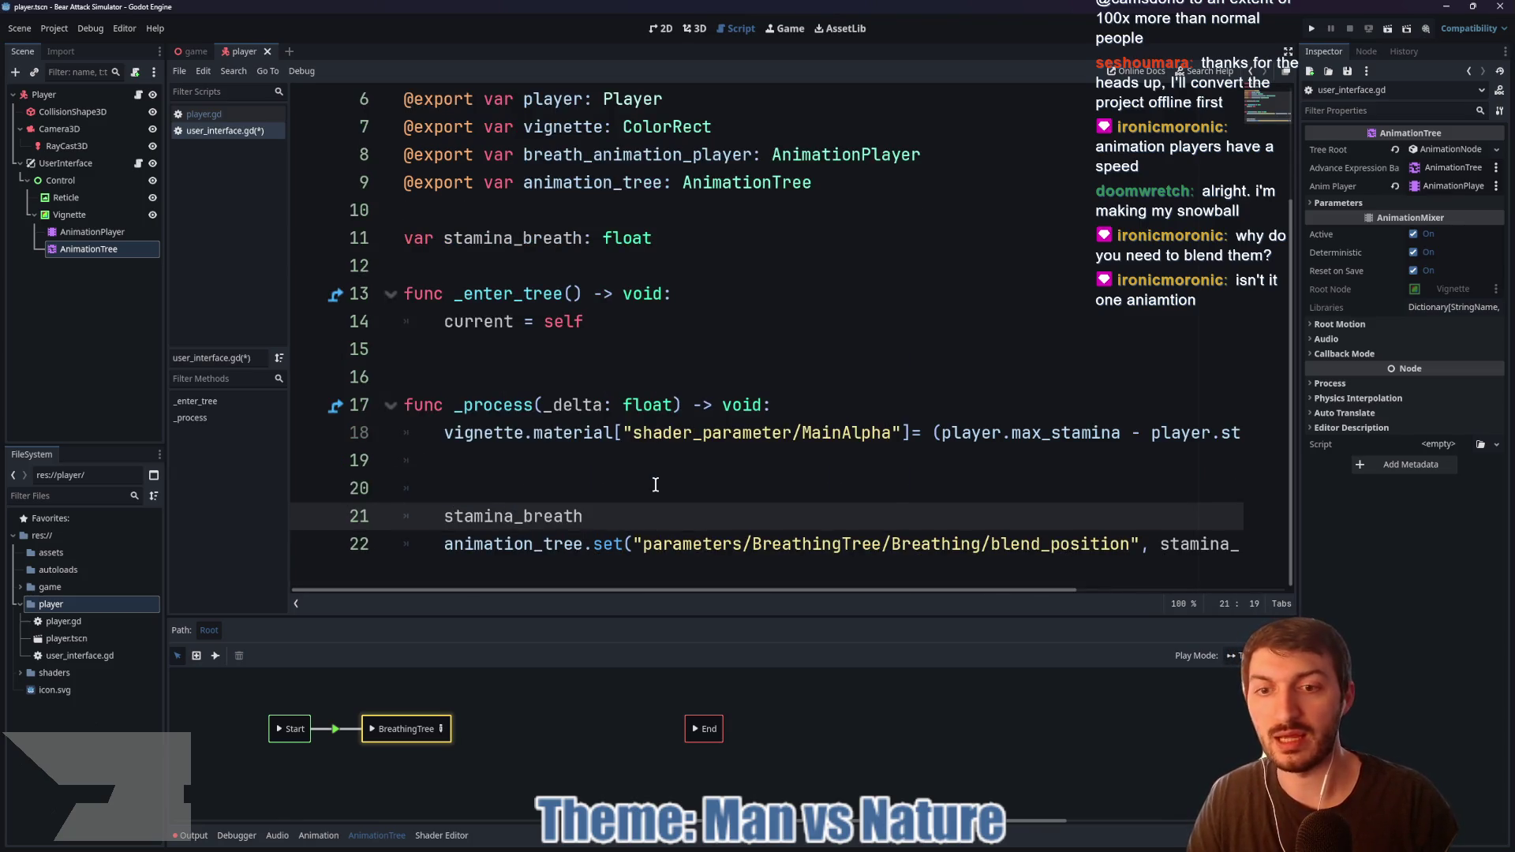
pyautogui.write('= ')
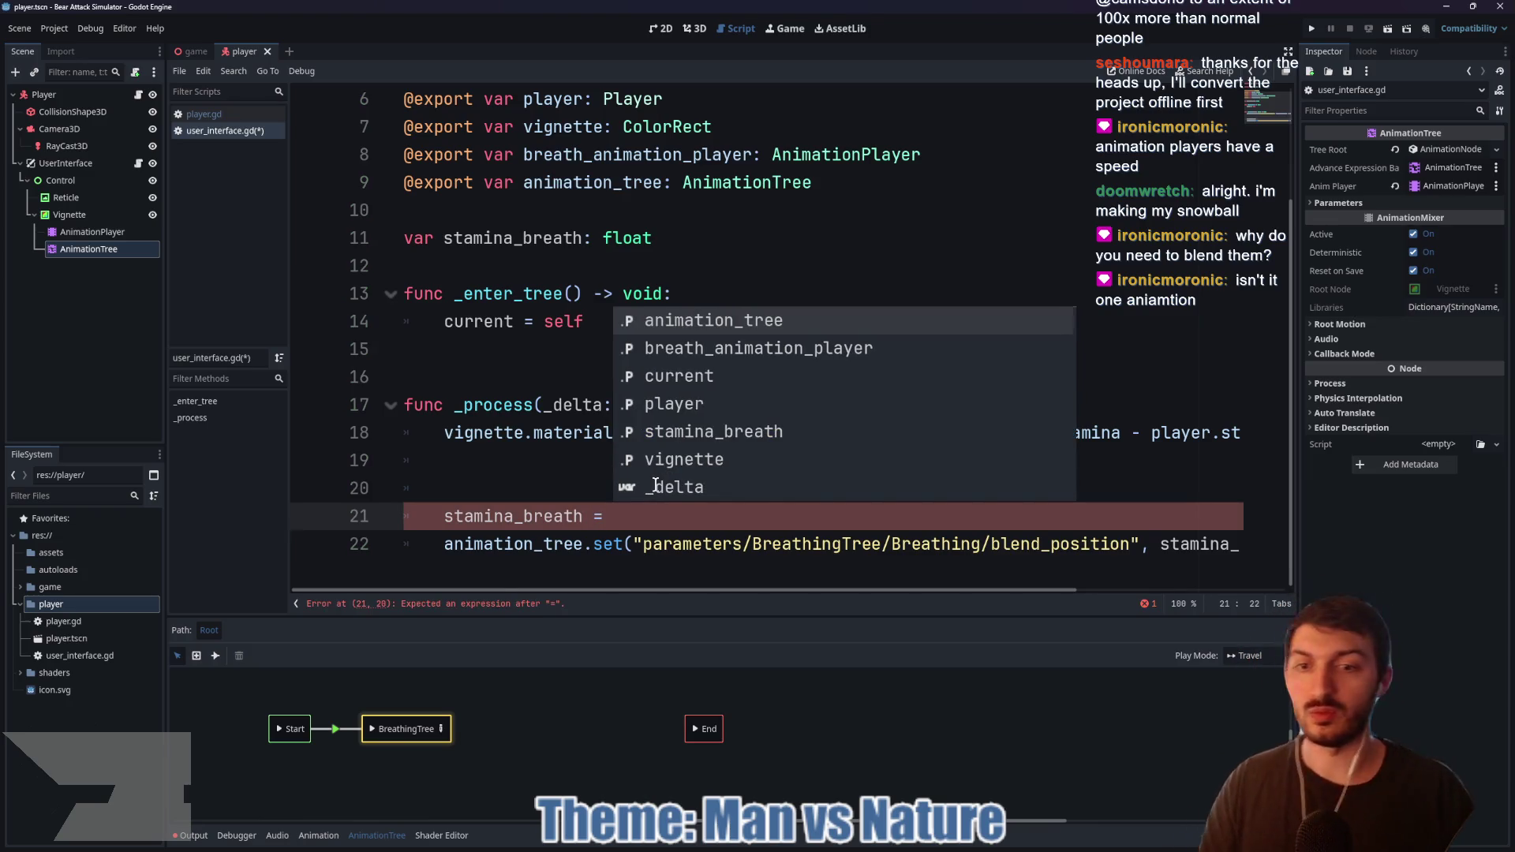
pyautogui.write('stam')
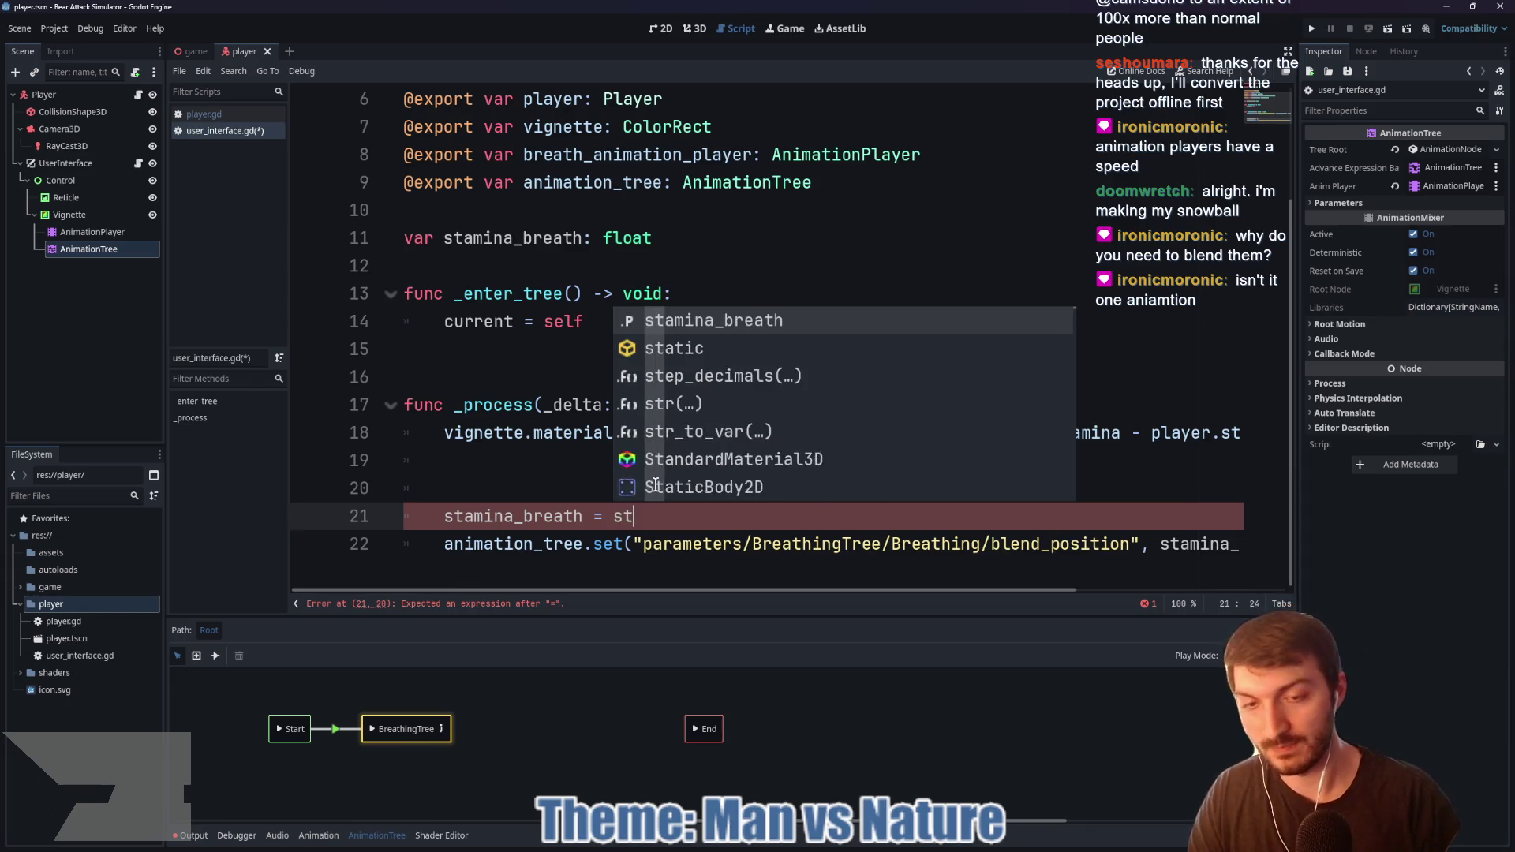
pyautogui.press('BackSpace')
pyautogui.press('BackSpace')
pyautogui.press('BackSpace')
pyautogui.write('player.max')
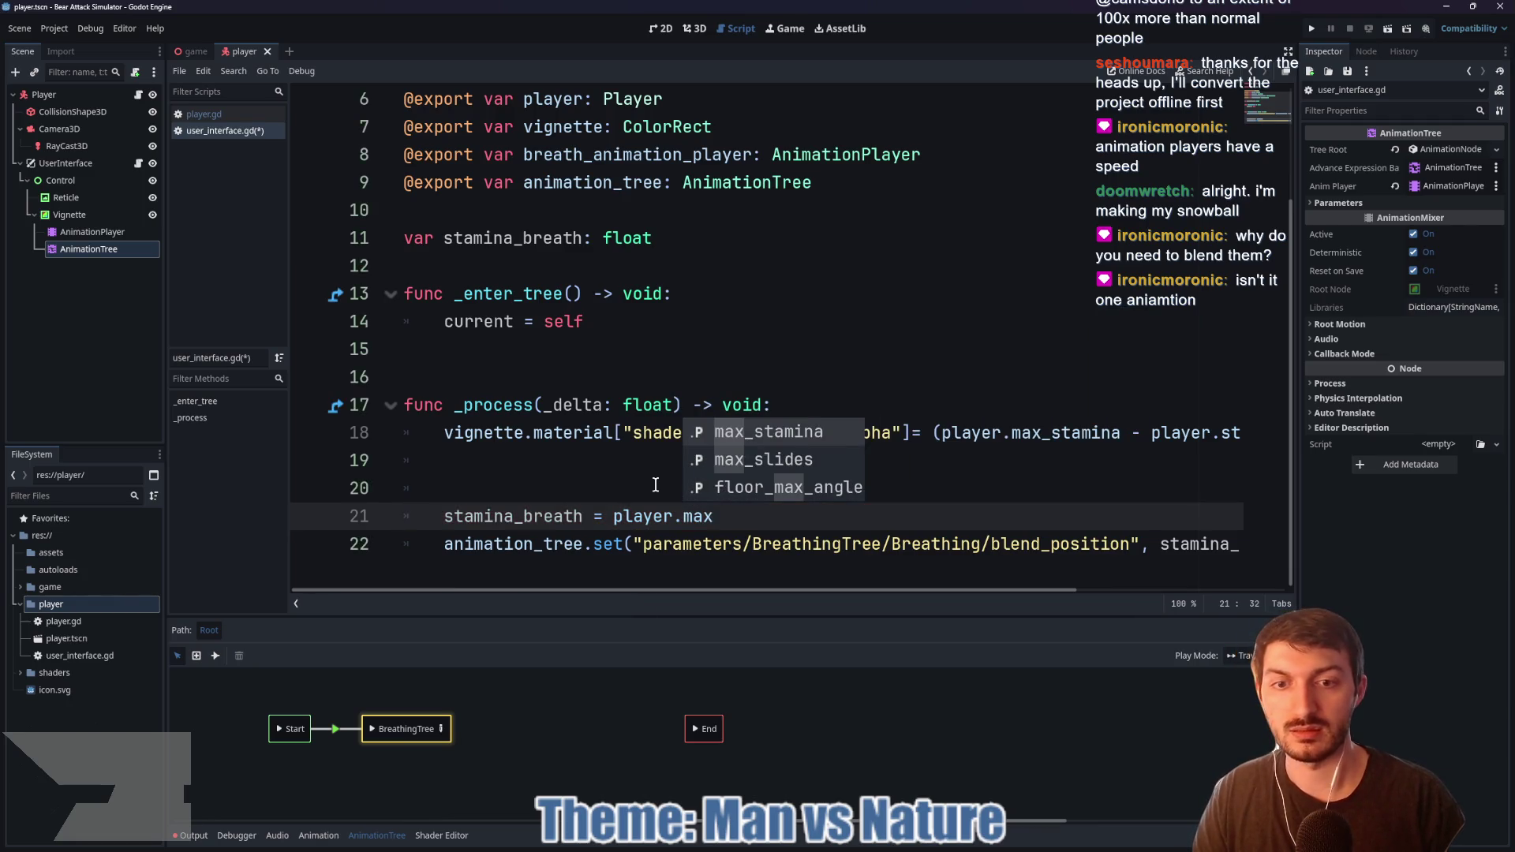
pyautogui.press('Return')
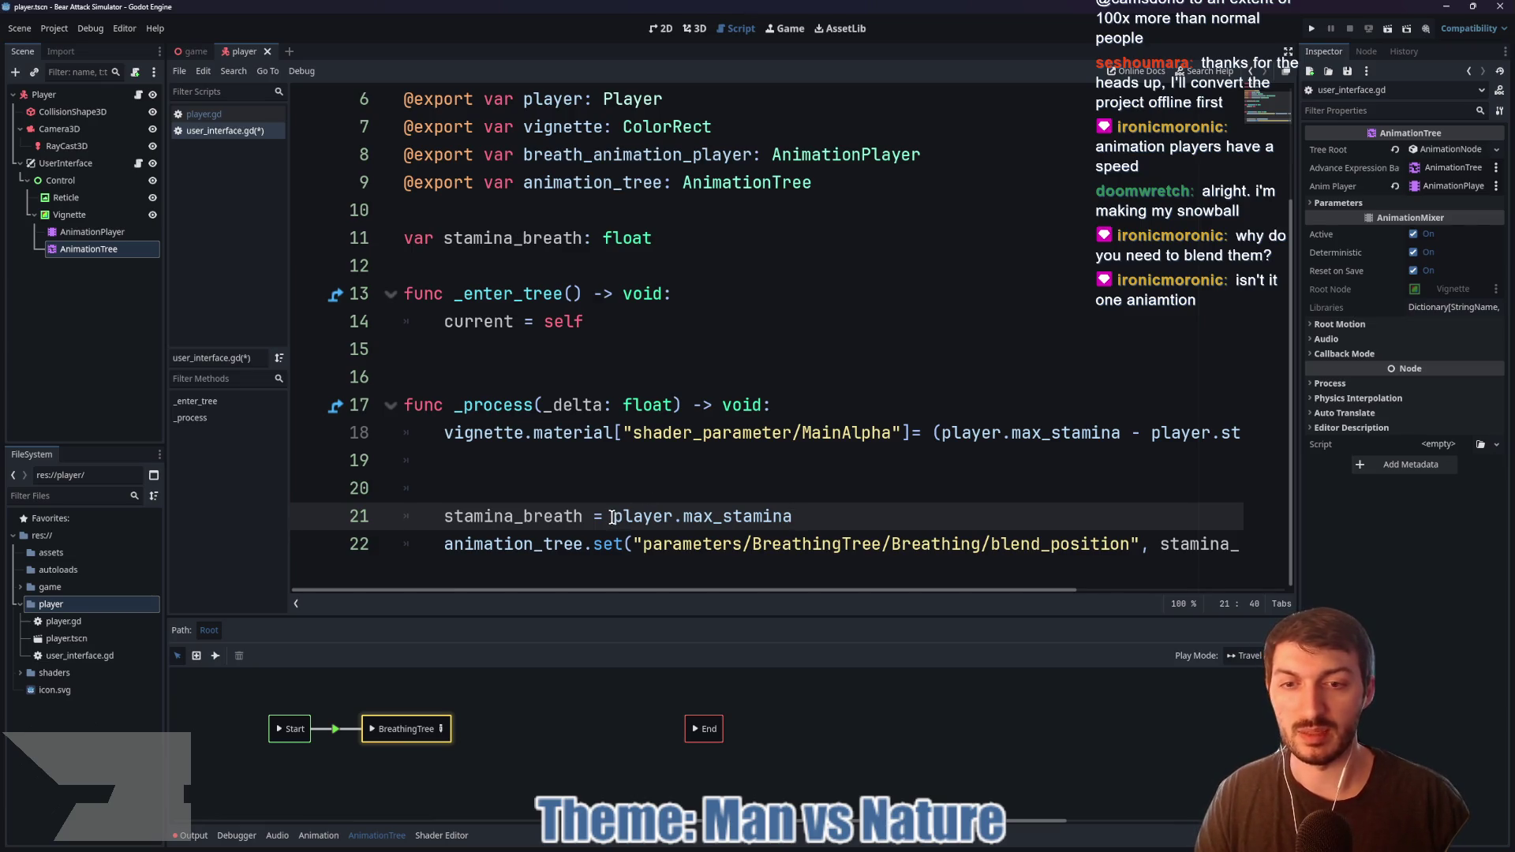
pyautogui.write('(')
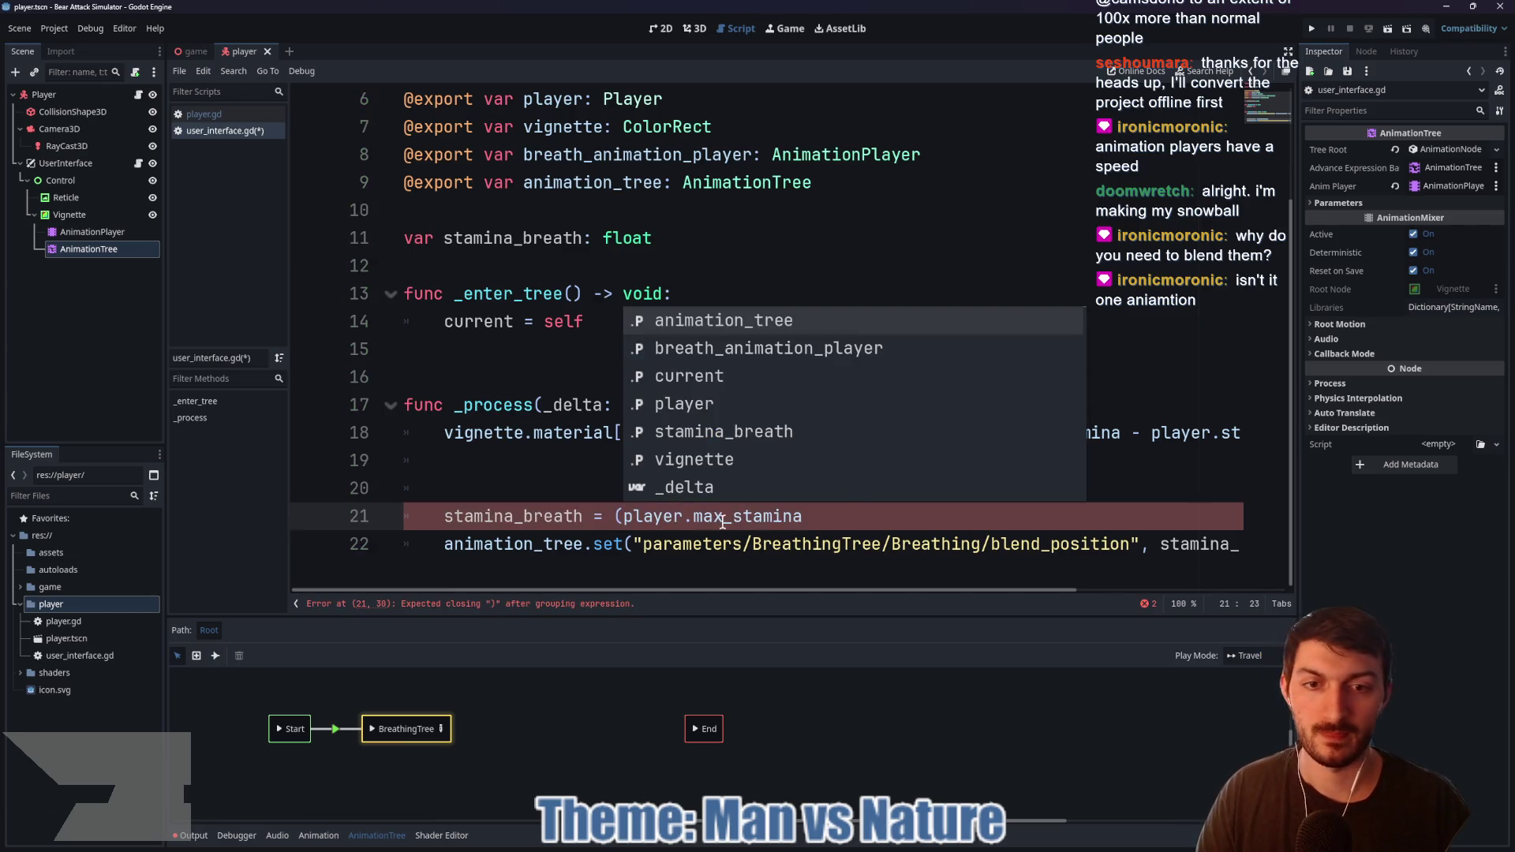
pyautogui.click(850, 511)
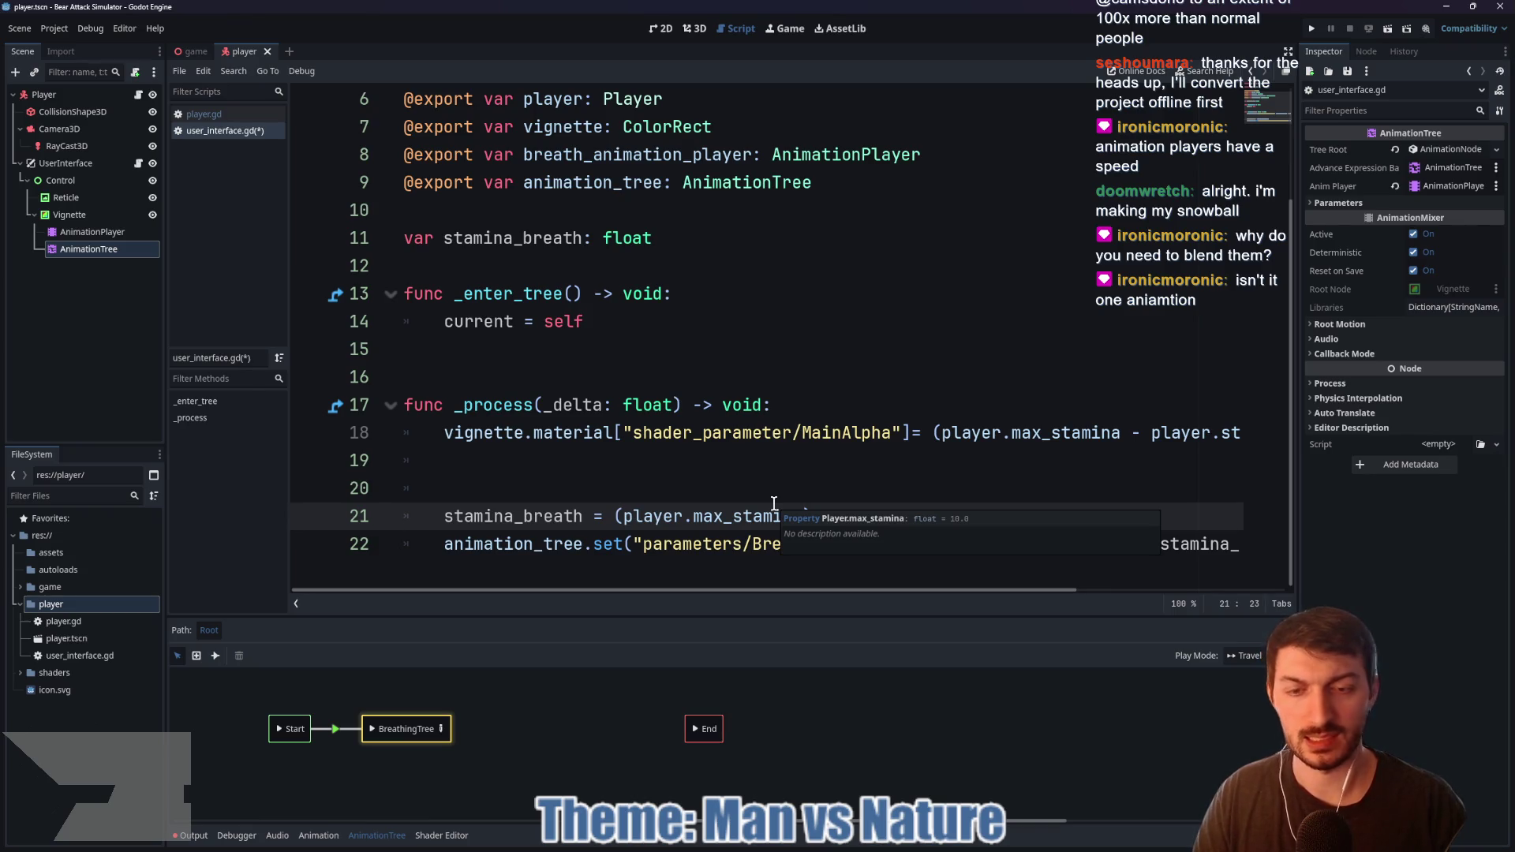
pyautogui.write('player.')
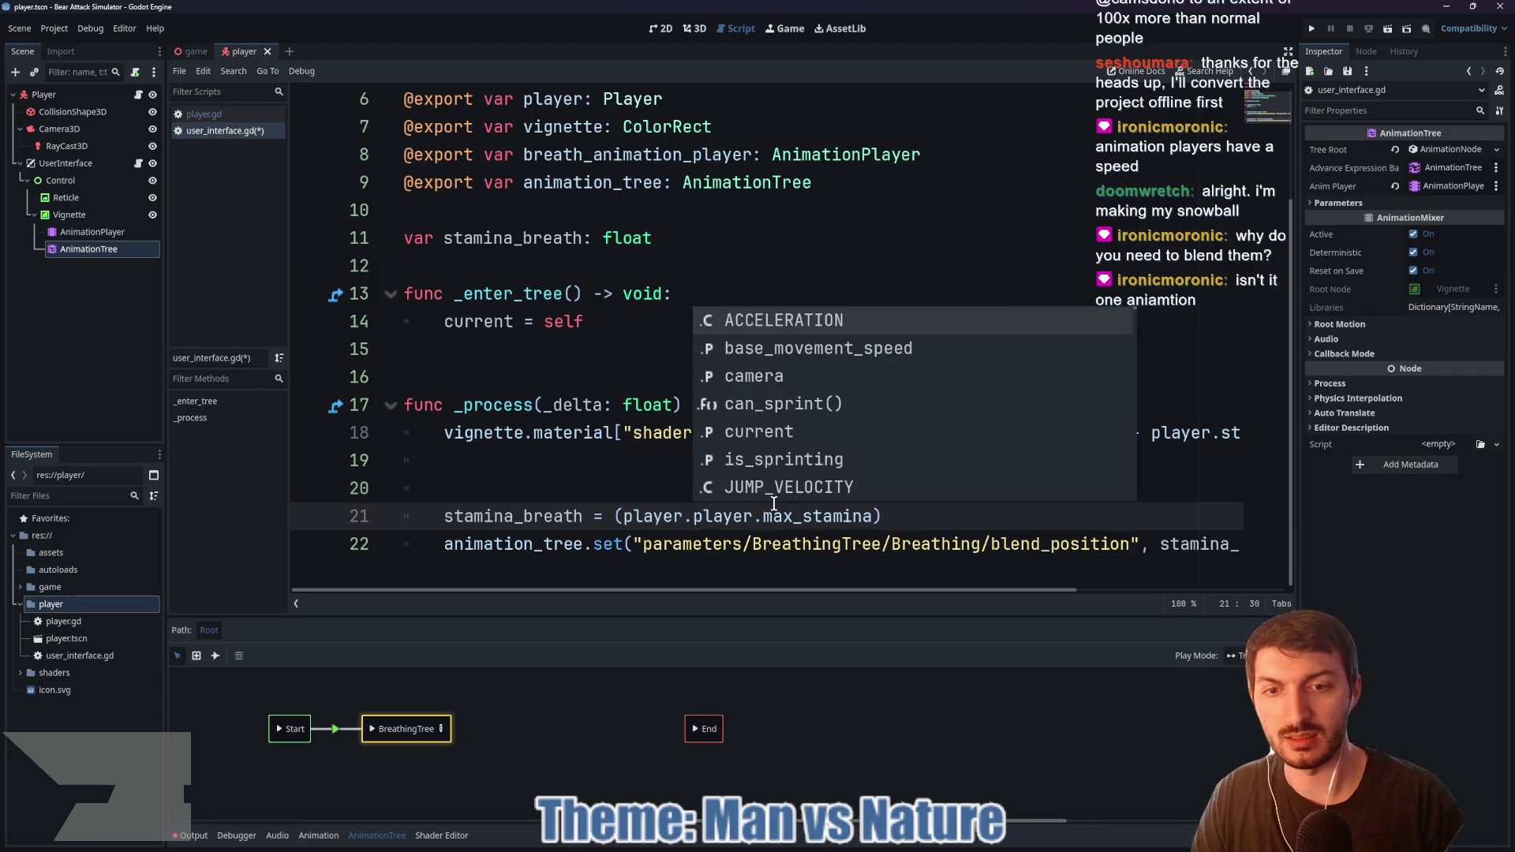
pyautogui.write('stamina/player.max_stamina)')
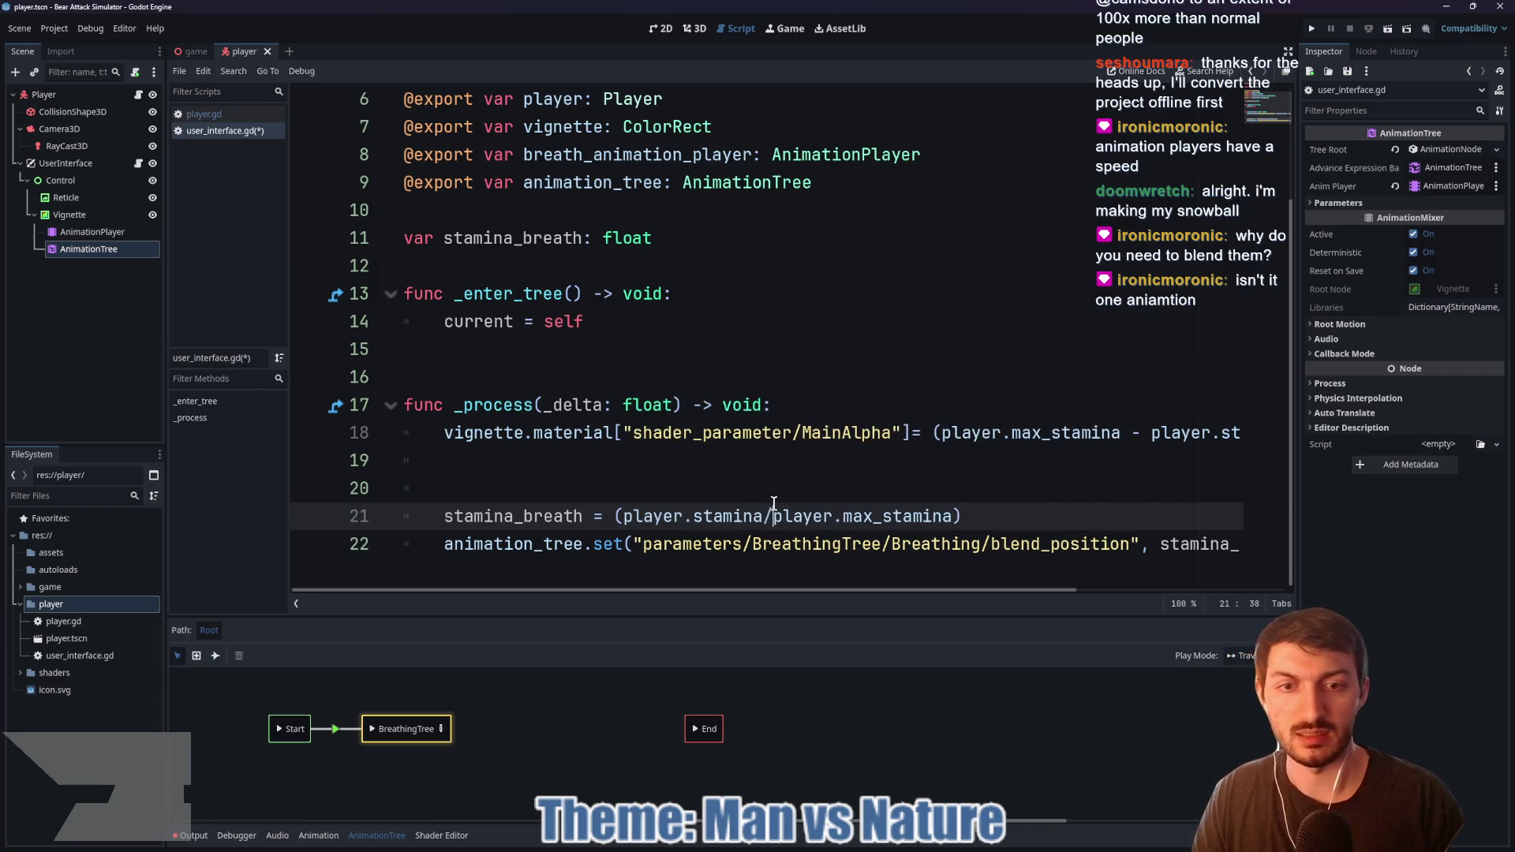
pyautogui.write(' * 100')
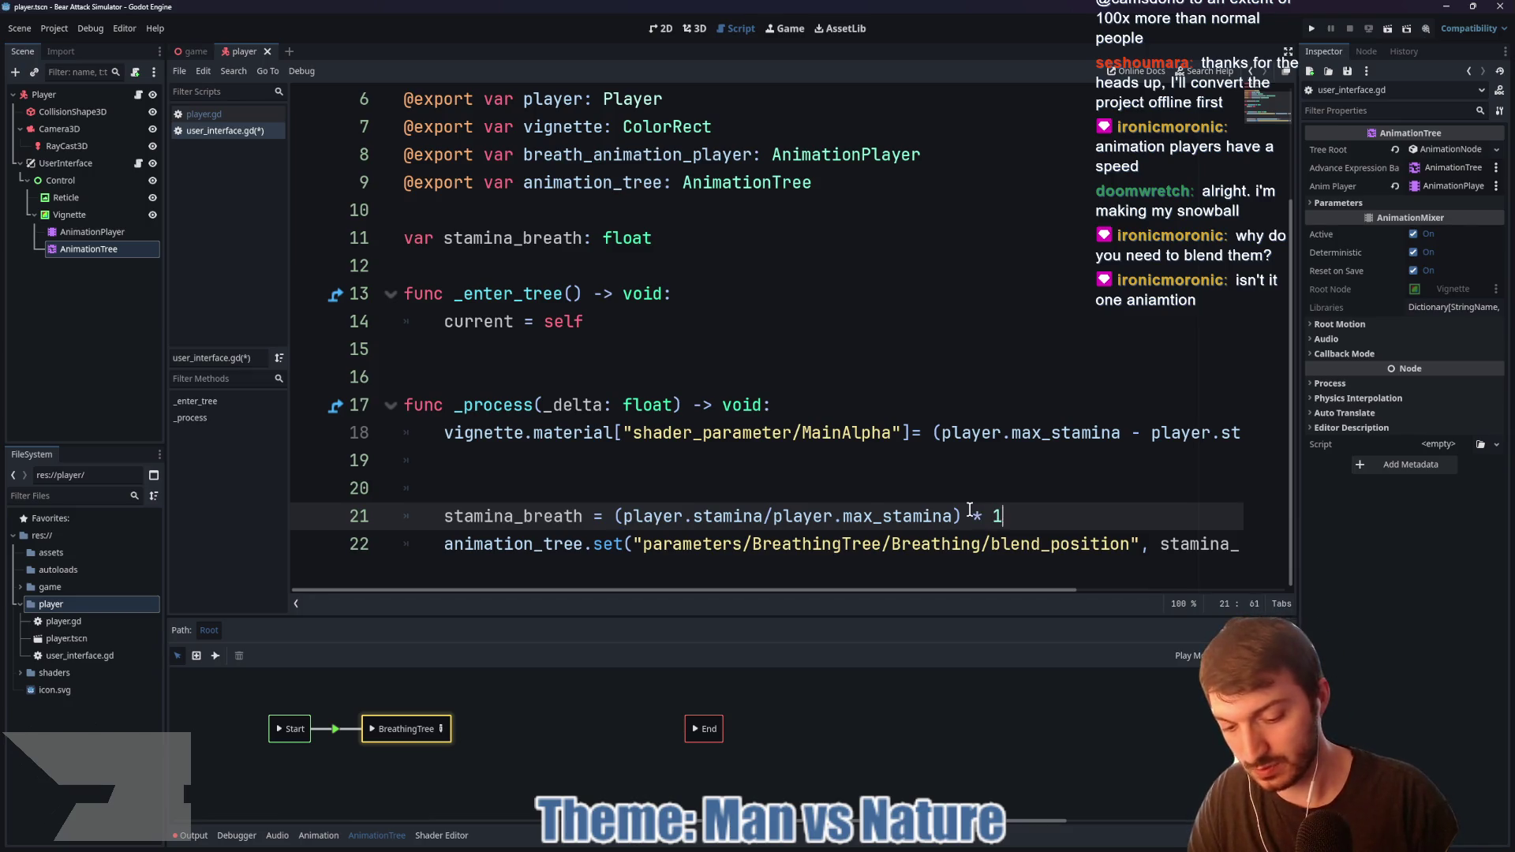
pyautogui.hotkey('ctrl', 's')
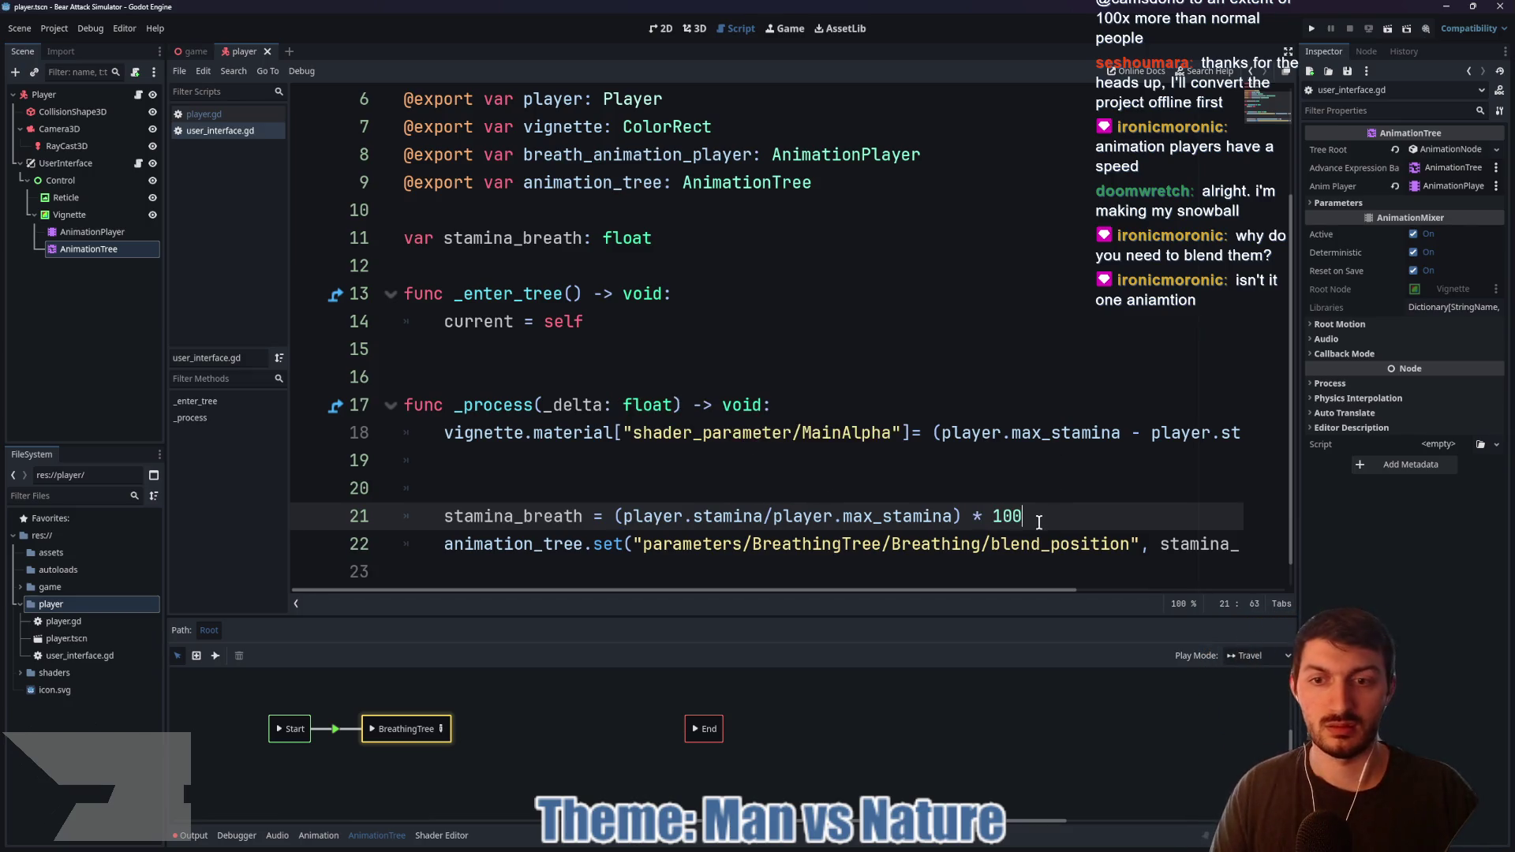
pyautogui.moveTo(850, 591)
pyautogui.mouseDown()
pyautogui.moveTo(1000, 590)
pyautogui.moveTo(827, 616)
pyautogui.mouseUp()
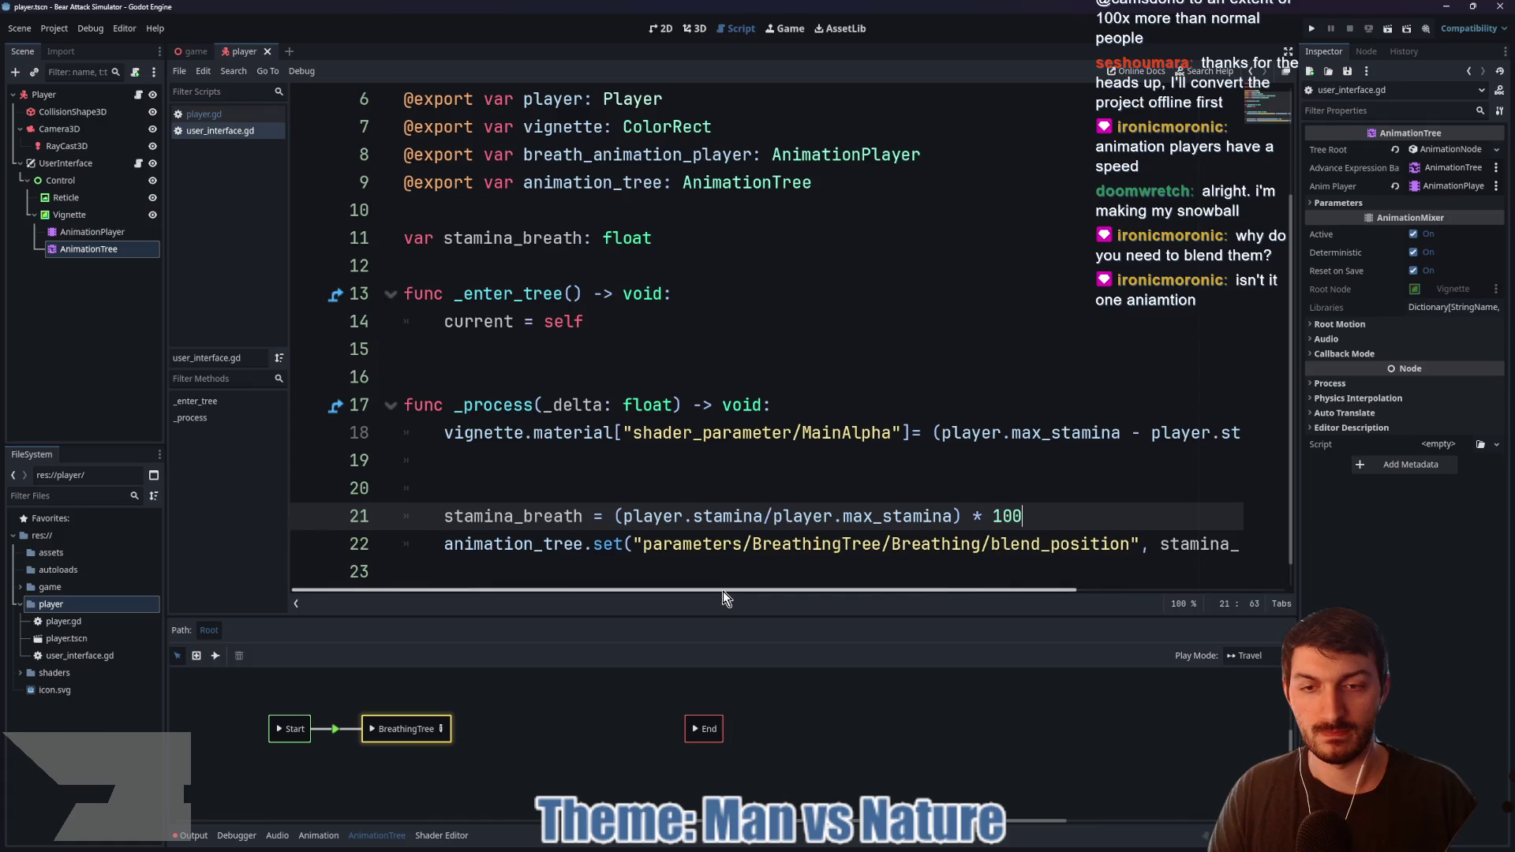
# Run the game scene with F6, sprint with Shift+W, then release Shift so stamina recovers
pyautogui.click(191, 51)
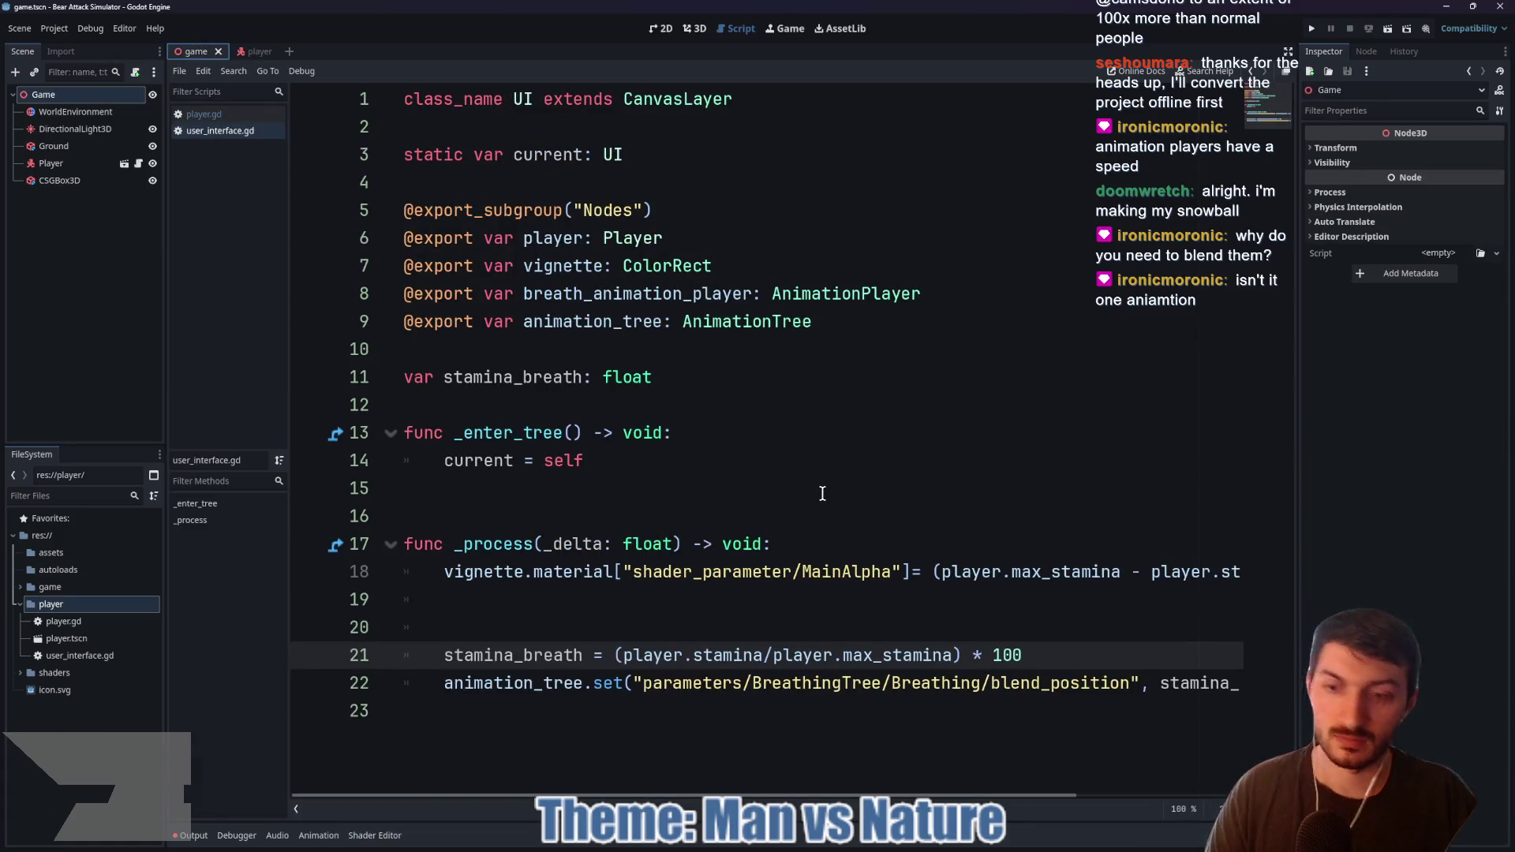
pyautogui.press('F6')
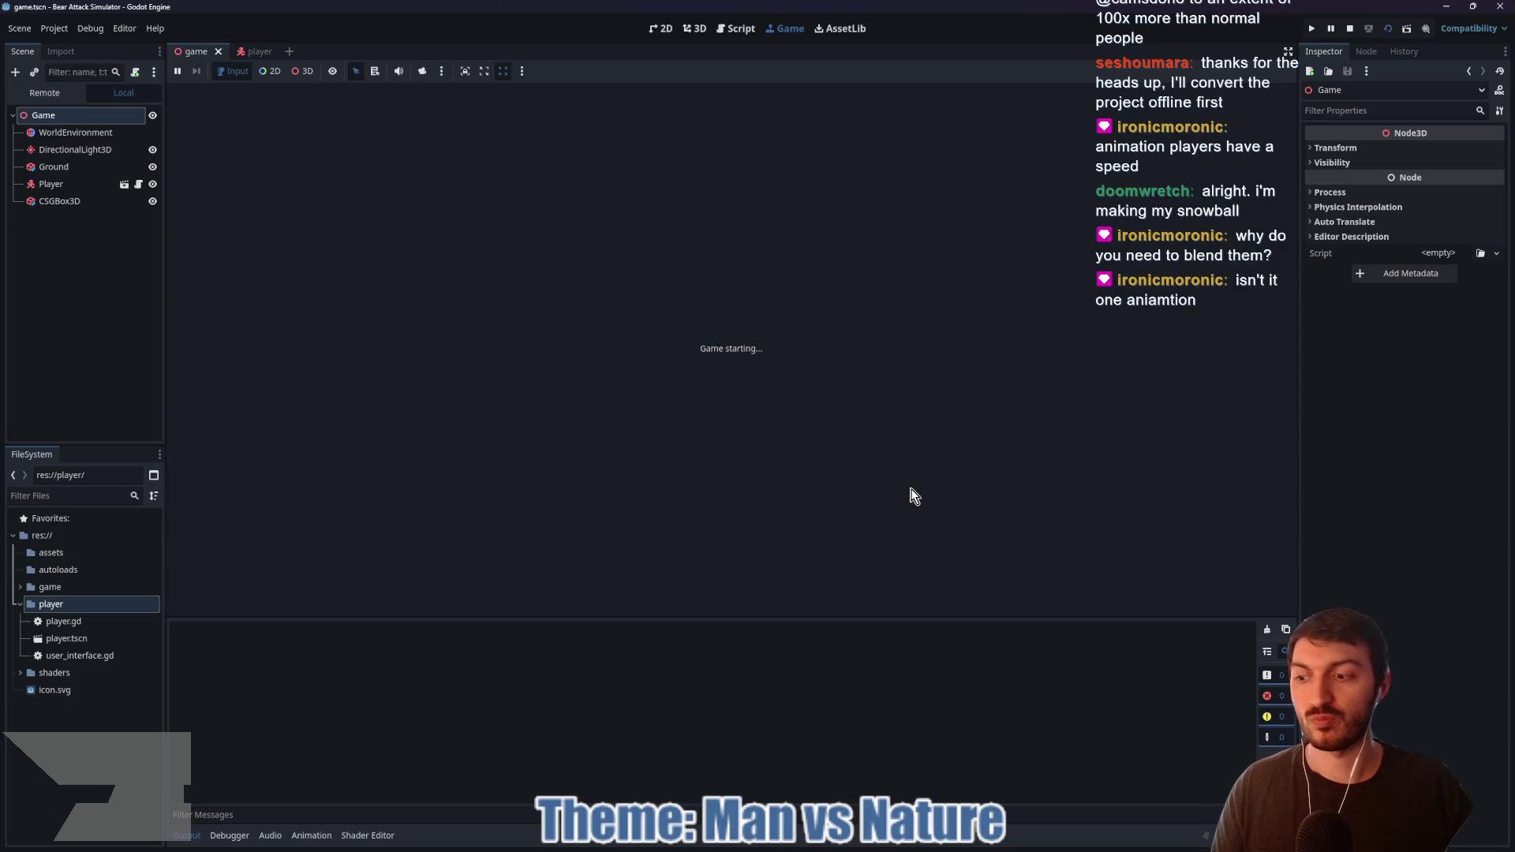
pyautogui.hotkey('shift', 'w')
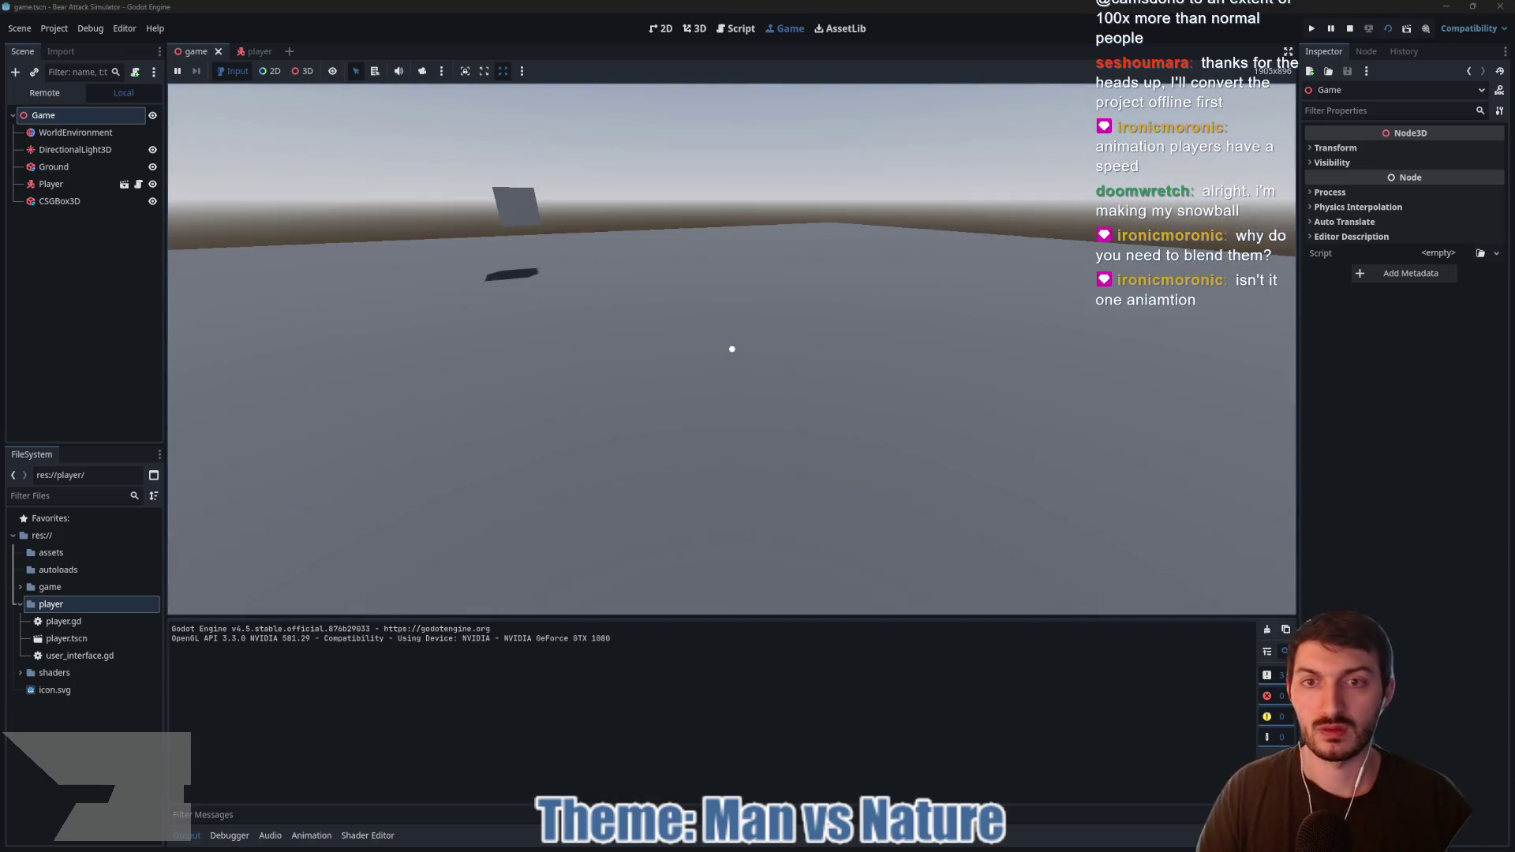
pyautogui.moveTo(731, 349)
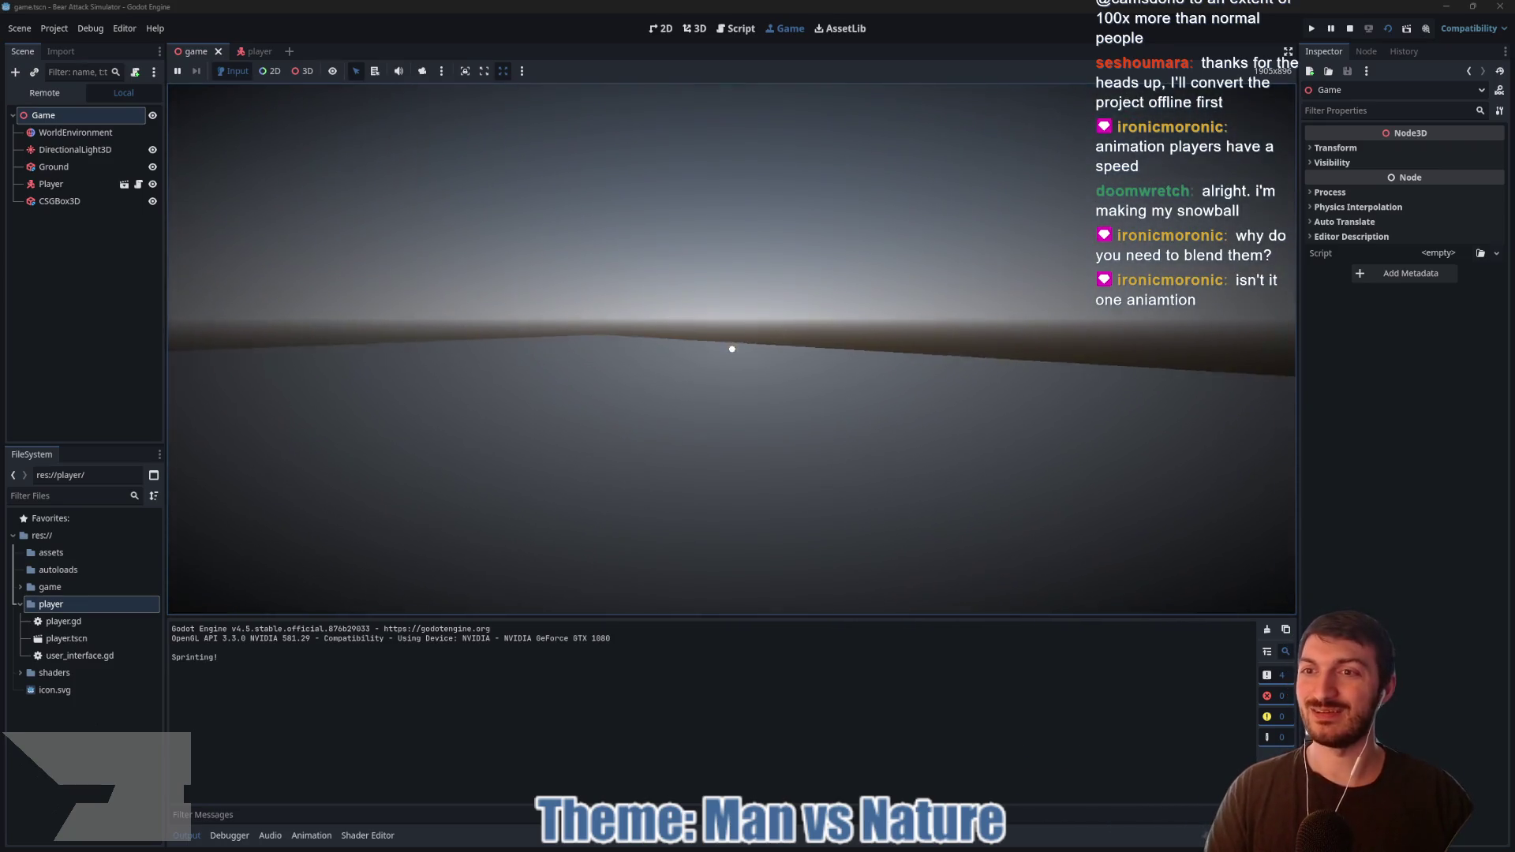
pyautogui.press('shift')
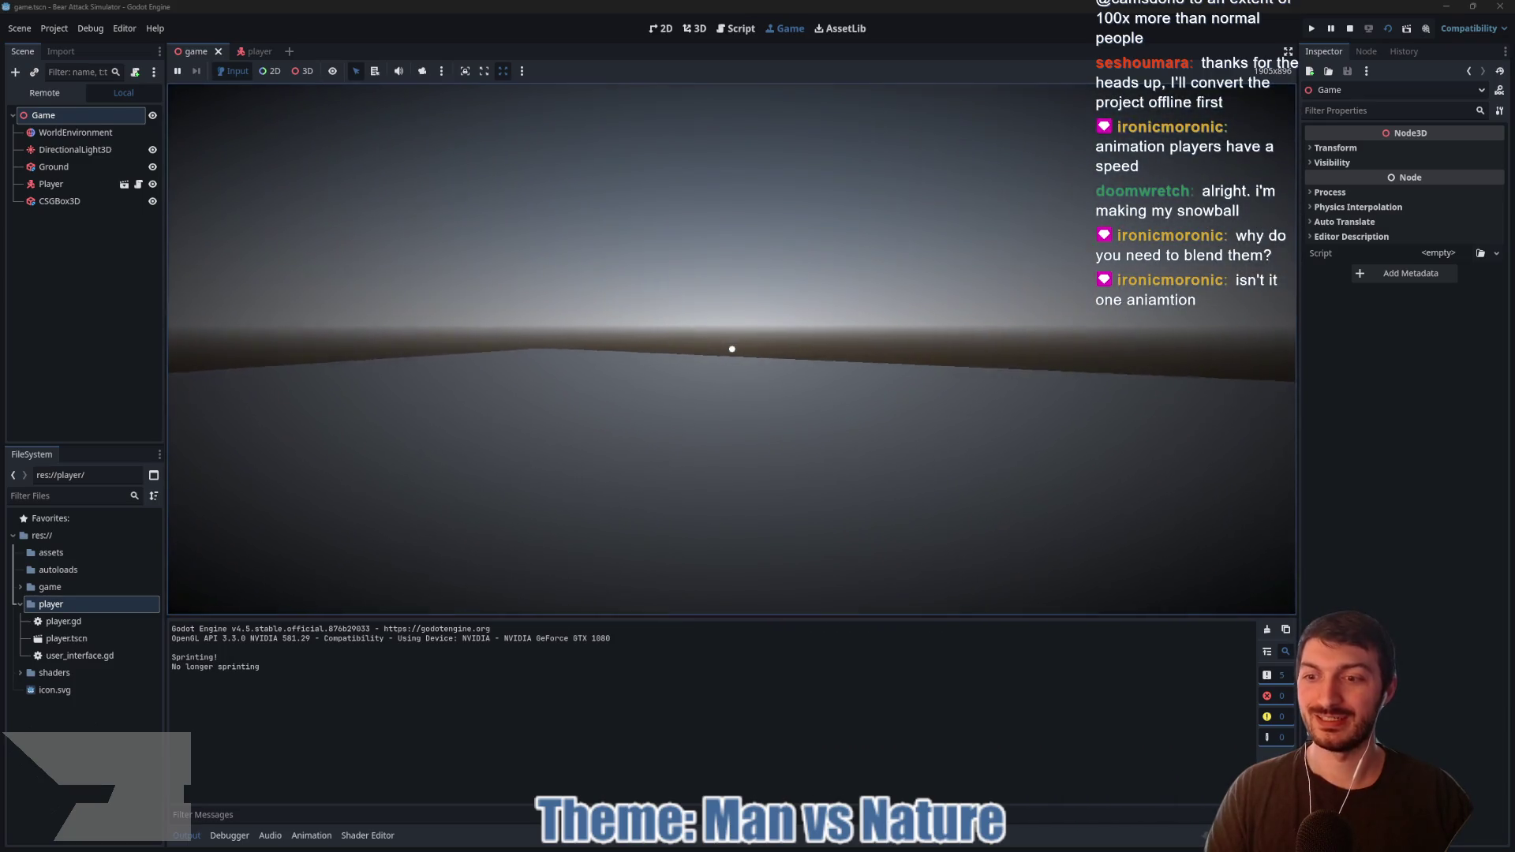
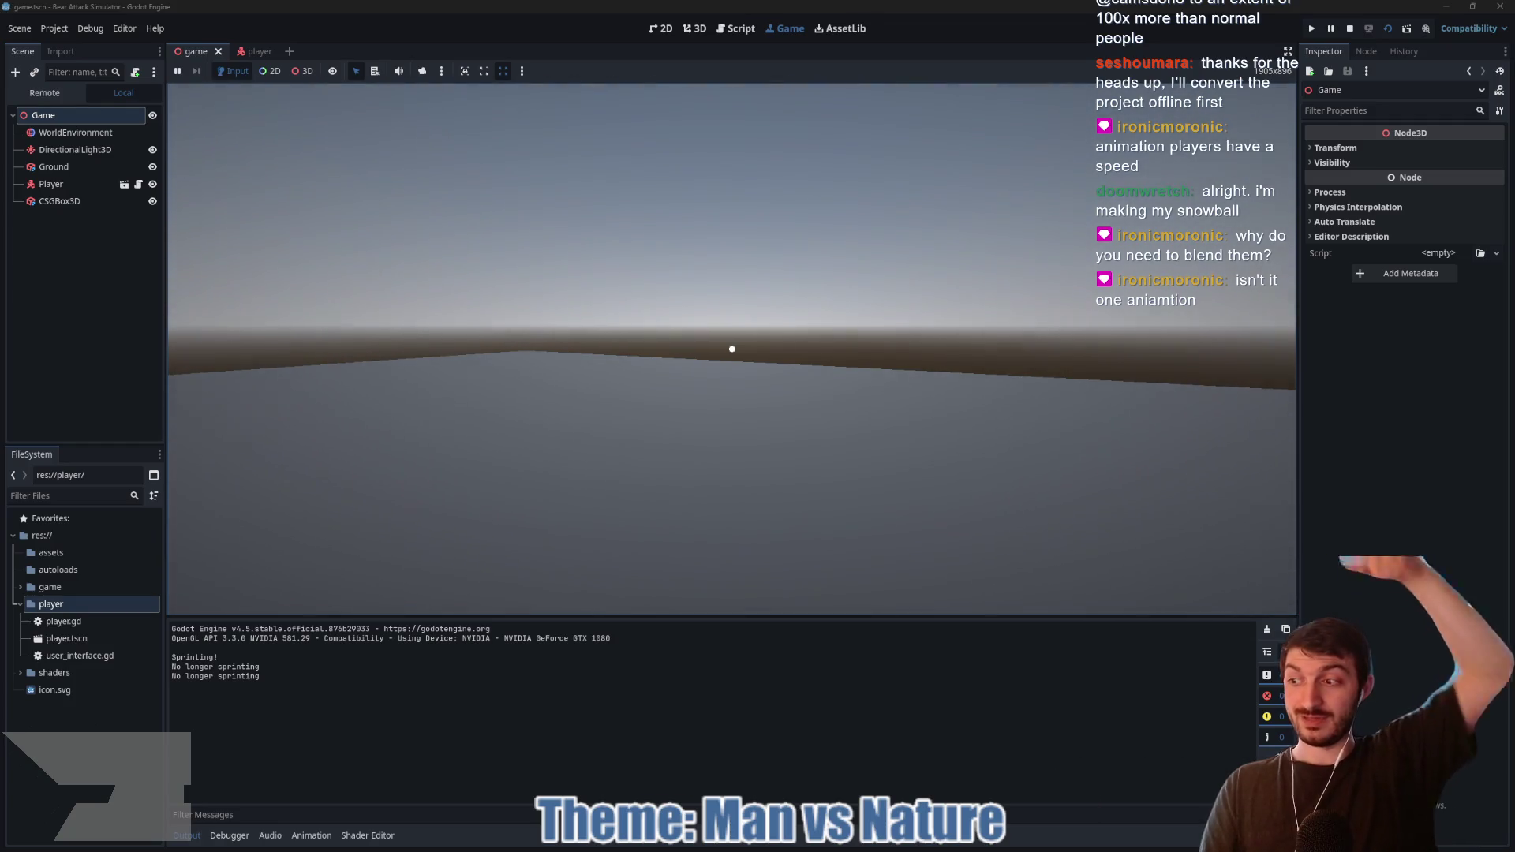
# Stop the game and give the heavy_breathing vignette keyframes an Ease In-Out curve
pyautogui.press('F8')
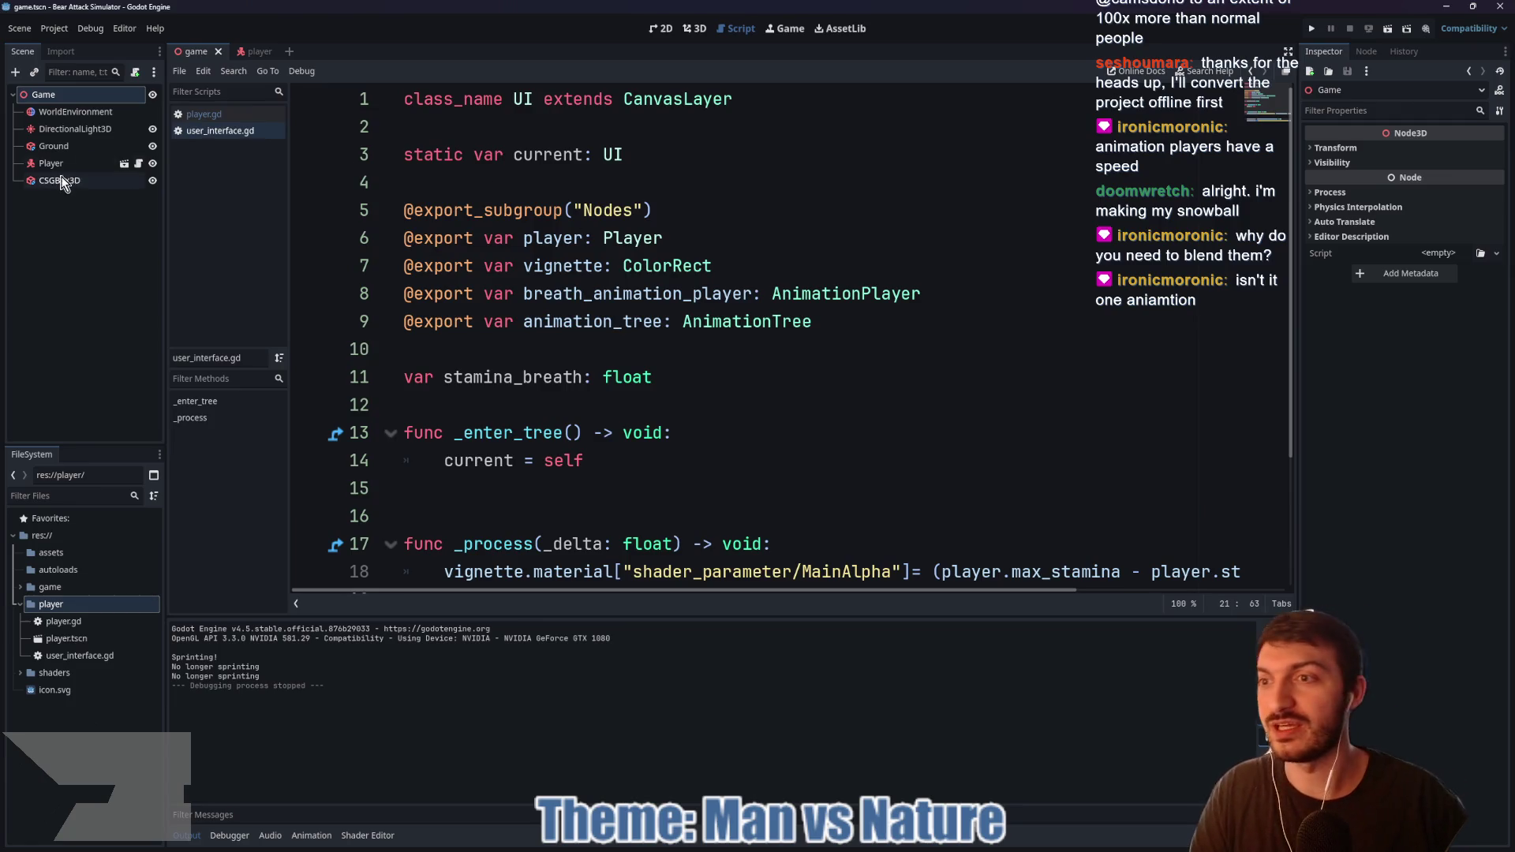
pyautogui.click(254, 52)
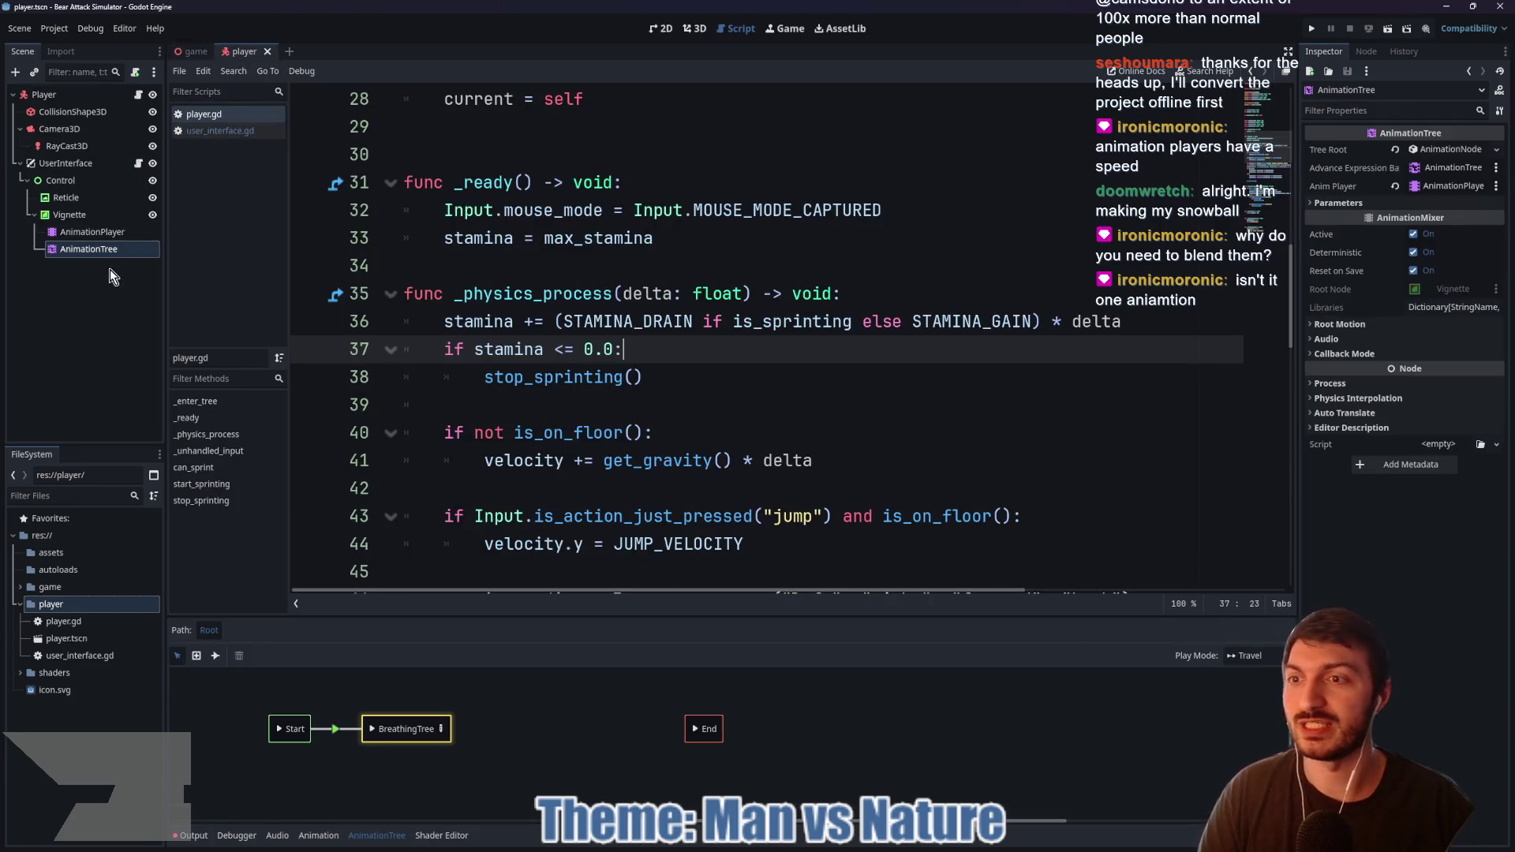
pyautogui.click(84, 230)
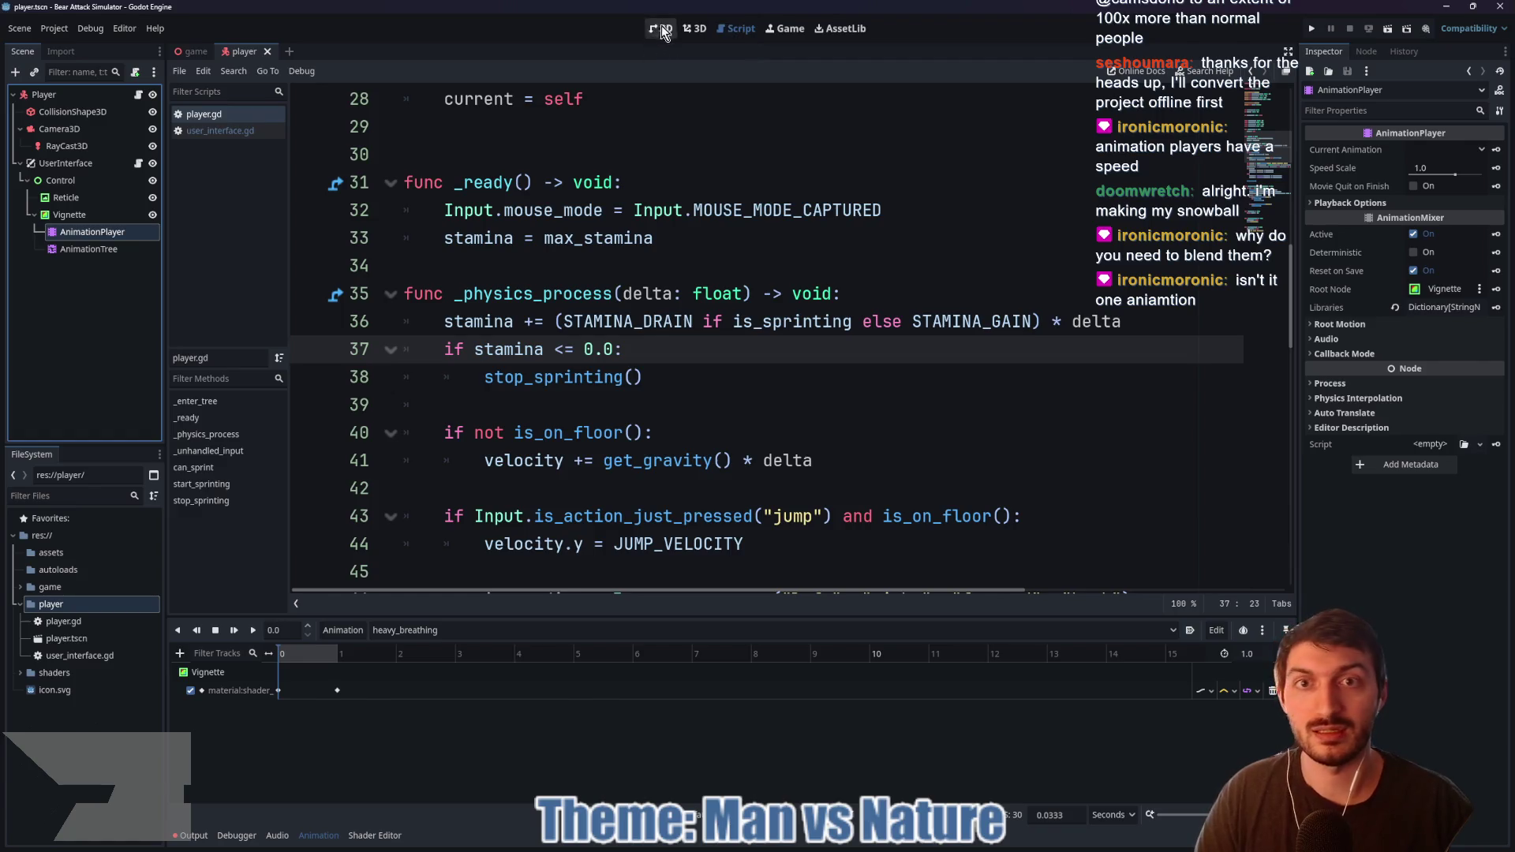
pyautogui.click(662, 28)
pyautogui.moveTo(392, 729); pyautogui.dragTo(255, 671)
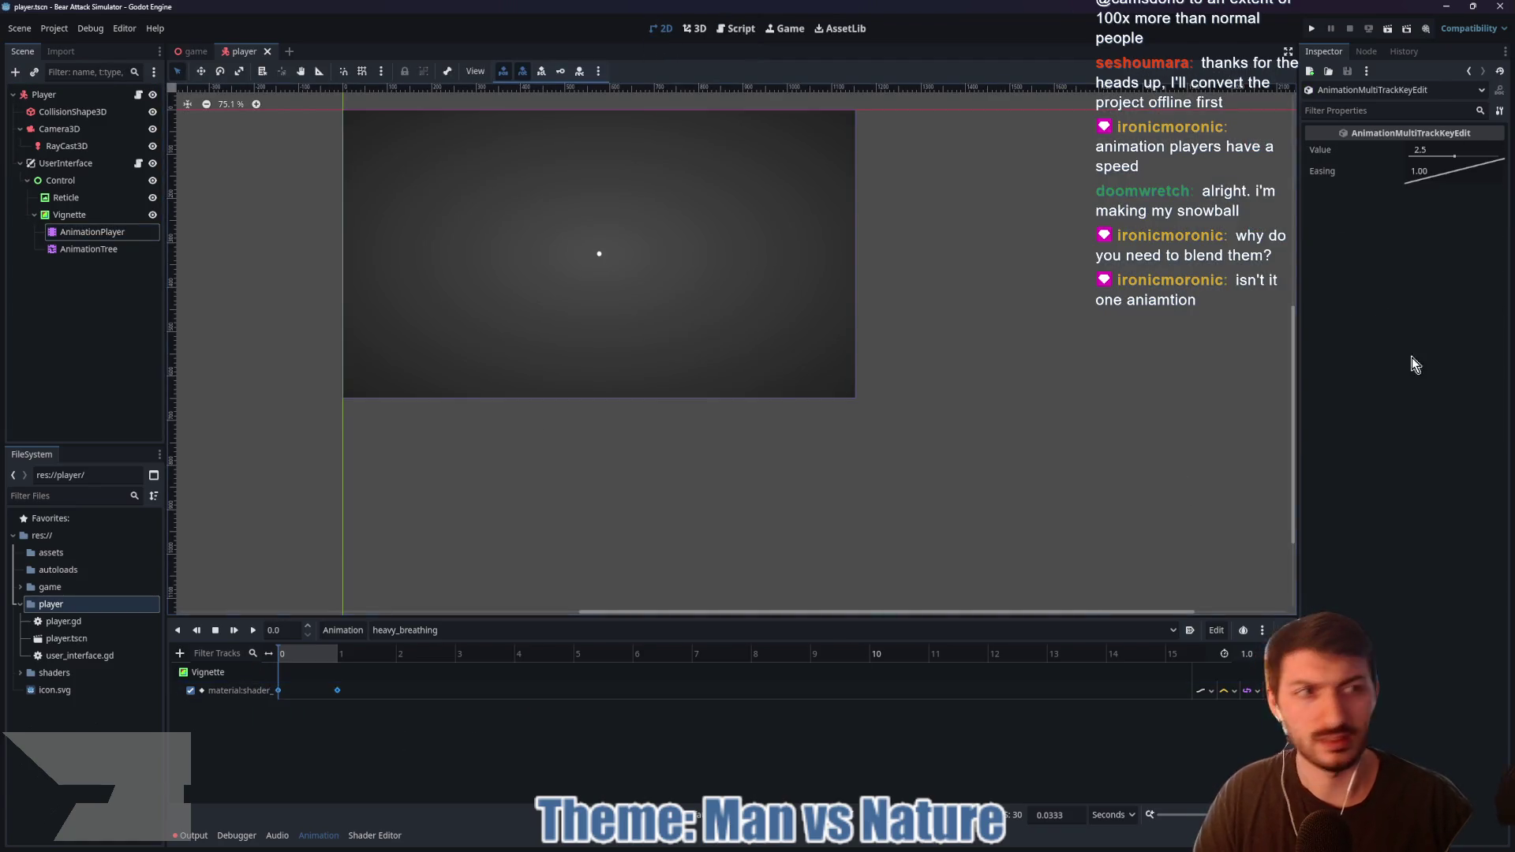
pyautogui.rightClick(1449, 180)
pyautogui.click(1461, 255)
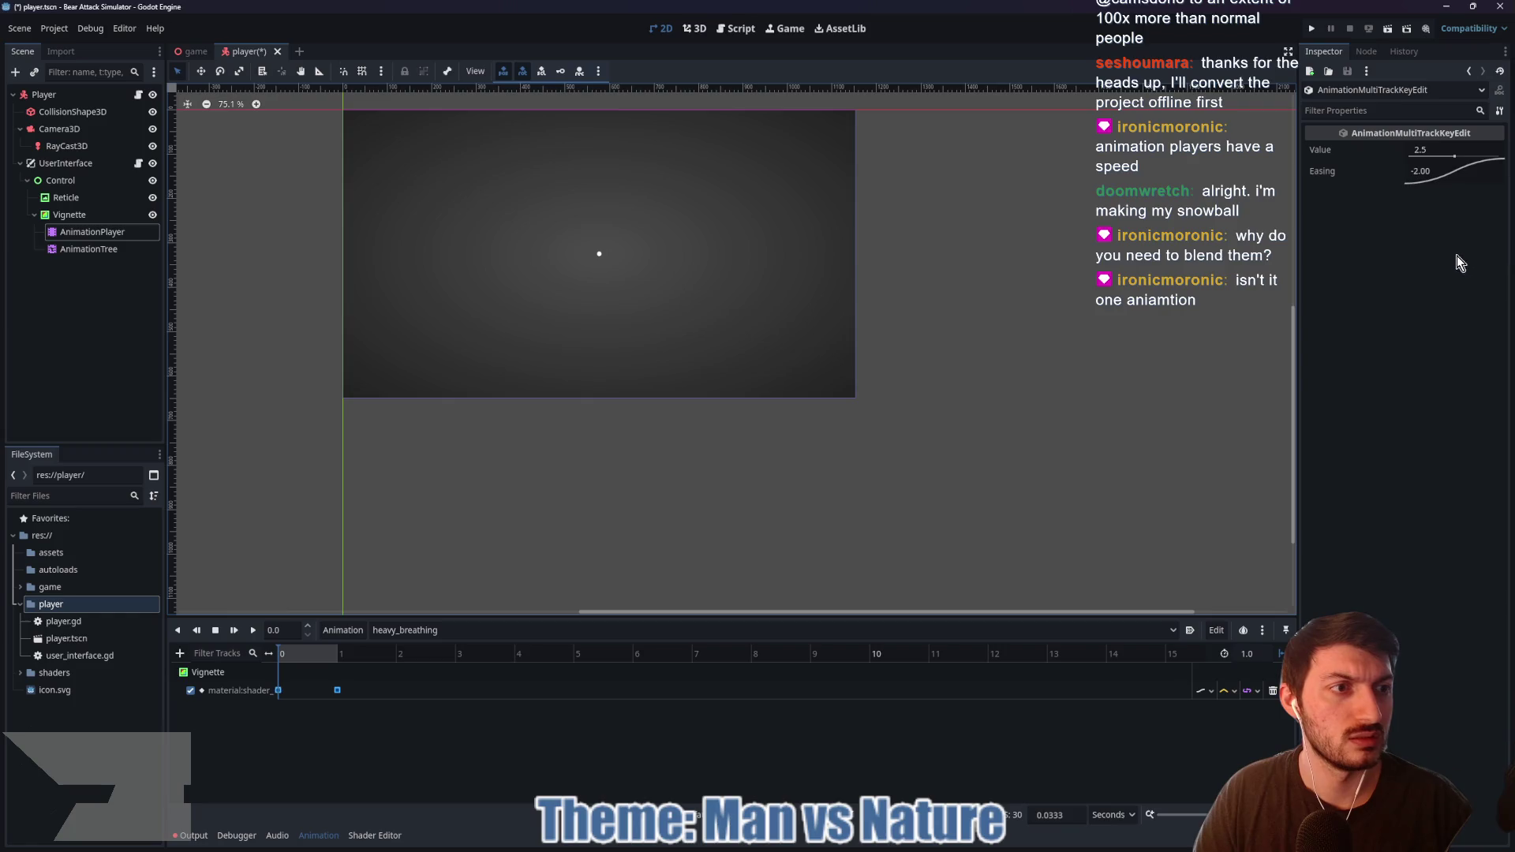
# Set both medium_breathing vignette keyframes to Ease In-Out as well
pyautogui.click(431, 629)
pyautogui.click(432, 672)
pyautogui.click(426, 629)
pyautogui.click(418, 687)
pyautogui.moveTo(423, 740); pyautogui.dragTo(269, 673)
pyautogui.rightClick(1424, 171)
pyautogui.click(1467, 258)
pyautogui.rightClick(1453, 172)
pyautogui.click(1477, 249)
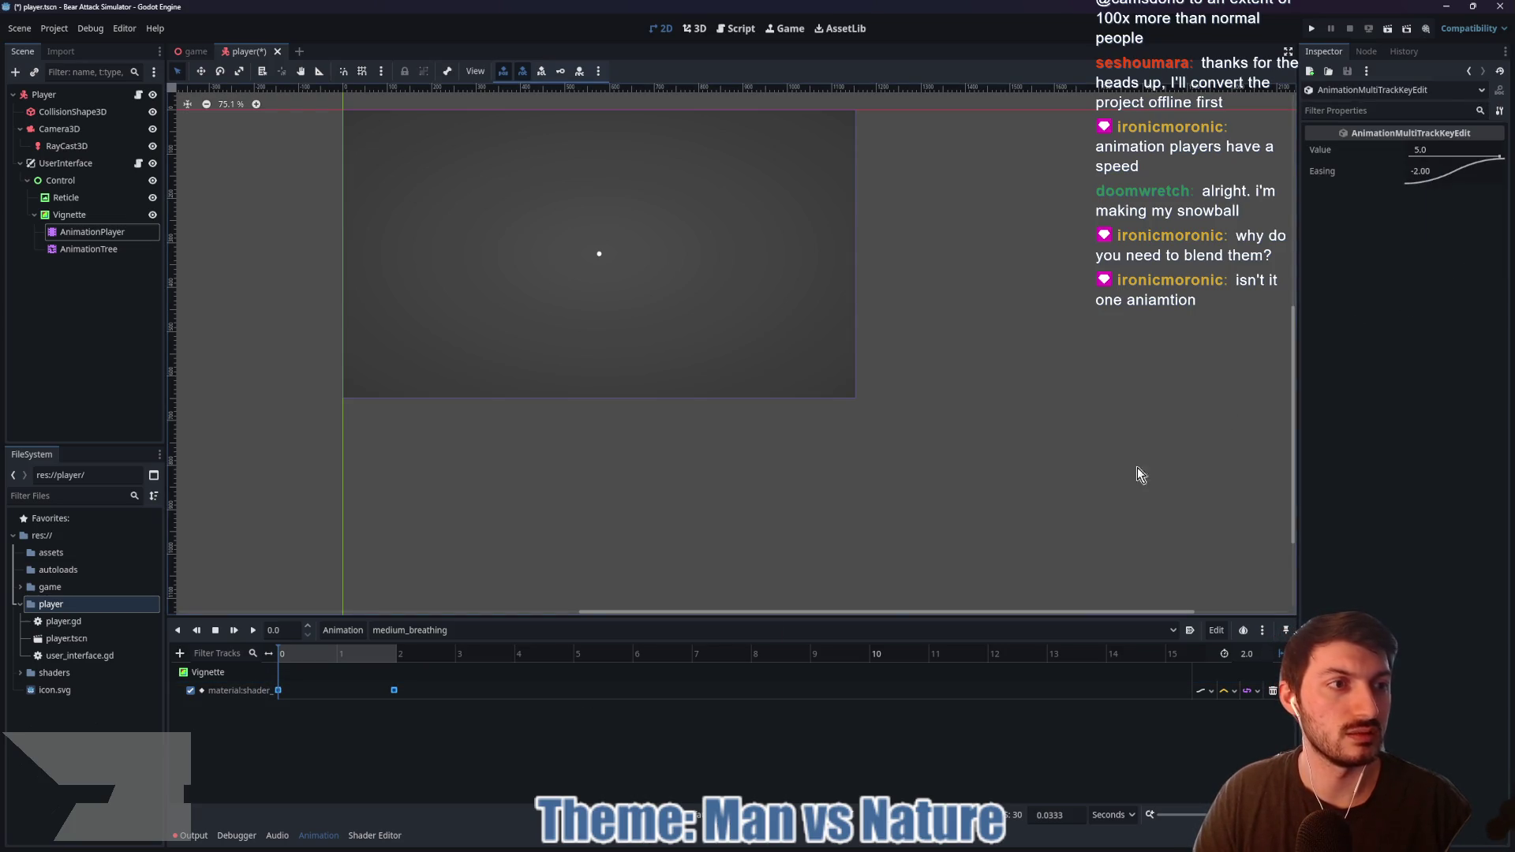
pyautogui.click(551, 755)
# Save the player scene and preview the medium_breathing animation
pyautogui.hotkey('ctrl', 's')
pyautogui.click(259, 631)
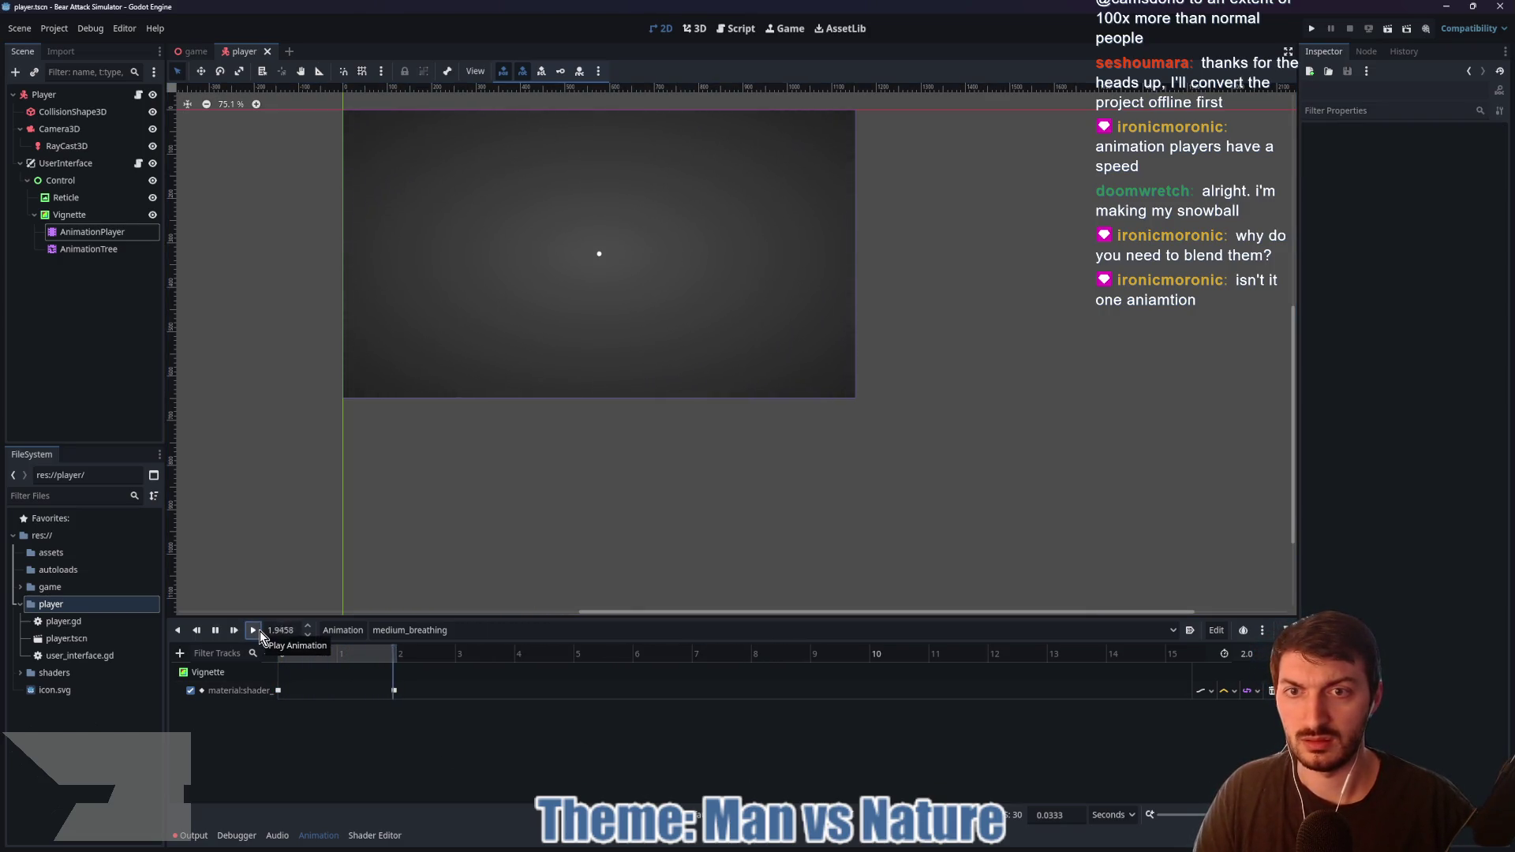
pyautogui.click(215, 631)
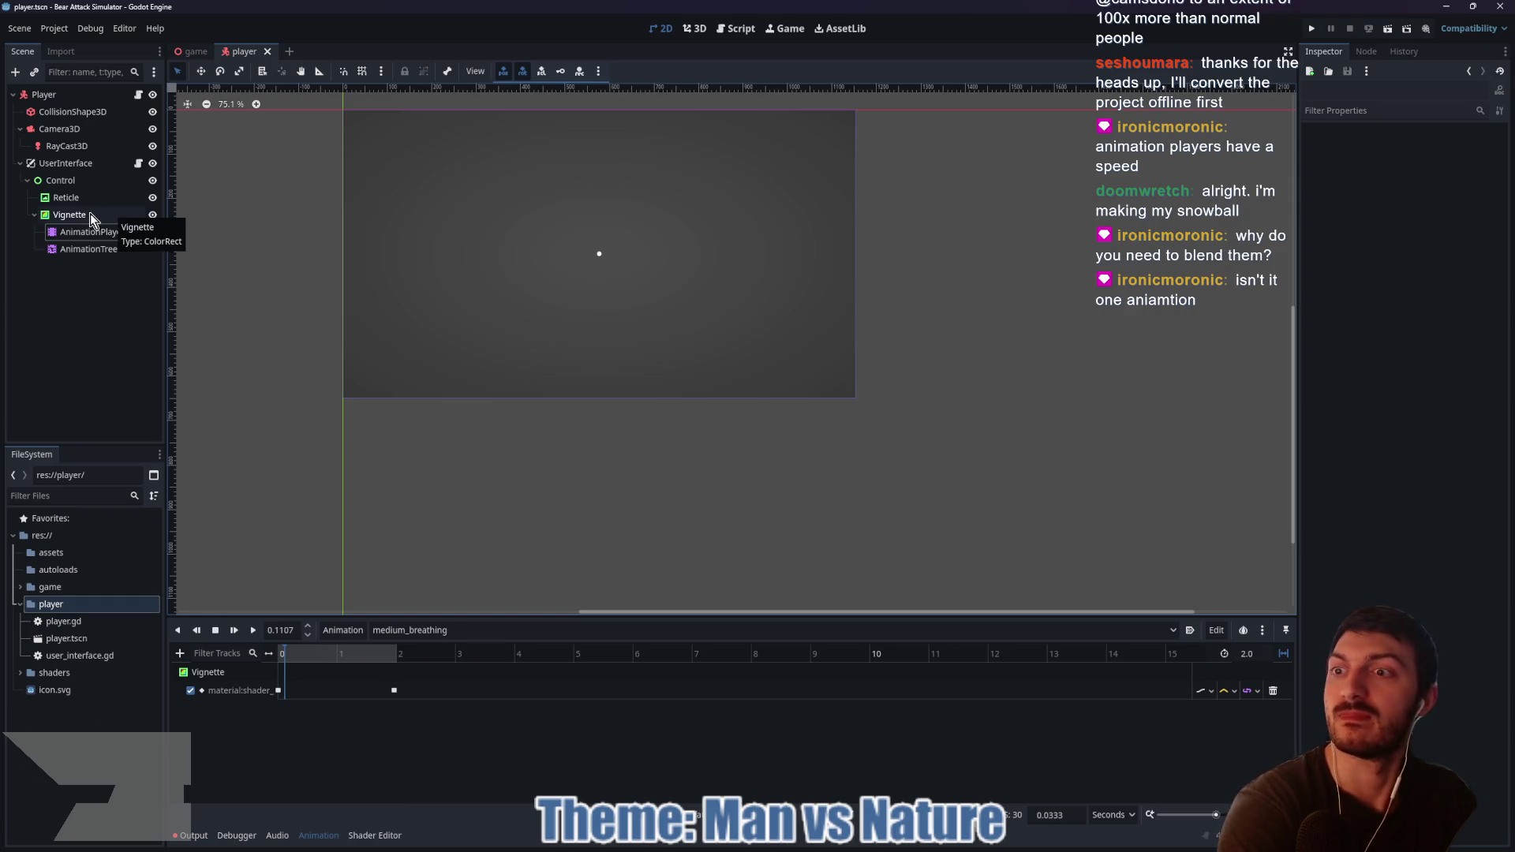
pyautogui.click(138, 162)
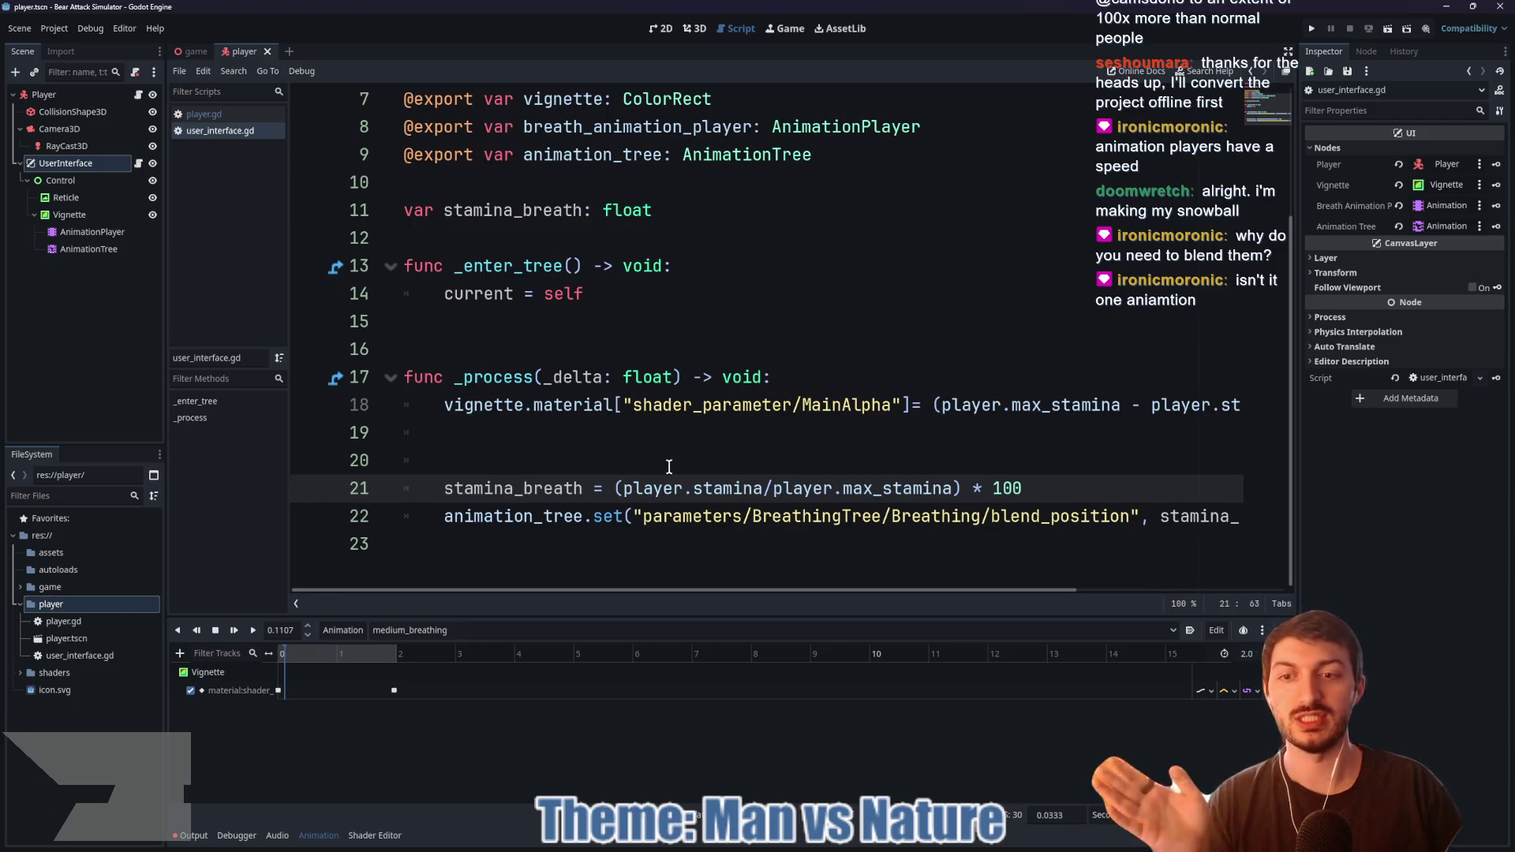
# Review the stamina_breath calculation line and shrink the animation panel to show more code
pyautogui.moveTo(1052, 486); pyautogui.dragTo(446, 489)
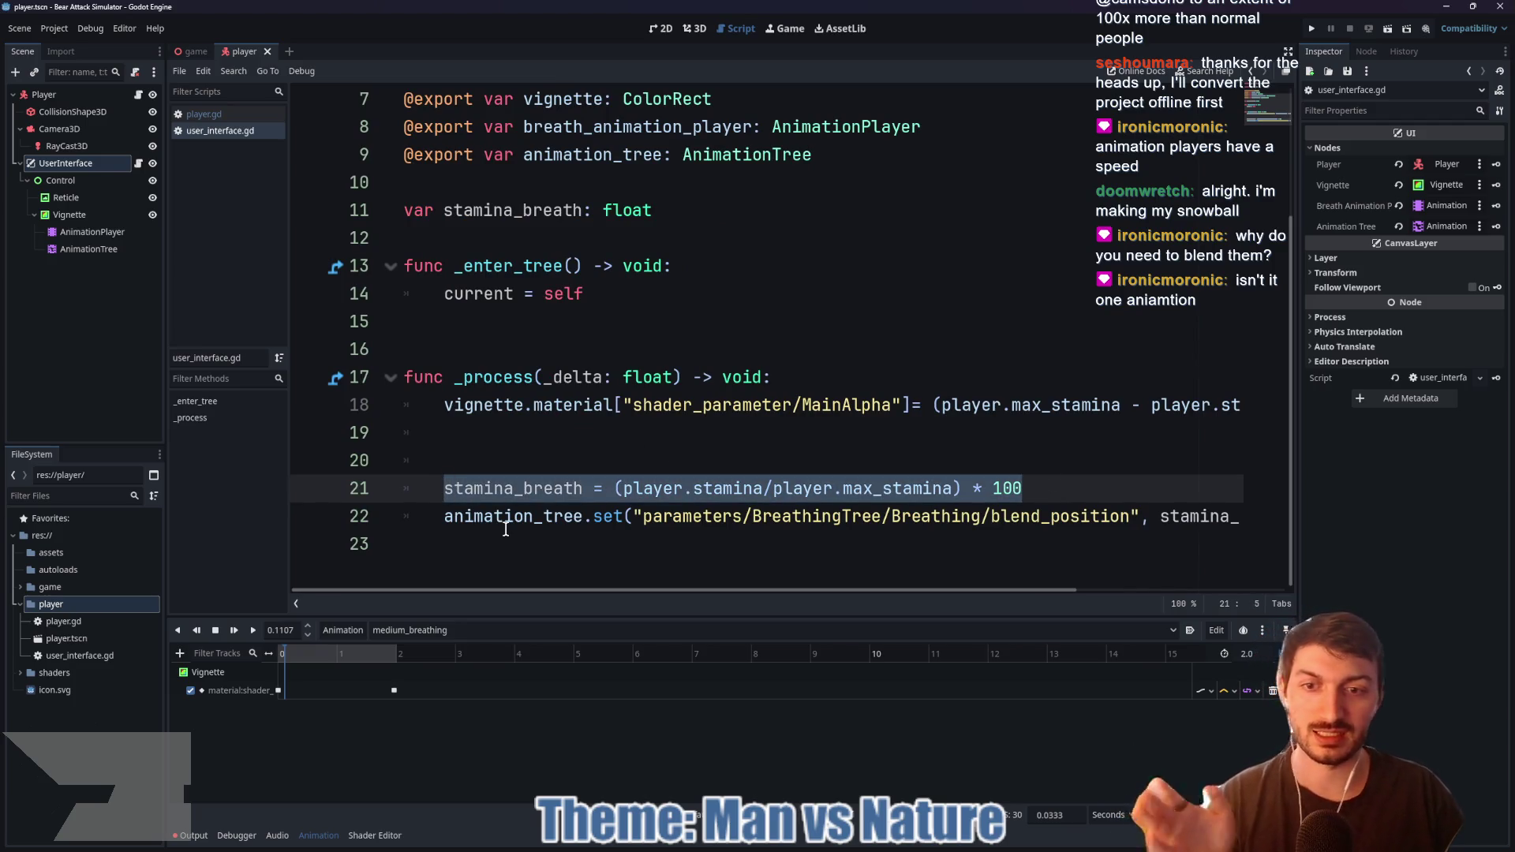
pyautogui.hscroll(1, 884, 590)
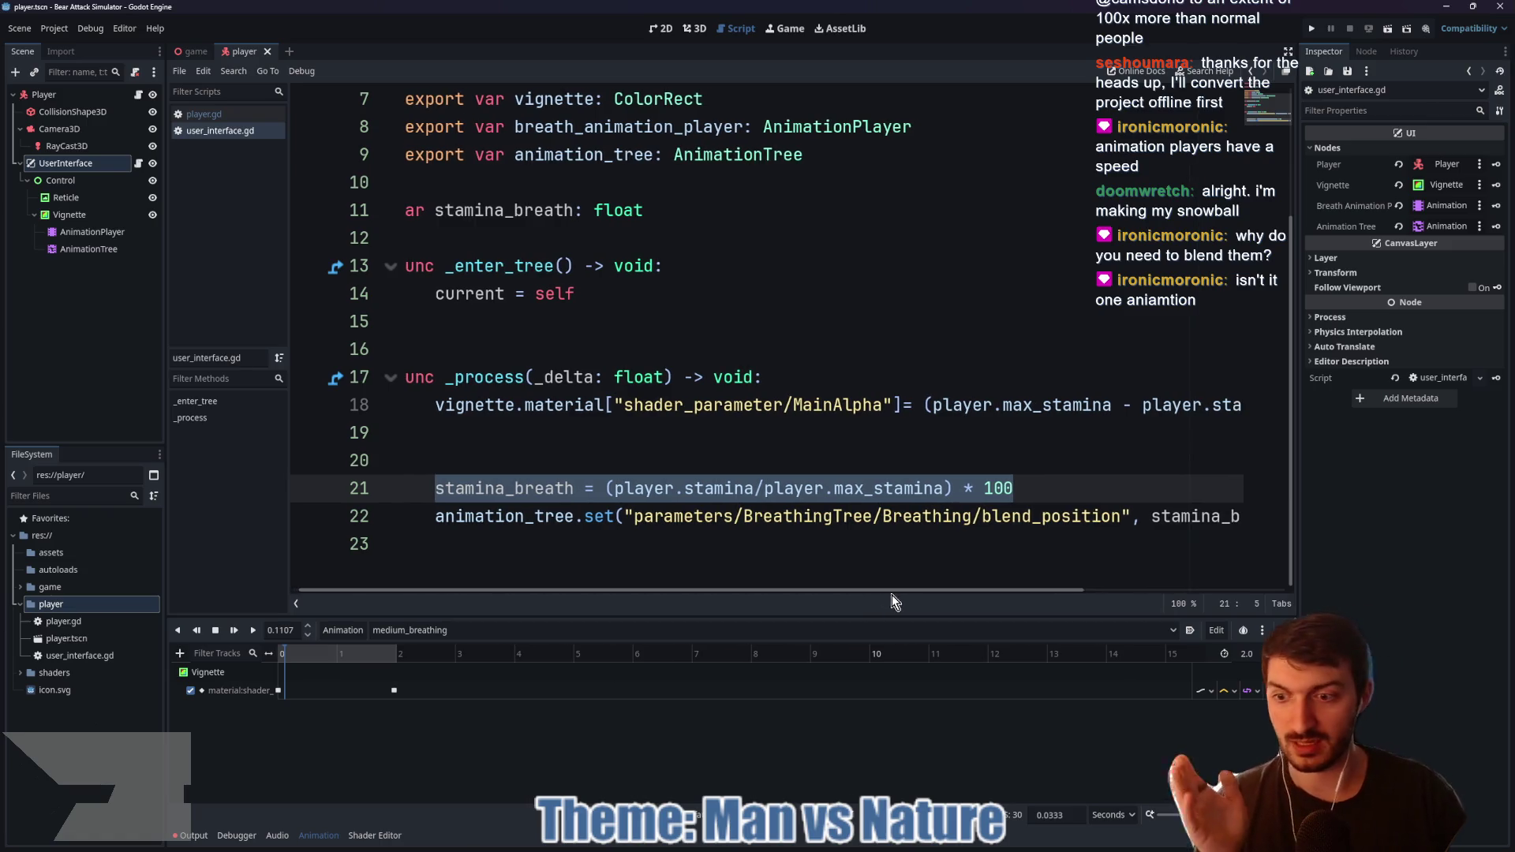
pyautogui.moveTo(622, 614); pyautogui.dragTo(622, 745)
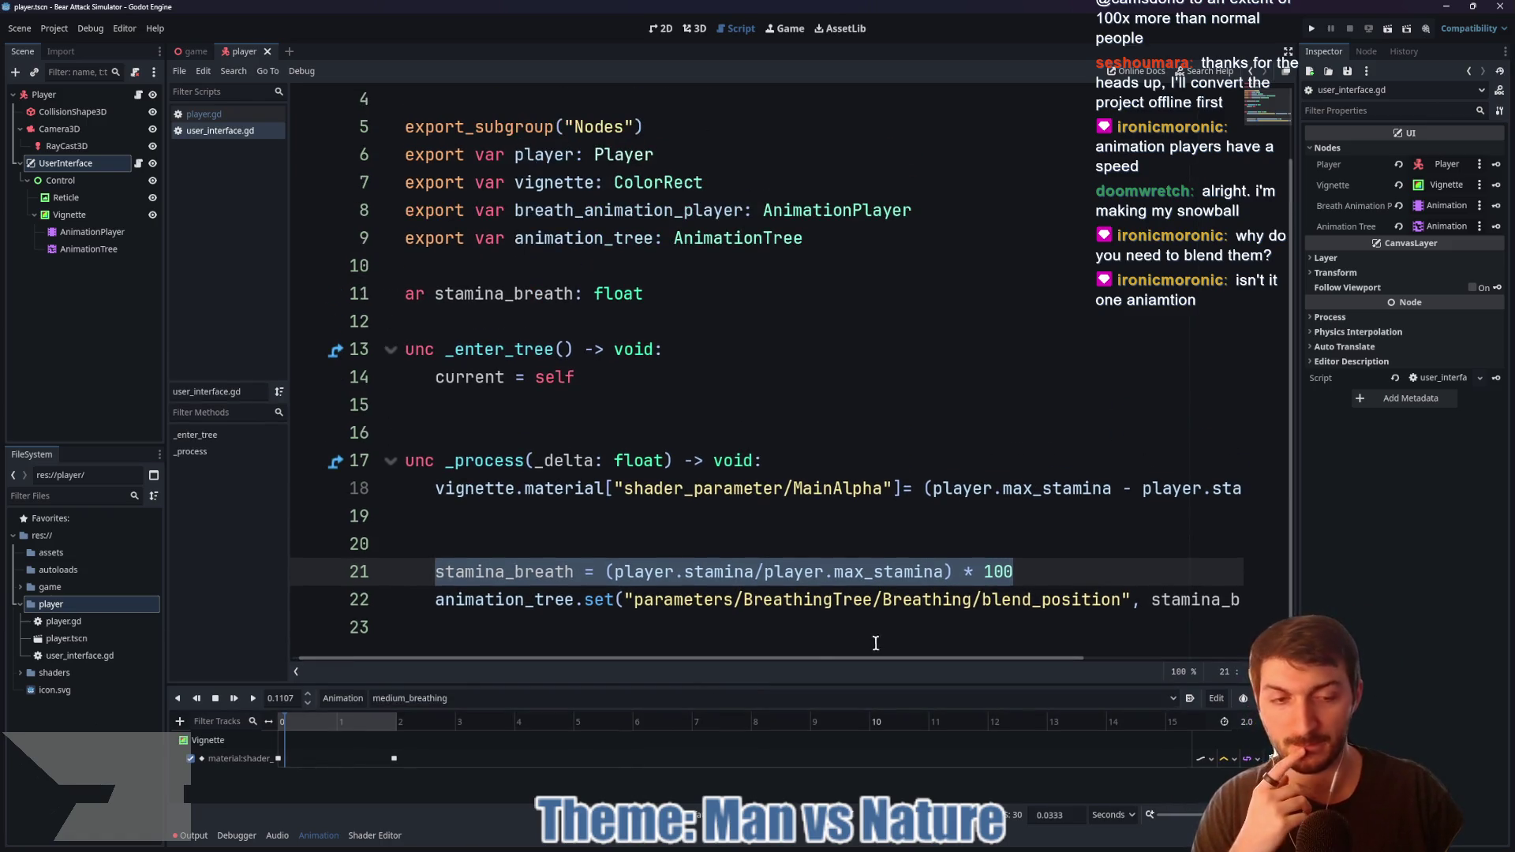
pyautogui.moveTo(785, 659)
pyautogui.mouseDown()
pyautogui.moveTo(994, 658)
pyautogui.moveTo(709, 669)
pyautogui.mouseUp()
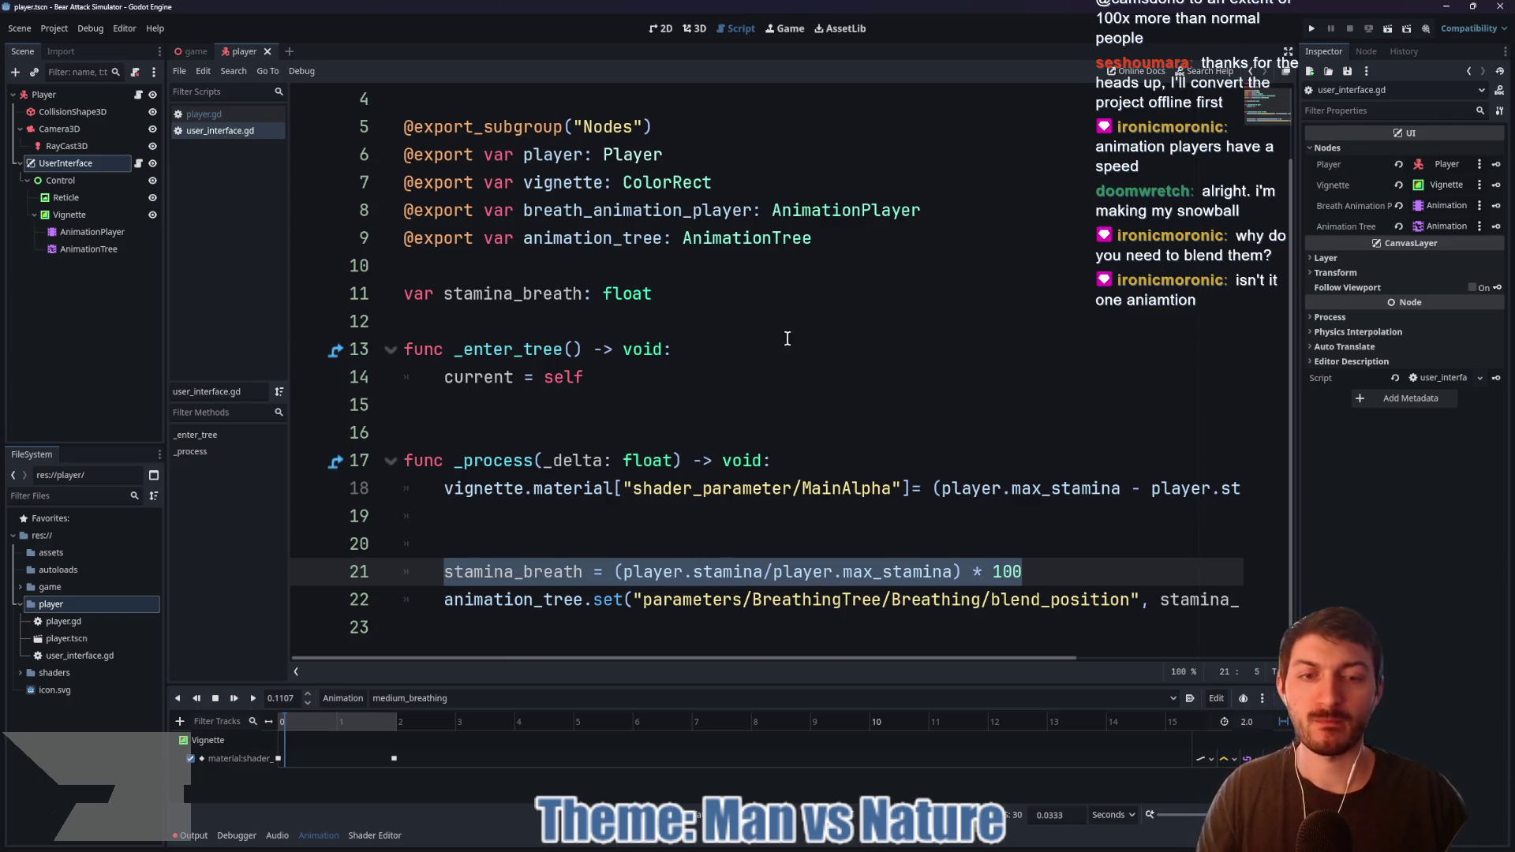
# Delete the breath_animation_player export declaration from user_interface.gd
pyautogui.click(749, 235)
pyautogui.moveTo(993, 211); pyautogui.dragTo(386, 213)
pyautogui.press('BackSpace')
pyautogui.press('BackSpace')
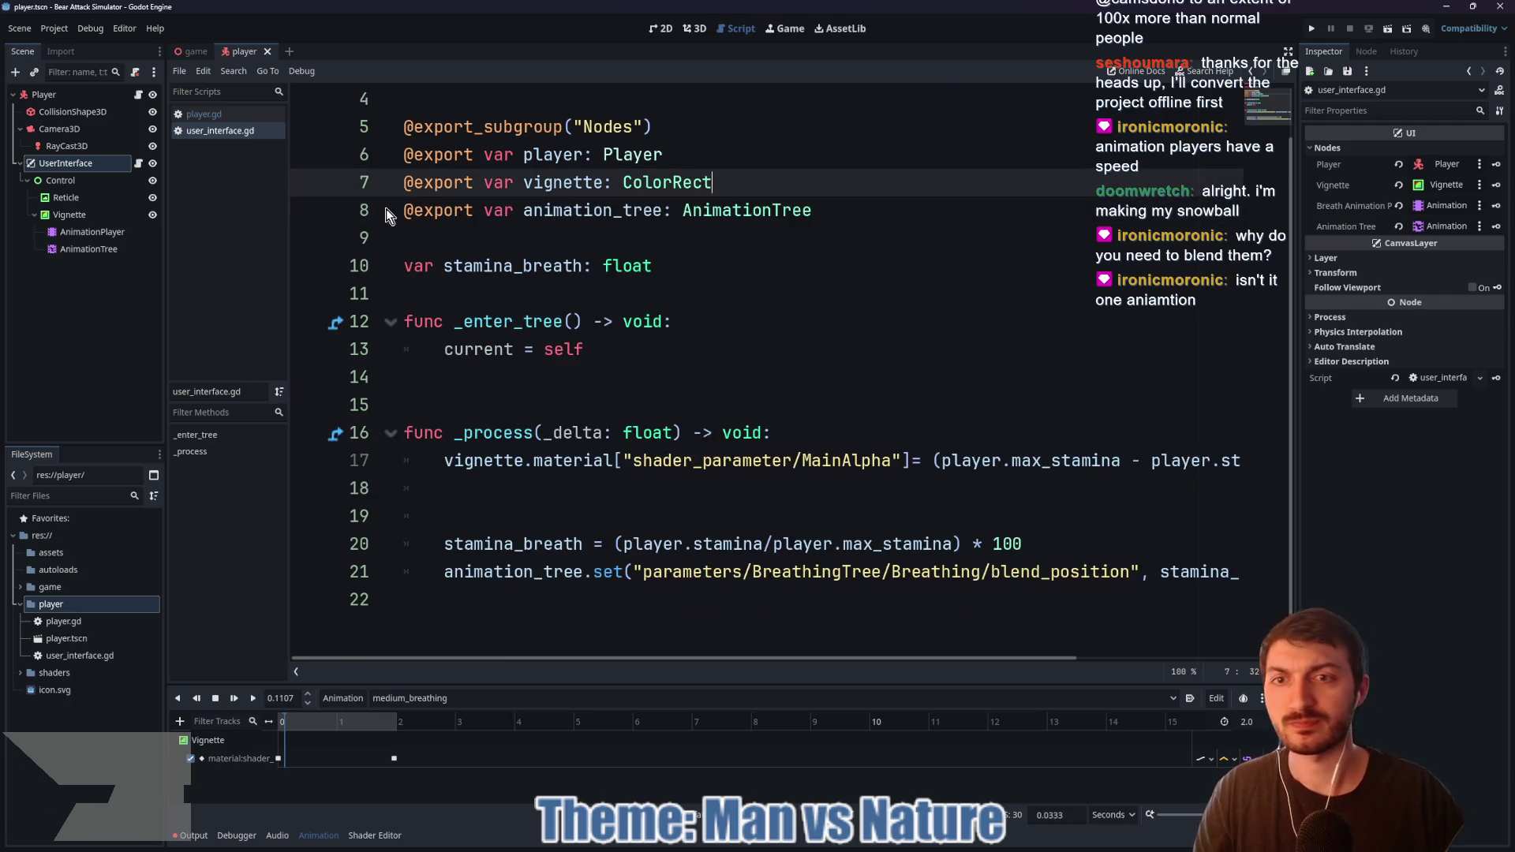
# Save the script and rename the Vignette node to StaminaVignette
pyautogui.click(578, 399)
pyautogui.hotkey('ctrl', 's')
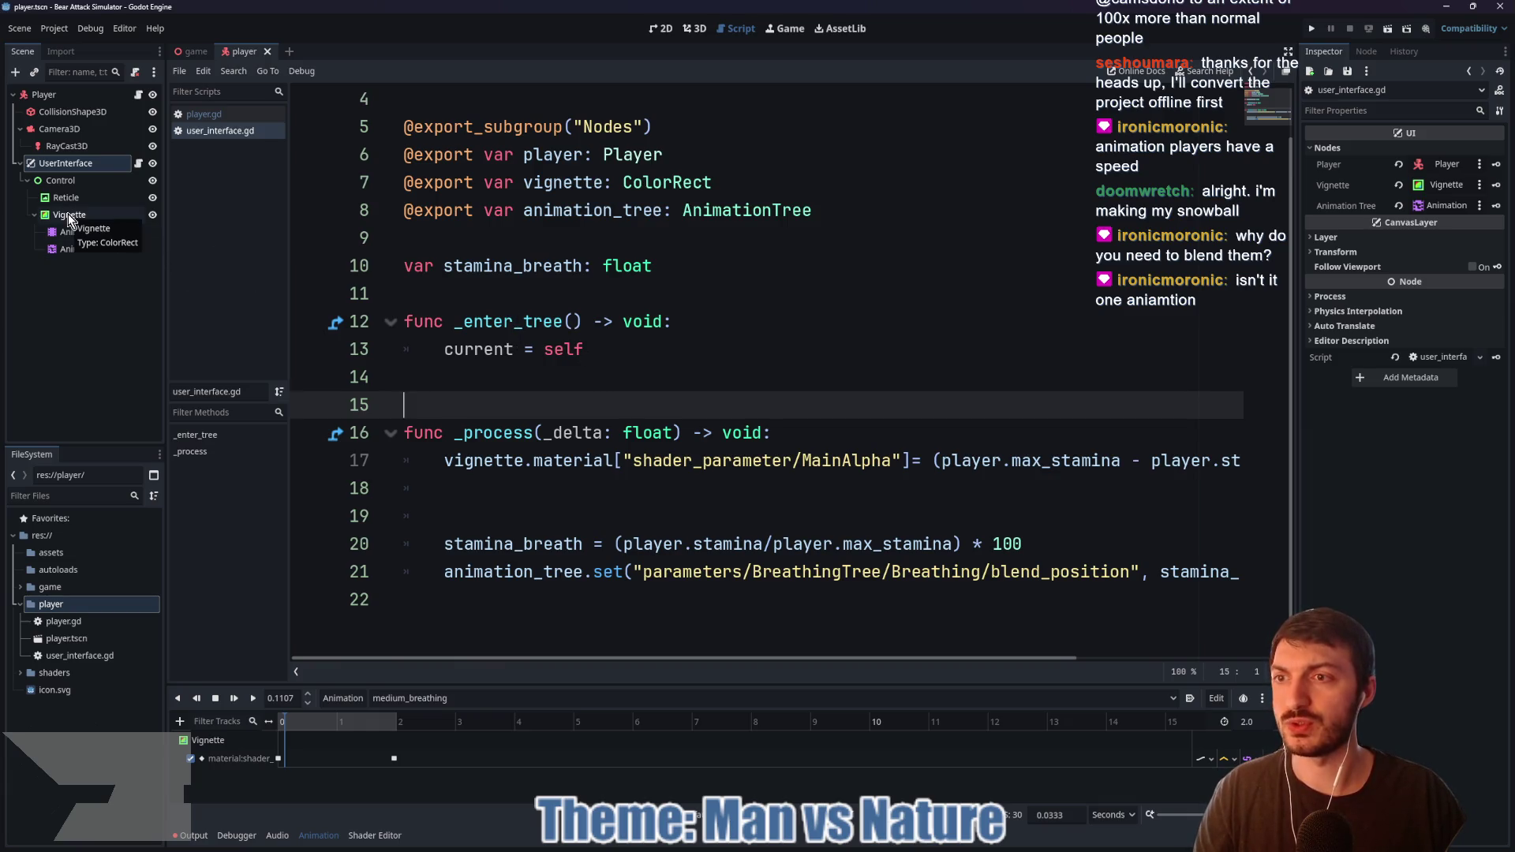
pyautogui.doubleClick(56, 214)
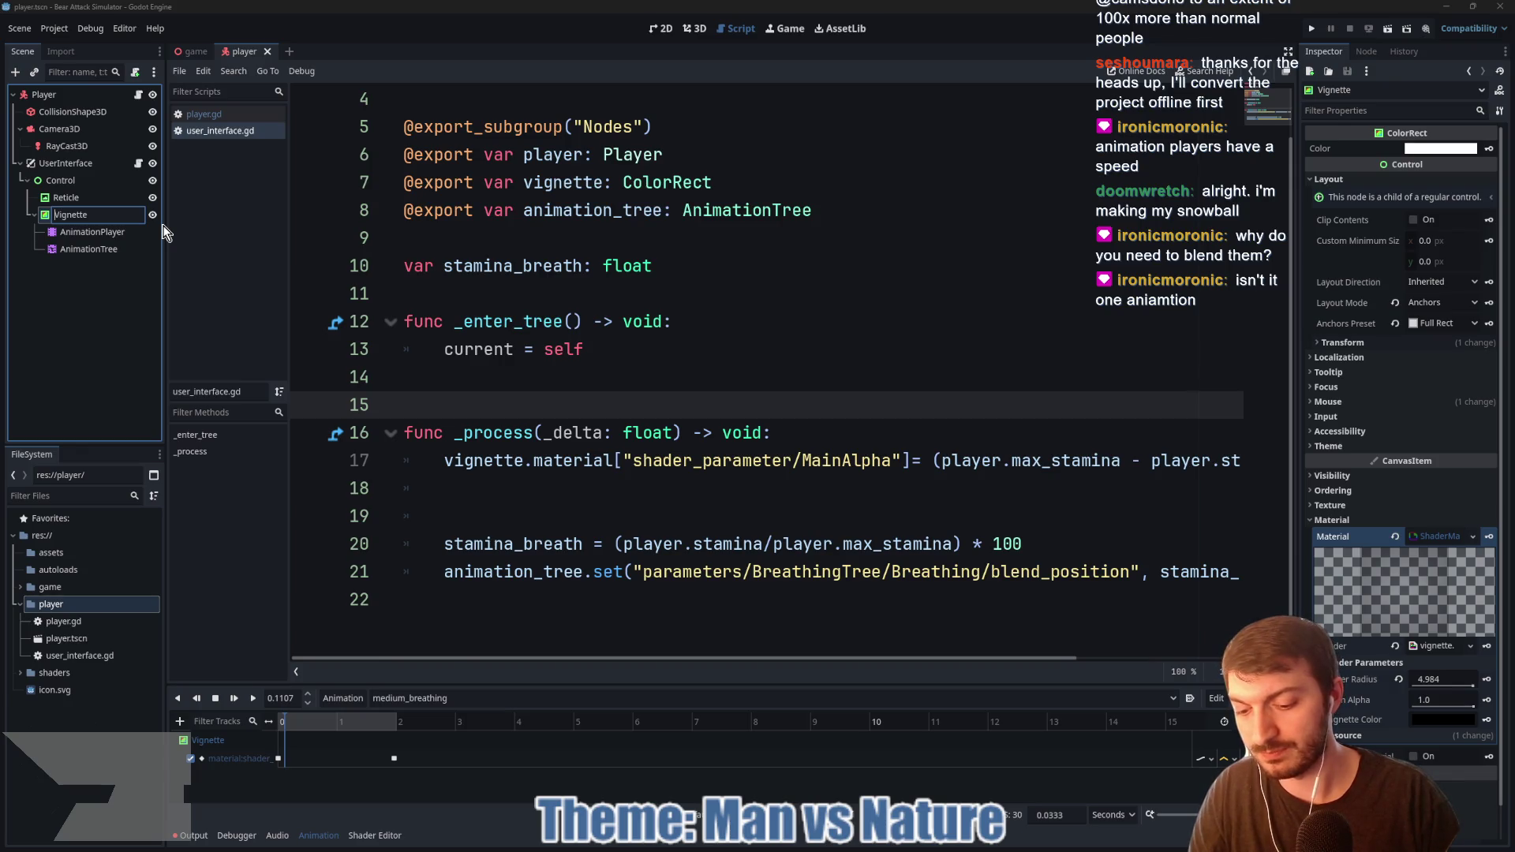
pyautogui.write('na')
pyautogui.press('Return')
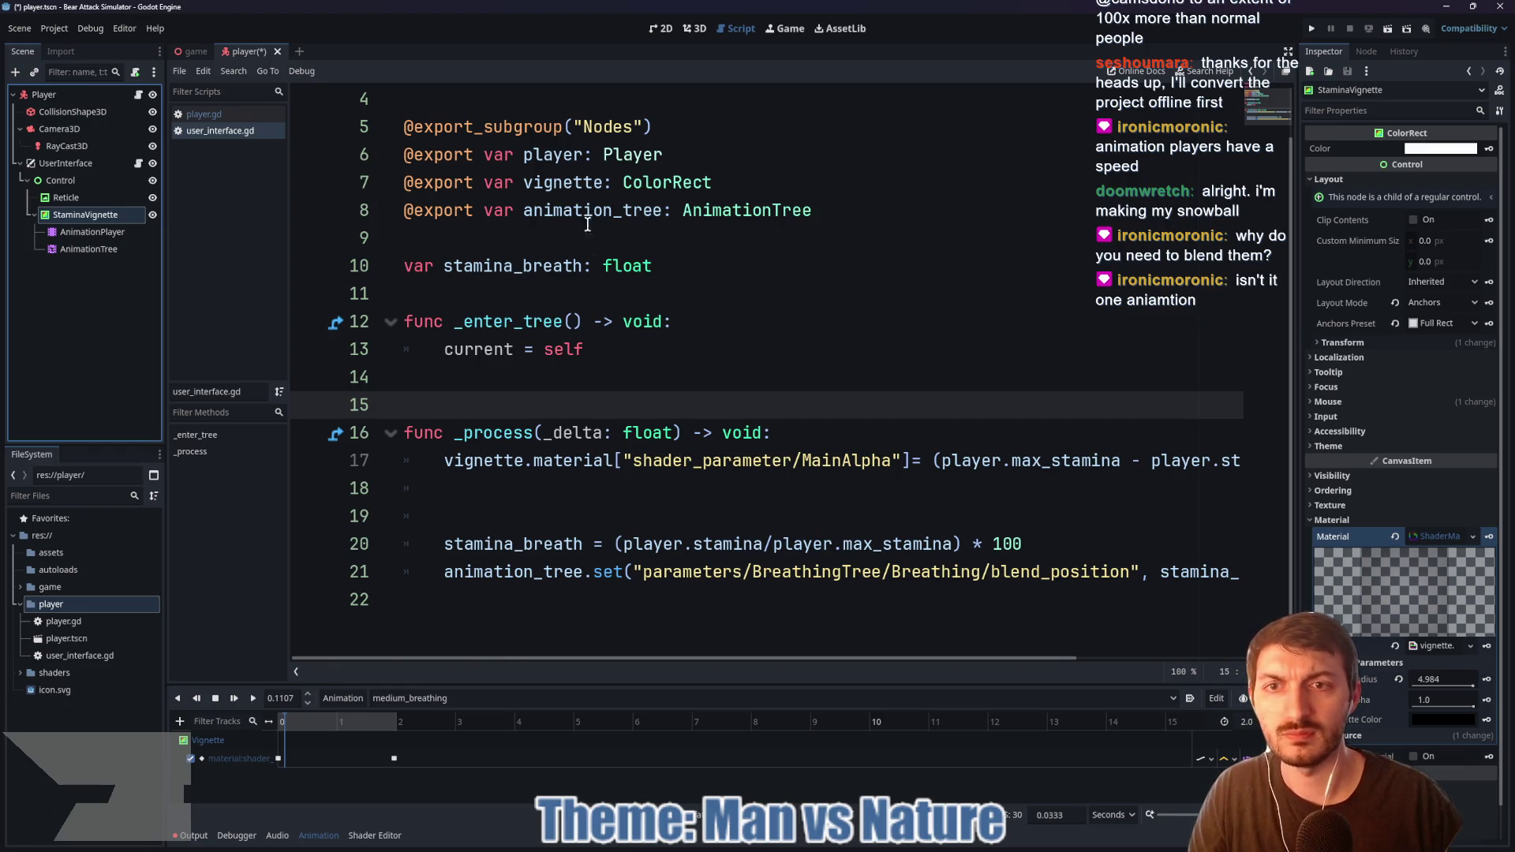
# Rename the vignette variable to stamina_vignette in its declaration and in _process
pyautogui.click(525, 182)
pyautogui.write('stamina')
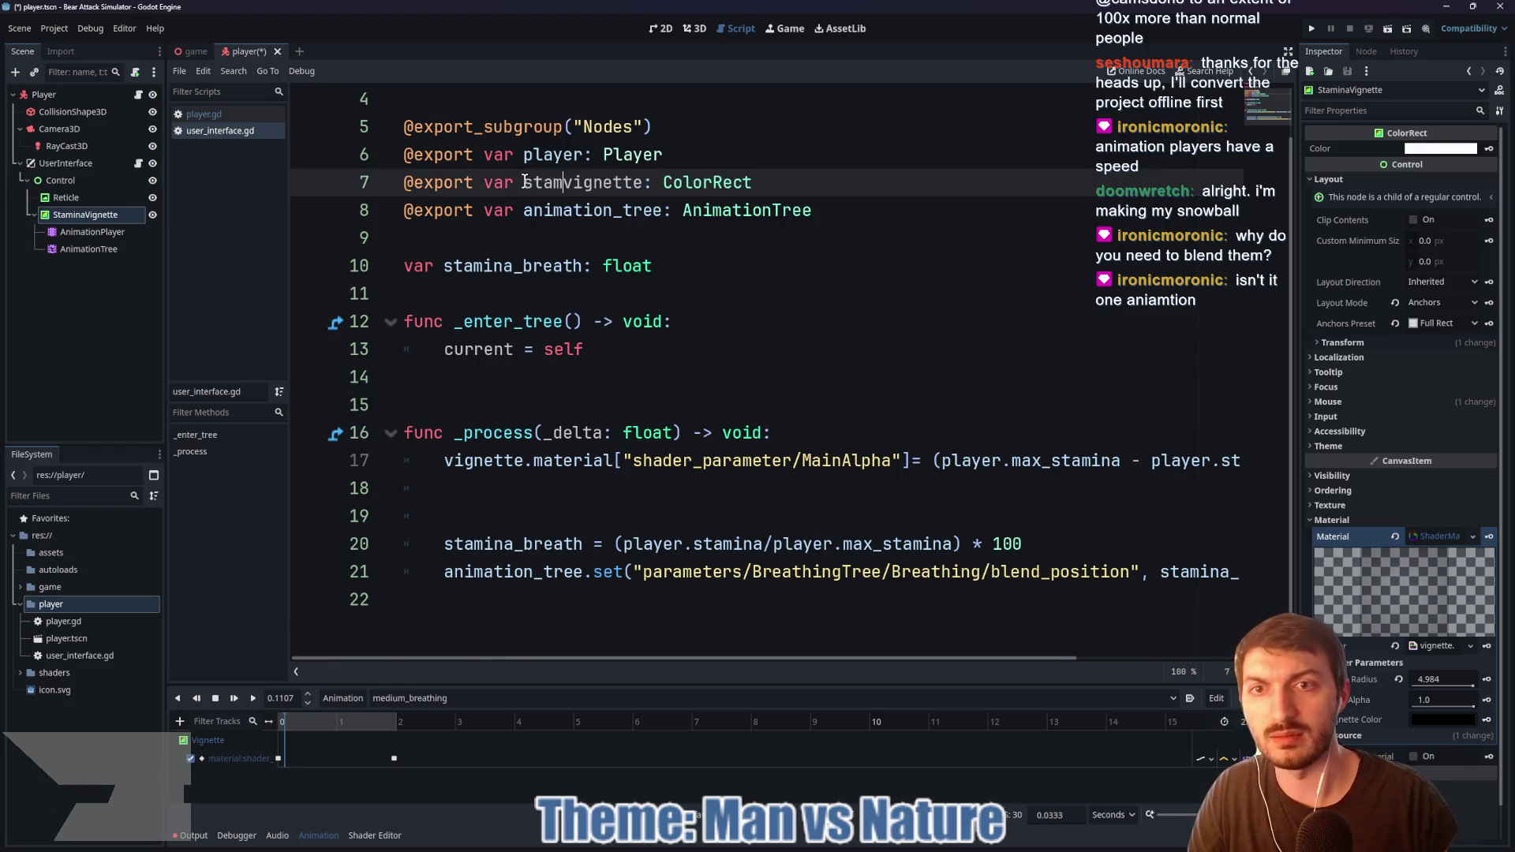
pyautogui.write('_')
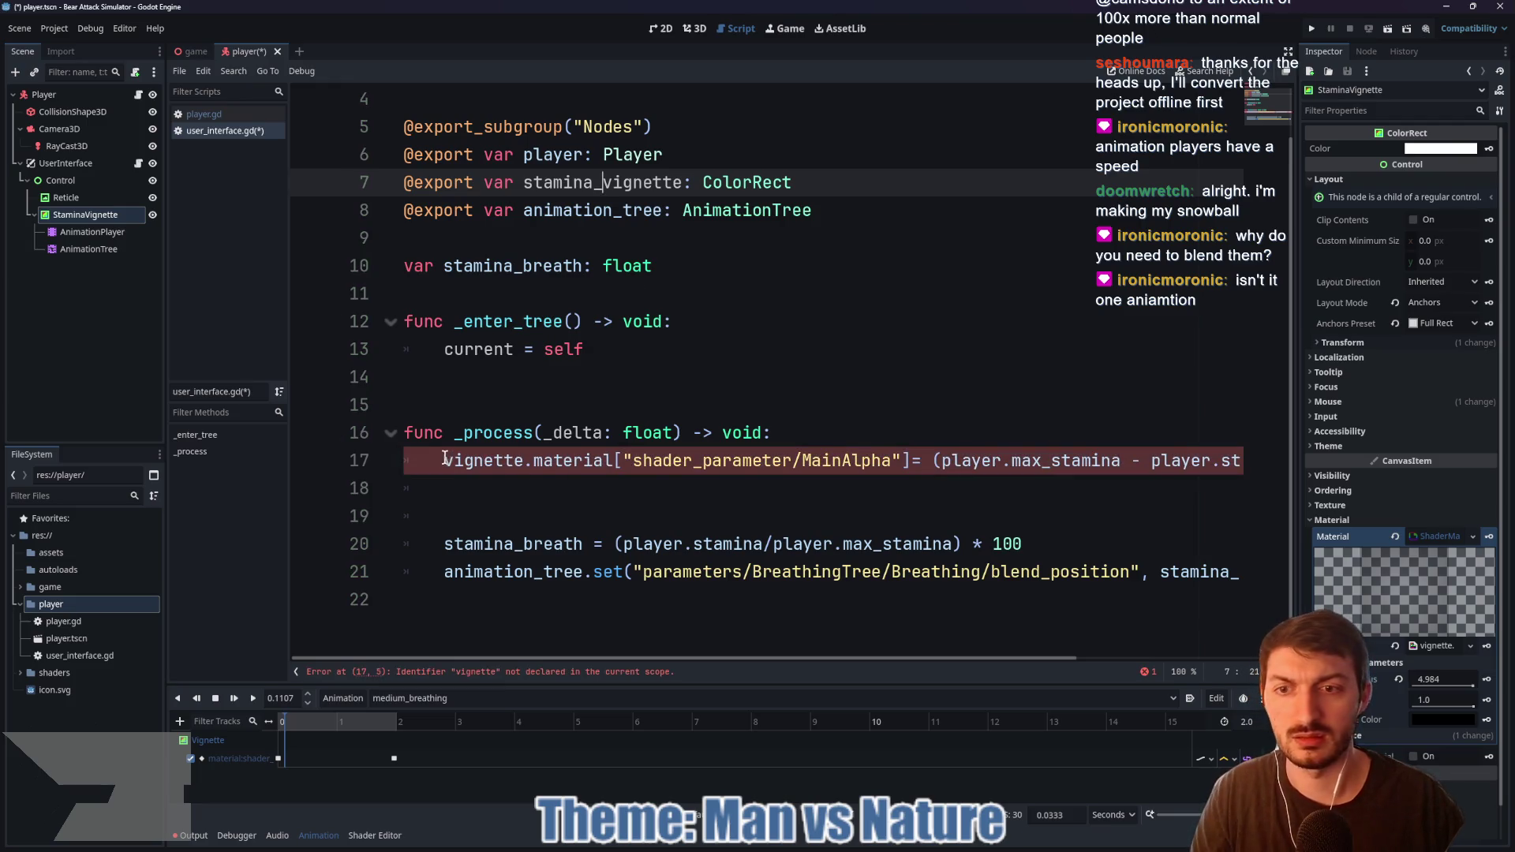
pyautogui.click(444, 460)
pyautogui.write('stamina_')
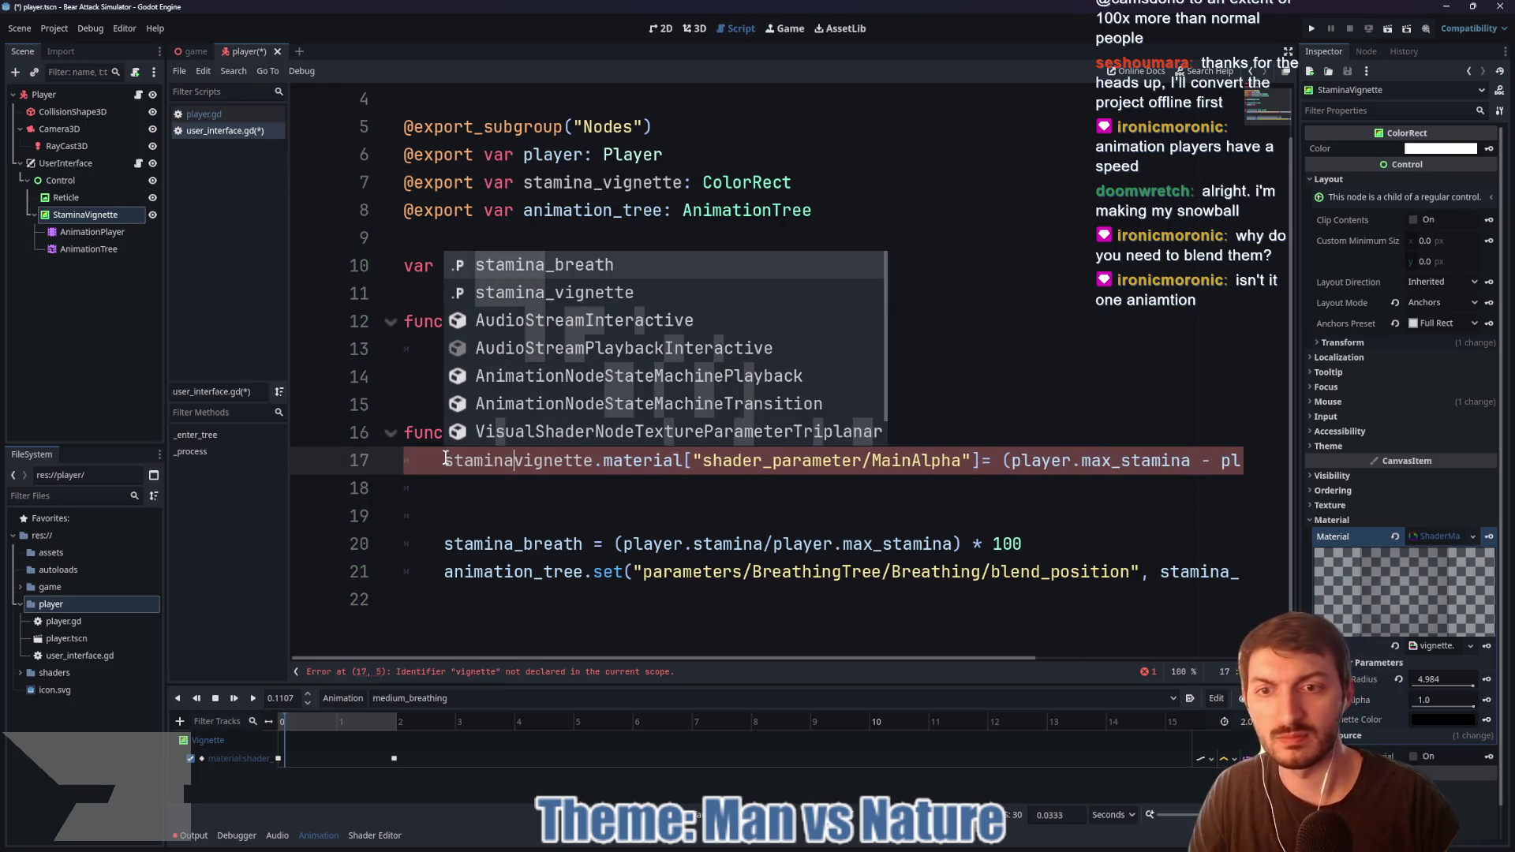
pyautogui.click(900, 456)
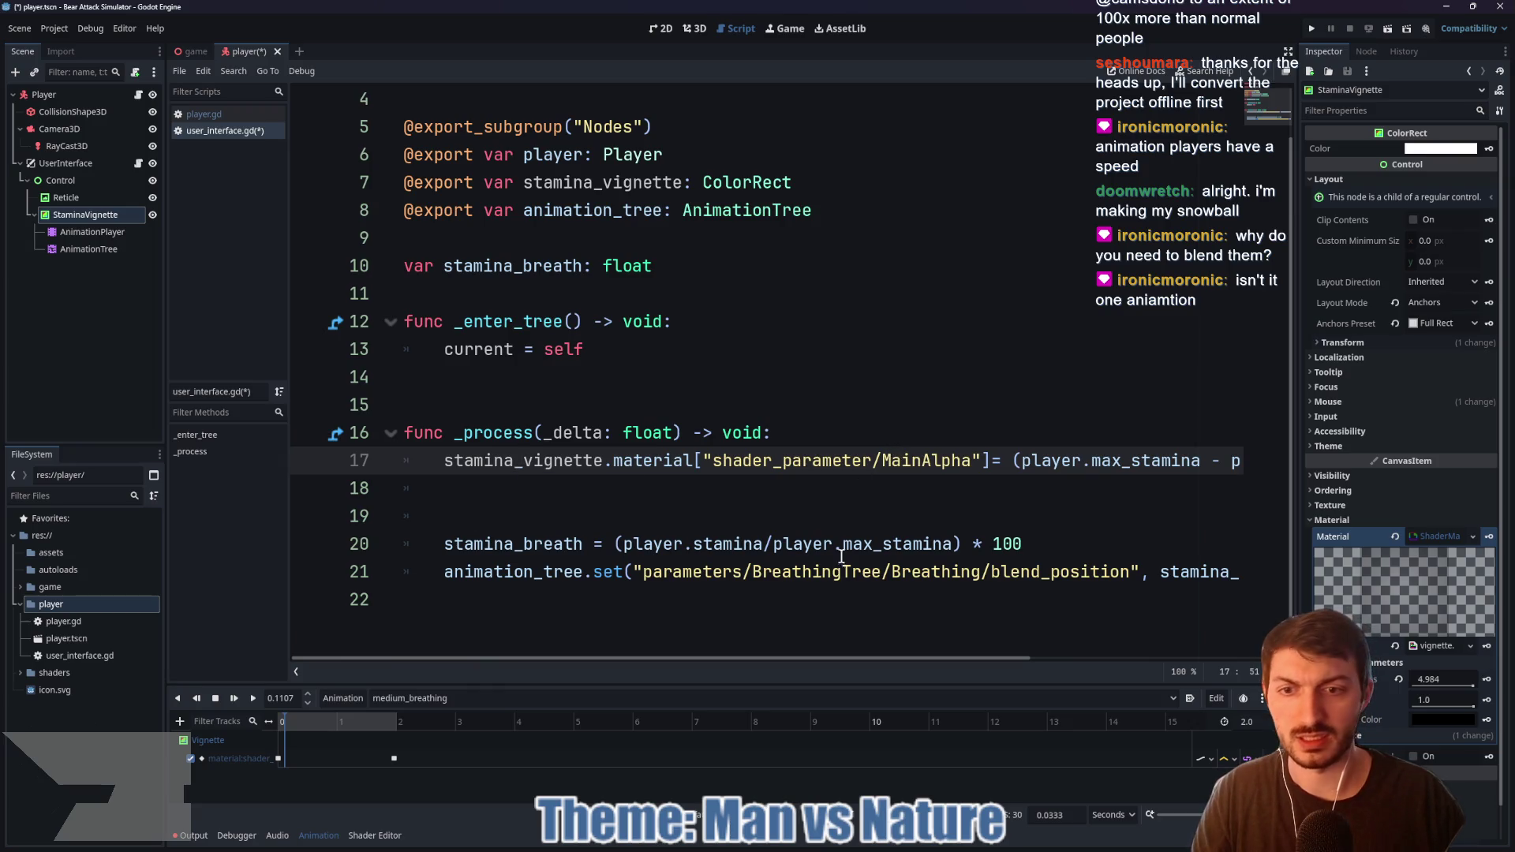
pyautogui.hscroll(5, 1006, 666)
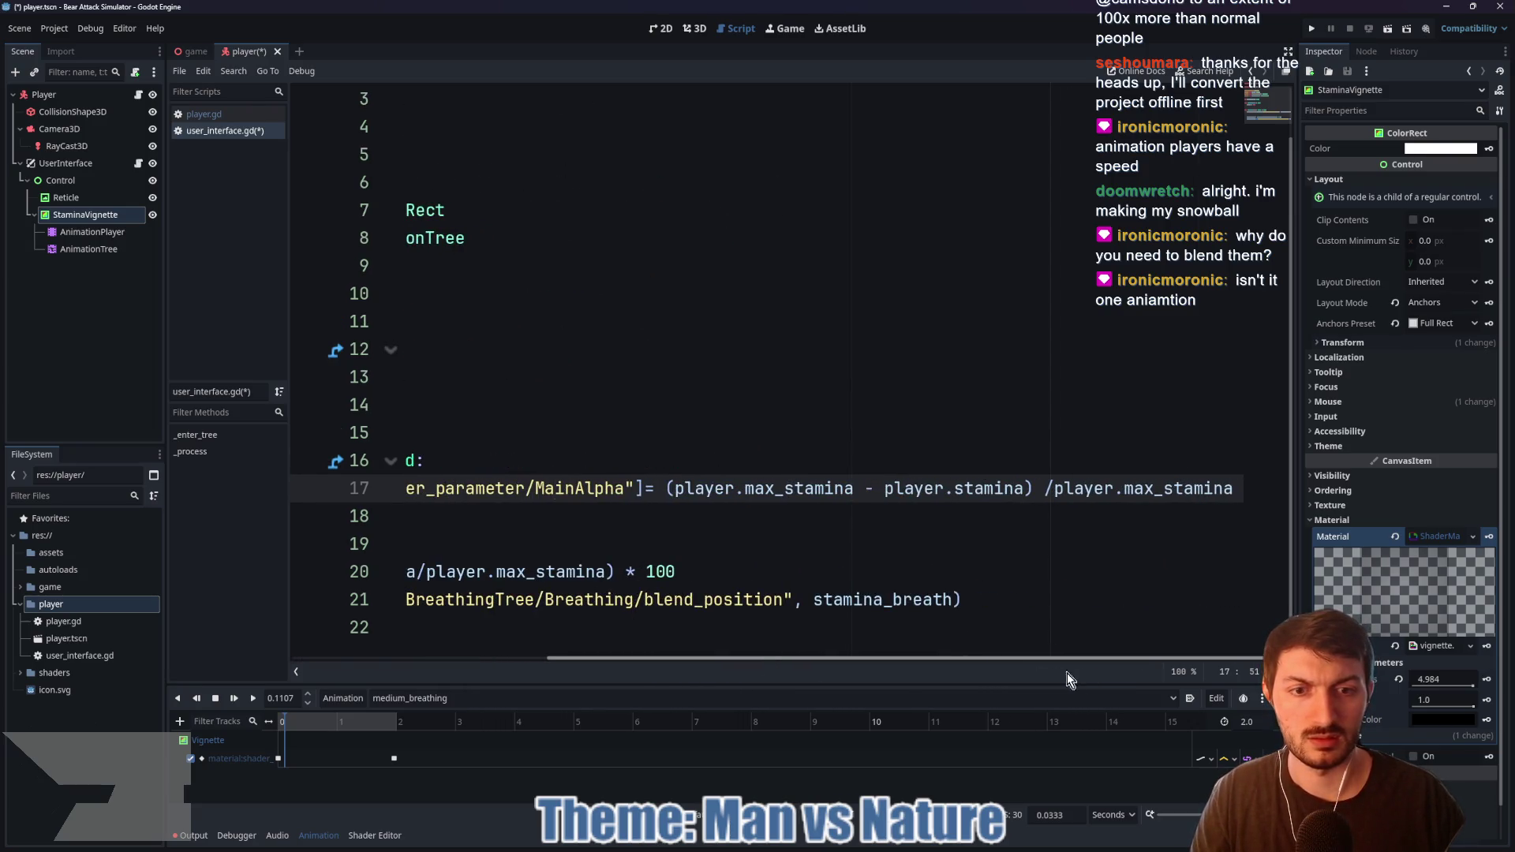
pyautogui.hscroll(-5, 1071, 677)
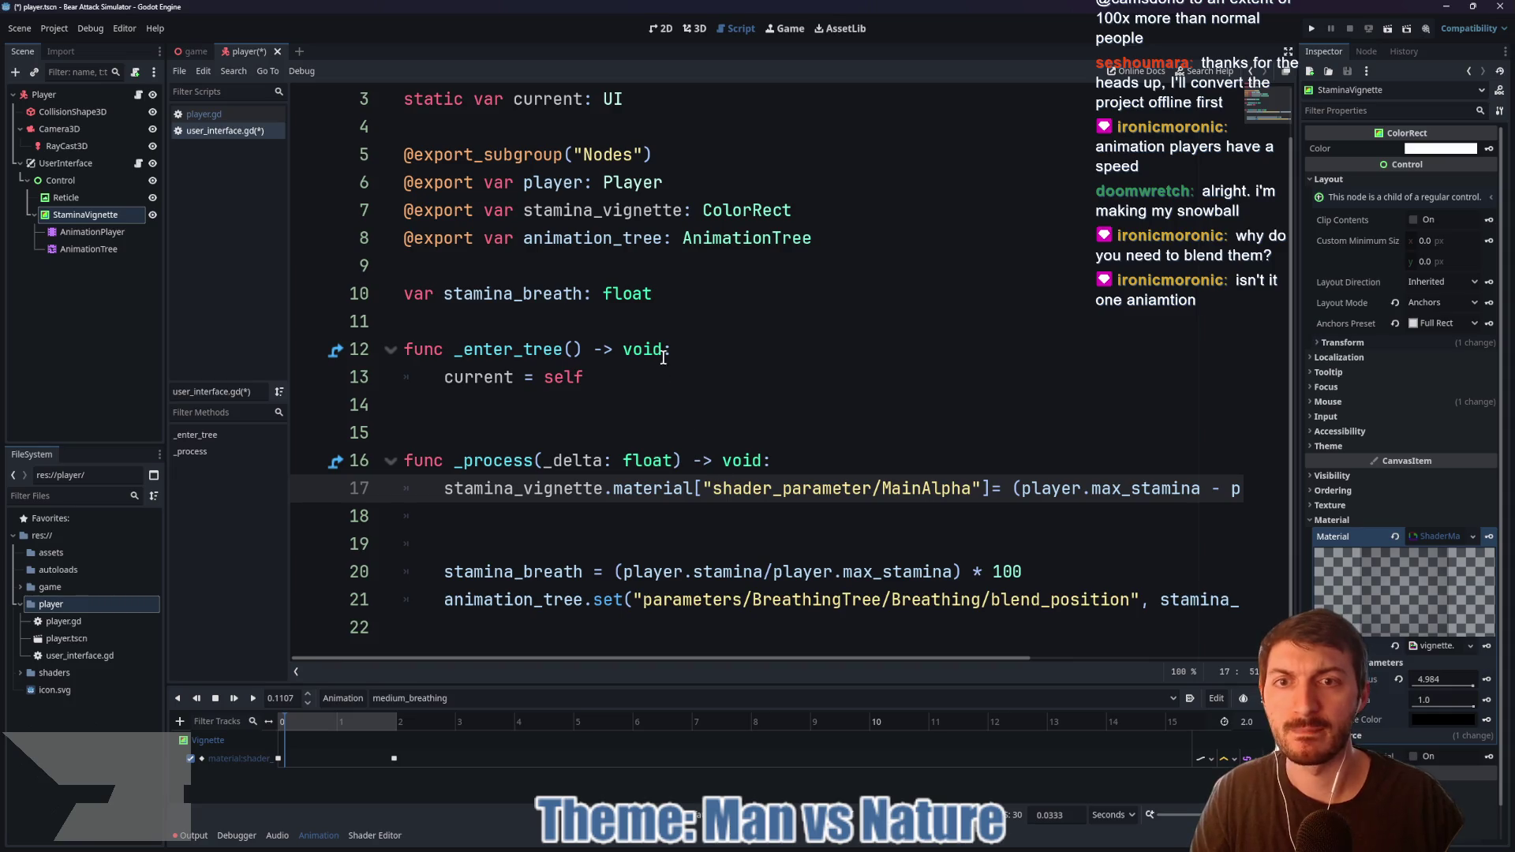
# Assign StaminaVignette to UserInterface's Stamina Vignette property and save
pyautogui.click(66, 163)
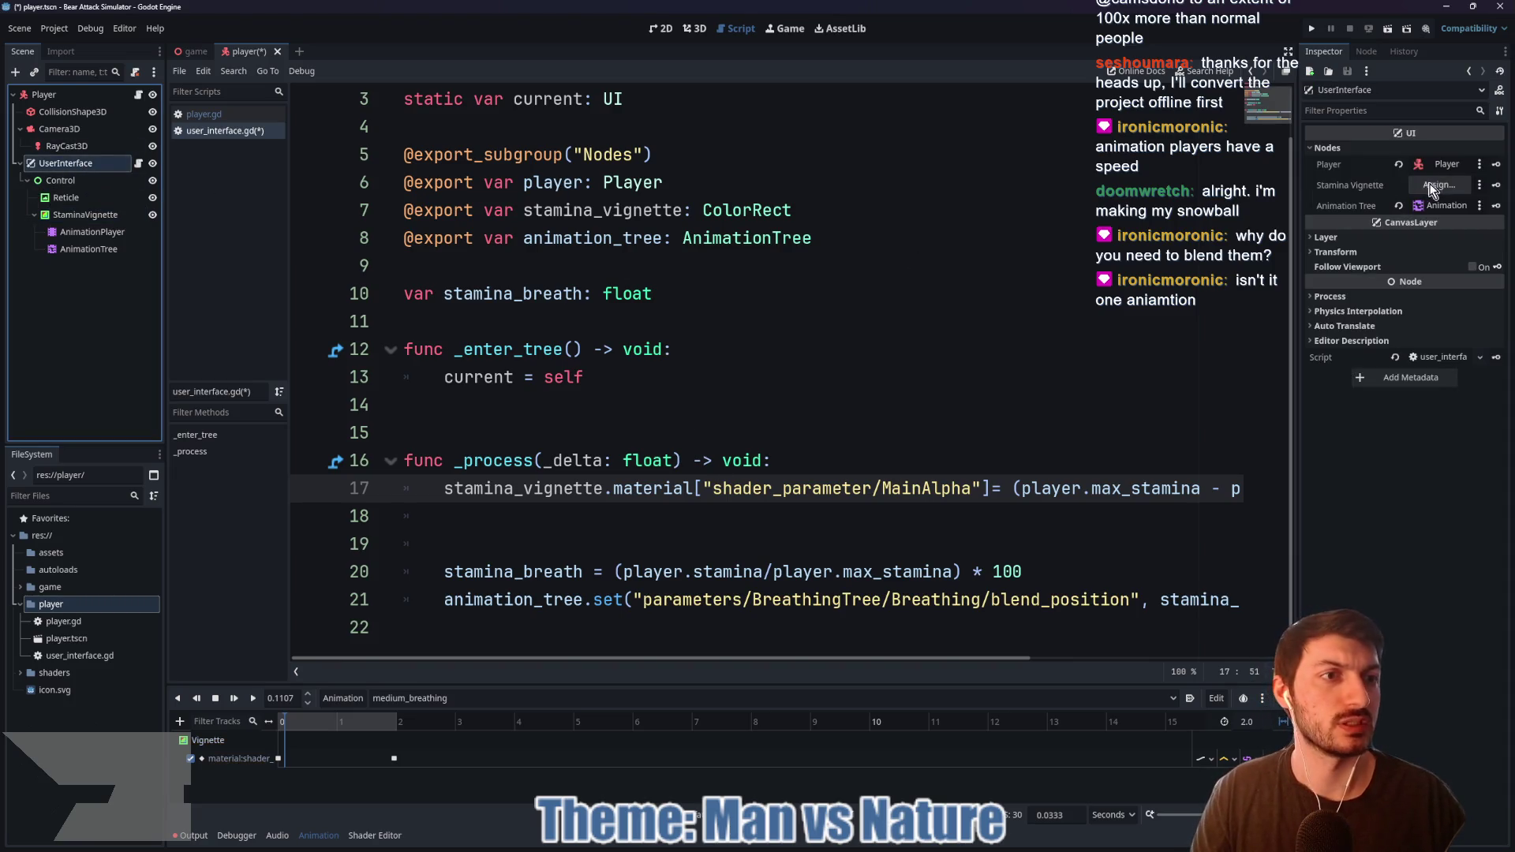
pyautogui.click(1439, 185)
pyautogui.click(773, 326)
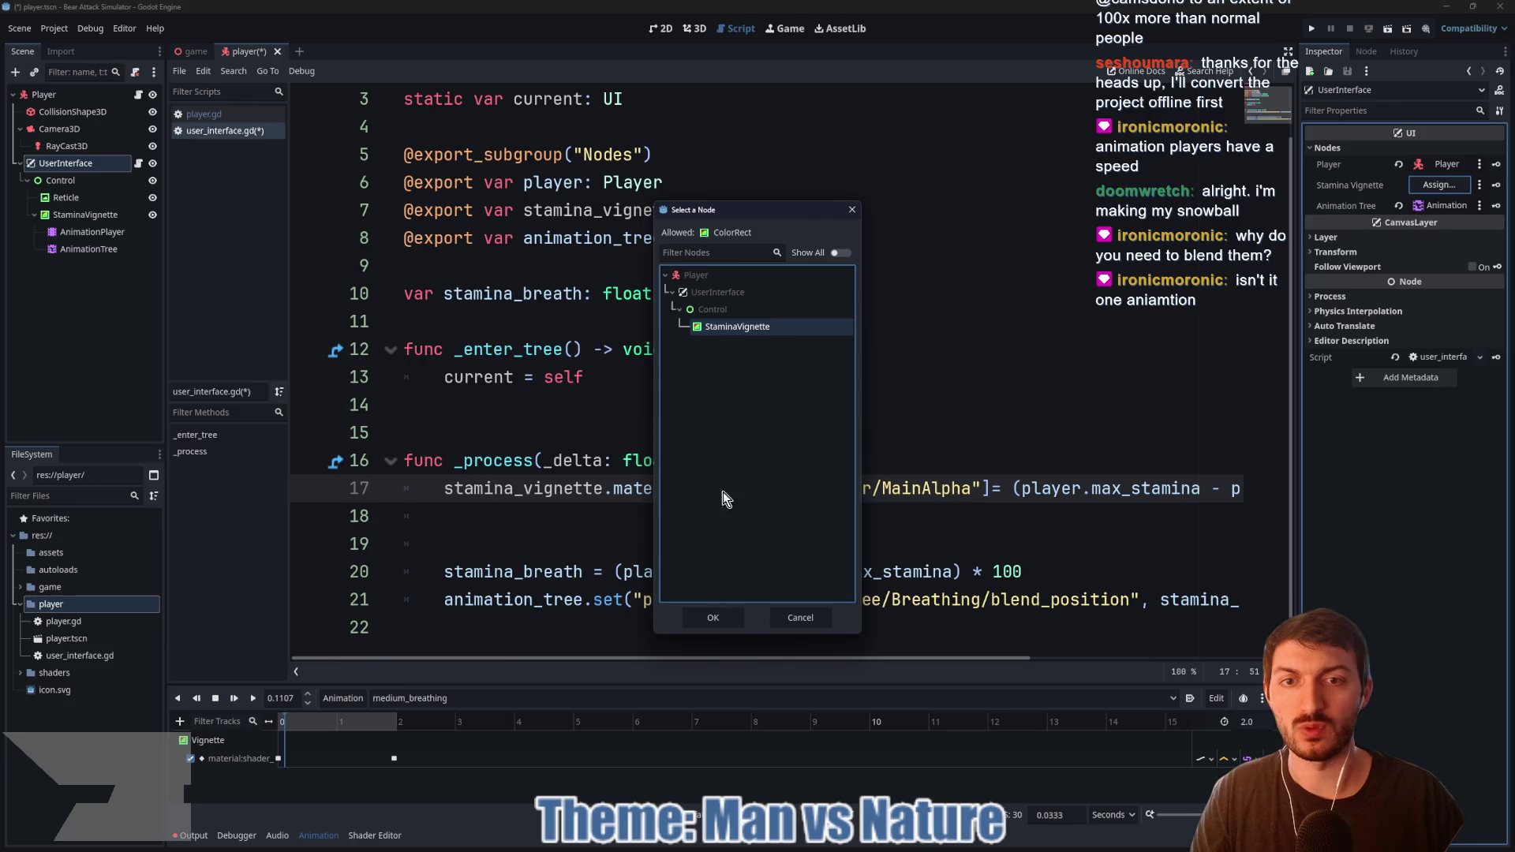
pyautogui.click(712, 617)
pyautogui.click(726, 322)
pyautogui.hotkey('ctrl', 's')
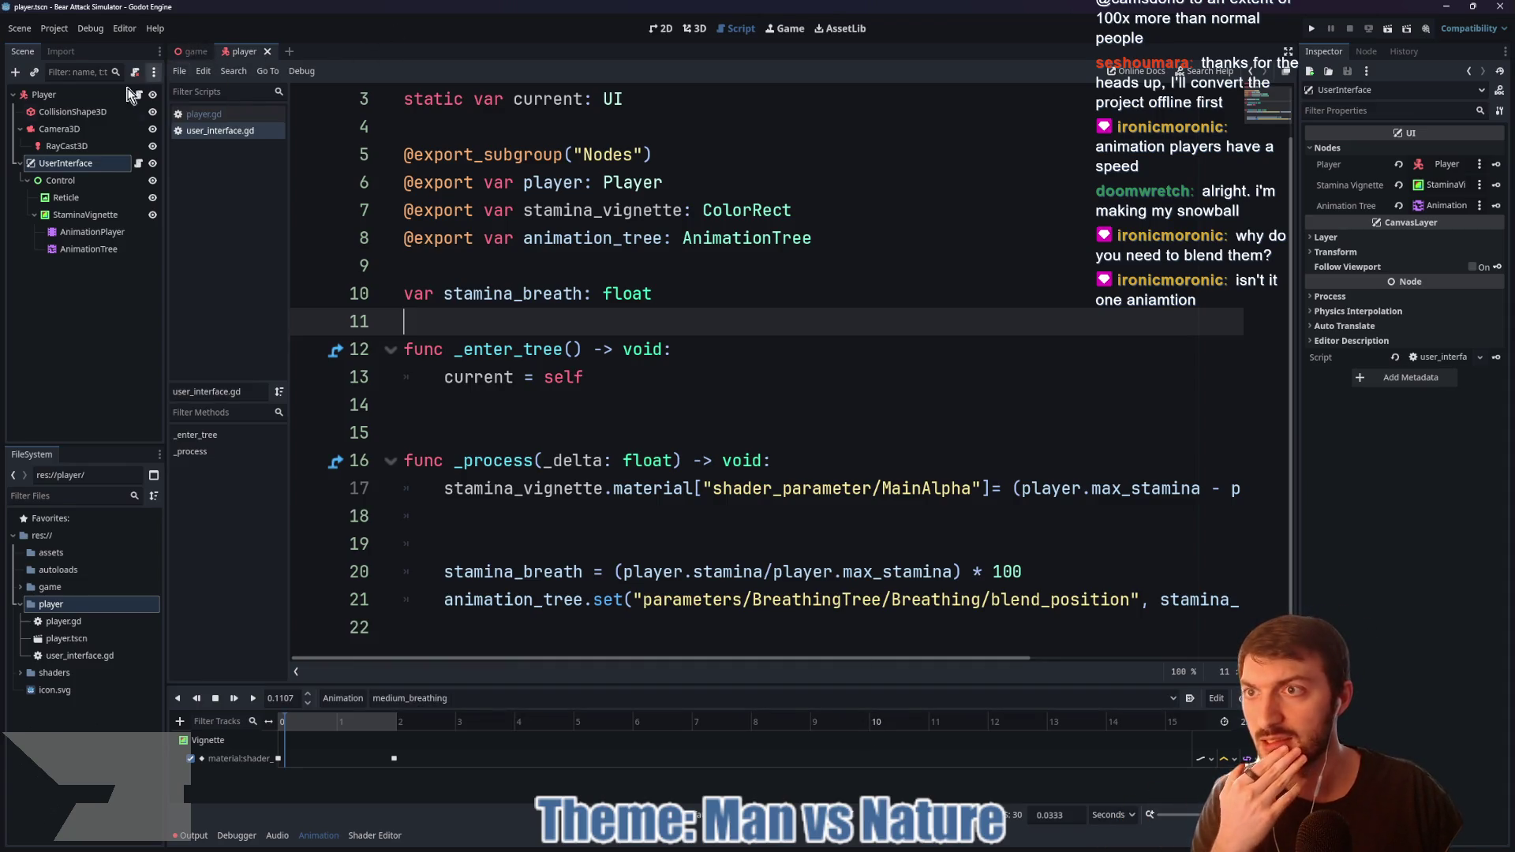
# Open the Player node's player.gd script
pyautogui.click(81, 95)
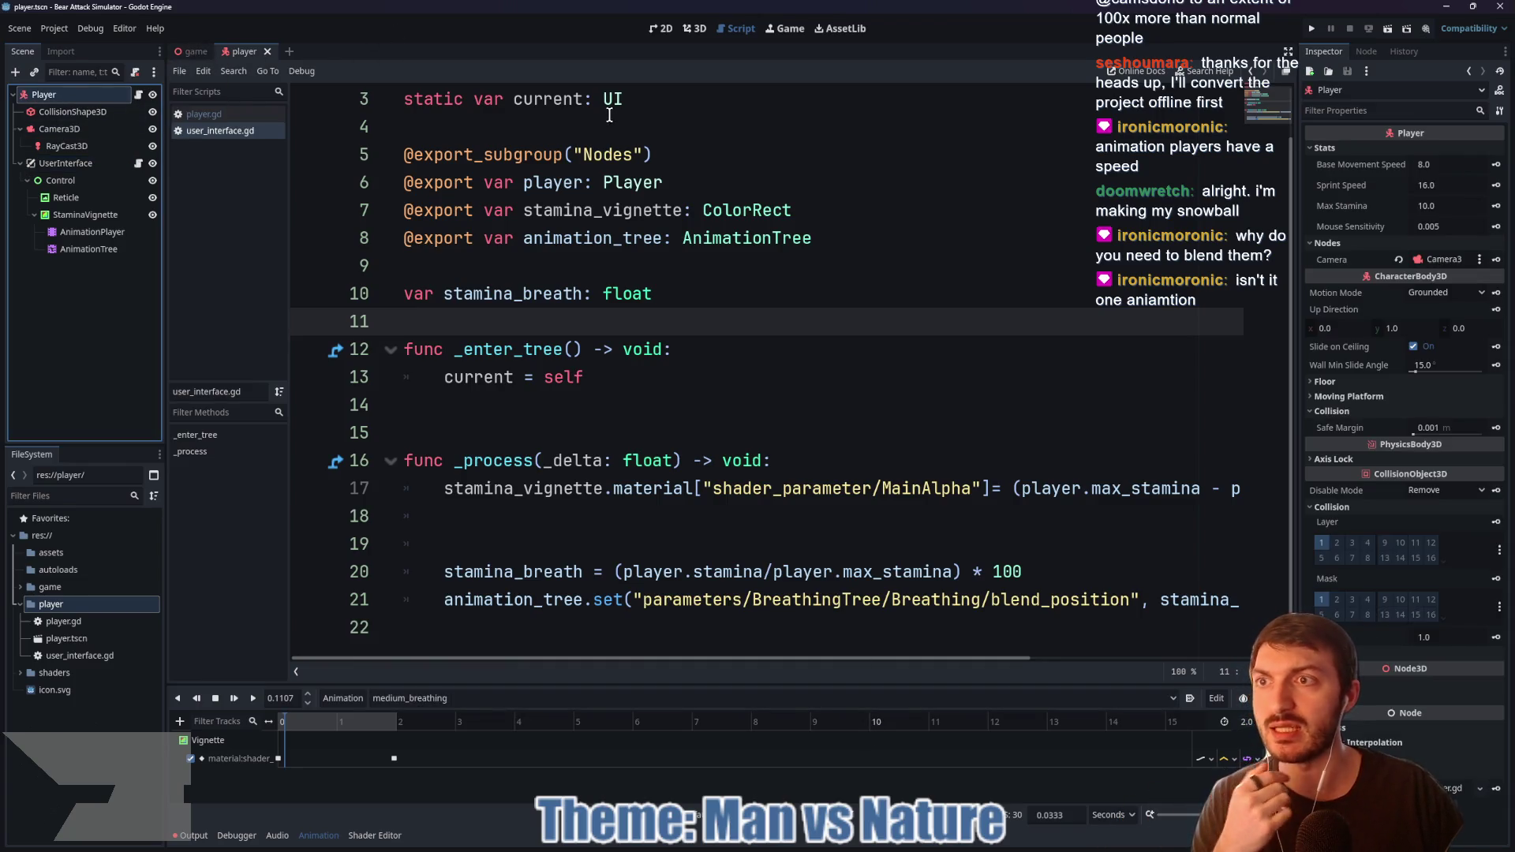
pyautogui.click(138, 94)
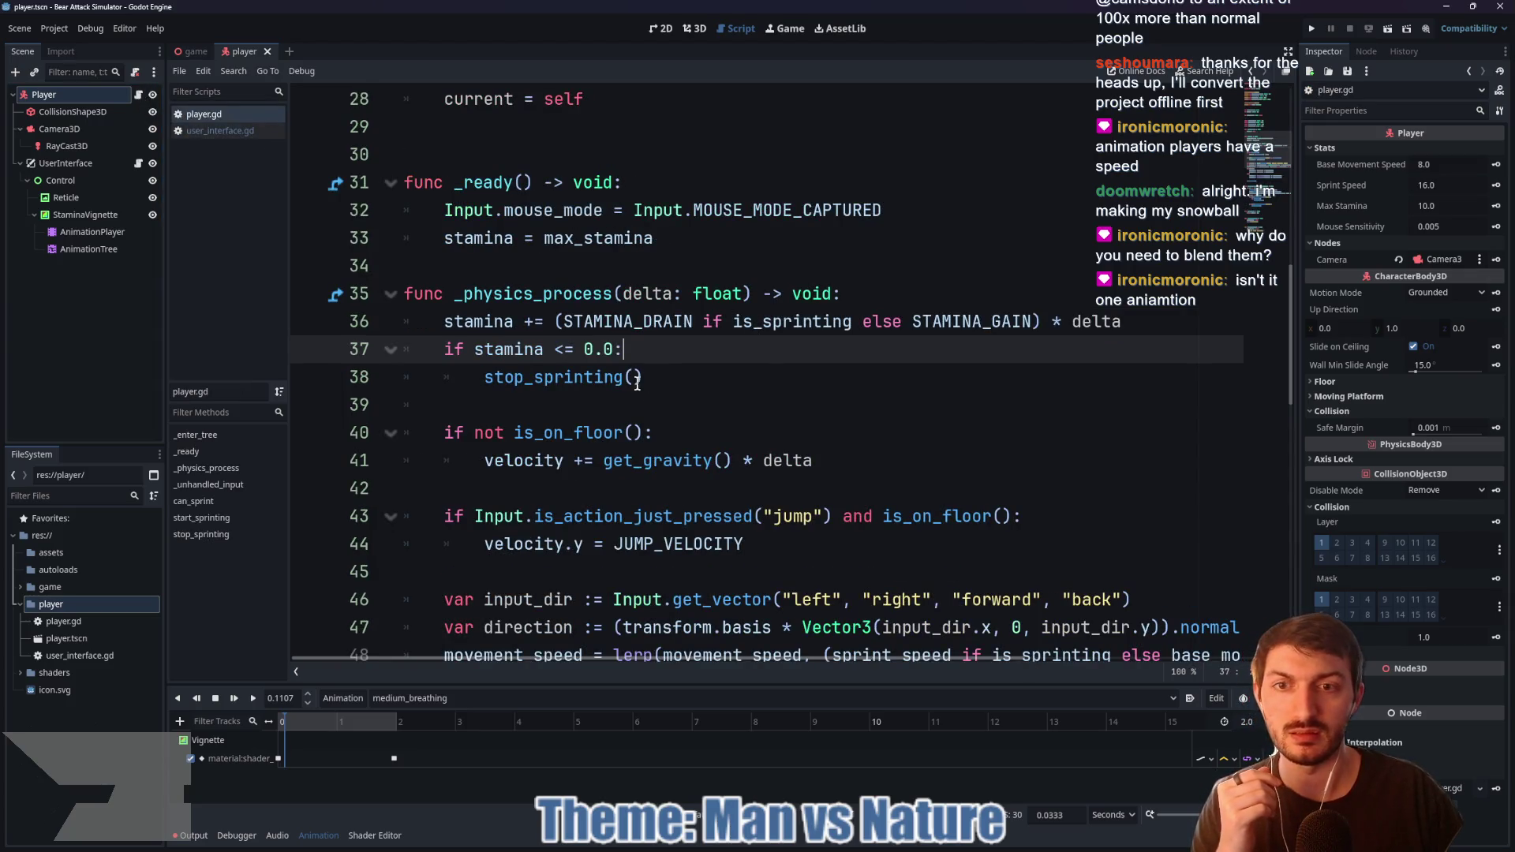
pyautogui.scroll(-6, 637, 389)
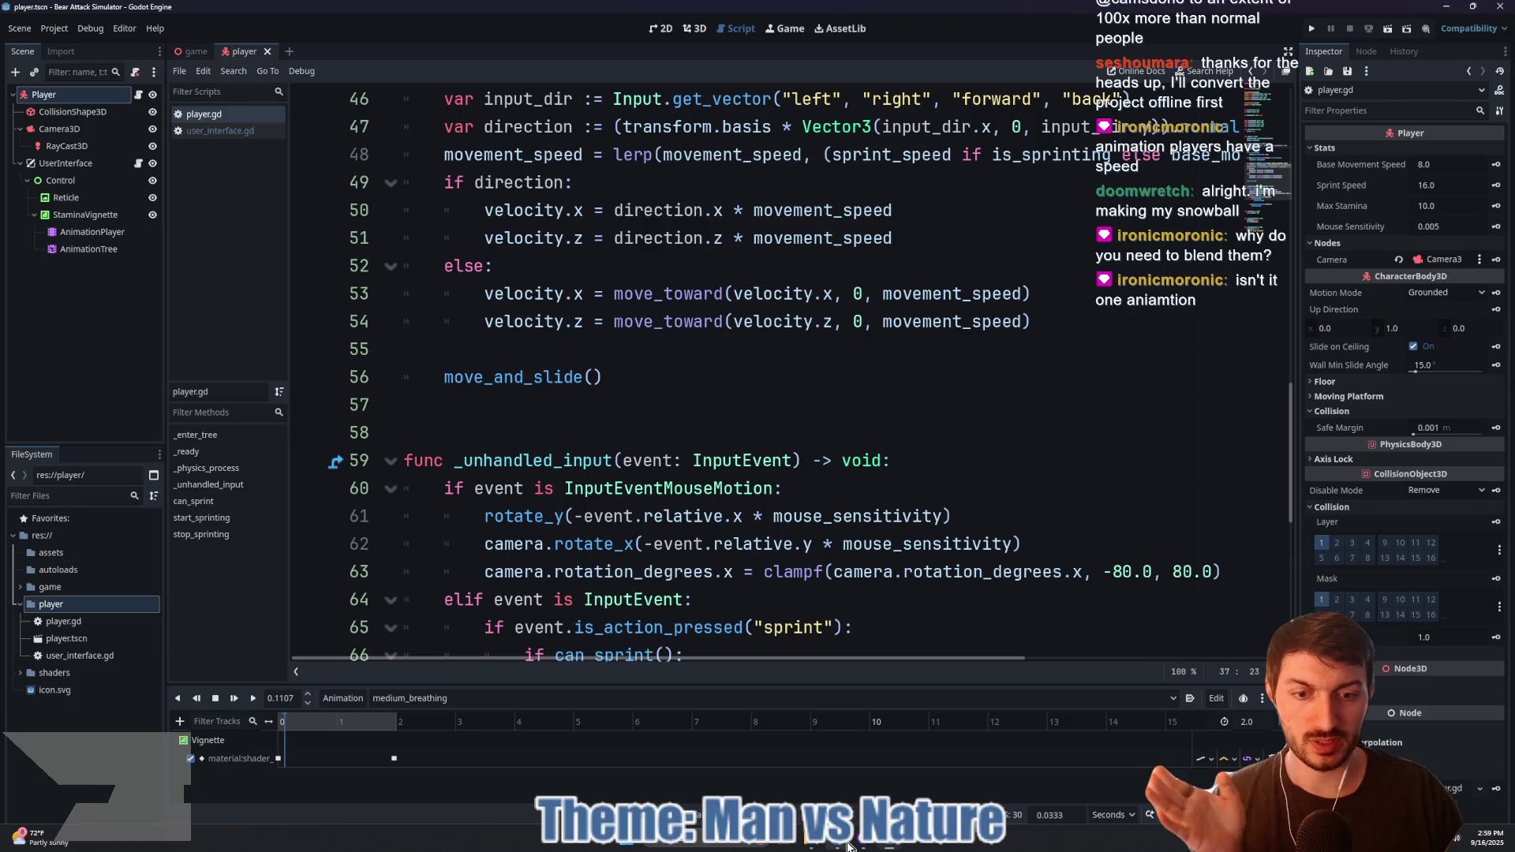
# Bring the Excalidraw board forward to review the MVP list and Assets Needed notes
pyautogui.moveTo(848, 846)
pyautogui.click(802, 791)
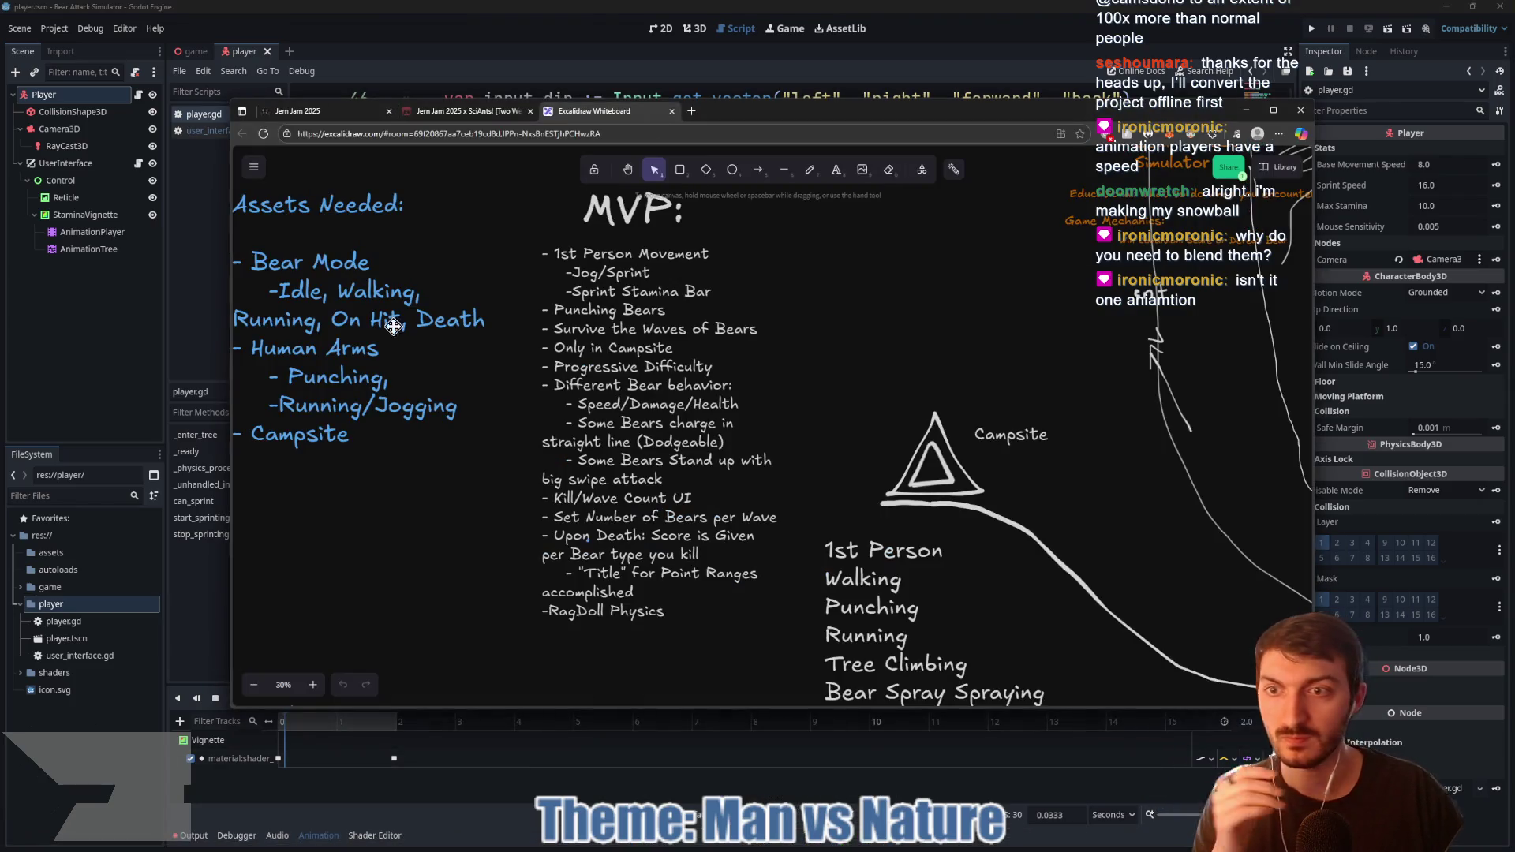
pyautogui.hscroll(2, 737, 320)
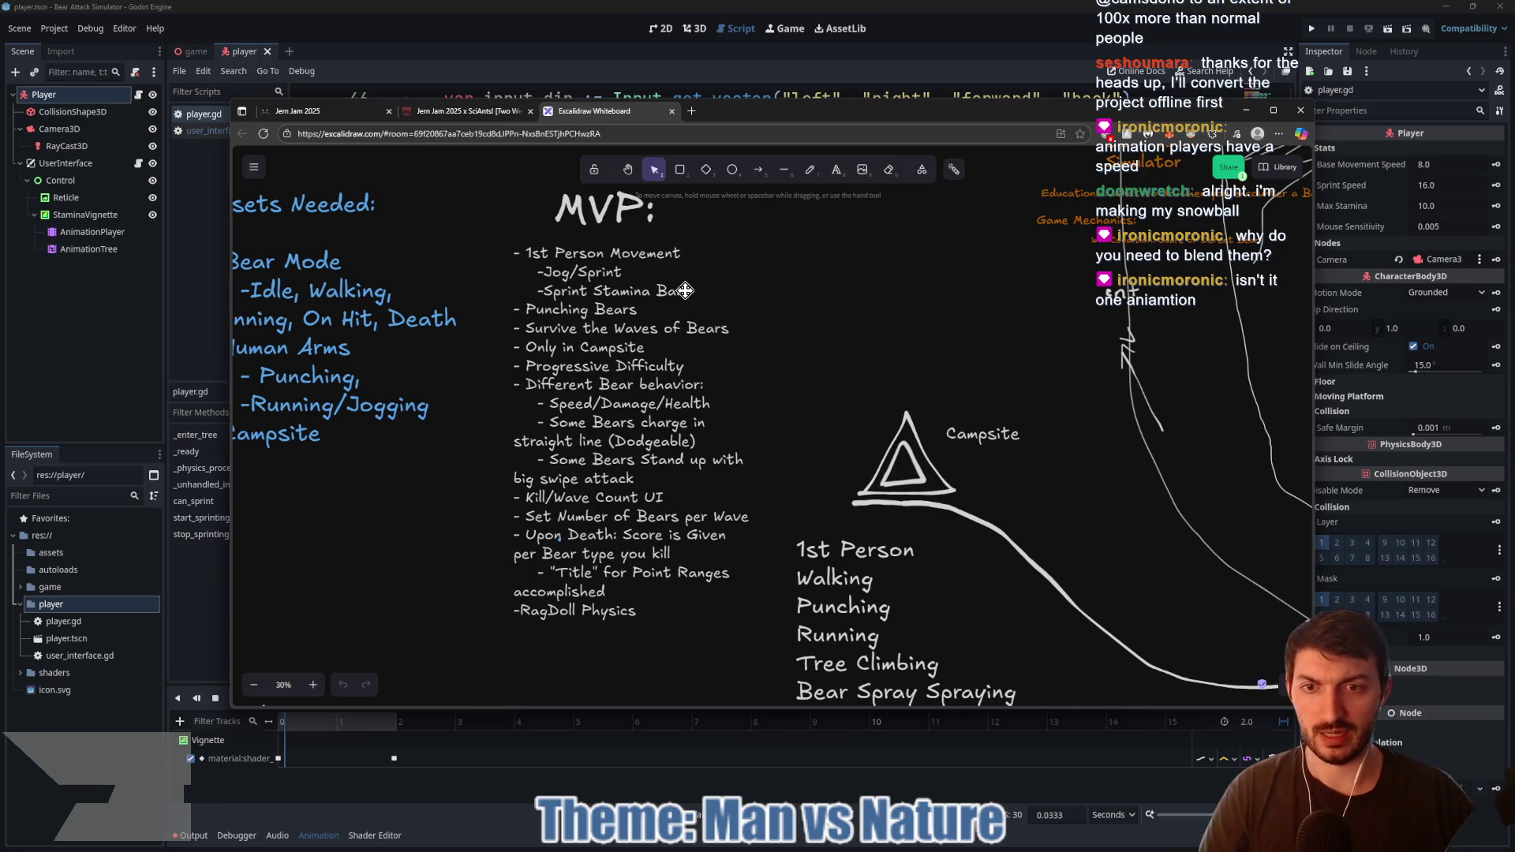
# Return to Godot, save the scene, and switch to the 3D workspace
pyautogui.click(115, 336)
pyautogui.click(539, 405)
pyautogui.hotkey('ctrl', 's')
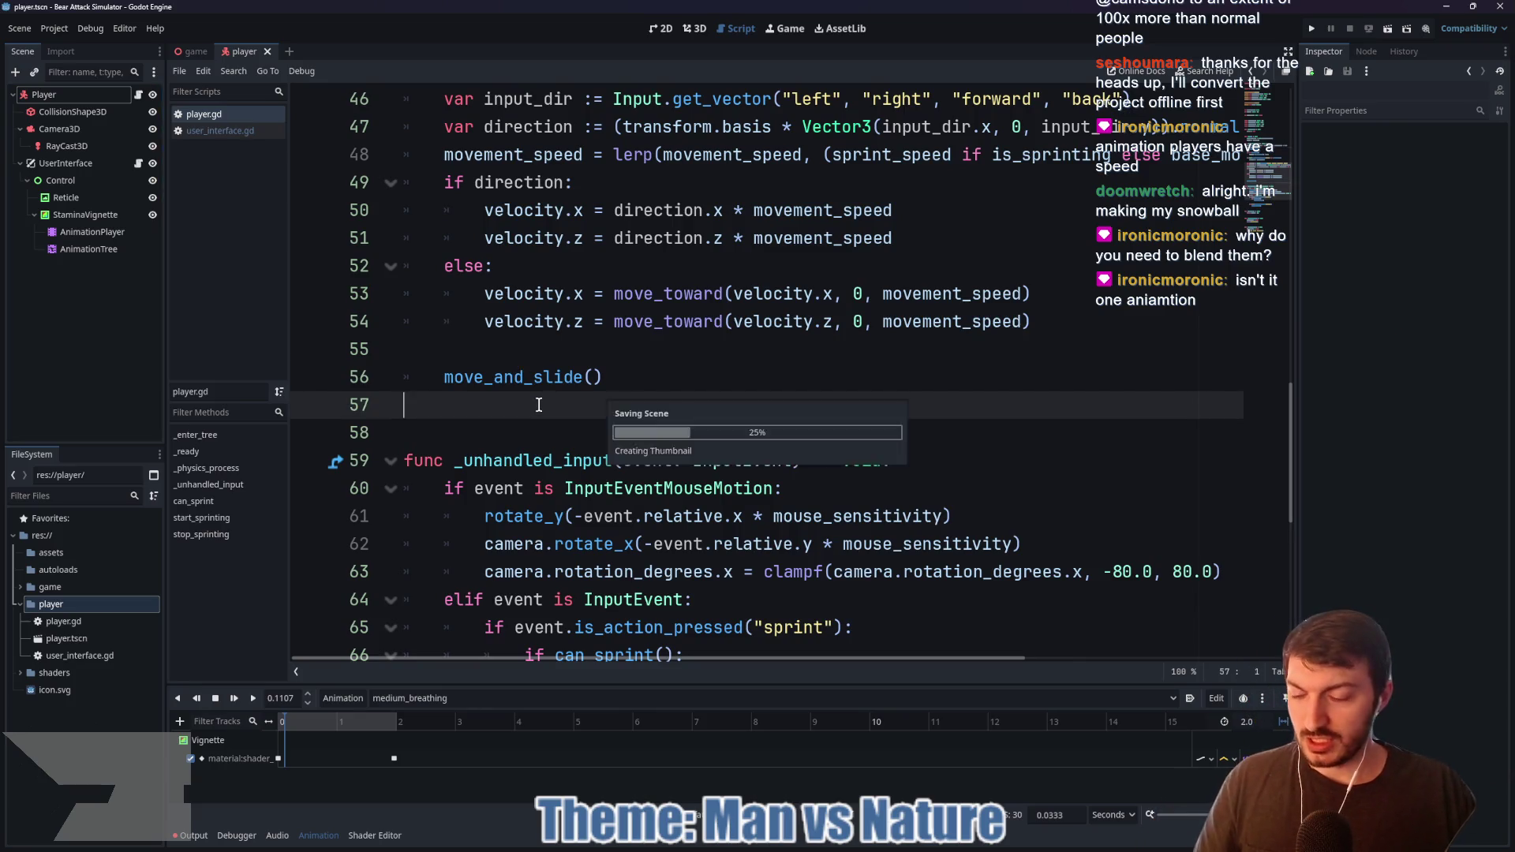
pyautogui.click(657, 27)
pyautogui.click(694, 28)
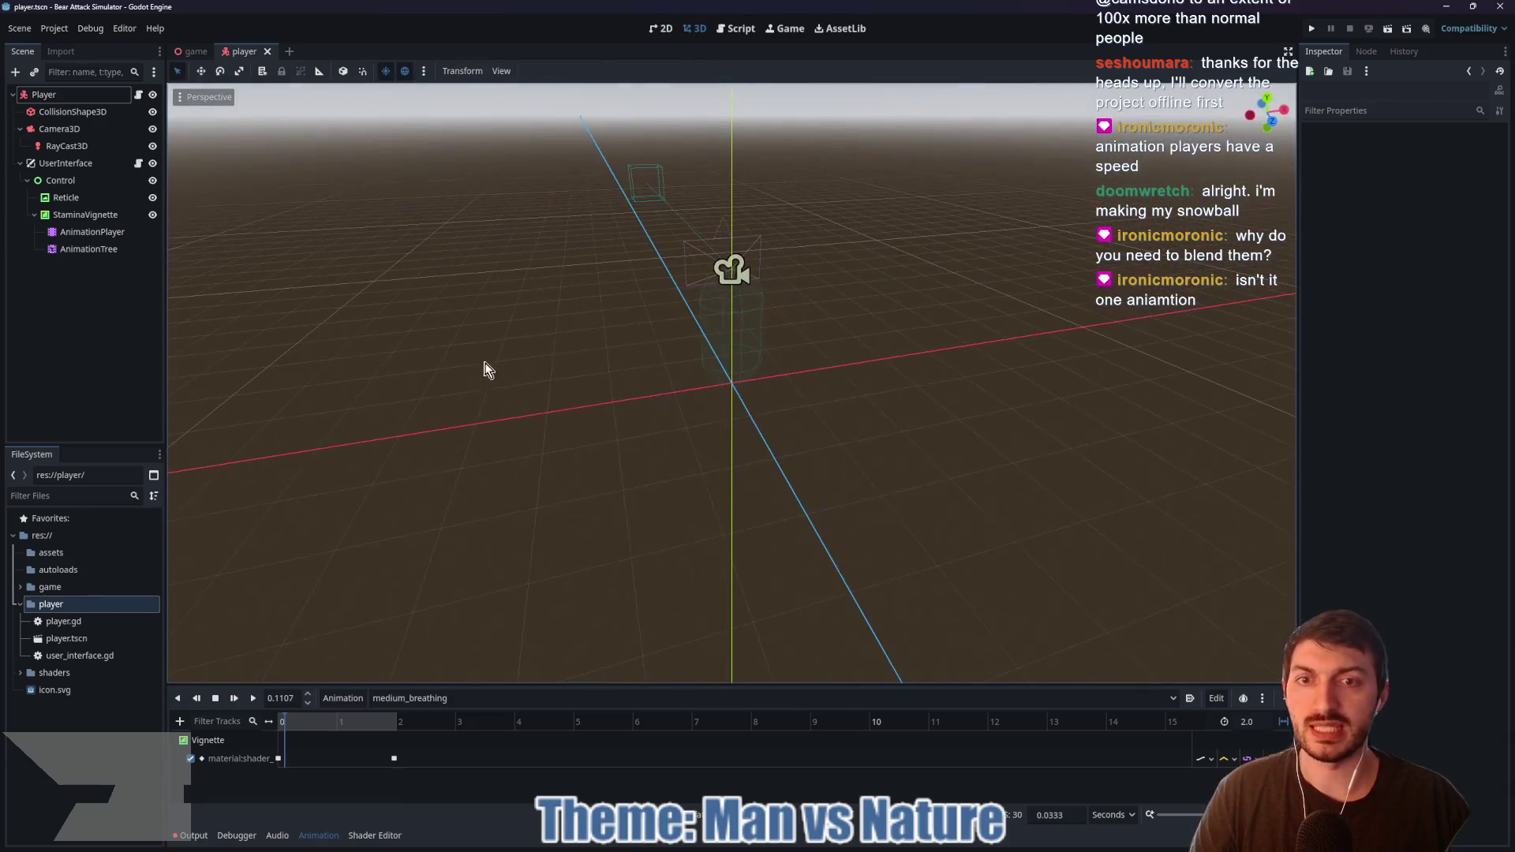
# Split the 3D view into two viewports with the lower one previewing Camera3D
pyautogui.click(502, 70)
pyautogui.click(532, 107)
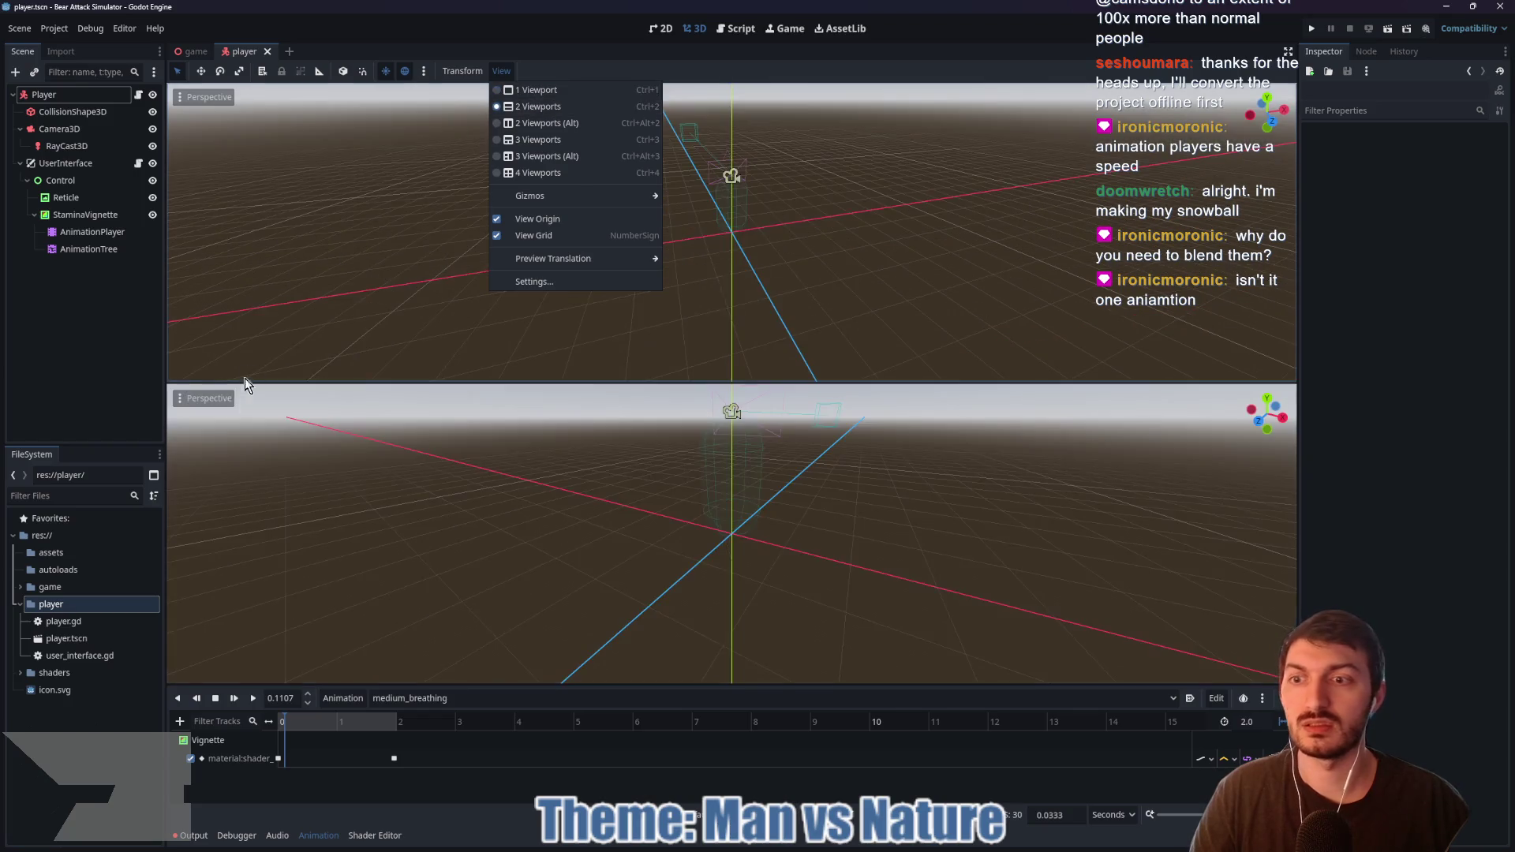
pyautogui.click(64, 134)
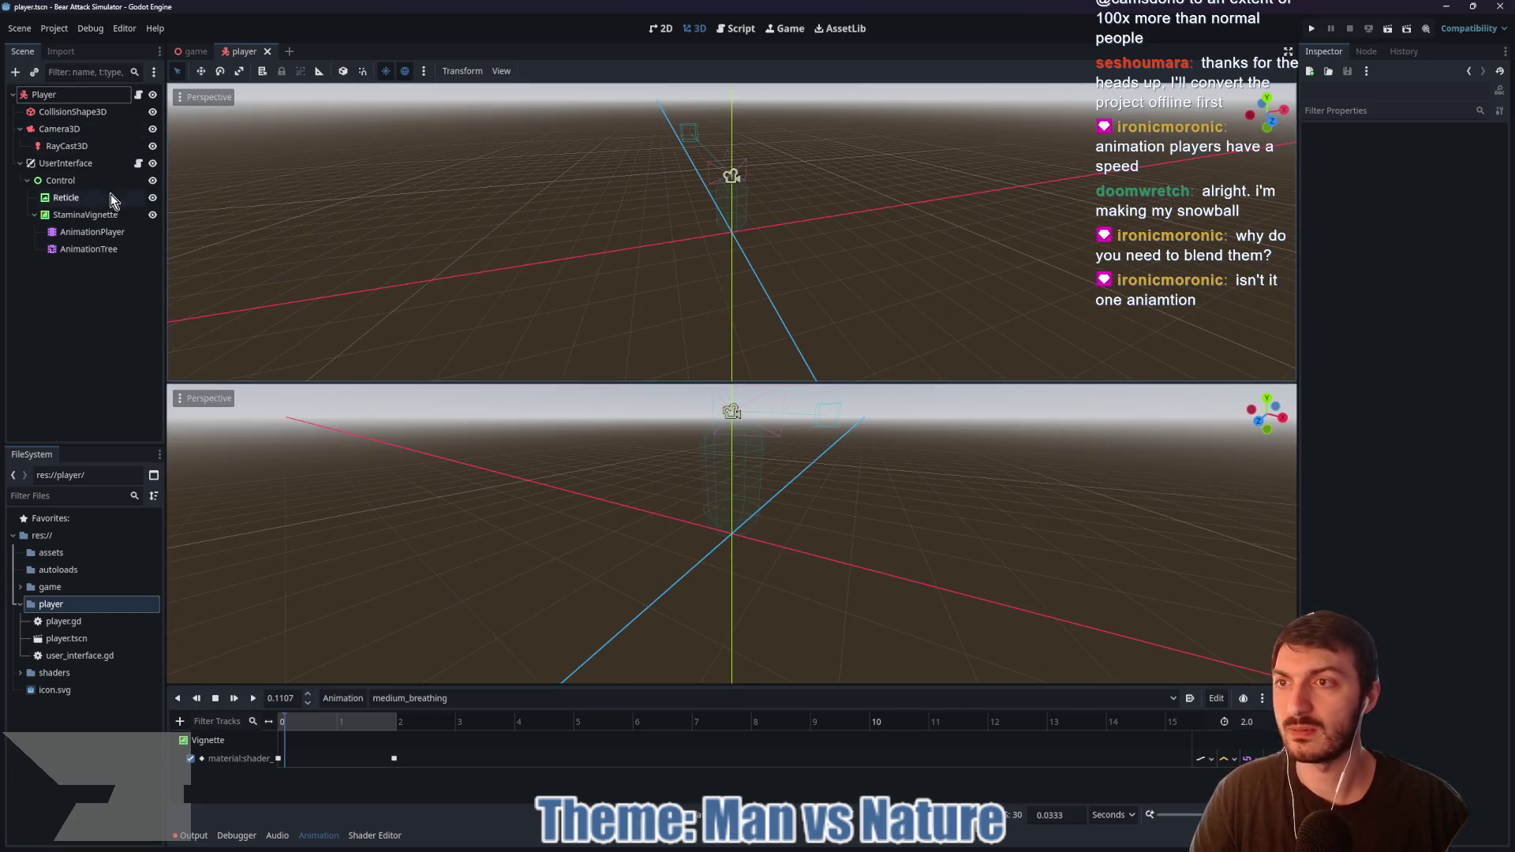
pyautogui.click(65, 129)
pyautogui.click(180, 417)
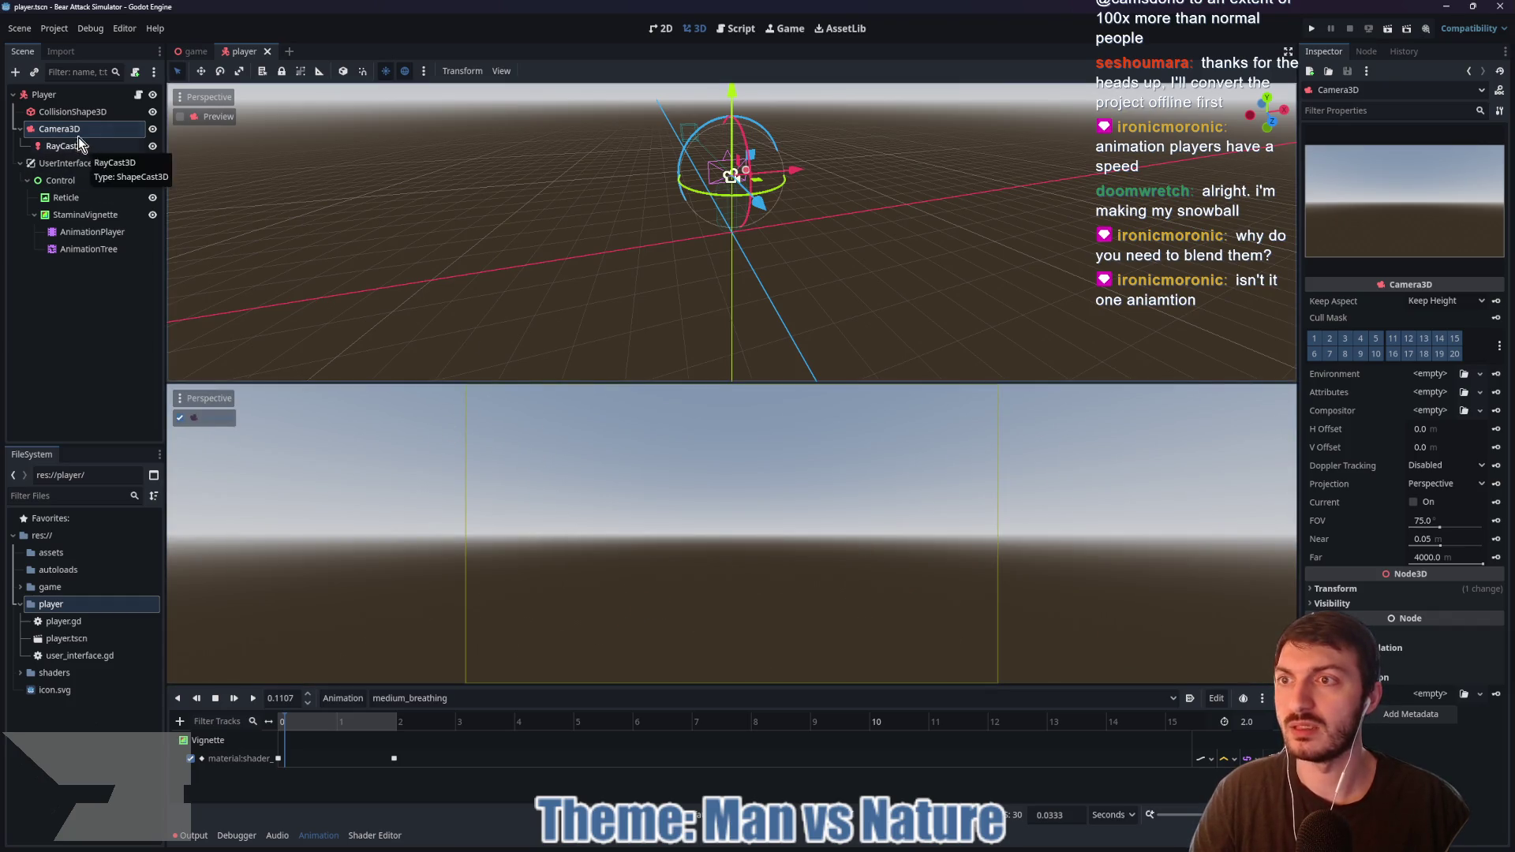
# Add a Marker3D under Player and name it ArmsMarker
pyautogui.click(46, 95)
pyautogui.click(20, 163)
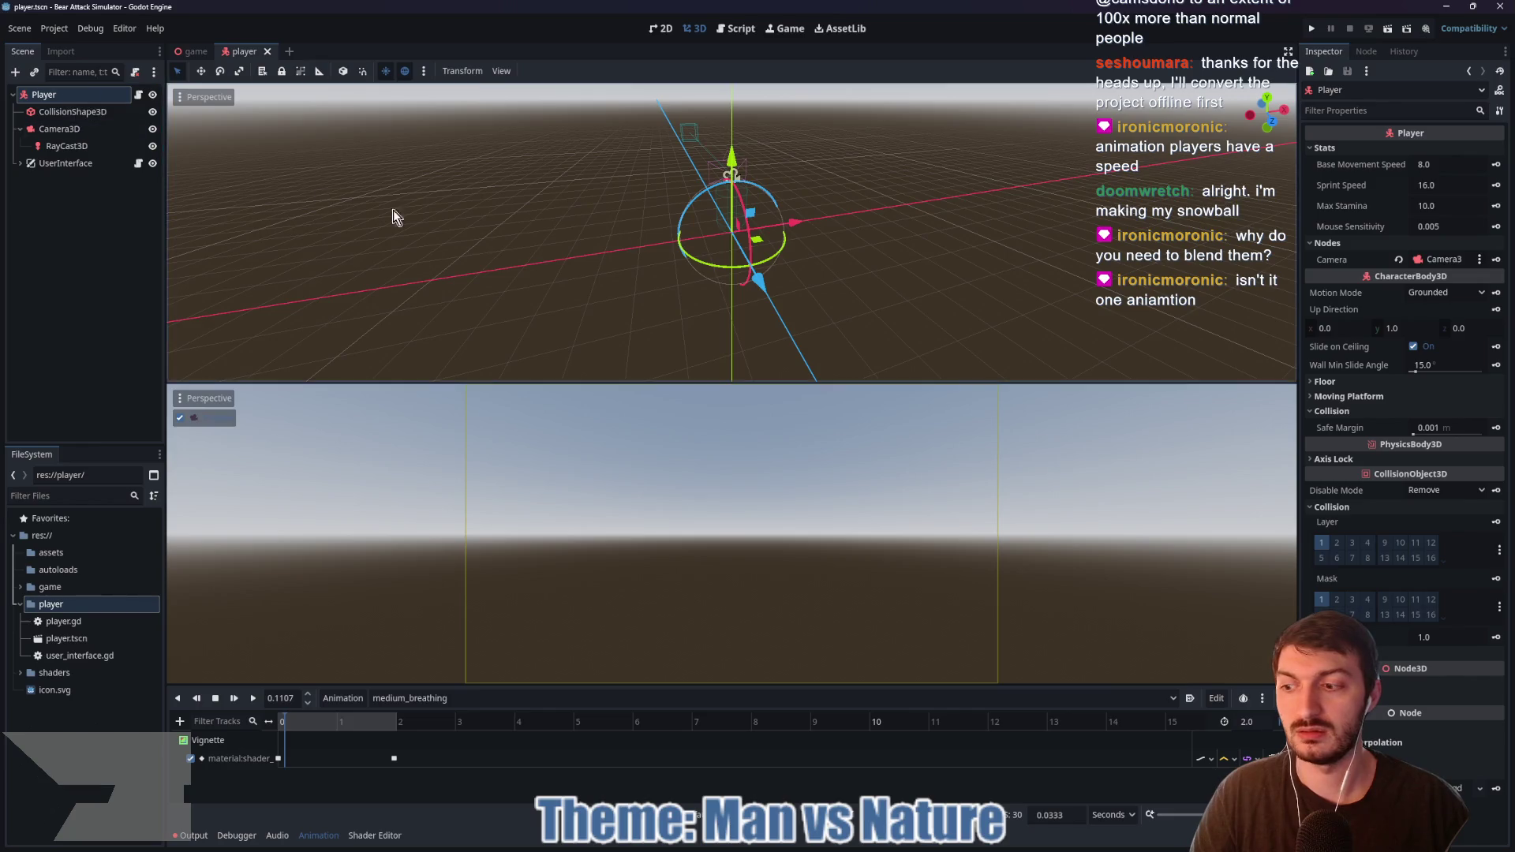
pyautogui.scroll(2, 781, 232)
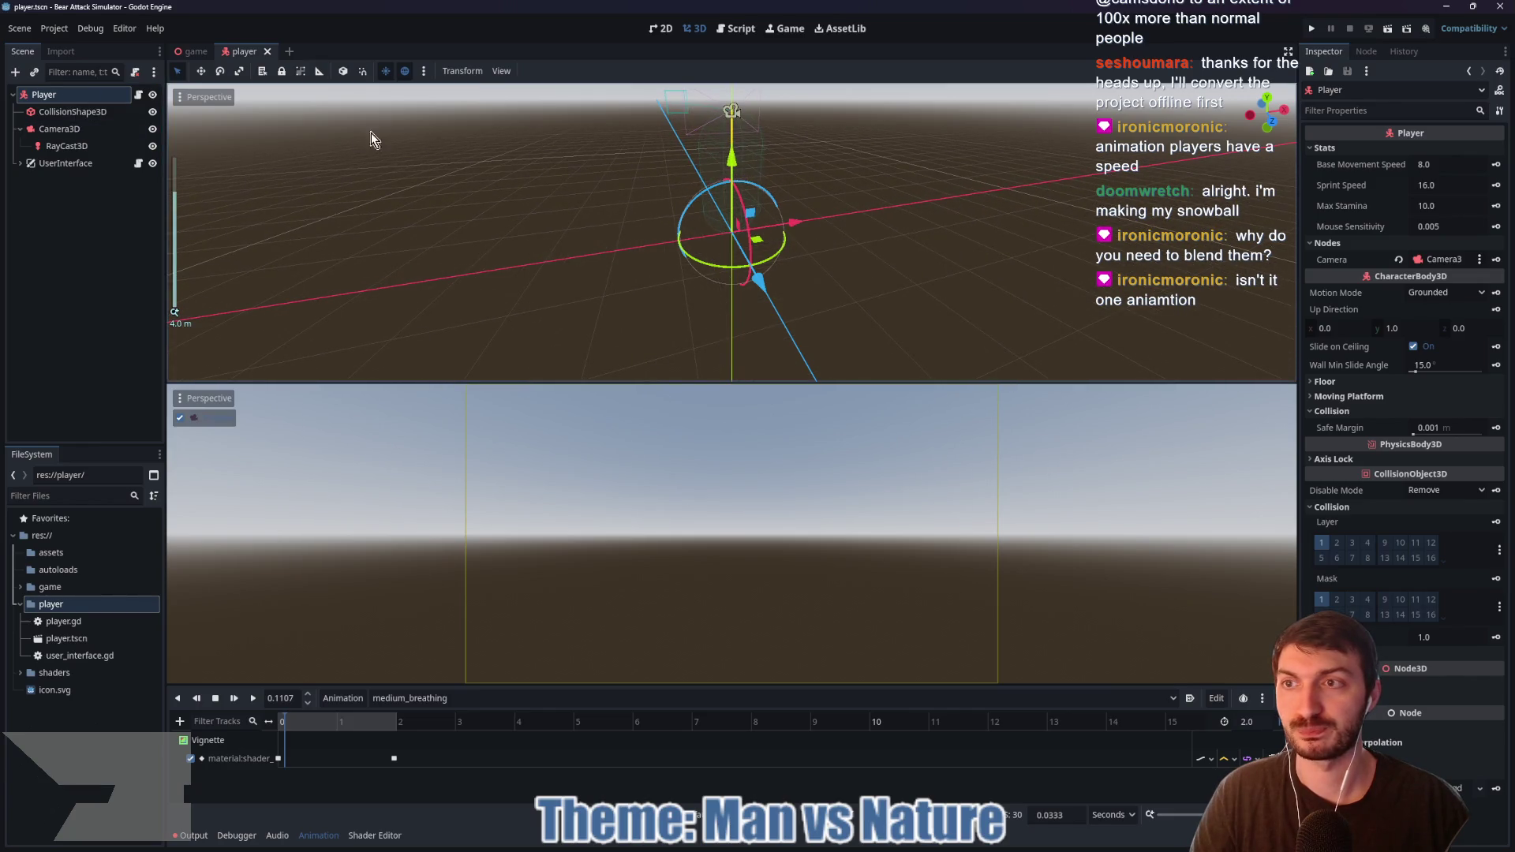
pyautogui.hotkey('ctrl', 'a')
pyautogui.write('marker')
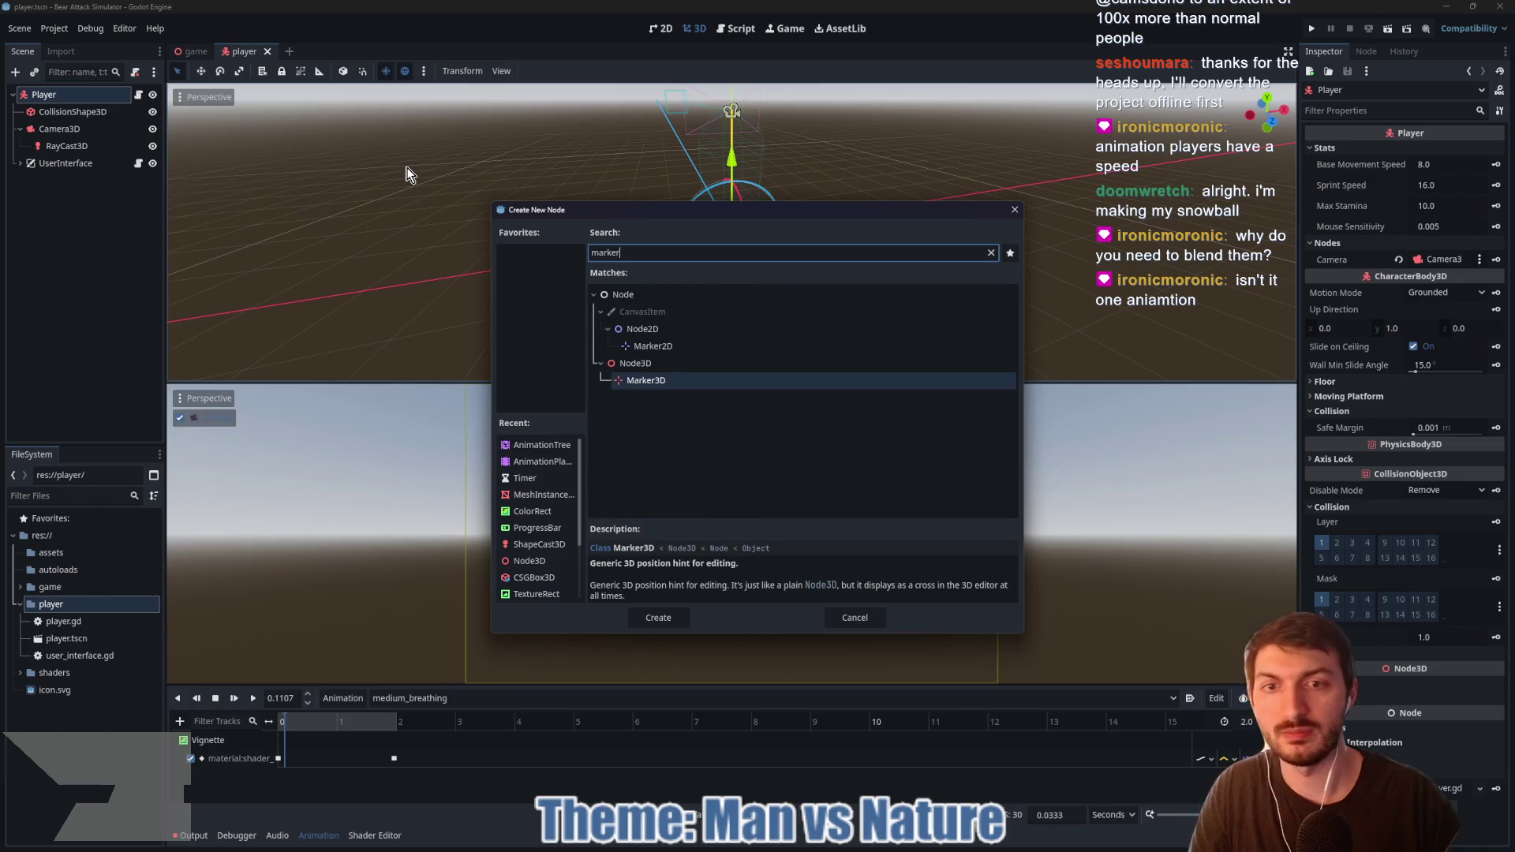
pyautogui.press('Return')
pyautogui.doubleClick(98, 182)
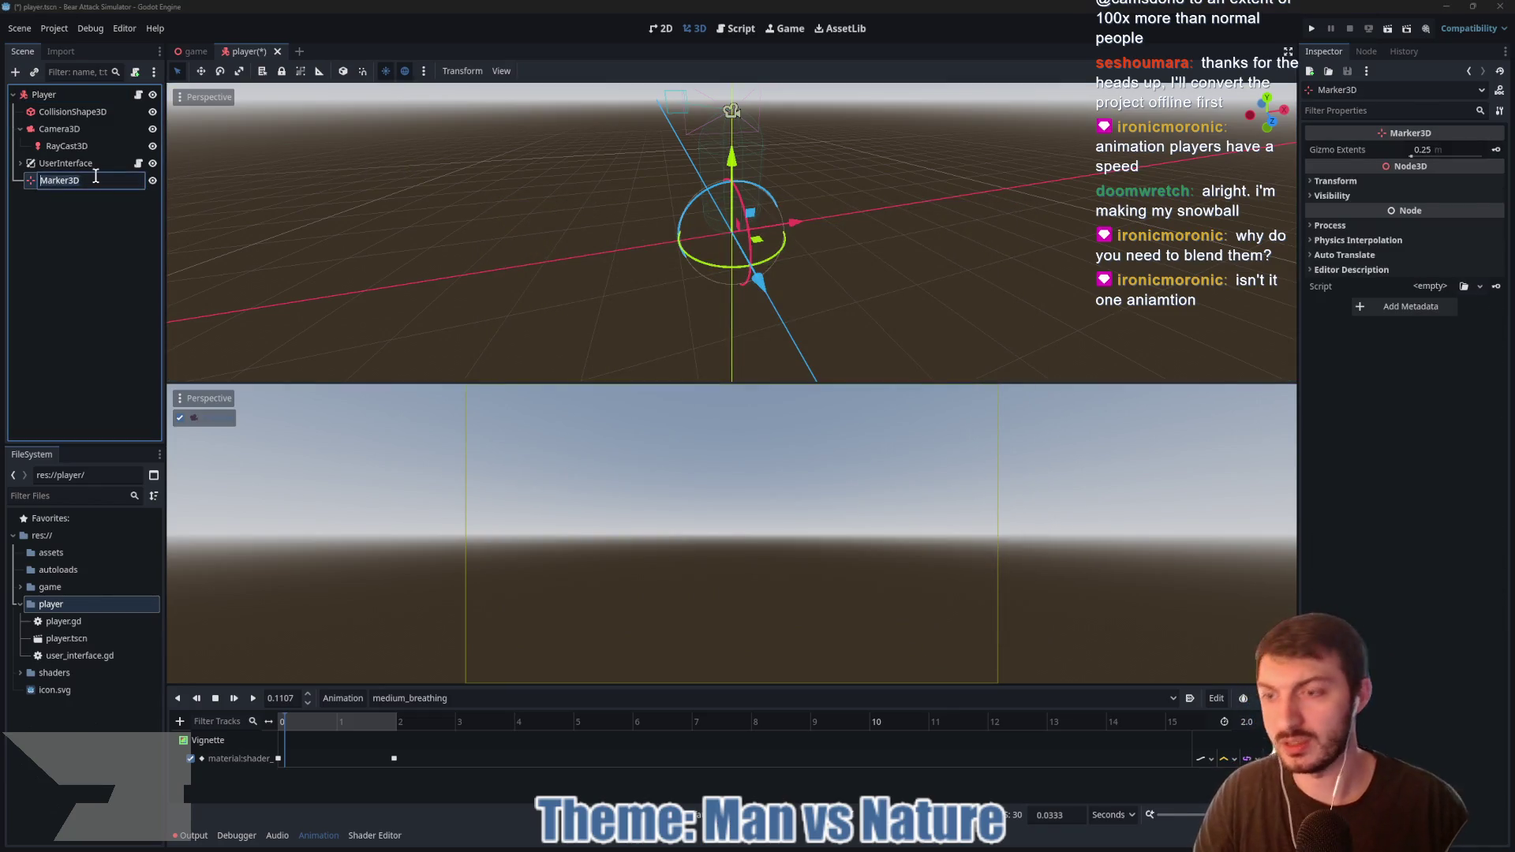
pyautogui.write('B')
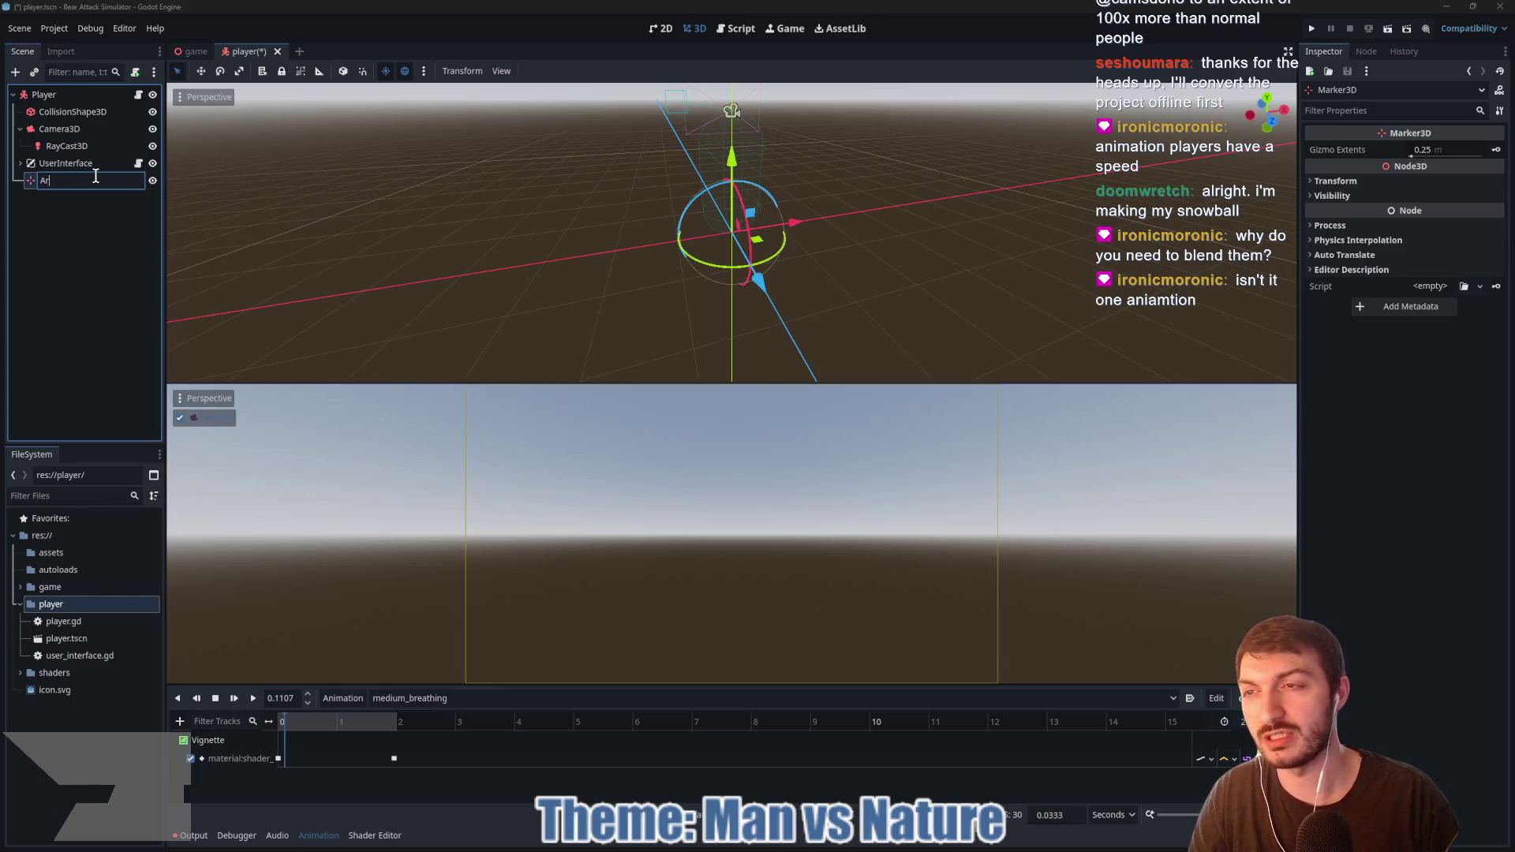
pyautogui.press('Return')
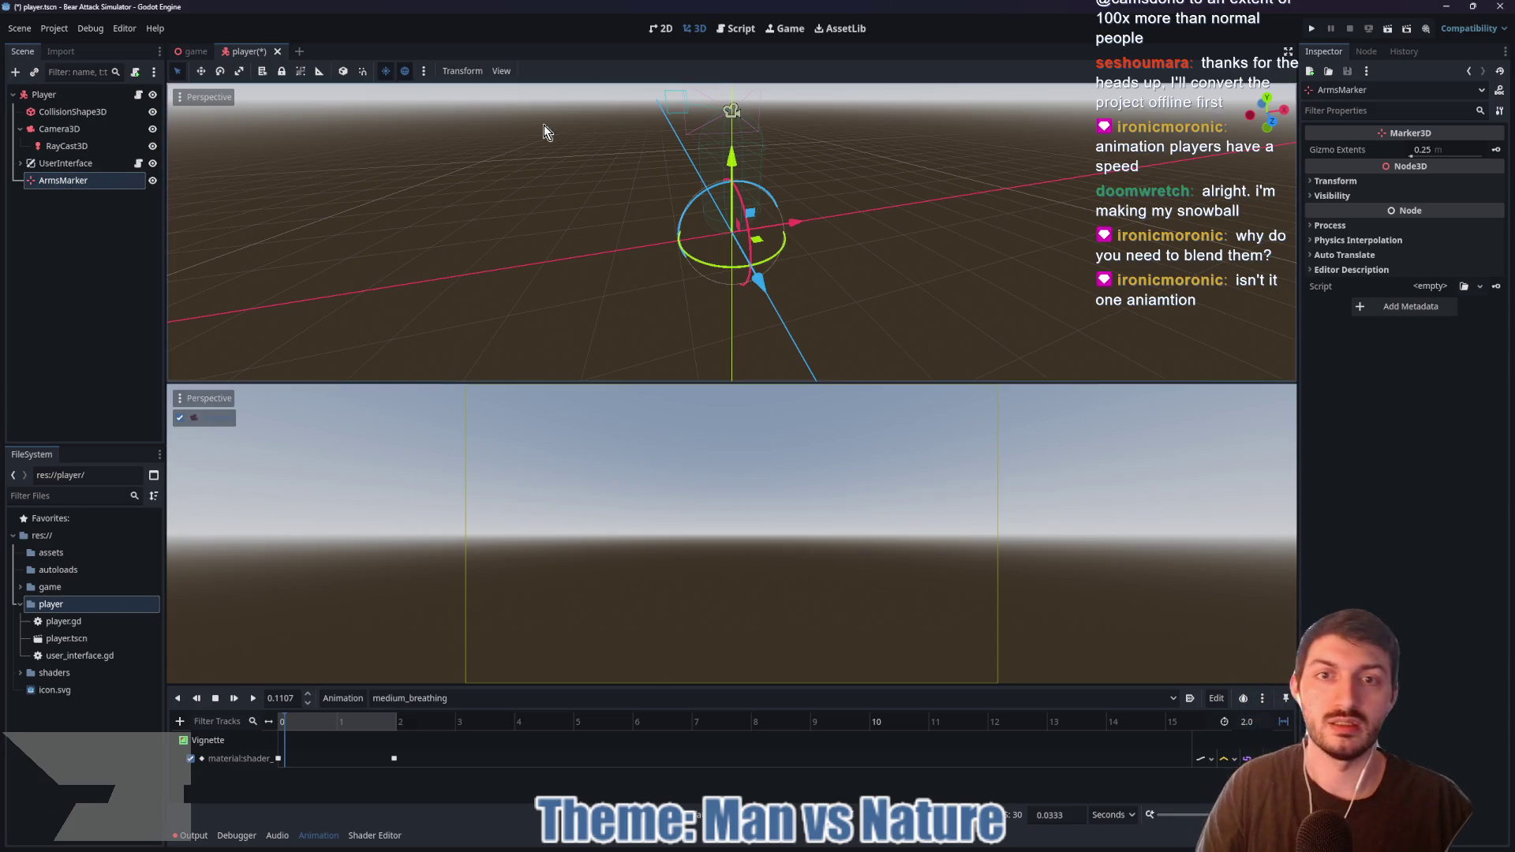
# Raise ArmsMarker slightly and frame it in a front view
pyautogui.moveTo(732, 166)
pyautogui.mouseDown()
pyautogui.moveTo(738, 27)
pyautogui.moveTo(799, 116)
pyautogui.mouseUp()
pyautogui.click(1267, 120)
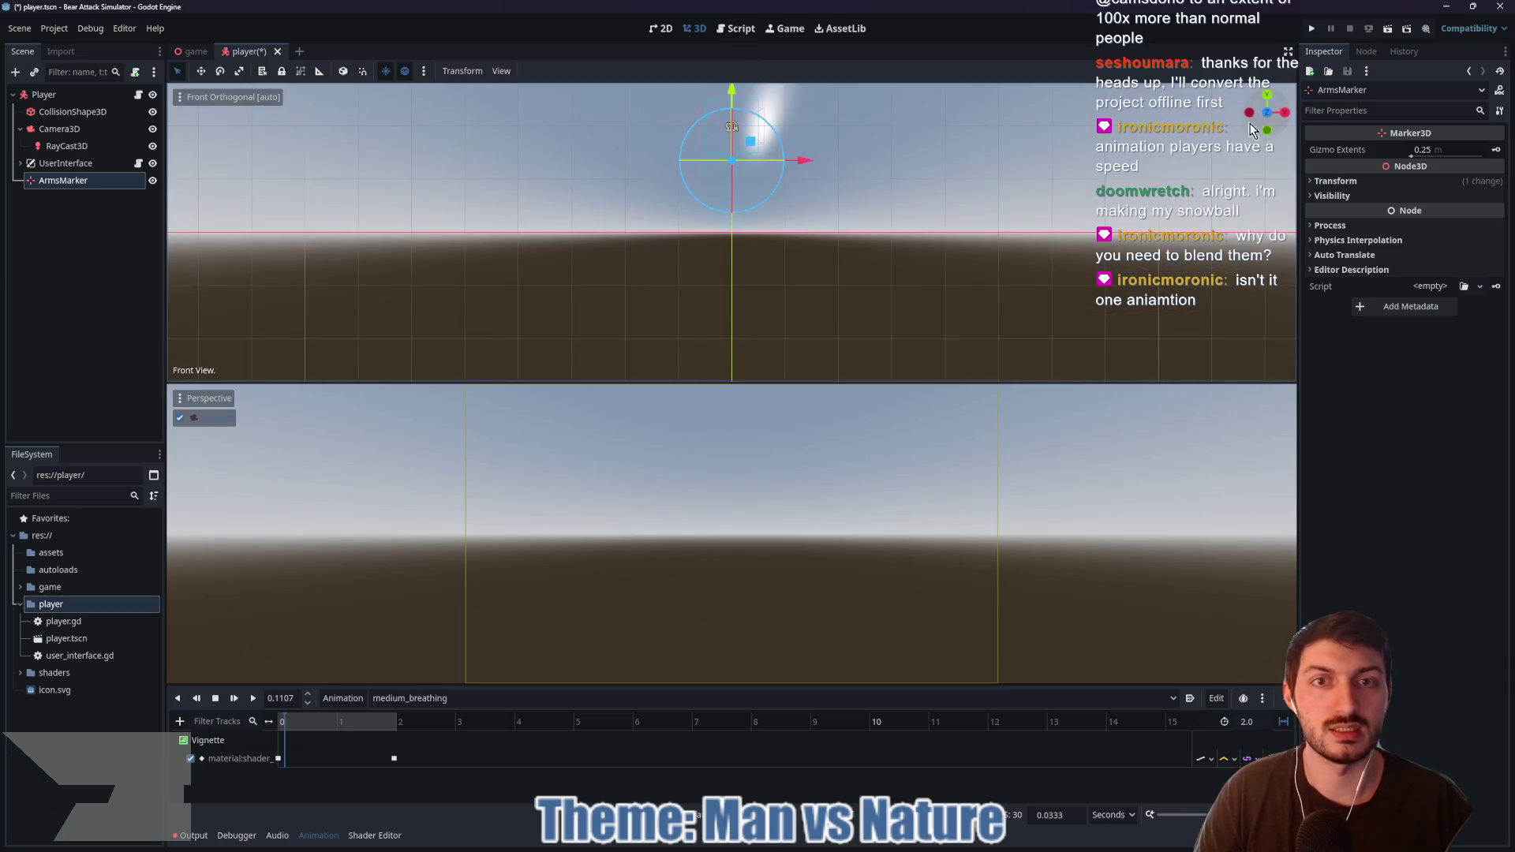
pyautogui.press('f')
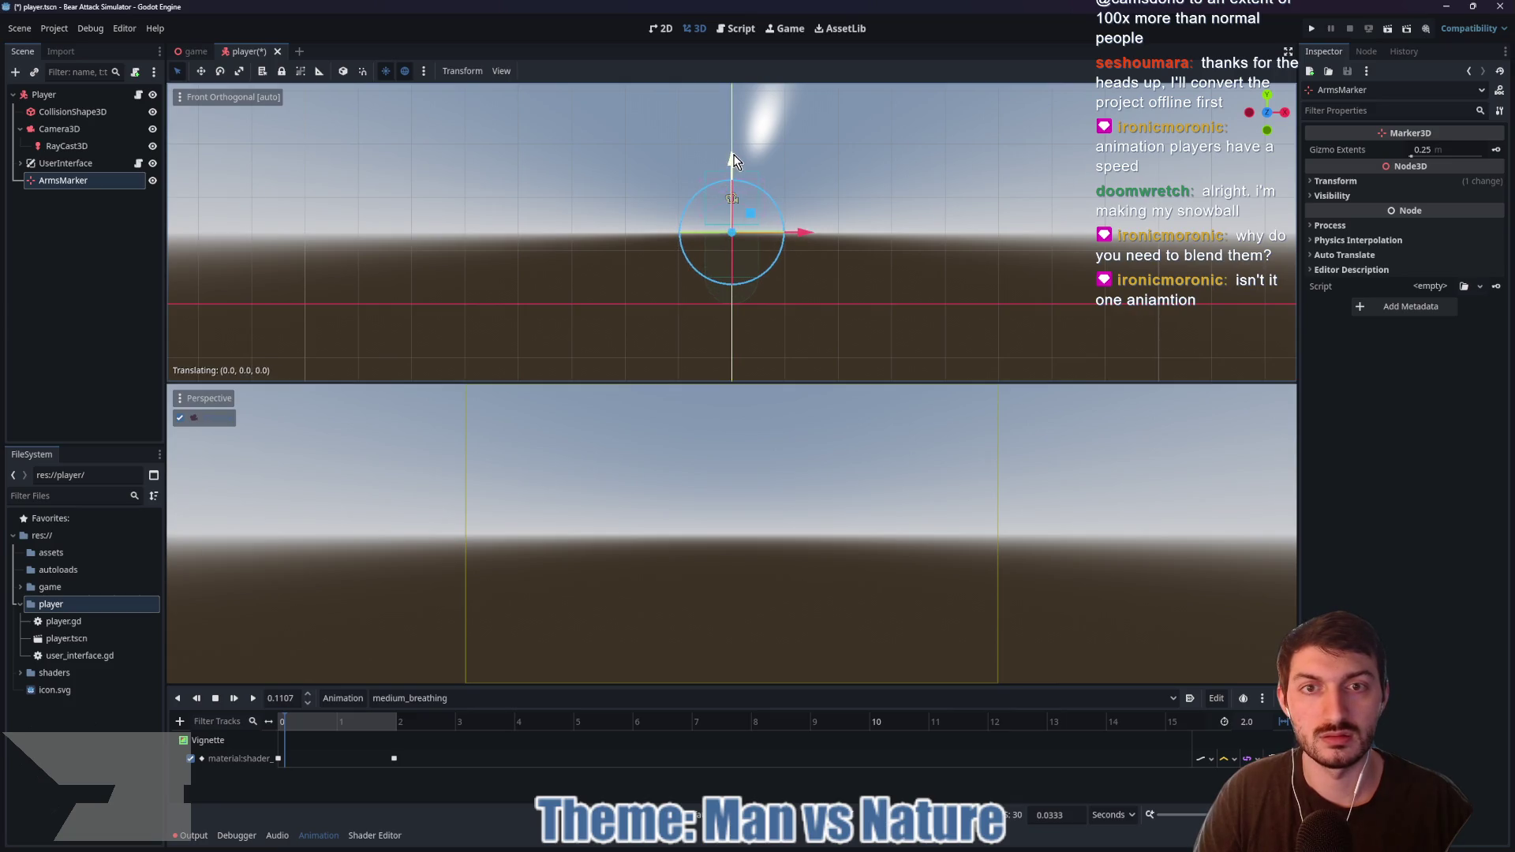
pyautogui.moveTo(916, 192)
pyautogui.mouseDown()
pyautogui.moveTo(868, 227)
pyautogui.moveTo(555, 220)
pyautogui.mouseUp()
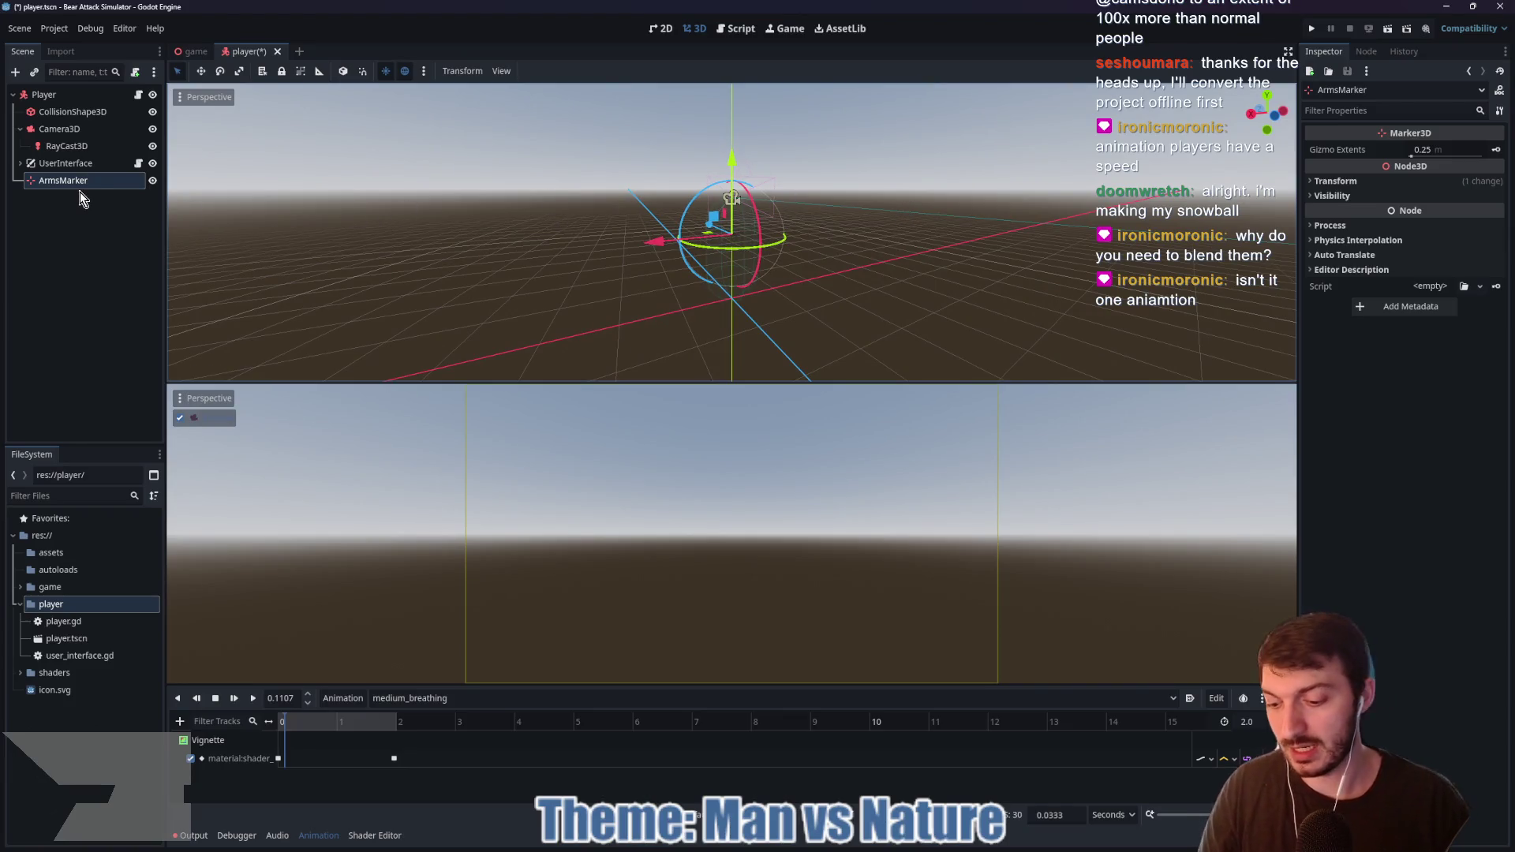
pyautogui.hotkey('ctrl', 'a')
# Add a MeshInstance3D under ArmsMarker with a CapsuleMesh of radius 0.125 and height 1.0
pyautogui.write('mesh')
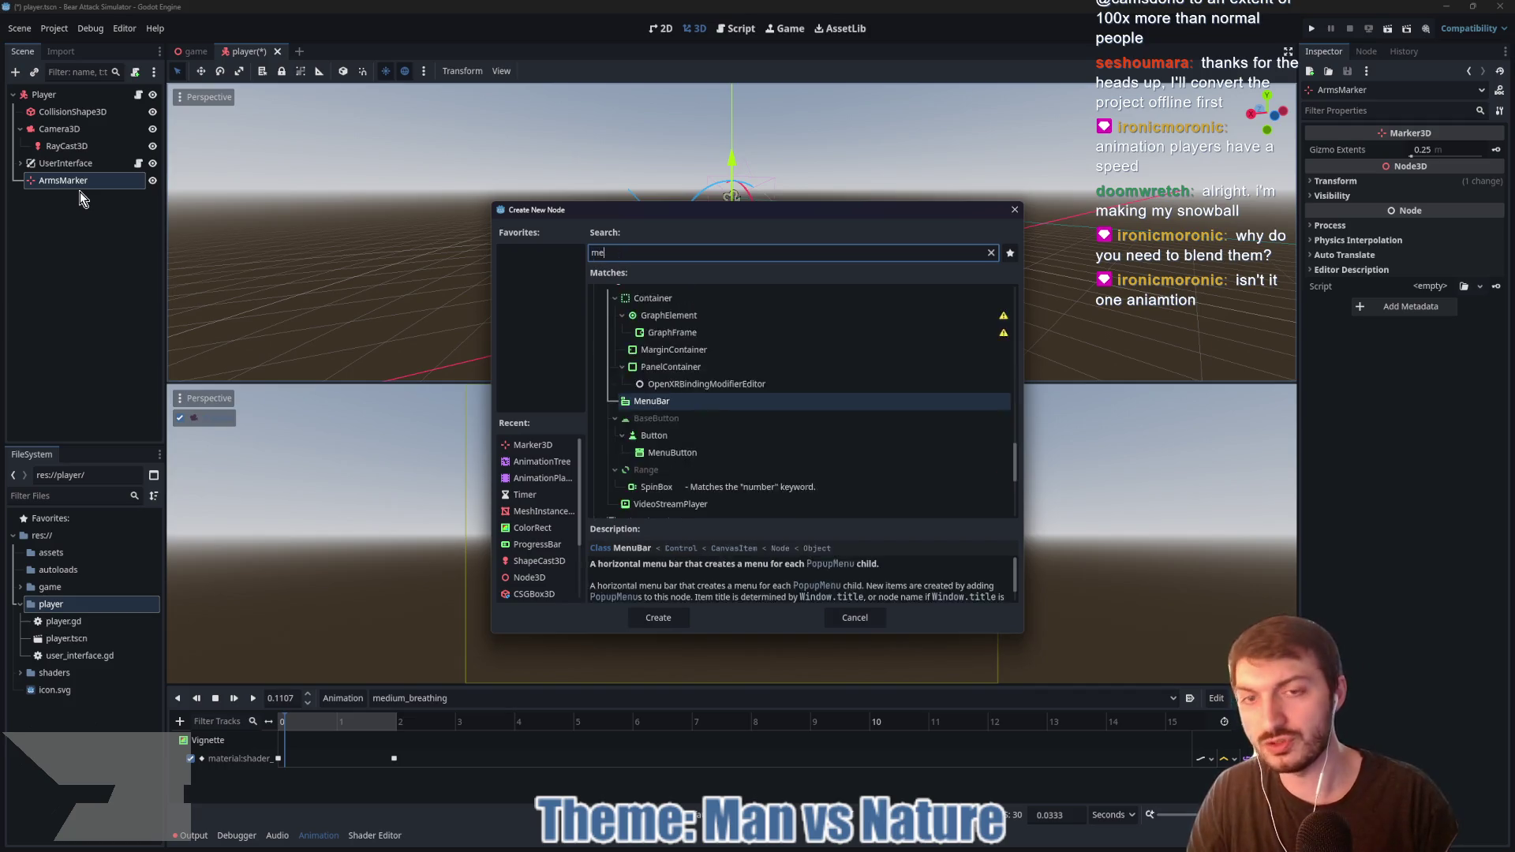
pyautogui.press('Return')
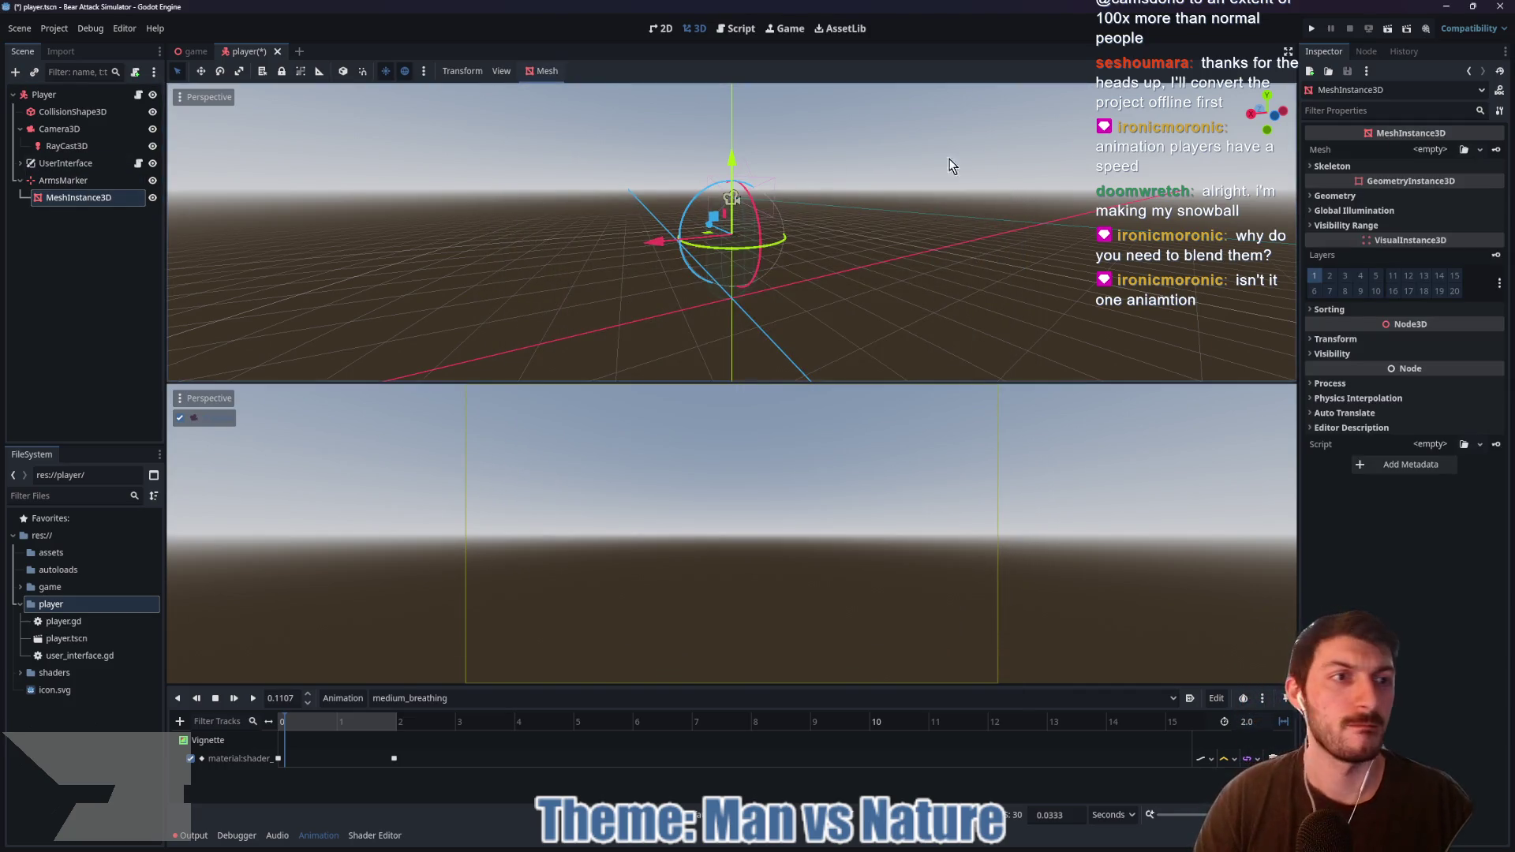
pyautogui.click(1434, 158)
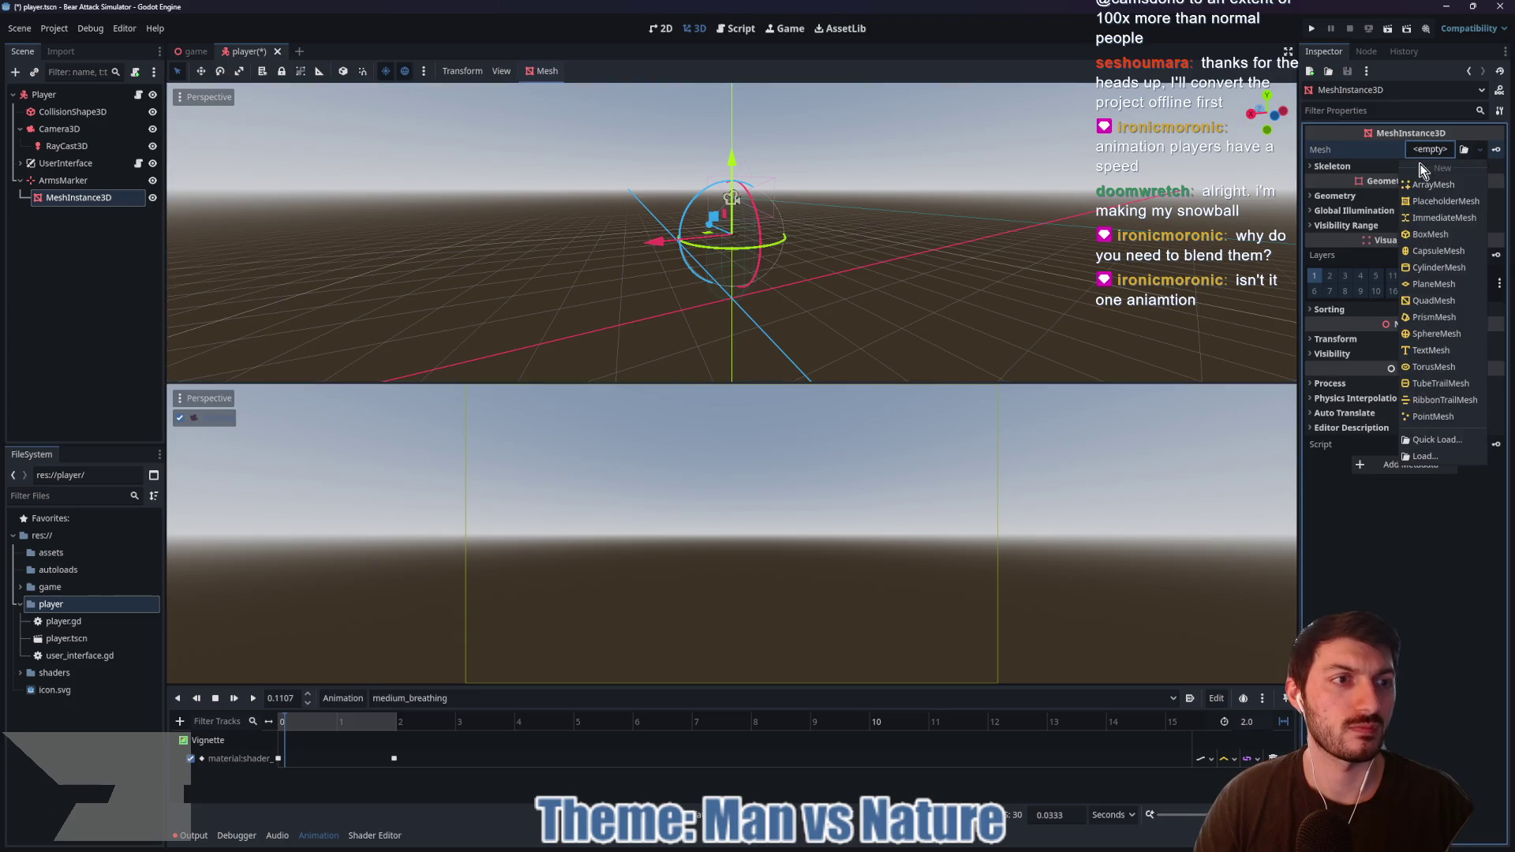
pyautogui.click(1449, 273)
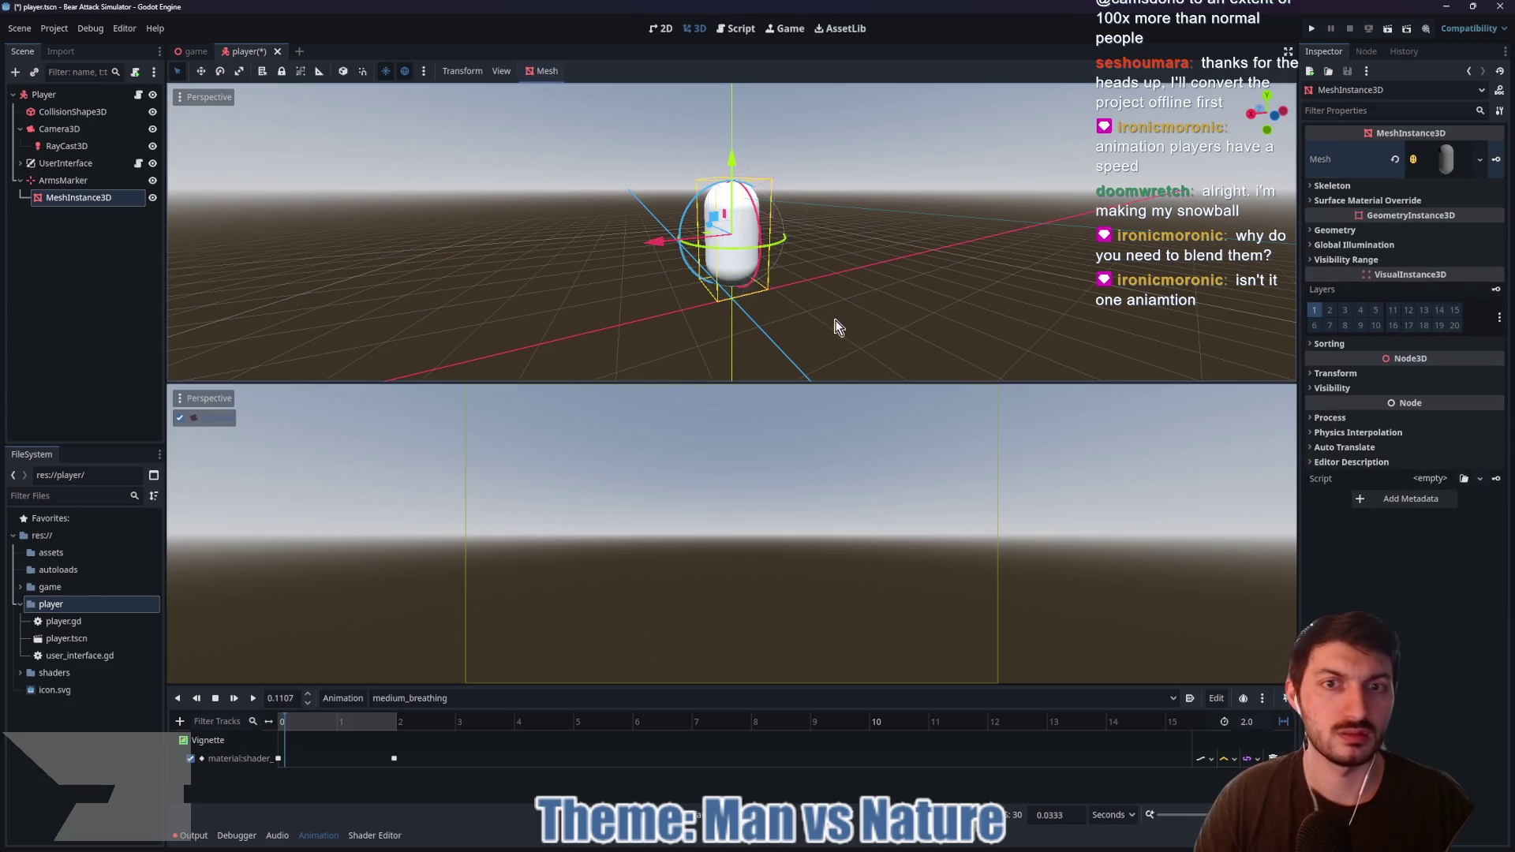
pyautogui.click(1436, 164)
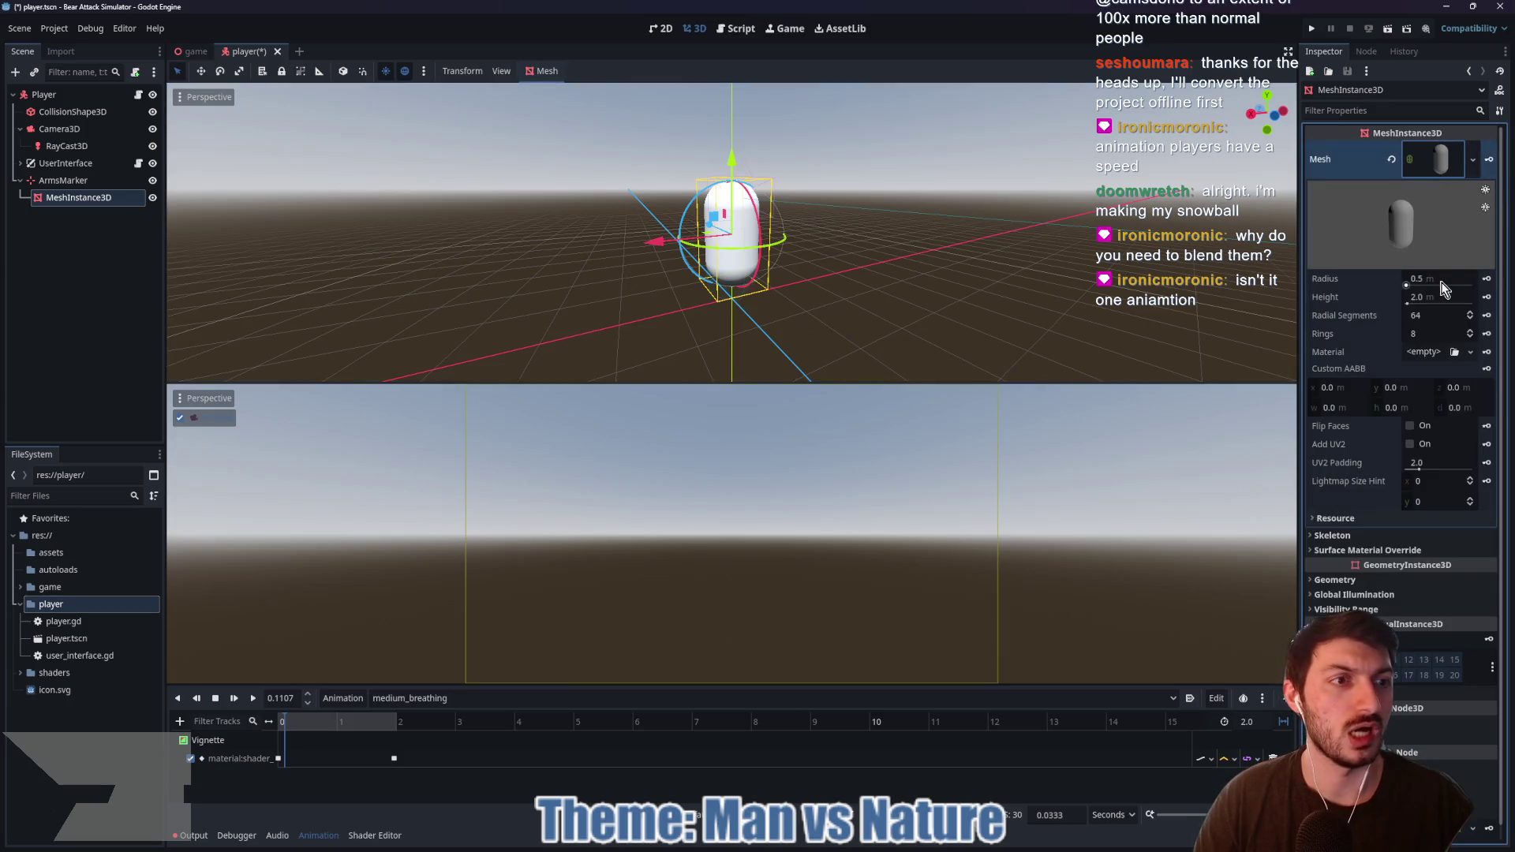
pyautogui.click(1441, 278)
pyautogui.write('0.125')
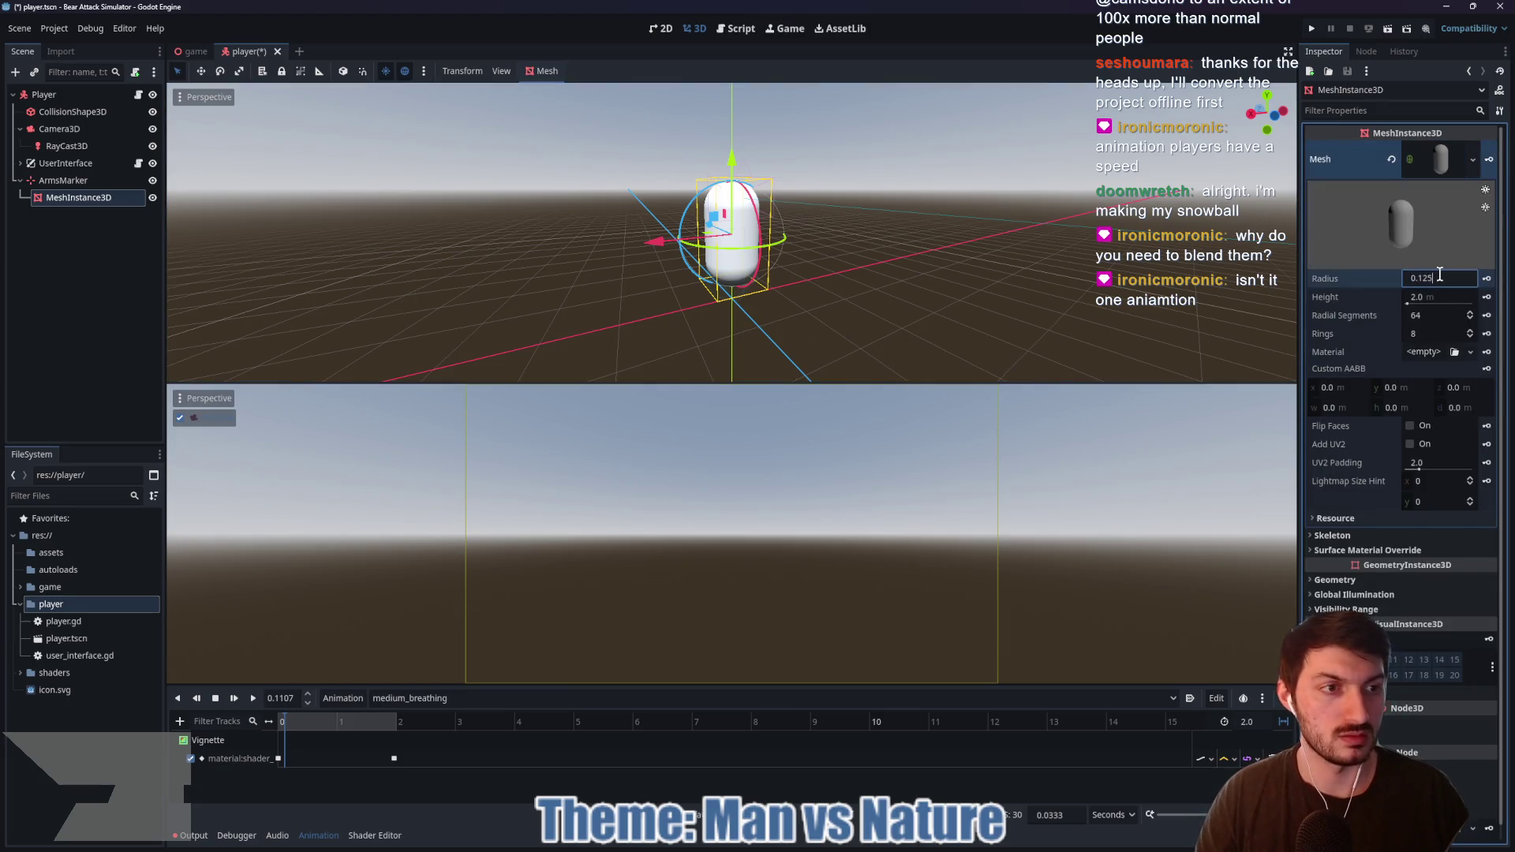
pyautogui.press('Return')
pyautogui.click(1431, 297)
pyautogui.write('1.0')
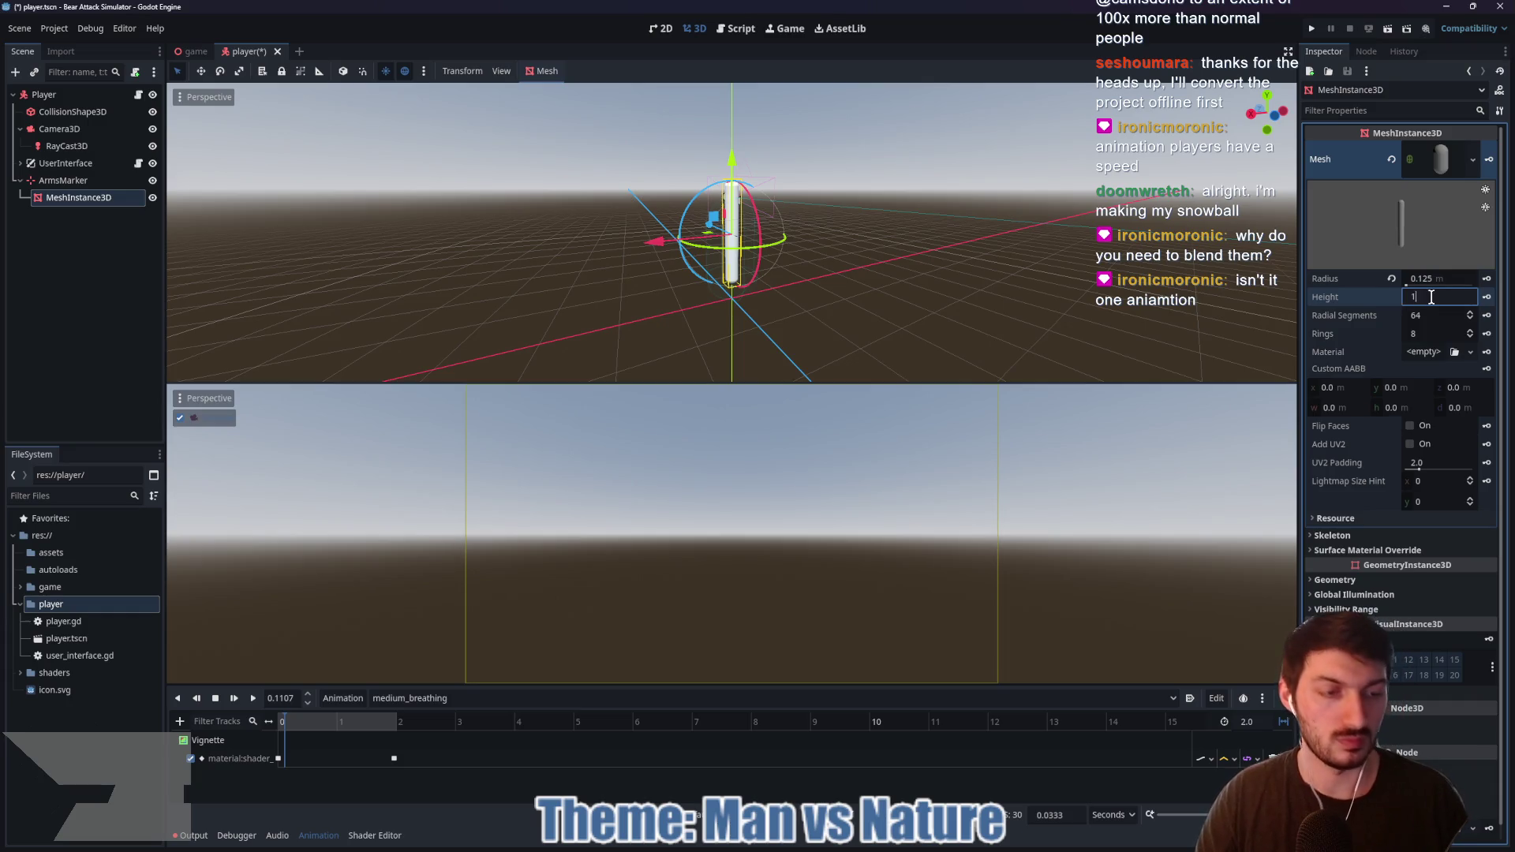
pyautogui.press('Return')
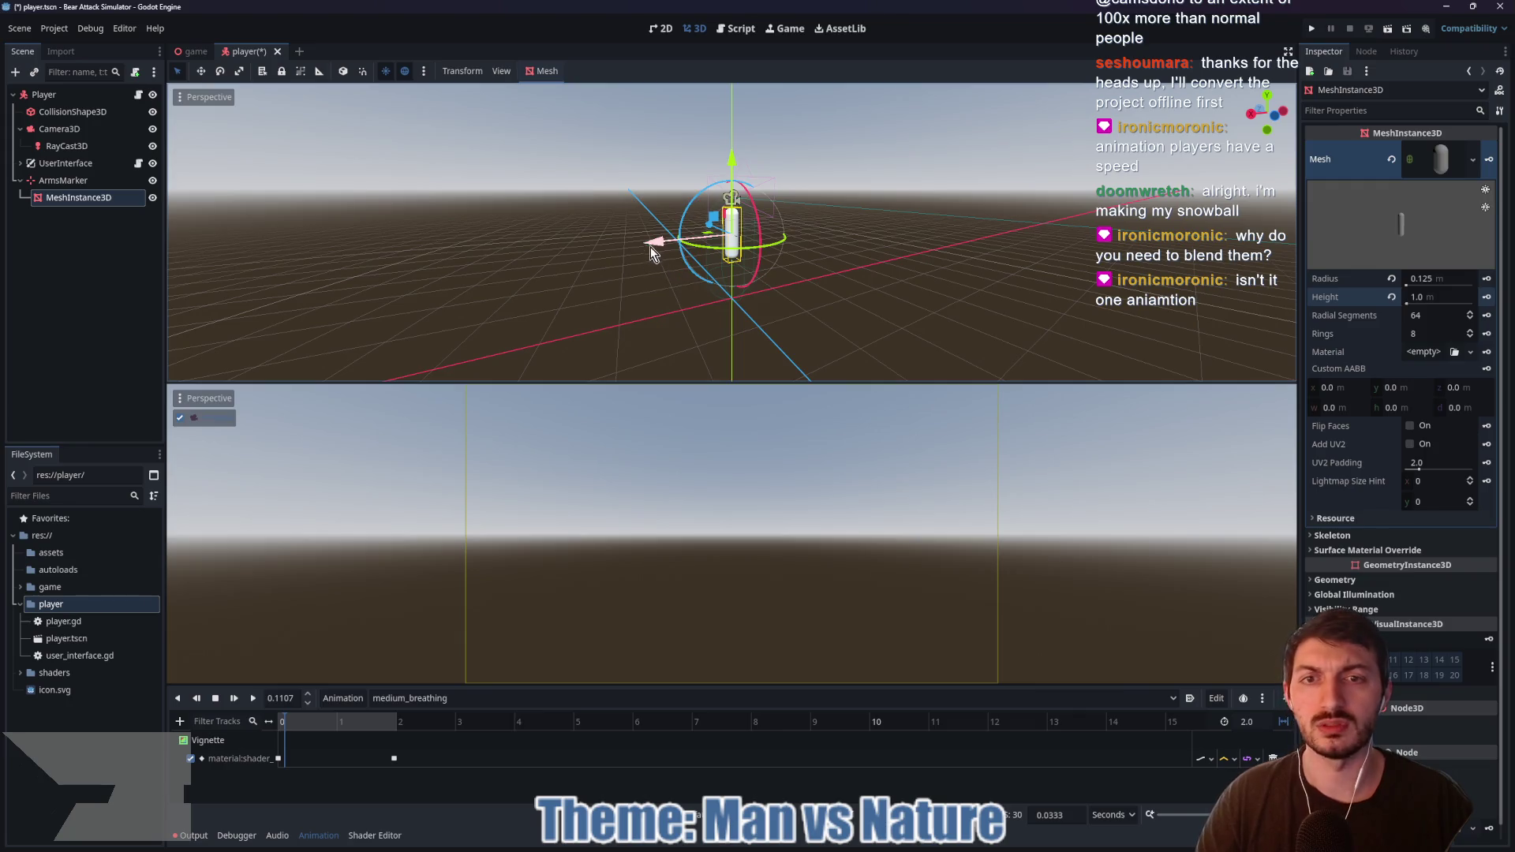
# Offset the capsule sideways along X and return to a single 3D viewport
pyautogui.click(1276, 115)
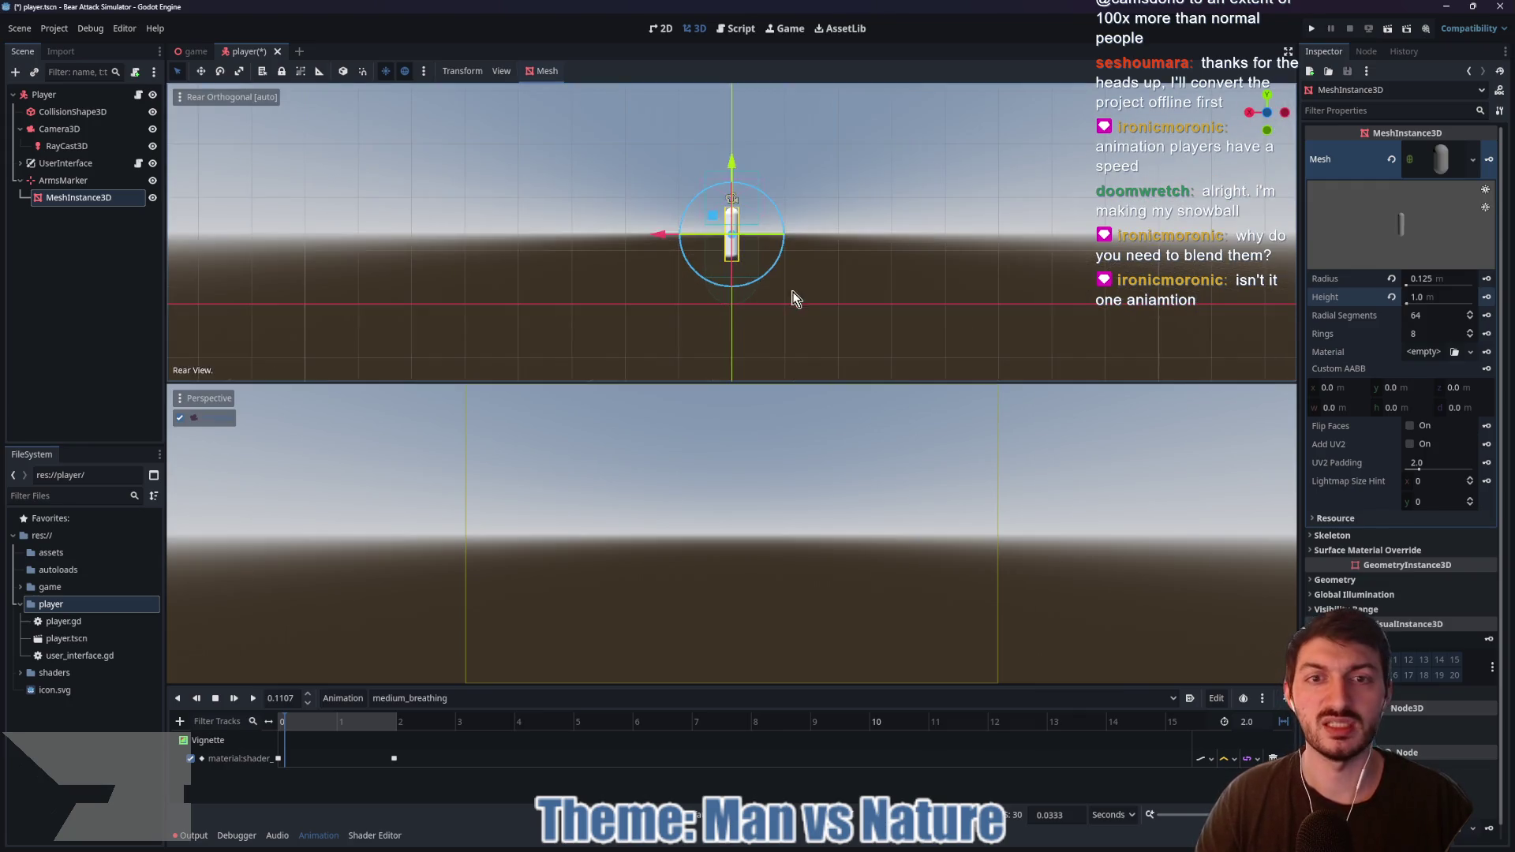
pyautogui.moveTo(649, 241)
pyautogui.mouseDown()
pyautogui.moveTo(552, 248)
pyautogui.moveTo(577, 249)
pyautogui.mouseUp()
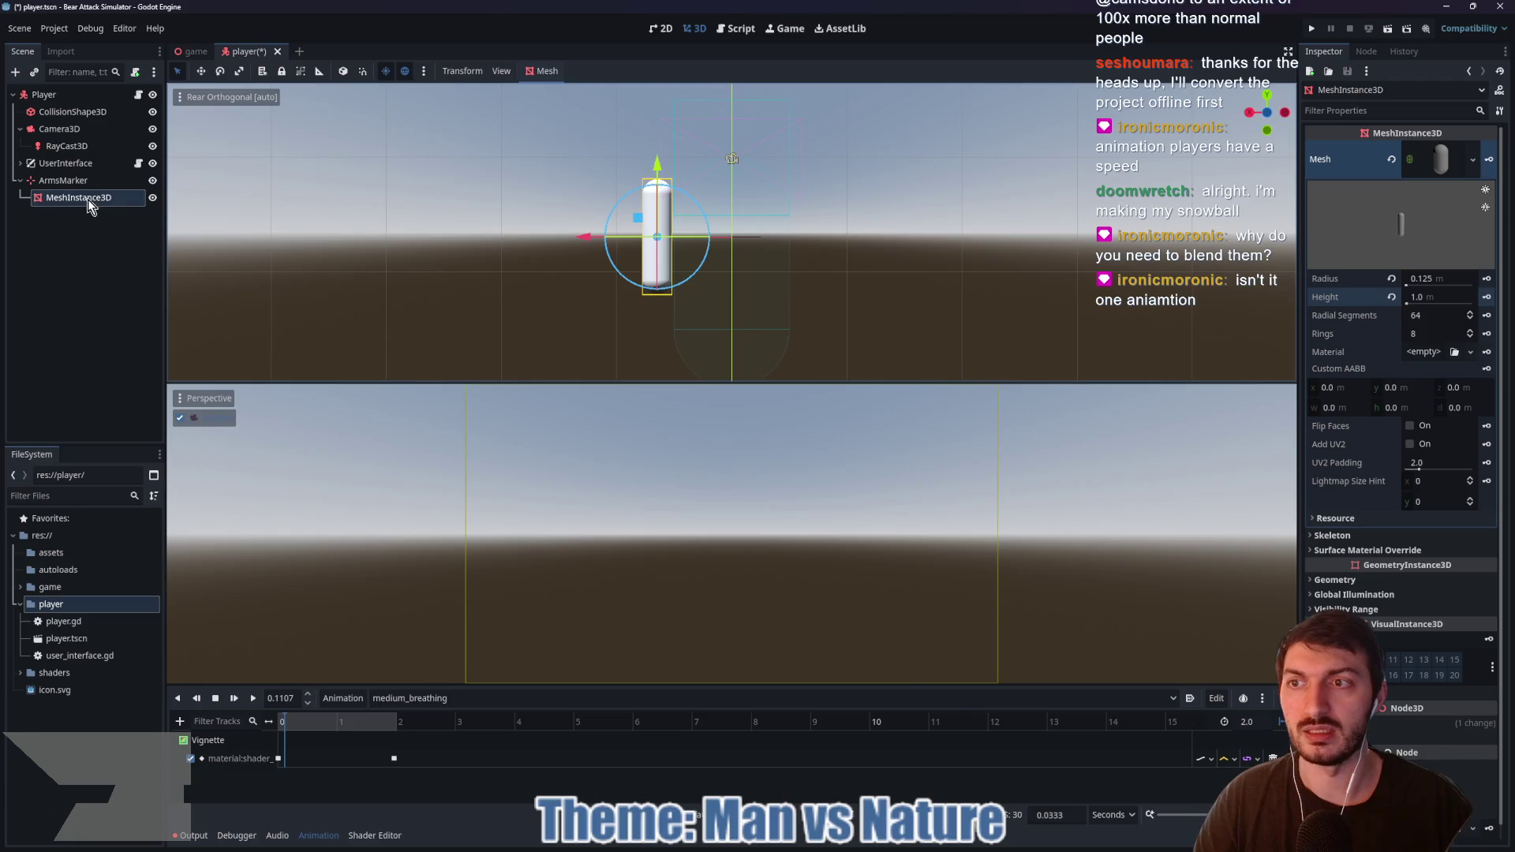
pyautogui.click(500, 78)
pyautogui.click(539, 90)
pyautogui.moveTo(977, 301)
pyautogui.mouseDown()
pyautogui.moveTo(983, 331)
pyautogui.moveTo(859, 399)
pyautogui.mouseUp()
pyautogui.scroll(3, 593, 389)
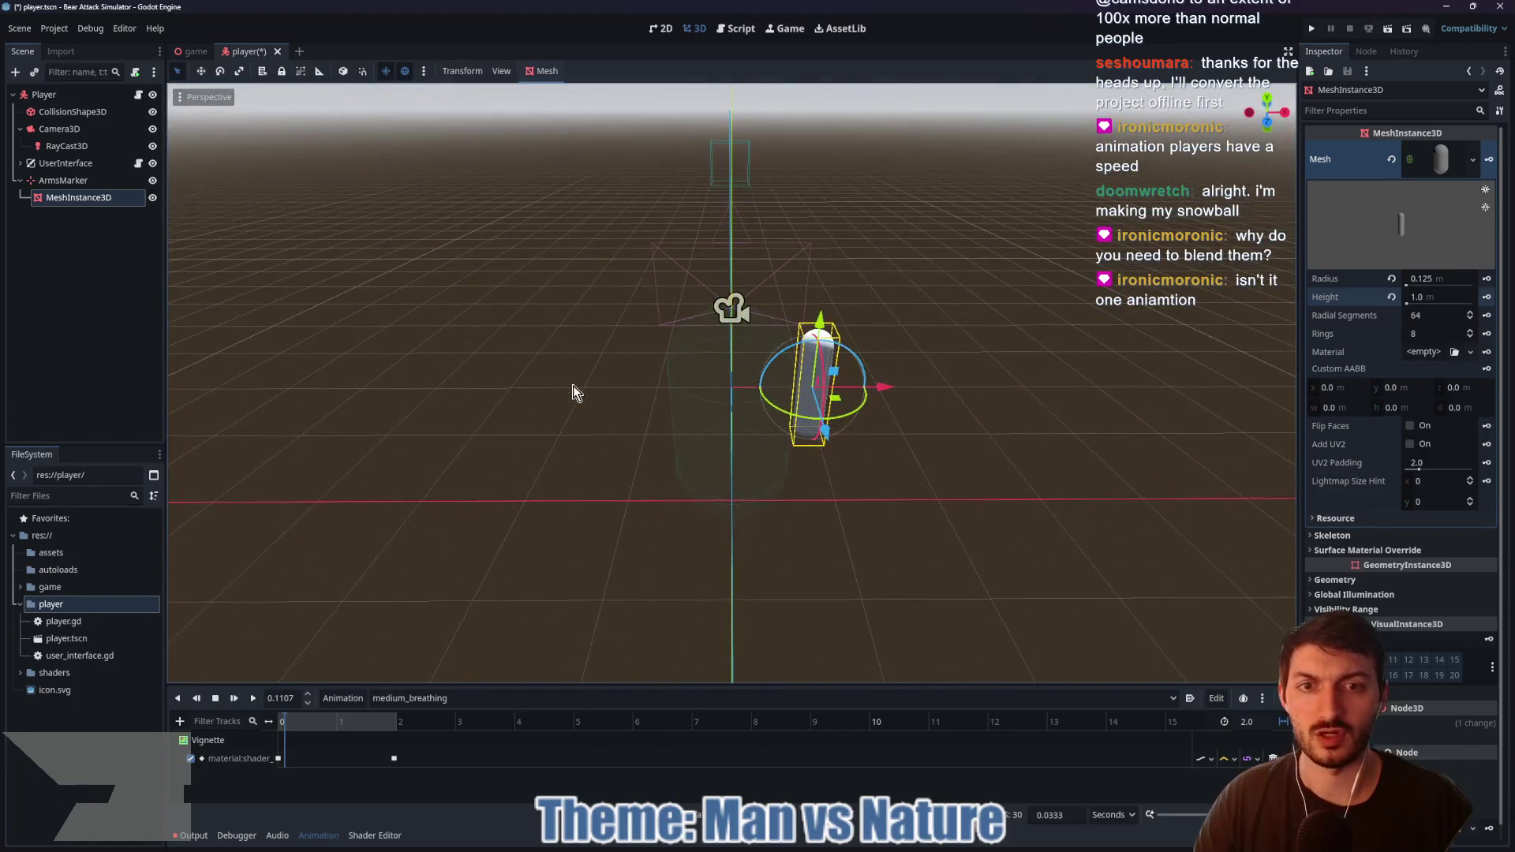
# Rename the capsule mesh node to ArmRight
pyautogui.doubleClick(87, 197)
pyautogui.write('RightArm')
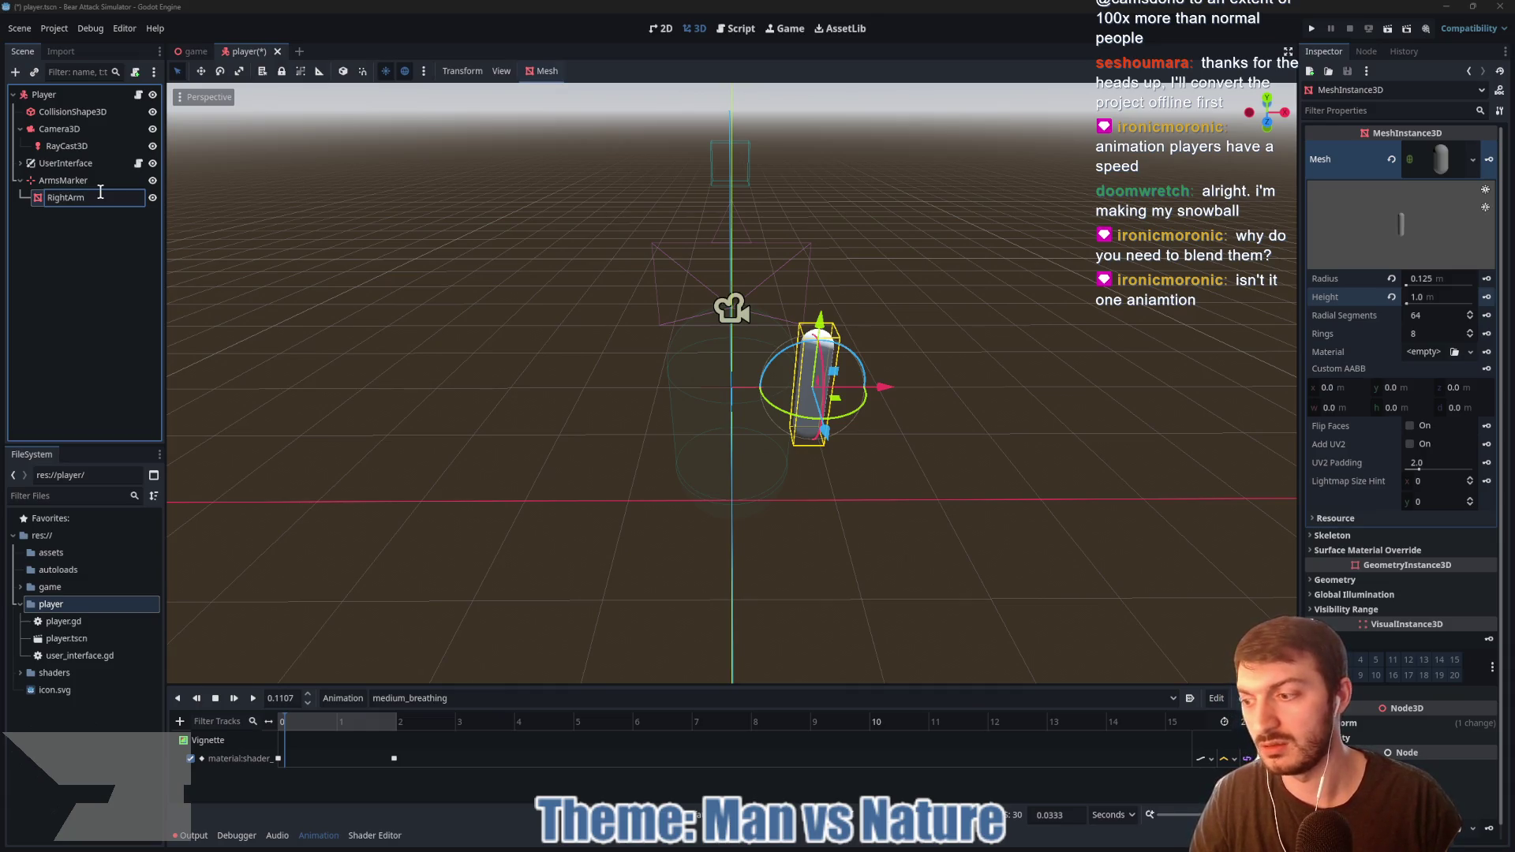
pyautogui.write('ht')
pyautogui.press('Return')
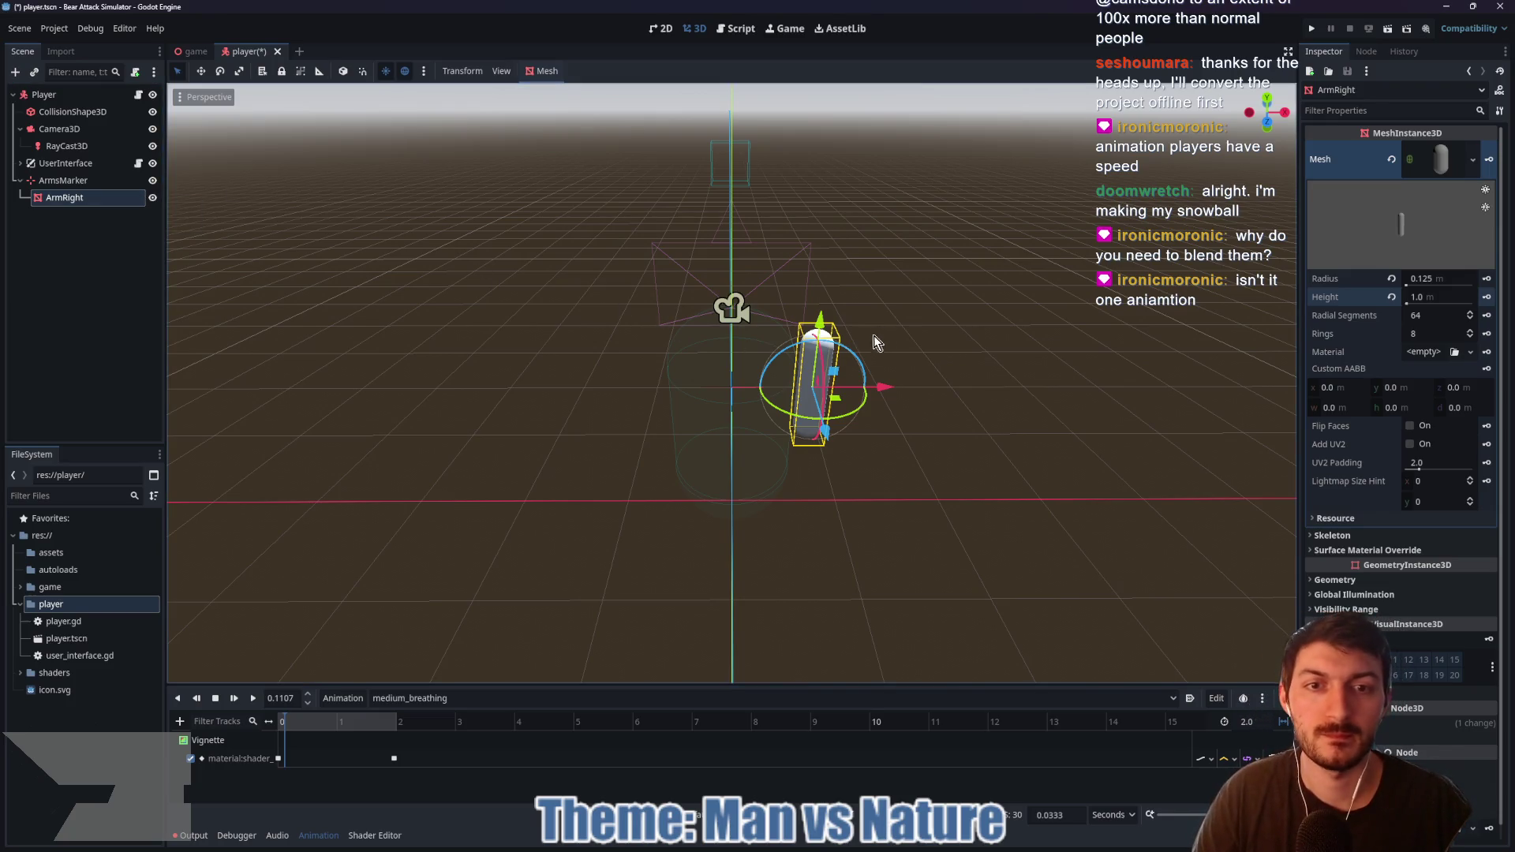
pyautogui.click(84, 182)
# Add another MeshInstance3D under ArmsMarker with a thin CapsuleMesh of height 1.0
pyautogui.hotkey('ctrl', 'a')
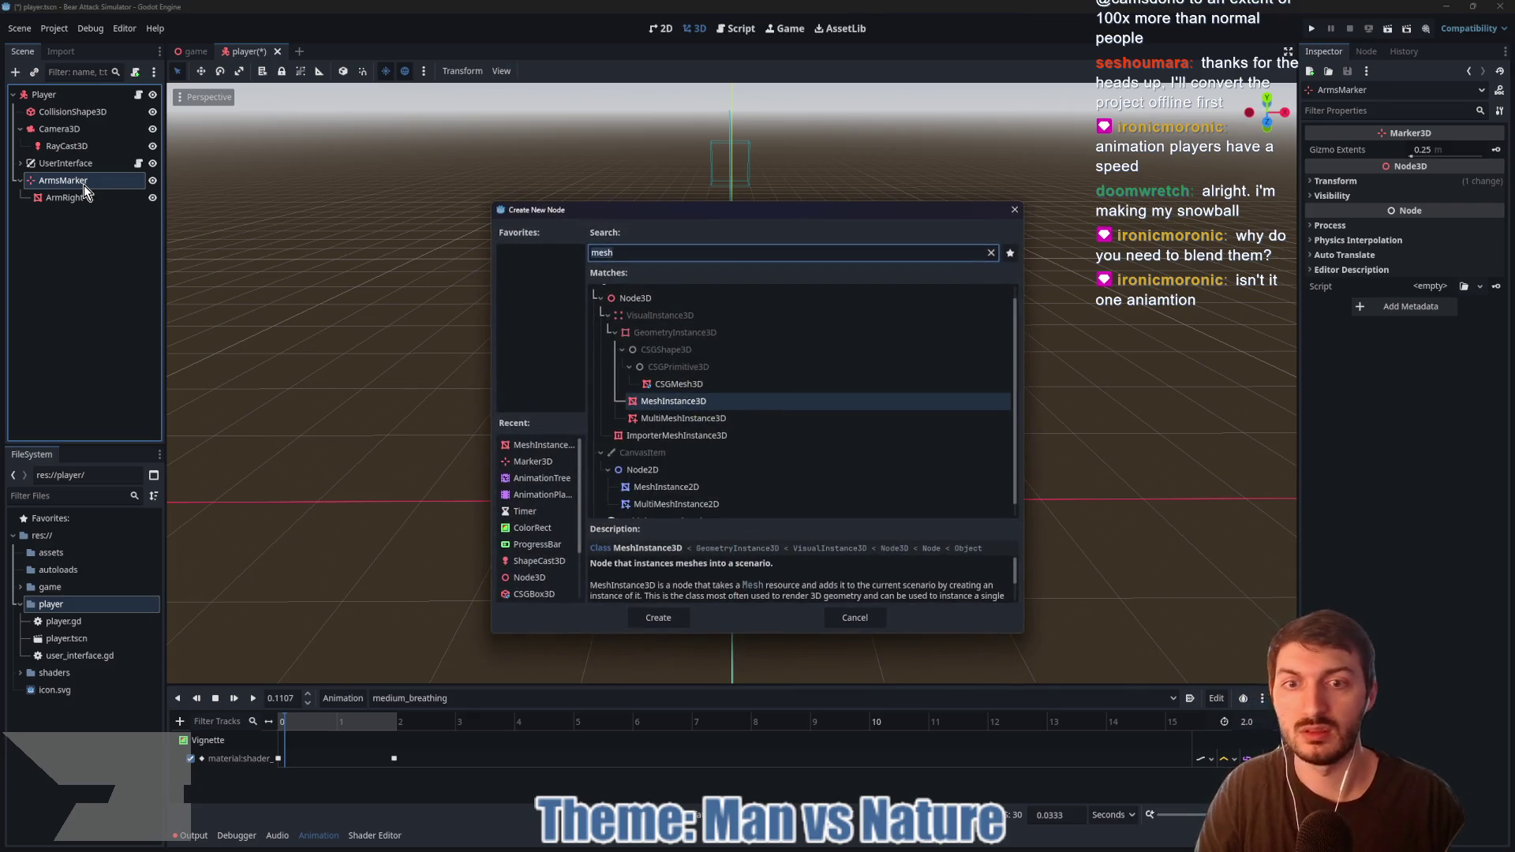
pyautogui.press('Return')
pyautogui.click(1432, 149)
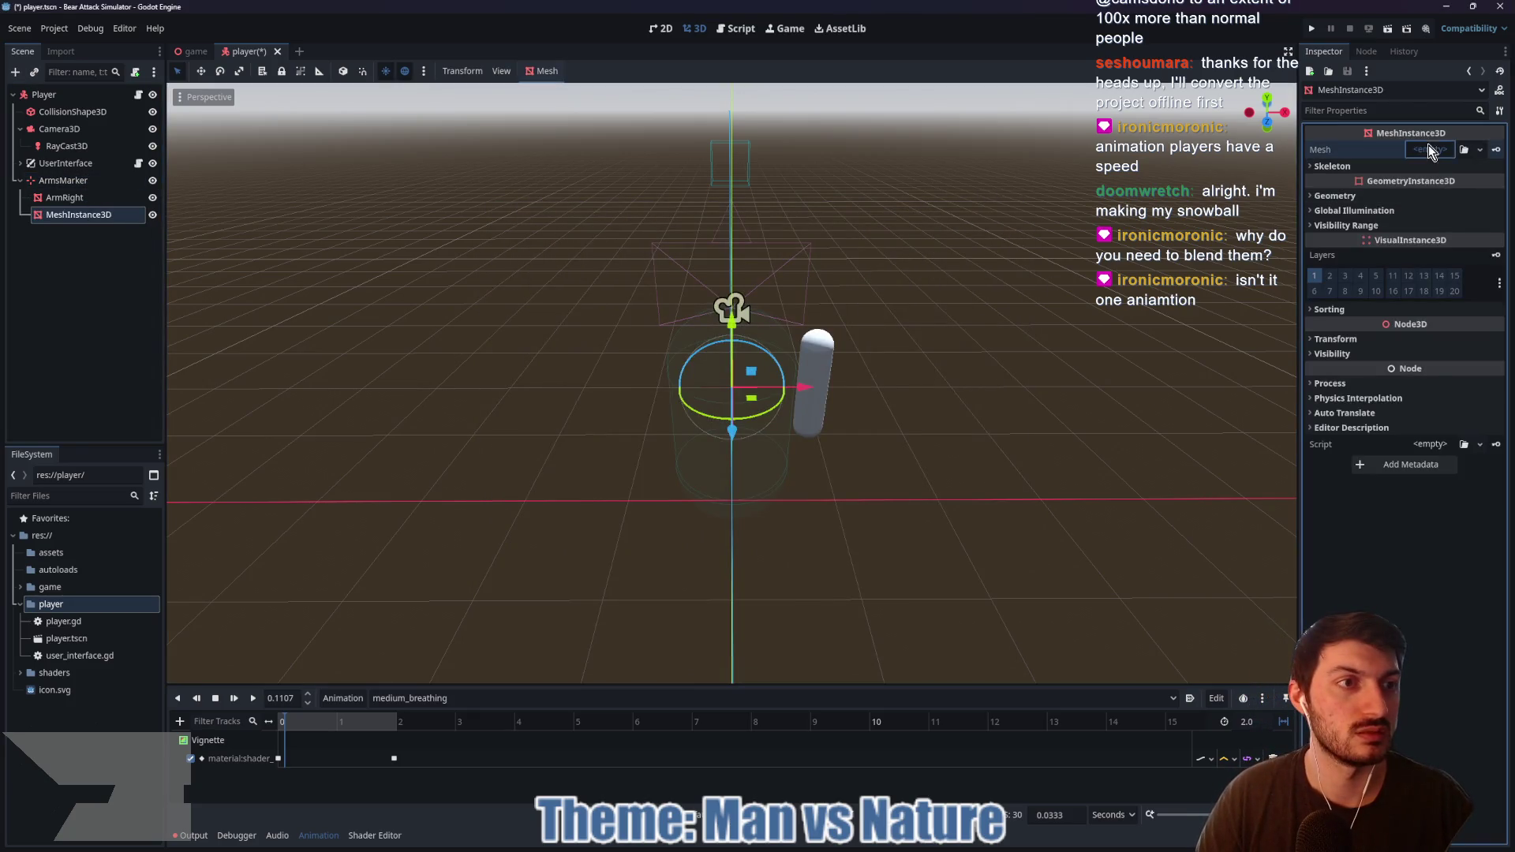
pyautogui.click(1450, 251)
pyautogui.click(1432, 162)
pyautogui.click(1428, 277)
pyautogui.press('Return')
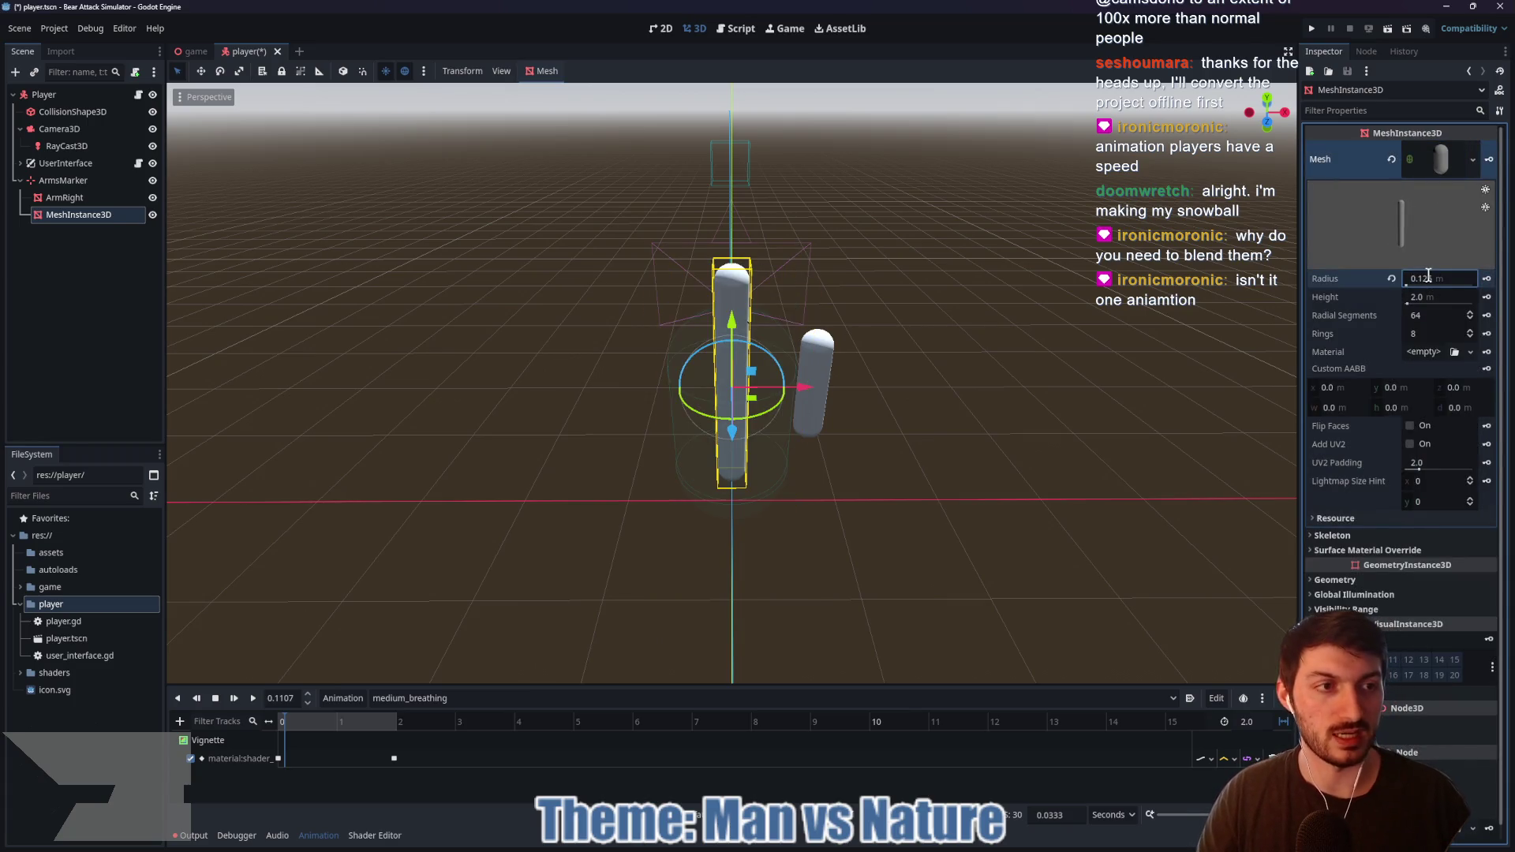
pyautogui.click(1424, 299)
pyautogui.write('1')
pyautogui.press('Return')
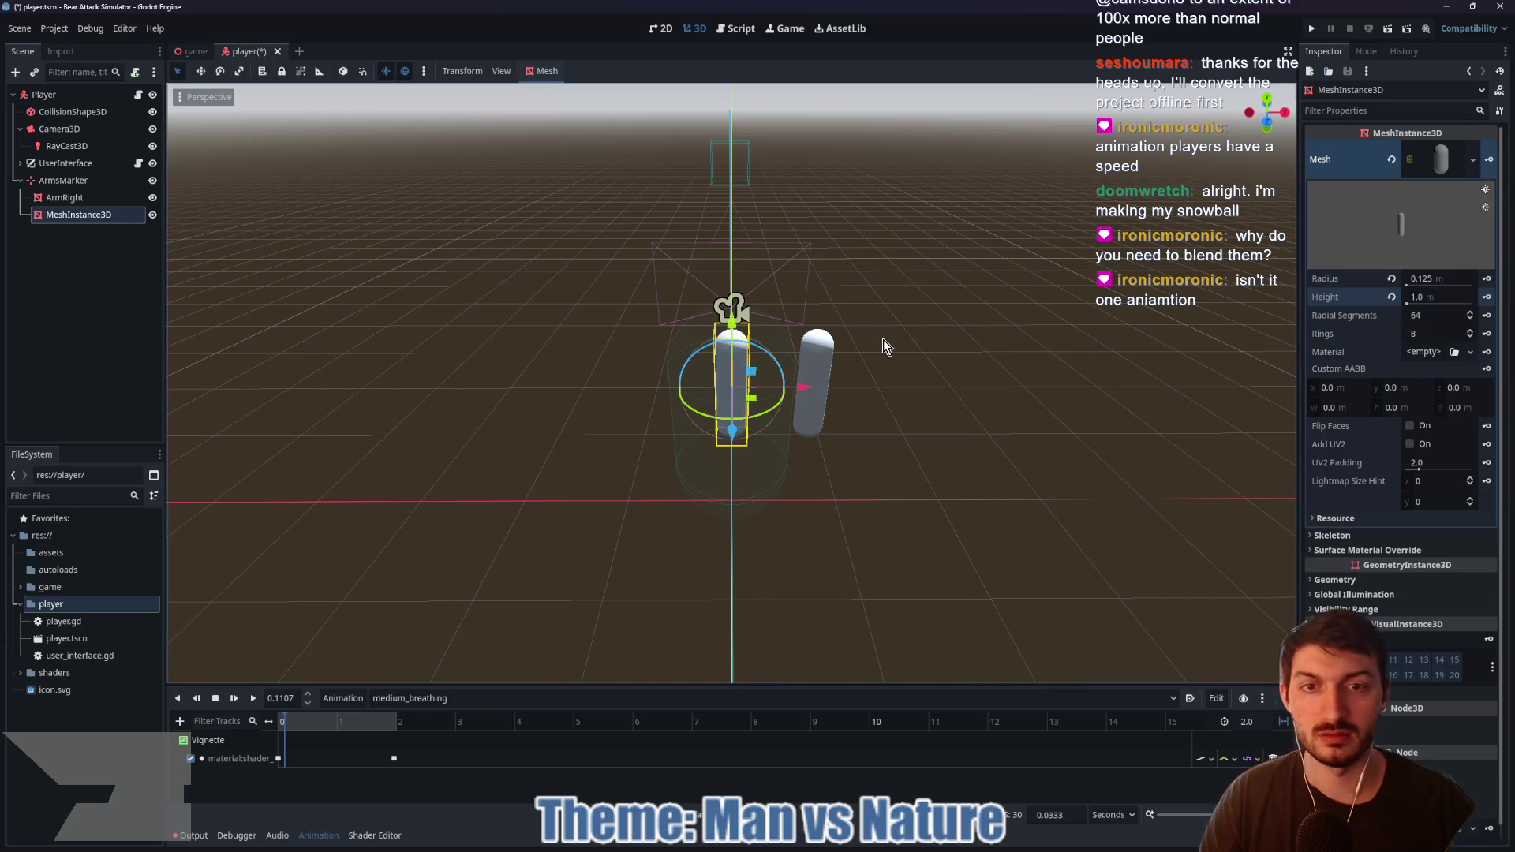
# Move the new capsule to the player's left side
pyautogui.moveTo(814, 390); pyautogui.dragTo(738, 387)
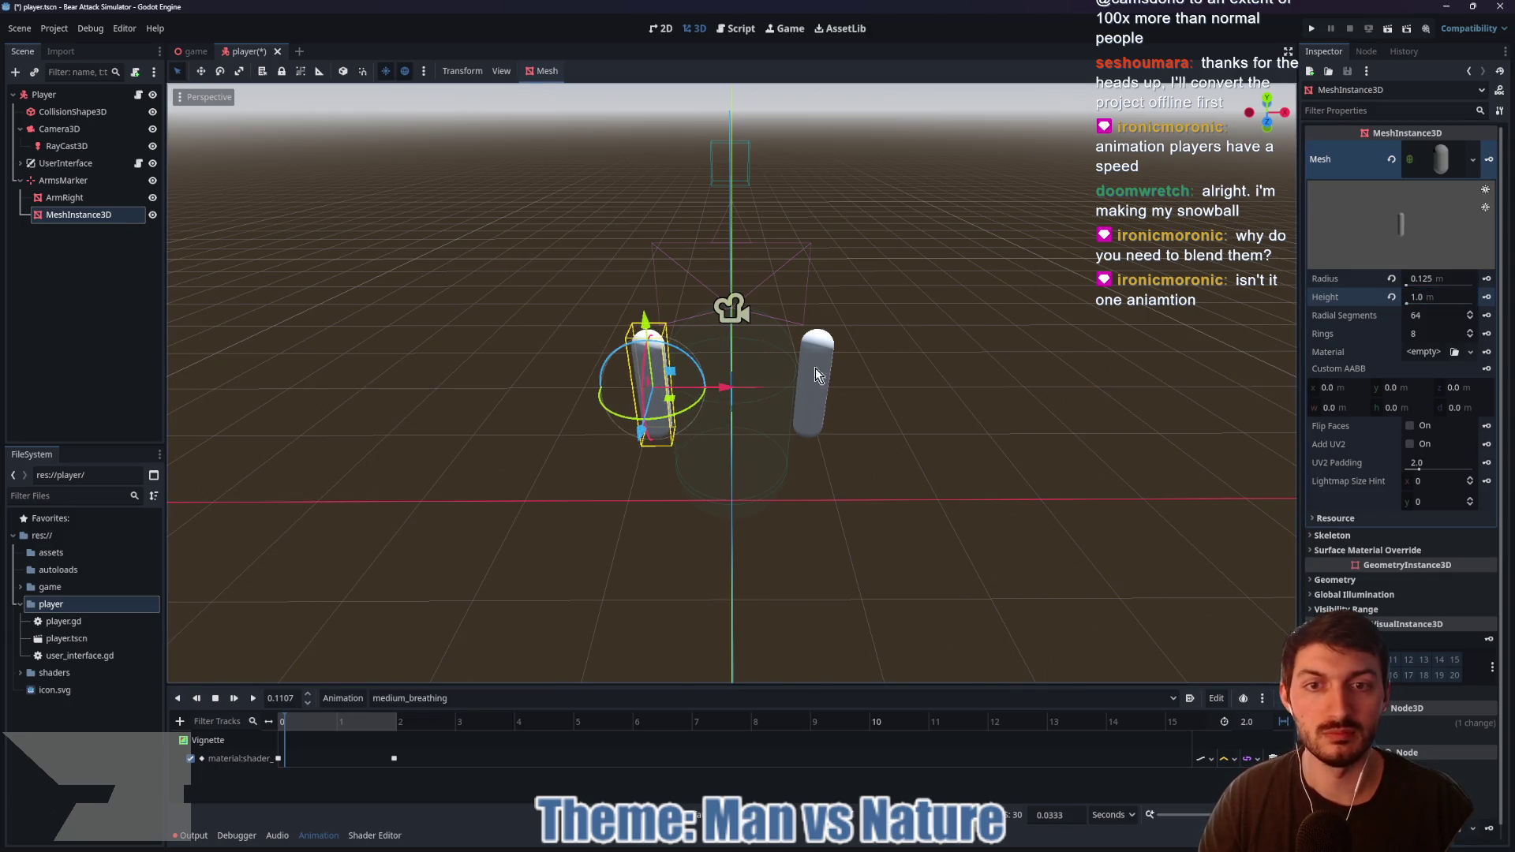
pyautogui.click(1268, 123)
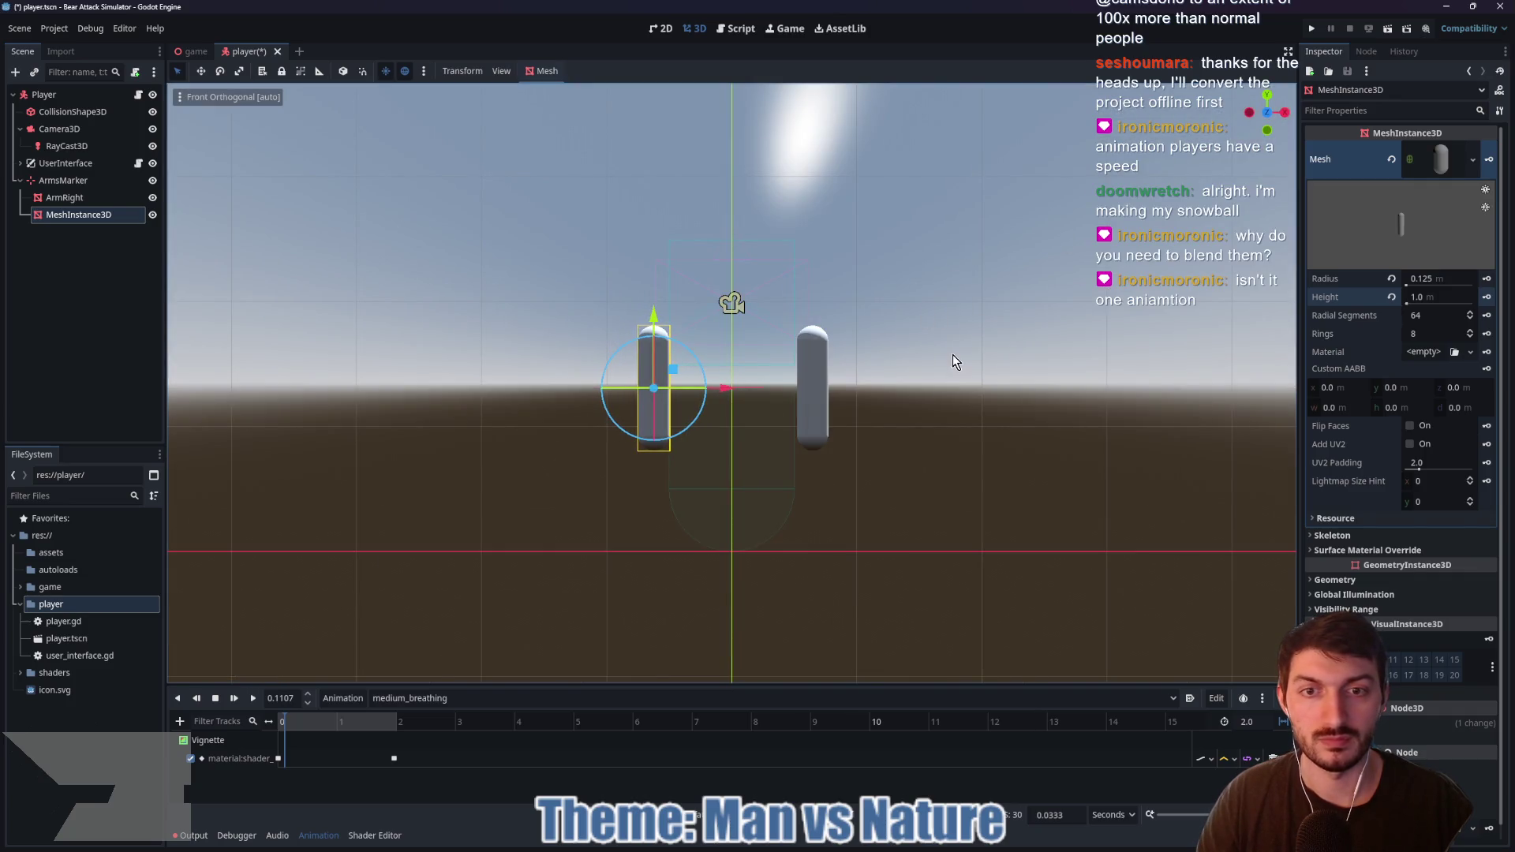
pyautogui.scroll(-3, 953, 354)
pyautogui.moveTo(938, 353); pyautogui.dragTo(947, 409)
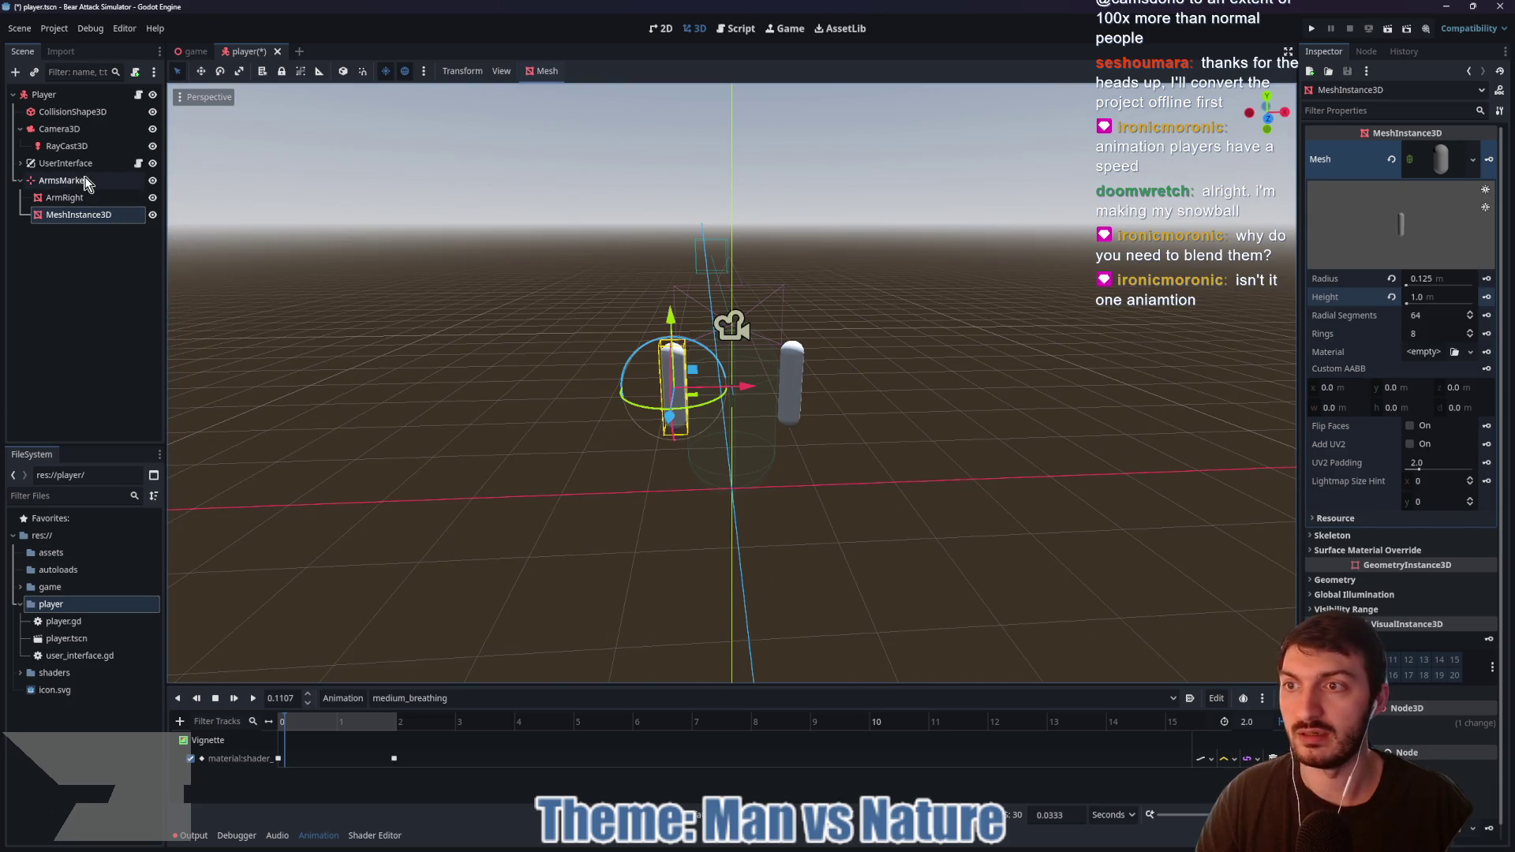
# Rename the new capsule node to ArmLeft
pyautogui.click(78, 218)
pyautogui.press('F2')
pyautogui.write('ArmL')
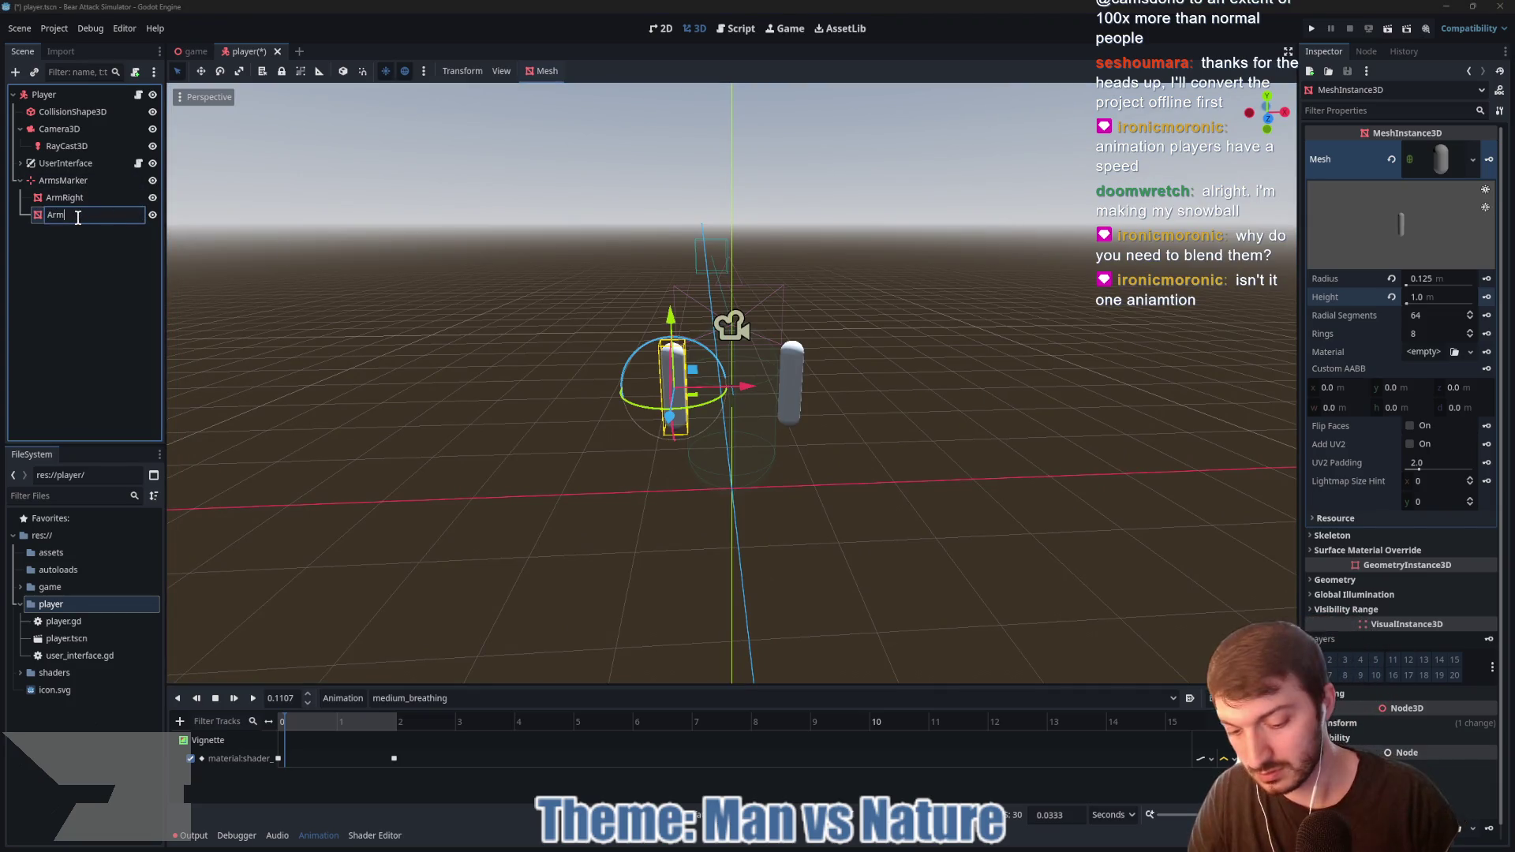
pyautogui.write('eft')
pyautogui.press('Return')
pyautogui.click(63, 181)
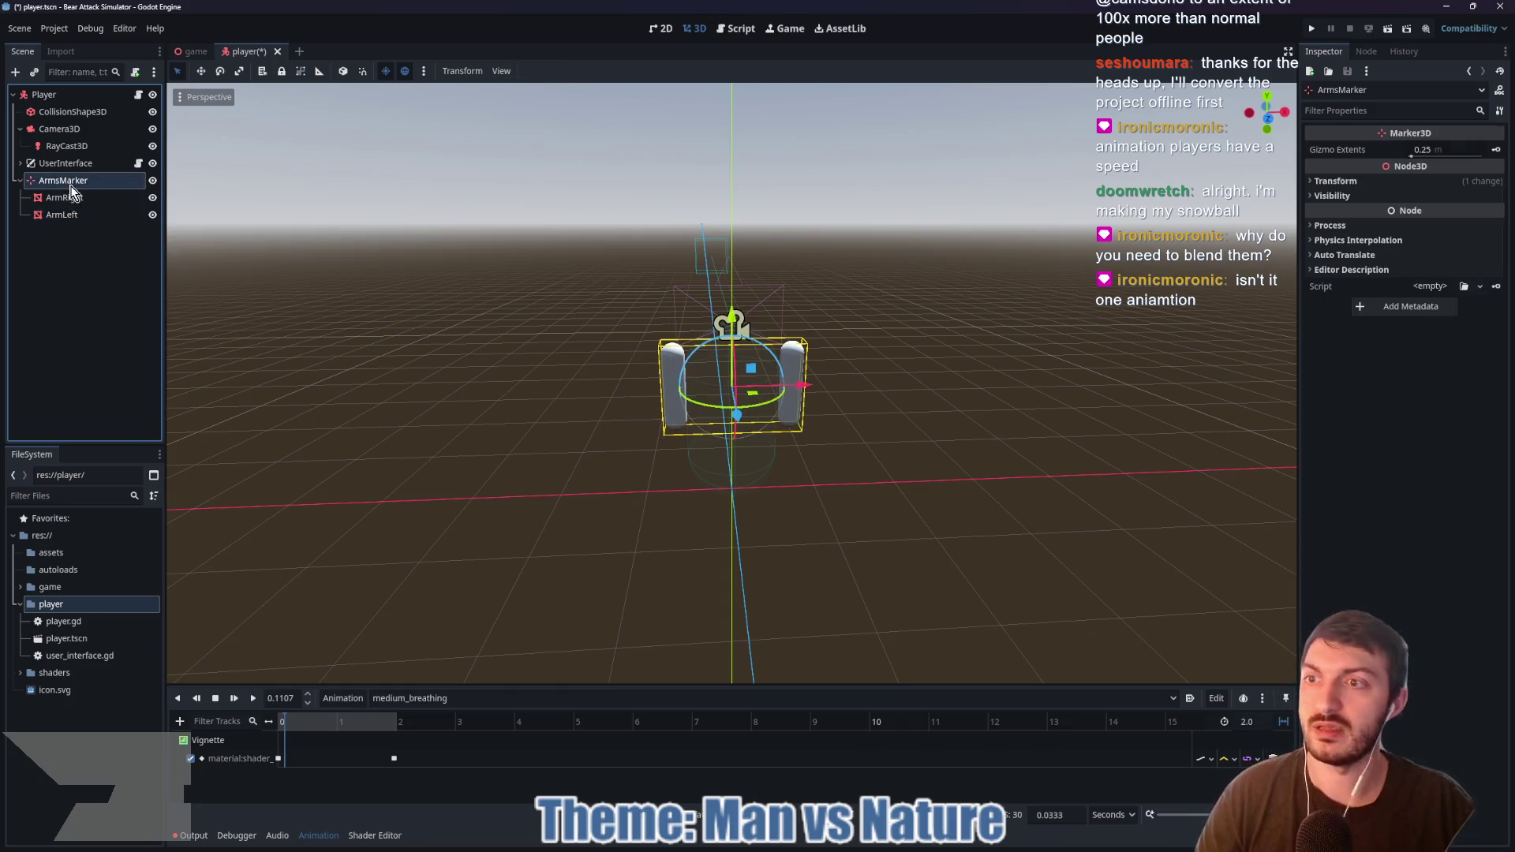
# Cancel an accidental marker move, then lower ArmRight and ArmLeft together
pyautogui.moveTo(767, 371)
pyautogui.mouseDown()
pyautogui.moveTo(751, 354)
pyautogui.moveTo(801, 466)
pyautogui.moveTo(741, 357)
pyautogui.moveTo(759, 395)
pyautogui.mouseUp()
pyautogui.rightClick(759, 394)
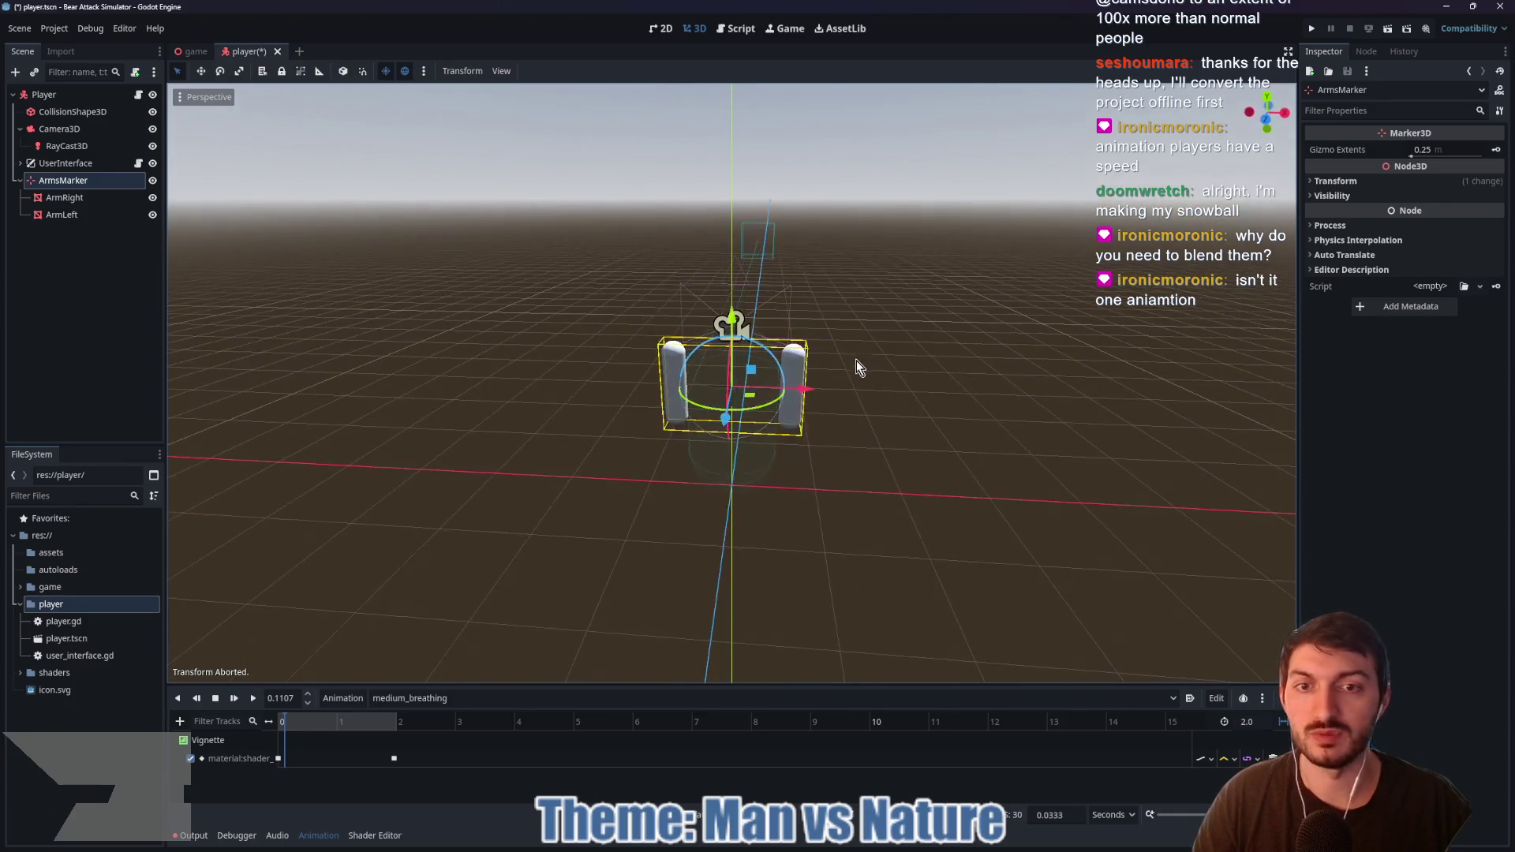
pyautogui.click(90, 200)
pyautogui.keyDown('shift'); pyautogui.click(90, 211); pyautogui.keyUp('shift')
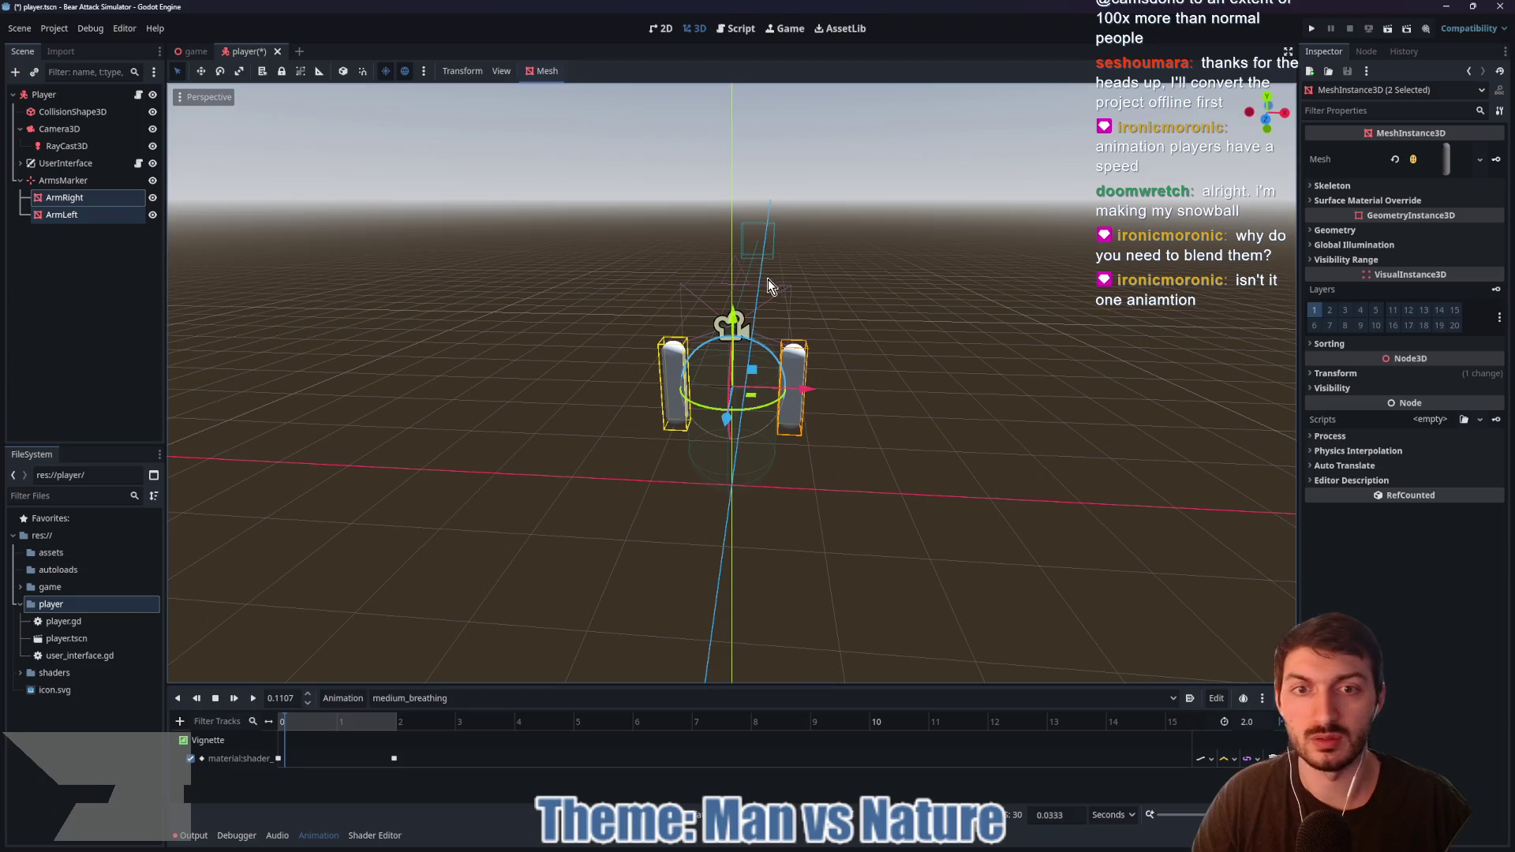
pyautogui.moveTo(731, 311); pyautogui.dragTo(737, 359)
pyautogui.click(1265, 125)
pyautogui.moveTo(878, 292)
pyautogui.mouseDown()
pyautogui.moveTo(912, 325)
pyautogui.moveTo(816, 410)
pyautogui.mouseUp()
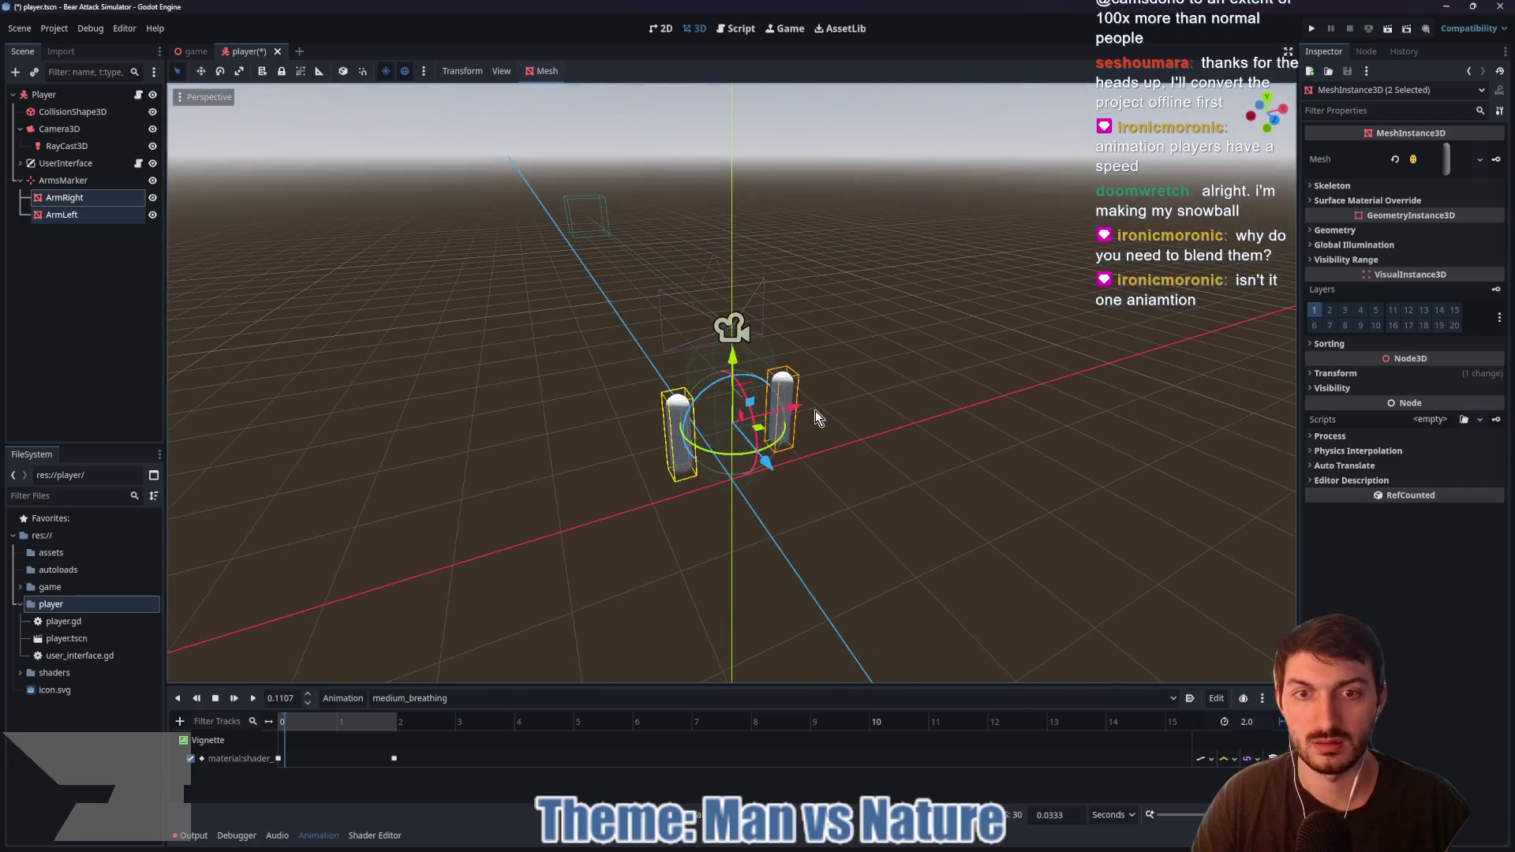
# Tilt ArmsMarker about 63° forward and split the editor into two viewports
pyautogui.click(70, 181)
pyautogui.moveTo(977, 418); pyautogui.dragTo(1044, 409)
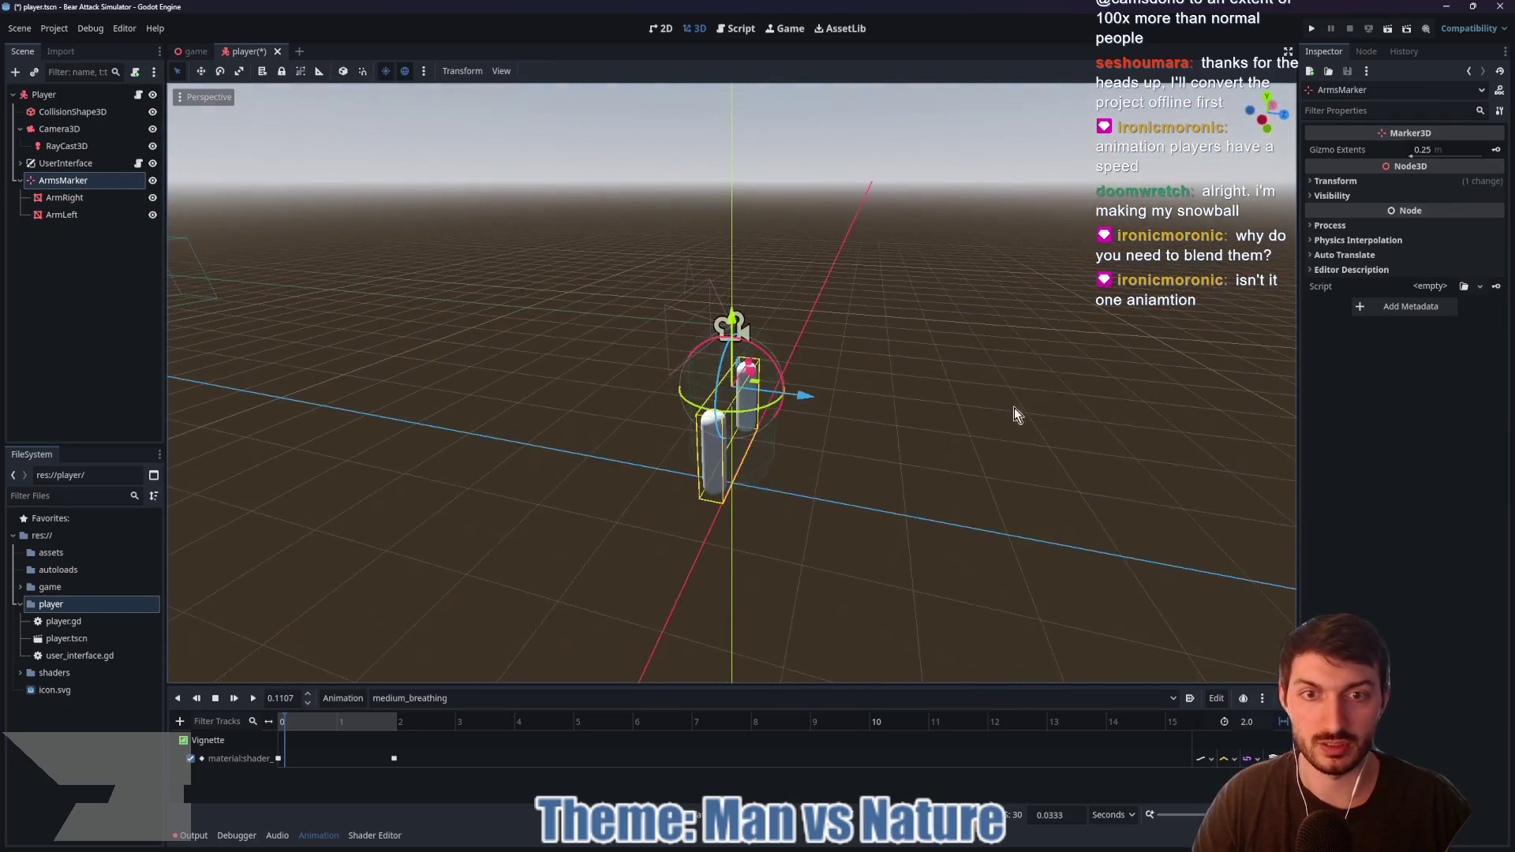
pyautogui.moveTo(786, 385)
pyautogui.mouseDown()
pyautogui.moveTo(839, 514)
pyautogui.moveTo(732, 539)
pyautogui.moveTo(692, 527)
pyautogui.moveTo(748, 551)
pyautogui.mouseUp()
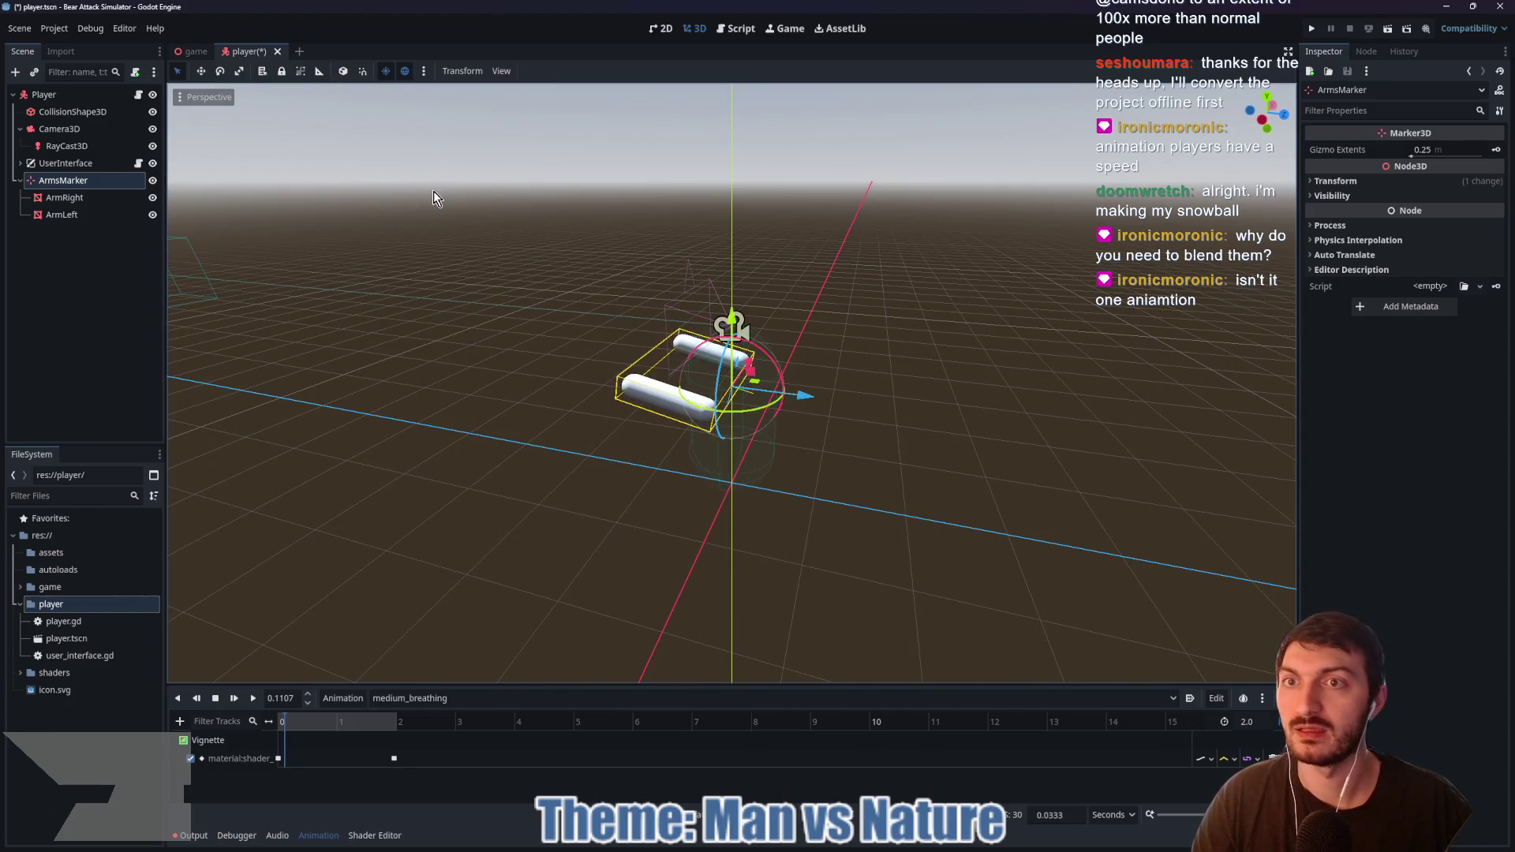
pyautogui.click(501, 70)
pyautogui.click(538, 107)
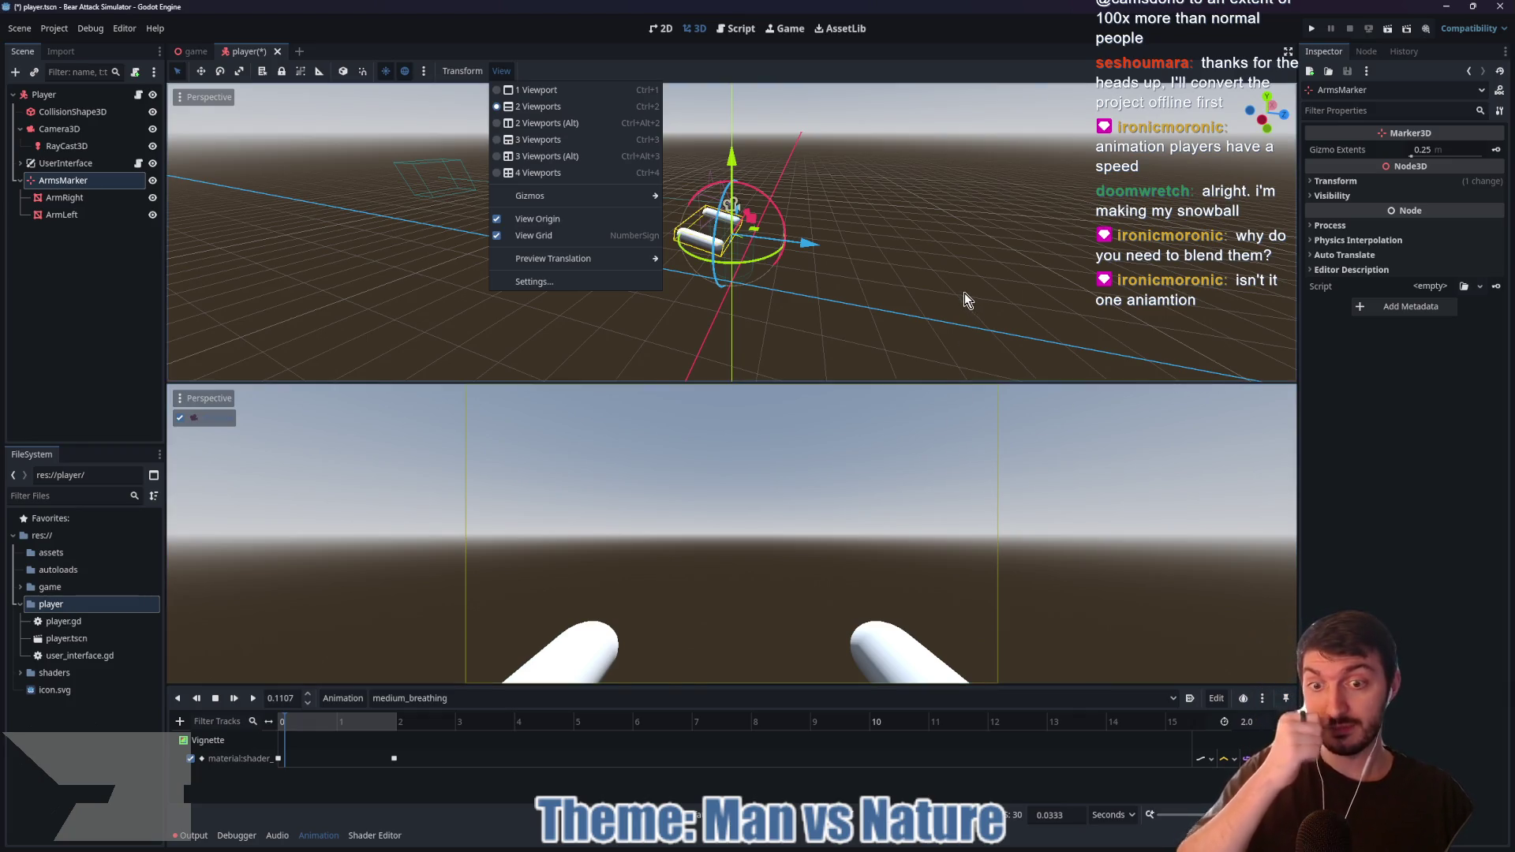
# With both arms selected, set the capsule height to 1.25 m and keep radius 0.125 m
pyautogui.click(892, 297)
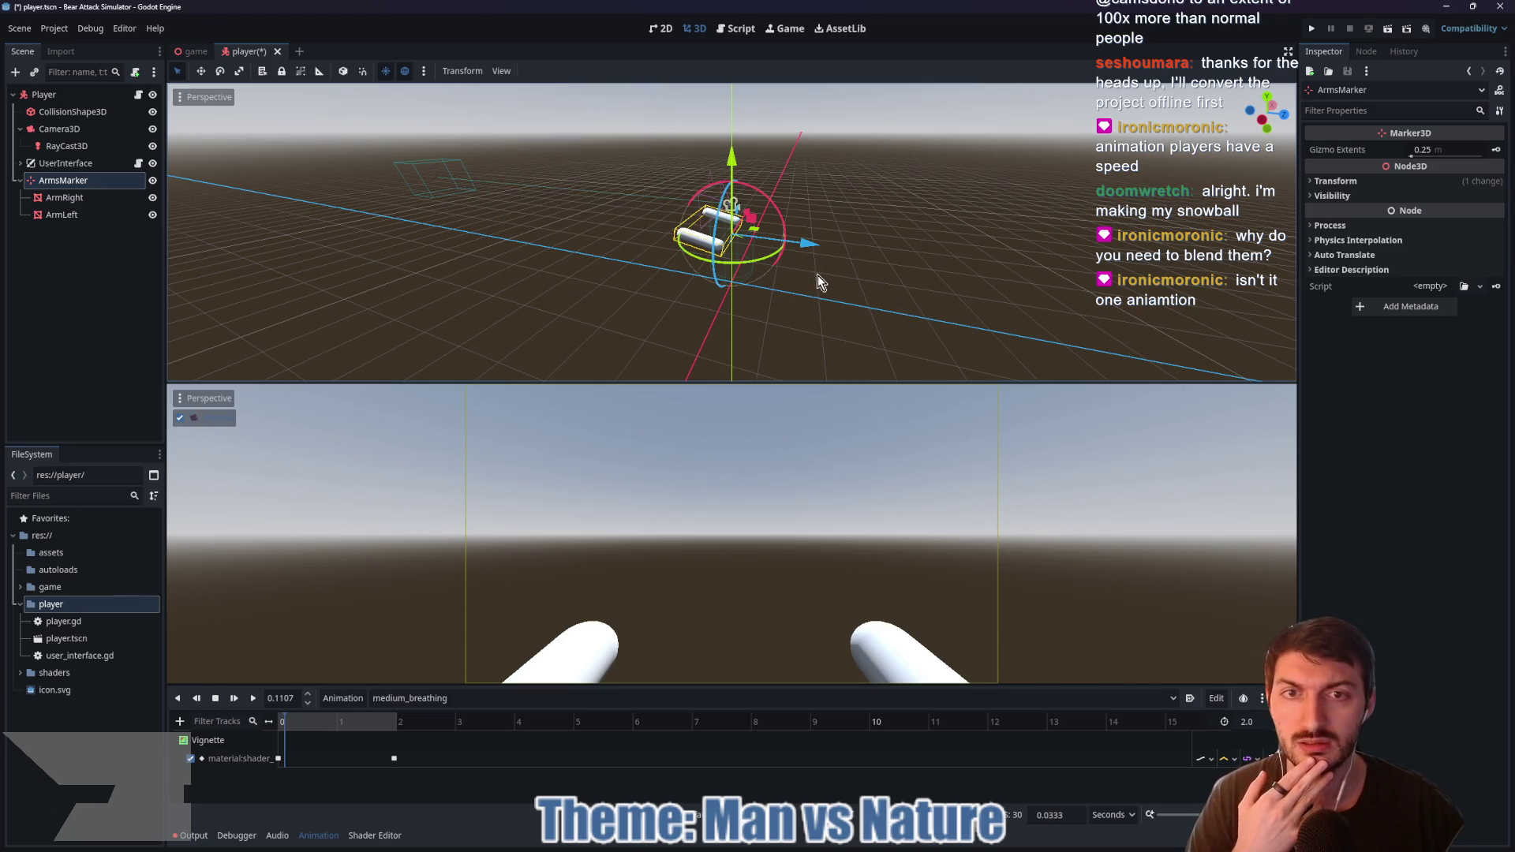
pyautogui.moveTo(859, 296)
pyautogui.mouseDown()
pyautogui.moveTo(1037, 295)
pyautogui.moveTo(899, 297)
pyautogui.mouseUp()
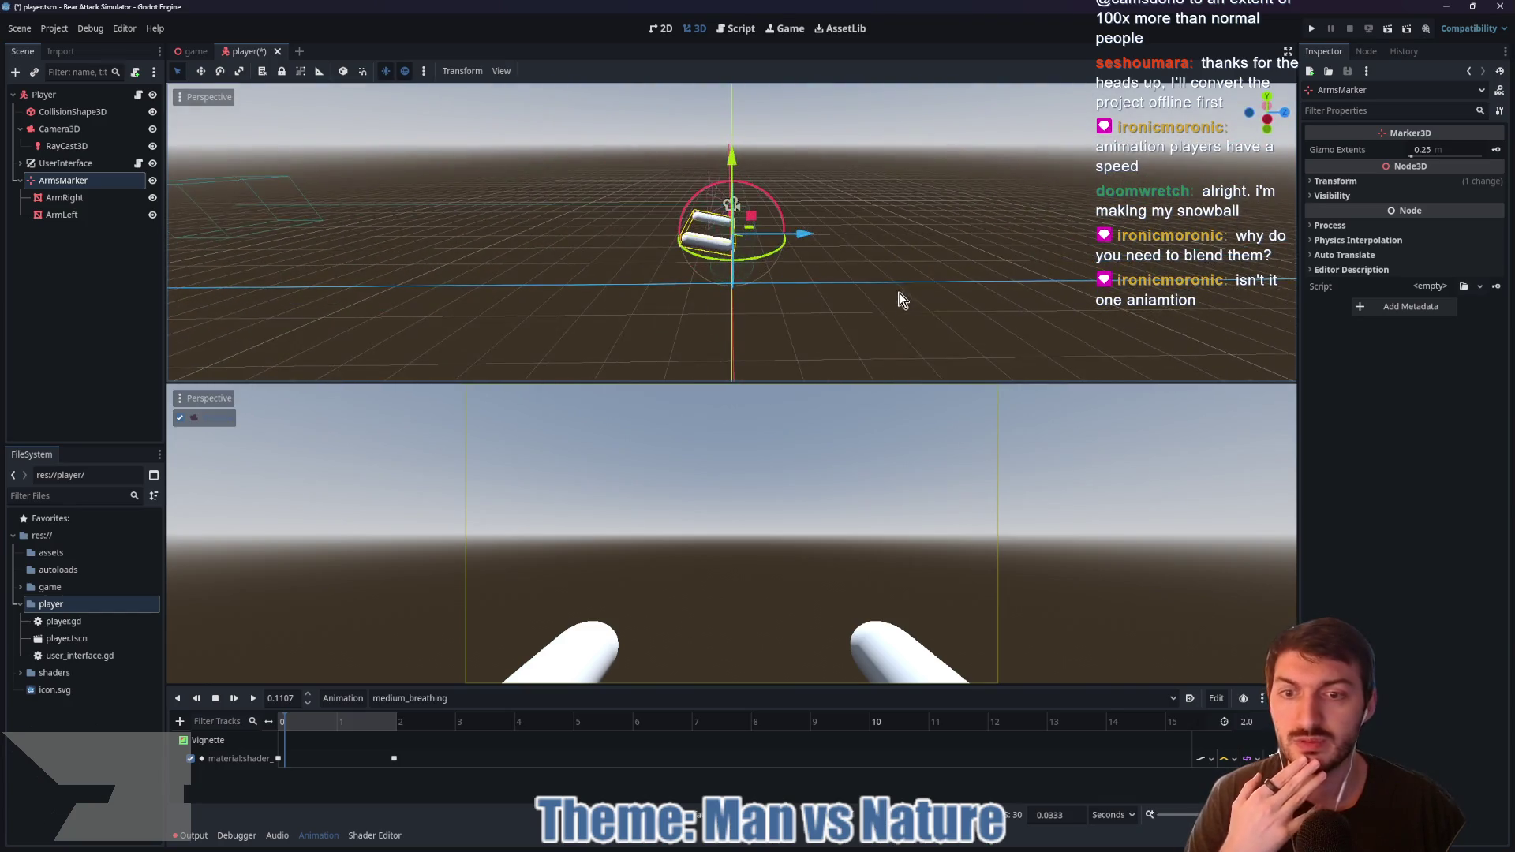
pyautogui.click(63, 214)
pyautogui.keyDown('shift'); pyautogui.click(65, 198); pyautogui.keyUp('shift')
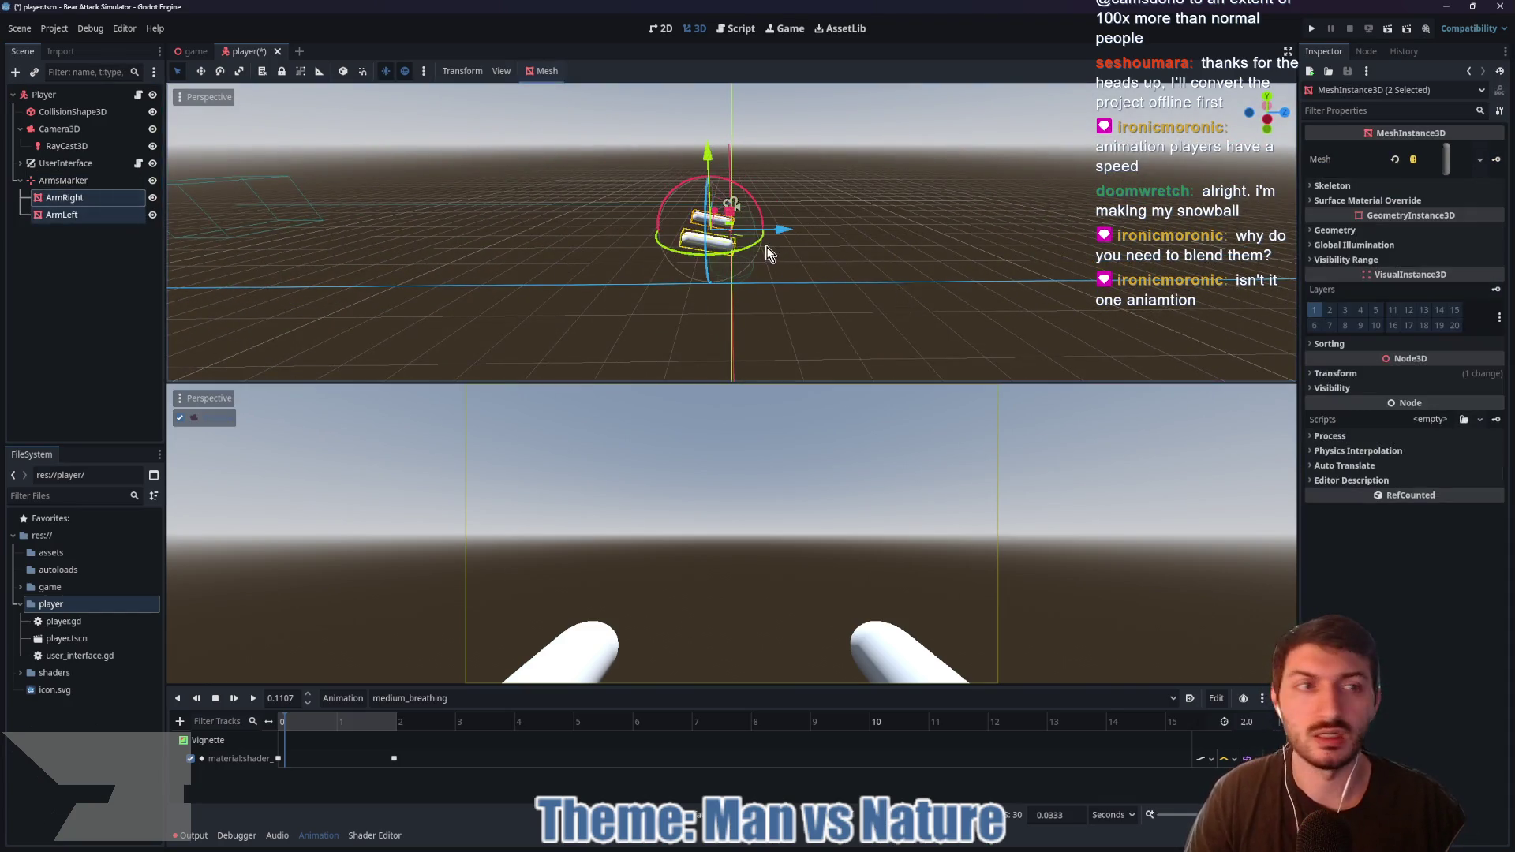
pyautogui.click(1444, 164)
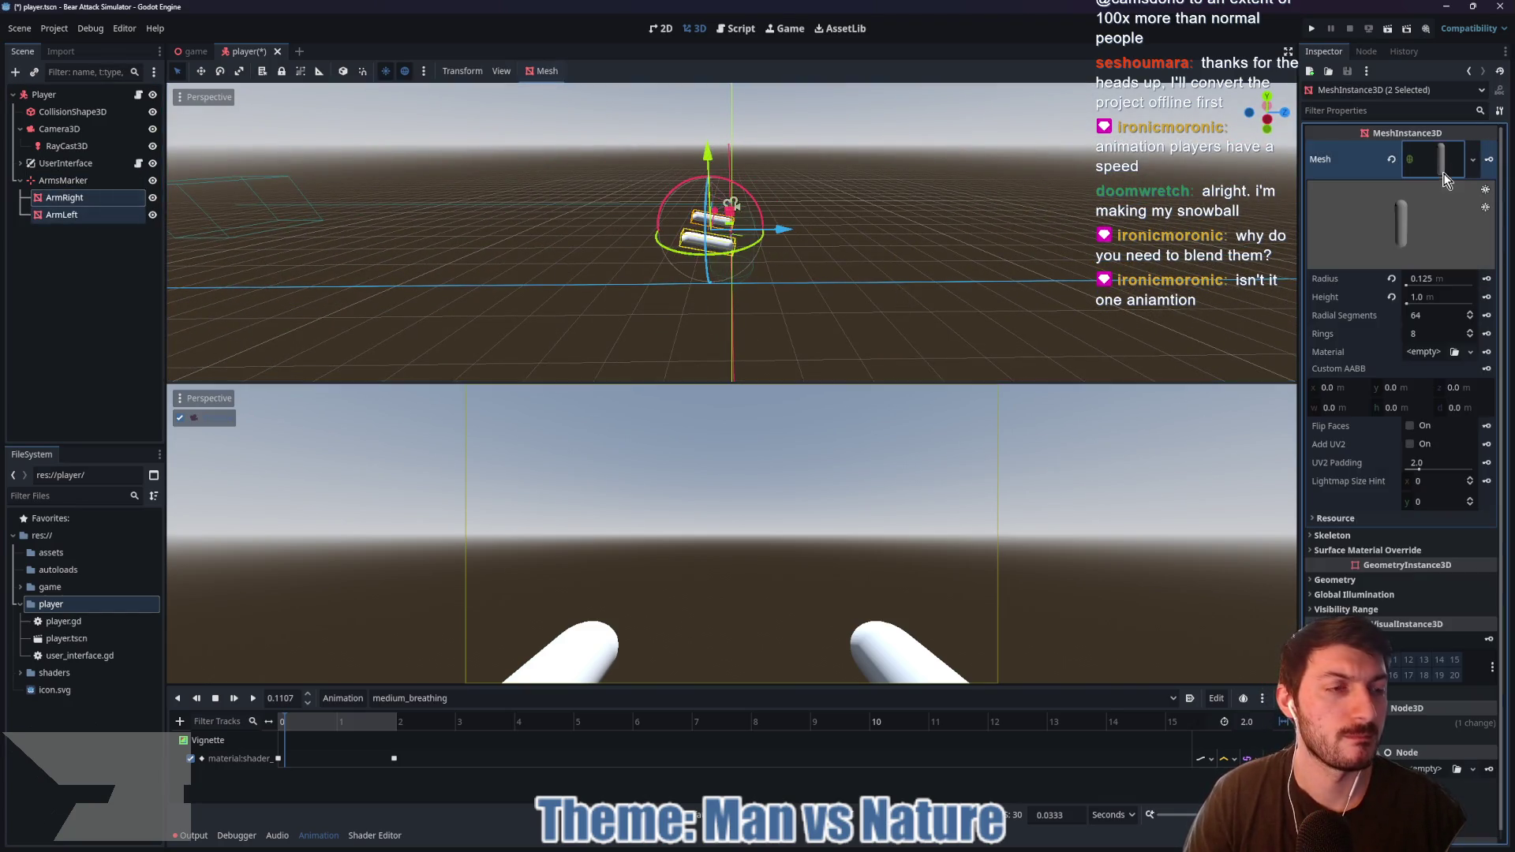
pyautogui.click(1421, 280)
pyautogui.write('25')
pyautogui.press('Return')
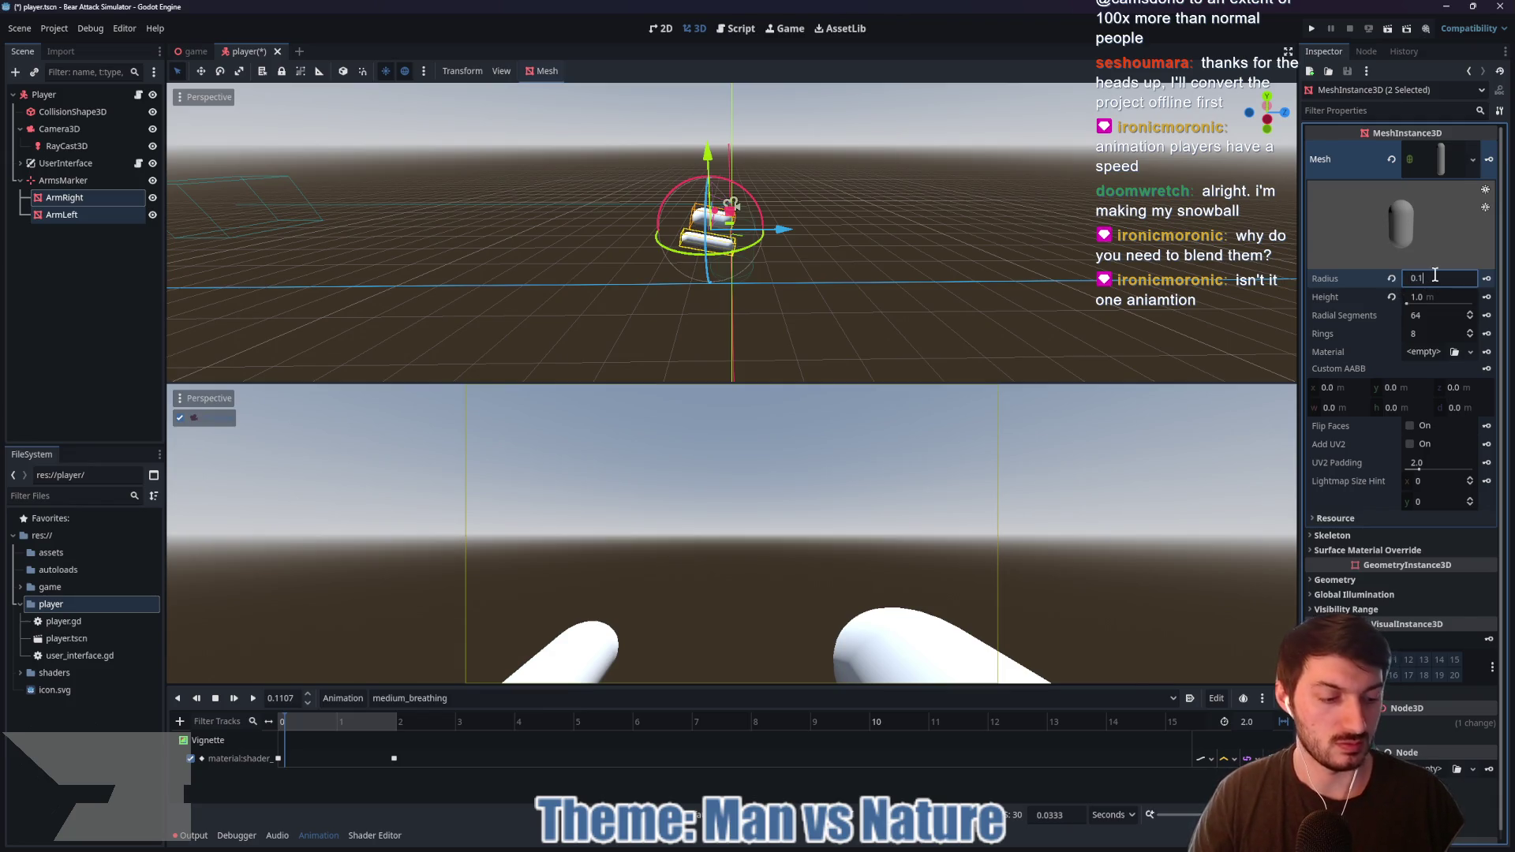
pyautogui.write('25')
pyautogui.press('Return')
pyautogui.click(1429, 292)
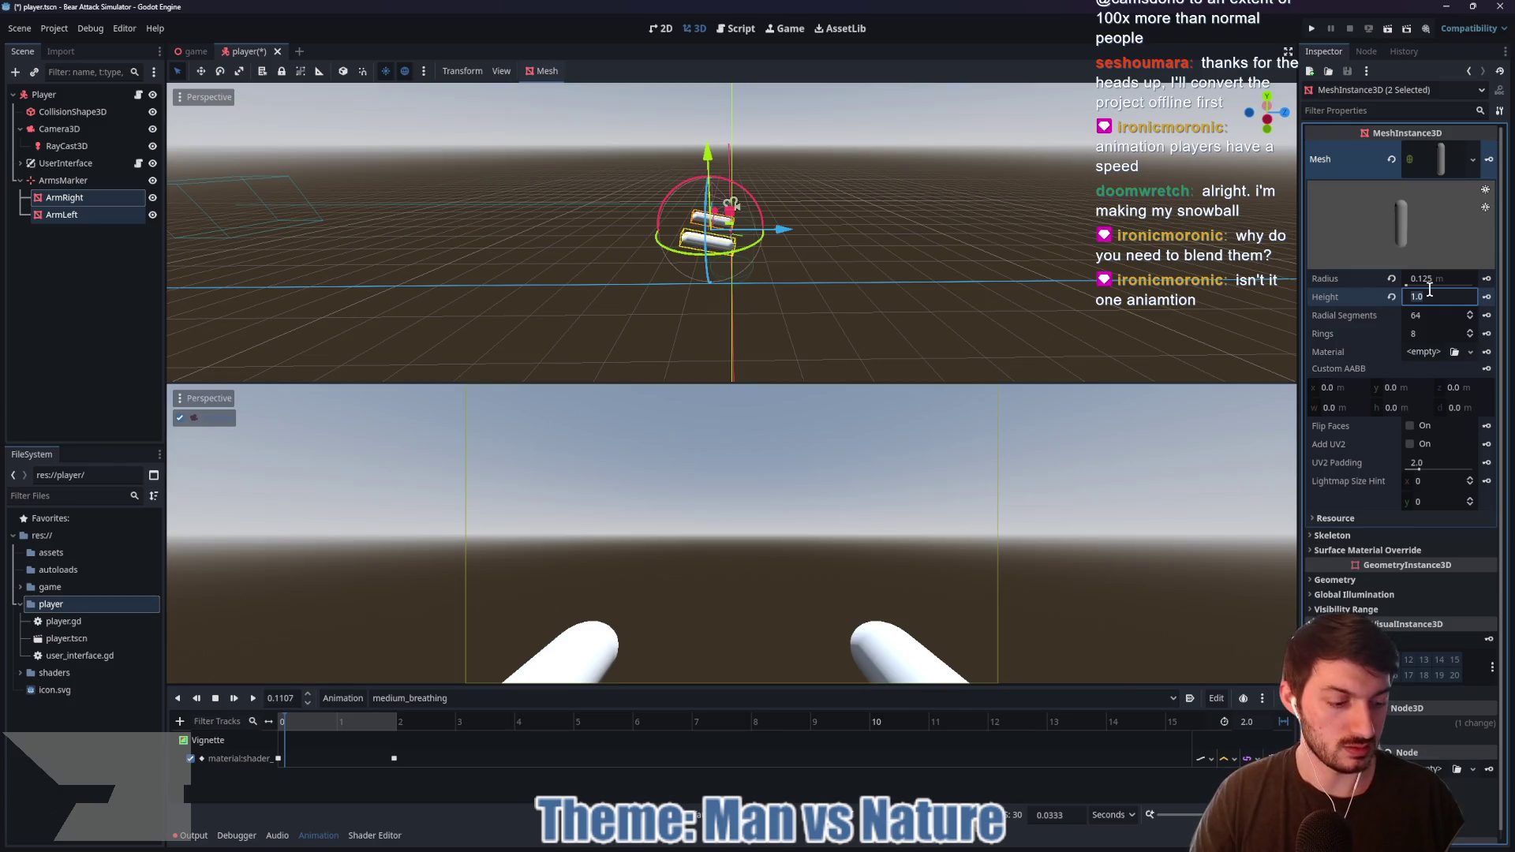
pyautogui.press('Return')
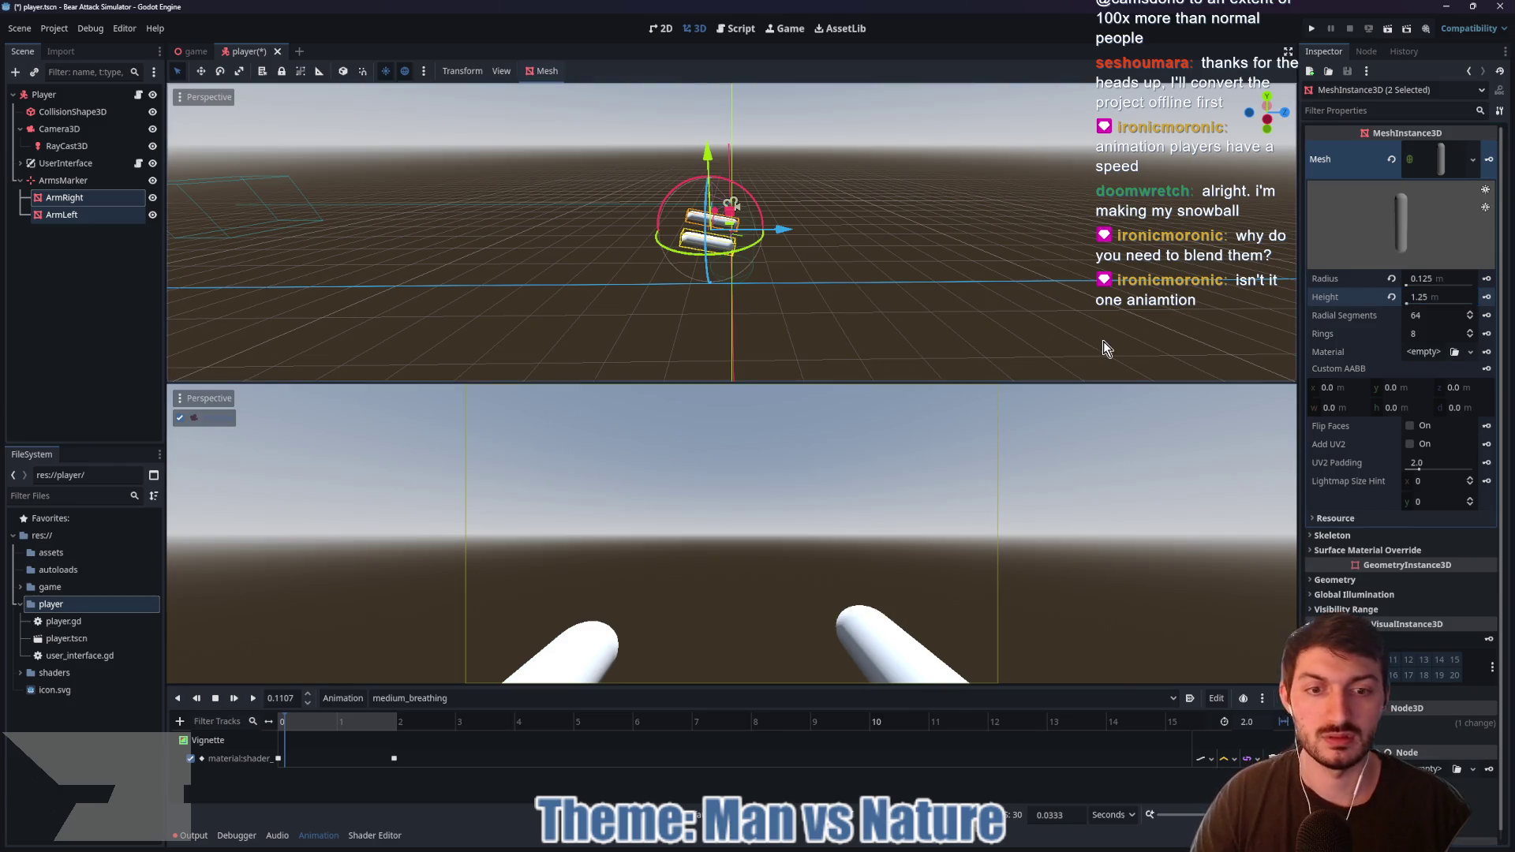
# Give ArmLeft a 1.25 m height with radius 0.125 m, then save the player scene
pyautogui.click(71, 219)
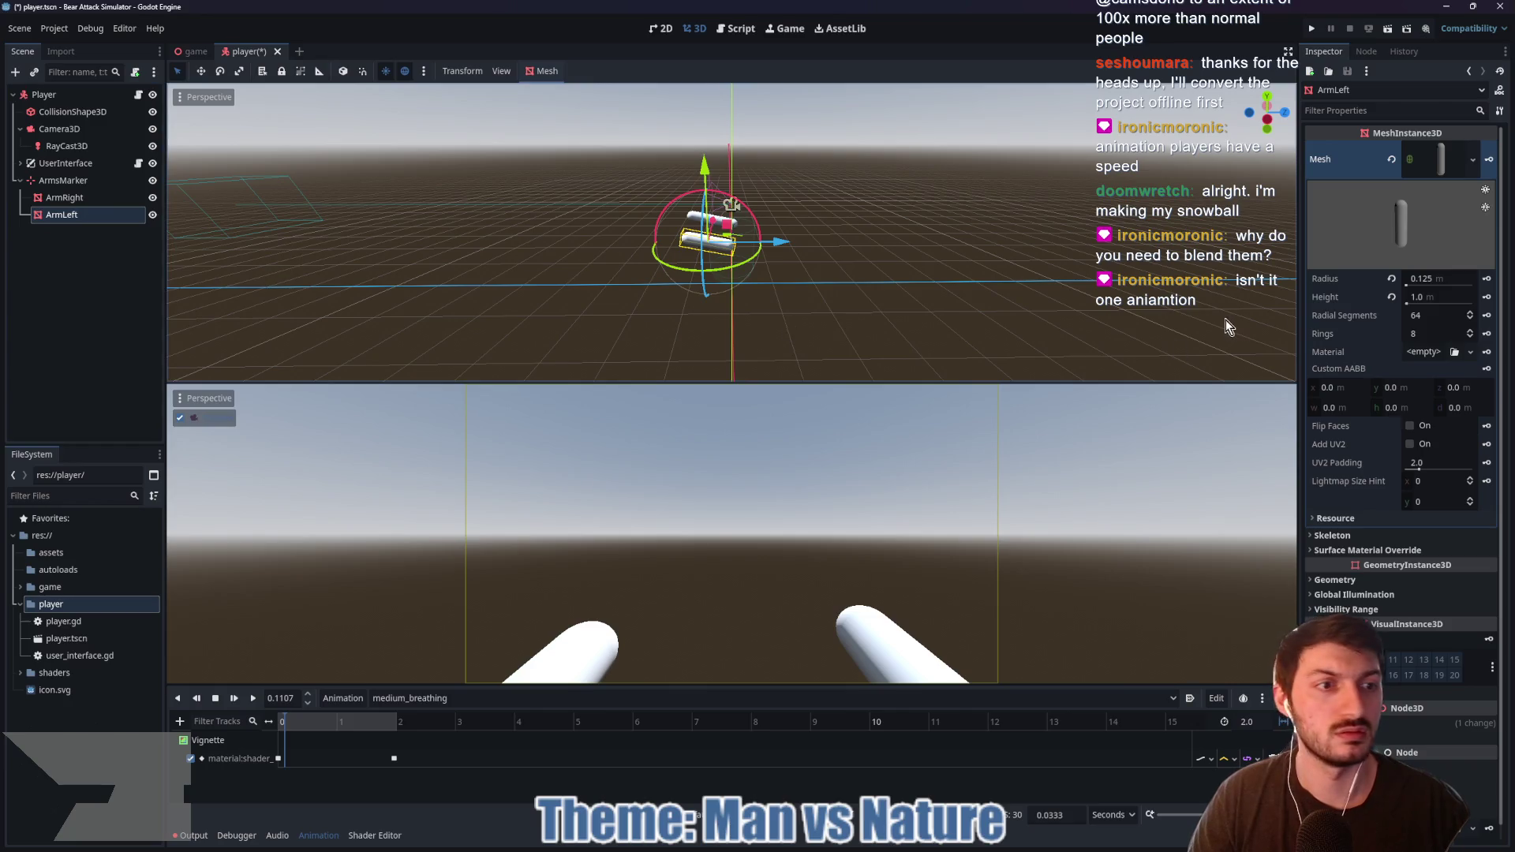
pyautogui.click(1428, 296)
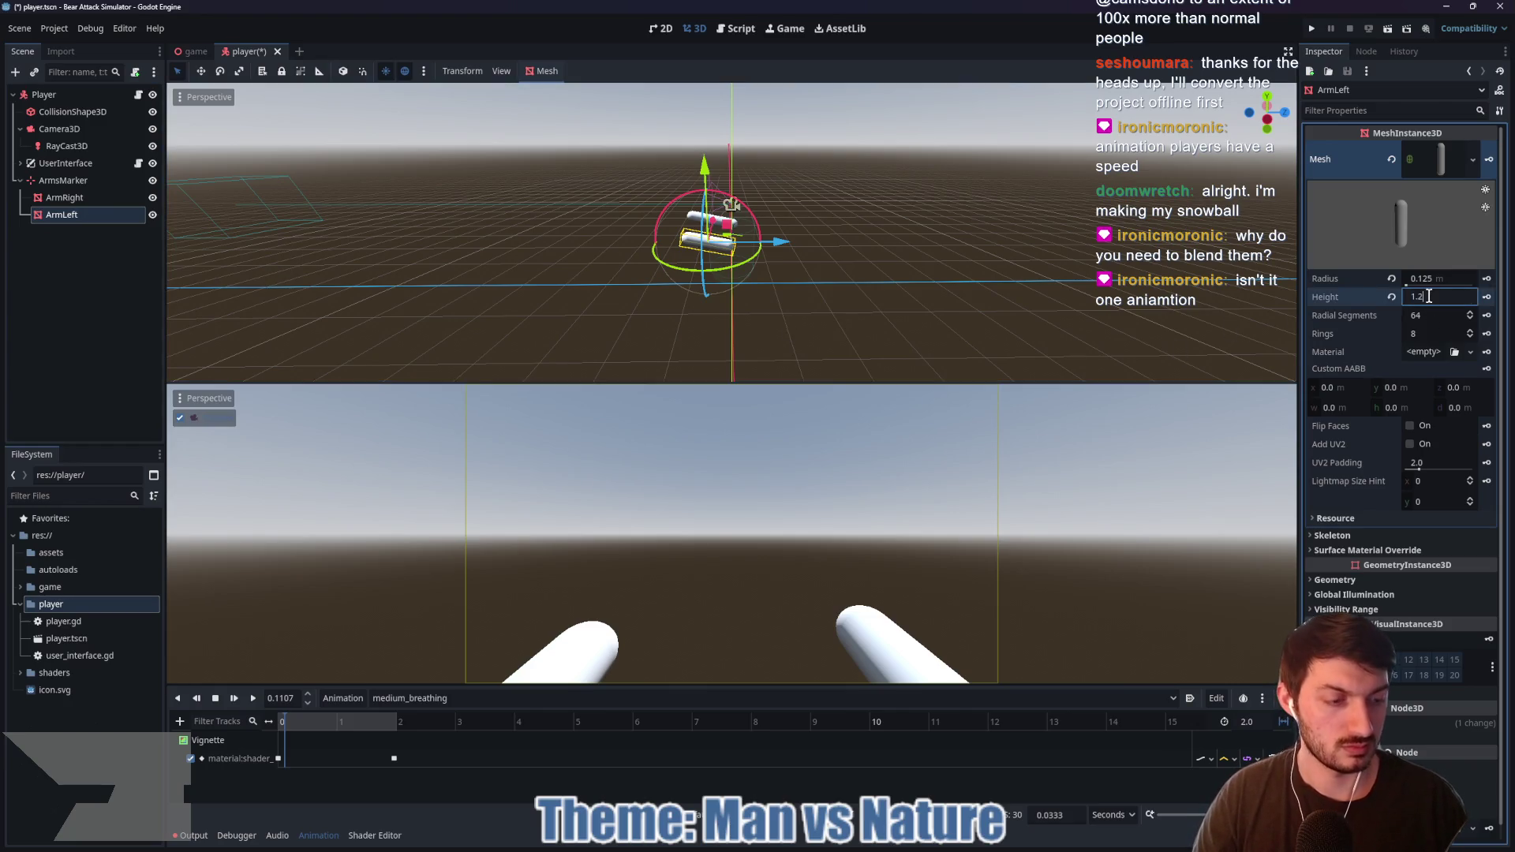
pyautogui.write('5')
pyautogui.press('Return')
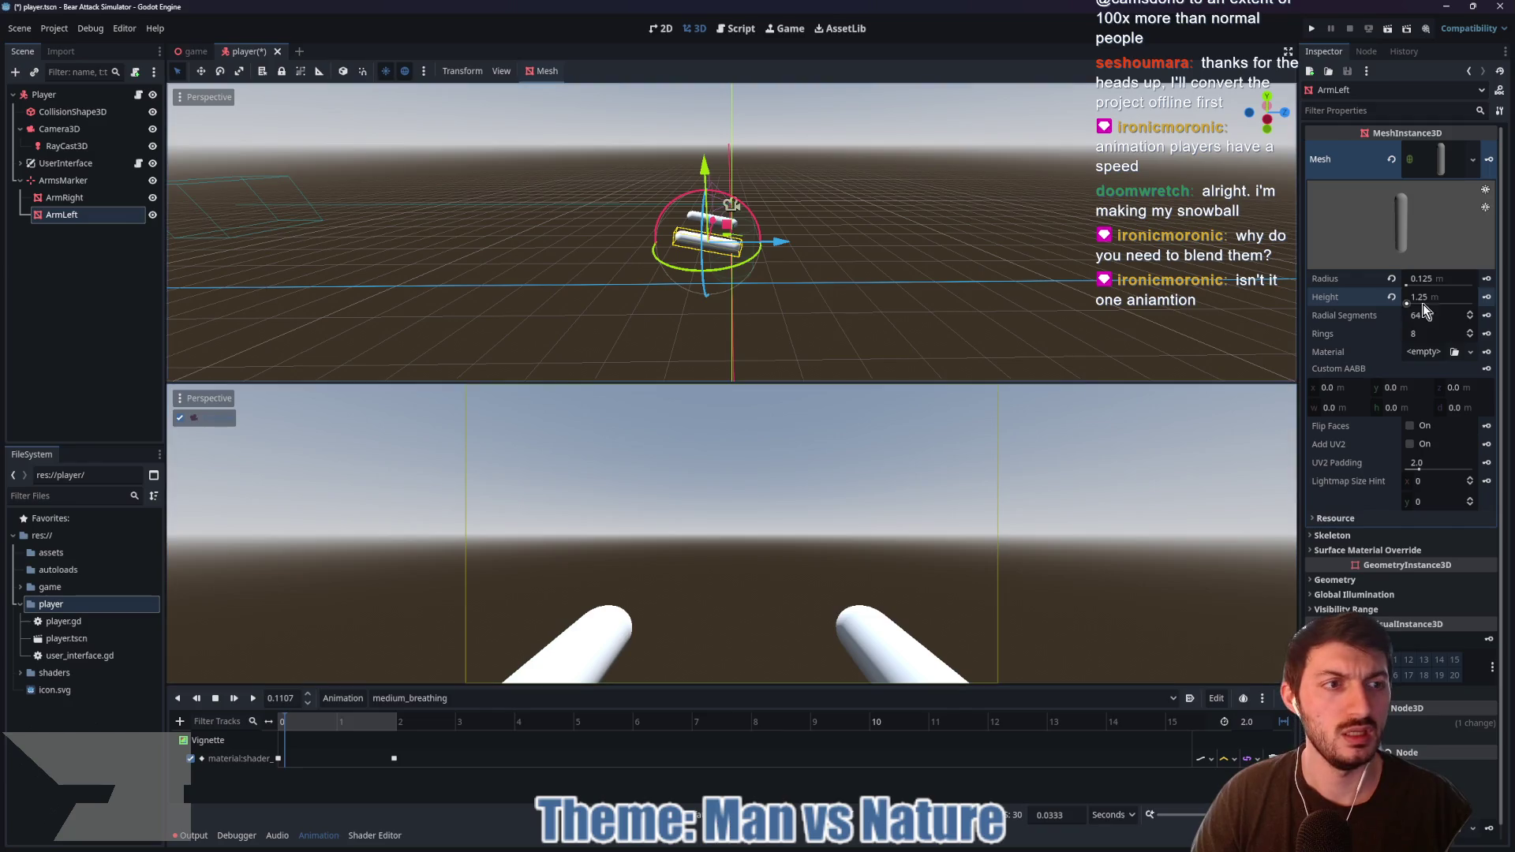
pyautogui.click(1434, 279)
pyautogui.write('25')
pyautogui.press('Return')
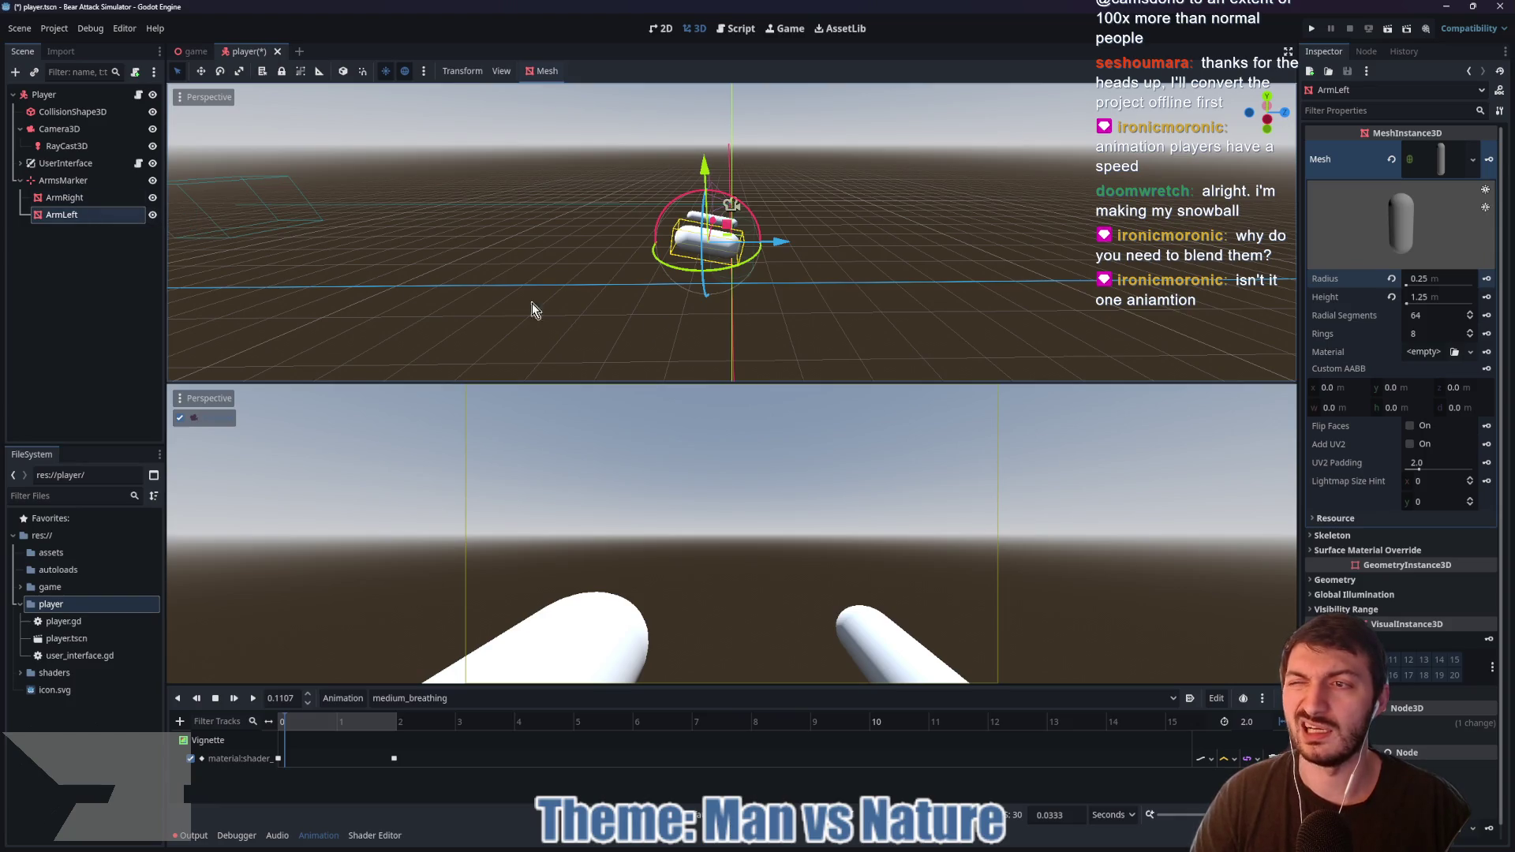
pyautogui.click(1439, 280)
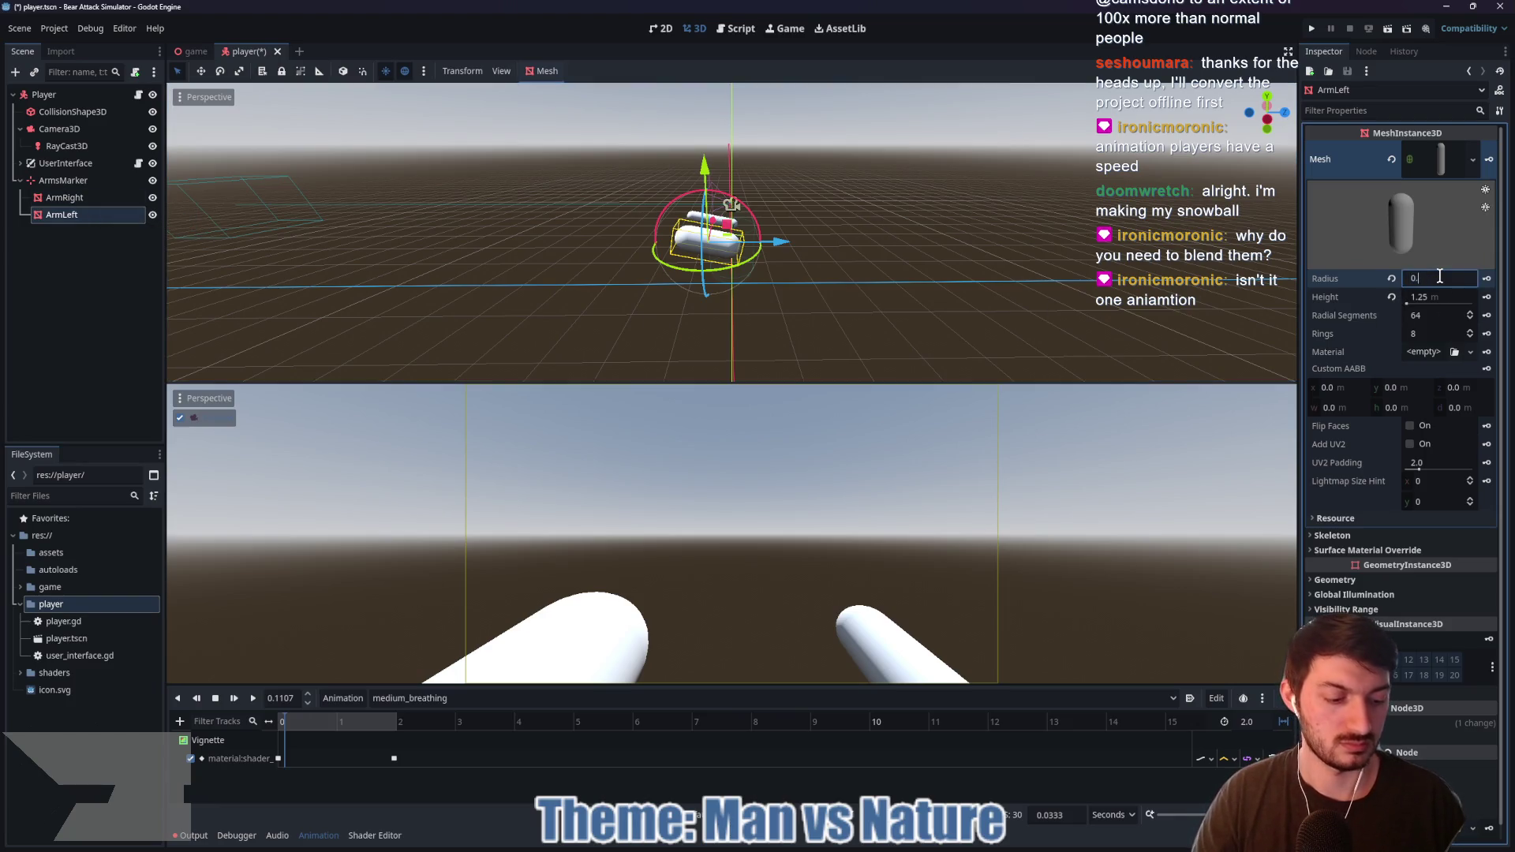
pyautogui.write('125')
pyautogui.press('Return')
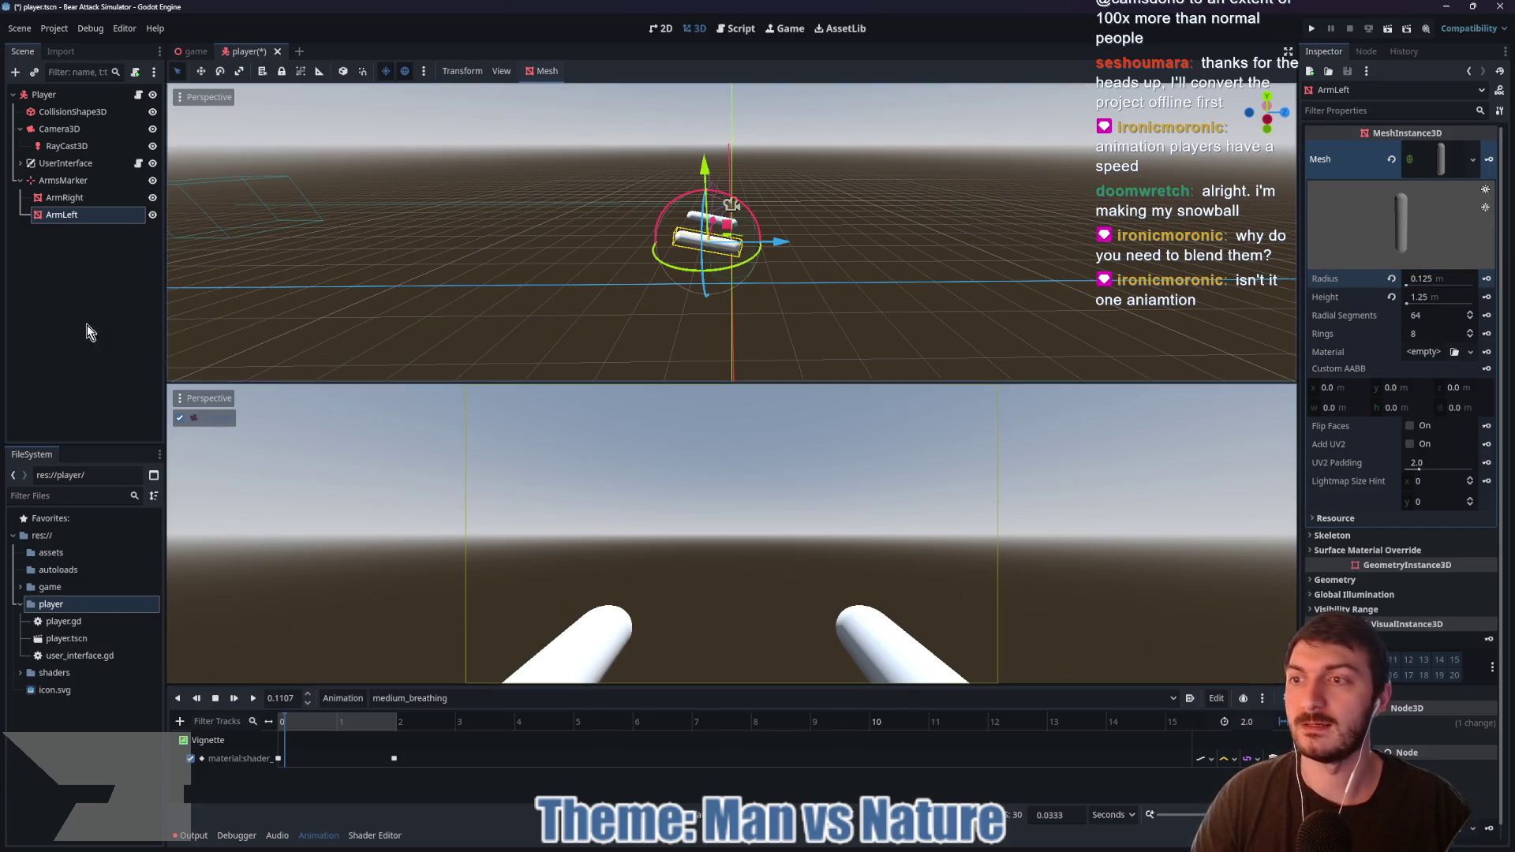
pyautogui.click(73, 213)
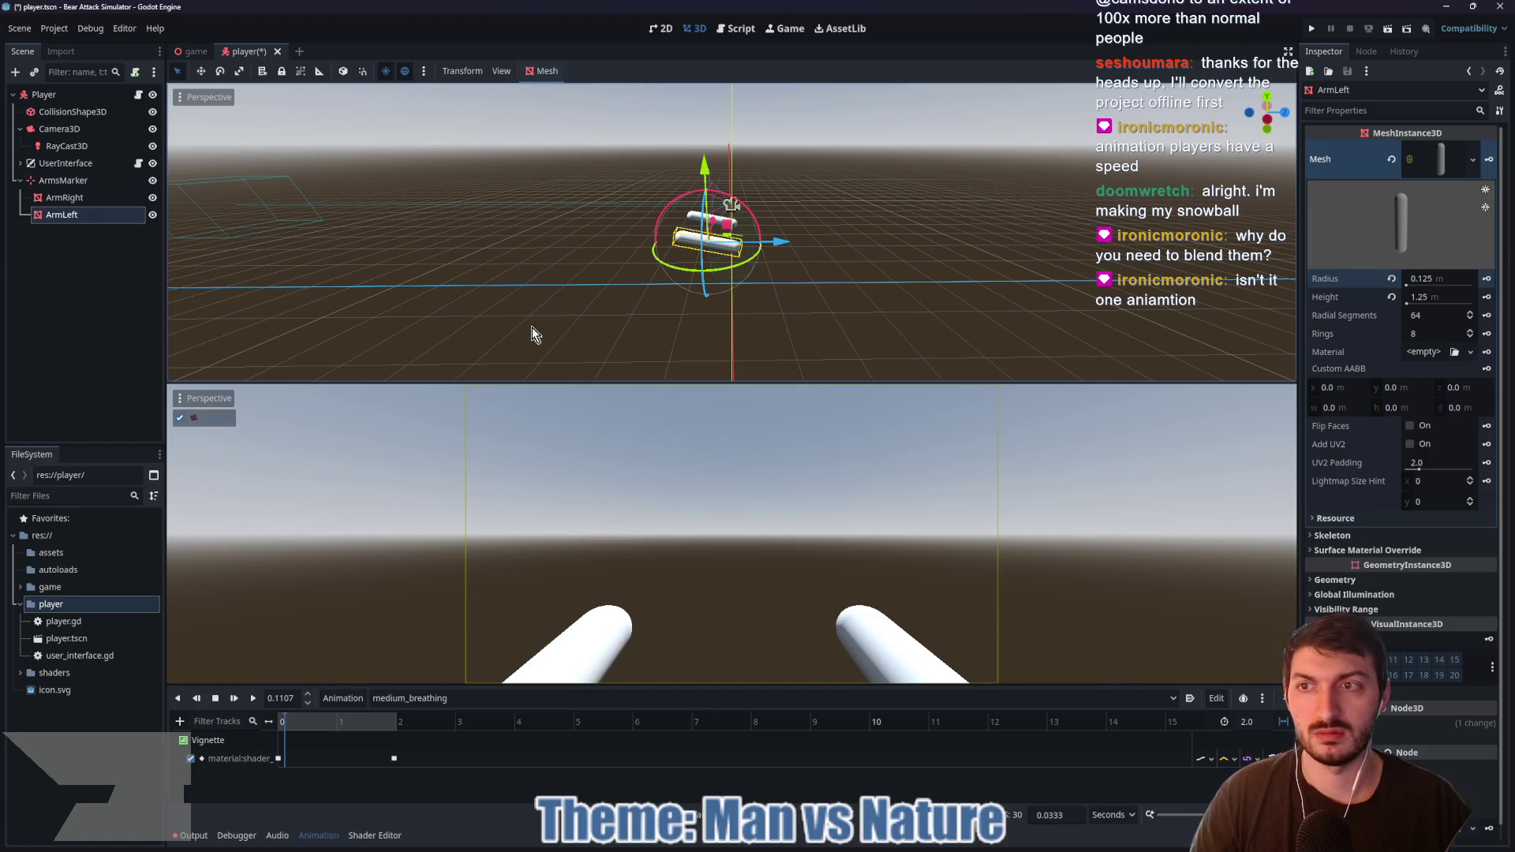
pyautogui.hotkey('ctrl', 's')
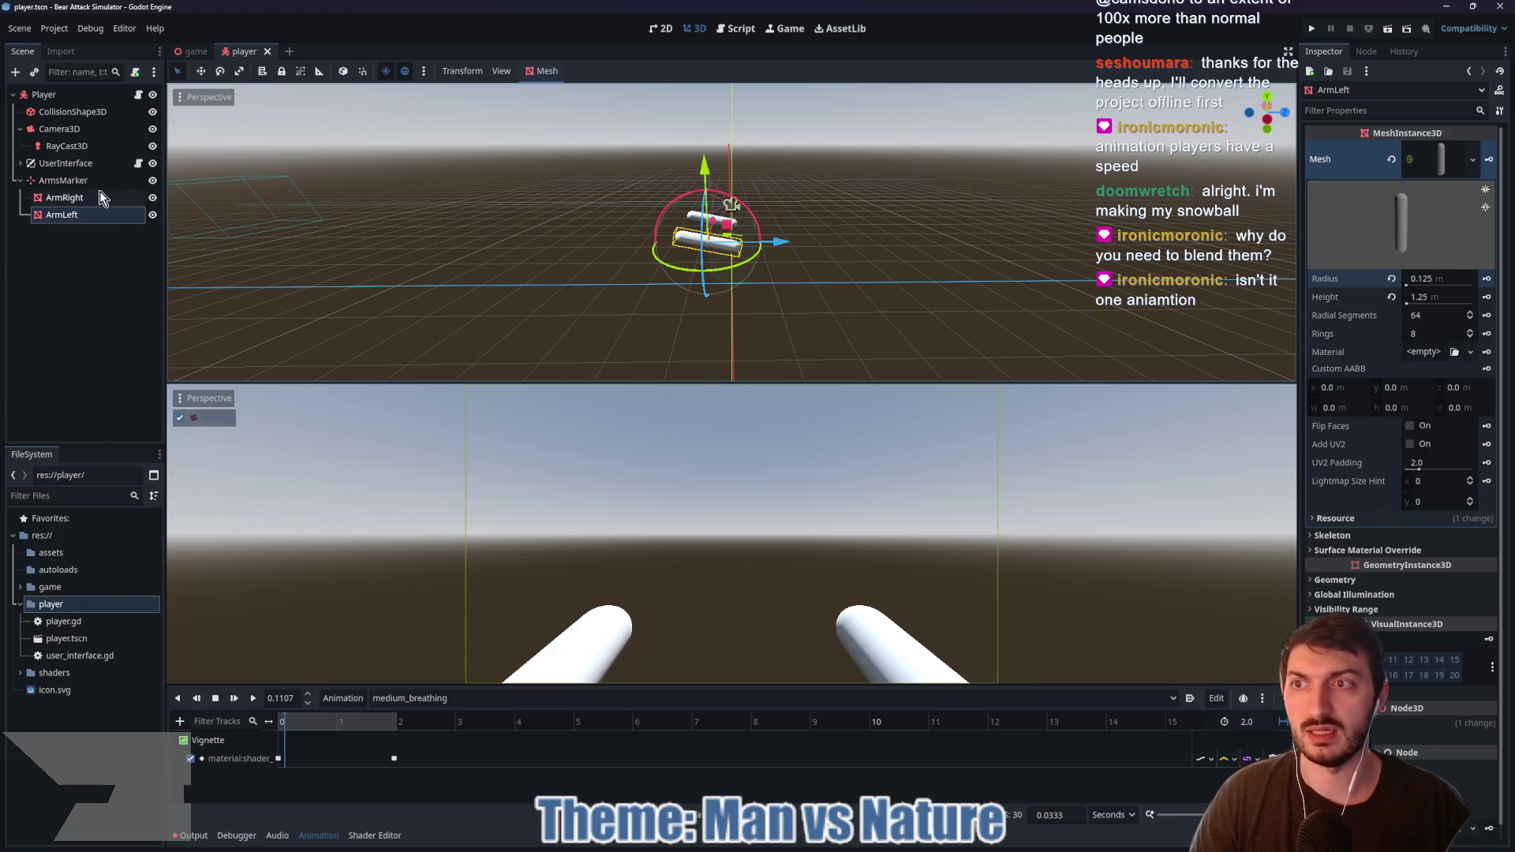
pyautogui.click(95, 181)
pyautogui.moveTo(779, 211)
pyautogui.mouseDown()
pyautogui.moveTo(786, 254)
pyautogui.moveTo(767, 212)
pyautogui.moveTo(782, 246)
pyautogui.moveTo(773, 223)
pyautogui.mouseUp()
pyautogui.rightClick(773, 222)
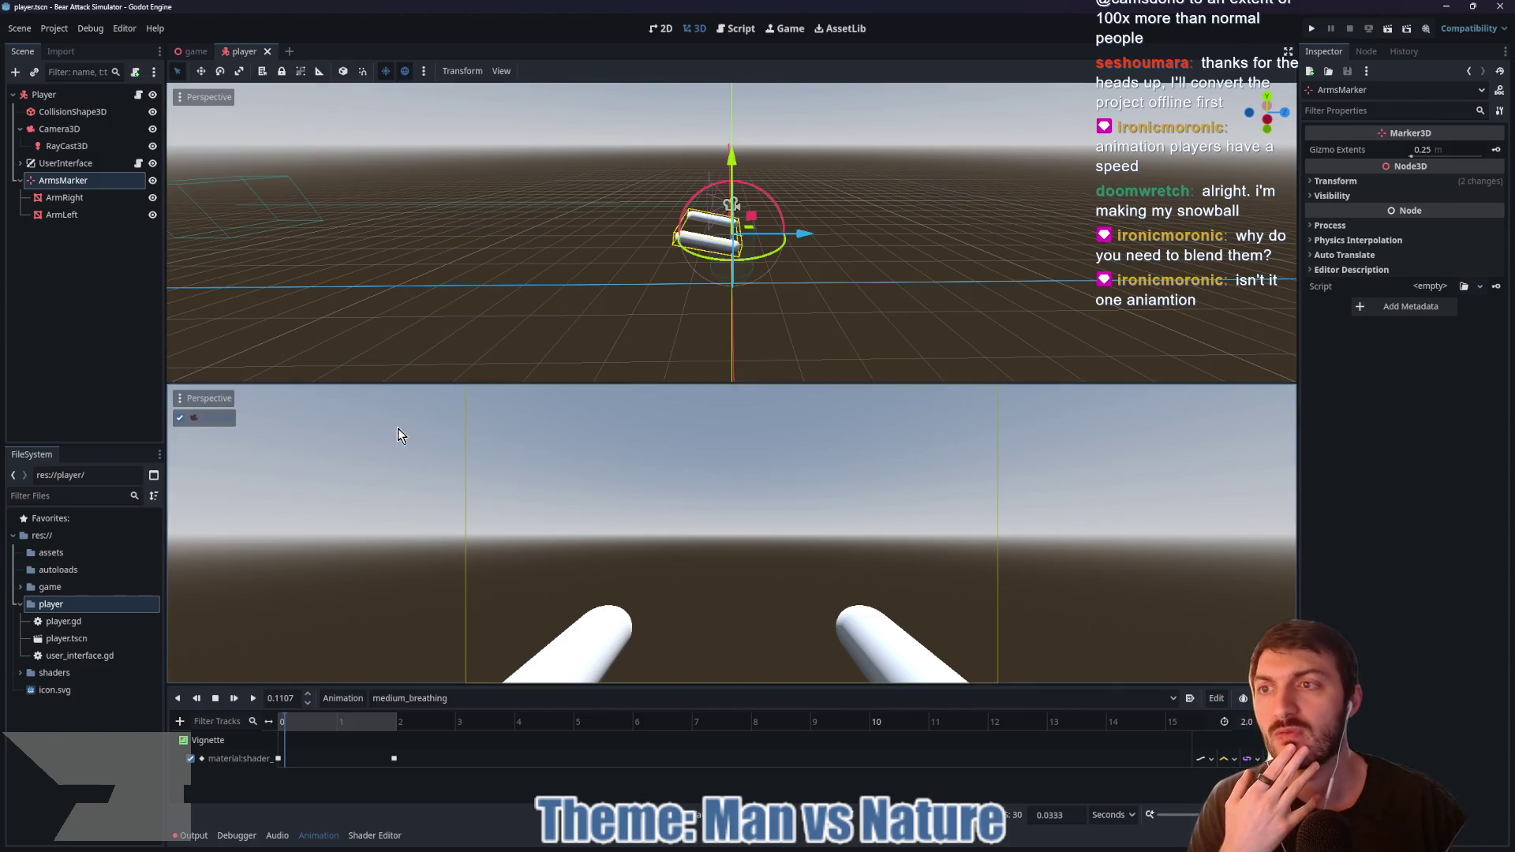
pyautogui.click(81, 146)
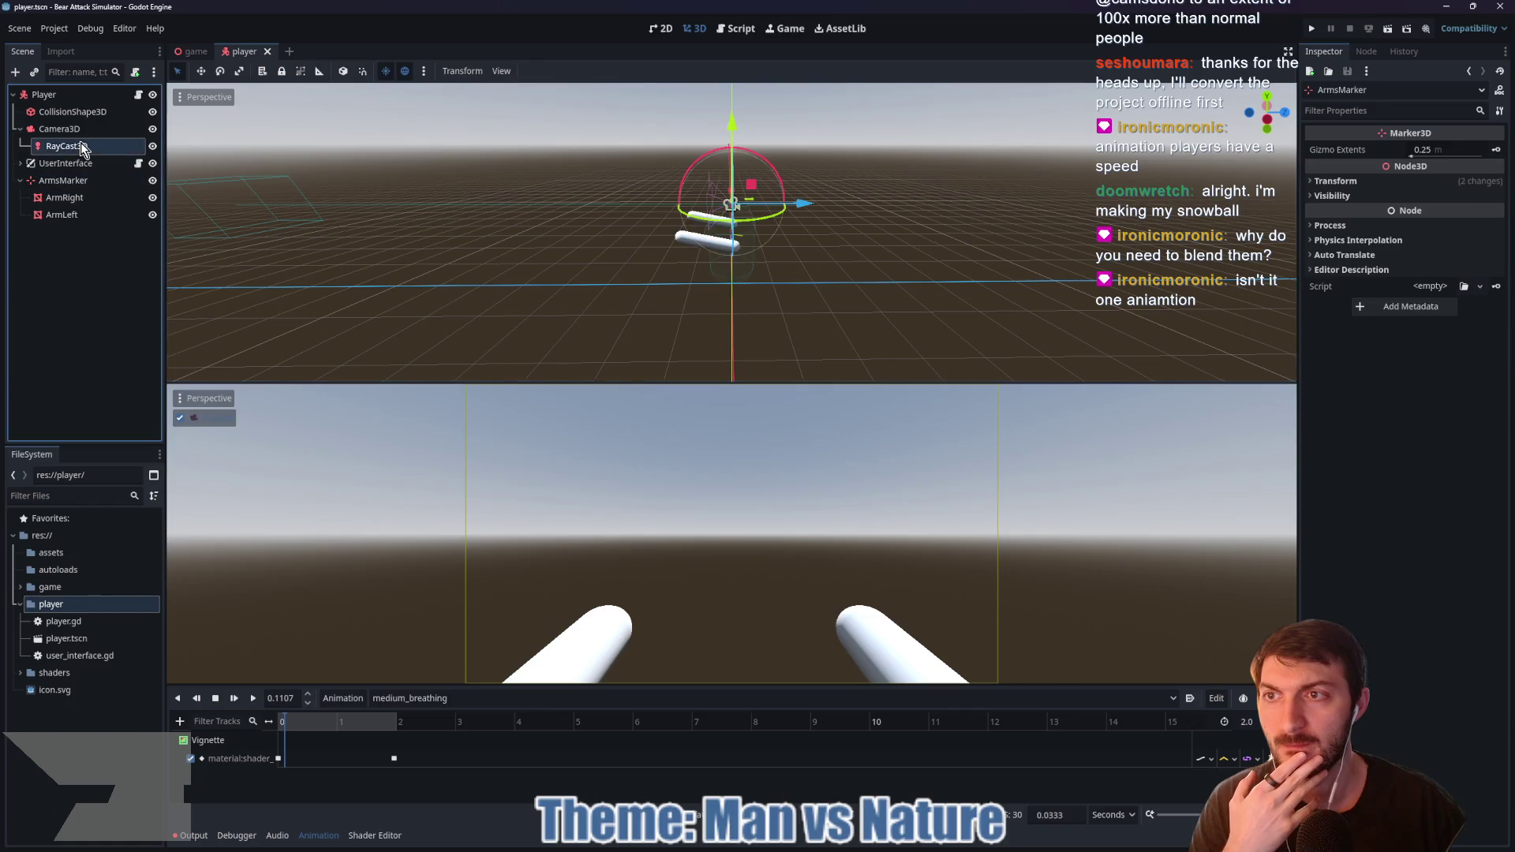
# Rename the RayCast3D node to ShapeCast, save the player scene, and switch to the game scene
pyautogui.click(105, 148)
pyautogui.hotkey('ctrl', 'a')
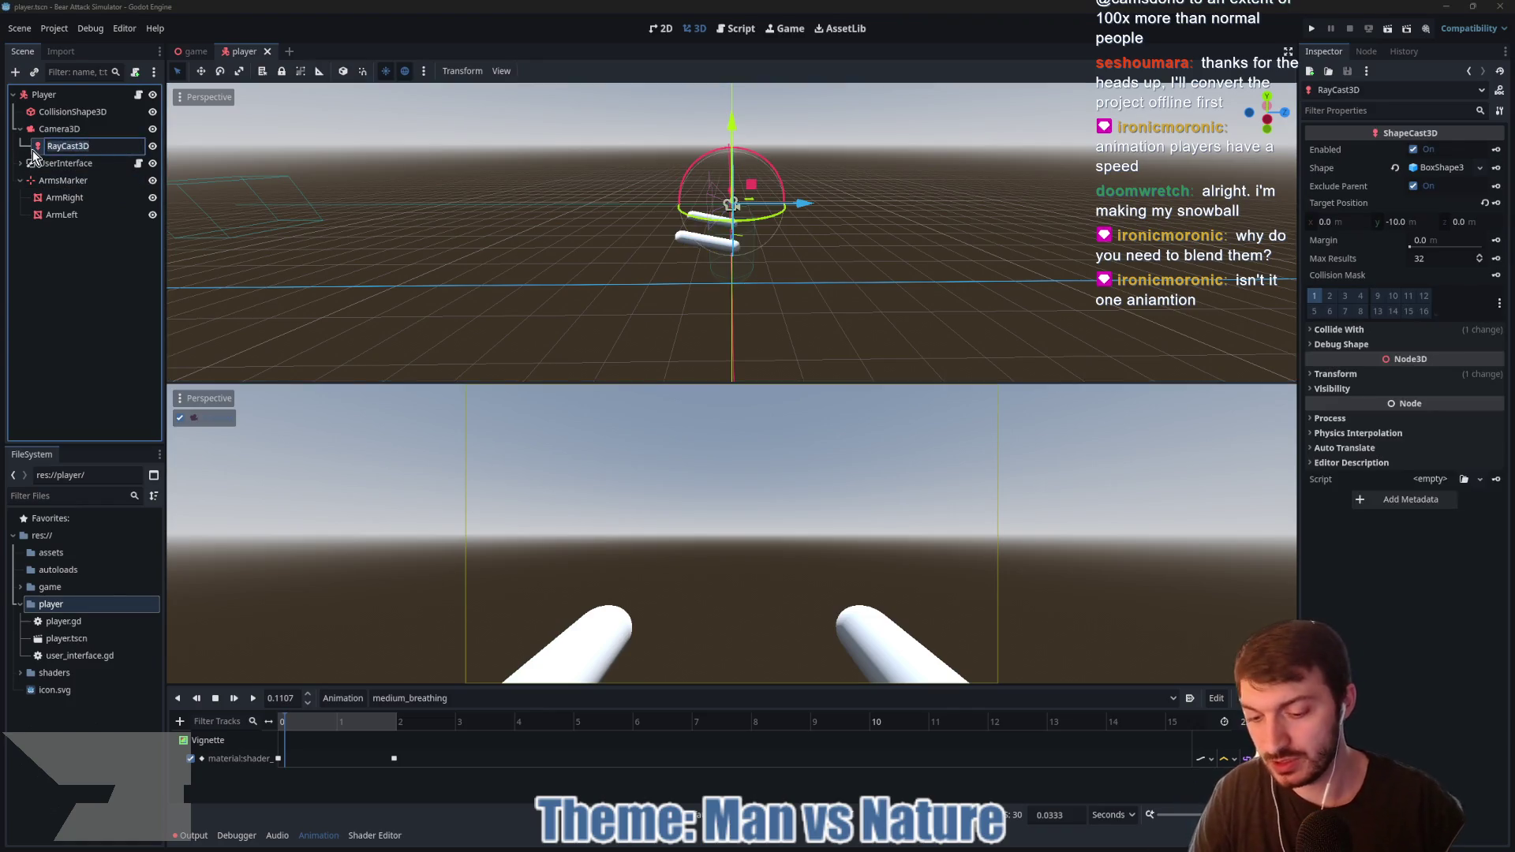
pyautogui.write('Shape')
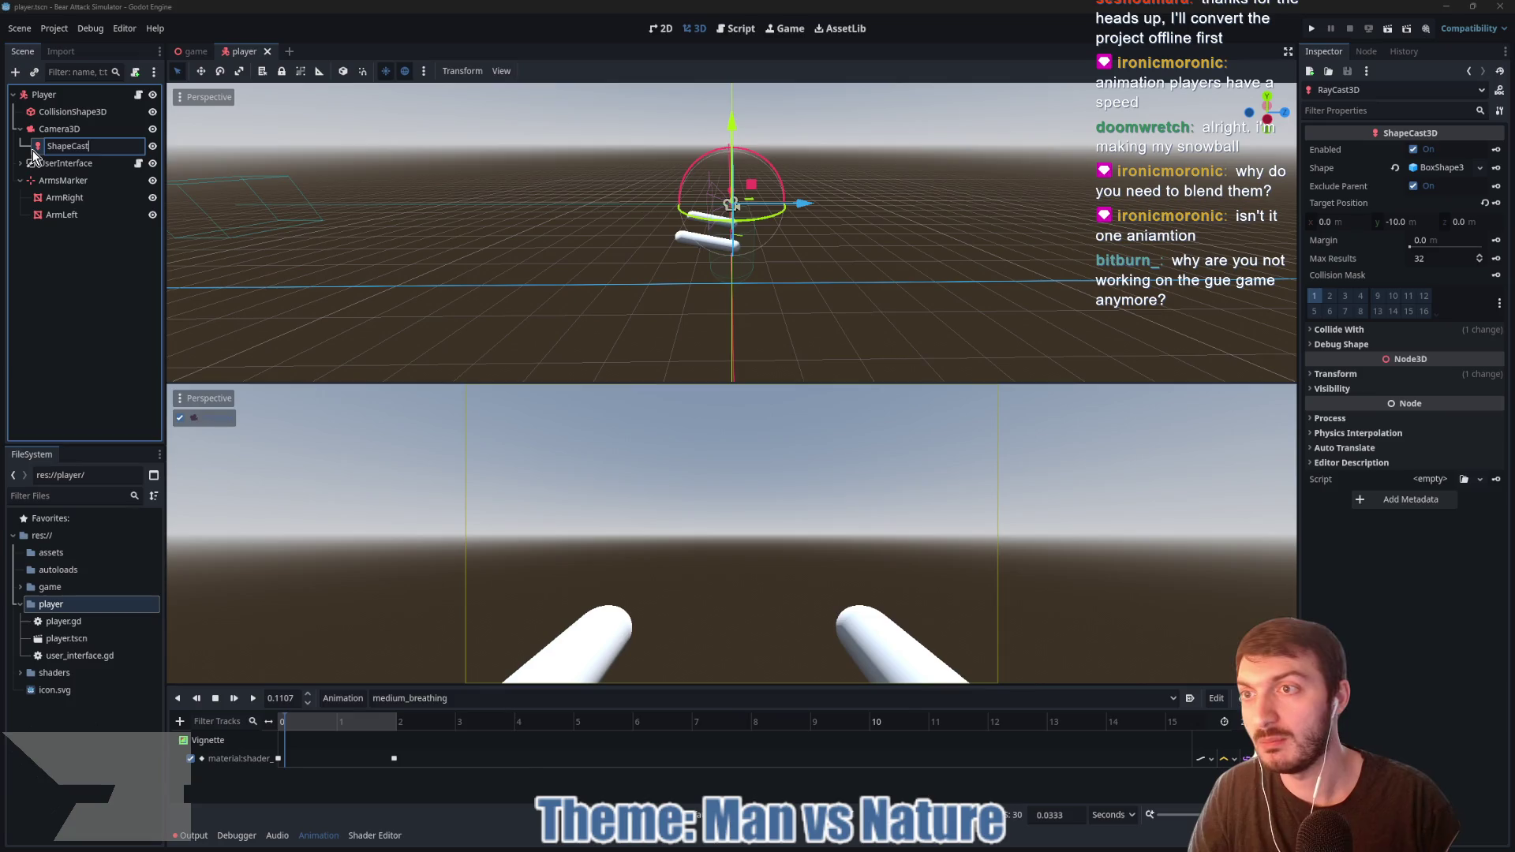
pyautogui.press('Return')
pyautogui.hotkey('ctrl', 's')
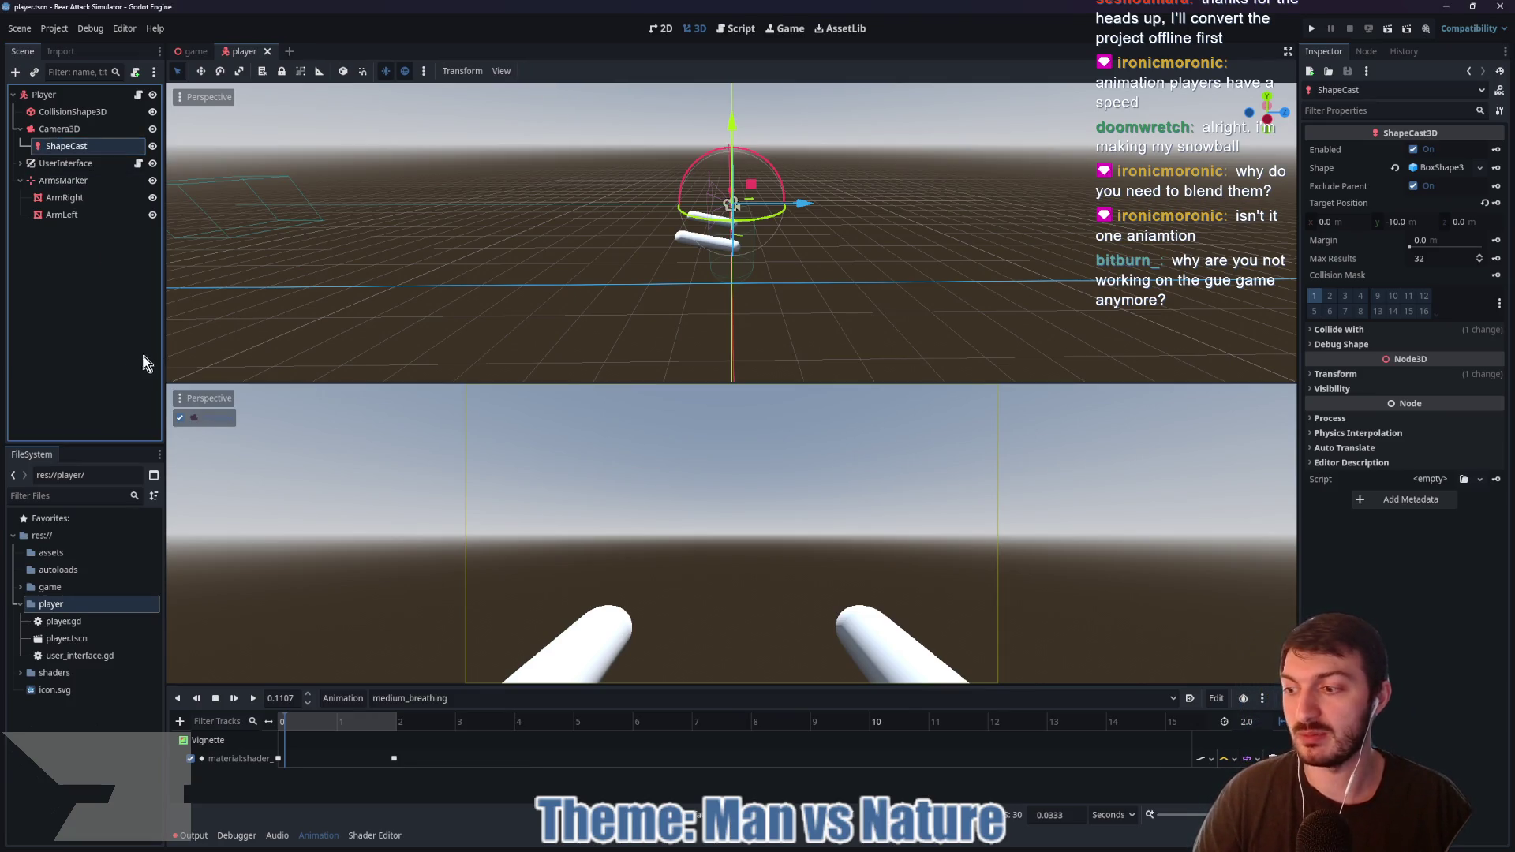
pyautogui.click(70, 95)
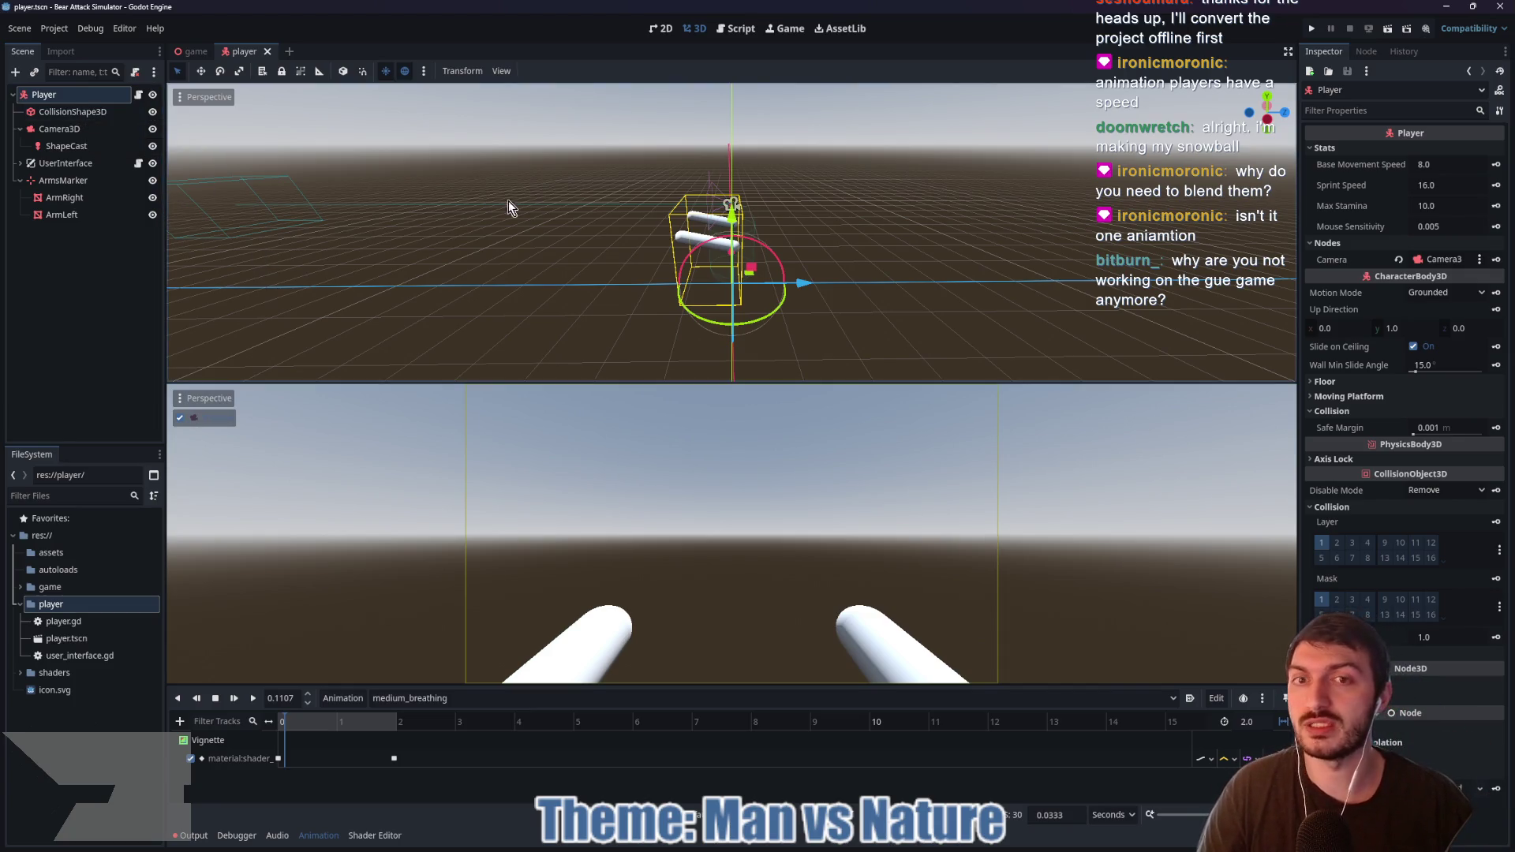
pyautogui.click(194, 52)
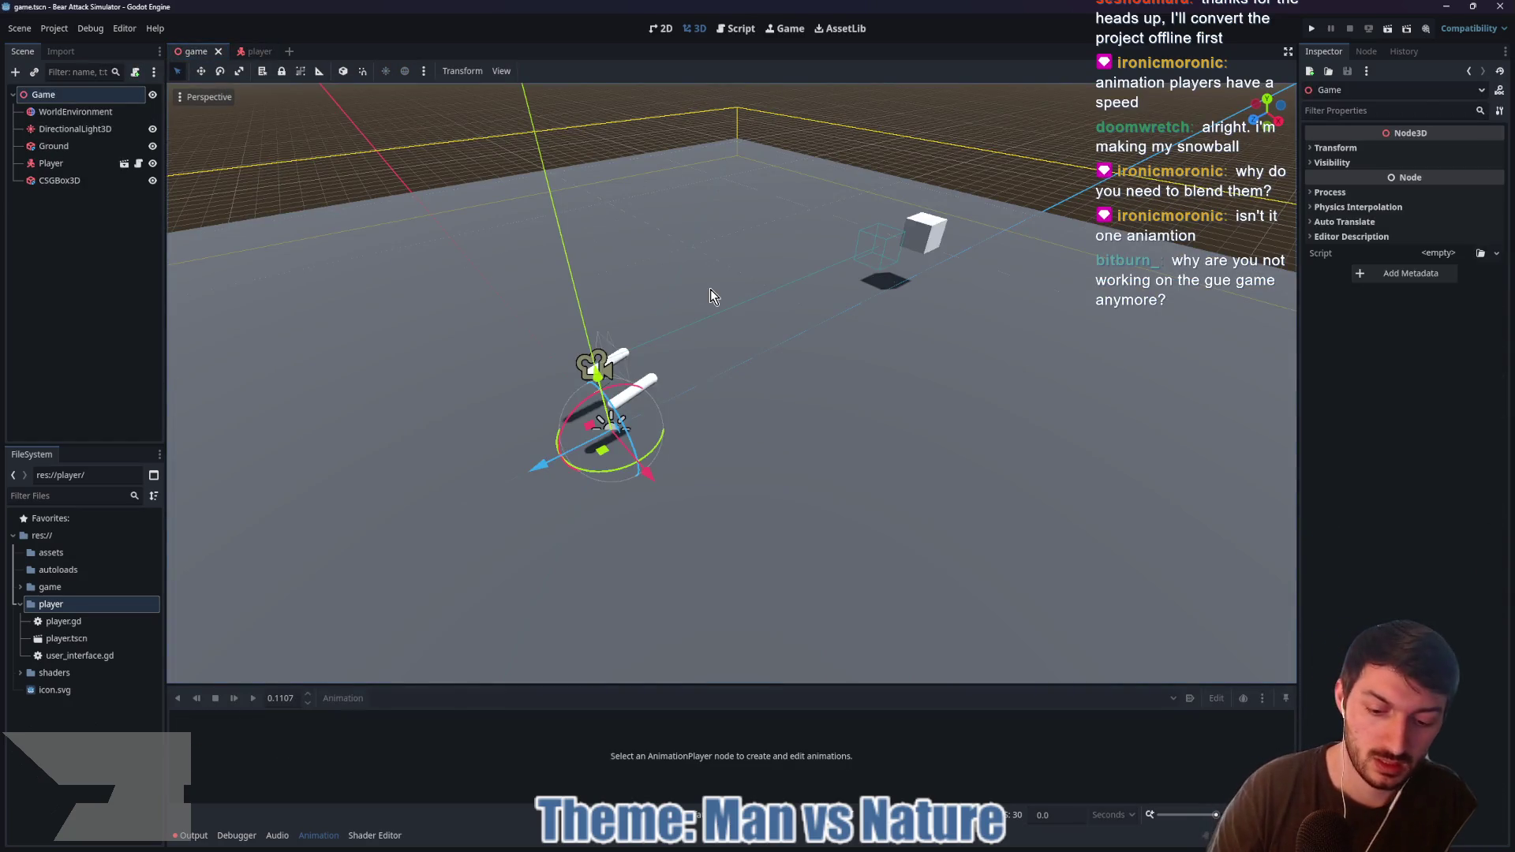
pyautogui.press('F5')
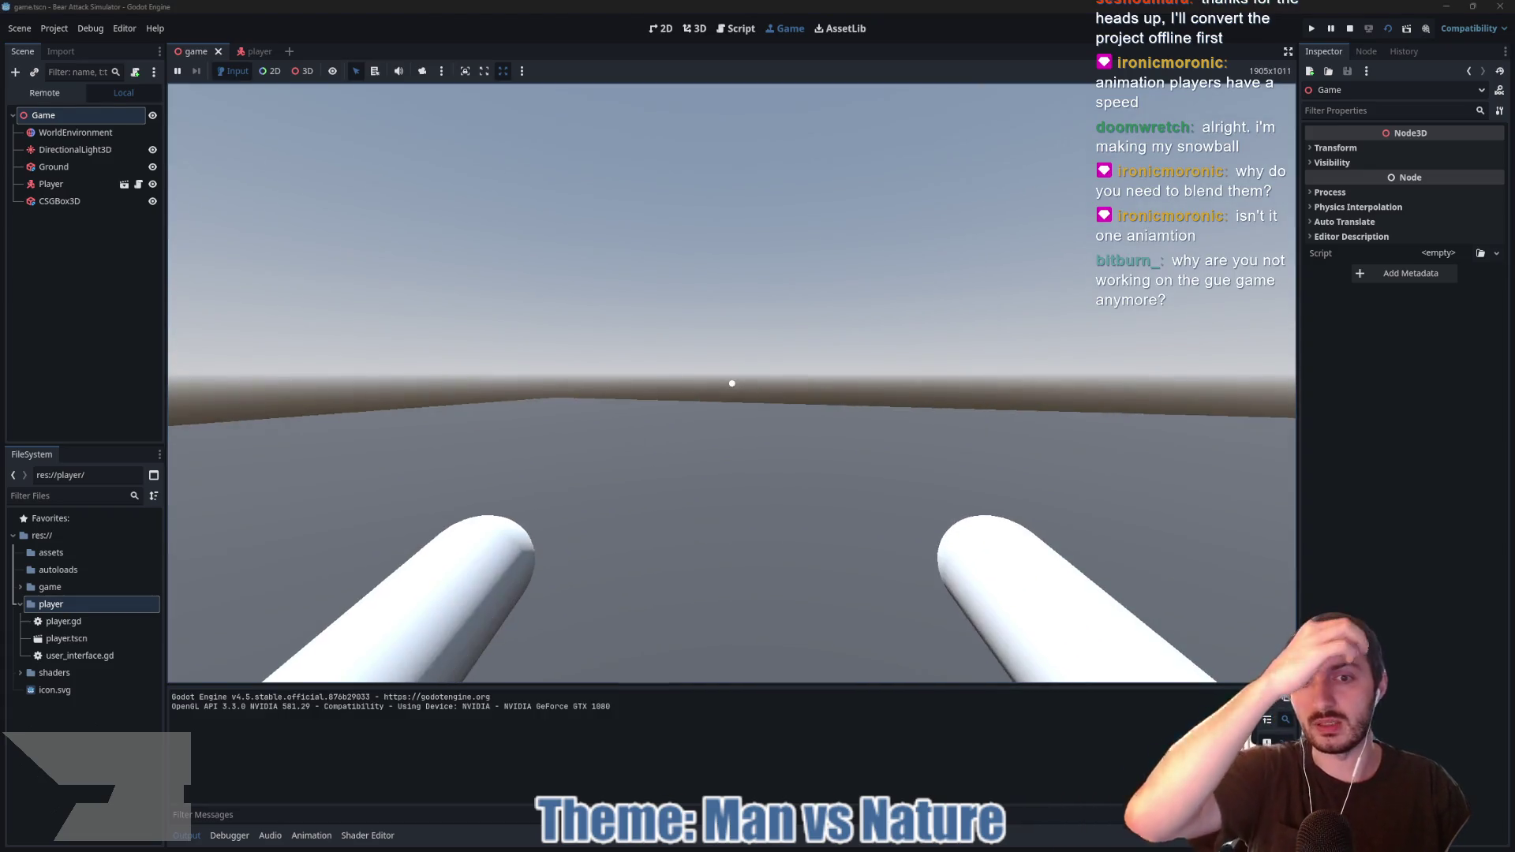
pyautogui.moveTo(731, 384)
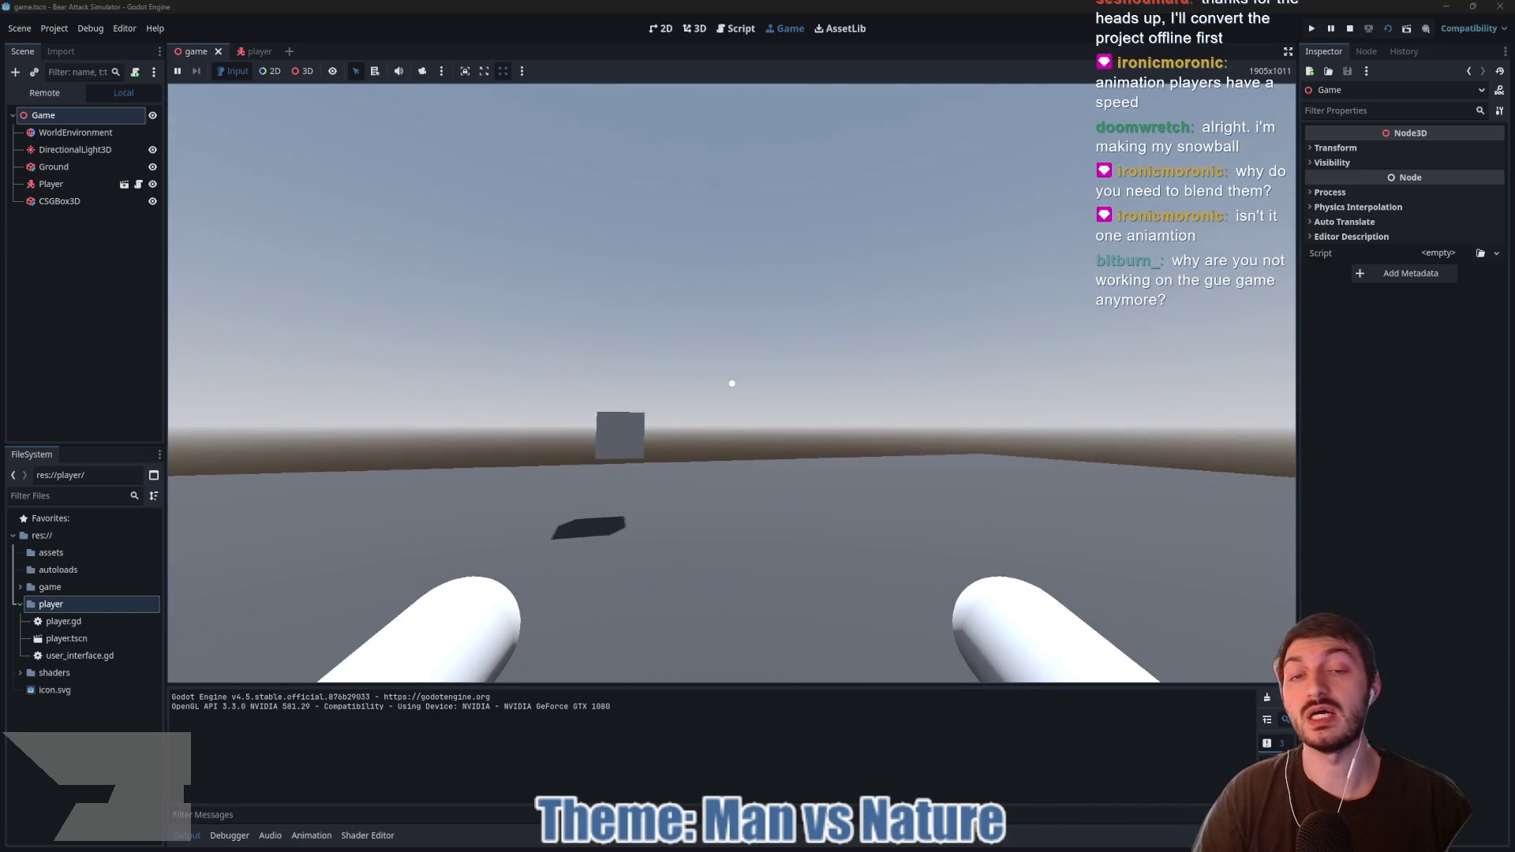
pyautogui.press('space')
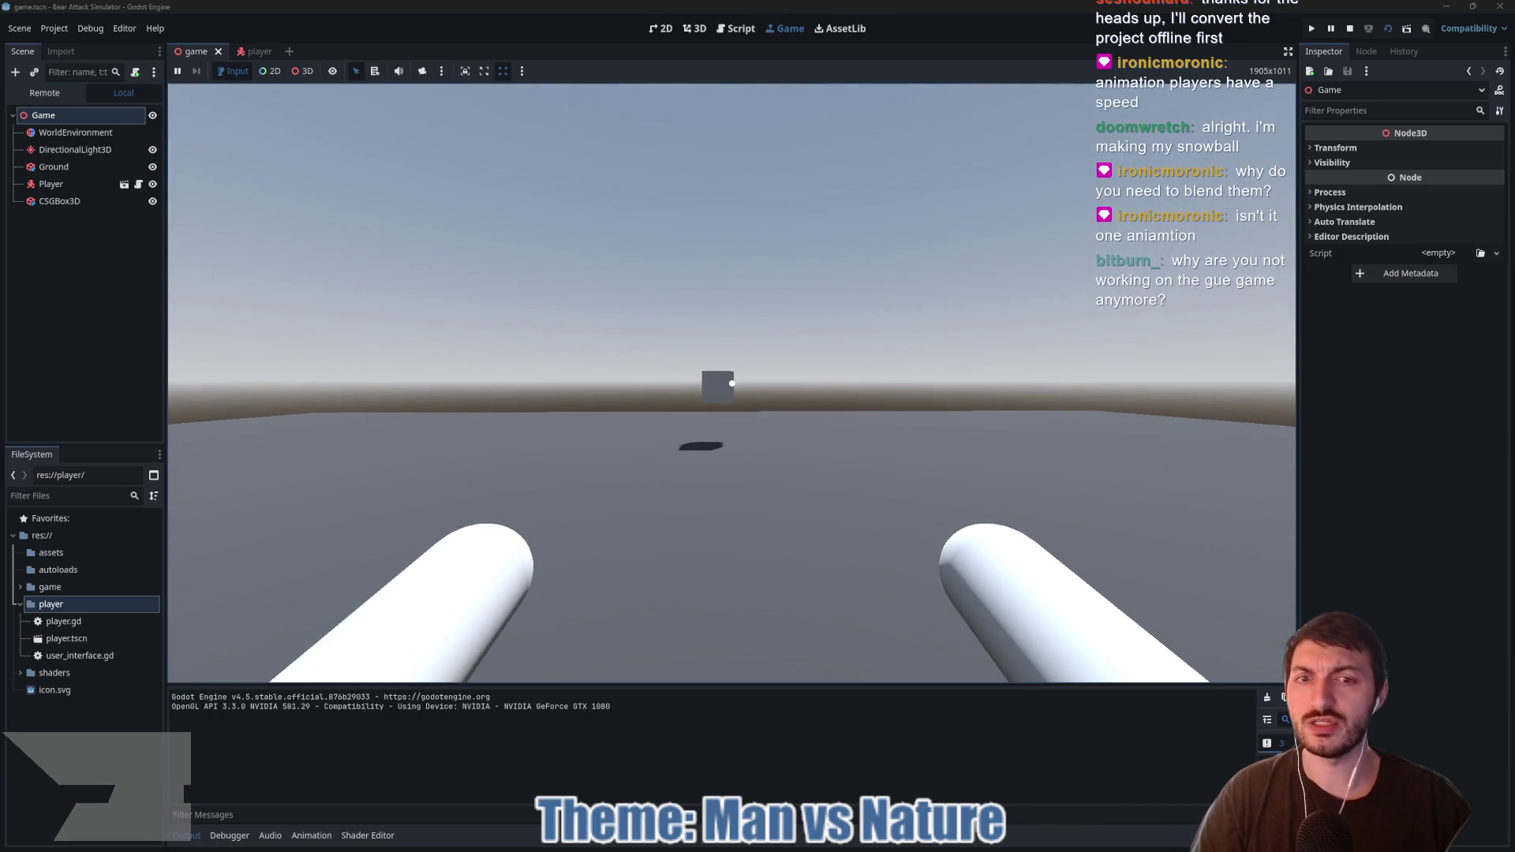
pyautogui.press('w')
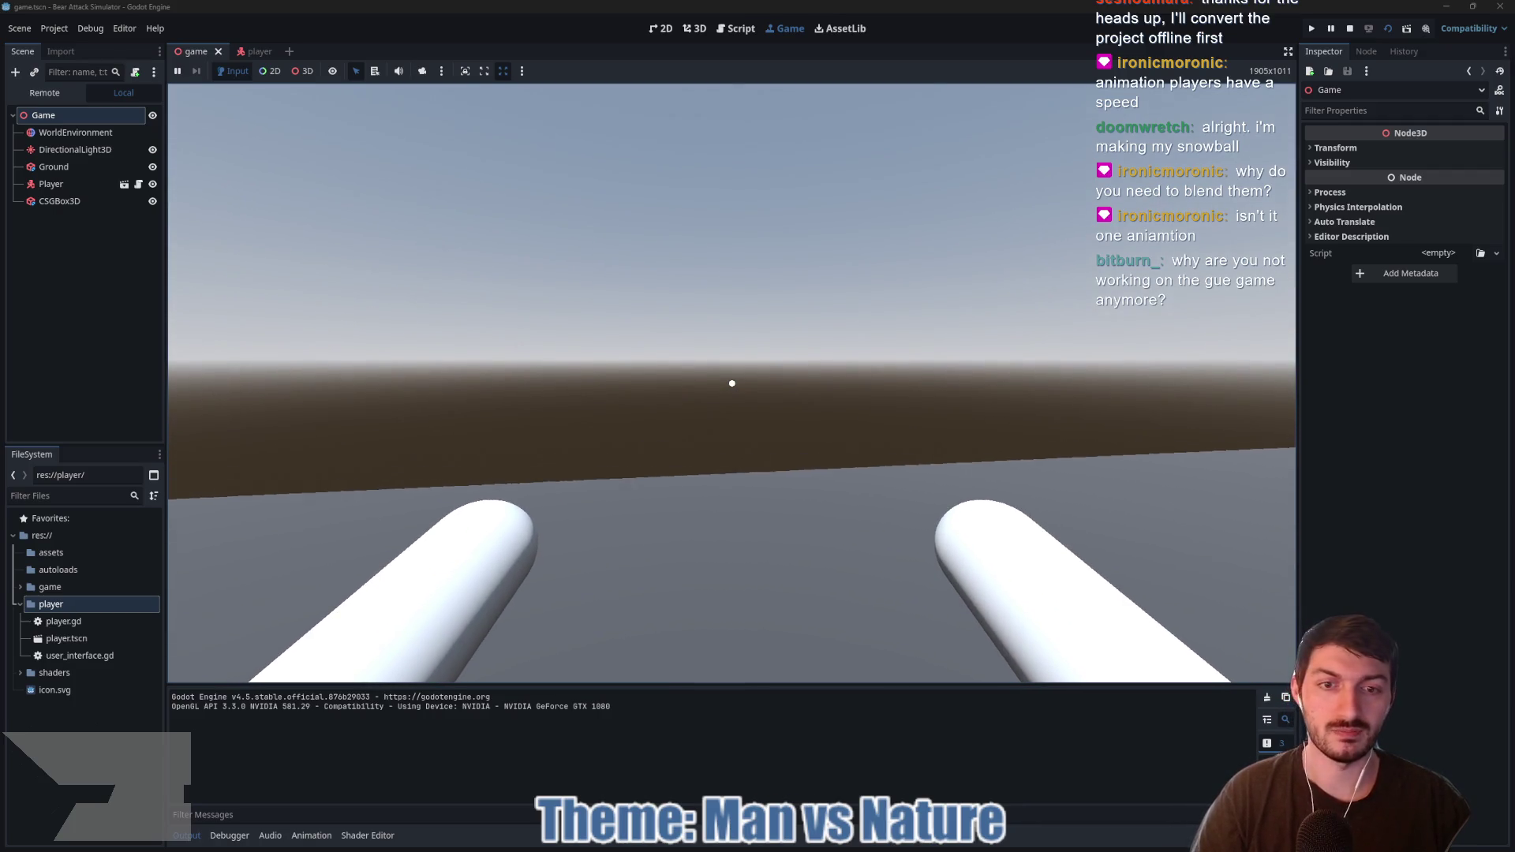
pyautogui.press('w')
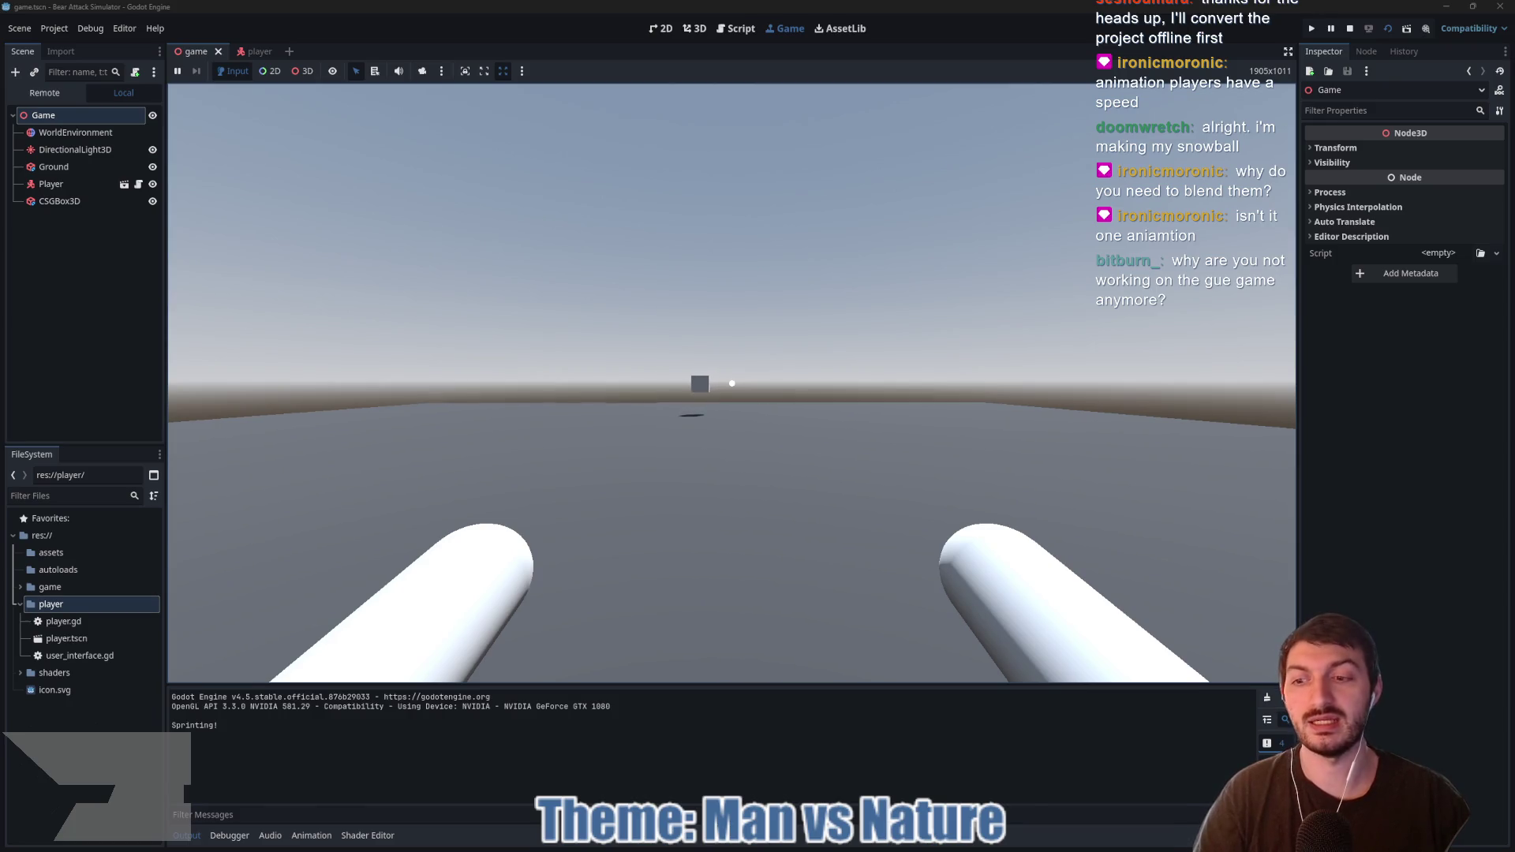
pyautogui.press('w')
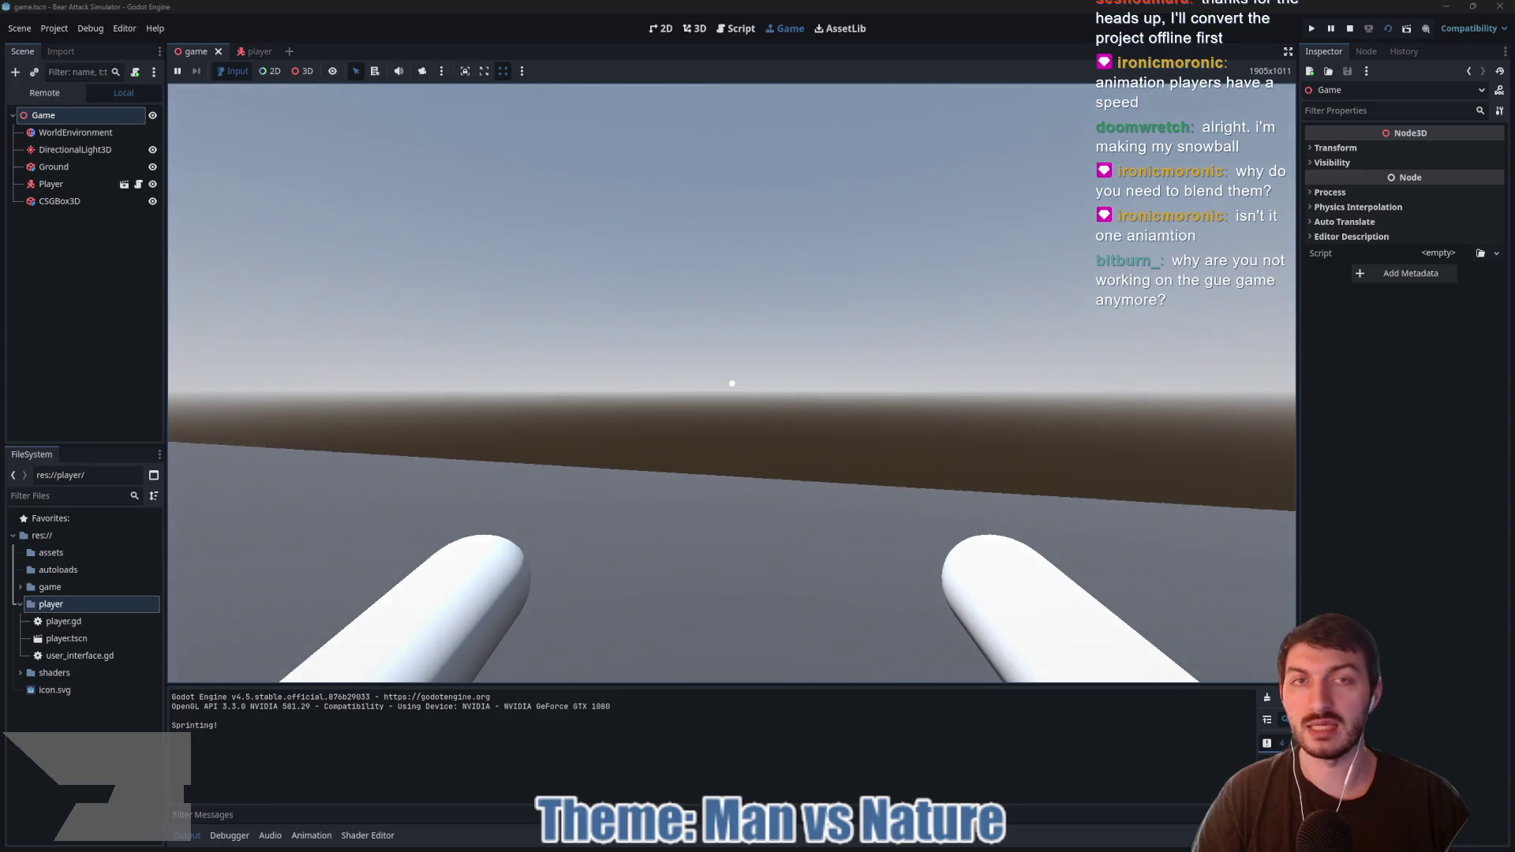
pyautogui.press('w')
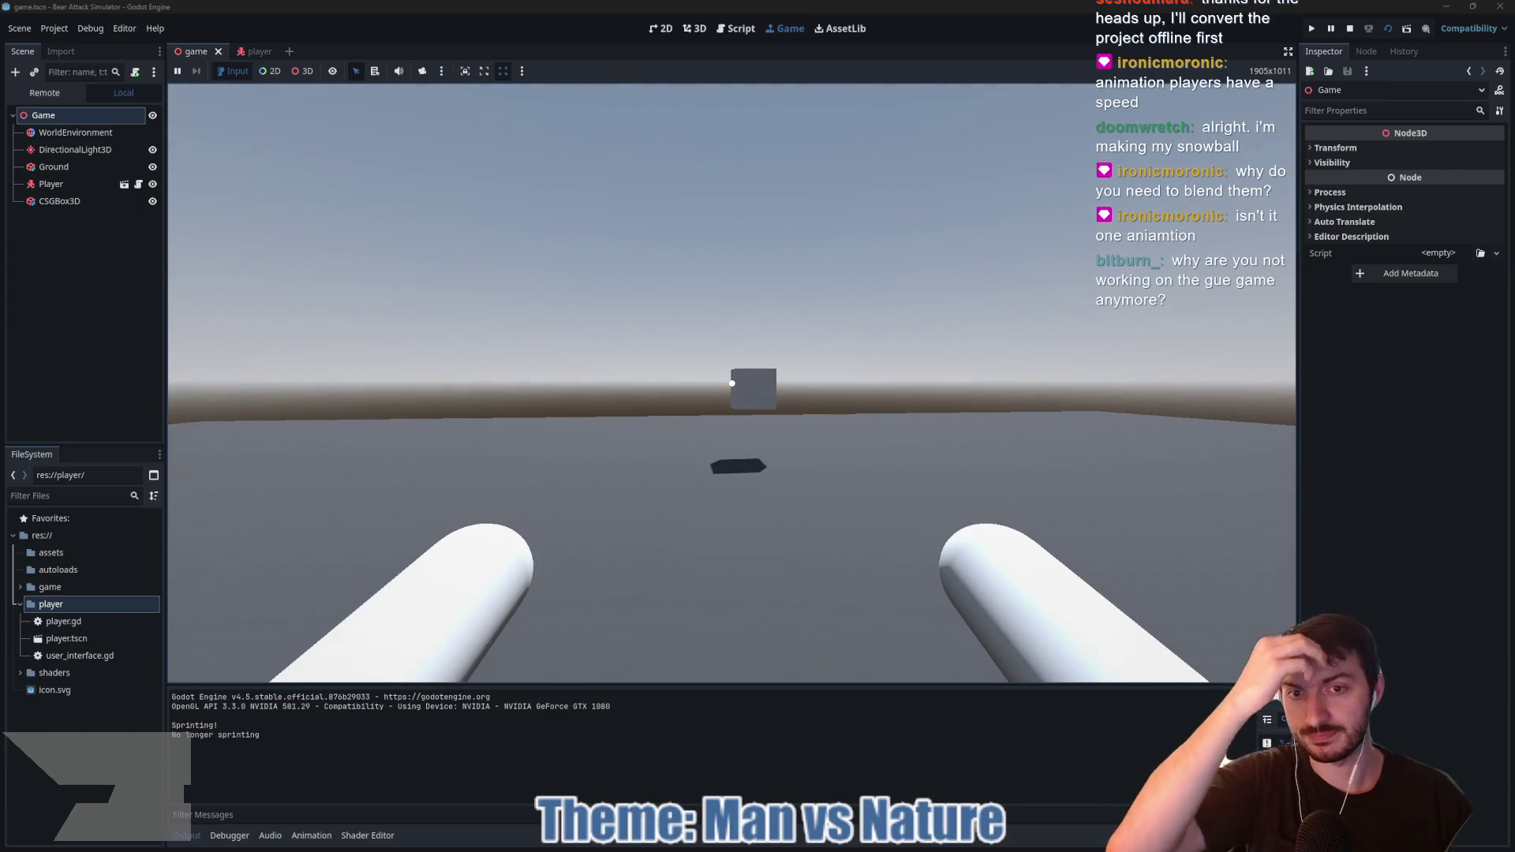
pyautogui.press('shift')
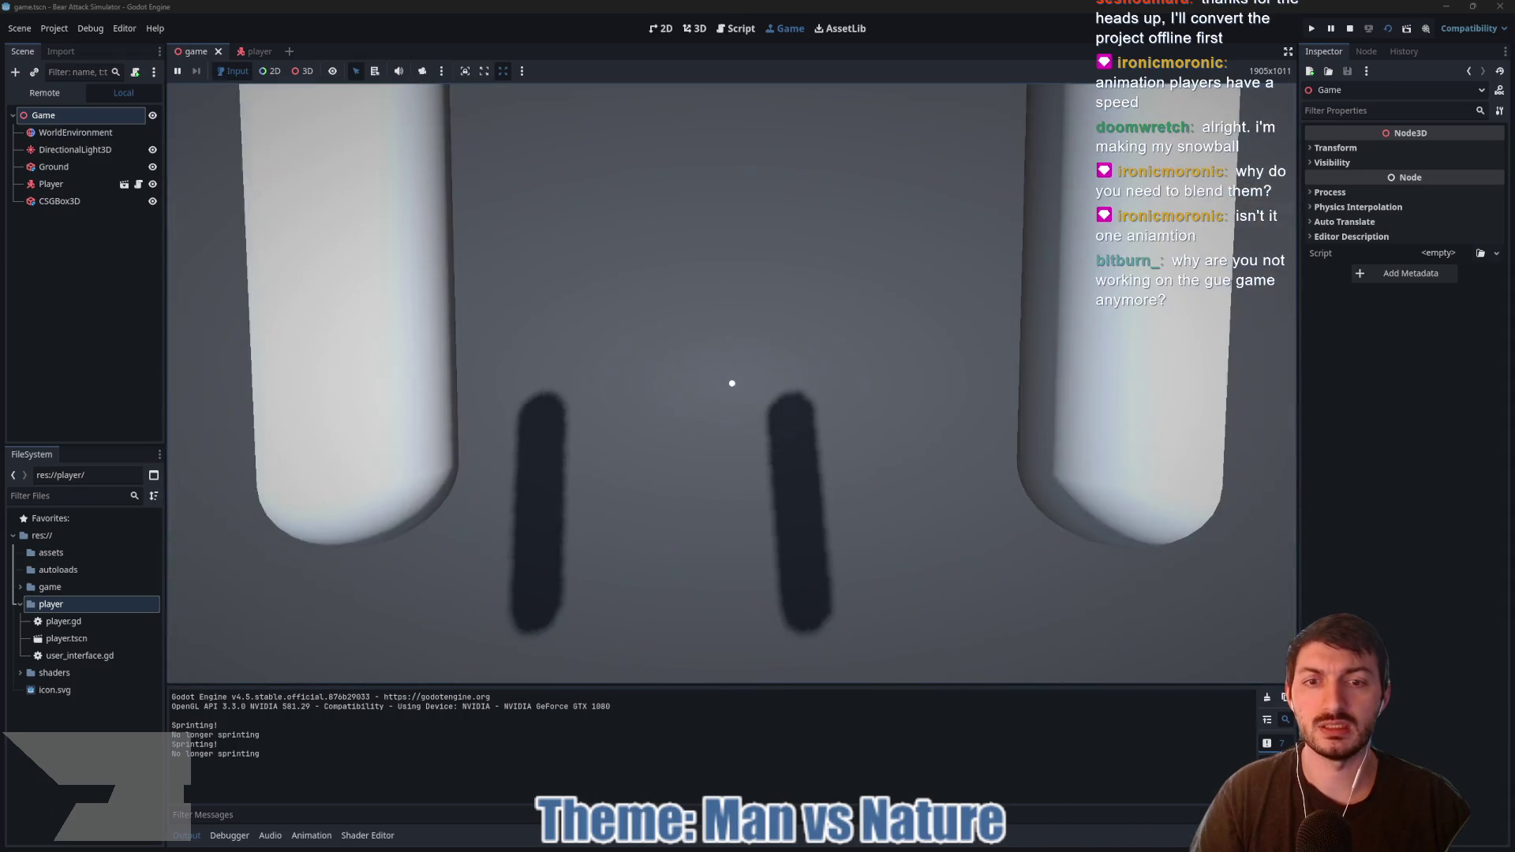
pyautogui.press('F8')
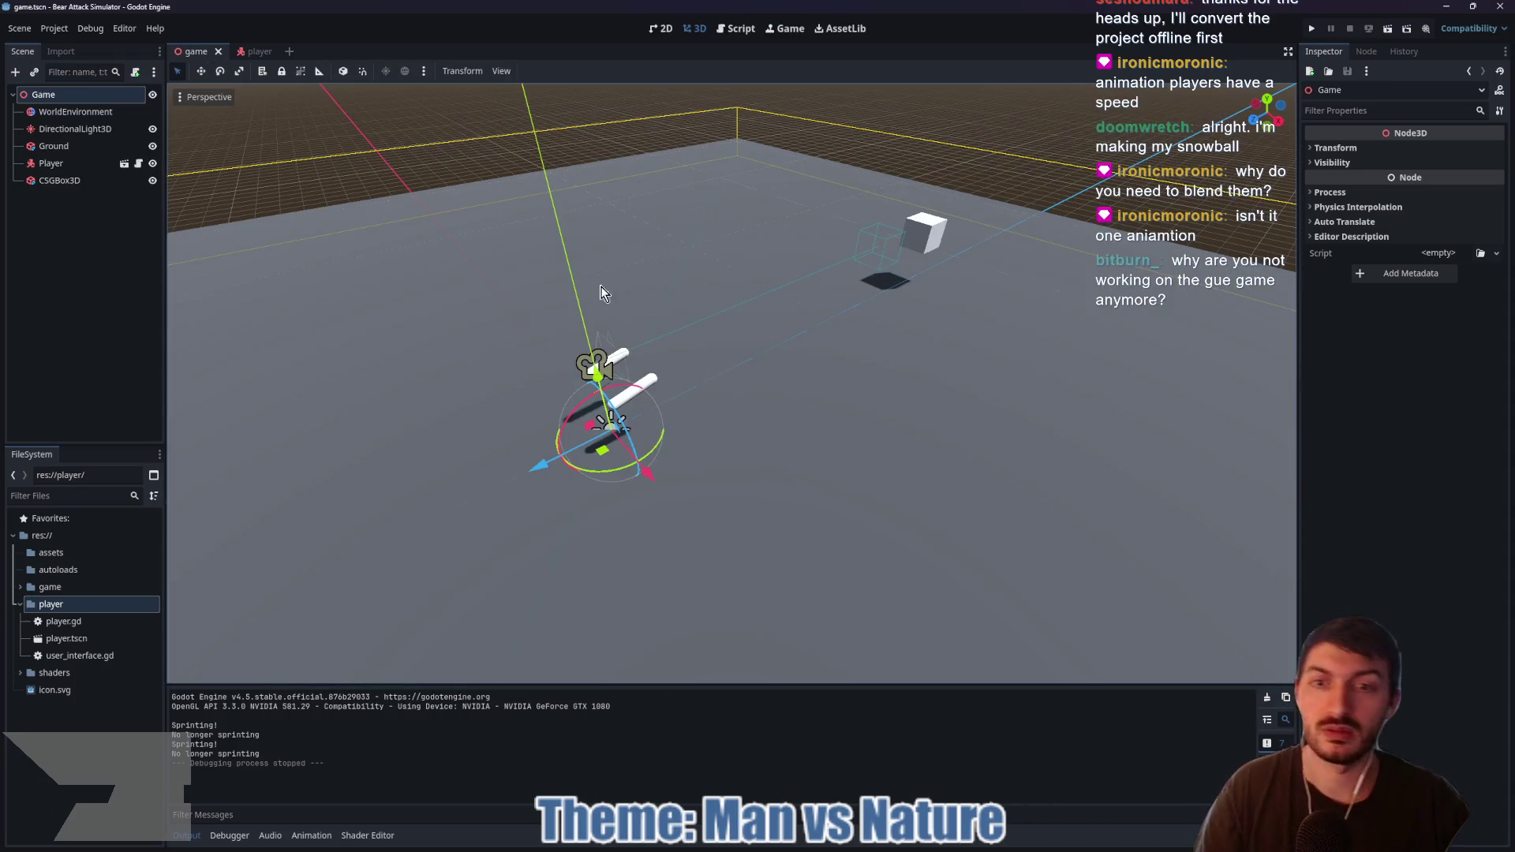
# Open player.gd from the player scene and find the clampf call in _unhandled_input
pyautogui.click(248, 54)
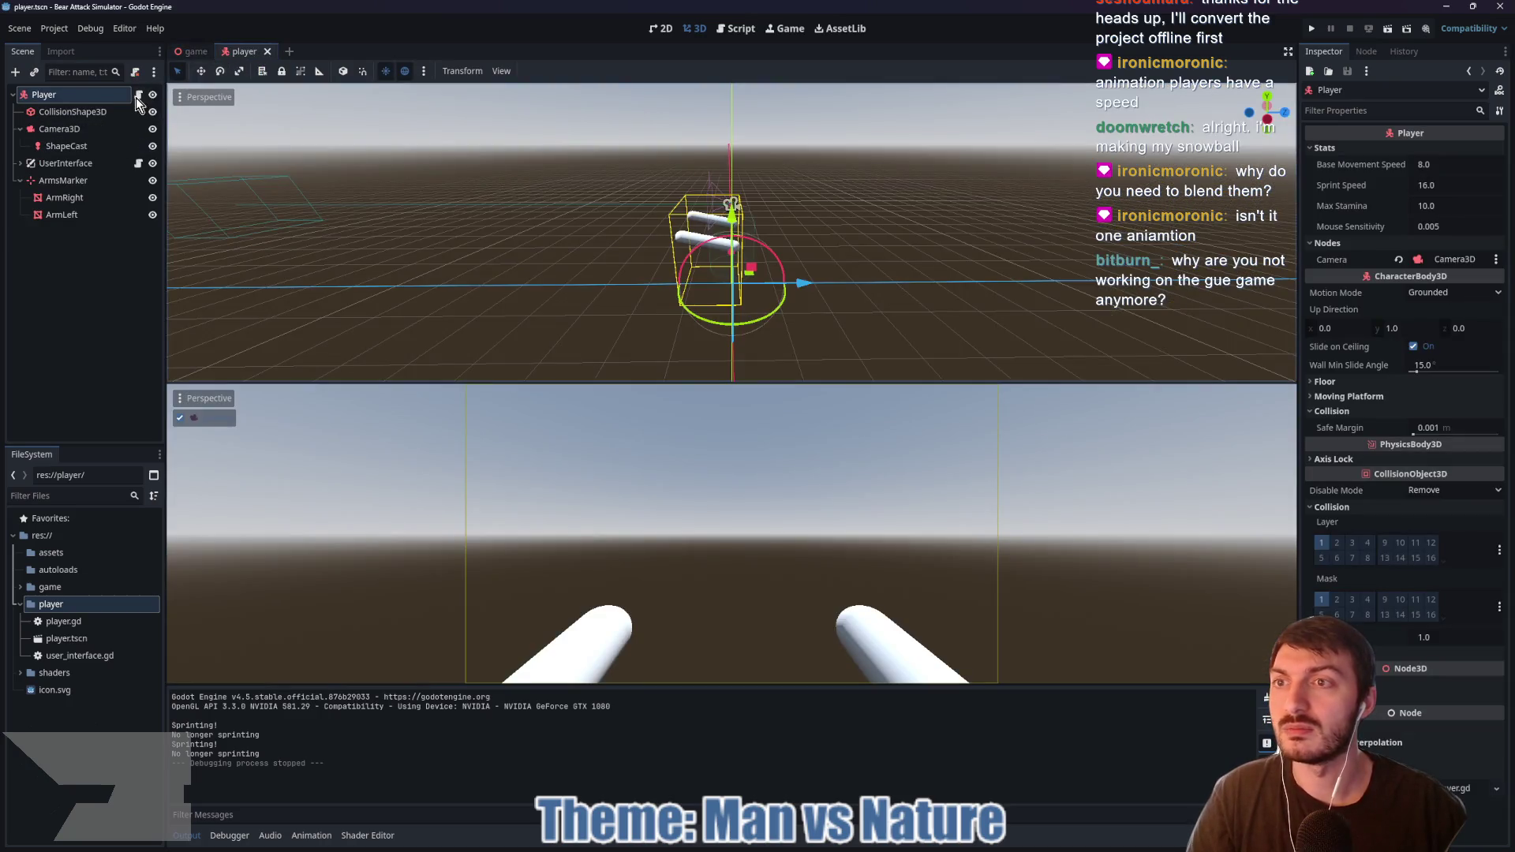
pyautogui.click(138, 95)
pyautogui.scroll(2, 827, 379)
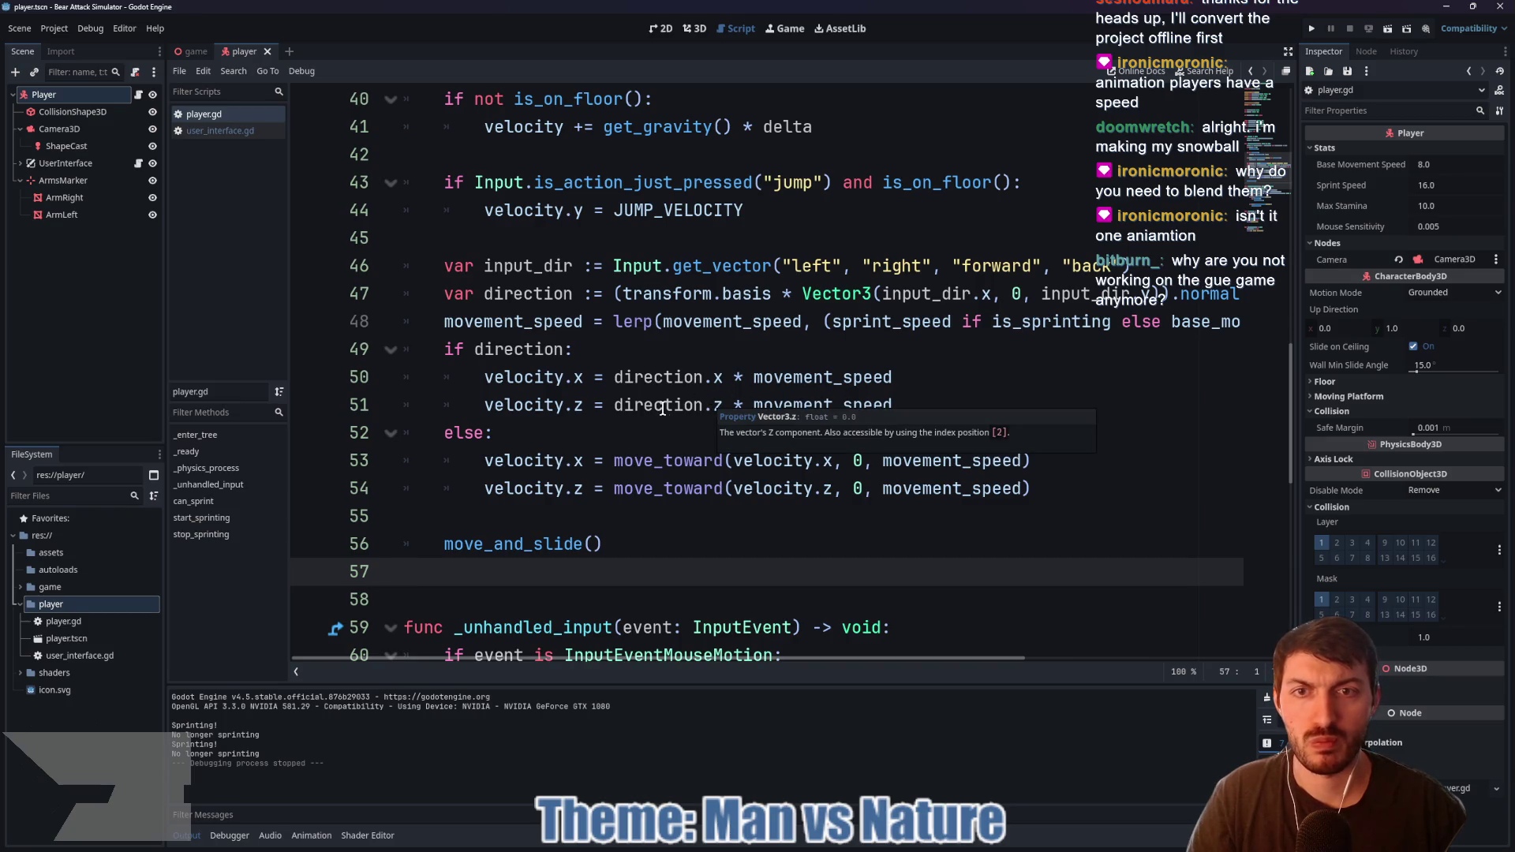
pyautogui.scroll(3, 658, 408)
pyautogui.scroll(2, 658, 412)
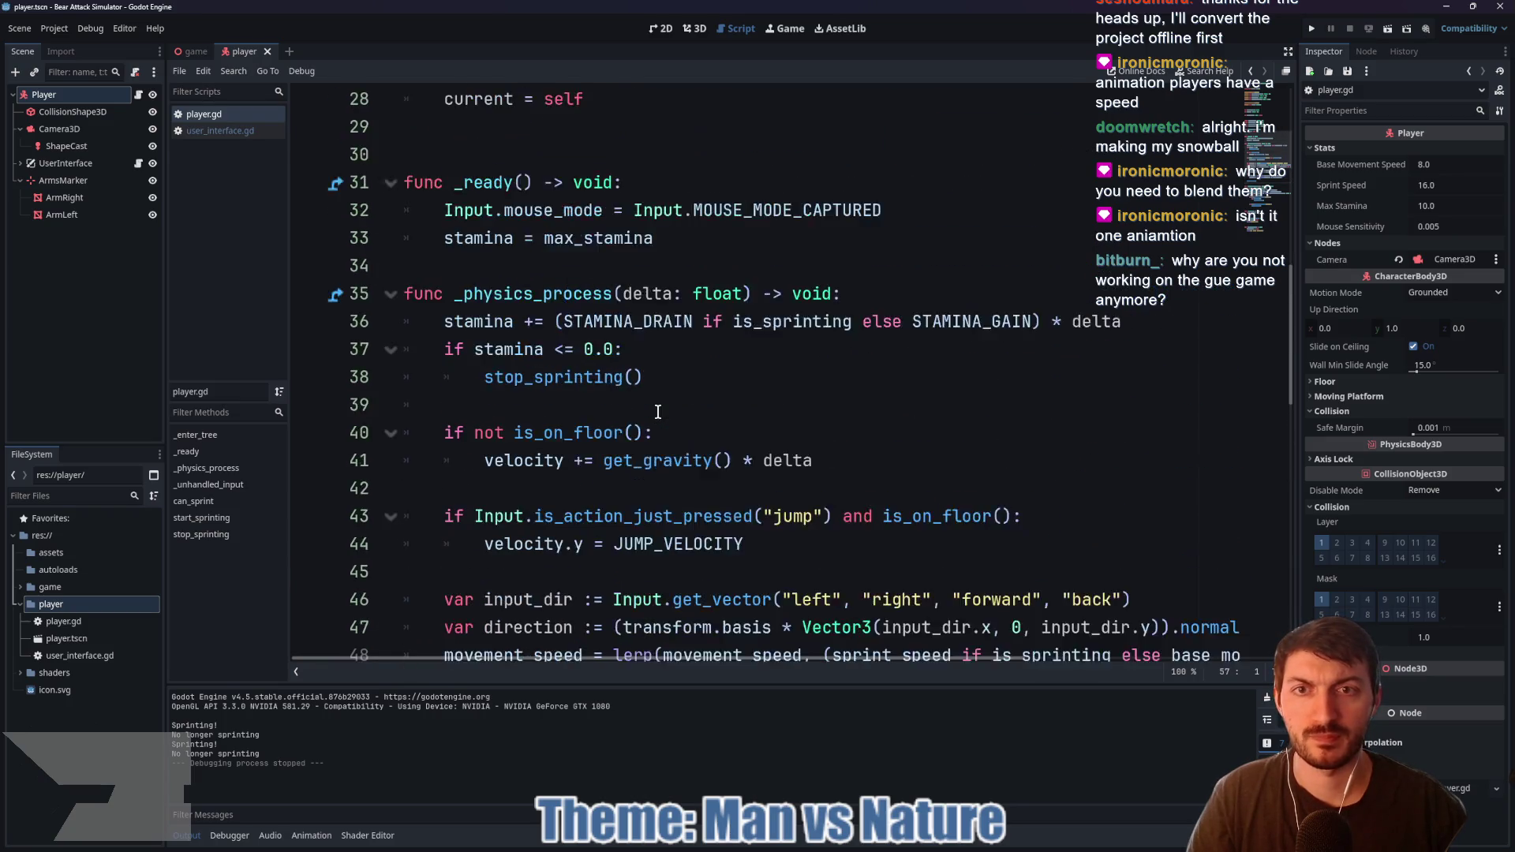
pyautogui.scroll(-2, 658, 412)
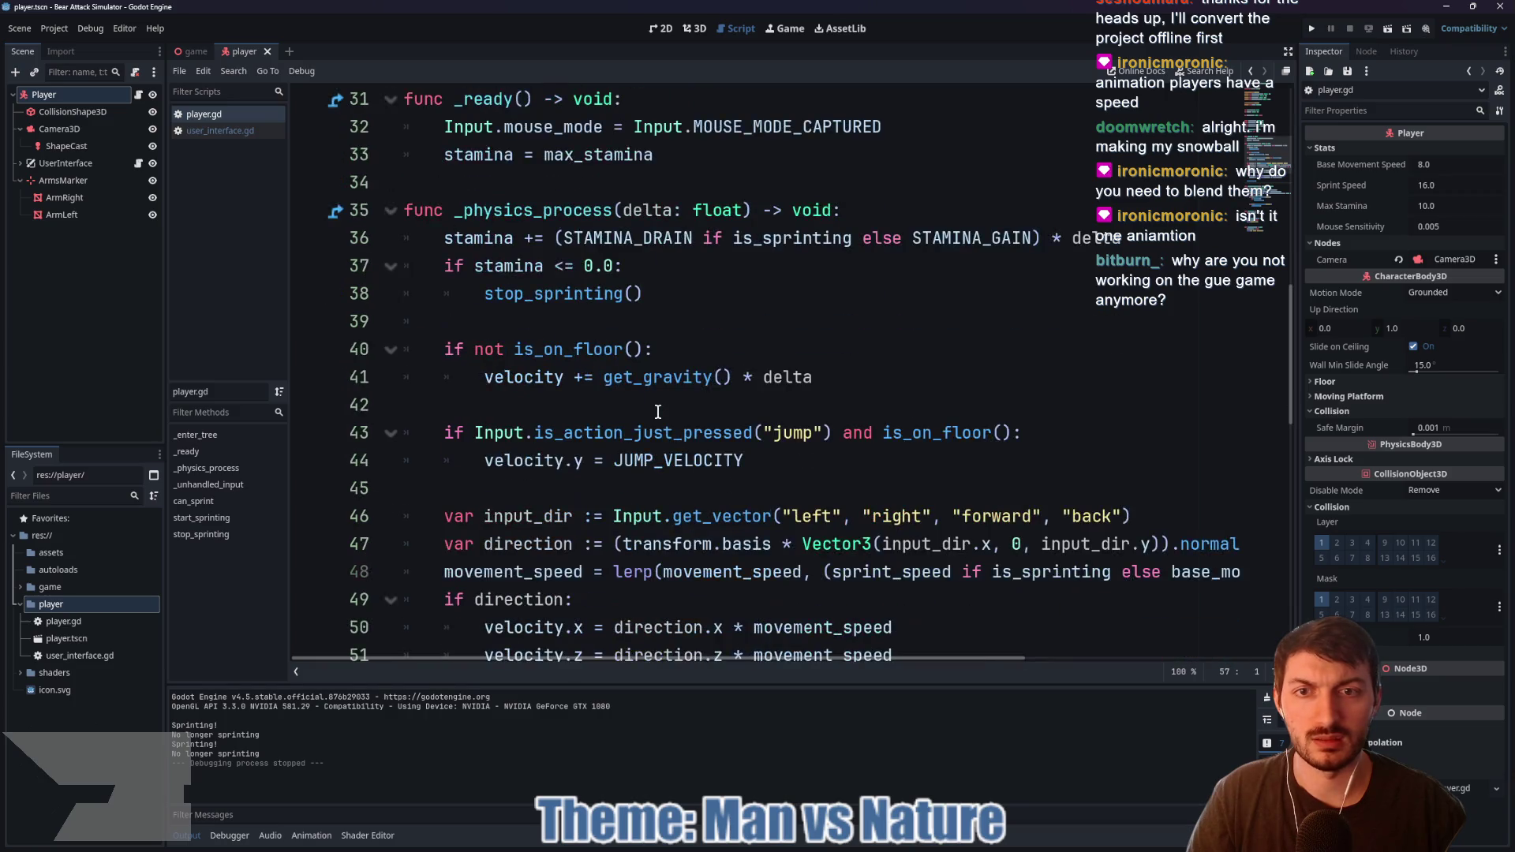
pyautogui.scroll(-1, 658, 412)
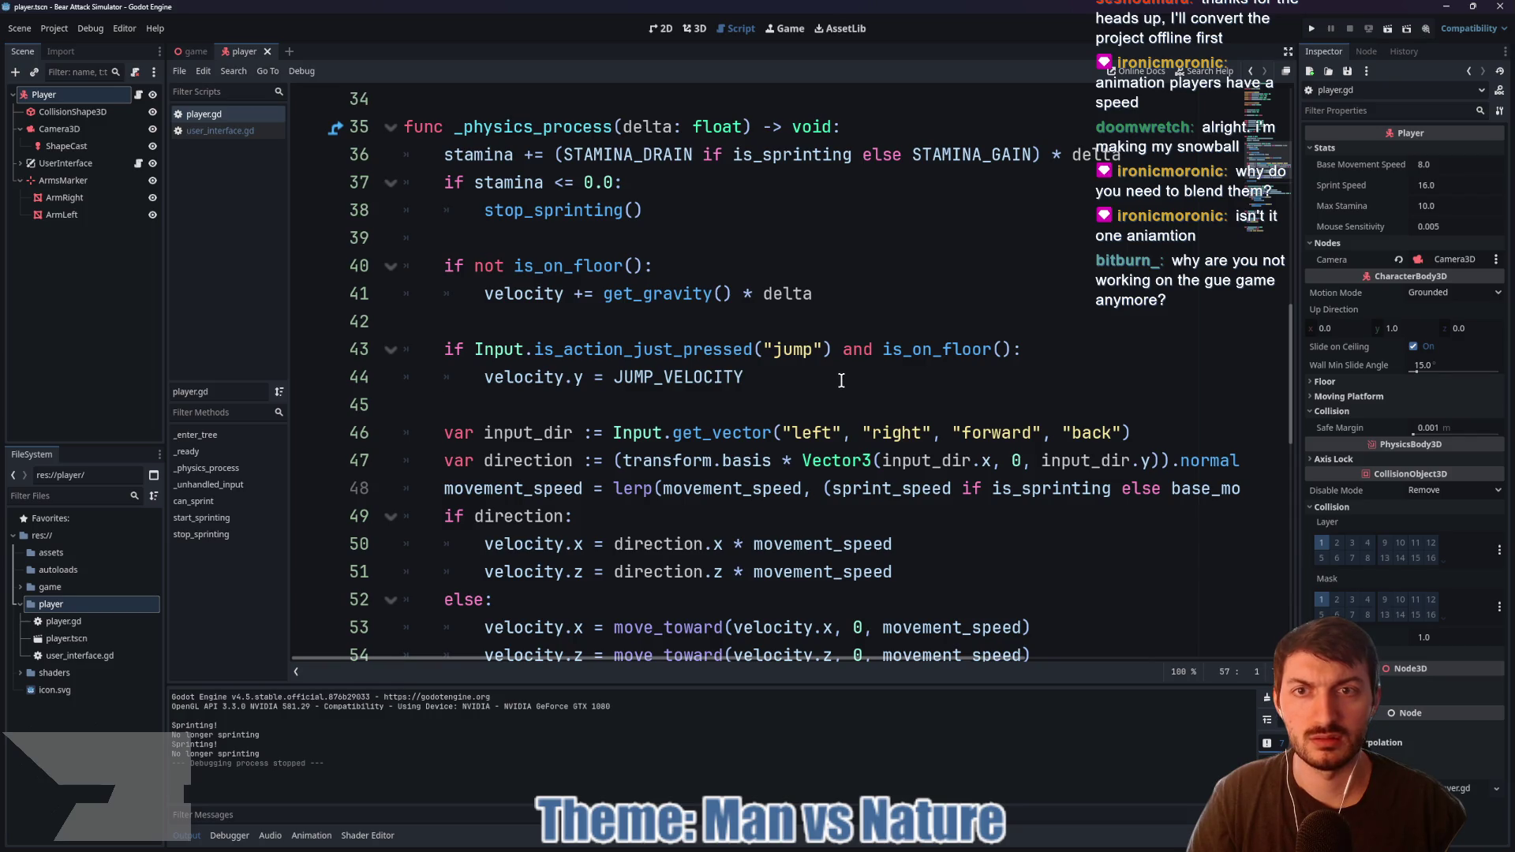
pyautogui.scroll(-1, 841, 380)
pyautogui.scroll(-1, 983, 423)
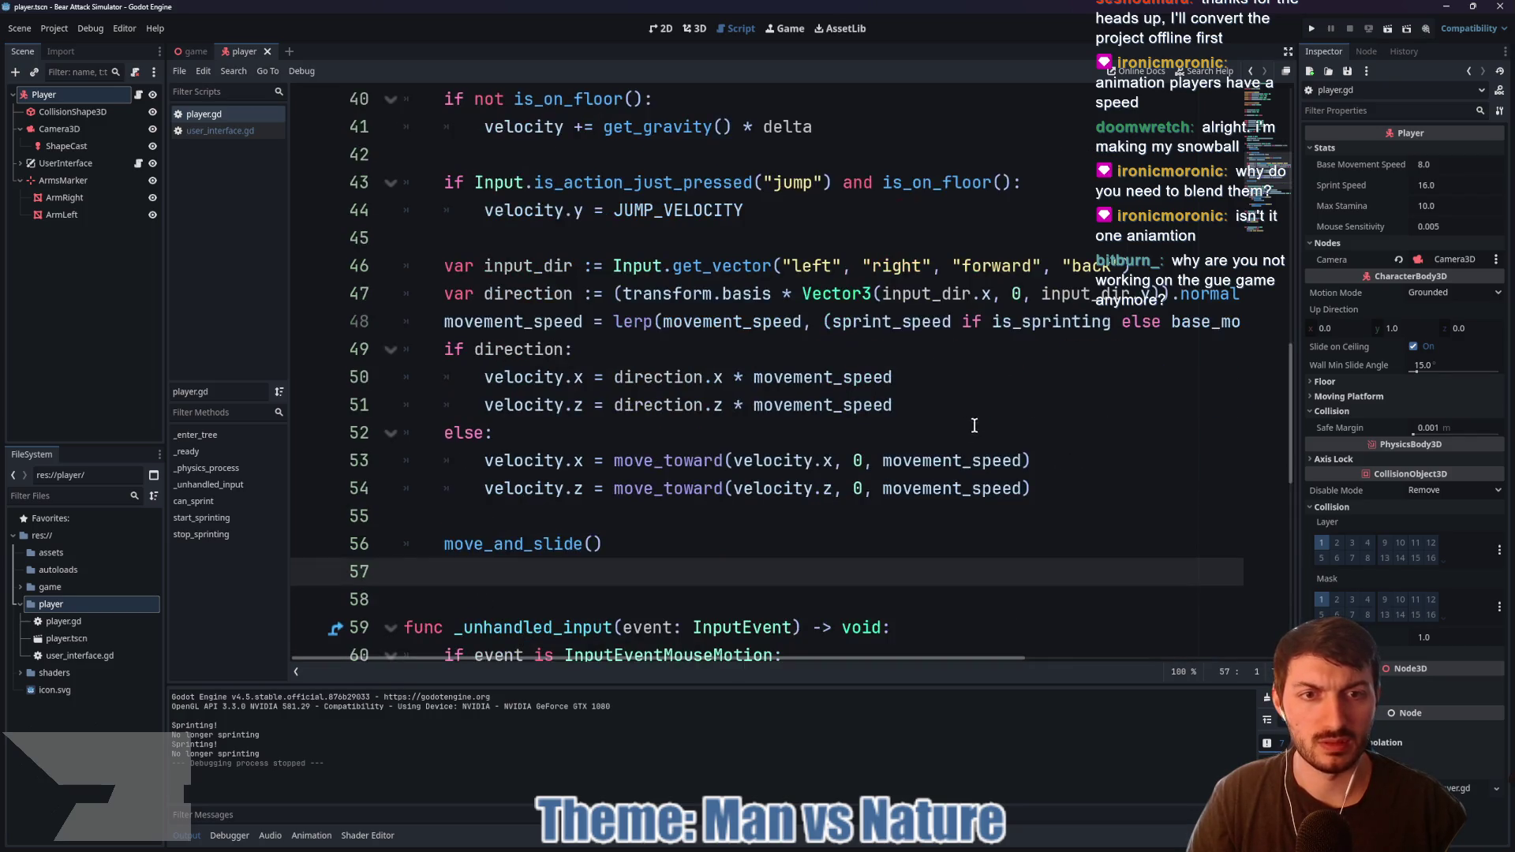
pyautogui.scroll(-3, 909, 428)
pyautogui.scroll(6, 907, 429)
pyautogui.scroll(-6, 903, 430)
pyautogui.scroll(-1, 903, 430)
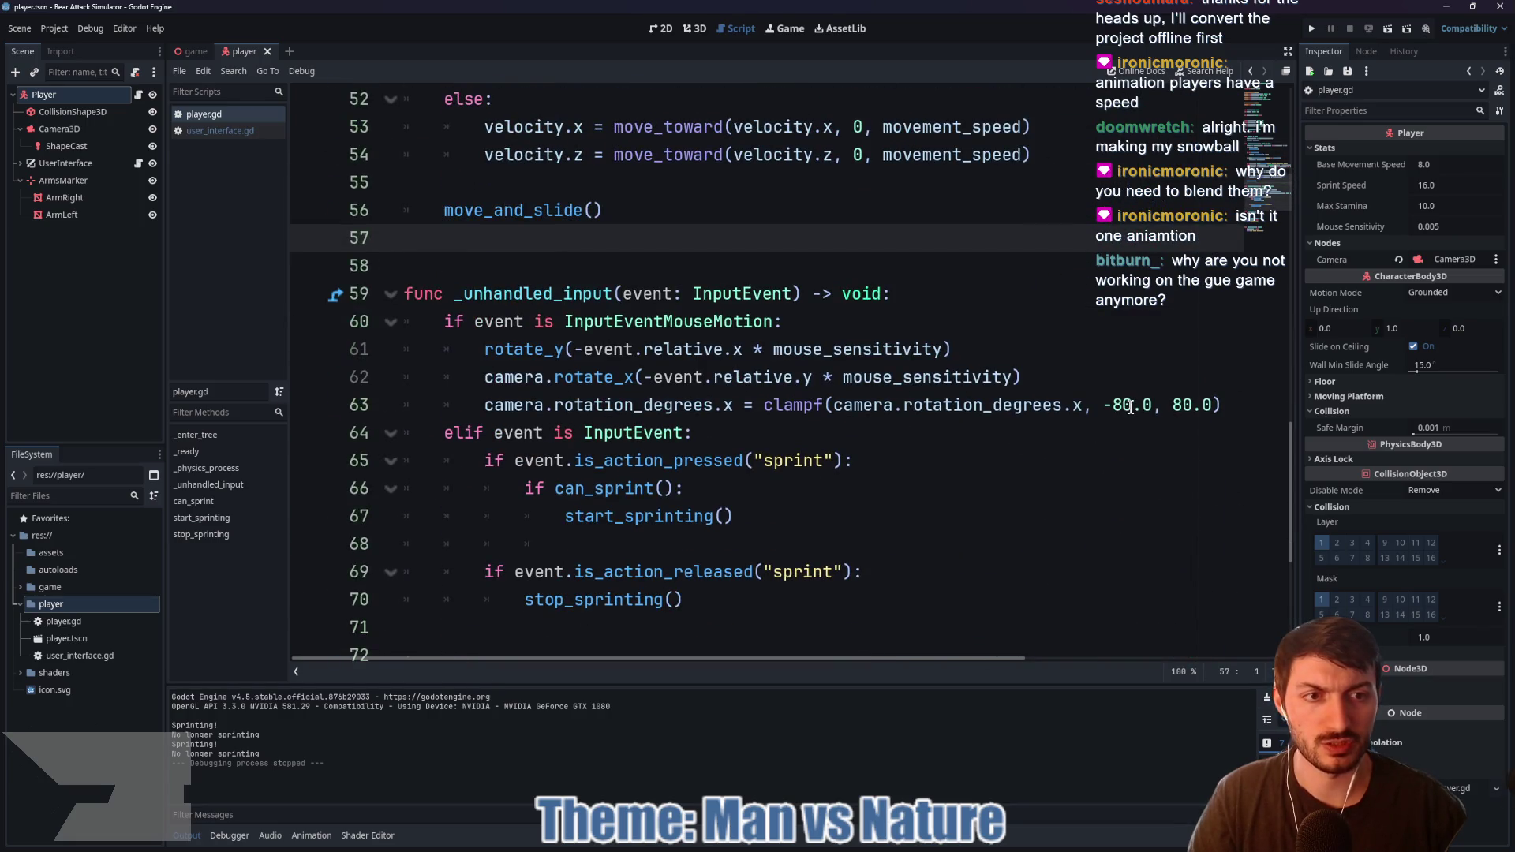
# Change the clampf lower pitch limit from -80.0 to -65.0
pyautogui.moveTo(1130, 406); pyautogui.dragTo(1113, 407)
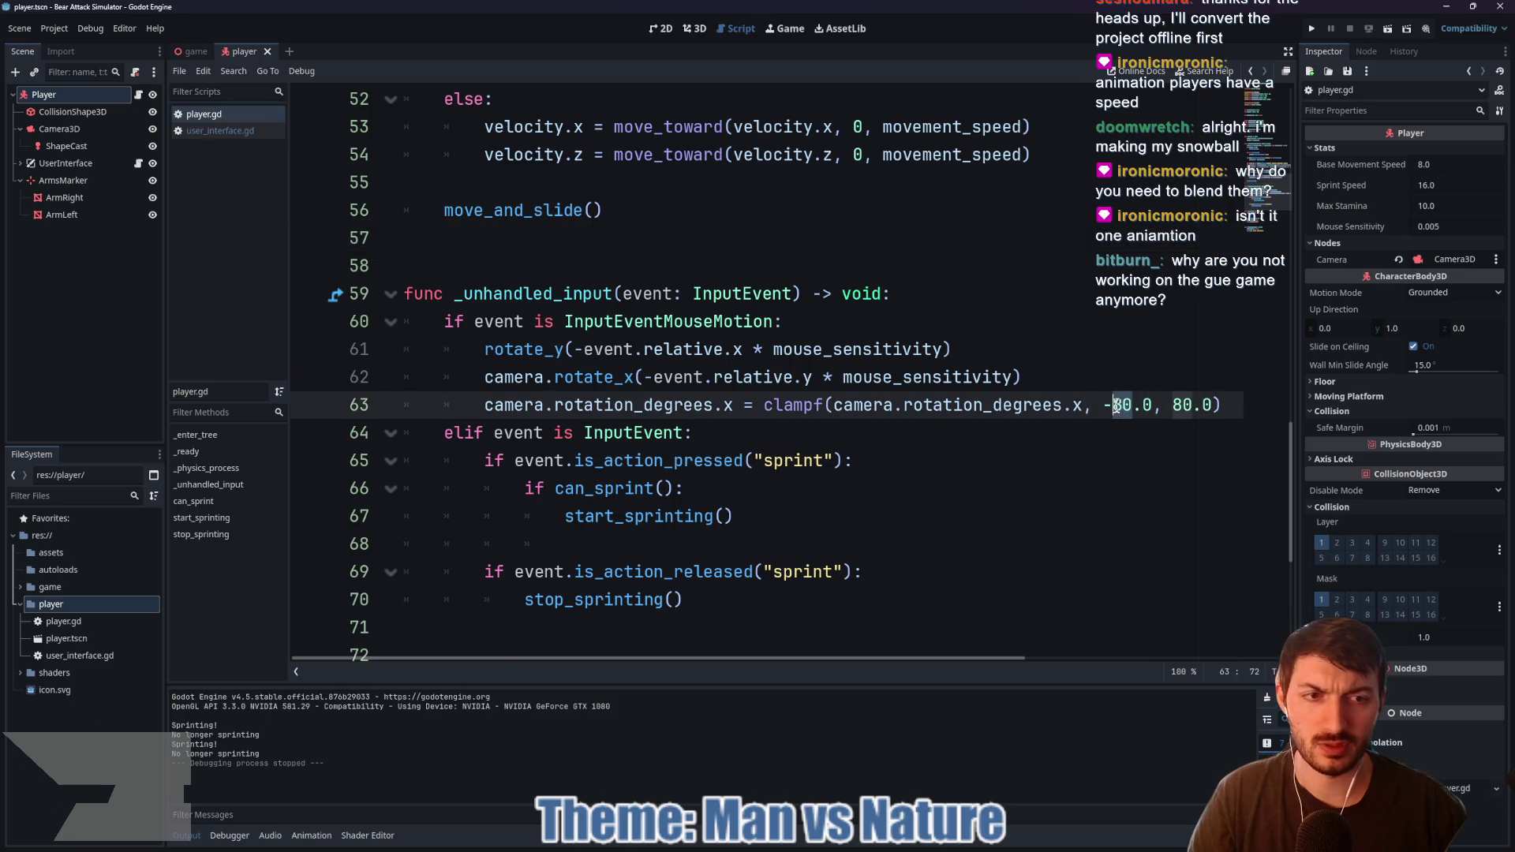
pyautogui.write('65')
pyautogui.click(1075, 407)
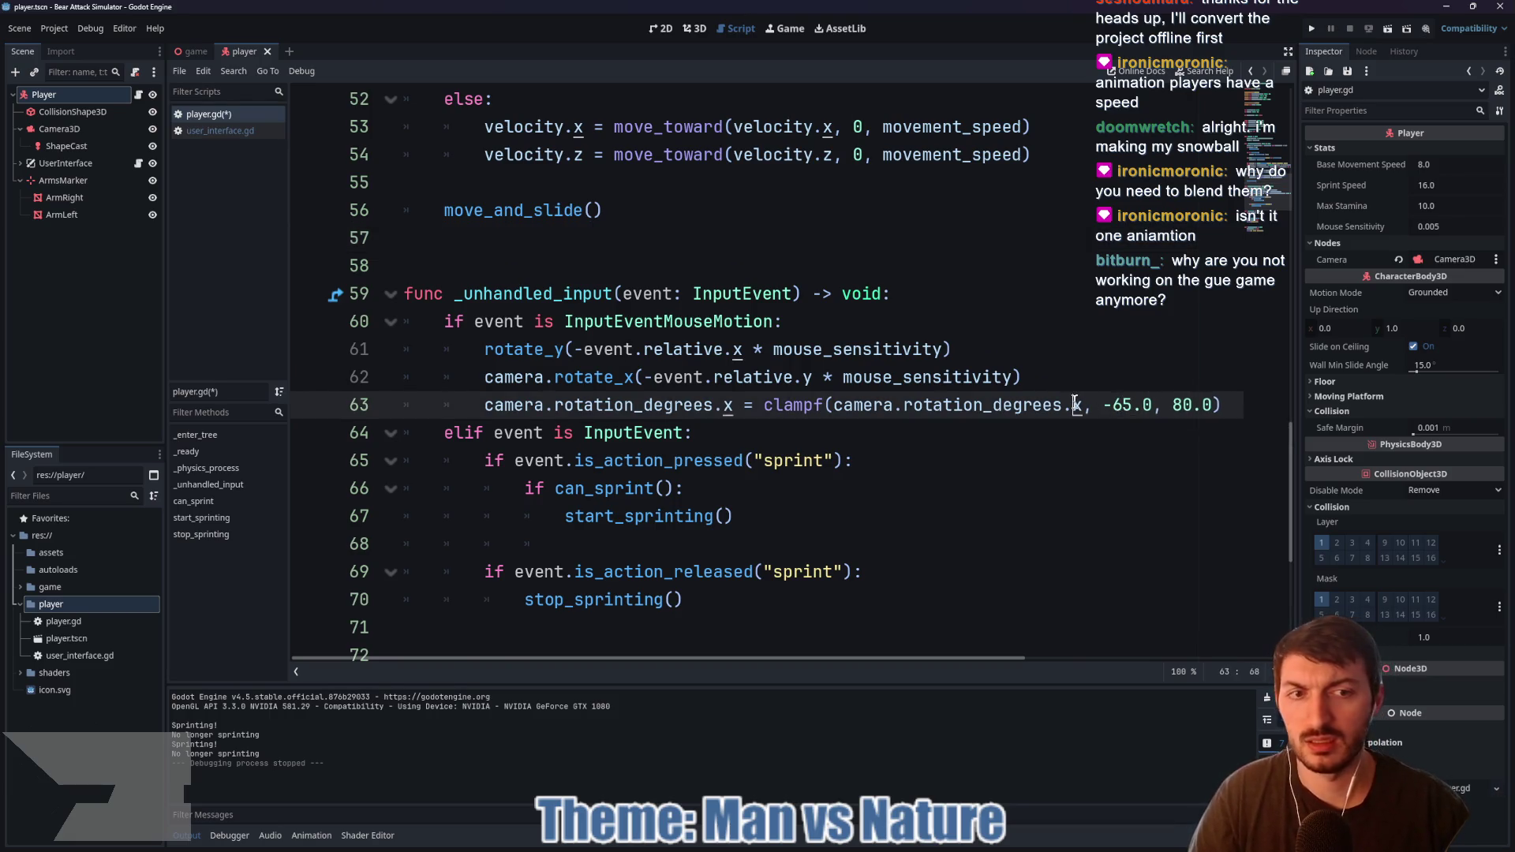
# Test-run the game from the main scene to try the -65 look limit, then stop it
pyautogui.click(196, 51)
pyautogui.press('F5')
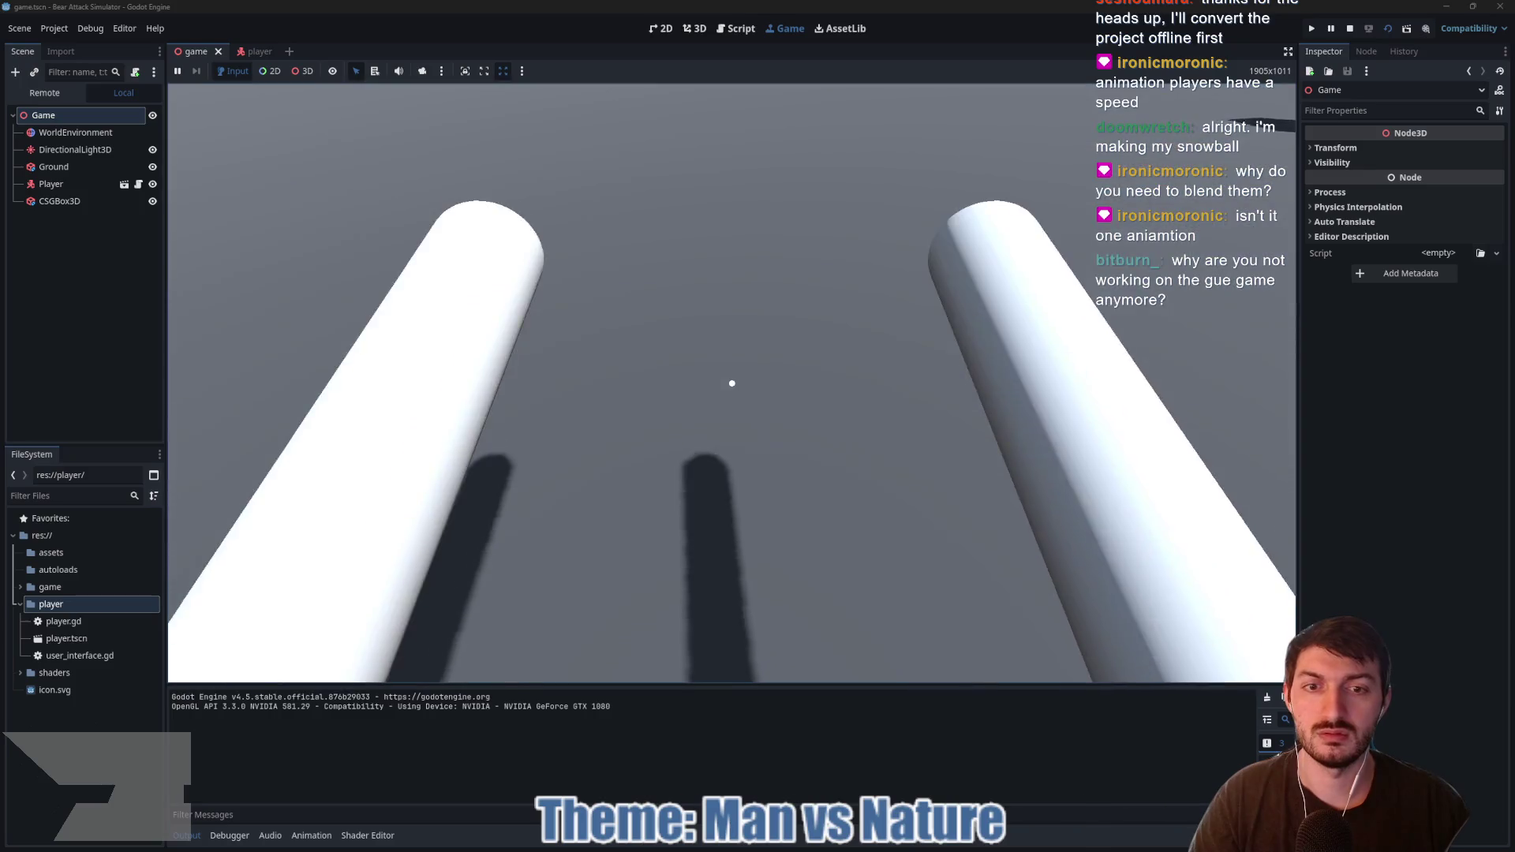
pyautogui.press('F8')
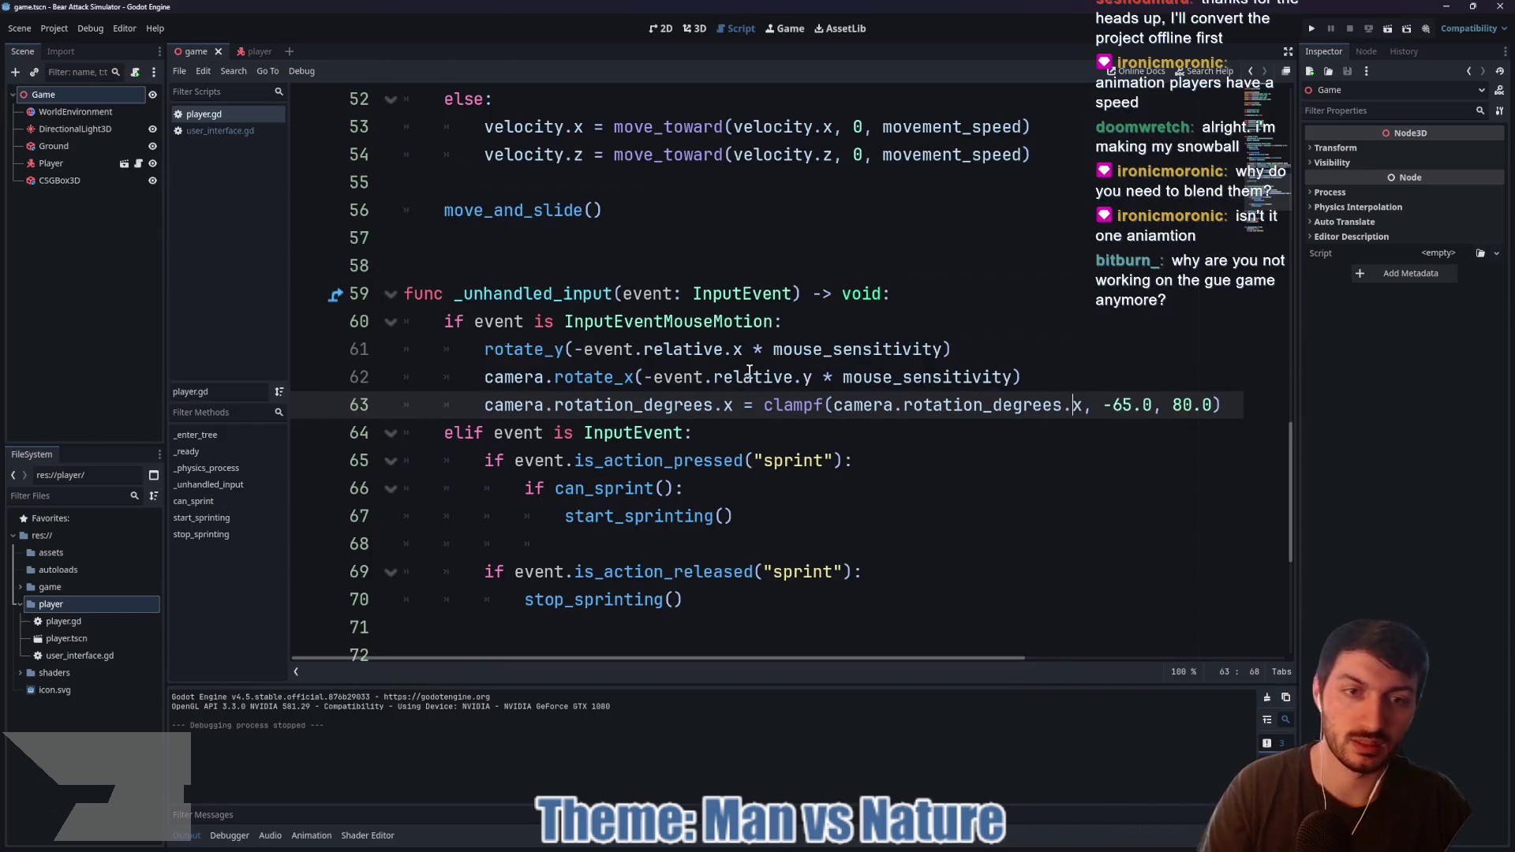
# Change the lower pitch limit to -45.0, save player.gd, and test-run the game again
pyautogui.moveTo(1132, 407); pyautogui.dragTo(1113, 407)
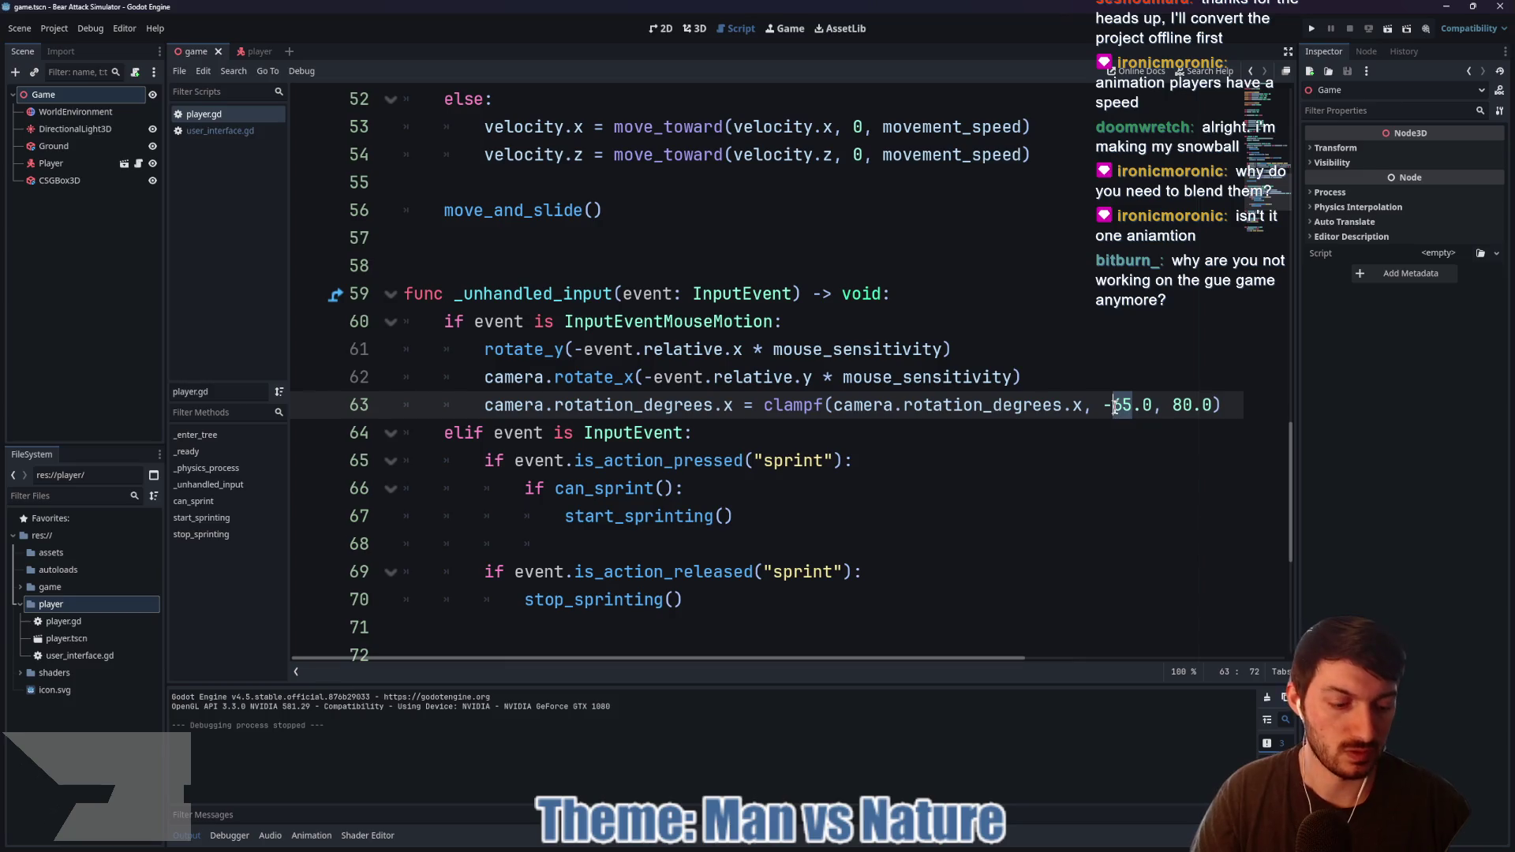
pyautogui.write('45')
pyautogui.click(1022, 404)
pyautogui.hotkey('ctrl', 's')
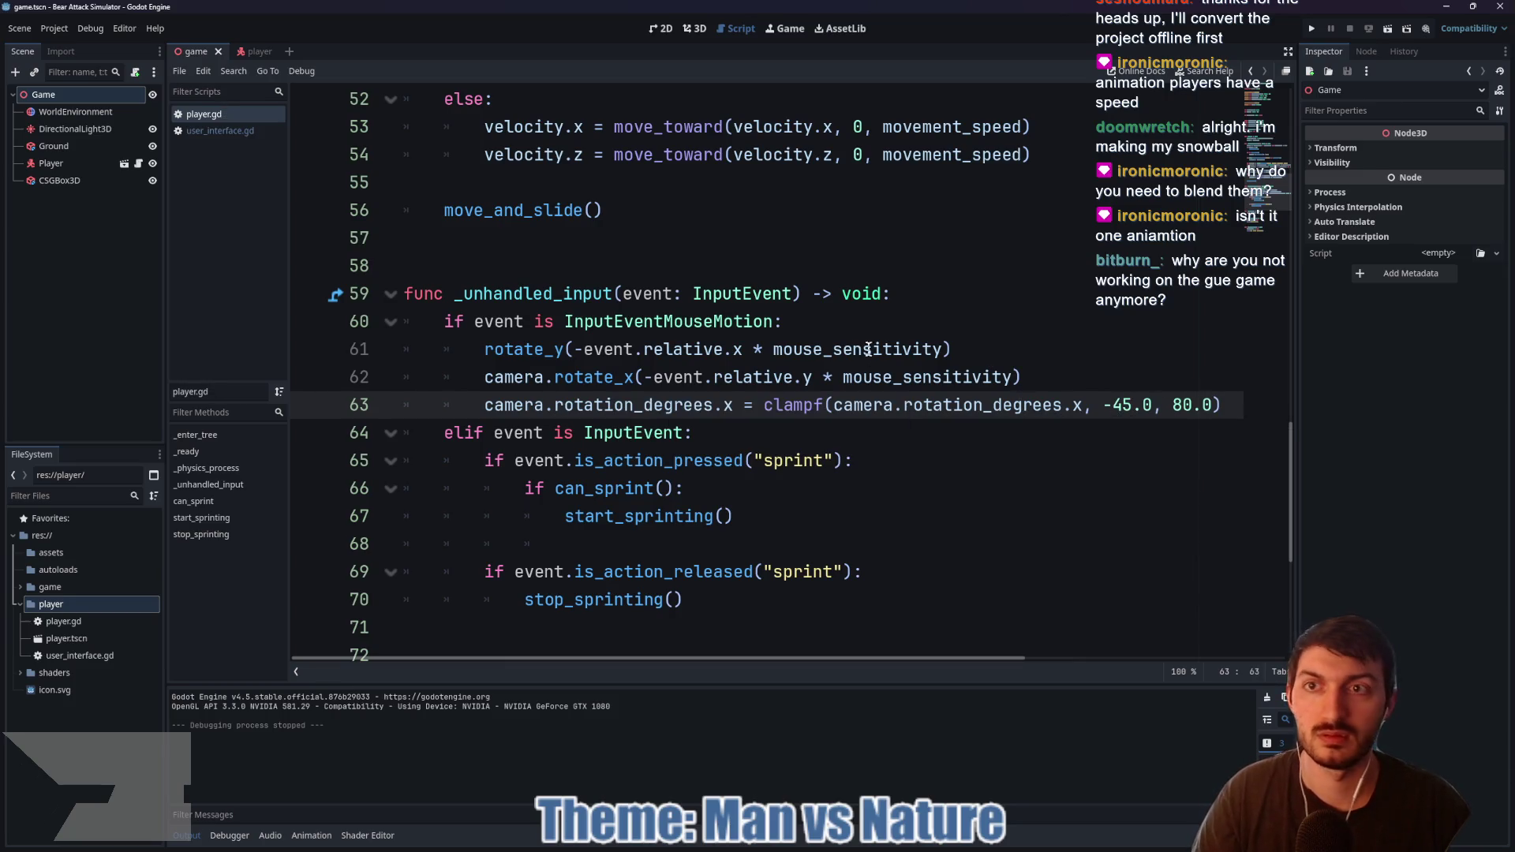
pyautogui.press('F5')
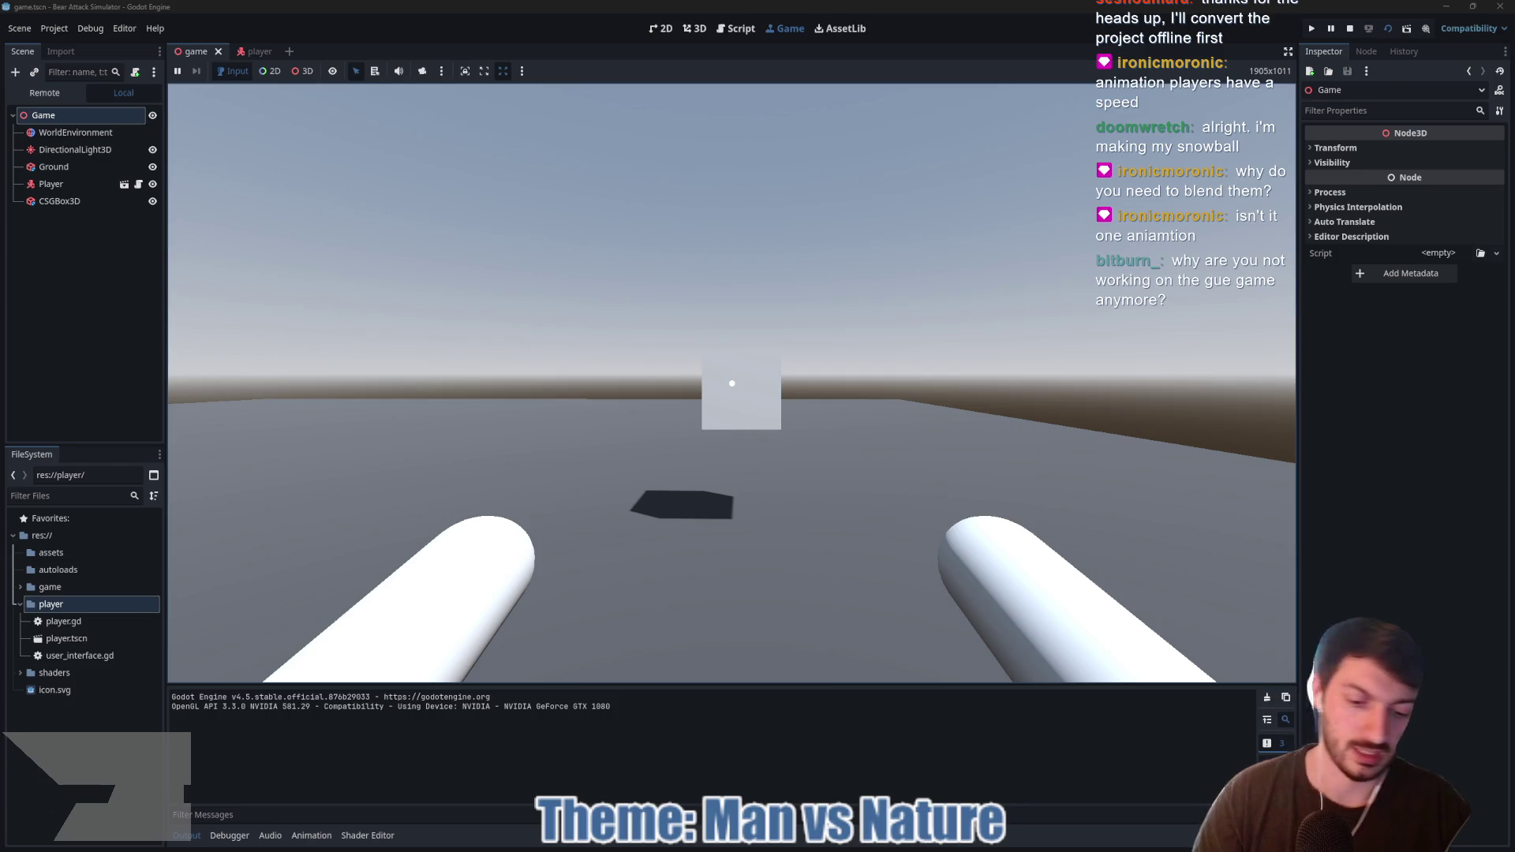
pyautogui.press('F8')
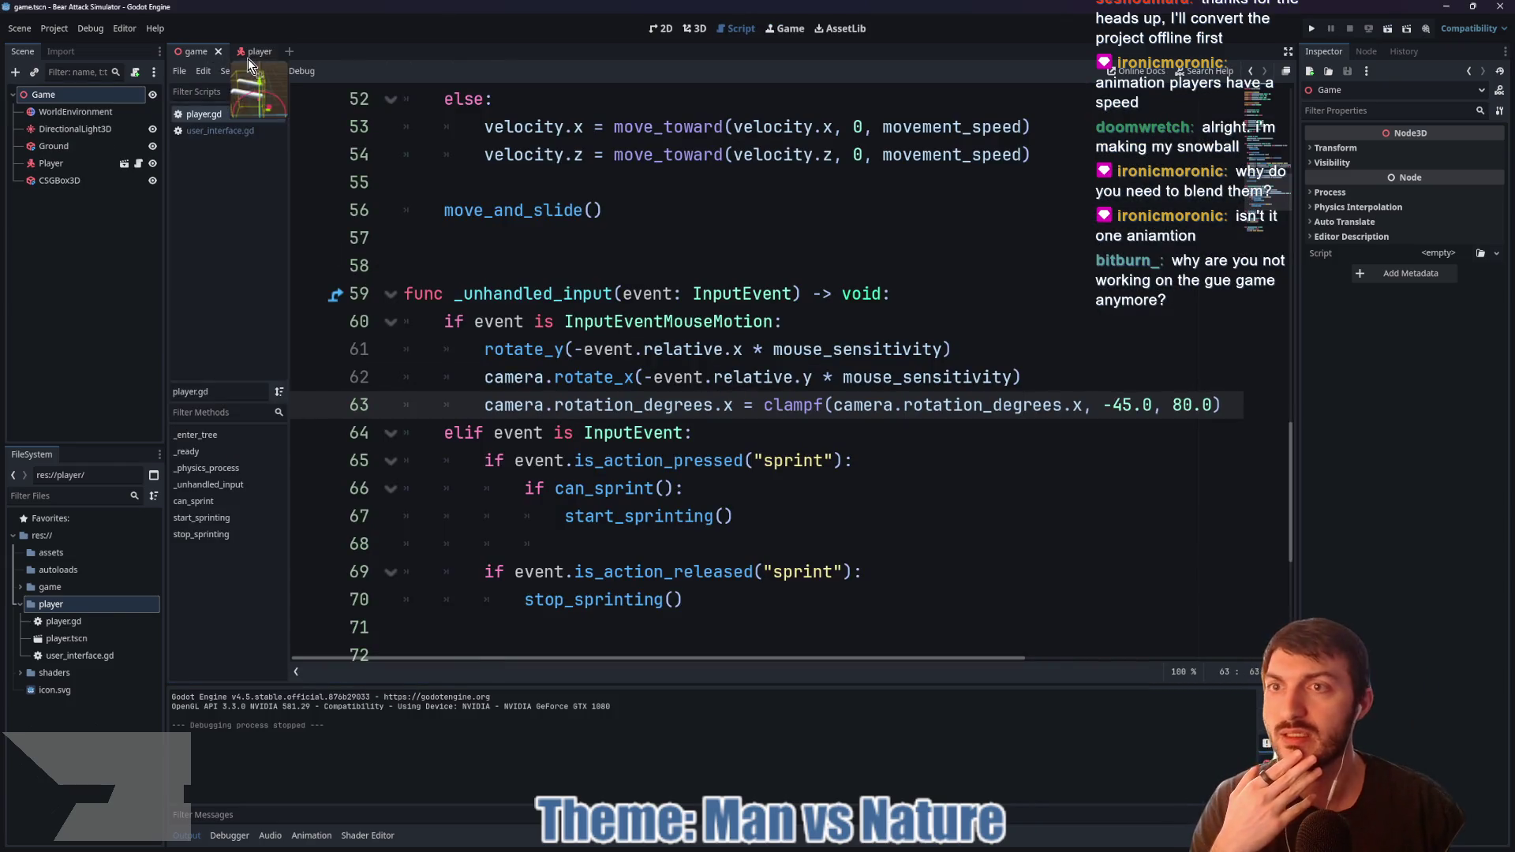
# Add a new 'attack' action in the Project Settings Input Map
pyautogui.click(249, 52)
pyautogui.moveTo(741, 300)
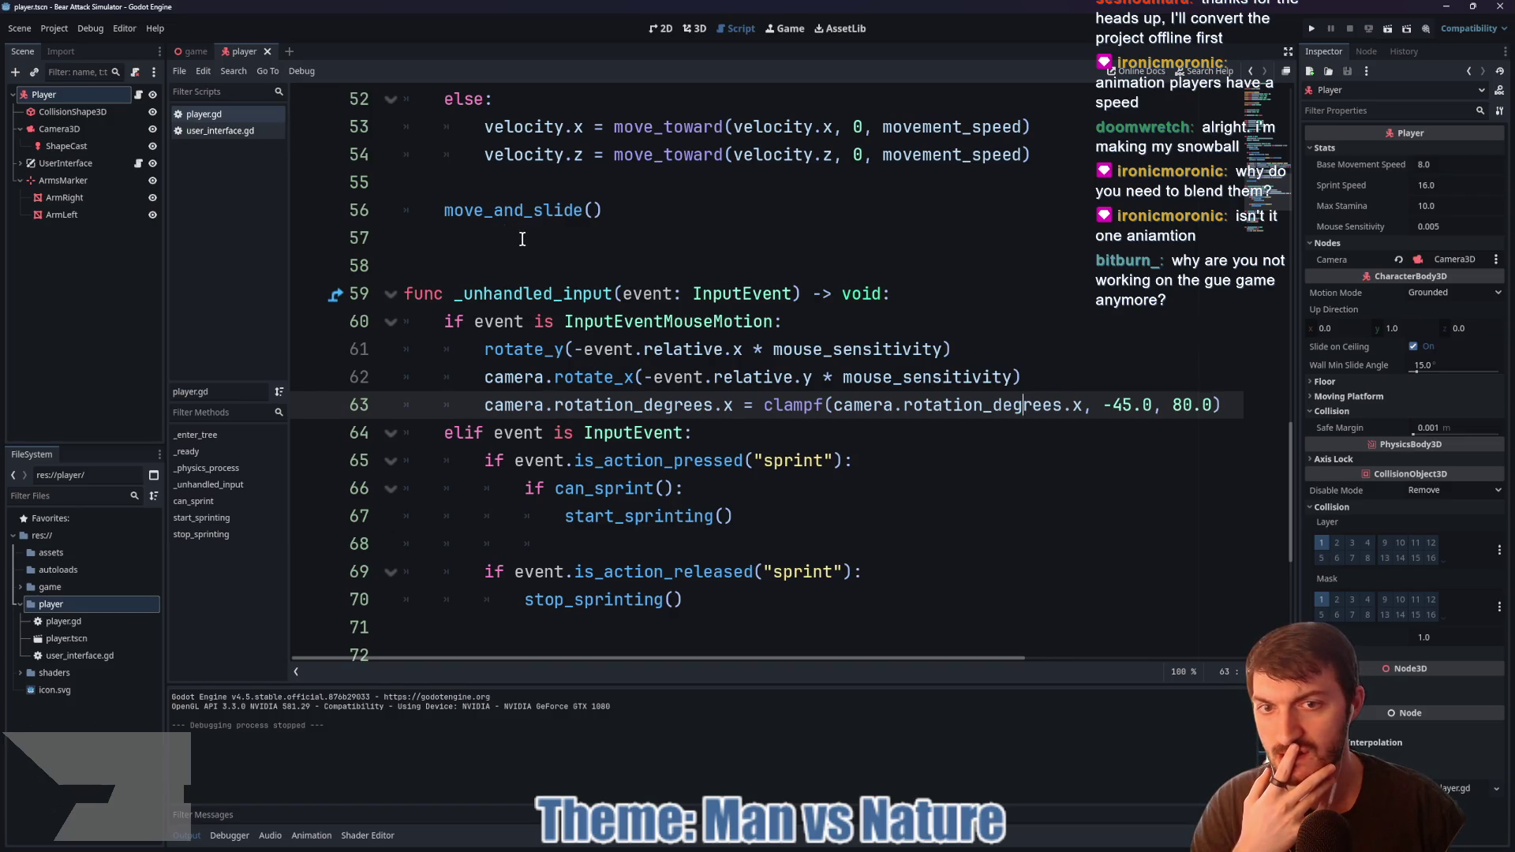
pyautogui.click(54, 29)
pyautogui.click(82, 50)
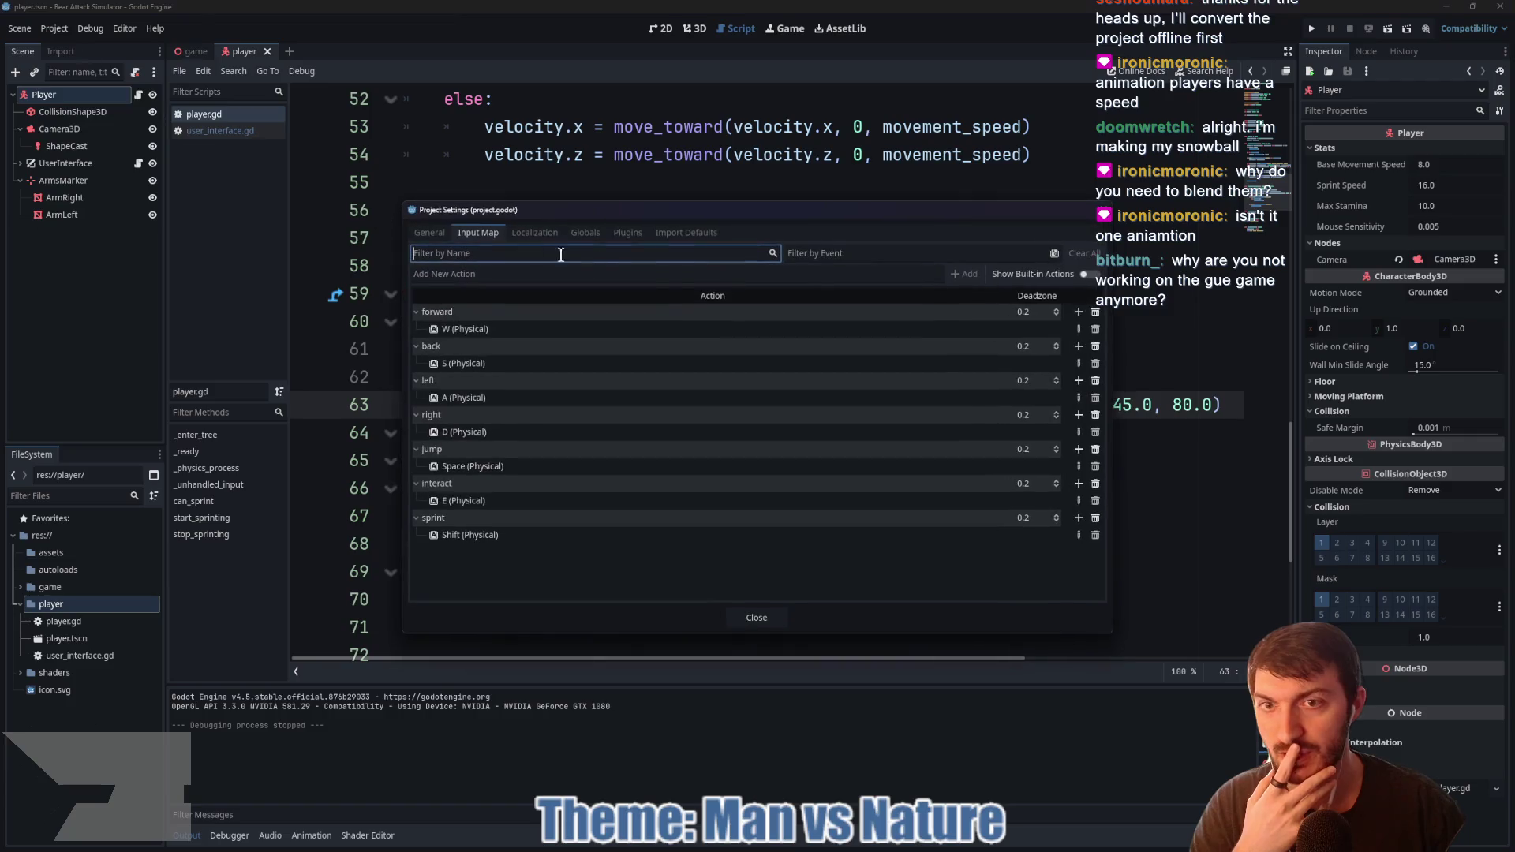
pyautogui.click(492, 274)
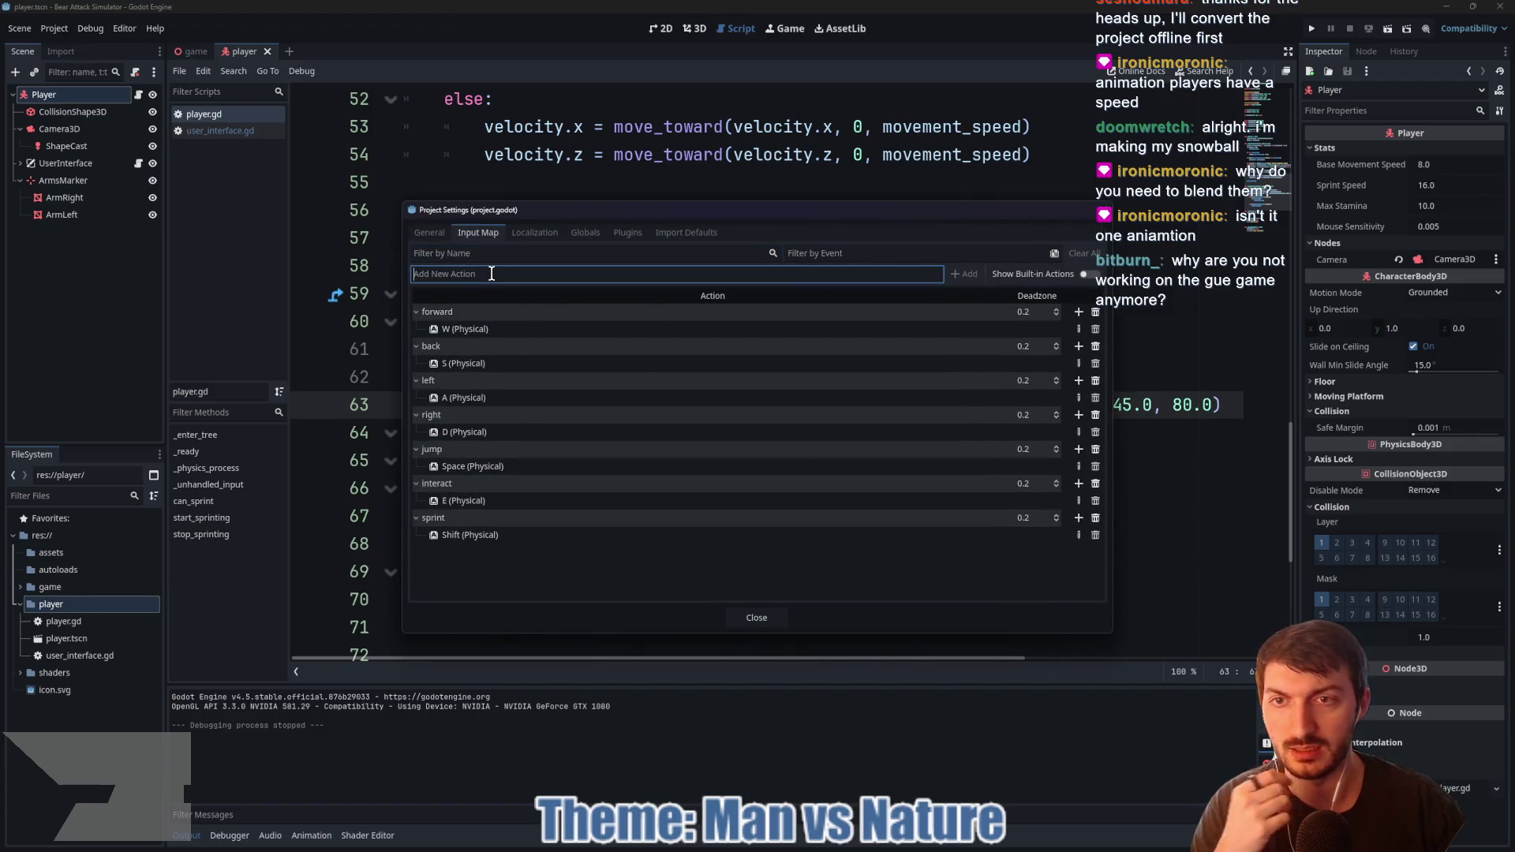
pyautogui.write('atta')
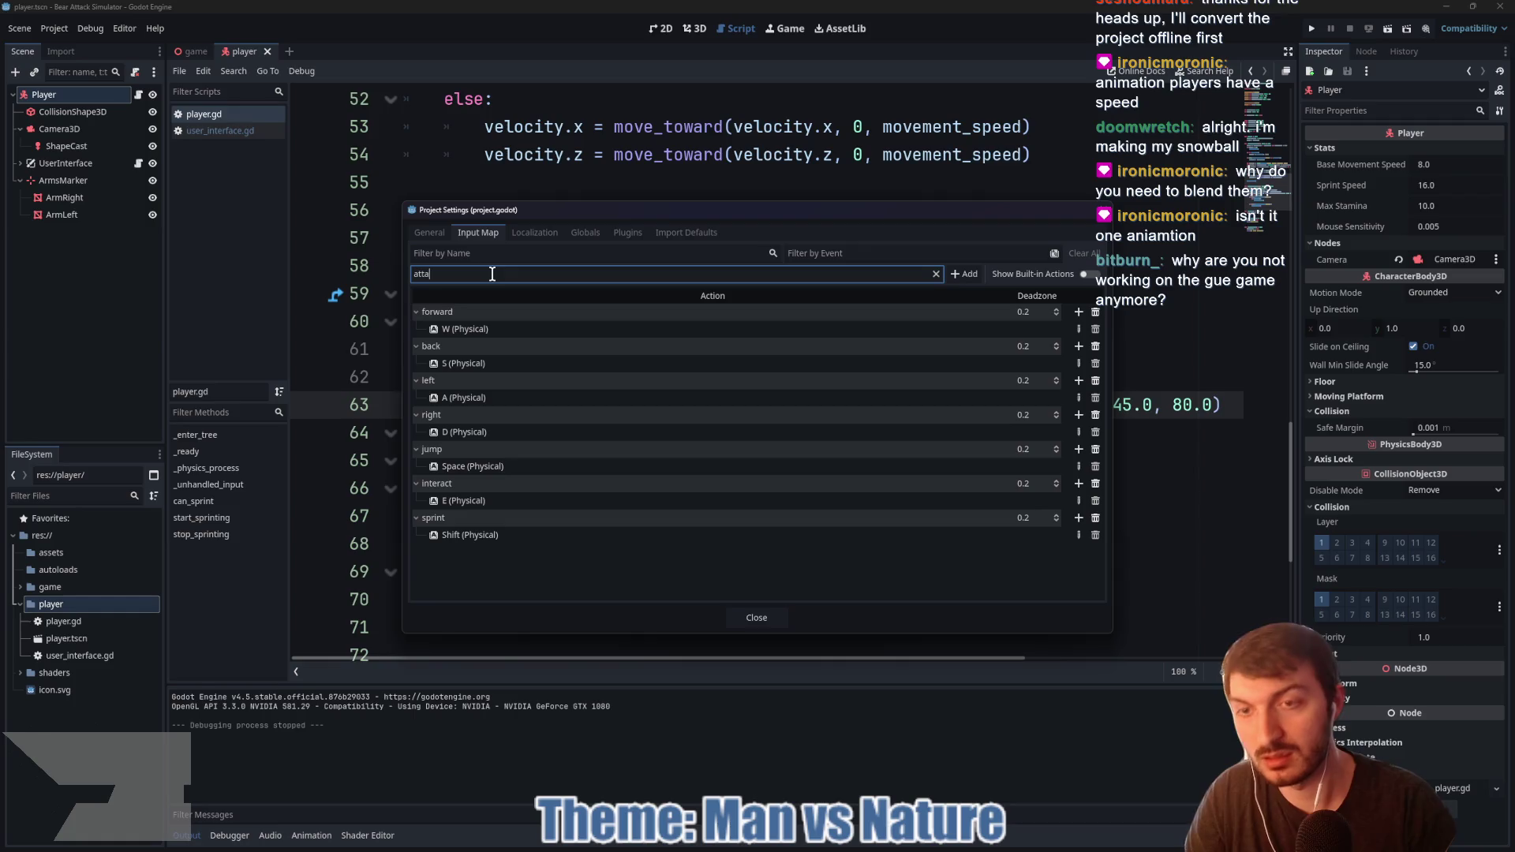
pyautogui.press('Return')
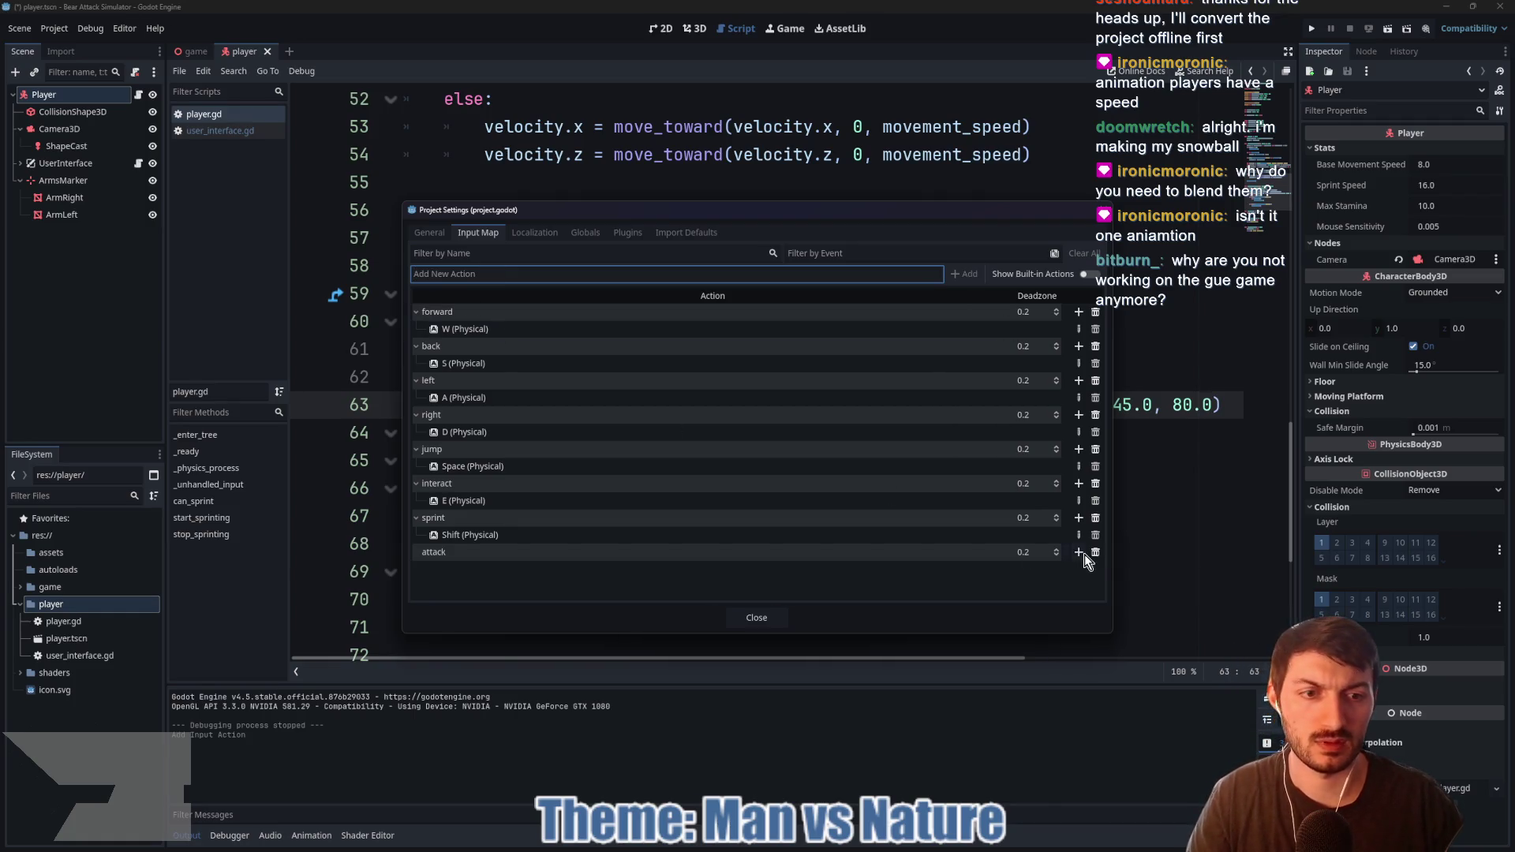
# Bind the Left Mouse Button to attack and close Project Settings
pyautogui.click(1079, 552)
pyautogui.click(736, 469)
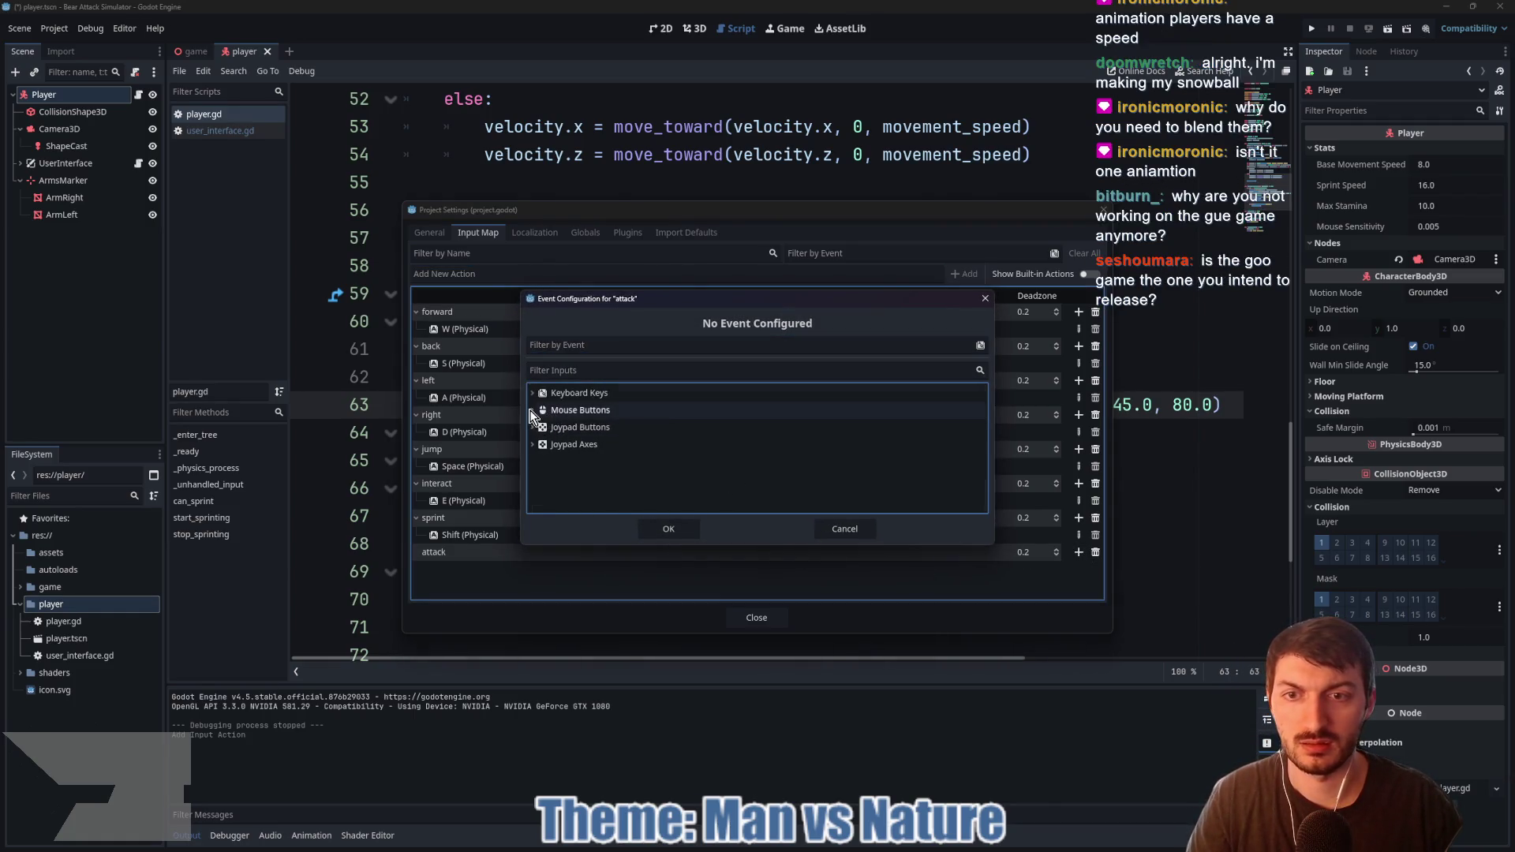
pyautogui.doubleClick(632, 409)
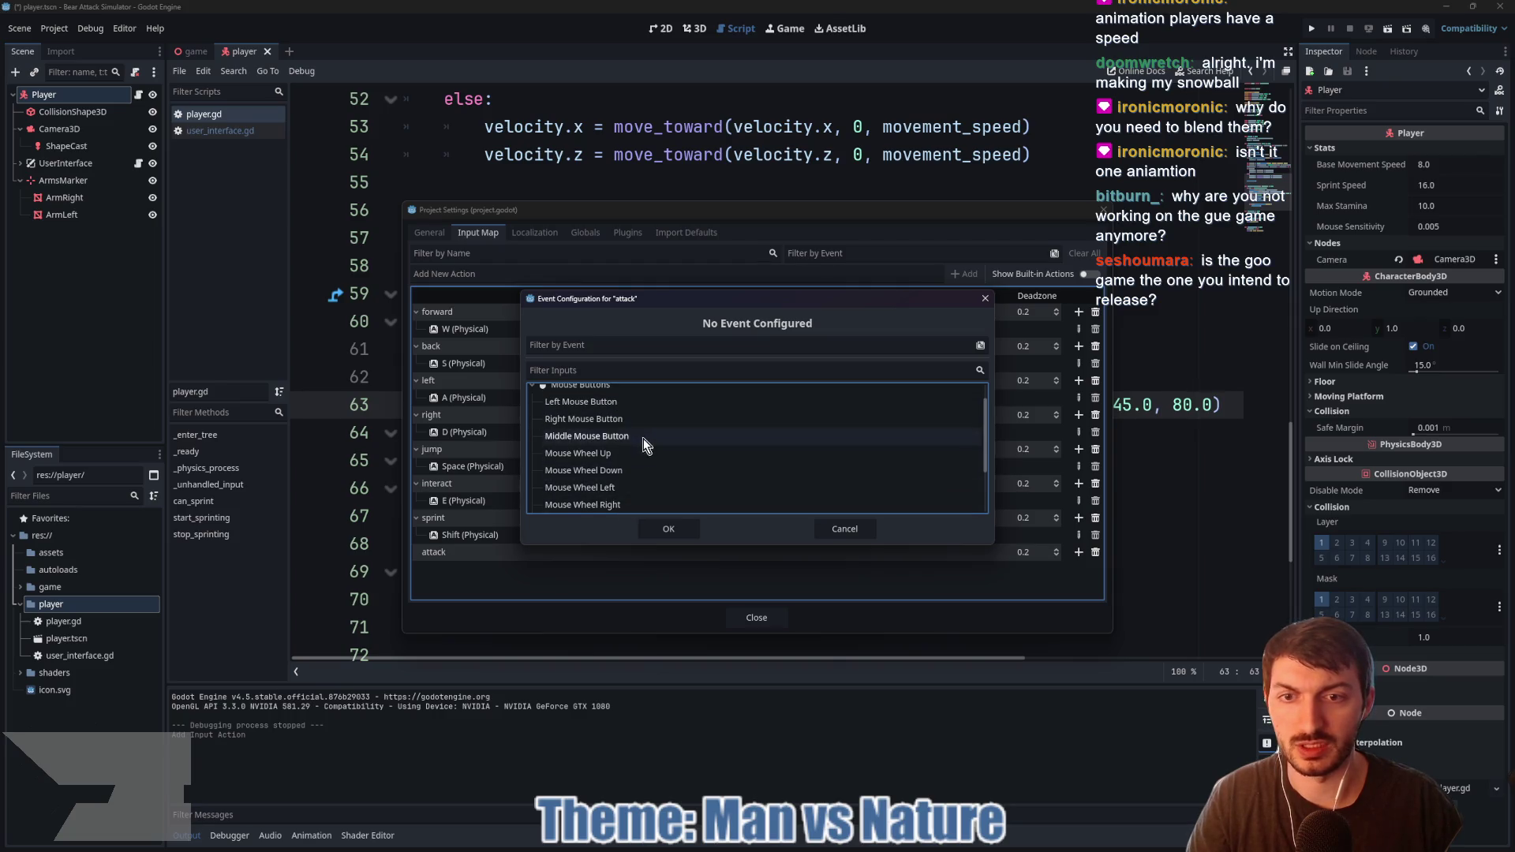
pyautogui.click(631, 407)
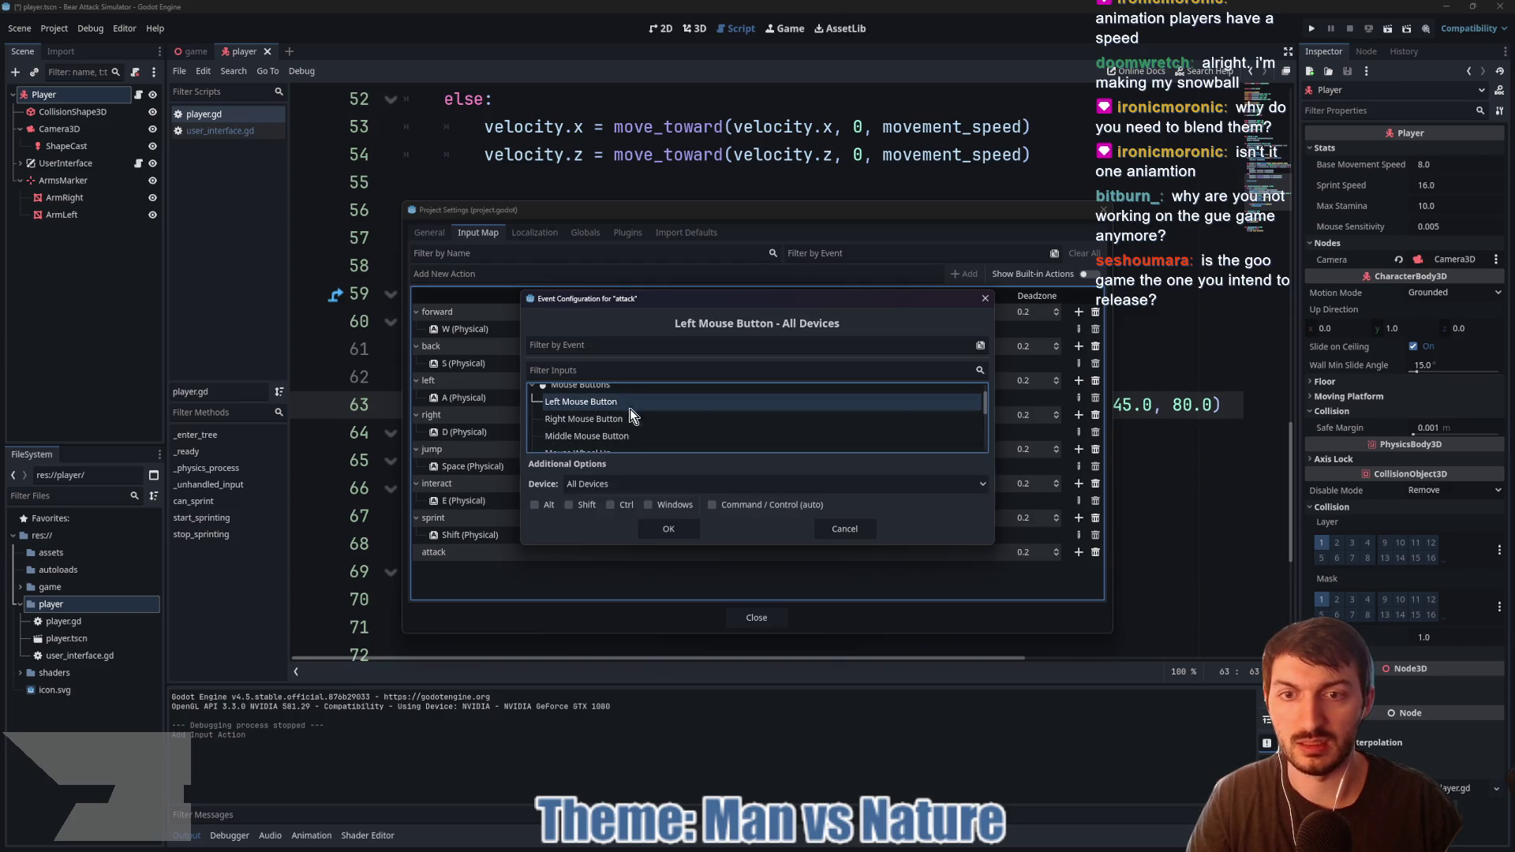
pyautogui.click(675, 535)
pyautogui.click(767, 620)
pyautogui.click(765, 542)
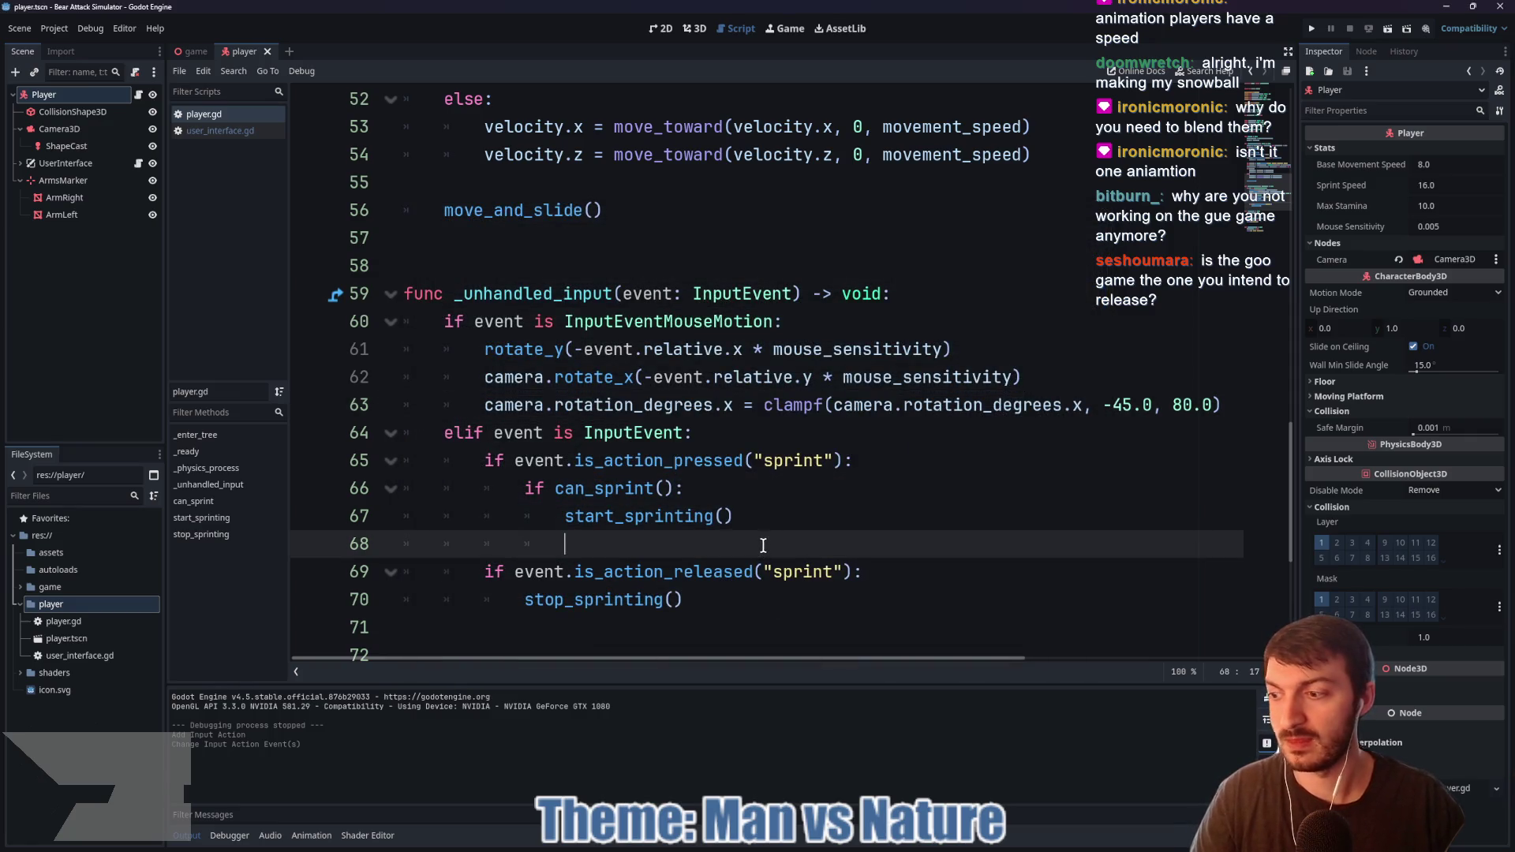
# After stop_sprinting() on line 70, add 'if event.is_action_pressed("attack"):' calling attack()
pyautogui.moveTo(735, 573)
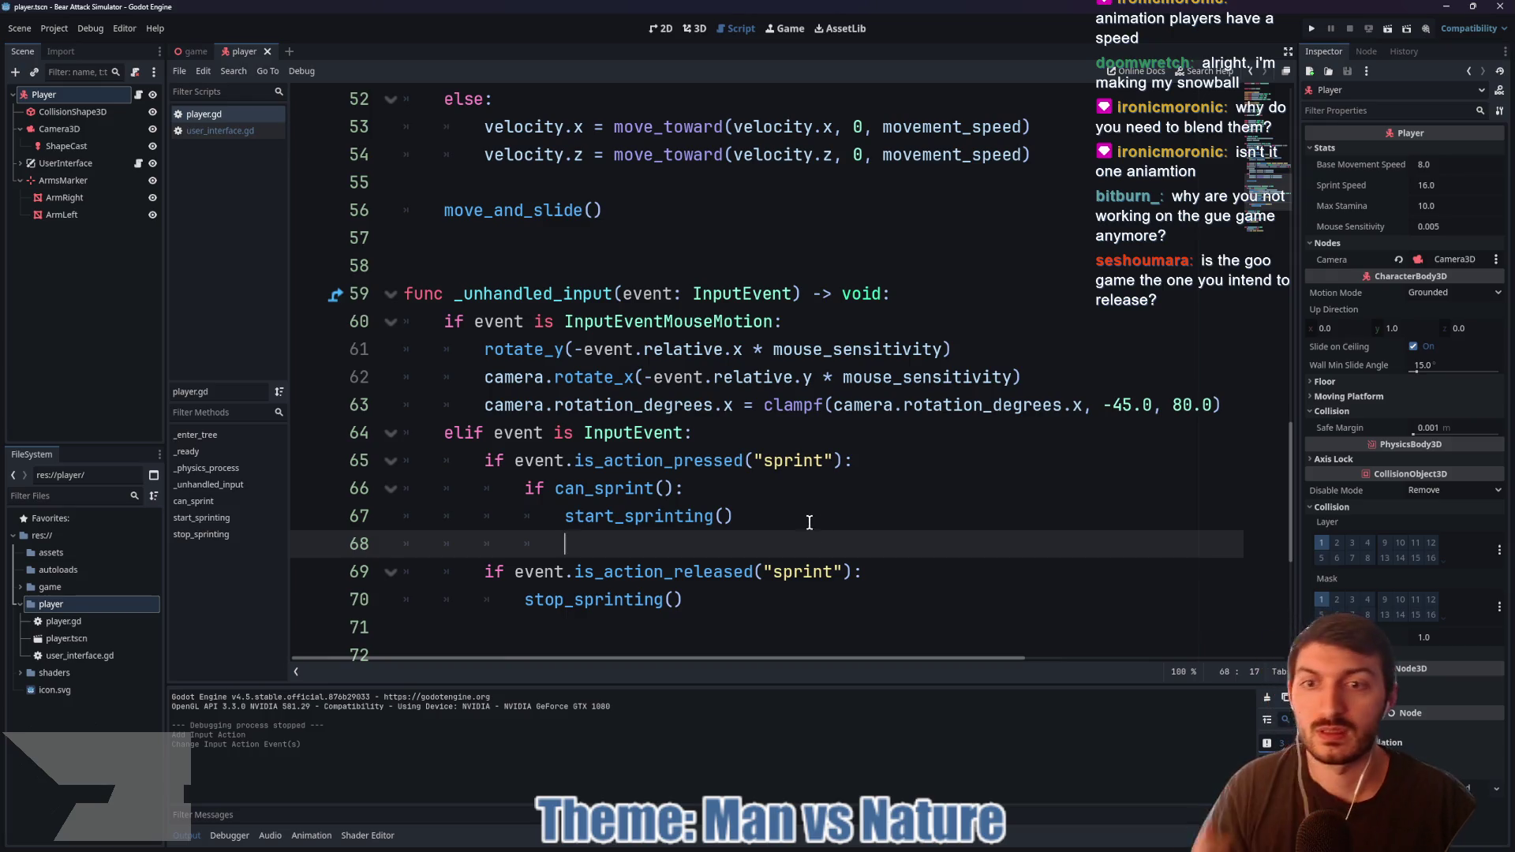
pyautogui.scroll(-1, 804, 529)
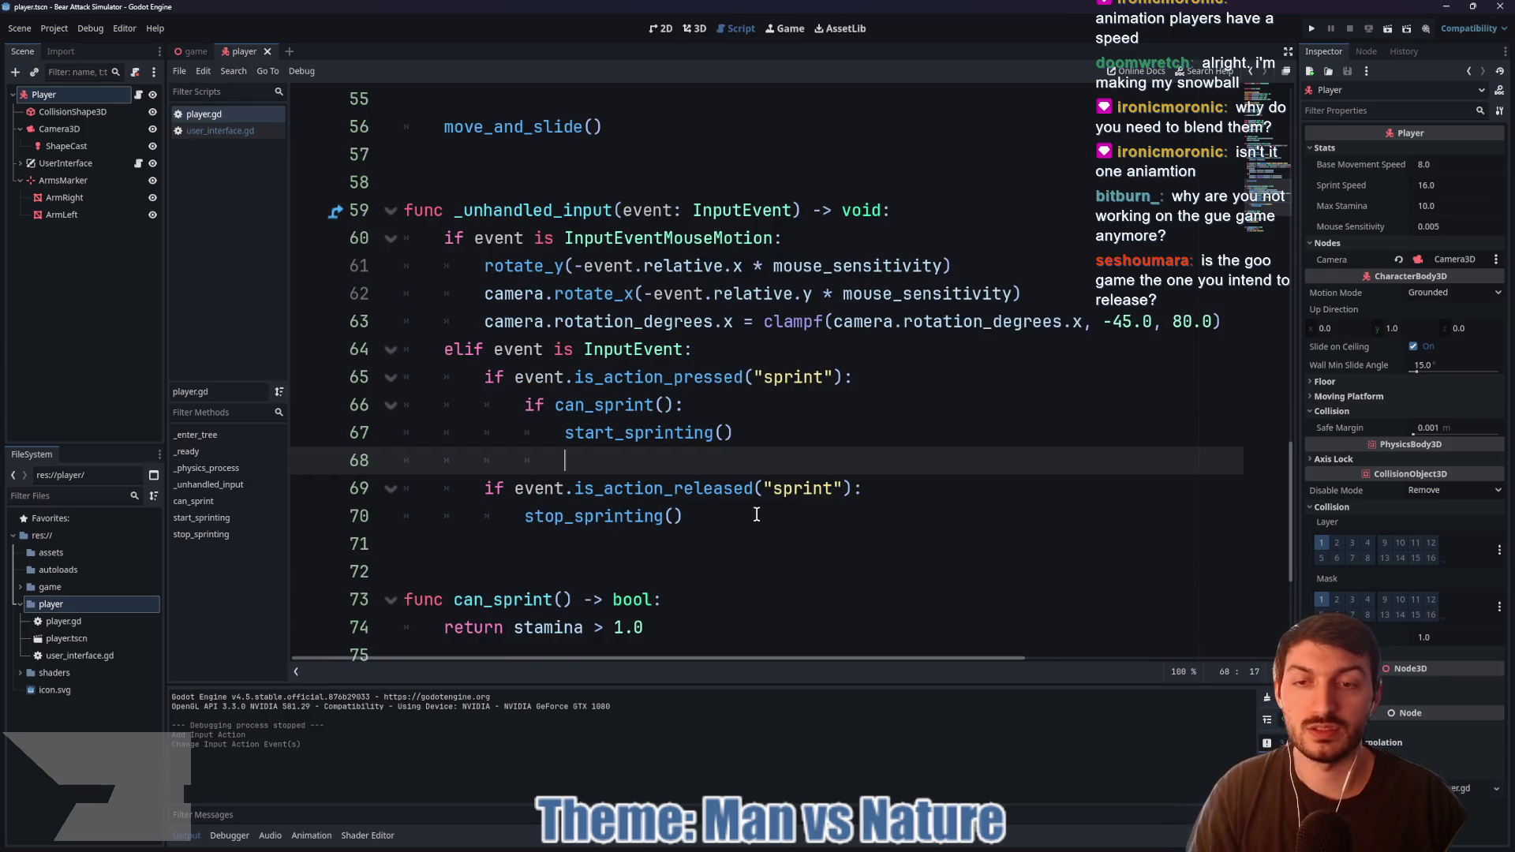
pyautogui.click(726, 521)
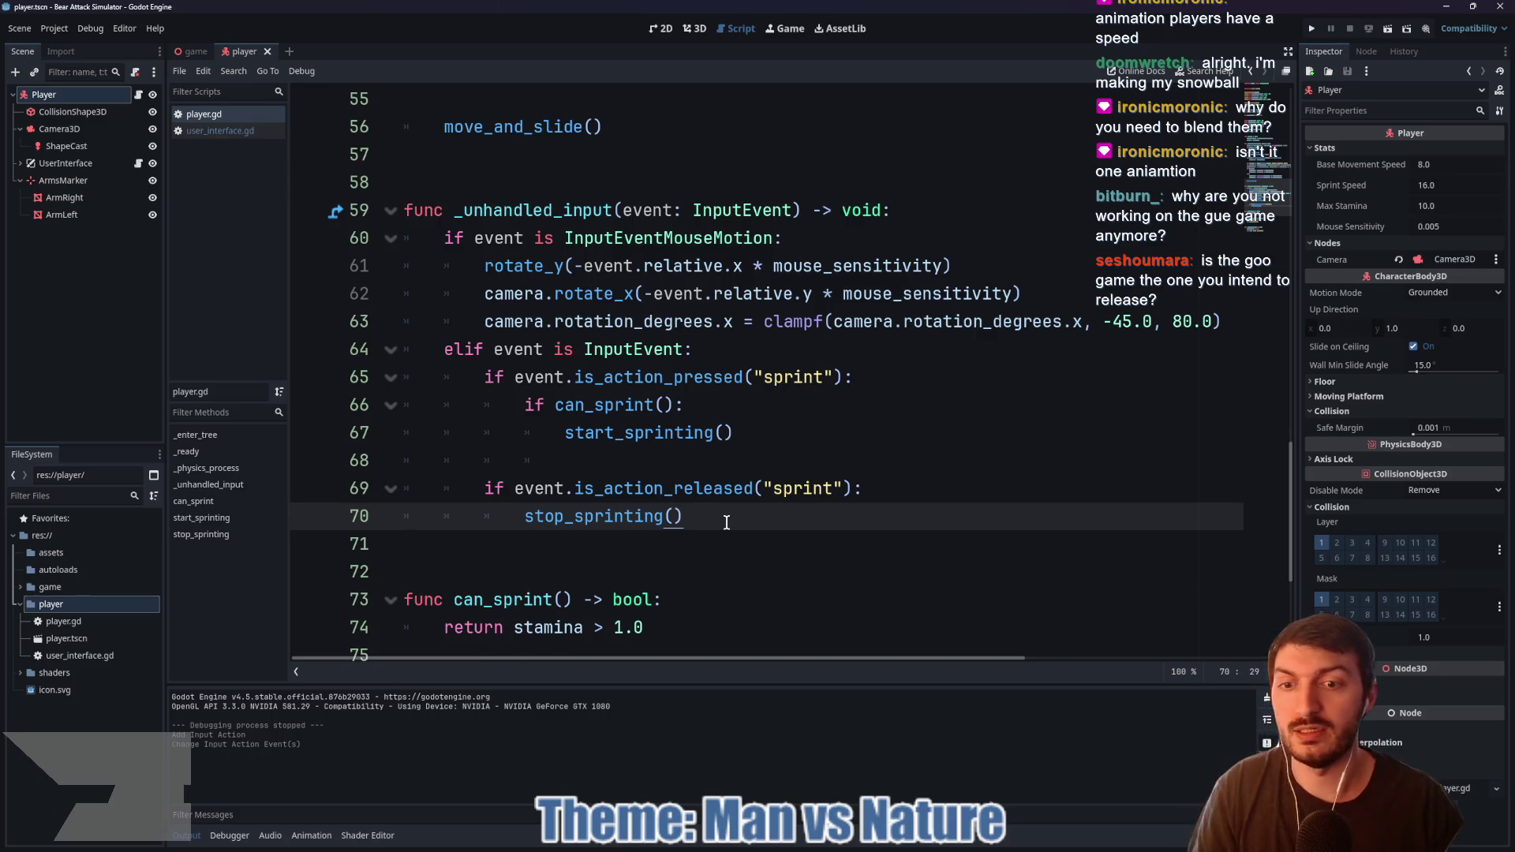
pyautogui.press('Return')
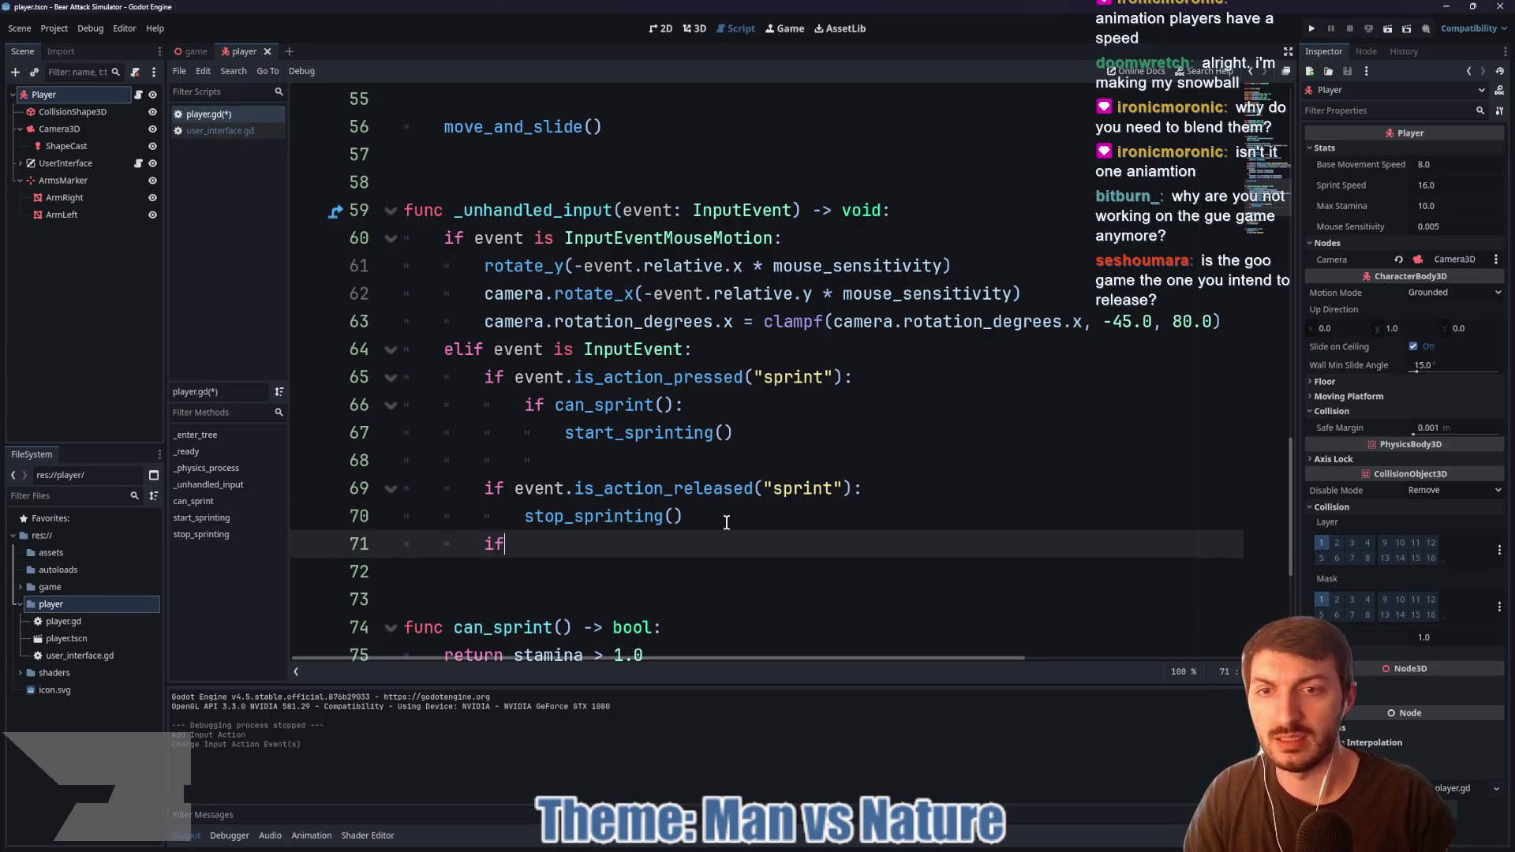
pyautogui.write('event.is_')
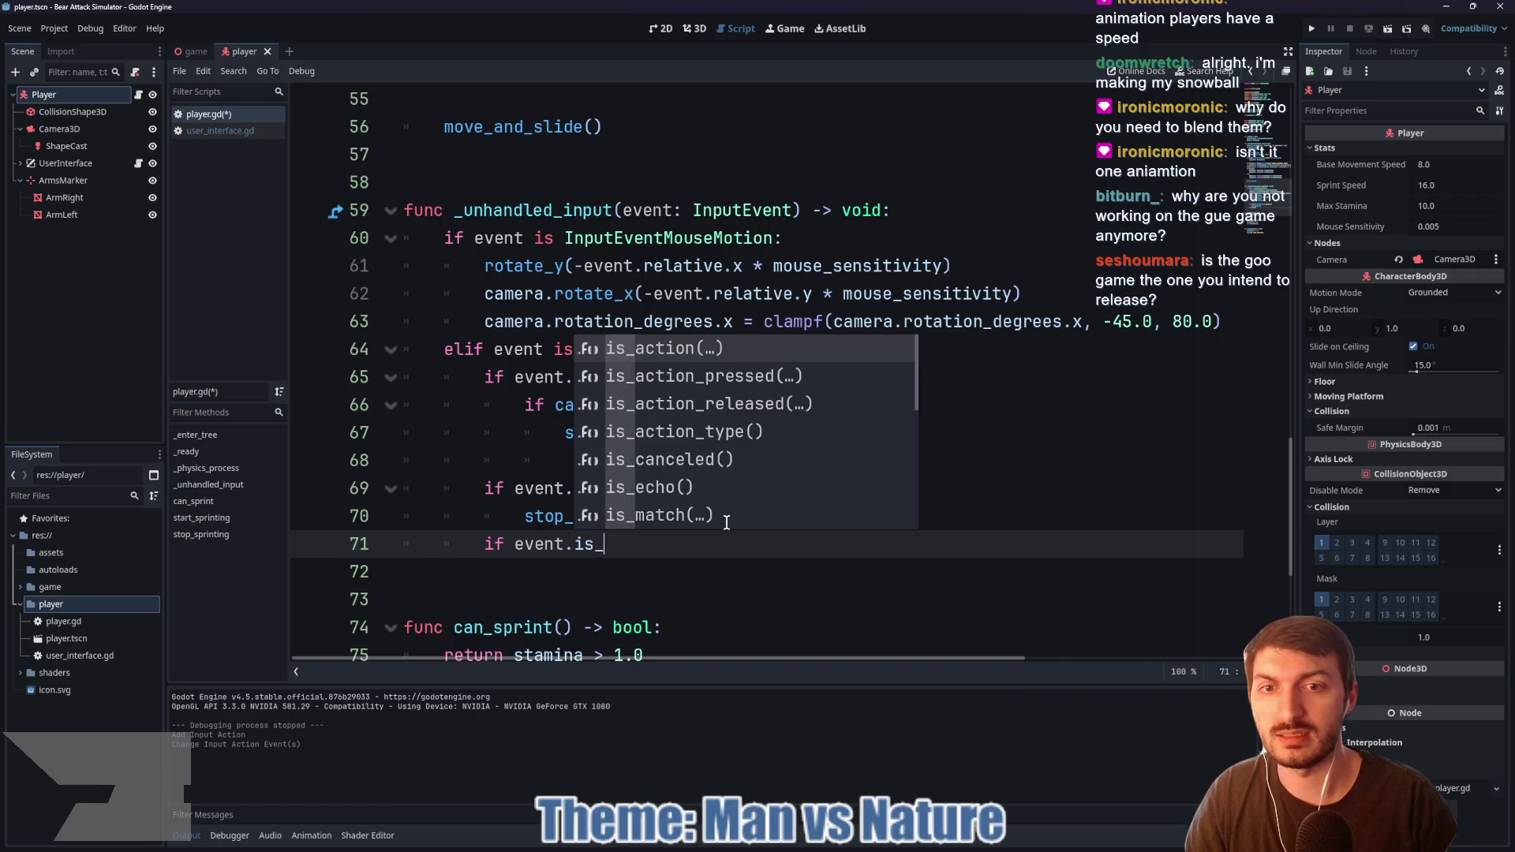
pyautogui.press('Down')
pyautogui.press('Return')
pyautogui.press('Return')
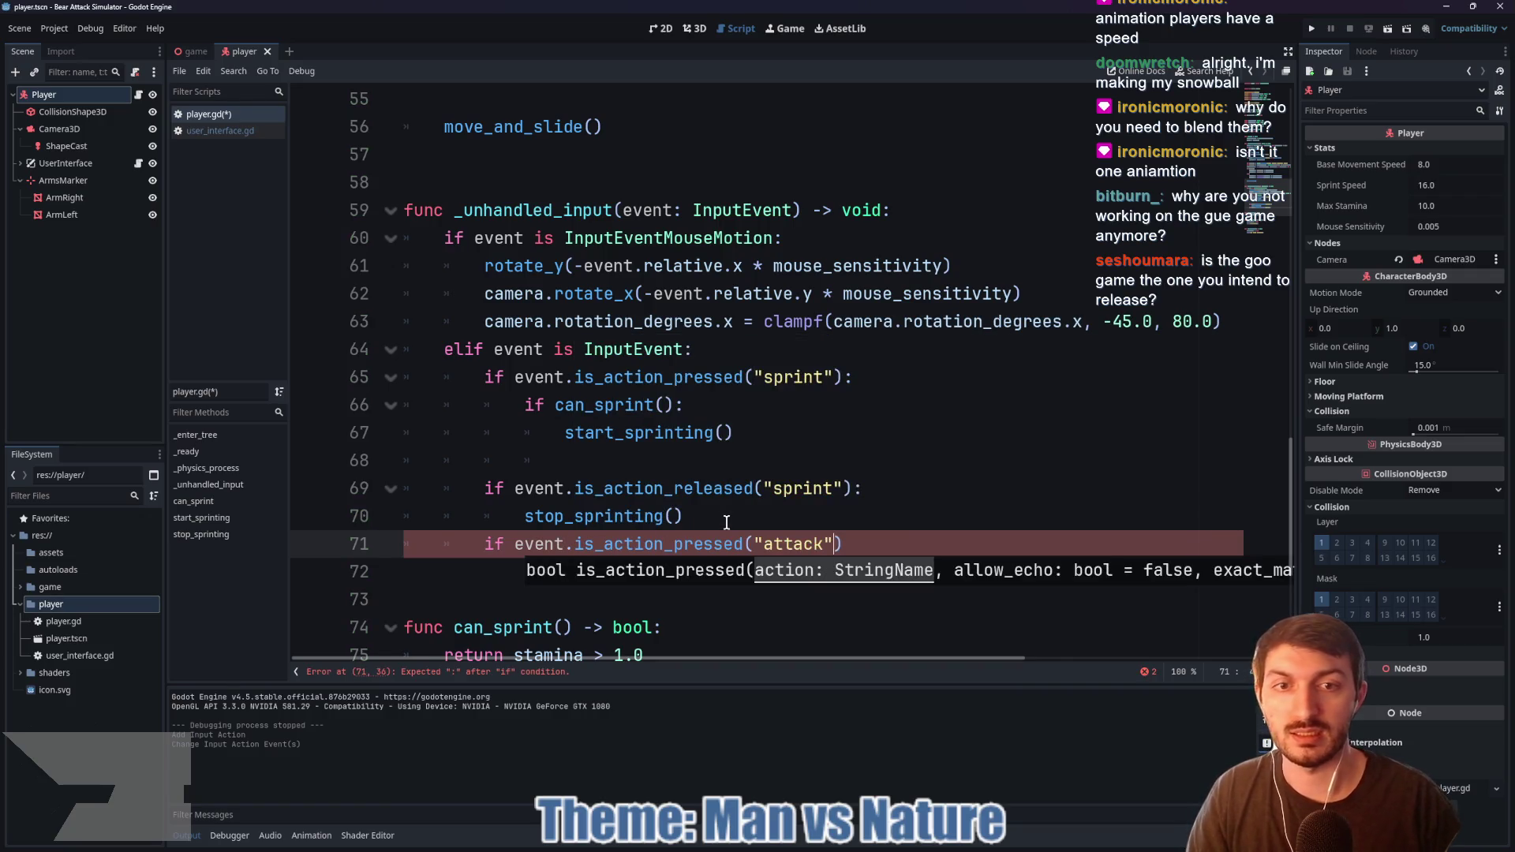
pyautogui.press('Return')
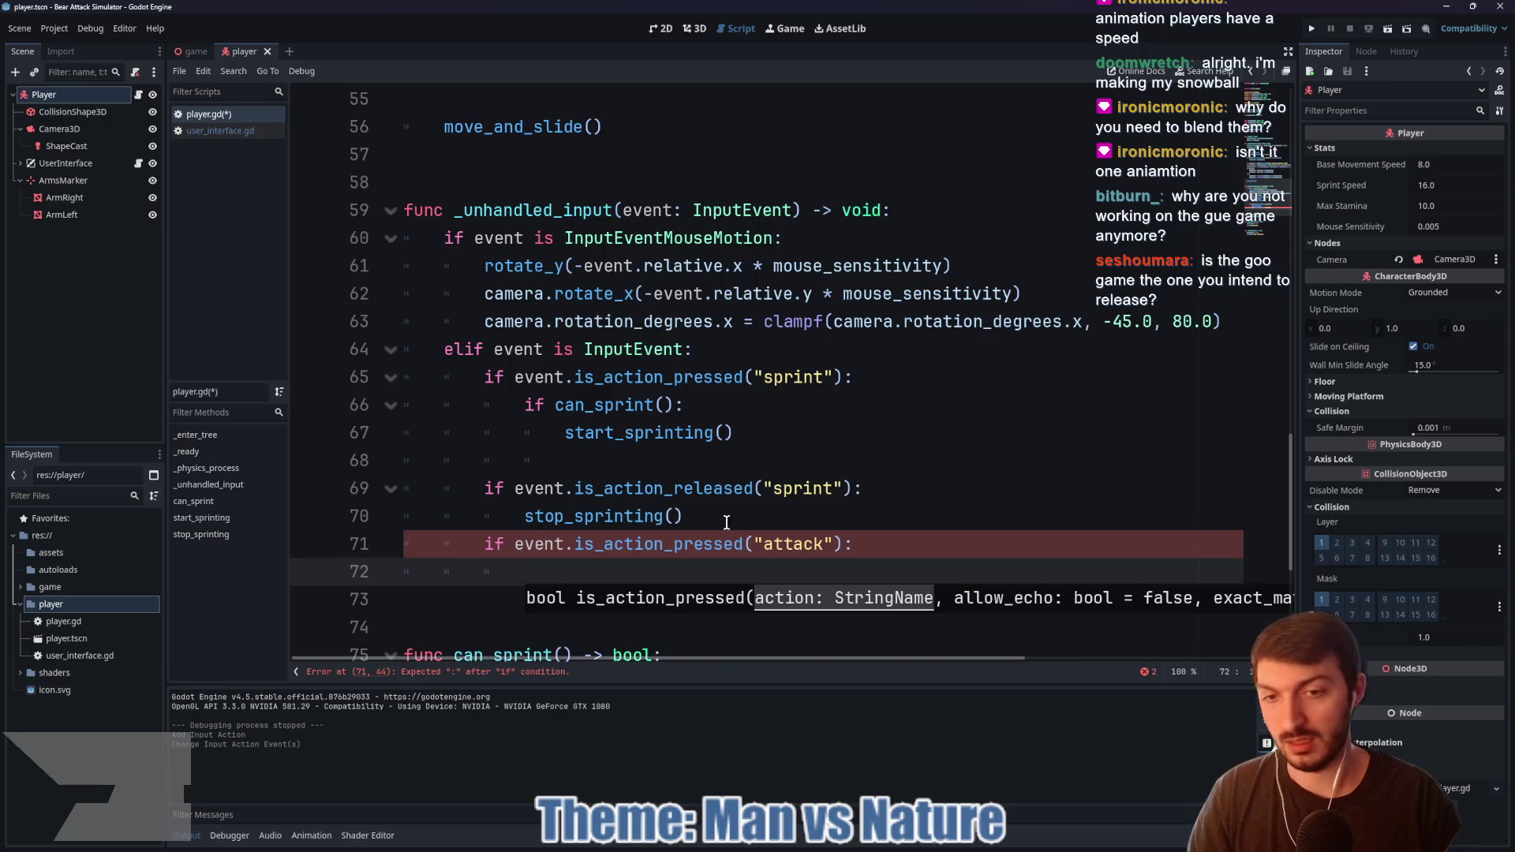
pyautogui.write('attack()')
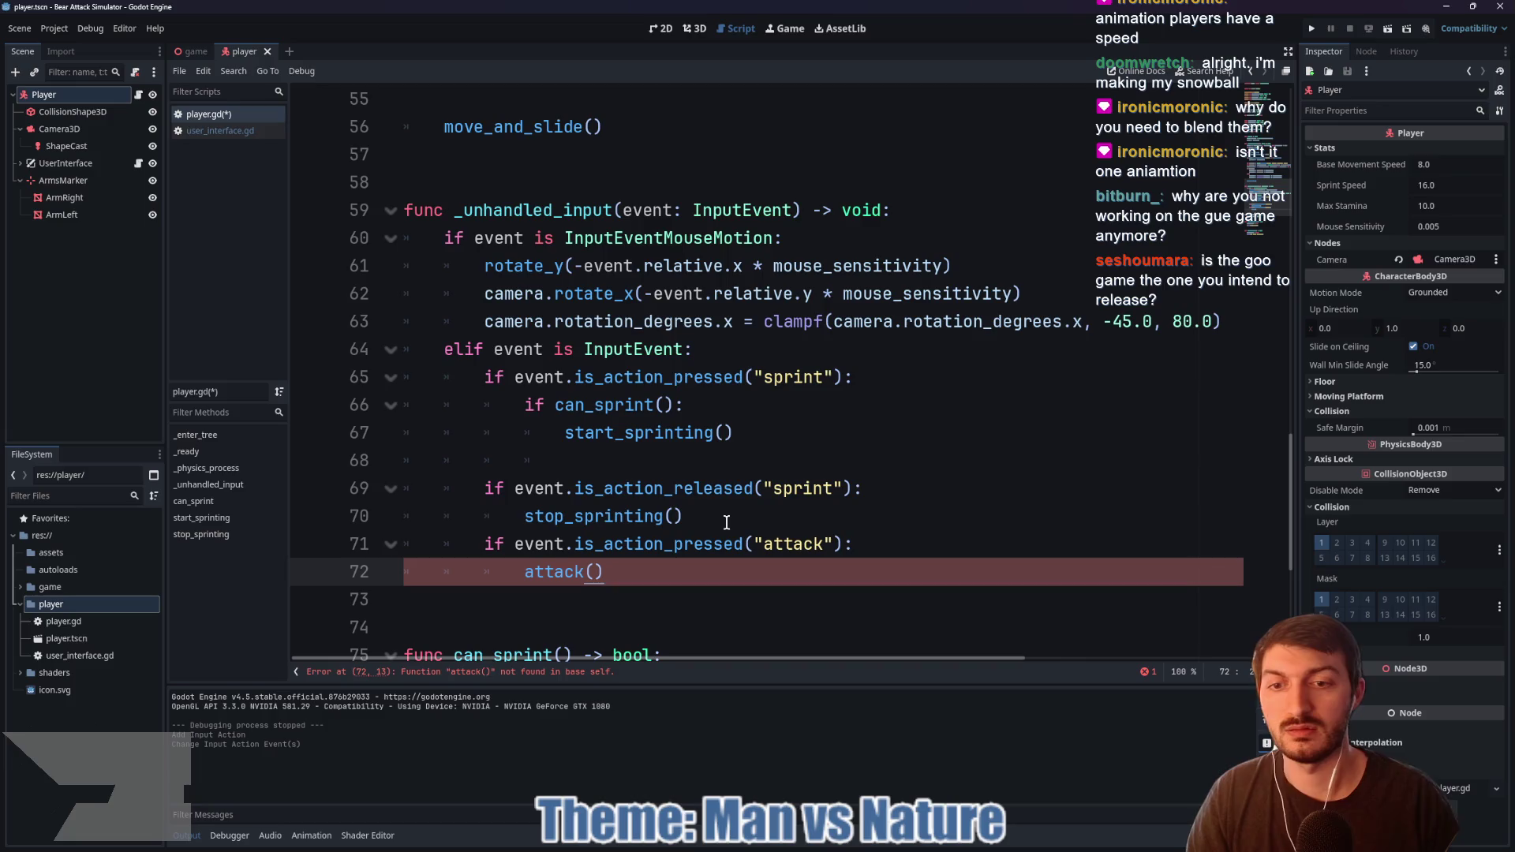
pyautogui.scroll(-5, 679, 525)
pyautogui.click(470, 641)
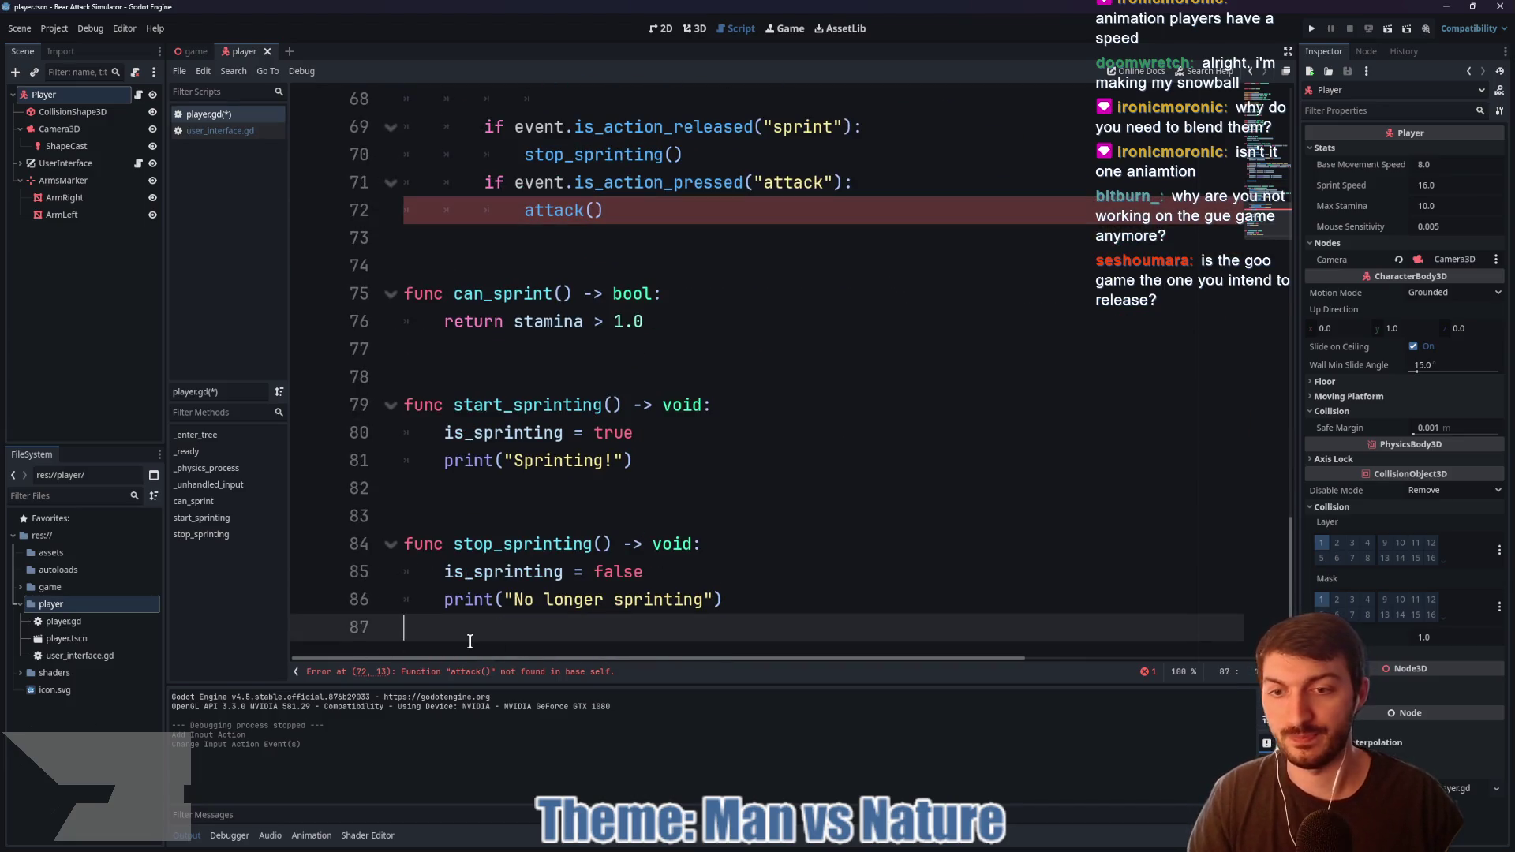
# Write 'func attack() -> void:' containing 'if target_ray.is_colliding():' at the end of player.gd
pyautogui.press('Return')
pyautogui.press('Return')
pyautogui.press('Return')
pyautogui.press('Up')
pyautogui.press('Up')
pyautogui.press('Up')
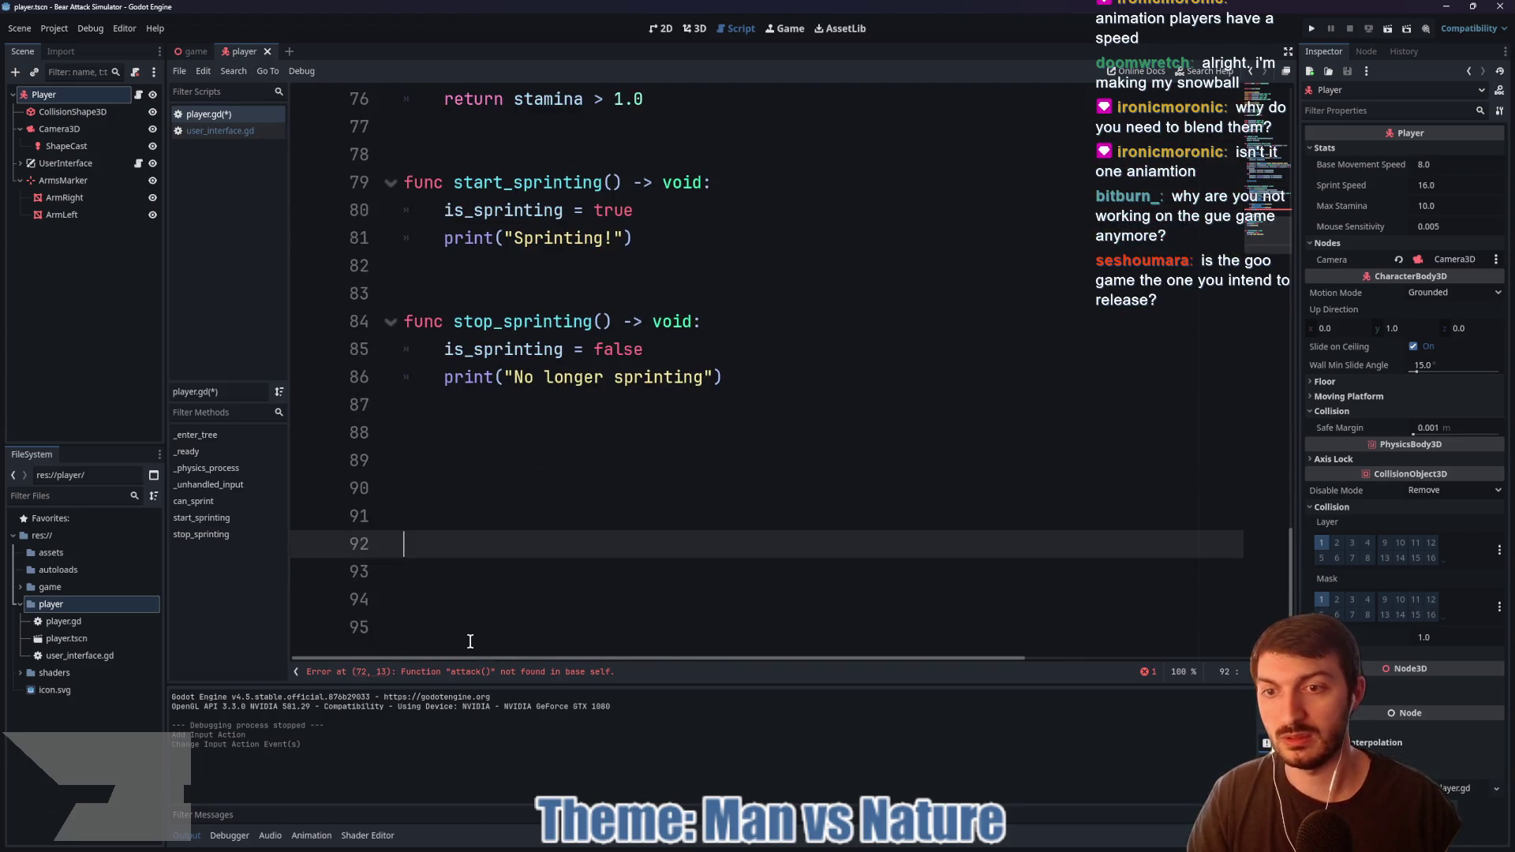
pyautogui.write('func attack()')
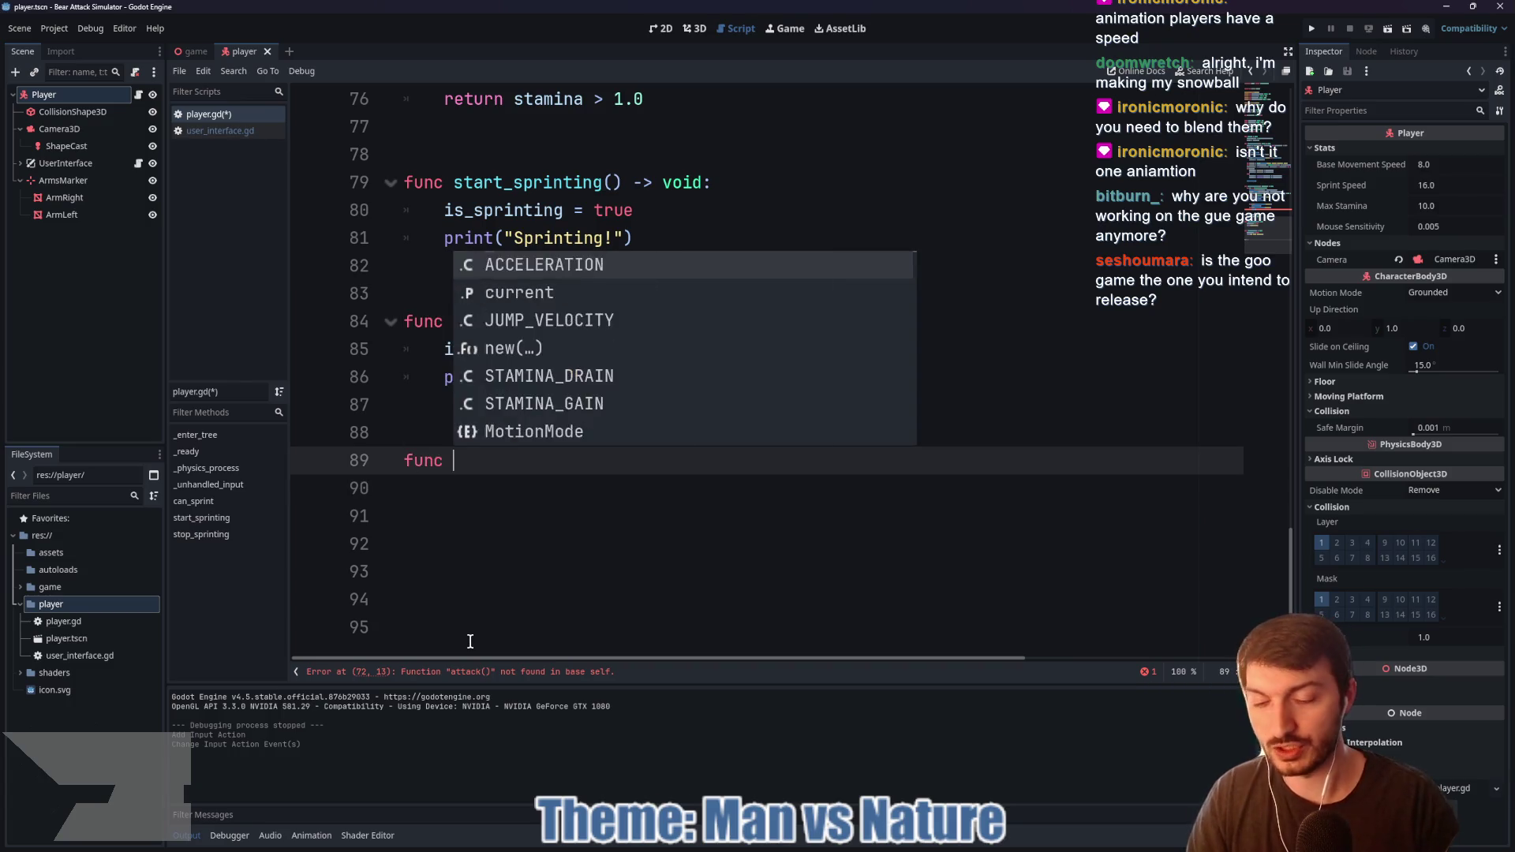
pyautogui.write(' -> voi')
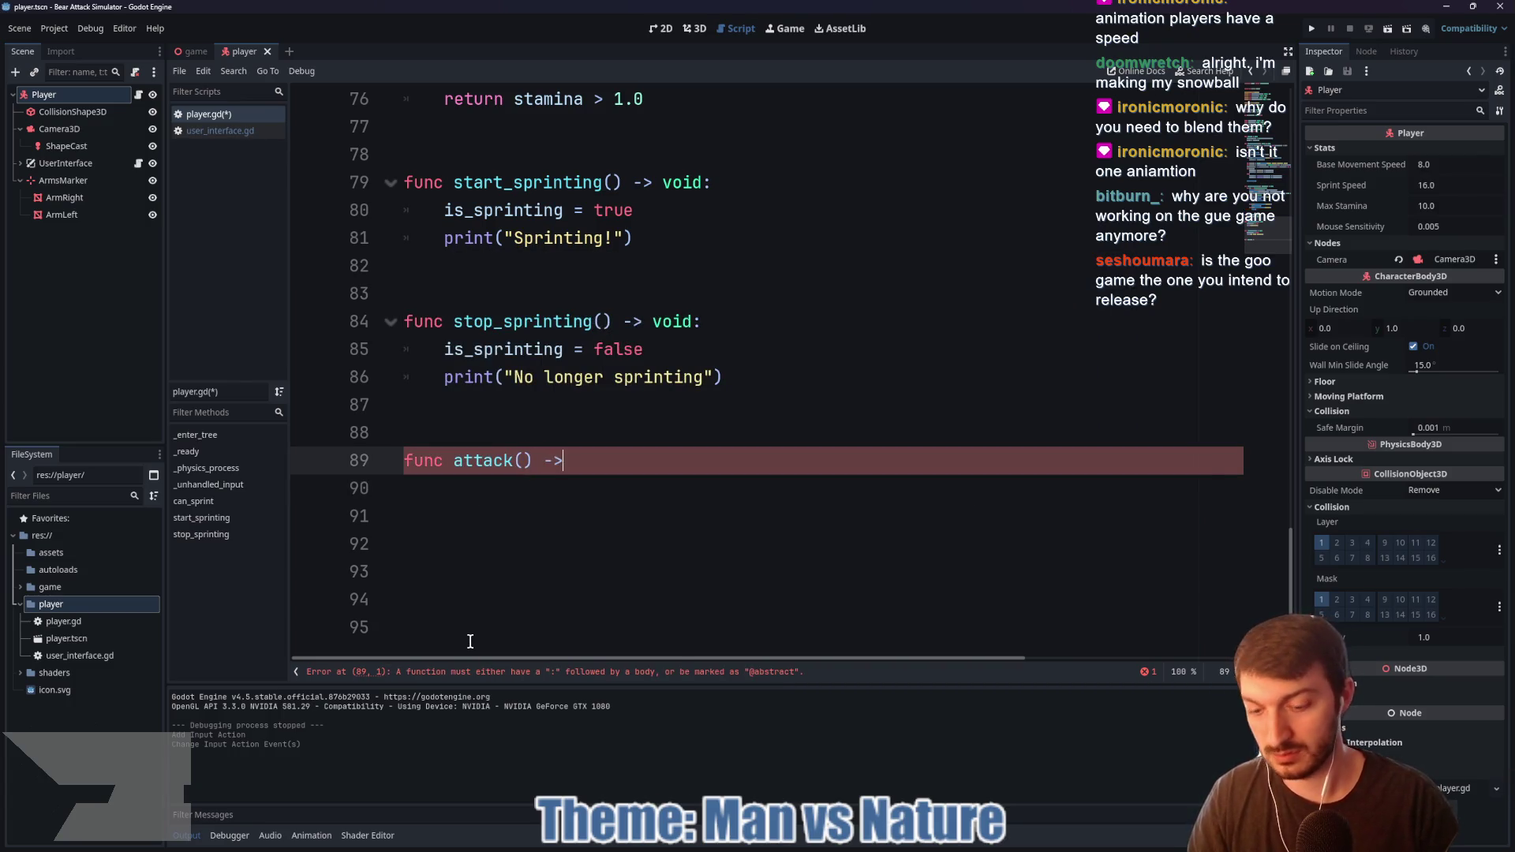
pyautogui.write('d:')
pyautogui.press('Return')
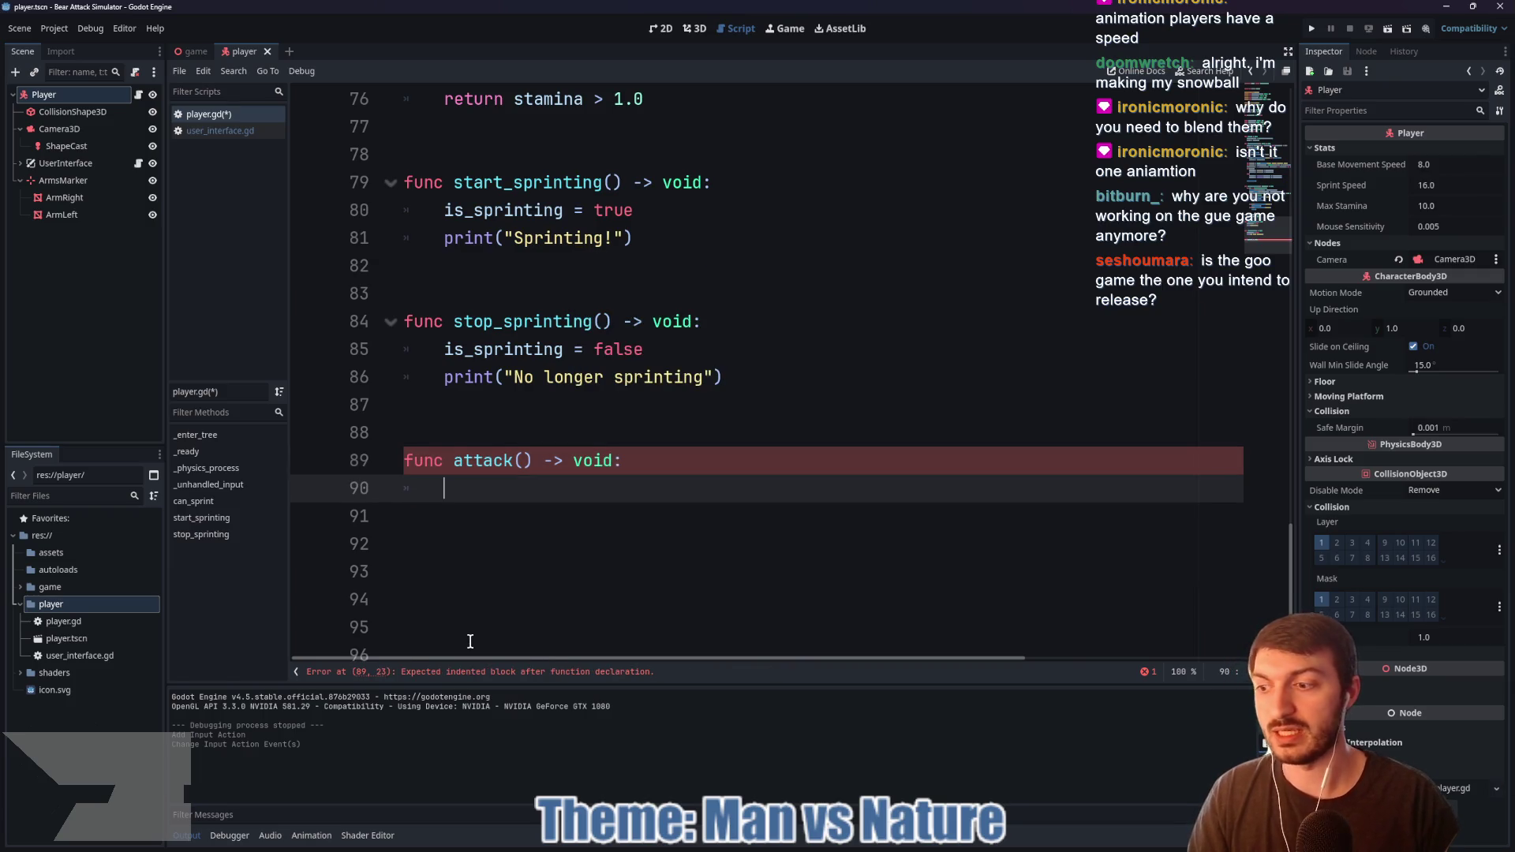
pyautogui.write('if')
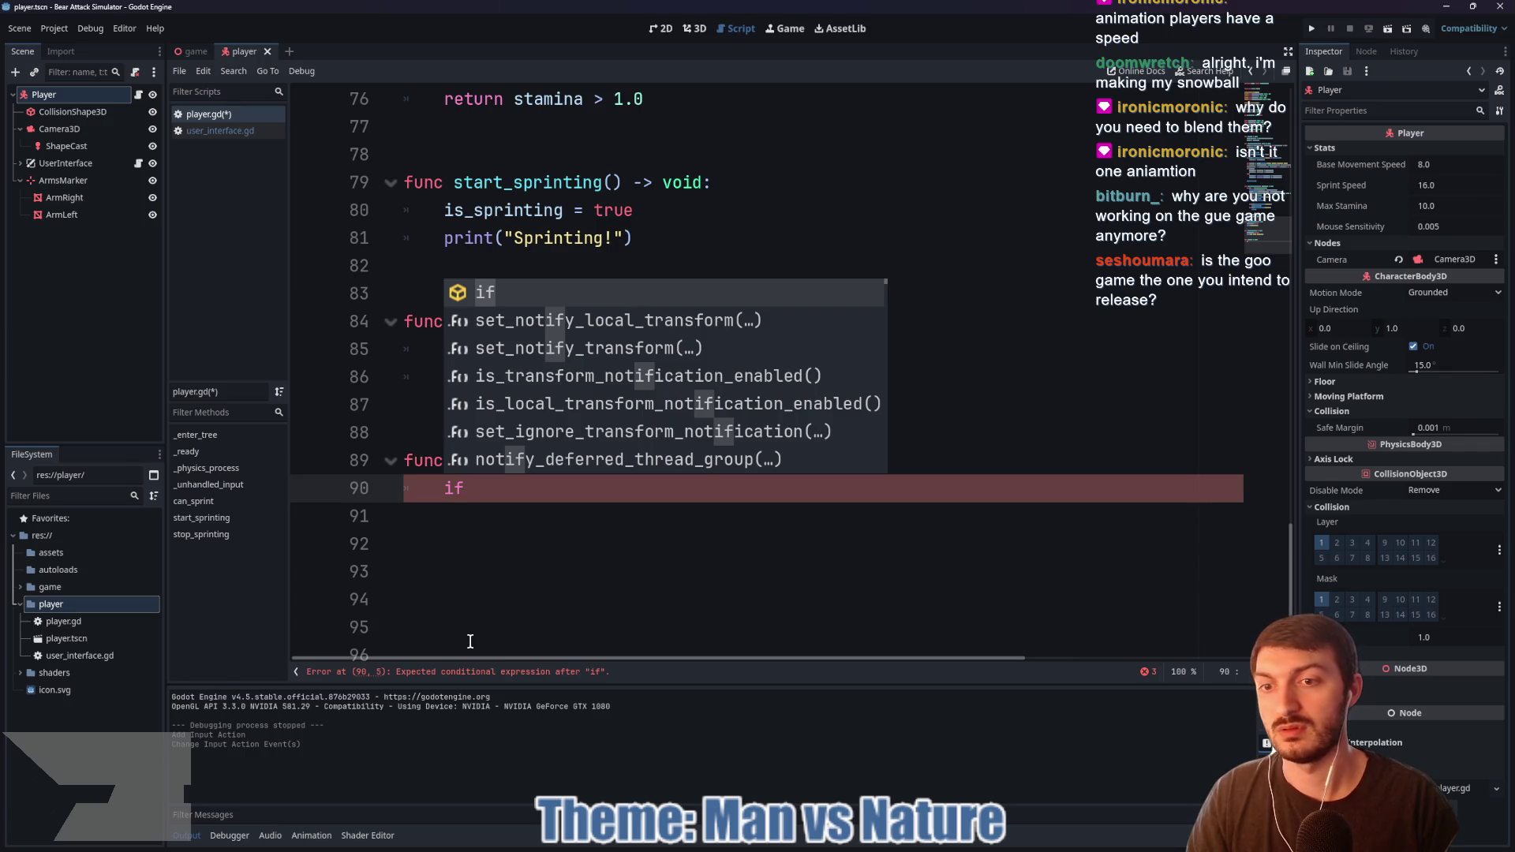
pyautogui.write(' target')
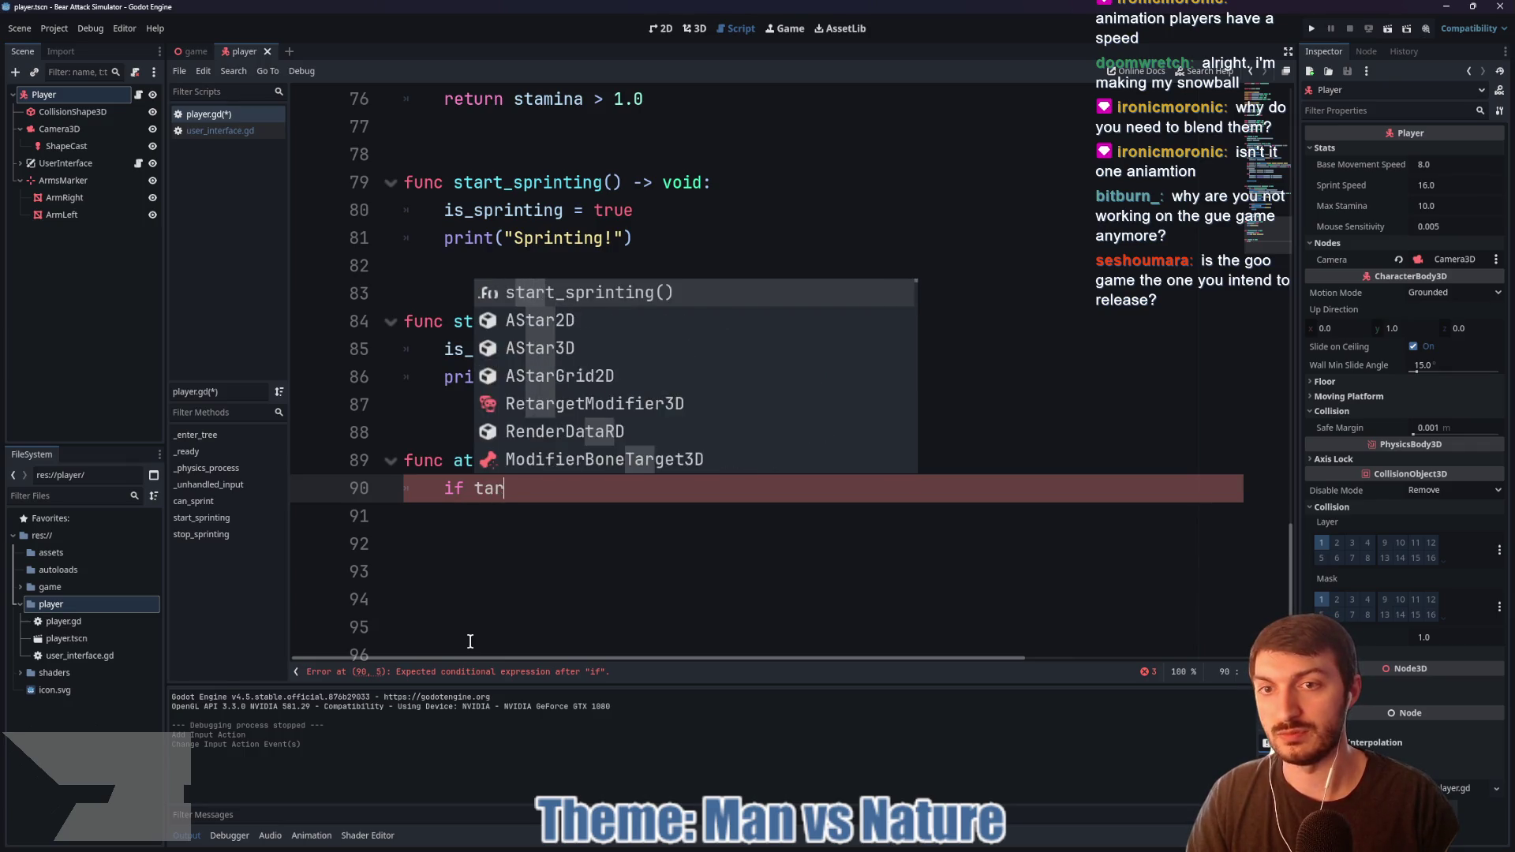
pyautogui.write('_ray.is_collidin')
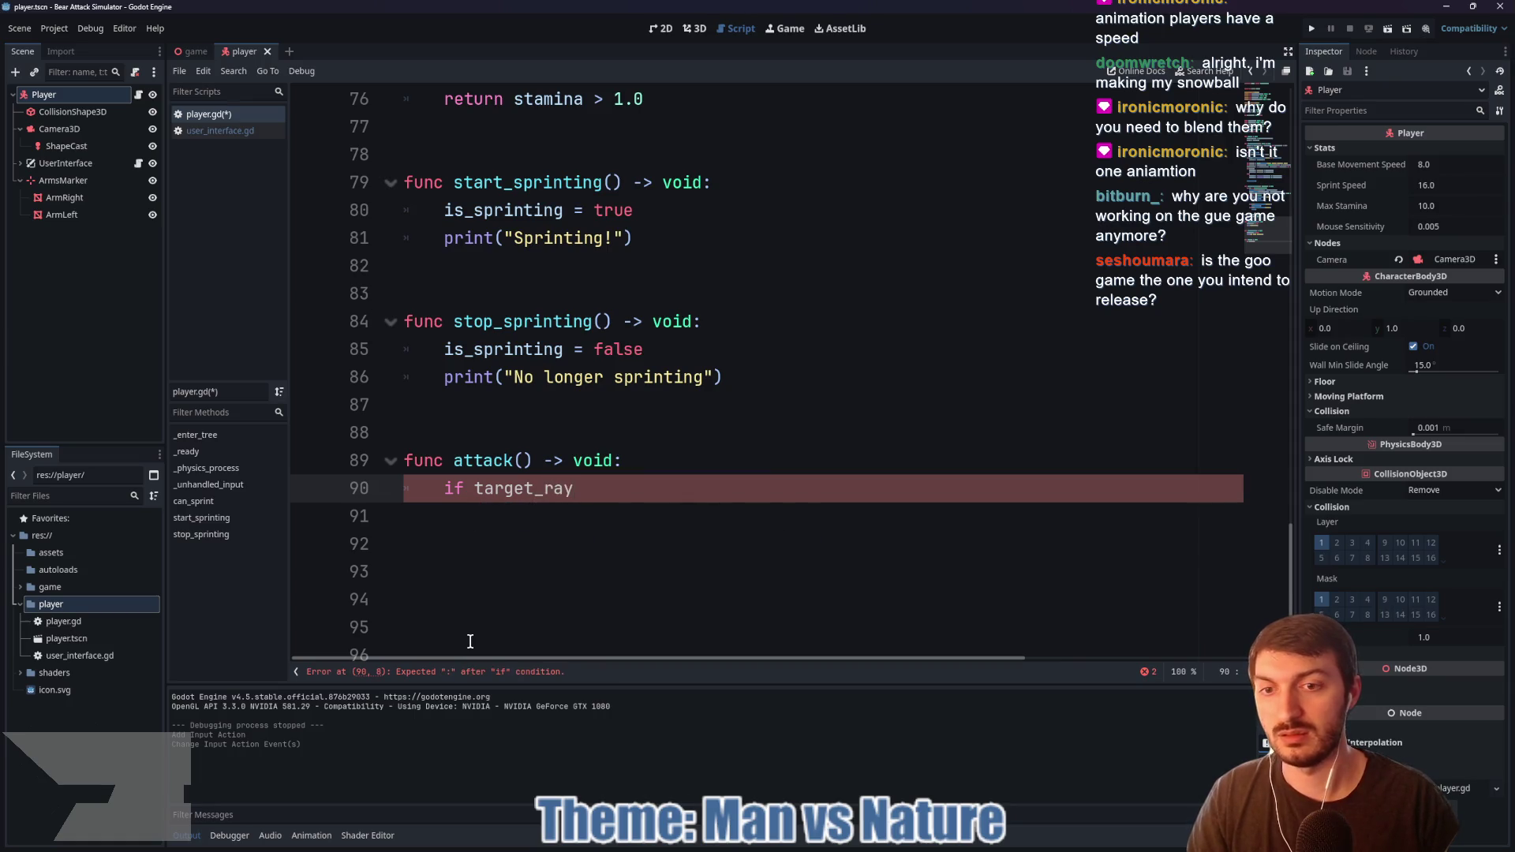
pyautogui.write('g():')
pyautogui.press('Return')
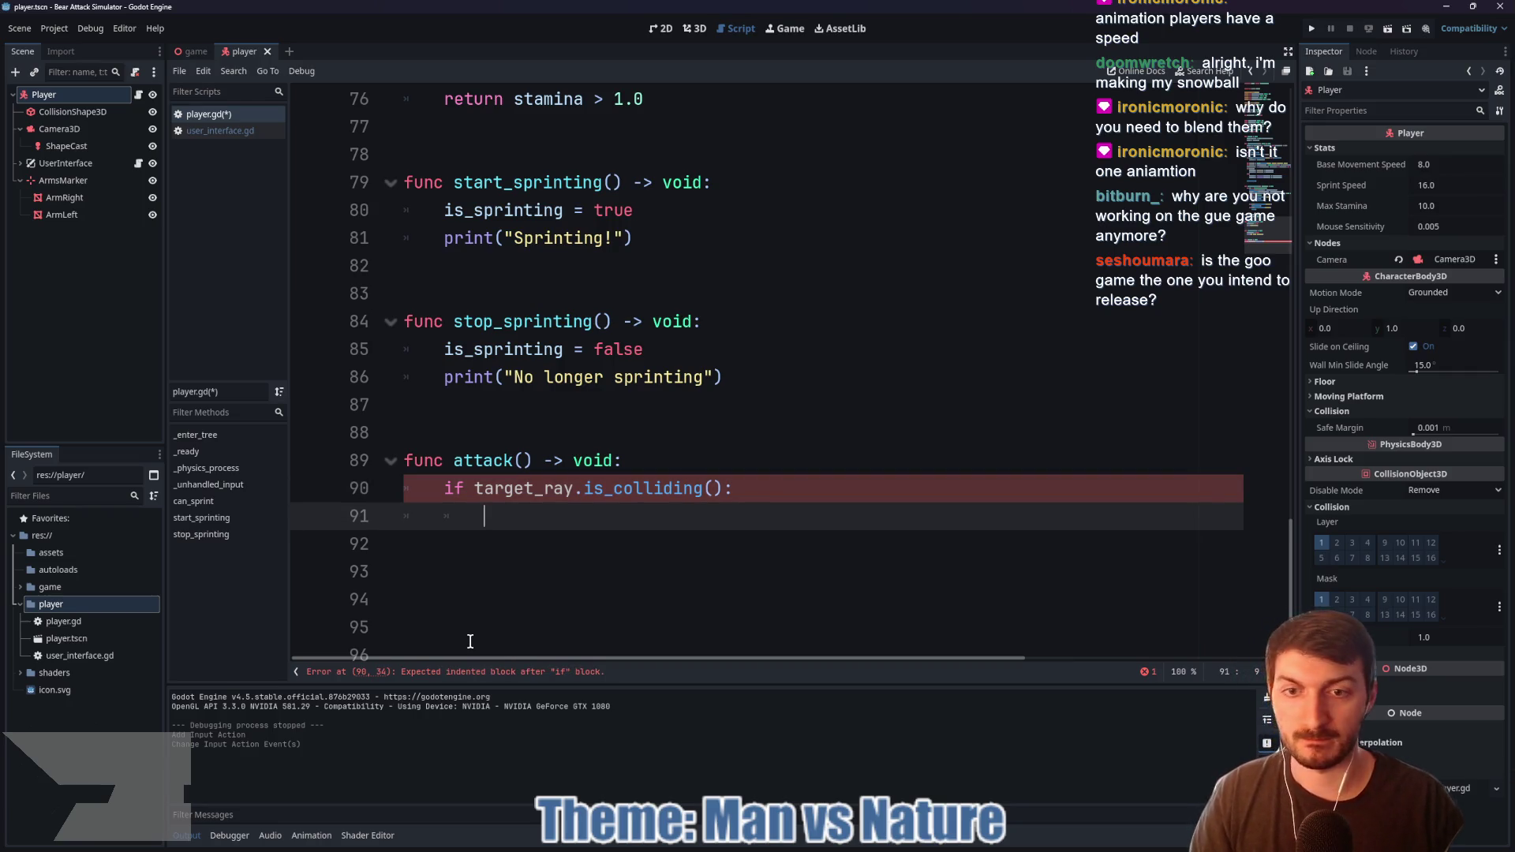
pyautogui.write('target')
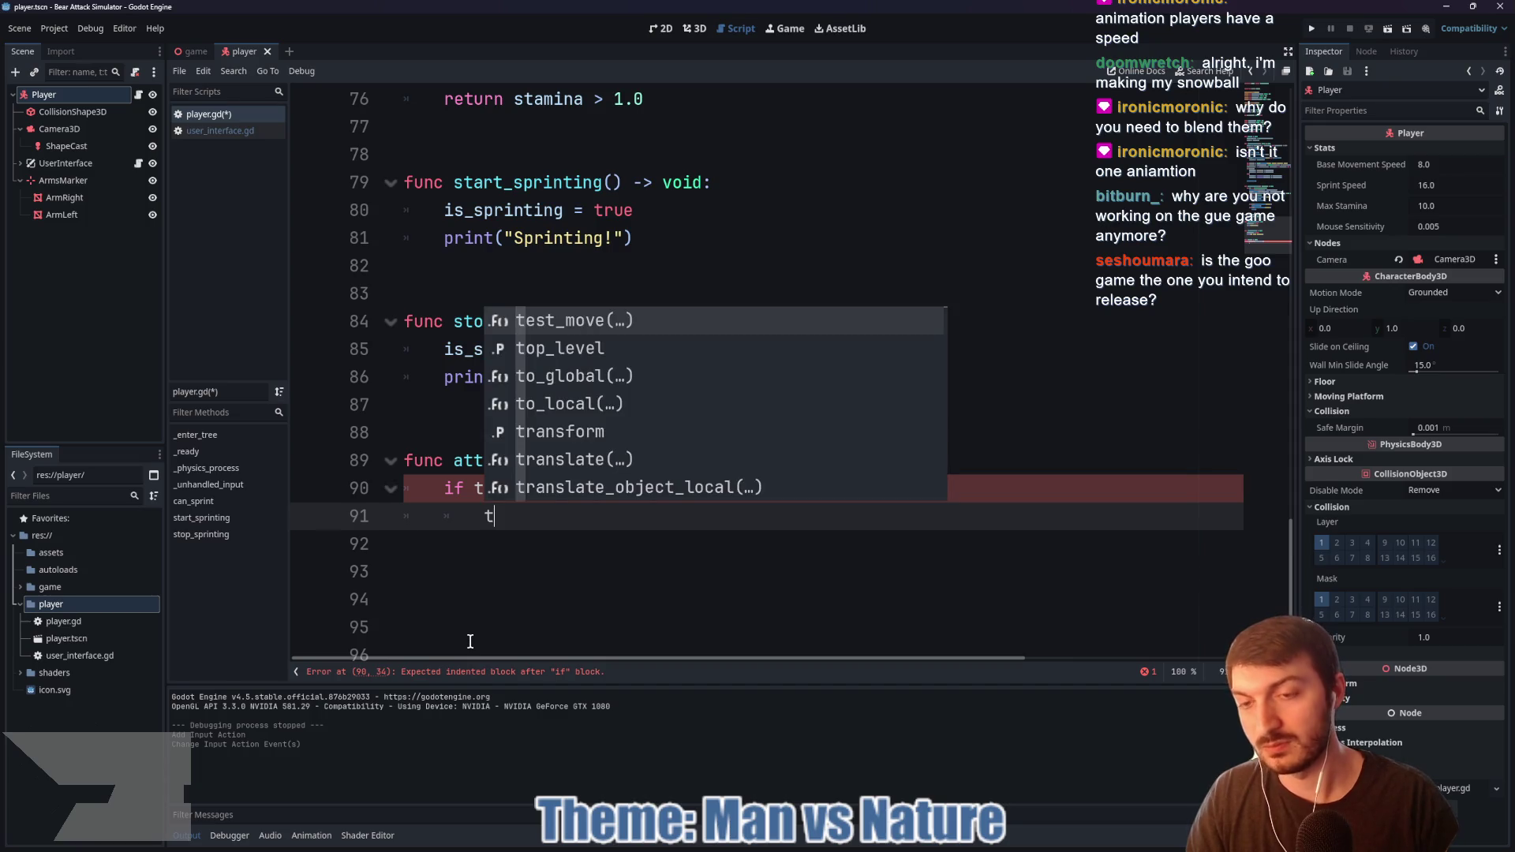
pyautogui.press('BackSpace')
pyautogui.press('BackSpace')
pyautogui.press('BackSpace')
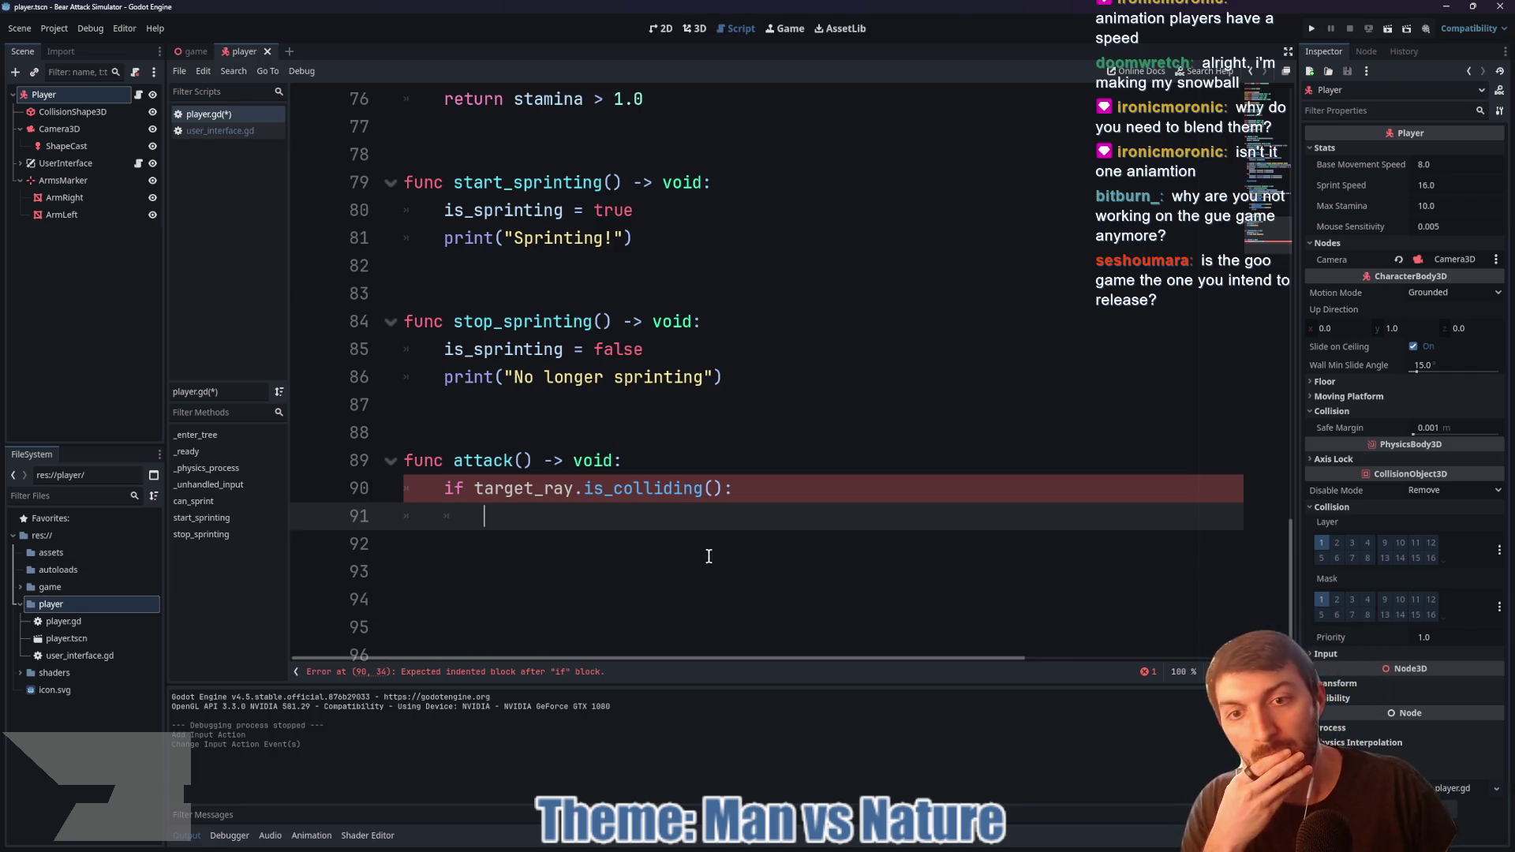
pyautogui.scroll(10, 718, 551)
pyautogui.scroll(12, 724, 539)
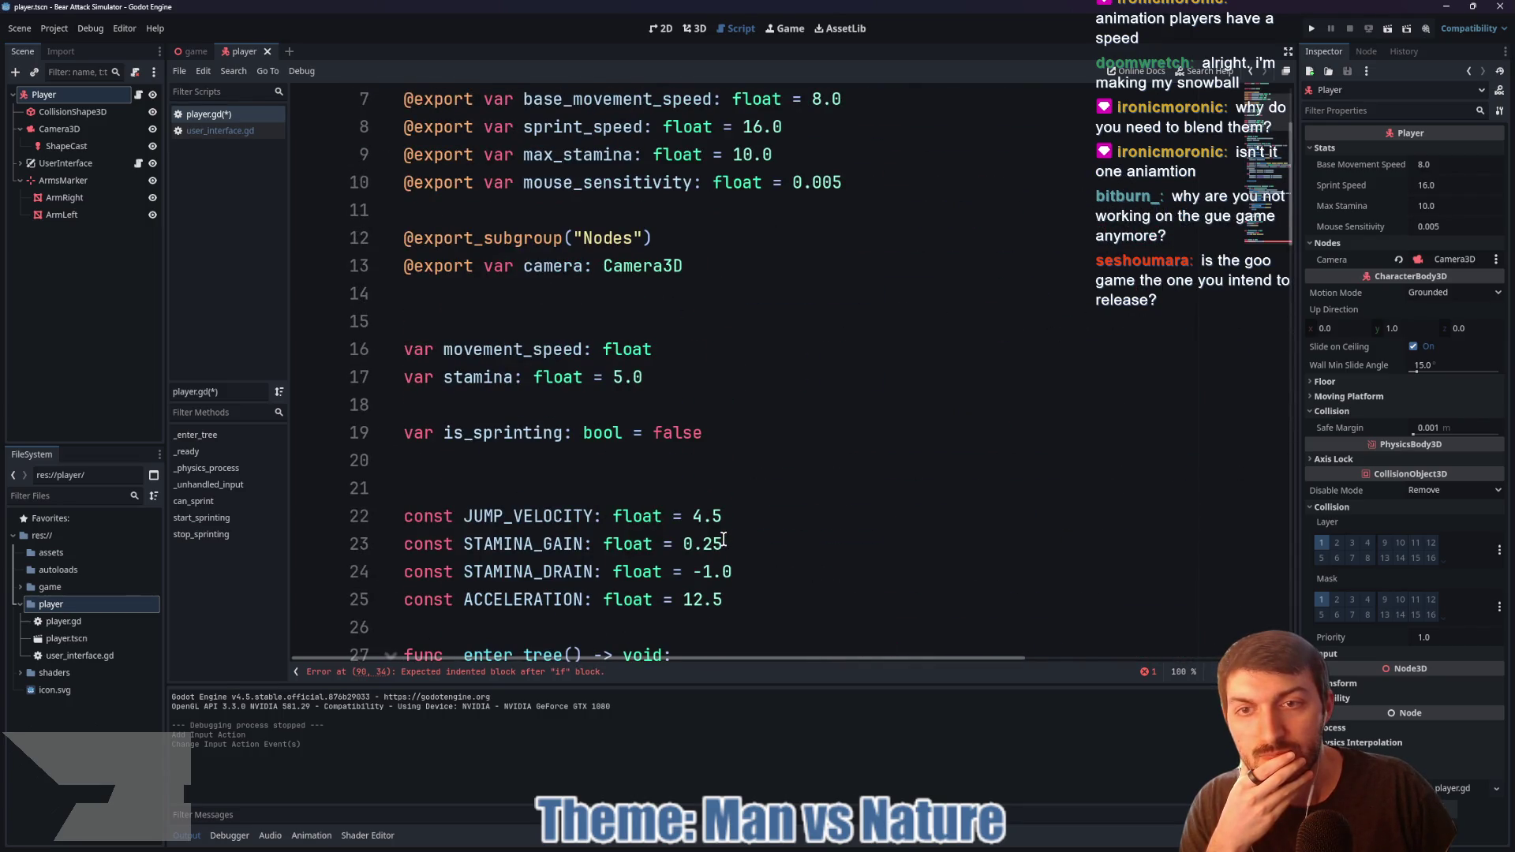
pyautogui.scroll(2, 796, 438)
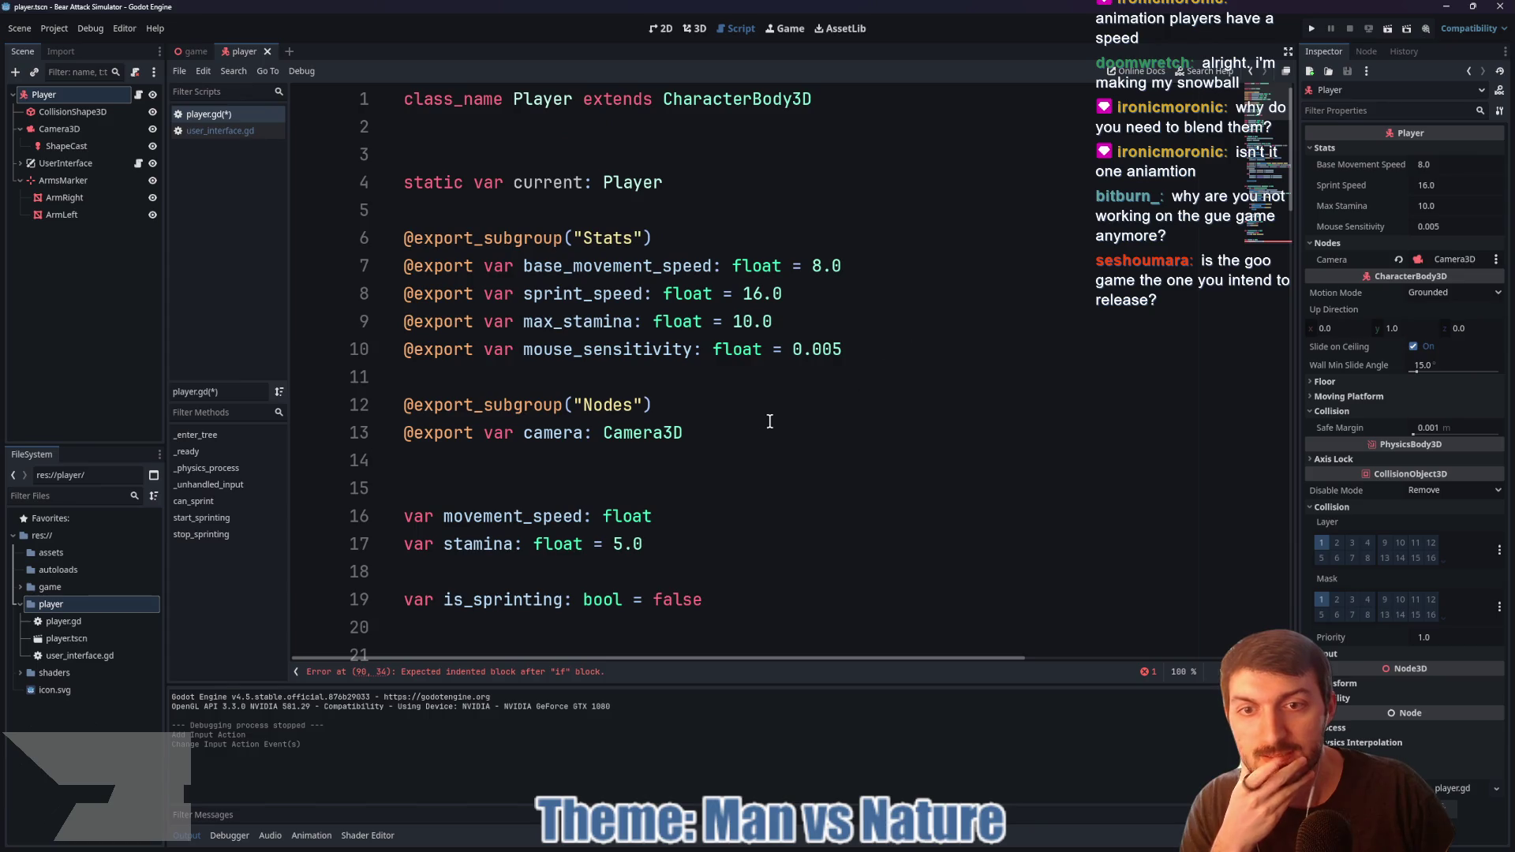
# Declare an exported target_ray of type ShapeCast3D, put pass in the collision check, and save
pyautogui.click(758, 419)
pyautogui.press('Return')
pyautogui.write('@export var target')
pyautogui.write('ray')
pyautogui.write('R')
pyautogui.press('BackSpace')
pyautogui.write('ShapeCast')
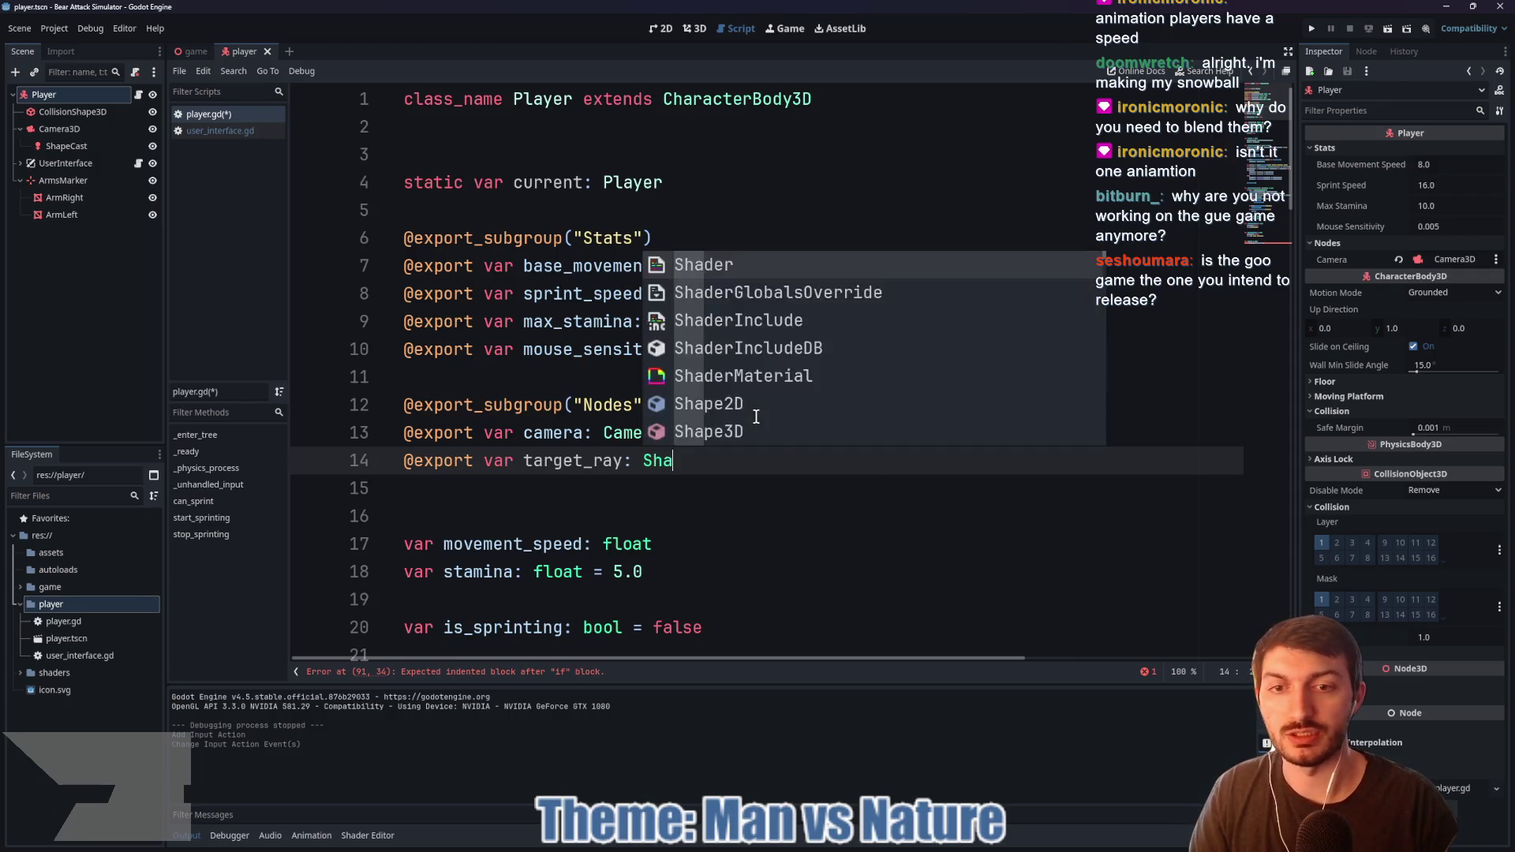
pyautogui.press('Down')
pyautogui.press('Return')
pyautogui.hotkey('ctrl', 's')
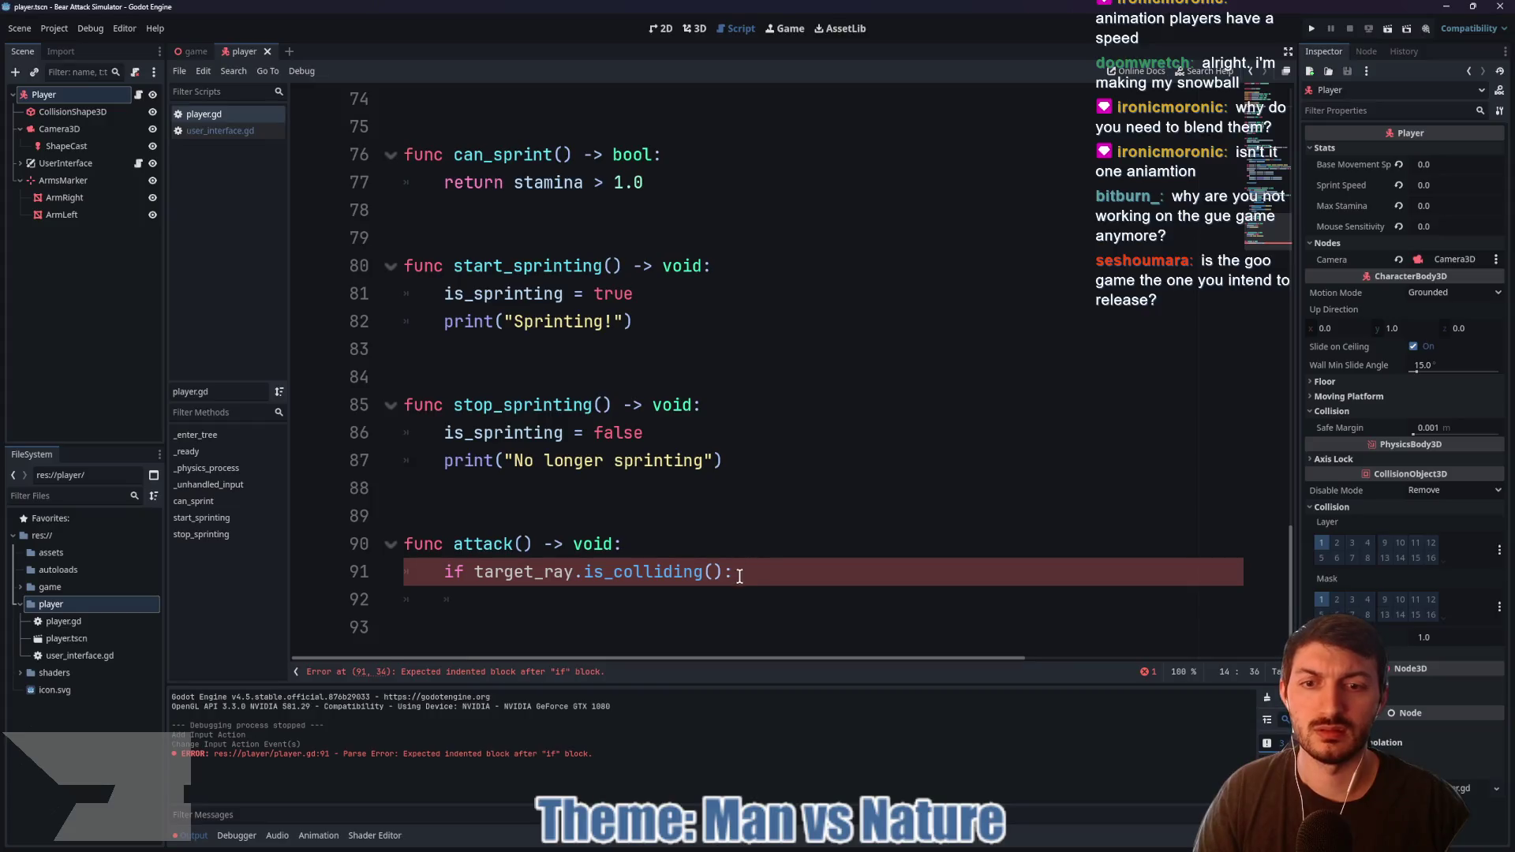
pyautogui.click(567, 590)
pyautogui.write('pass')
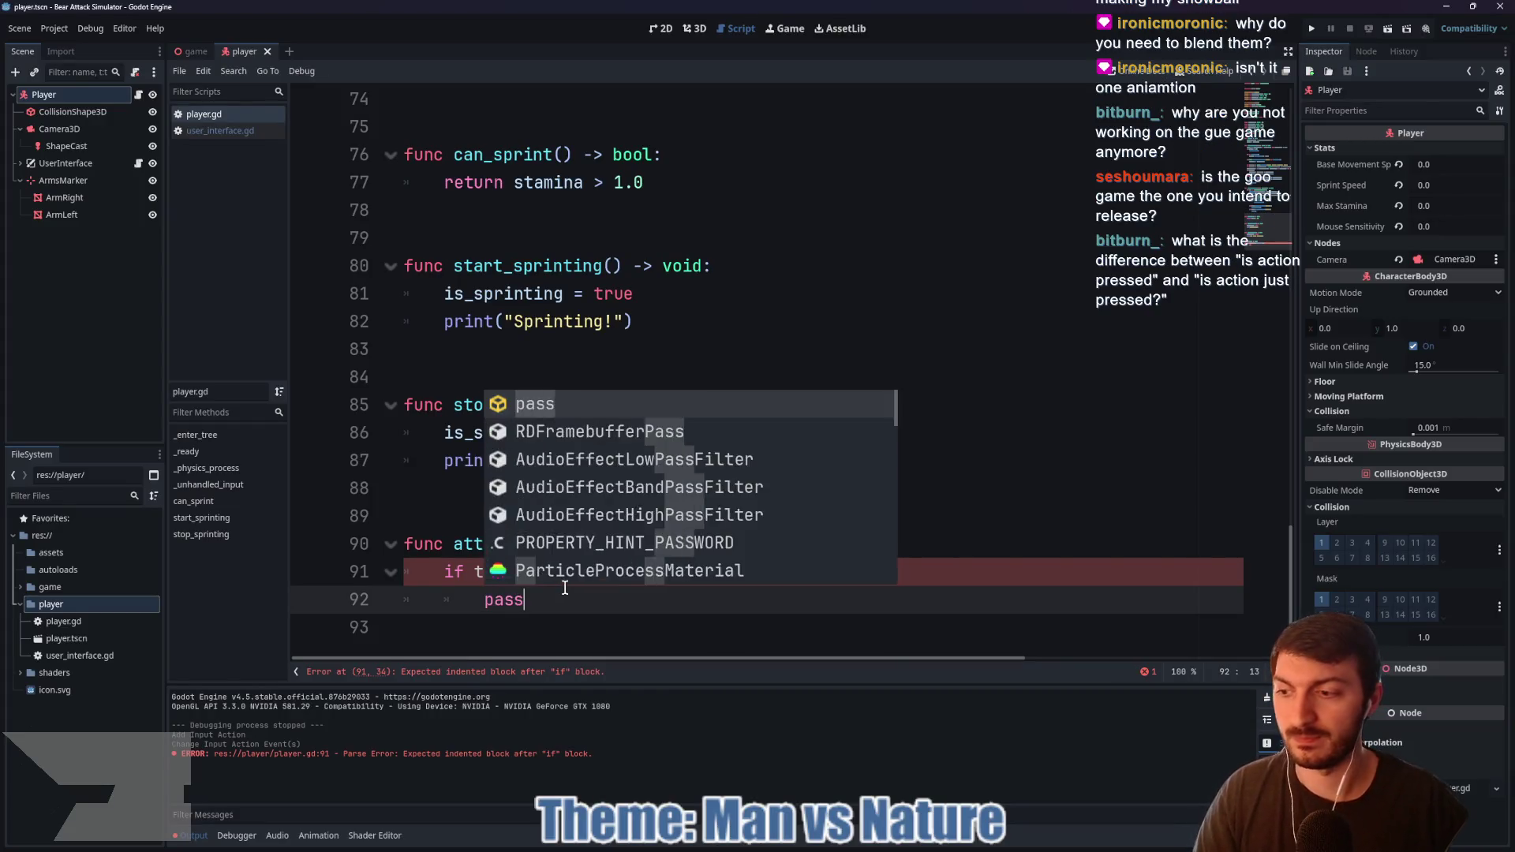
pyautogui.hotkey('ctrl', 's')
# Assign the ShapeCast node to Player's Target Ray export, rename it TargetRay, and save
pyautogui.click(1447, 280)
pyautogui.click(718, 312)
pyautogui.click(709, 611)
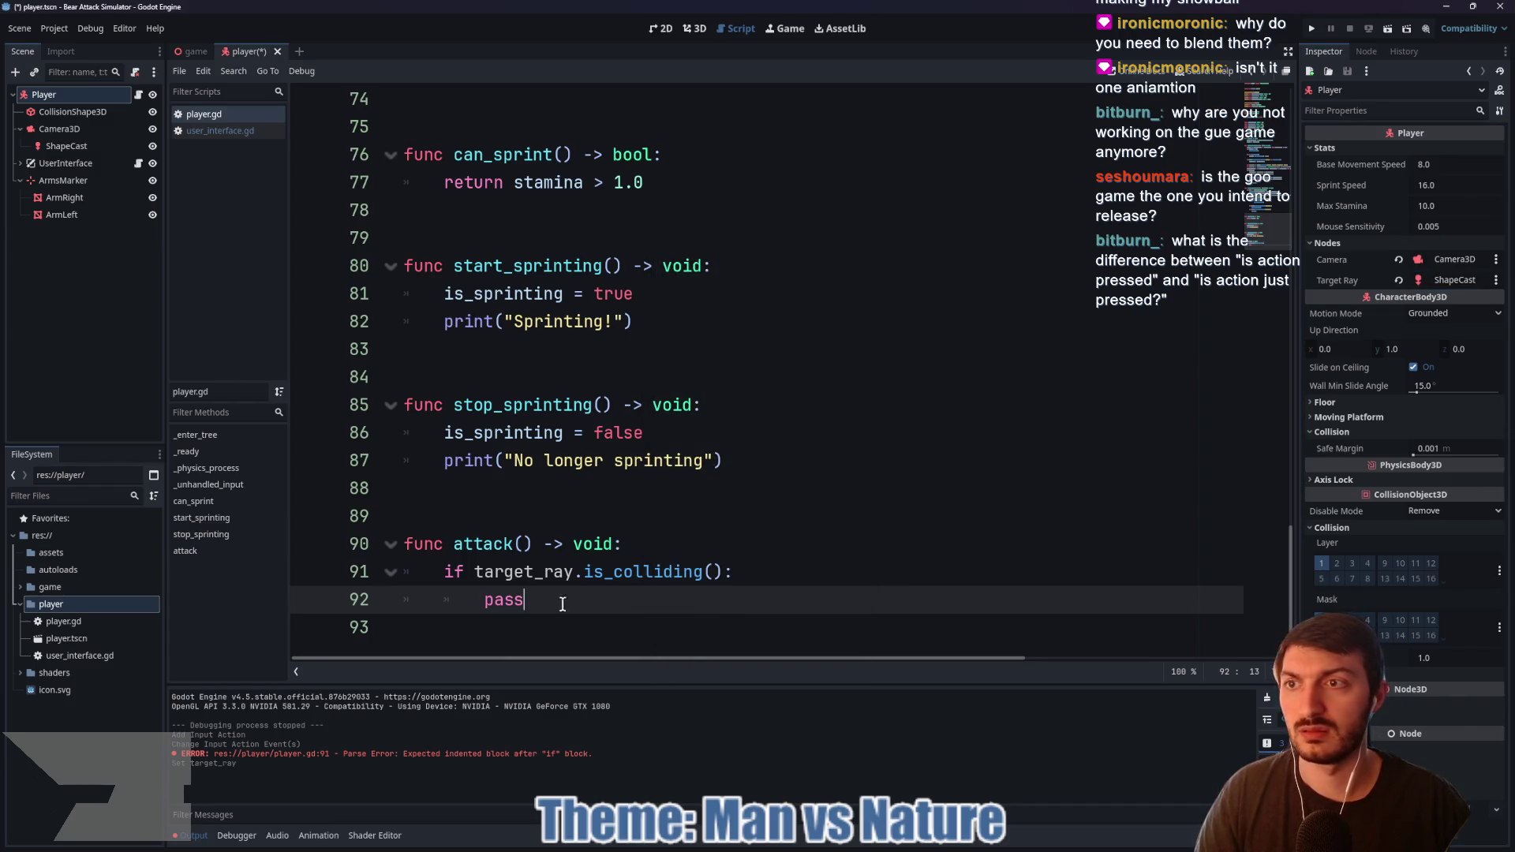
pyautogui.doubleClick(89, 146)
pyautogui.write('TargetRa')
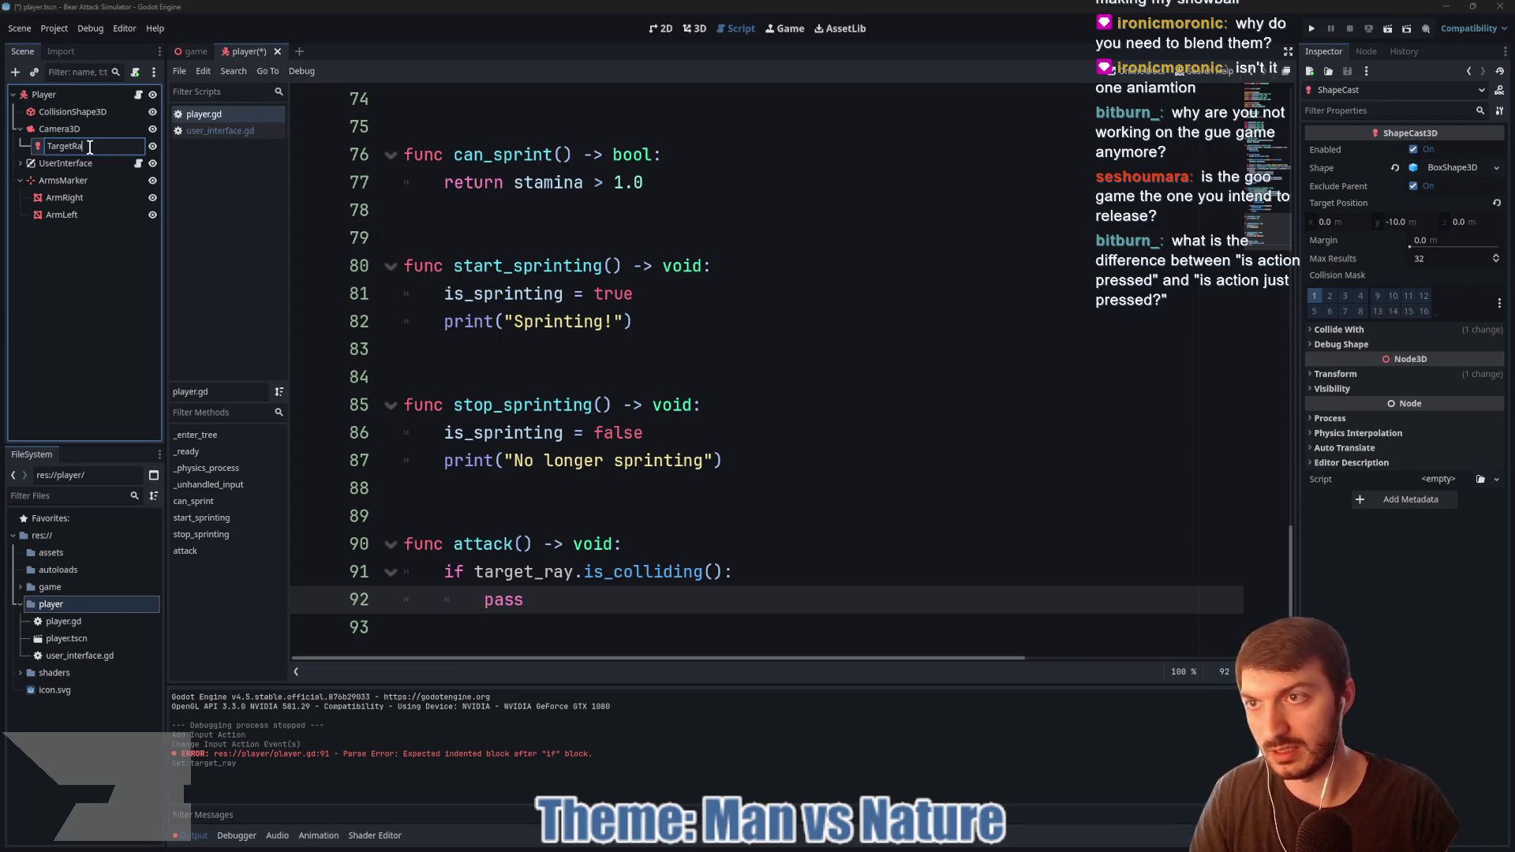
pyautogui.write('y')
pyautogui.press('Return')
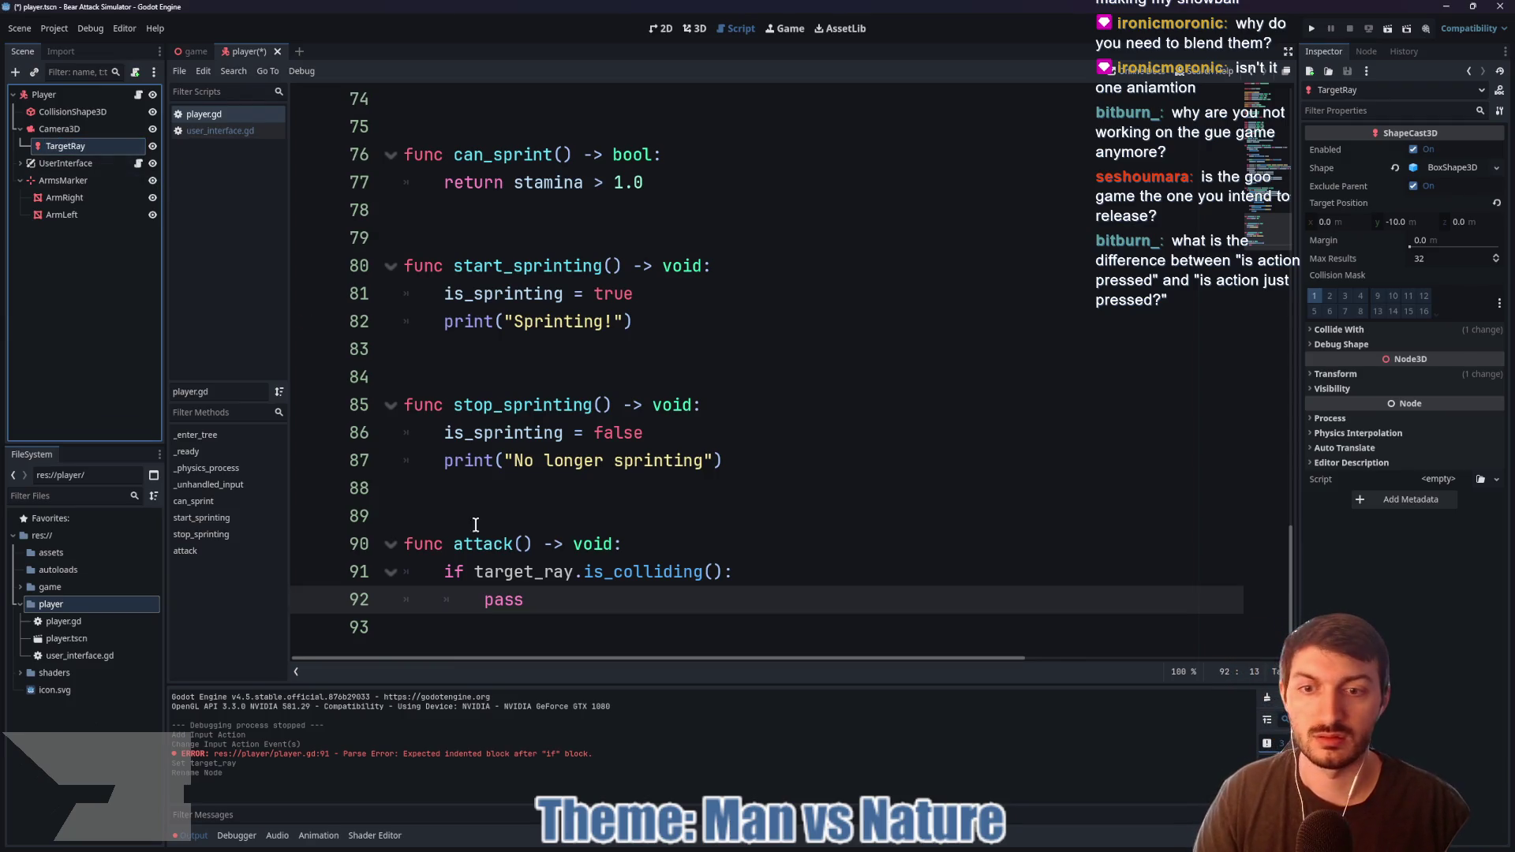
pyautogui.hotkey('ctrl', 's')
pyautogui.click(47, 94)
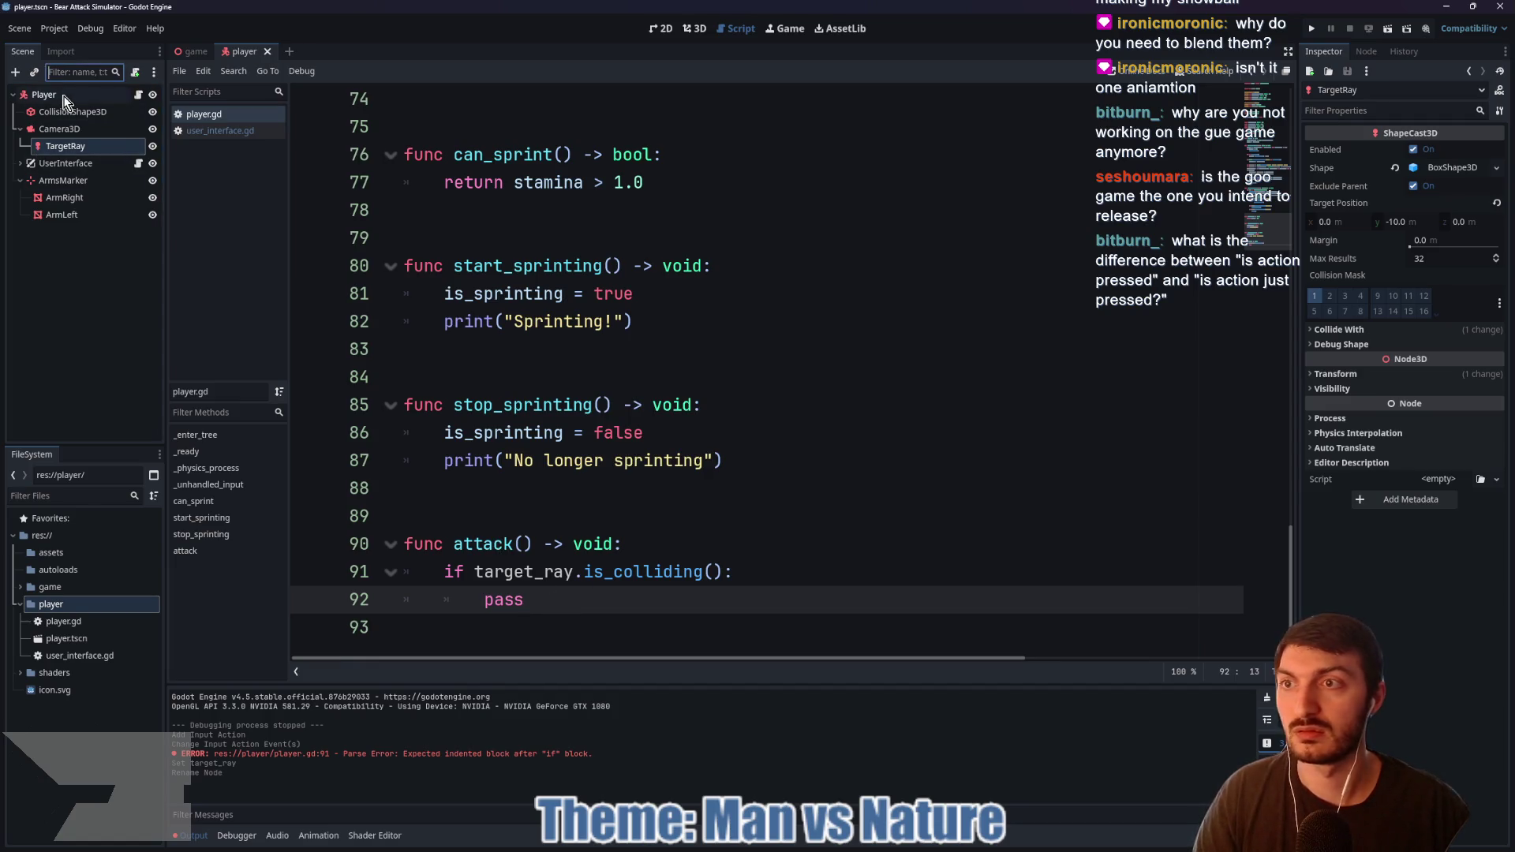
pyautogui.click(767, 577)
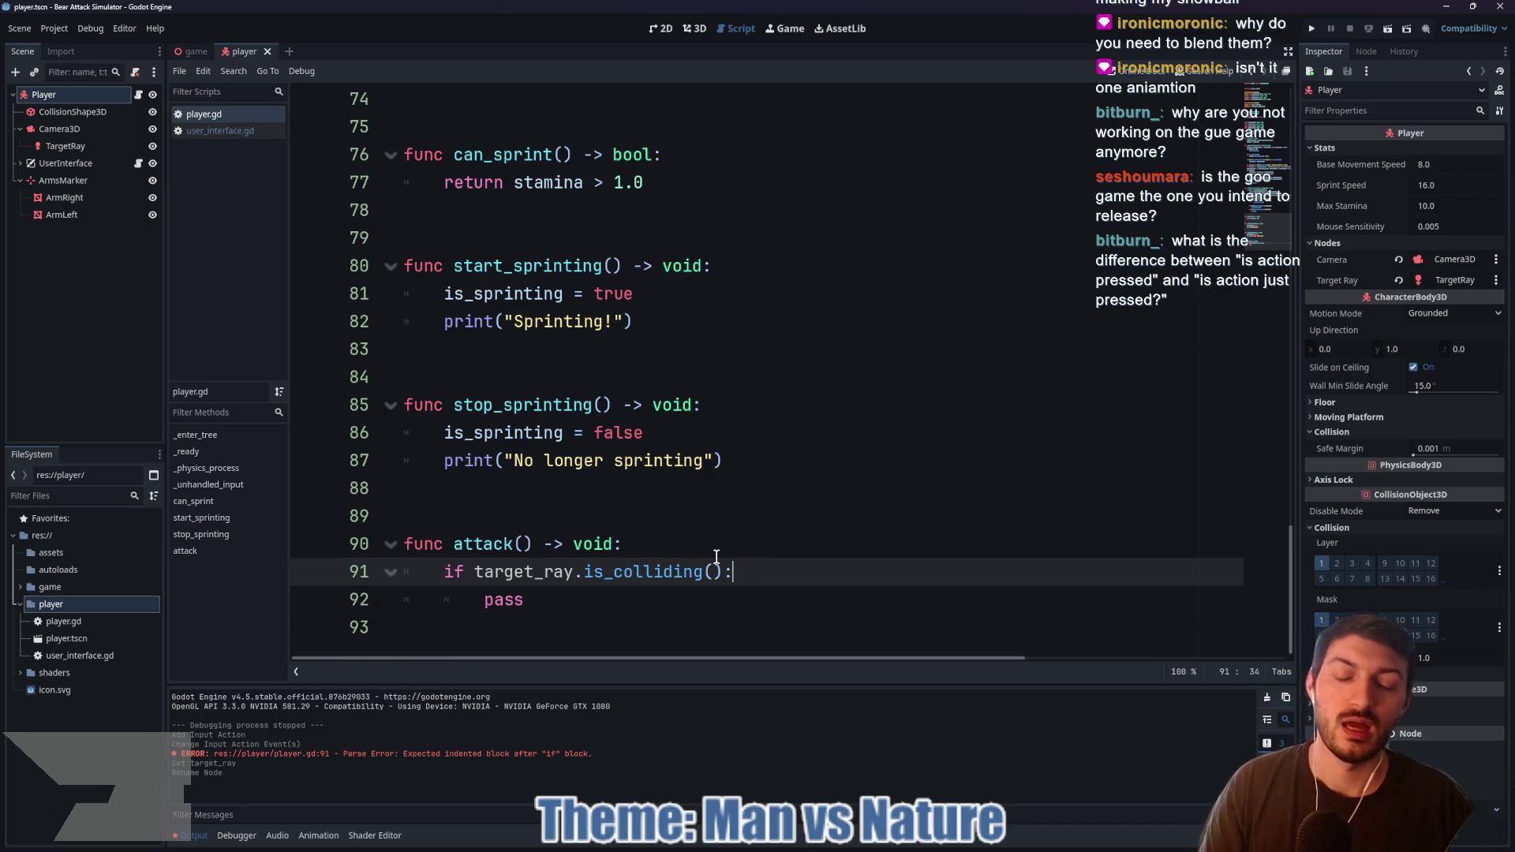
# Read the InputEvent reference for is_action_pressed, then return to player.gd at line 74
pyautogui.scroll(4, 683, 542)
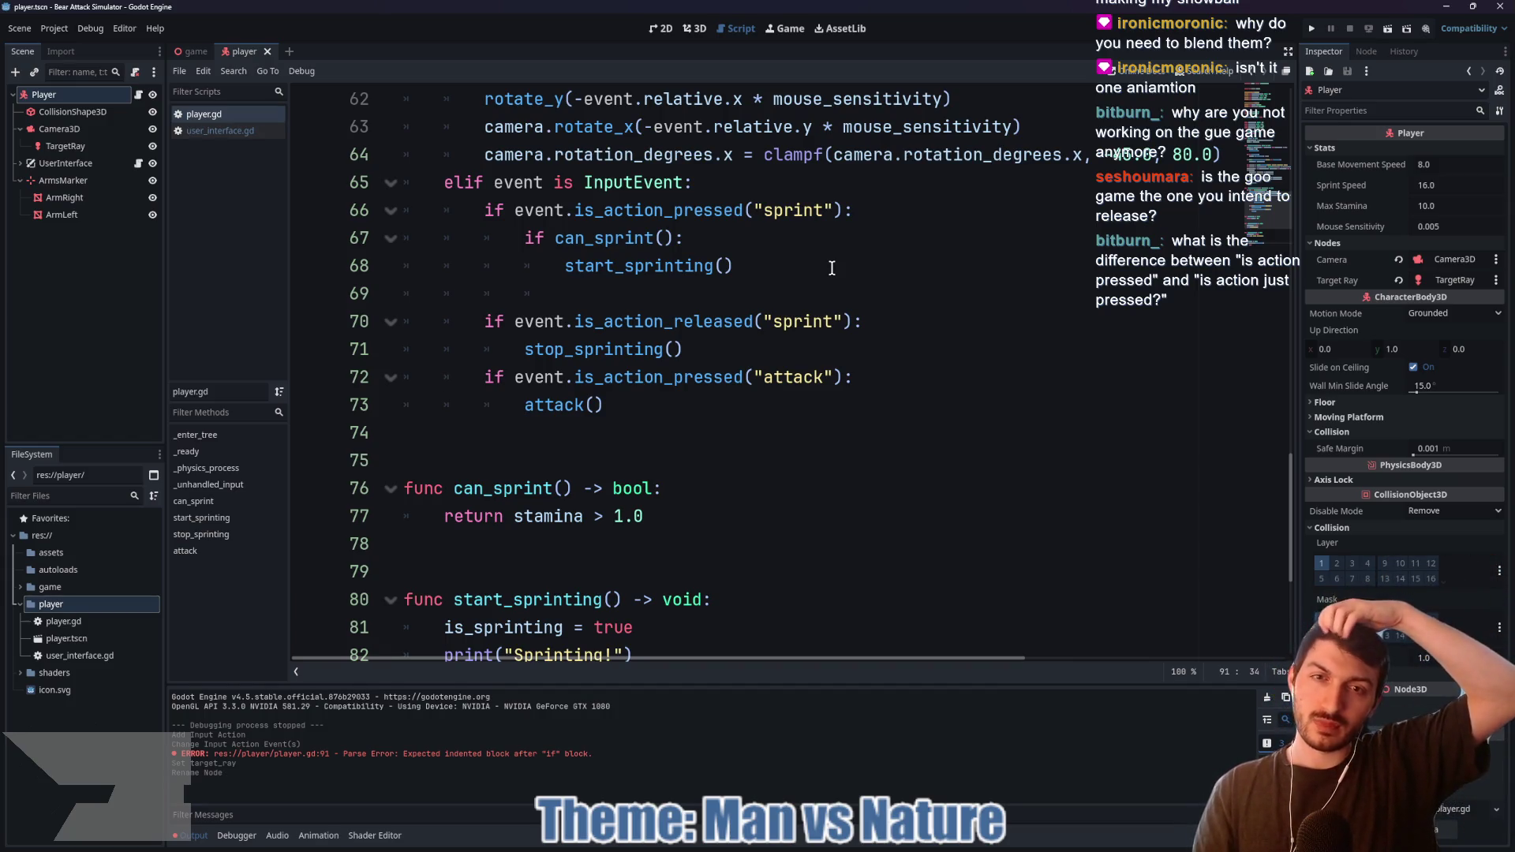
pyautogui.keyDown('ctrl'); pyautogui.click(720, 214); pyautogui.keyUp('ctrl')
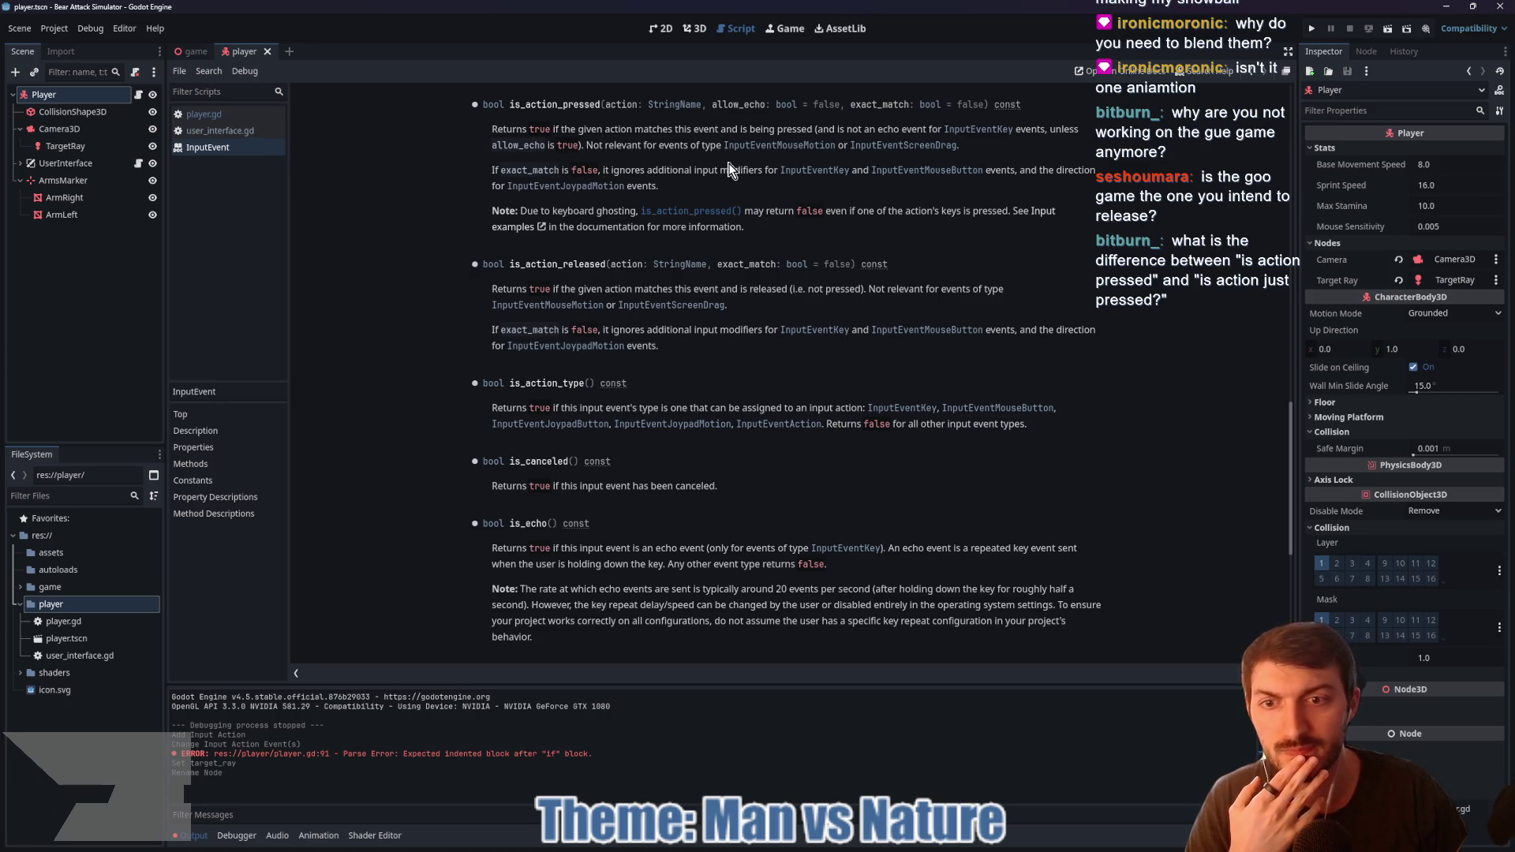
pyautogui.scroll(3, 726, 213)
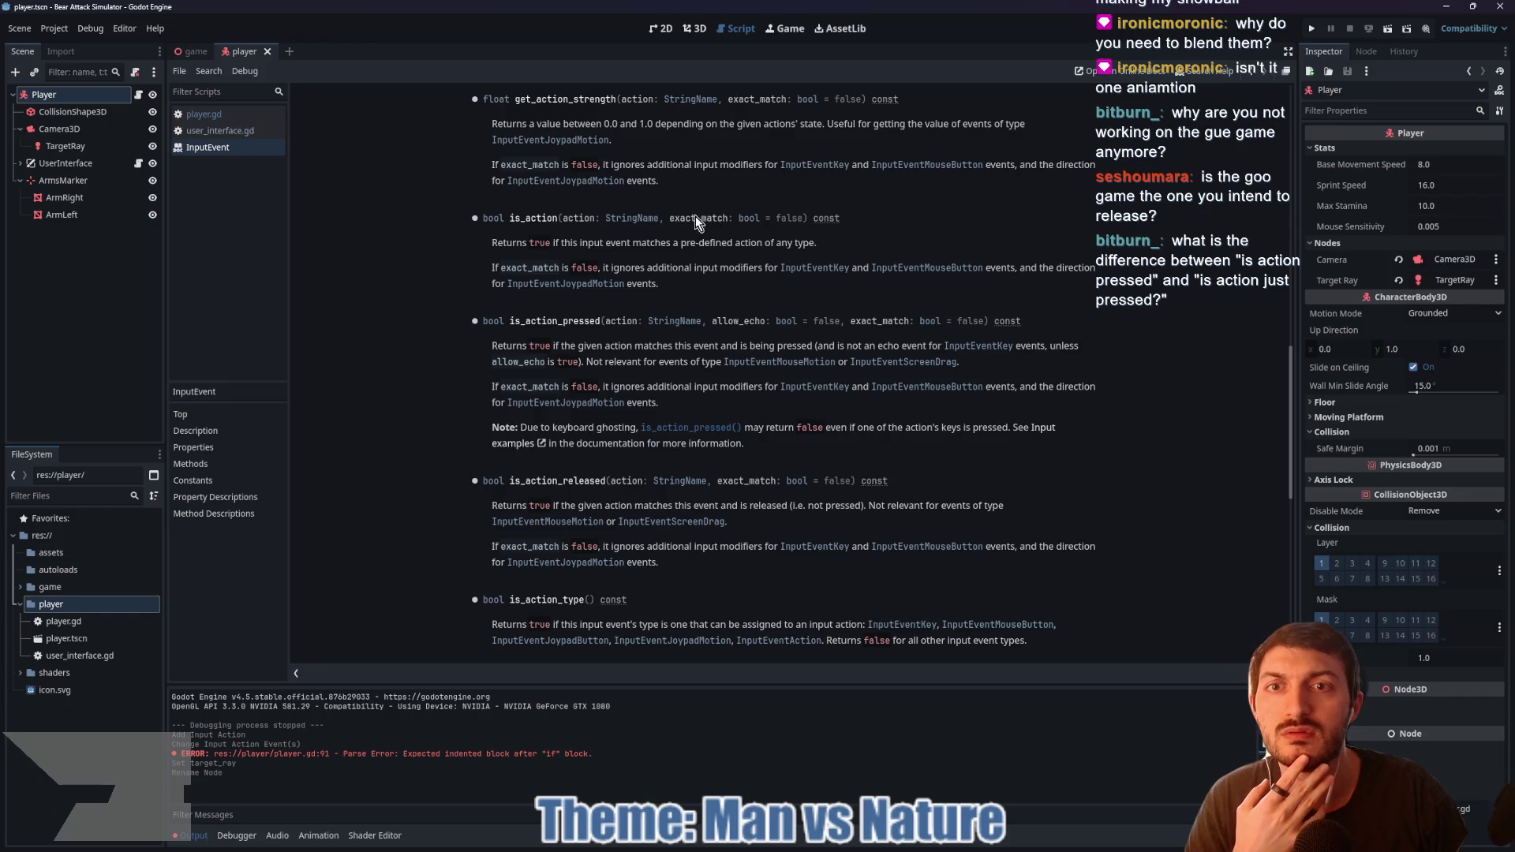
pyautogui.scroll(4, 690, 218)
pyautogui.scroll(3, 678, 244)
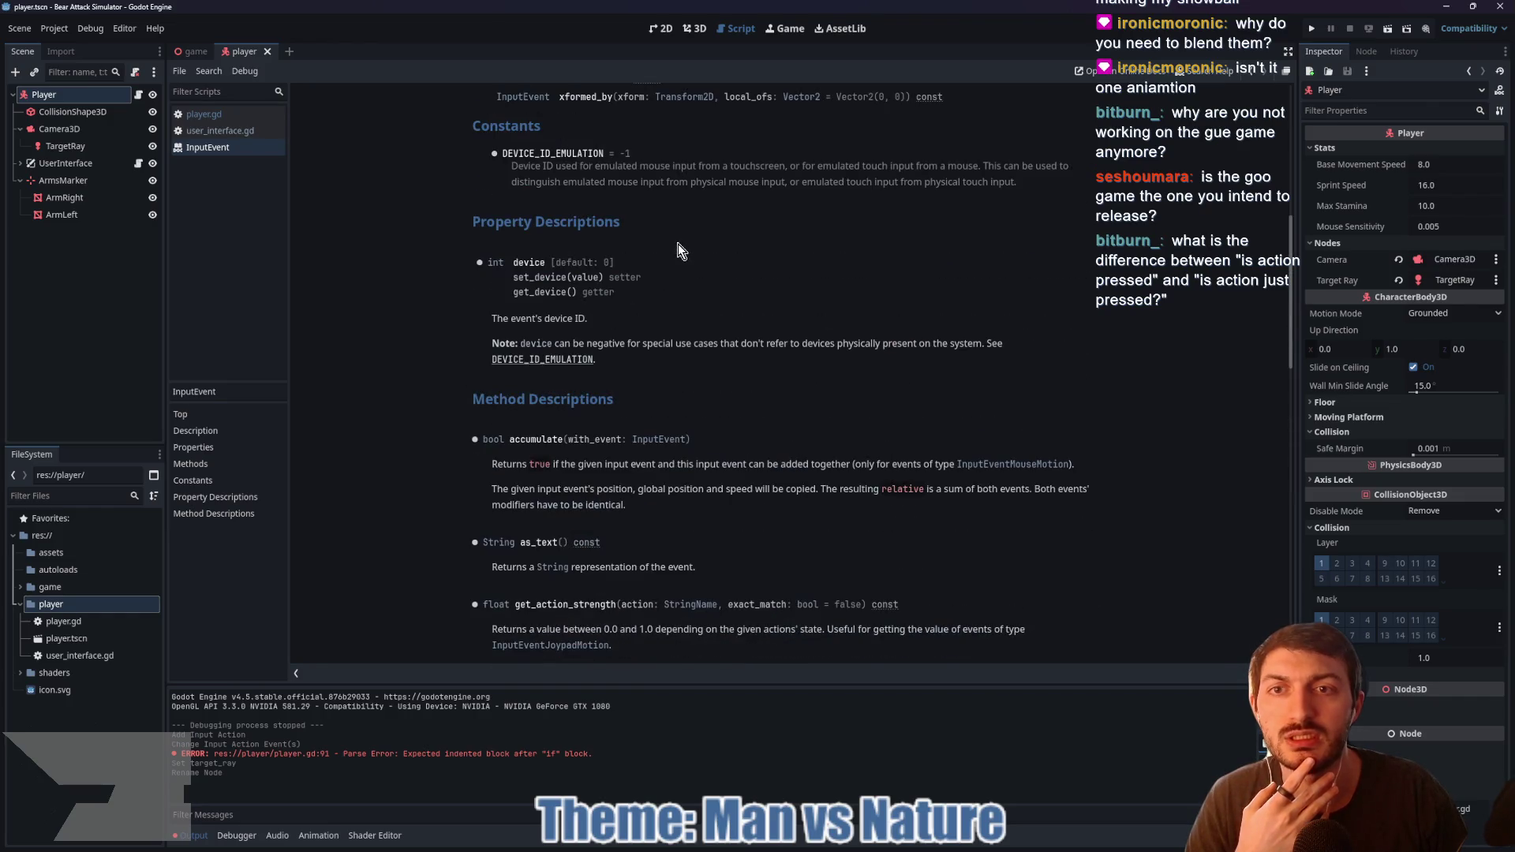
pyautogui.scroll(-3, 679, 244)
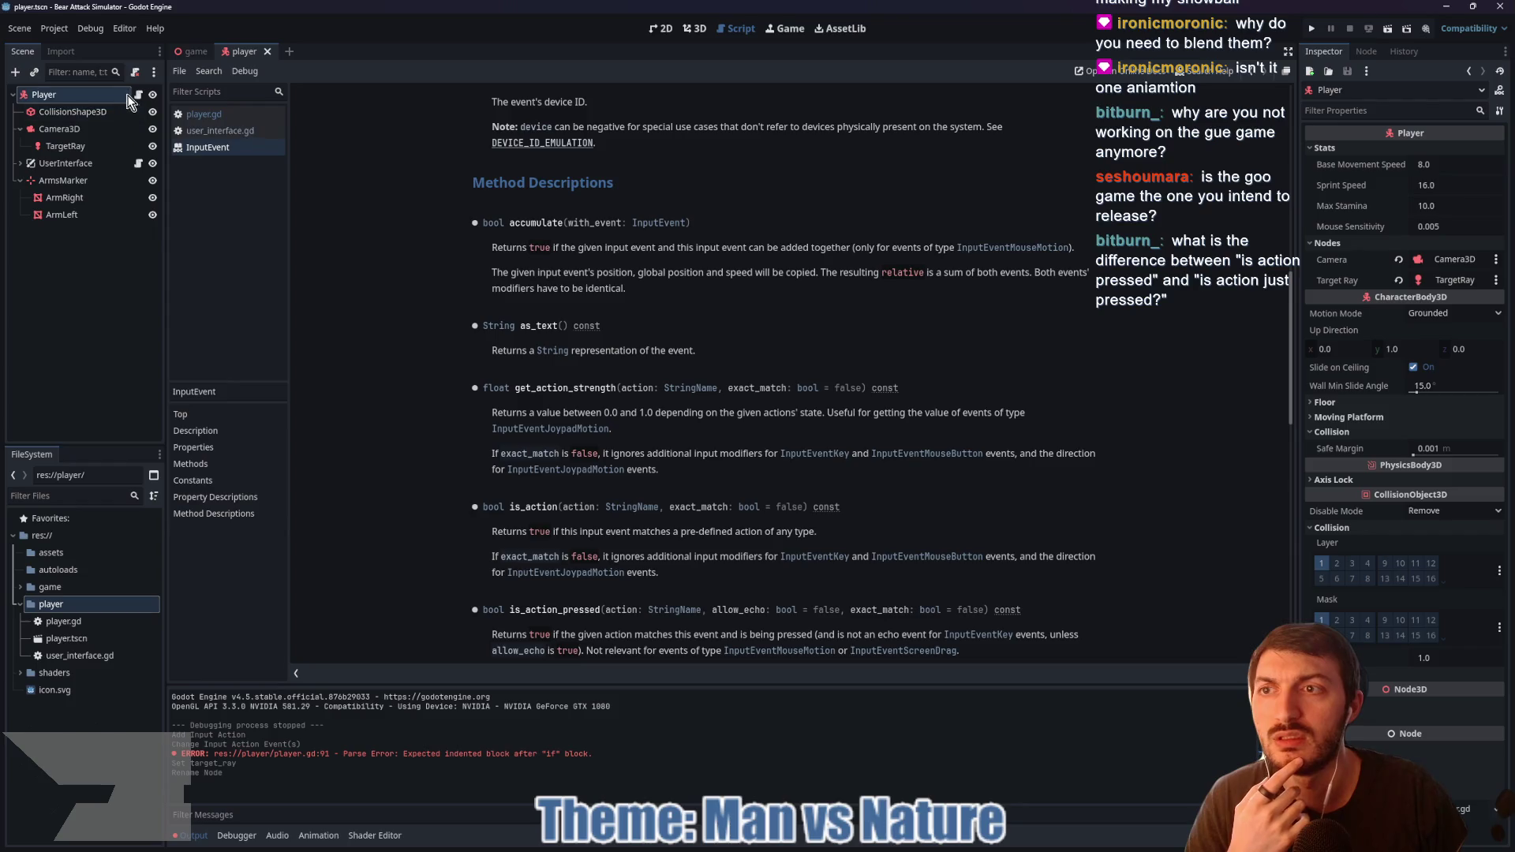
pyautogui.click(203, 114)
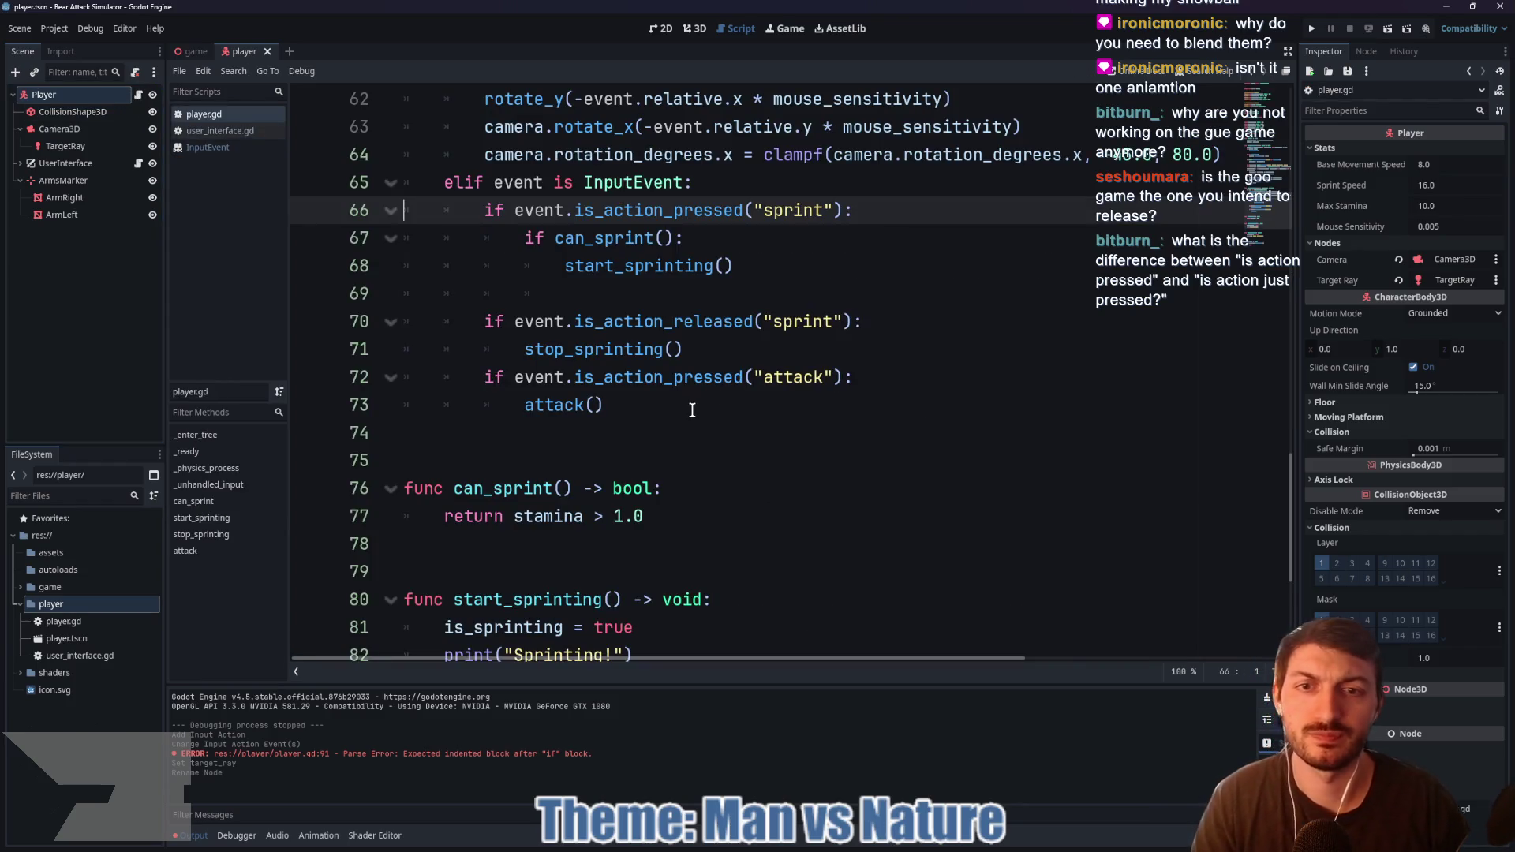
pyautogui.click(659, 430)
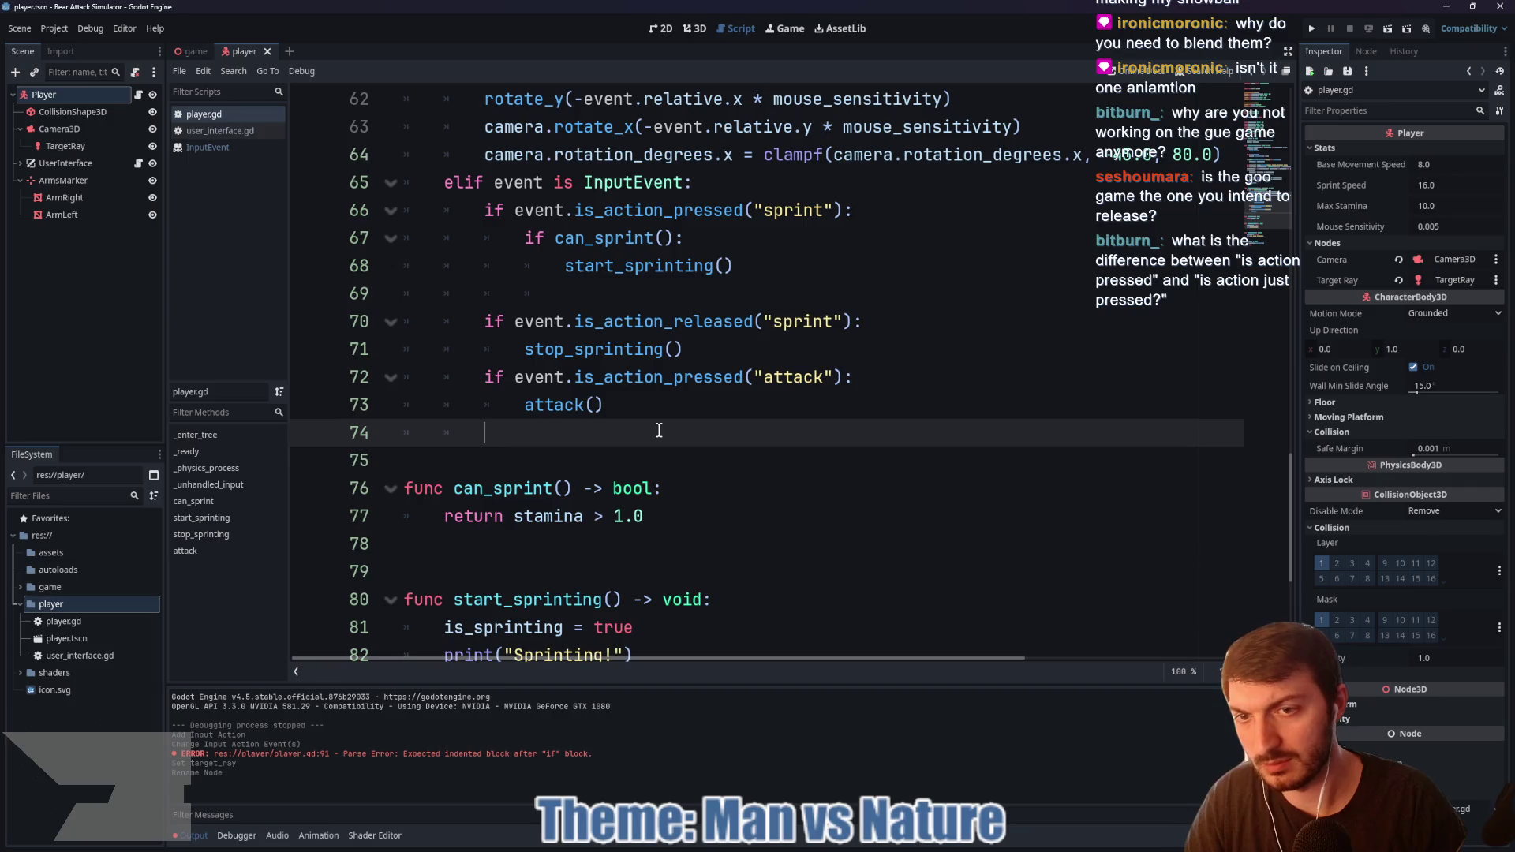
pyautogui.write('if event.is_action_')
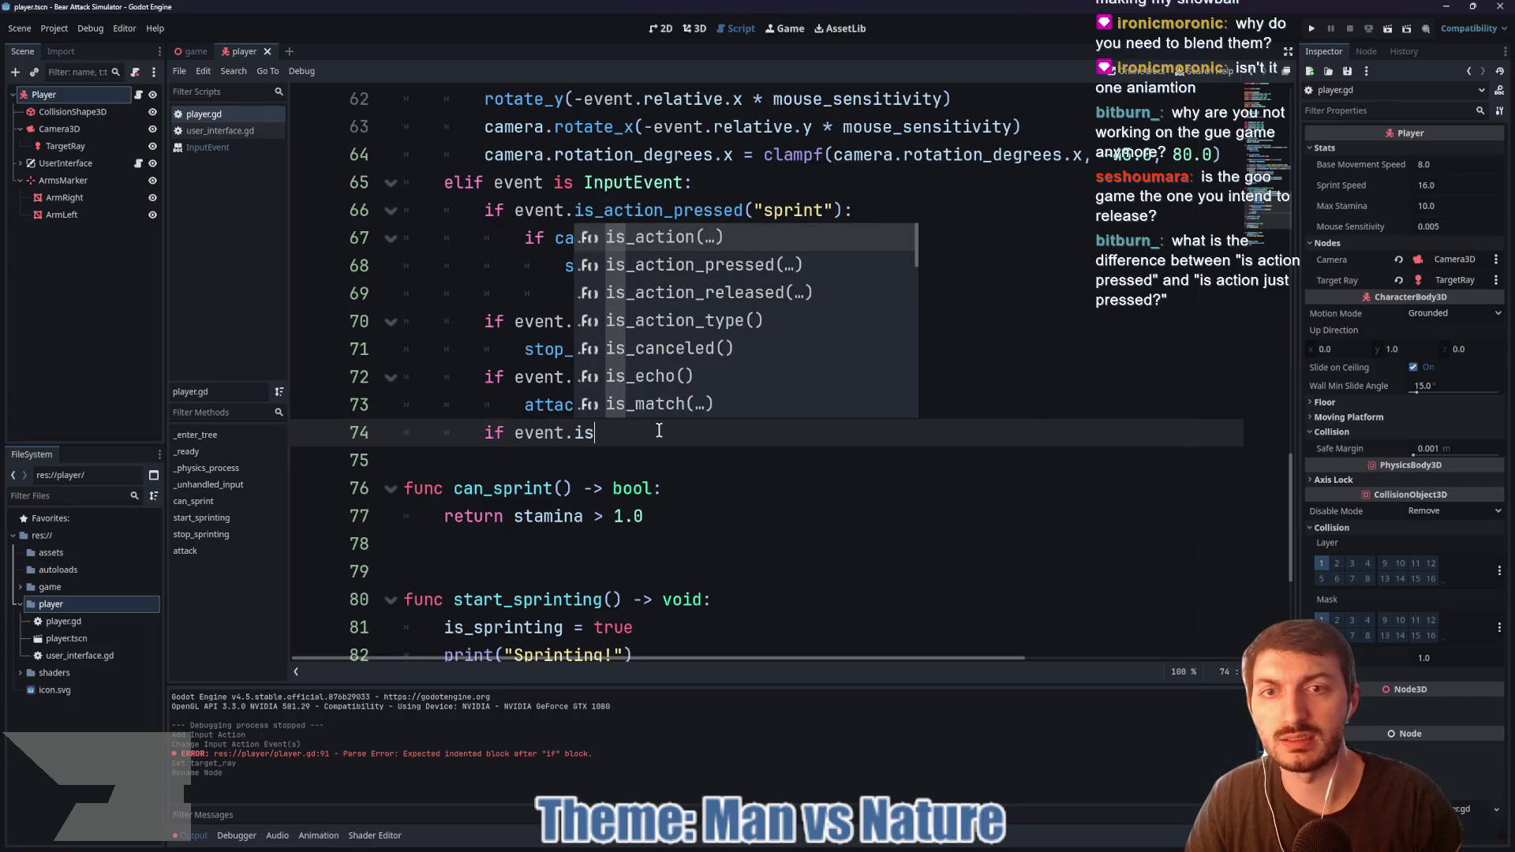
pyautogui.write('just_')
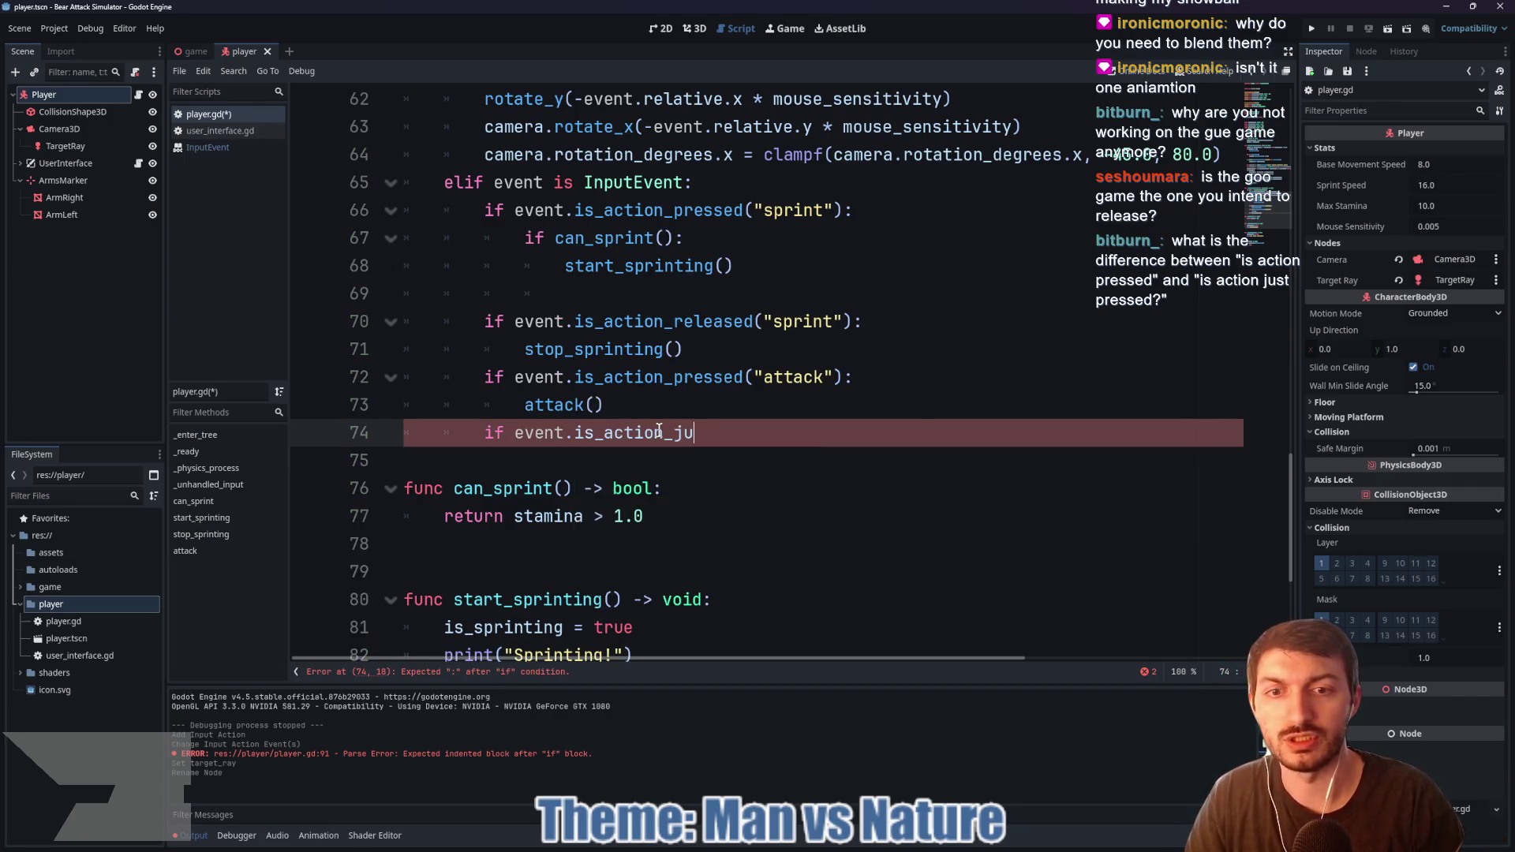
pyautogui.write('pressed')
pyautogui.press('BackSpace')
pyautogui.press('BackSpace')
pyautogui.press('BackSpace')
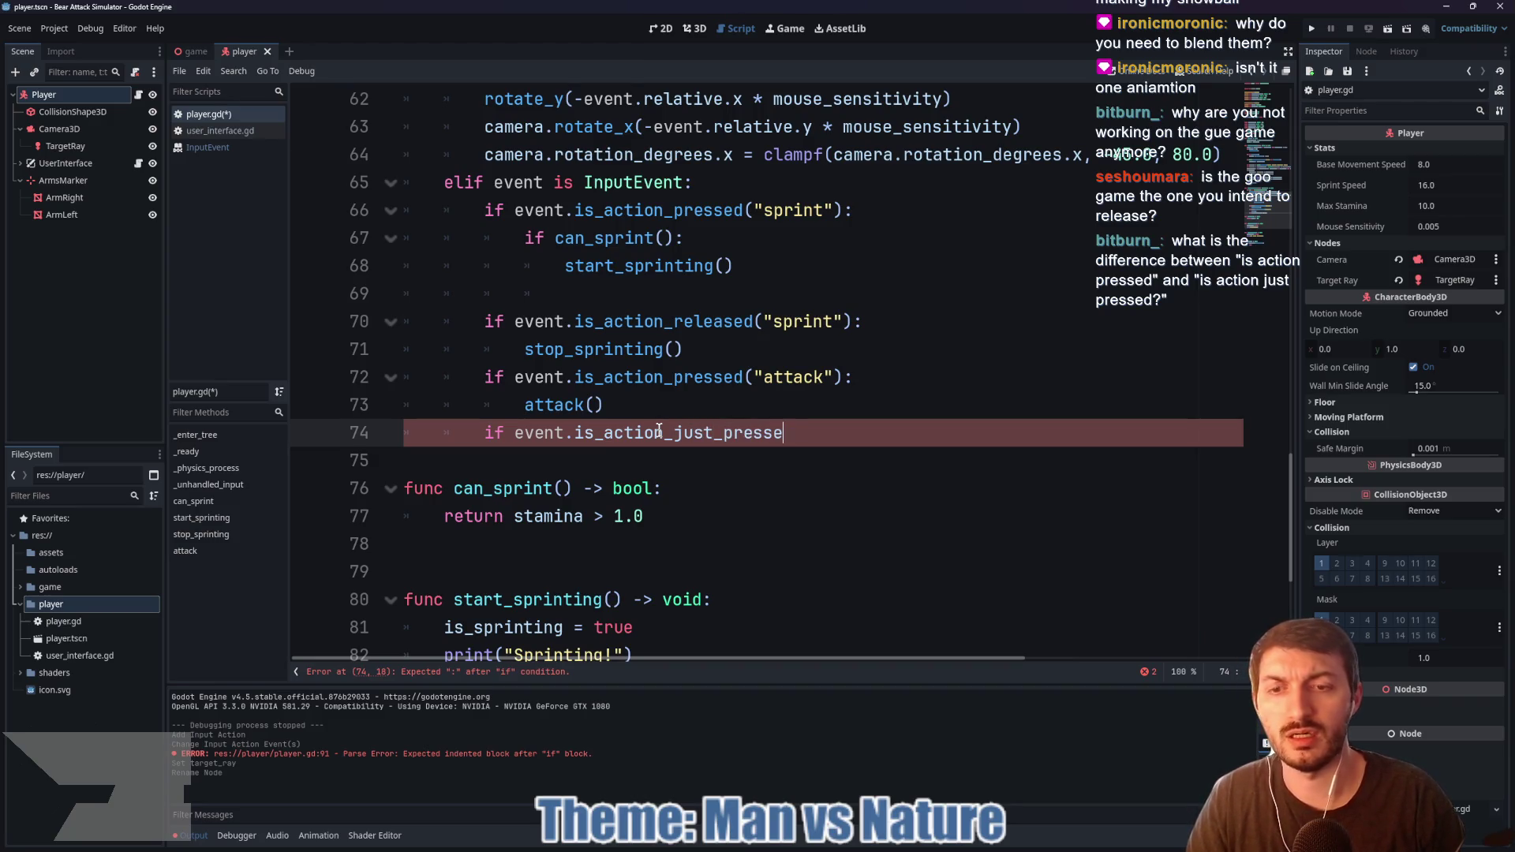
pyautogui.press('BackSpace')
pyautogui.press('BackSpace')
pyautogui.press('BackSpace')
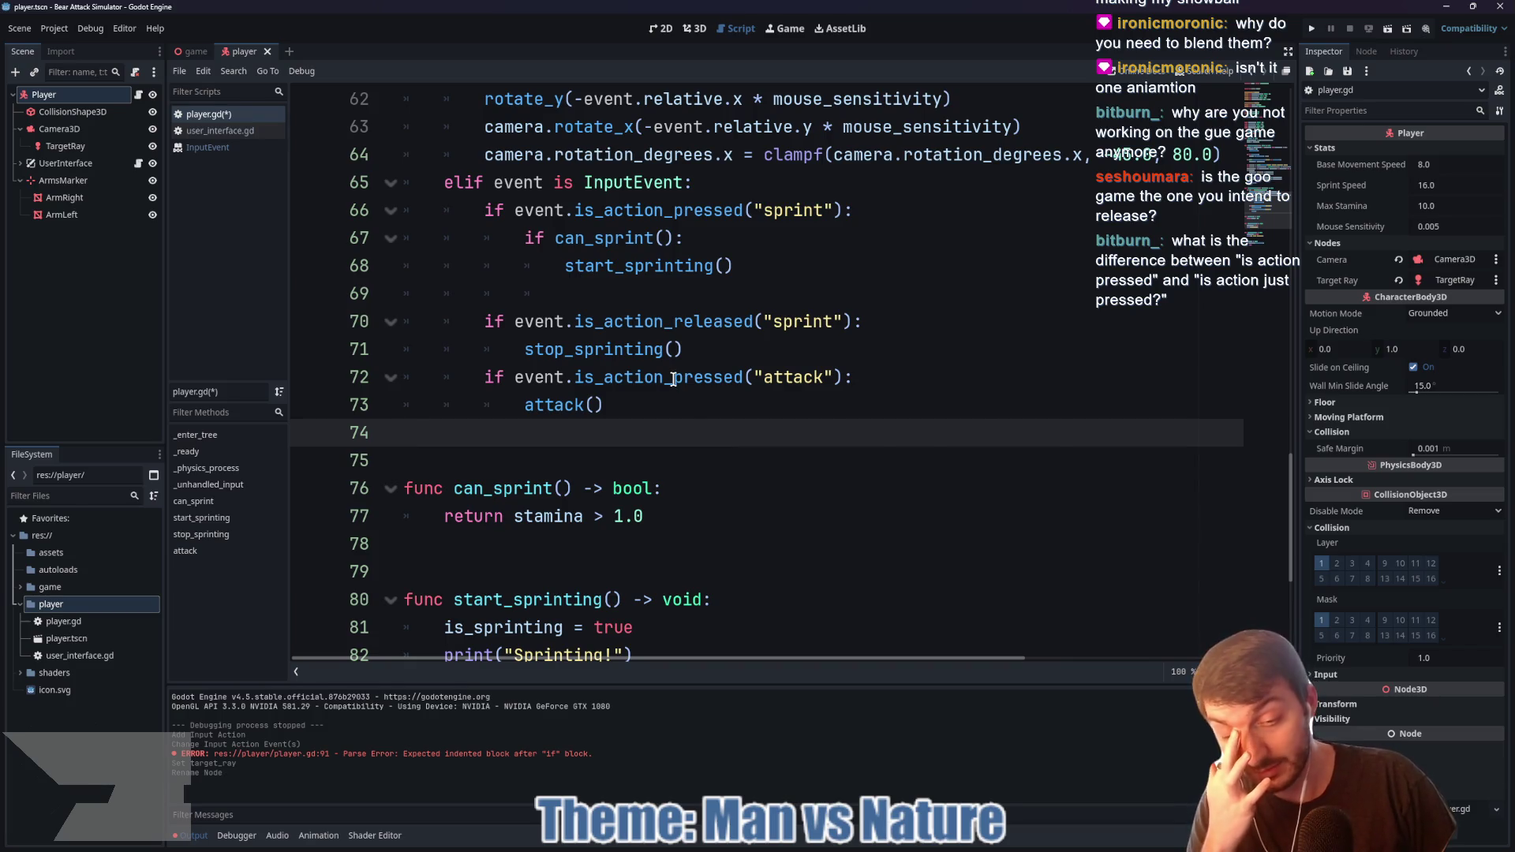
pyautogui.moveTo(673, 379)
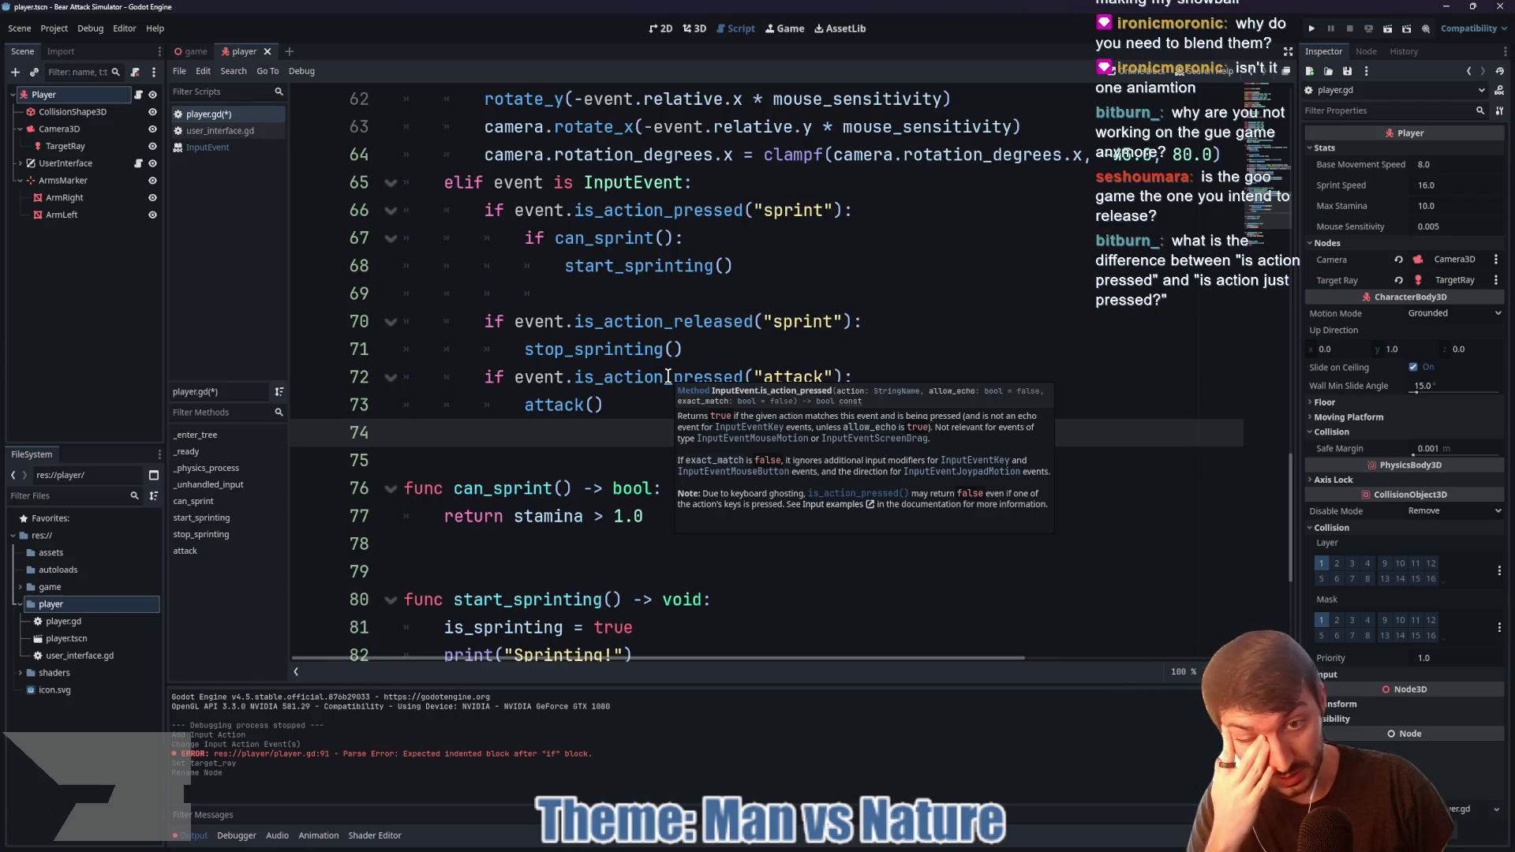
pyautogui.scroll(-4, 667, 377)
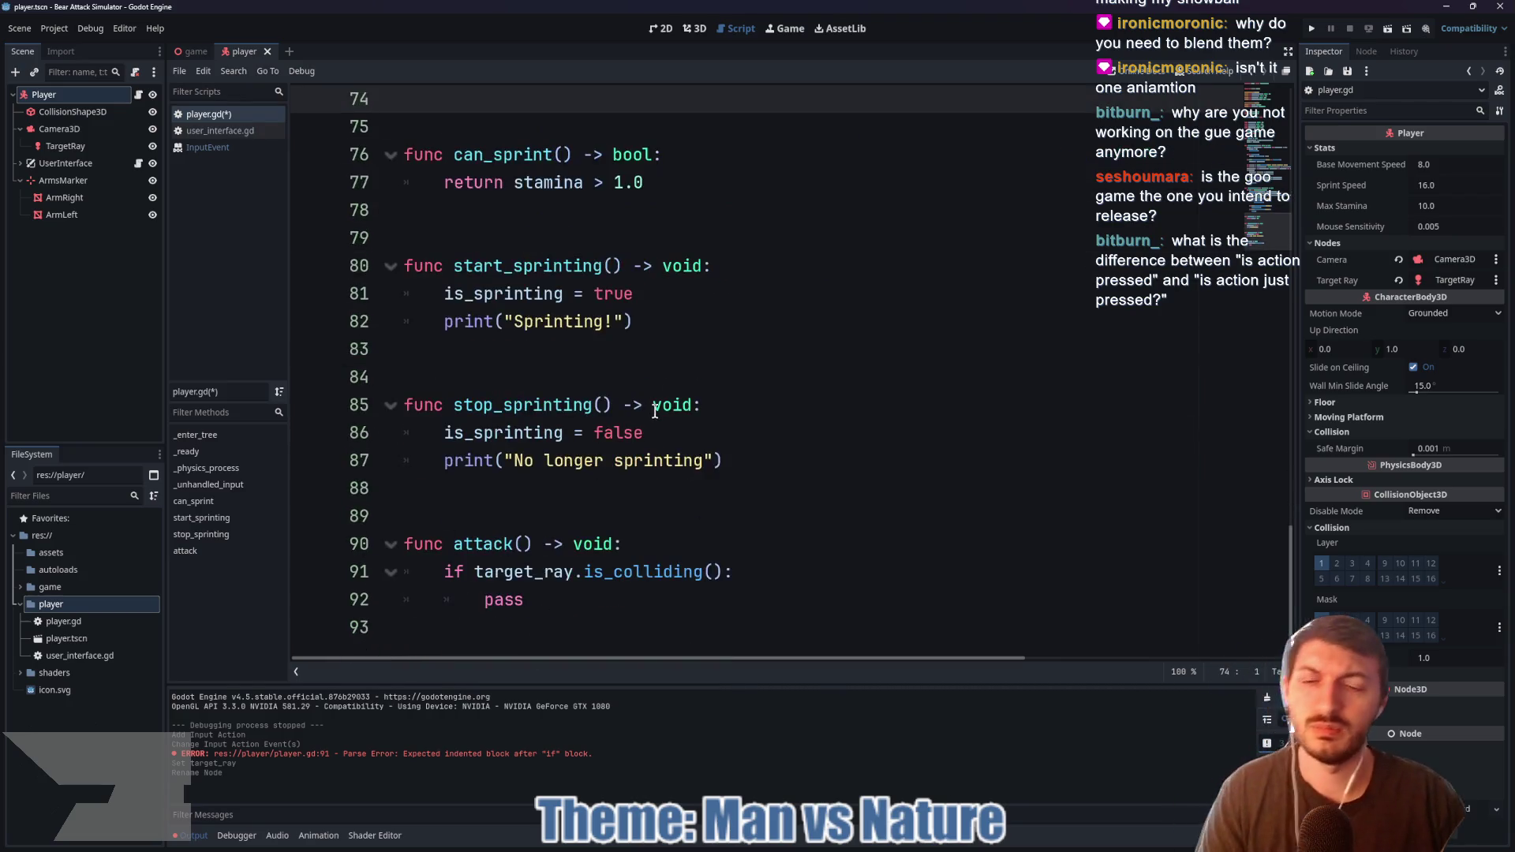
# Replace pass on line 92 with an unfinished 'target_ray.' after trying and removing collide_with_bodies
pyautogui.click(575, 602)
pyautogui.press('BackSpace')
pyautogui.press('BackSpace')
pyautogui.press('BackSpace')
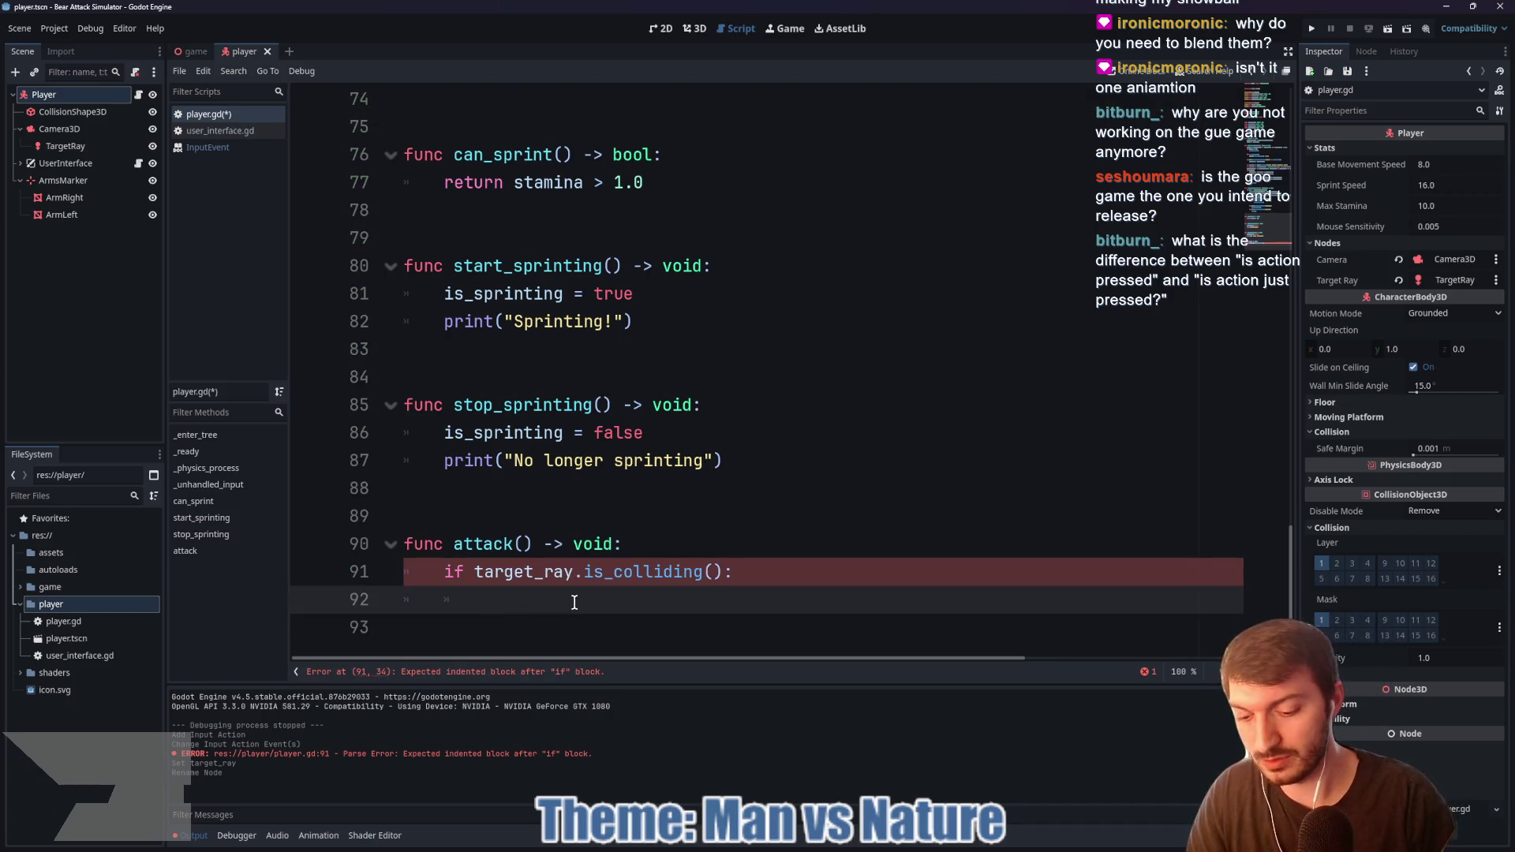
pyautogui.write('target_ray.')
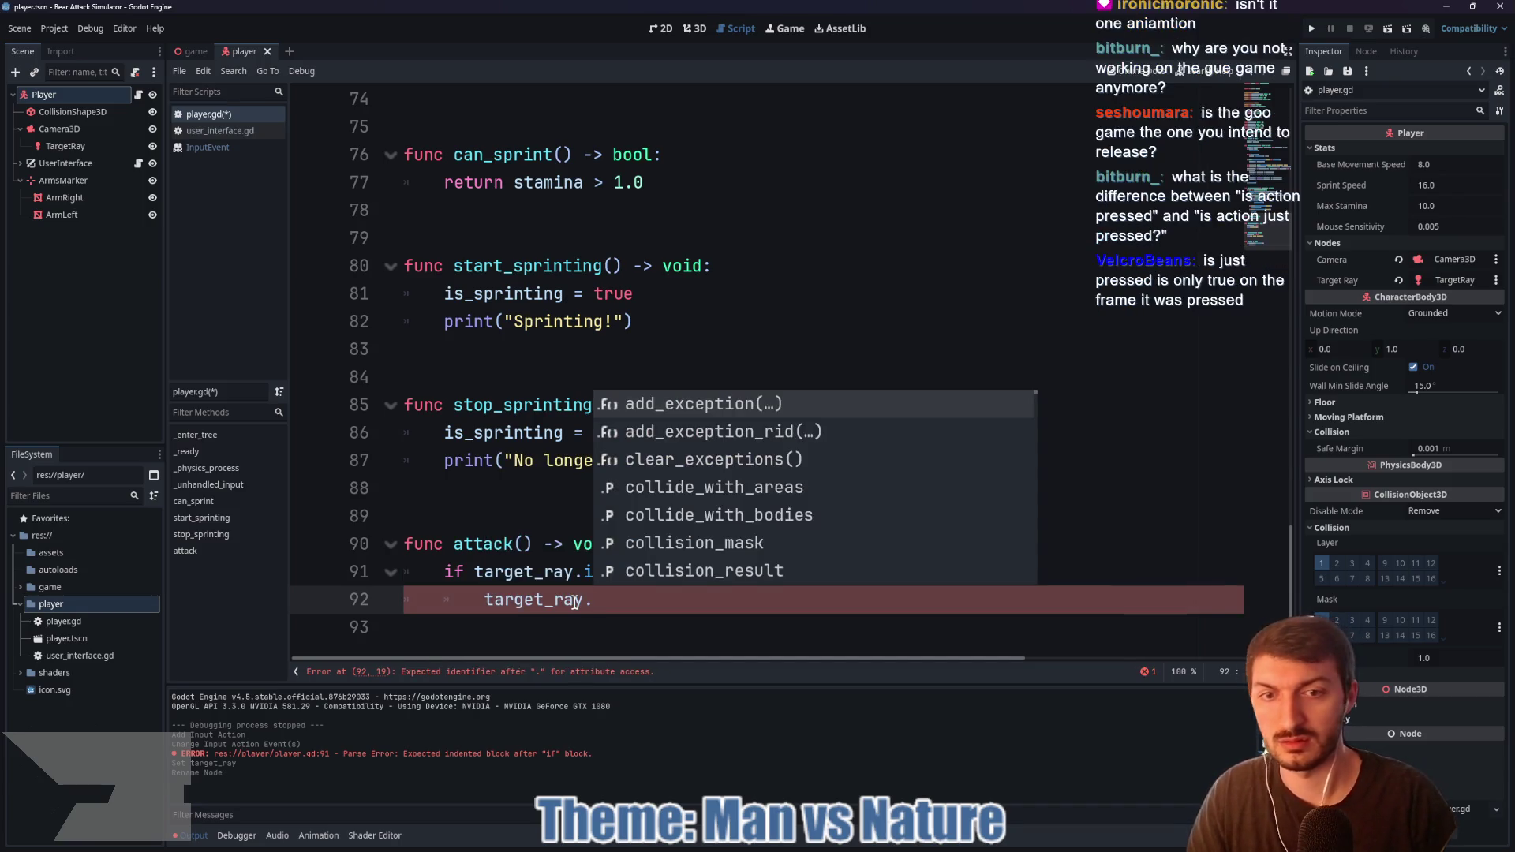
pyautogui.press('Down')
pyautogui.press('Down')
pyautogui.press('Down')
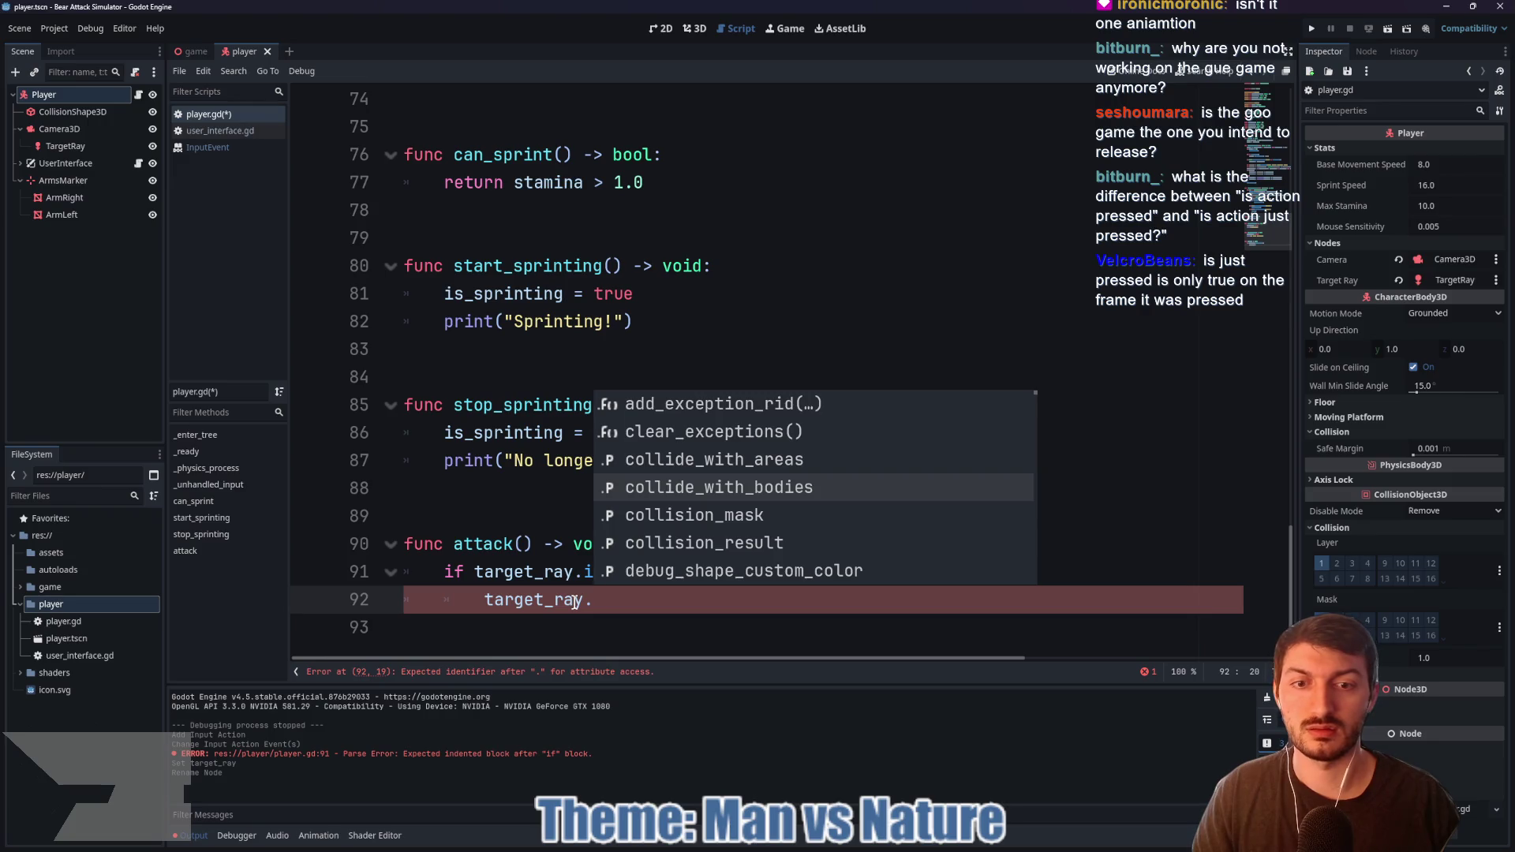
pyautogui.press('Return')
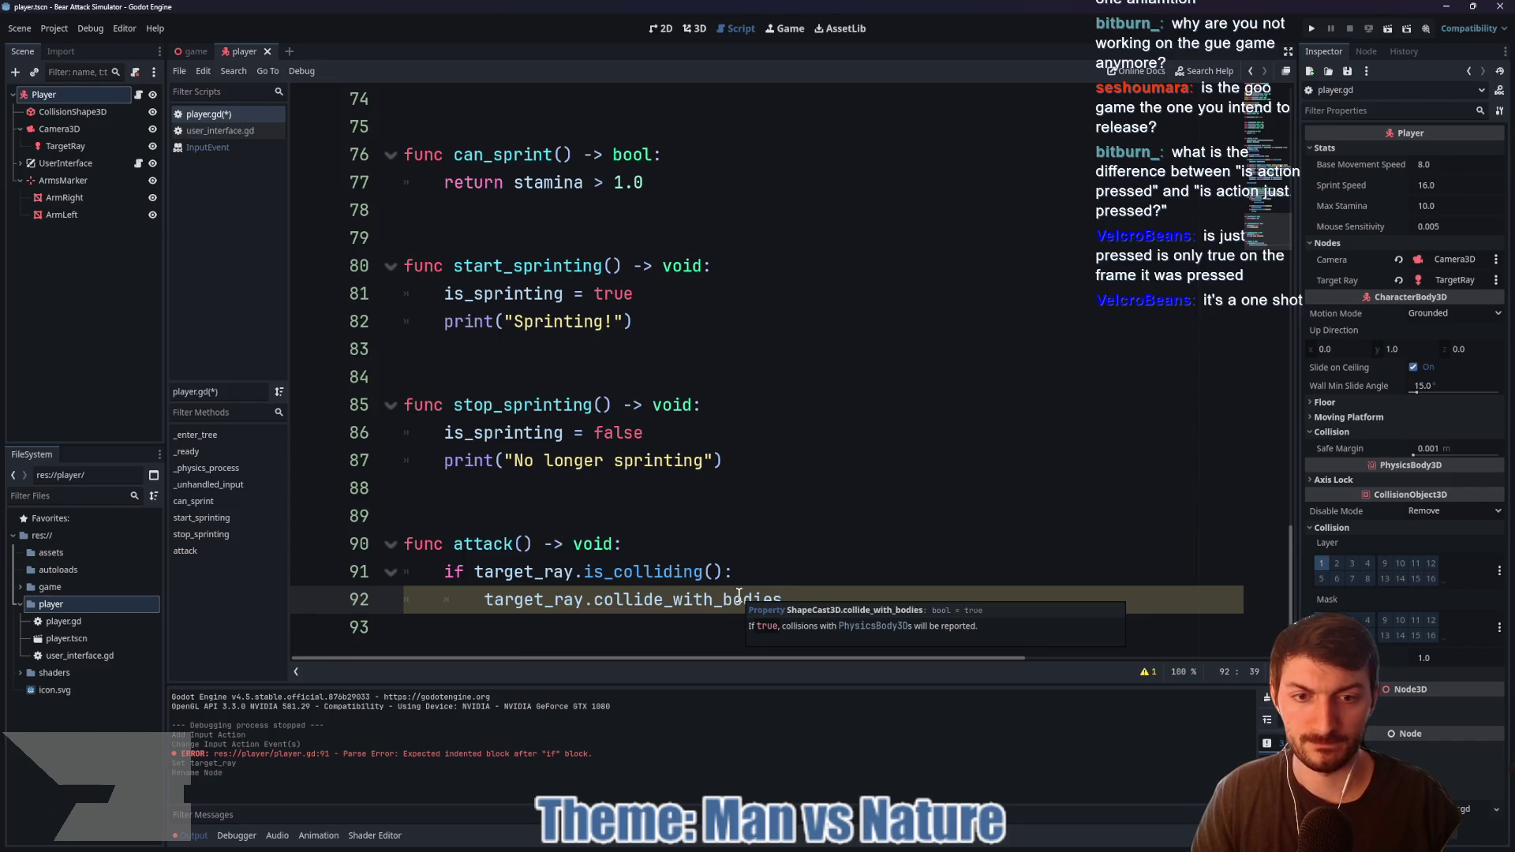
pyautogui.moveTo(803, 591); pyautogui.dragTo(597, 599)
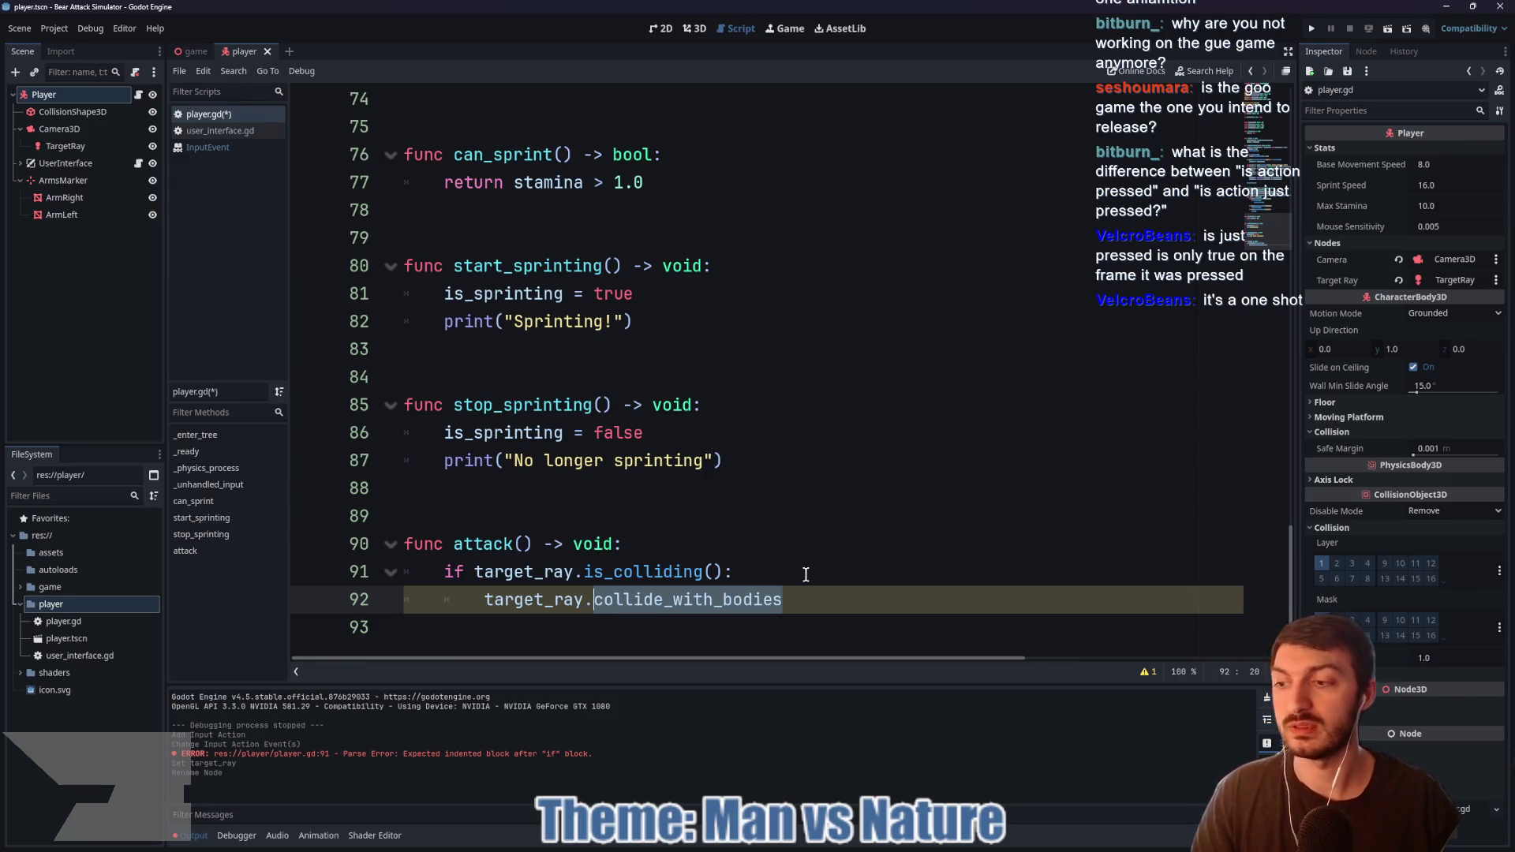
pyautogui.press('BackSpace')
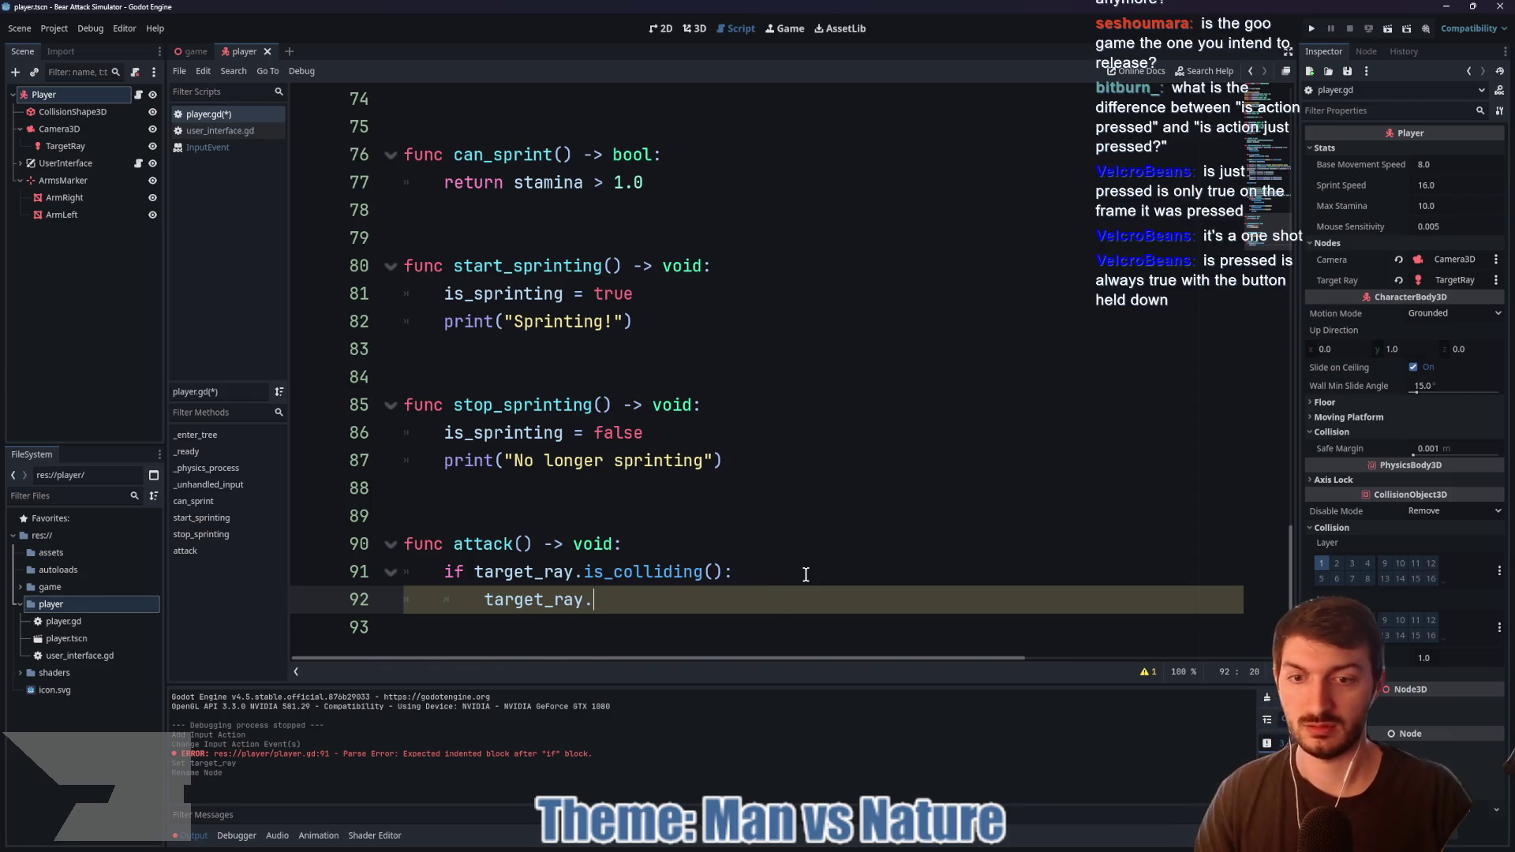
pyautogui.press('BackSpace')
pyautogui.write('.')
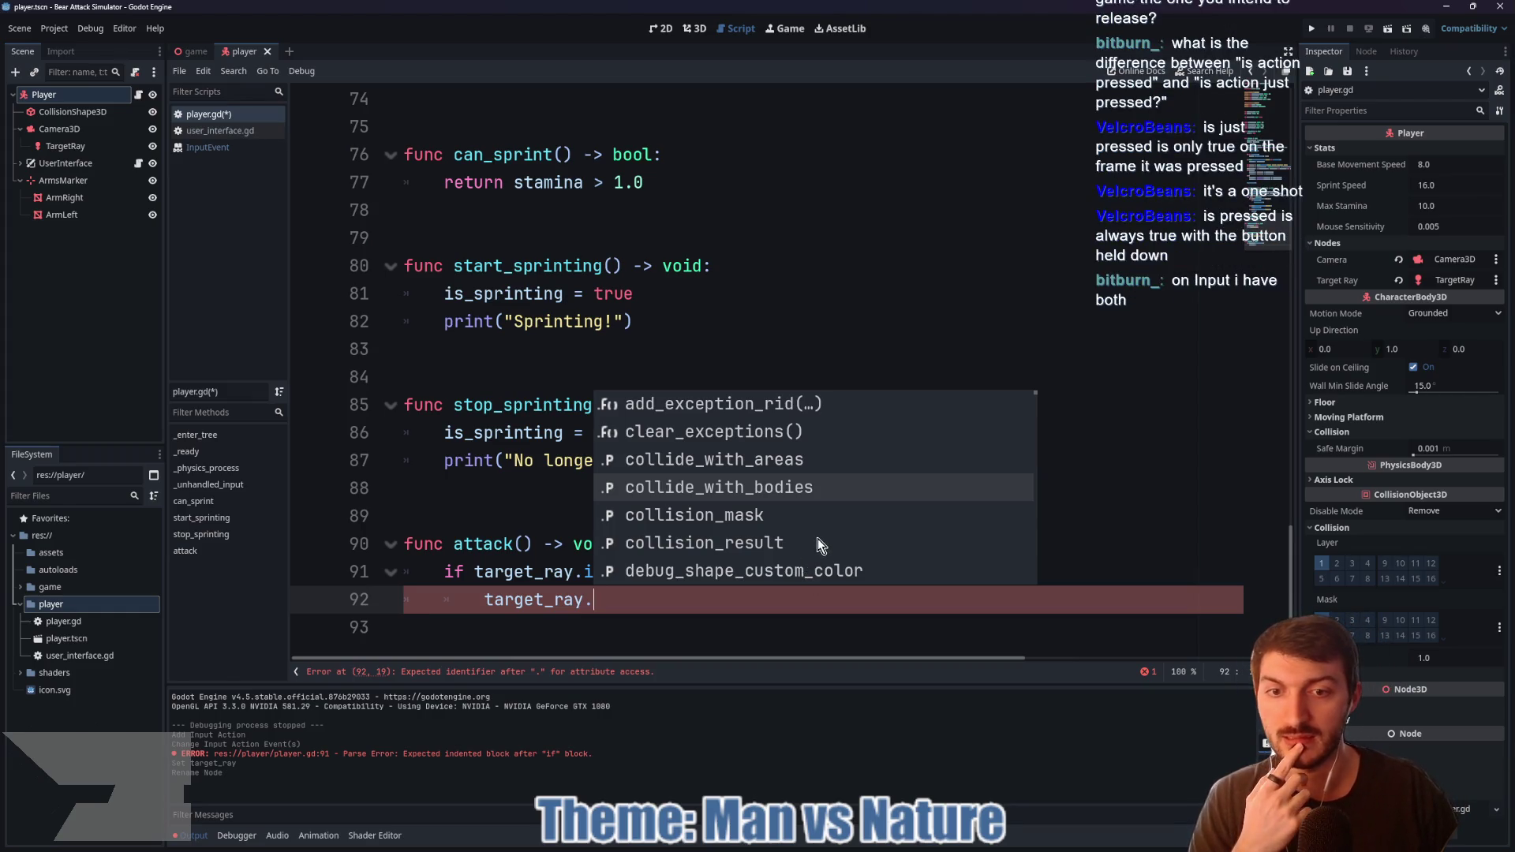
# Browse target_ray's autocomplete suggestions and complete line 92 as target_ray.get_collision_count()
pyautogui.scroll(-6, 801, 523)
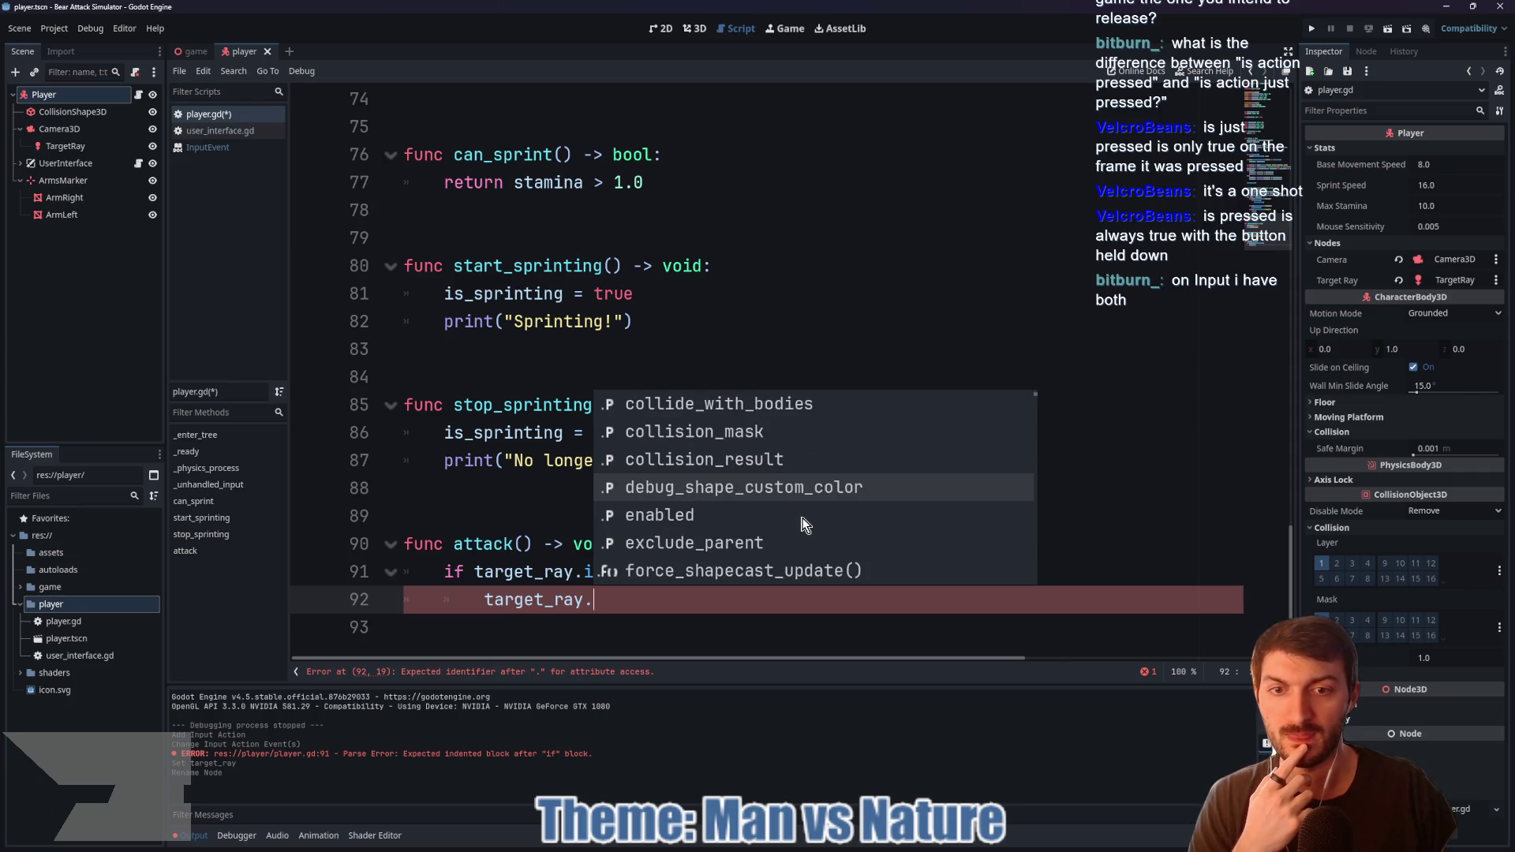
pyautogui.scroll(-4, 799, 519)
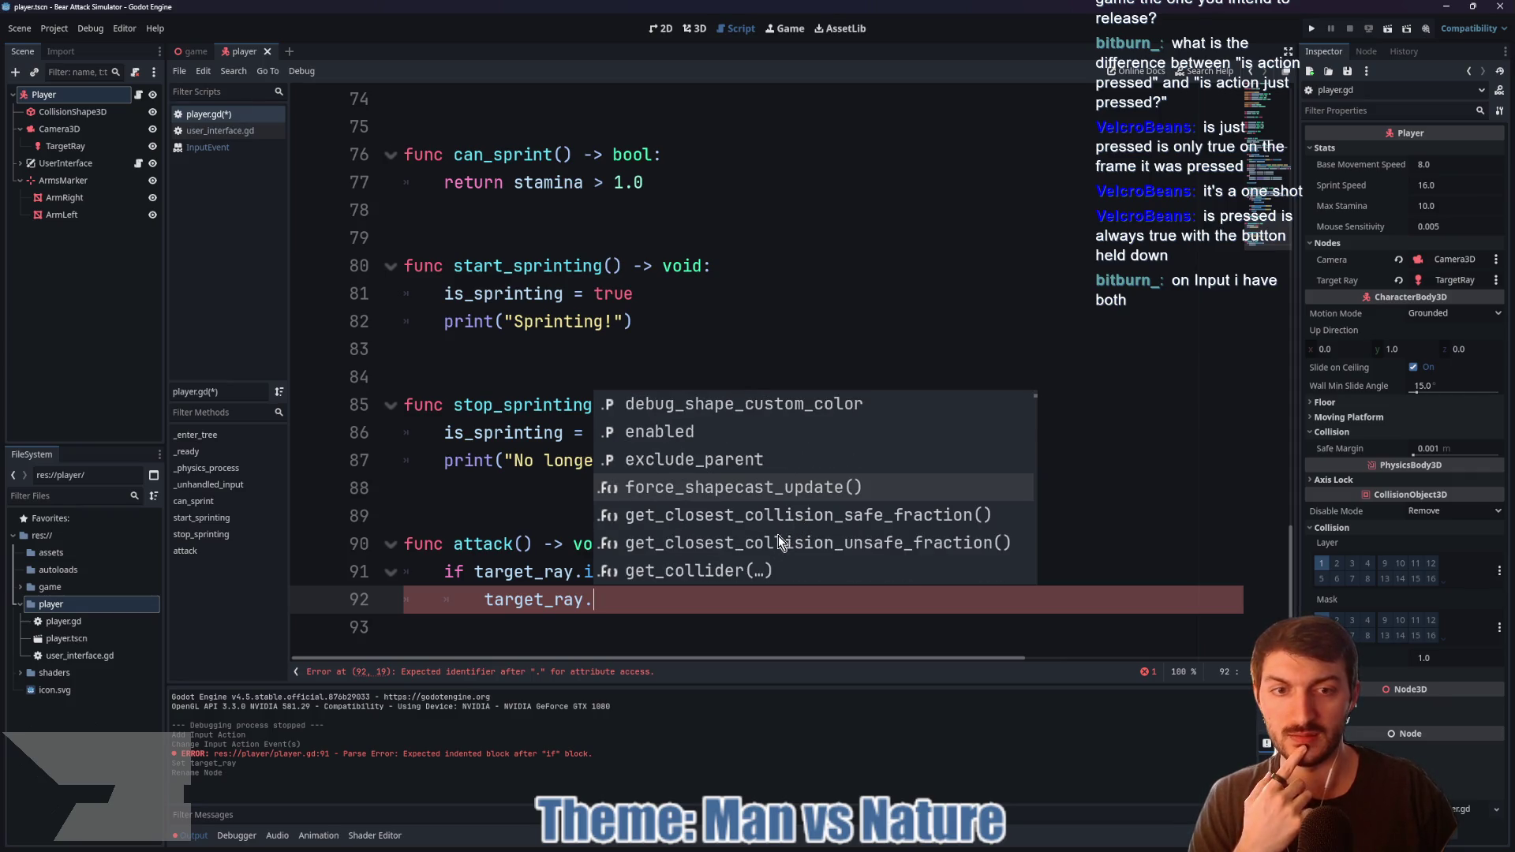
pyautogui.scroll(-3, 876, 528)
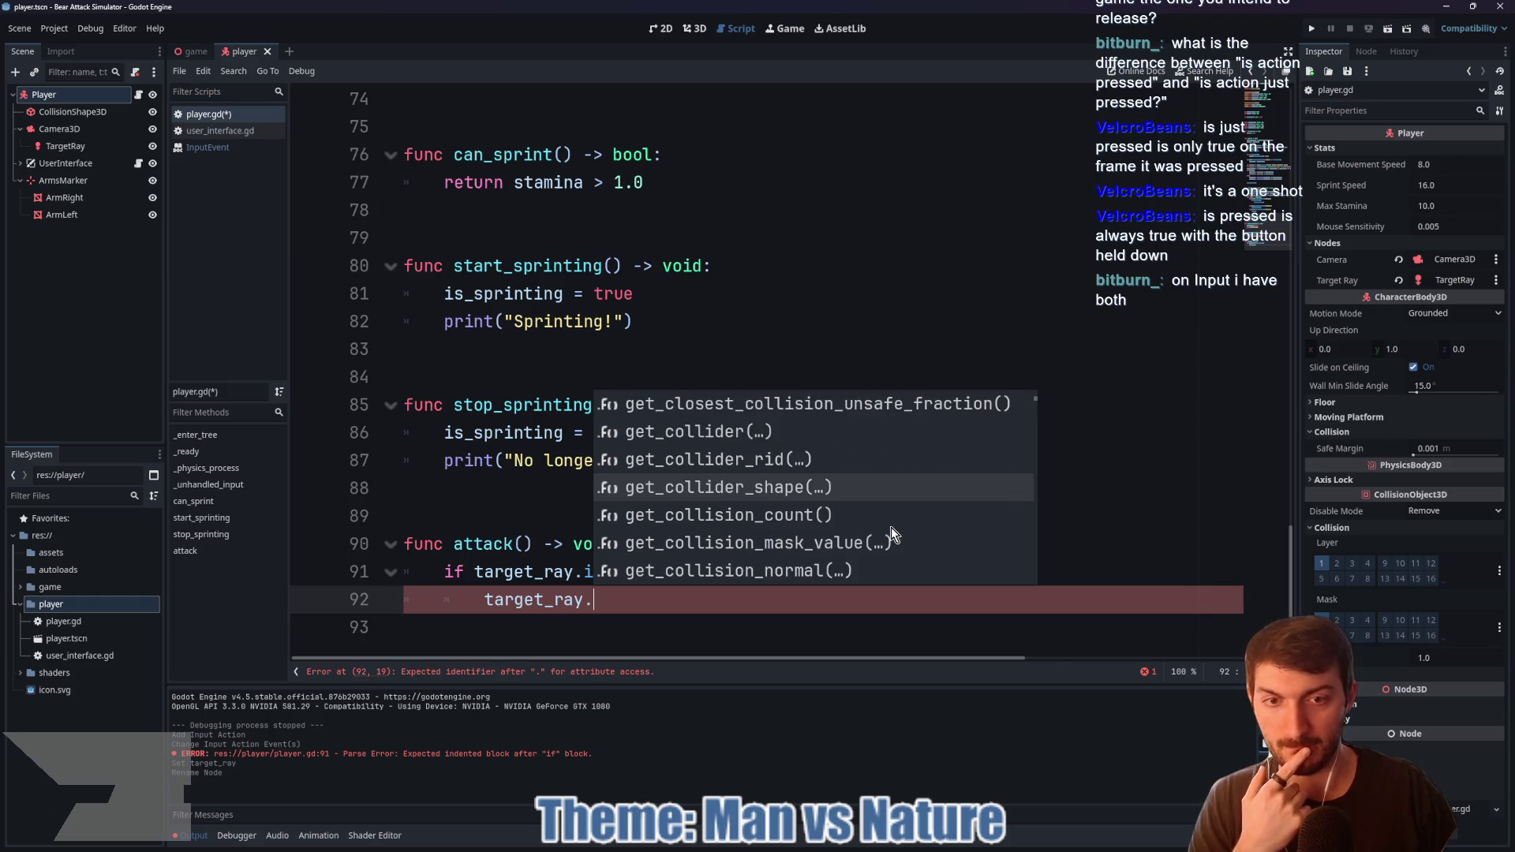
pyautogui.scroll(-1, 888, 527)
pyautogui.scroll(-5, 887, 527)
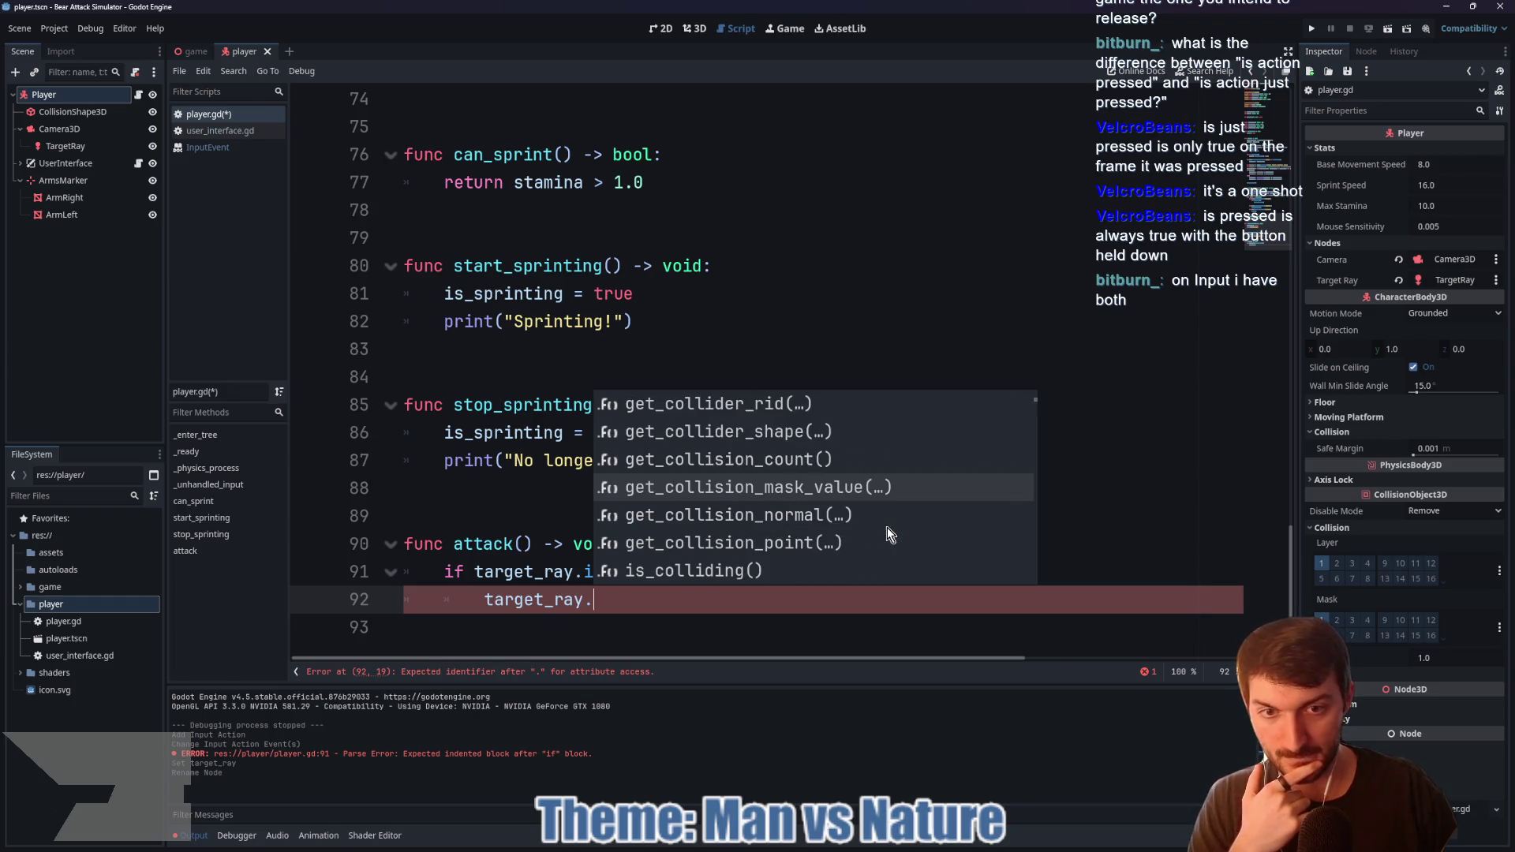
pyautogui.scroll(-2, 887, 527)
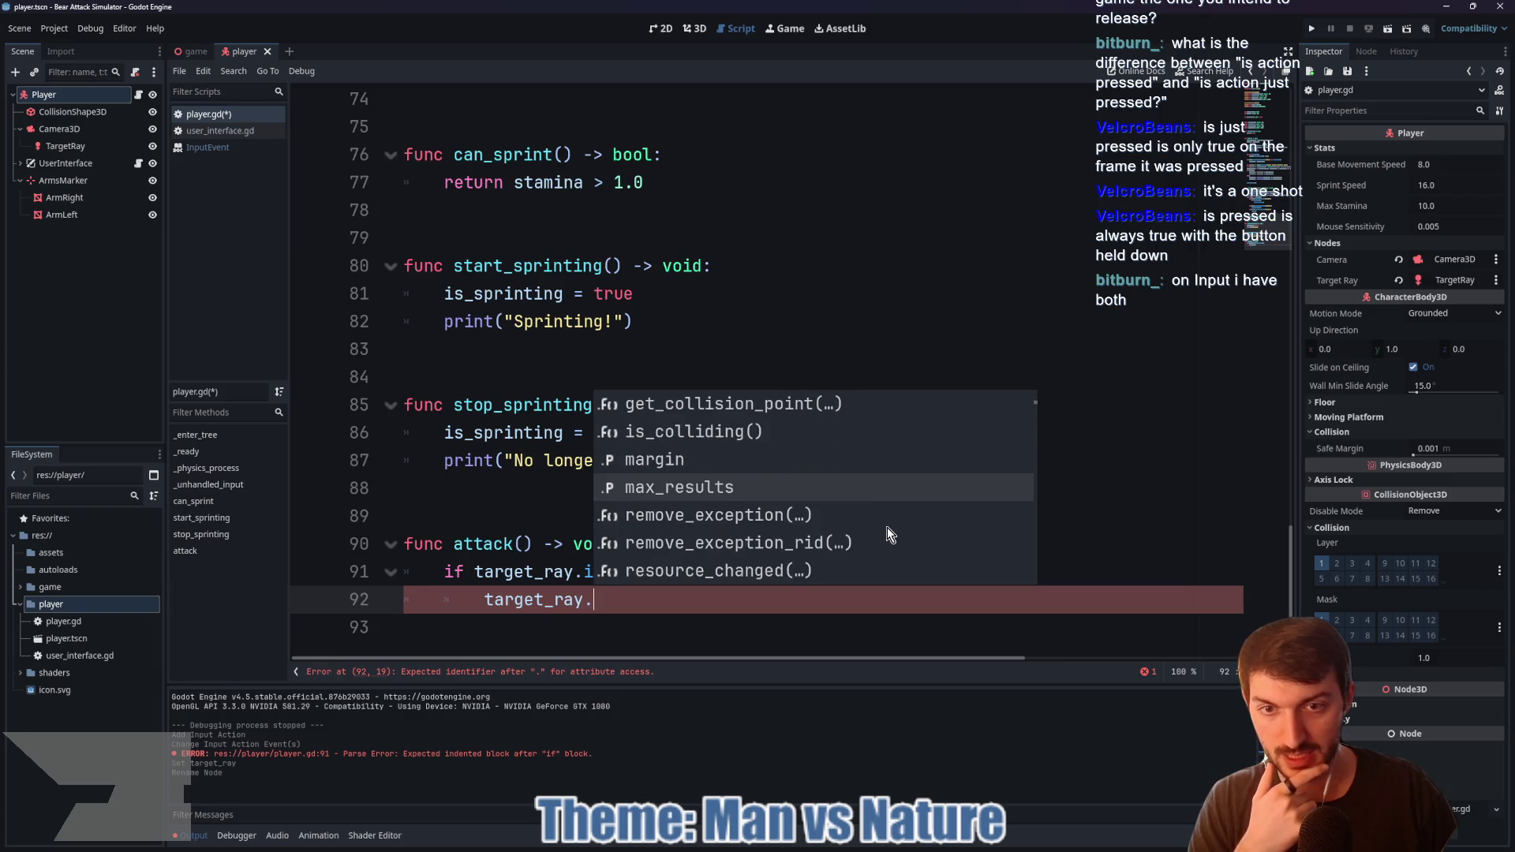
pyautogui.scroll(-4, 877, 529)
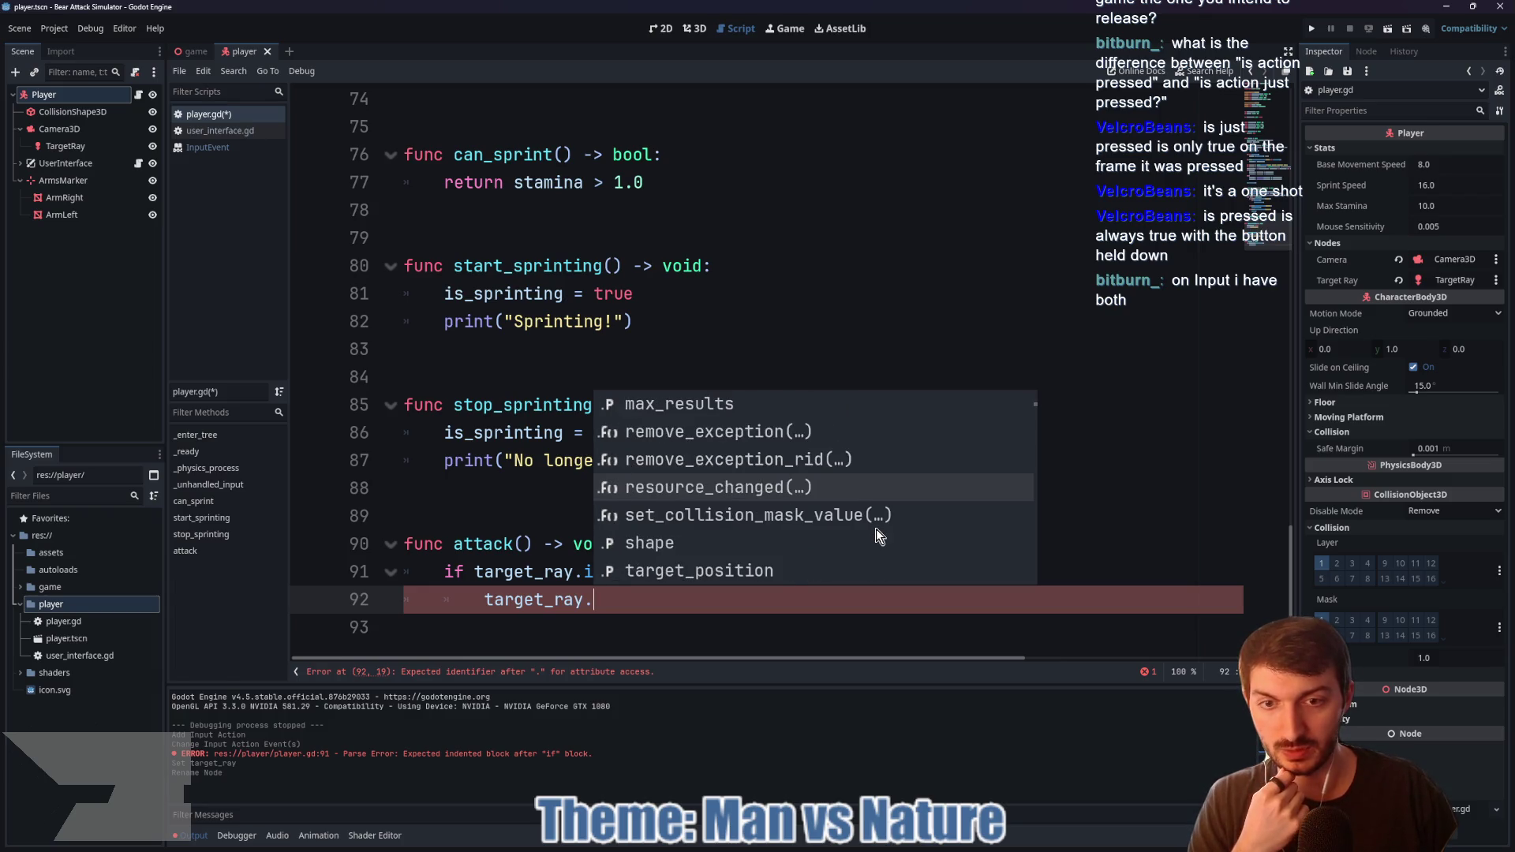
pyautogui.scroll(-5, 874, 529)
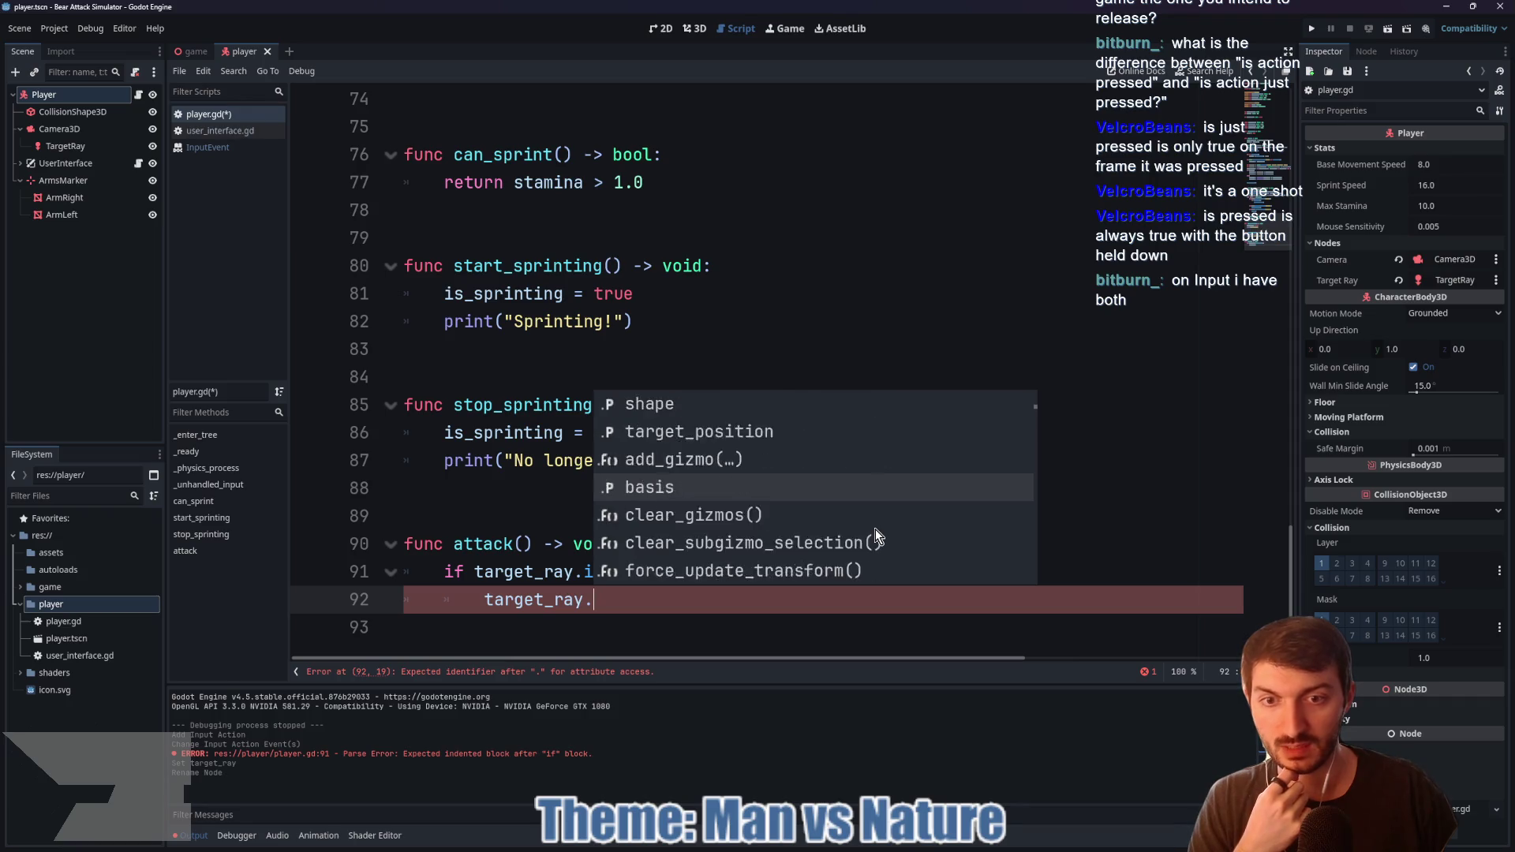
pyautogui.scroll(-3, 874, 528)
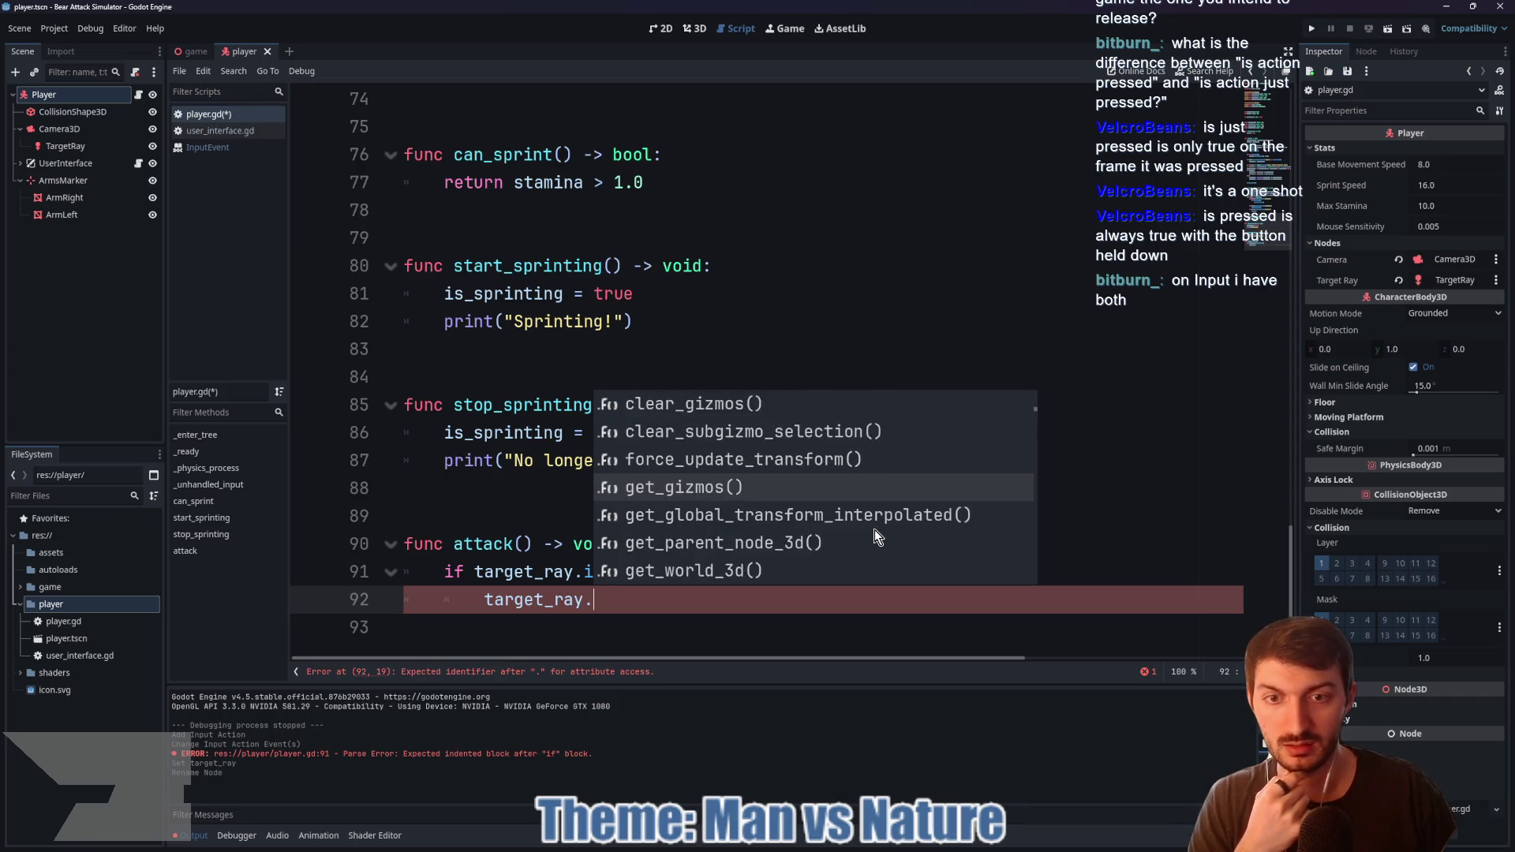
pyautogui.scroll(-8, 874, 529)
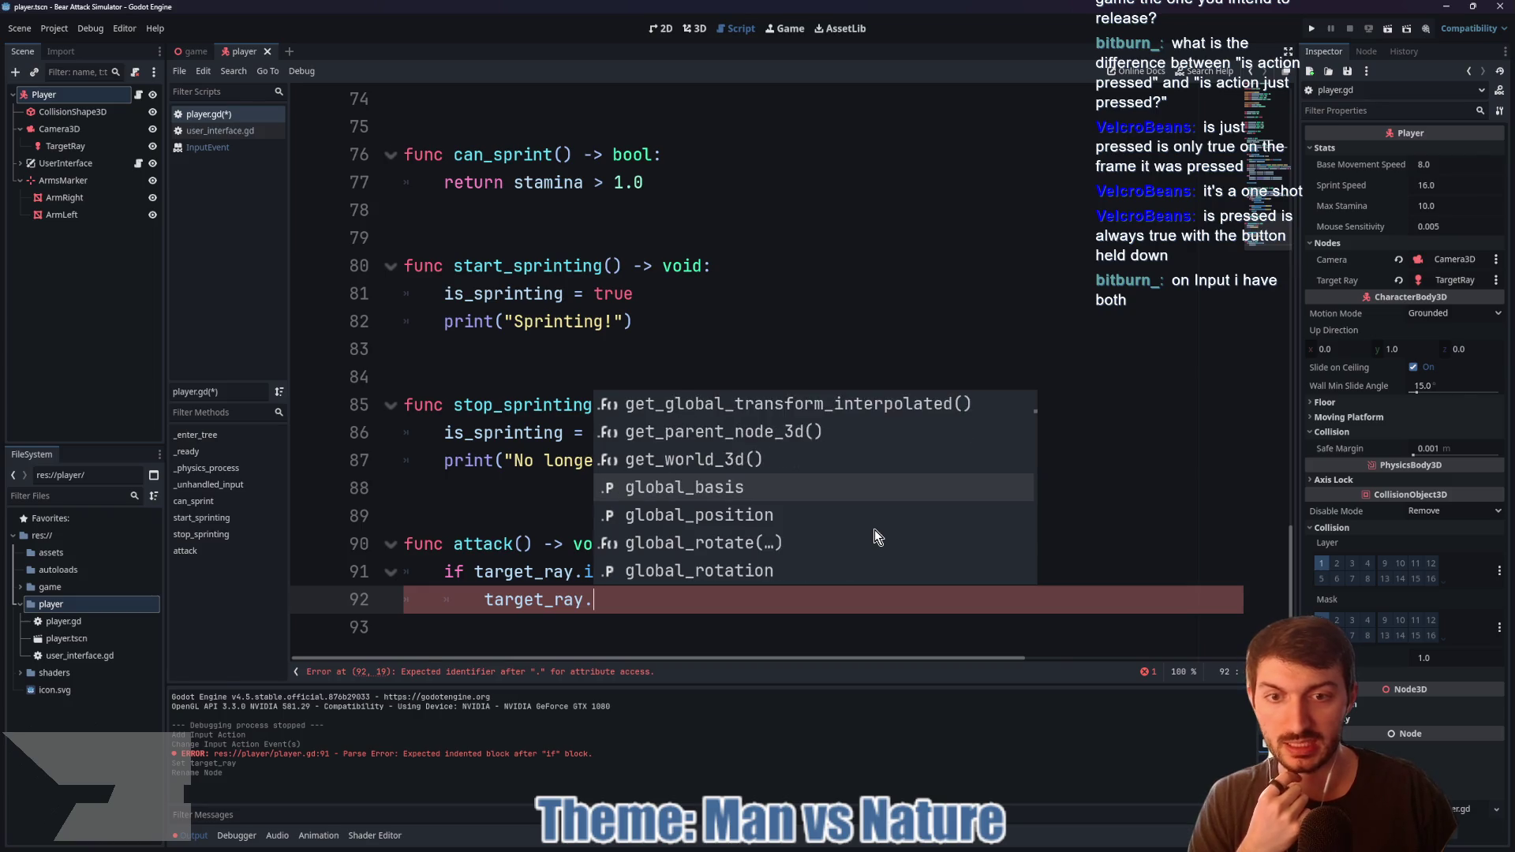
pyautogui.scroll(-5, 869, 527)
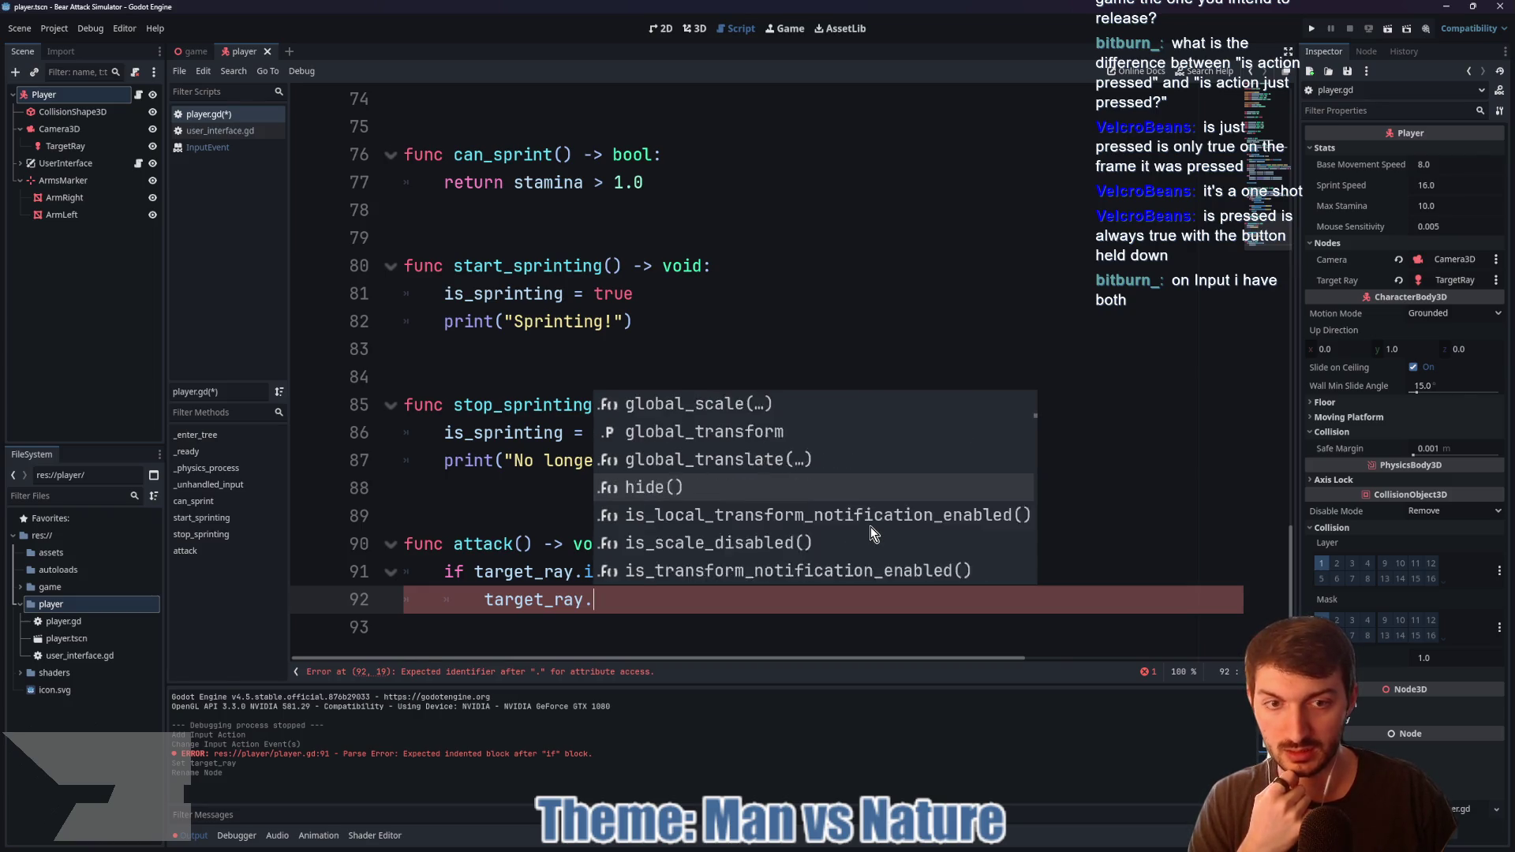
pyautogui.scroll(-4, 866, 527)
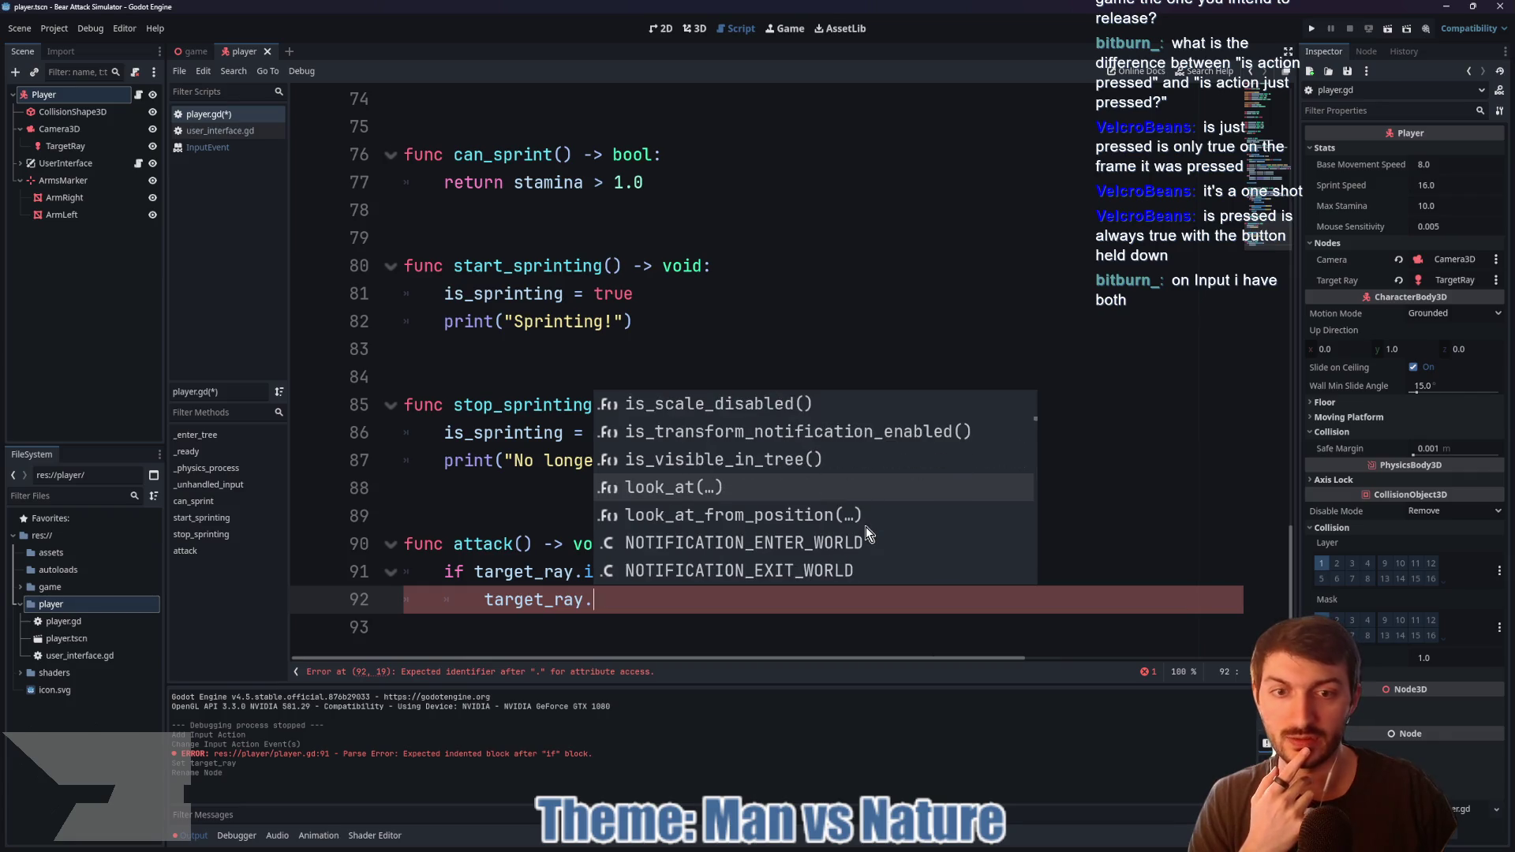
pyautogui.scroll(-4, 865, 527)
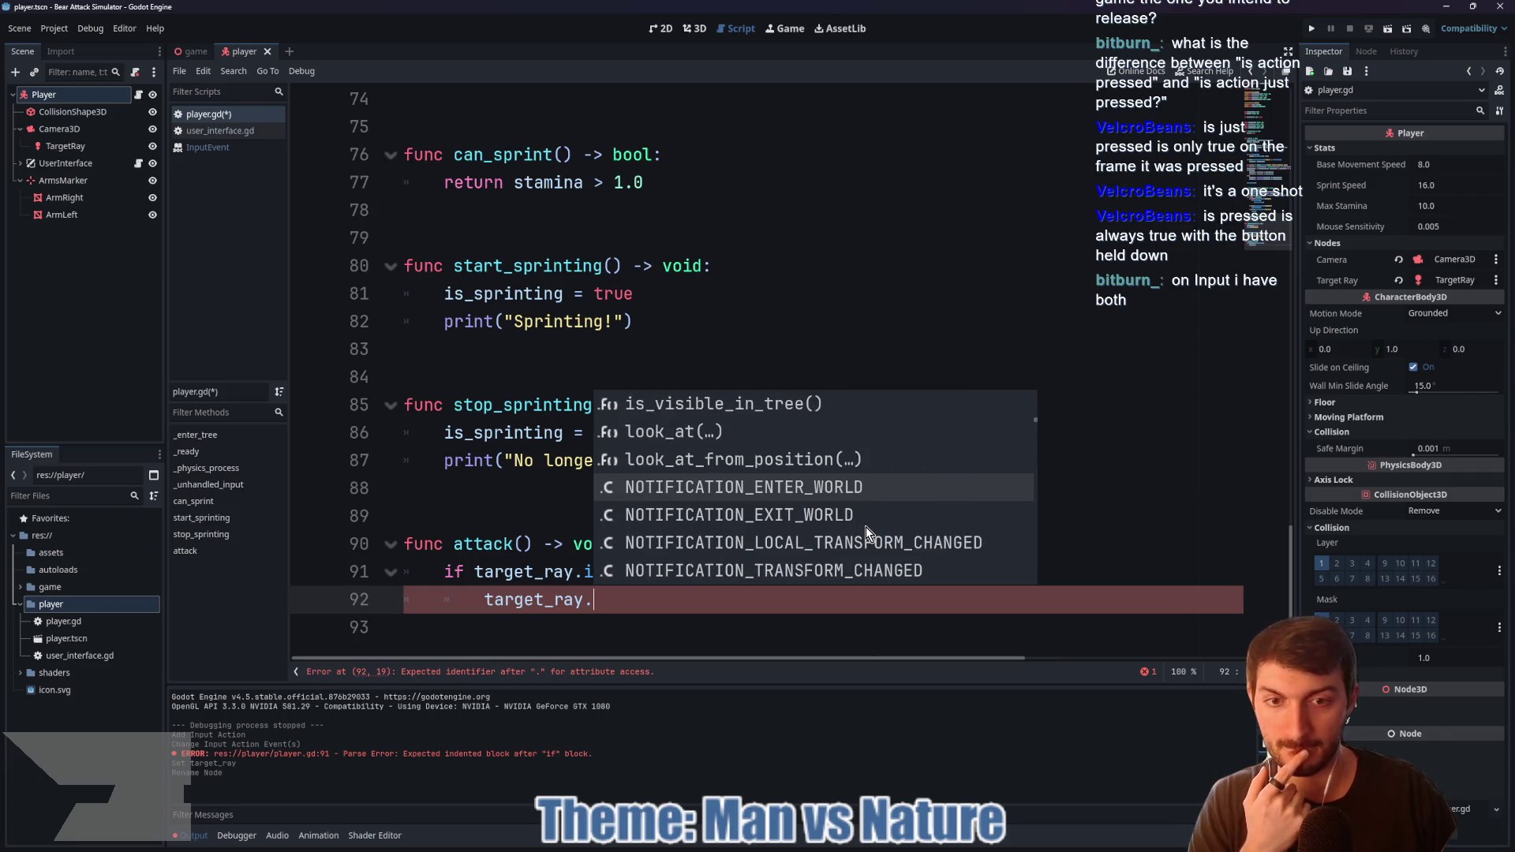
pyautogui.scroll(-5, 865, 527)
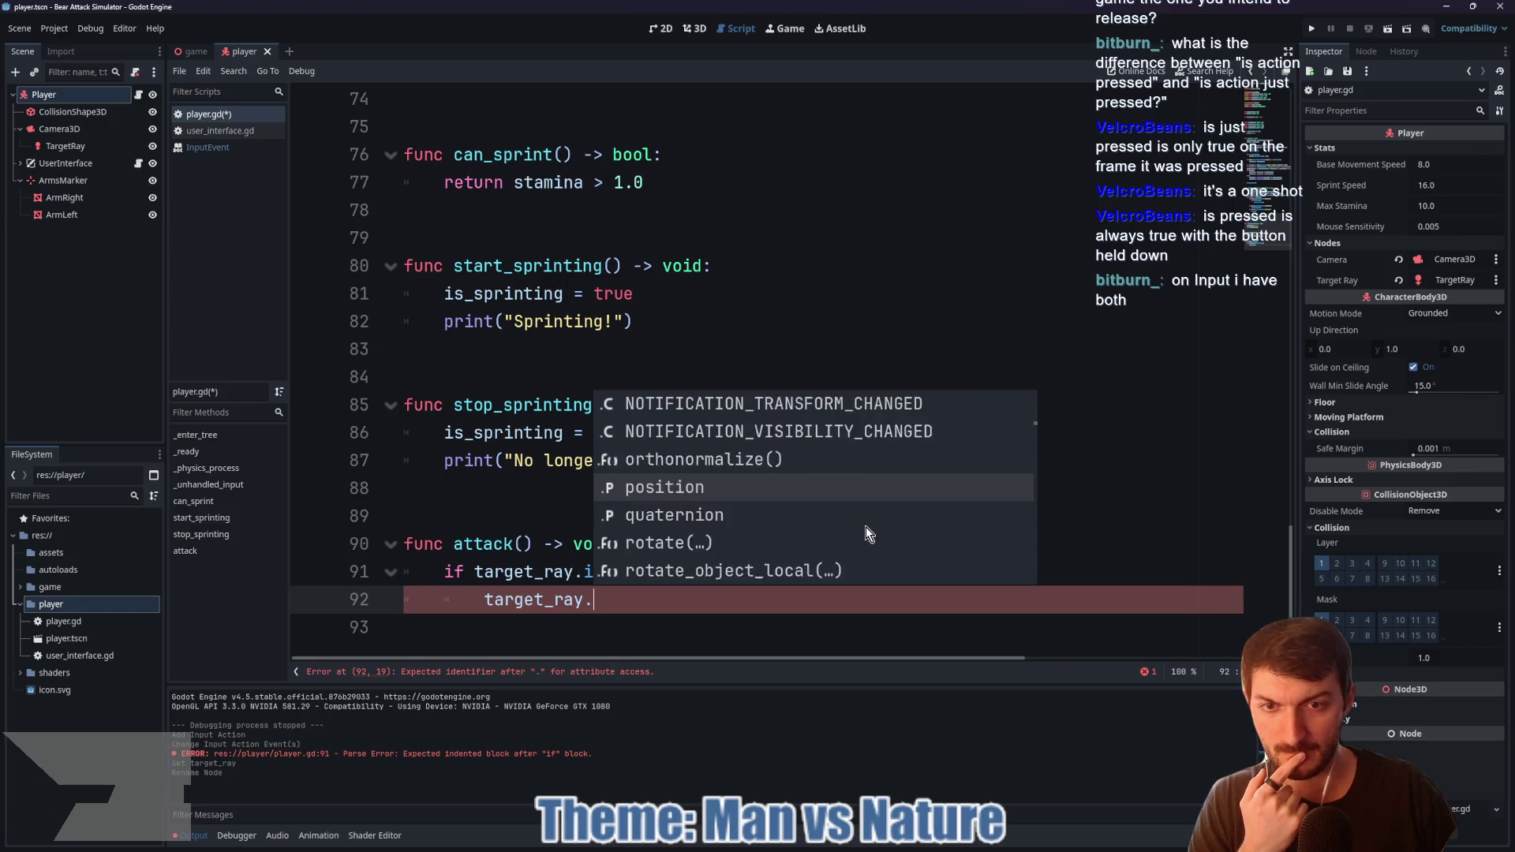
pyautogui.scroll(-6, 864, 527)
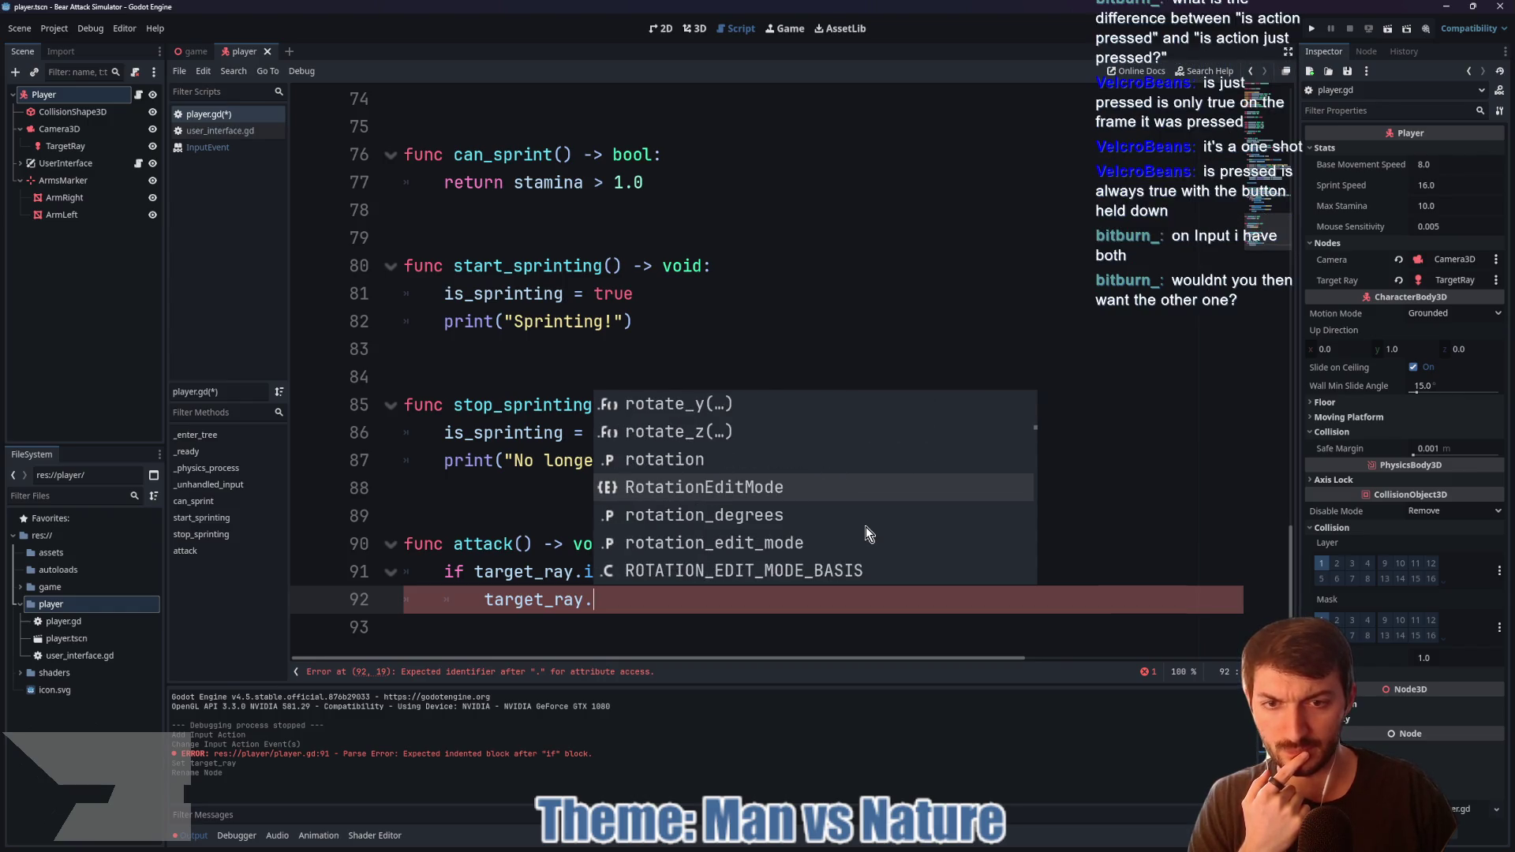
pyautogui.scroll(-6, 865, 527)
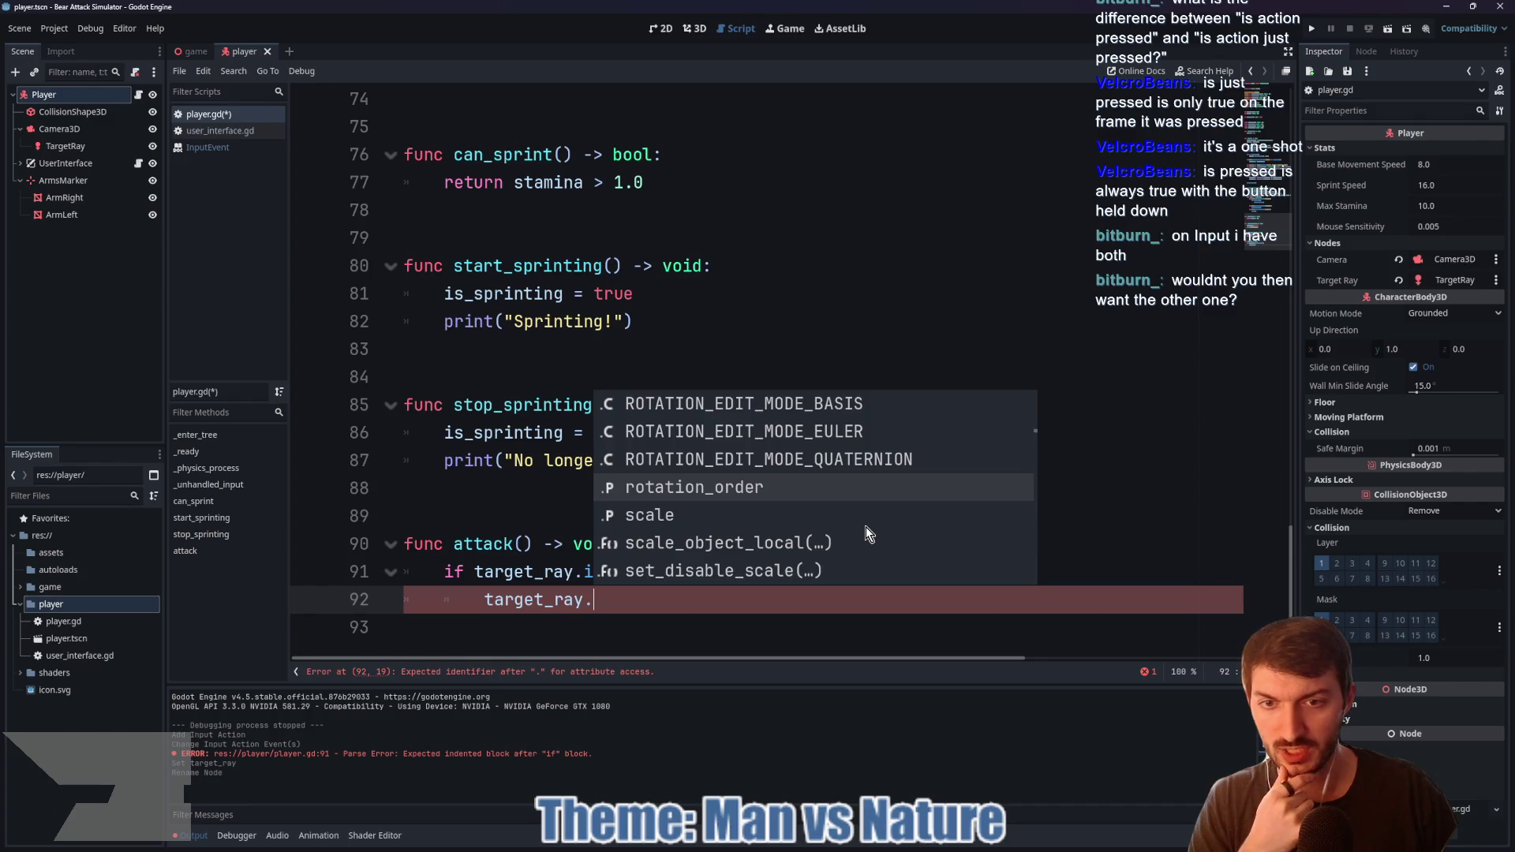
pyautogui.scroll(-5, 864, 527)
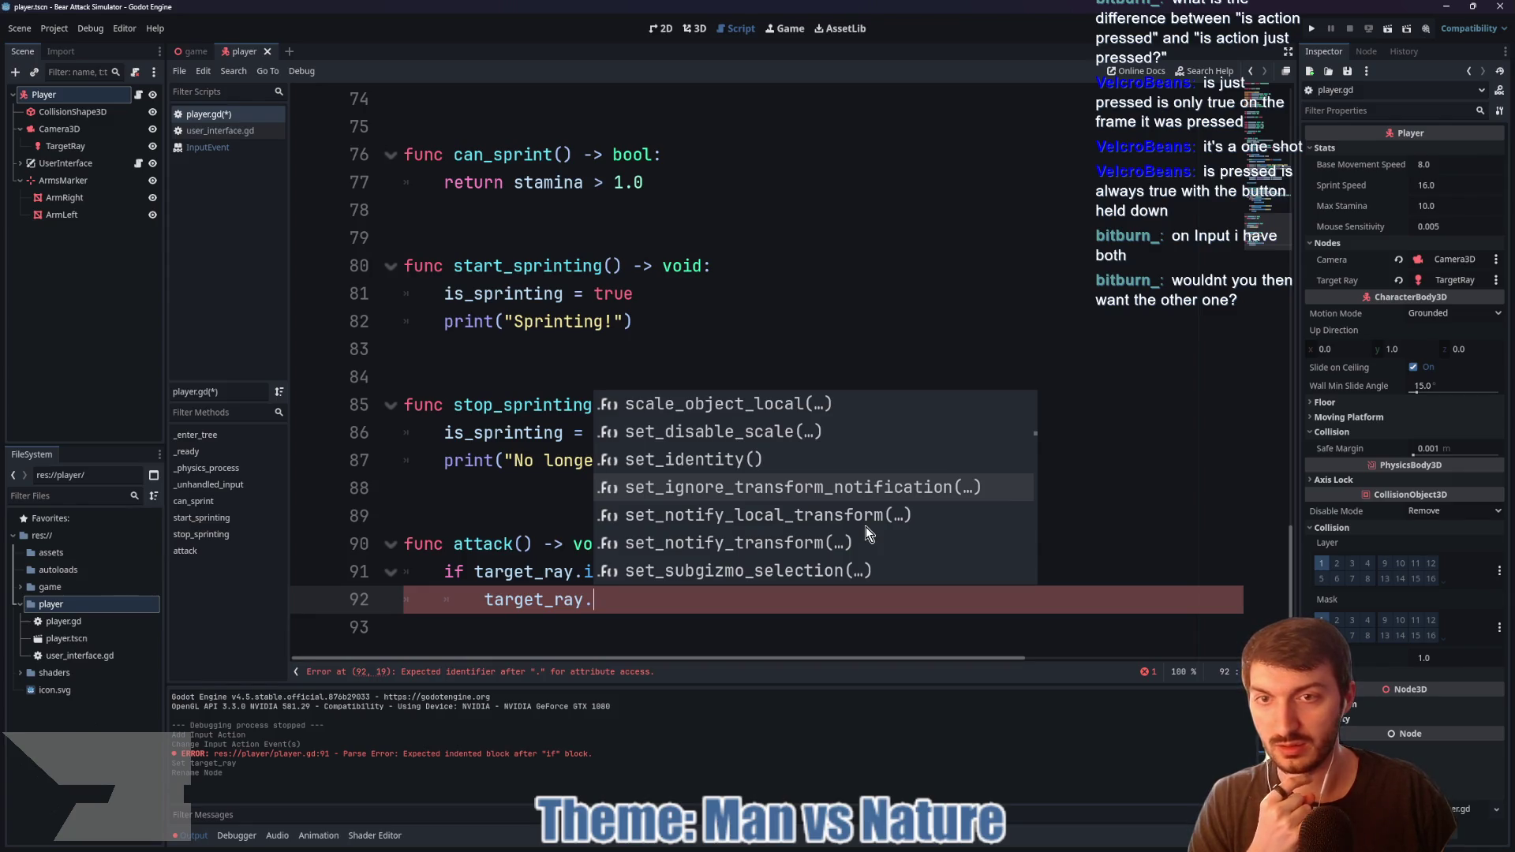
pyautogui.scroll(-2, 865, 527)
pyautogui.scroll(-1, 864, 527)
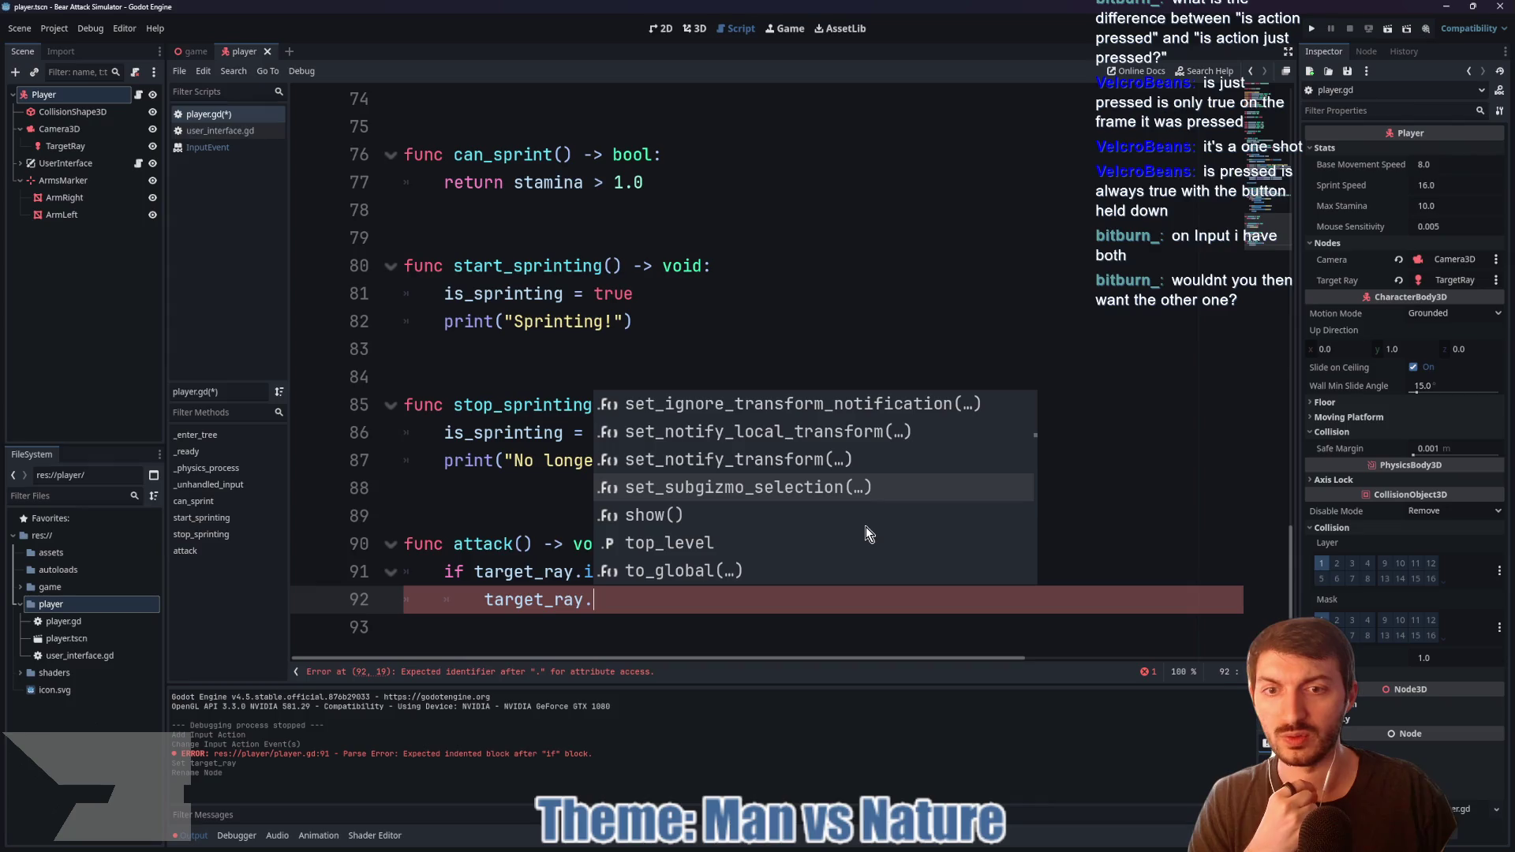
pyautogui.scroll(-5, 864, 527)
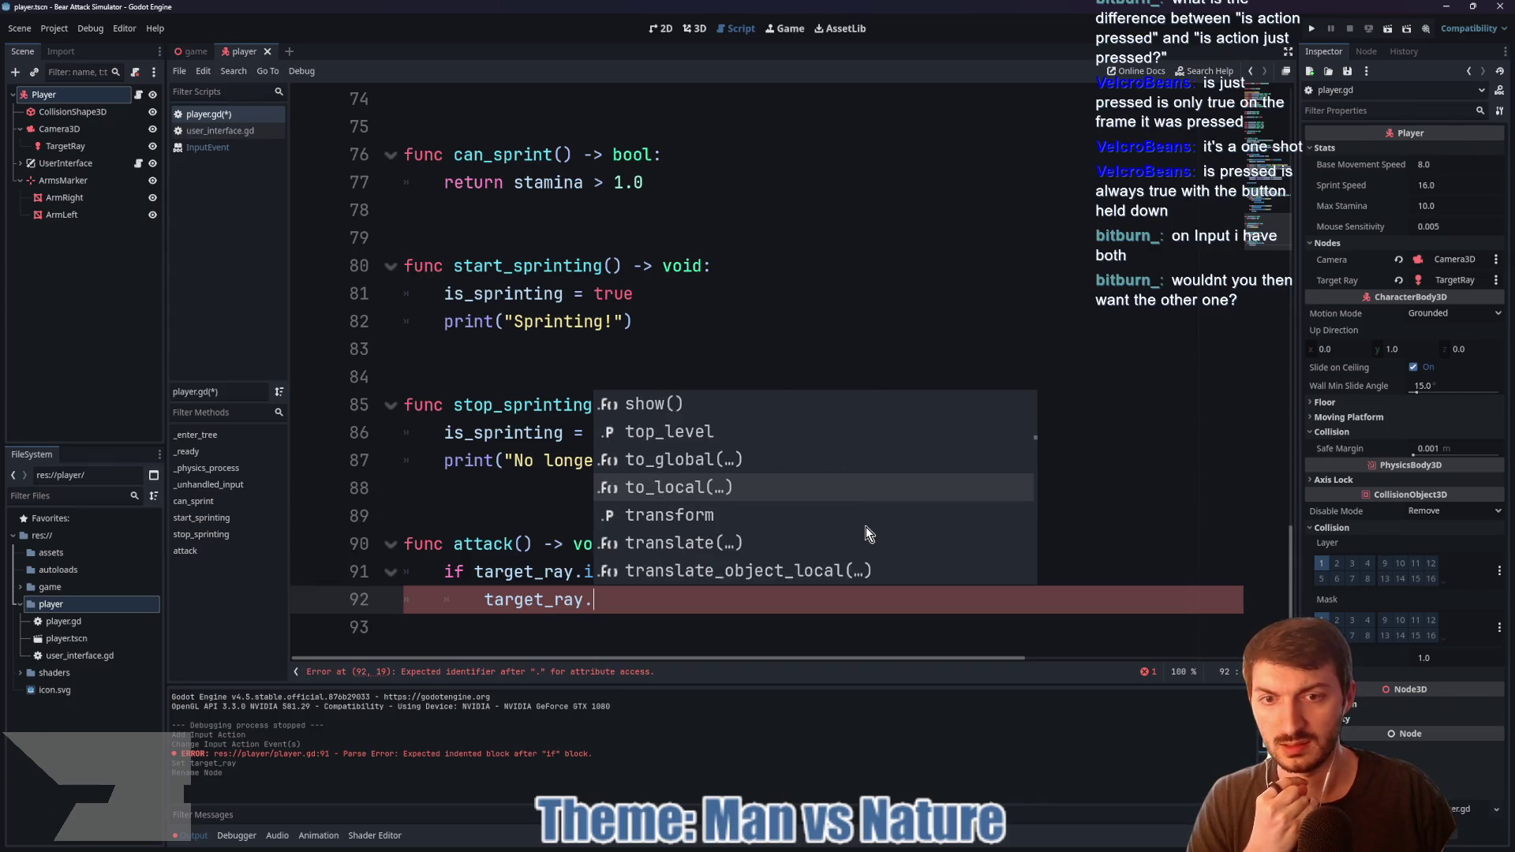
pyautogui.scroll(-5, 865, 527)
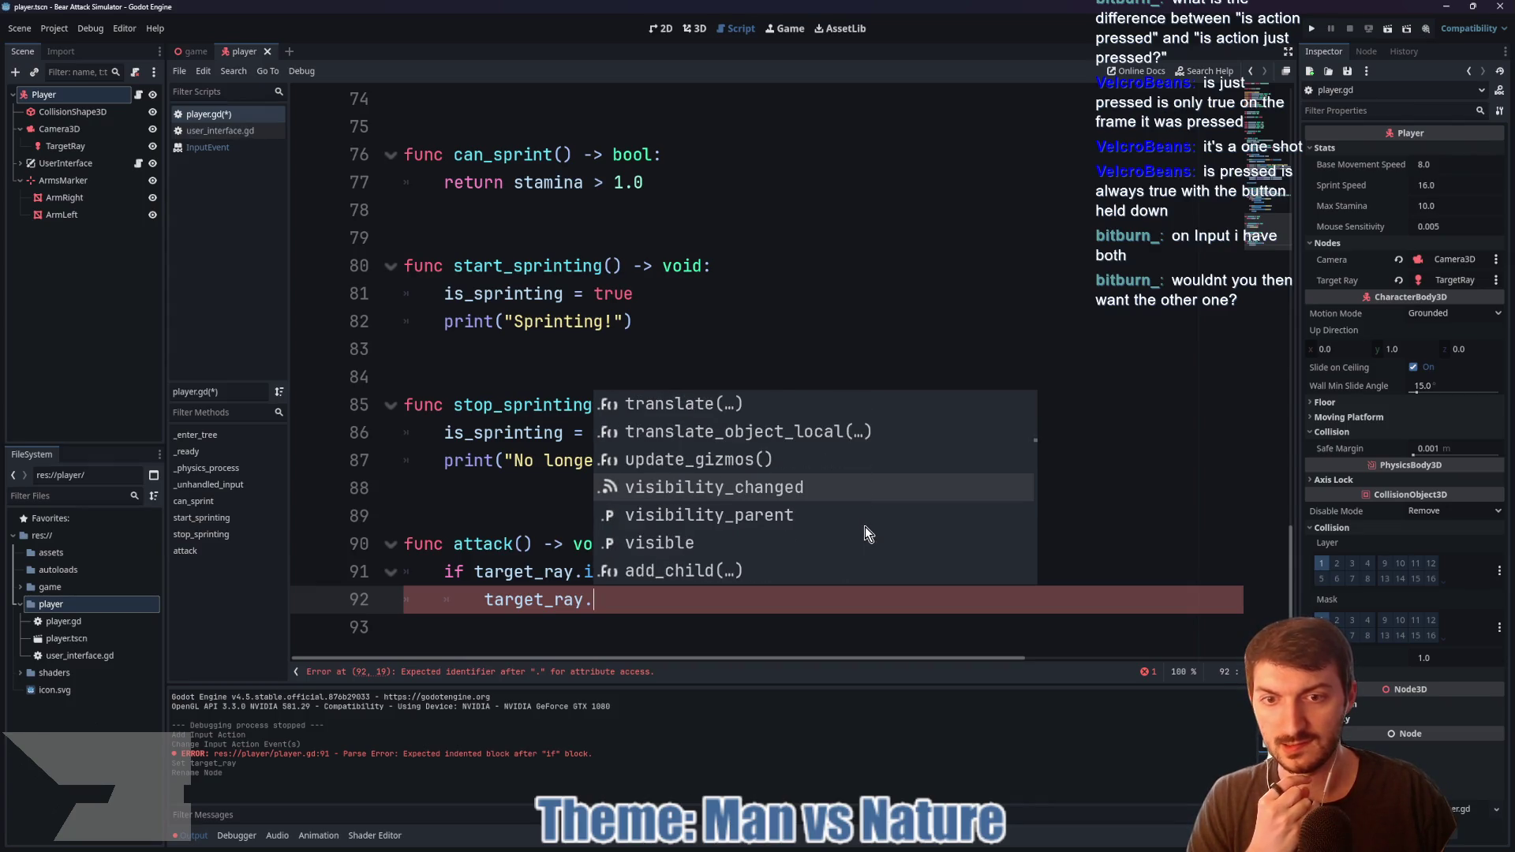
pyautogui.scroll(-8, 865, 527)
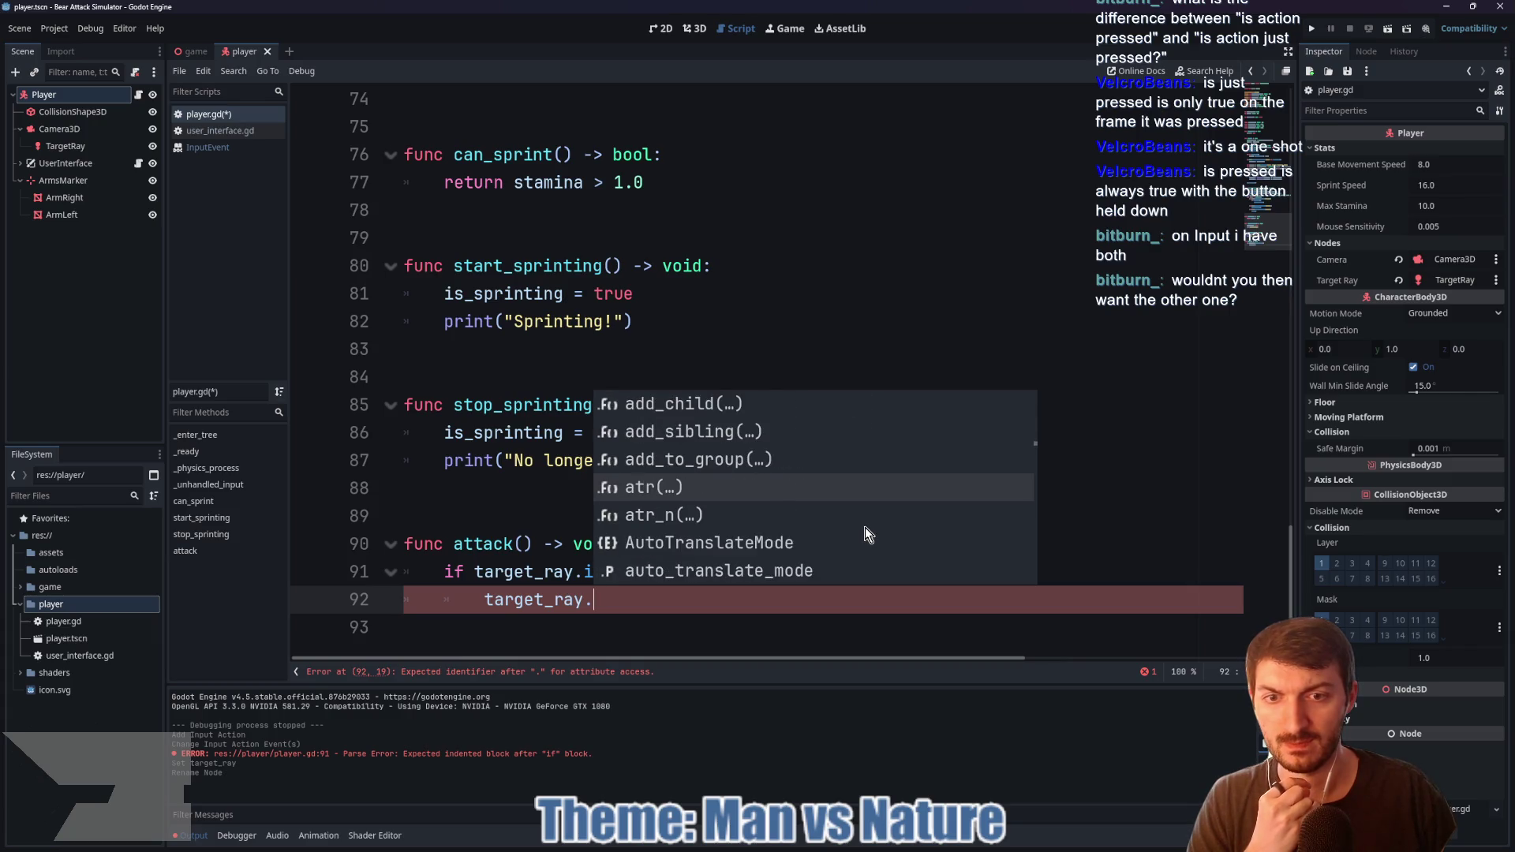
pyautogui.scroll(-1, 865, 527)
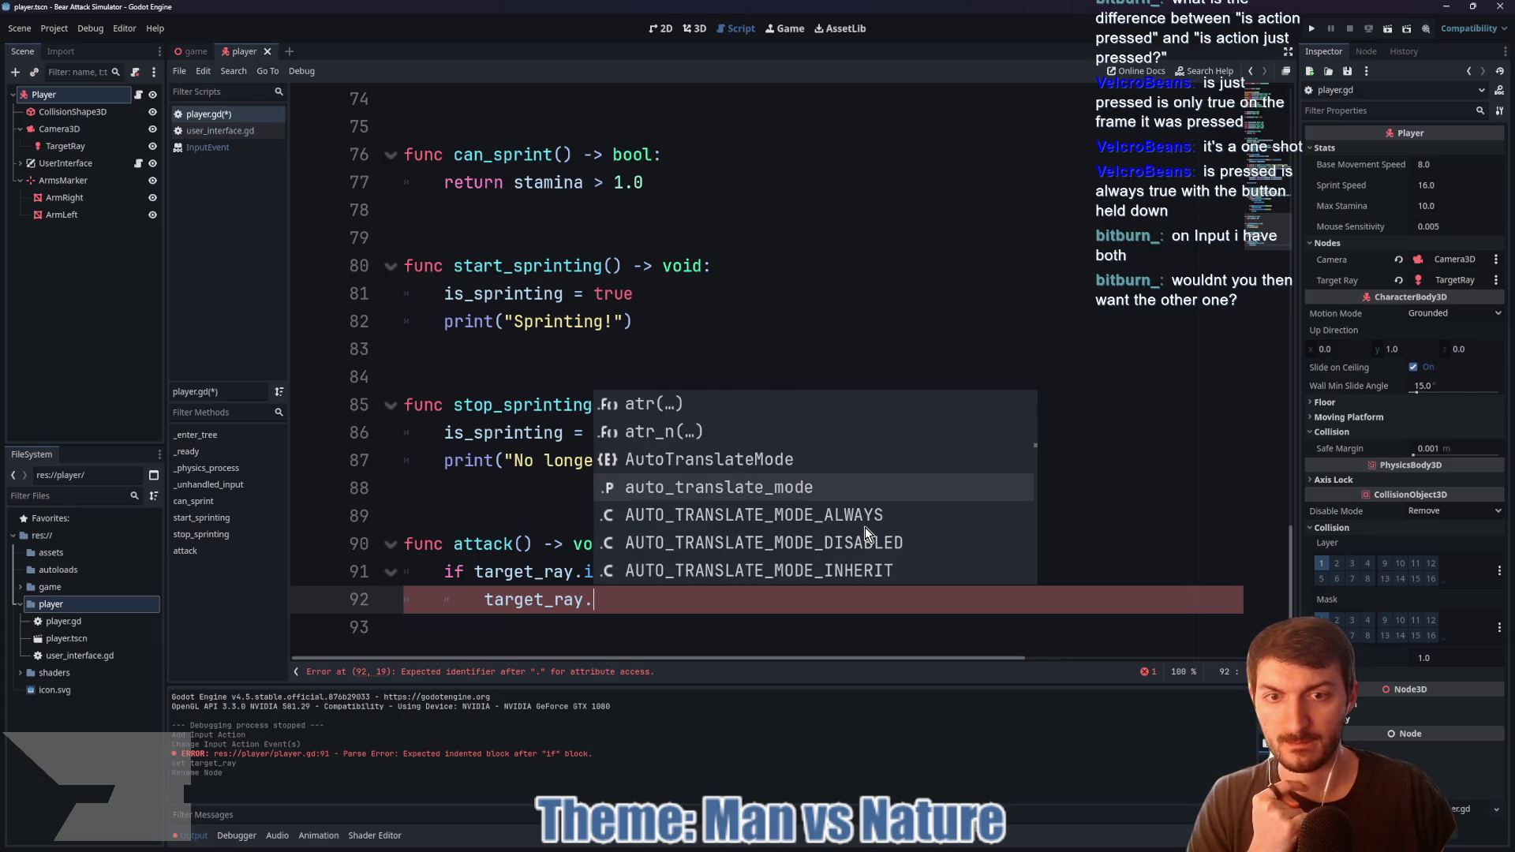
pyautogui.scroll(-2, 865, 527)
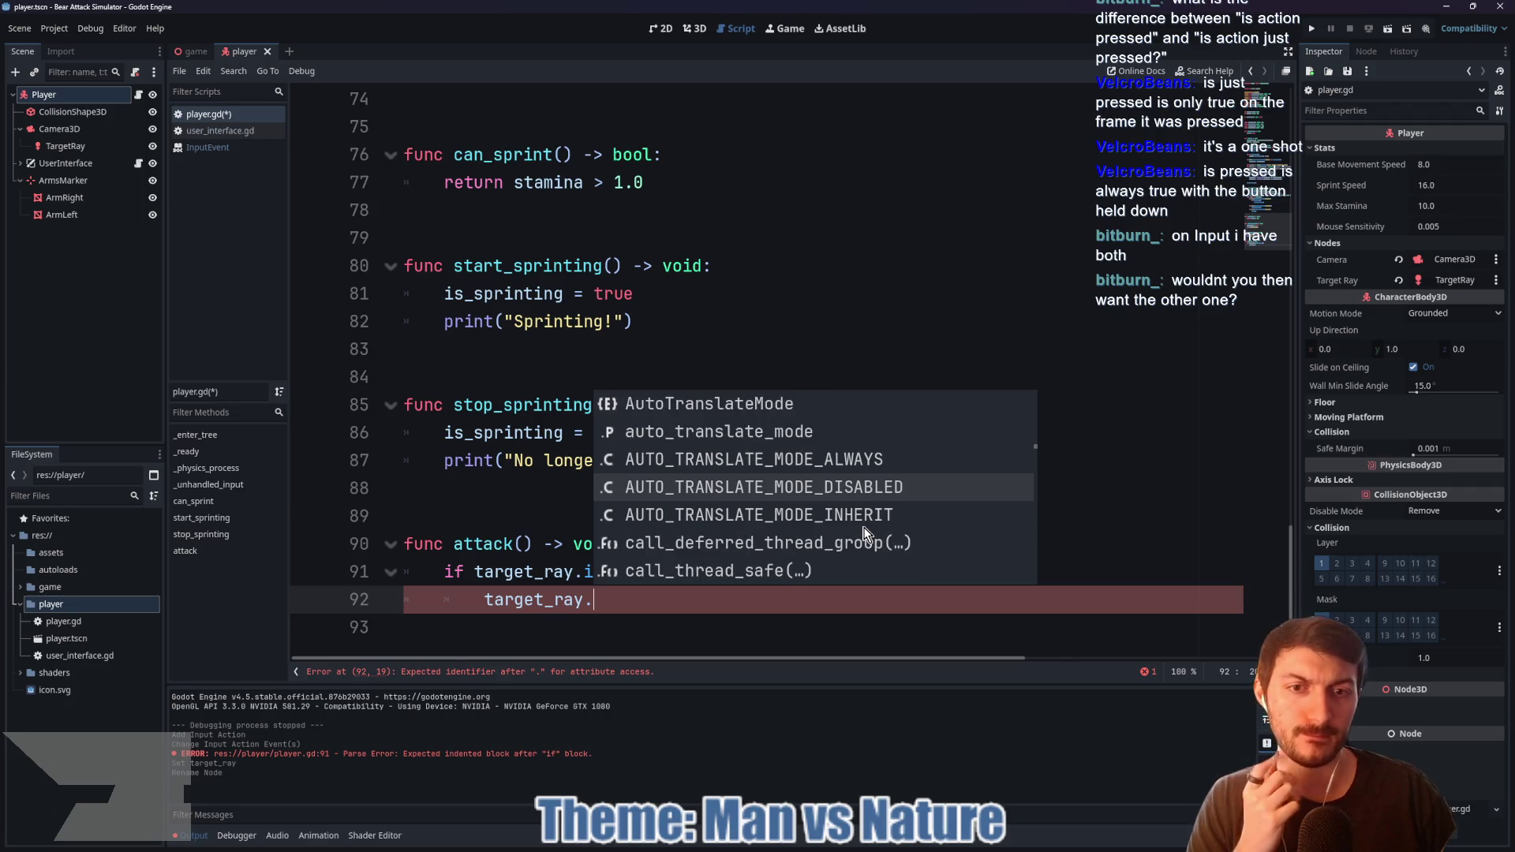
pyautogui.scroll(-6, 865, 533)
pyautogui.scroll(-13, 863, 527)
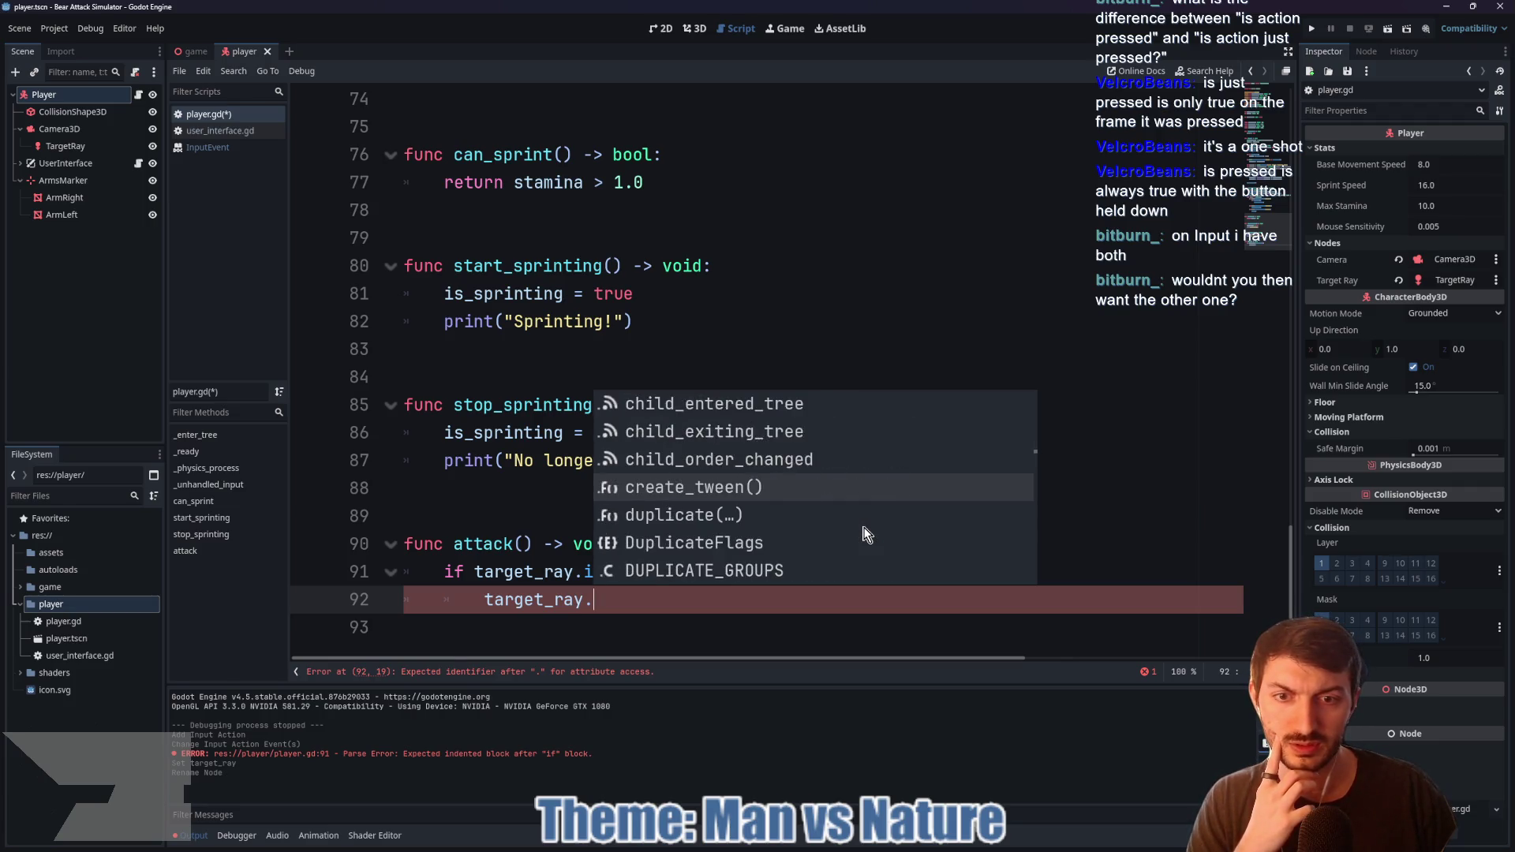
pyautogui.scroll(-6, 856, 528)
pyautogui.scroll(-4, 856, 527)
pyautogui.scroll(-3, 855, 527)
pyautogui.scroll(-1, 855, 527)
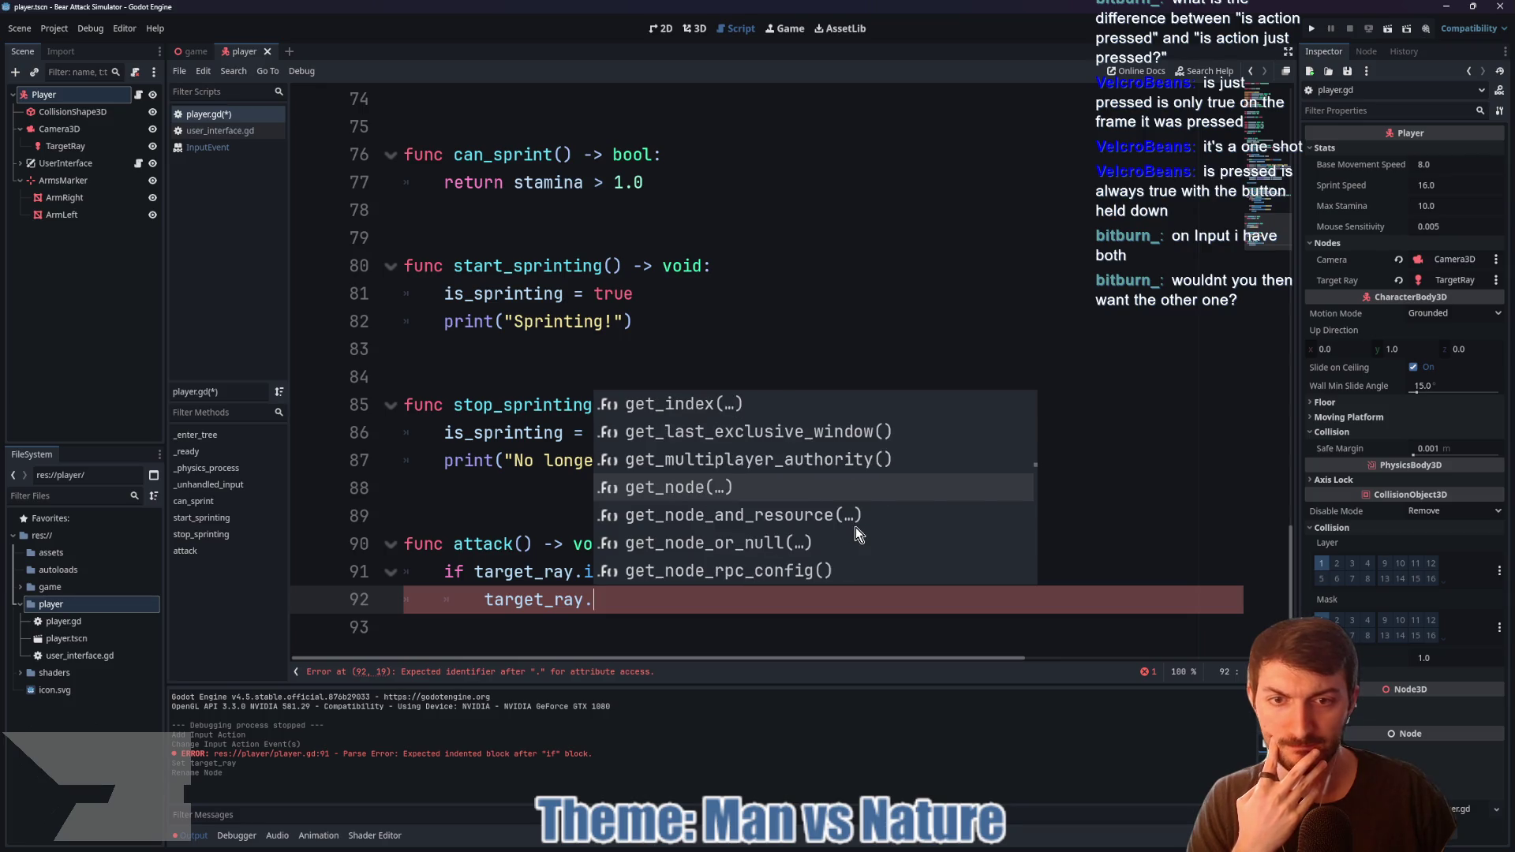
pyautogui.scroll(-4, 853, 527)
pyautogui.scroll(-3, 852, 529)
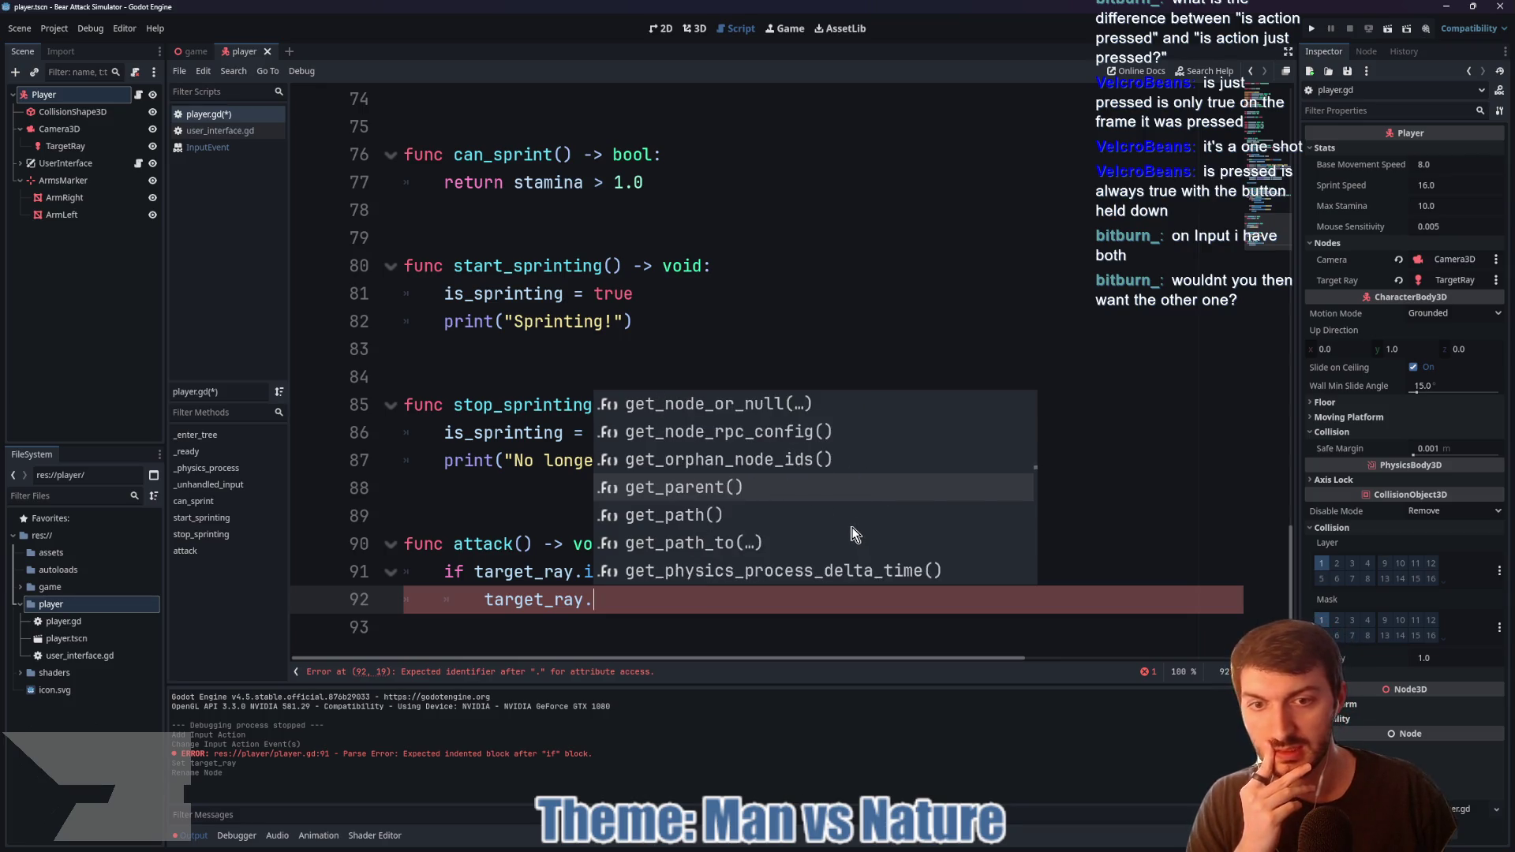
pyautogui.scroll(-12, 852, 537)
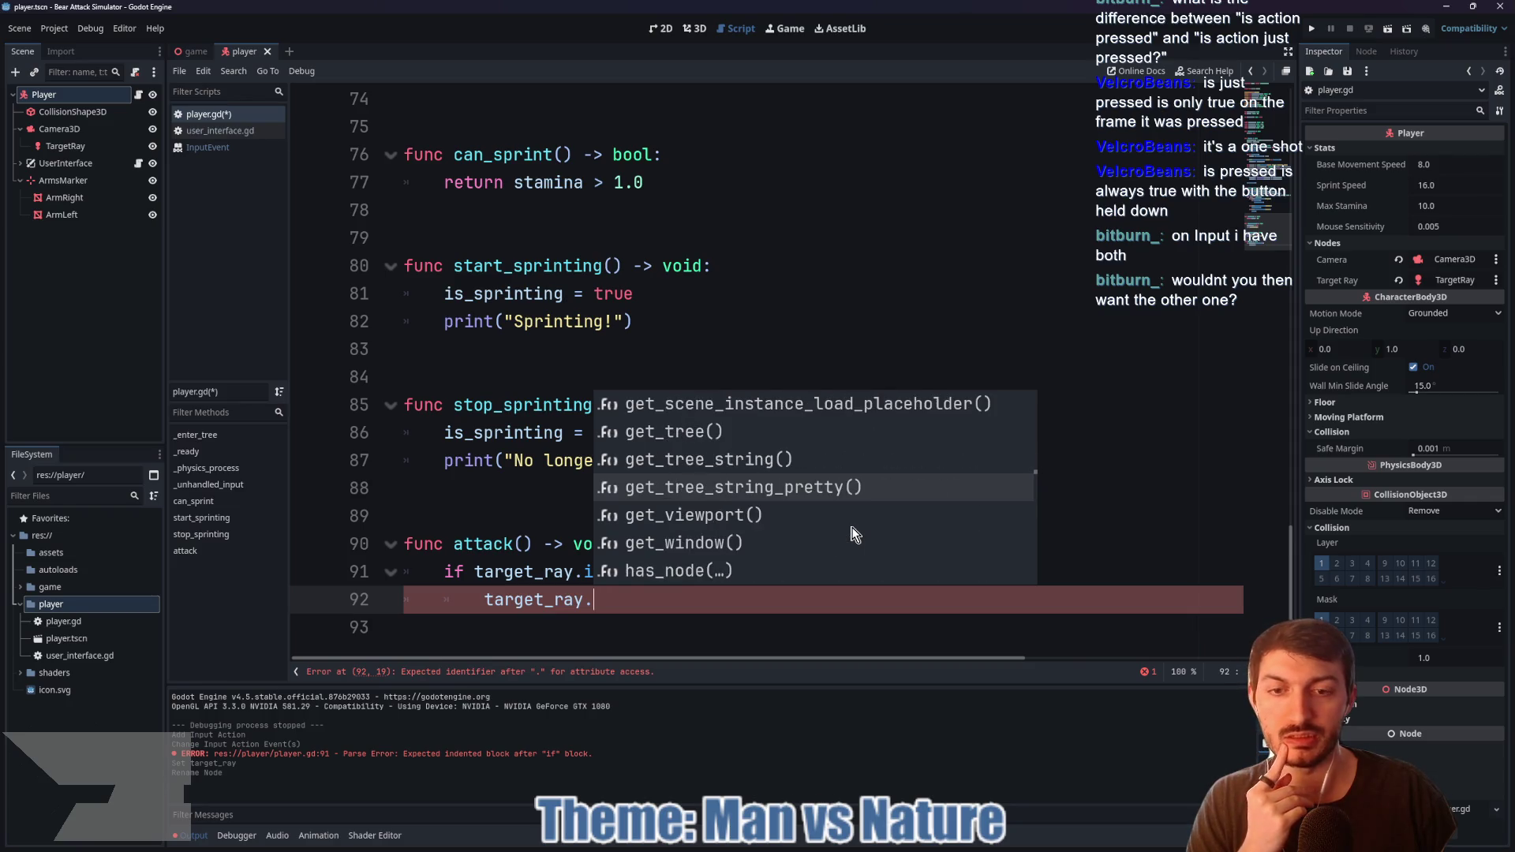
pyautogui.scroll(-3, 841, 535)
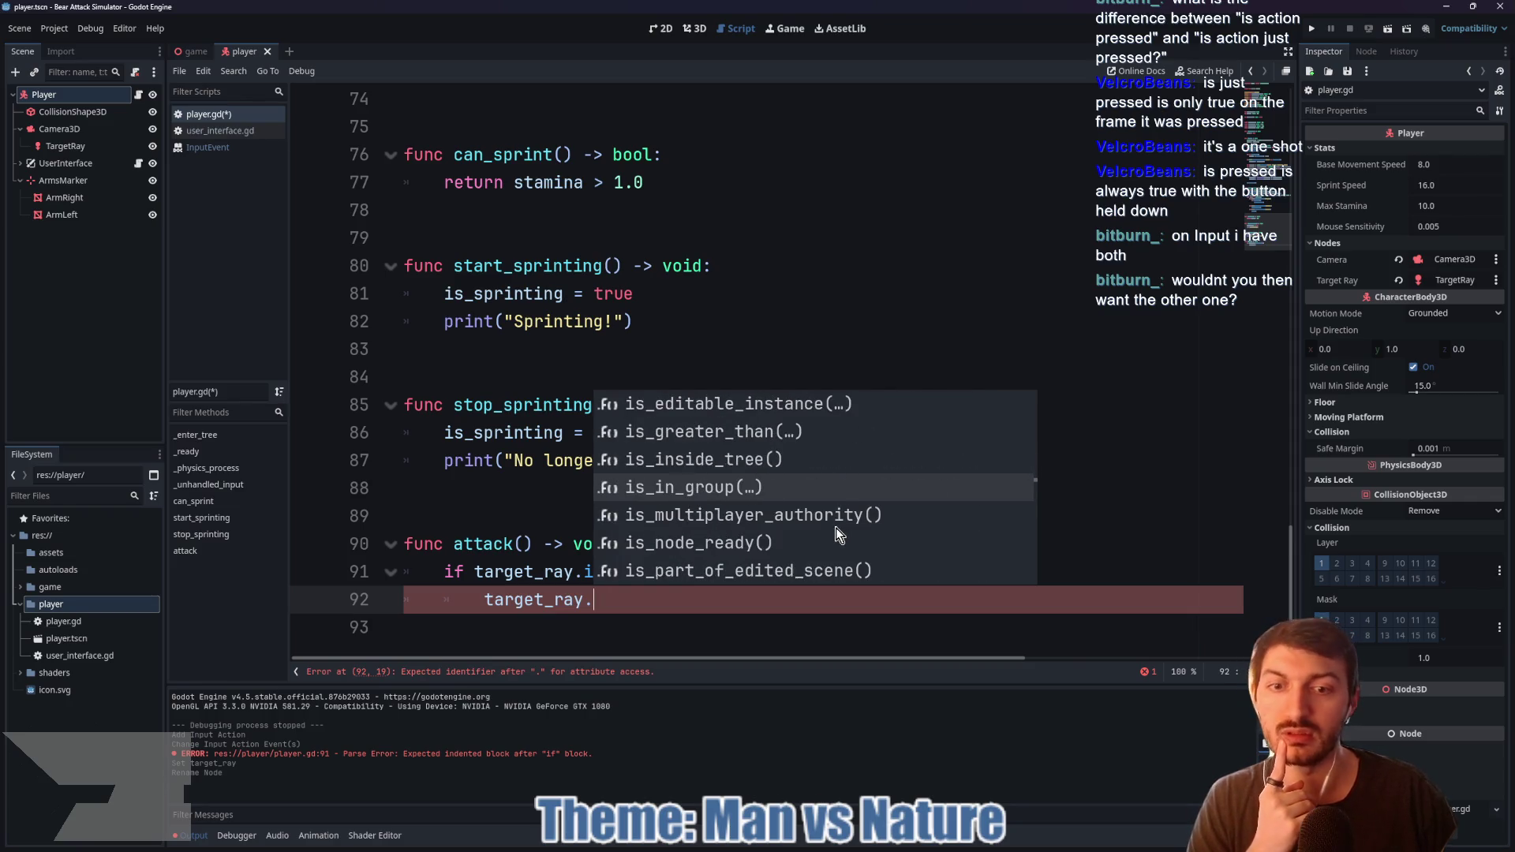
pyautogui.scroll(-4, 836, 536)
pyautogui.scroll(-6, 833, 539)
pyautogui.scroll(-7, 831, 533)
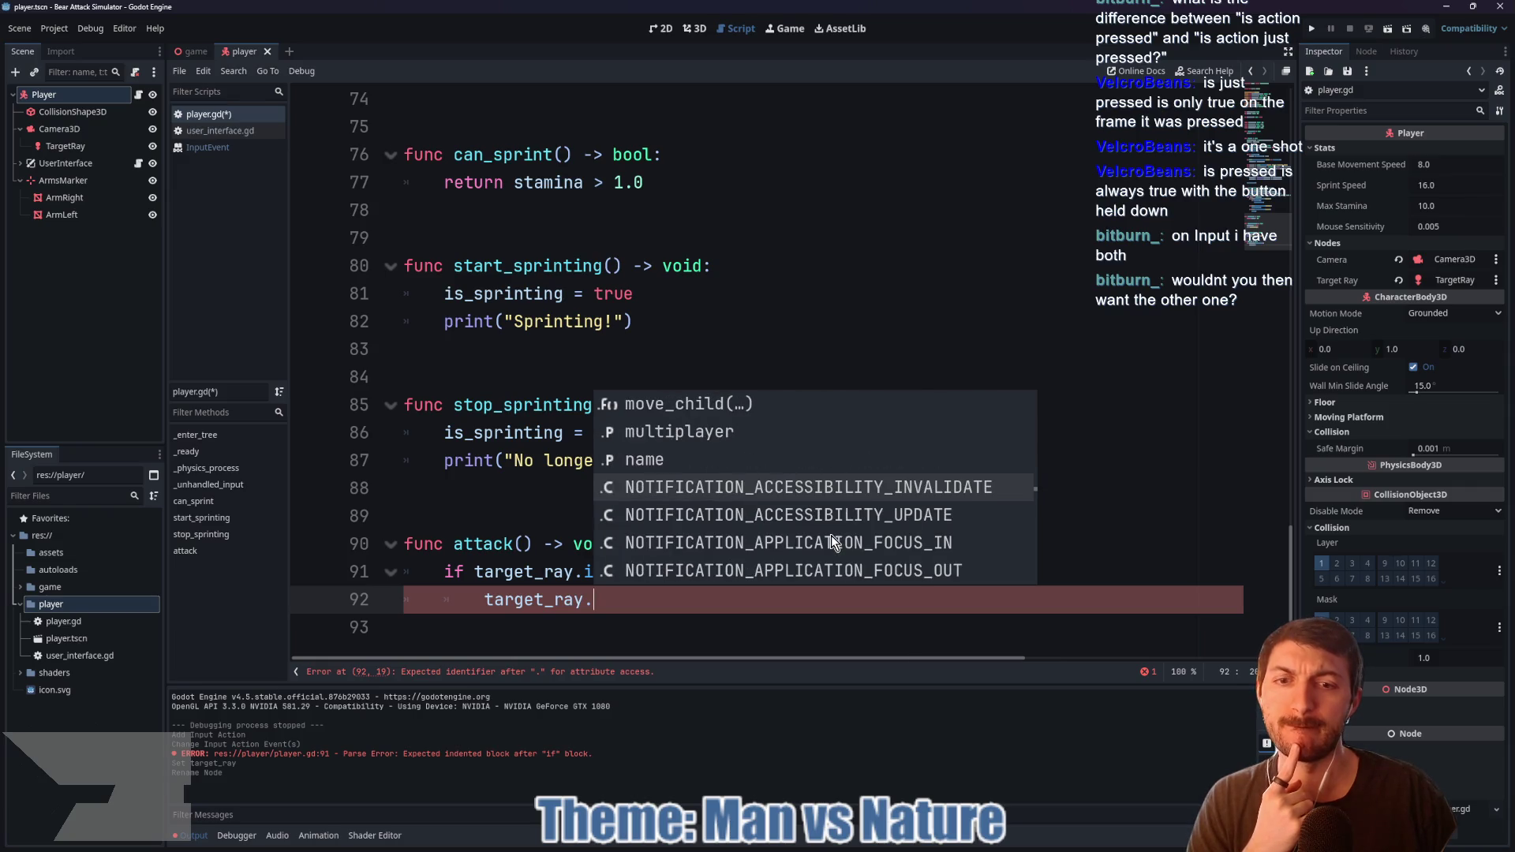
pyautogui.scroll(6, 830, 535)
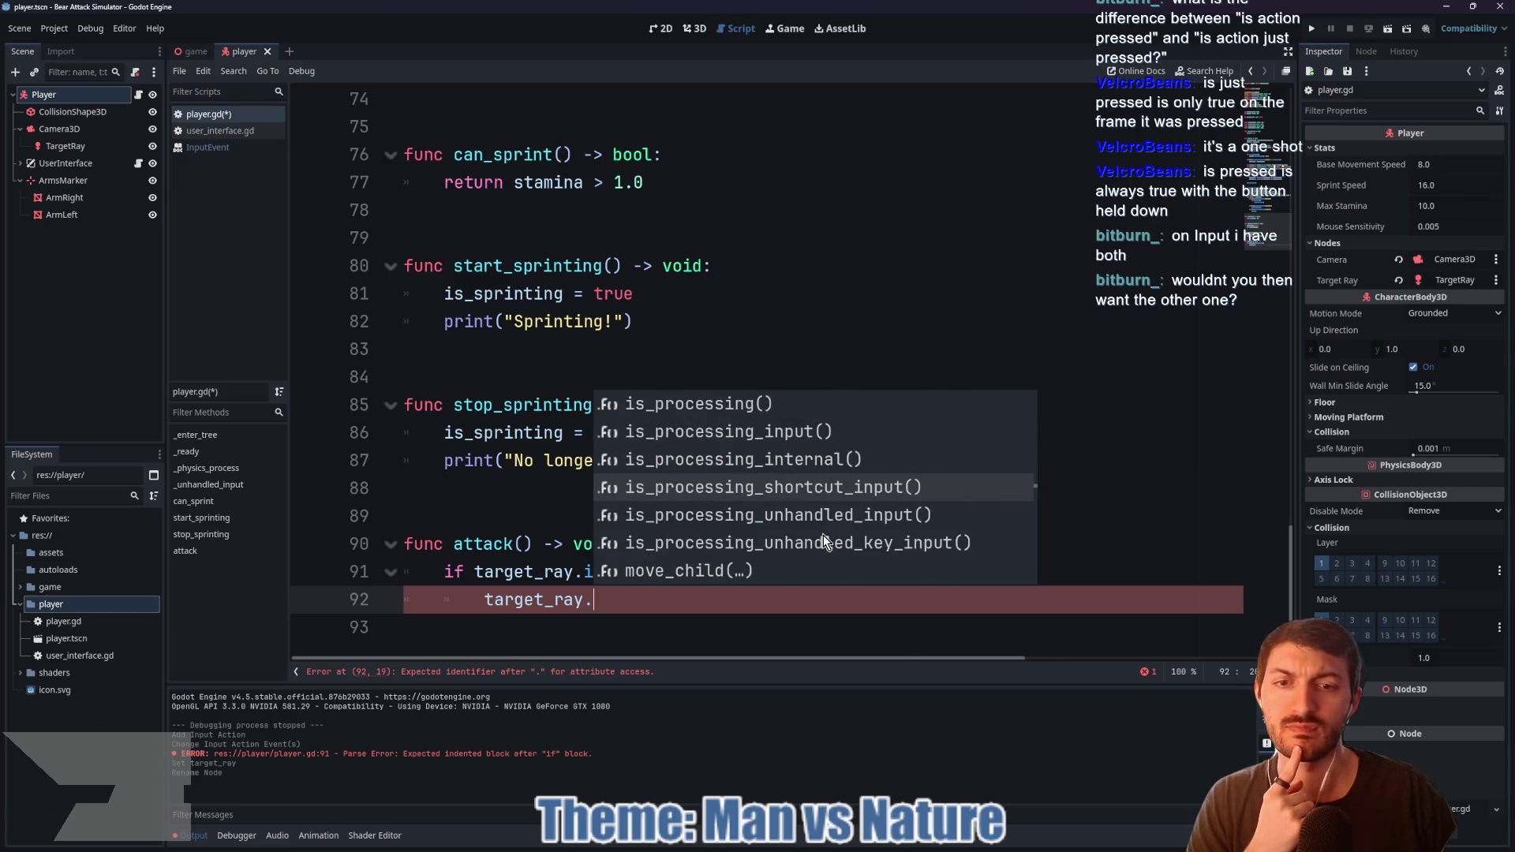
pyautogui.scroll(-10, 822, 535)
pyautogui.scroll(-20, 822, 535)
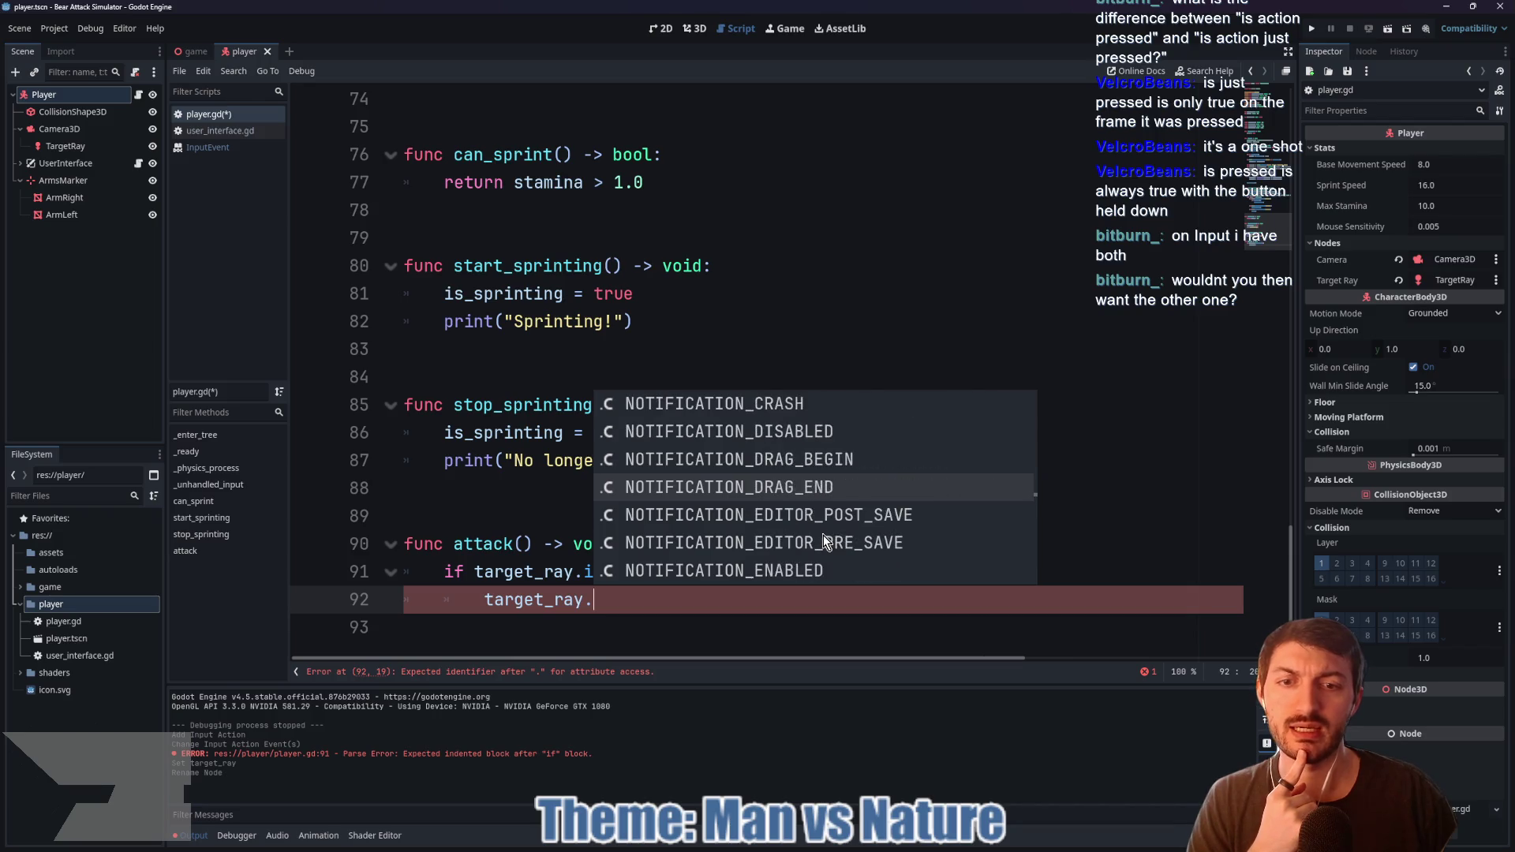
pyautogui.scroll(-14, 812, 538)
pyautogui.scroll(6, 809, 532)
pyautogui.scroll(-4, 810, 533)
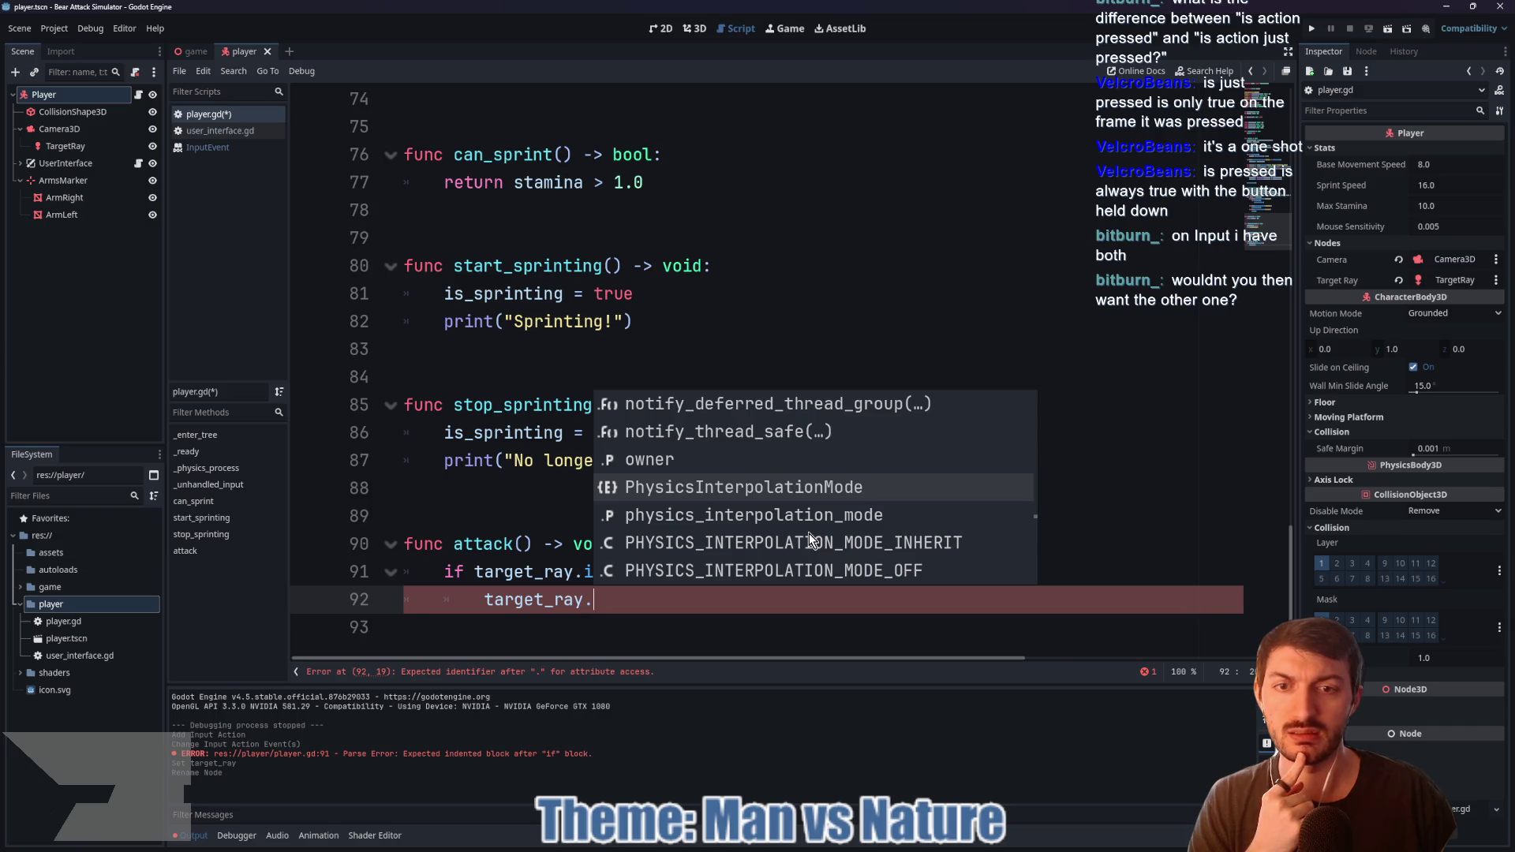
pyautogui.scroll(-20, 810, 538)
pyautogui.scroll(-4, 810, 538)
pyautogui.click(655, 601)
pyautogui.write('get')
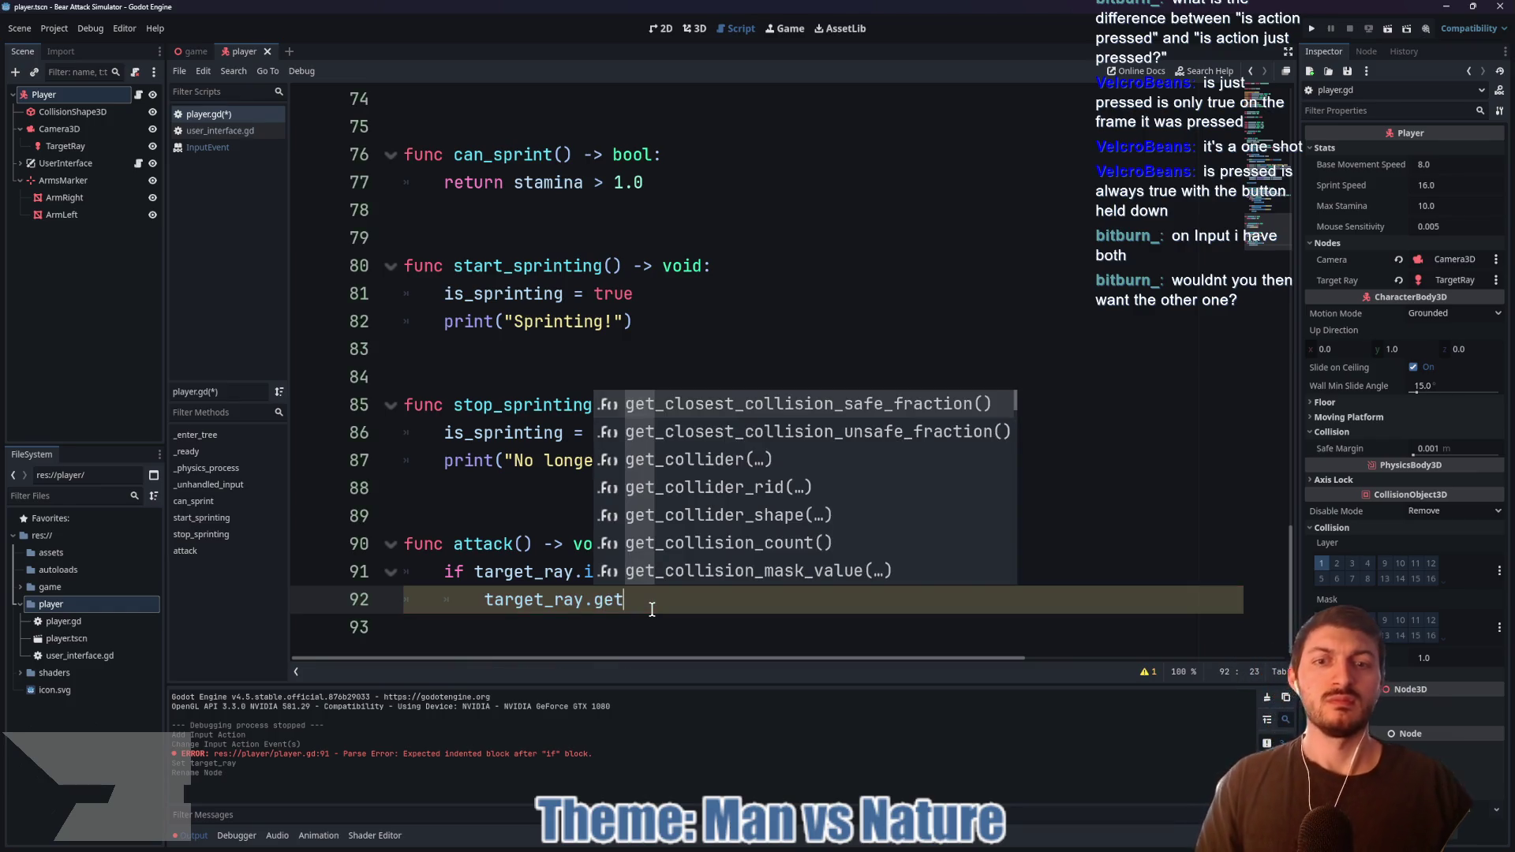
pyautogui.press('Down')
pyautogui.press('Down')
pyautogui.press('Down')
pyautogui.press('Down')
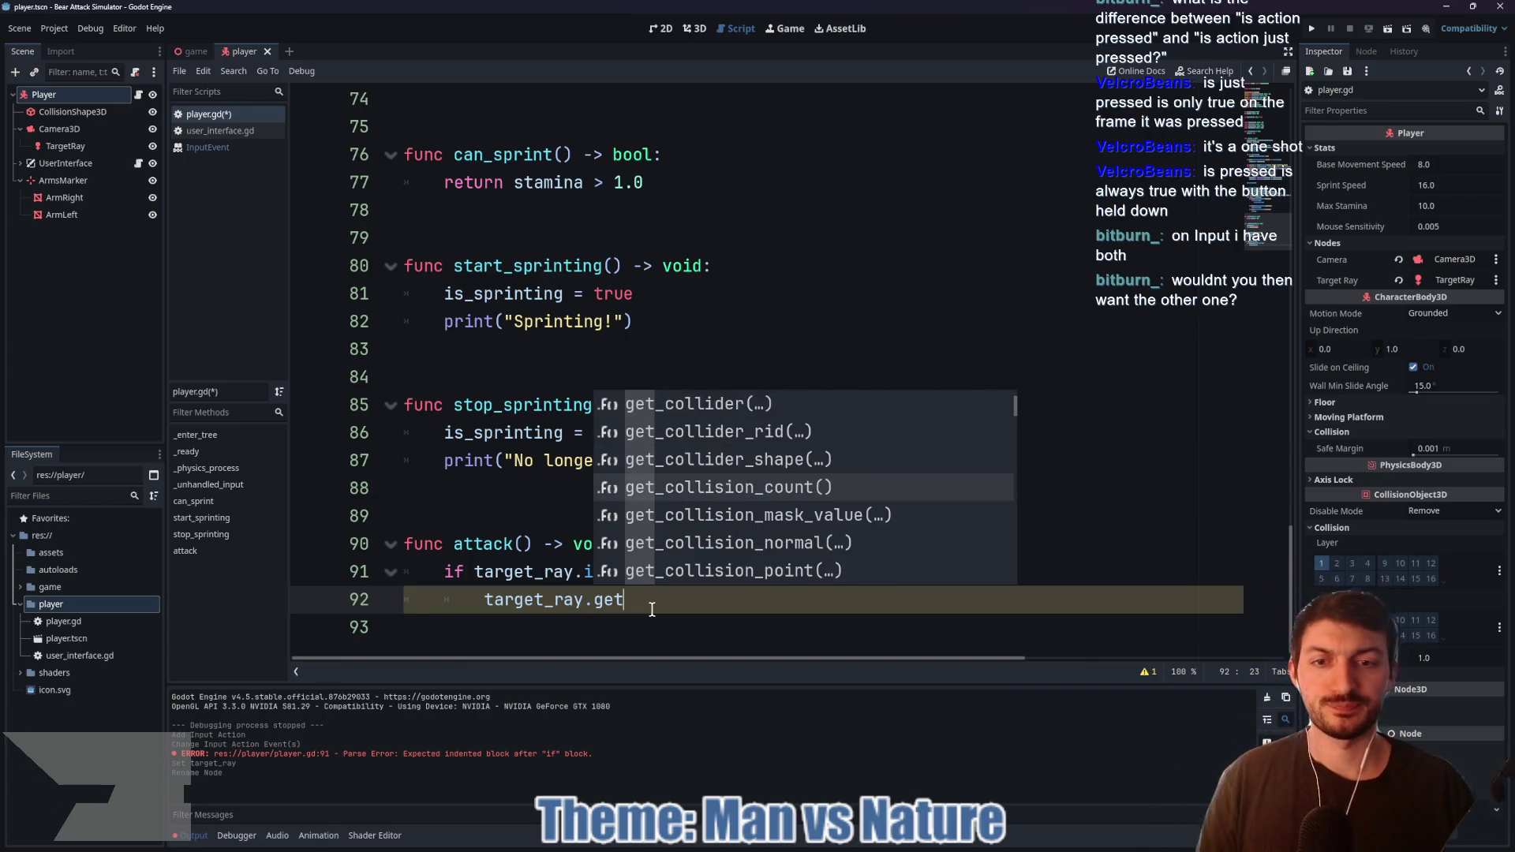
pyautogui.press('Return')
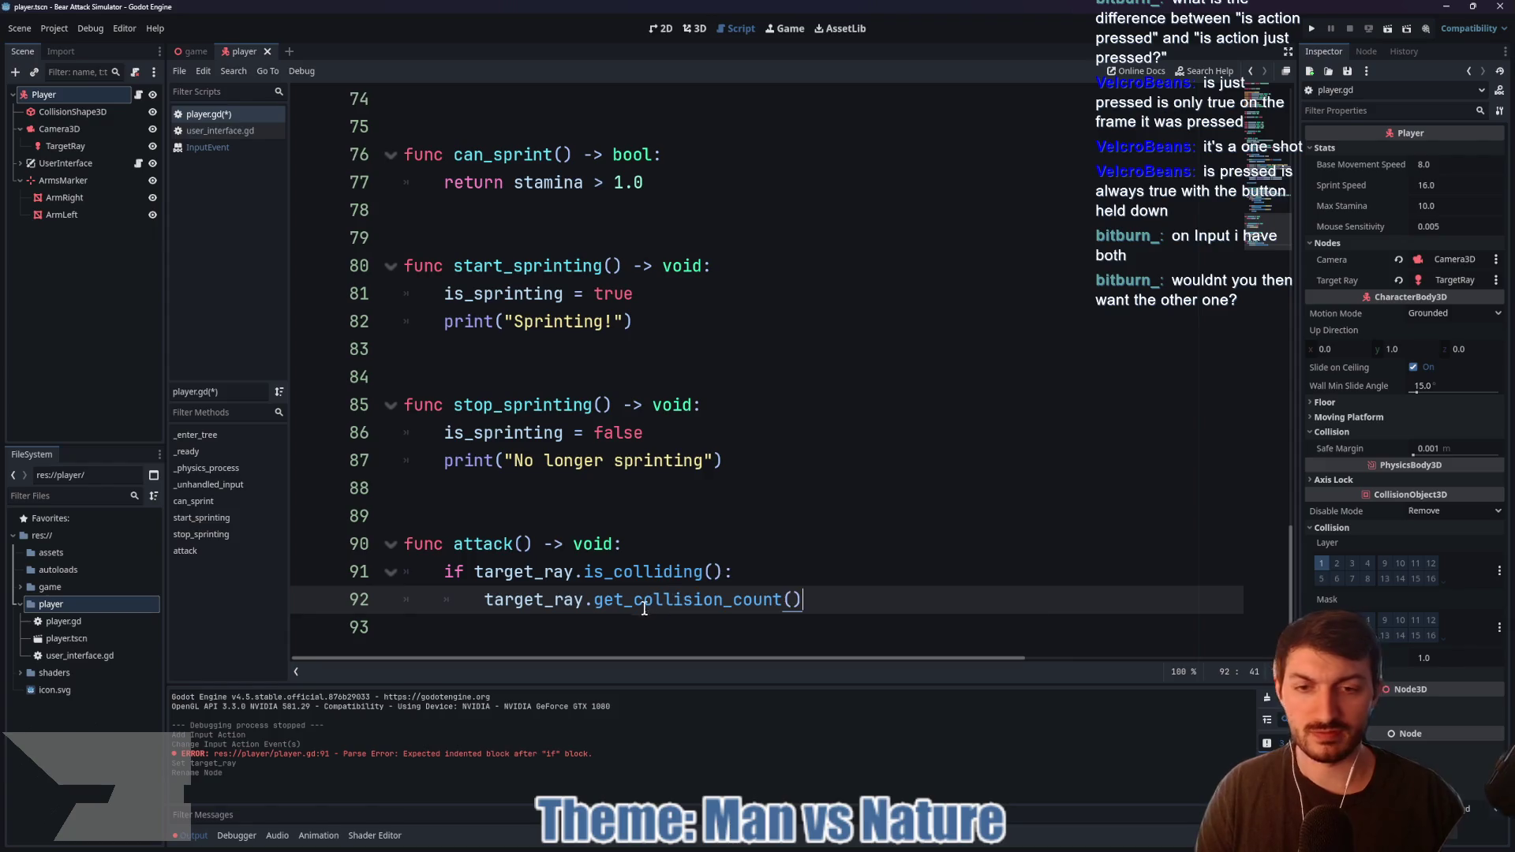
# Turn line 92 into the loop header 'for collision in target_ray.get_collision_count():'
pyautogui.moveTo(660, 603)
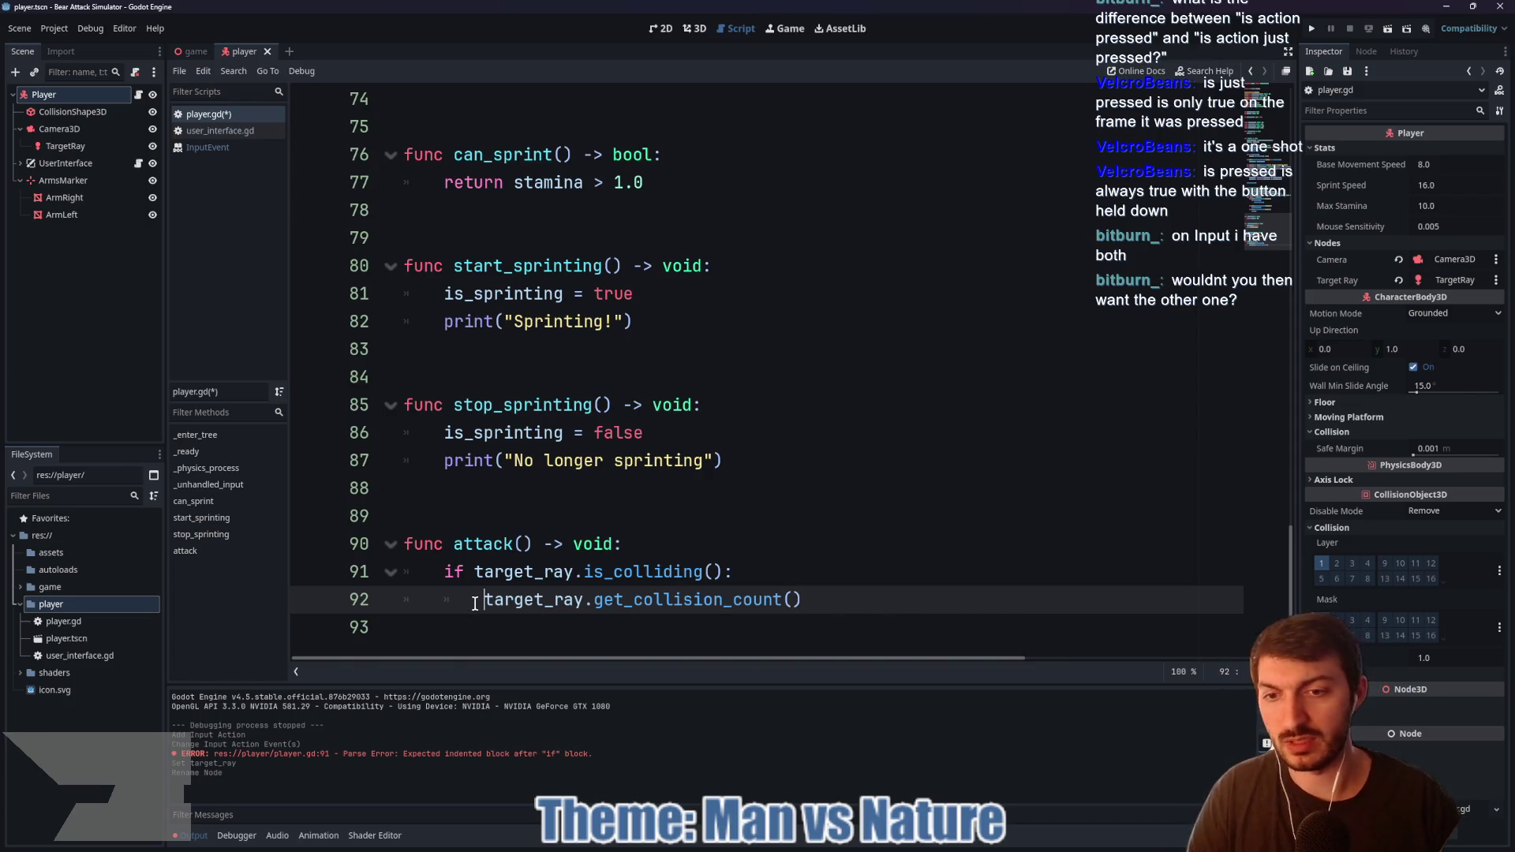
pyautogui.write('for collision in')
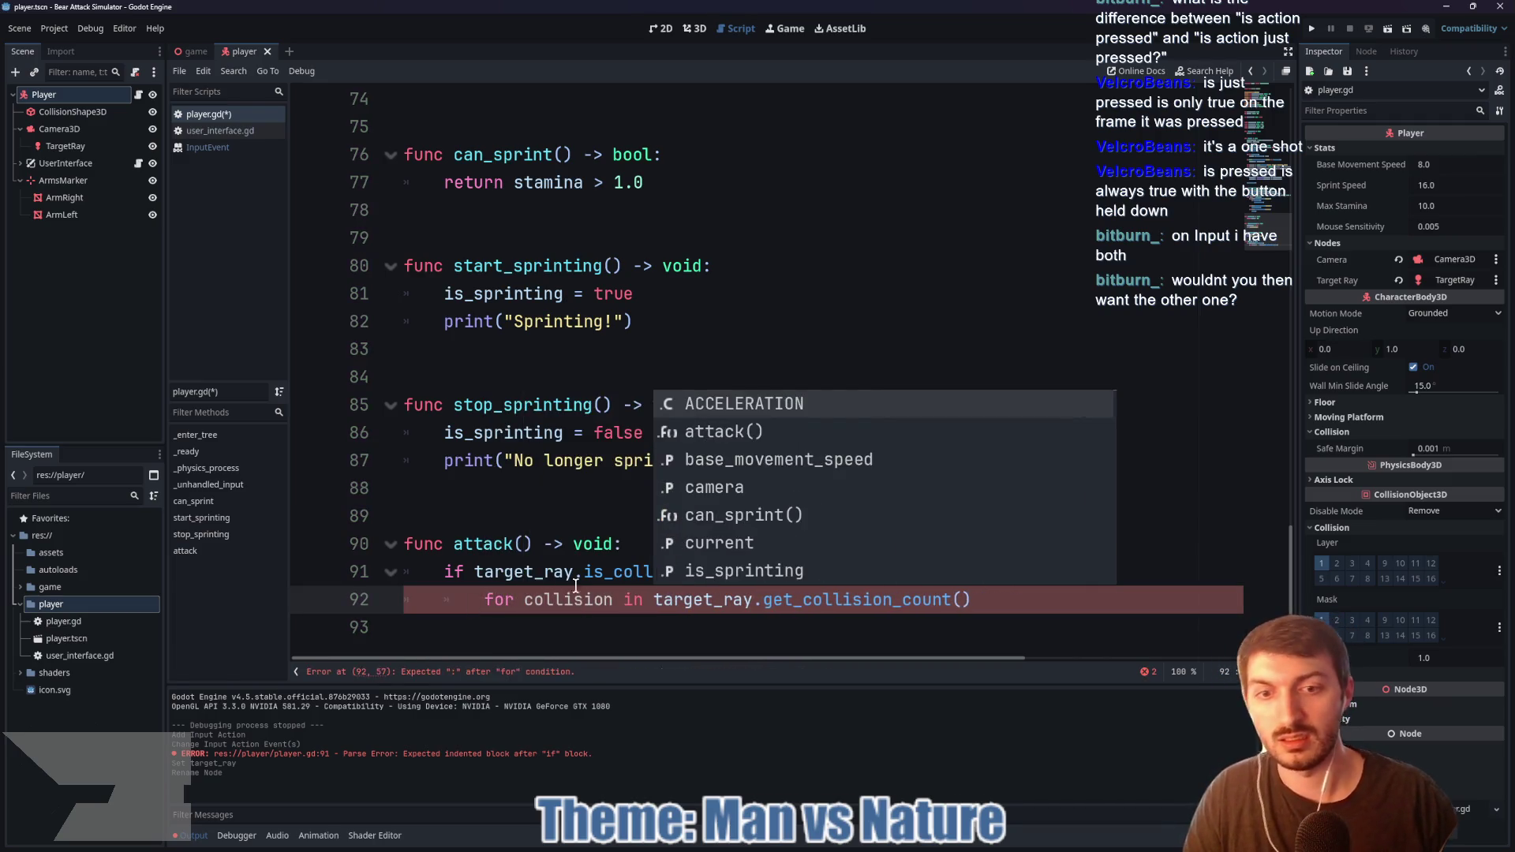
pyautogui.click(1014, 612)
pyautogui.write(':')
pyautogui.press('Return')
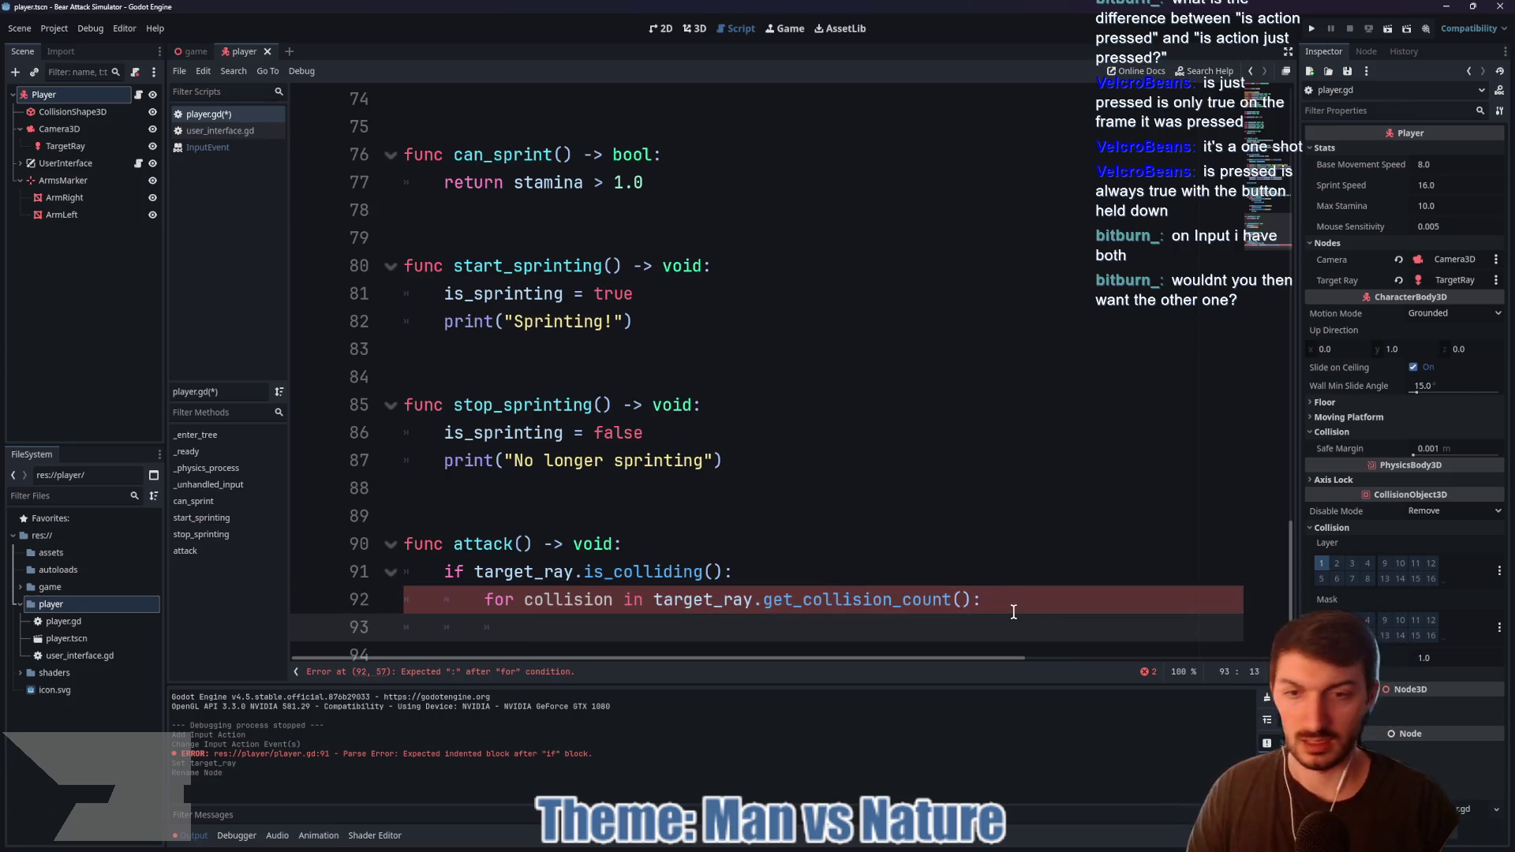
# Add 'if collision.get_parent() is Bear:' inside the loop with an empty indented line below
pyautogui.write('if collision is')
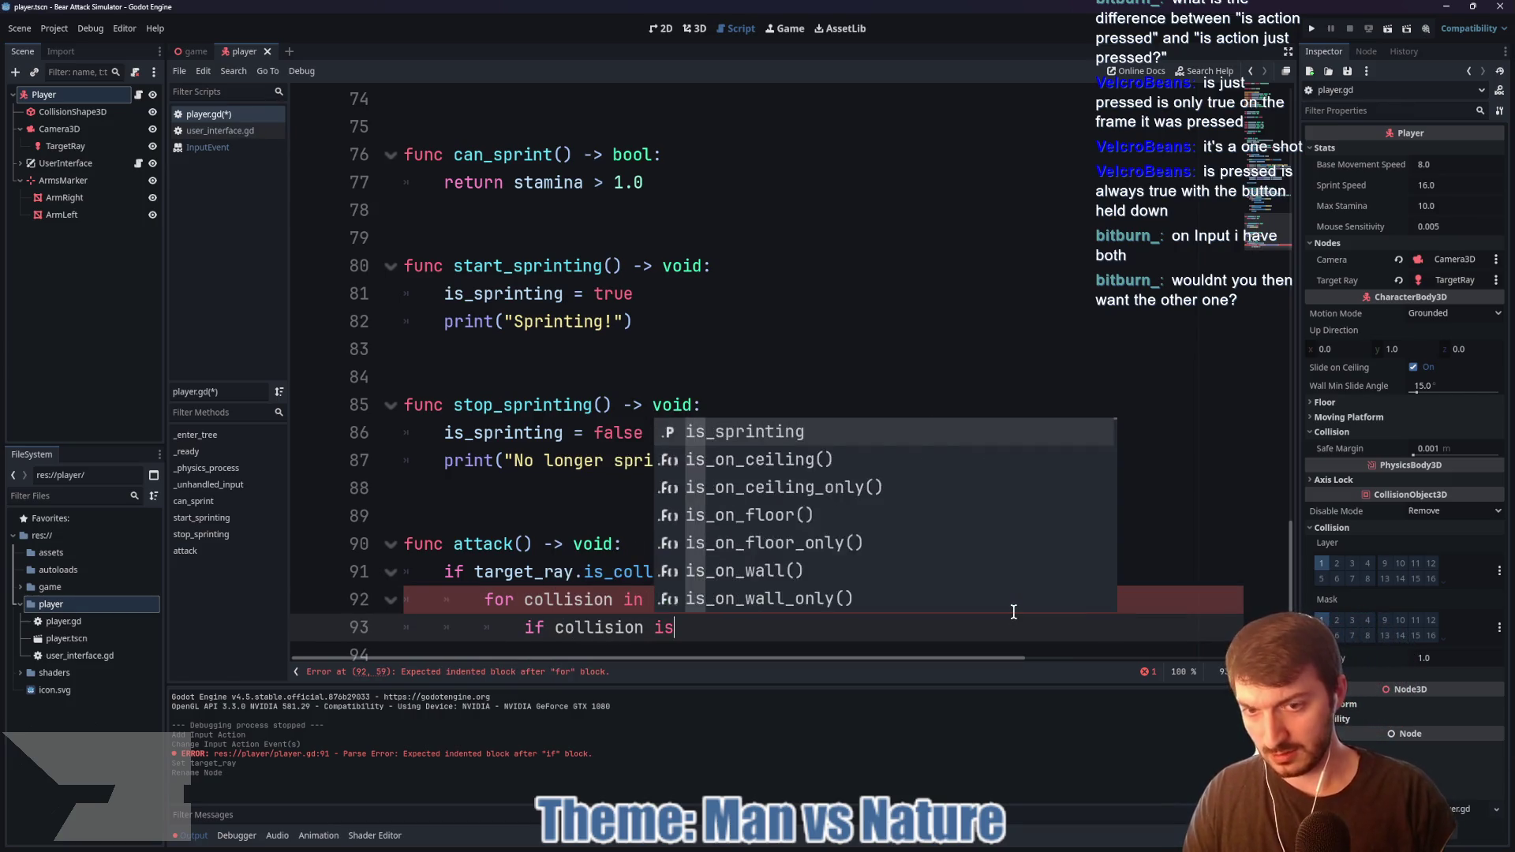
pyautogui.write(' Bear')
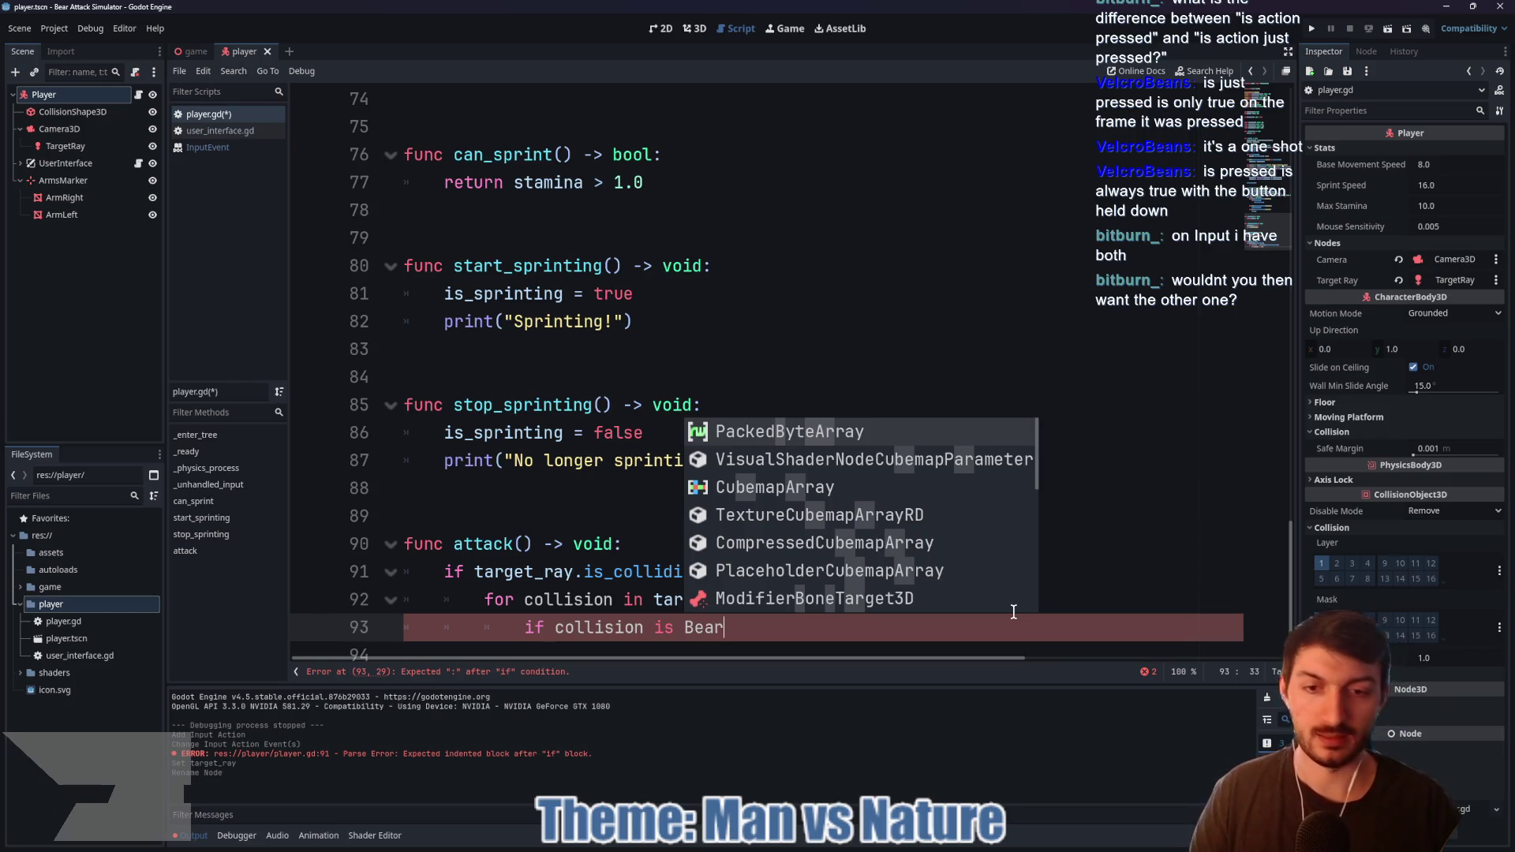
pyautogui.press('BackSpace')
pyautogui.press('BackSpace')
pyautogui.press('BackSpace')
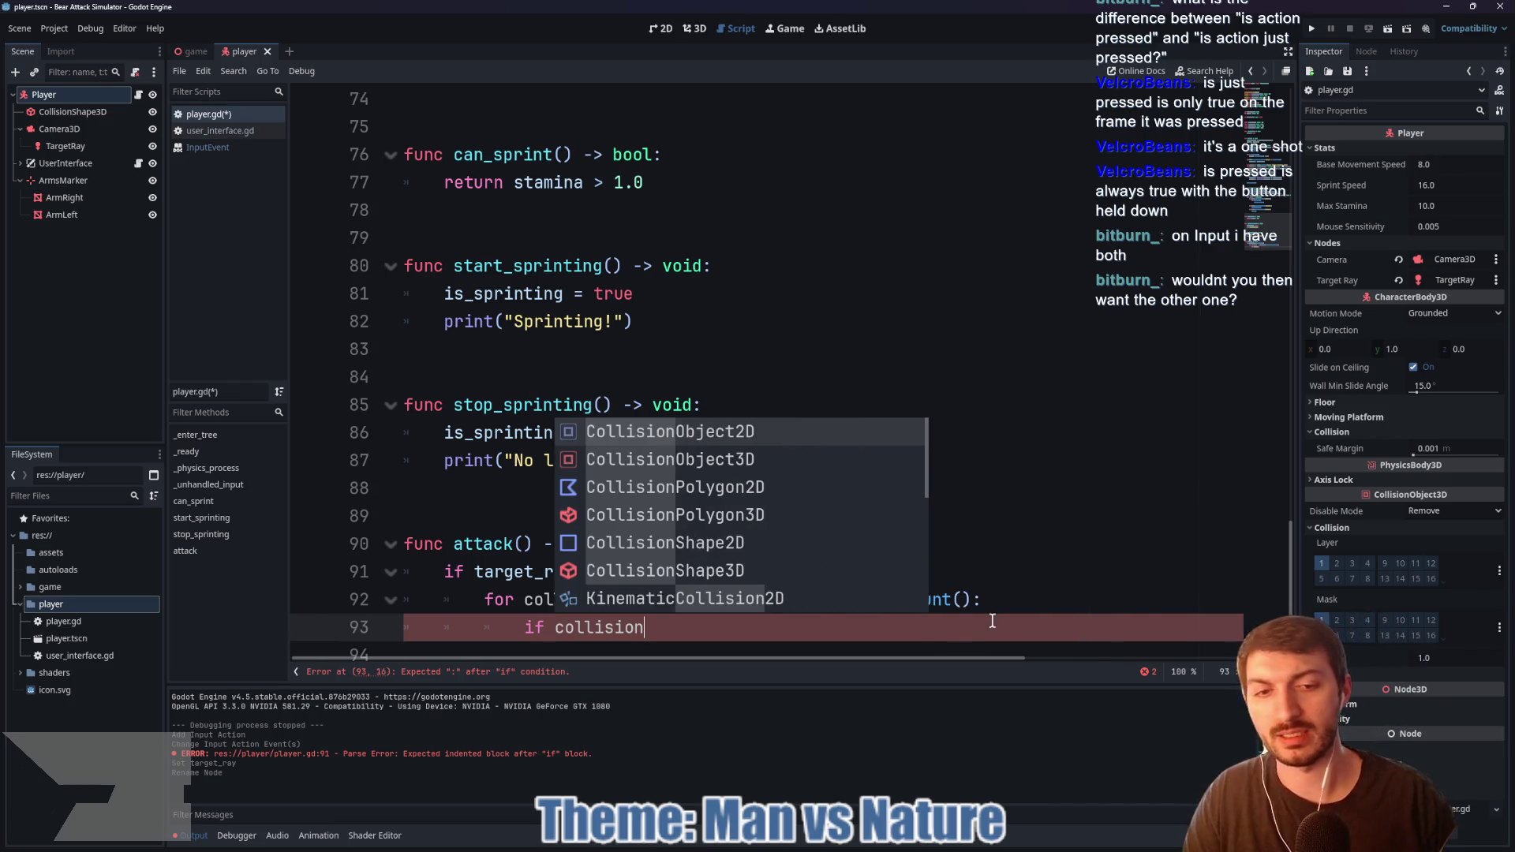
pyautogui.moveTo(944, 604)
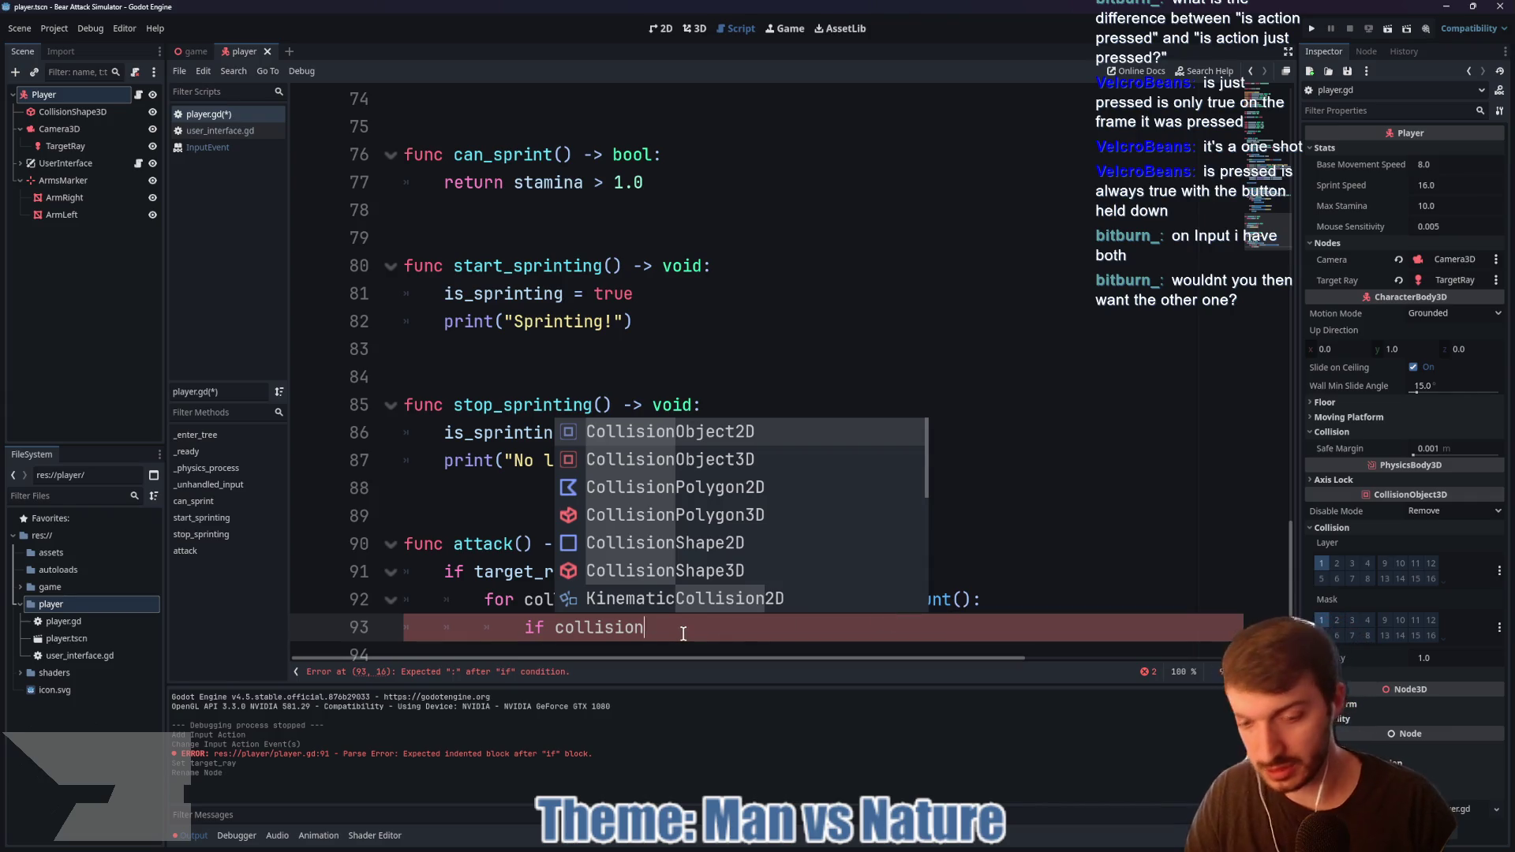
pyautogui.write('.get_parent() is ')
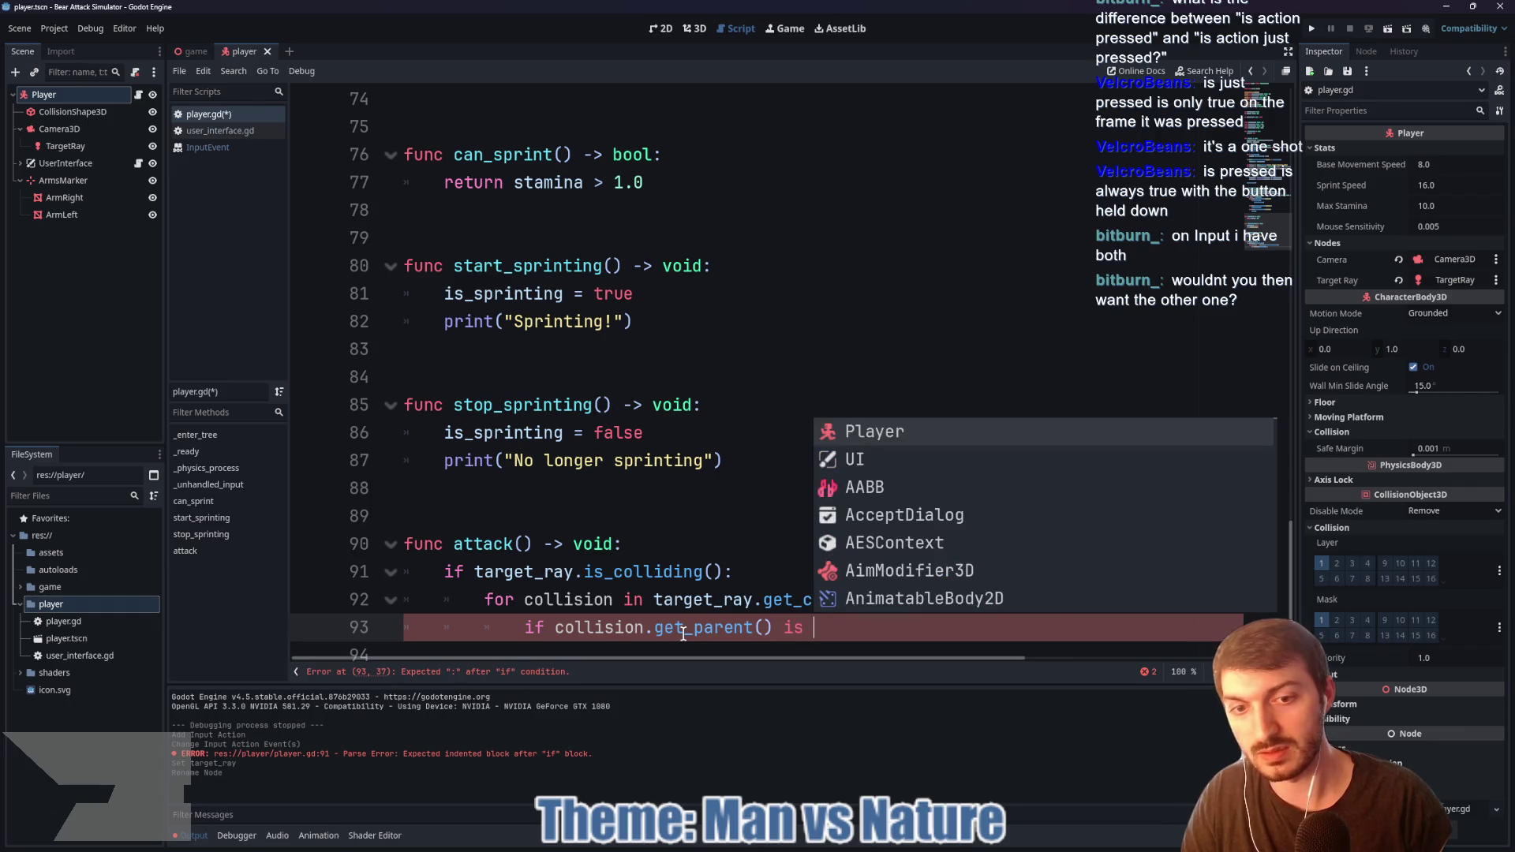
pyautogui.write('Bear:')
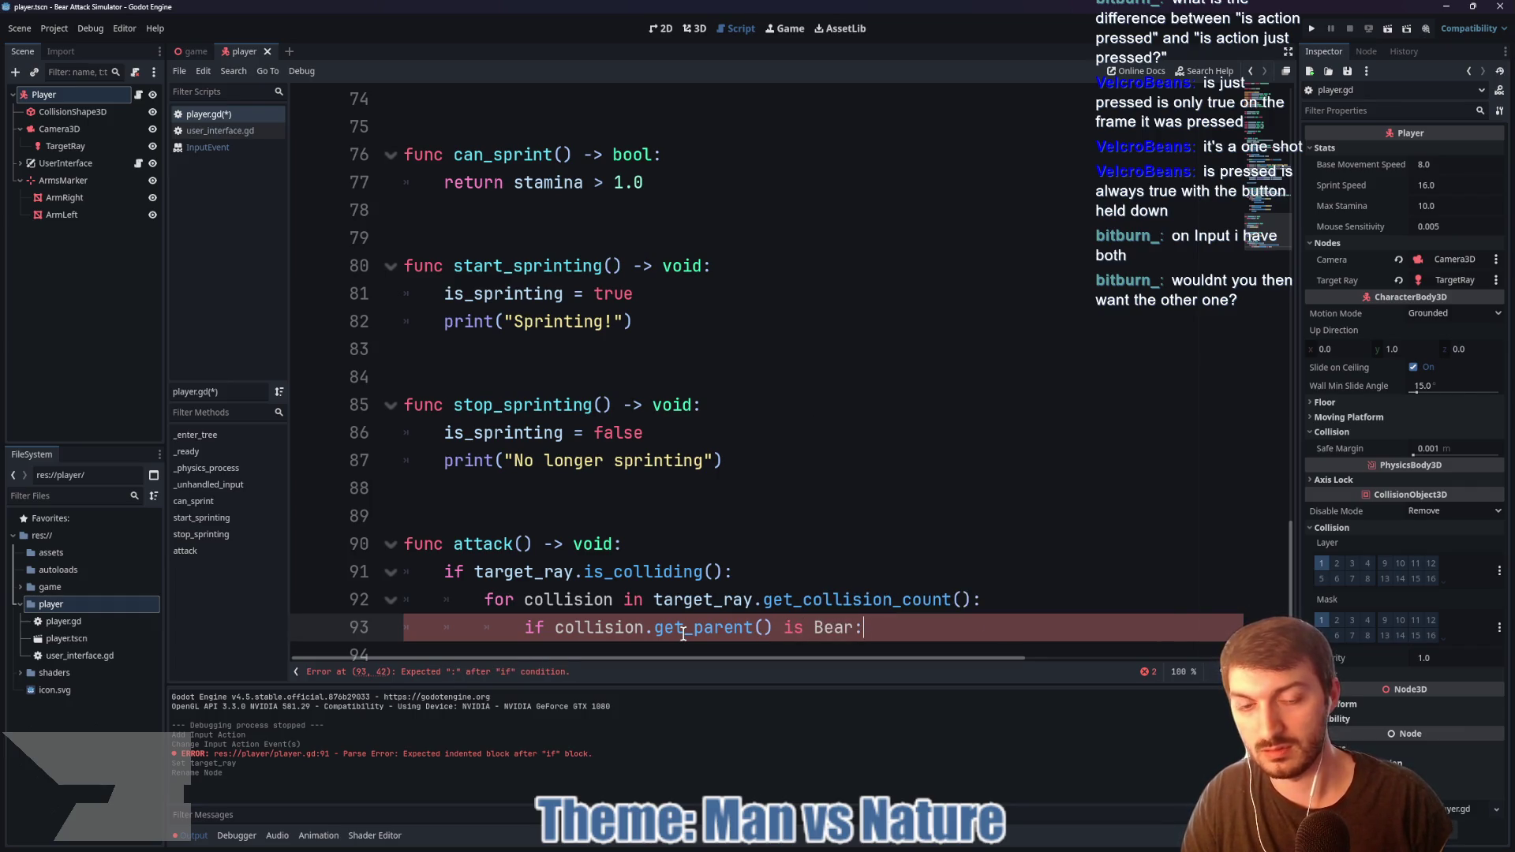
pyautogui.press('Return')
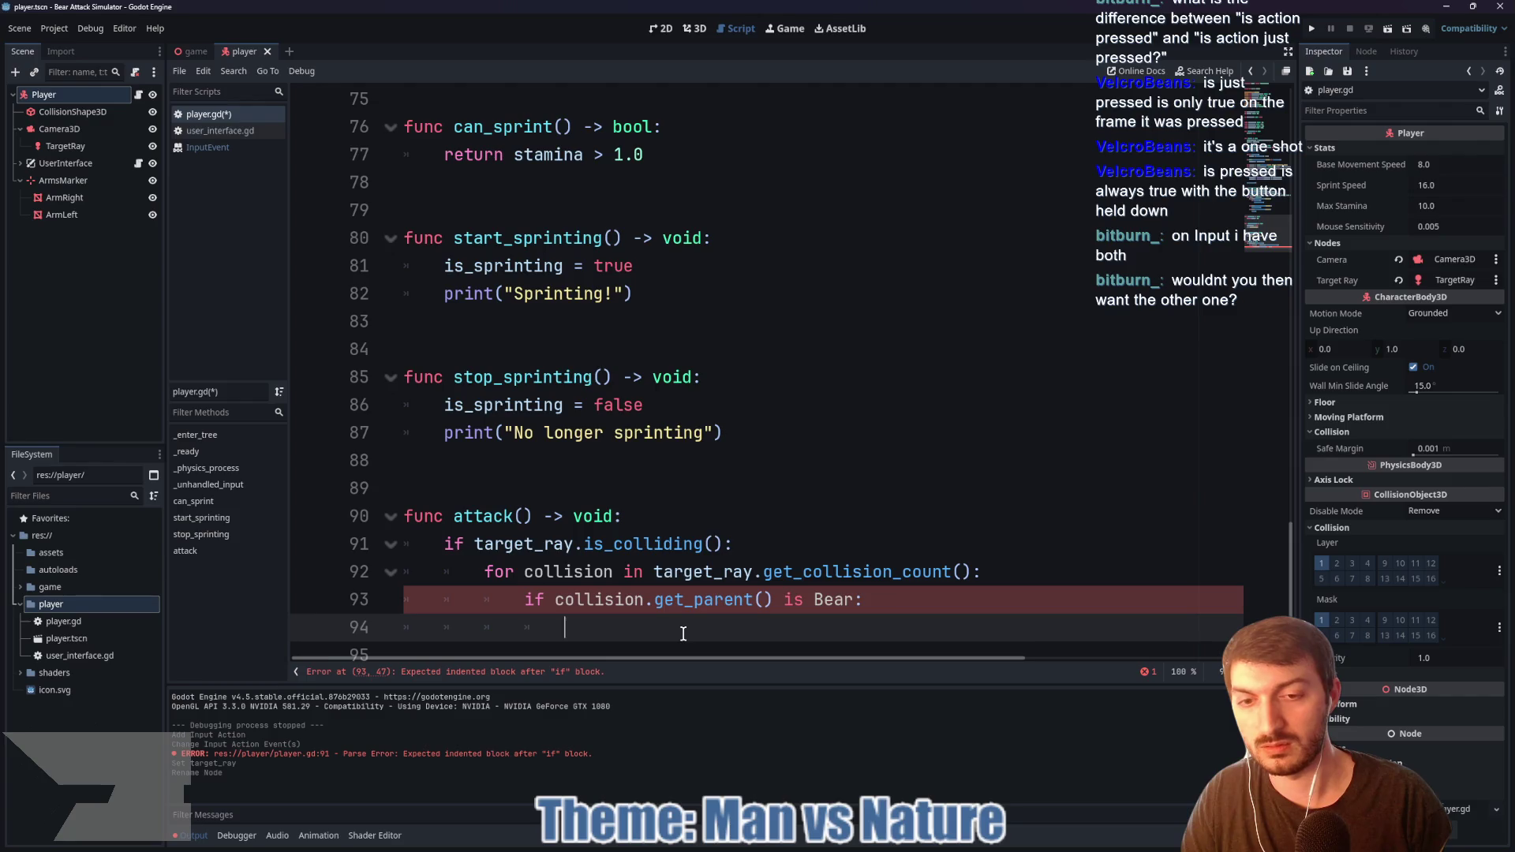
pyautogui.write('collision')
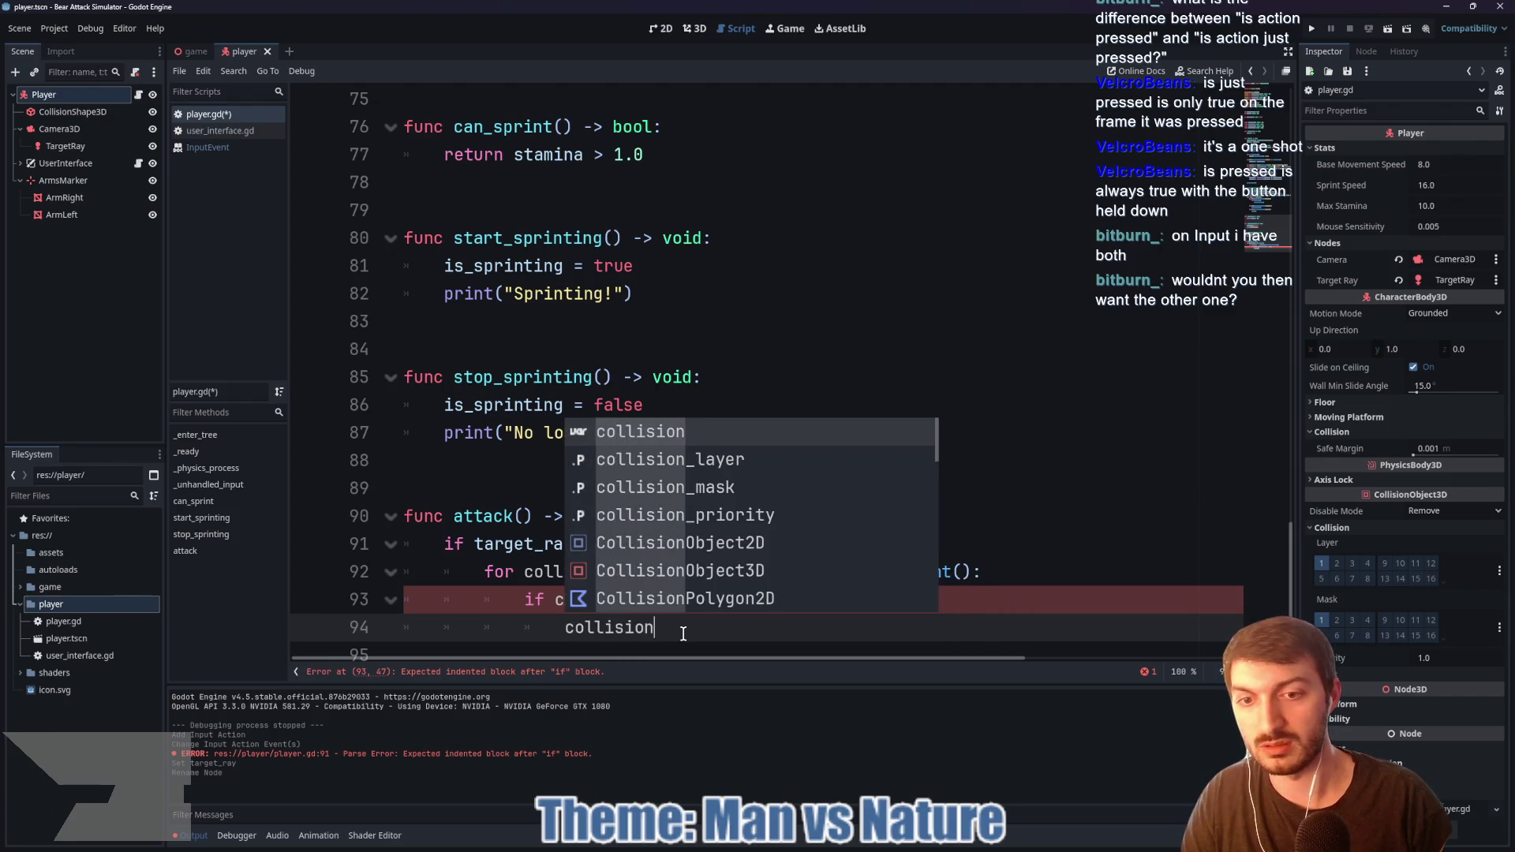
pyautogui.press('BackSpace')
pyautogui.press('BackSpace')
pyautogui.press('BackSpace')
pyautogui.press('BackSpace')
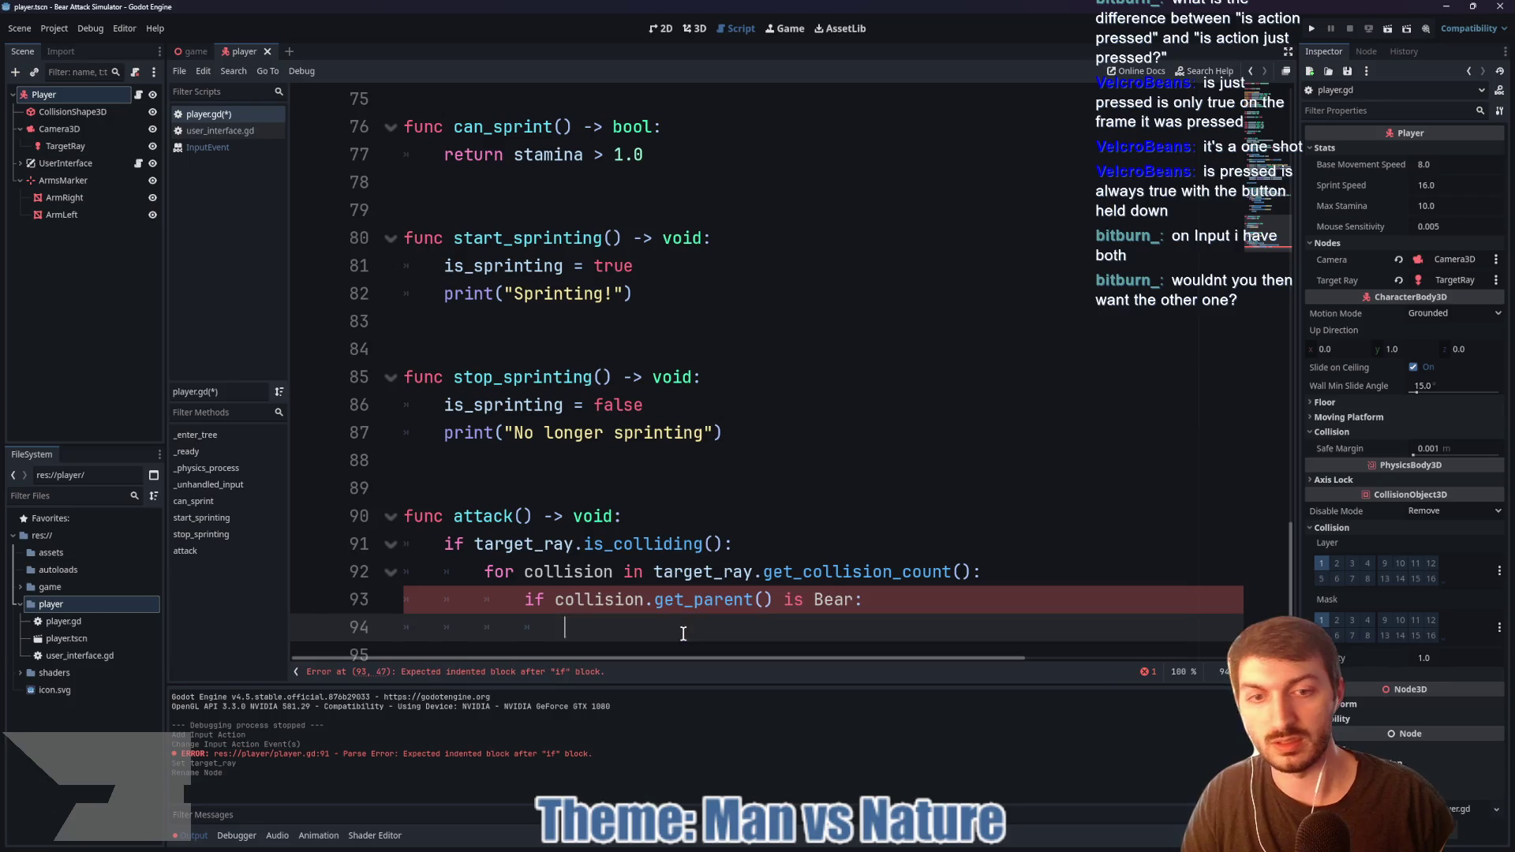
pyautogui.click(991, 565)
# Insert 'var body = collision.get_parent()' on a new line above the Bear check
pyautogui.press('Return')
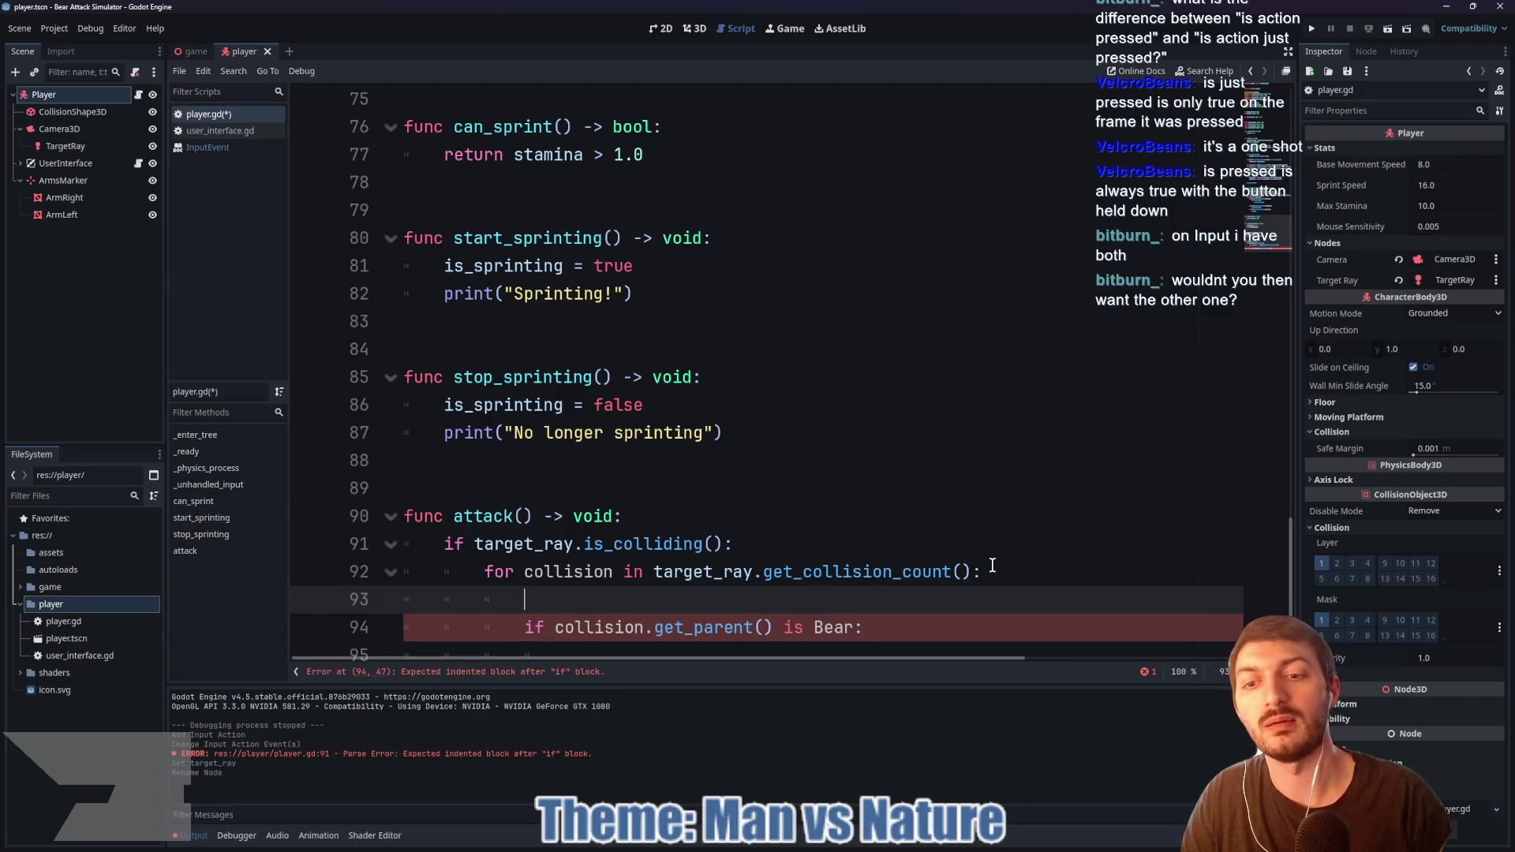
pyautogui.write('bod')
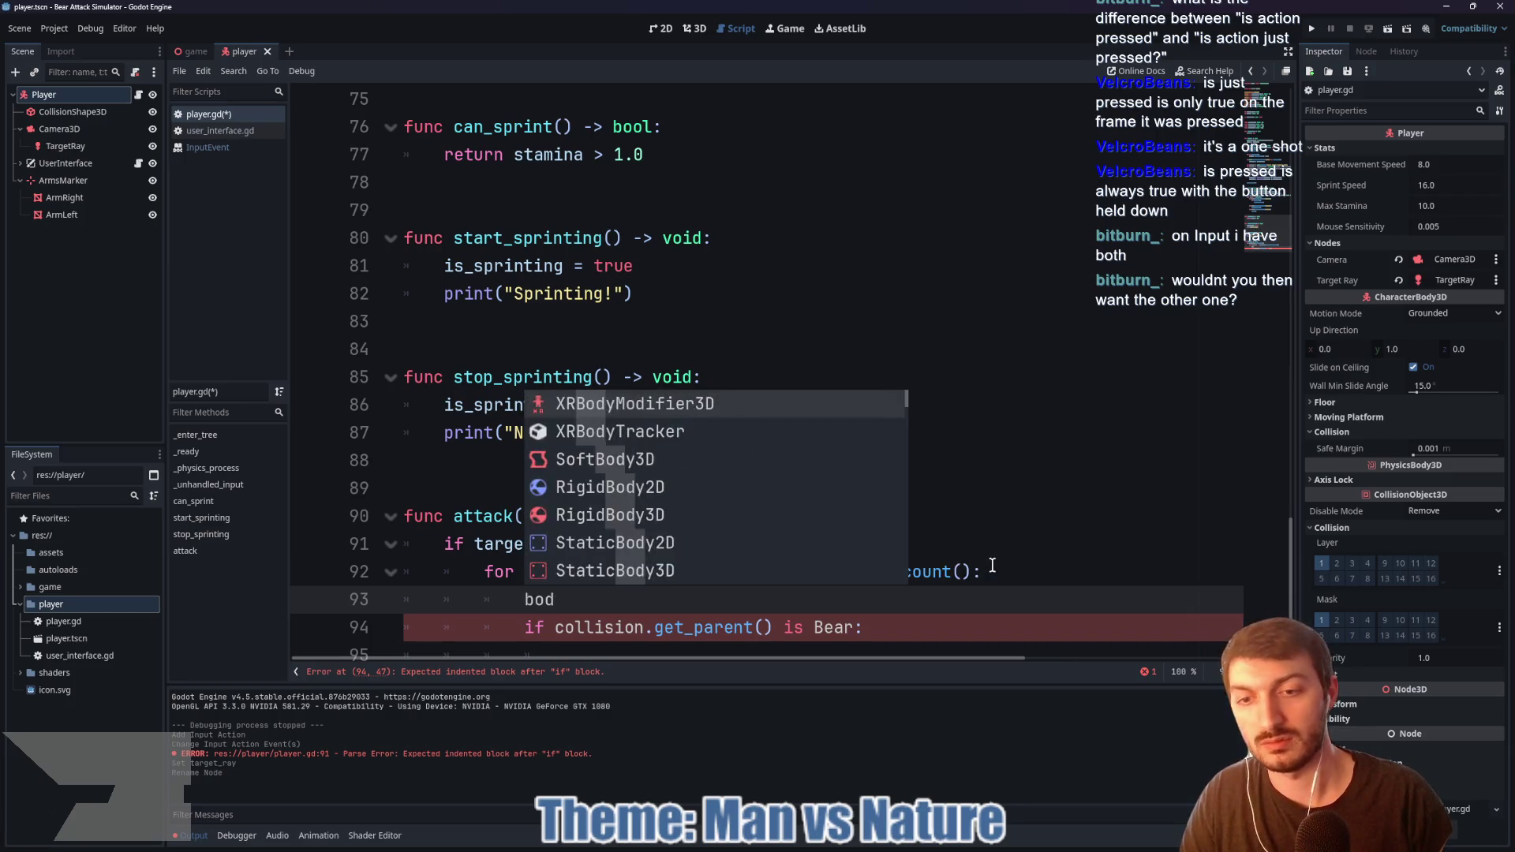
pyautogui.press('BackSpace')
pyautogui.press('BackSpace')
pyautogui.press('BackSpace')
pyautogui.write('var body ==')
pyautogui.press('BackSpace')
pyautogui.write('collision.get_parent()')
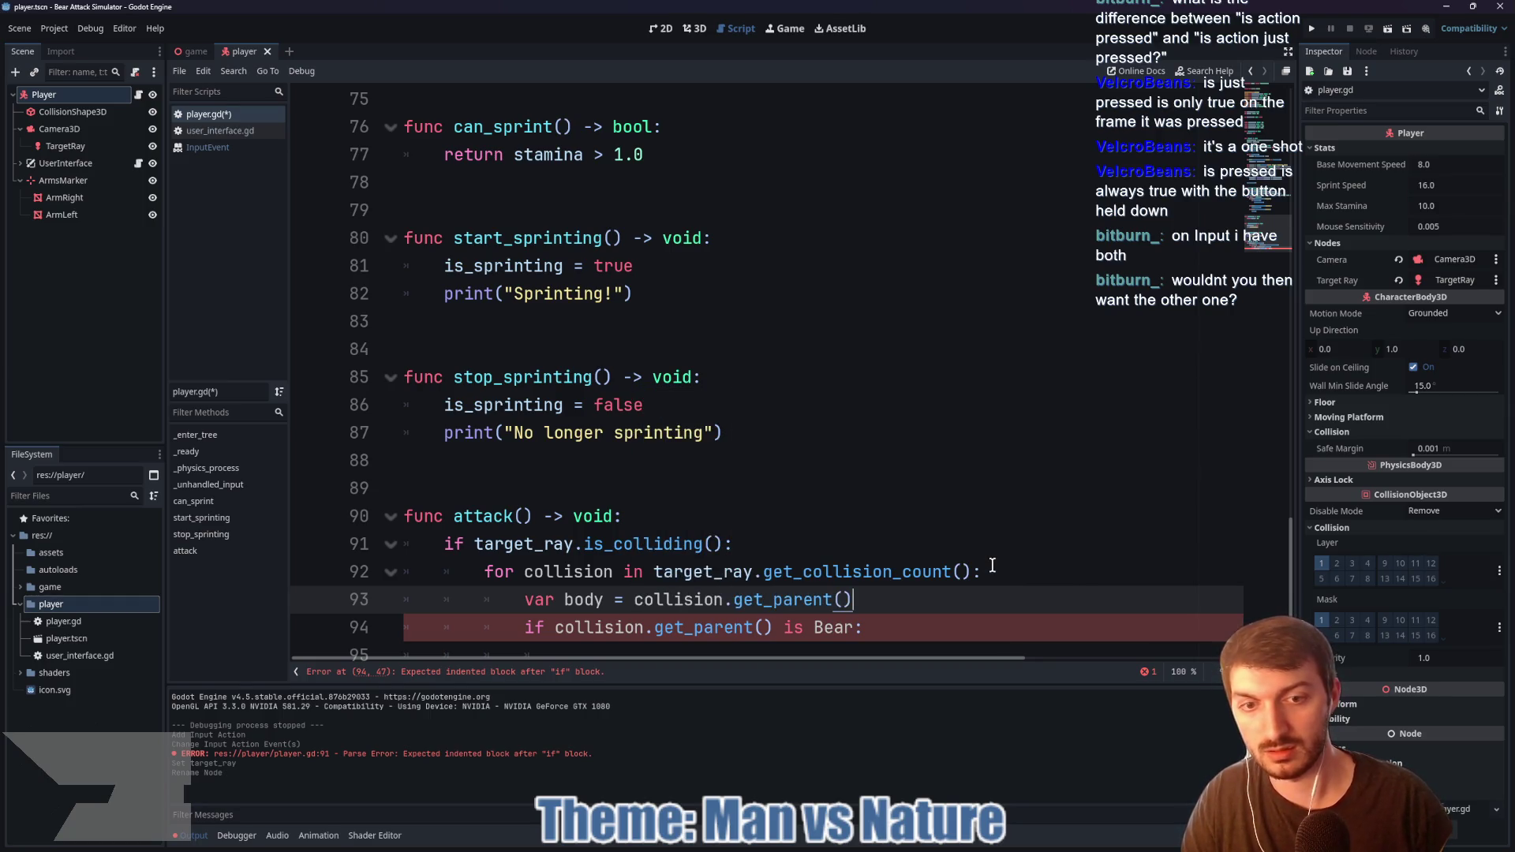
# Change the condition to 'if body is Bear:' and add 'body.take_damage(damage)' beneath it
pyautogui.moveTo(772, 628); pyautogui.dragTo(556, 634)
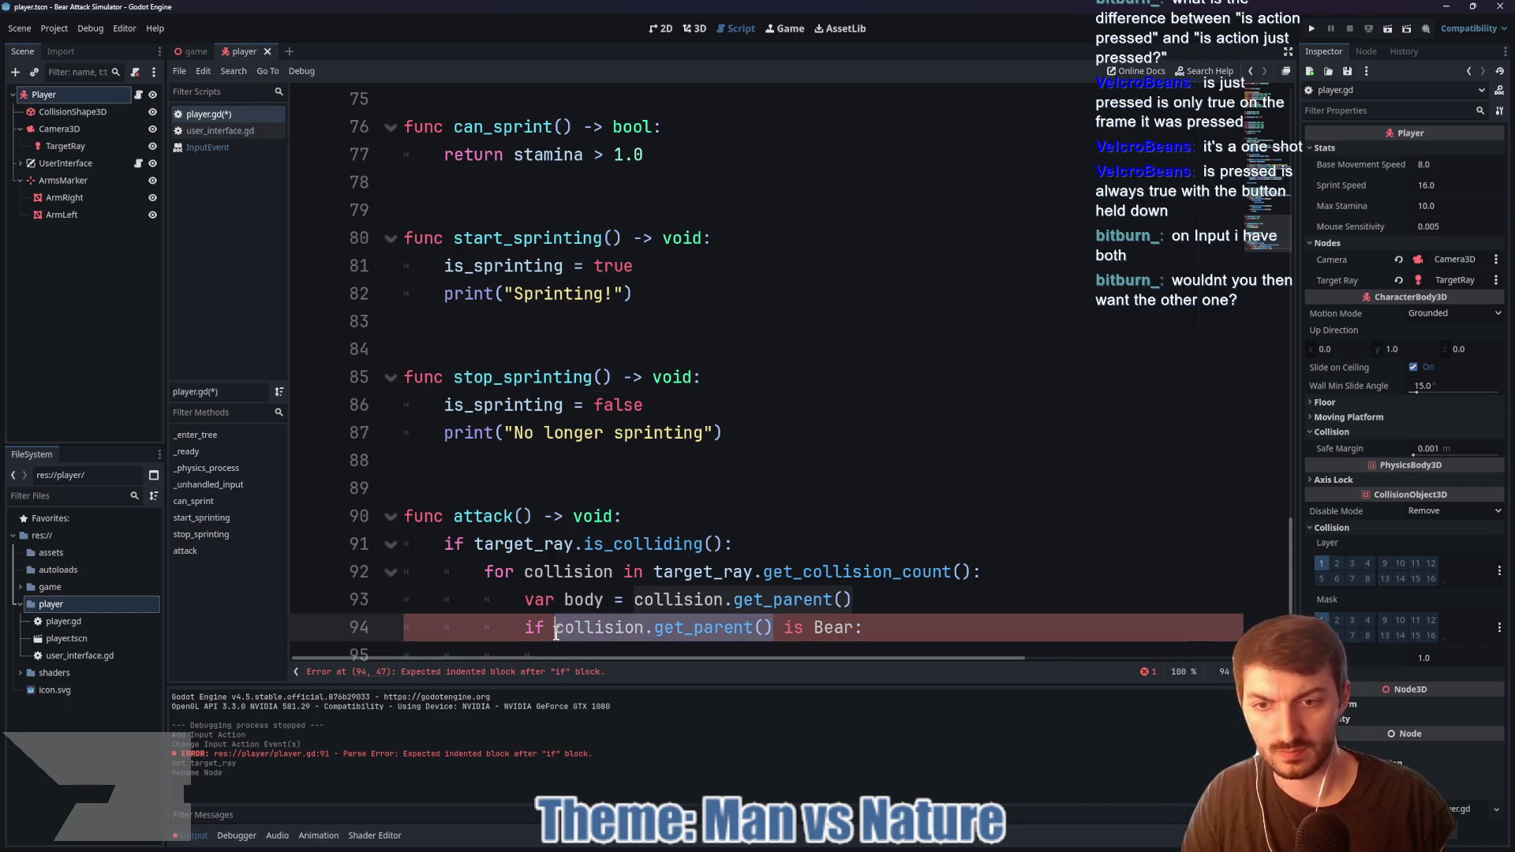
pyautogui.write('body')
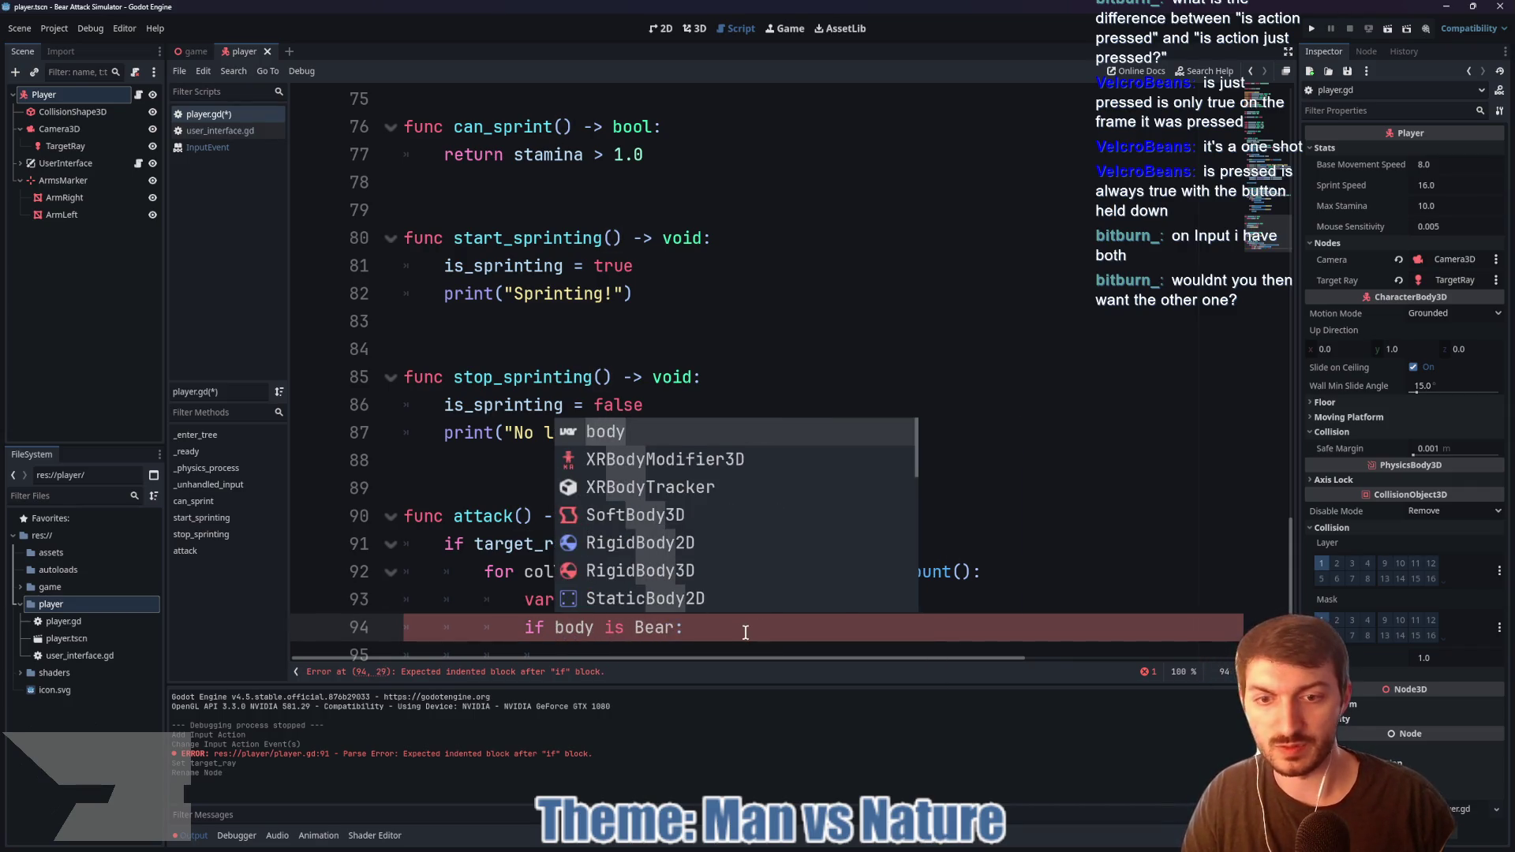
pyautogui.click(726, 625)
pyautogui.press('Return')
pyautogui.write('body')
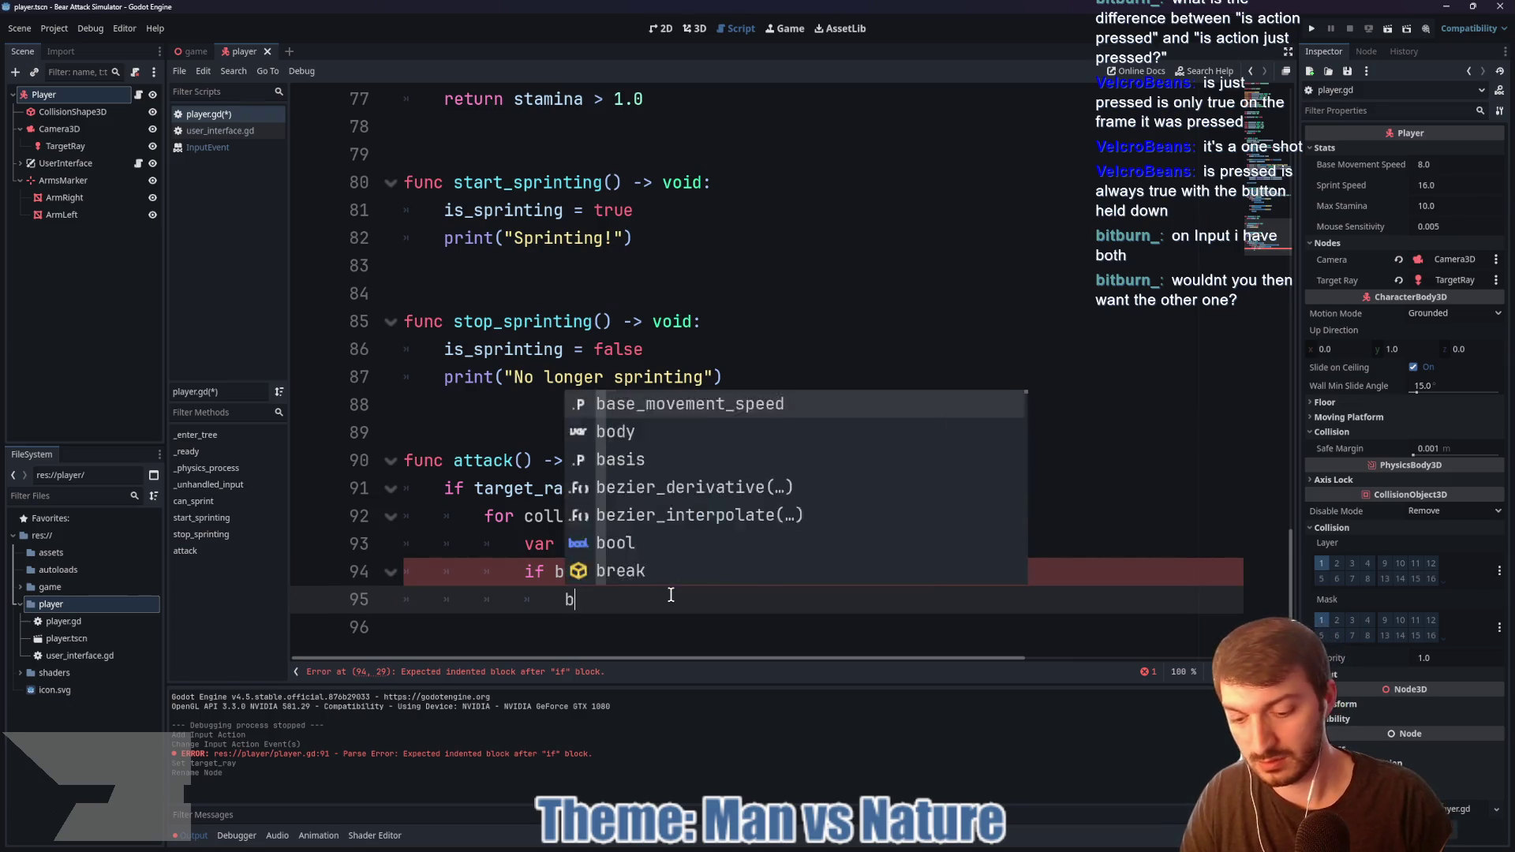
pyautogui.write('.take_damage')
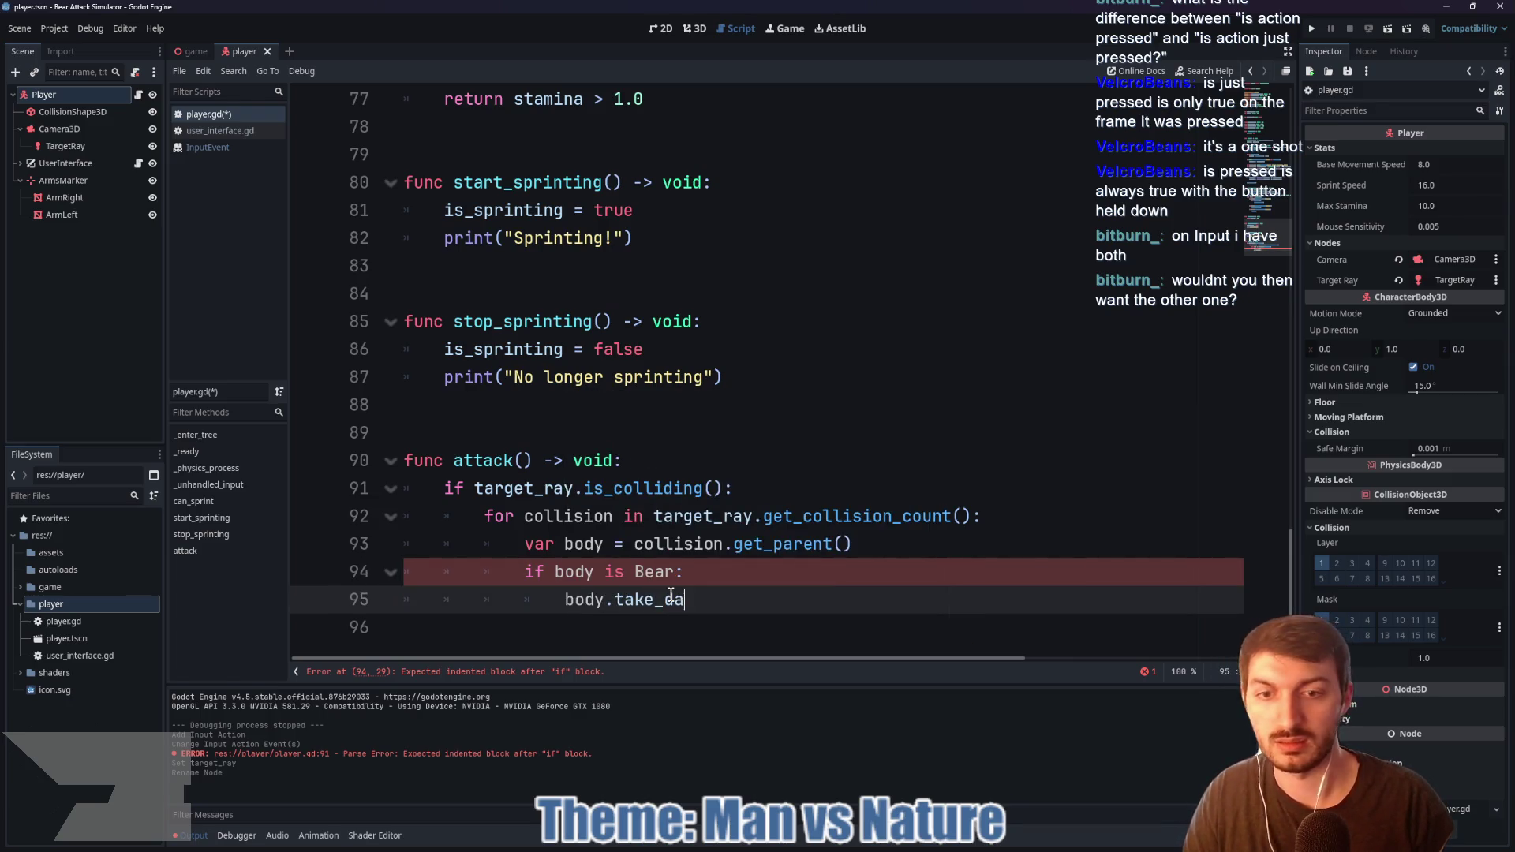
pyautogui.write('(damage')
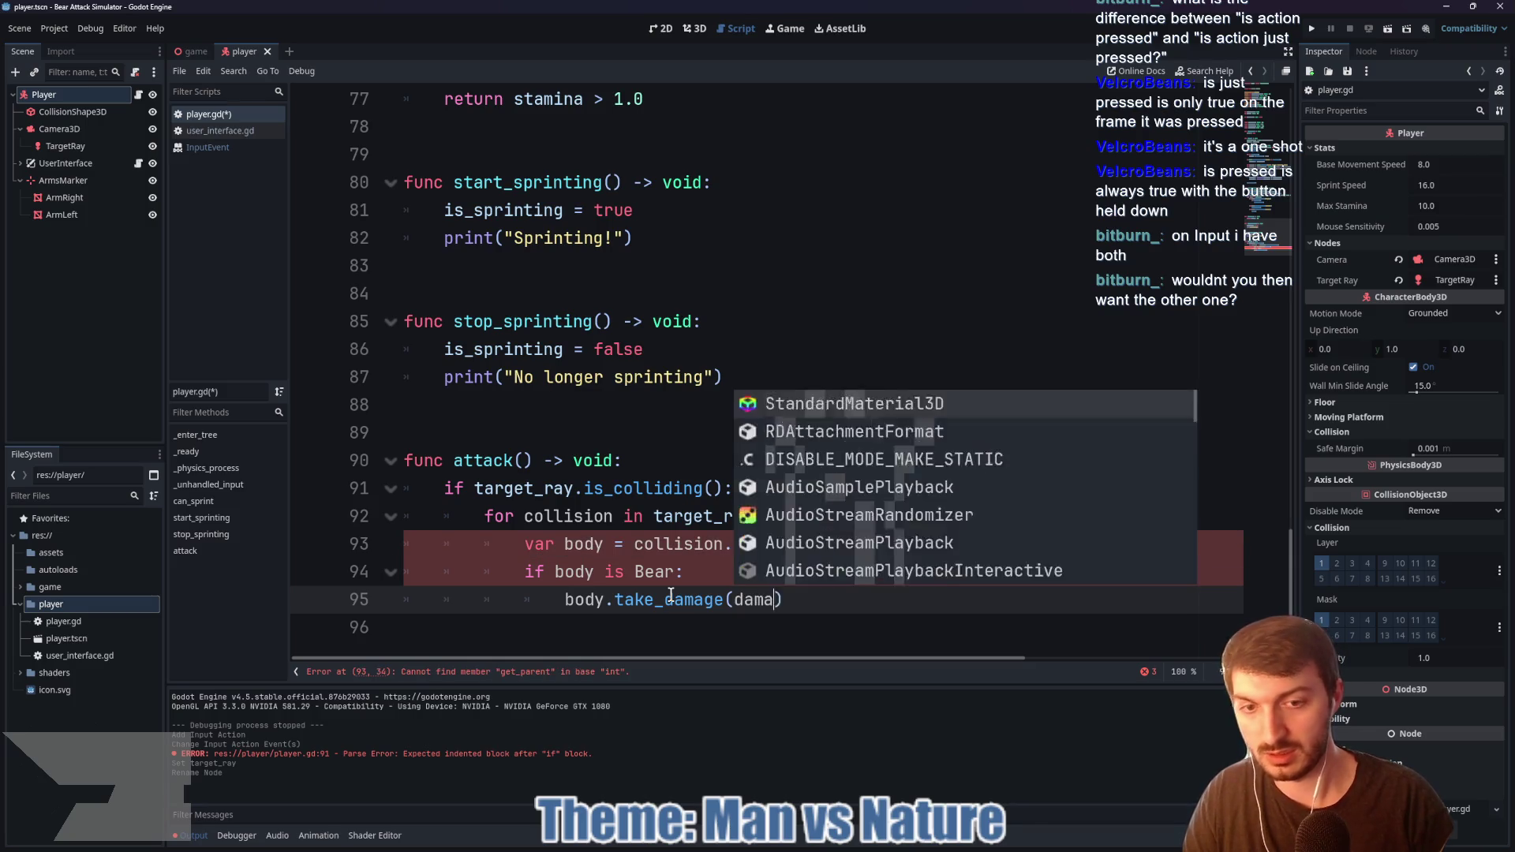
pyautogui.write(')')
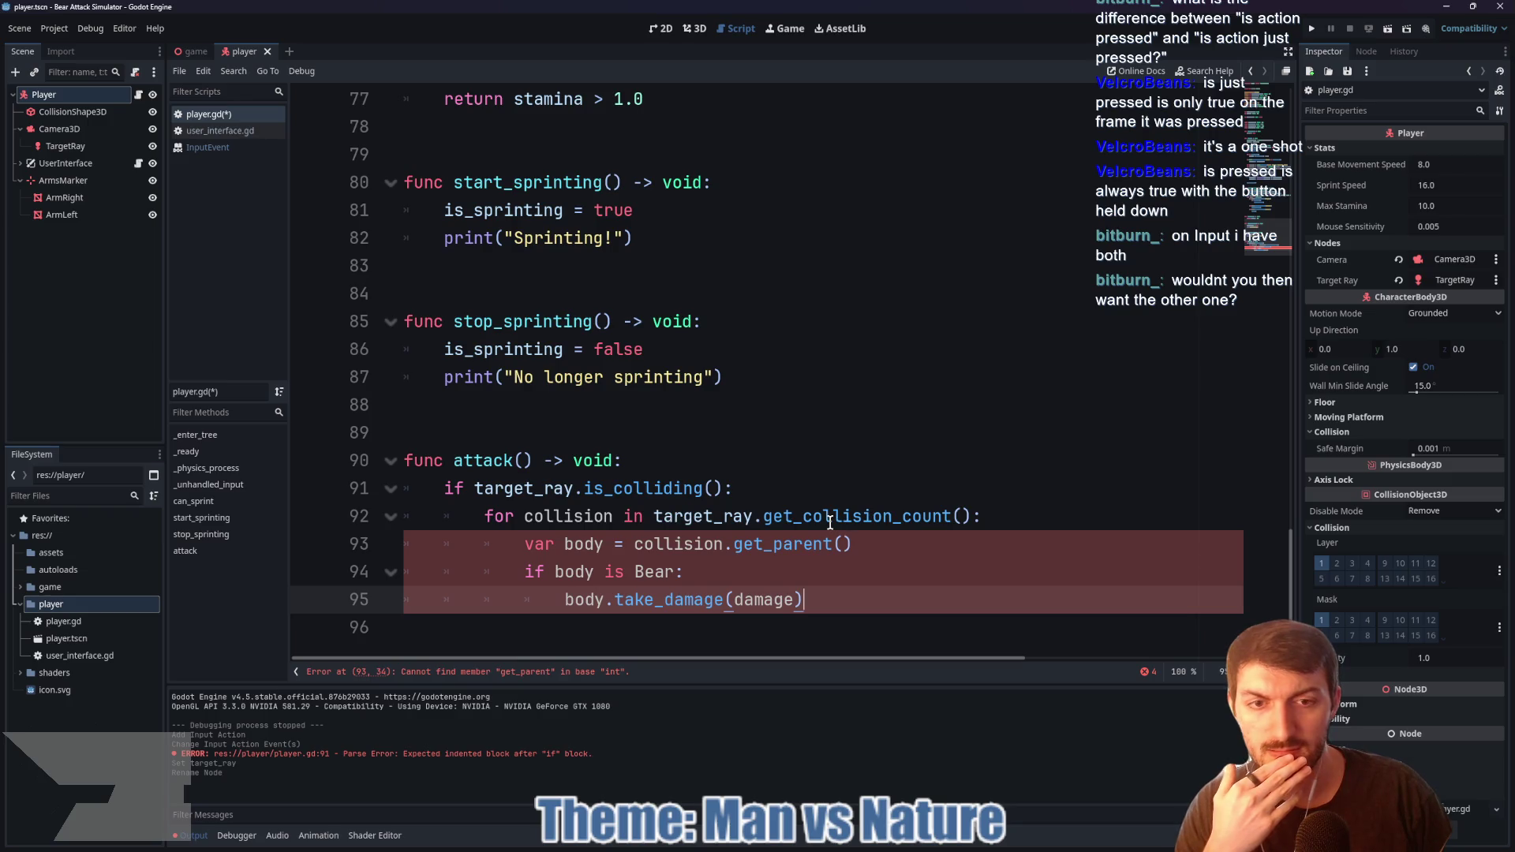
pyautogui.moveTo(819, 521)
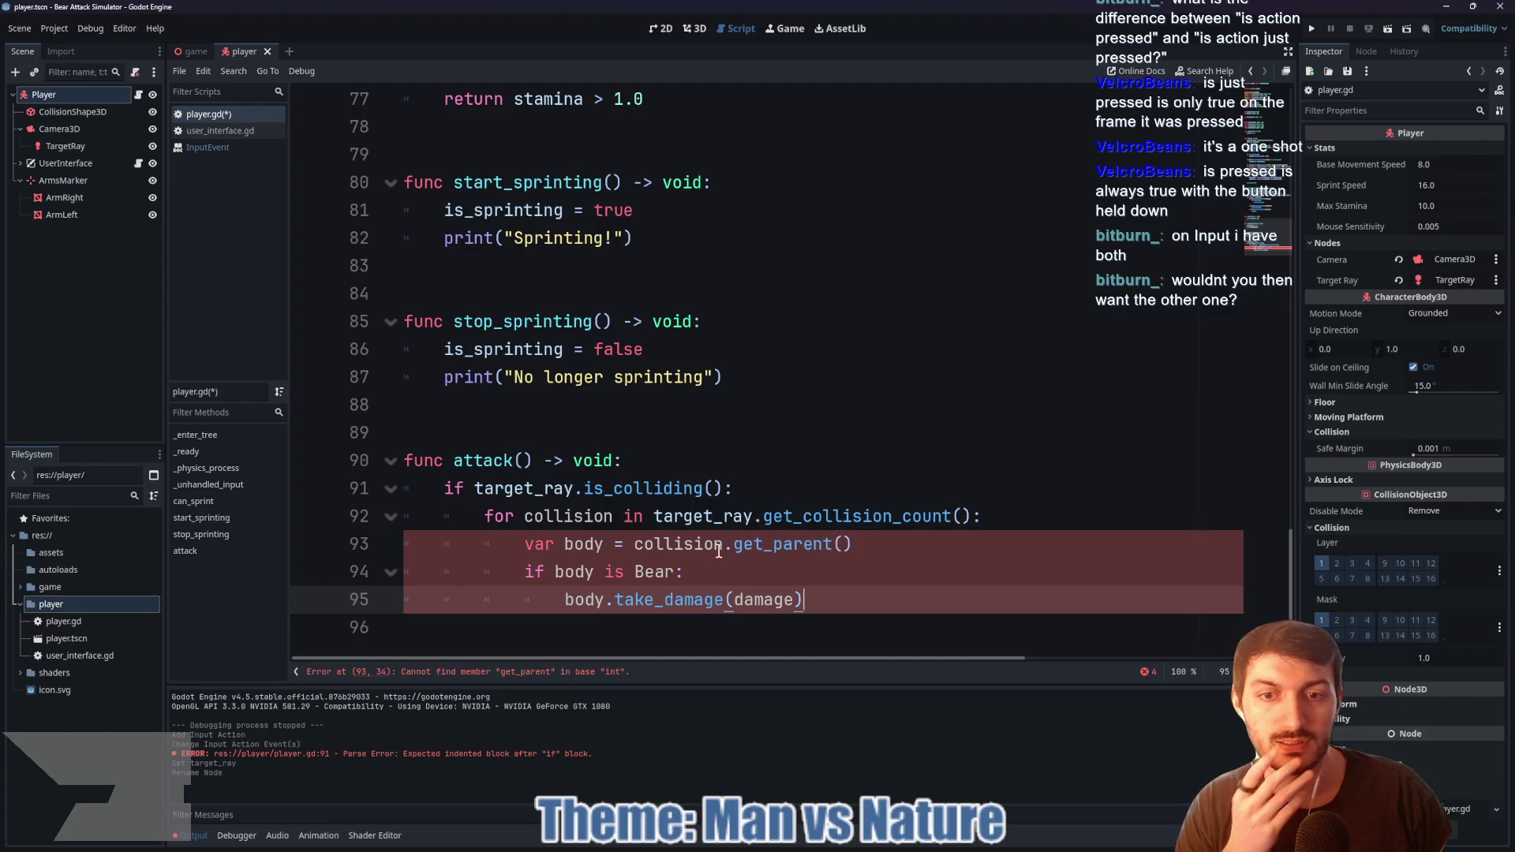
pyautogui.moveTo(874, 544); pyautogui.dragTo(527, 546)
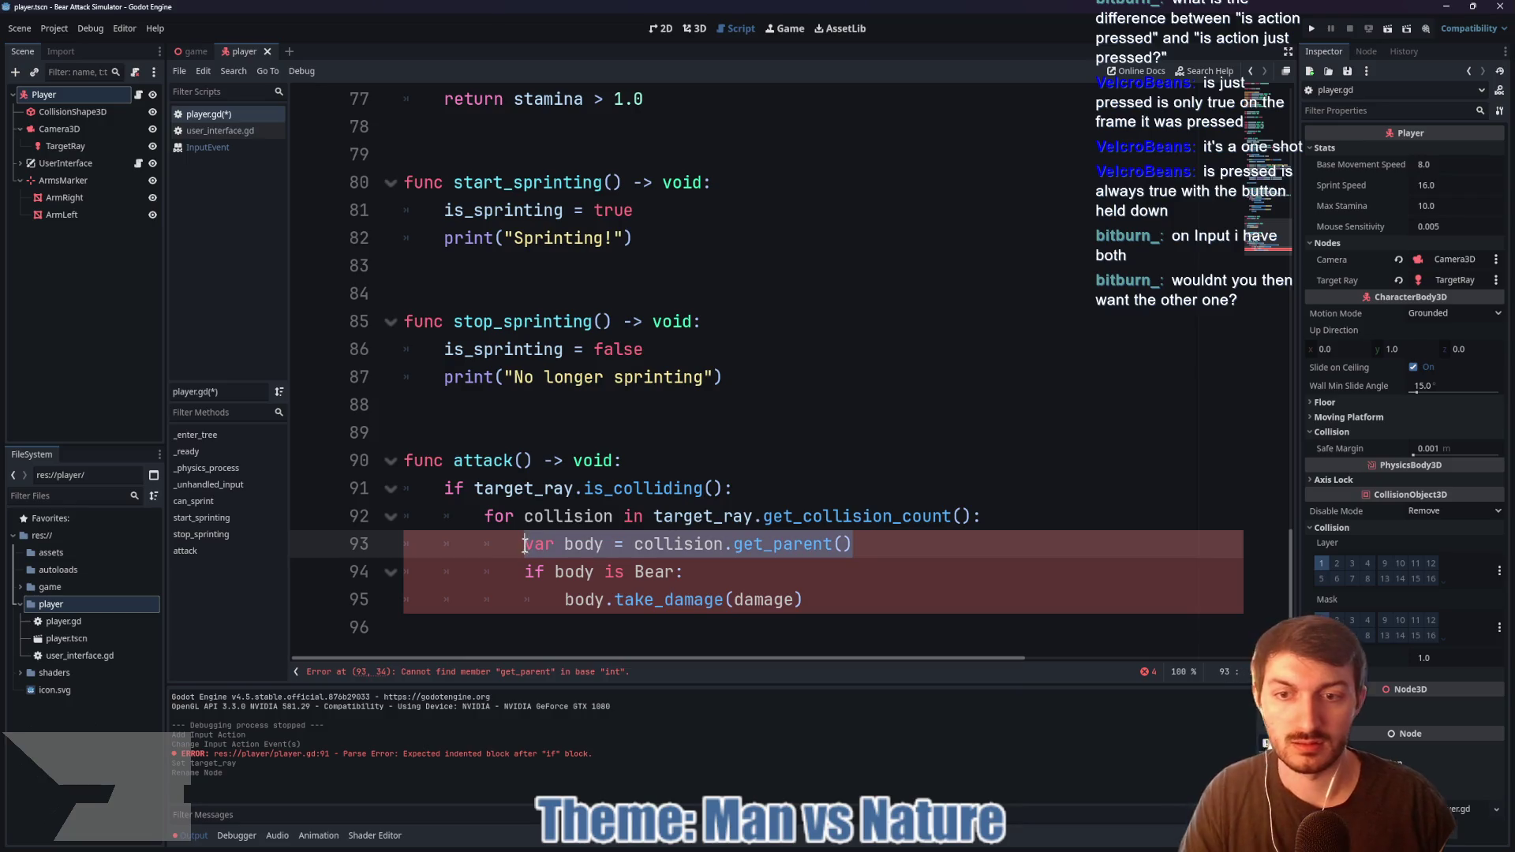
# Rewrite line 93 as 'body = collision.get_collider()'
pyautogui.write('collision.get_')
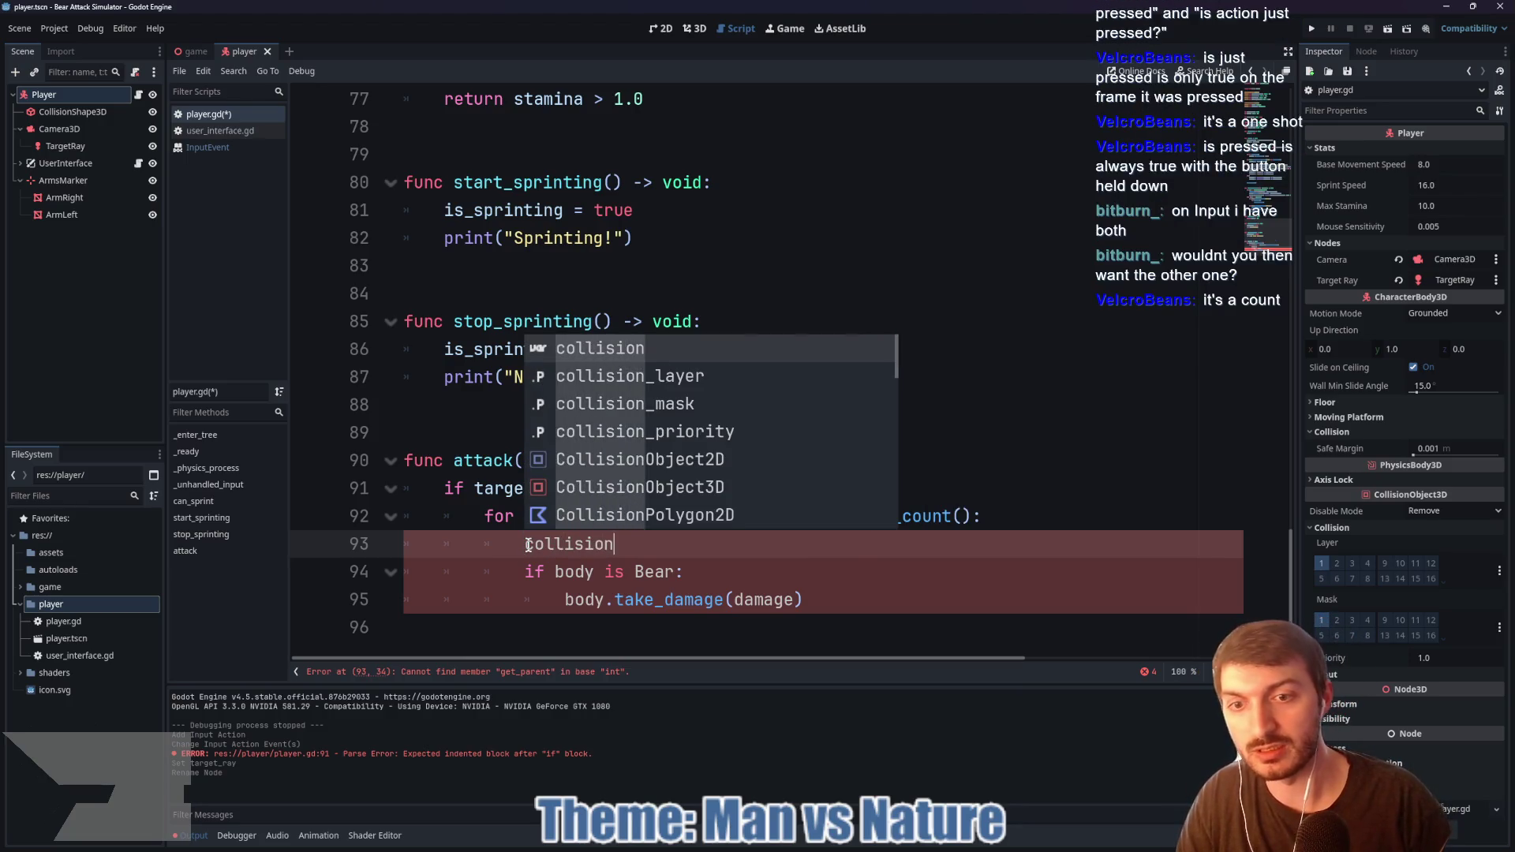
pyautogui.write('body')
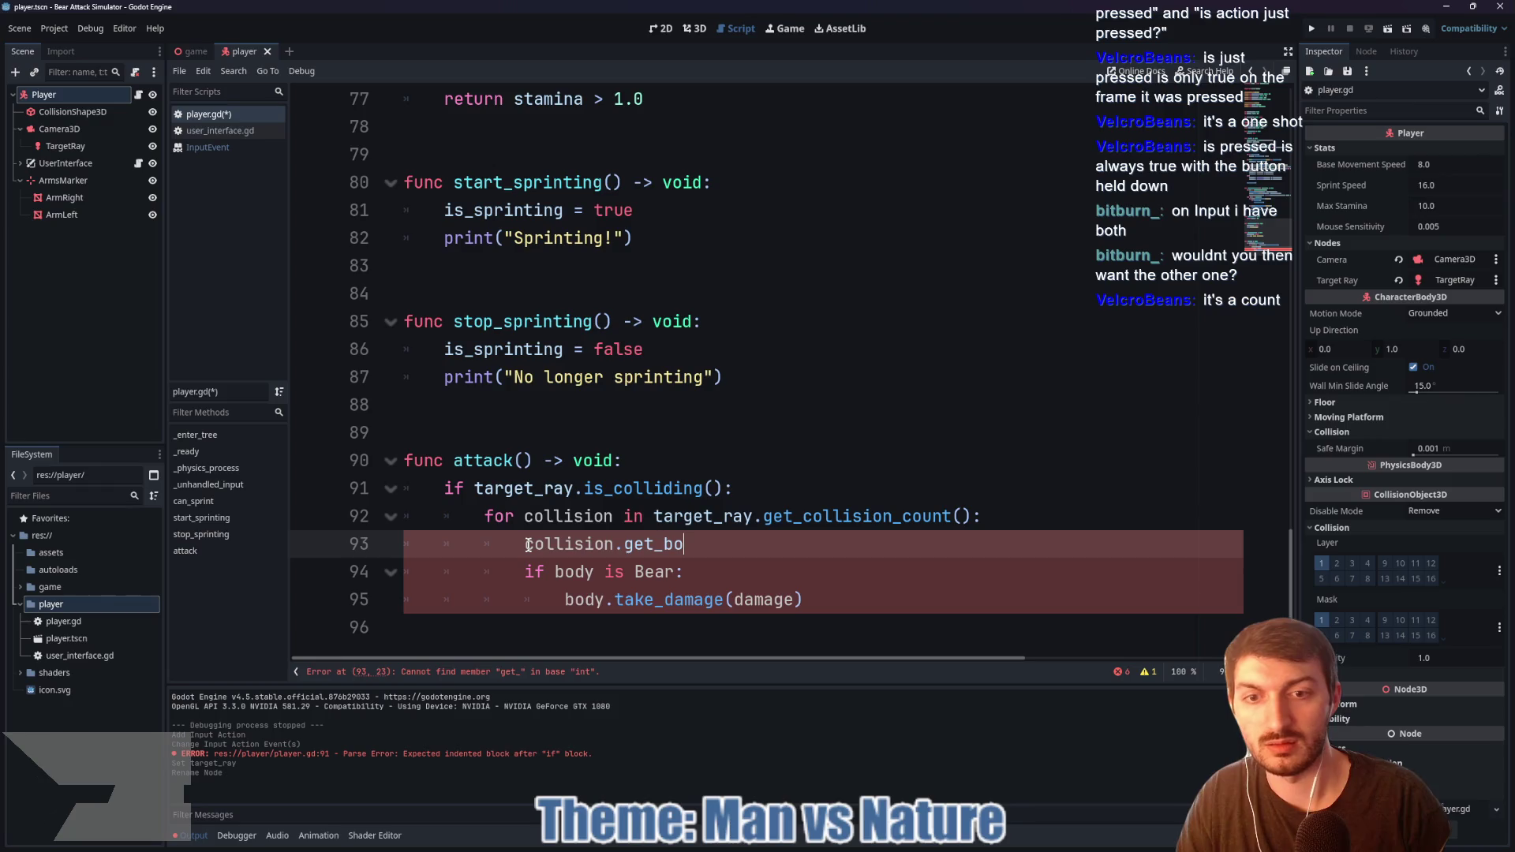
pyautogui.press('BackSpace')
pyautogui.press('BackSpace')
pyautogui.press('BackSpace')
pyautogui.press('BackSpace')
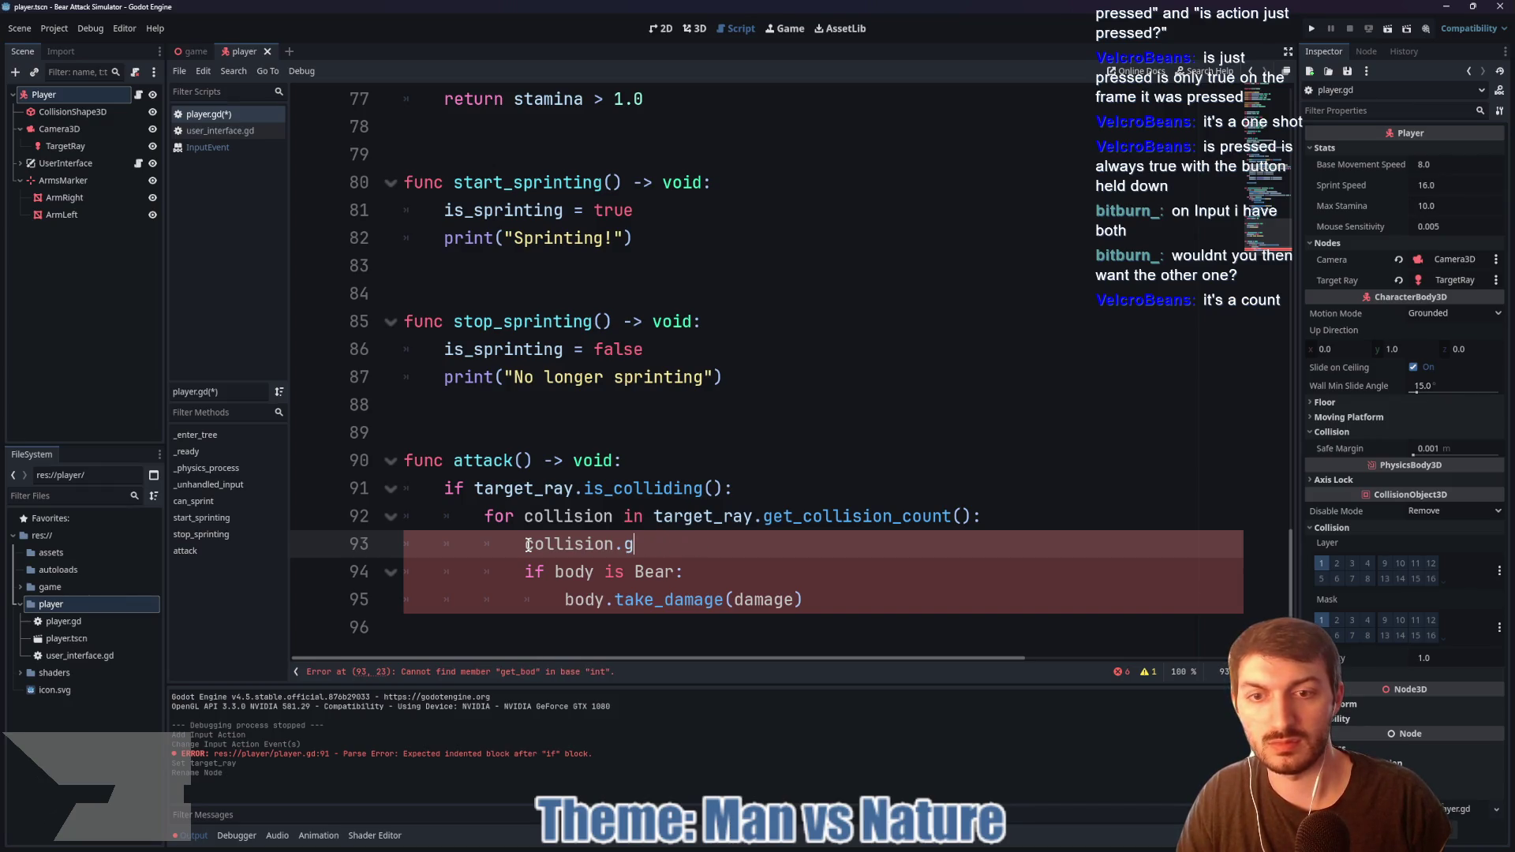
pyautogui.write('get')
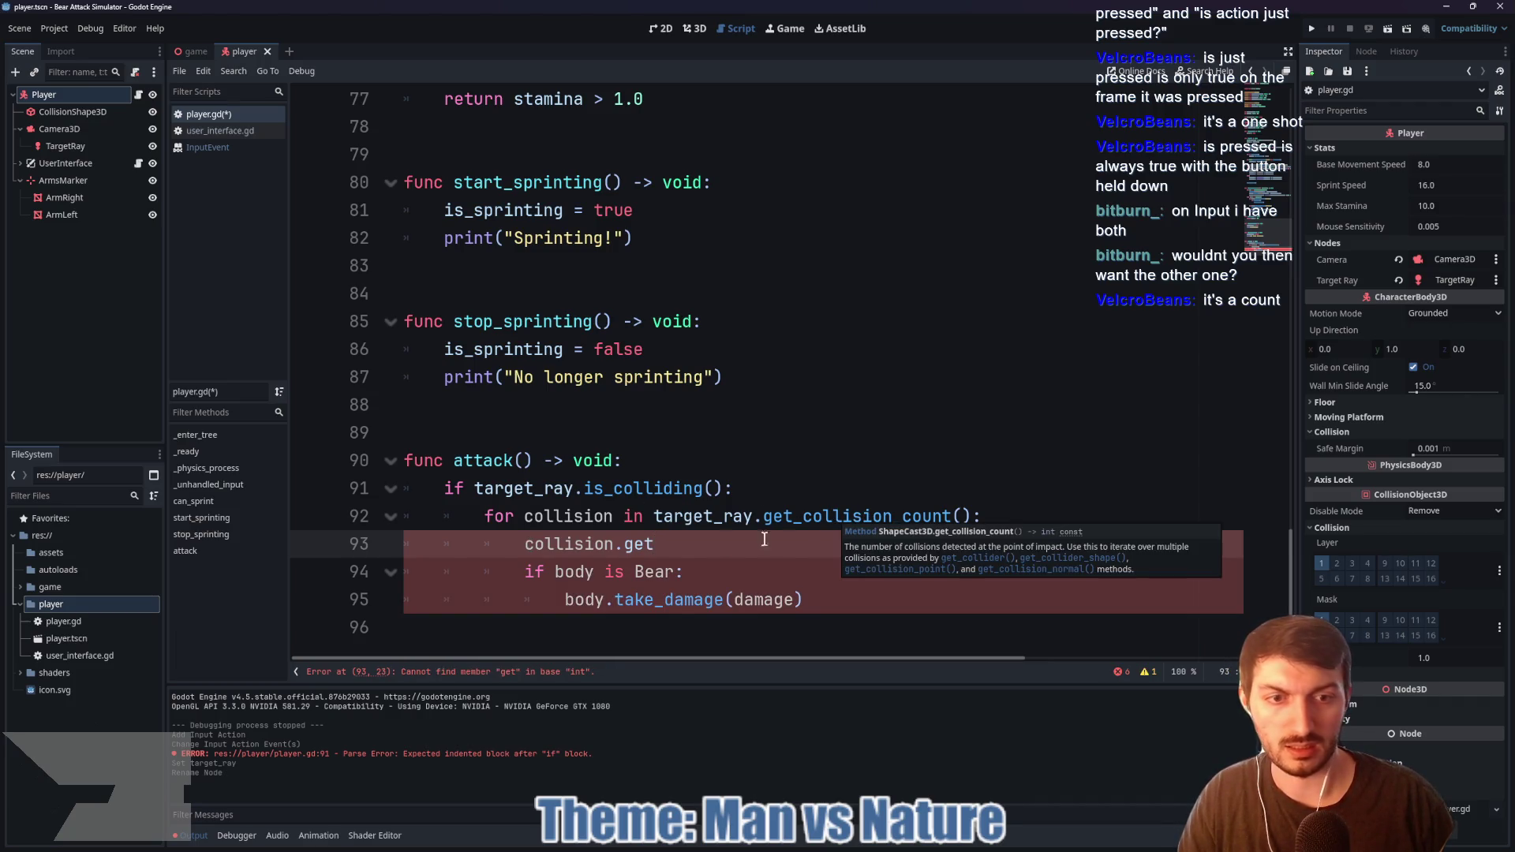
pyautogui.write('_collider')
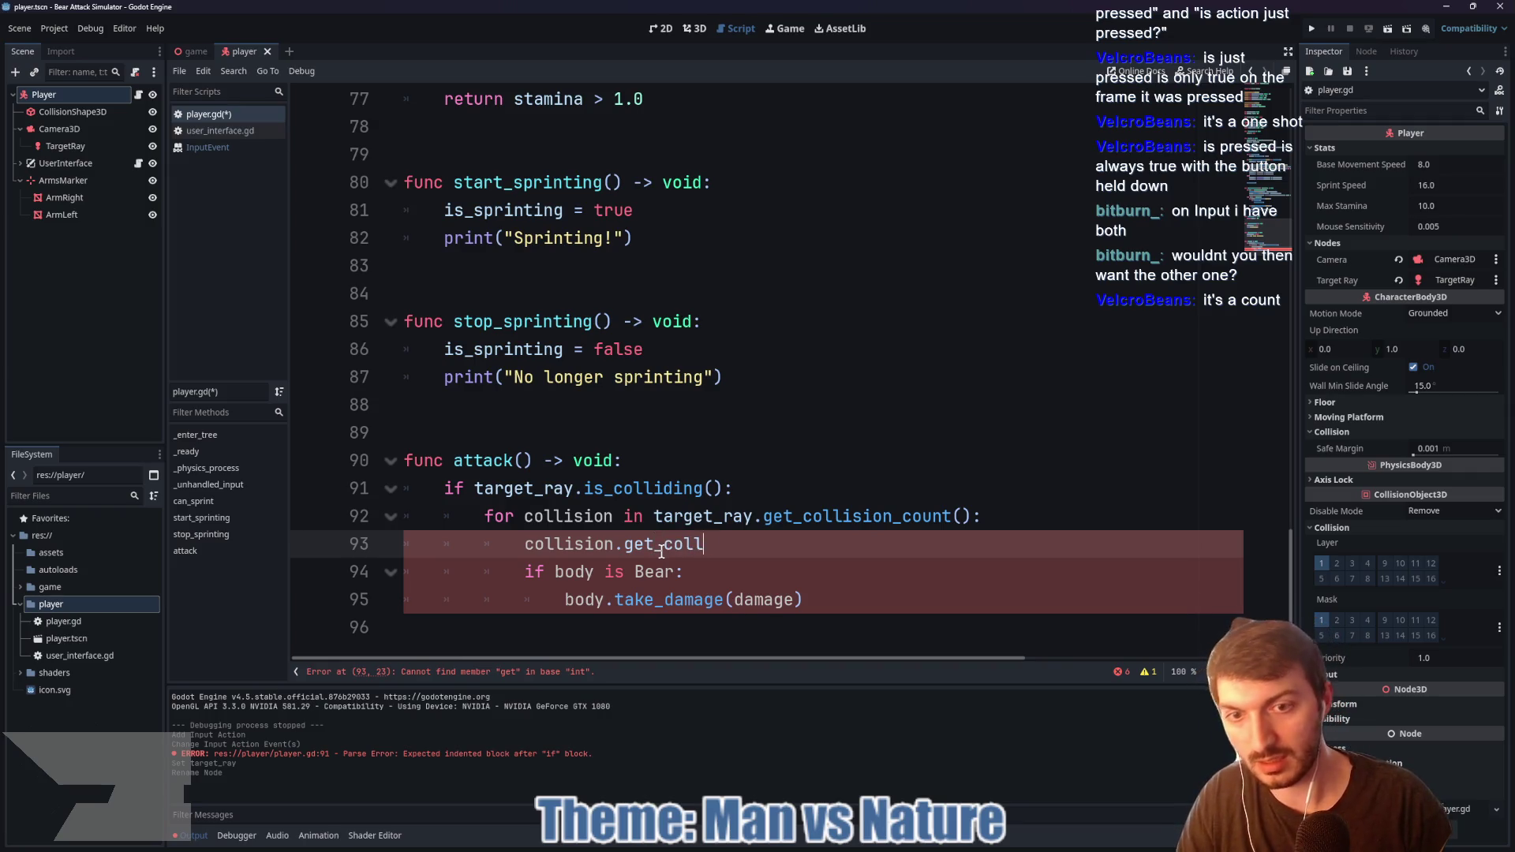
pyautogui.write('()')
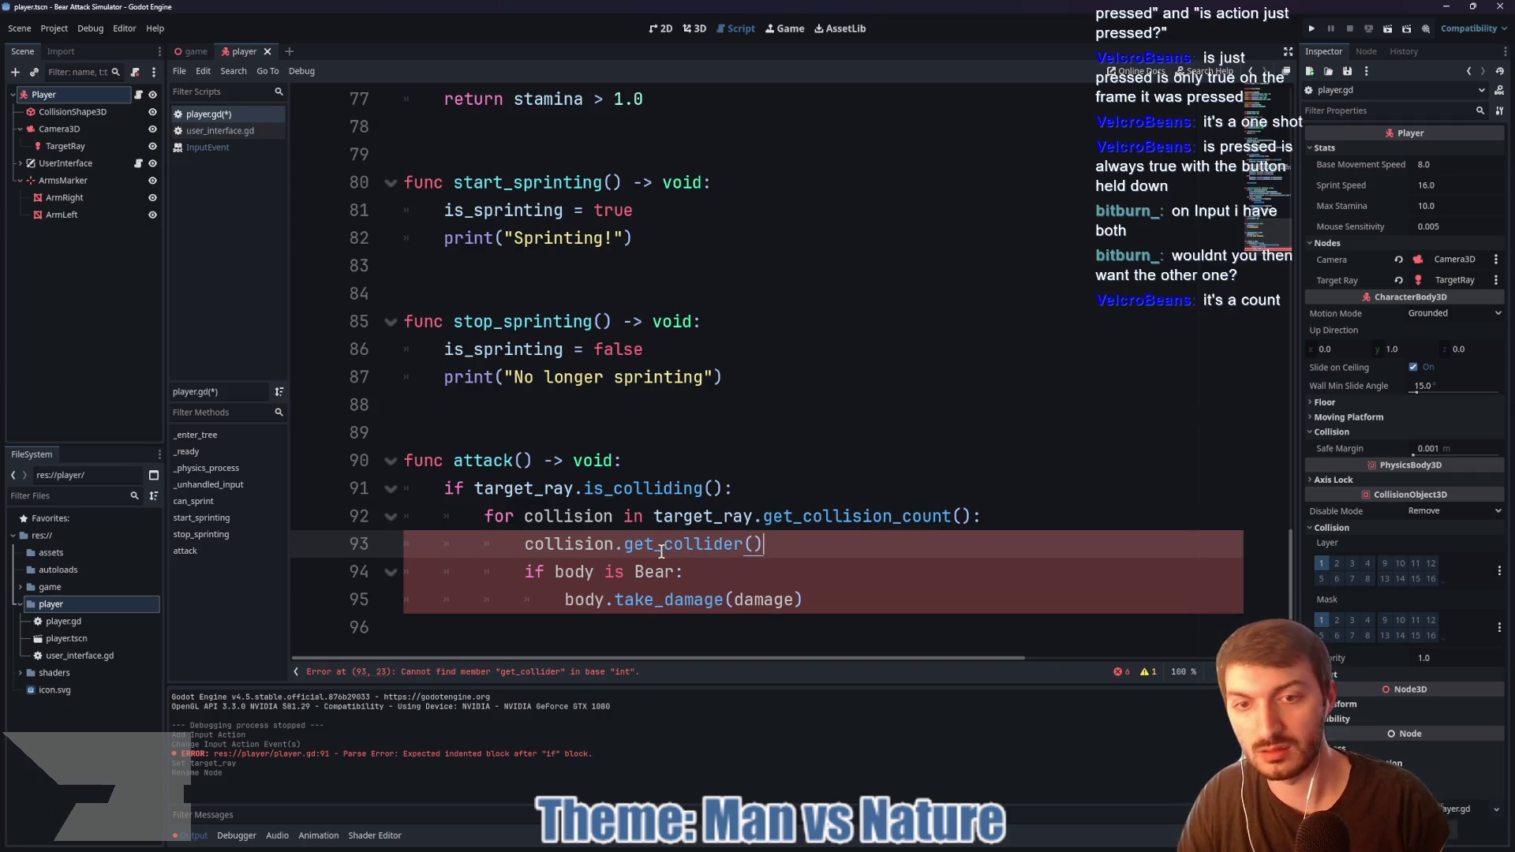
pyautogui.click(517, 545)
pyautogui.write('body =')
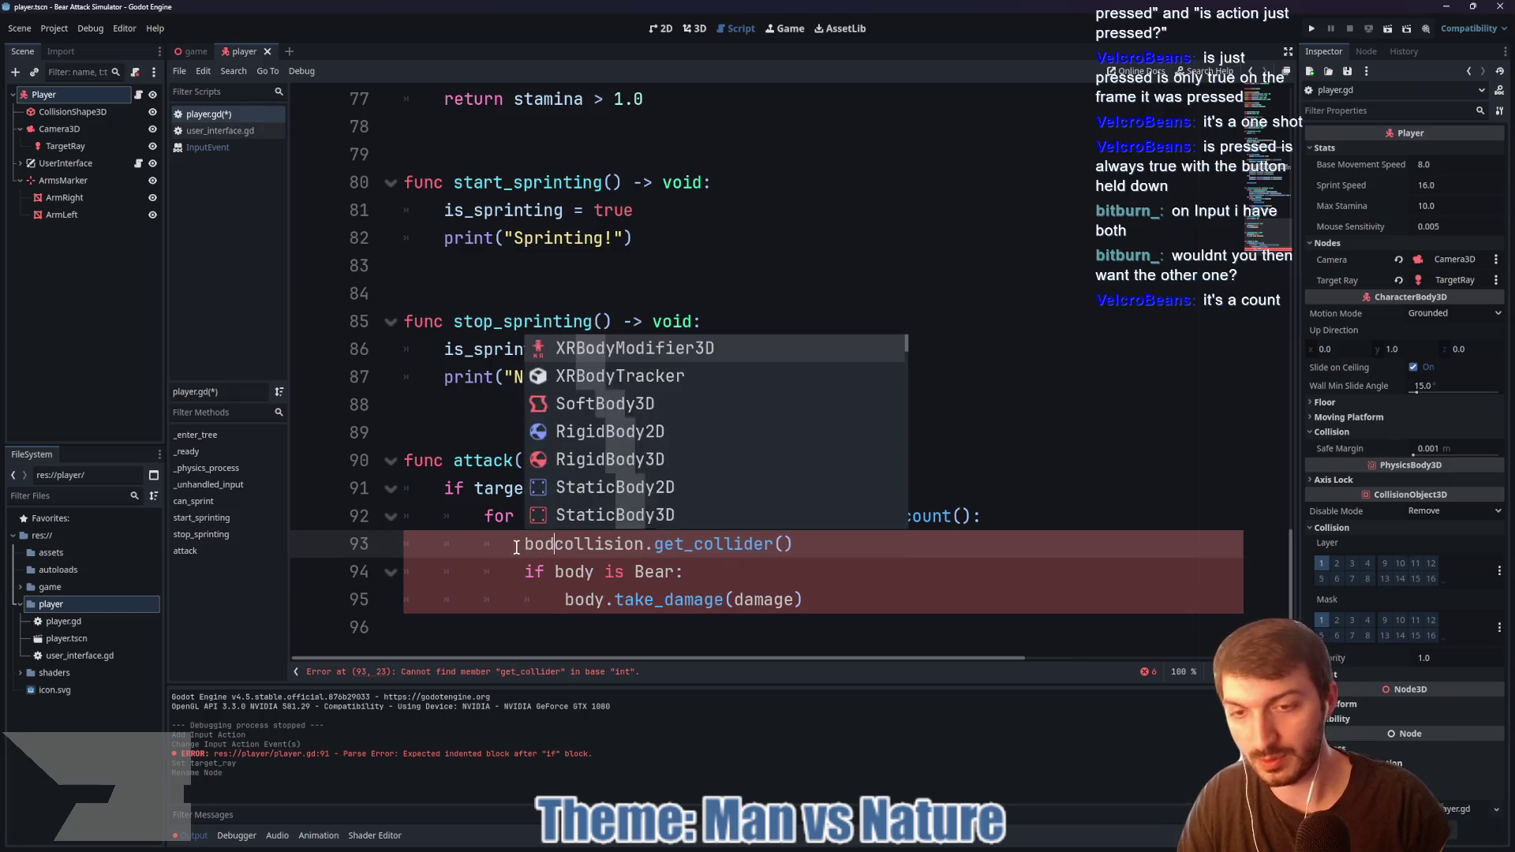
pyautogui.click(868, 555)
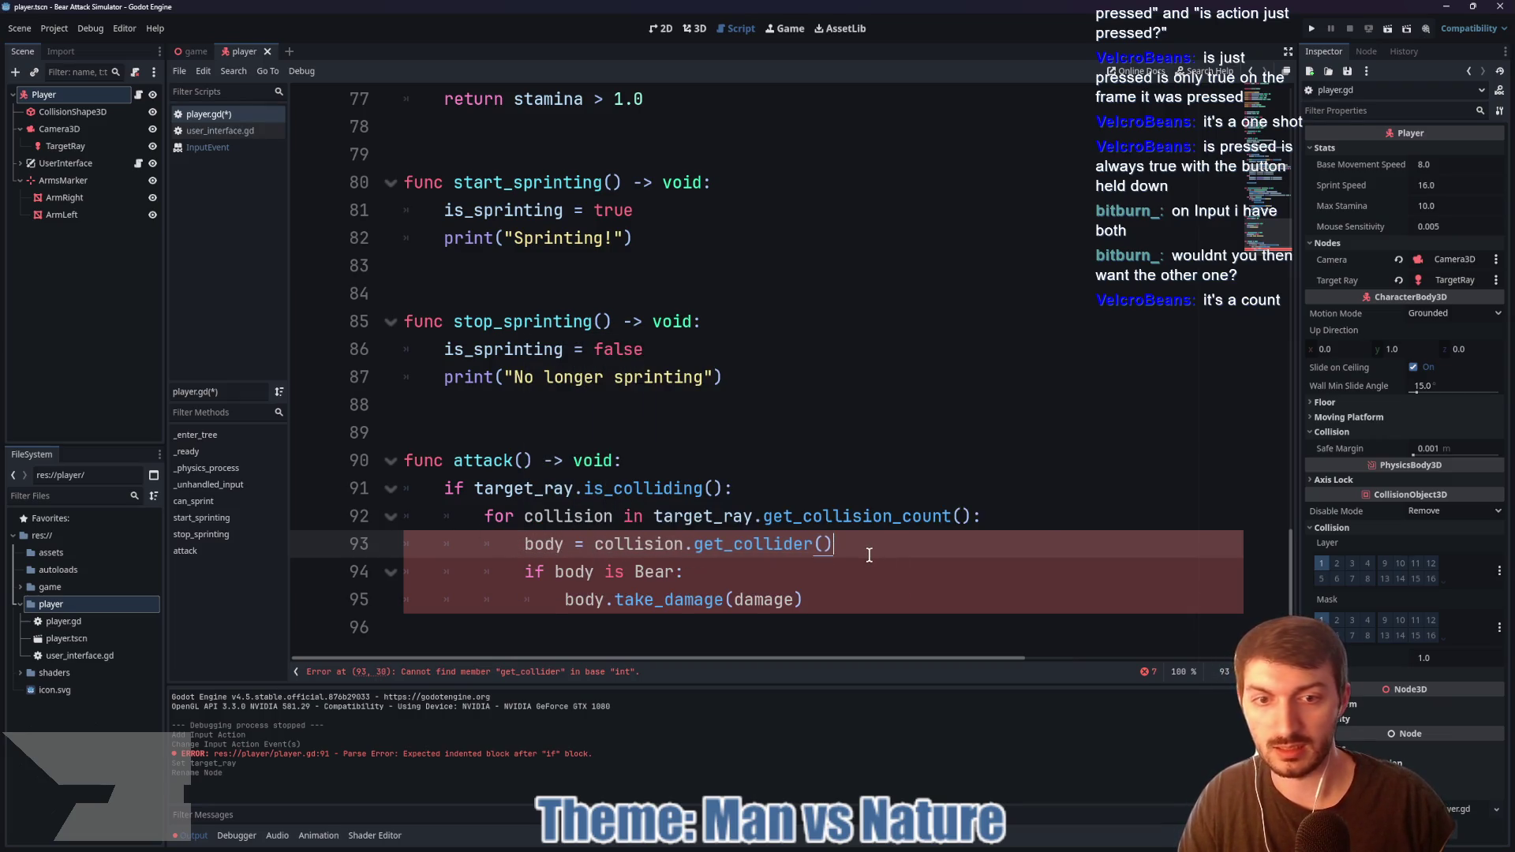
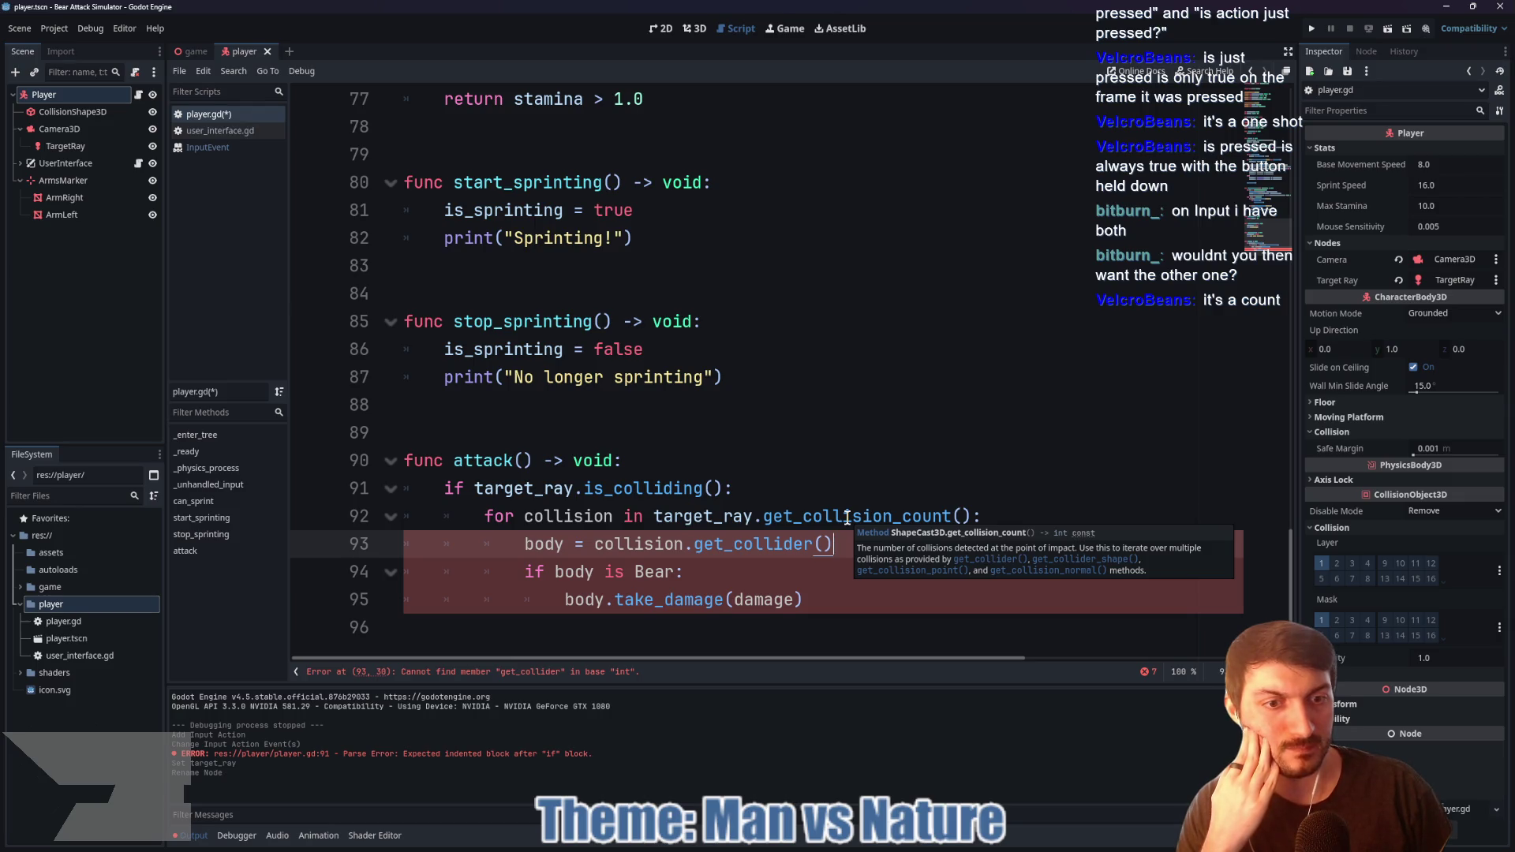
# Turn line 93 into a var declaration assigned target_ray.get_collider(idx)
pyautogui.moveTo(835, 544)
pyautogui.mouseDown()
pyautogui.moveTo(525, 543)
pyautogui.moveTo(595, 544)
pyautogui.mouseUp()
pyautogui.click(525, 544)
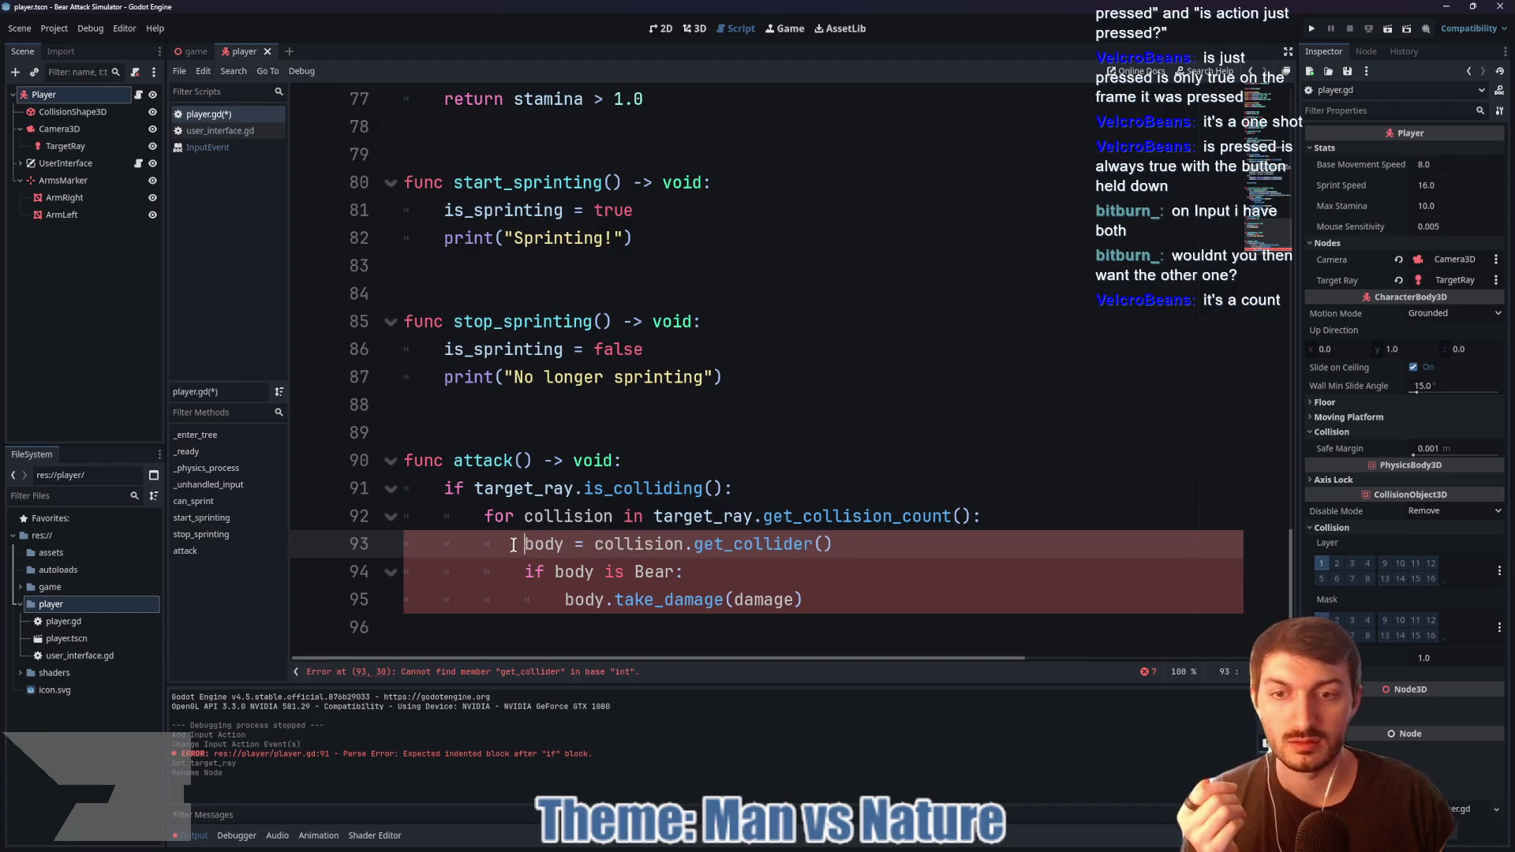
pyautogui.write('var')
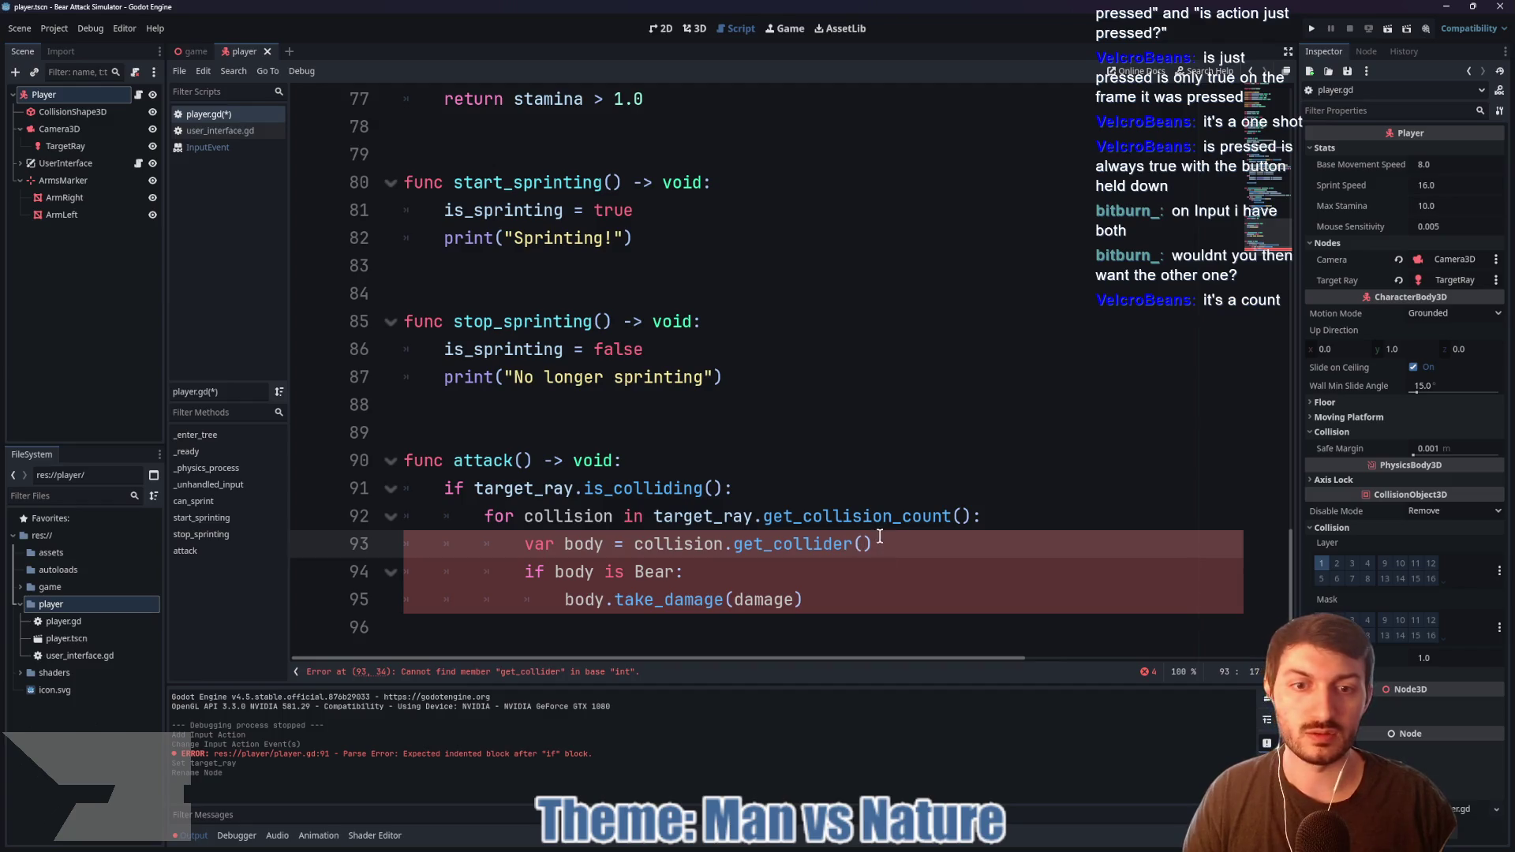
pyautogui.moveTo(874, 544); pyautogui.dragTo(632, 543)
pyautogui.write('target')
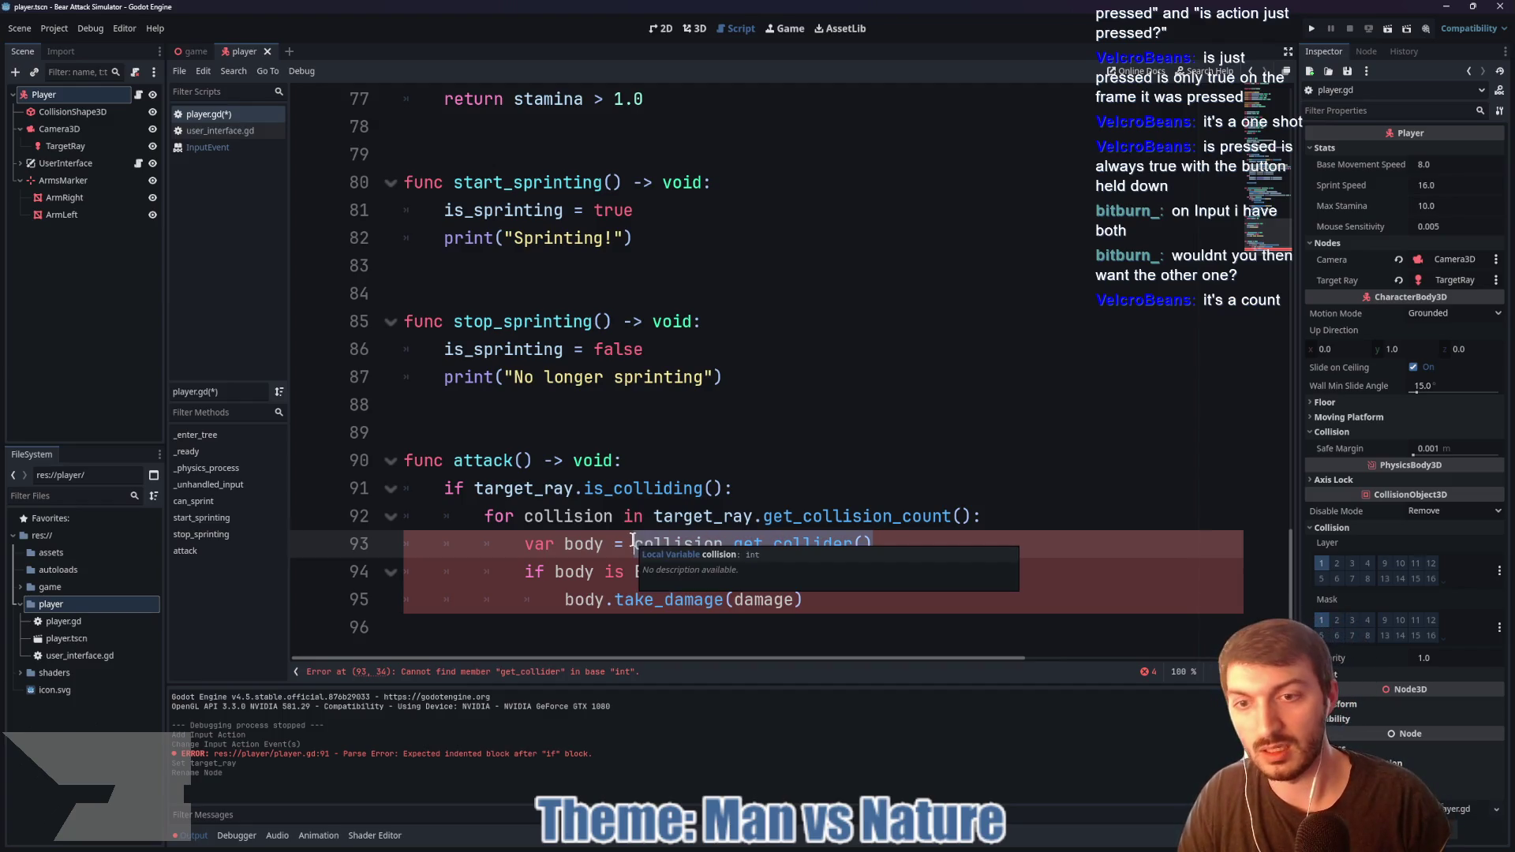
pyautogui.press('Return')
pyautogui.write('.get_col')
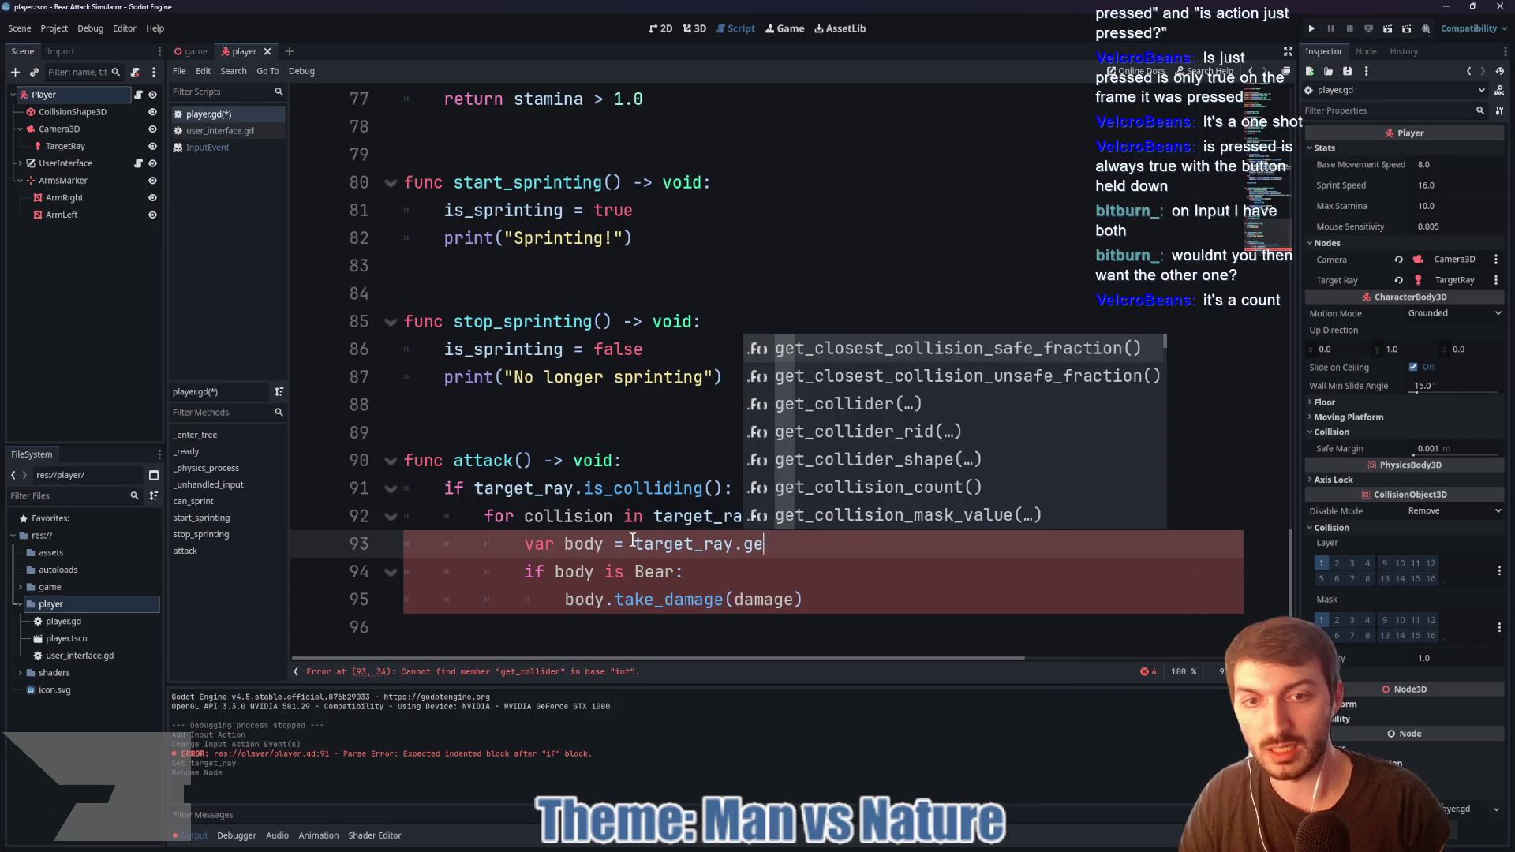
pyautogui.write('lide')
pyautogui.press('Return')
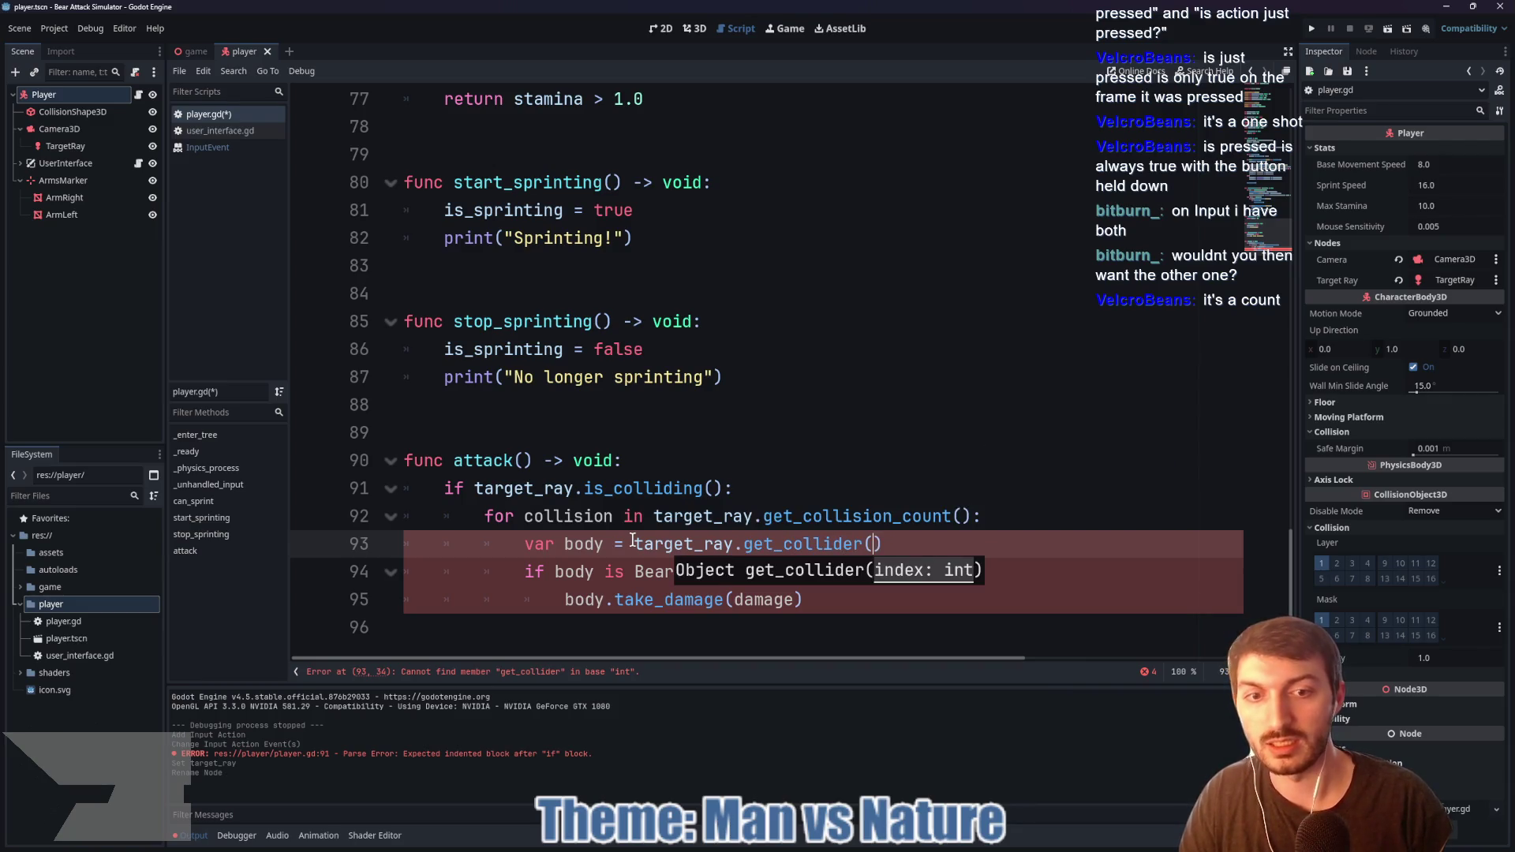
pyautogui.write('col')
pyautogui.press('BackSpace')
pyautogui.press('BackSpace')
pyautogui.press('BackSpace')
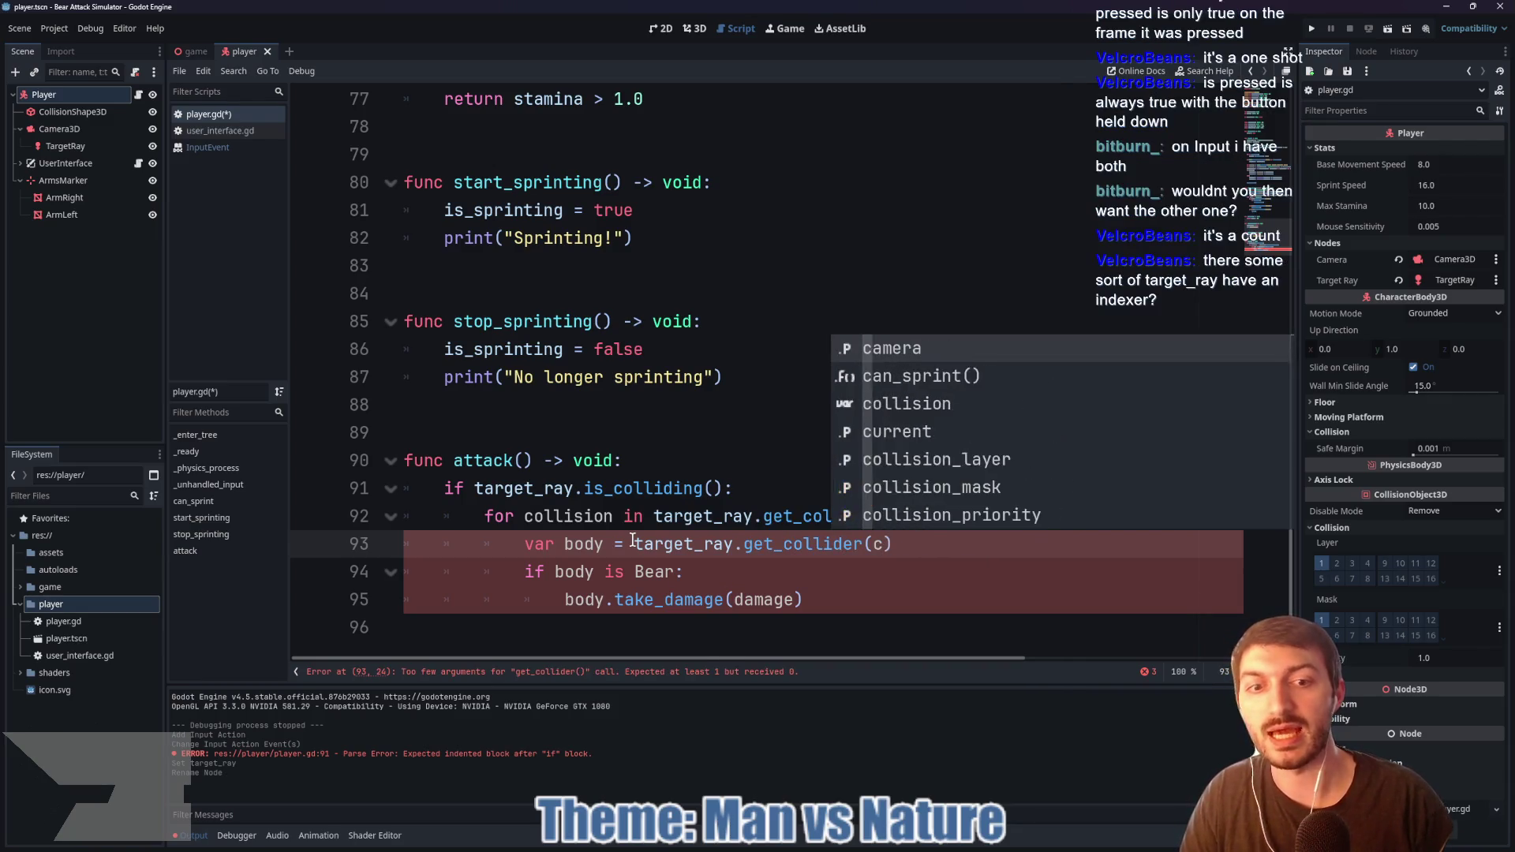
pyautogui.write('co')
pyautogui.press('BackSpace')
pyautogui.press('BackSpace')
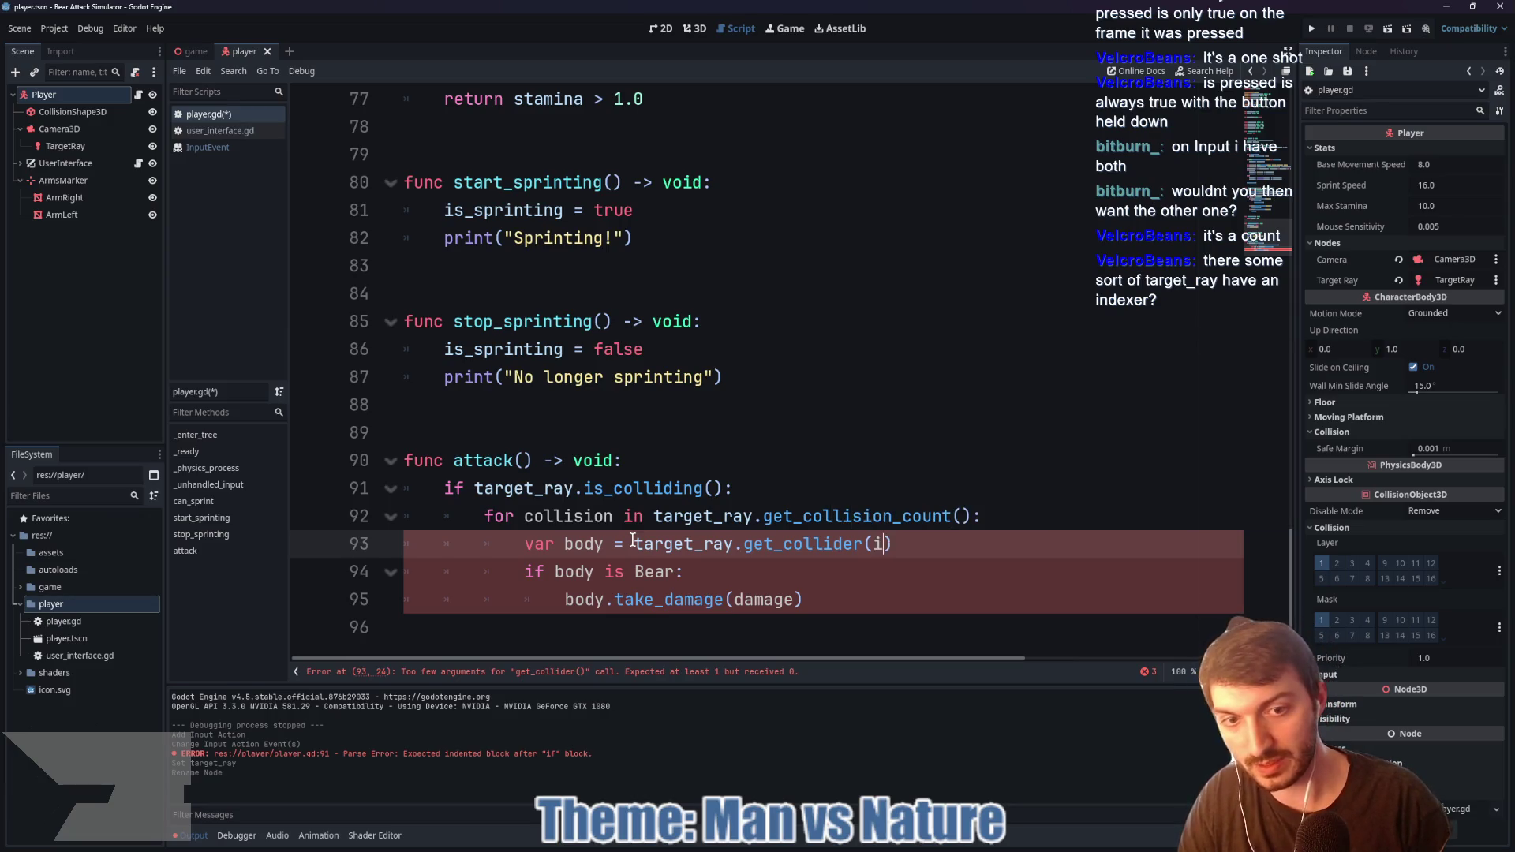
pyautogui.write('idx')
# Loop over idx, name the collider 'collision', add 'var body = collision.get_parent()', and save
pyautogui.doubleClick(525, 517)
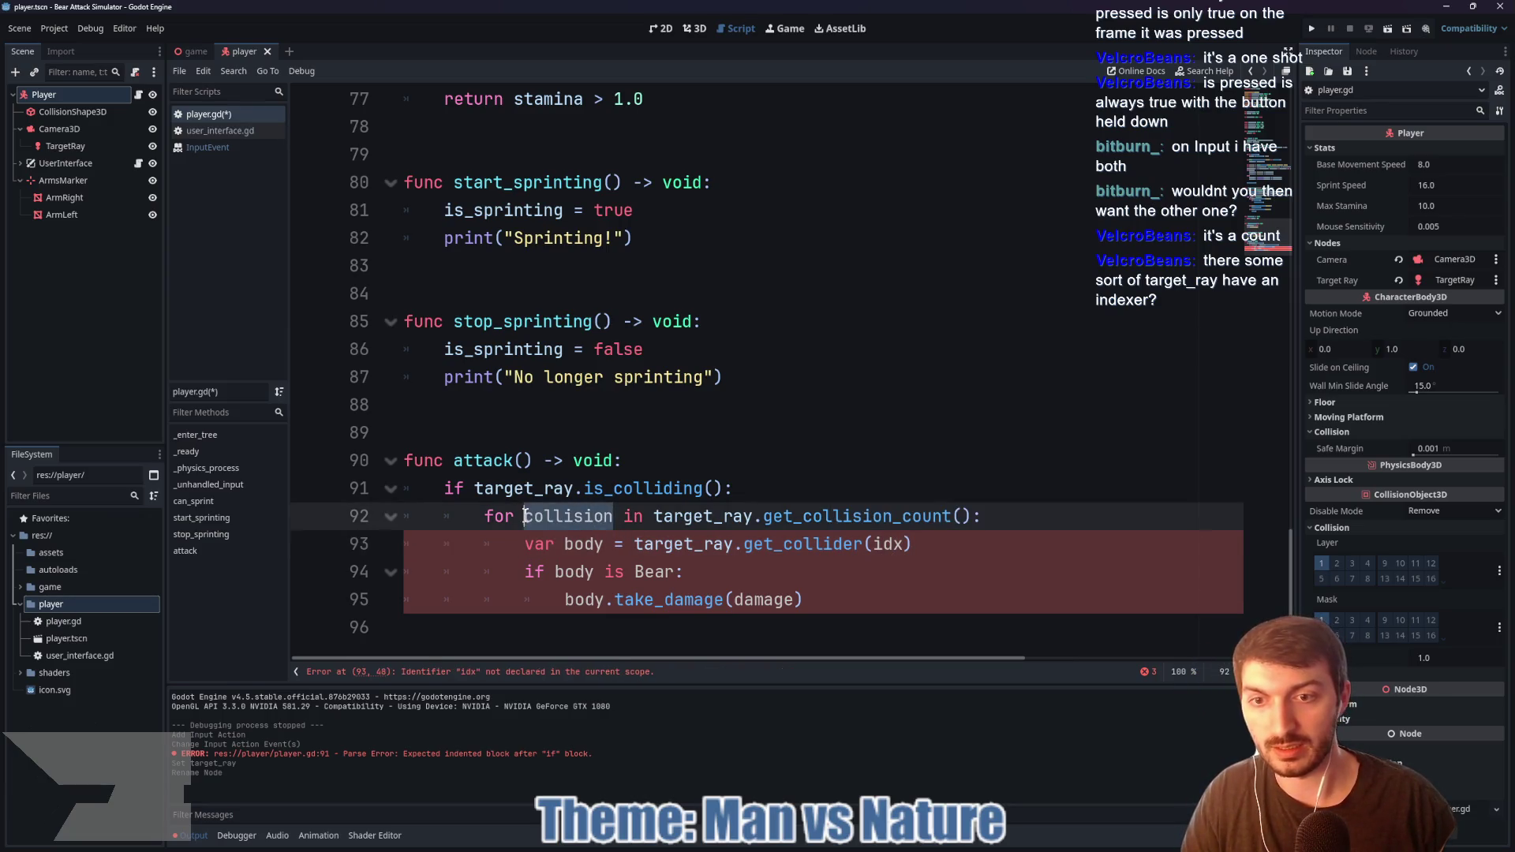
pyautogui.write('idx')
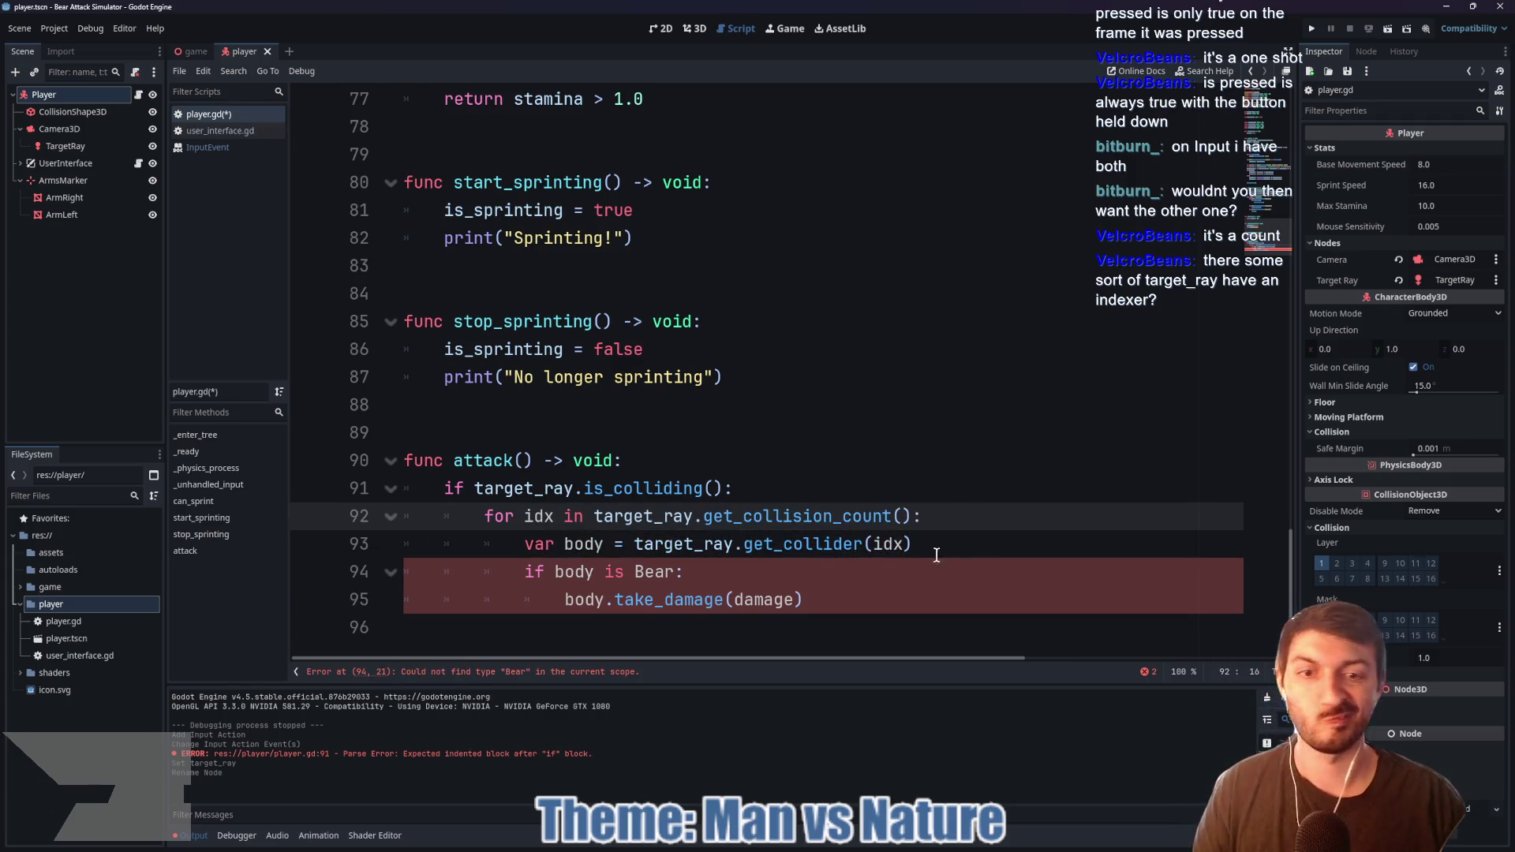
pyautogui.click(952, 555)
pyautogui.moveTo(757, 546)
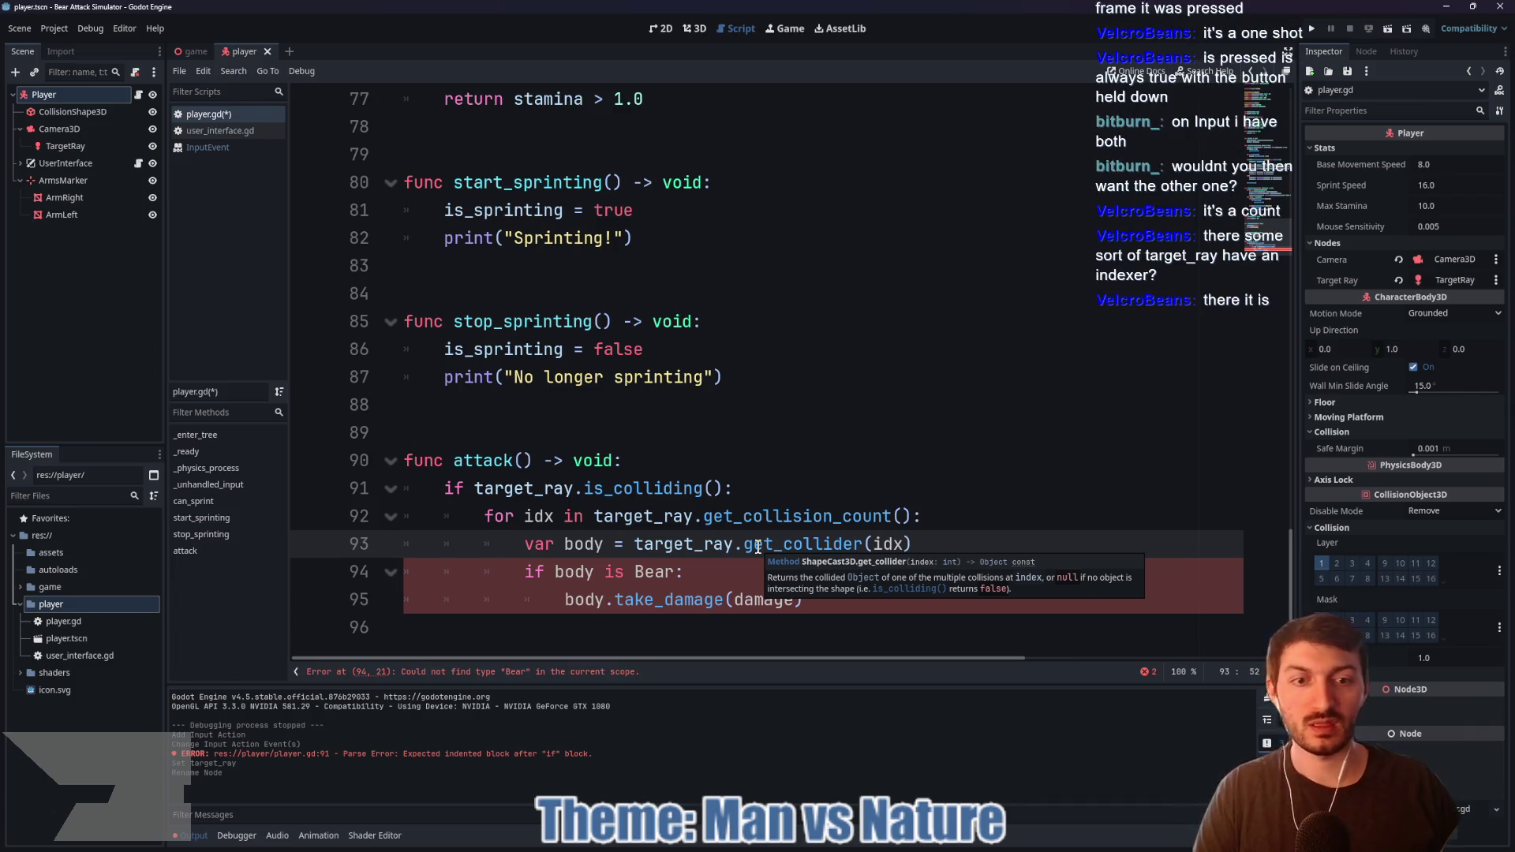
pyautogui.click(606, 545)
pyautogui.press('BackSpace')
pyautogui.press('BackSpace')
pyautogui.press('BackSpace')
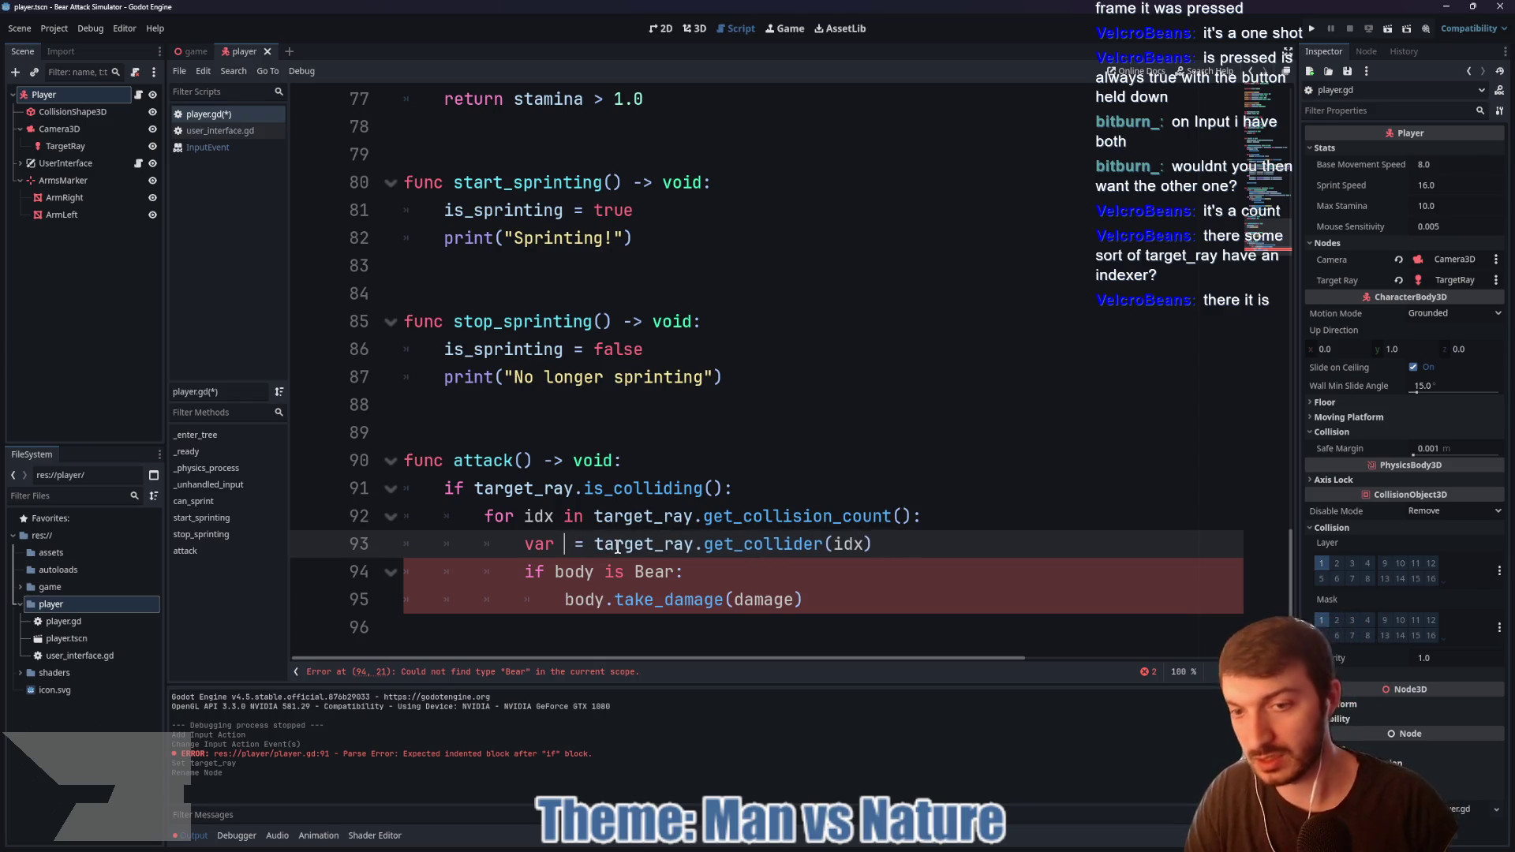
pyautogui.write('collision')
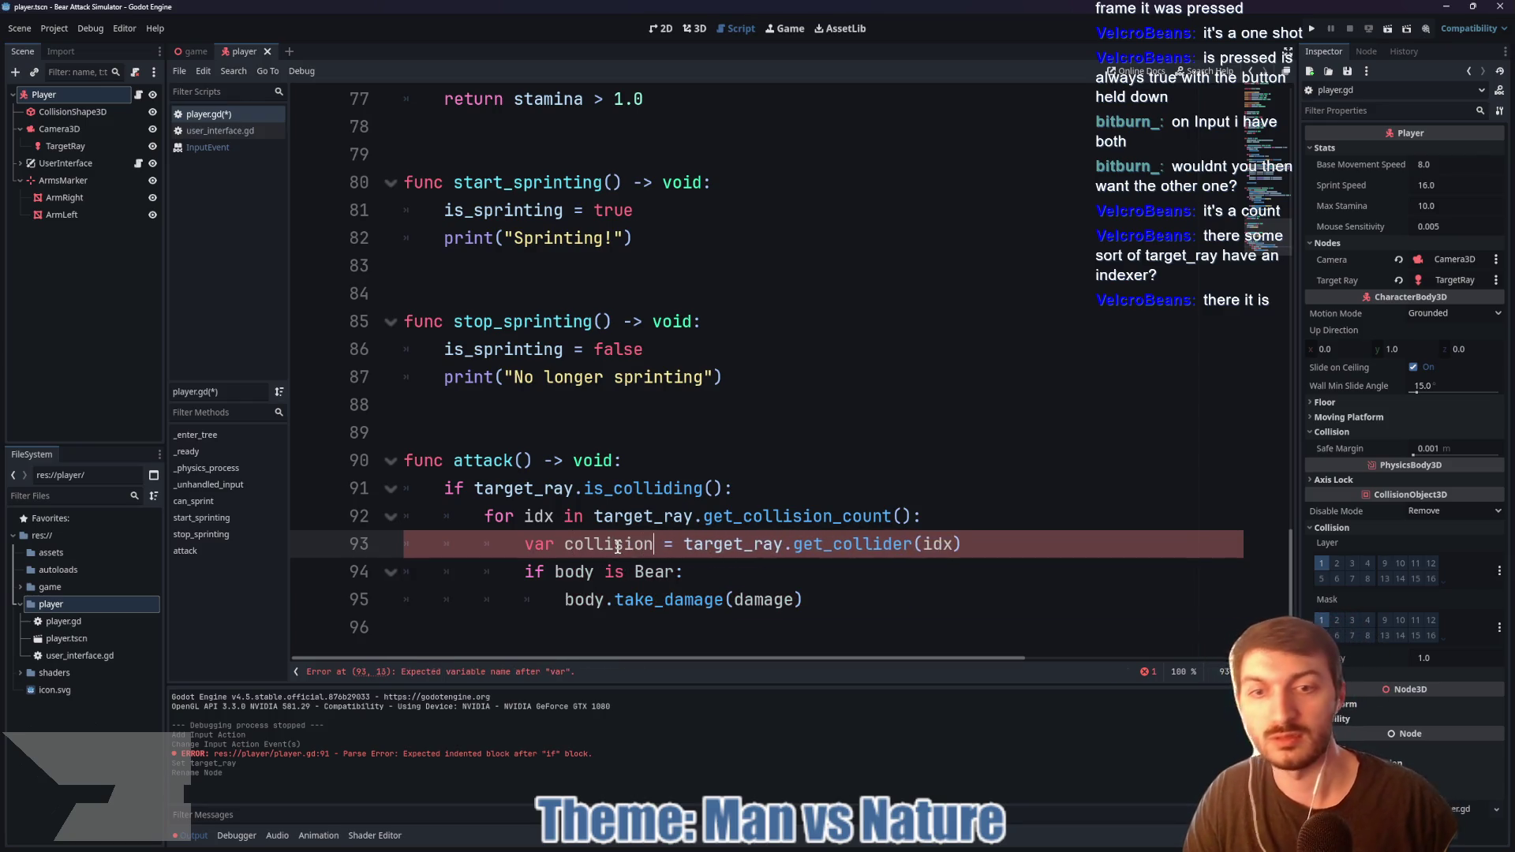
pyautogui.click(1015, 544)
pyautogui.write('var body - ')
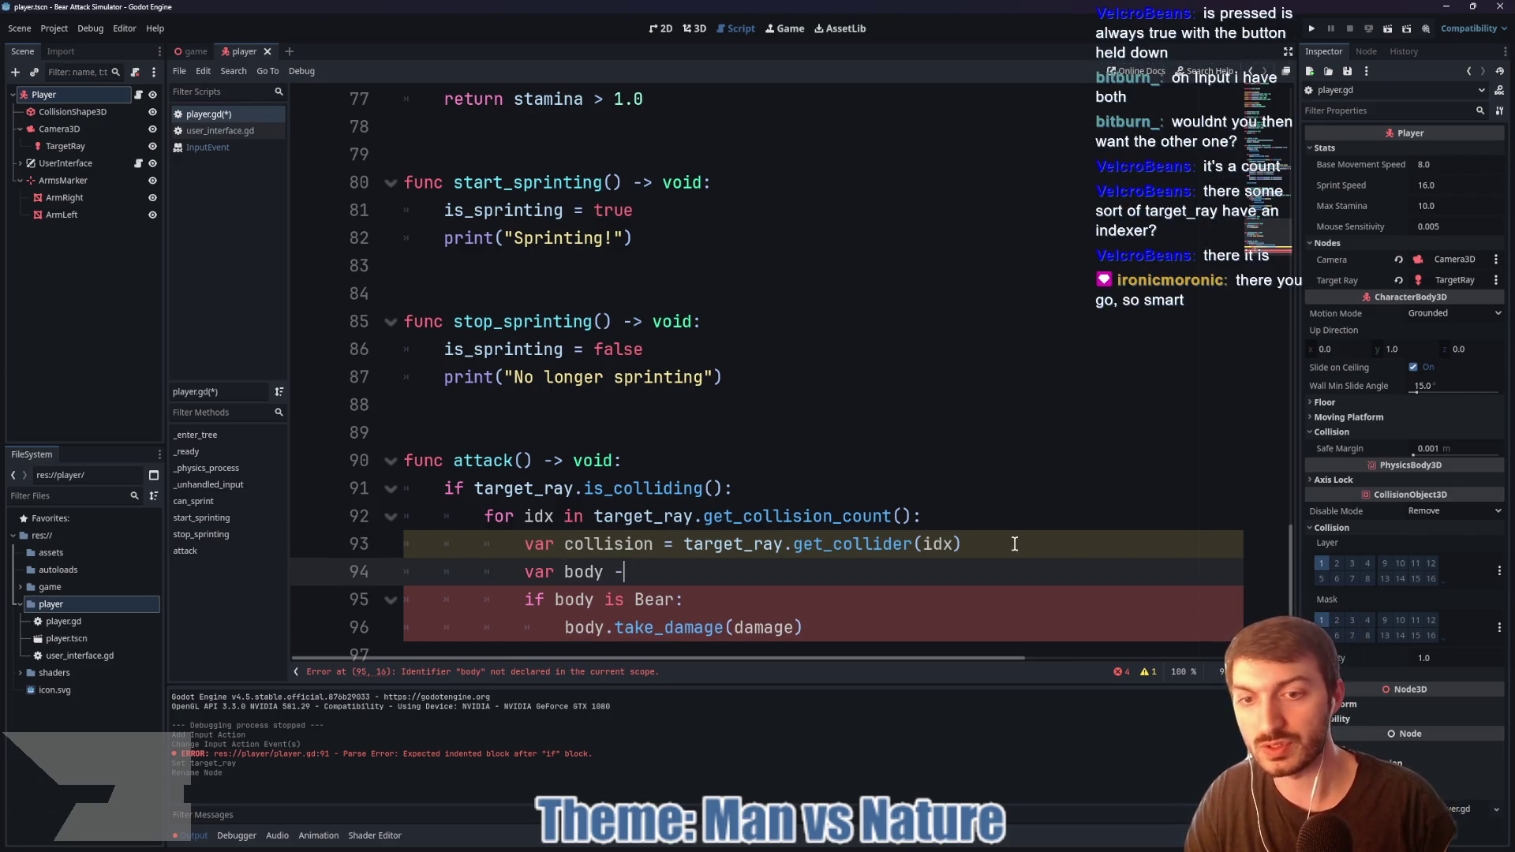
pyautogui.write(' collision.get')
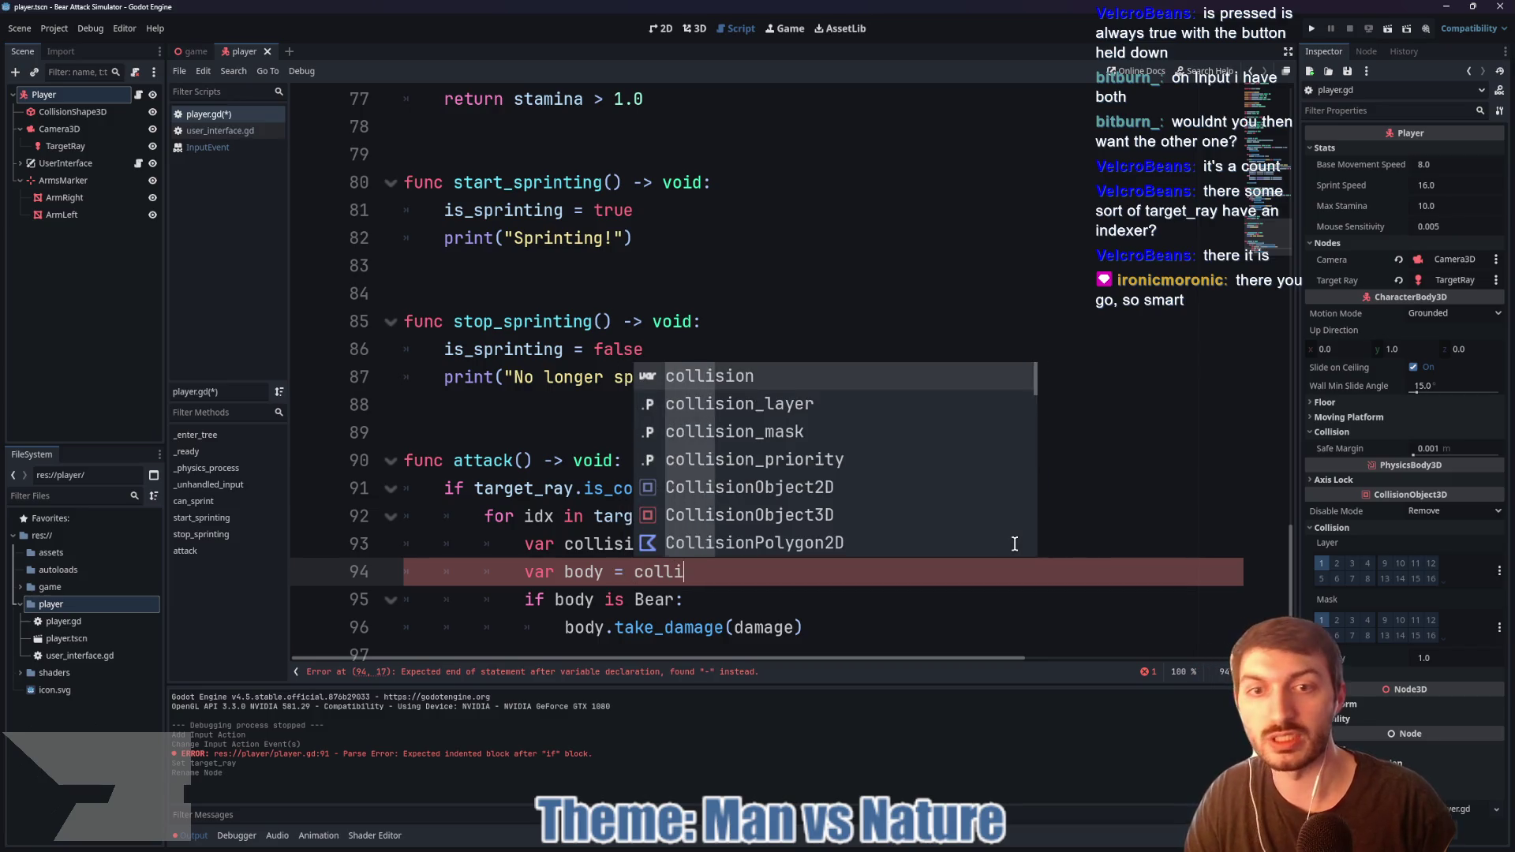
pyautogui.write('_parent()')
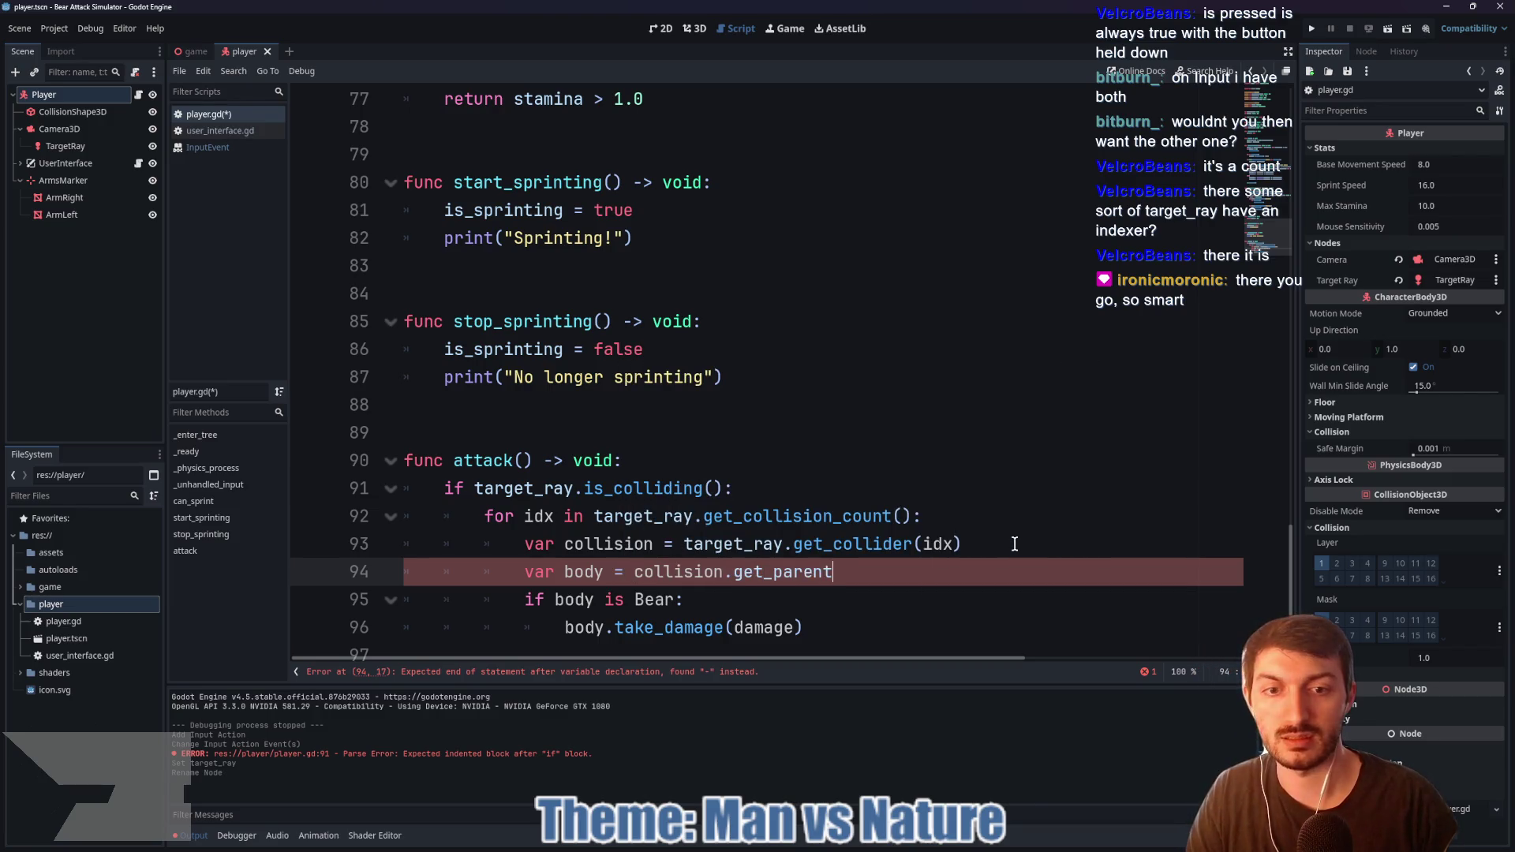
pyautogui.press('Down')
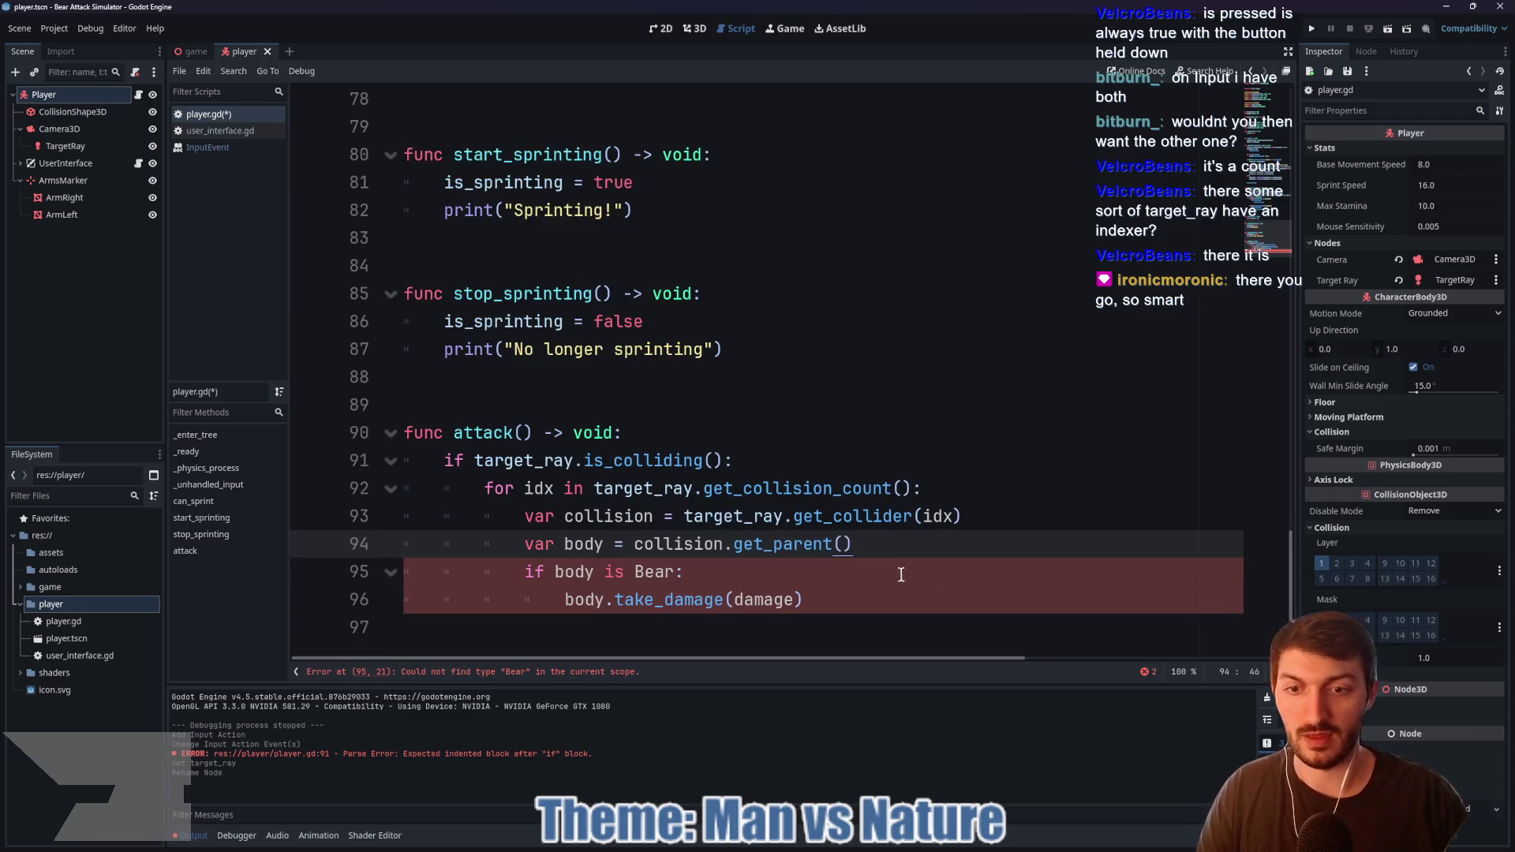
pyautogui.hotkey('ctrl', 's')
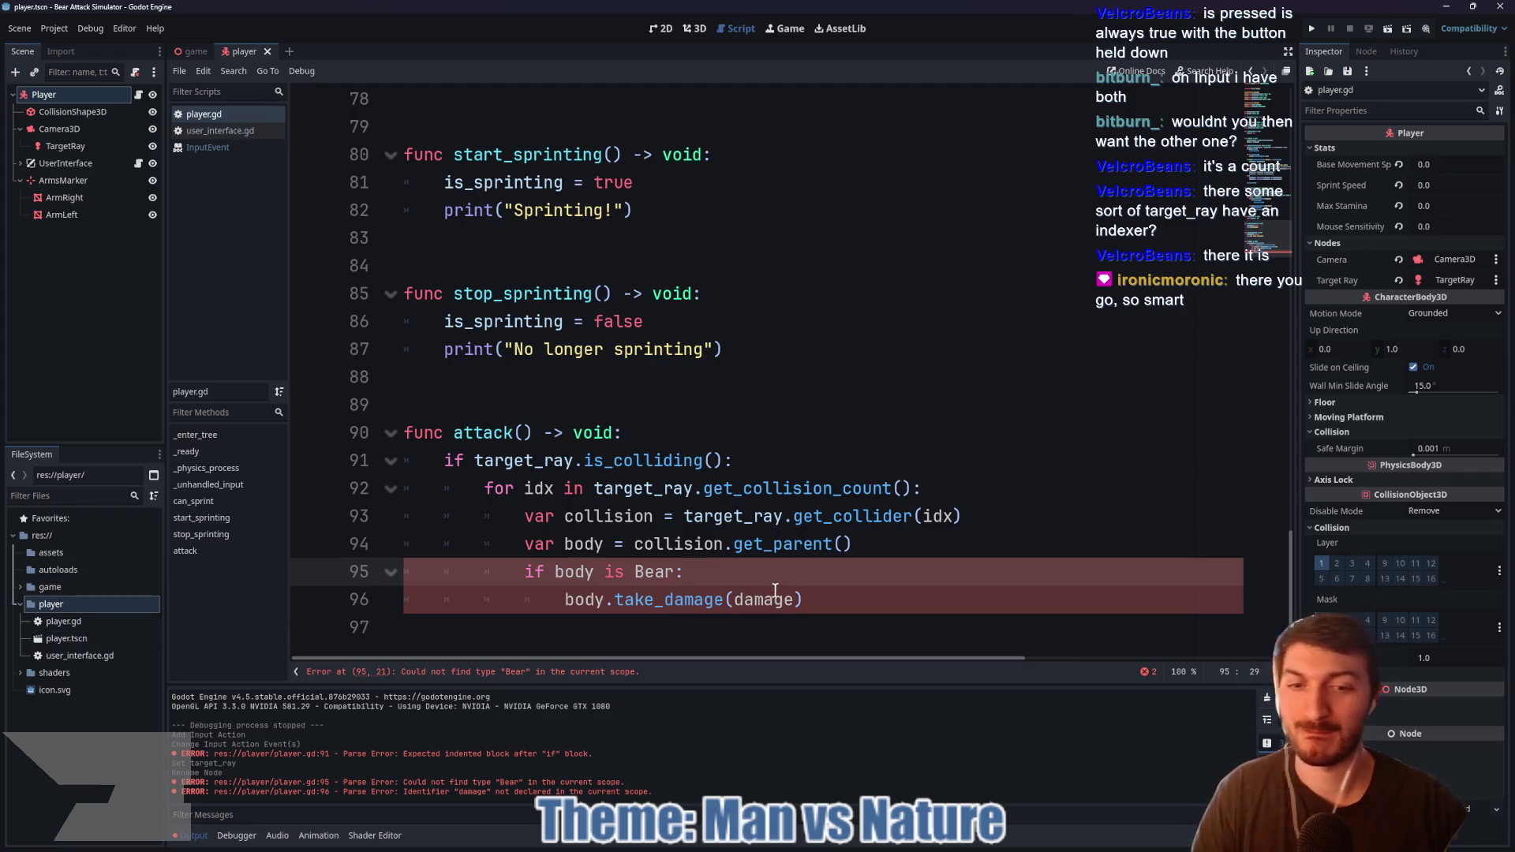
# Create a new folder named bear in the res:// project root
pyautogui.click(799, 587)
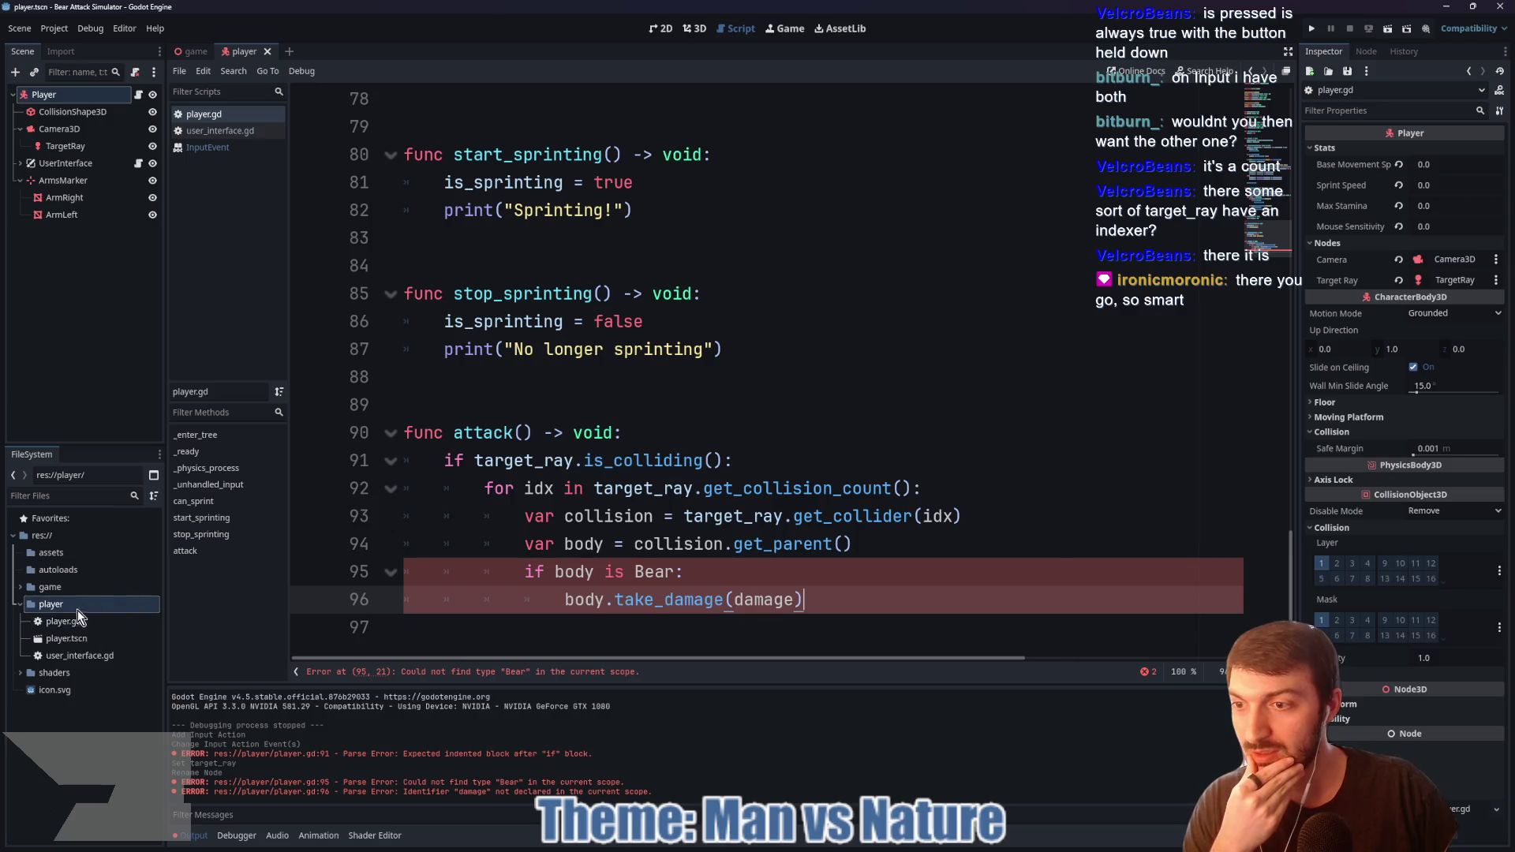
pyautogui.click(19, 604)
pyautogui.rightClick(34, 538)
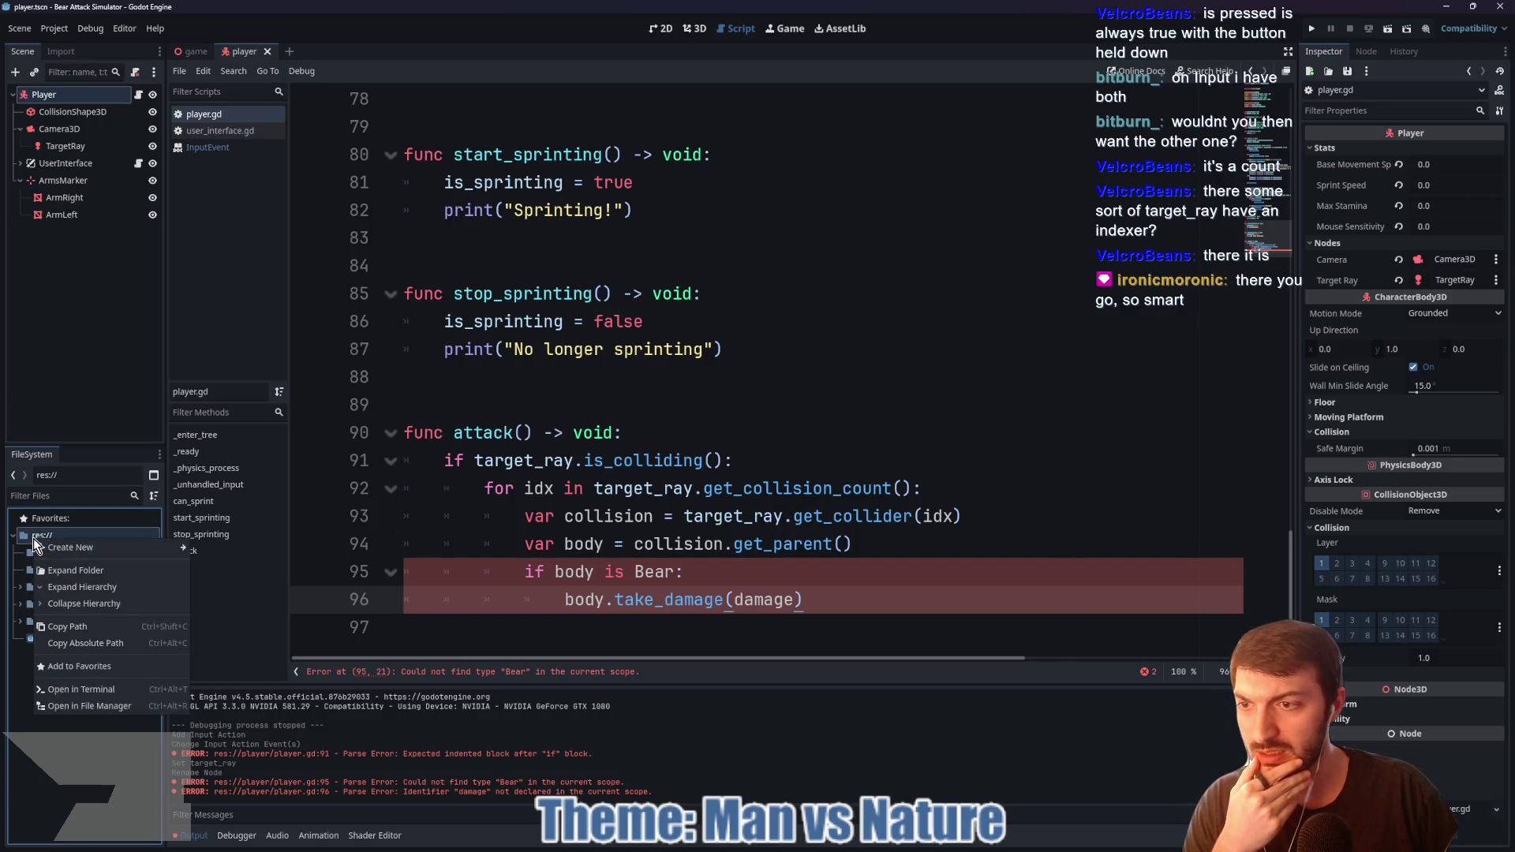
pyautogui.moveTo(79, 547)
pyautogui.click(210, 551)
pyautogui.write('Bear')
pyautogui.press('BackSpace')
pyautogui.press('BackSpace')
pyautogui.press('BackSpace')
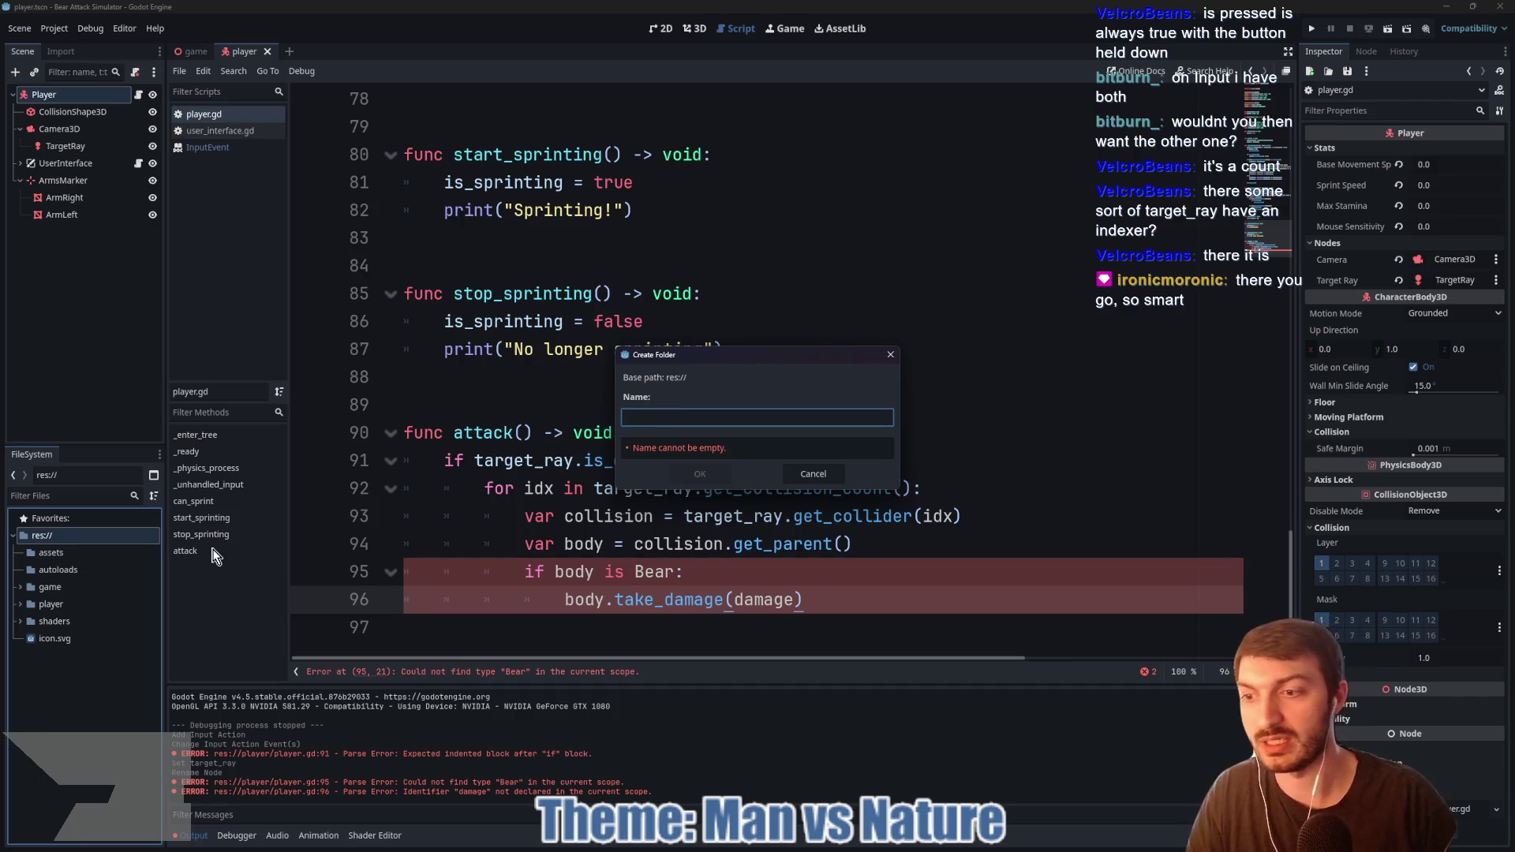
pyautogui.write('bear')
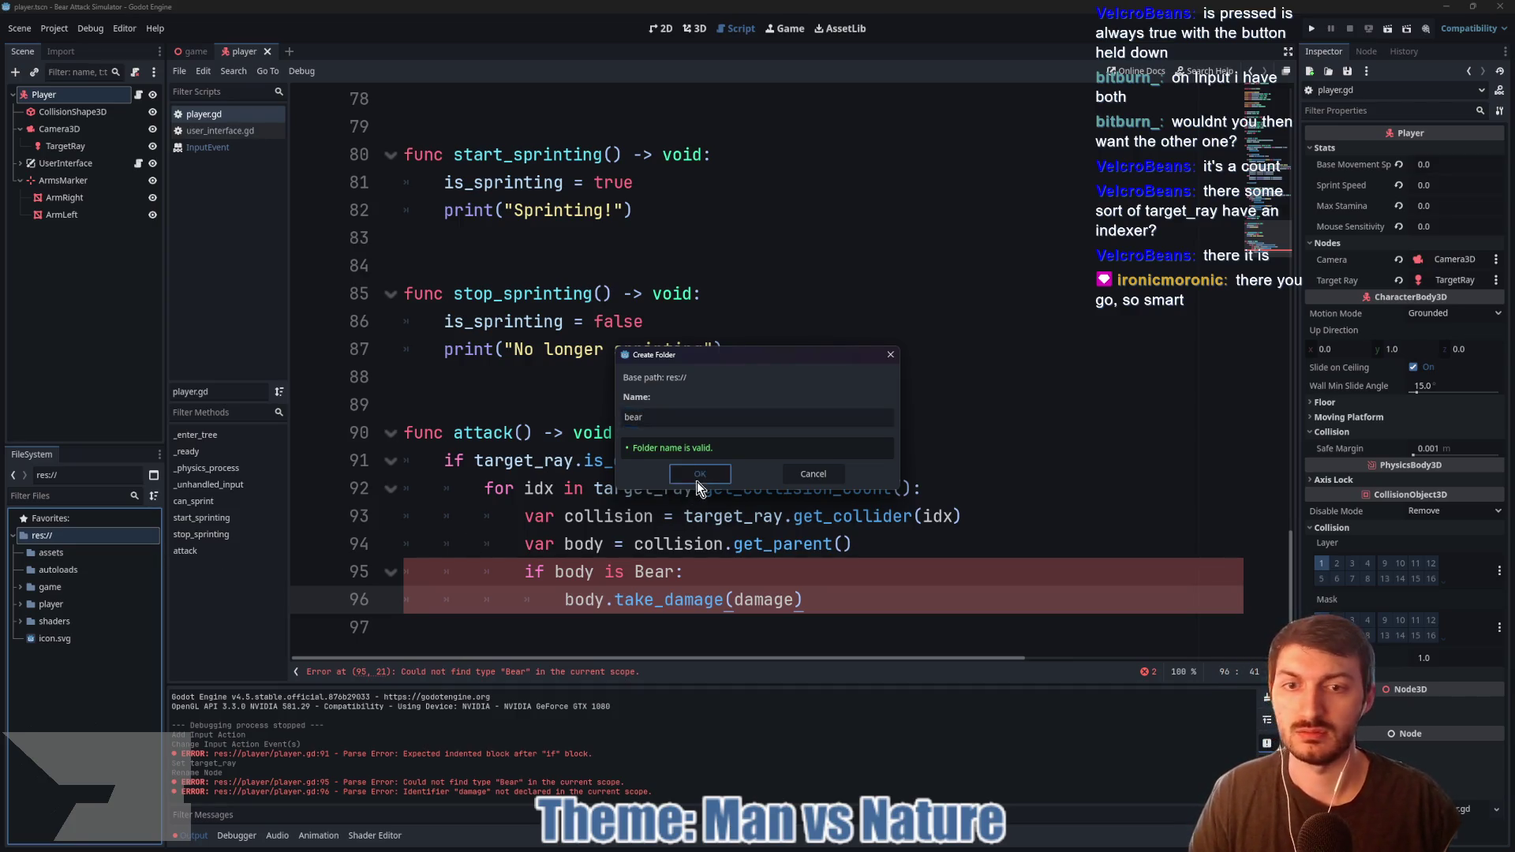
pyautogui.click(698, 476)
# Create a 3D Scene named bear inside the bear folder
pyautogui.click(51, 590)
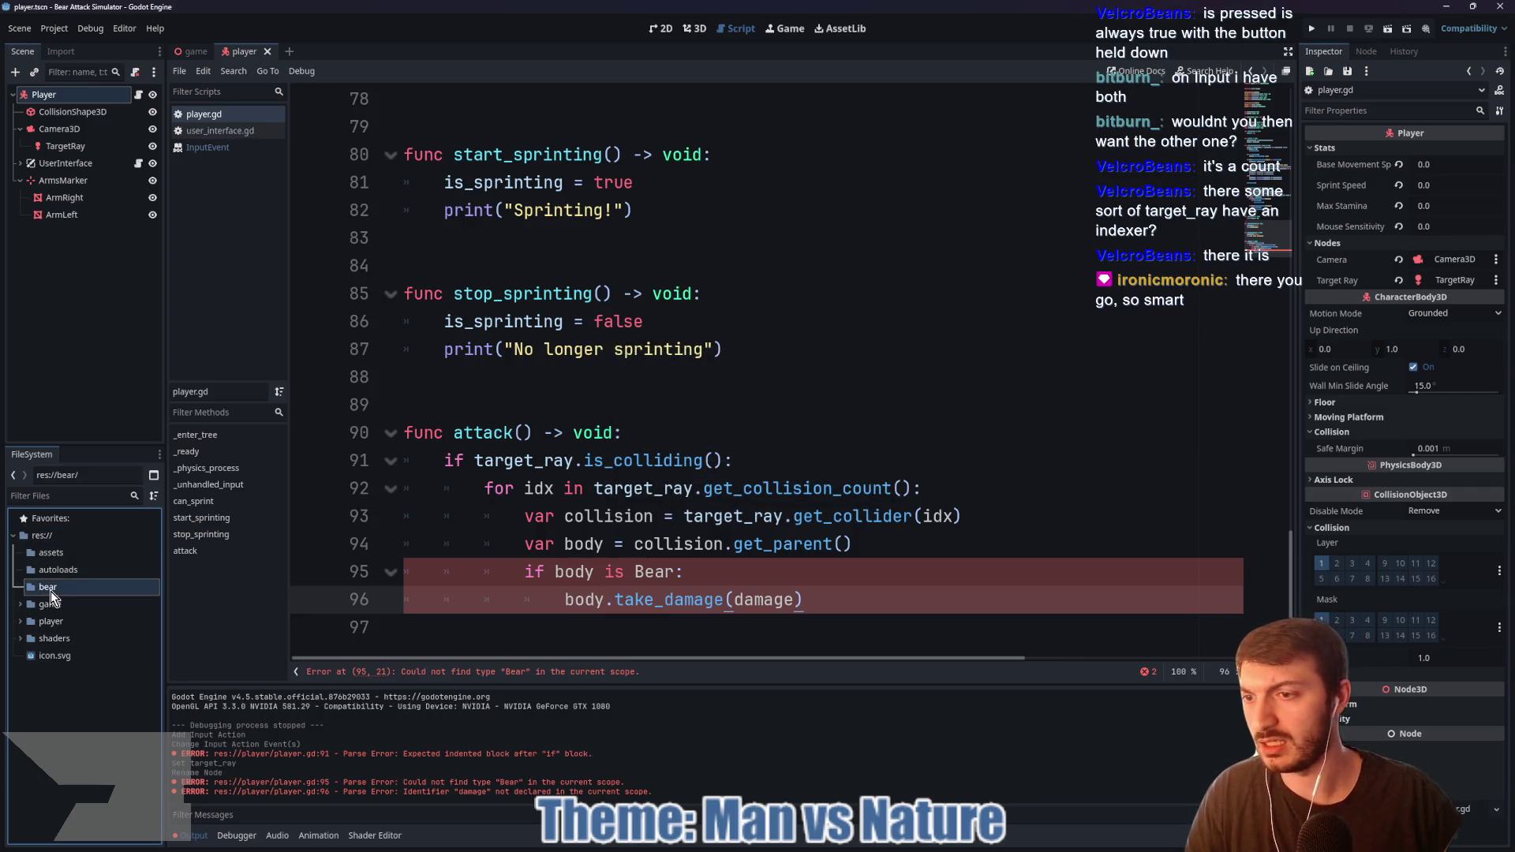
pyautogui.rightClick(51, 590)
pyautogui.moveTo(88, 599)
pyautogui.click(254, 617)
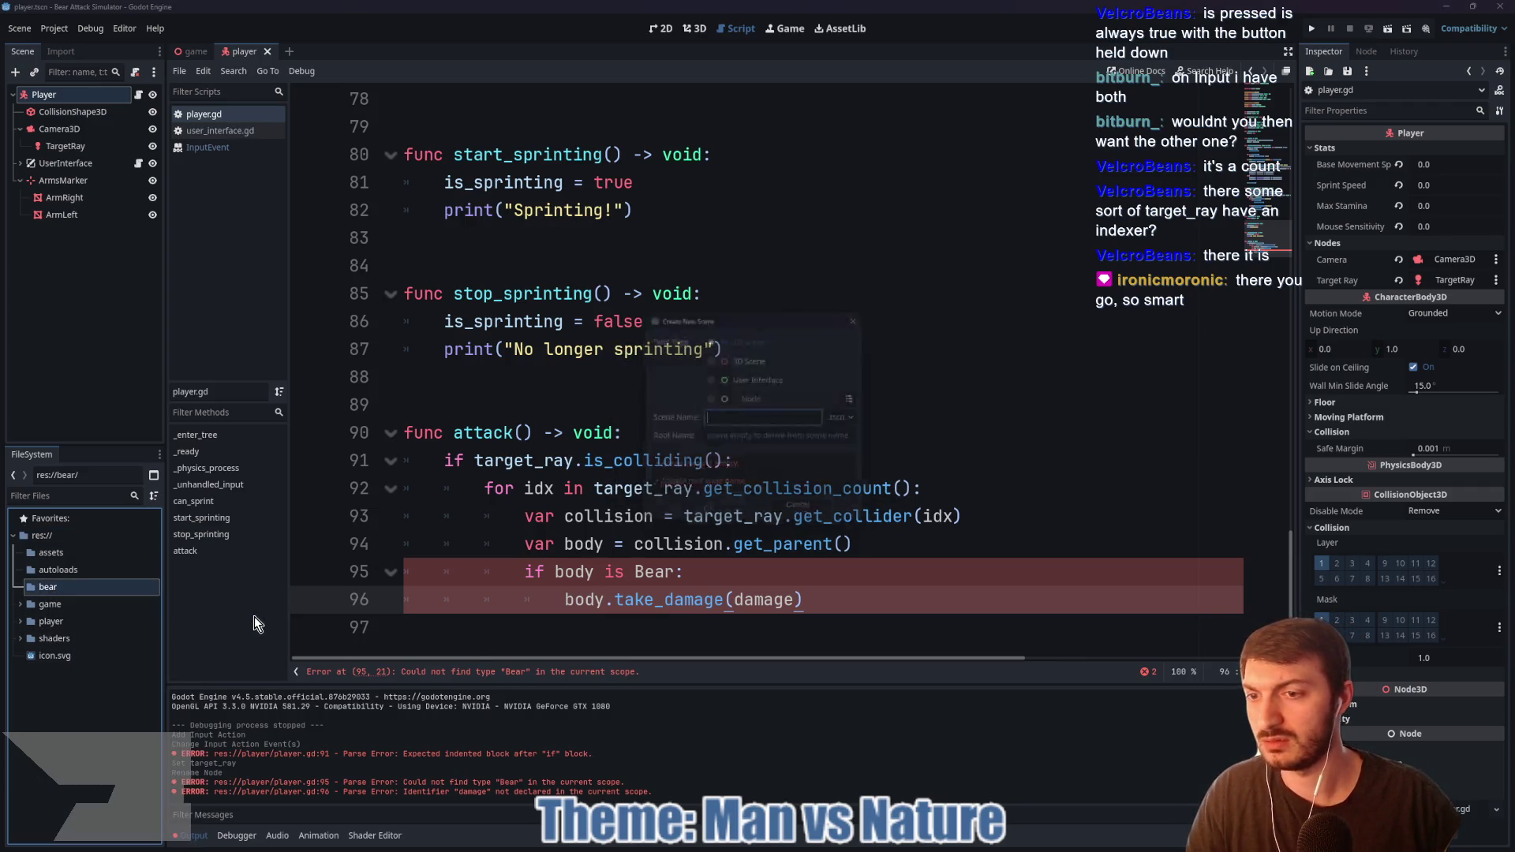
pyautogui.click(712, 359)
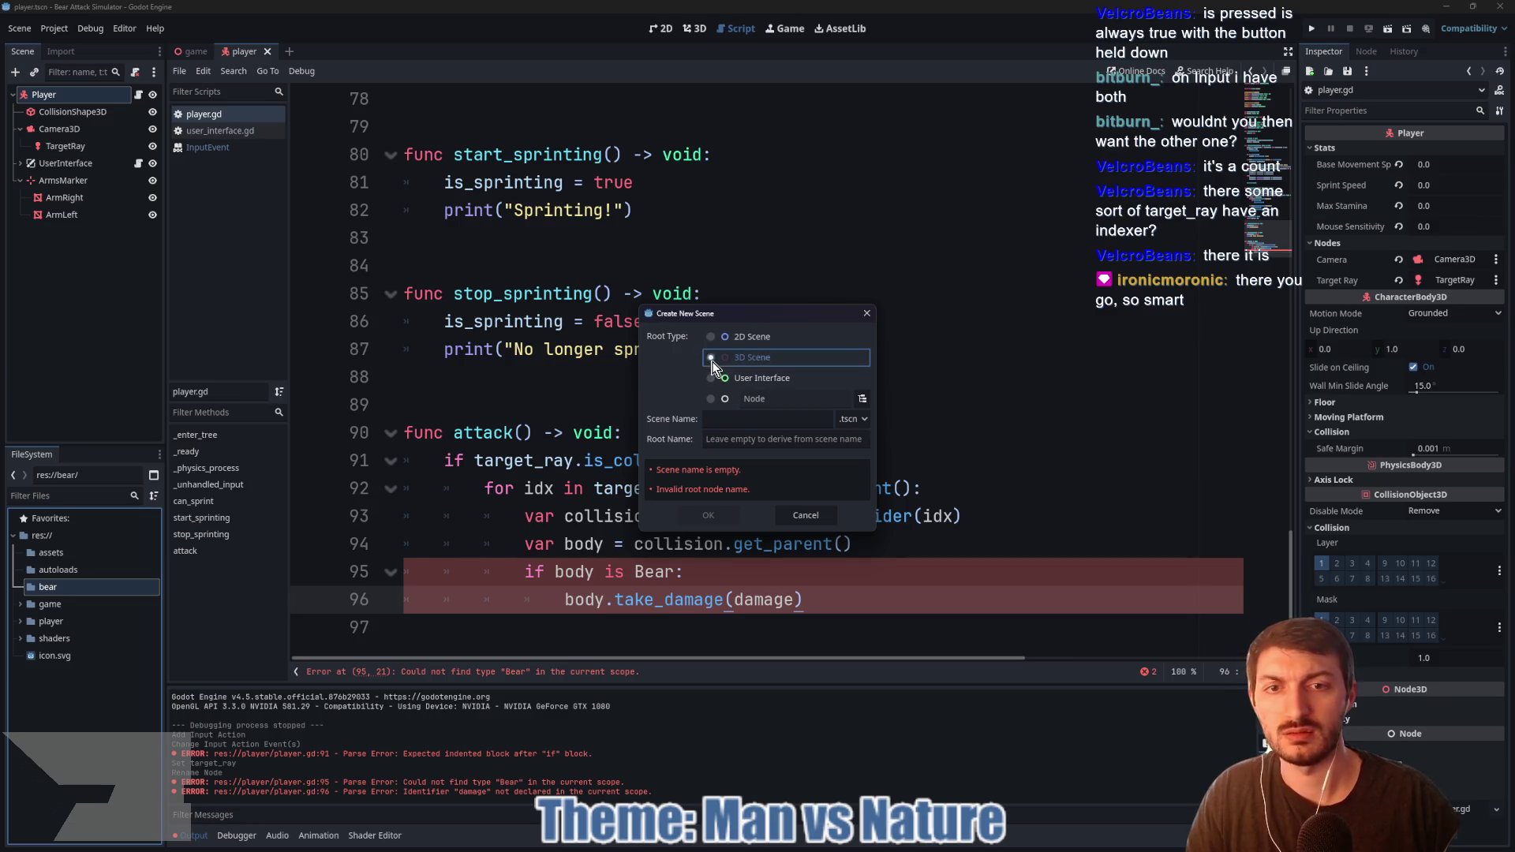
pyautogui.click(736, 419)
pyautogui.write('bear')
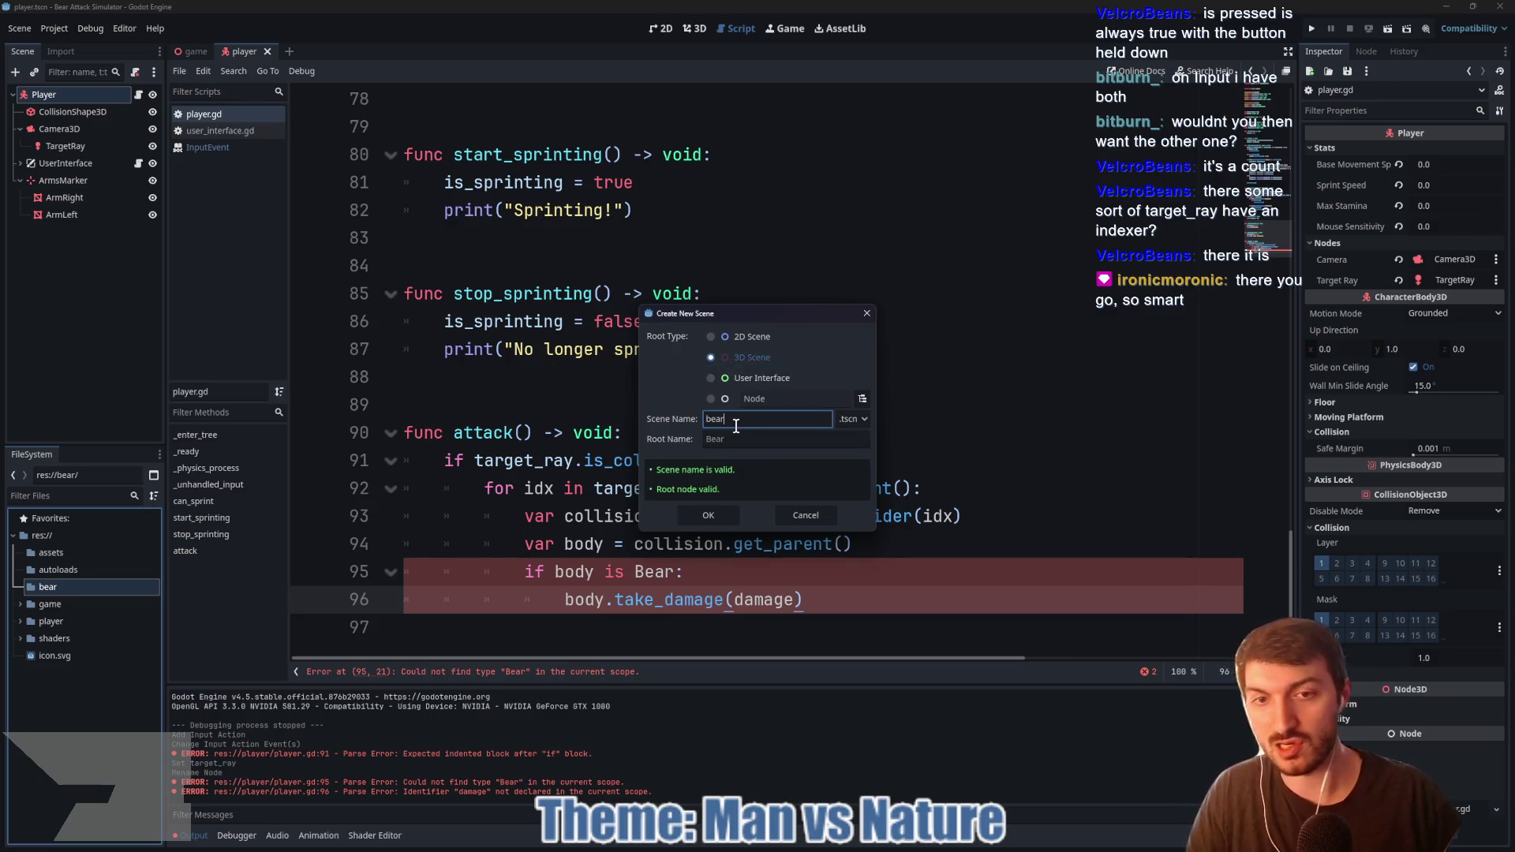
pyautogui.click(708, 515)
# Change the Bear node's type to CharacterBody3D, save the scene, and start attaching a script
pyautogui.rightClick(62, 95)
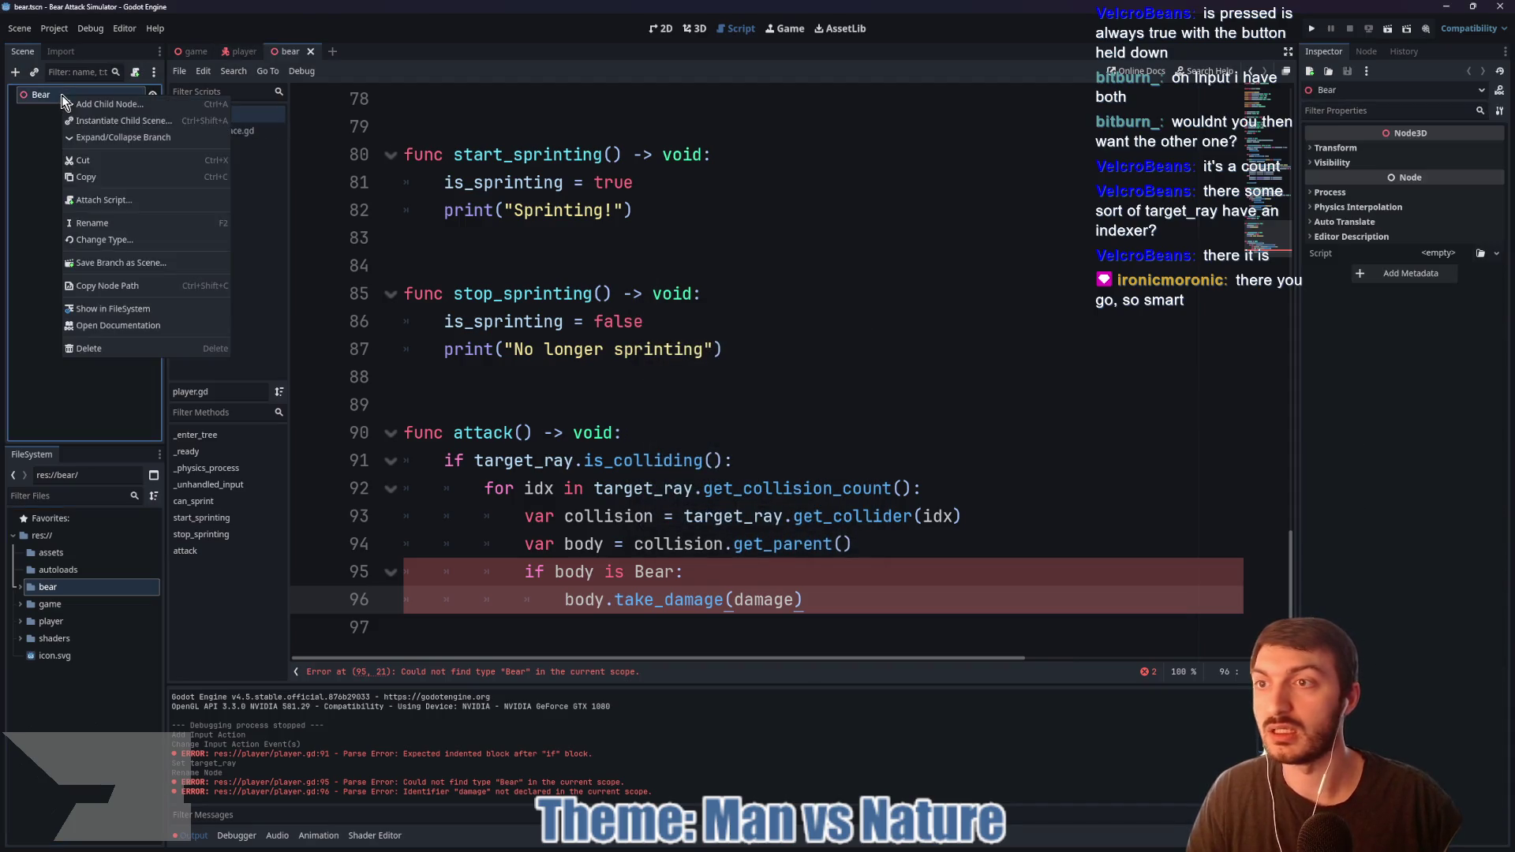
pyautogui.click(112, 239)
pyautogui.write('chara')
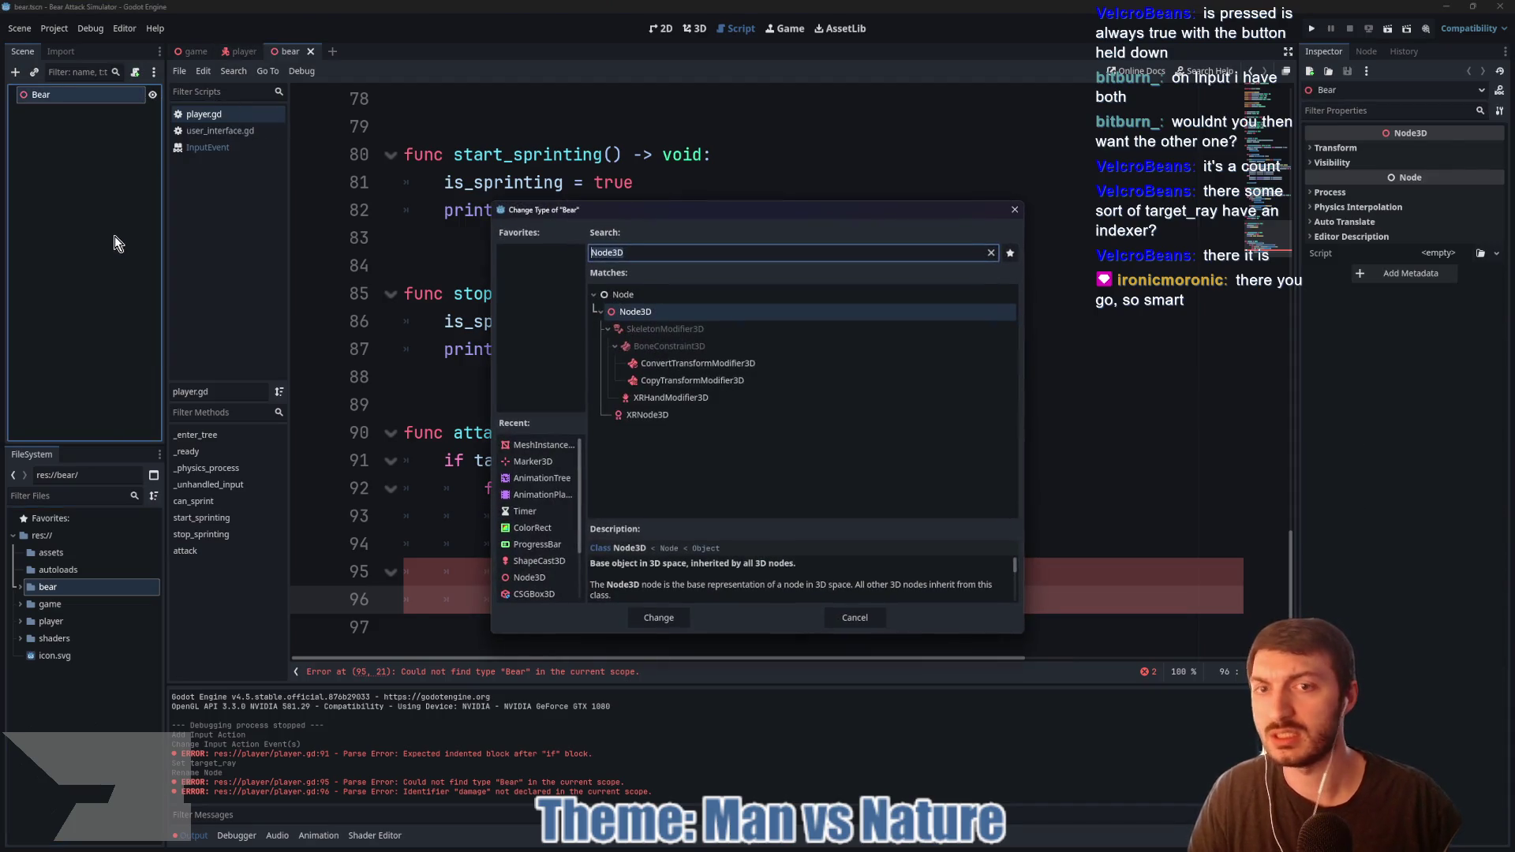
pyautogui.write('cter')
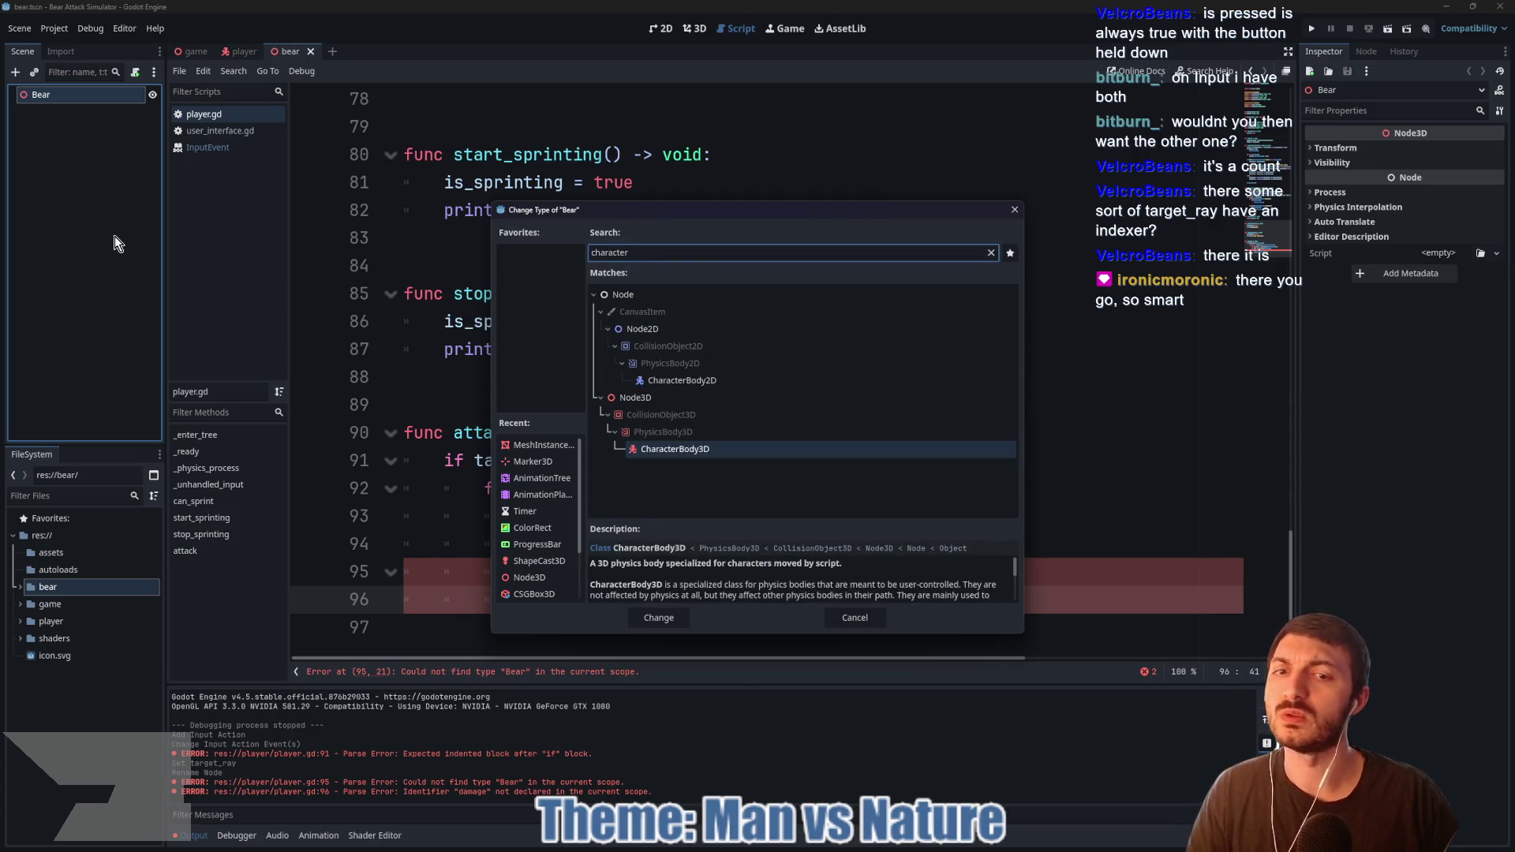
pyautogui.press('Return')
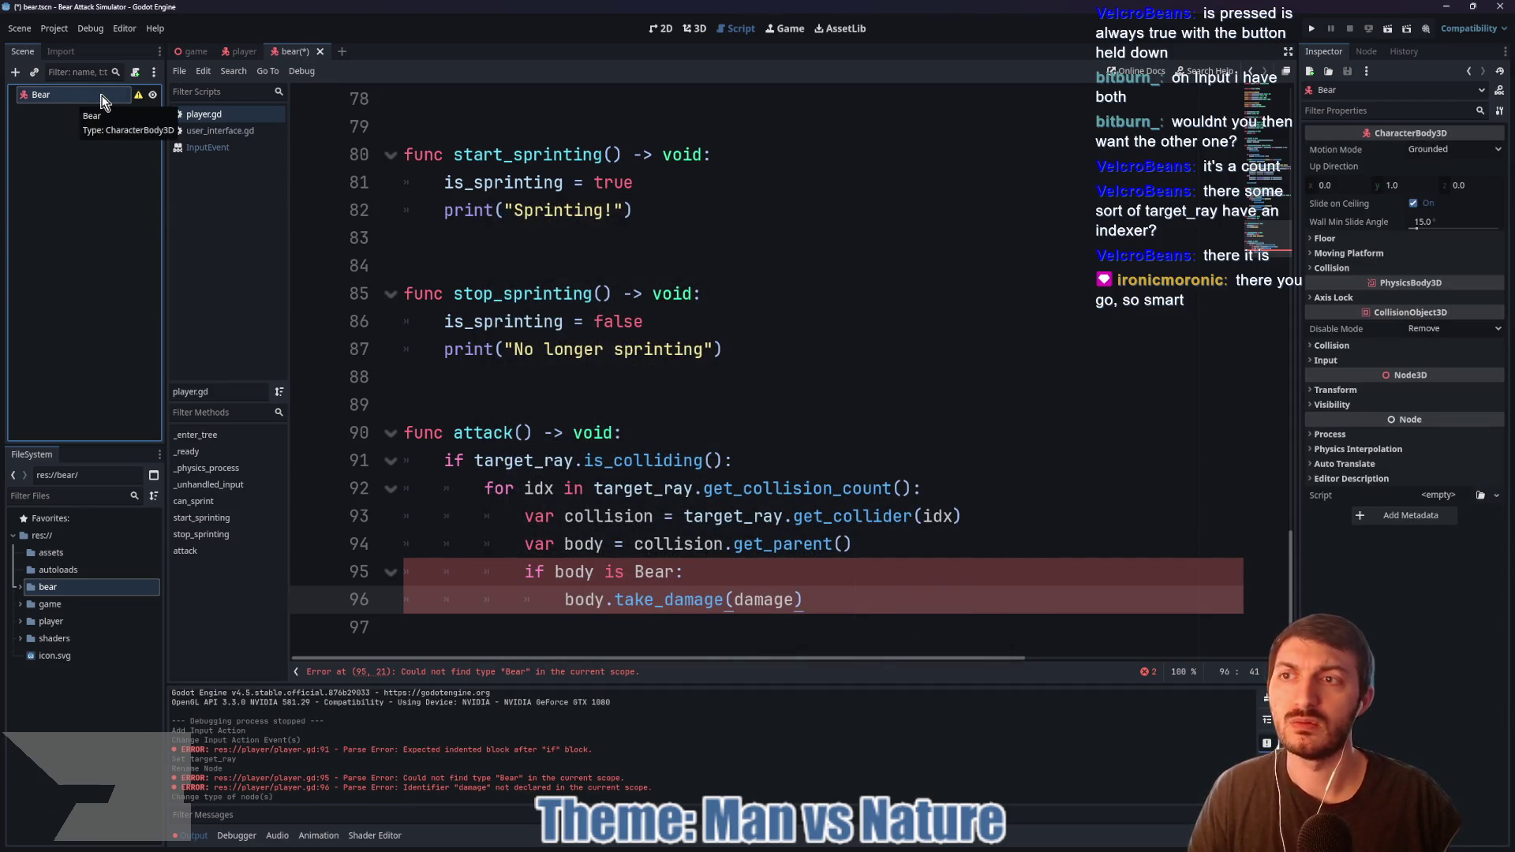
pyautogui.hotkey('ctrl', 's')
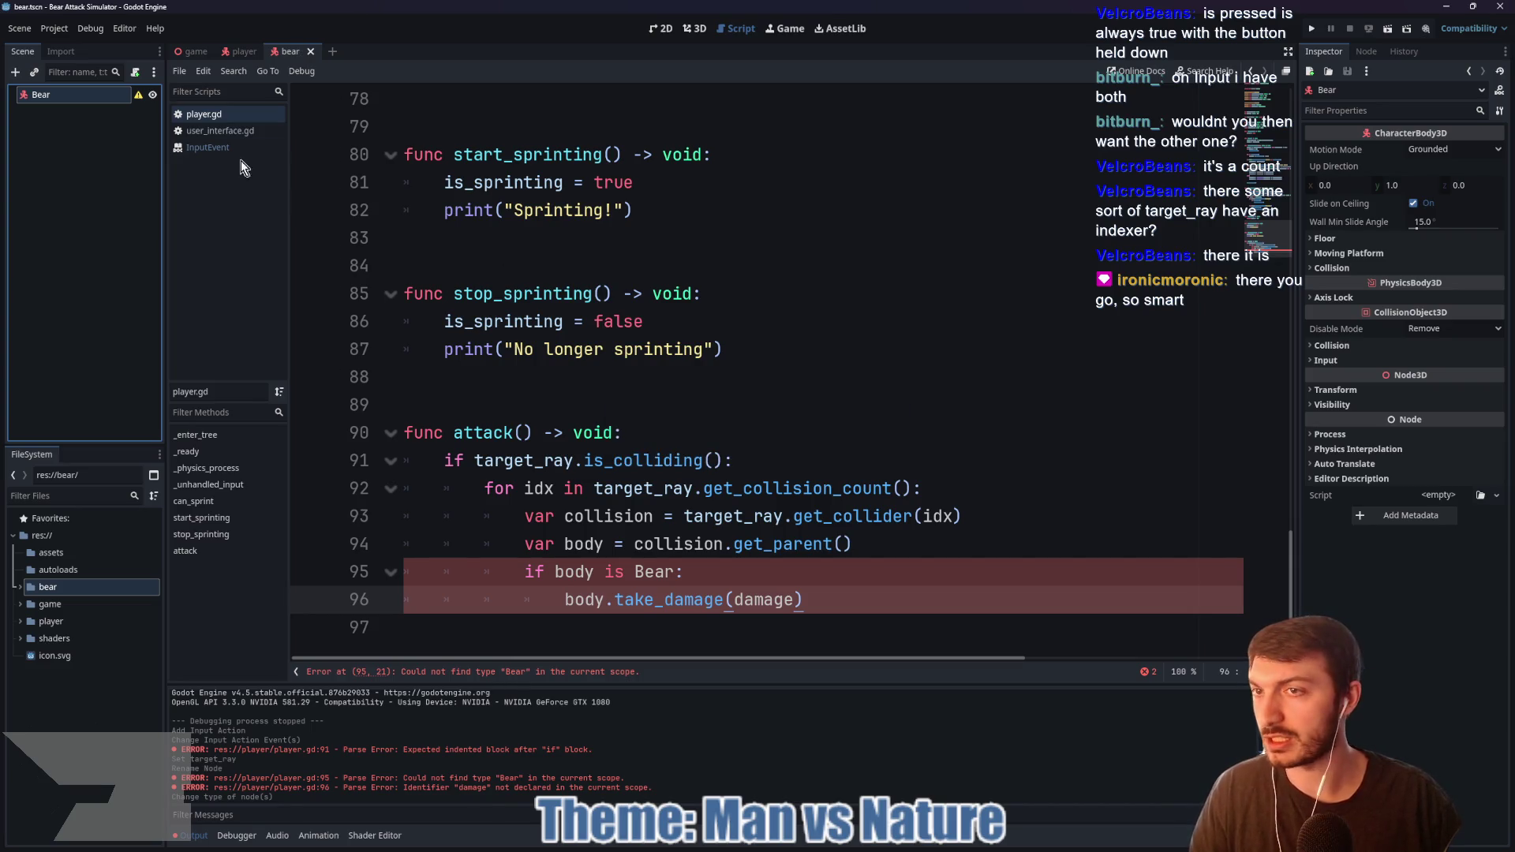
pyautogui.click(135, 73)
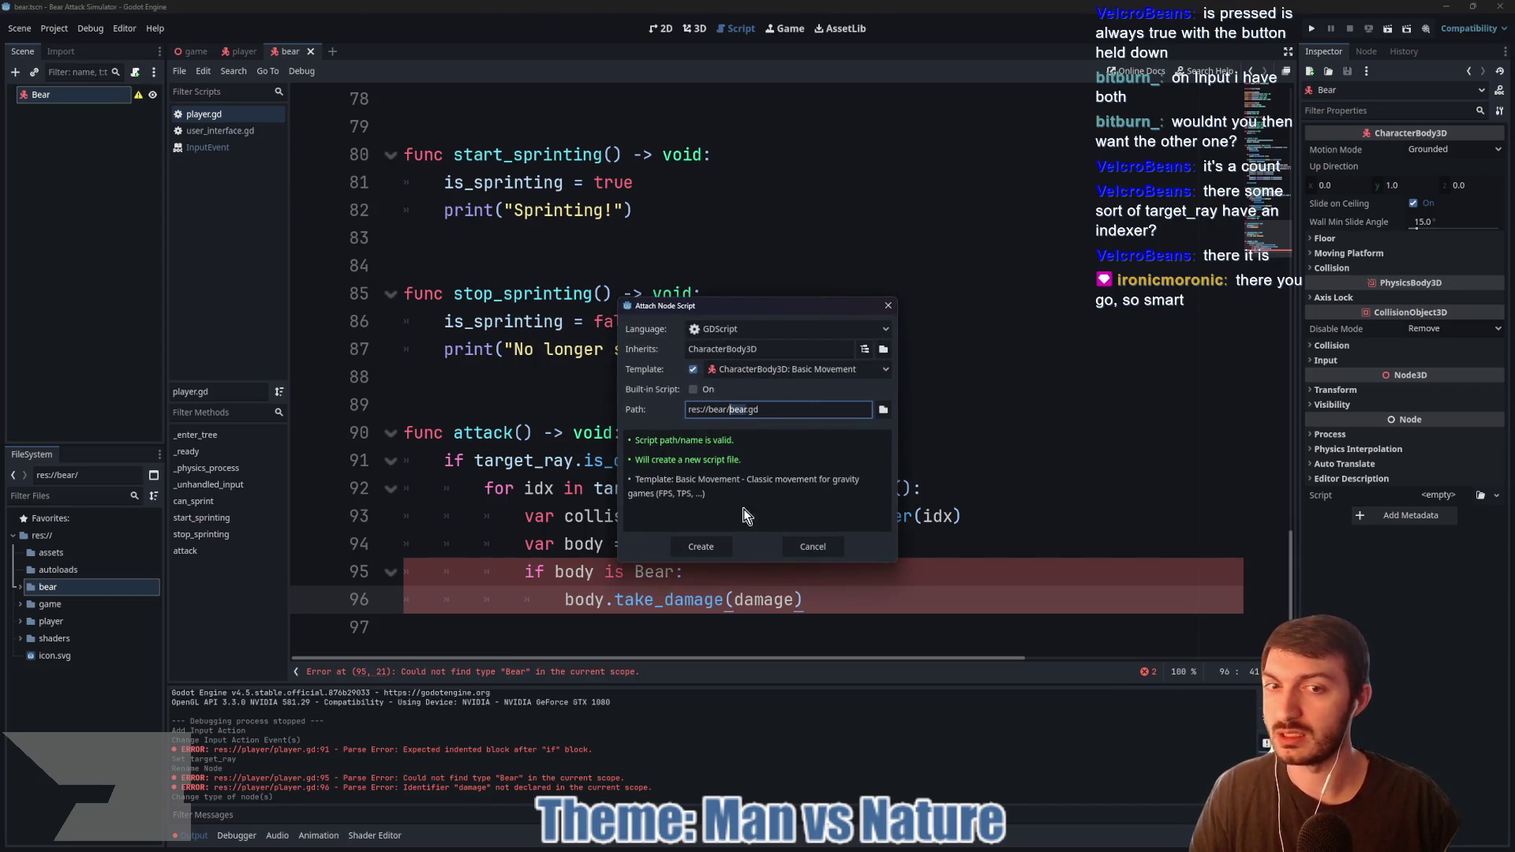
# Create bear.gd and replace its first line with 'class_name Bear extends CharacterBody3D'
pyautogui.click(708, 546)
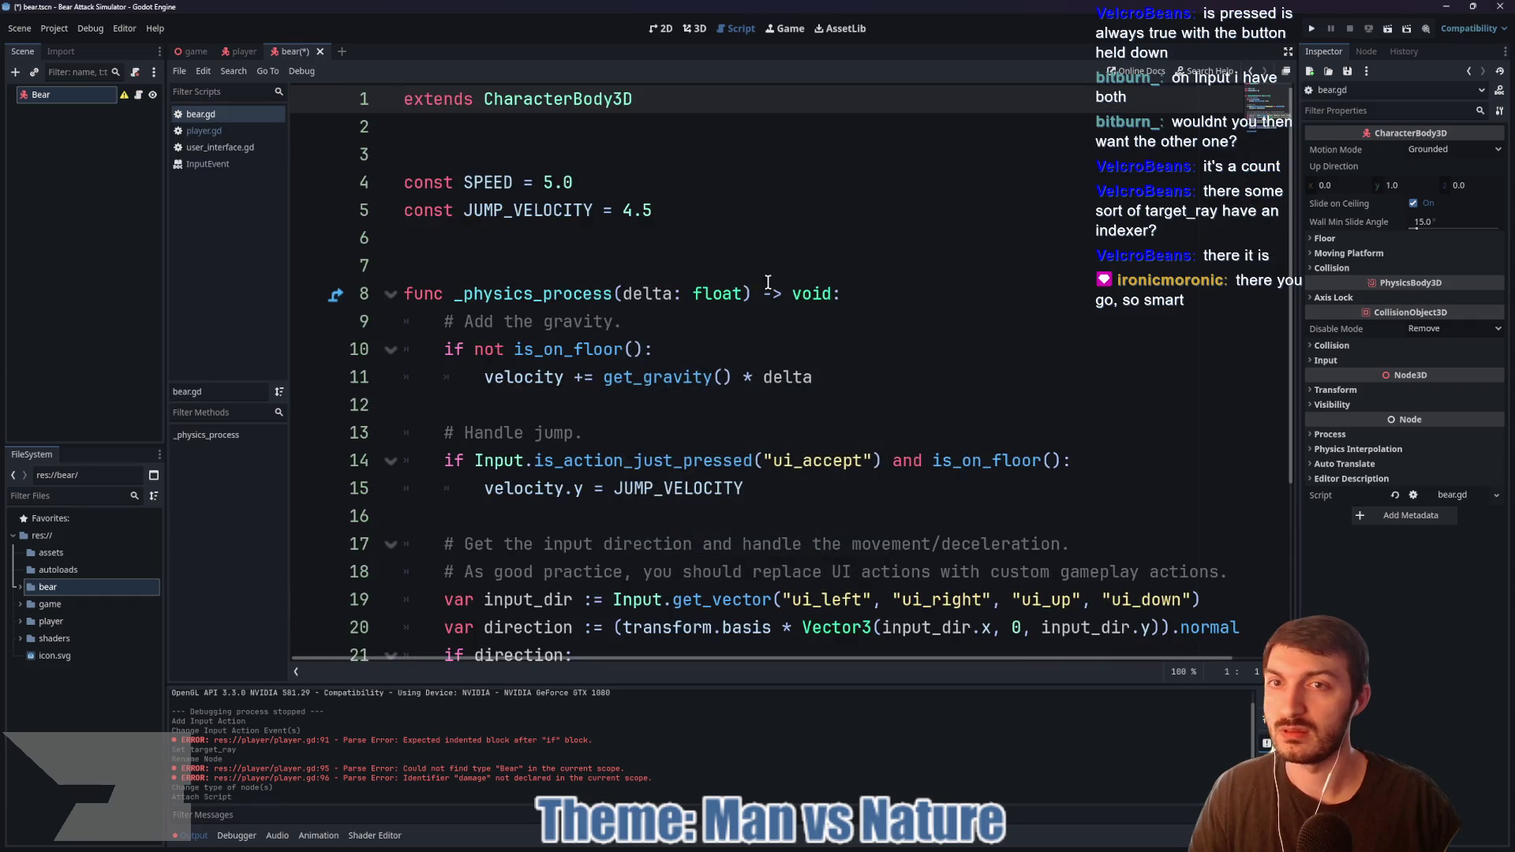
pyautogui.moveTo(638, 98); pyautogui.dragTo(377, 99)
pyautogui.press('BackSpace')
pyautogui.write('class_name Bear')
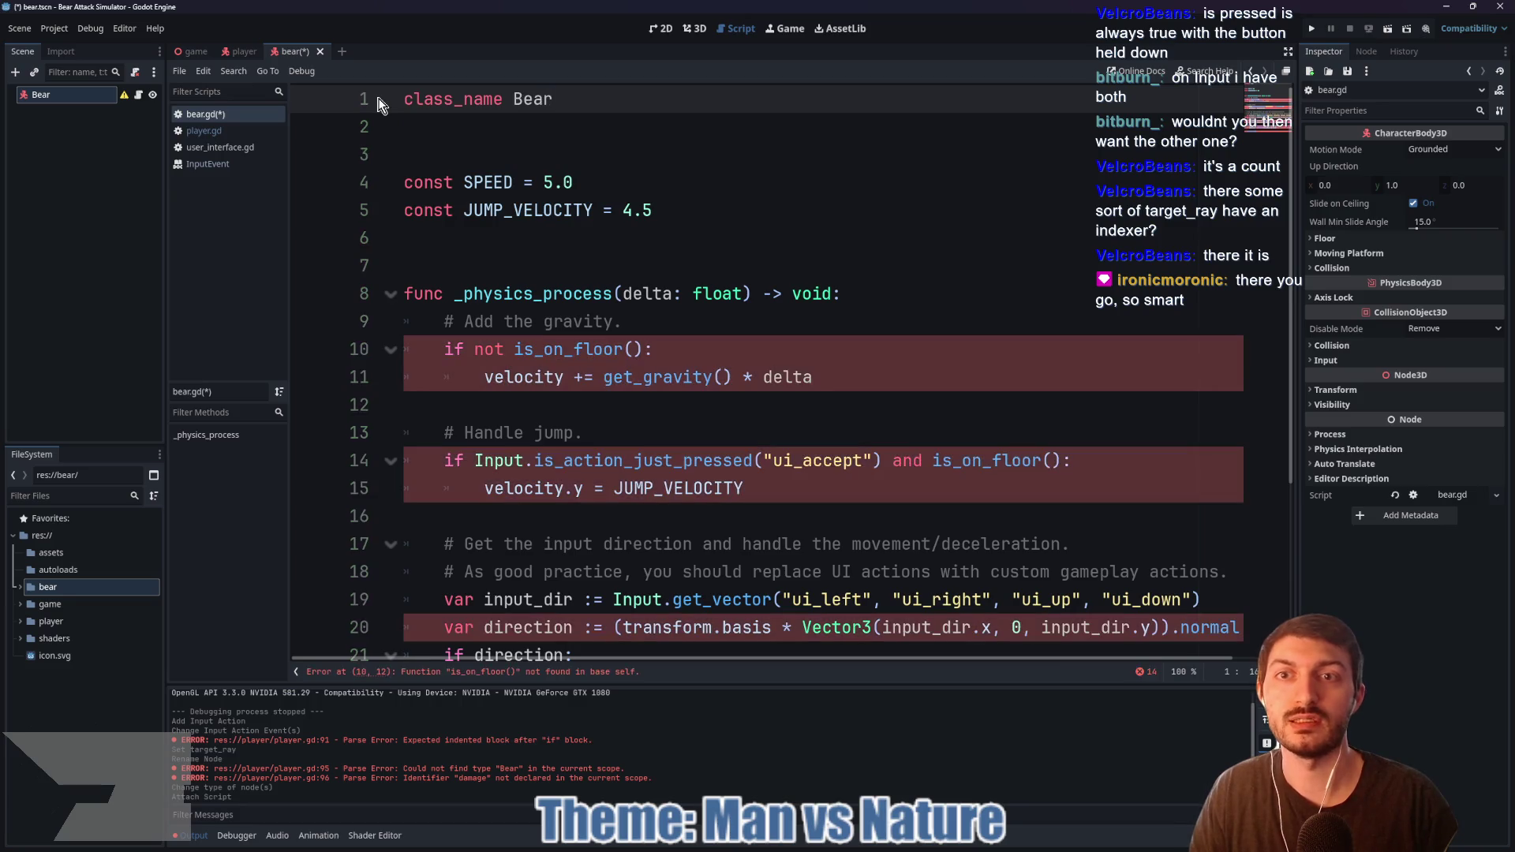
pyautogui.write(' extends Characer')
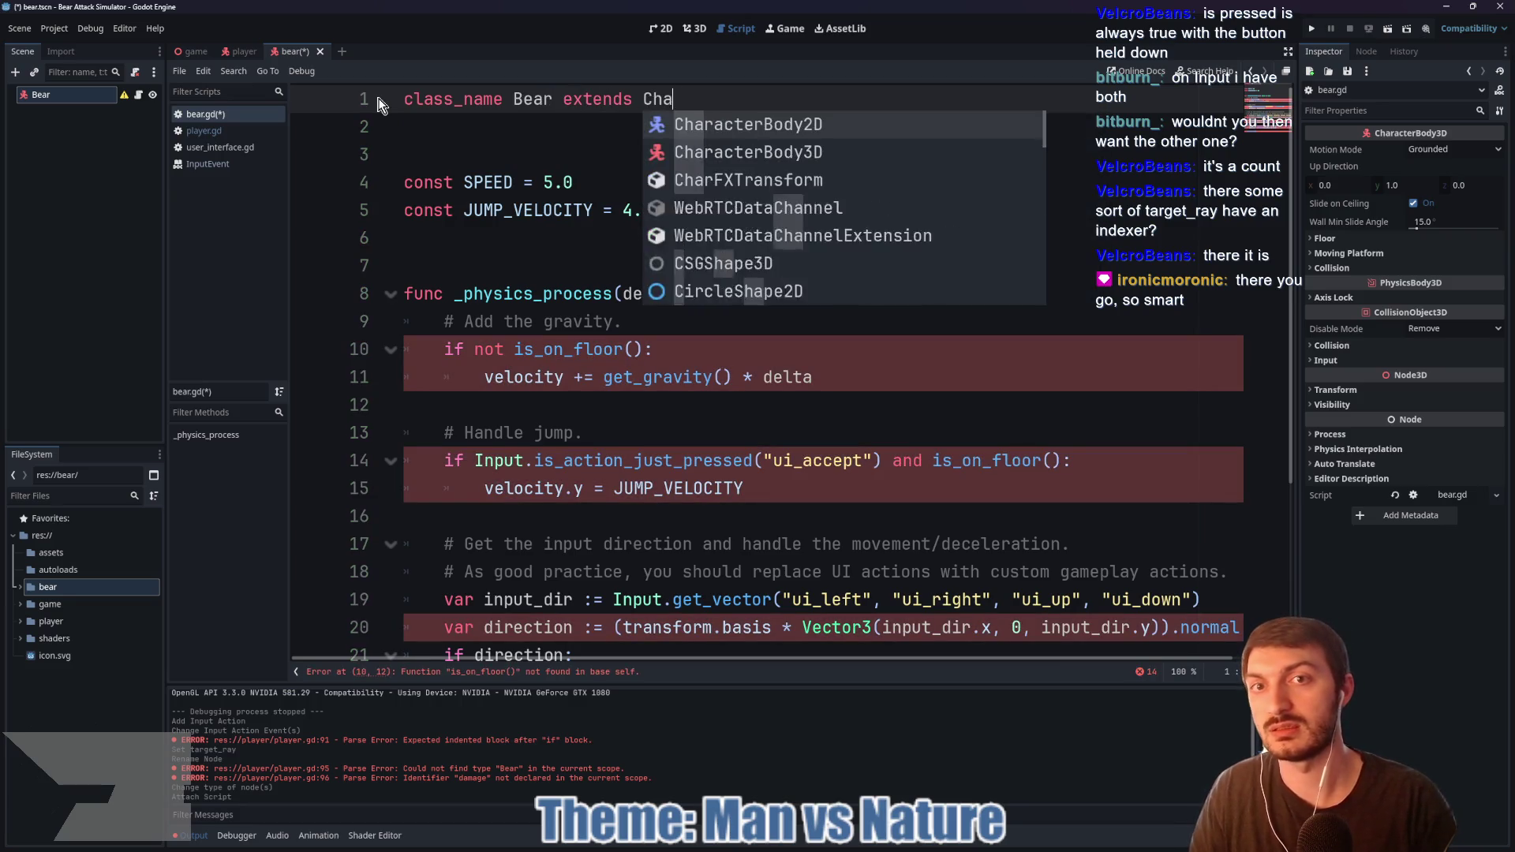
pyautogui.press('BackSpace')
pyautogui.press('BackSpace')
pyautogui.press('Down')
pyautogui.press('Return')
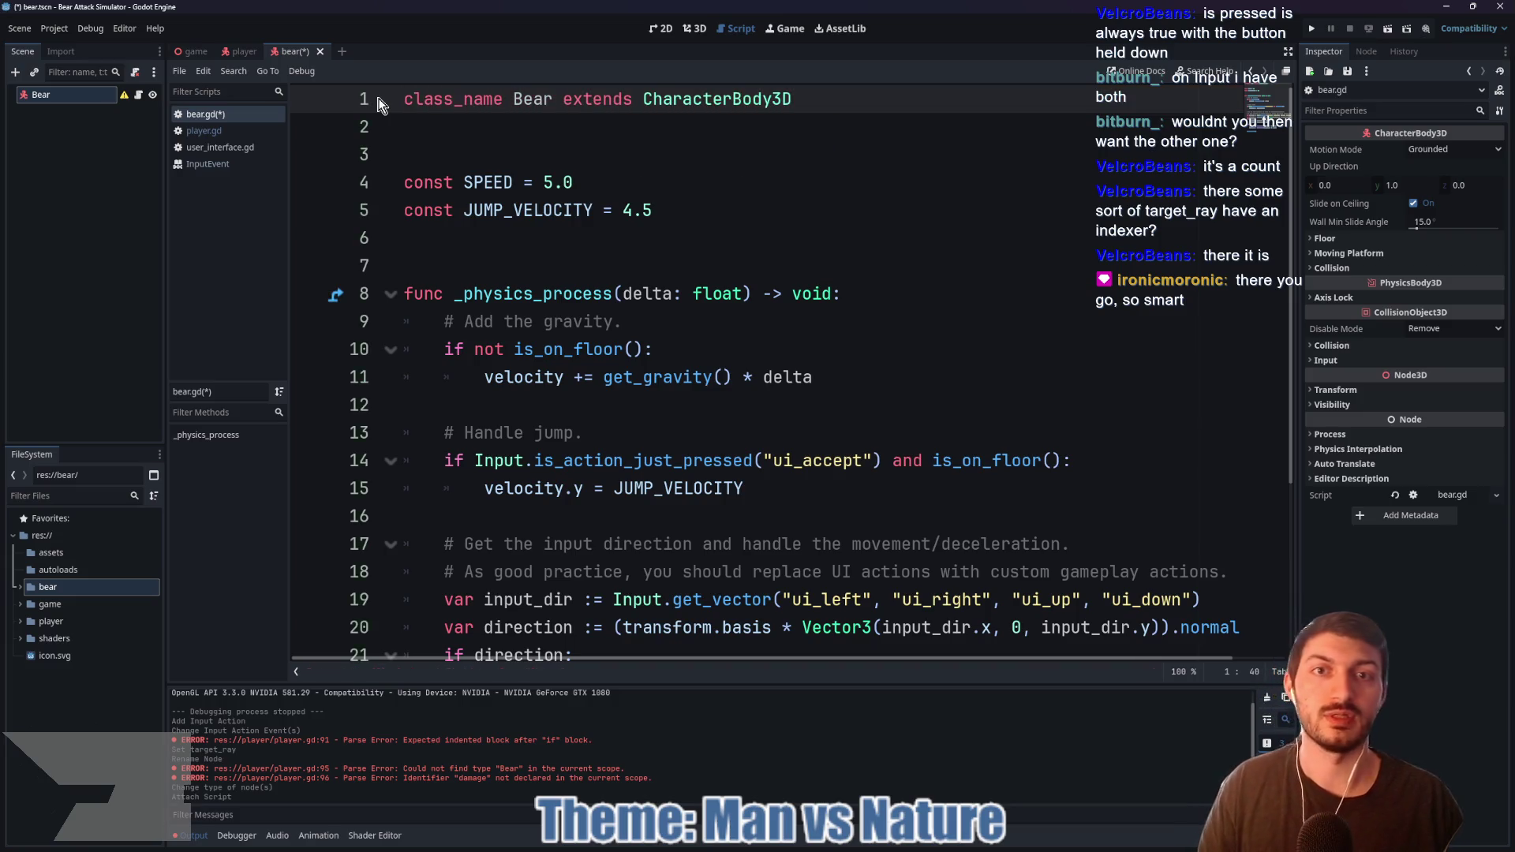
pyautogui.hotkey('ctrl', 's')
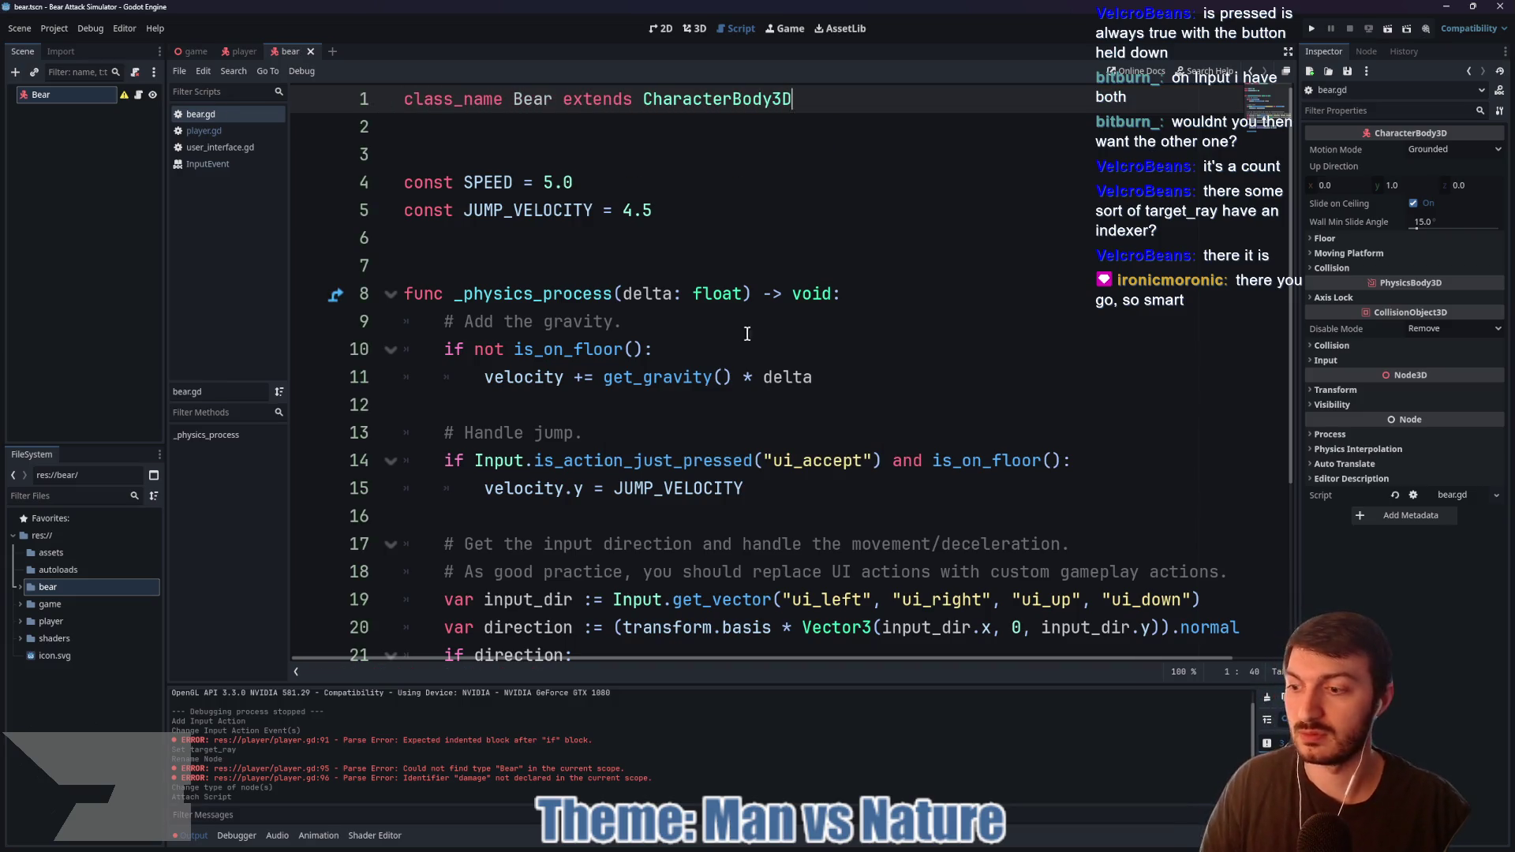
# Delete all the template movement code from bear.gd and save it
pyautogui.scroll(-3, 740, 461)
pyautogui.moveTo(683, 607)
pyautogui.mouseDown()
pyautogui.moveTo(473, 209)
pyautogui.moveTo(443, 229)
pyautogui.moveTo(397, 181)
pyautogui.mouseUp()
pyautogui.press('BackSpace')
pyautogui.hotkey('ctrl', 's')
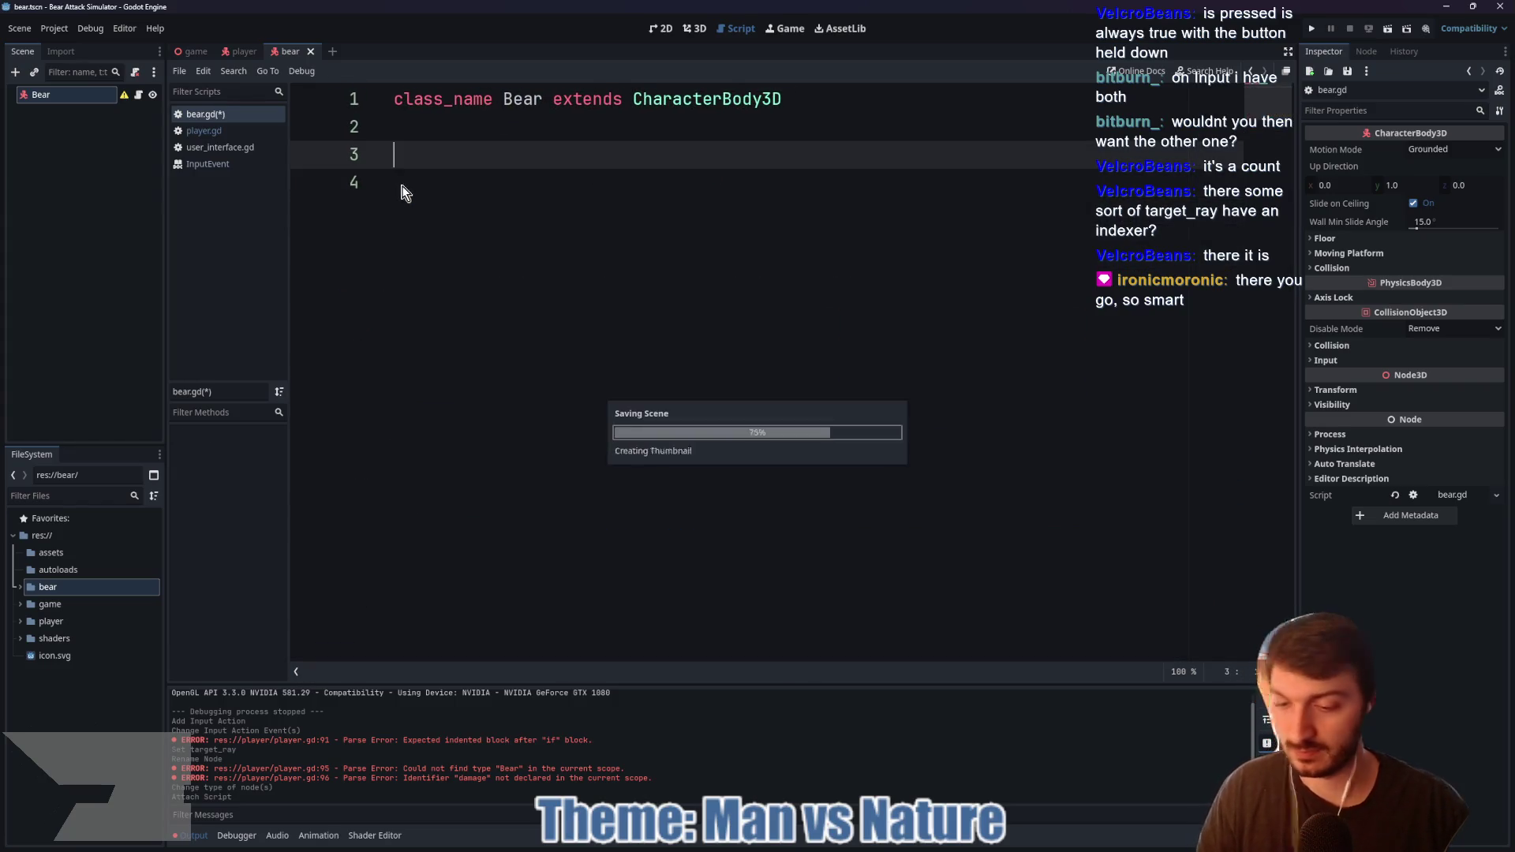
pyautogui.press('BackSpace')
pyautogui.press('BackSpace')
pyautogui.hotkey('ctrl', 's')
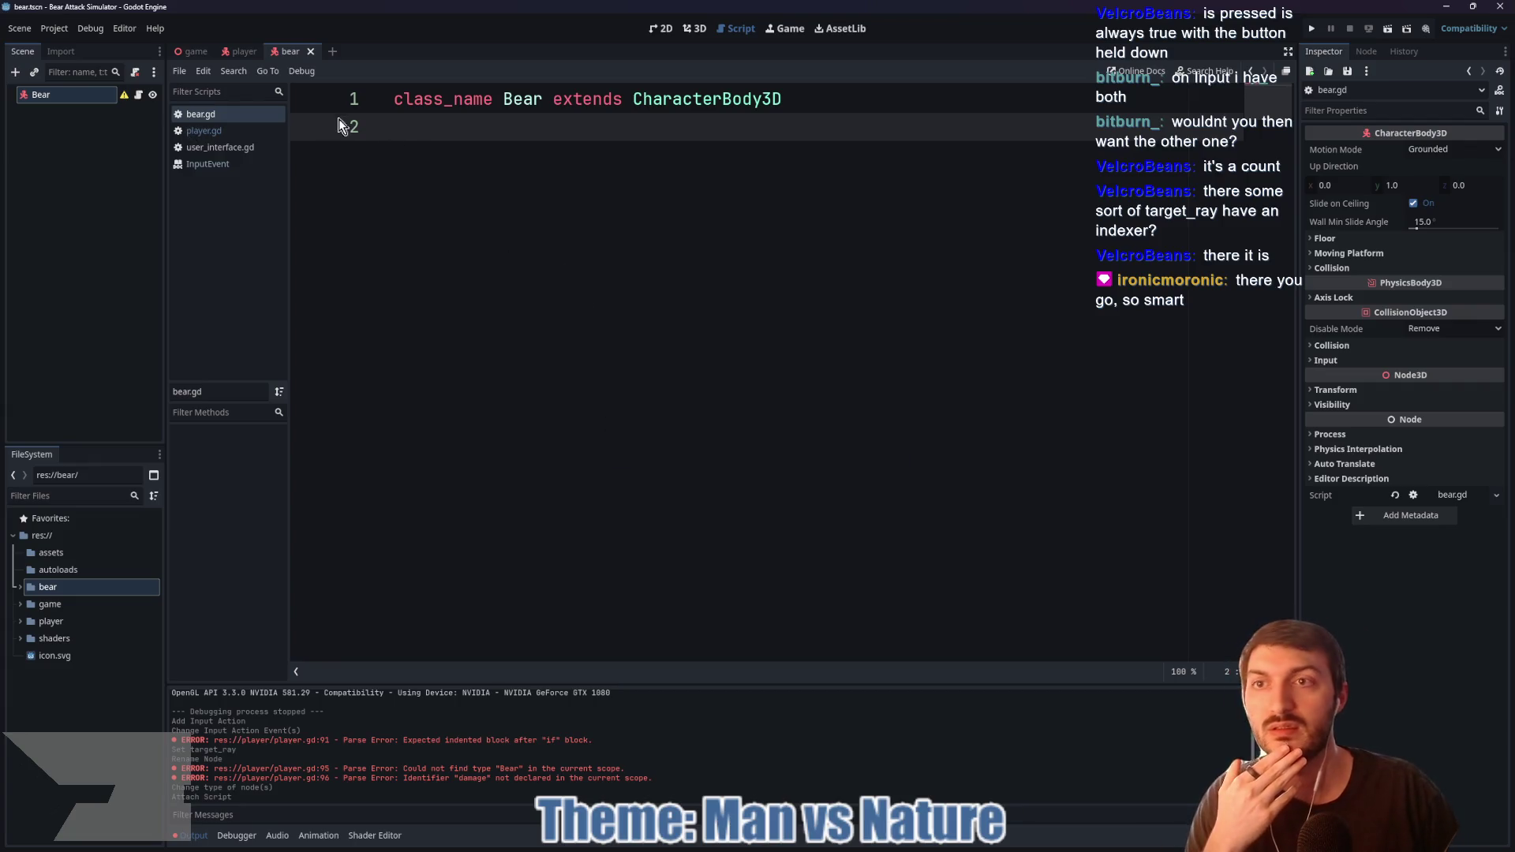
pyautogui.click(238, 52)
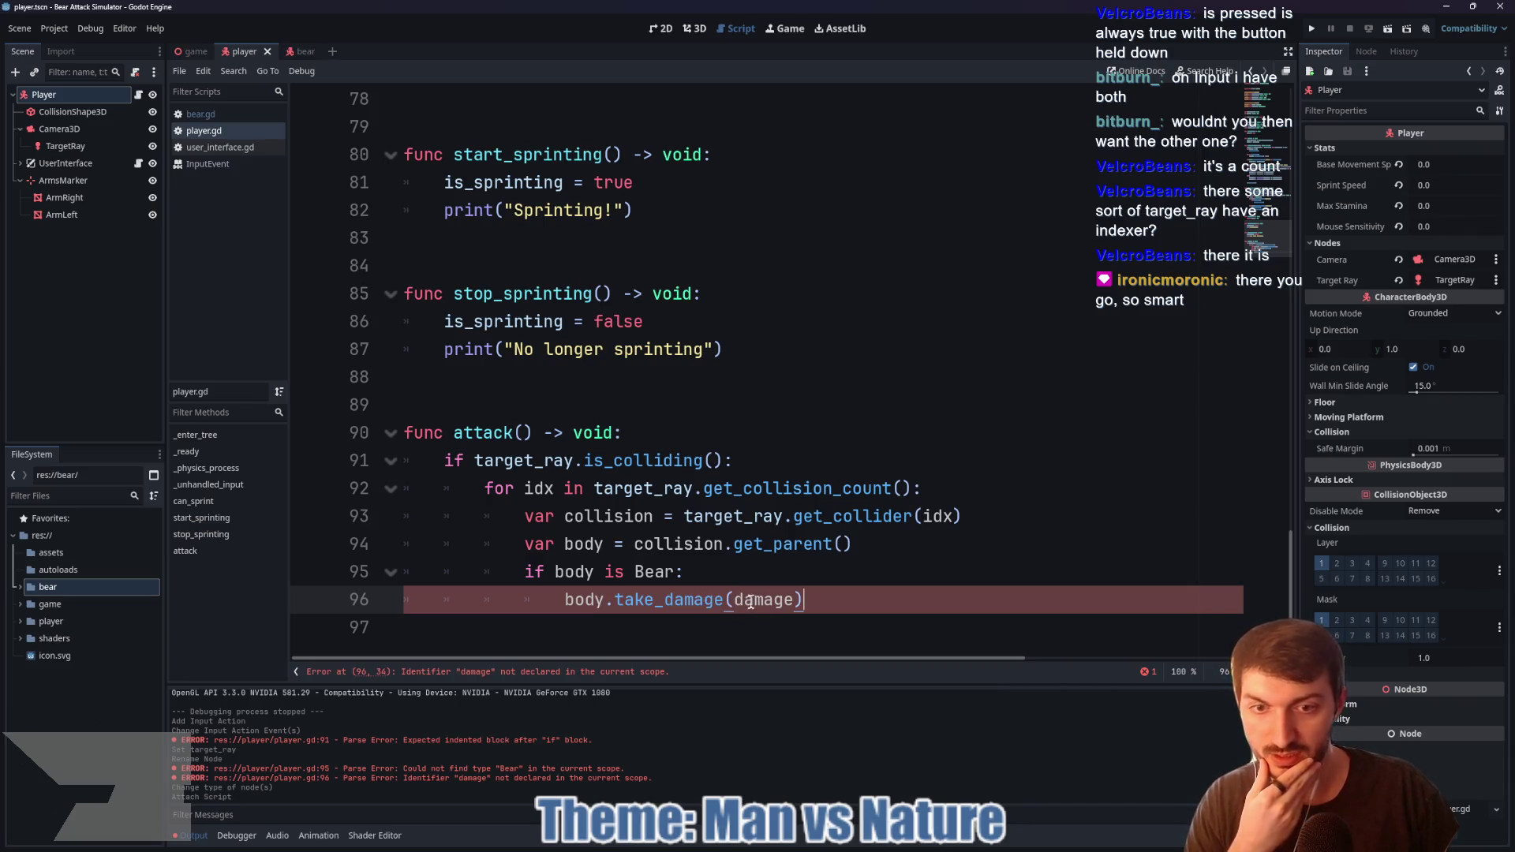
pyautogui.scroll(20, 791, 600)
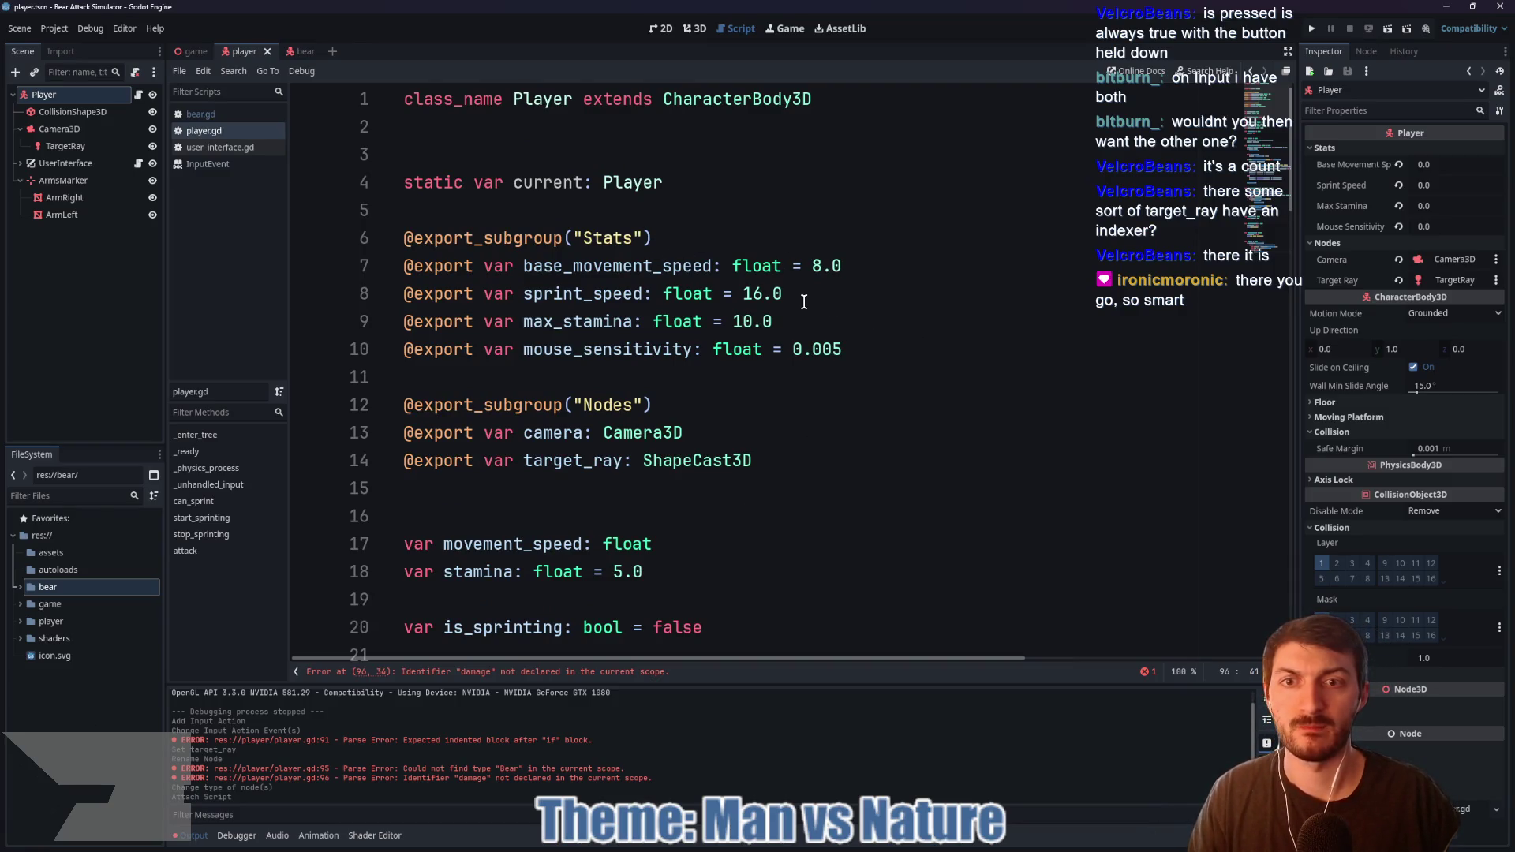
pyautogui.click(837, 323)
pyautogui.press('Return')
pyautogui.write('@exopr')
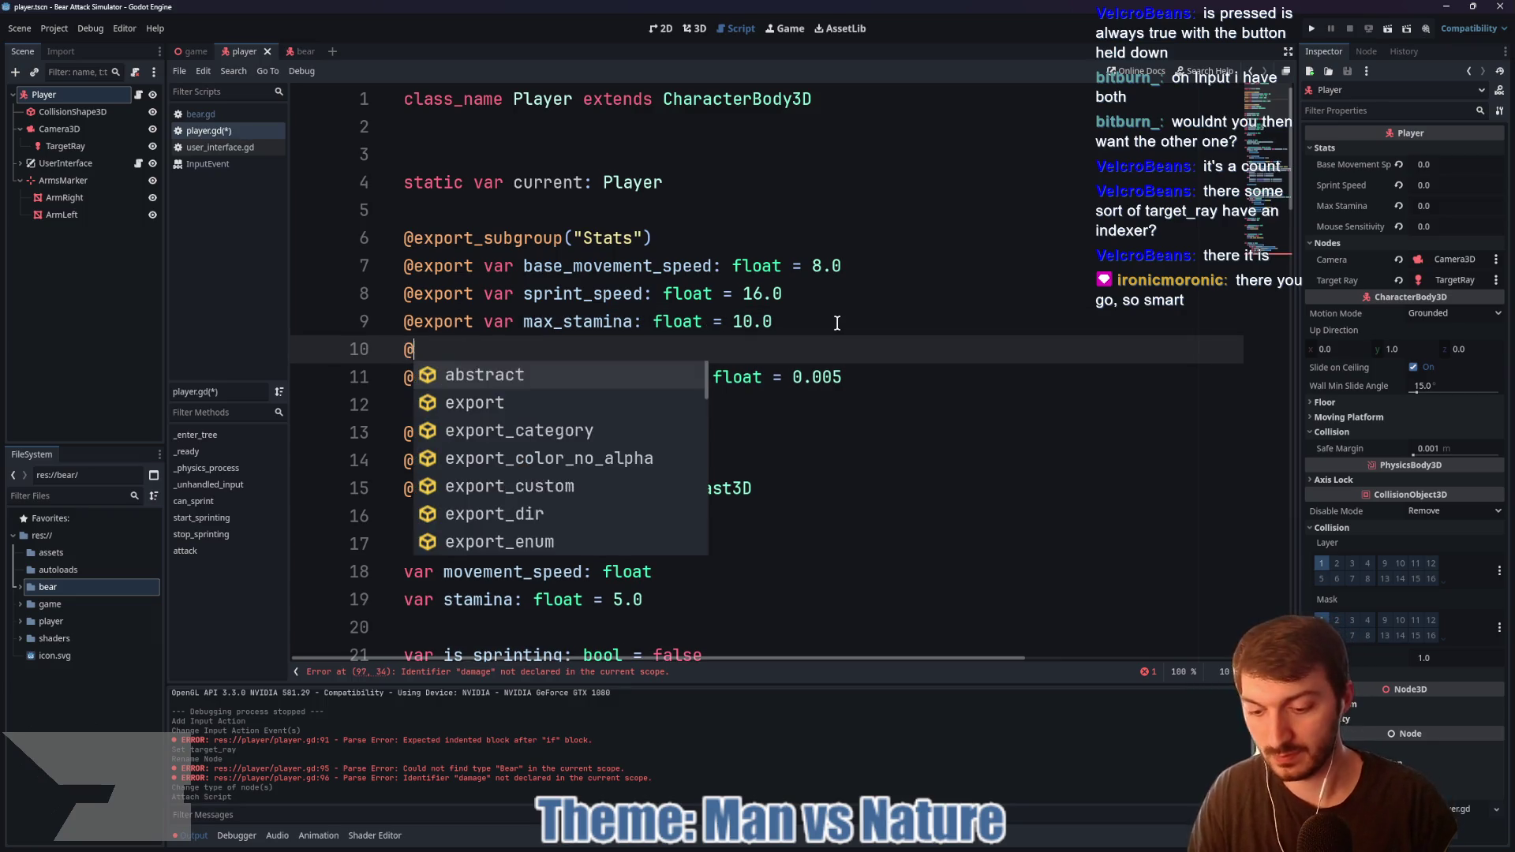
pyautogui.write('t var base')
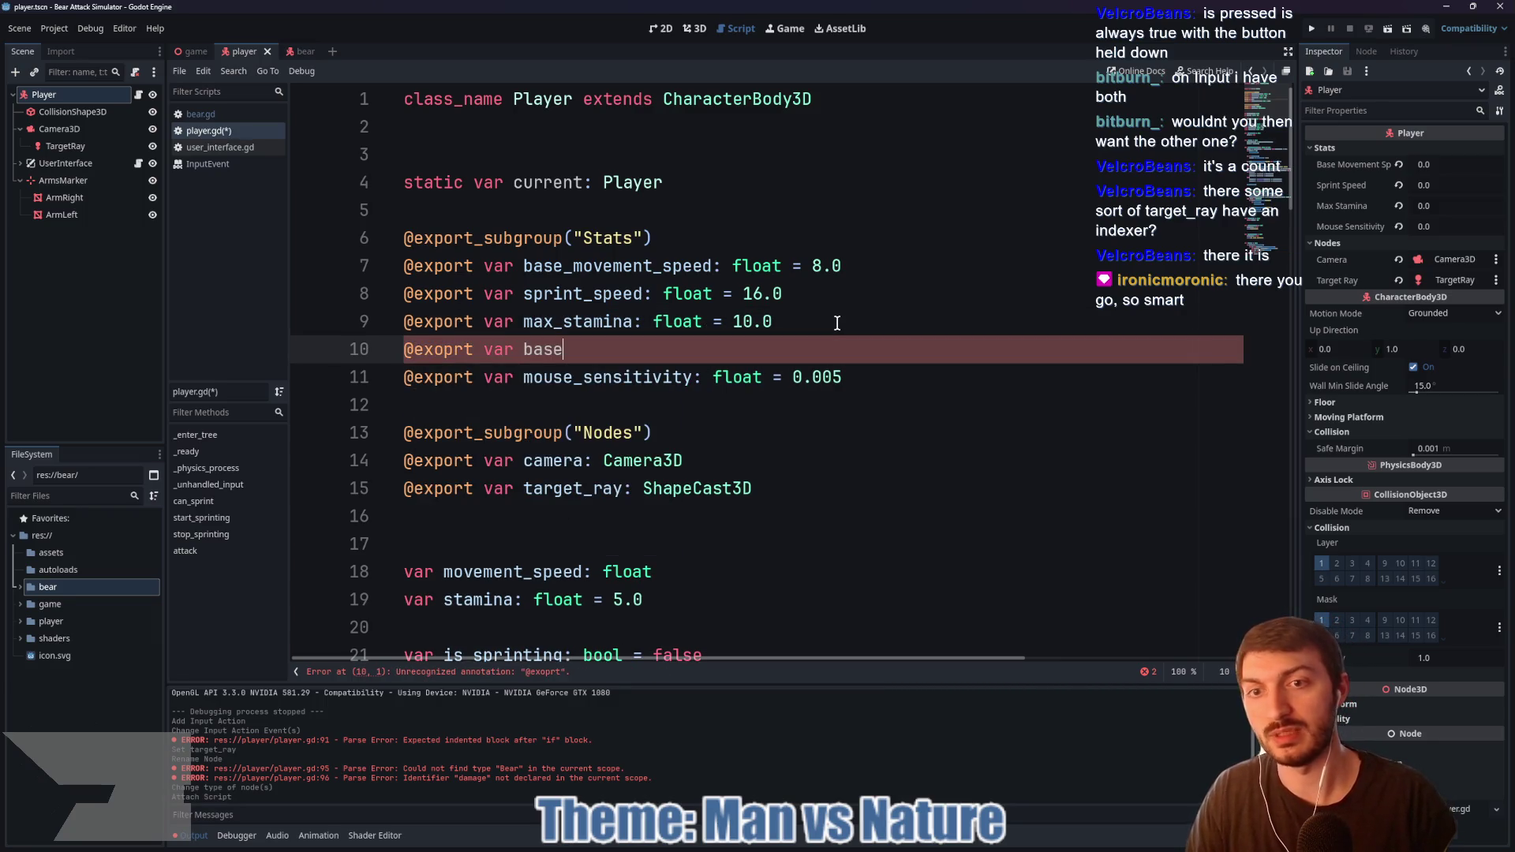
pyautogui.write('_da')
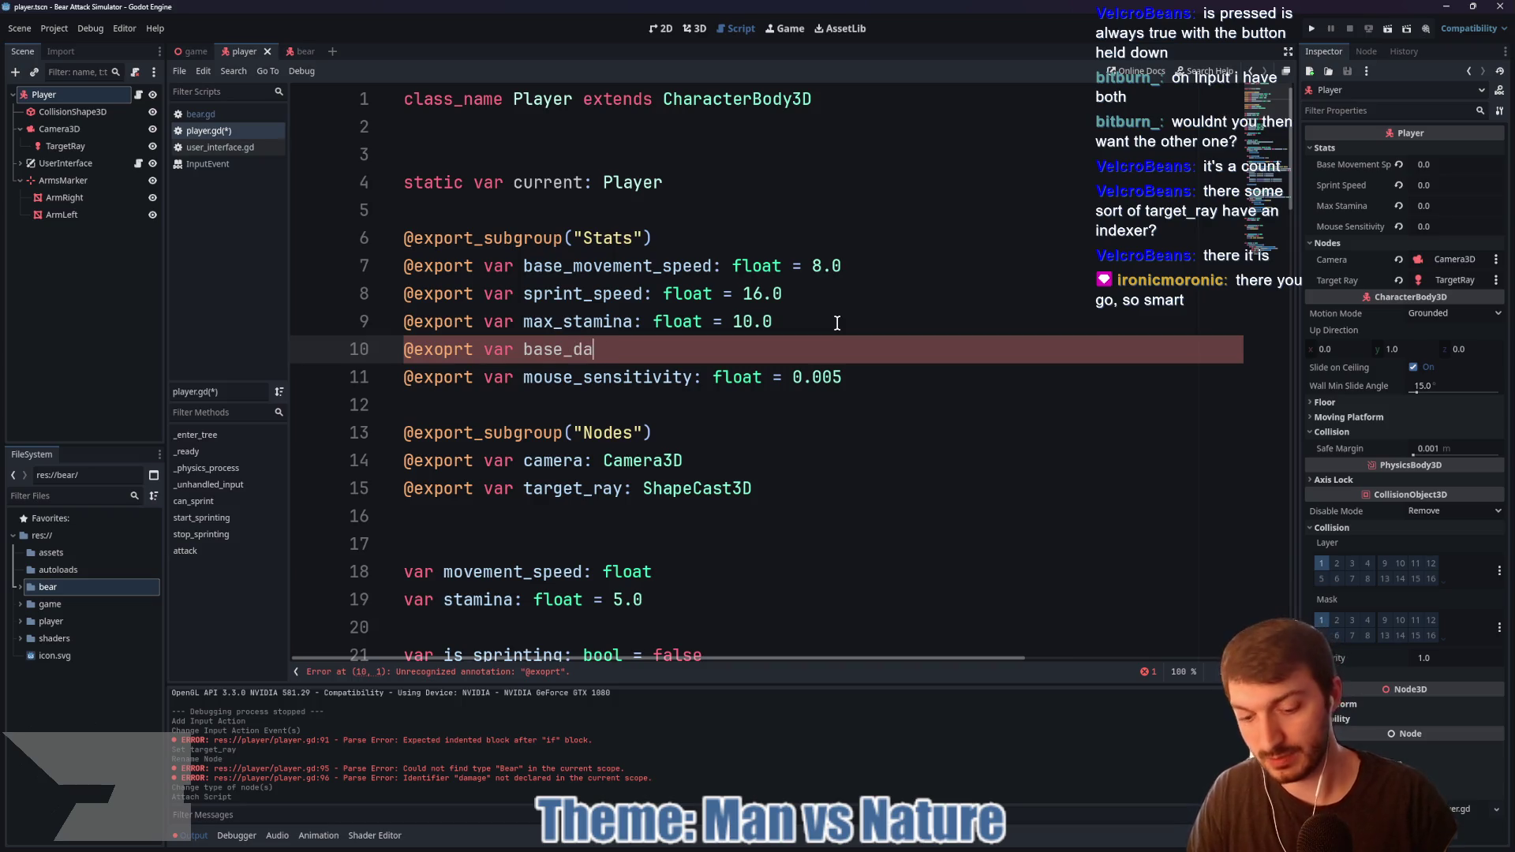
pyautogui.write('mage: float = ')
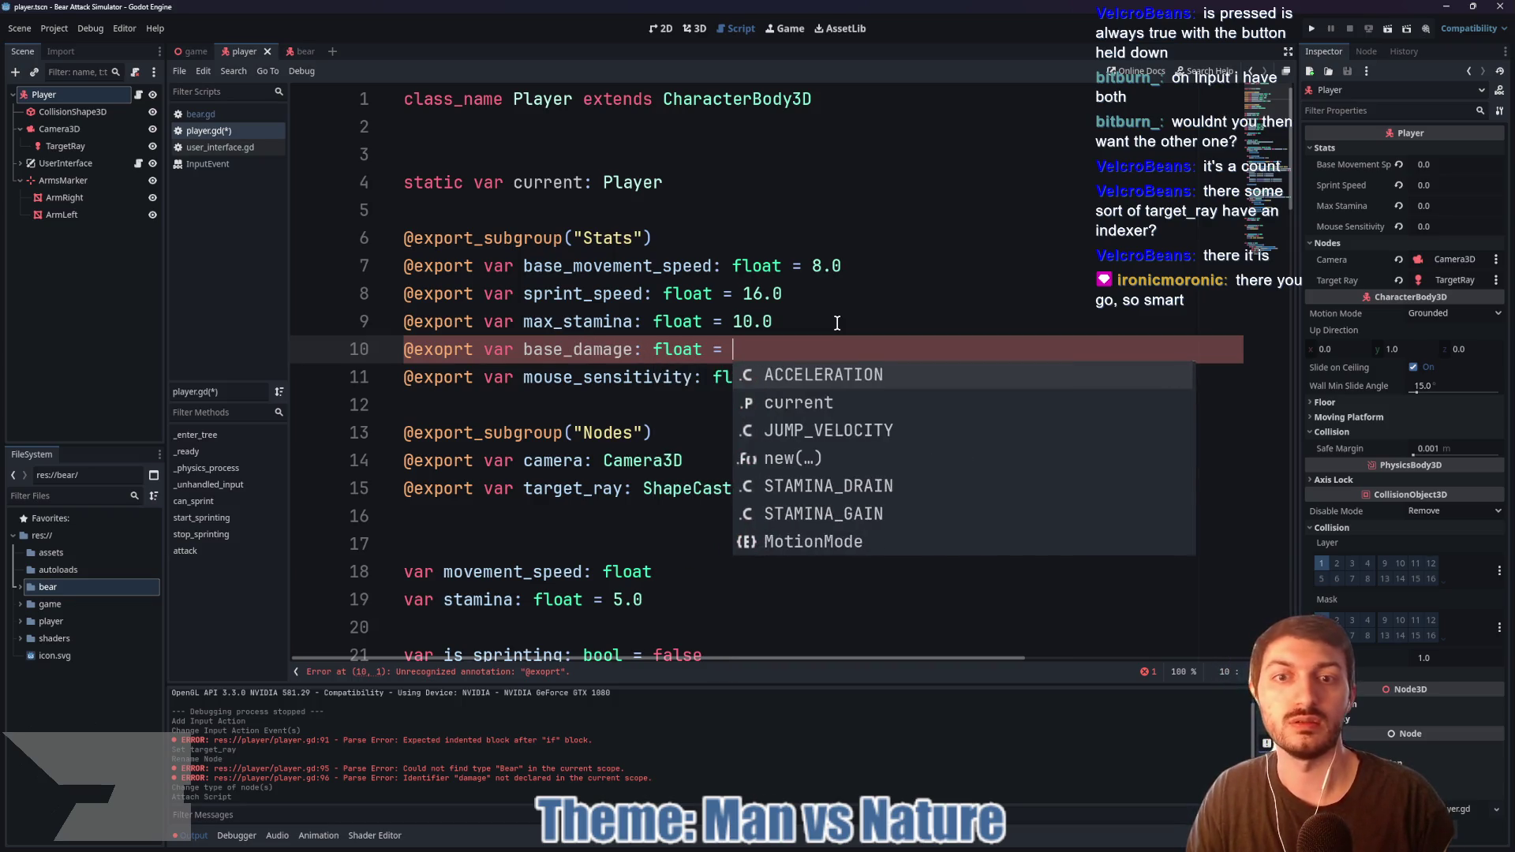
pyautogui.write('5.0')
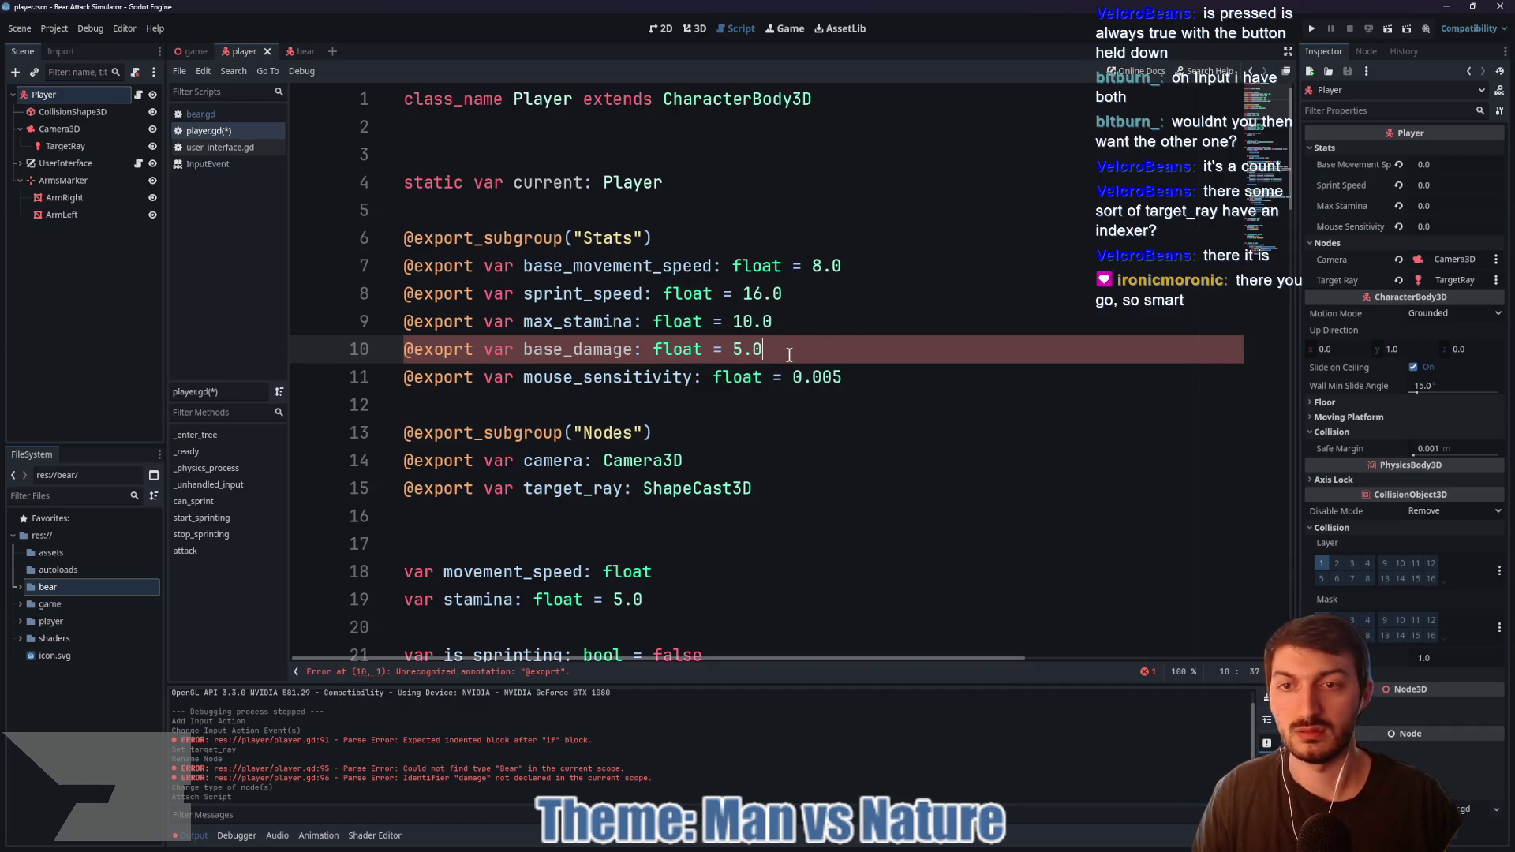
pyautogui.click(456, 349)
pyautogui.press('BackSpace')
pyautogui.press('BackSpace')
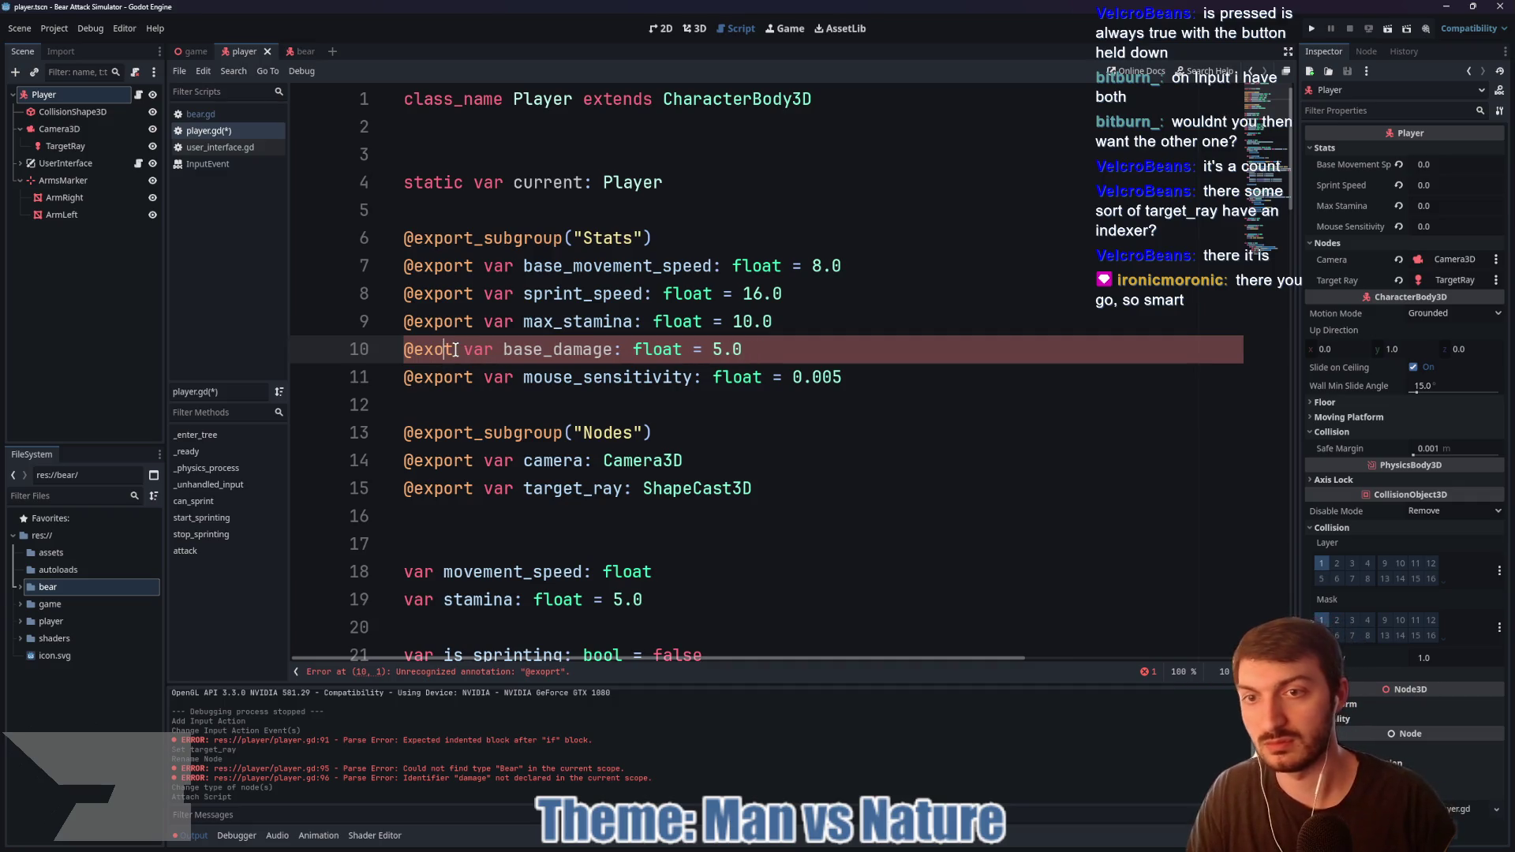
pyautogui.write('po')
pyautogui.click(855, 355)
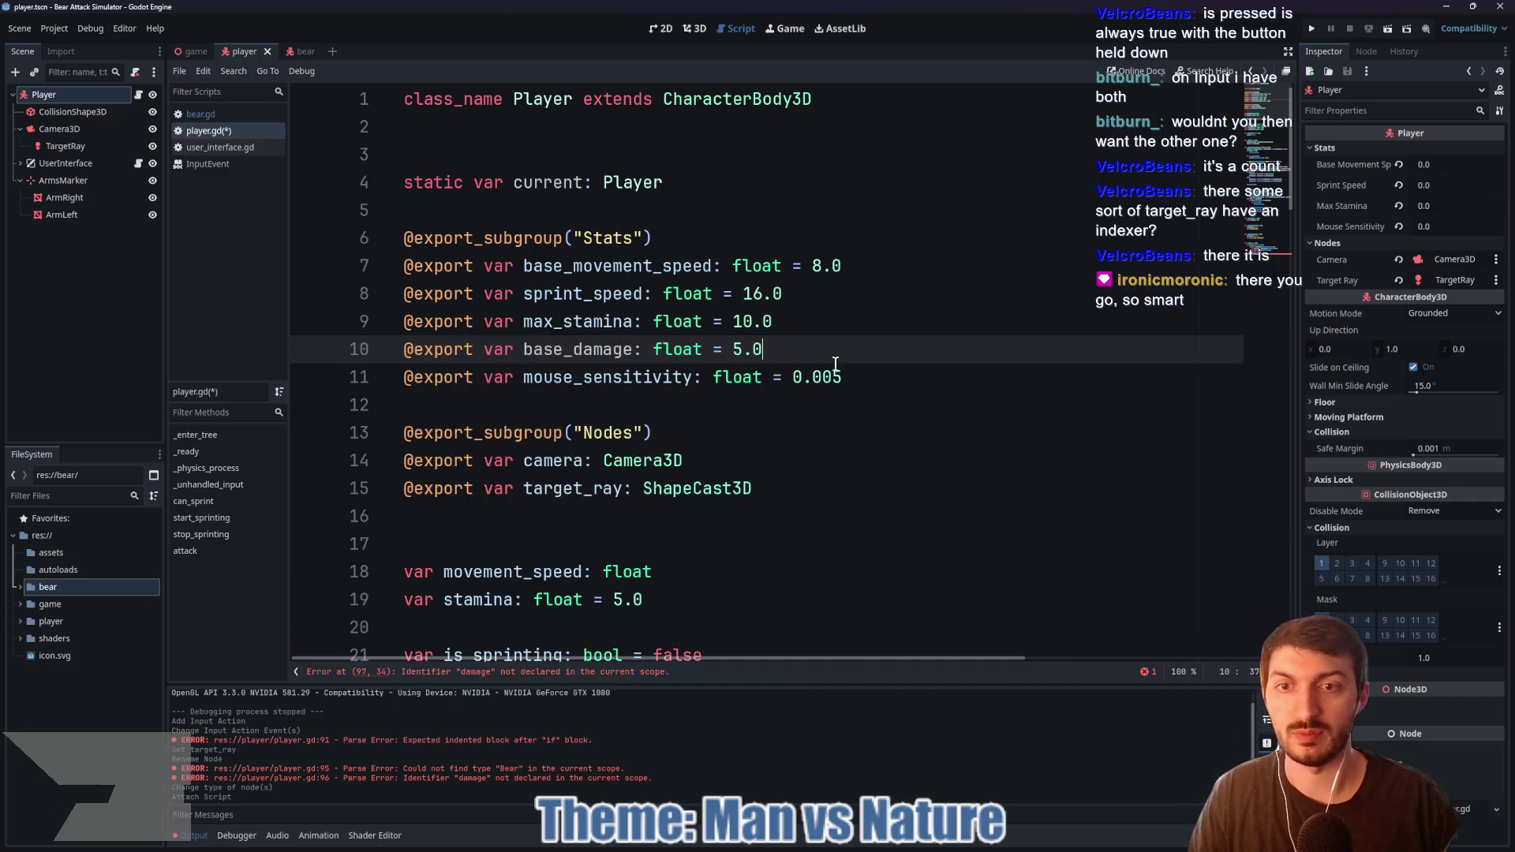
pyautogui.scroll(-3, 836, 355)
pyautogui.click(694, 348)
# Add 'var damage: float' with a getter returning base_damage * damage_modifier, plus a blank line after line 11
pyautogui.press('Return')
pyautogui.write('var damage')
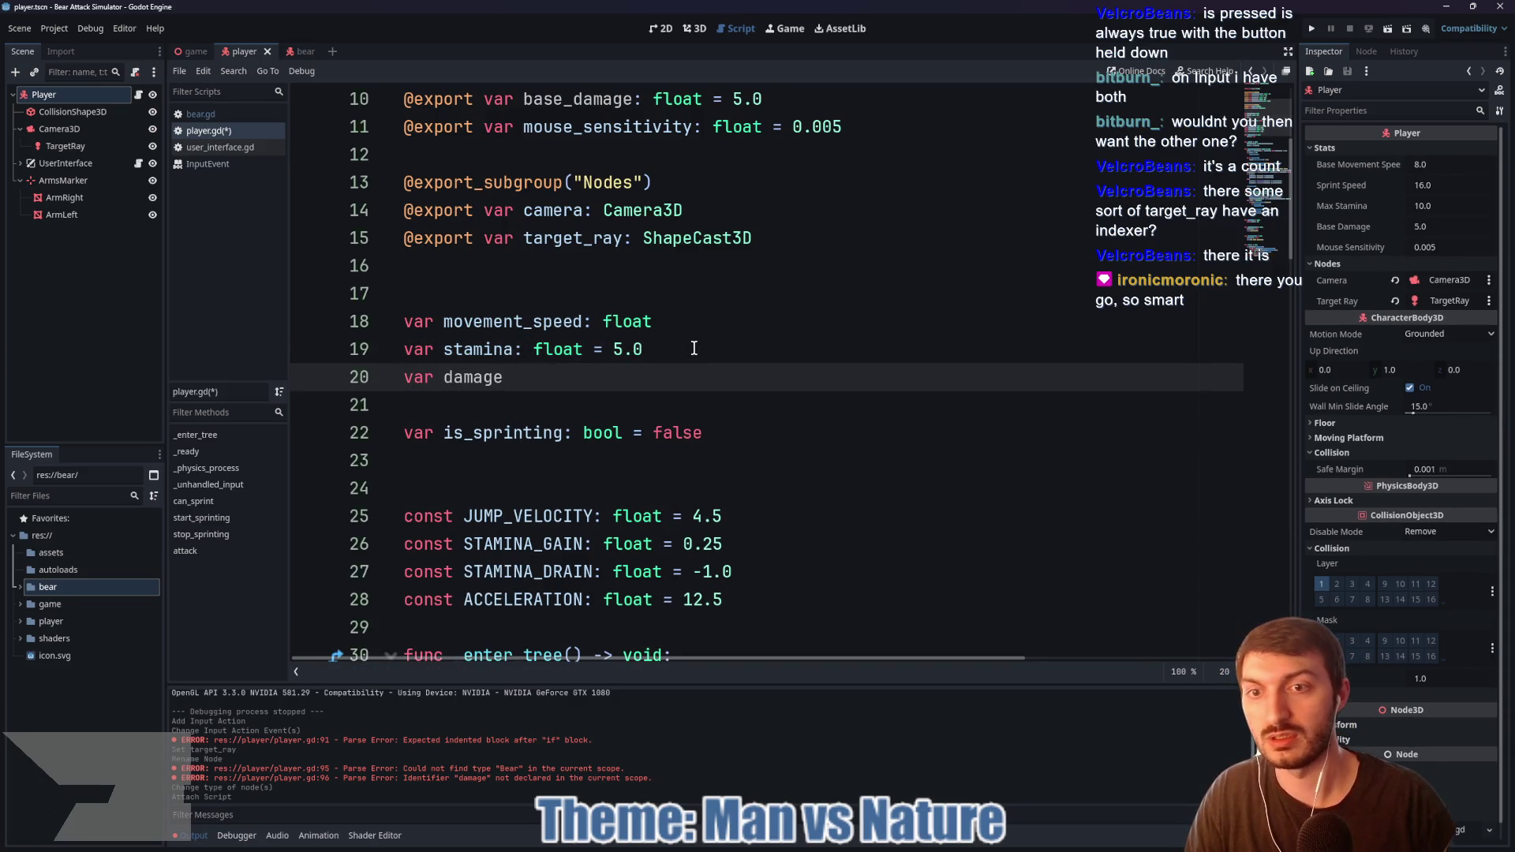
pyautogui.write(' float')
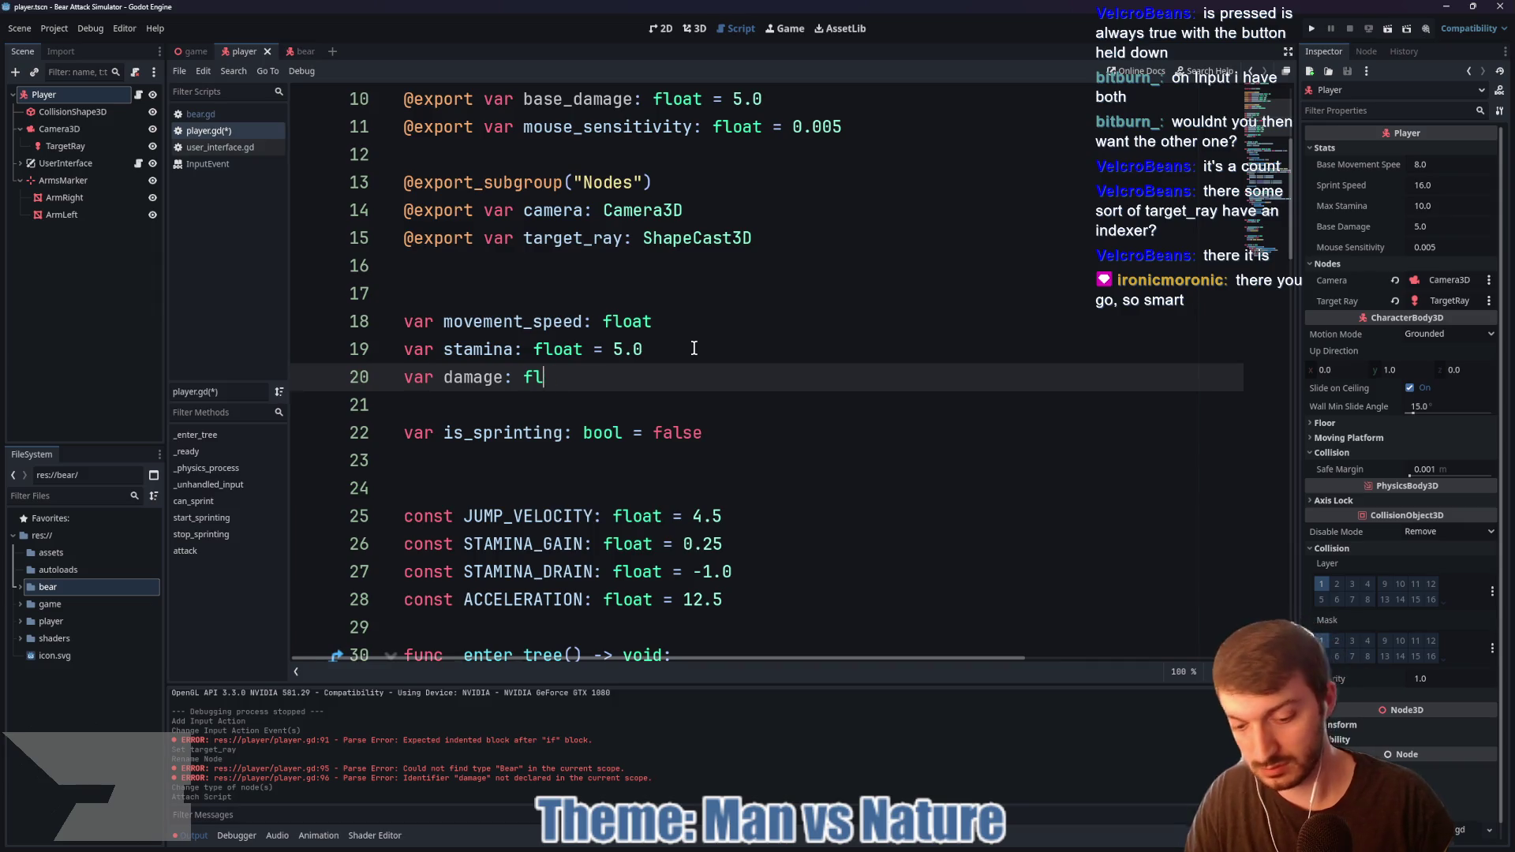
pyautogui.write(' =')
pyautogui.press('BackSpace')
pyautogui.press('BackSpace')
pyautogui.press('BackSpace')
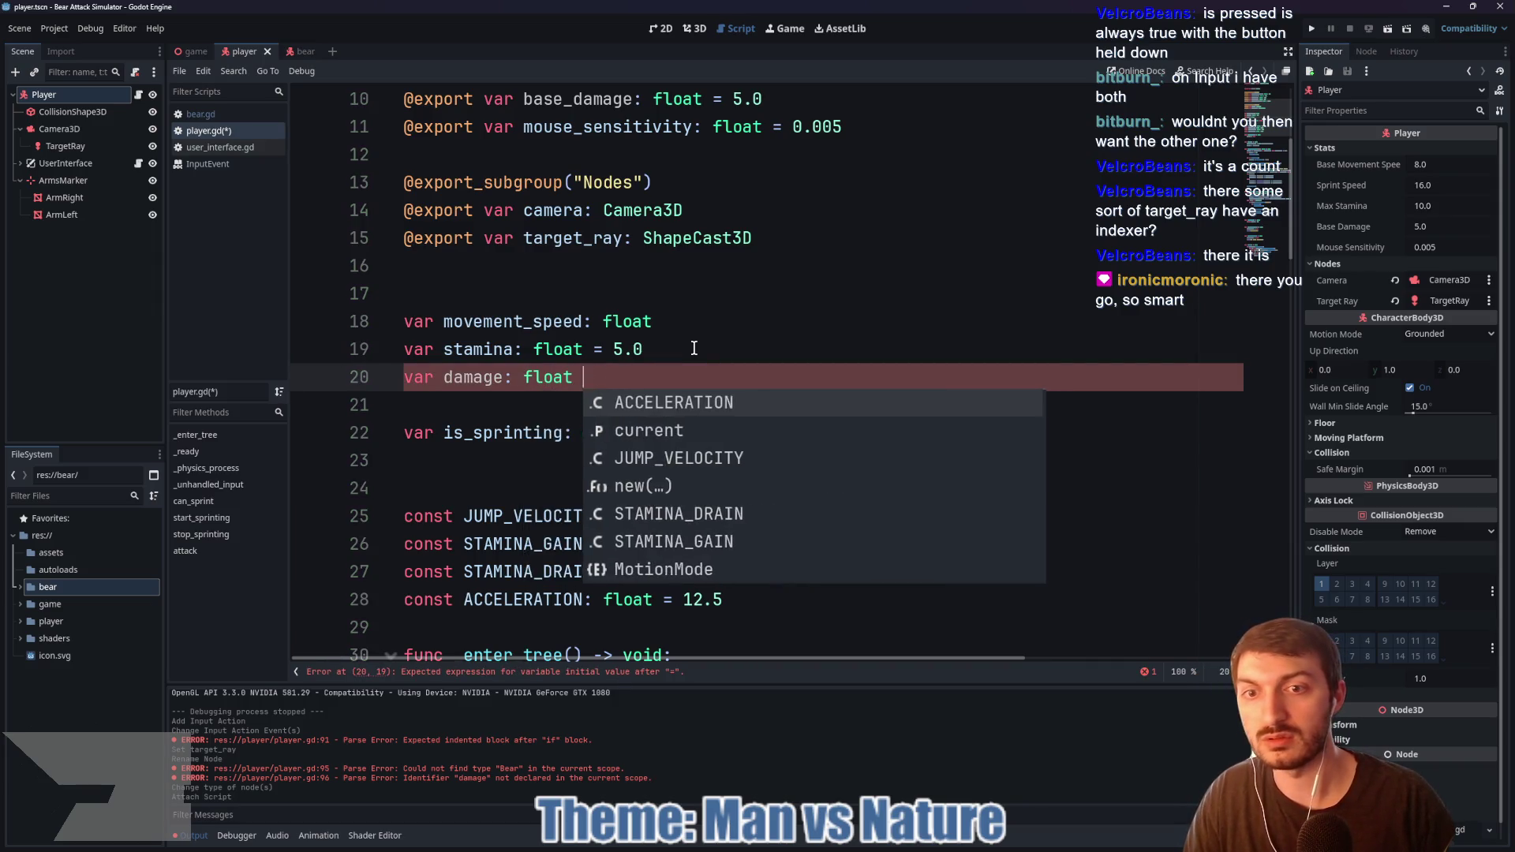
pyautogui.write(':')
pyautogui.press('Return')
pyautogui.write('get')
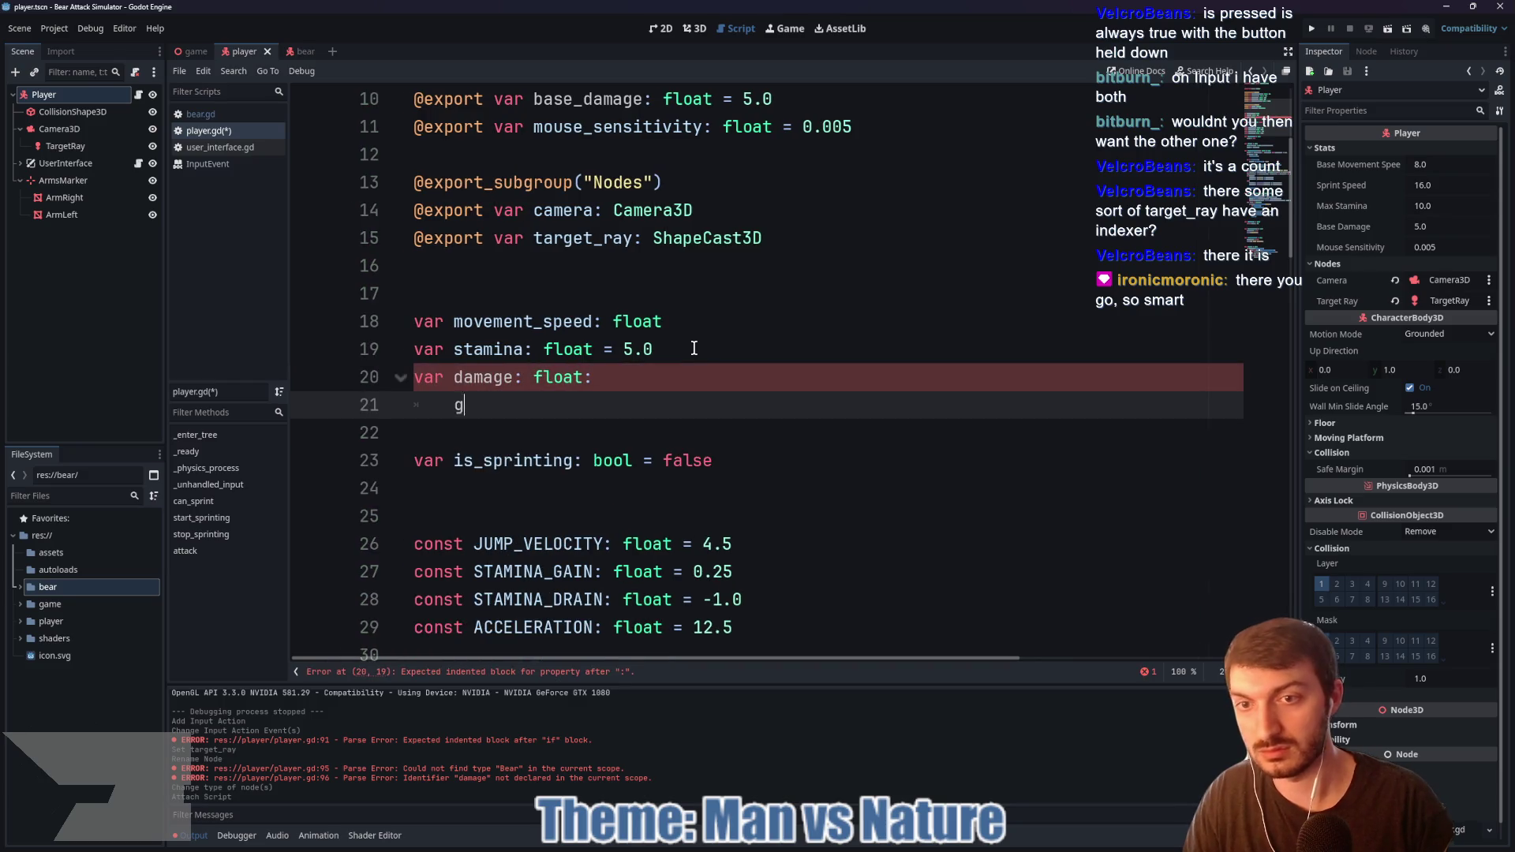
pyautogui.write('(): return ')
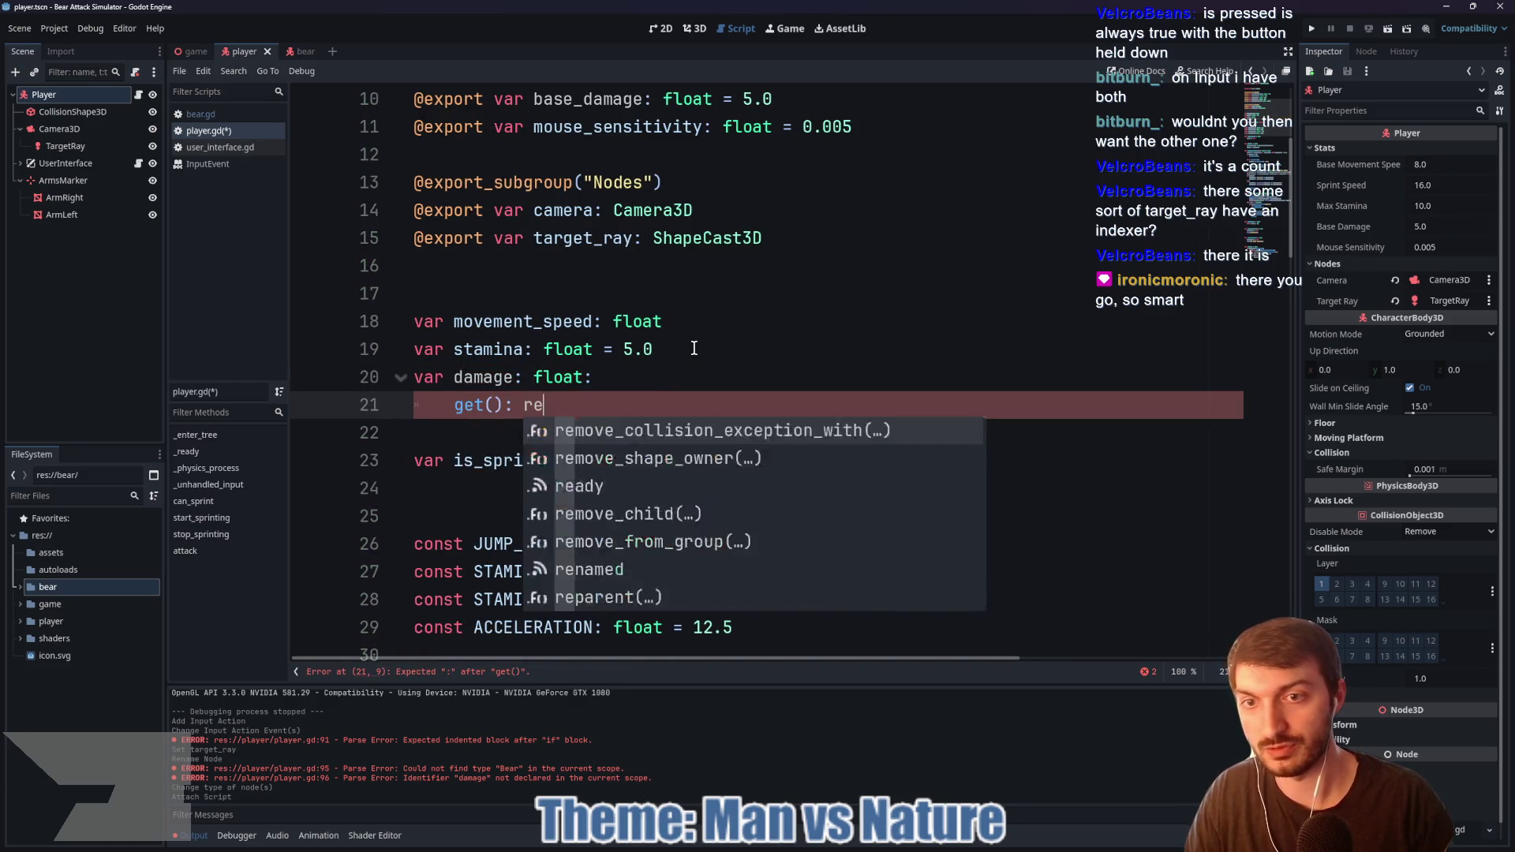
pyautogui.write('base')
pyautogui.press('Return')
pyautogui.write('*')
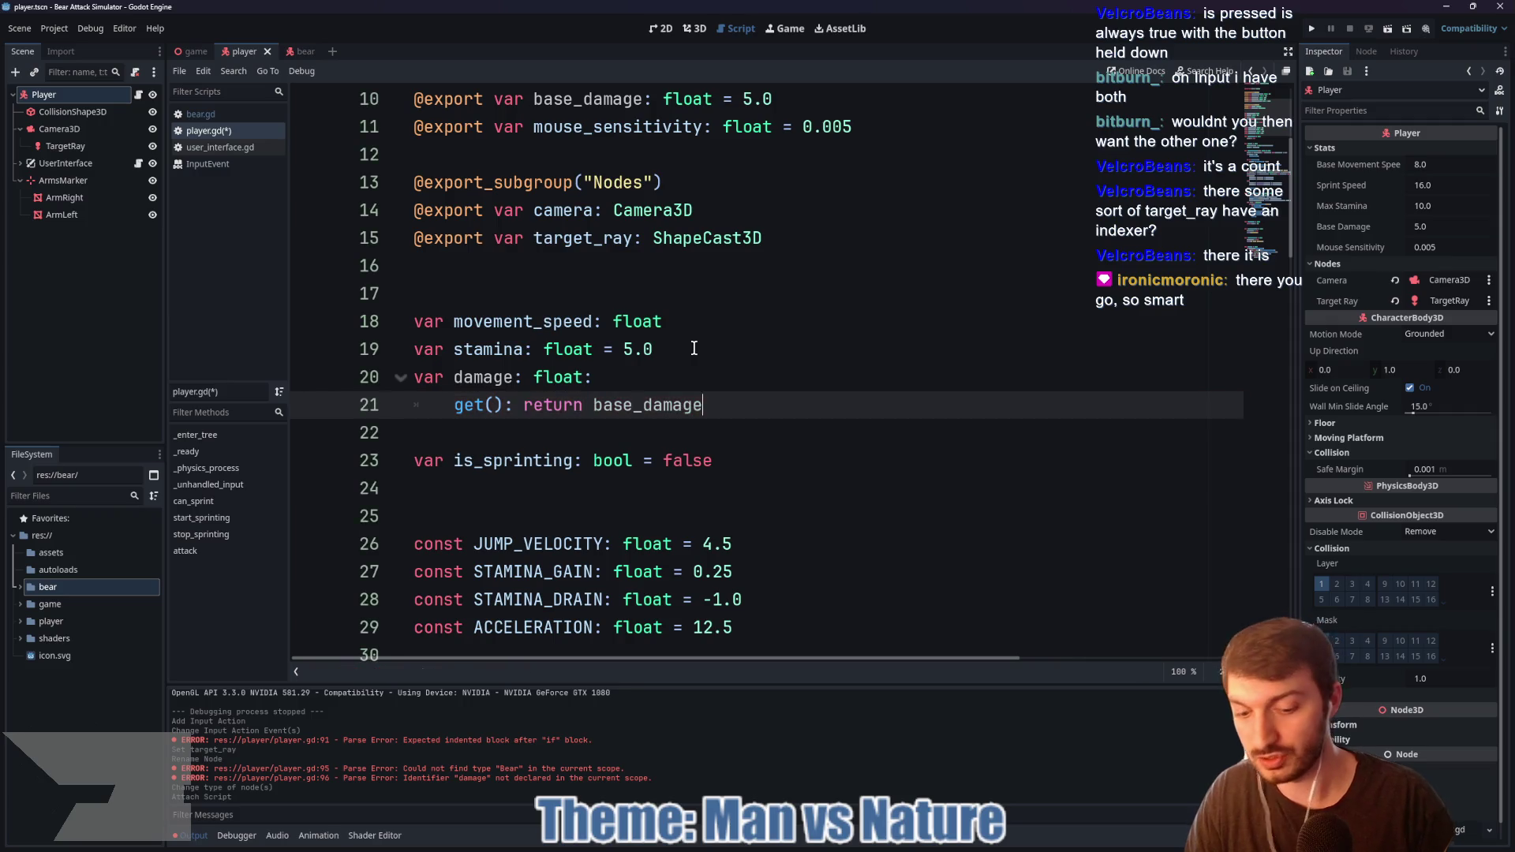
pyautogui.write(' damage_modifi')
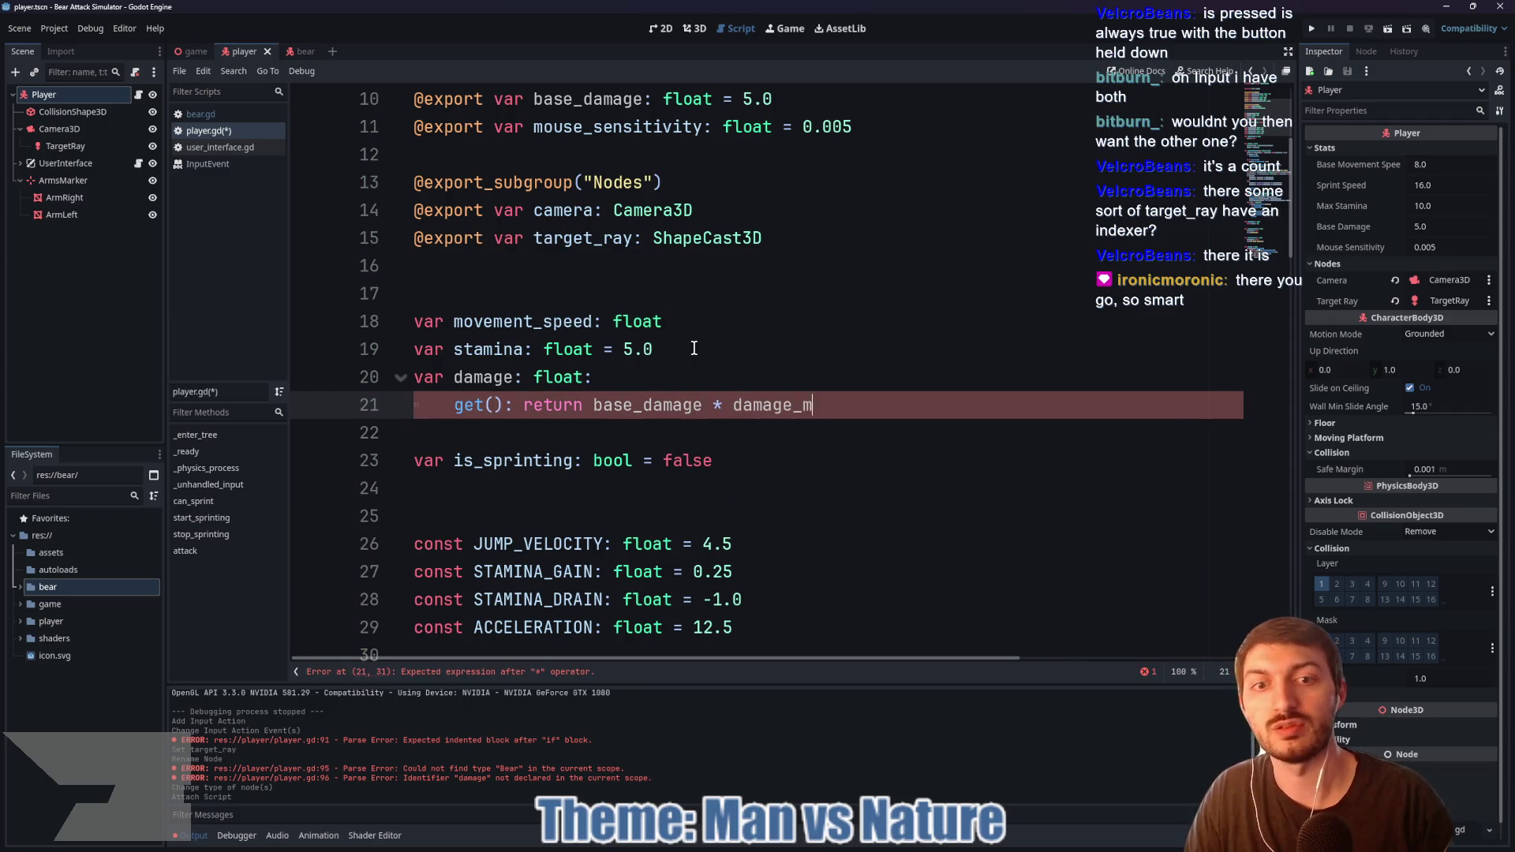
pyautogui.write('er')
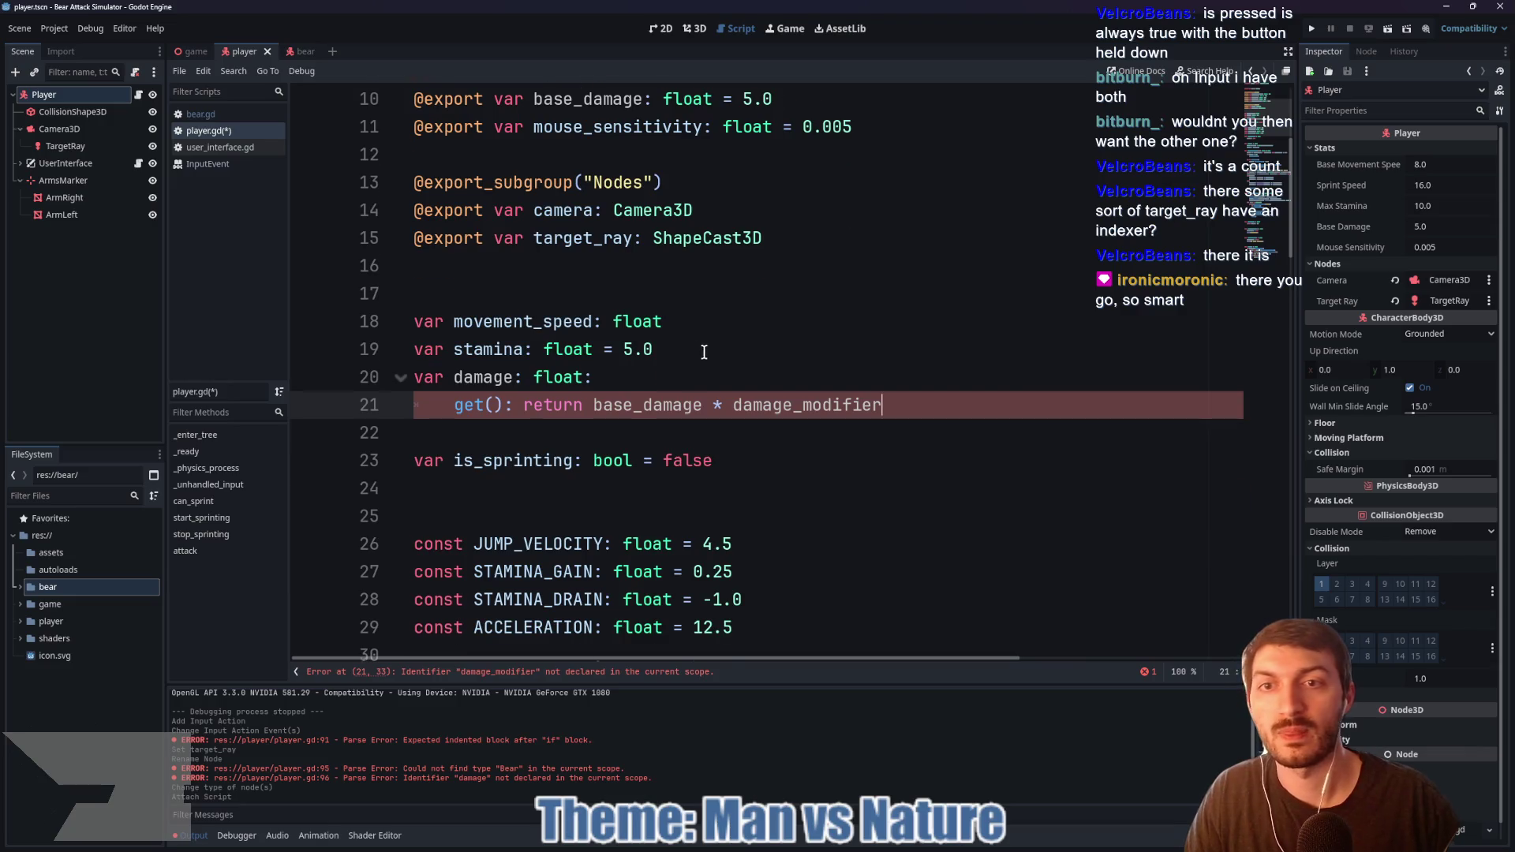
pyautogui.scroll(3, 706, 353)
pyautogui.click(543, 400)
pyautogui.press('Return')
pyautogui.press('Return')
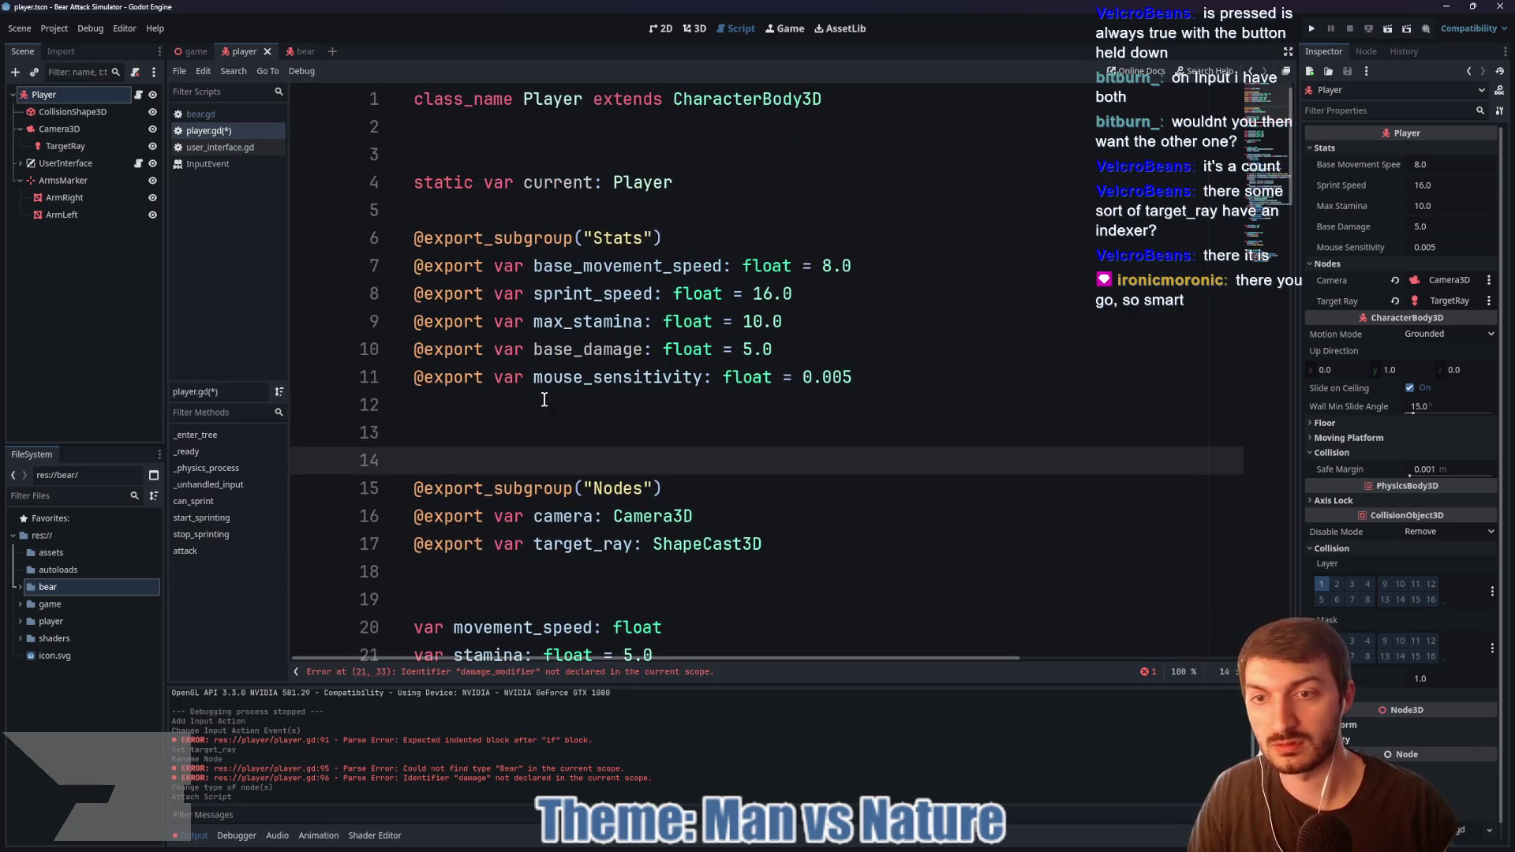
pyautogui.press('Up')
pyautogui.write('@export_sub')
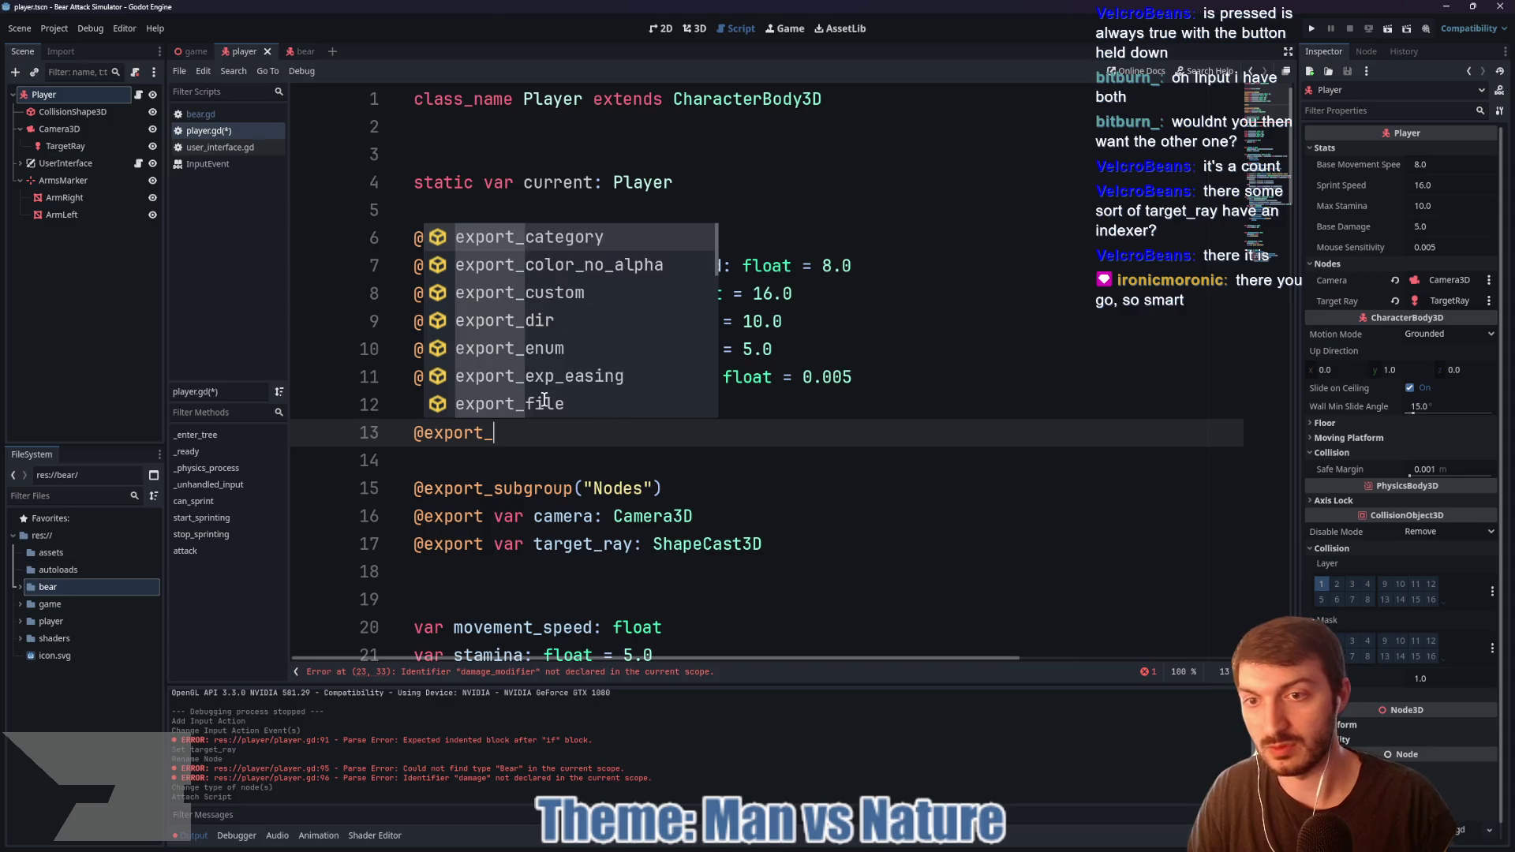
pyautogui.press('Return')
pyautogui.write('"M')
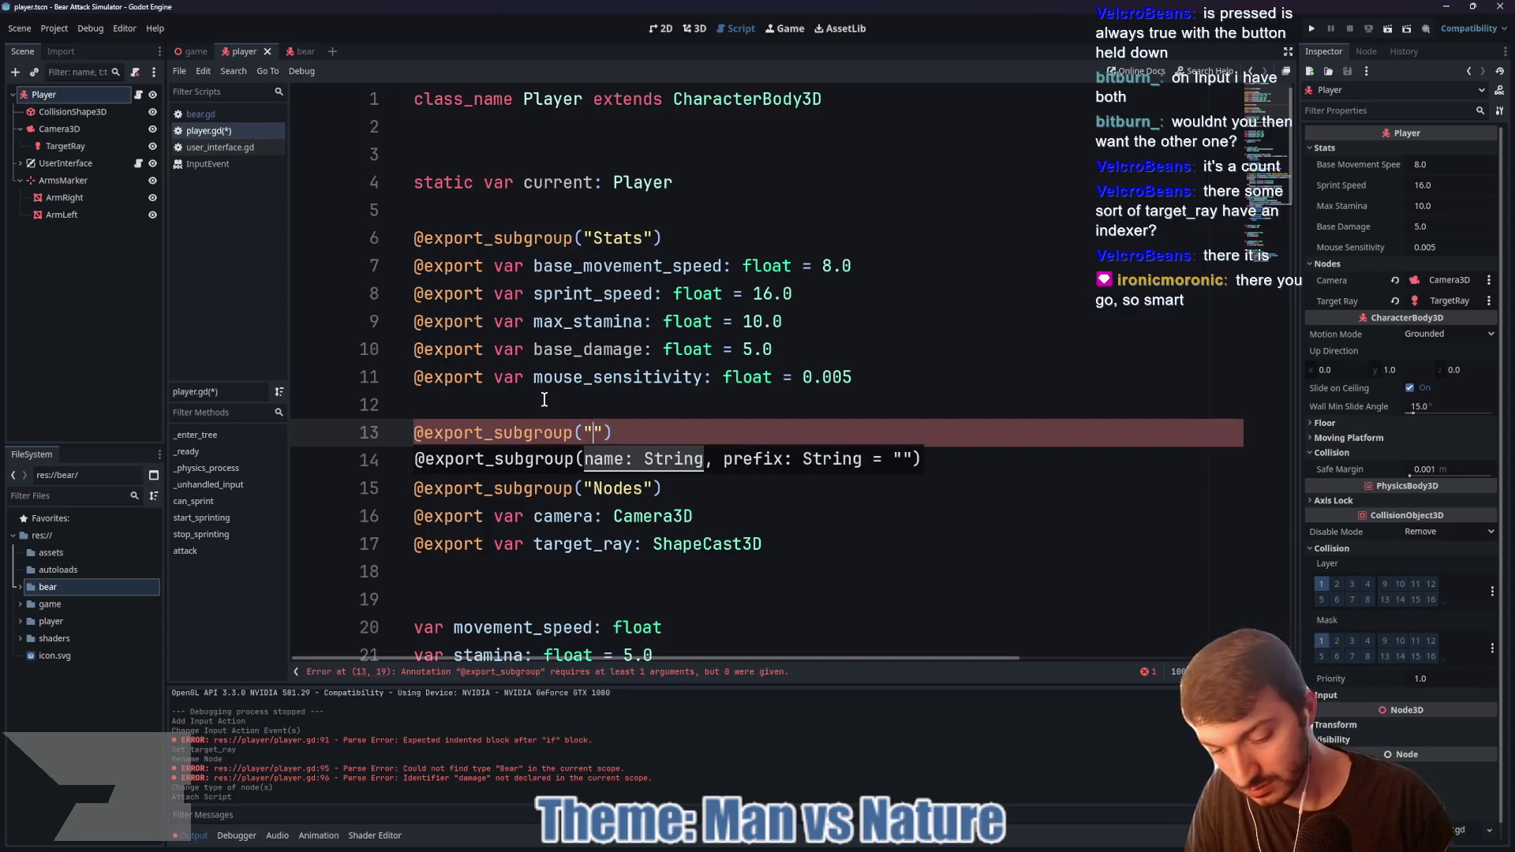
pyautogui.write('odifiers')
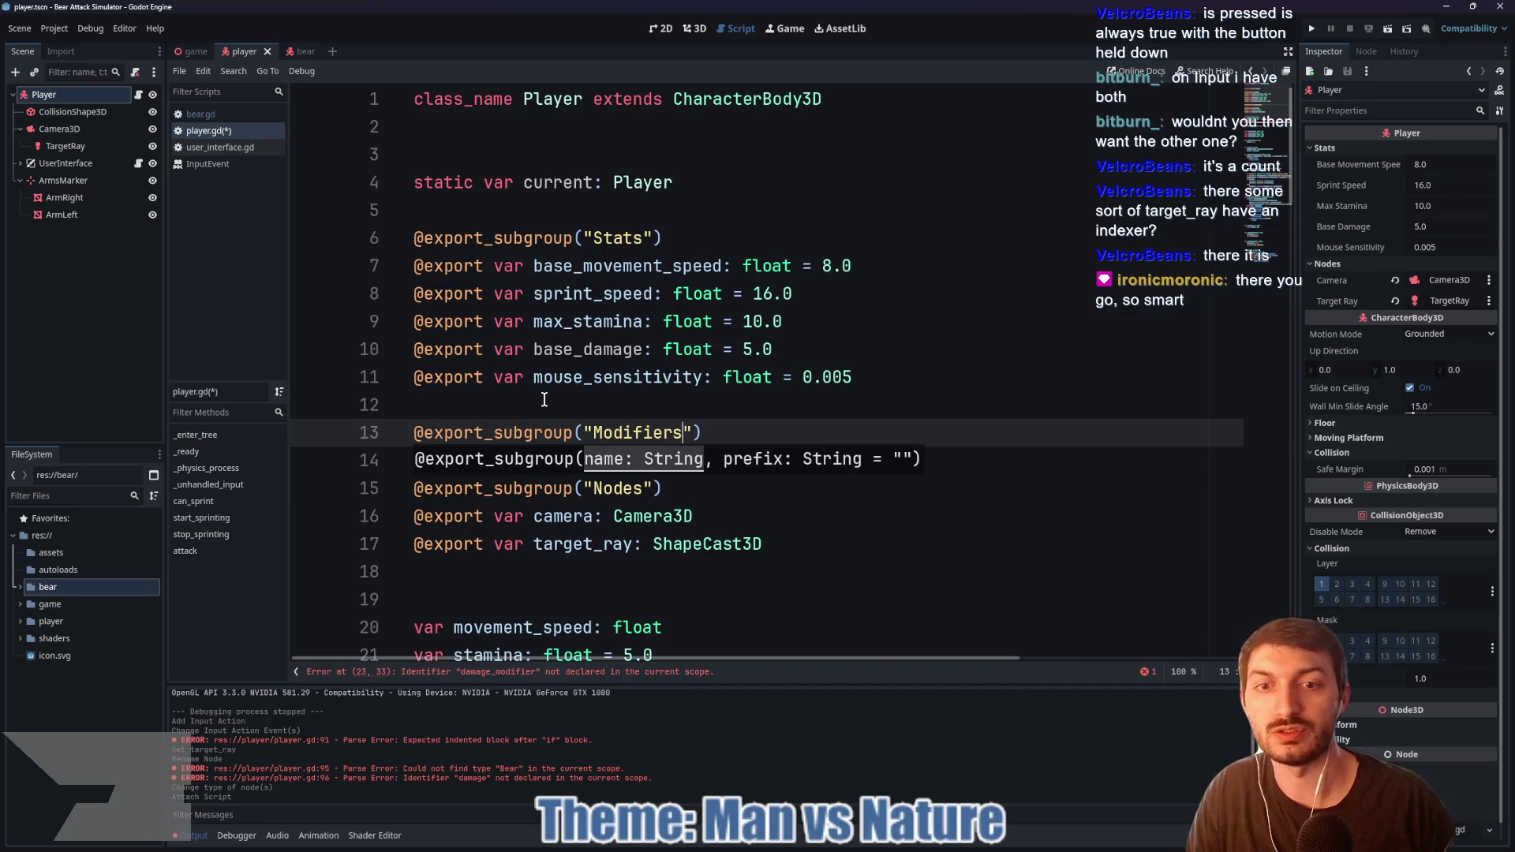
pyautogui.press('End')
pyautogui.press('Return')
pyautogui.write('@expor')
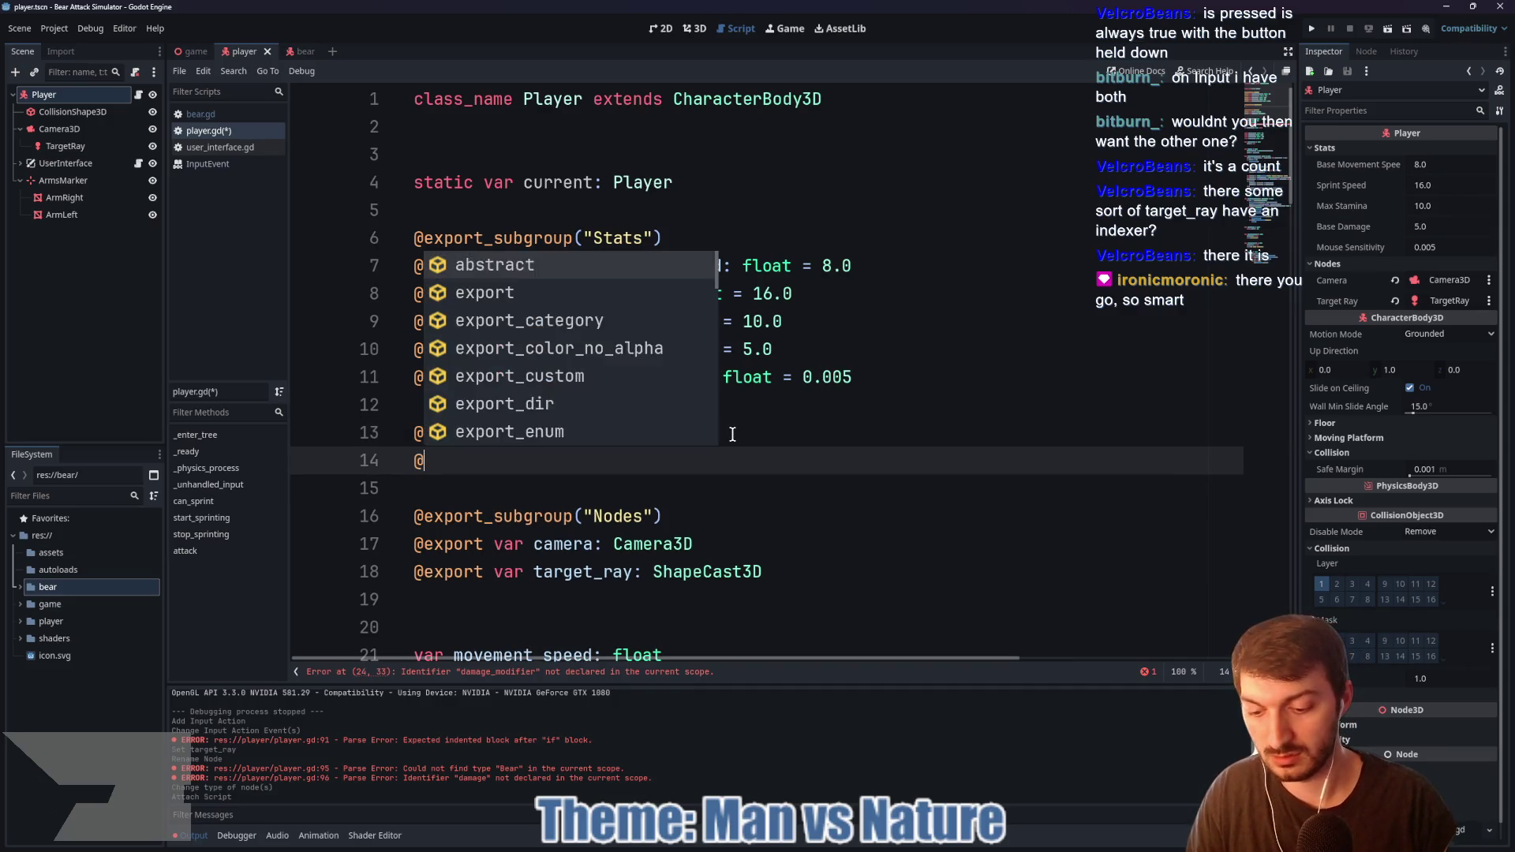
pyautogui.write('t var damage_modi')
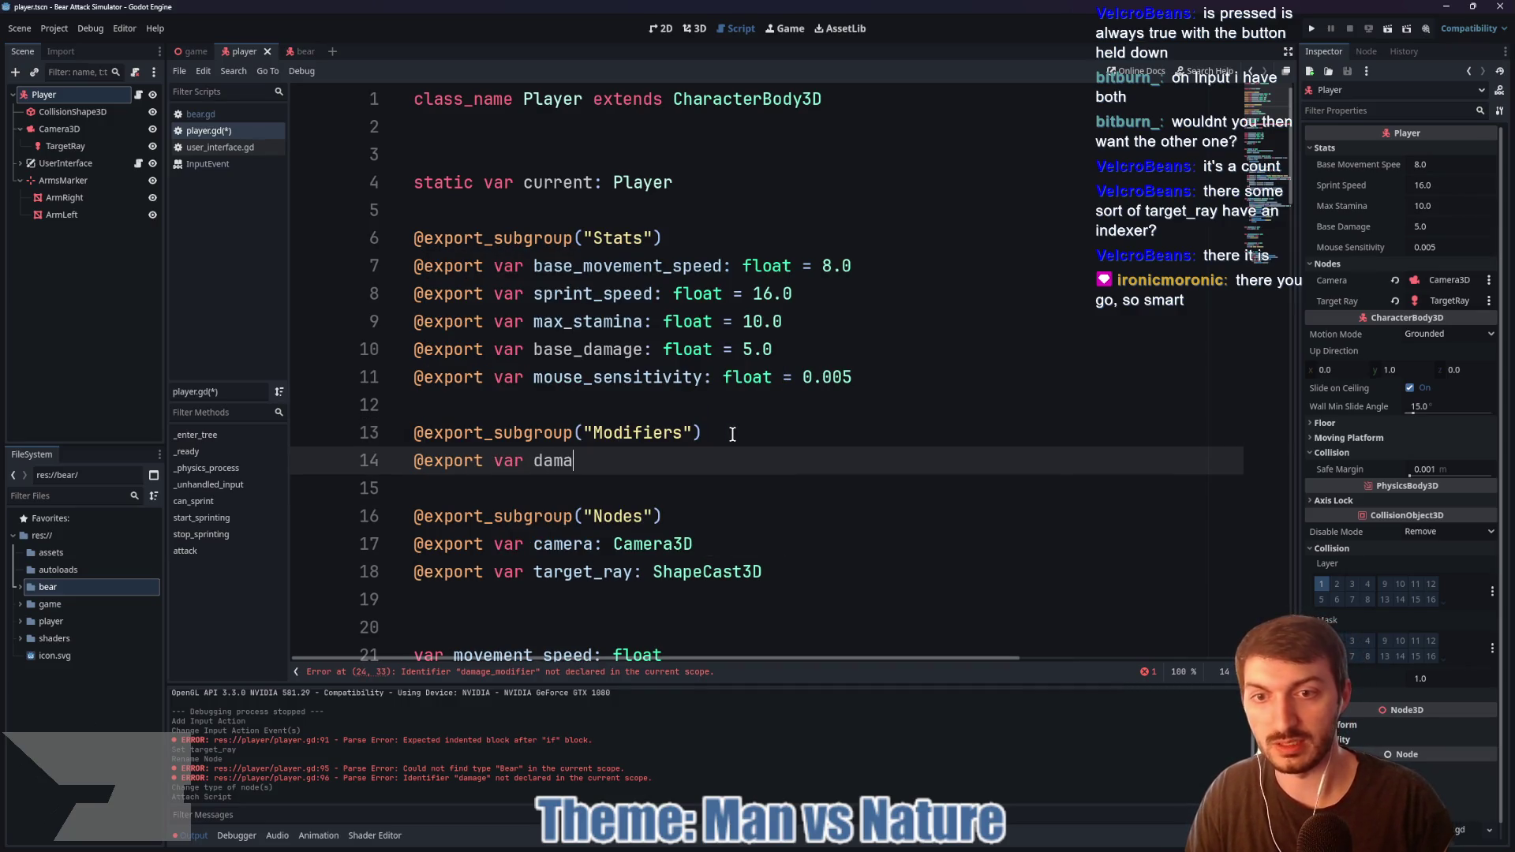
pyautogui.write('fier: float =')
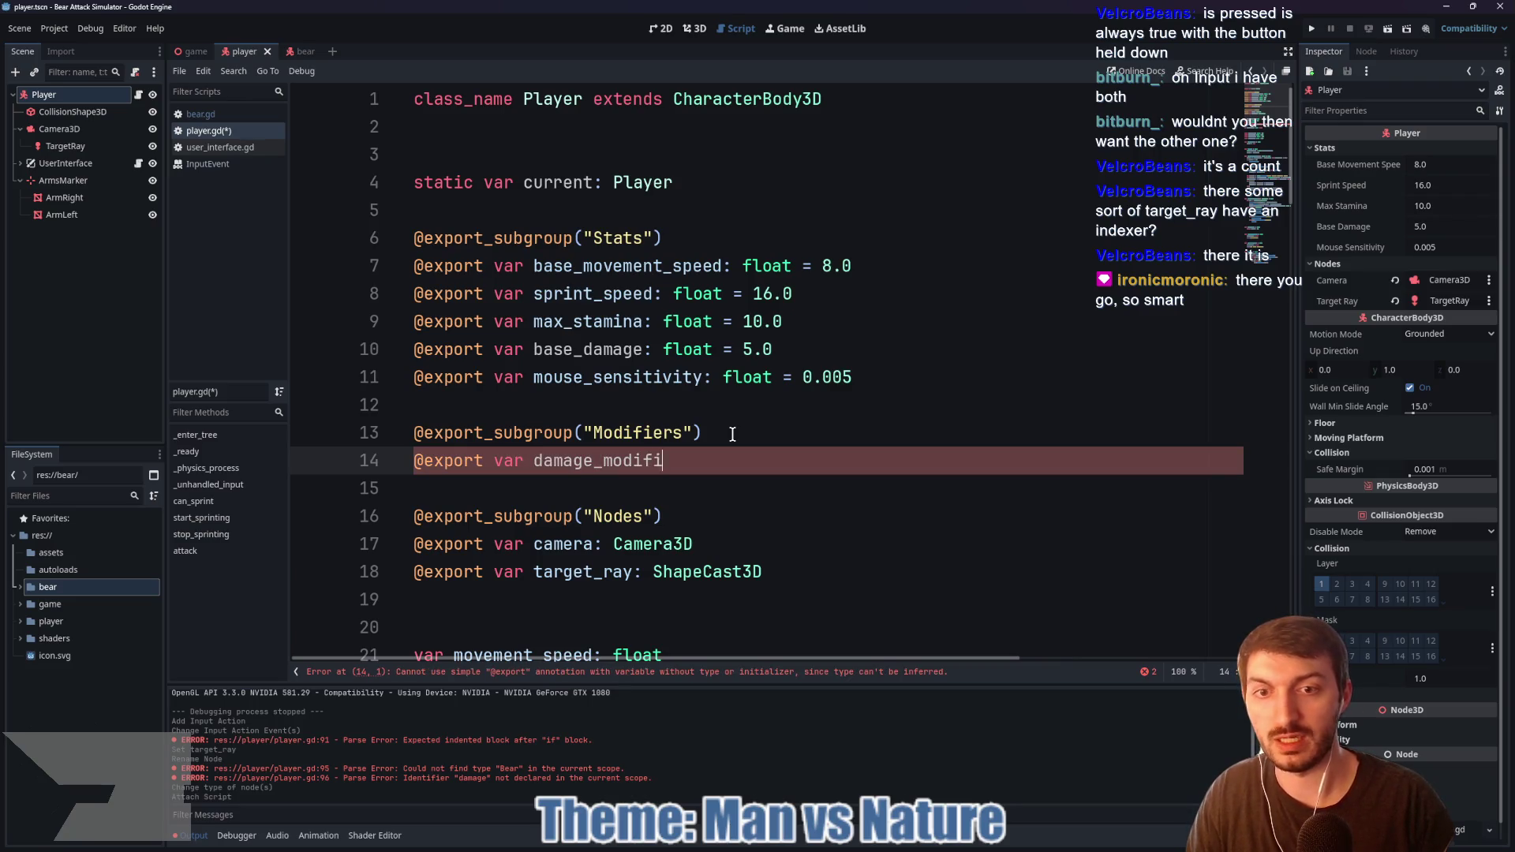
pyautogui.write(' 1.0')
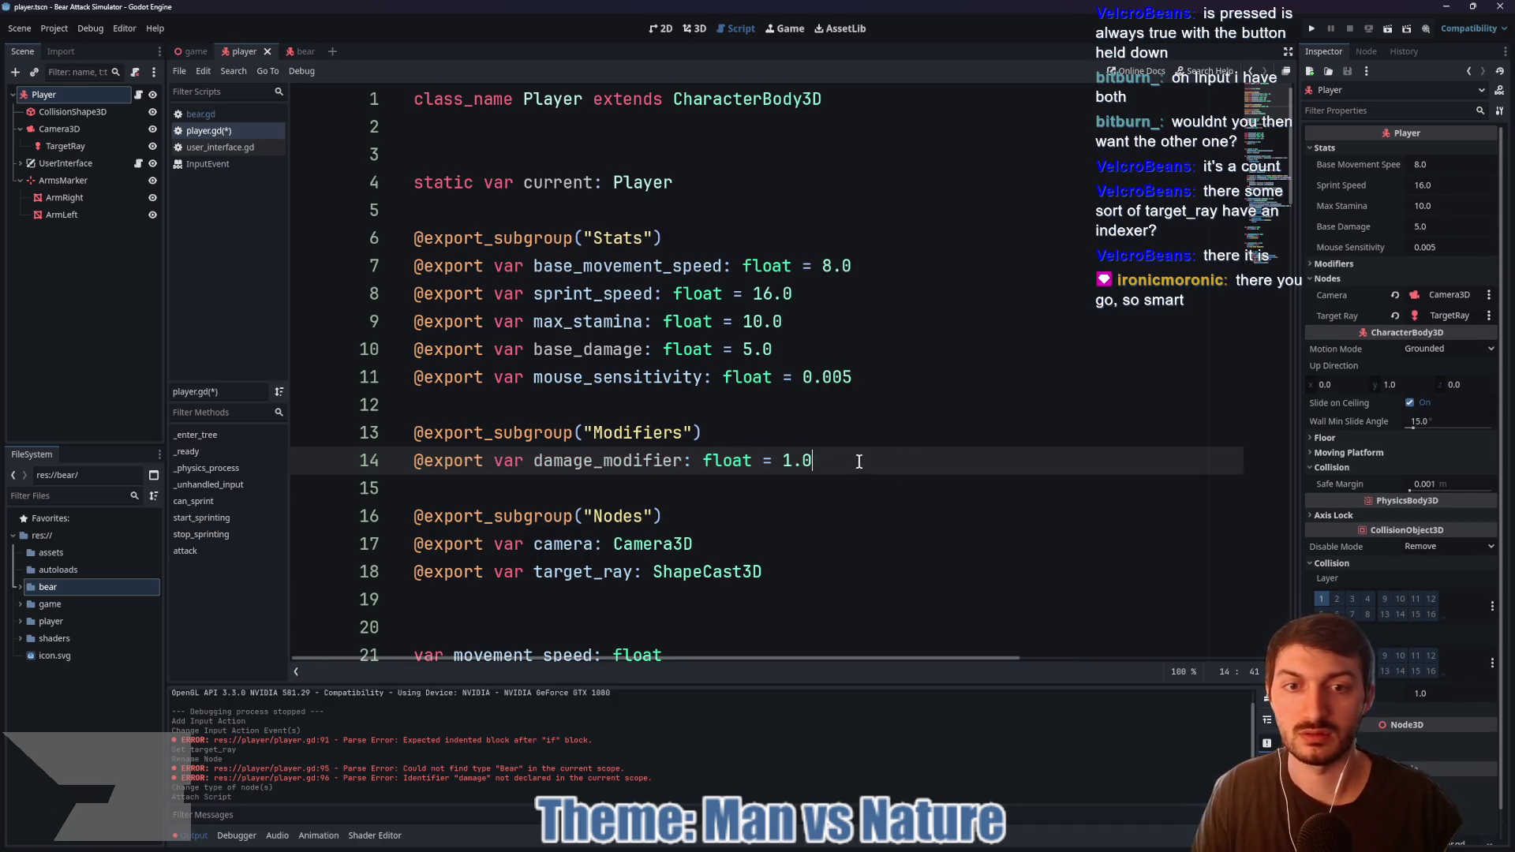
pyautogui.hotkey('ctrl', 's')
pyautogui.scroll(-6, 749, 446)
pyautogui.scroll(2, 762, 452)
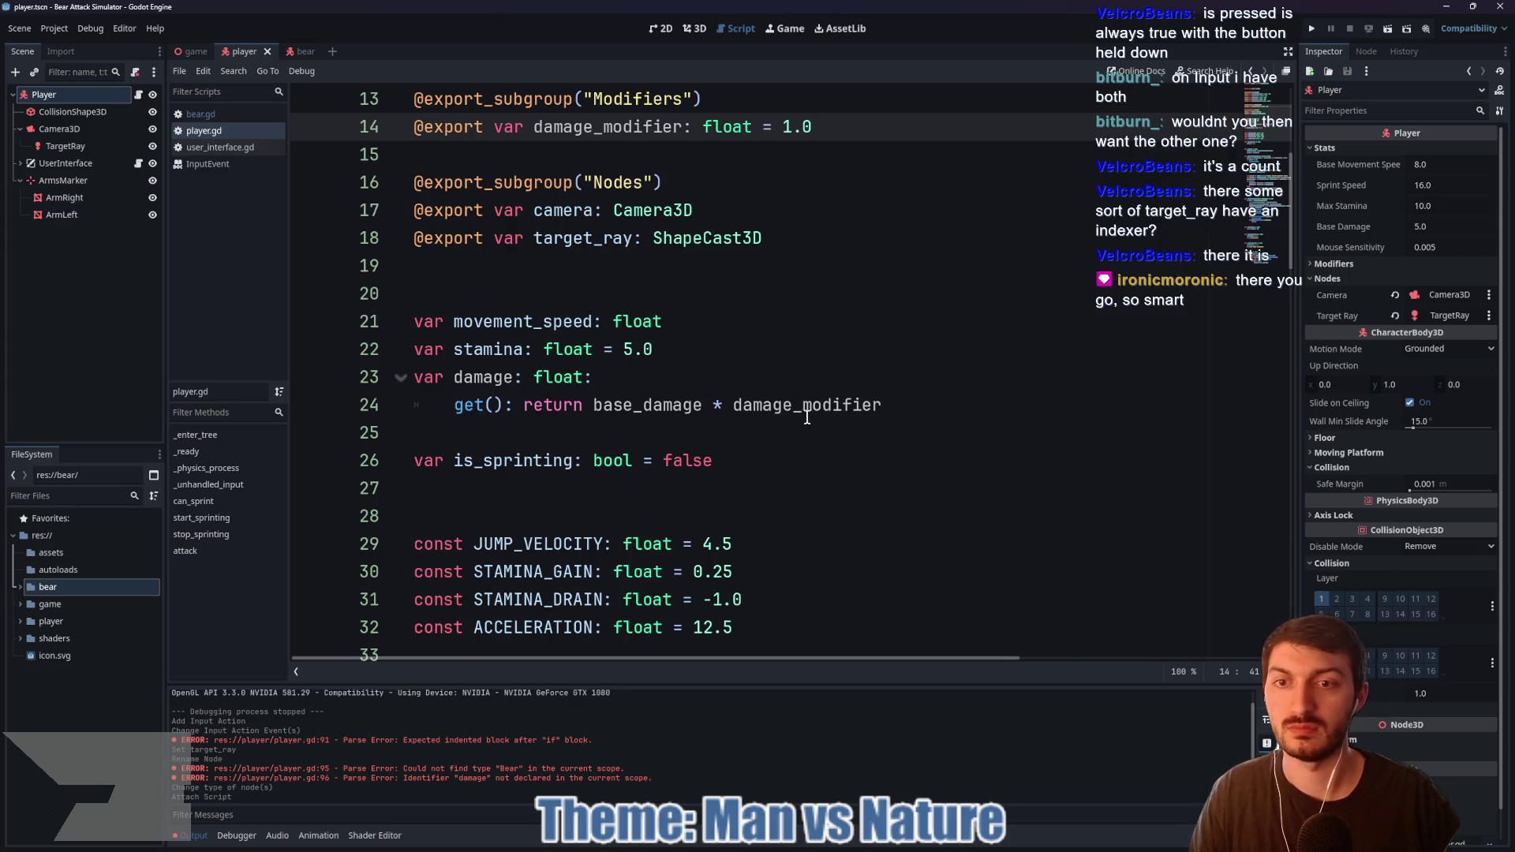
pyautogui.moveTo(769, 409)
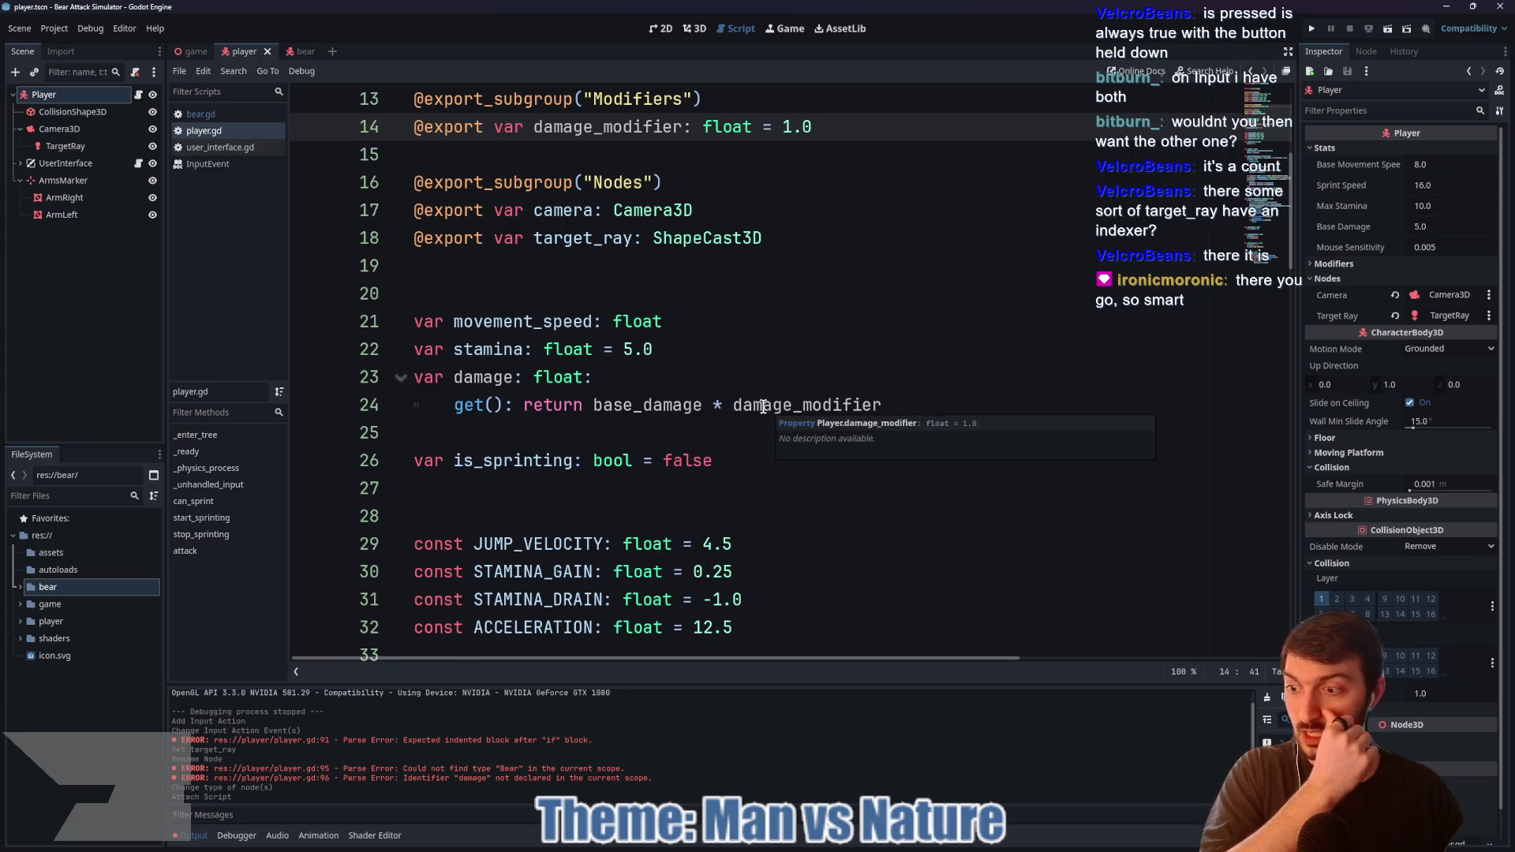
pyautogui.scroll(3, 770, 402)
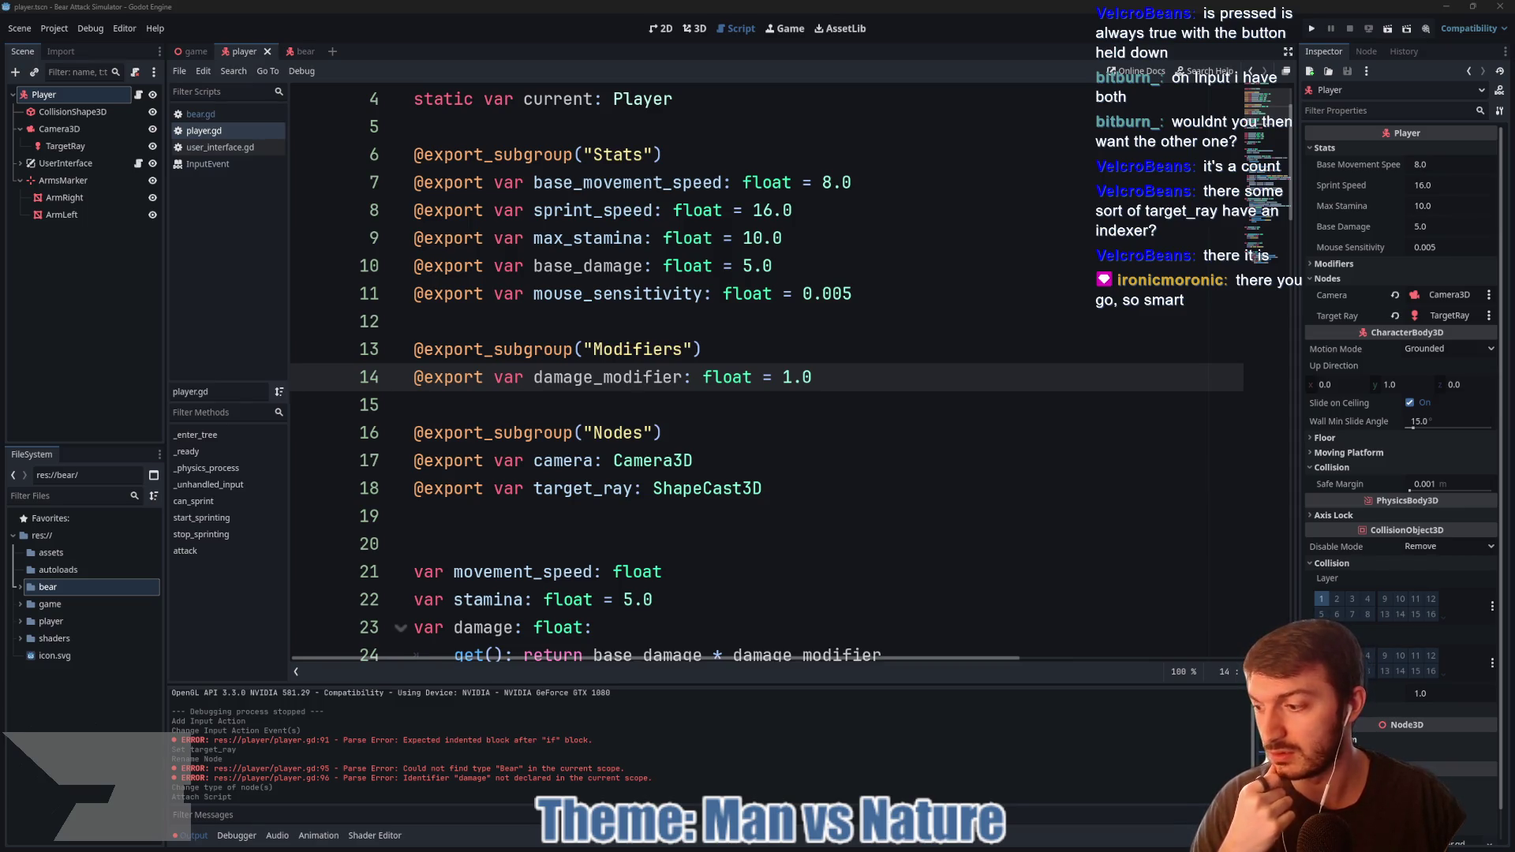
# Show the bear scene in the 3D editor with a single viewport layout
pyautogui.scroll(-20, 769, 453)
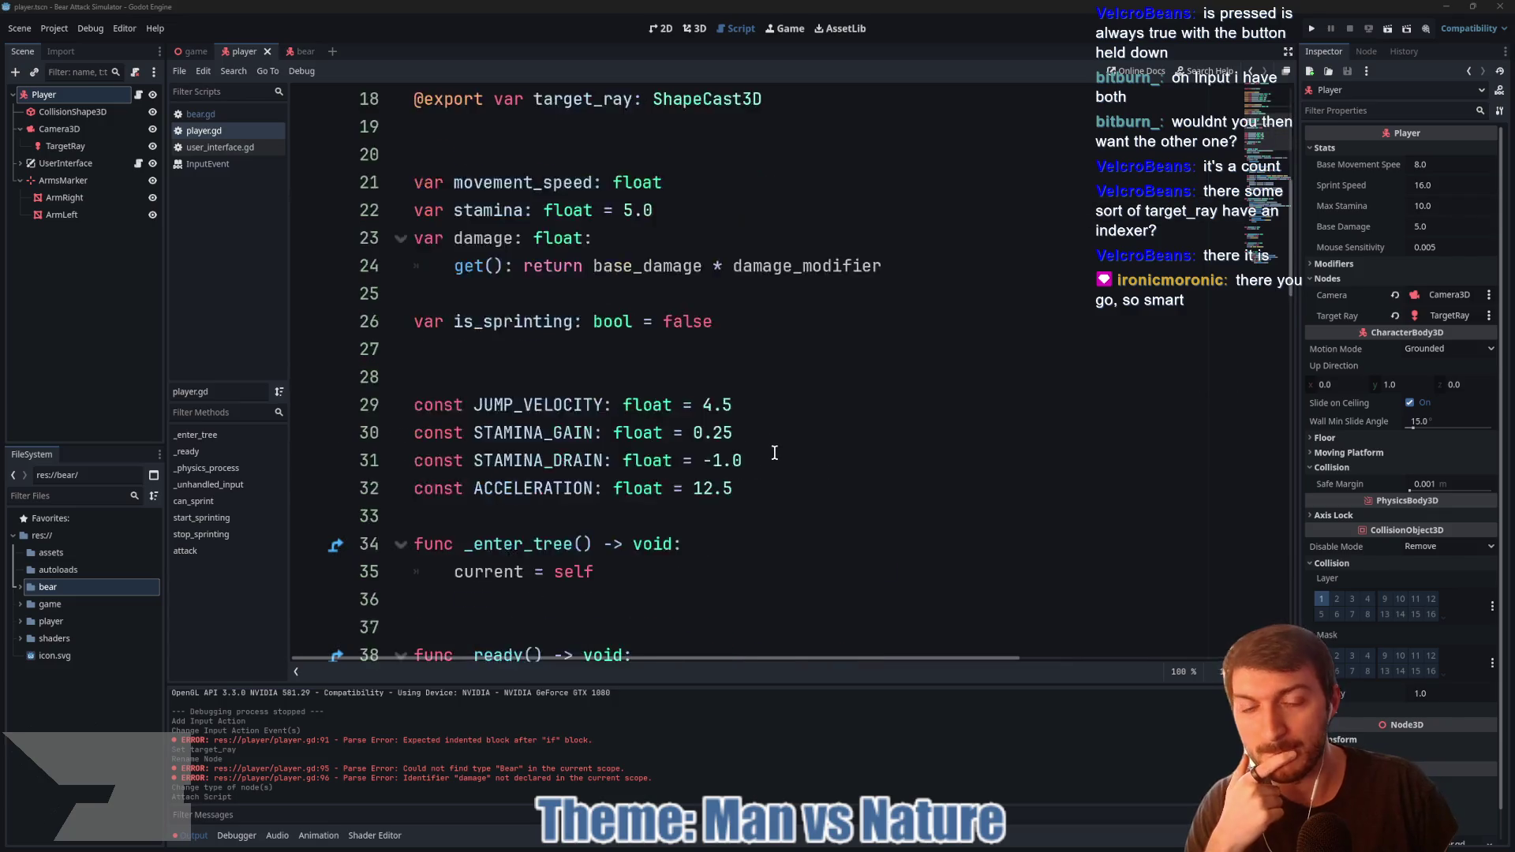
pyautogui.scroll(-5, 769, 454)
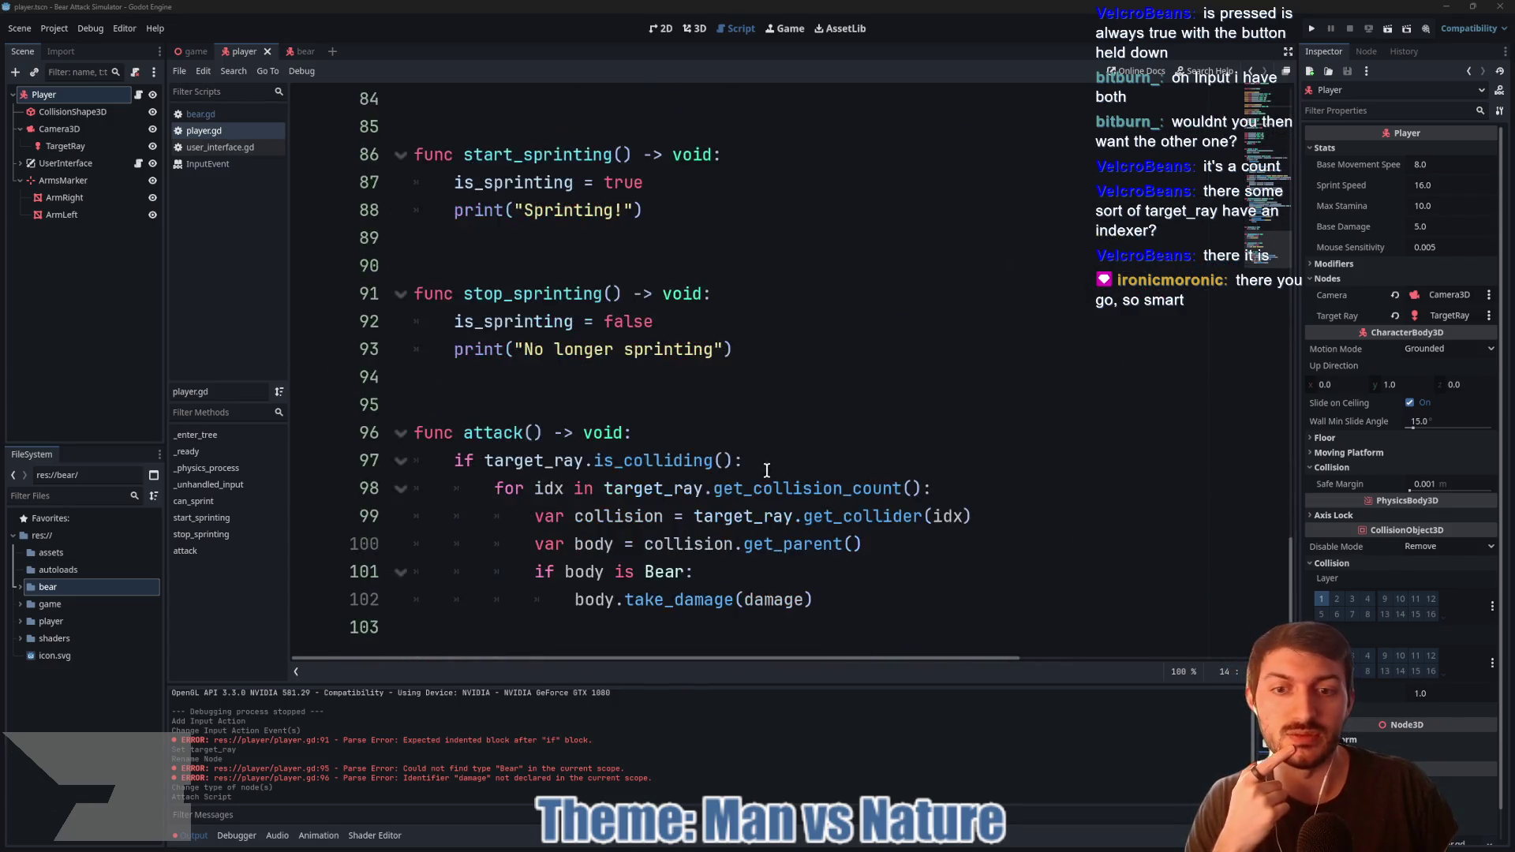
pyautogui.click(816, 599)
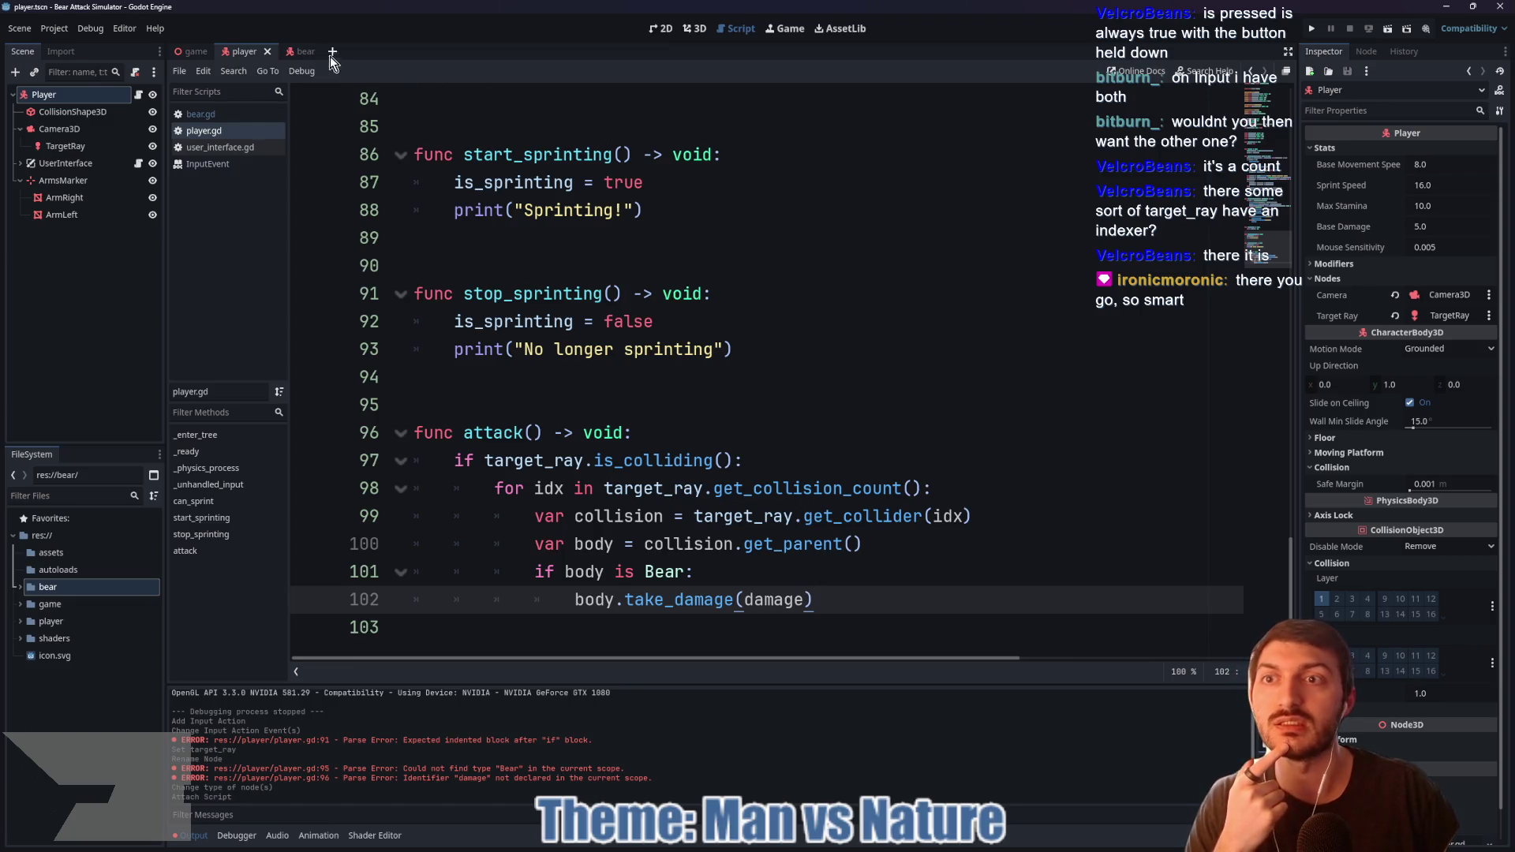
pyautogui.click(292, 51)
pyautogui.click(696, 29)
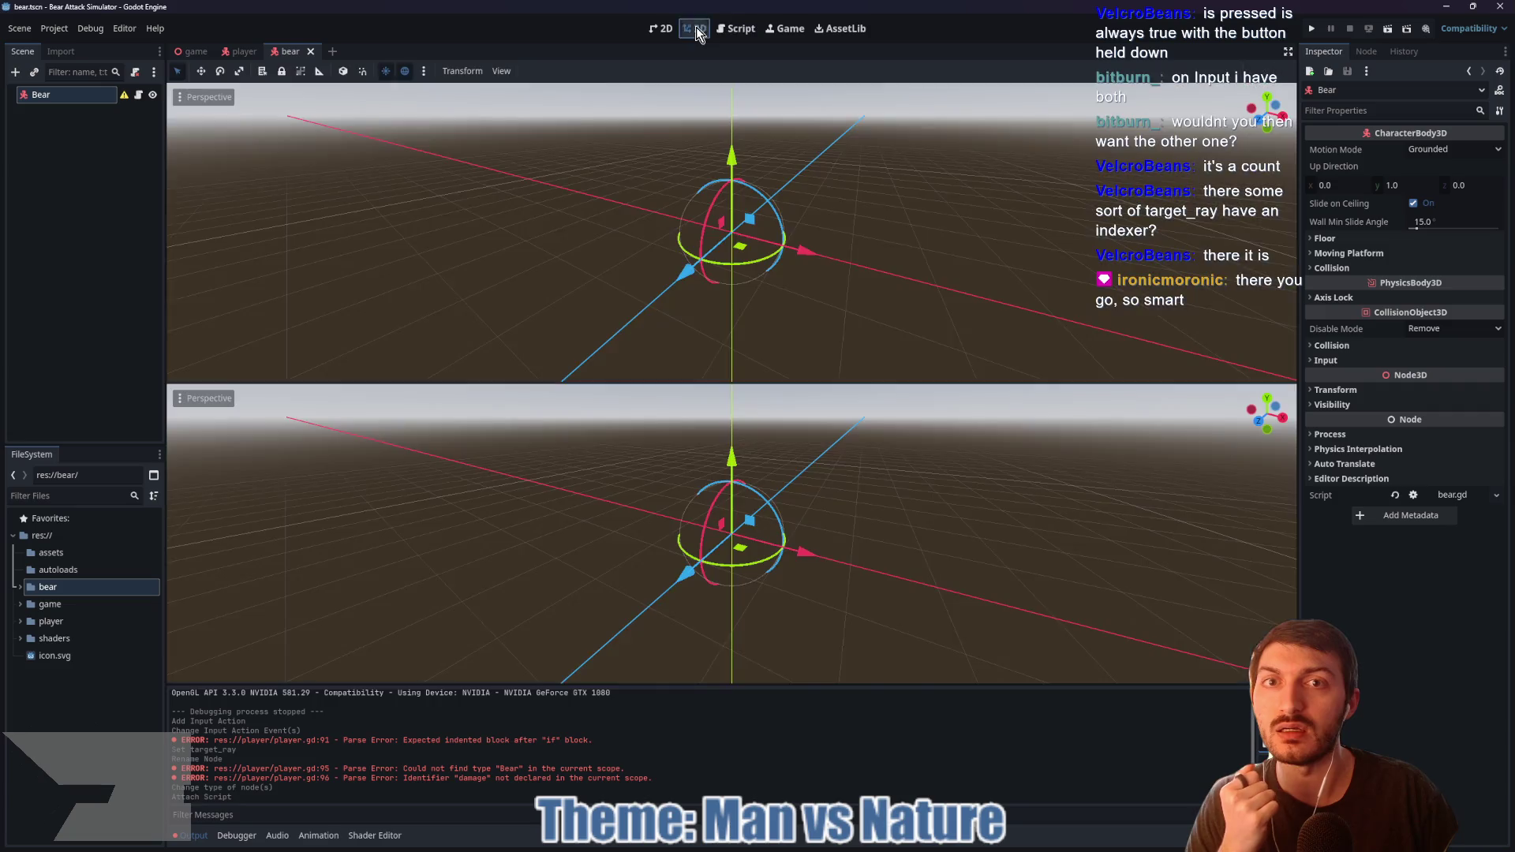
pyautogui.click(501, 70)
pyautogui.click(537, 90)
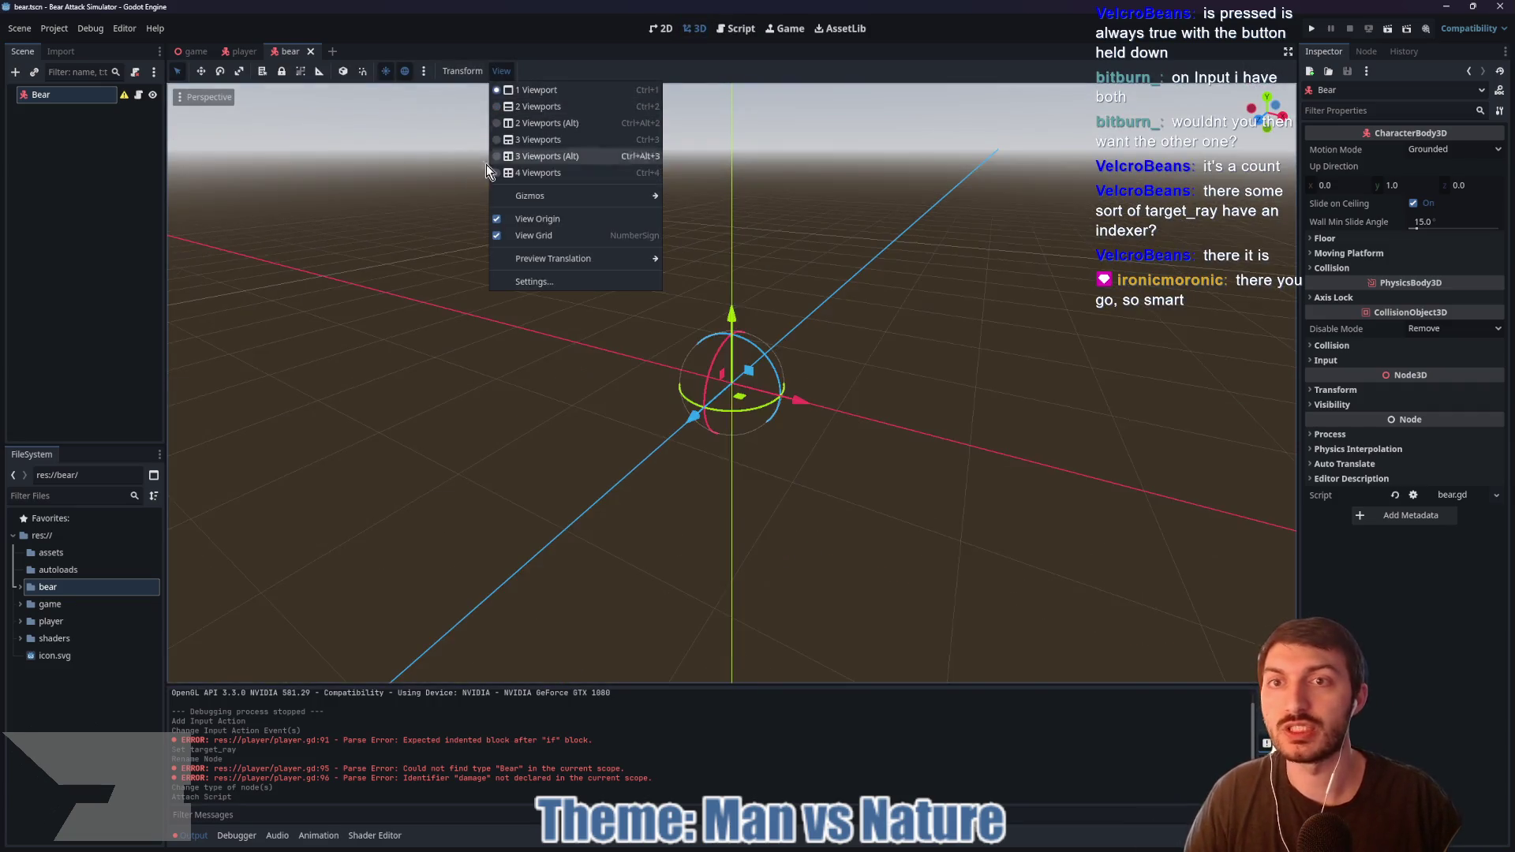
pyautogui.press('Escape')
# Add a MeshInstance3D child node under Bear
pyautogui.hotkey('ctrl', 'a')
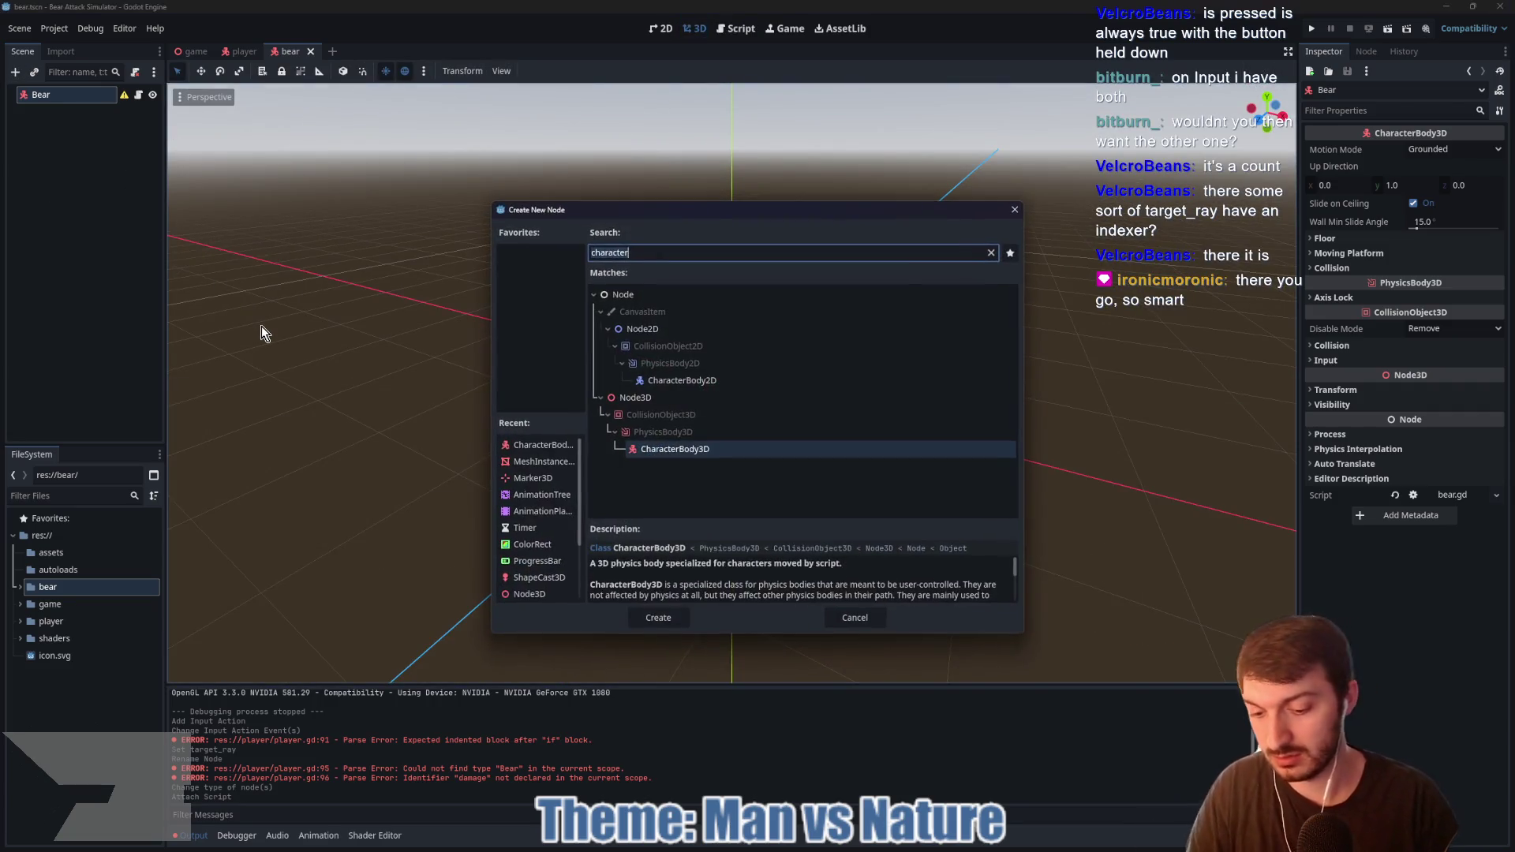
pyautogui.write('mesh')
pyautogui.press('Return')
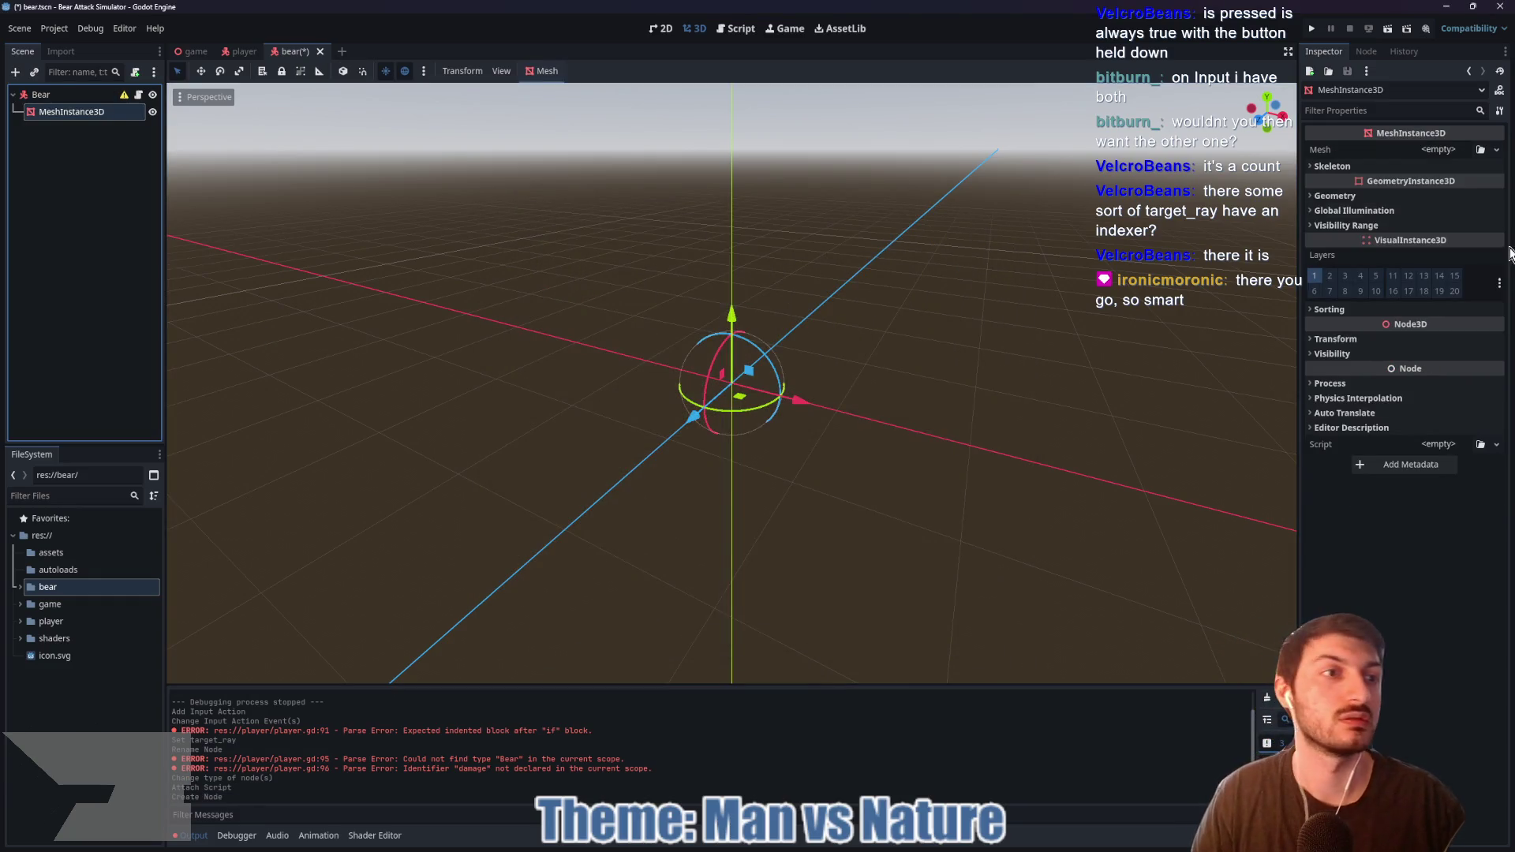
# Give the MeshInstance3D a BoxMesh and lengthen it along the Z axis
pyautogui.click(1438, 149)
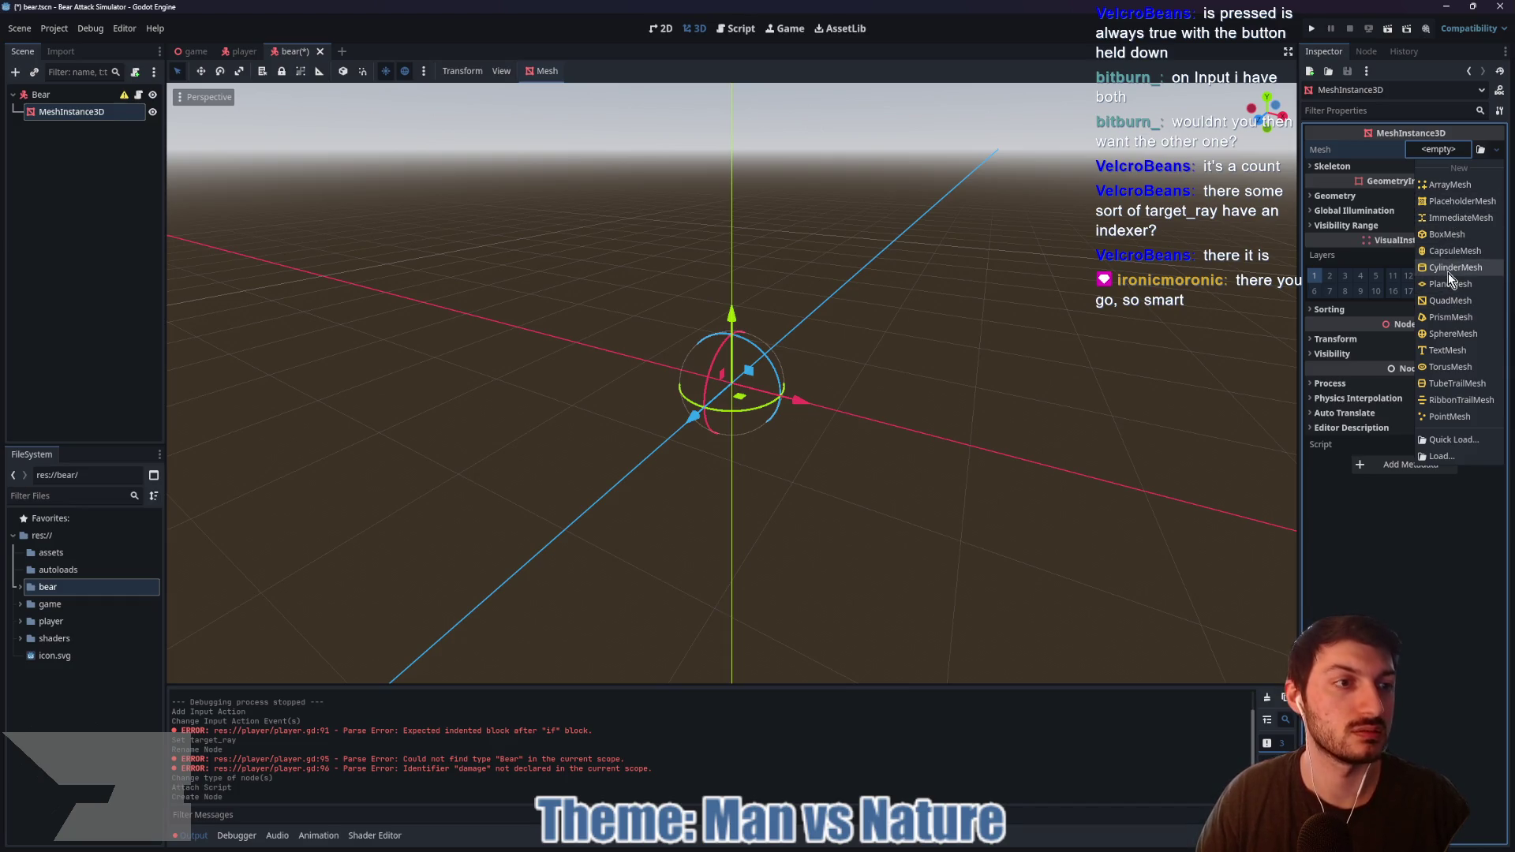
pyautogui.click(1437, 235)
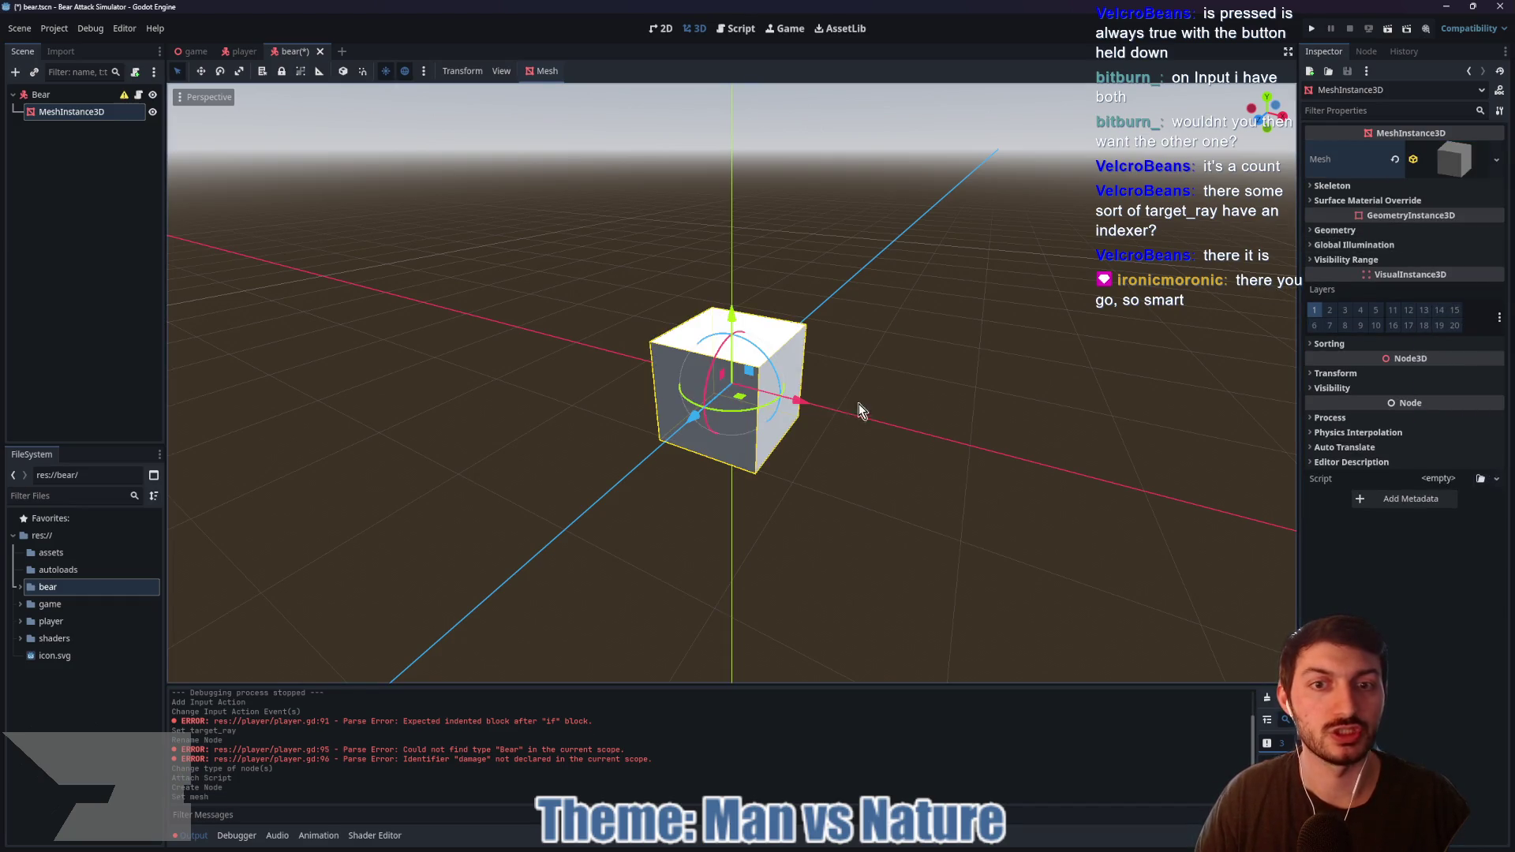
pyautogui.click(1447, 163)
pyautogui.moveTo(1338, 302)
pyautogui.mouseDown()
pyautogui.moveTo(1388, 302)
pyautogui.moveTo(1361, 304)
pyautogui.mouseUp()
pyautogui.moveTo(947, 331); pyautogui.dragTo(854, 315)
pyautogui.moveTo(1459, 296); pyautogui.dragTo(1511, 296)
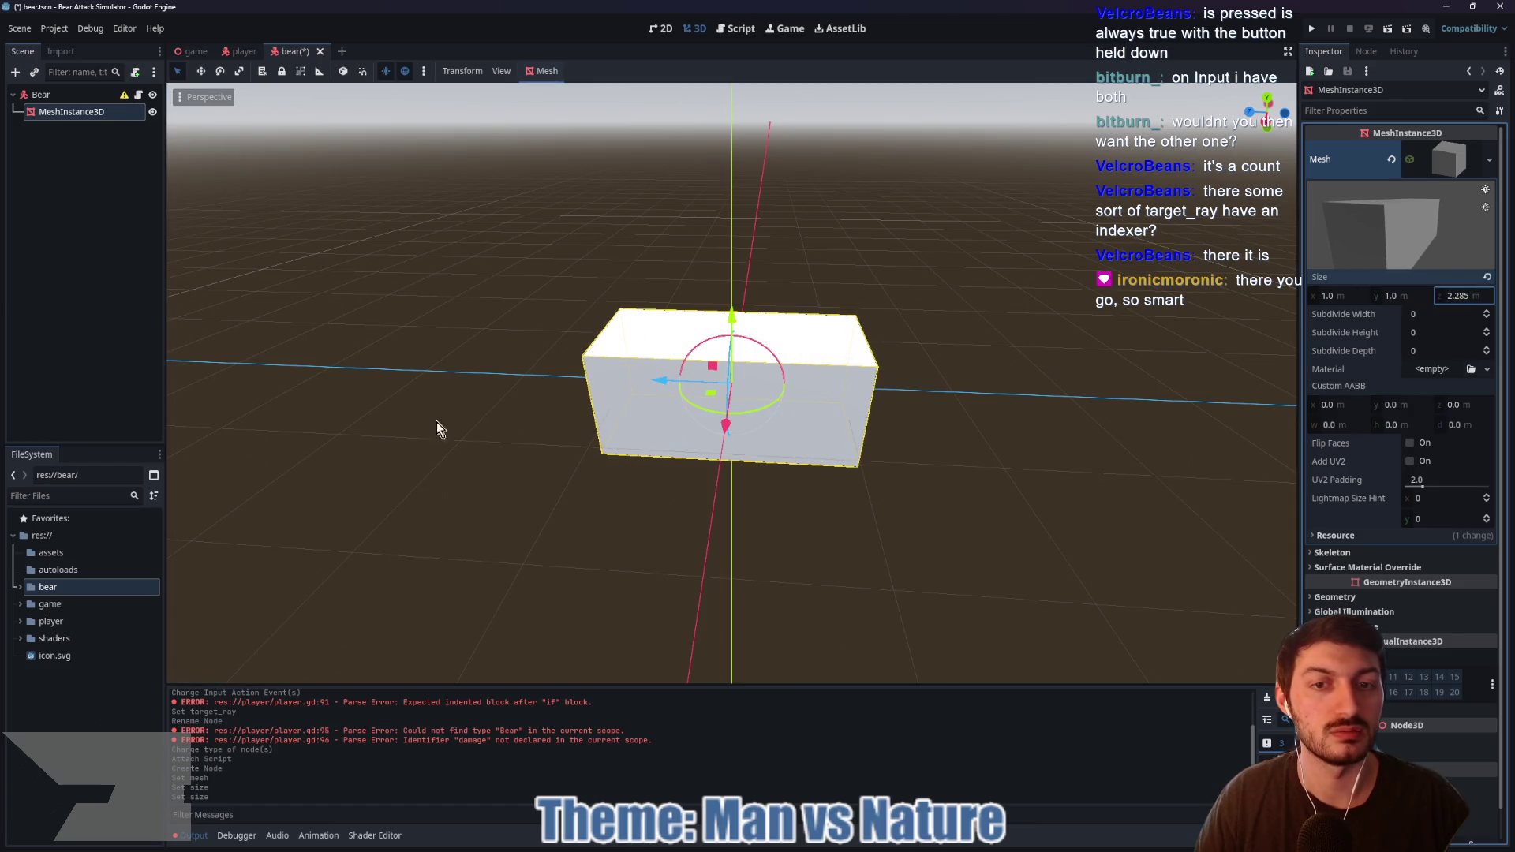
# Add a new material to the box with a dark brown albedo colour
pyautogui.click(1431, 368)
pyautogui.click(1449, 380)
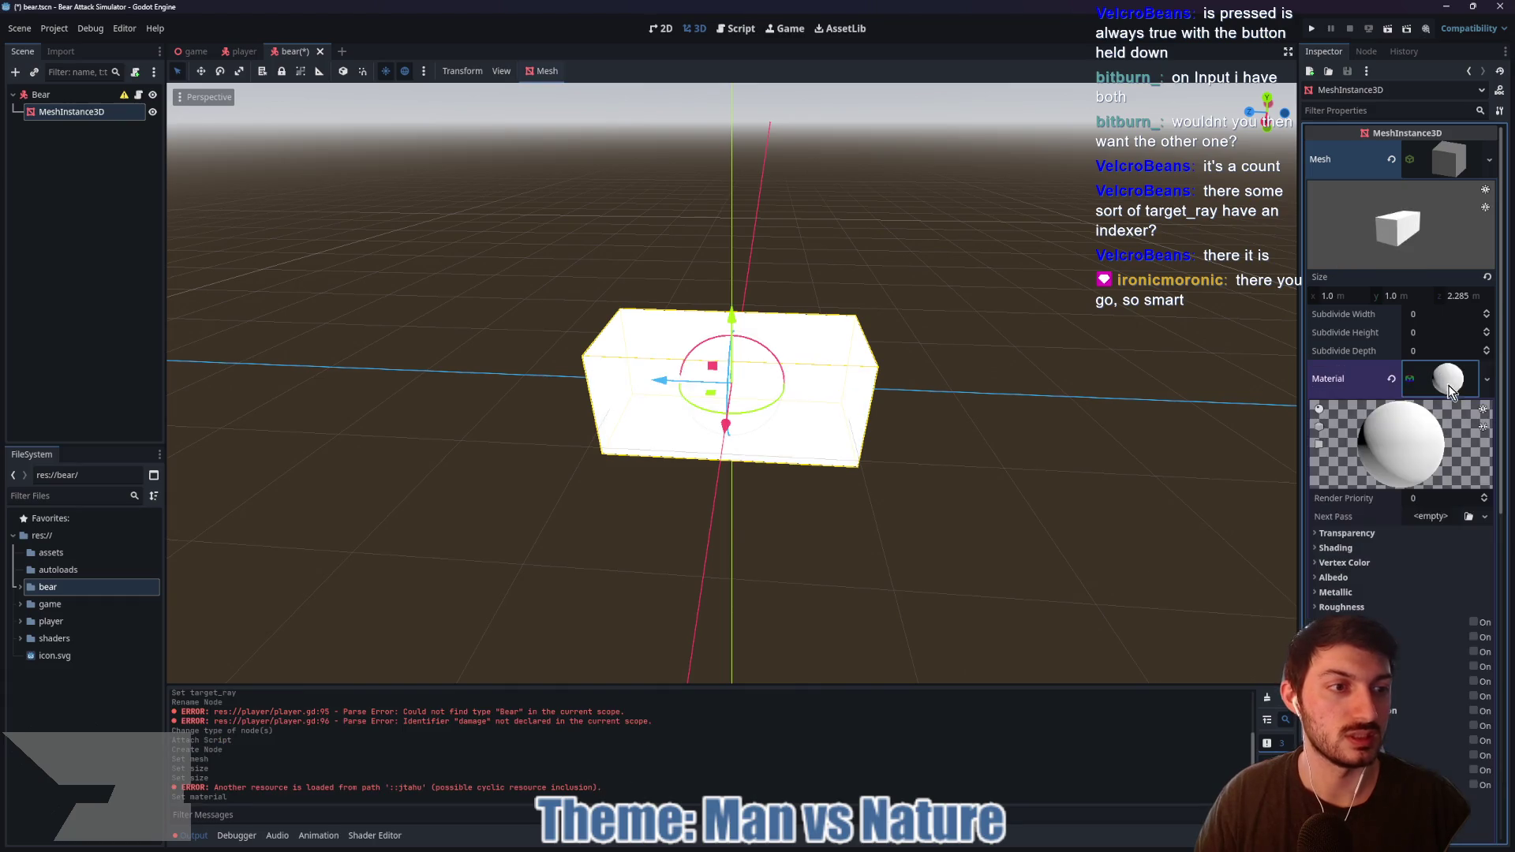
pyautogui.click(1440, 577)
pyautogui.click(1449, 595)
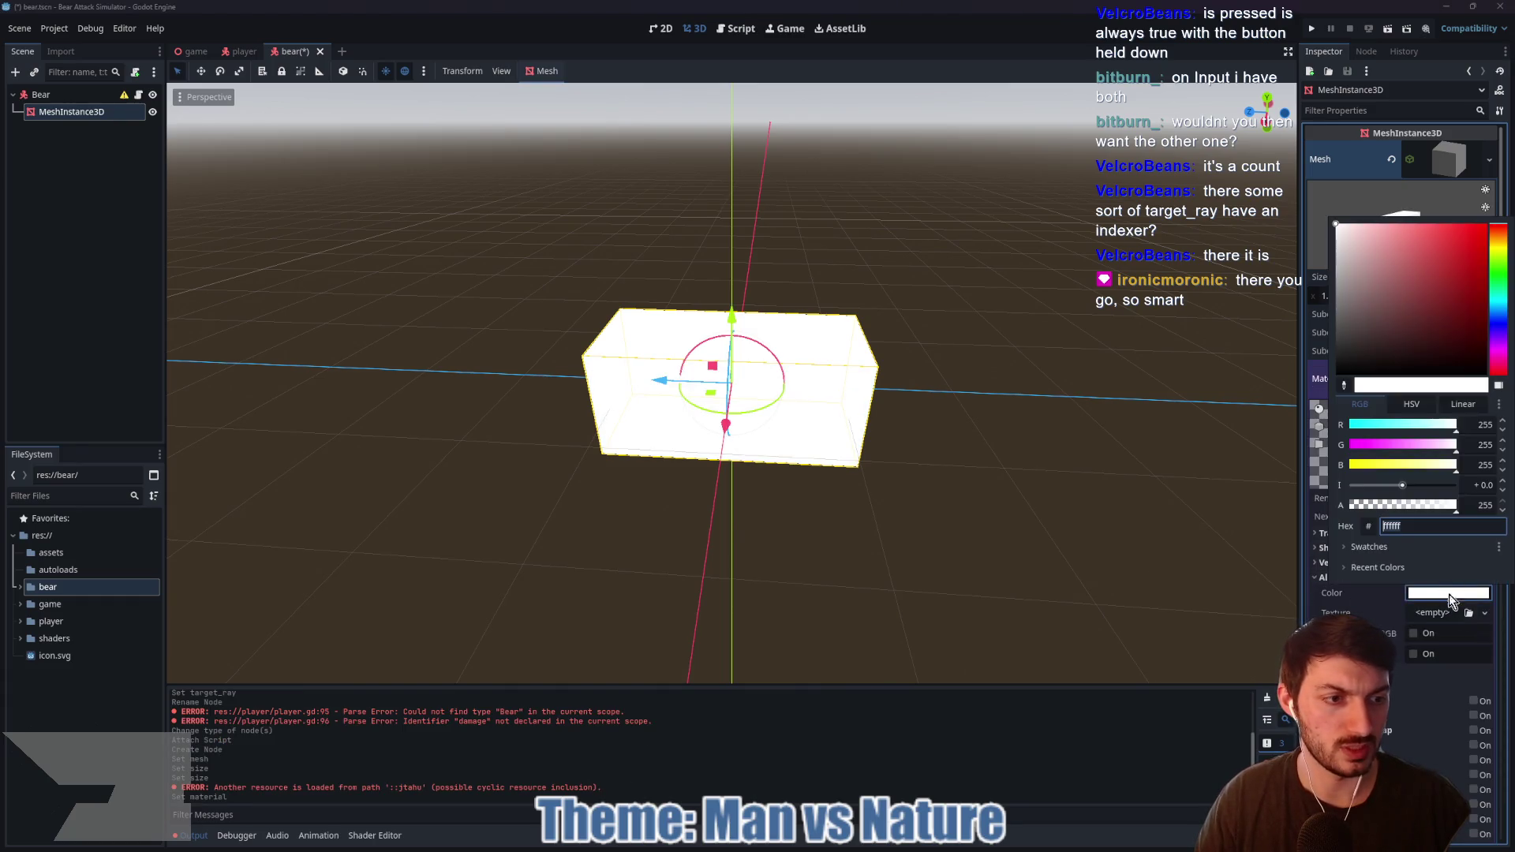
pyautogui.click(1498, 241)
pyautogui.moveTo(1483, 237); pyautogui.dragTo(1489, 350)
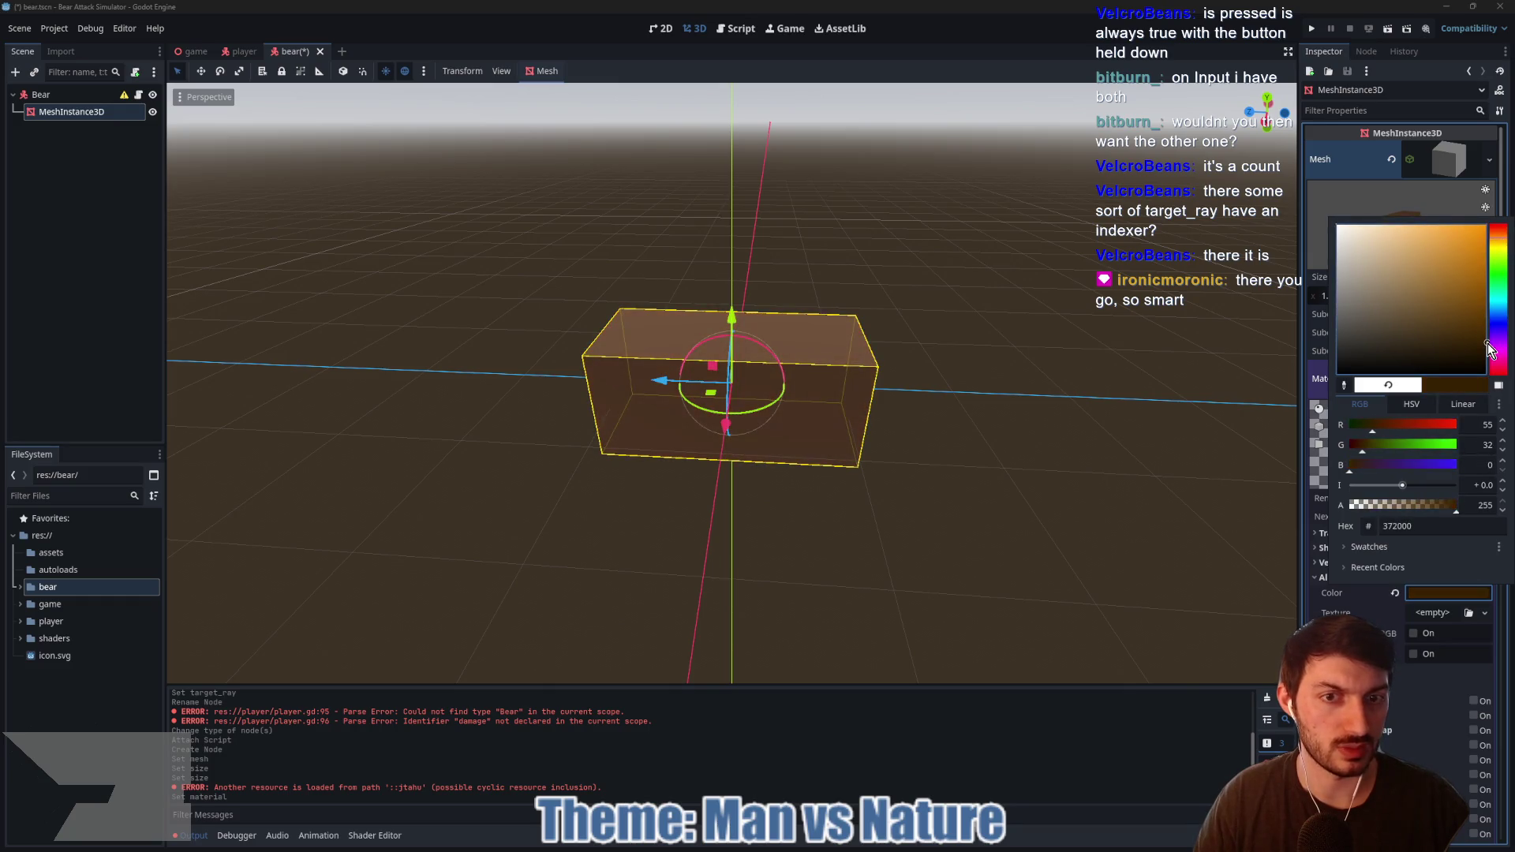
pyautogui.click(1448, 605)
# From the Right view, raise the body box about 0.966 m upward
pyautogui.click(1267, 122)
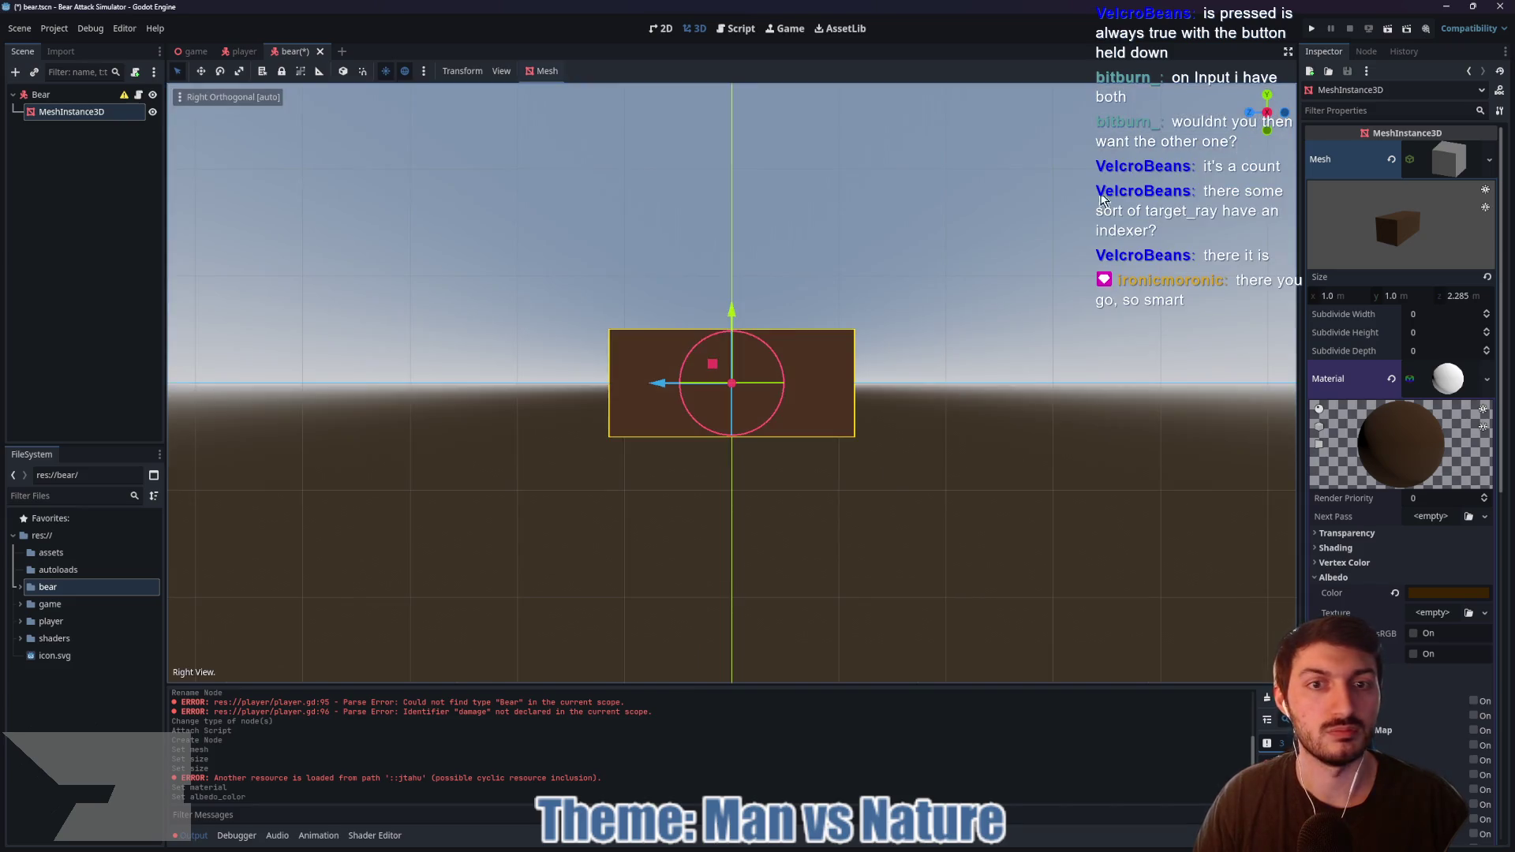
pyautogui.moveTo(732, 315); pyautogui.dragTo(744, 219)
pyautogui.moveTo(710, 428)
pyautogui.mouseDown()
pyautogui.moveTo(593, 484)
pyautogui.moveTo(643, 490)
pyautogui.moveTo(547, 366)
pyautogui.mouseUp()
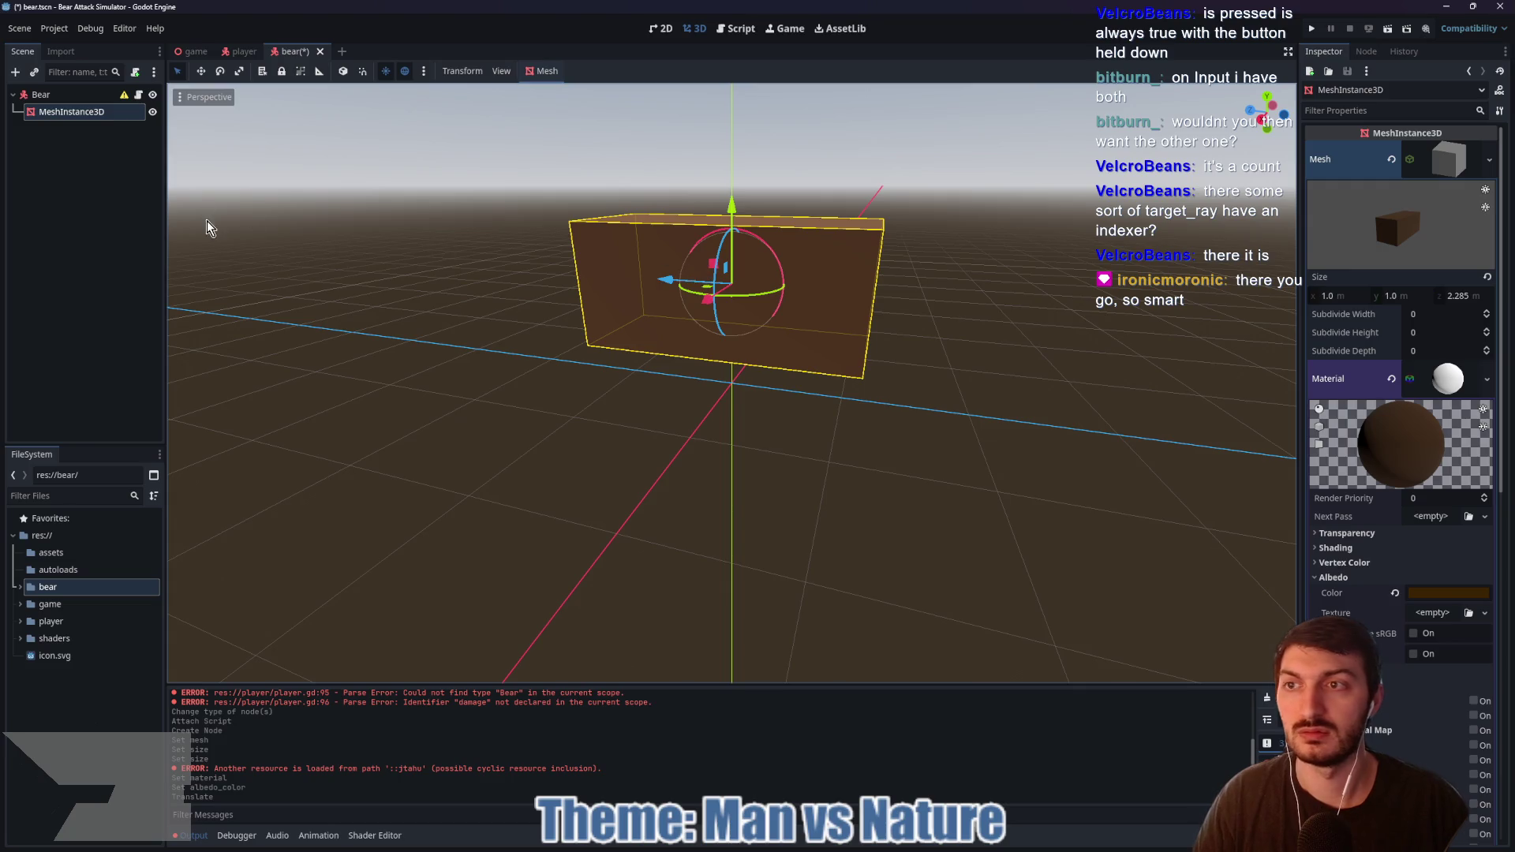
# Add a MeshInstance3D child under the body and give it a new BoxMesh
pyautogui.hotkey('ctrl', 'a')
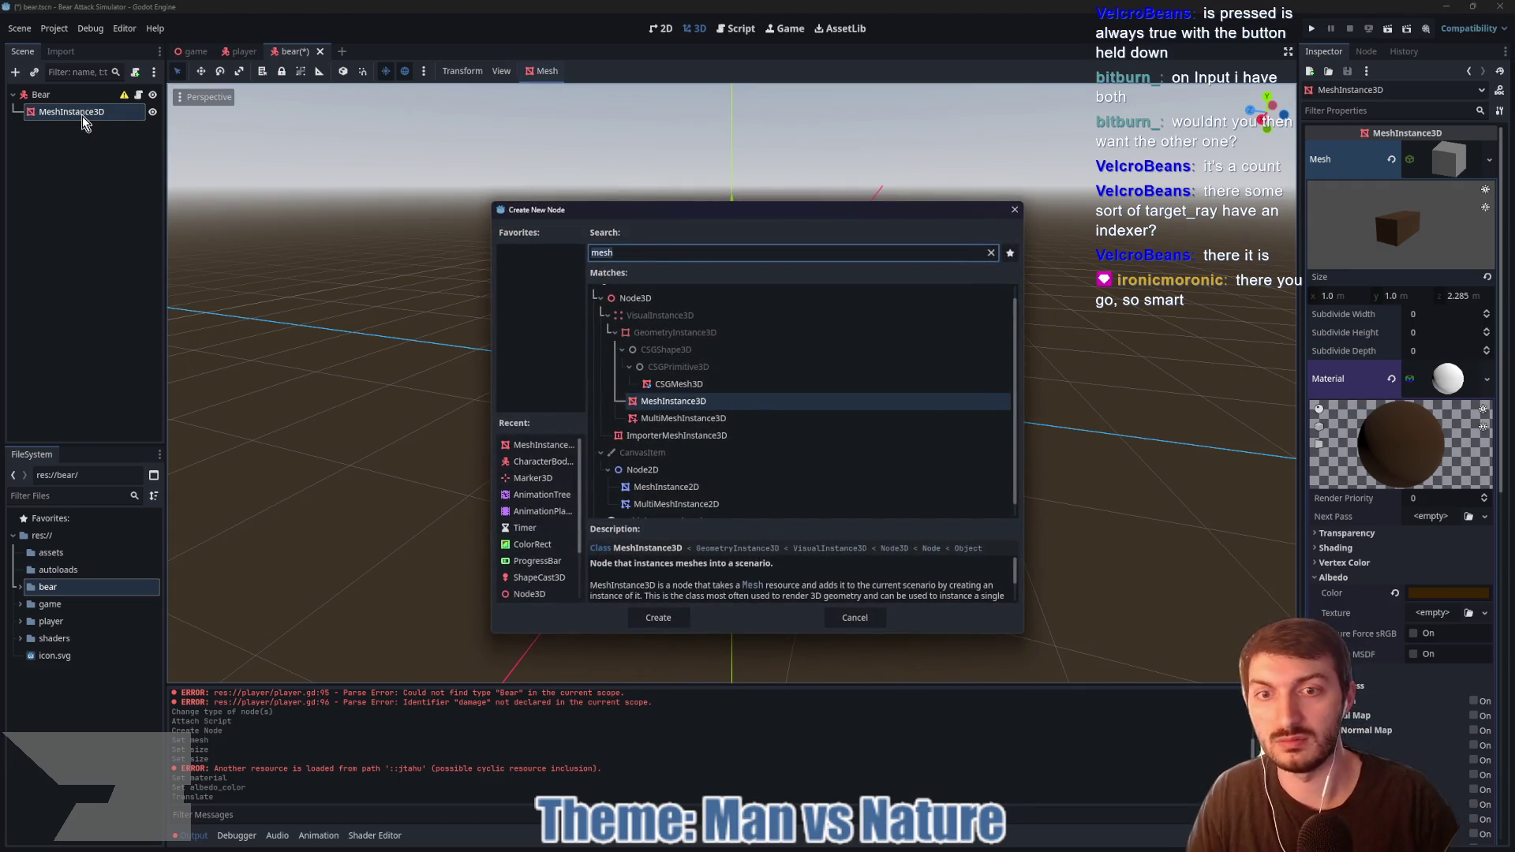
pyautogui.press('Return')
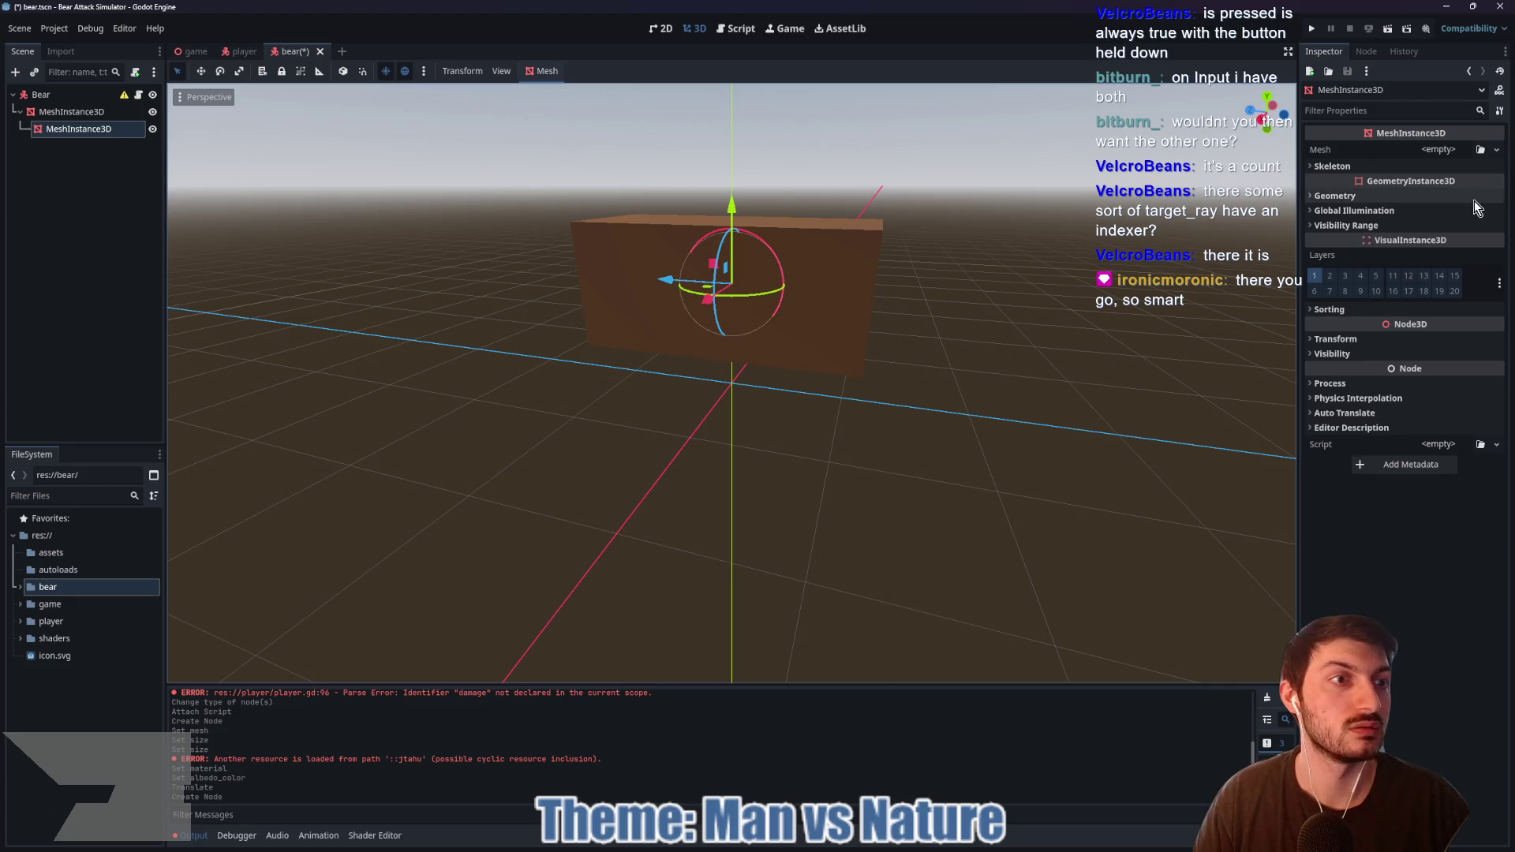
pyautogui.click(1438, 149)
pyautogui.click(1446, 235)
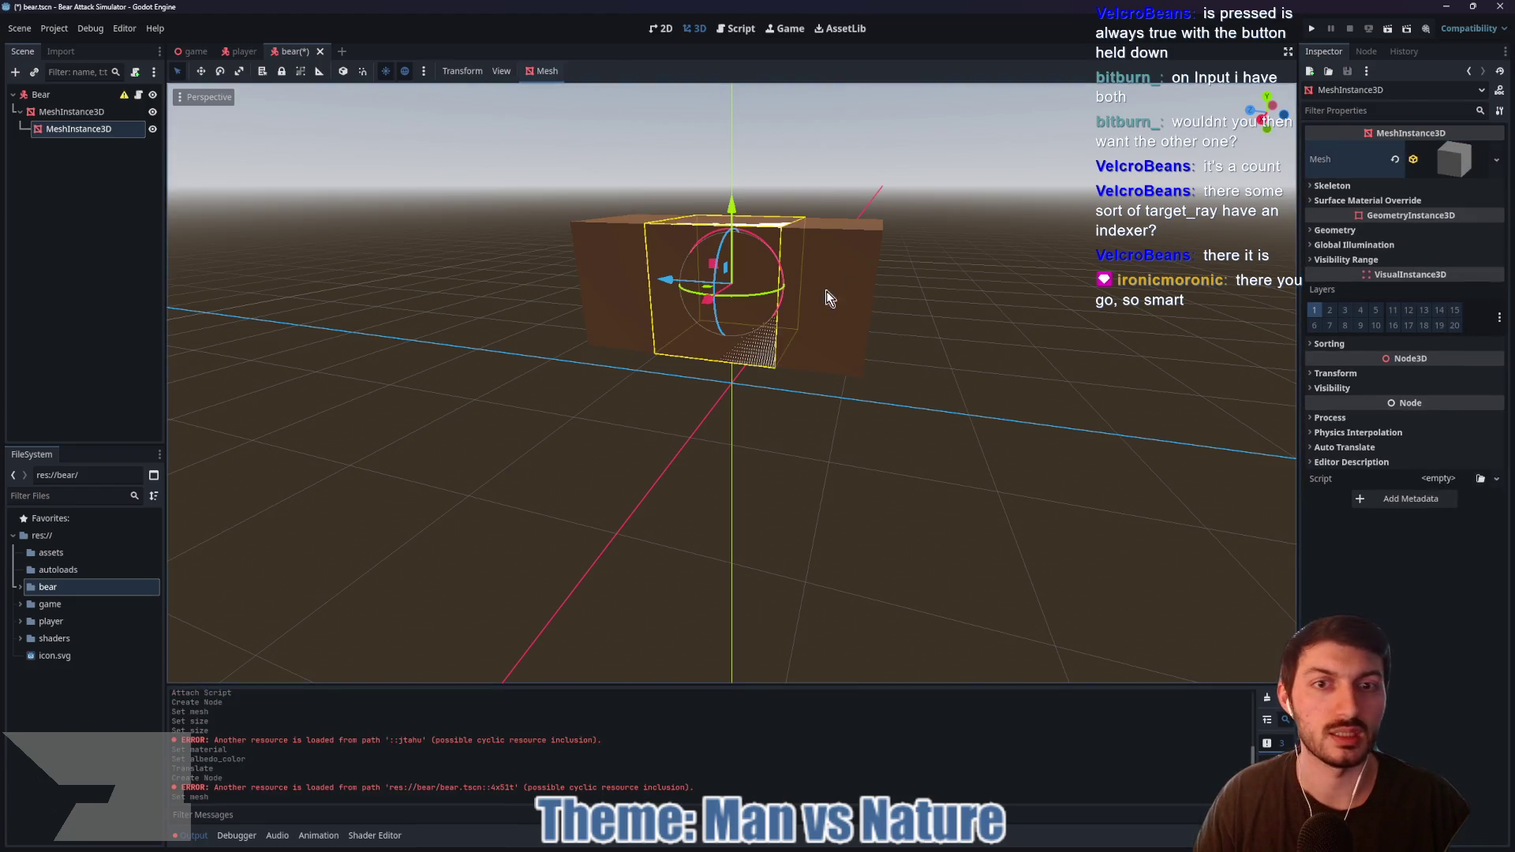
# Move the new box sideways along X, up, and slightly along Z, then frame it
pyautogui.moveTo(667, 280); pyautogui.dragTo(895, 277)
pyautogui.moveTo(959, 217); pyautogui.dragTo(971, 130)
pyautogui.moveTo(882, 219); pyautogui.dragTo(874, 219)
pyautogui.press('f')
pyautogui.scroll(-3, 978, 352)
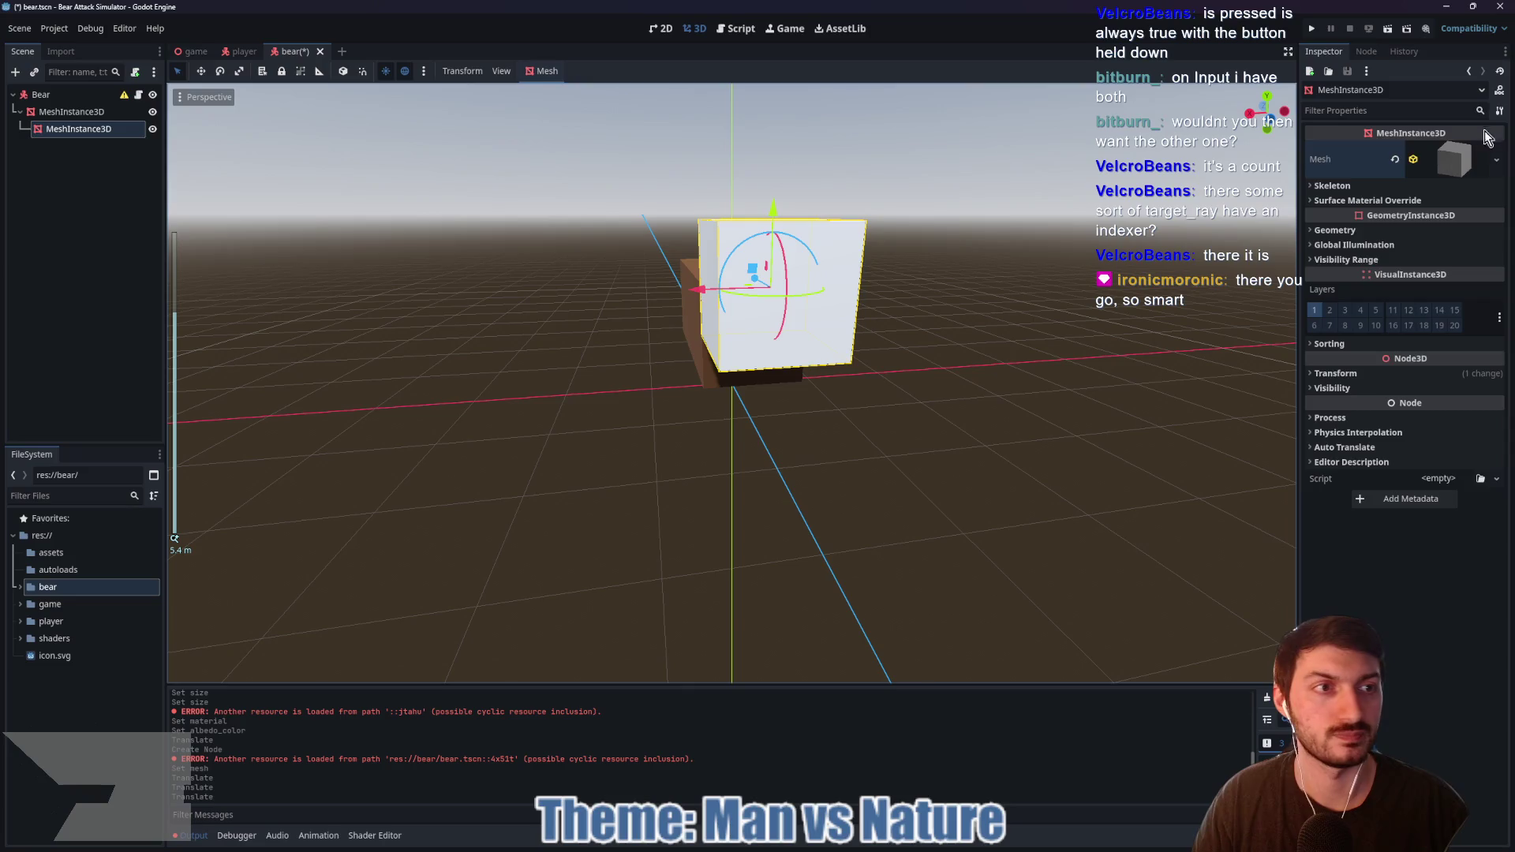
# Set the box mesh size to 0.5 × 0.5 × 0.5
pyautogui.click(1430, 173)
pyautogui.click(1340, 296)
pyautogui.write('0.5')
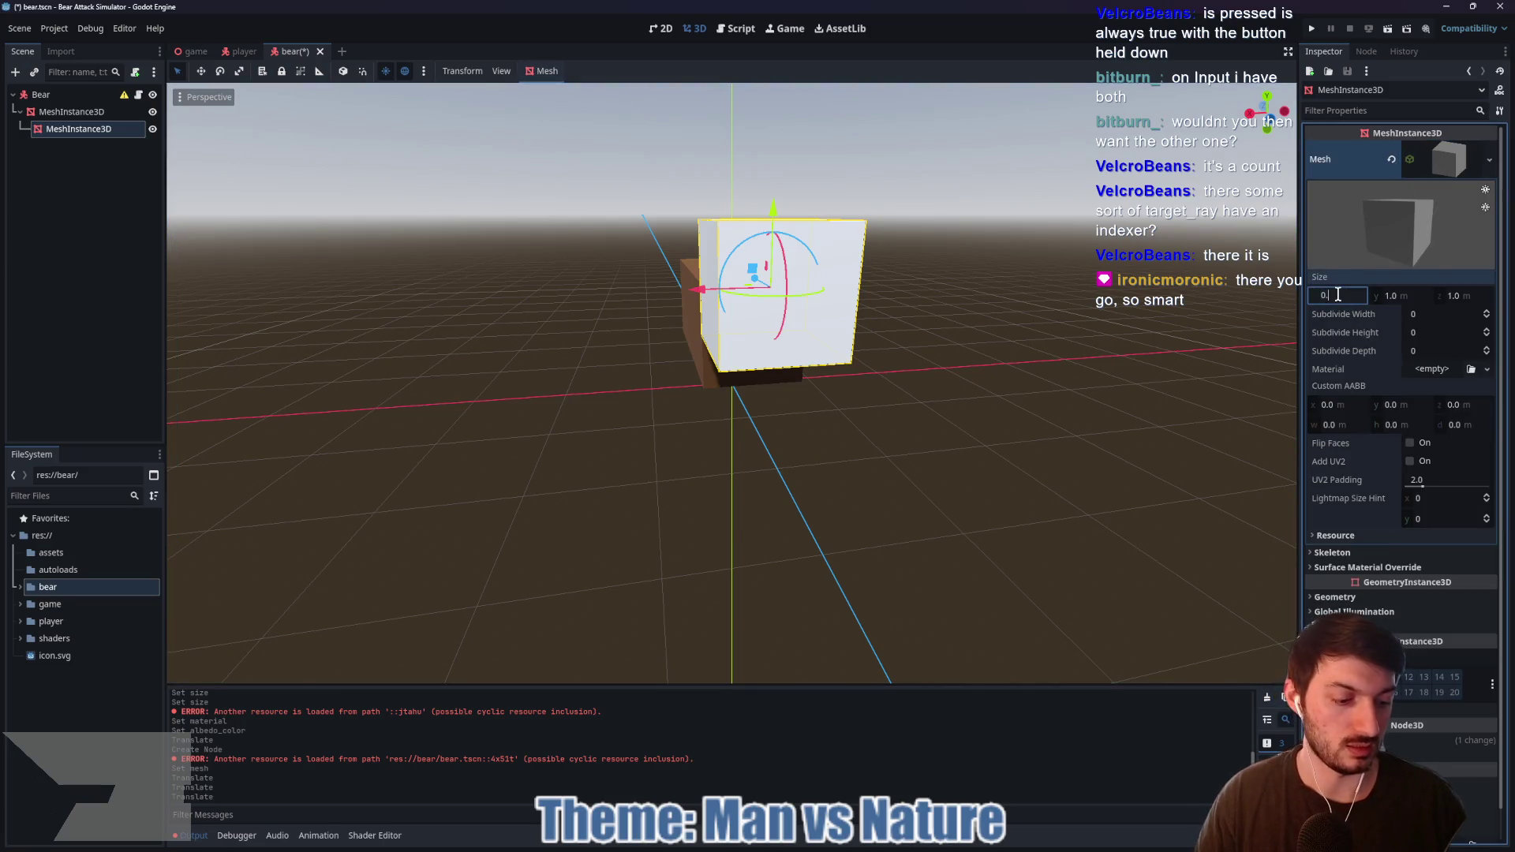
pyautogui.press('Tab')
pyautogui.write('0.5')
pyautogui.press('Tab')
pyautogui.write('0.5')
pyautogui.press('Return')
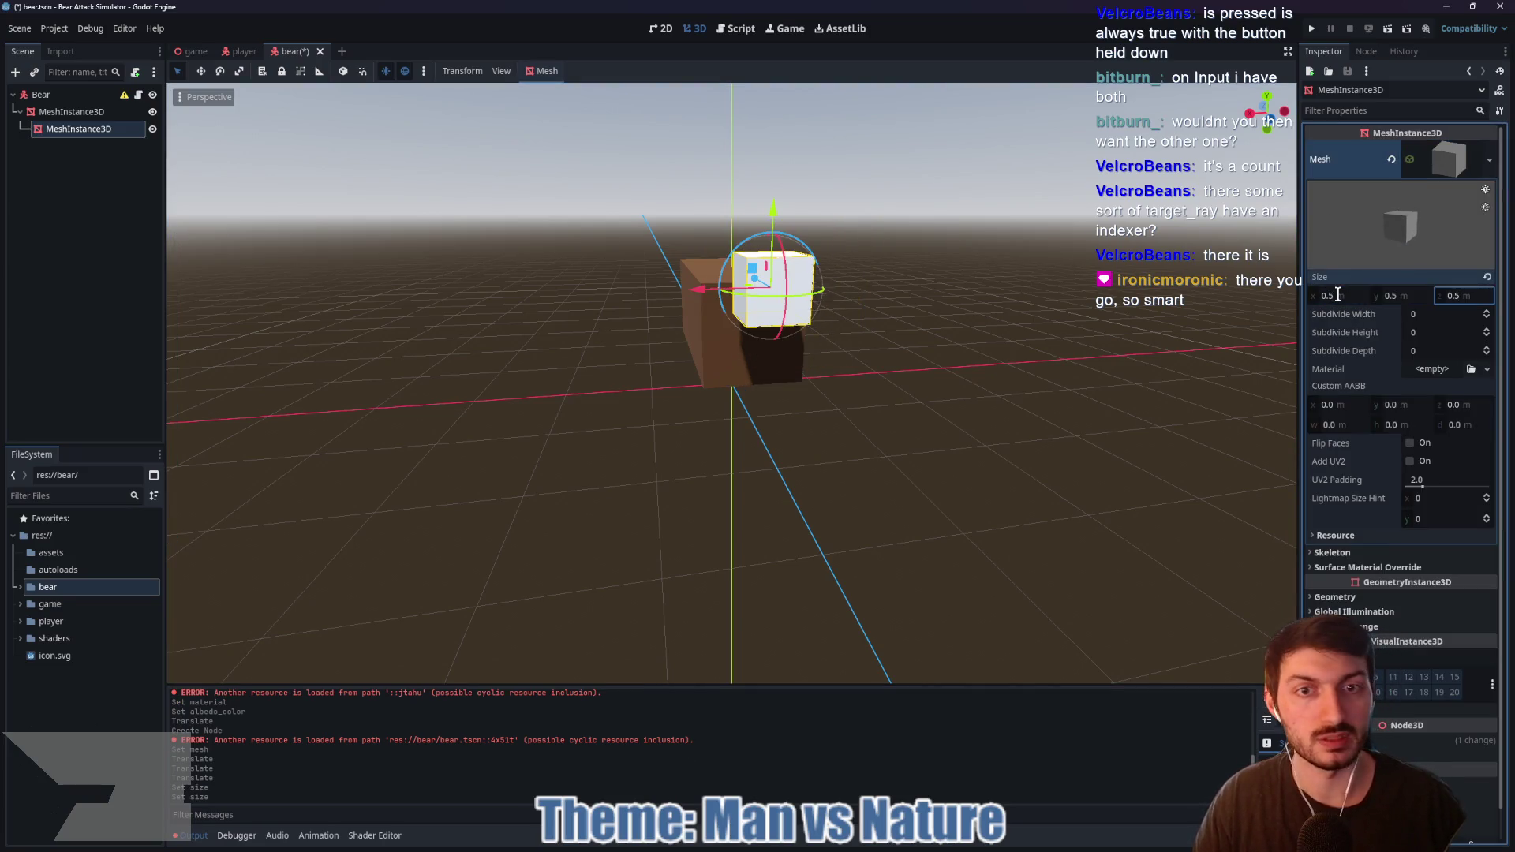
# Resize the cube to 1 × 1 × 1 and slide it along Z to the body's end
pyautogui.moveTo(1167, 371); pyautogui.dragTo(991, 395)
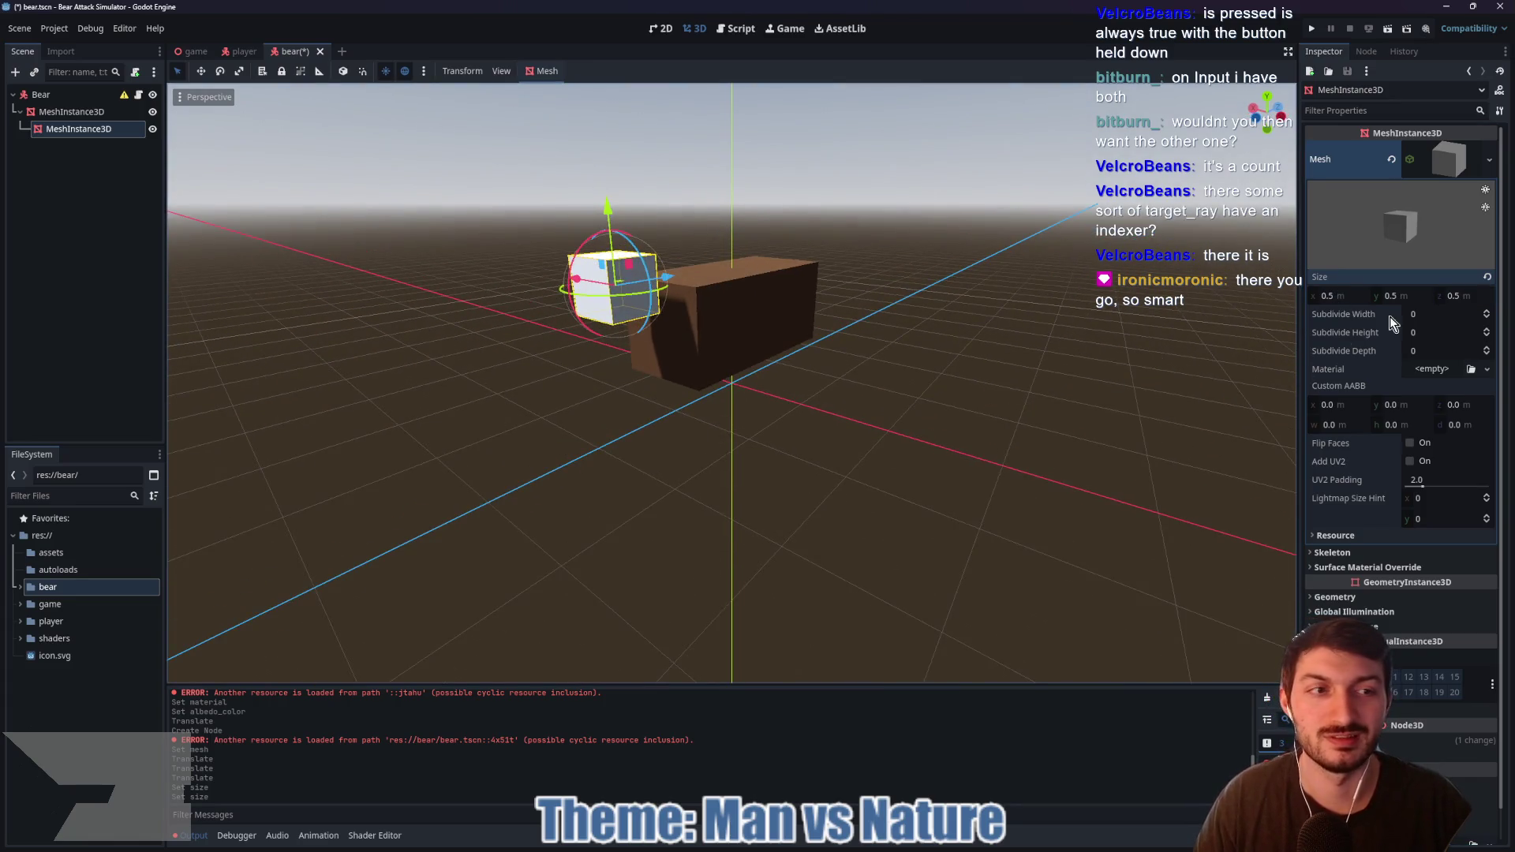
pyautogui.click(1339, 295)
pyautogui.write('1')
pyautogui.press('Tab')
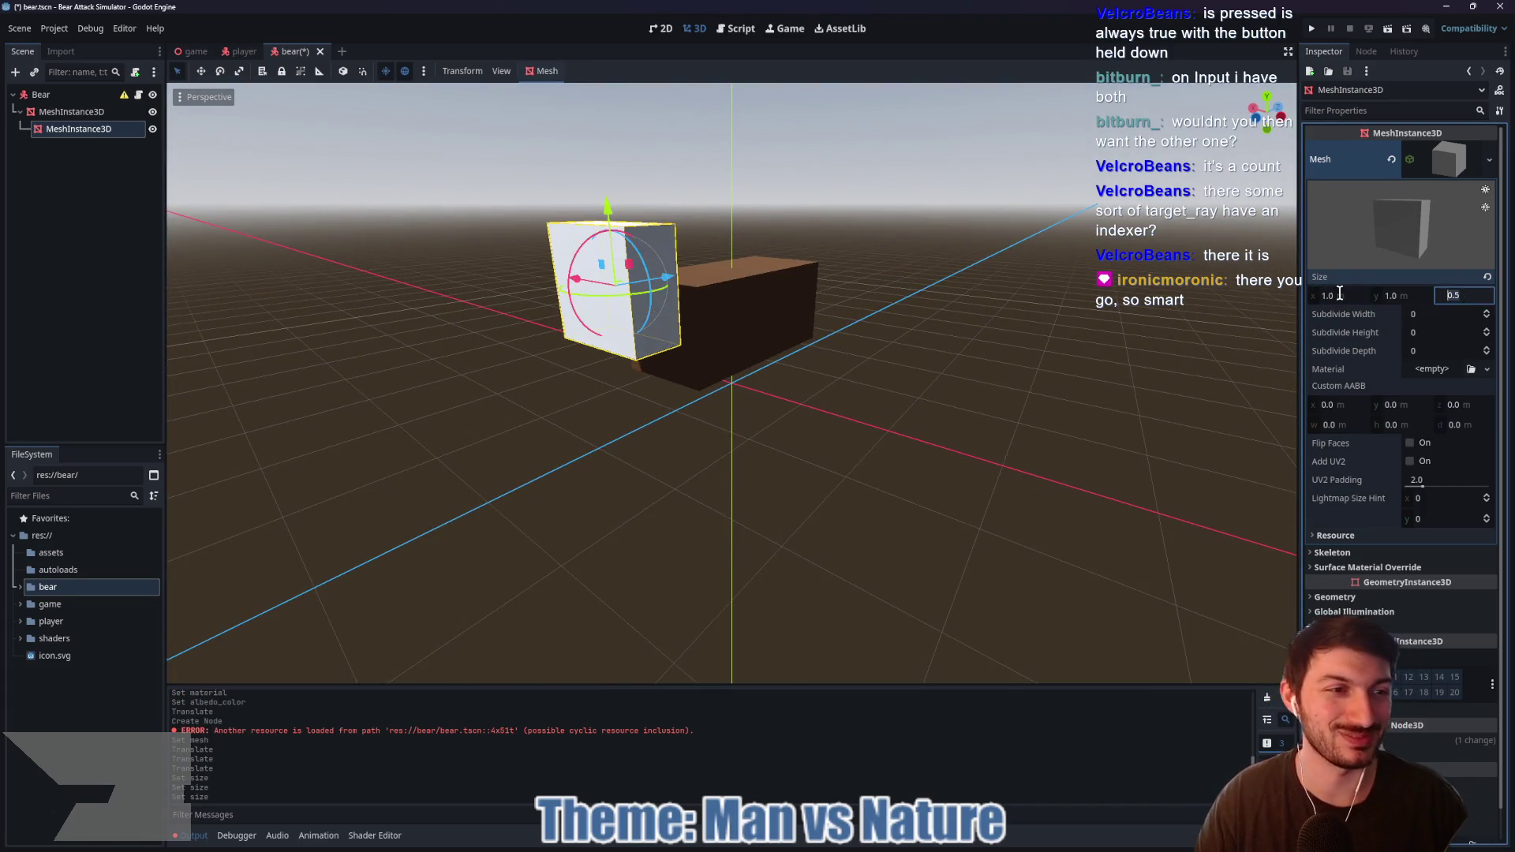
pyautogui.write('1')
pyautogui.press('Tab')
pyautogui.write('1')
pyautogui.press('Return')
pyautogui.moveTo(920, 305); pyautogui.dragTo(826, 321)
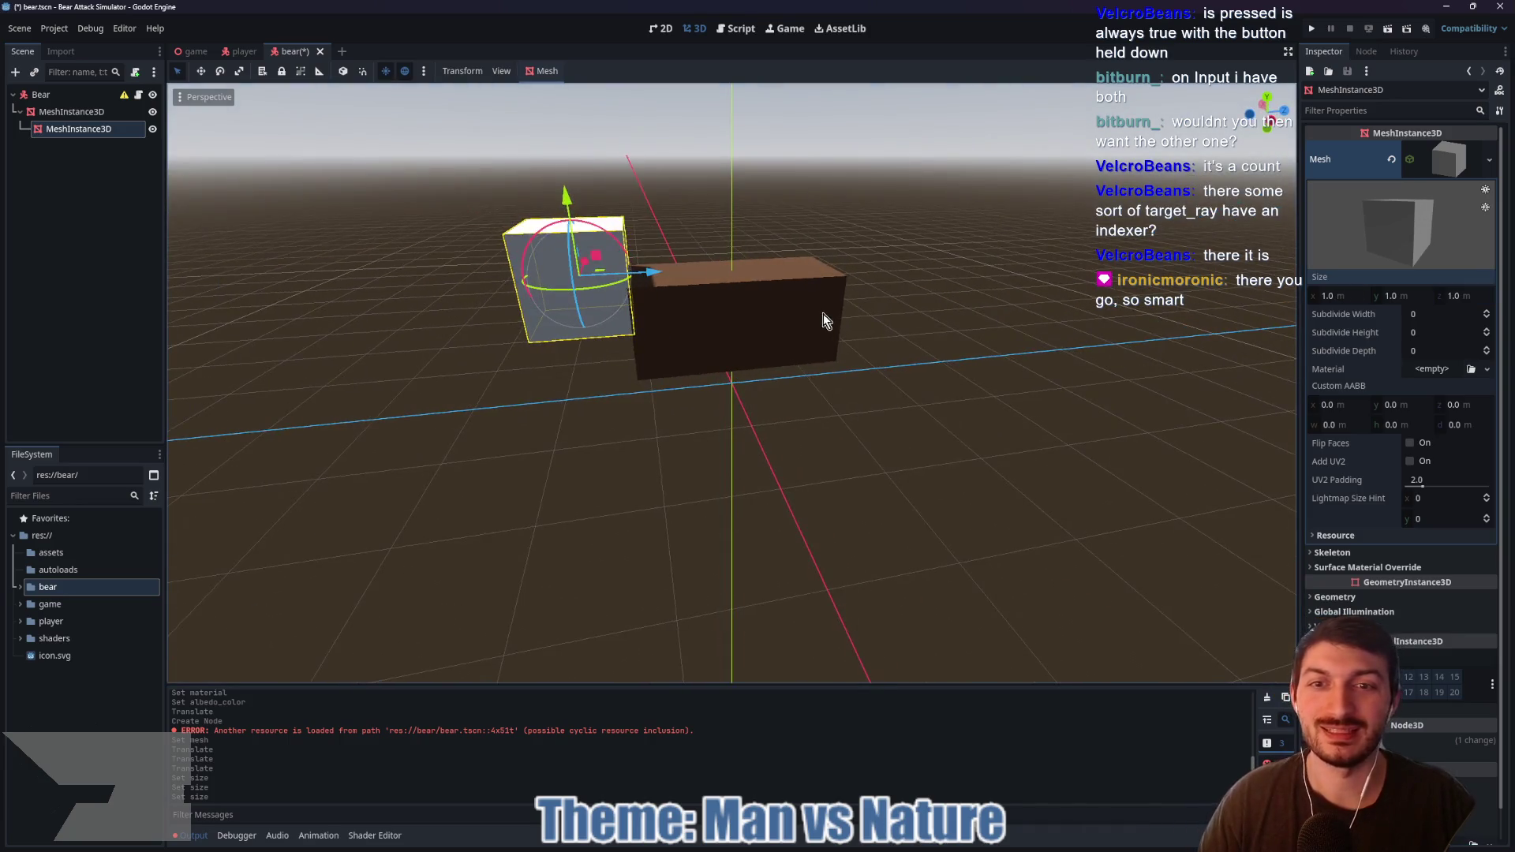
pyautogui.moveTo(660, 281)
pyautogui.mouseDown()
pyautogui.moveTo(647, 282)
pyautogui.moveTo(664, 281)
pyautogui.mouseUp()
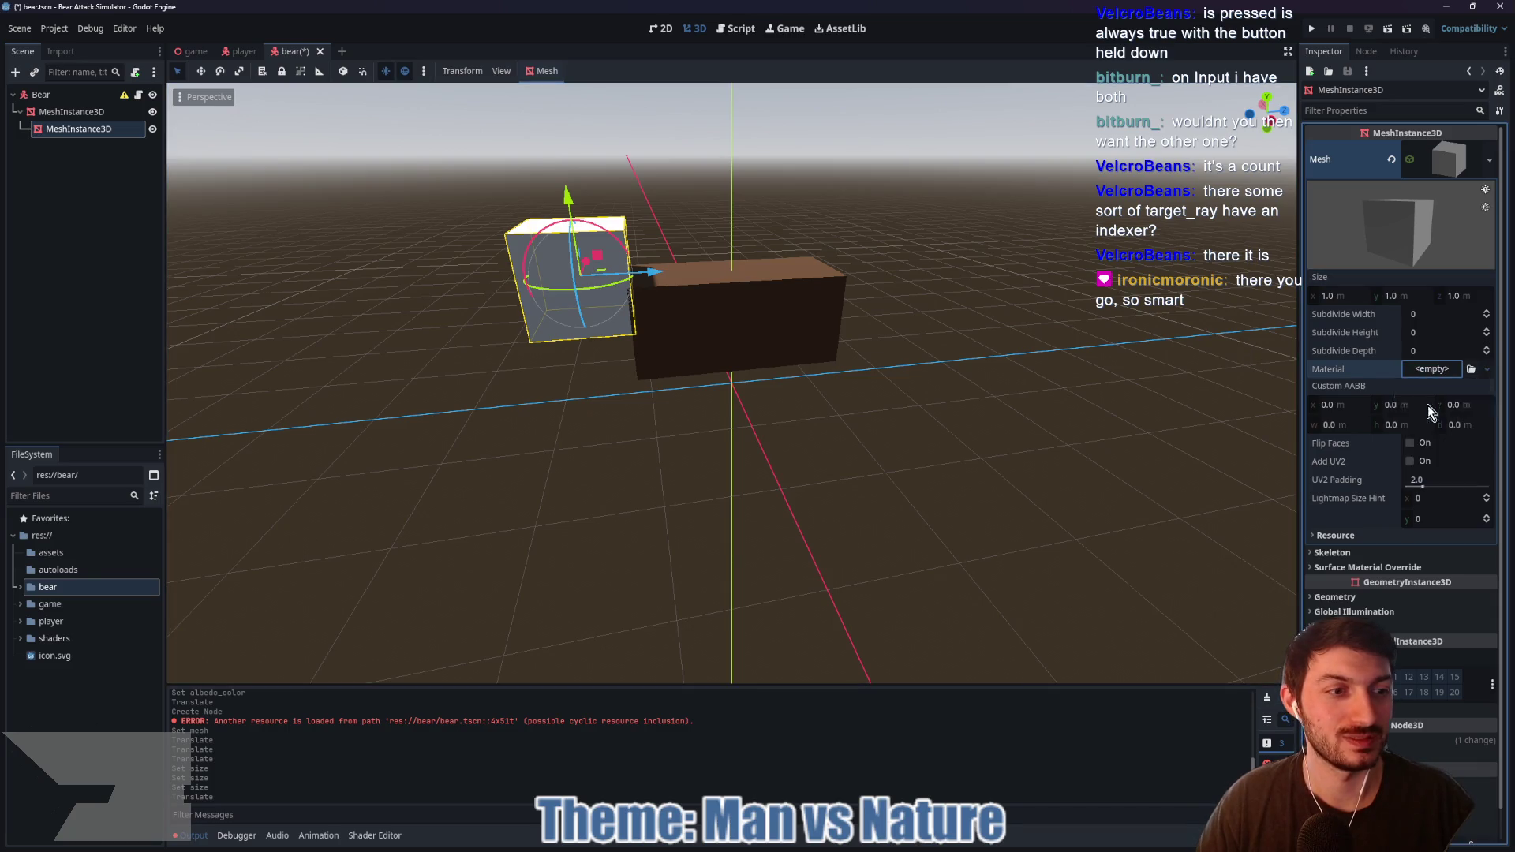
# Copy the body's brown material and paste it onto the head cube
pyautogui.click(1431, 369)
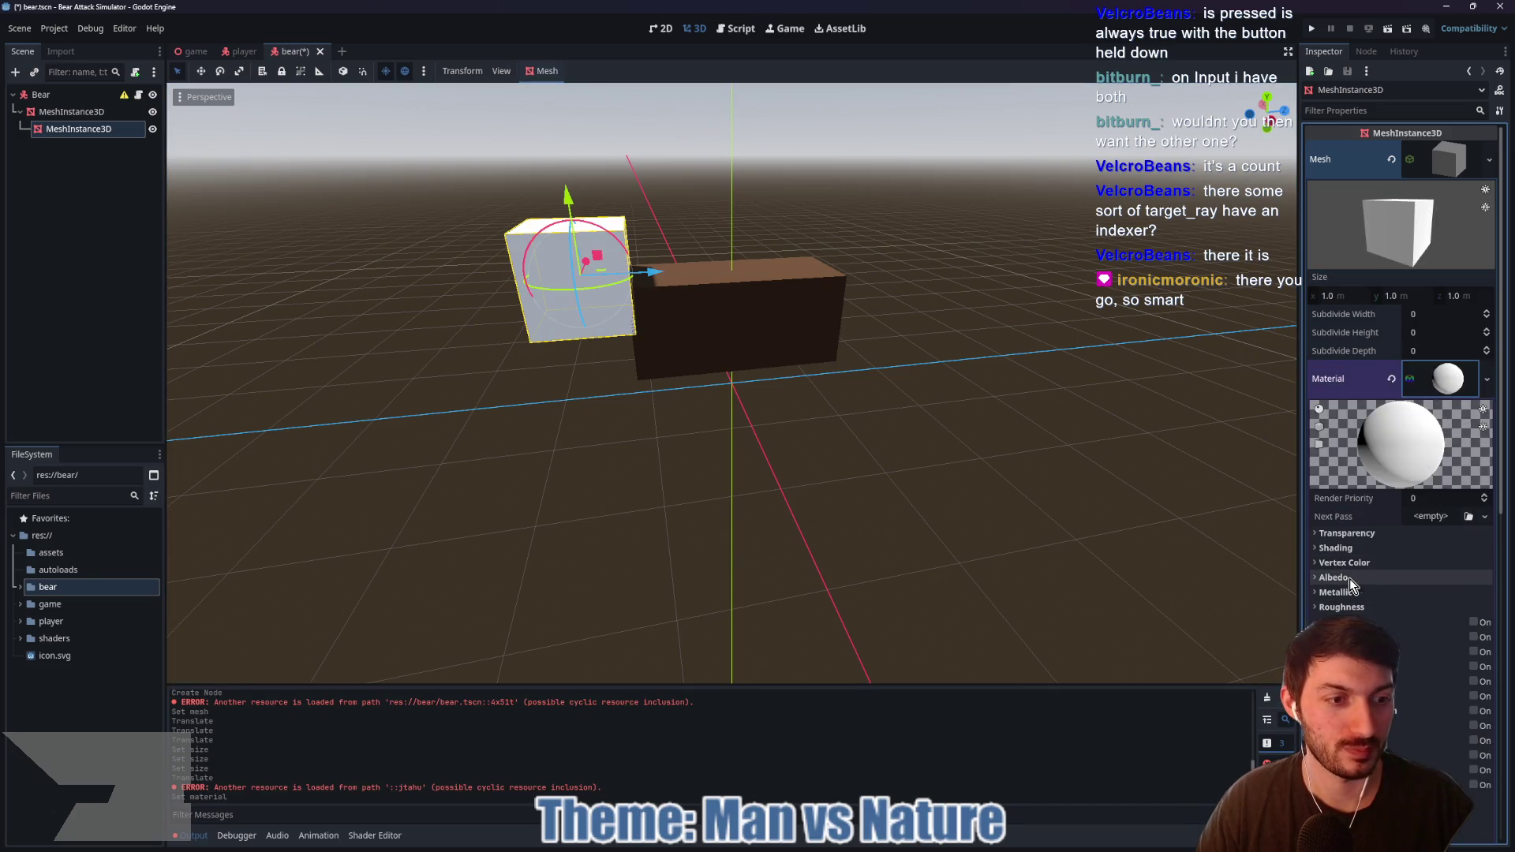
pyautogui.click(1402, 385)
pyautogui.click(48, 113)
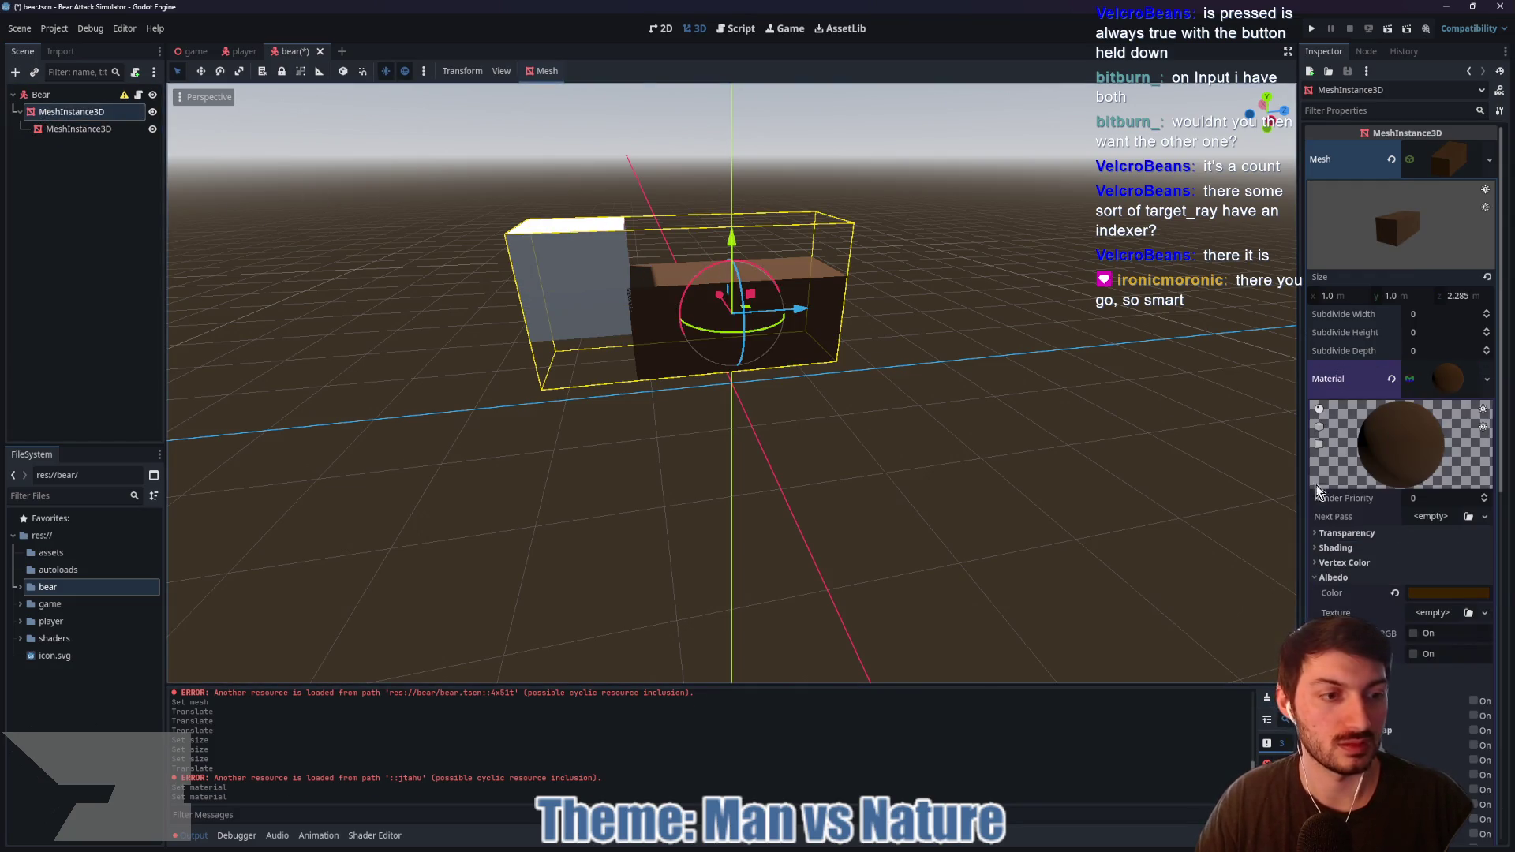
pyautogui.click(78, 128)
pyautogui.click(1432, 369)
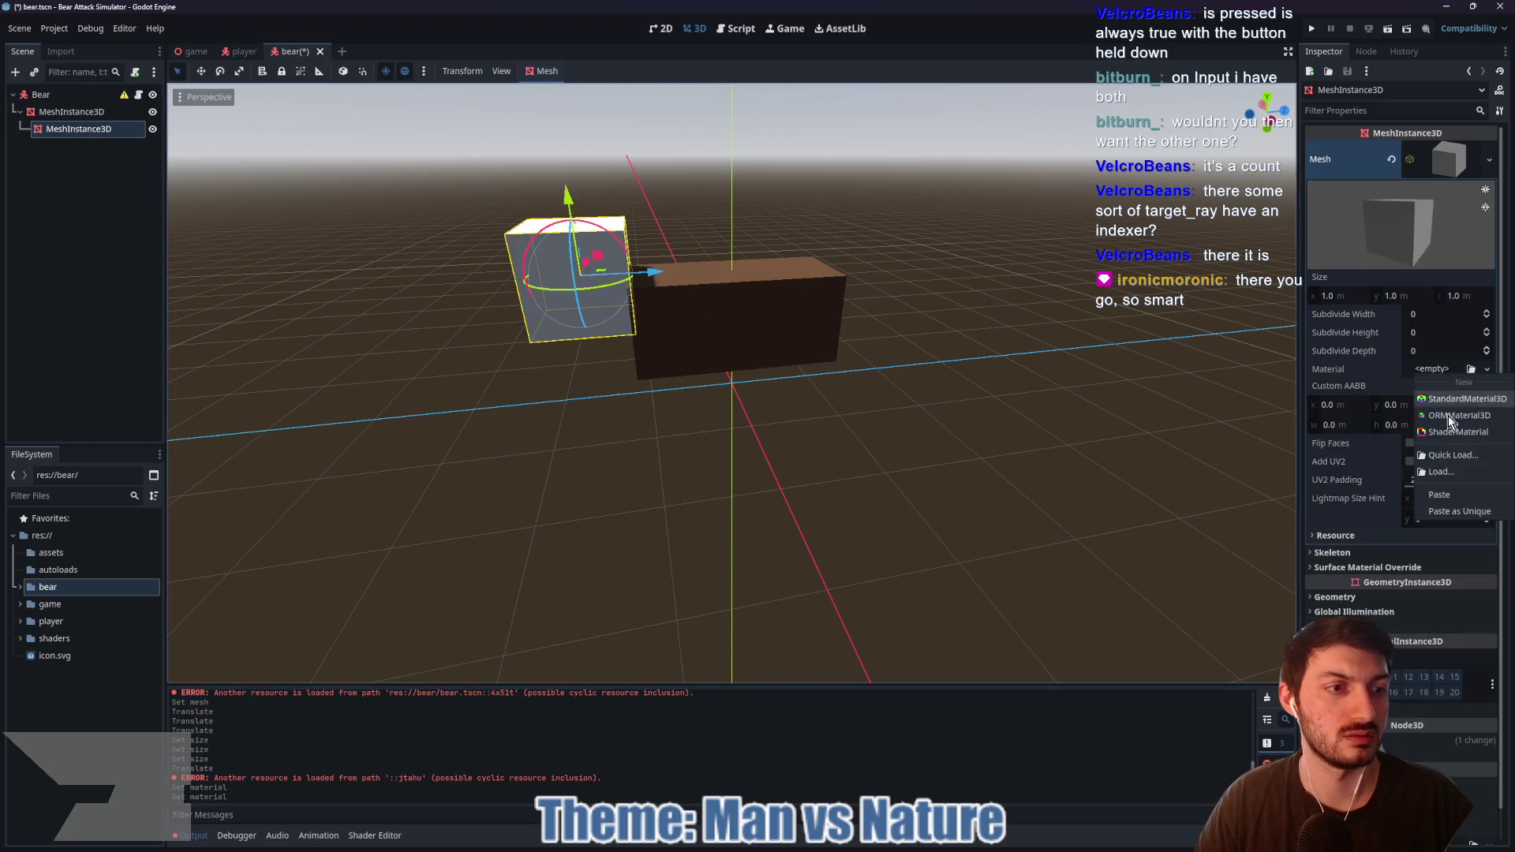
pyautogui.click(1440, 495)
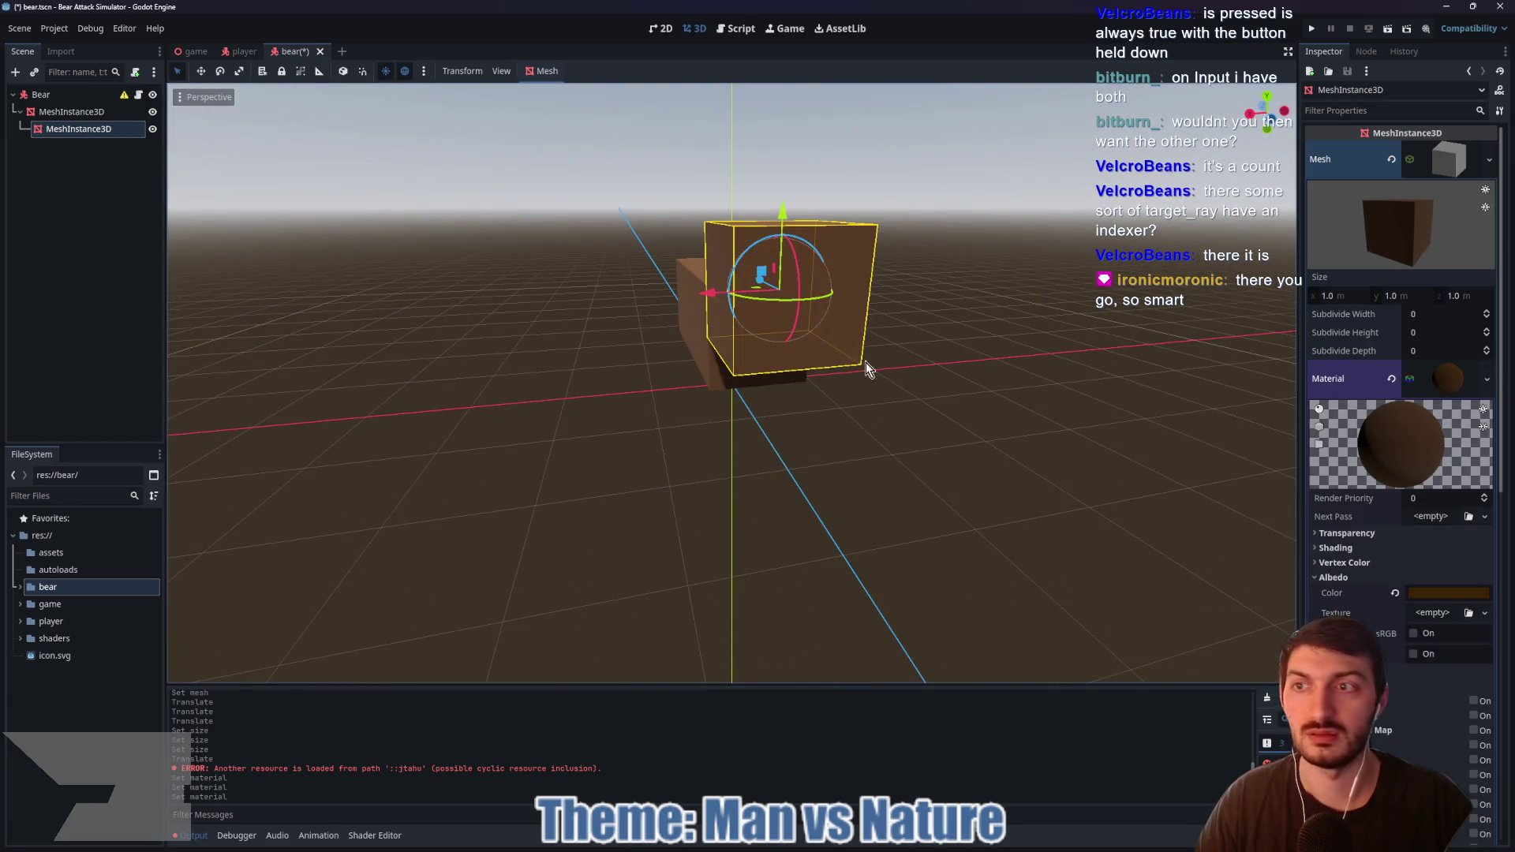
pyautogui.hotkey('ctrl', 'a')
# Add a MeshInstance3D child under the head with a new SphereMesh
pyautogui.press('Return')
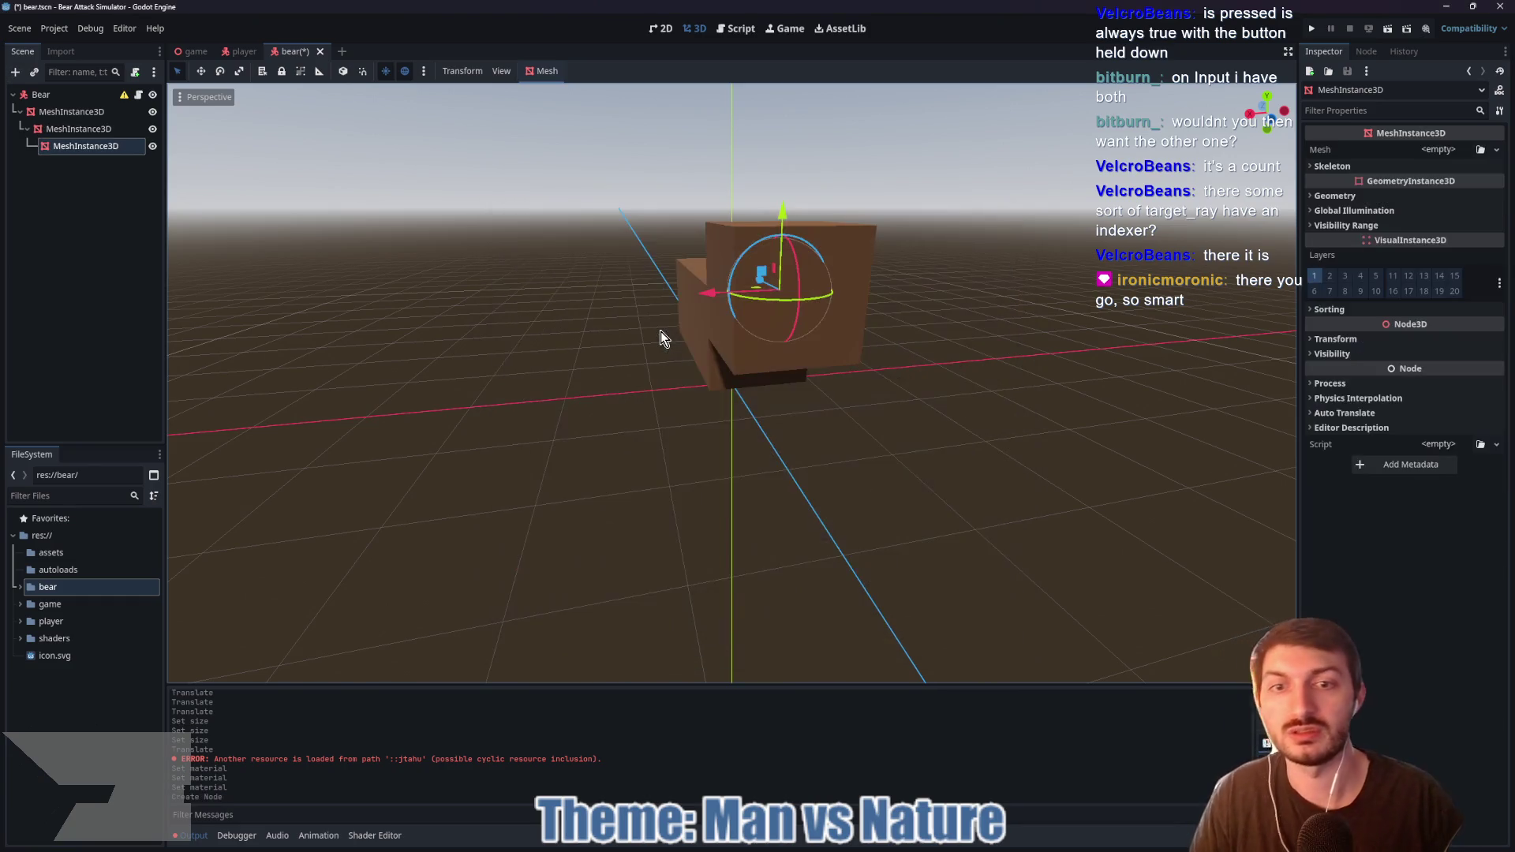
pyautogui.click(1438, 149)
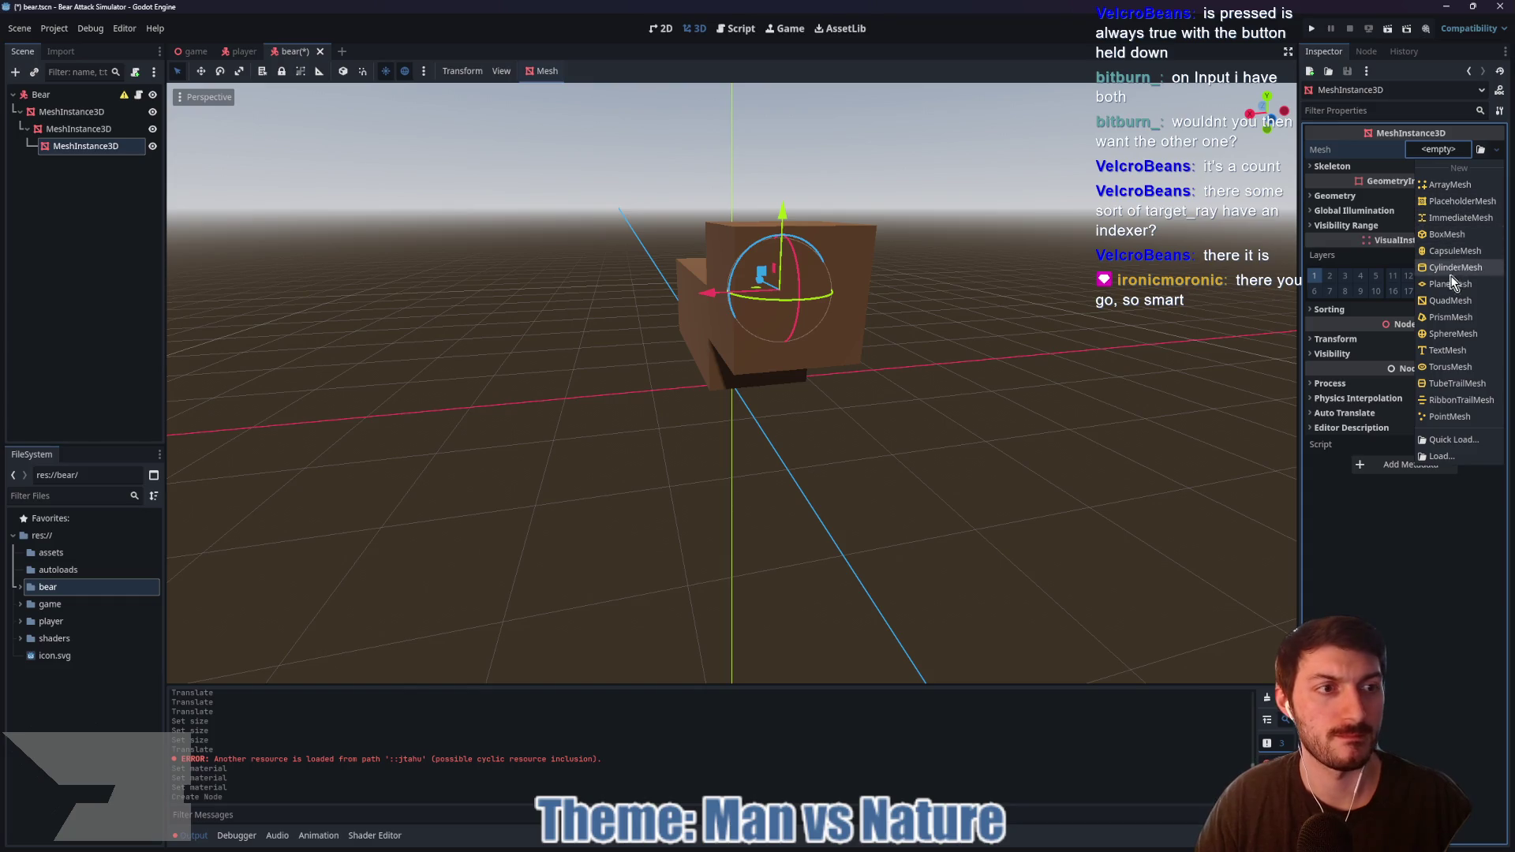
pyautogui.click(1452, 332)
pyautogui.moveTo(779, 340); pyautogui.dragTo(913, 372)
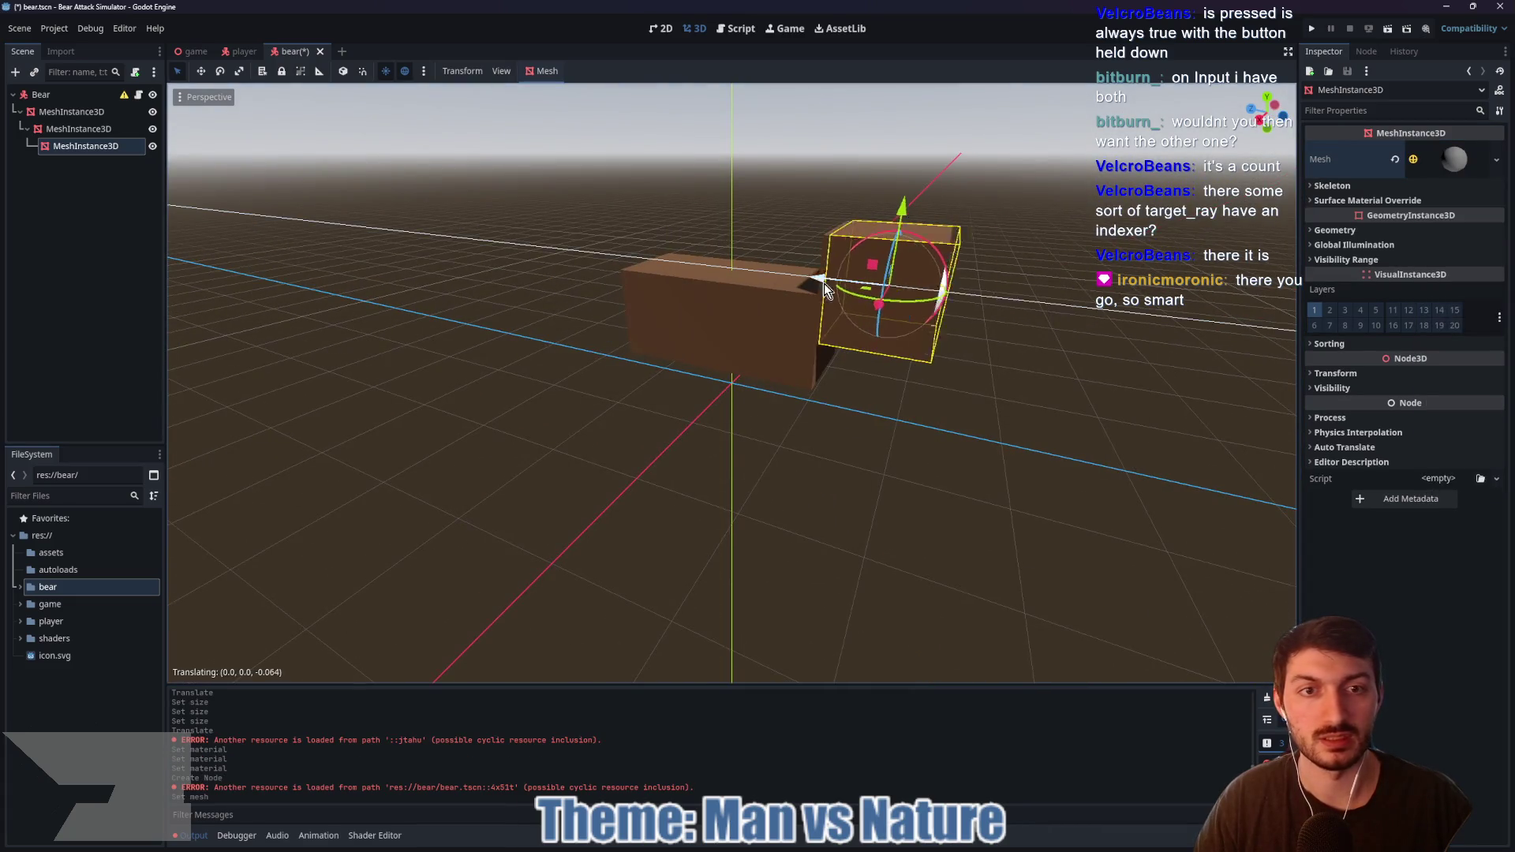
# Set the sphere's radius to 0.125 and height to 0.25
pyautogui.click(1433, 167)
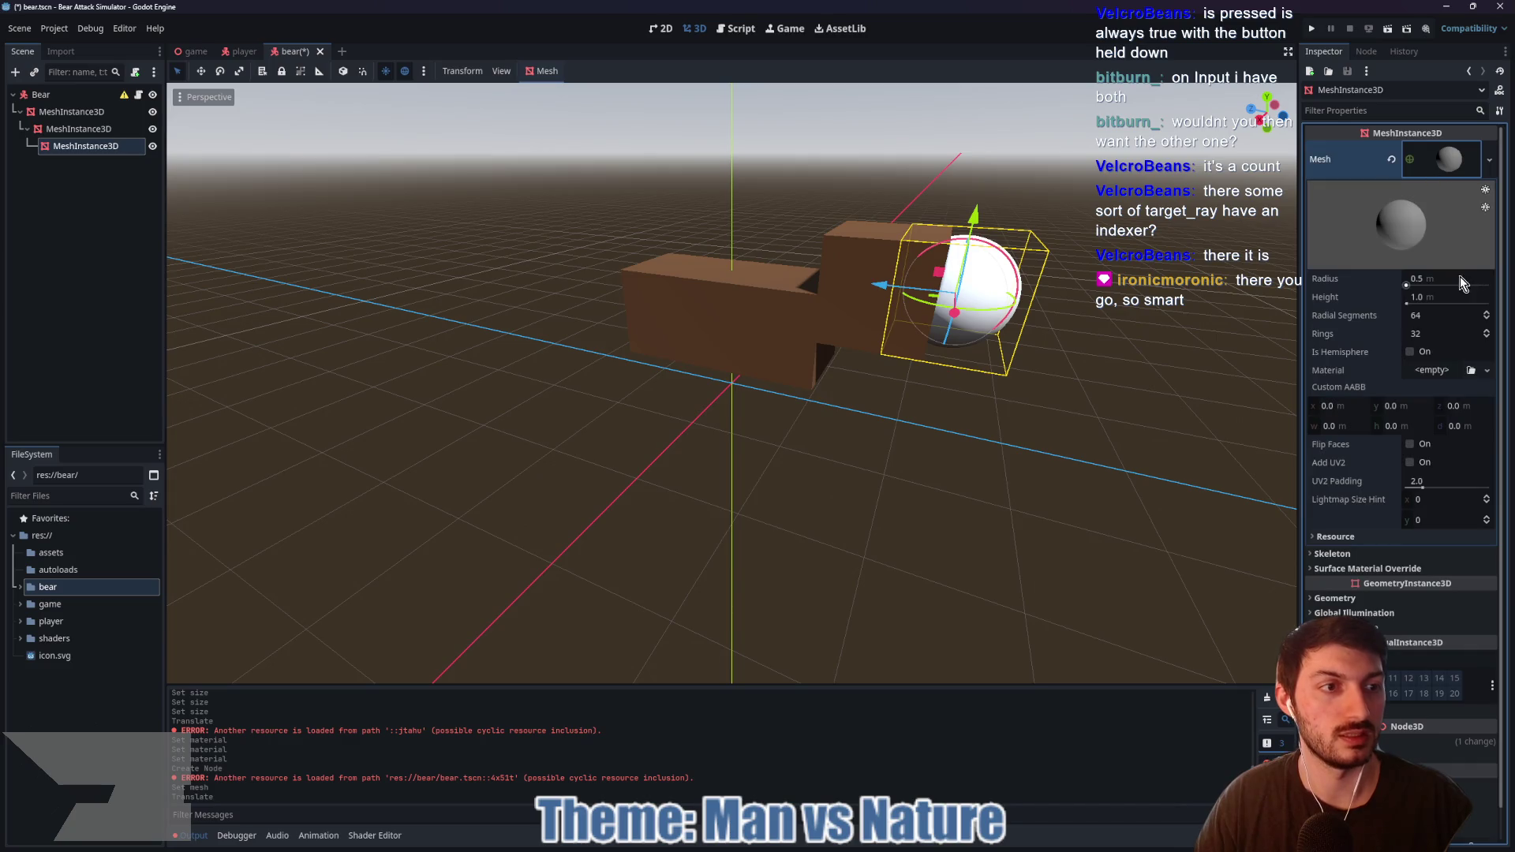
pyautogui.press('Tab')
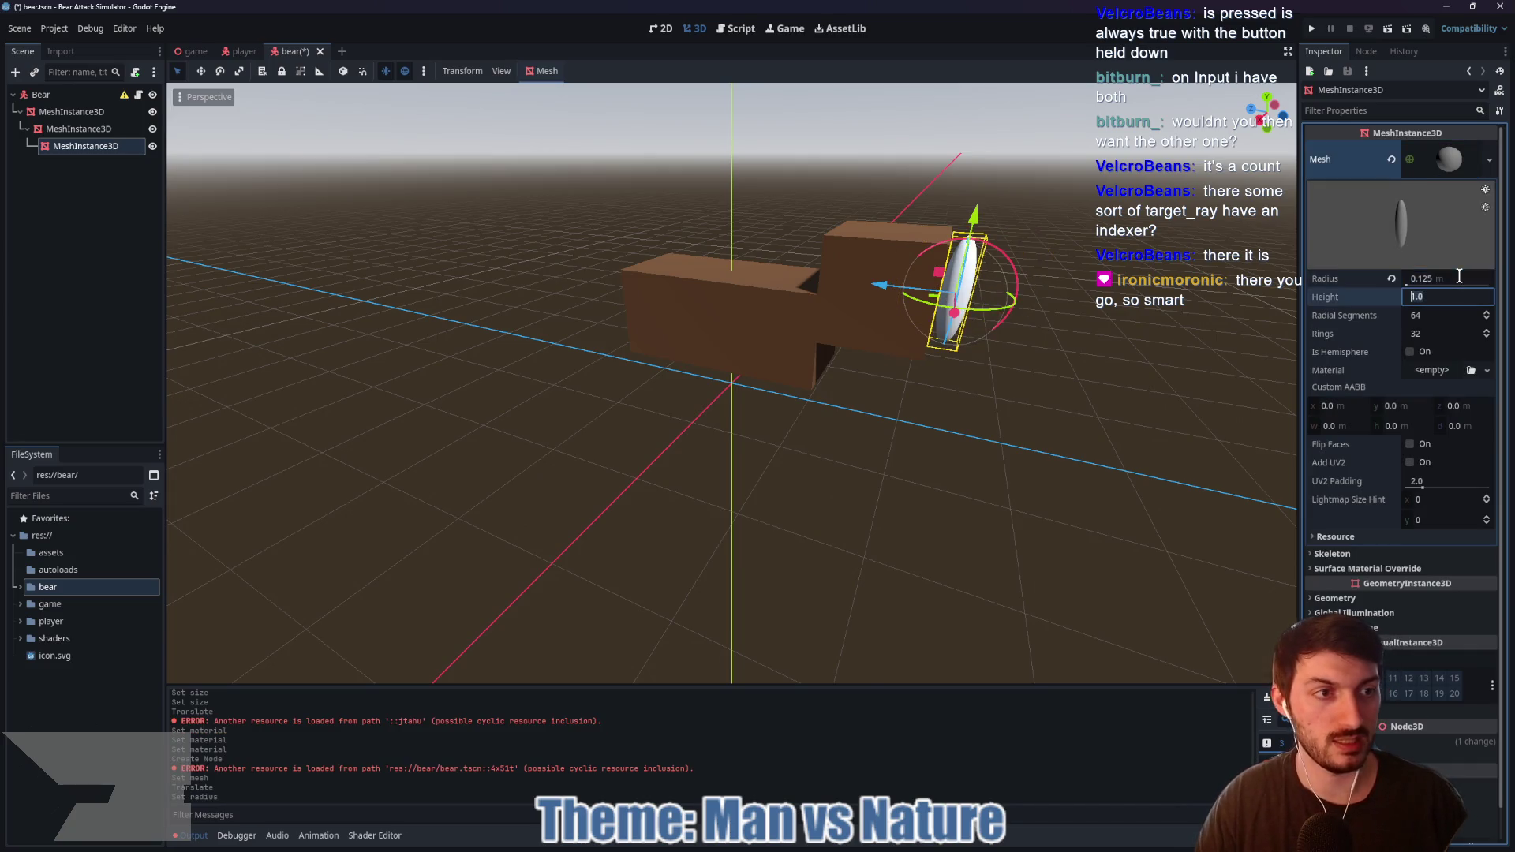
pyautogui.write('25')
pyautogui.press('Return')
# Drag the sphere up and onto the front face of the head
pyautogui.moveTo(1144, 331)
pyautogui.mouseDown()
pyautogui.moveTo(1043, 369)
pyautogui.moveTo(929, 365)
pyautogui.moveTo(975, 338)
pyautogui.mouseUp()
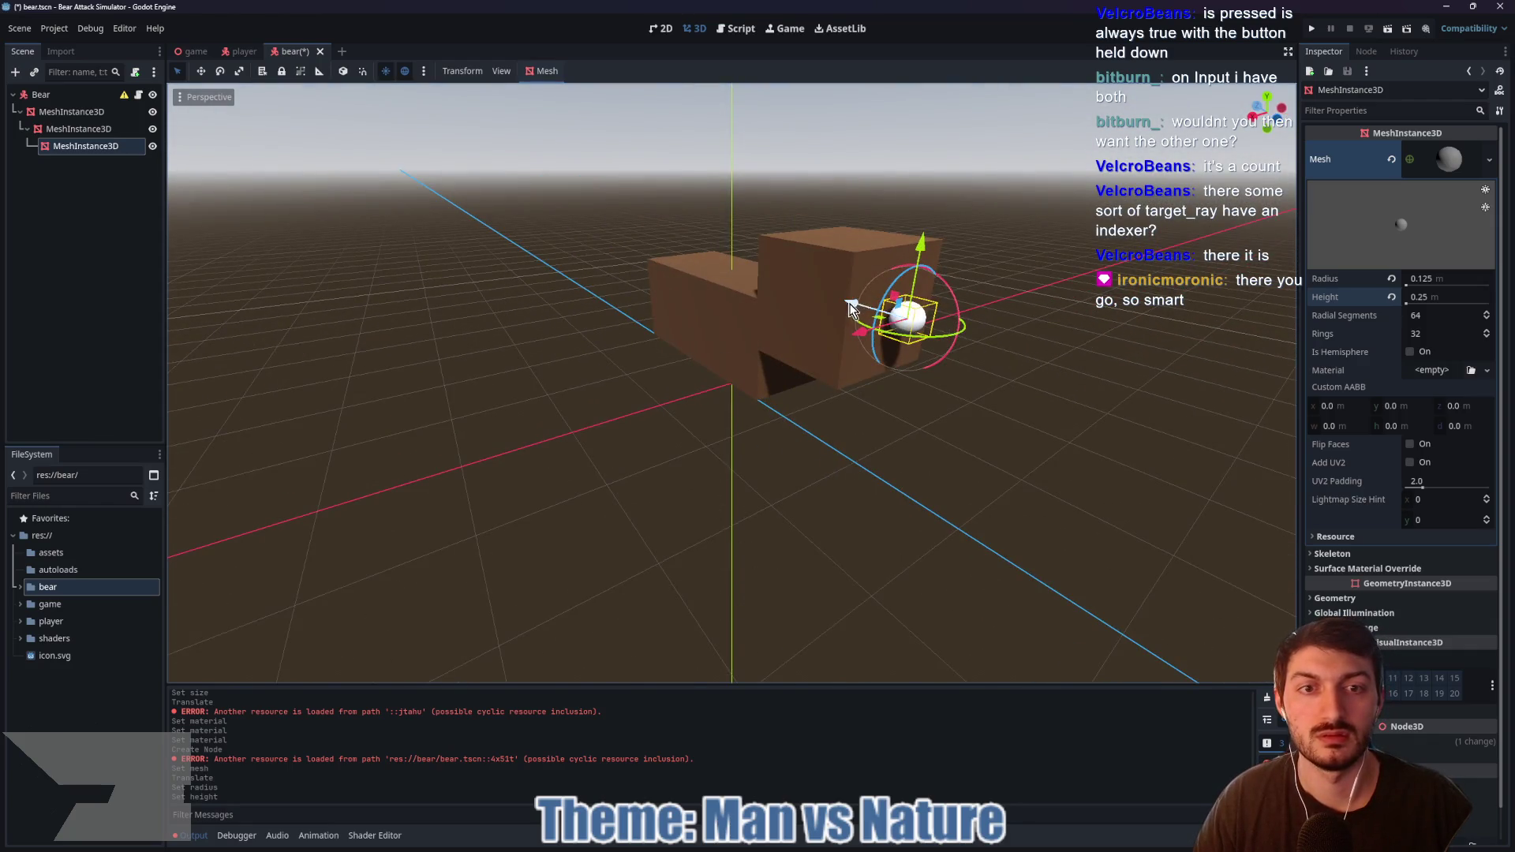
pyautogui.moveTo(912, 246)
pyautogui.mouseDown()
pyautogui.moveTo(907, 202)
pyautogui.moveTo(903, 217)
pyautogui.moveTo(1002, 305)
pyautogui.mouseUp()
pyautogui.moveTo(715, 290); pyautogui.dragTo(679, 294)
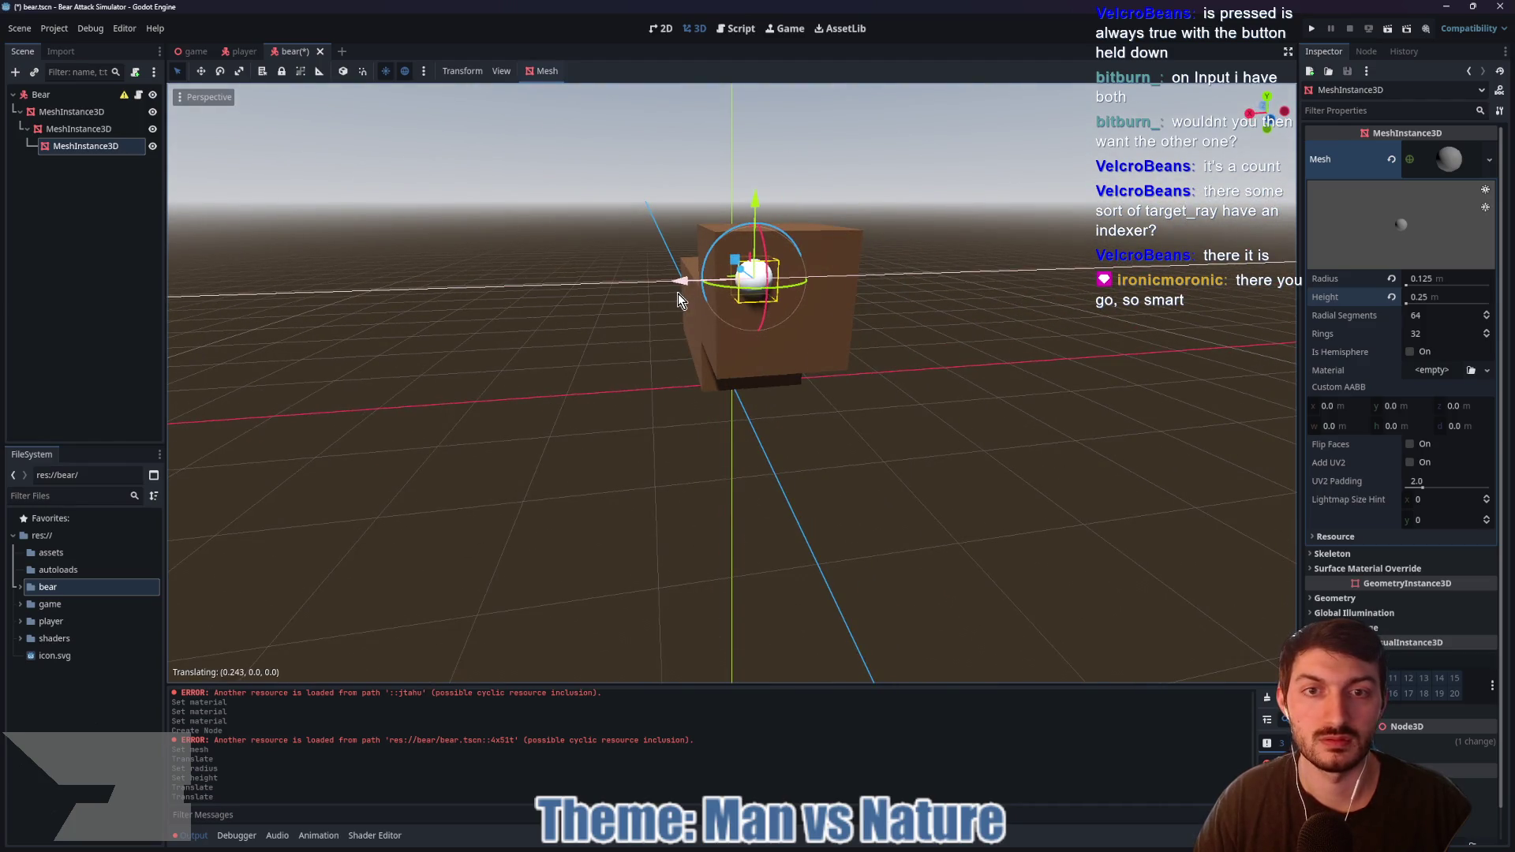